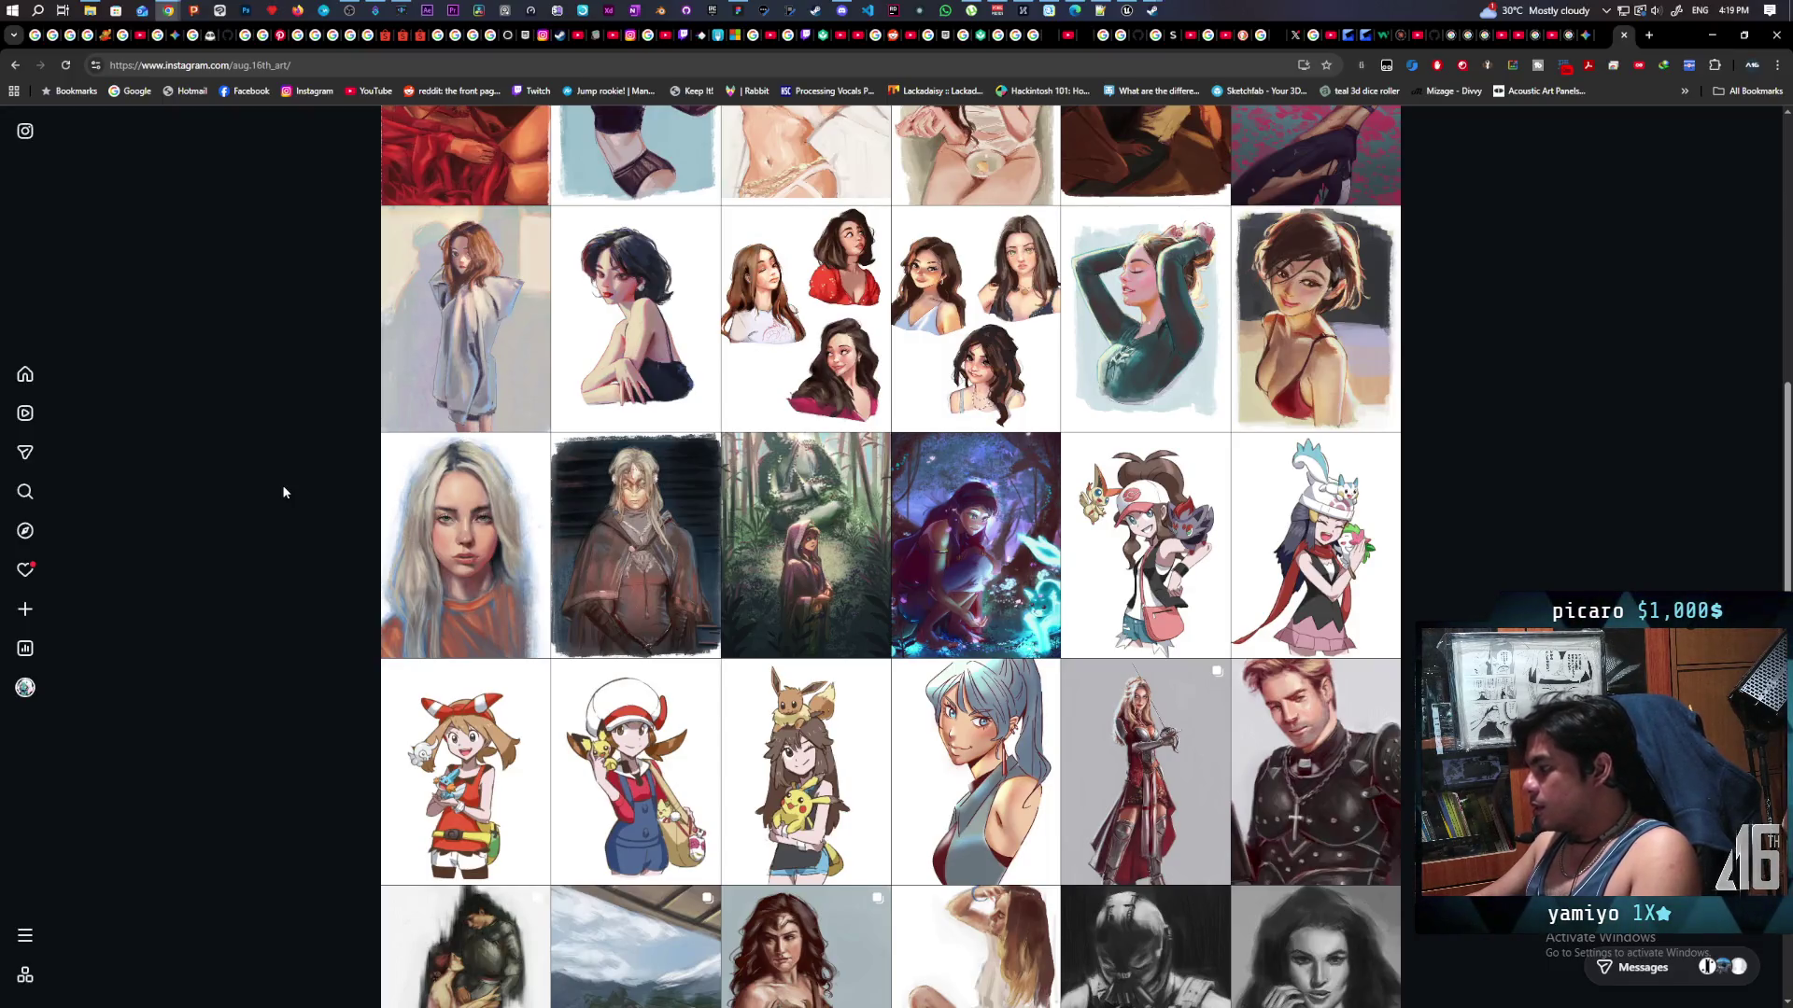
# Scroll through the Instagram art grid, then close that tab to reveal the Force Feedback docs.
pyautogui.scroll(-2, 363, 471)
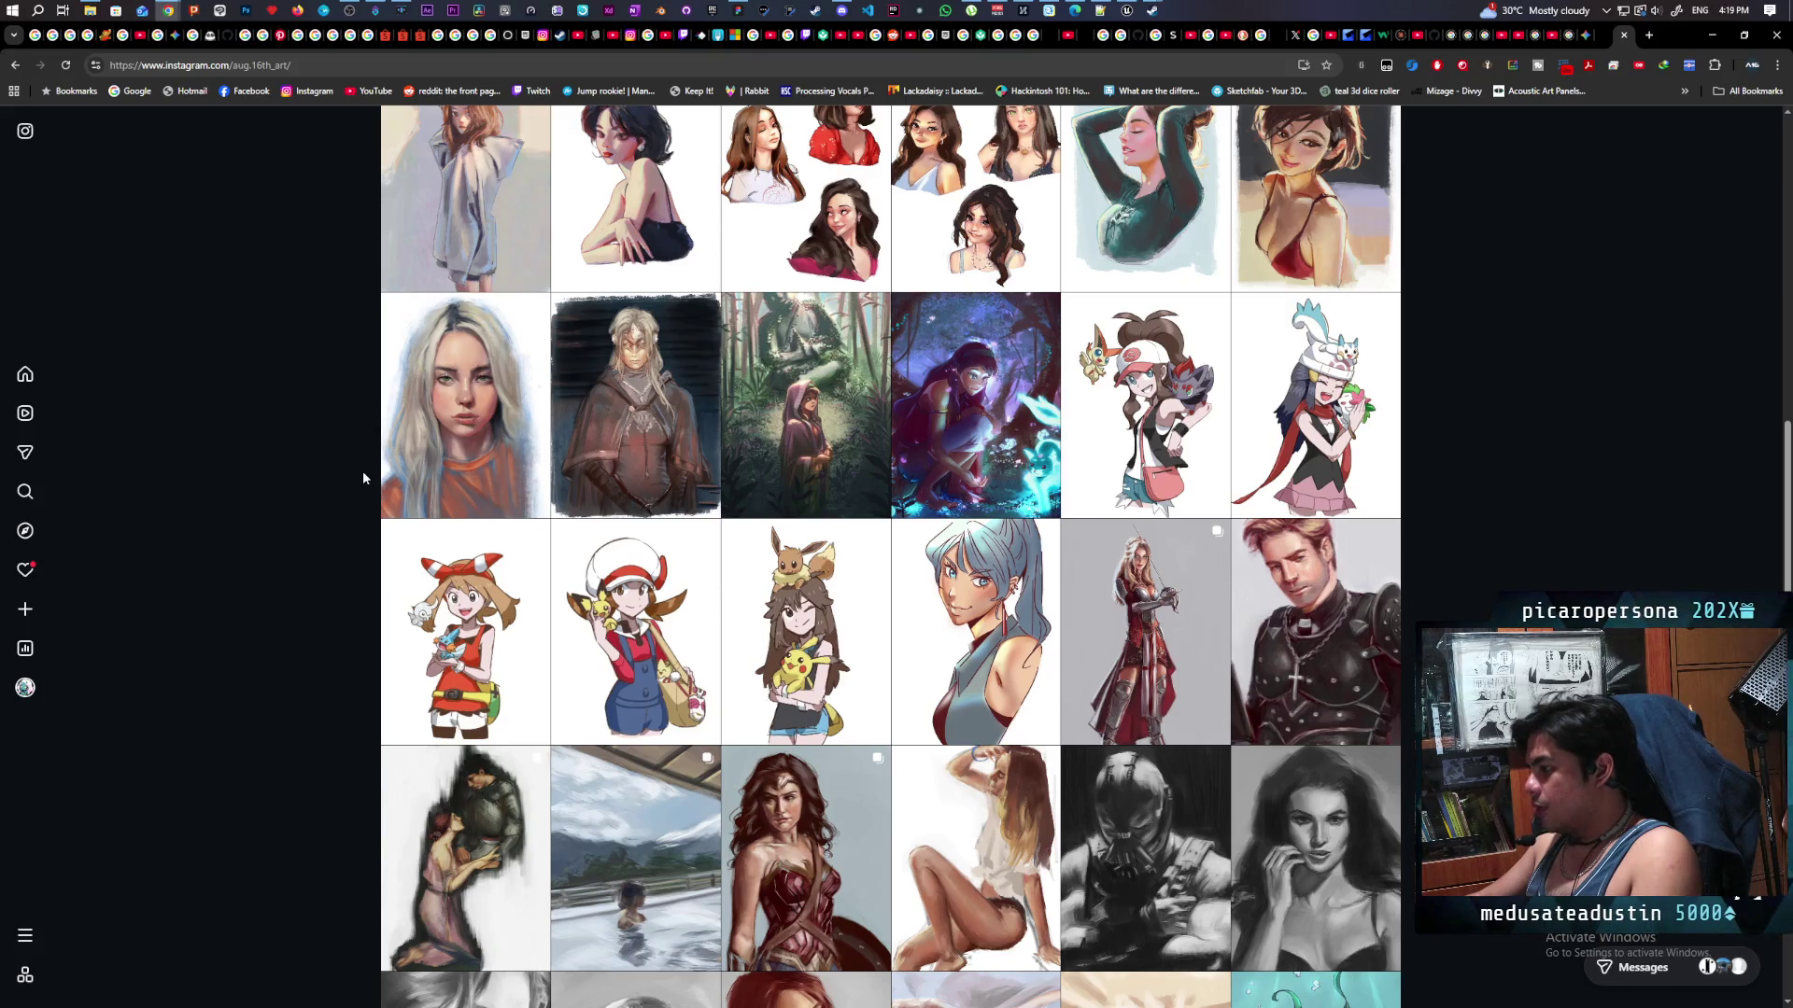
pyautogui.scroll(3, 362, 470)
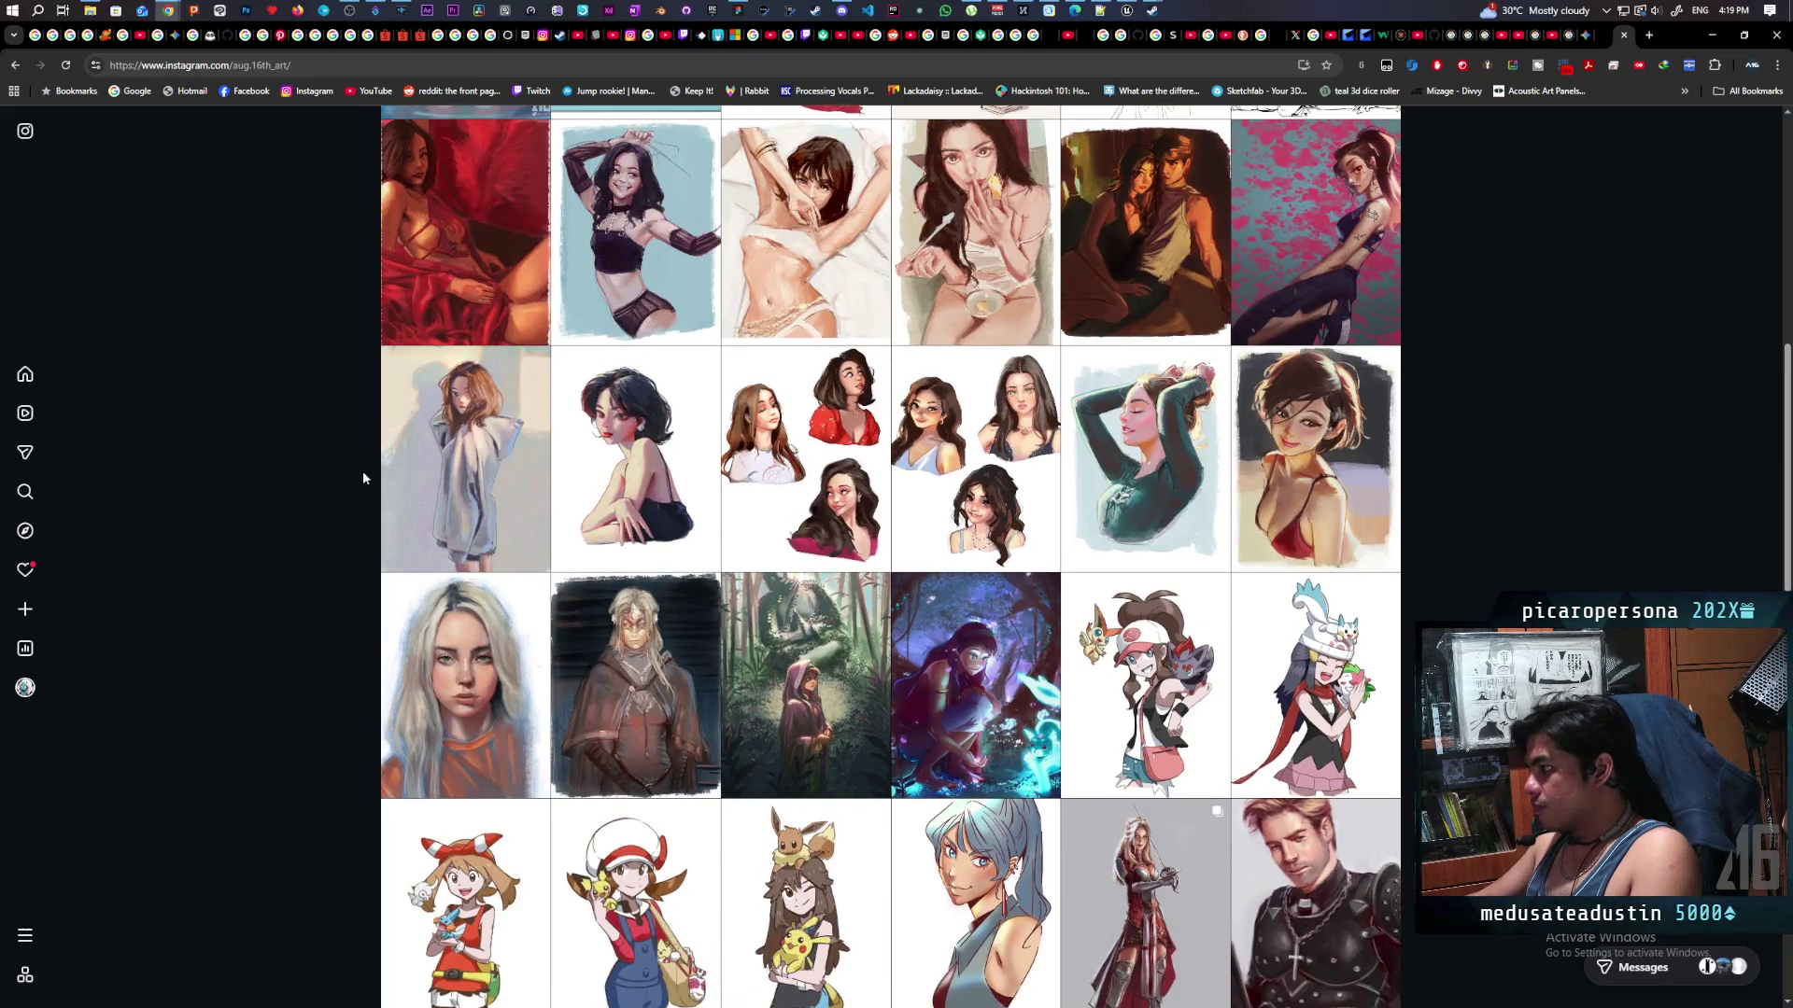
pyautogui.scroll(2, 364, 478)
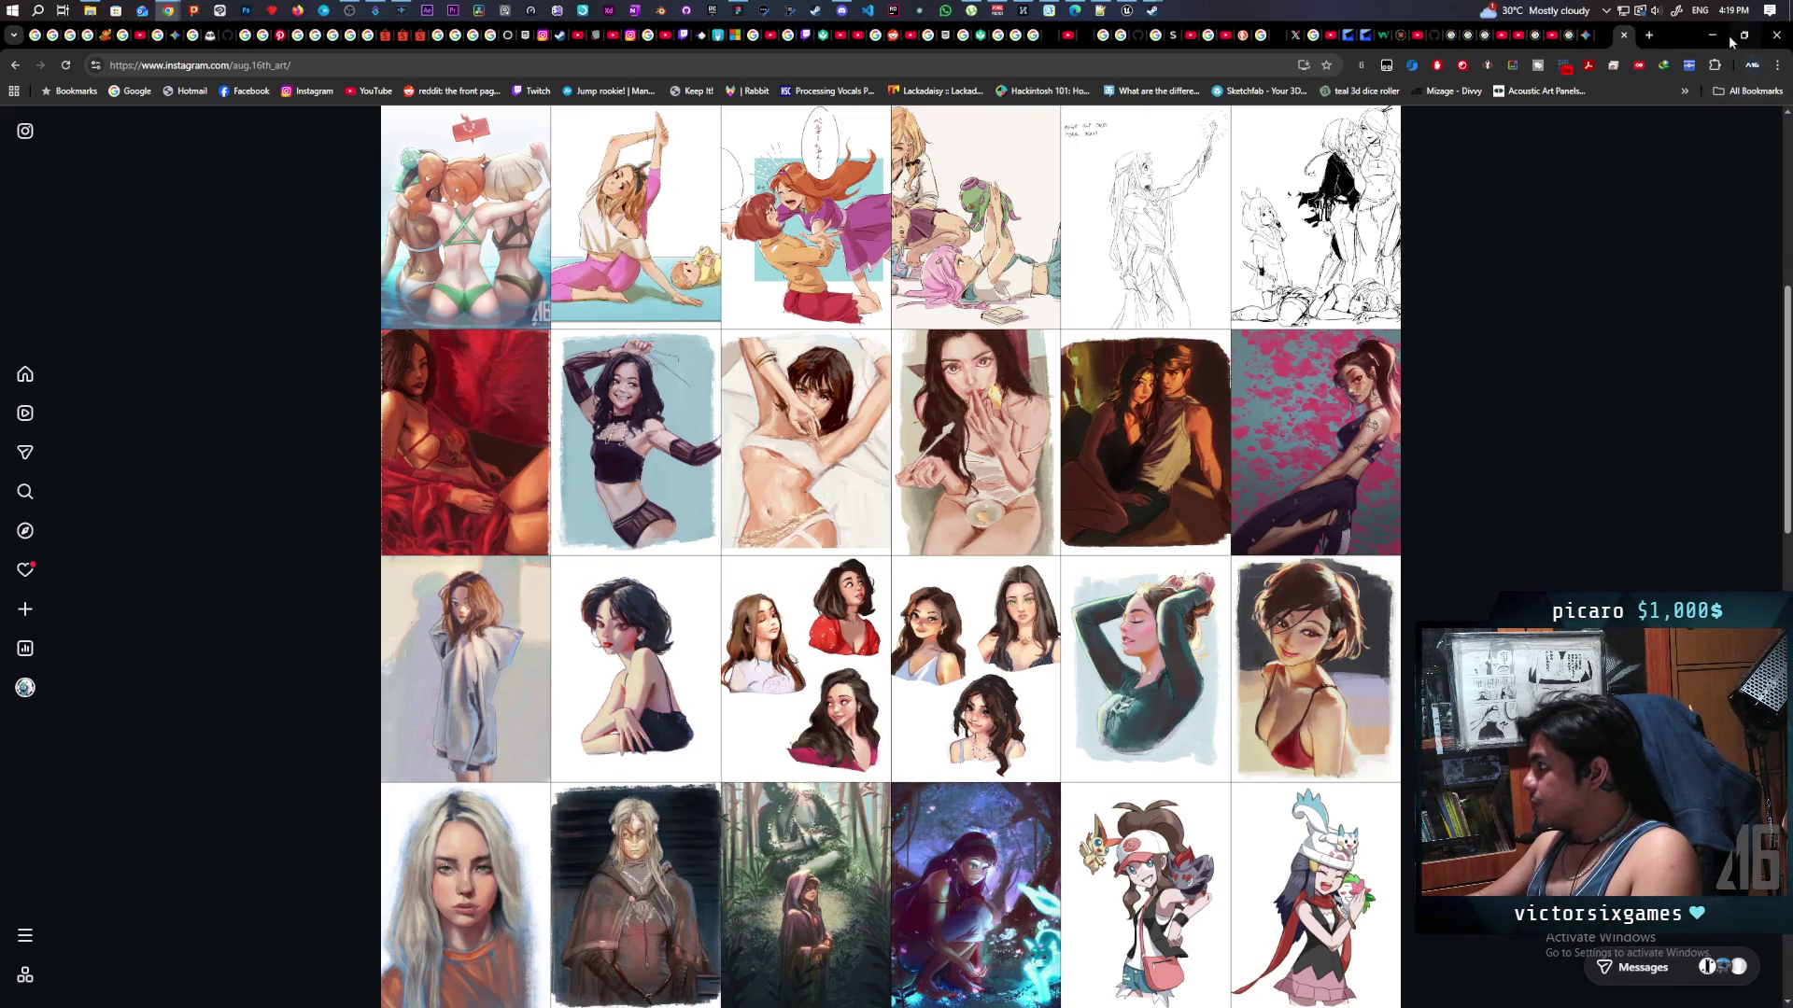
pyautogui.click(1626, 37)
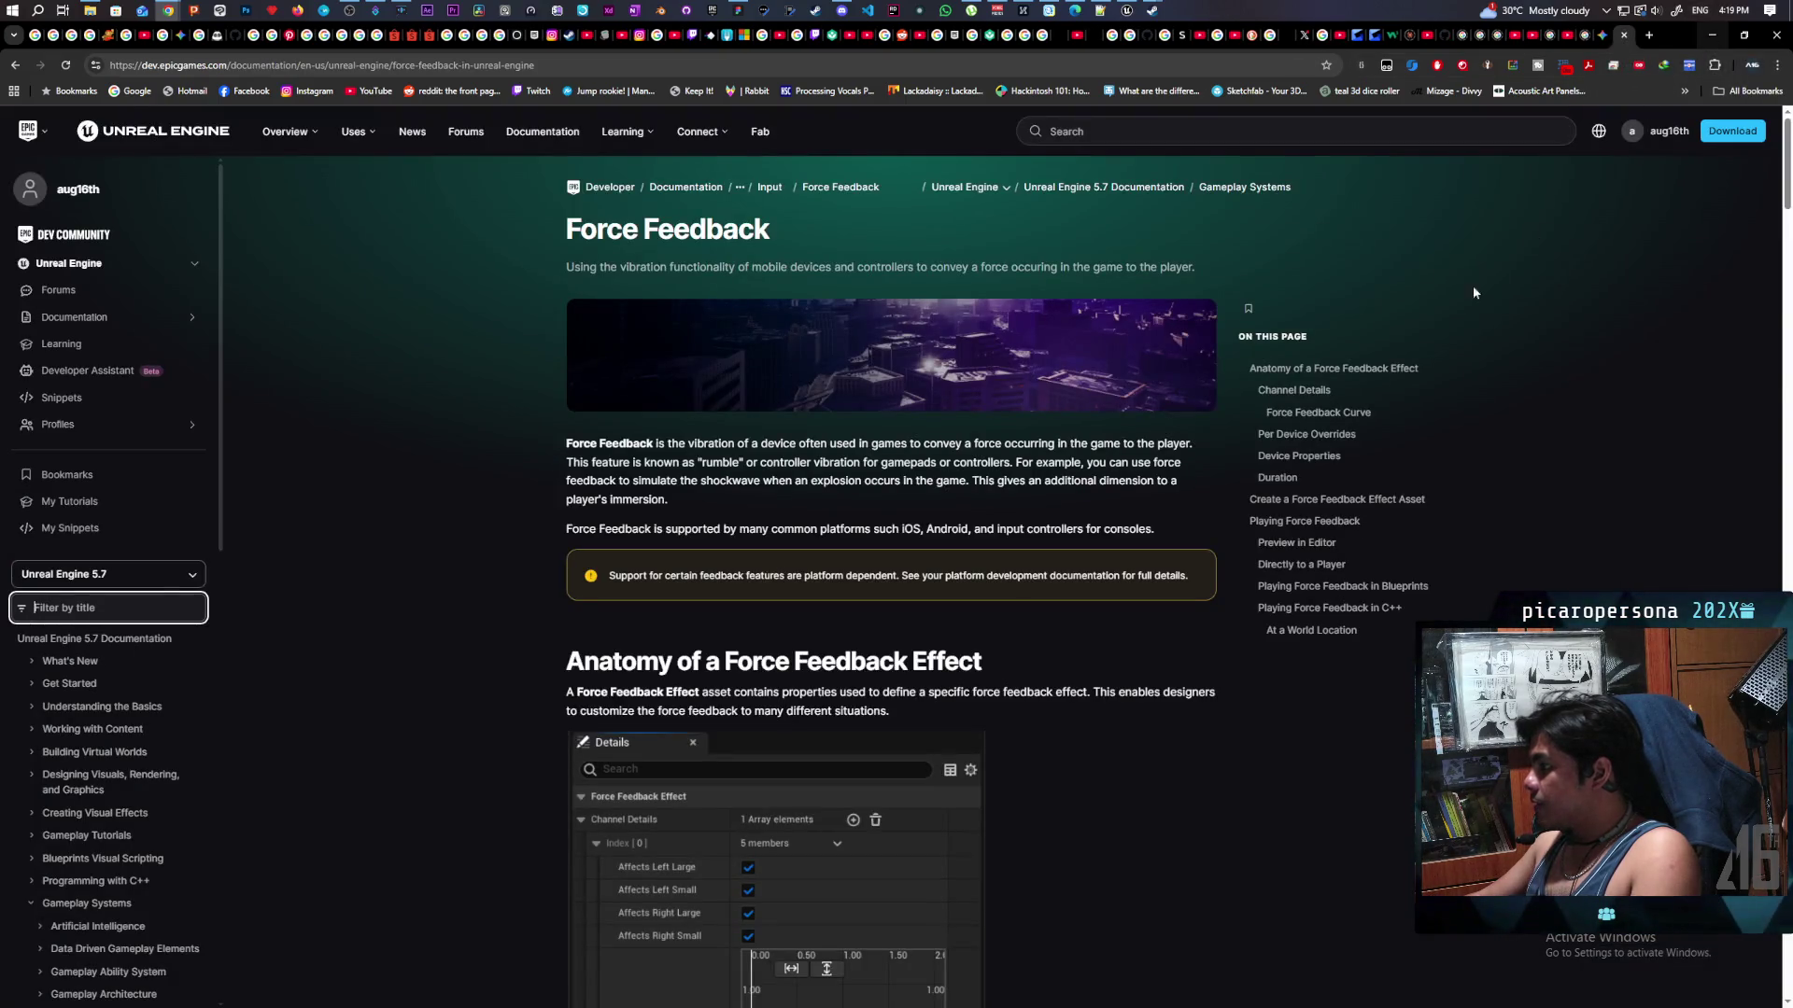
# Switch from Chrome to the Unreal Engine Blueprint editor with Alt+Tab.
pyautogui.hotkey('alt', 'Tab')
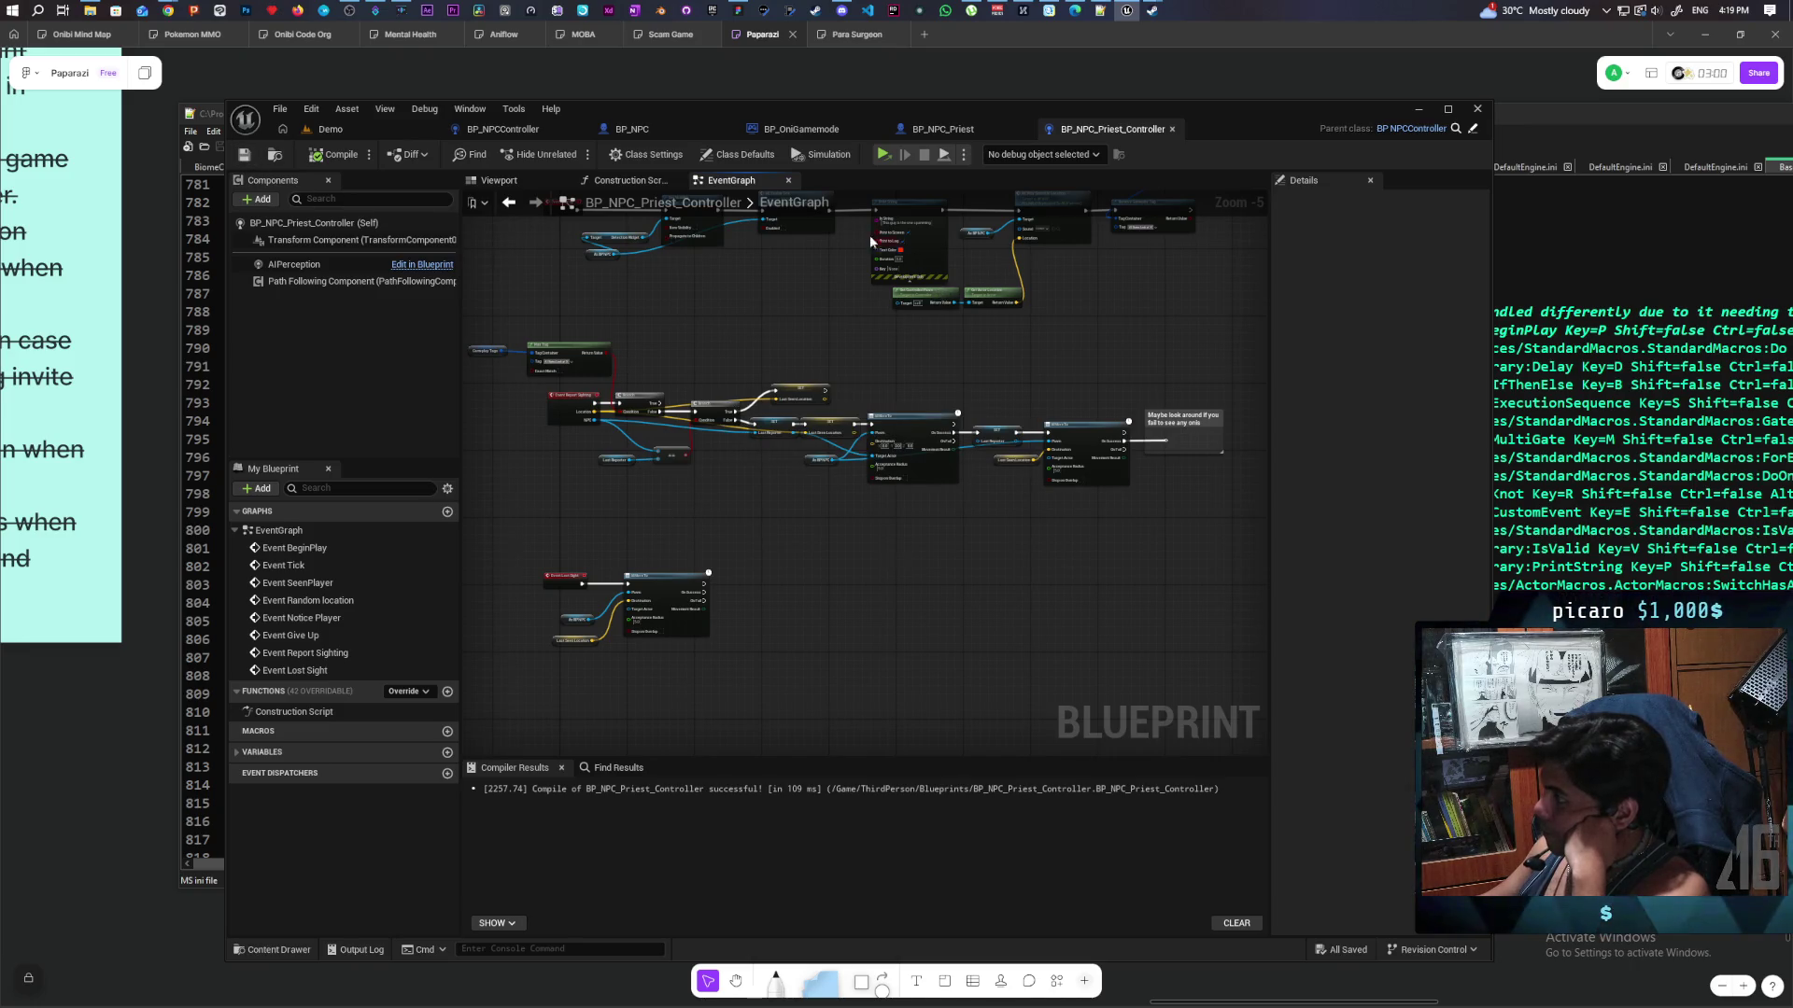
# Check GitHub Desktop for uncommitted changes, then return to the EventGraph near the 'Maybe look around' comment.
pyautogui.click(686, 11)
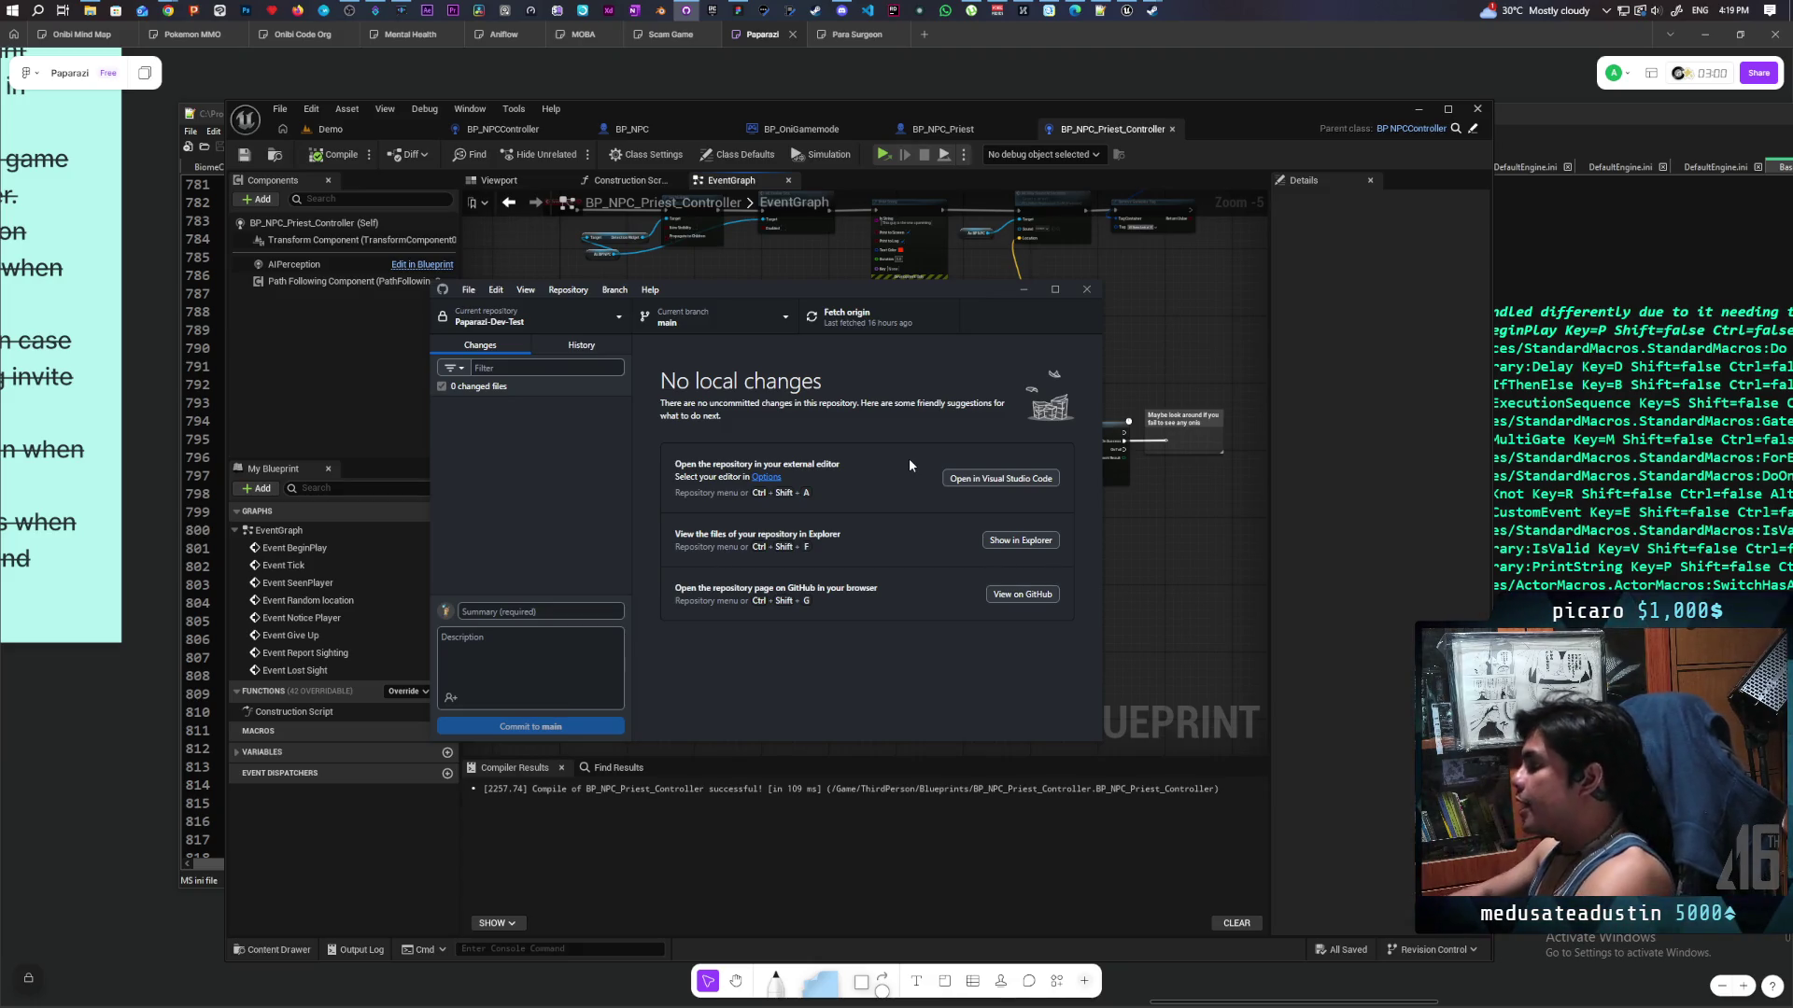
pyautogui.click(1173, 564)
pyautogui.scroll(-4, 1018, 505)
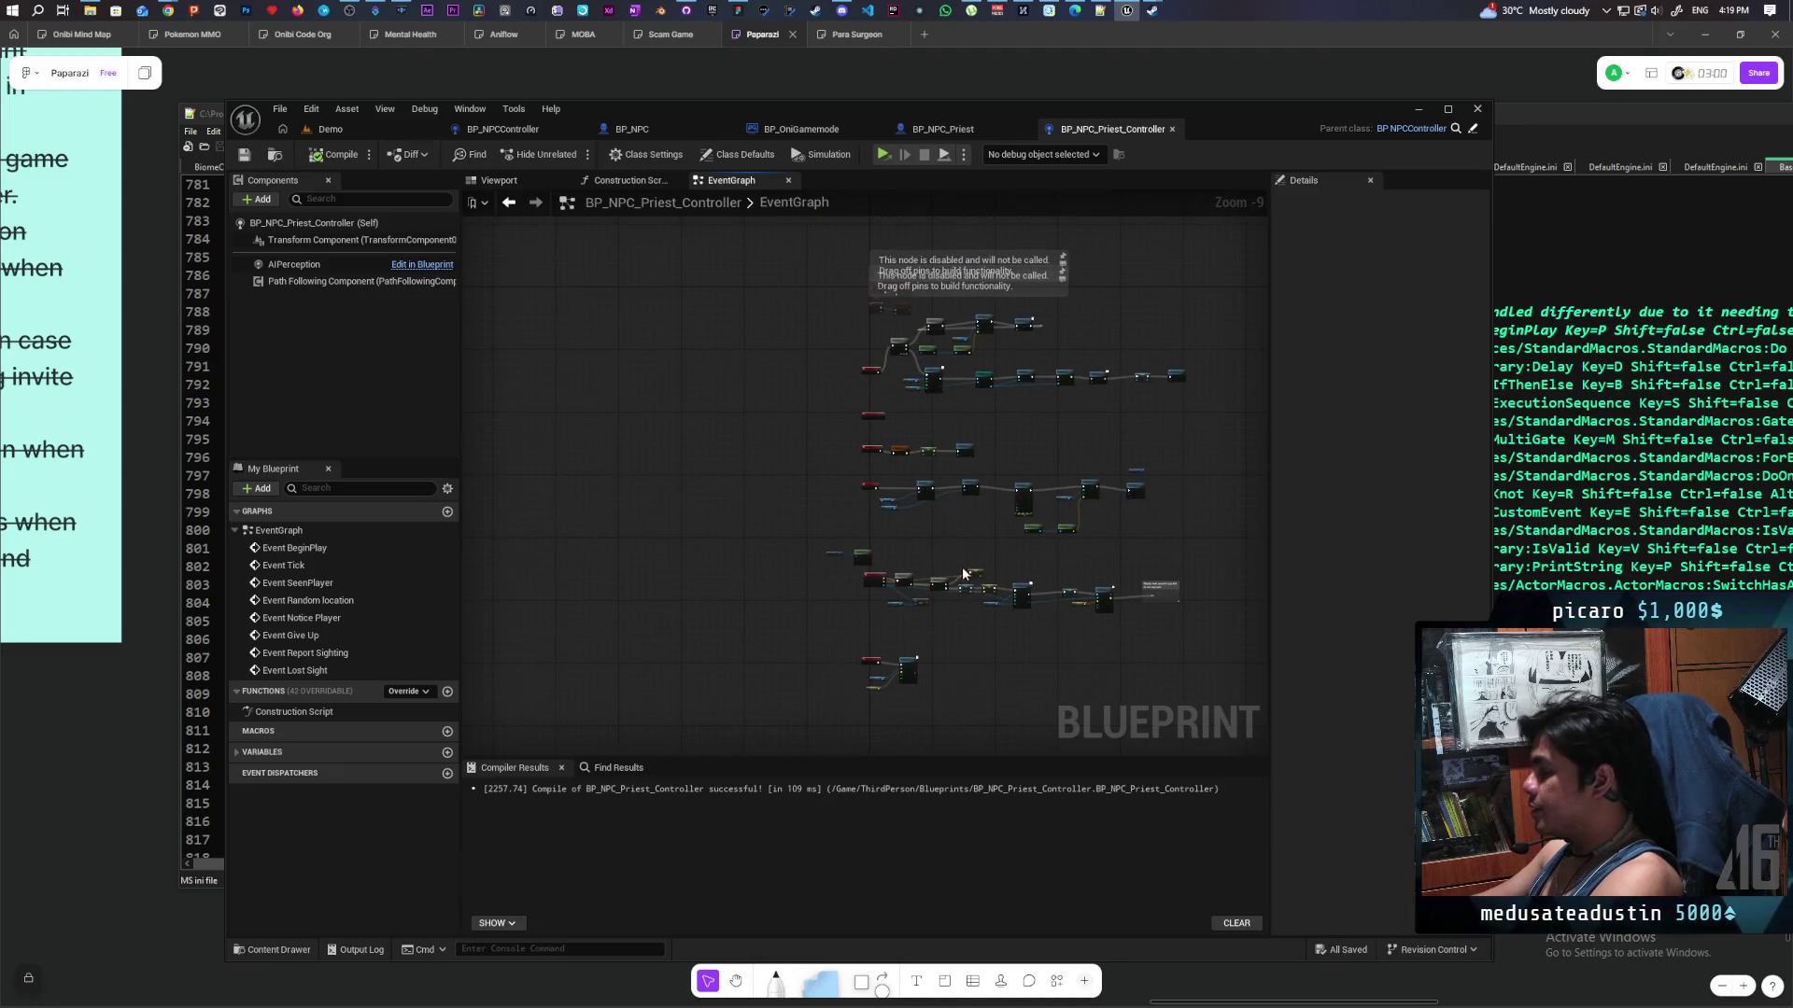
pyautogui.scroll(5, 953, 535)
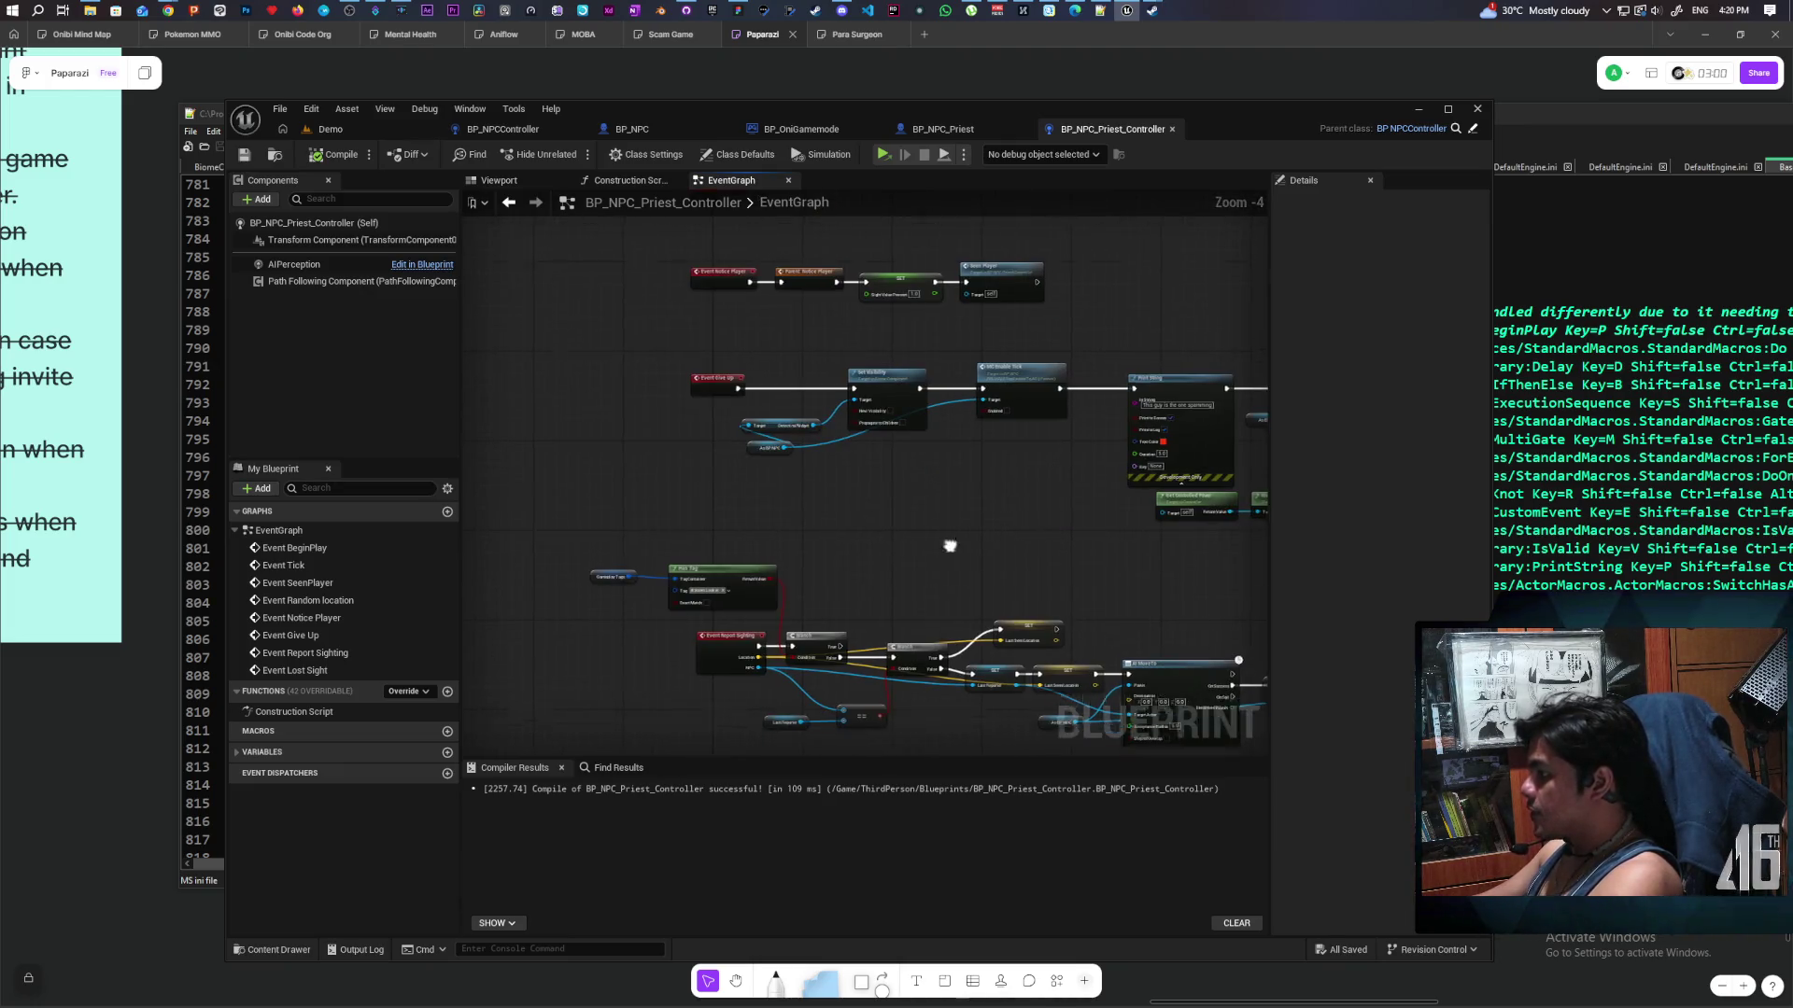
pyautogui.scroll(2, 887, 343)
pyautogui.scroll(-2, 887, 349)
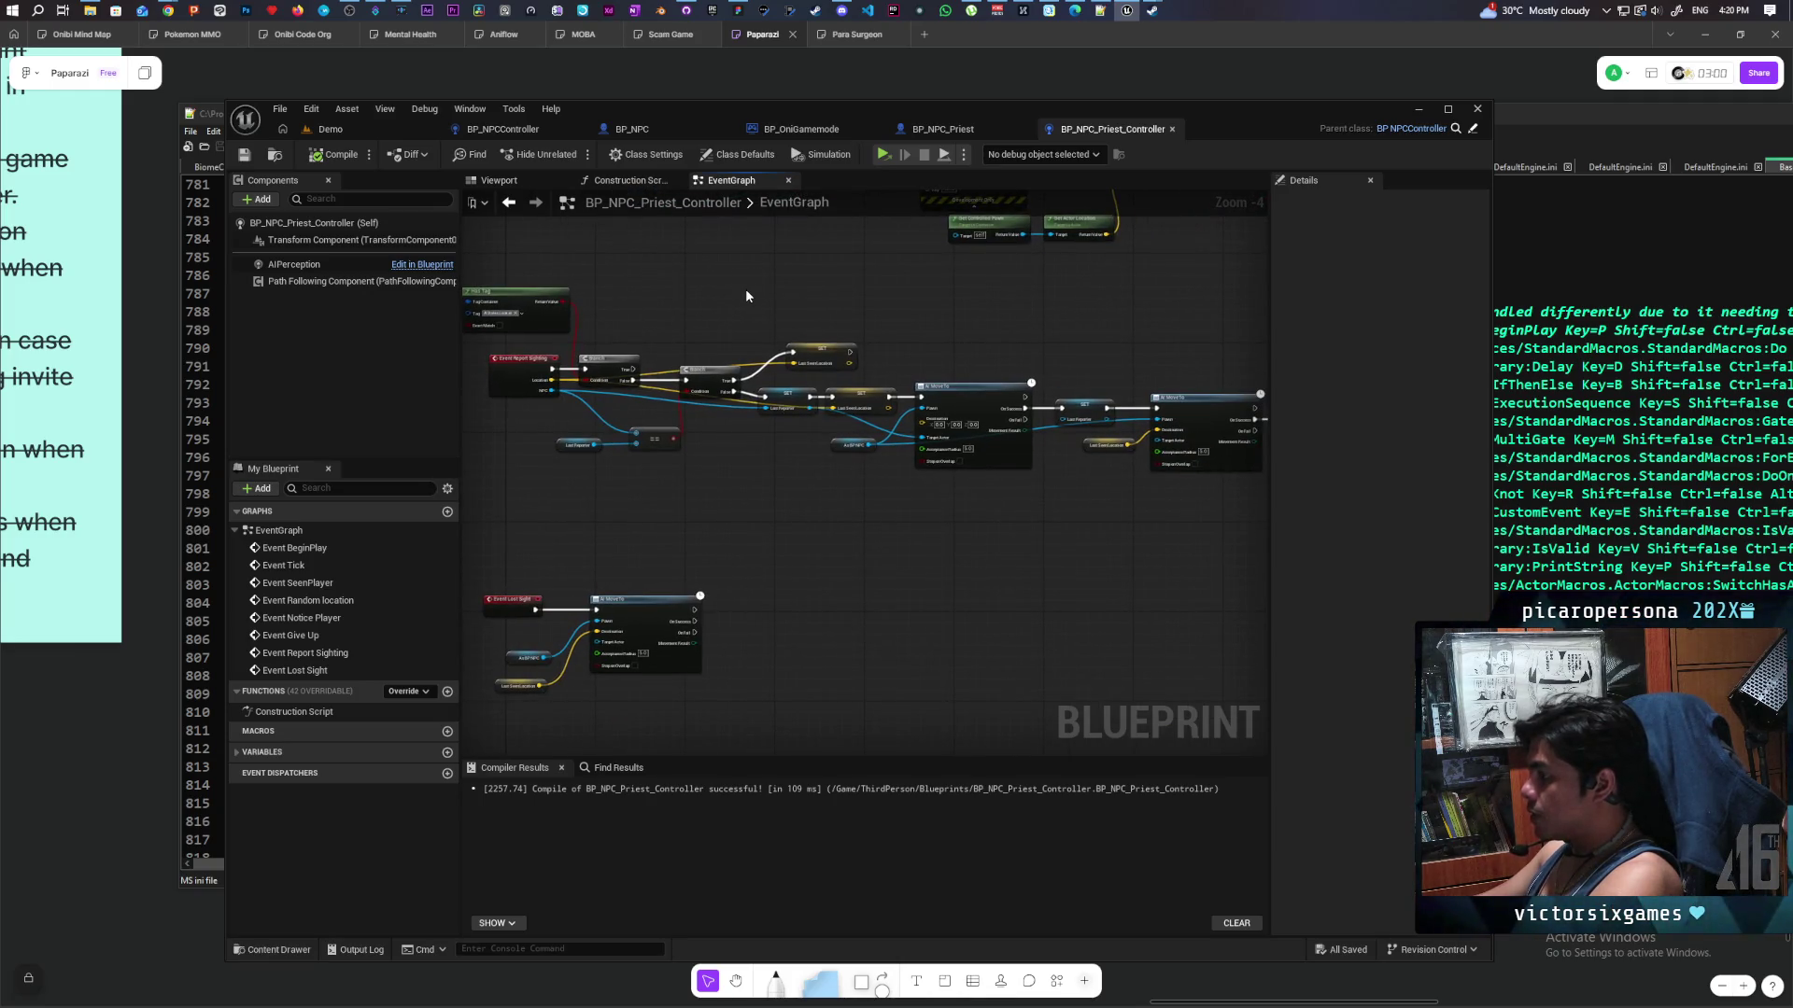
pyautogui.moveTo(745, 296); pyautogui.dragTo(521, 259)
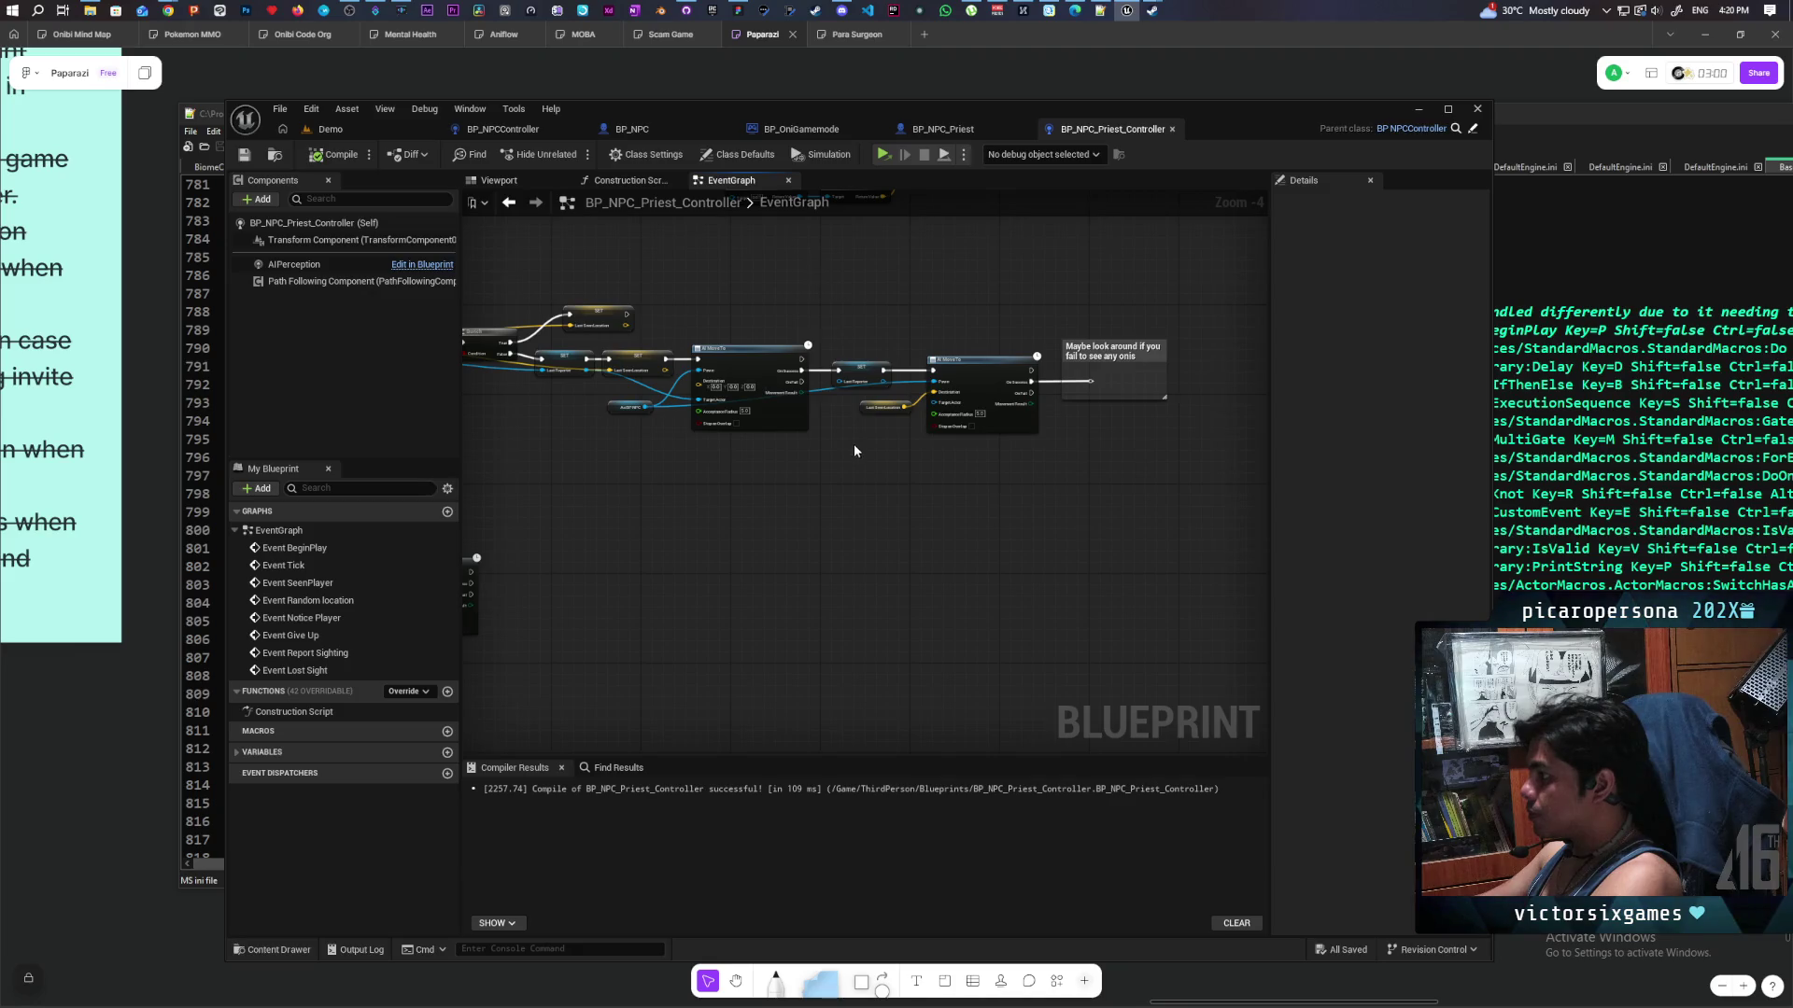
pyautogui.moveTo(733, 474); pyautogui.dragTo(871, 490)
# Trial-select the MoveTo, SET and comment nodes, then the Report Sighting, Branch and == nodes.
pyautogui.moveTo(690, 476); pyautogui.dragTo(1241, 350)
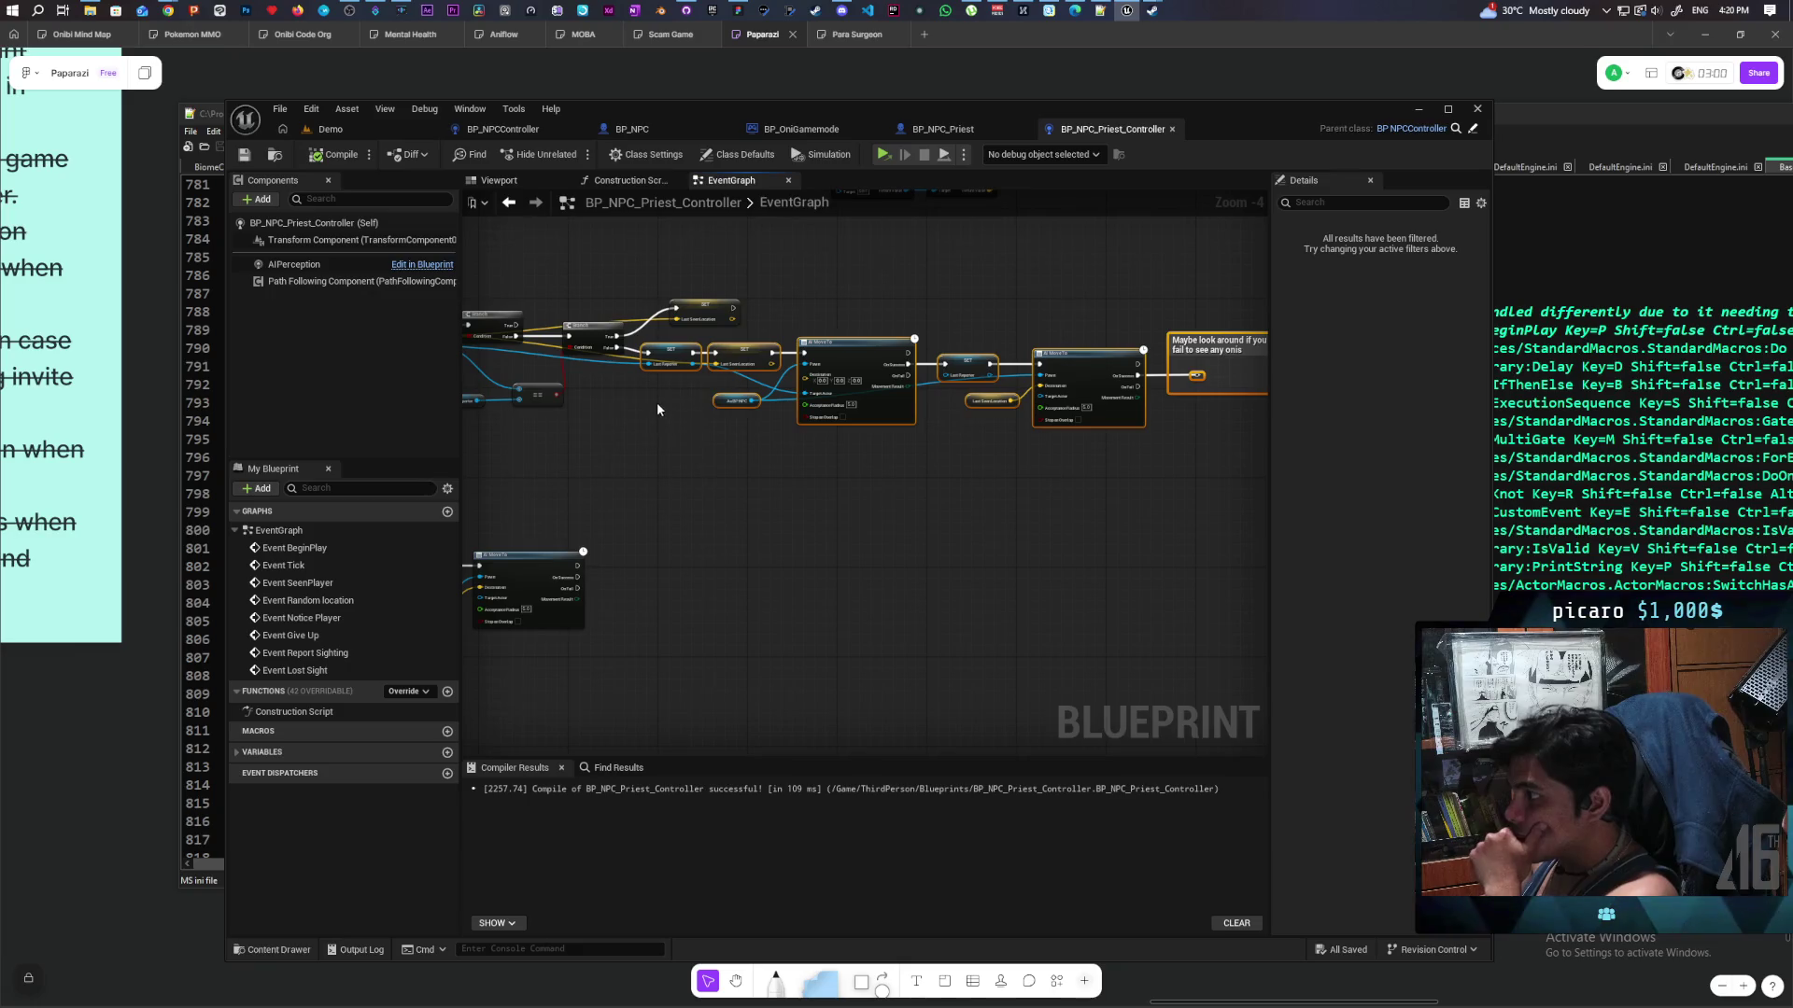
pyautogui.scroll(2, 654, 401)
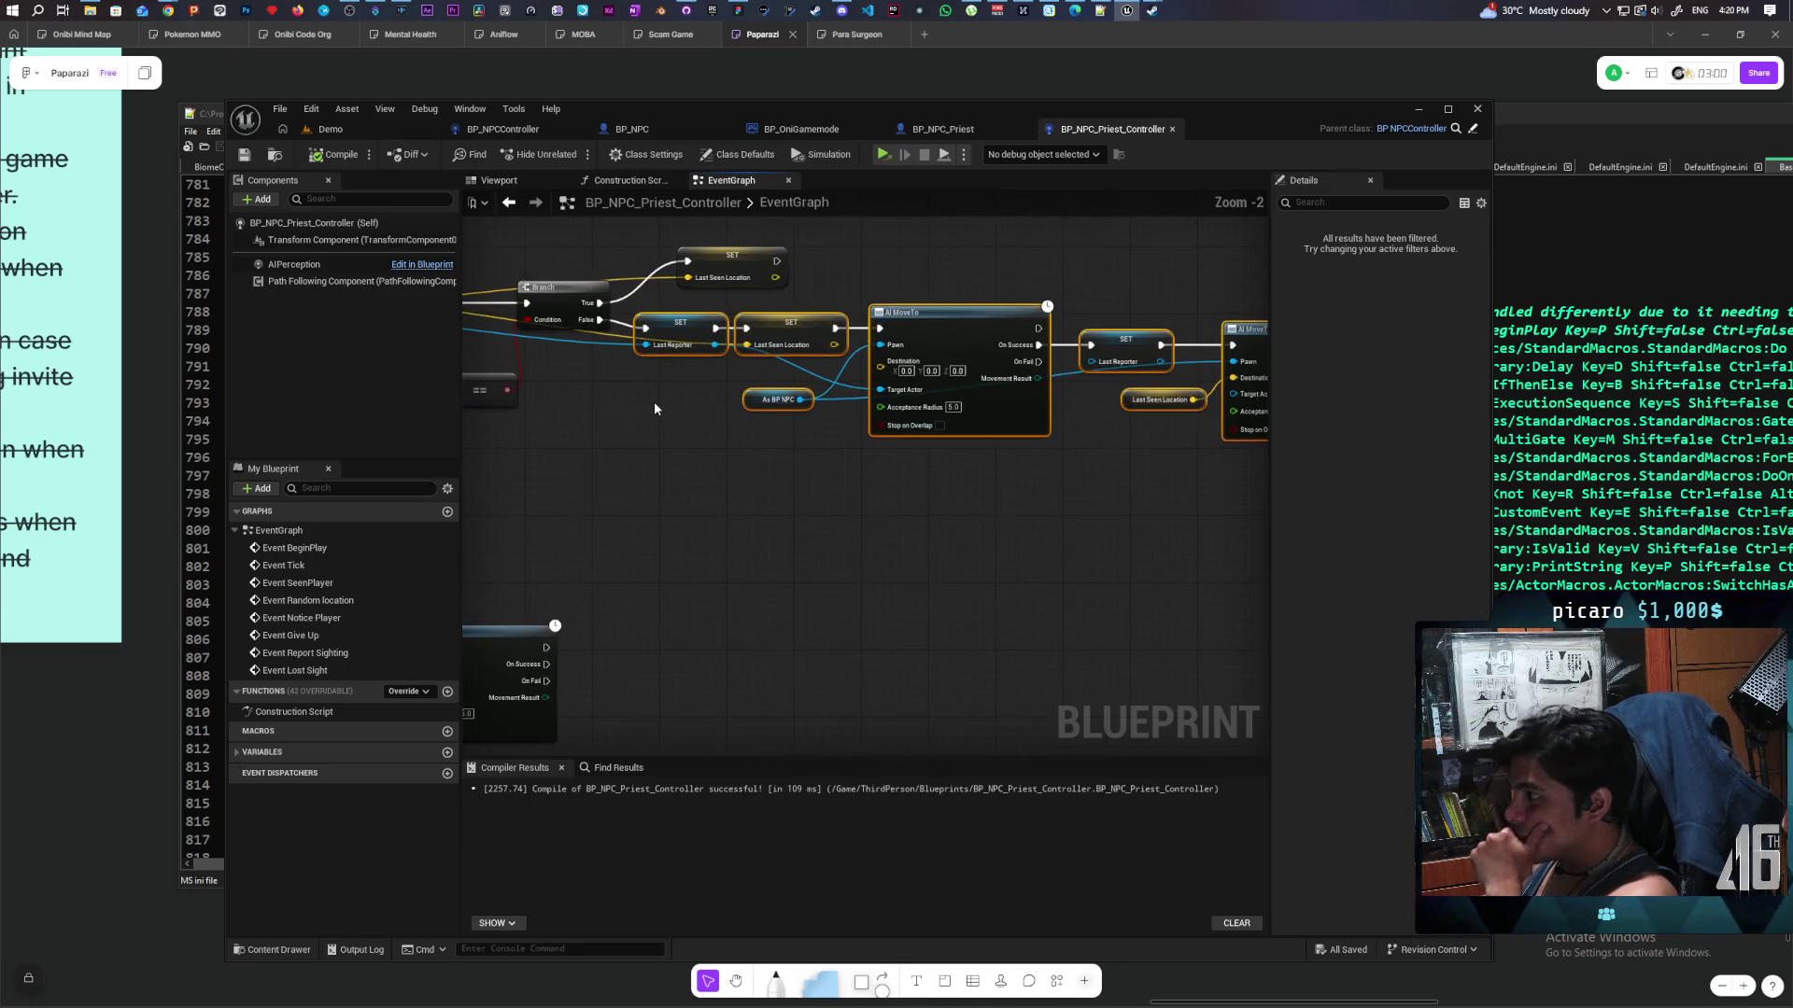
pyautogui.click(788, 435)
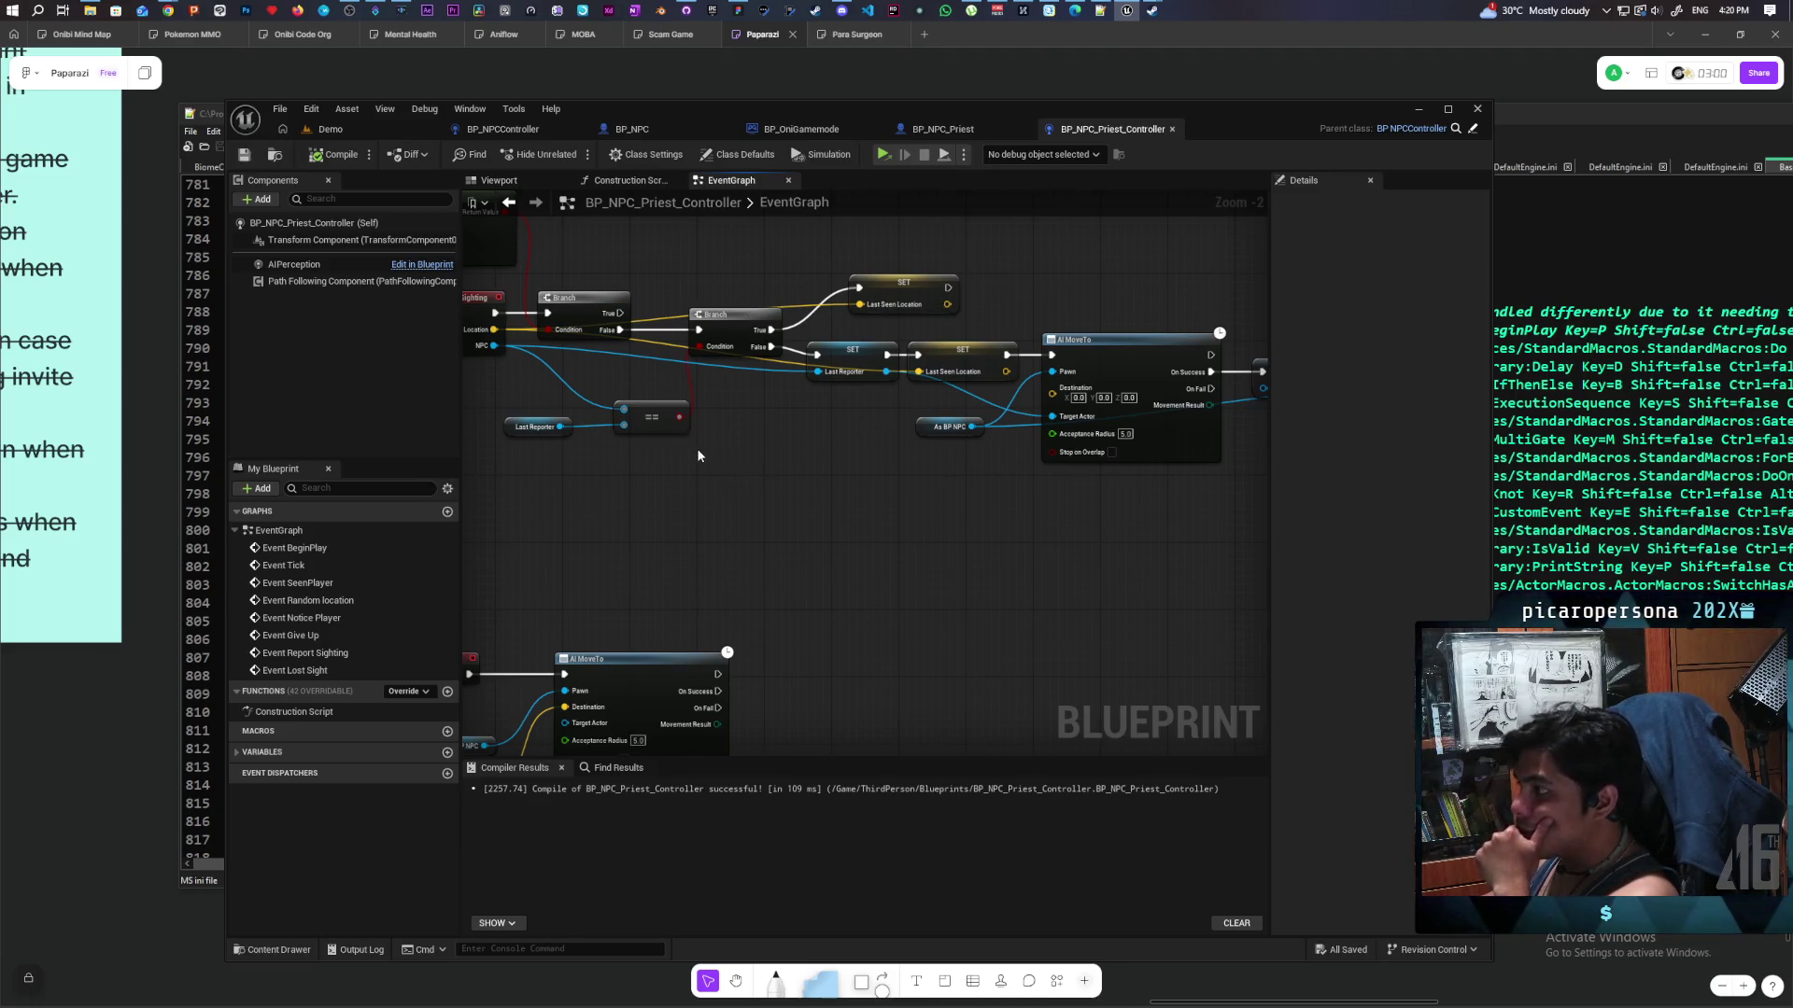
pyautogui.moveTo(501, 472); pyautogui.dragTo(738, 313)
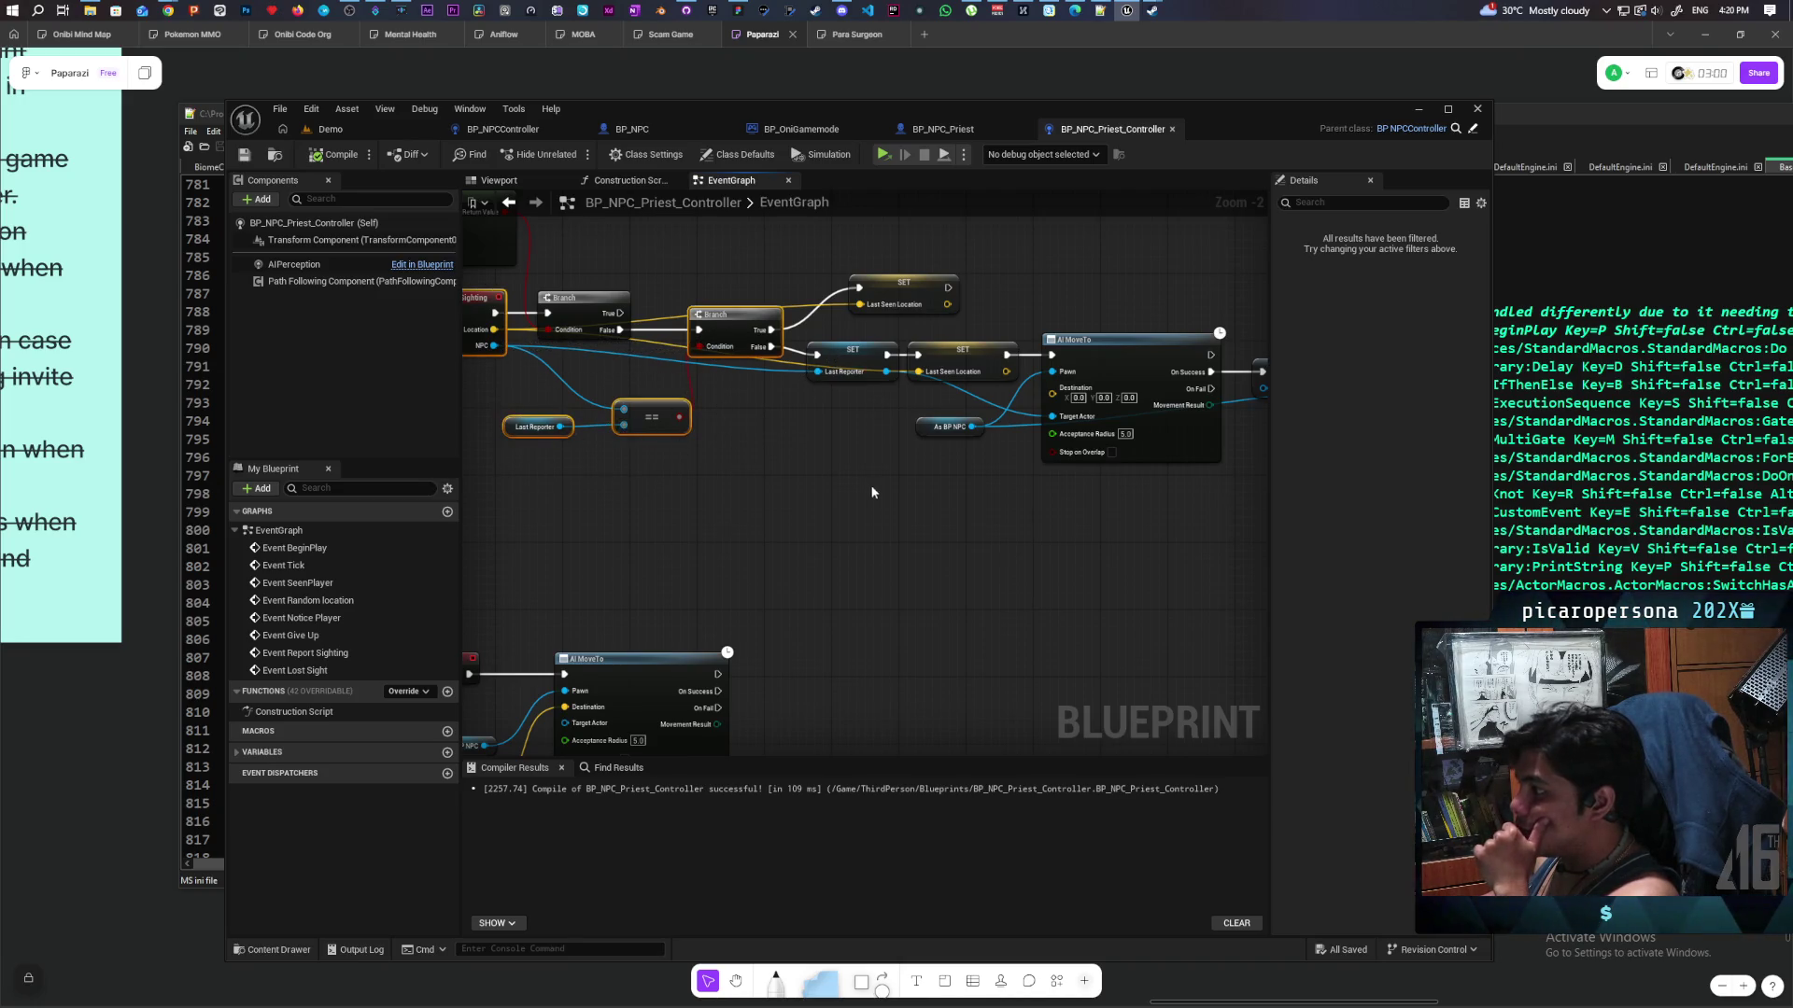
pyautogui.scroll(-1, 704, 480)
pyautogui.scroll(-1, 704, 480)
pyautogui.scroll(-1, 742, 533)
# Box-select the nodes after the Branch nodes and shift them about 205 px further right.
pyautogui.moveTo(683, 491)
pyautogui.mouseDown()
pyautogui.moveTo(859, 512)
pyautogui.moveTo(740, 513)
pyautogui.moveTo(1080, 452)
pyautogui.moveTo(1131, 413)
pyautogui.mouseUp()
pyautogui.moveTo(692, 428); pyautogui.dragTo(912, 441)
pyautogui.moveTo(760, 479); pyautogui.dragTo(951, 499)
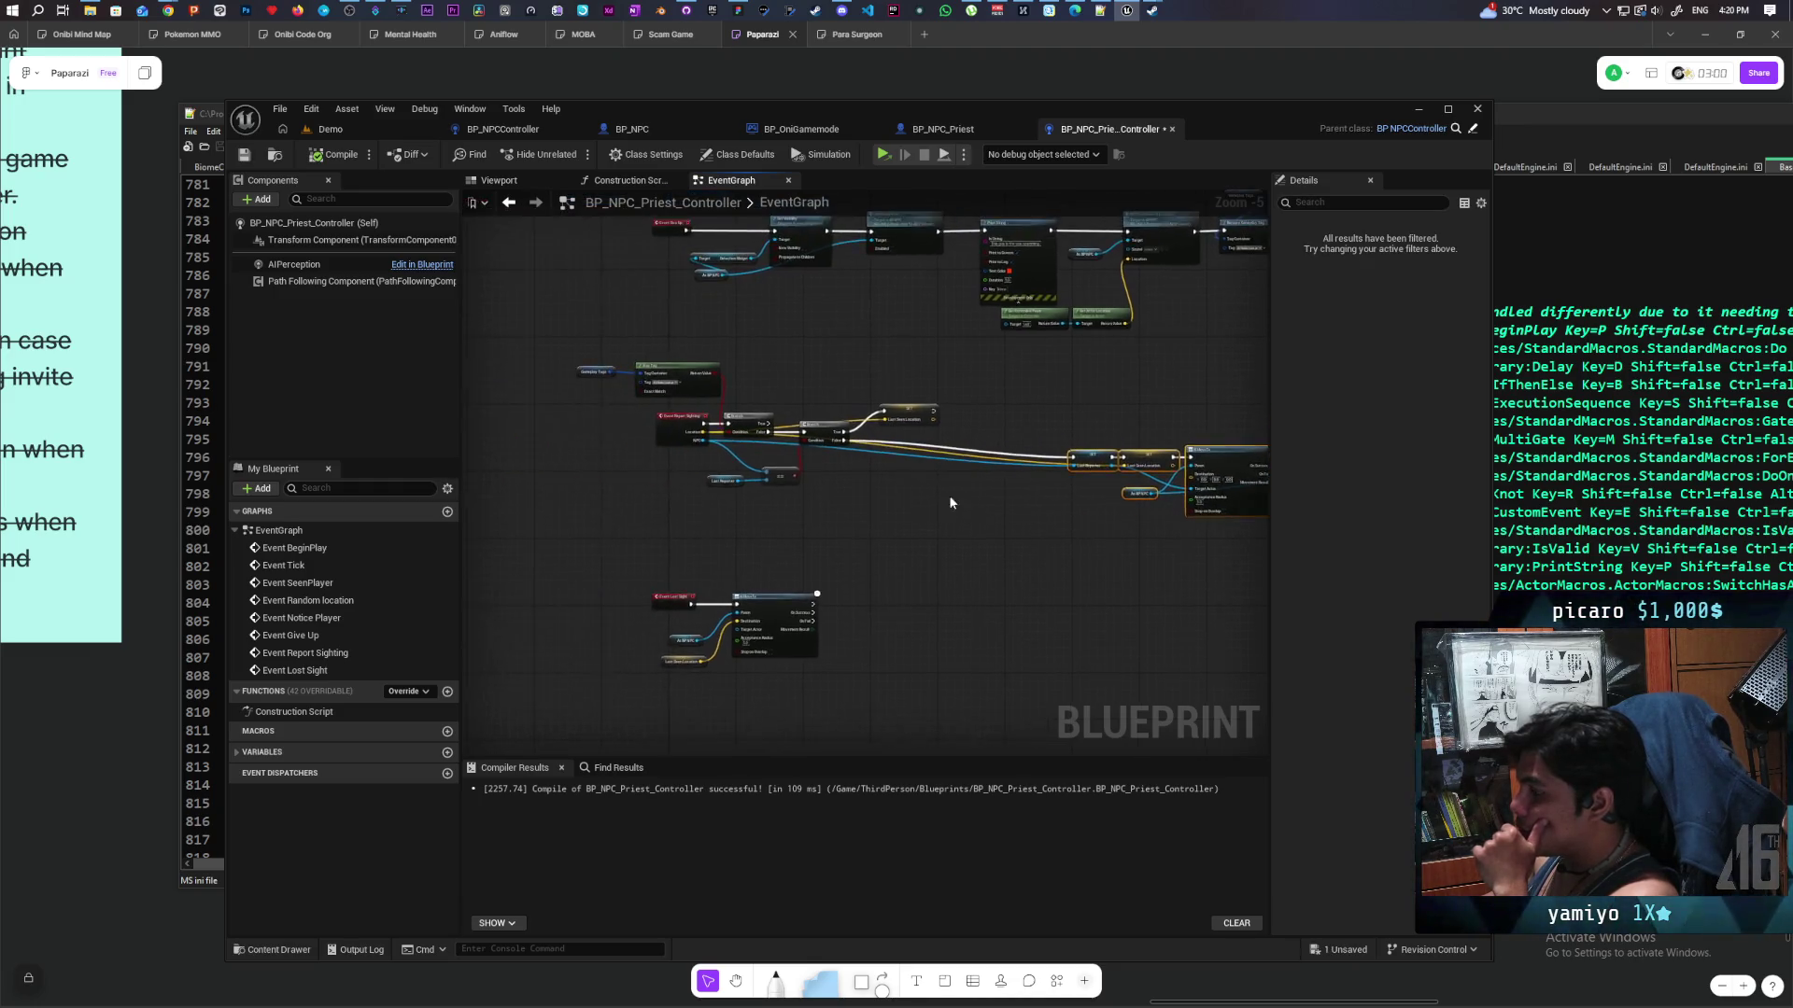
pyautogui.scroll(5, 866, 493)
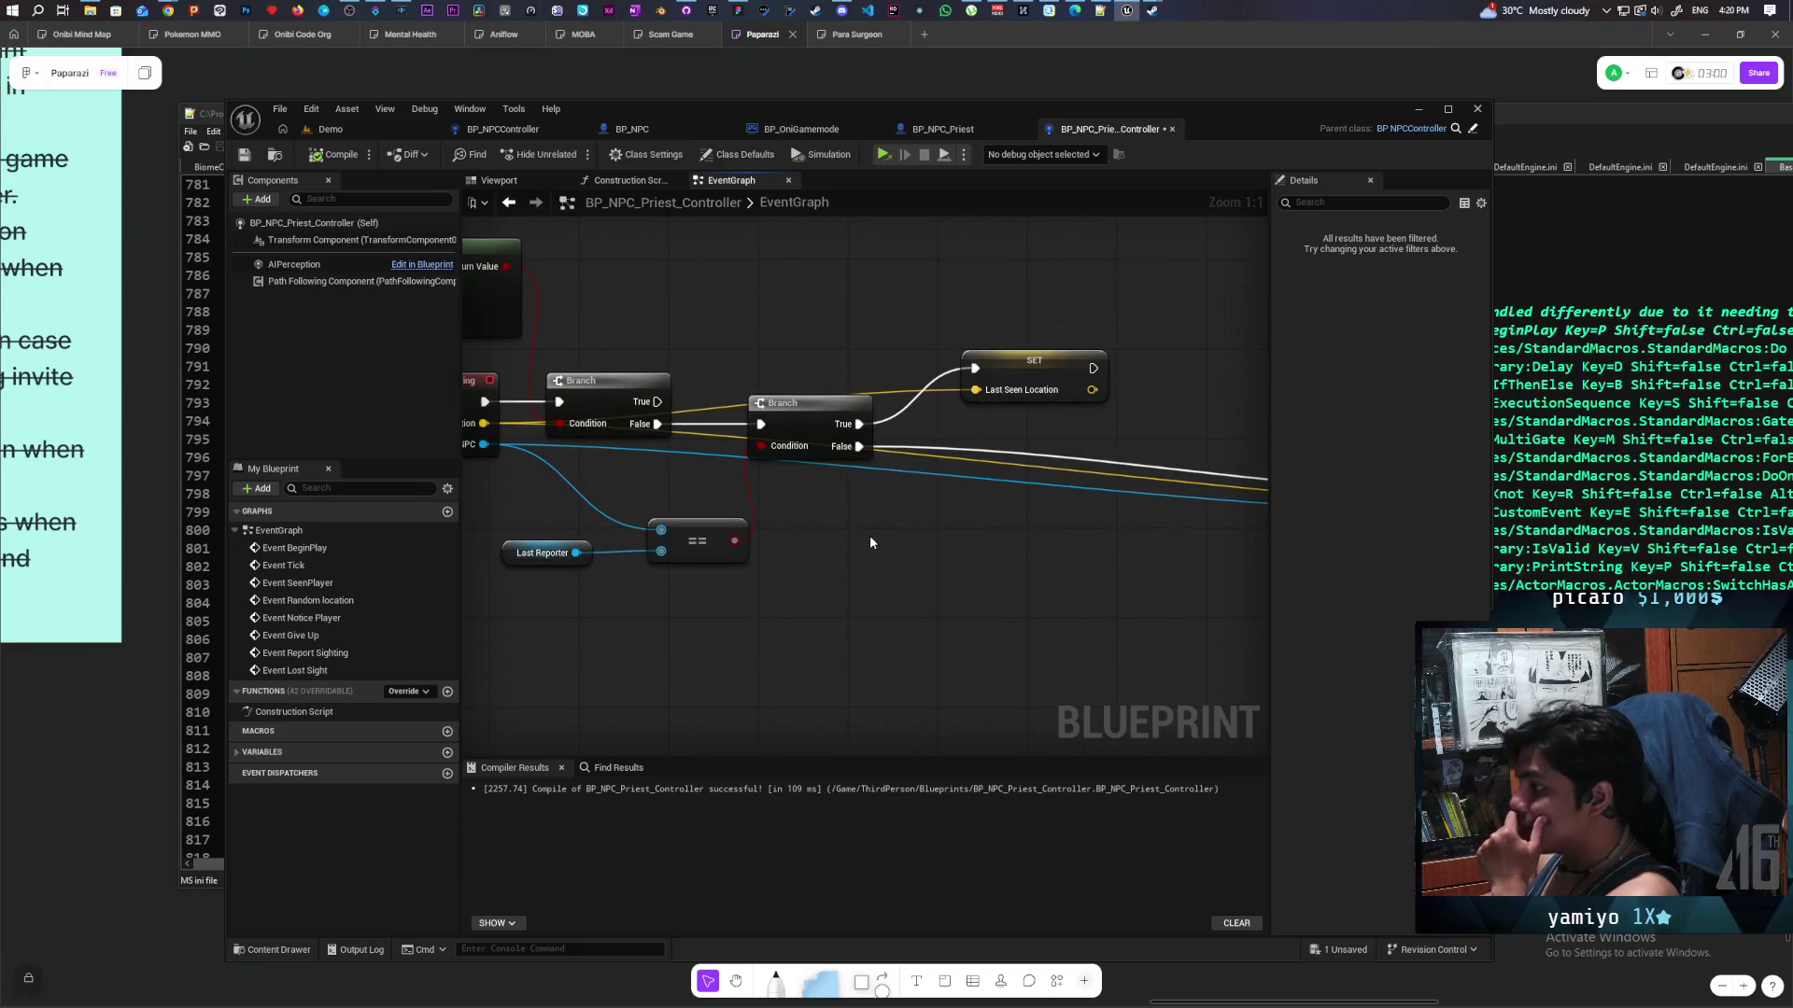
pyautogui.moveTo(870, 542); pyautogui.dragTo(954, 566)
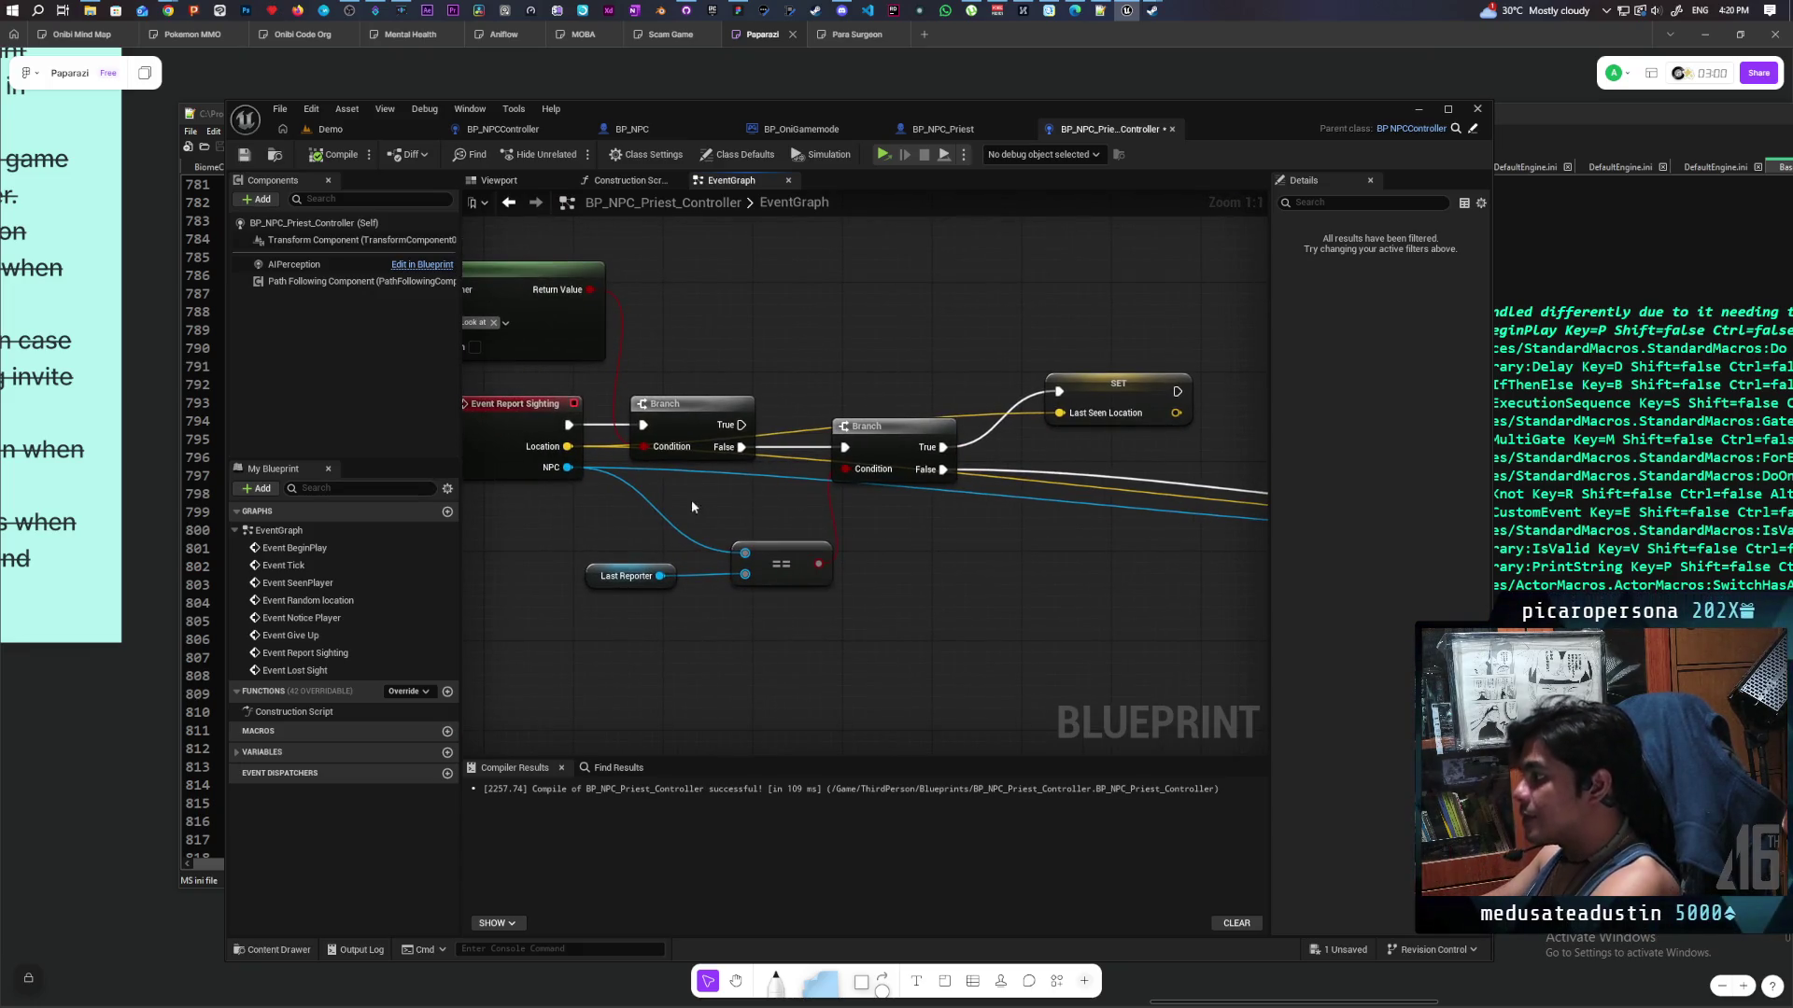
# Add two Get Actor Location nodes, one targeting NPC and one targeting Last Reporter.
pyautogui.moveTo(581, 477); pyautogui.dragTo(927, 535)
pyautogui.write('get a')
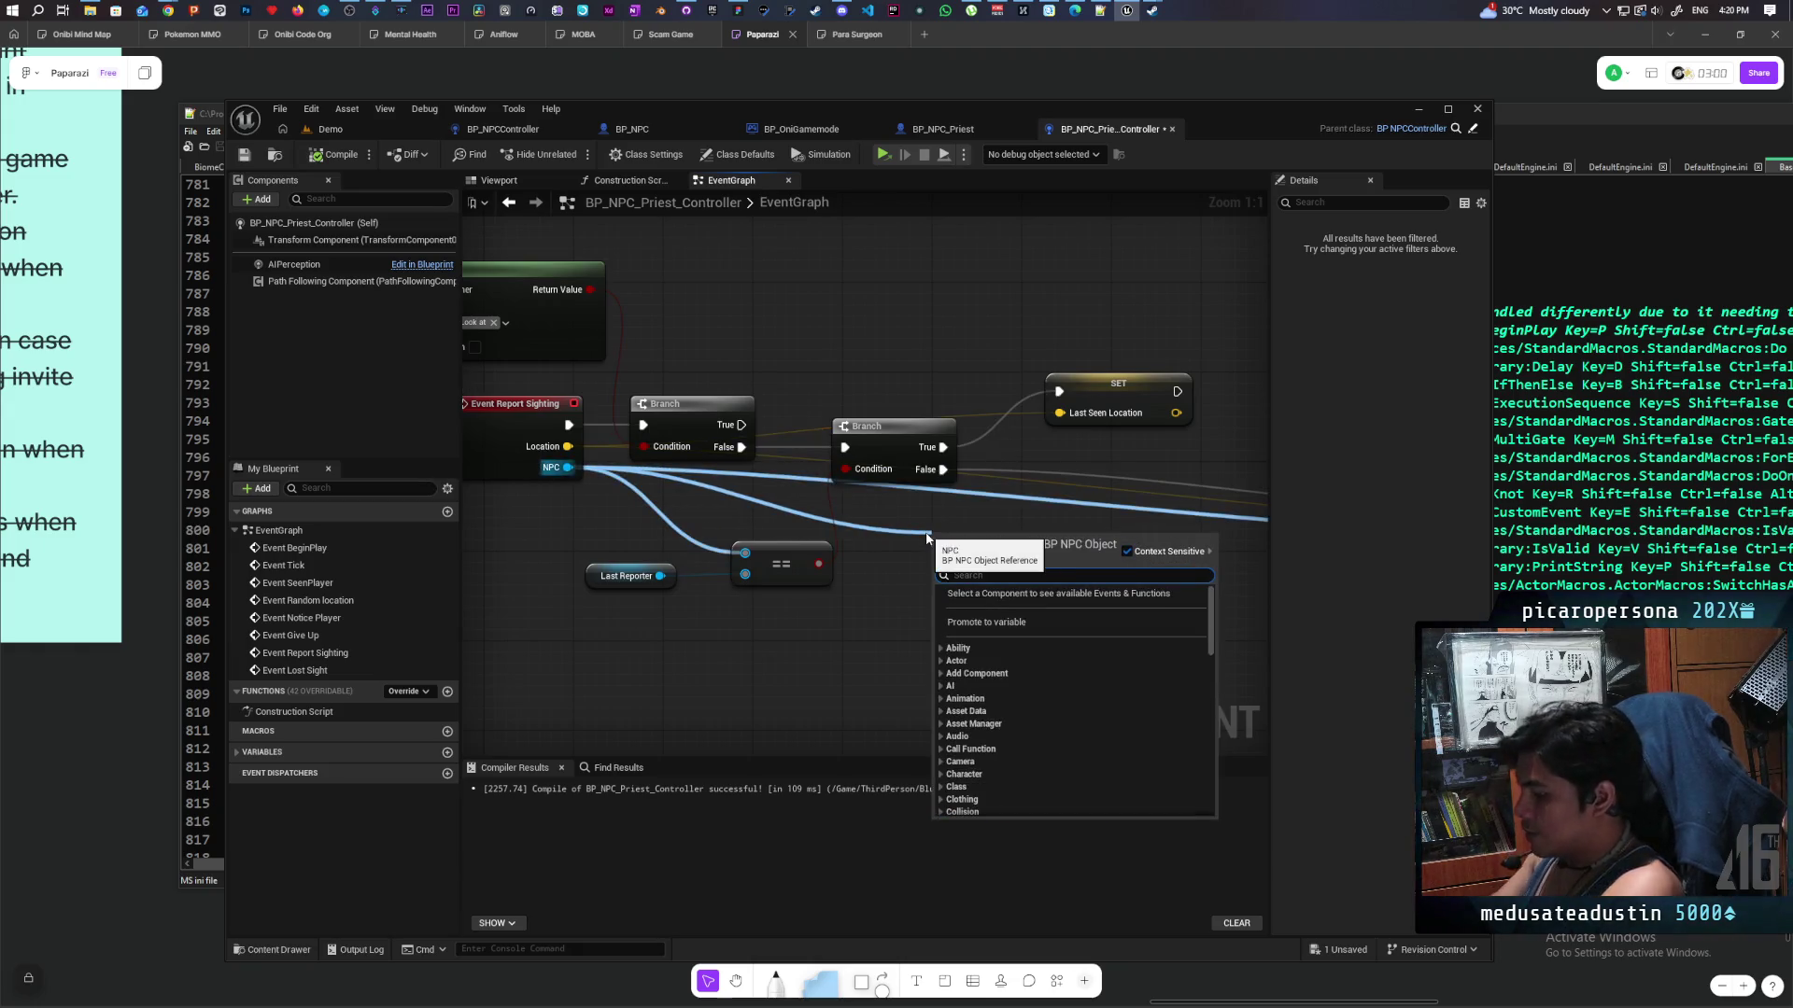
pyautogui.write('ctor loca')
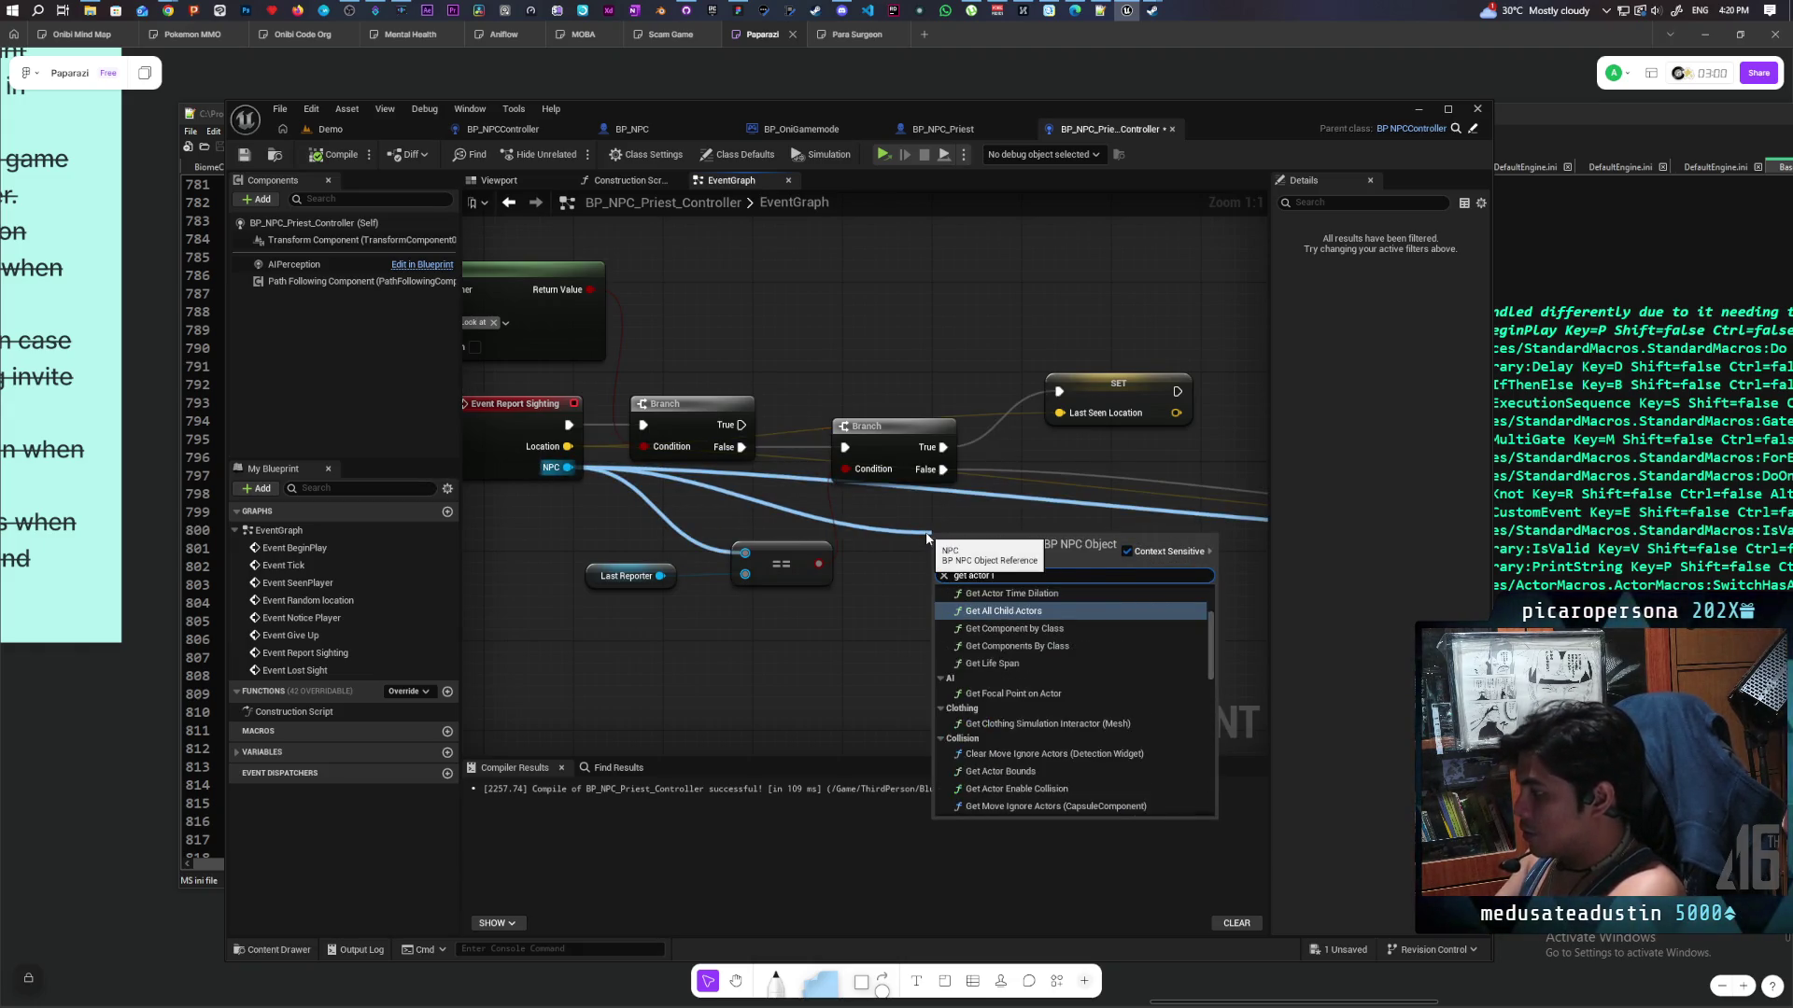
pyautogui.press('Return')
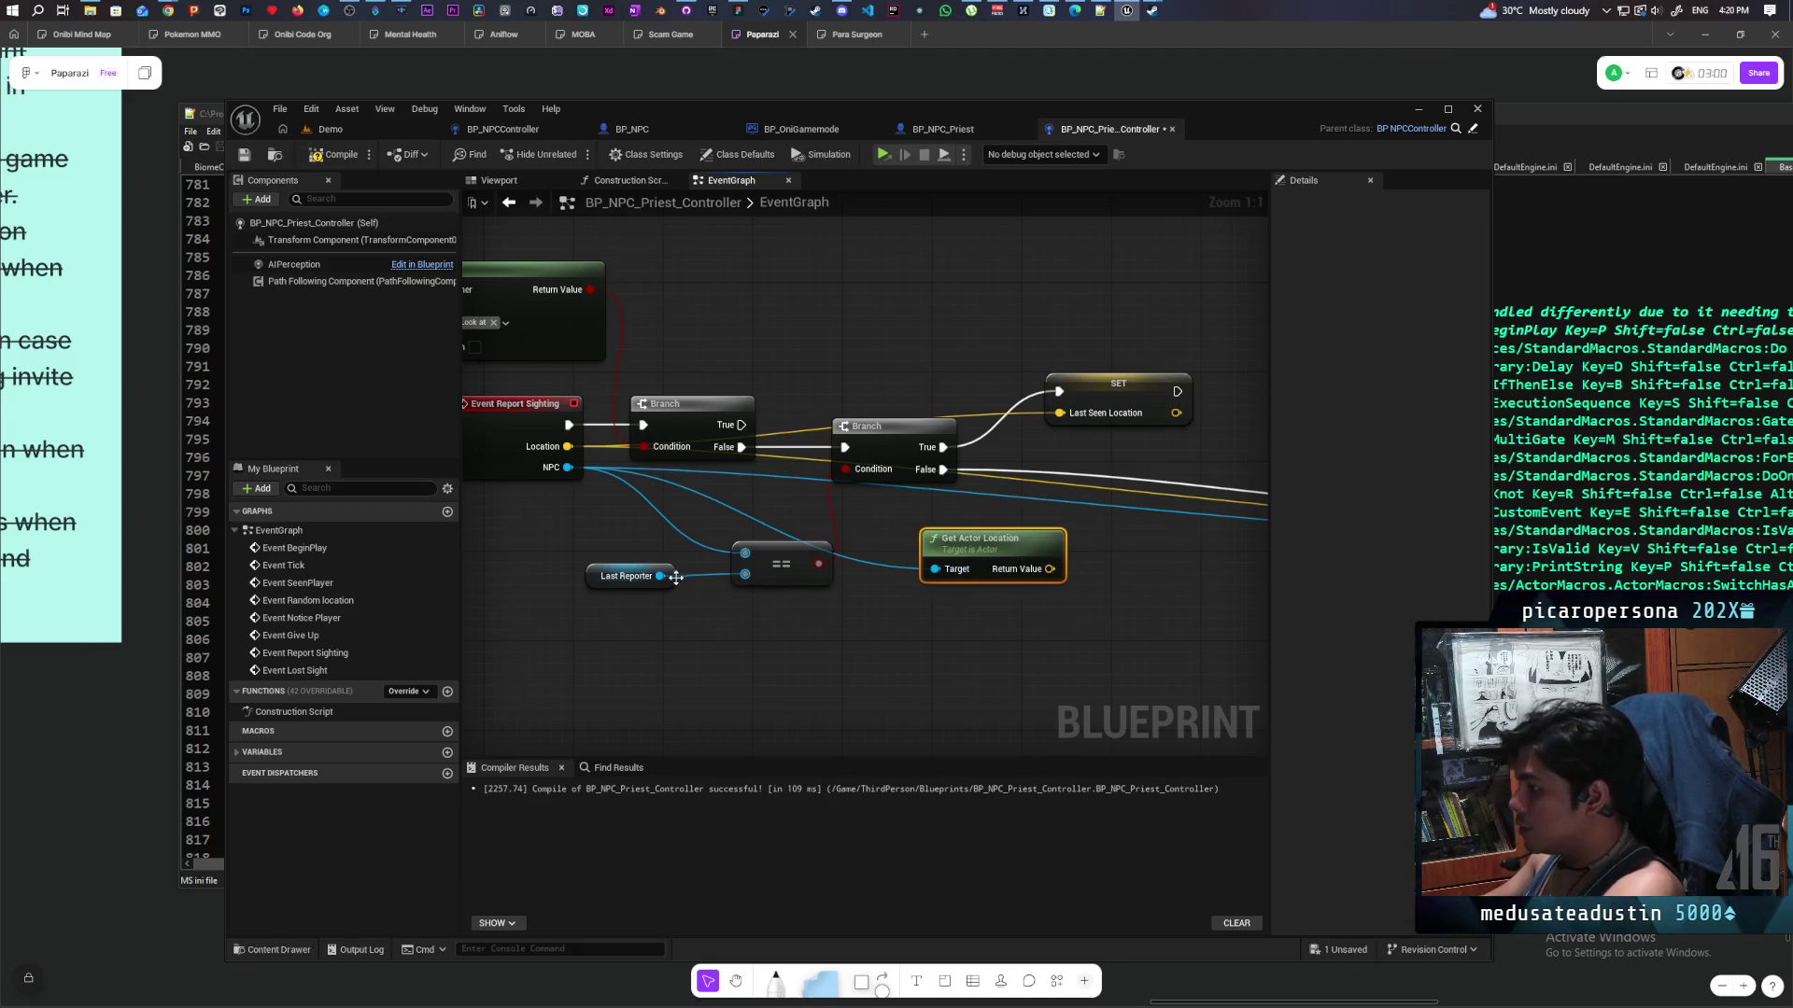
pyautogui.hotkey('ctrl', 'c')
pyautogui.hotkey('ctrl', 'v')
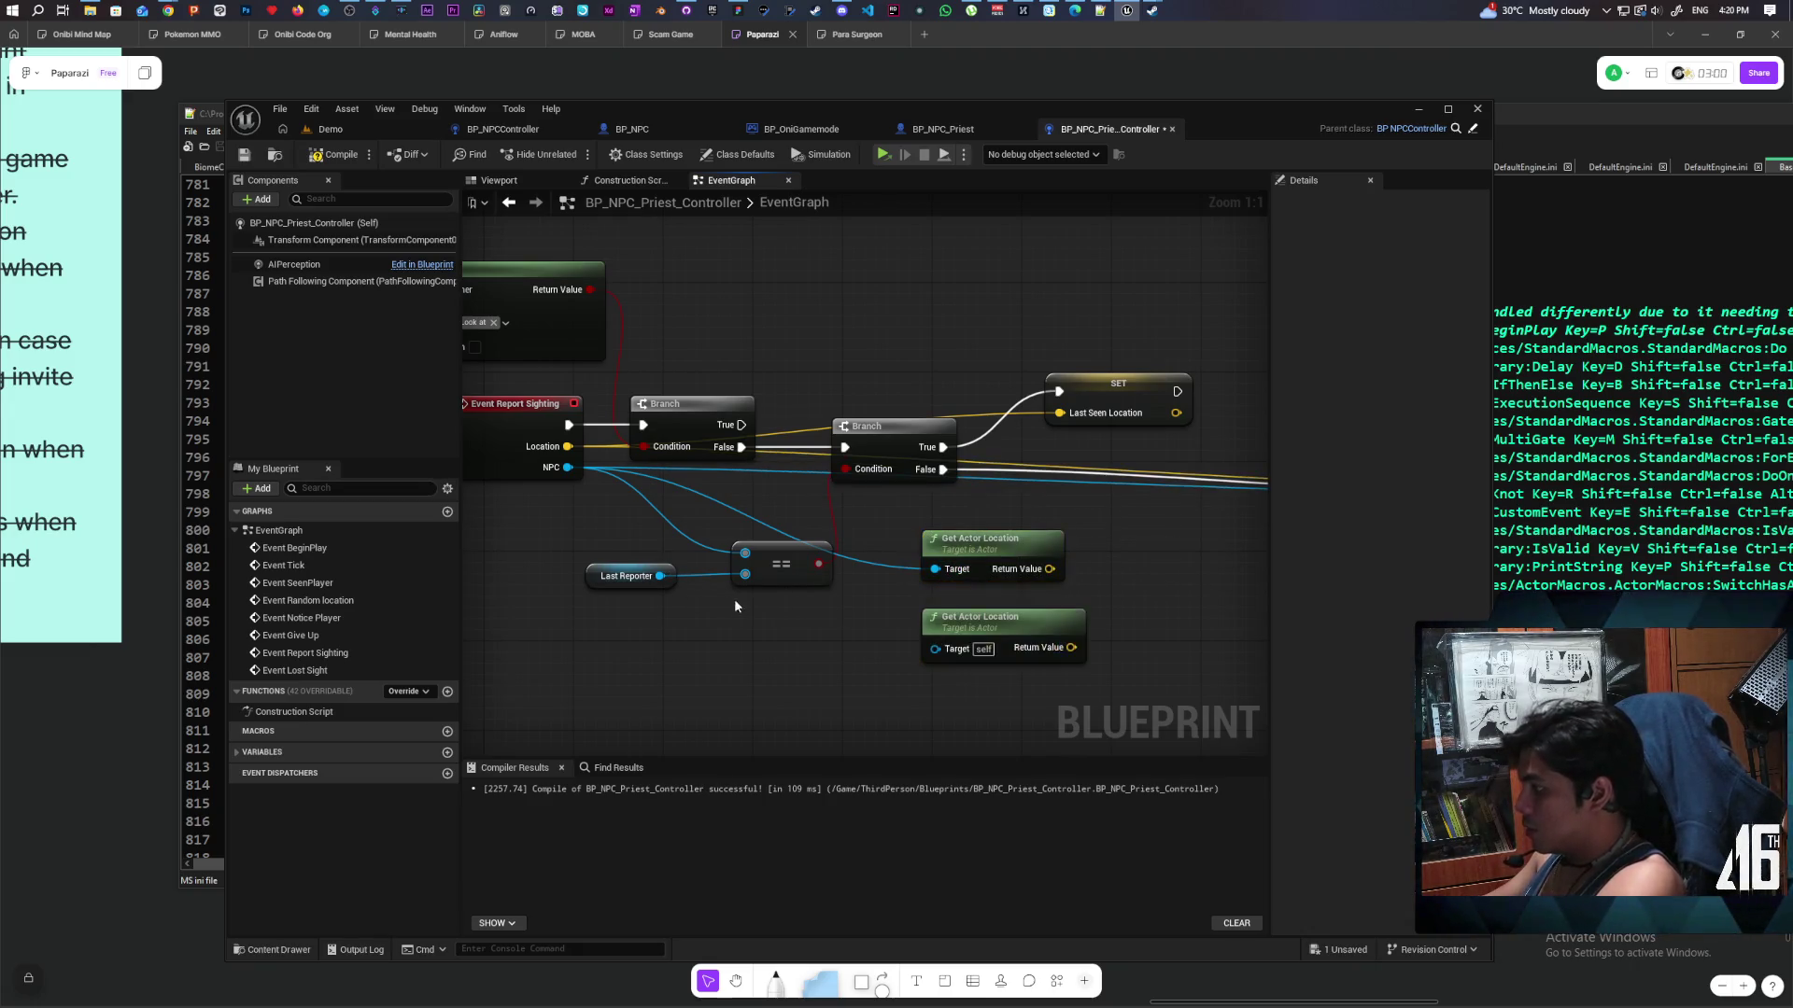
pyautogui.moveTo(660, 576); pyautogui.dragTo(940, 660)
# Feed both actor locations into a Distance2D (Vector) node.
pyautogui.moveTo(797, 540); pyautogui.dragTo(874, 568)
pyautogui.write('distan')
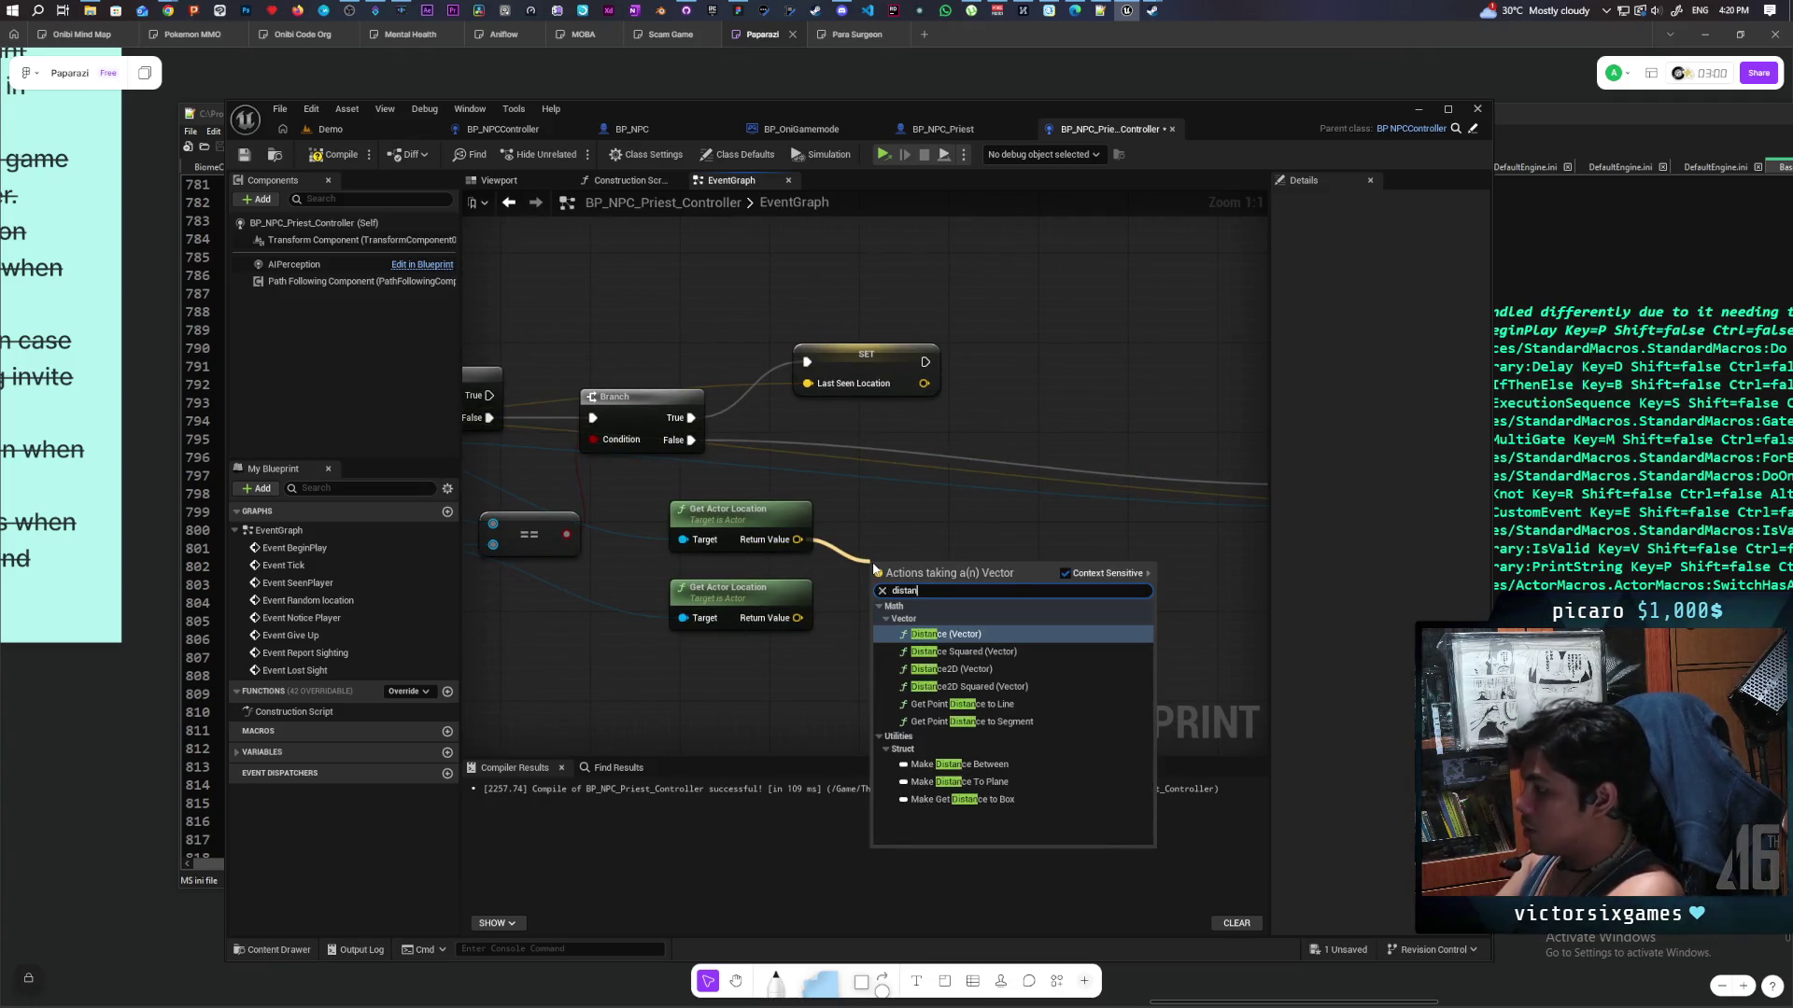
pyautogui.press('Down')
pyautogui.press('Down')
pyautogui.press('Return')
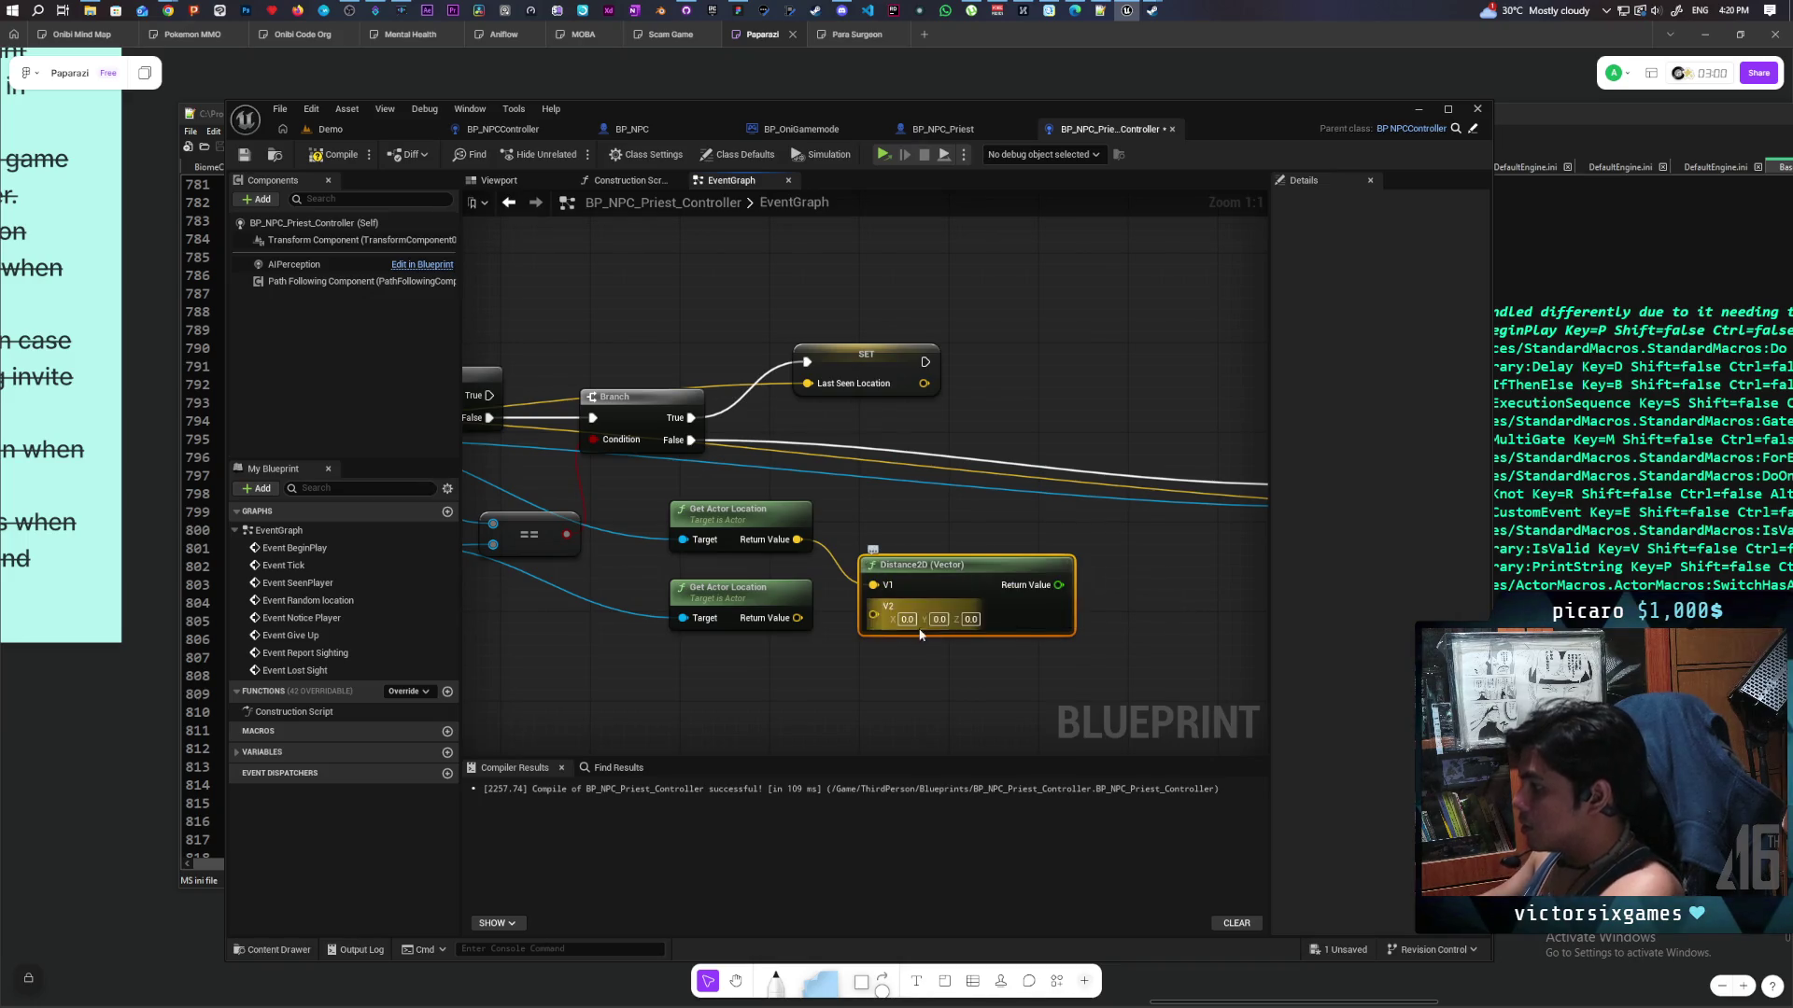
pyautogui.moveTo(785, 621)
pyautogui.mouseDown()
pyautogui.moveTo(873, 614)
pyautogui.moveTo(871, 597)
pyautogui.mouseUp()
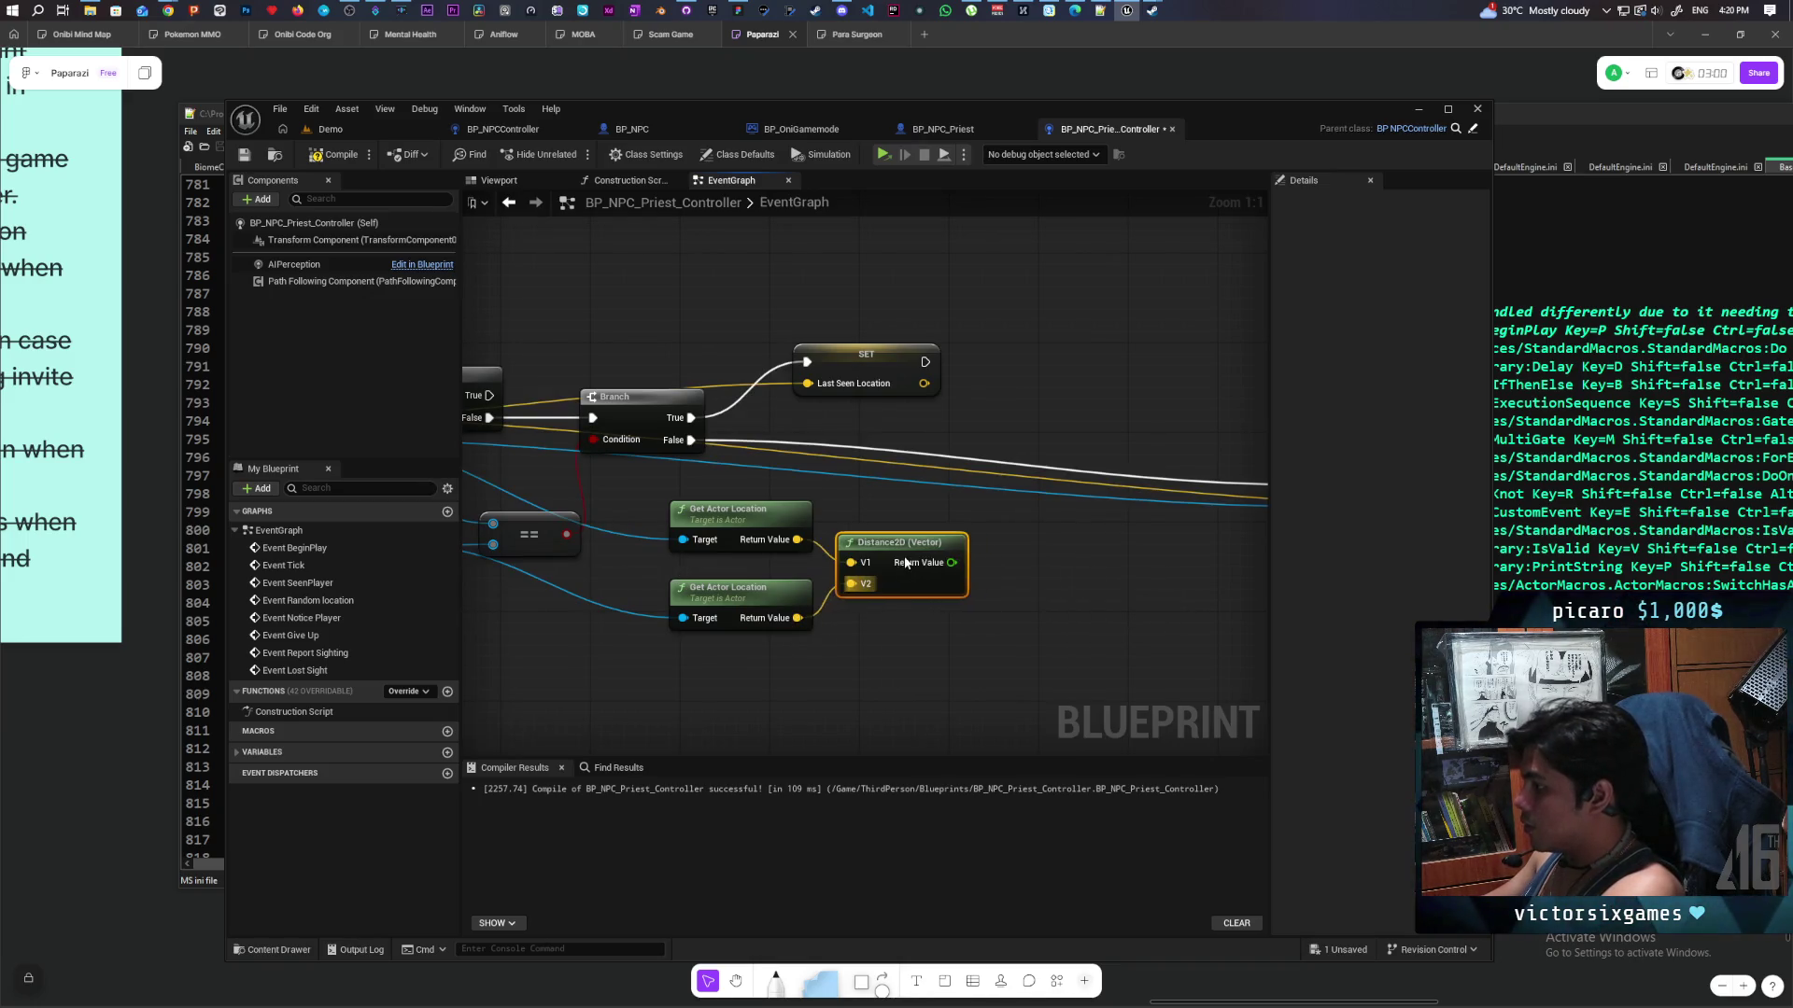
pyautogui.hscroll(5, 999, 585)
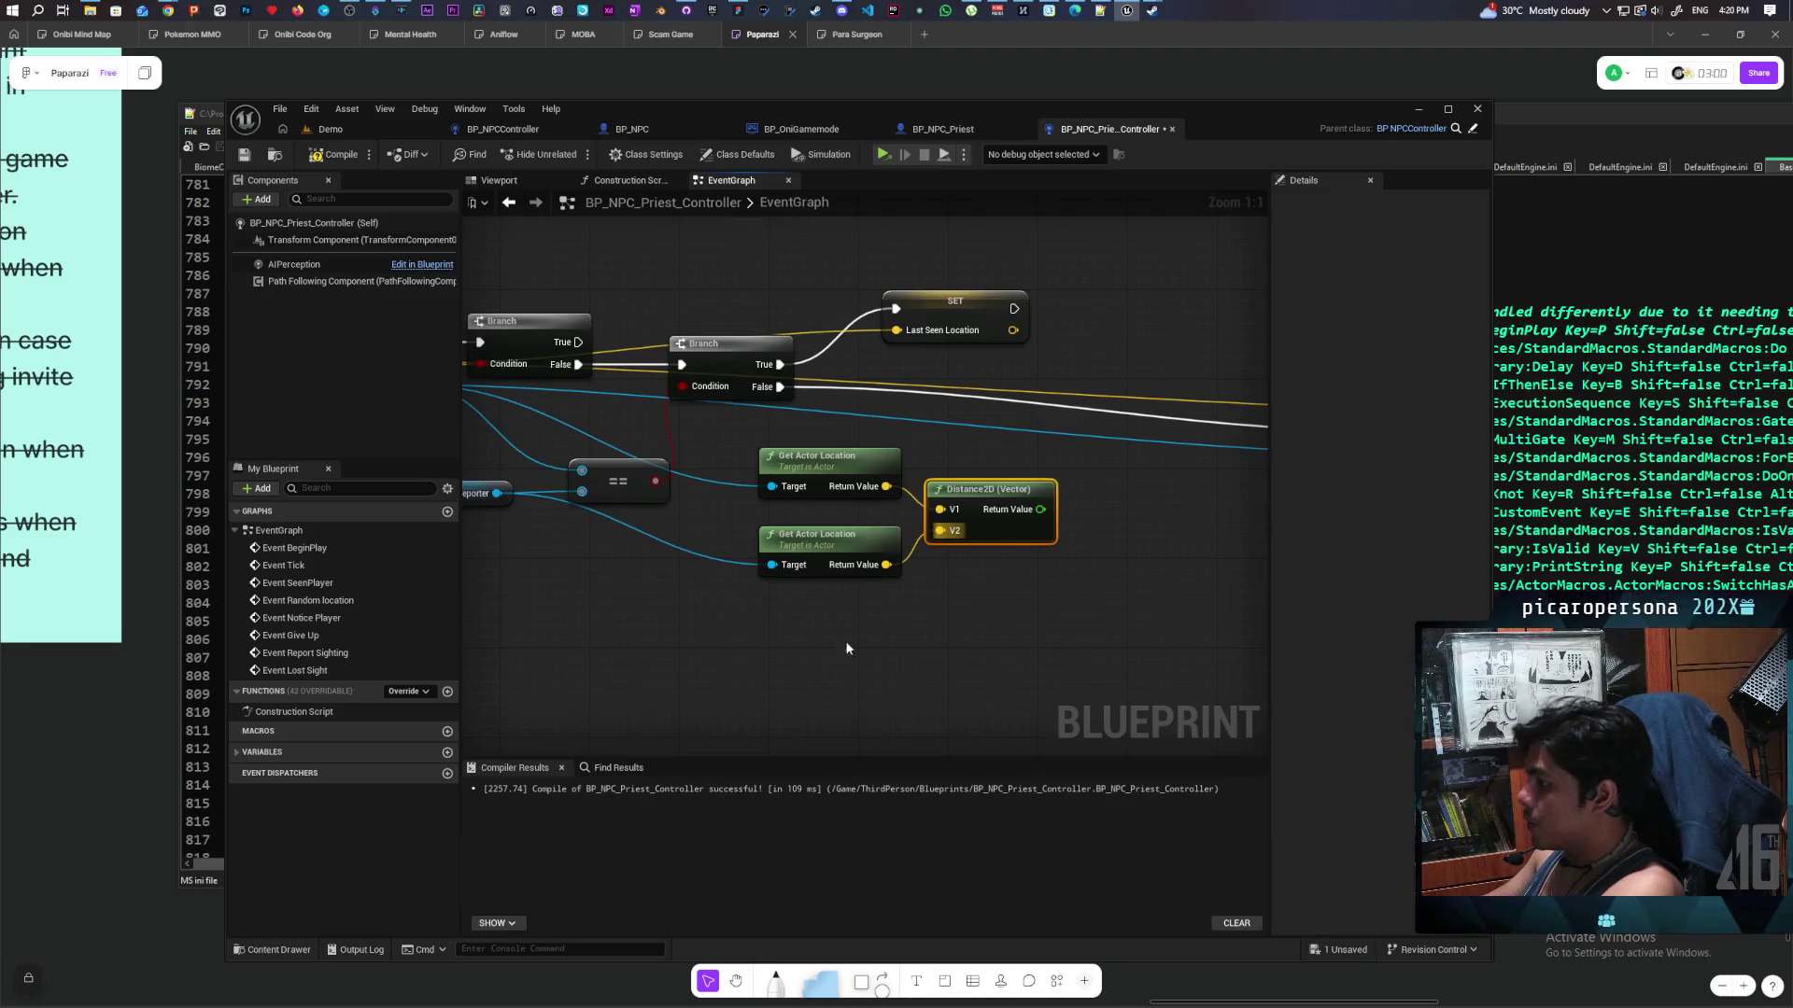
# Compare the distance with a Greater node set to 1000, then compile and save the blueprint.
pyautogui.moveTo(922, 493); pyautogui.dragTo(956, 486)
pyautogui.write('>')
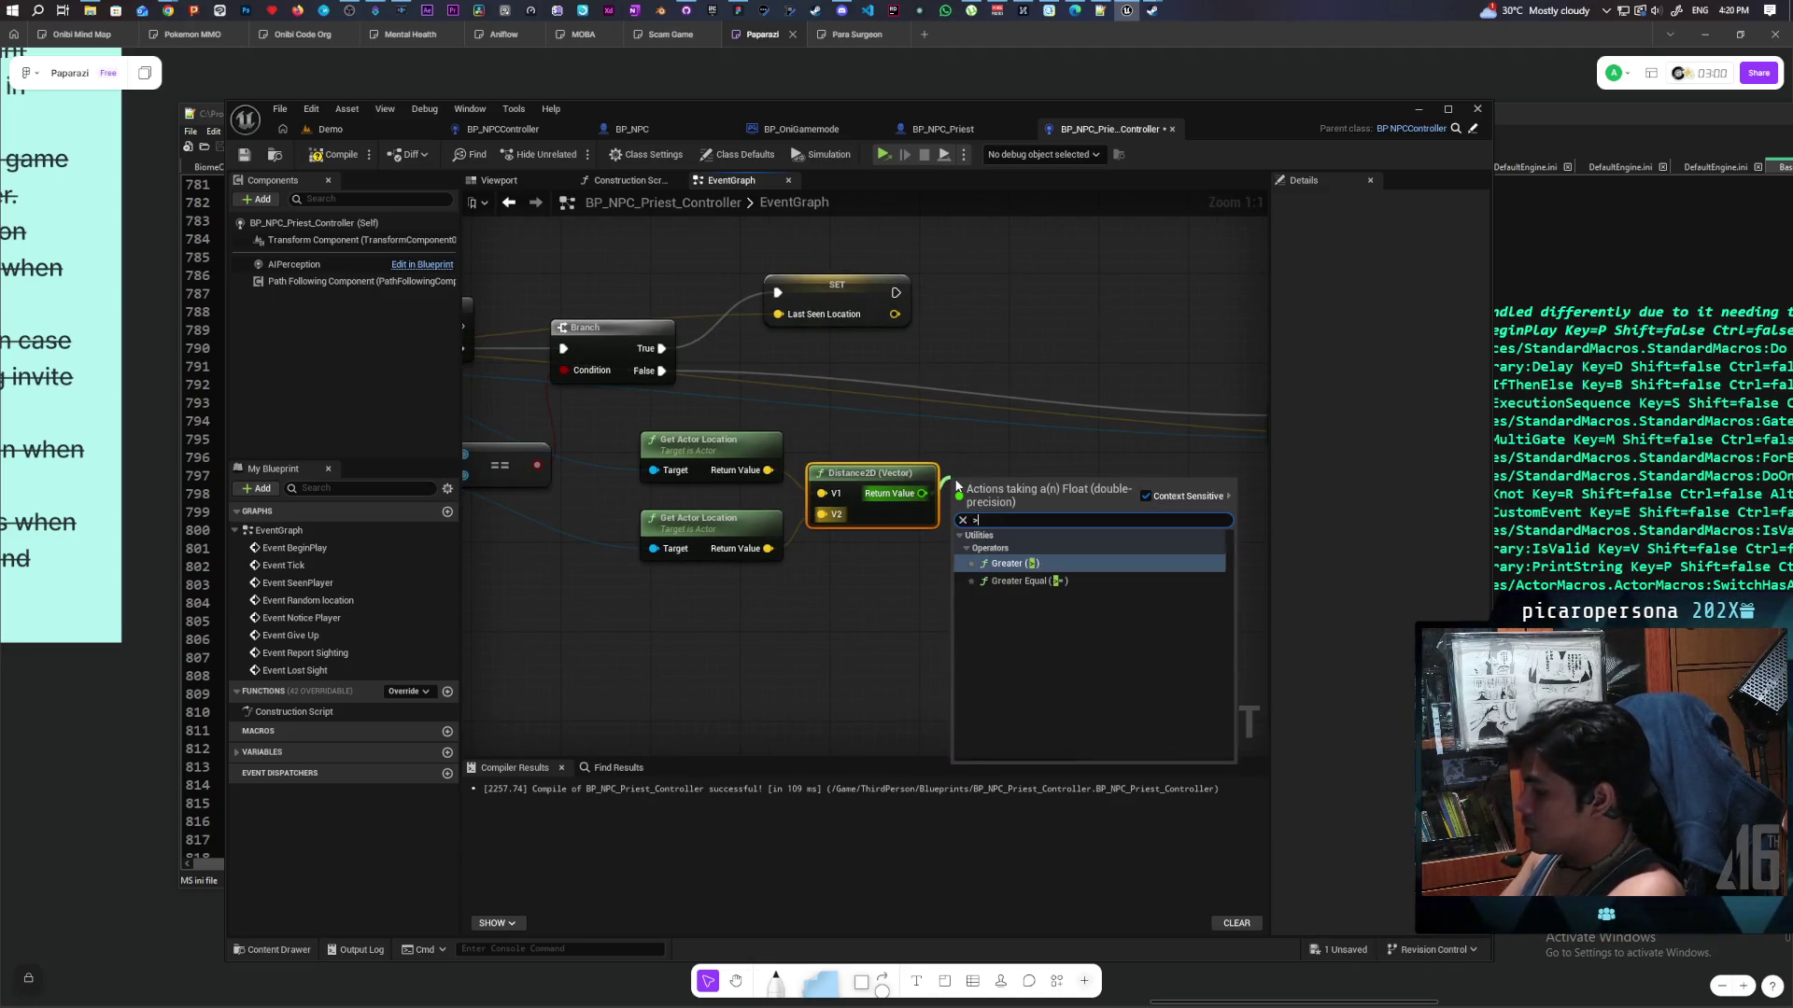
pyautogui.press('Return')
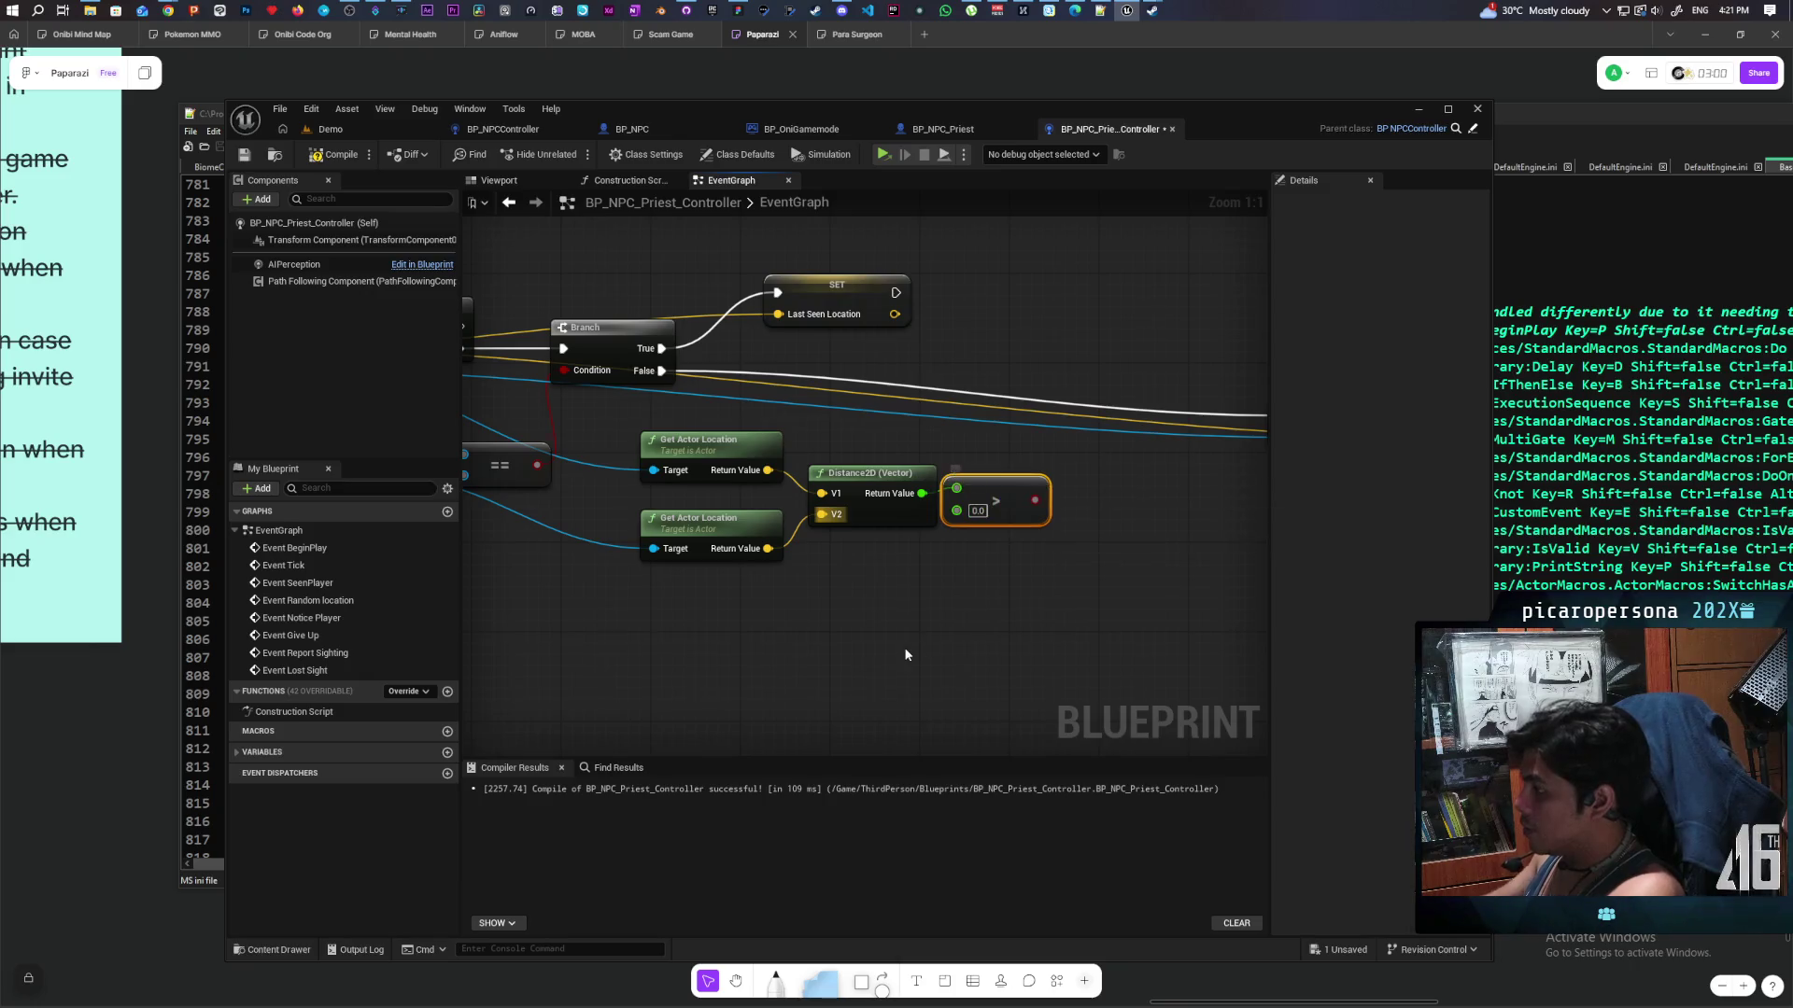
pyautogui.click(977, 511)
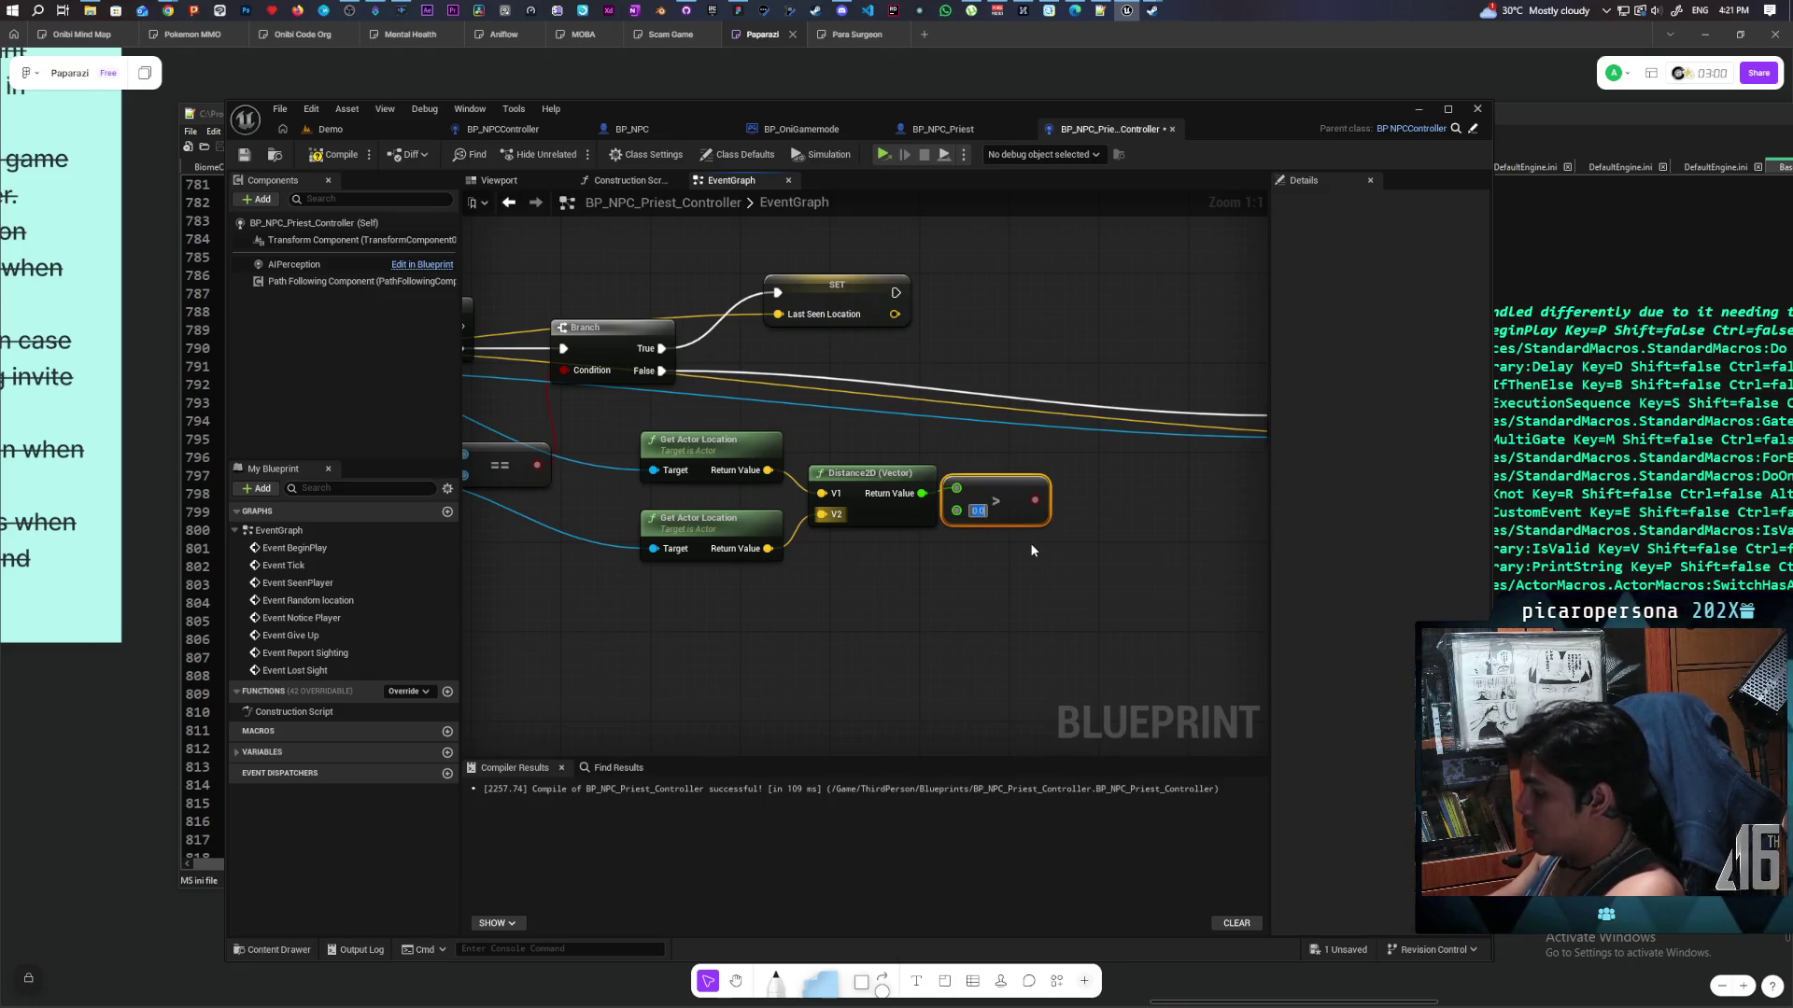
pyautogui.write('1000')
pyautogui.press('Return')
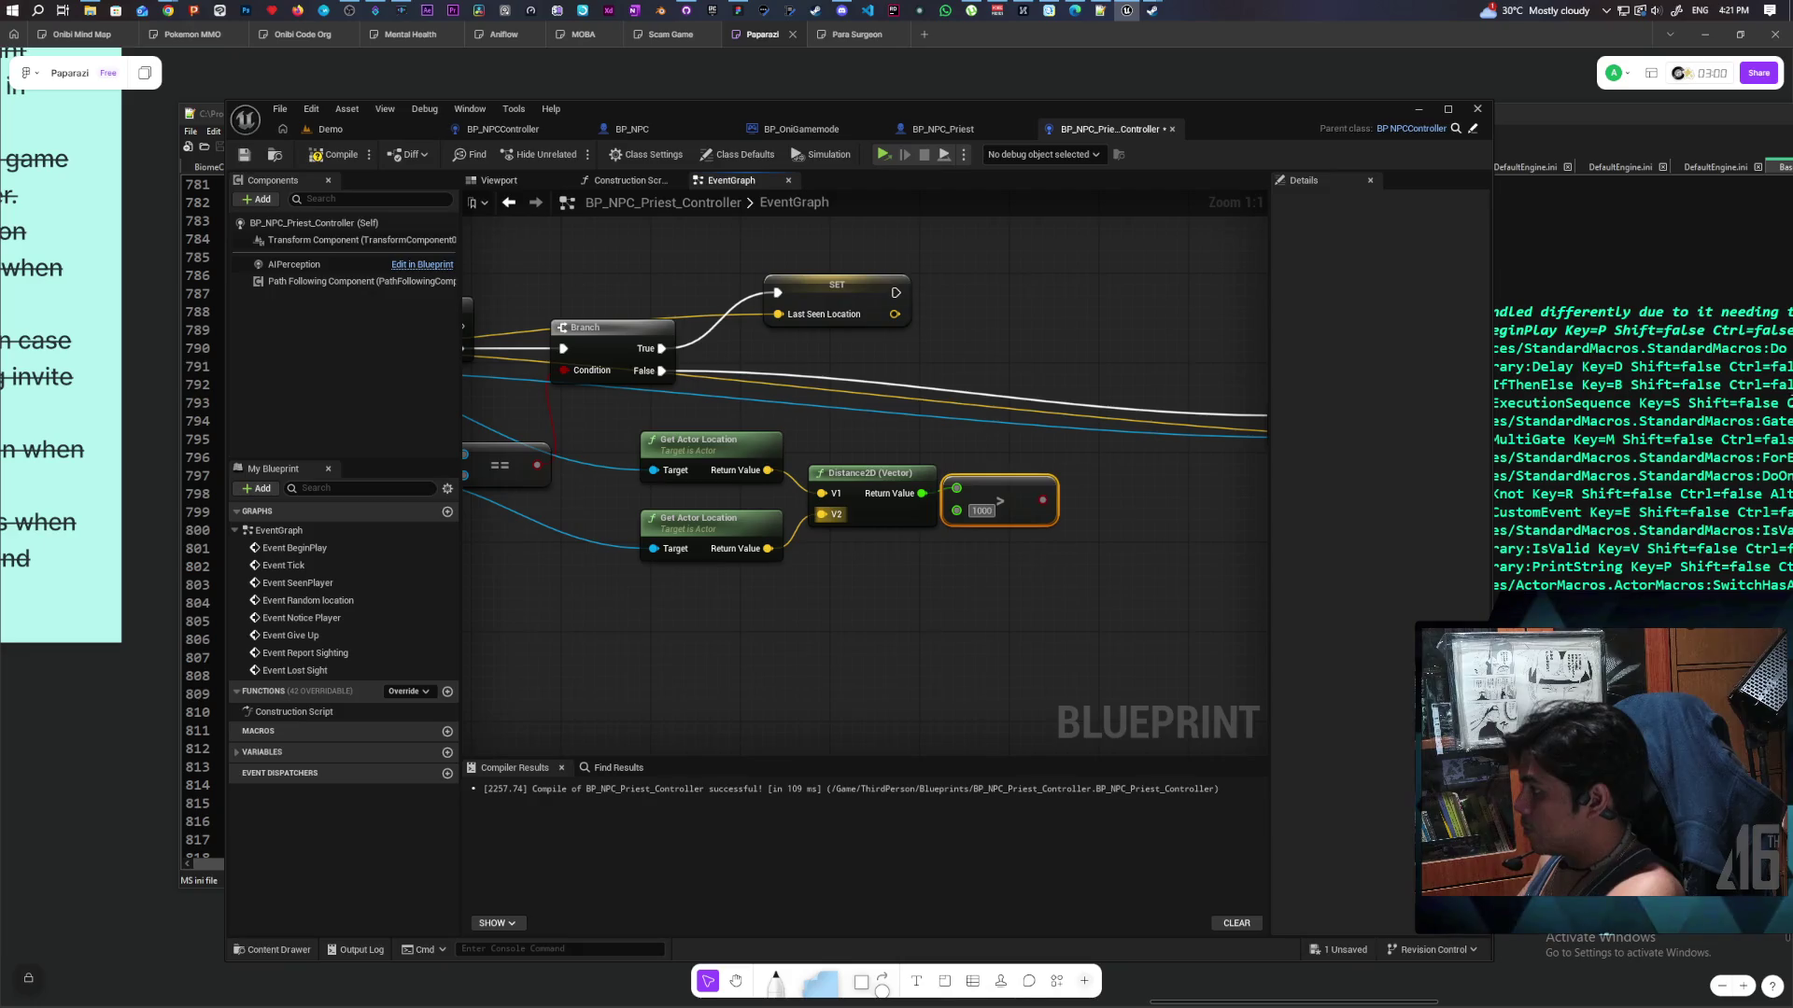
pyautogui.click(1125, 635)
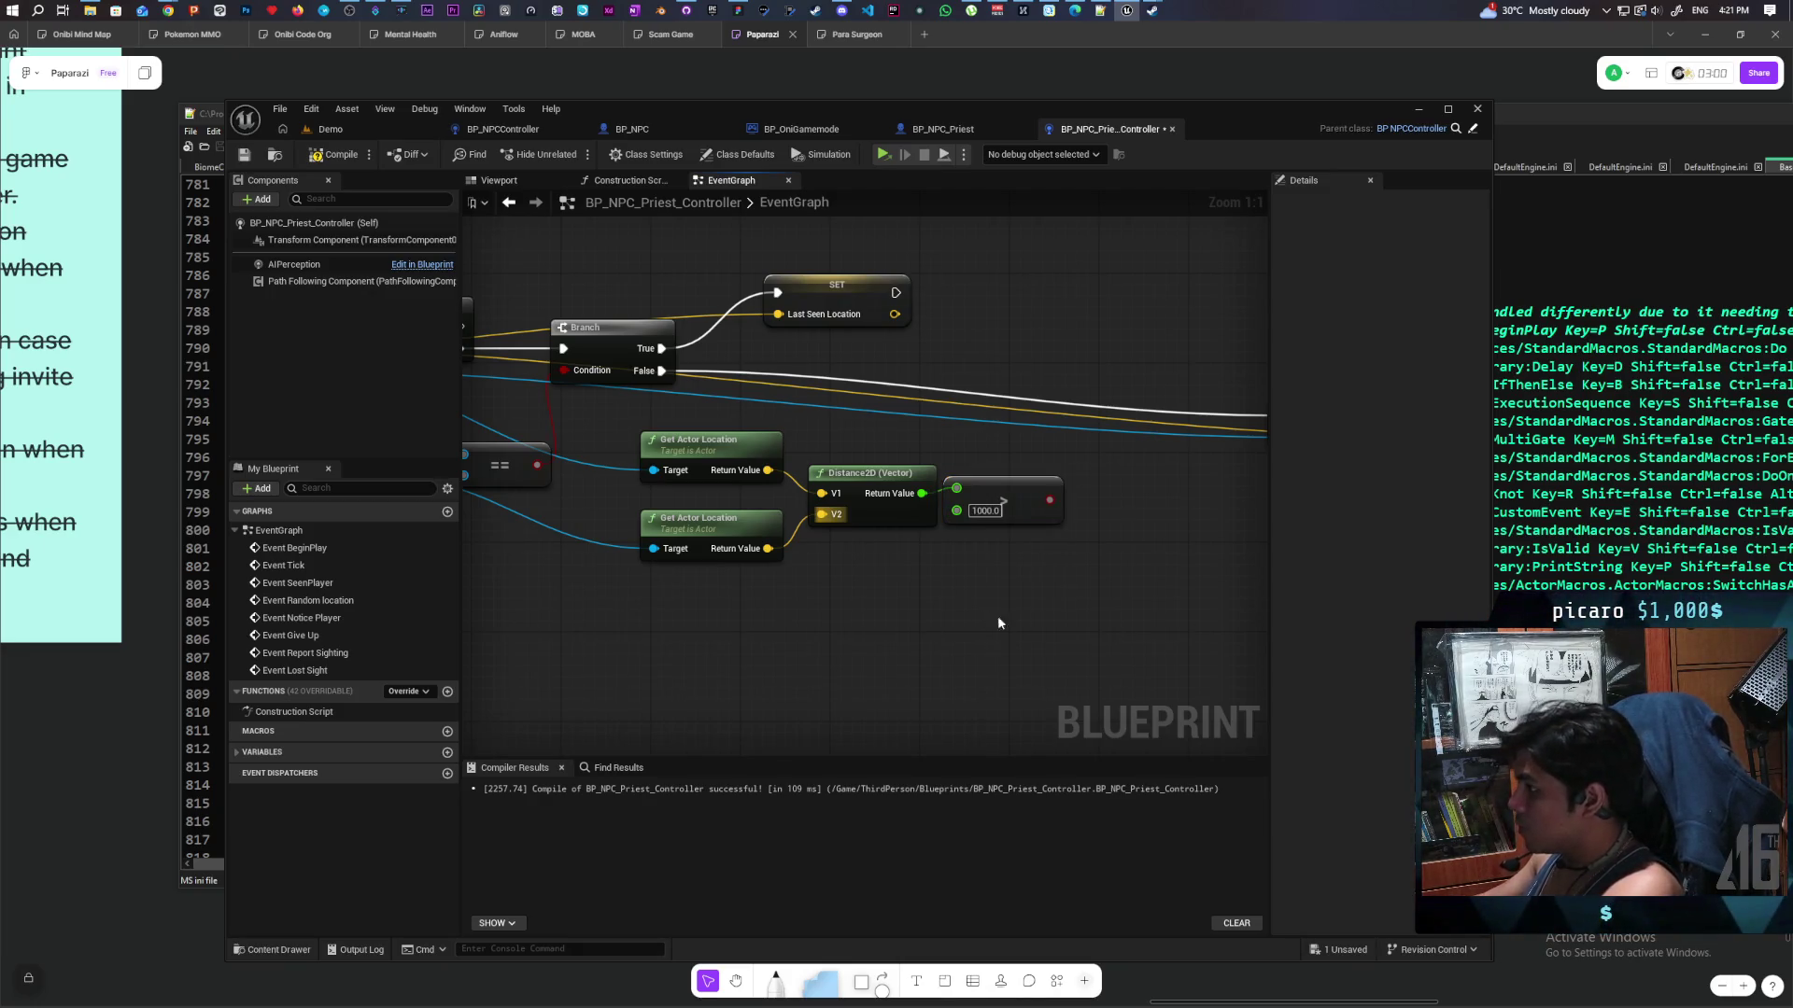
pyautogui.click(337, 154)
pyautogui.click(245, 154)
# Add a Branch node beside the compare node and route the Last Reporter SET through its False output.
pyautogui.moveTo(681, 506)
pyautogui.mouseDown()
pyautogui.moveTo(687, 319)
pyautogui.moveTo(654, 459)
pyautogui.mouseUp()
pyautogui.moveTo(881, 508); pyautogui.dragTo(741, 532)
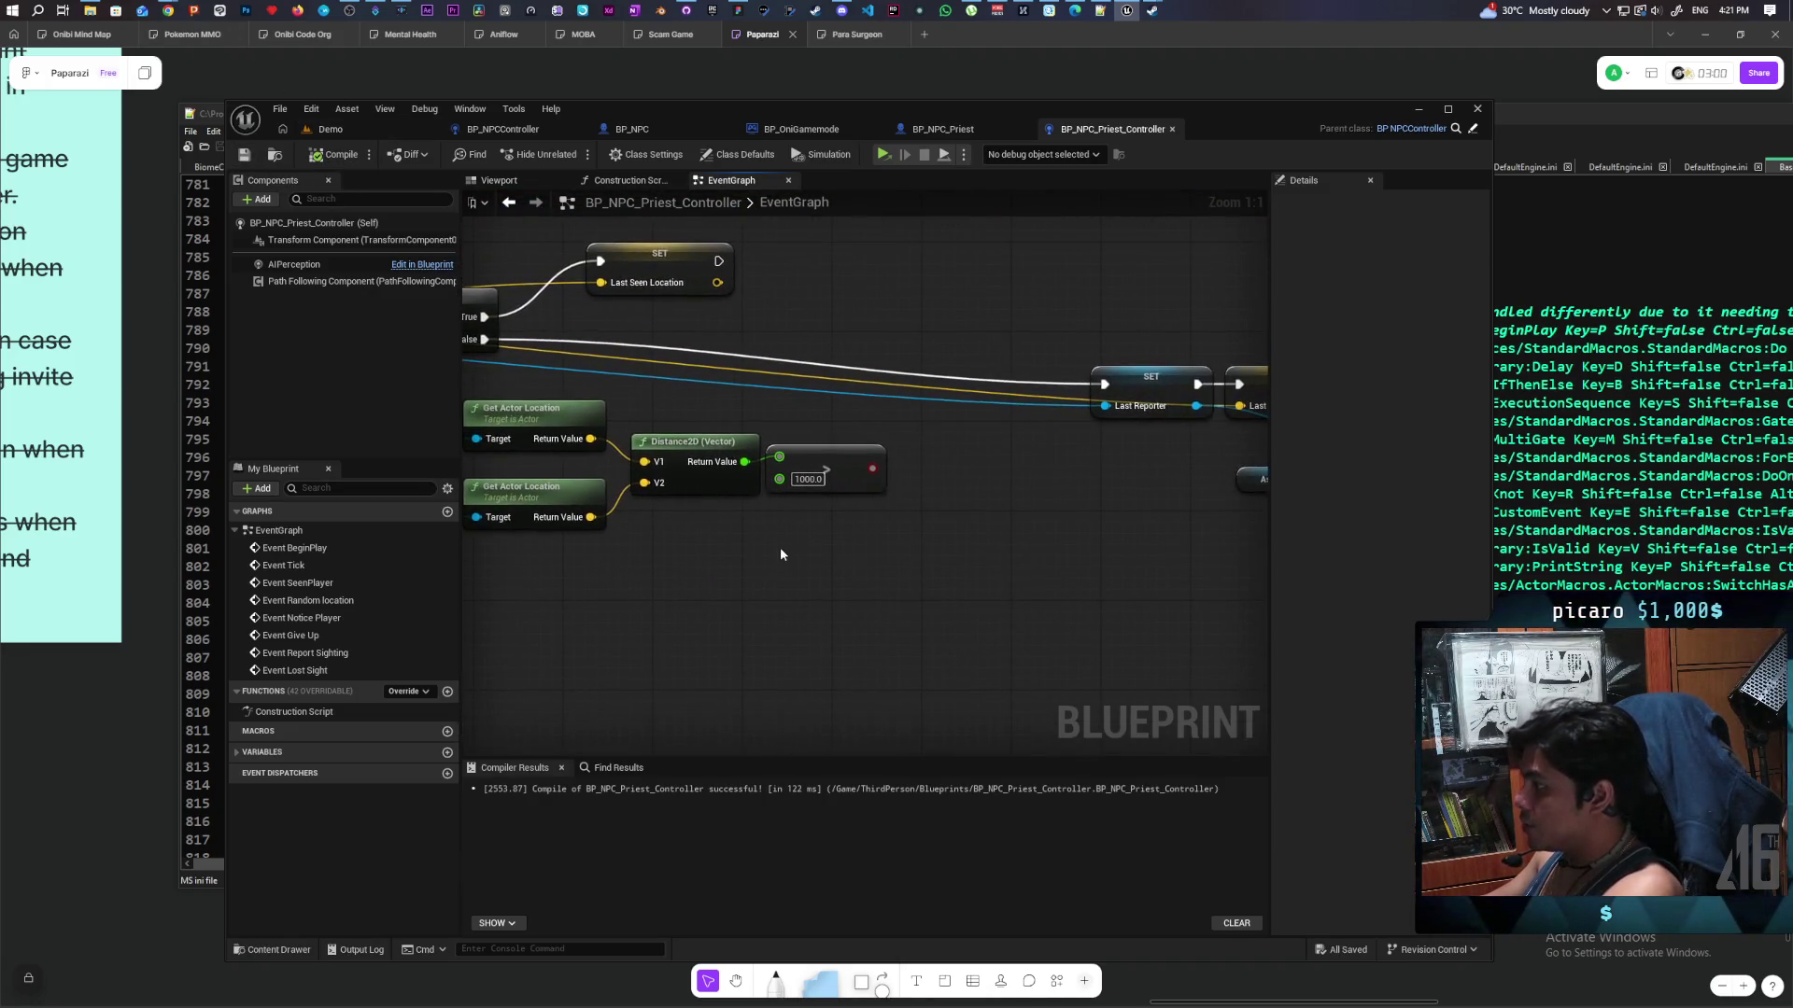
pyautogui.click(971, 525)
pyautogui.moveTo(1009, 561)
pyautogui.mouseDown()
pyautogui.moveTo(925, 445)
pyautogui.moveTo(747, 346)
pyautogui.mouseUp()
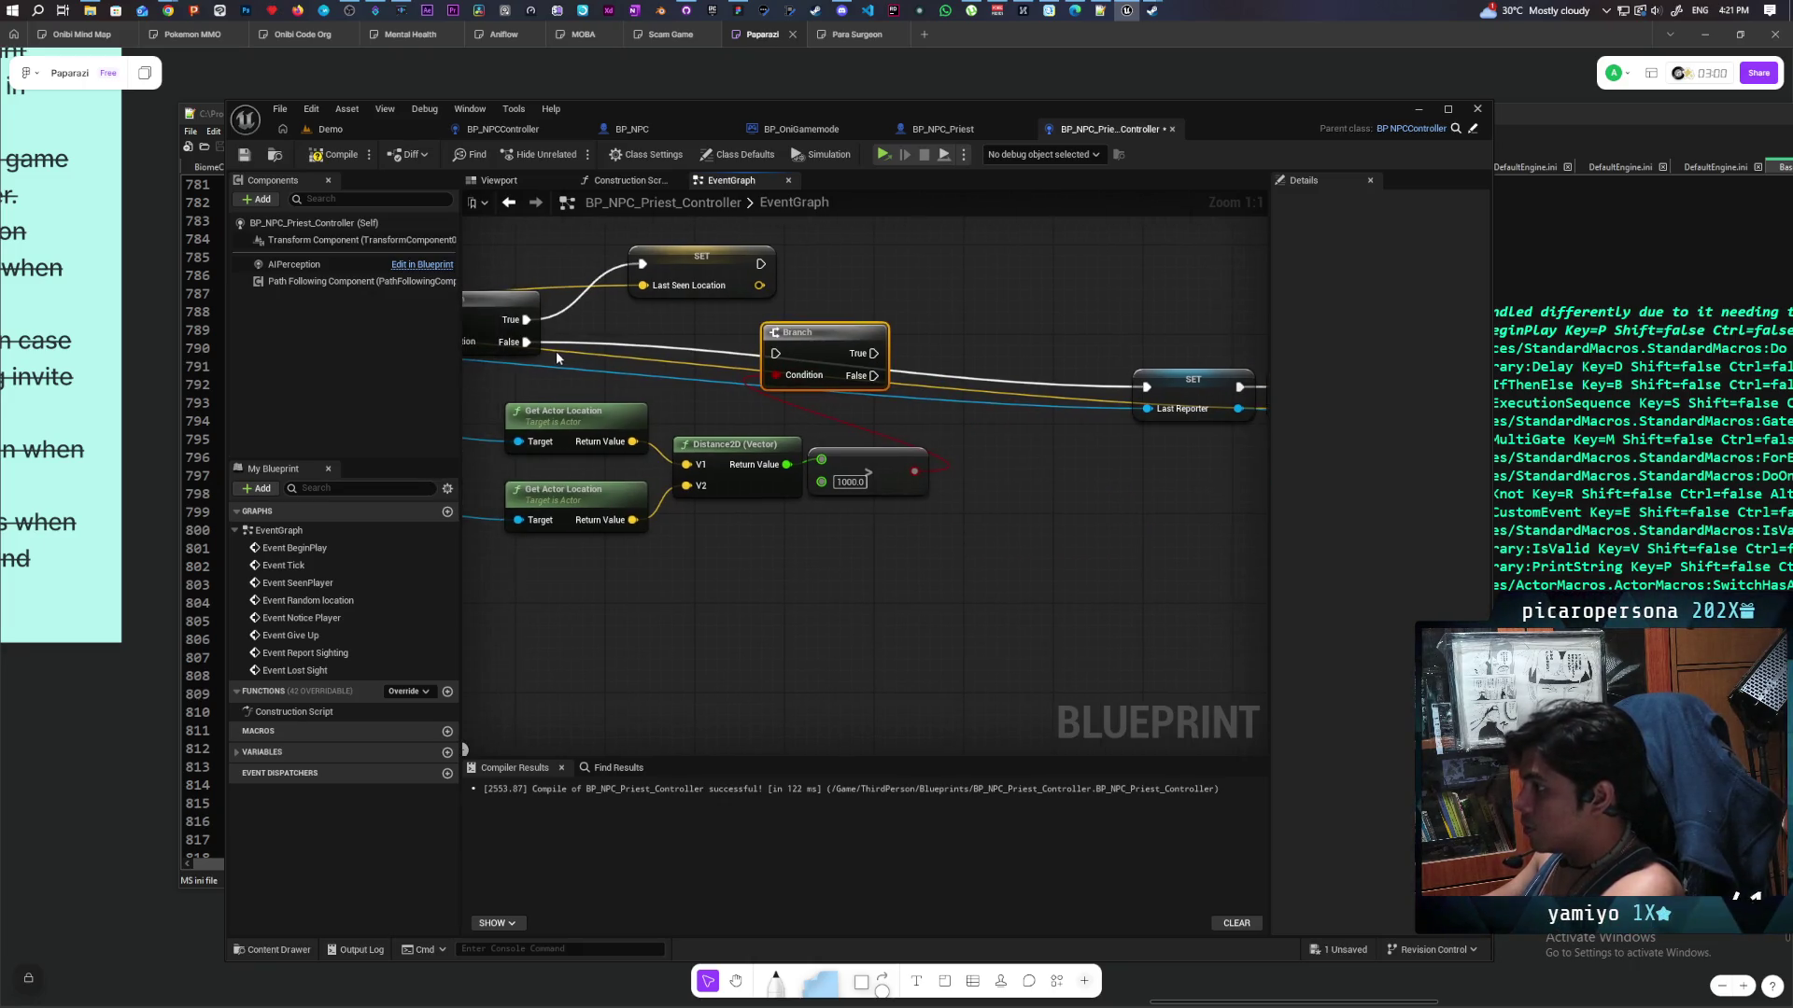
pyautogui.moveTo(528, 342); pyautogui.dragTo(874, 376)
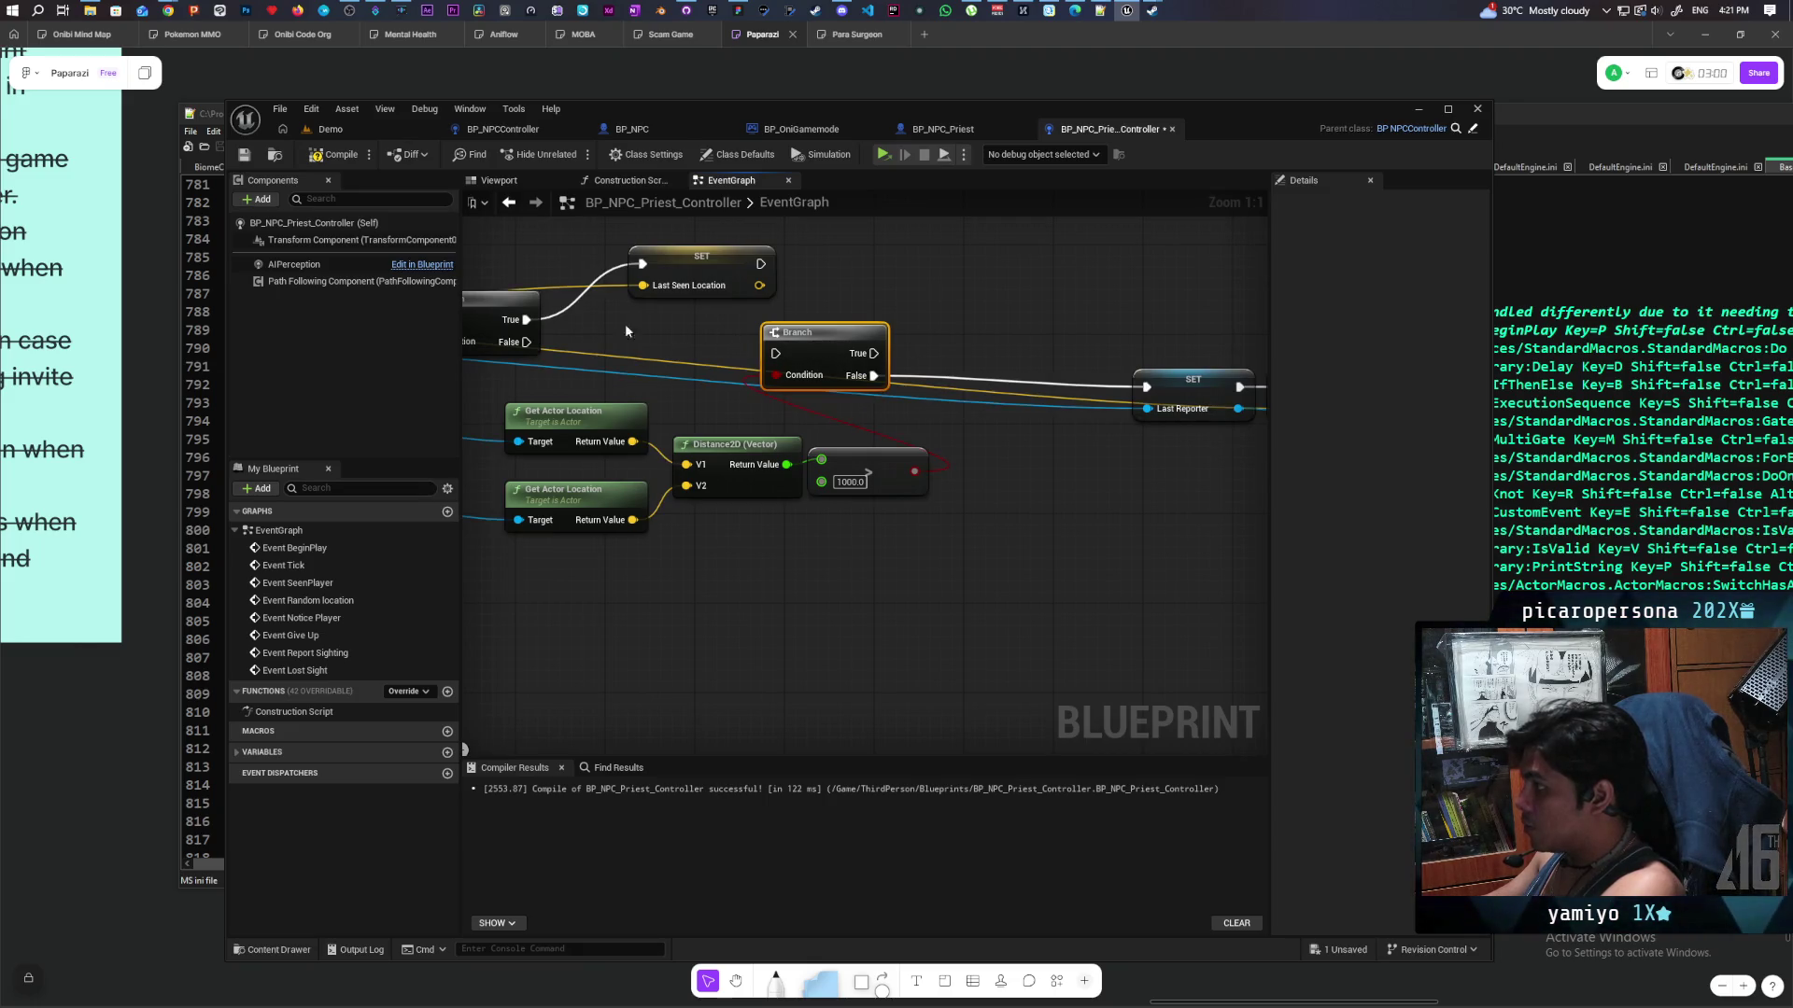
# Wire the distance comparison into the Branch condition and compile and save.
pyautogui.moveTo(527, 342); pyautogui.dragTo(790, 350)
pyautogui.click(567, 363)
pyautogui.moveTo(528, 342)
pyautogui.mouseDown()
pyautogui.moveTo(702, 363)
pyautogui.moveTo(810, 332)
pyautogui.mouseUp()
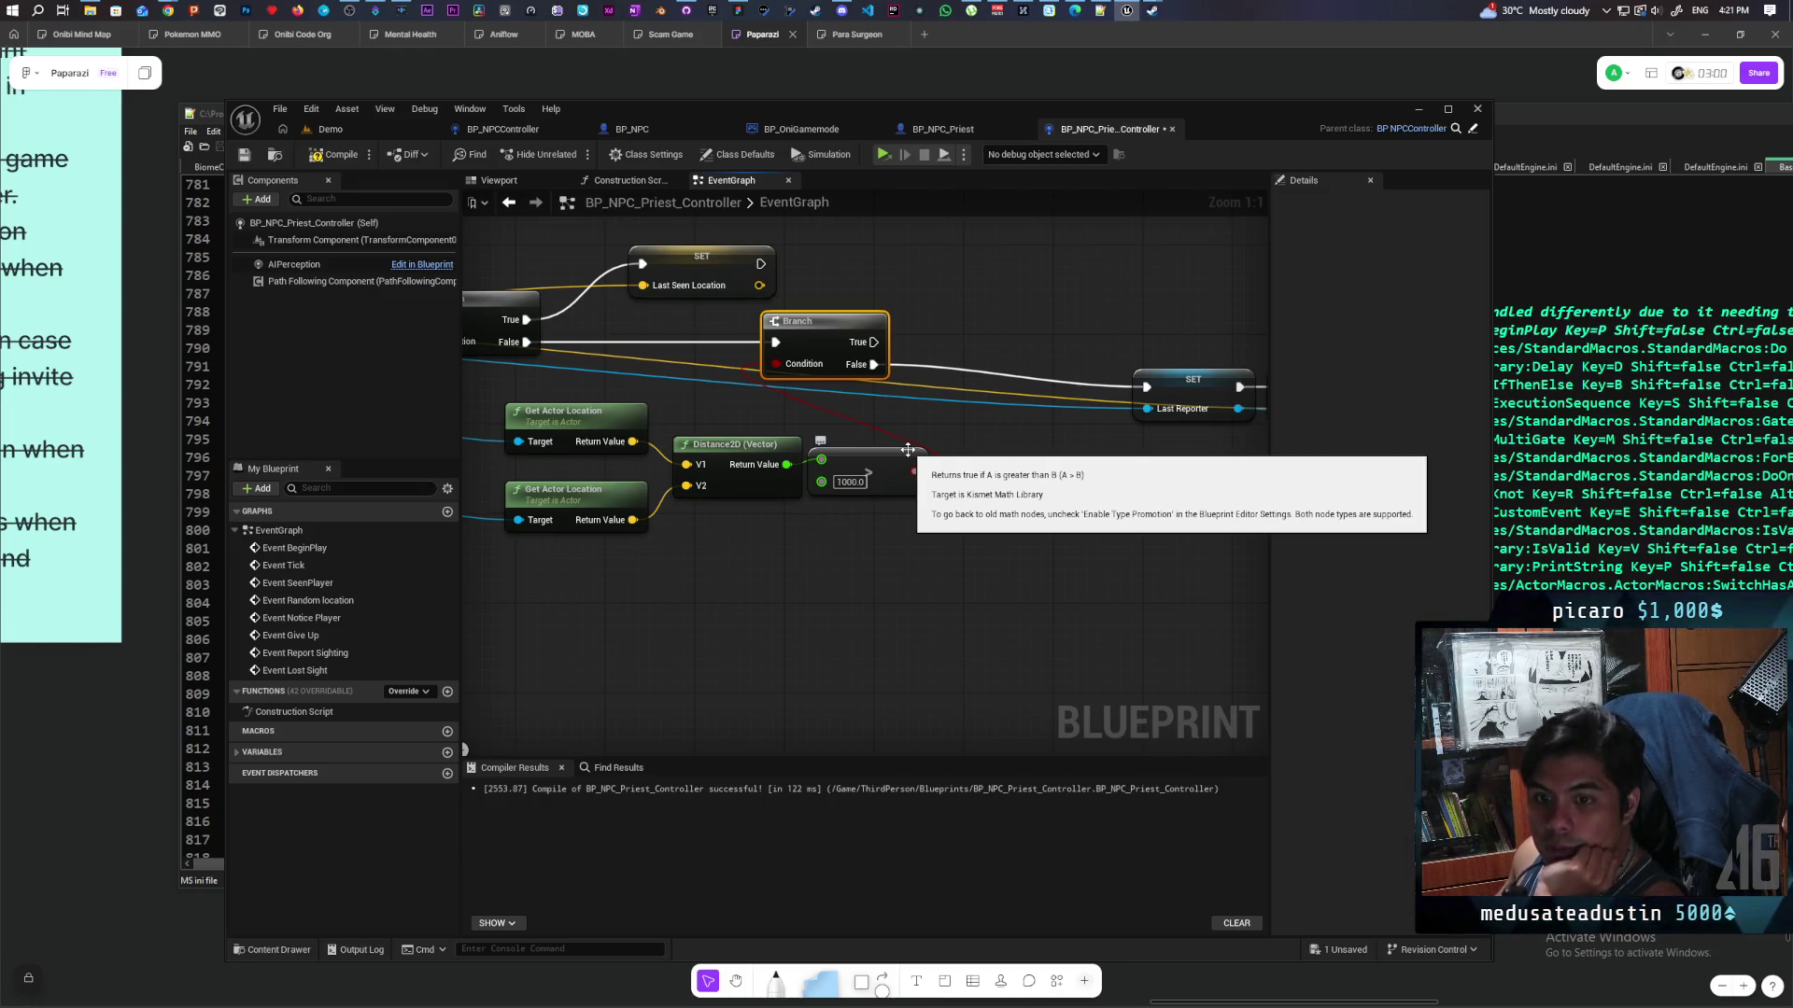
pyautogui.click(327, 154)
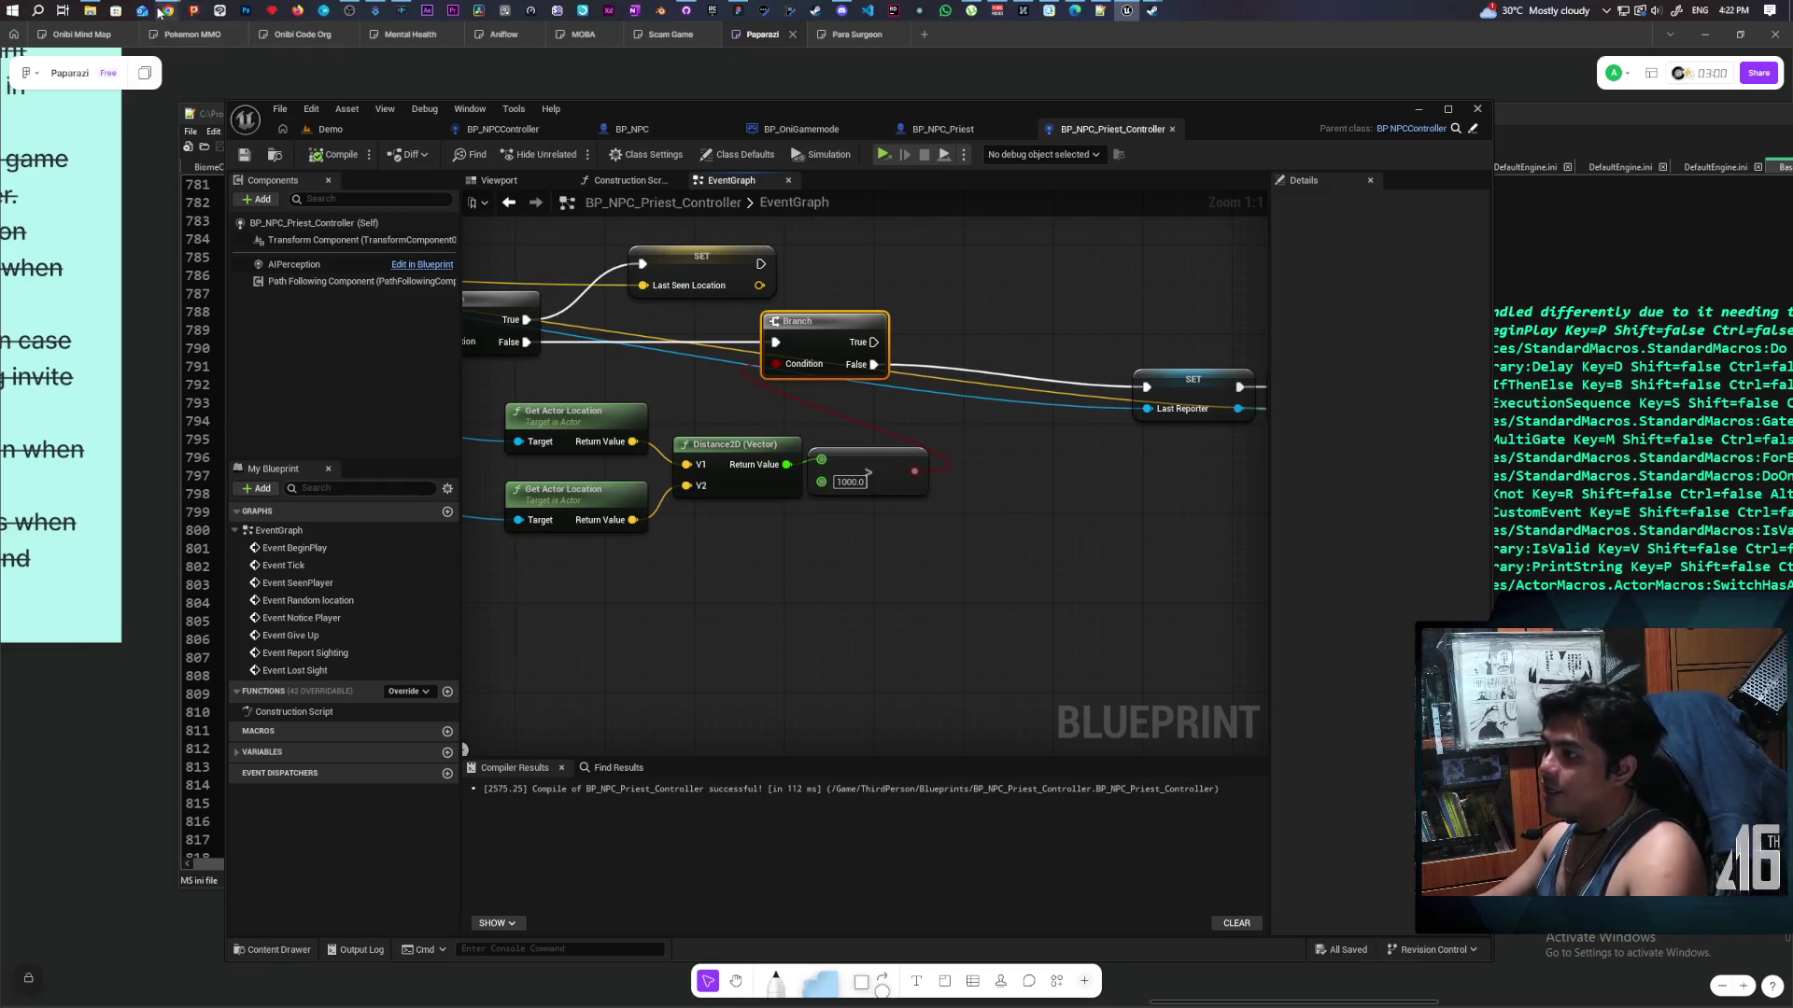
# Bring Chrome forward and close the Force Feedback documentation tab with Ctrl+W.
pyautogui.moveTo(160, 11)
pyautogui.click(999, 95)
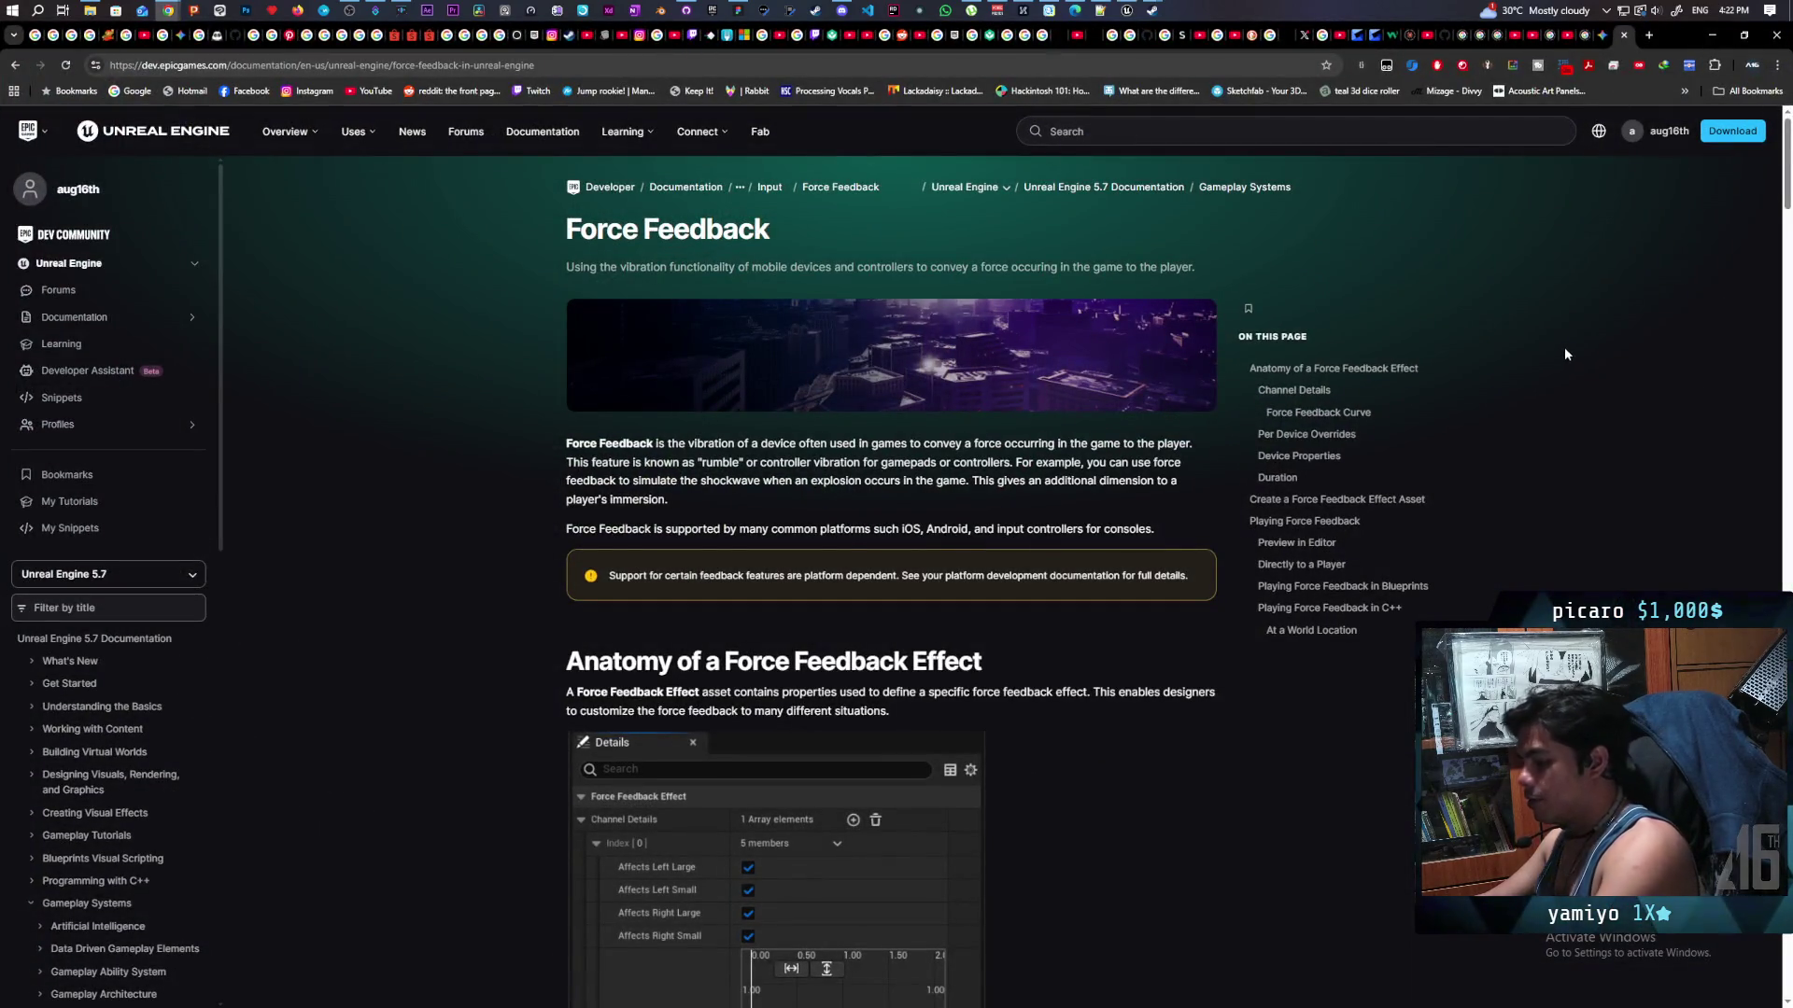
pyautogui.hotkey('ctrl', 'w')
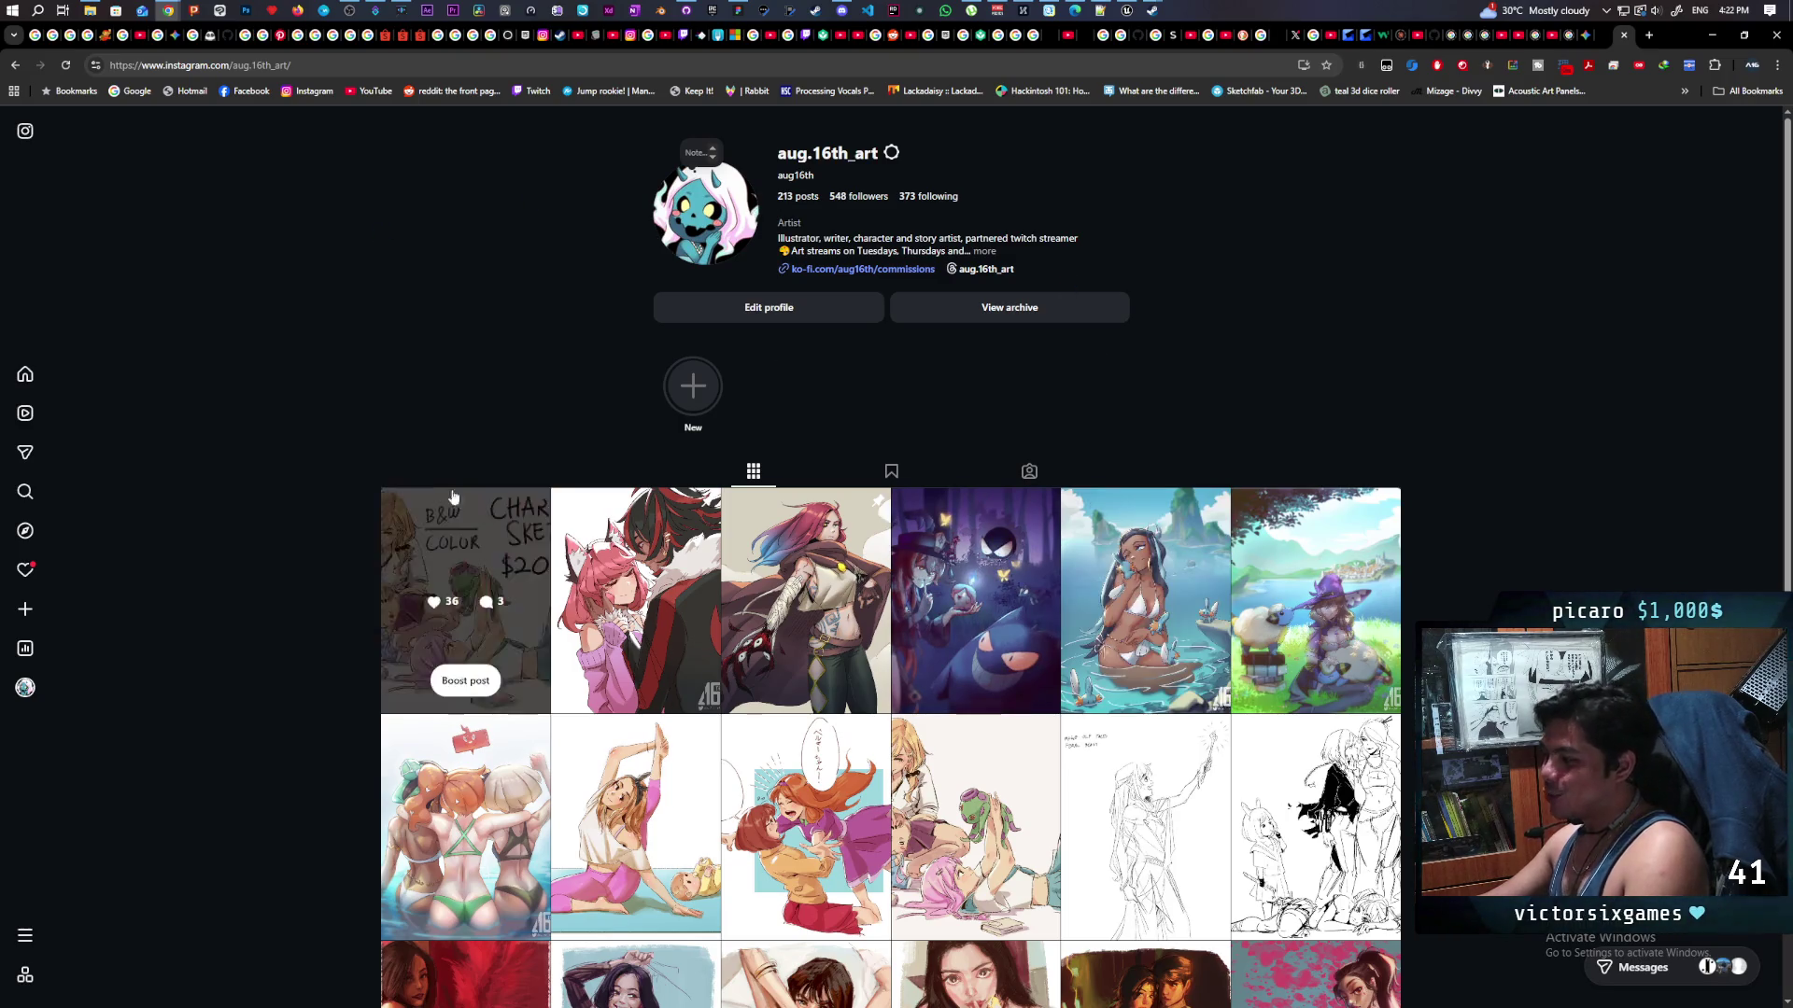
# Scroll the artist's post grid down and back up, then open a new tab and enter the studies account name.
pyautogui.scroll(-3, 391, 457)
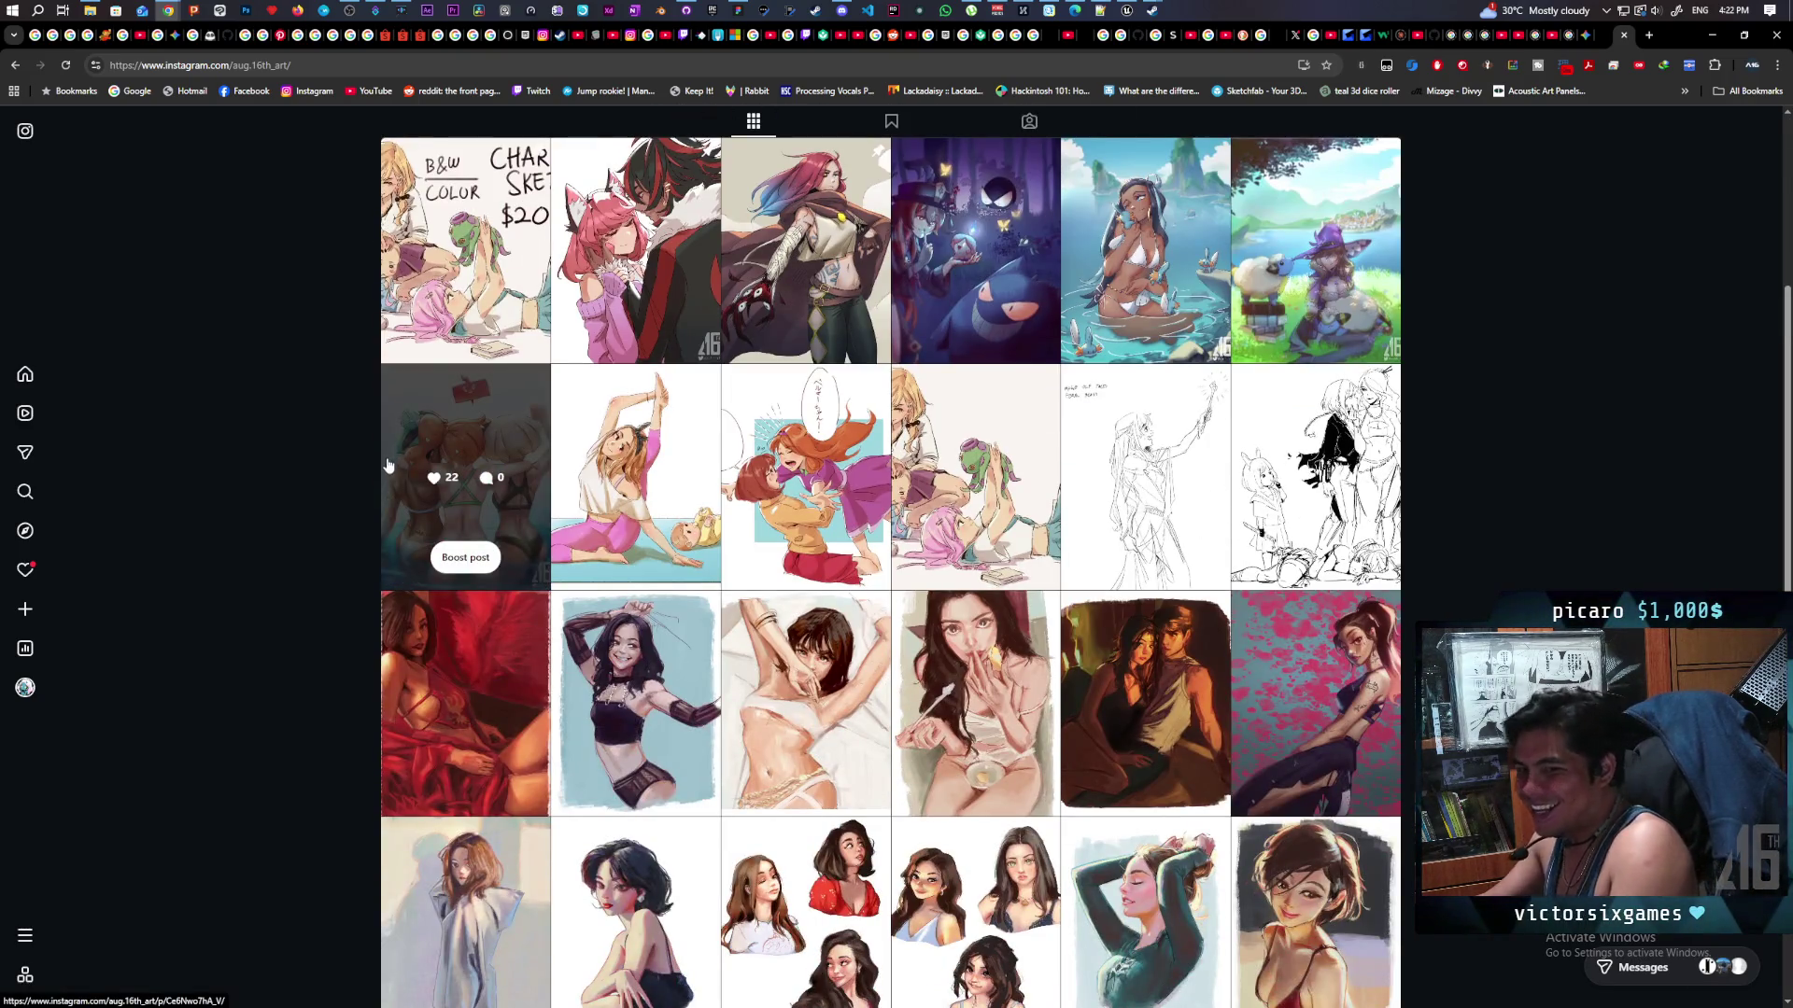
pyautogui.scroll(-6, 414, 504)
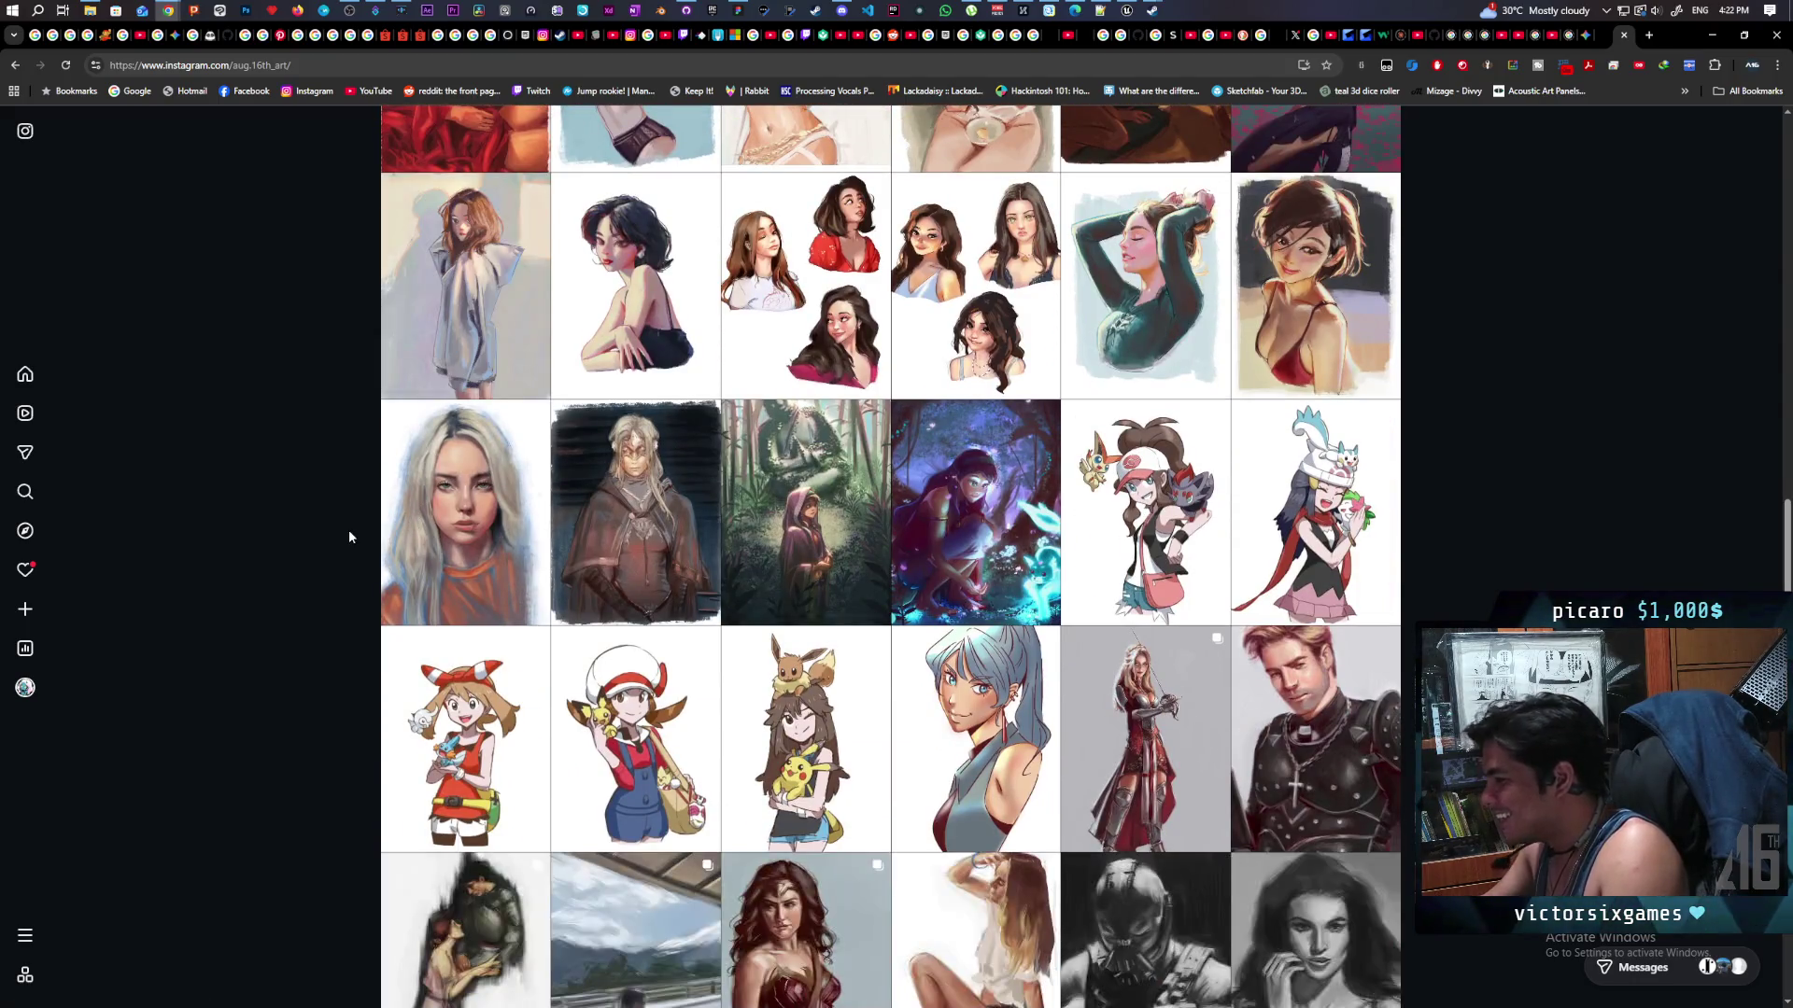
pyautogui.scroll(-3, 349, 530)
pyautogui.scroll(15, 347, 529)
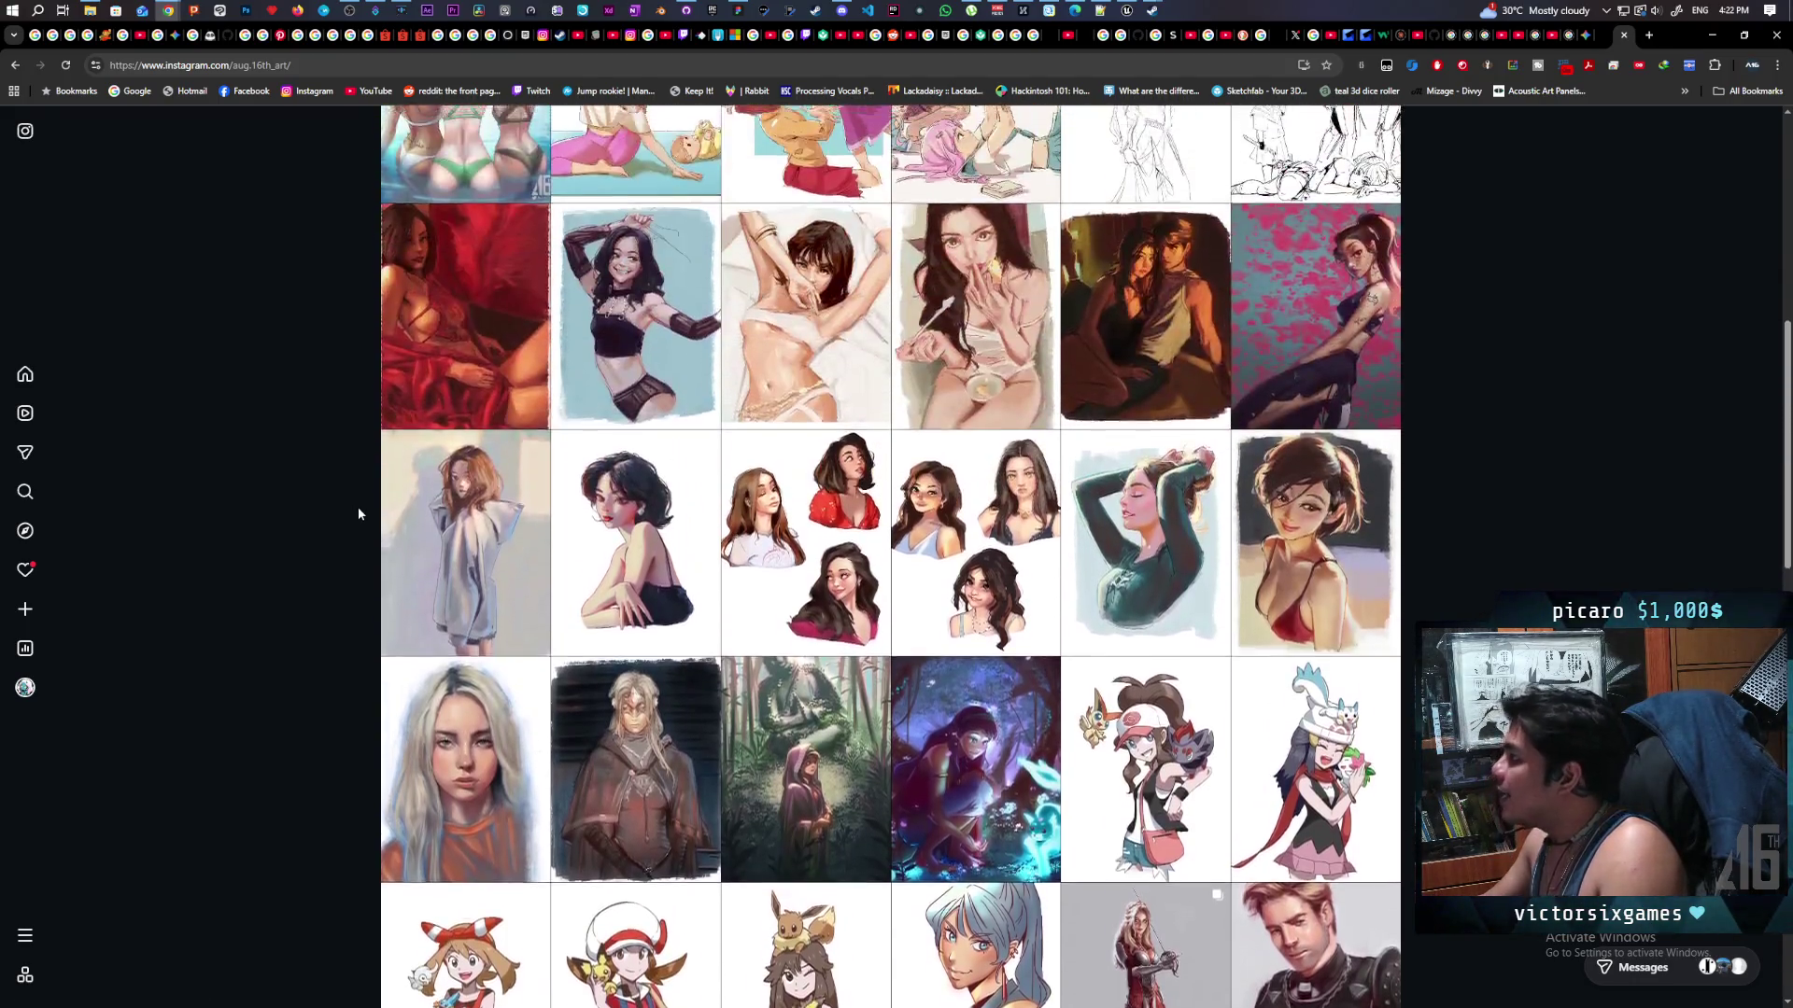
pyautogui.scroll(2, 254, 282)
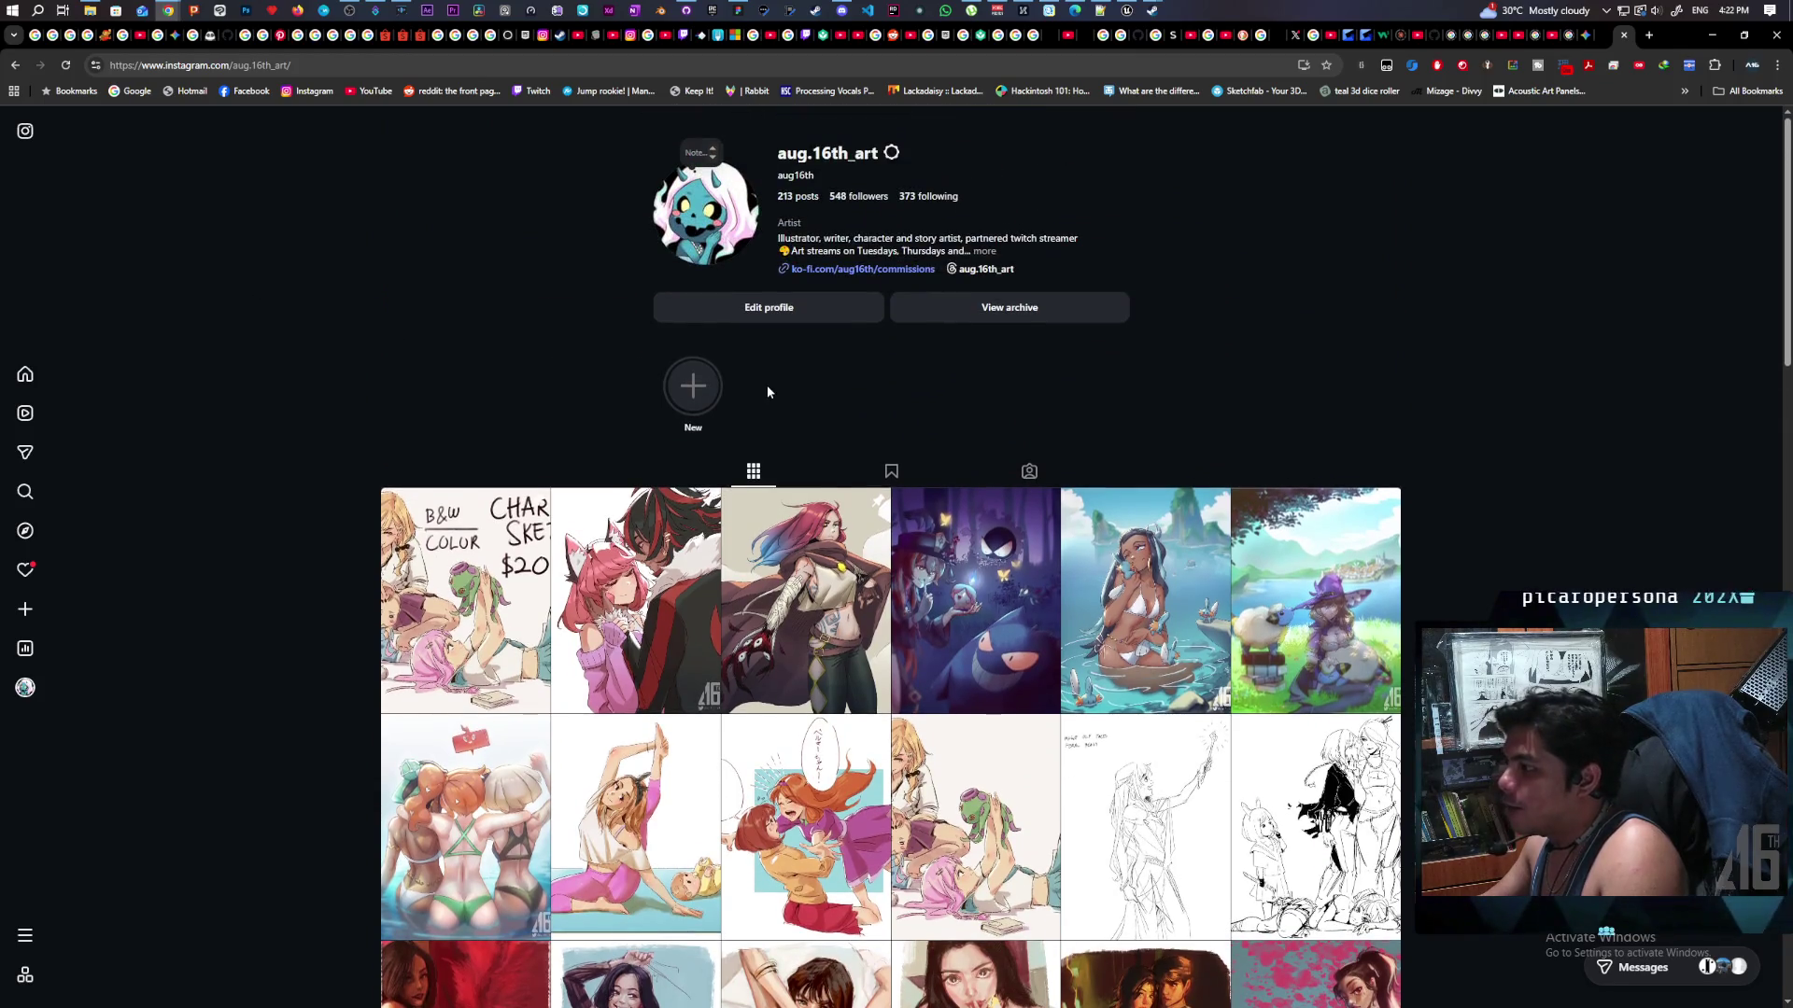
pyautogui.click(1645, 37)
pyautogui.write('aug.16th')
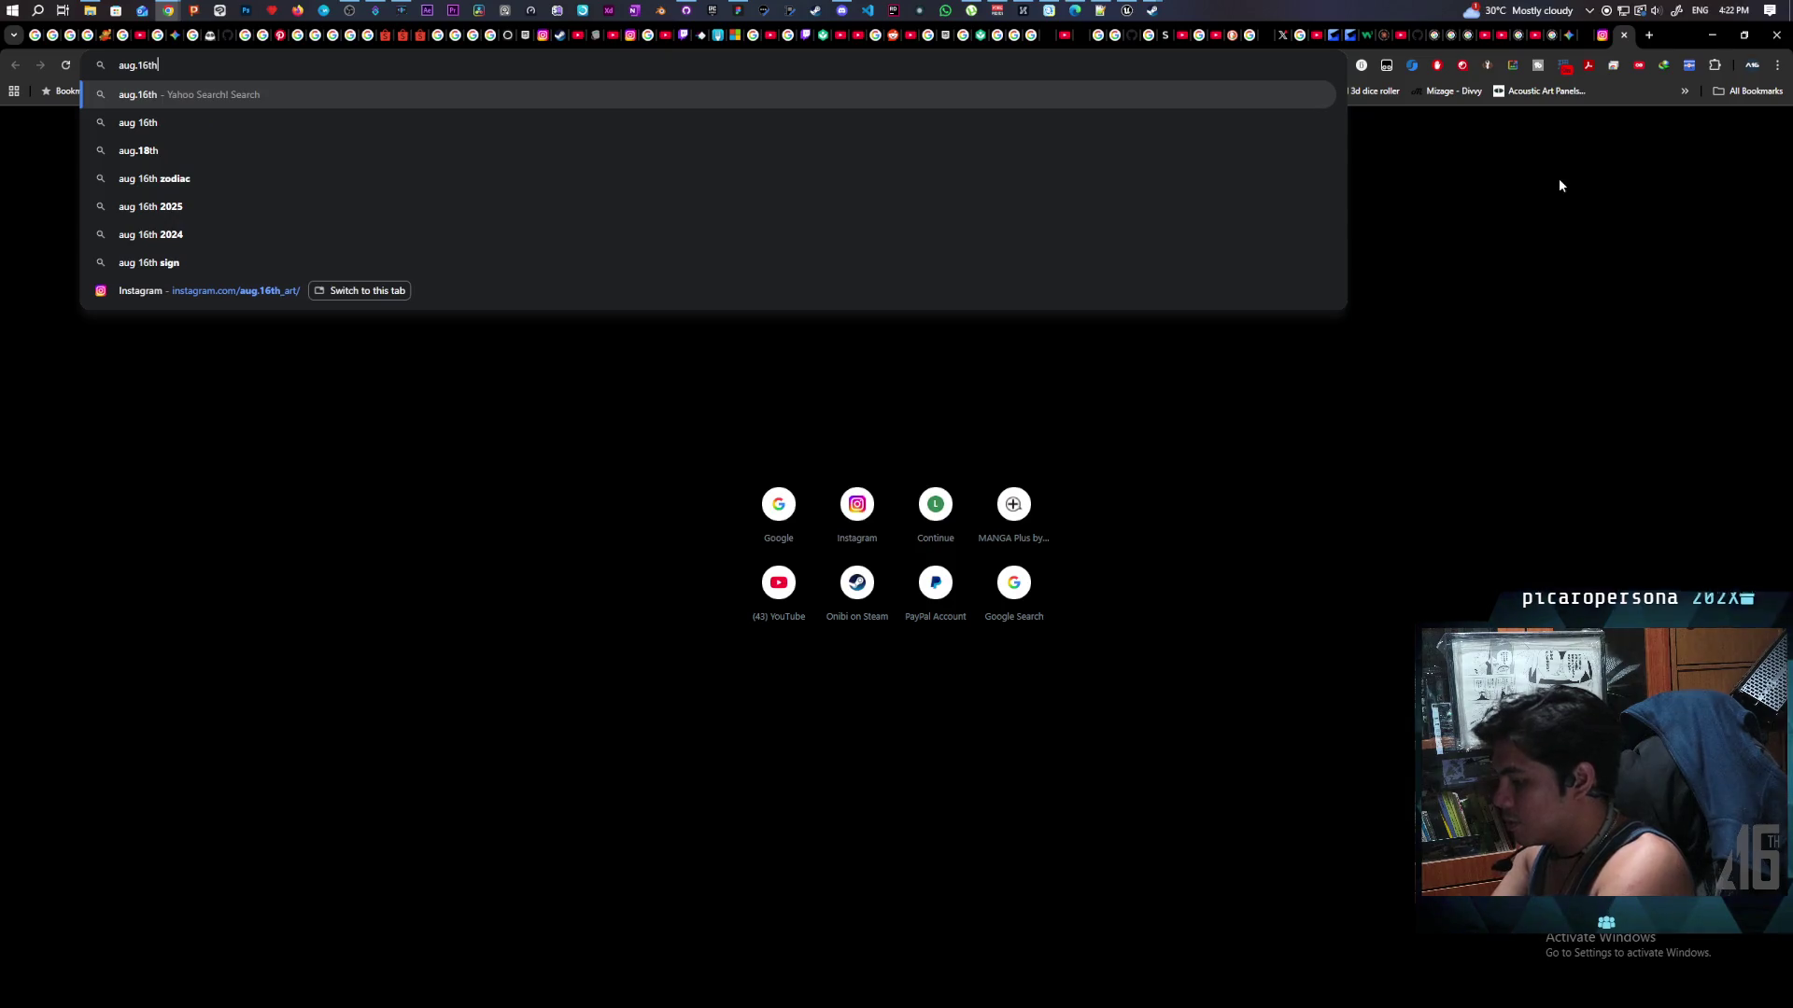
pyautogui.write('_studies')
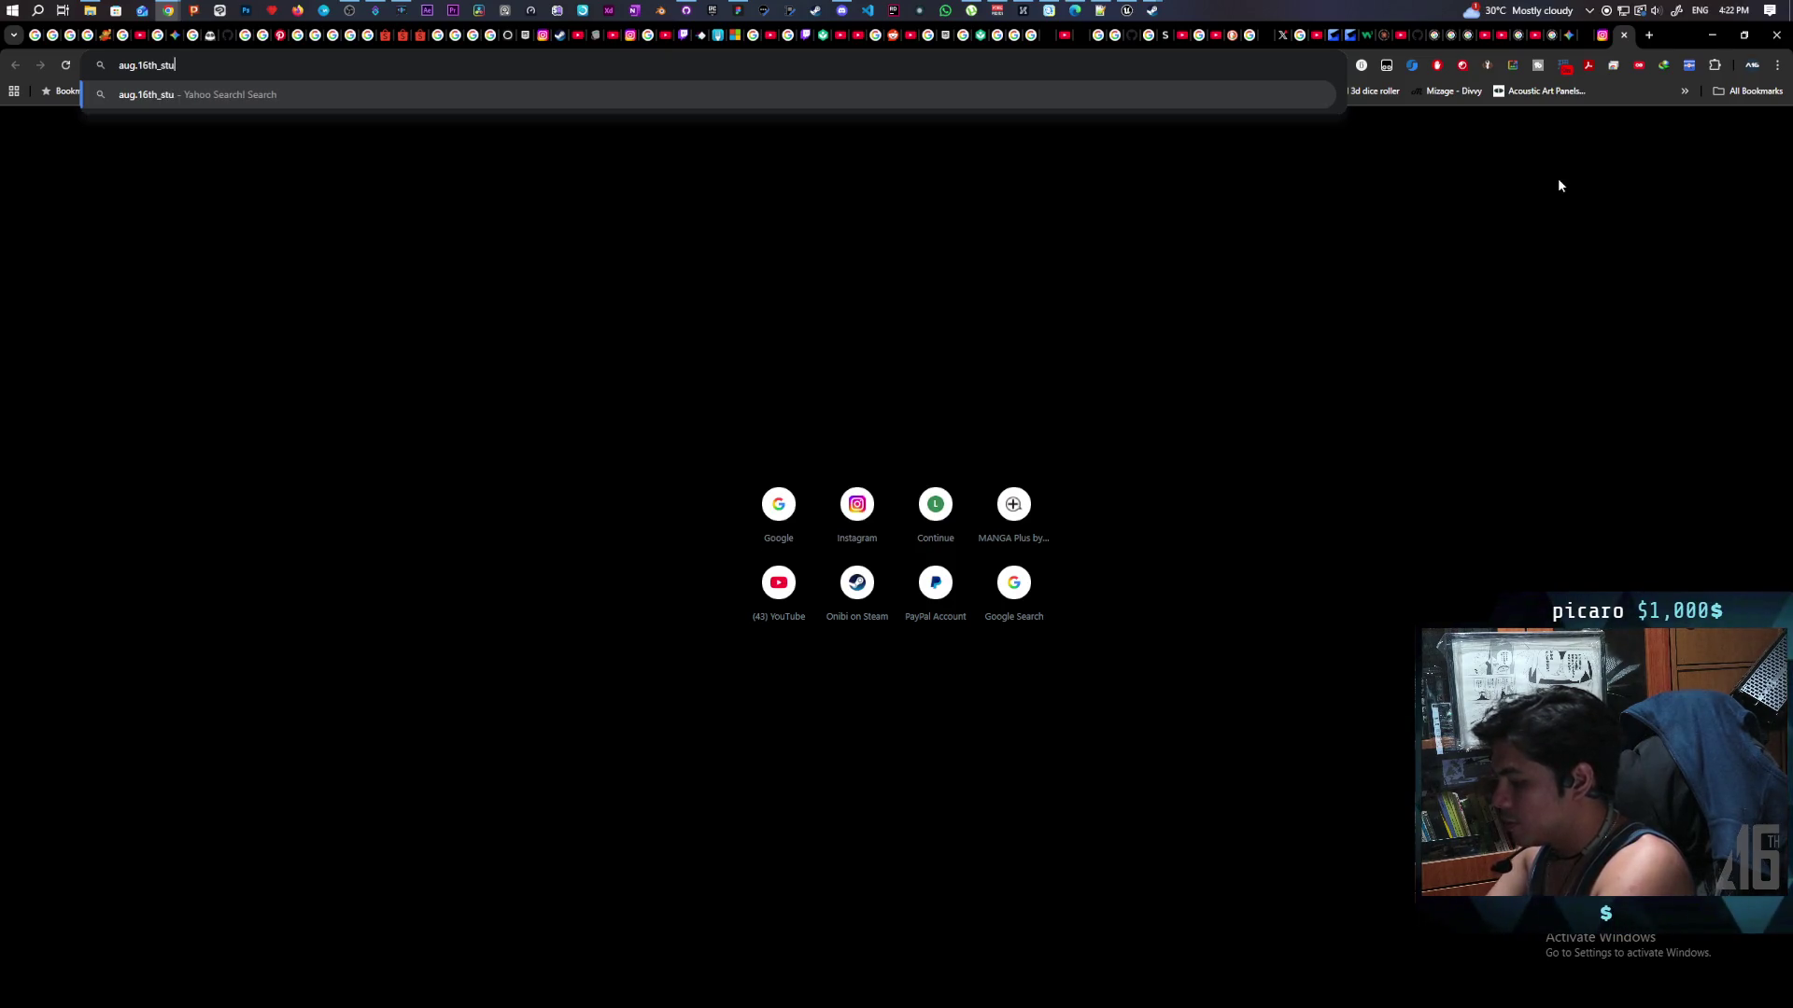
# Search Yahoo for the studies account and open its Instagram profile from the results.
pyautogui.press('Return')
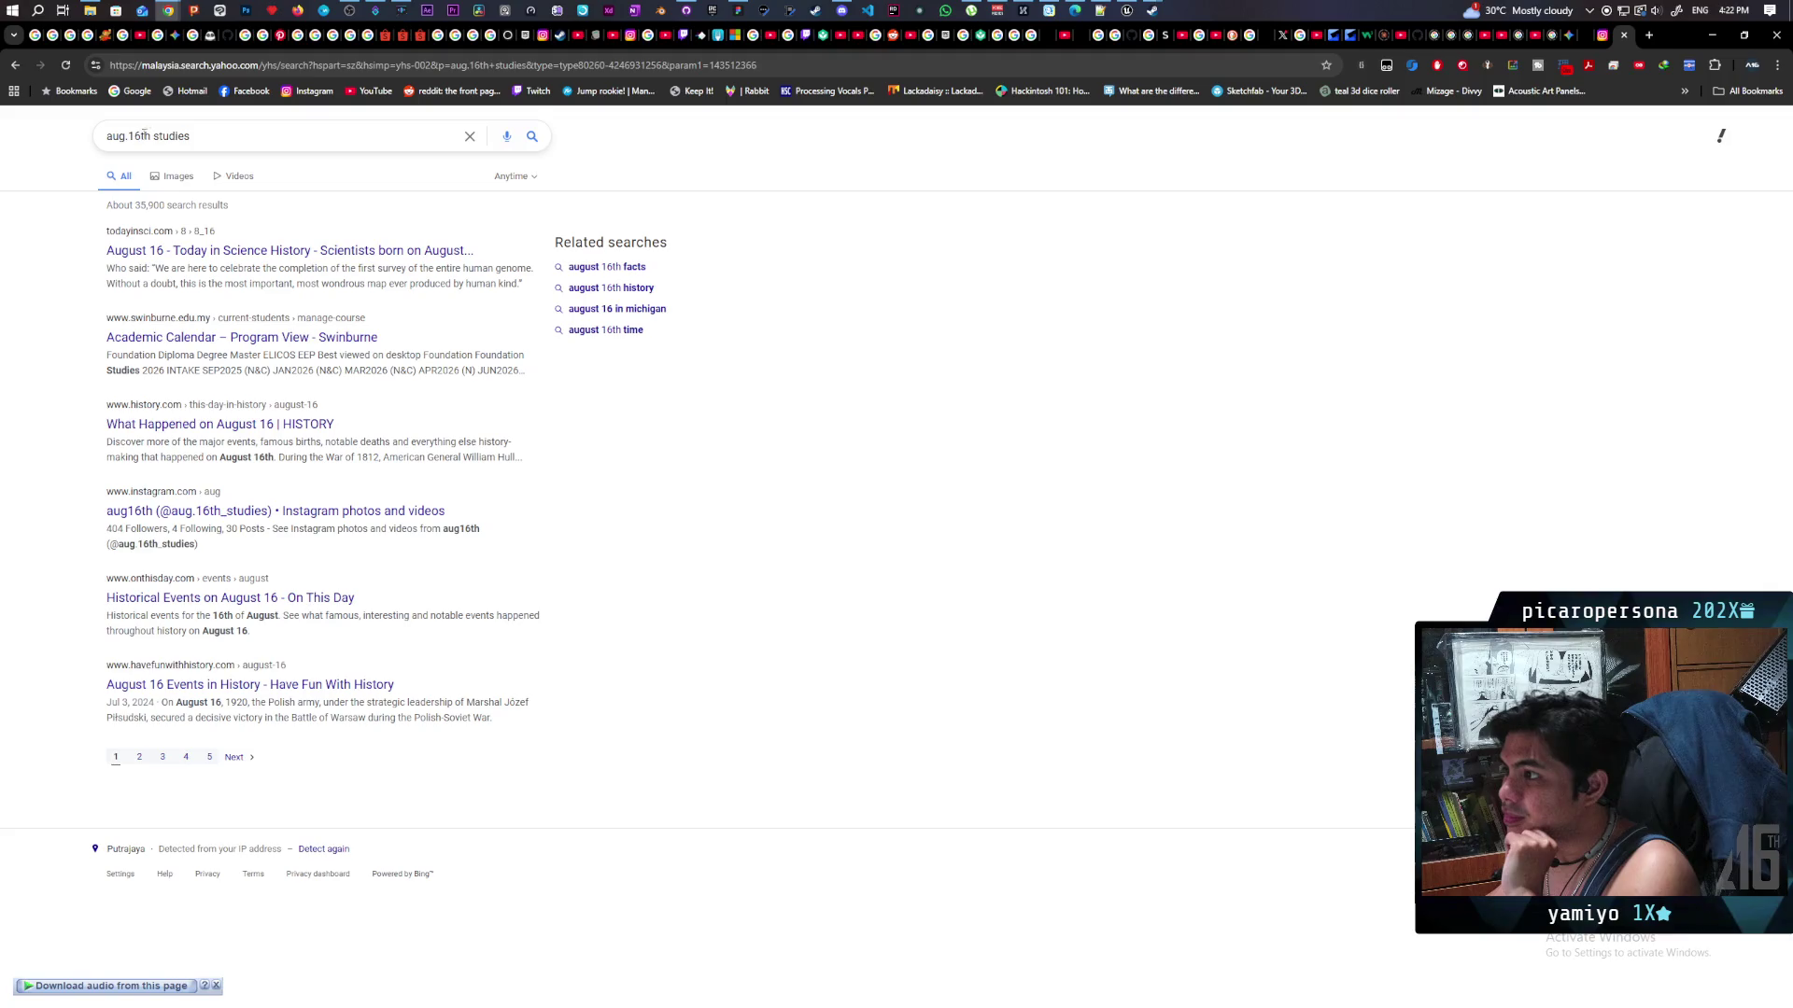
pyautogui.click(293, 513)
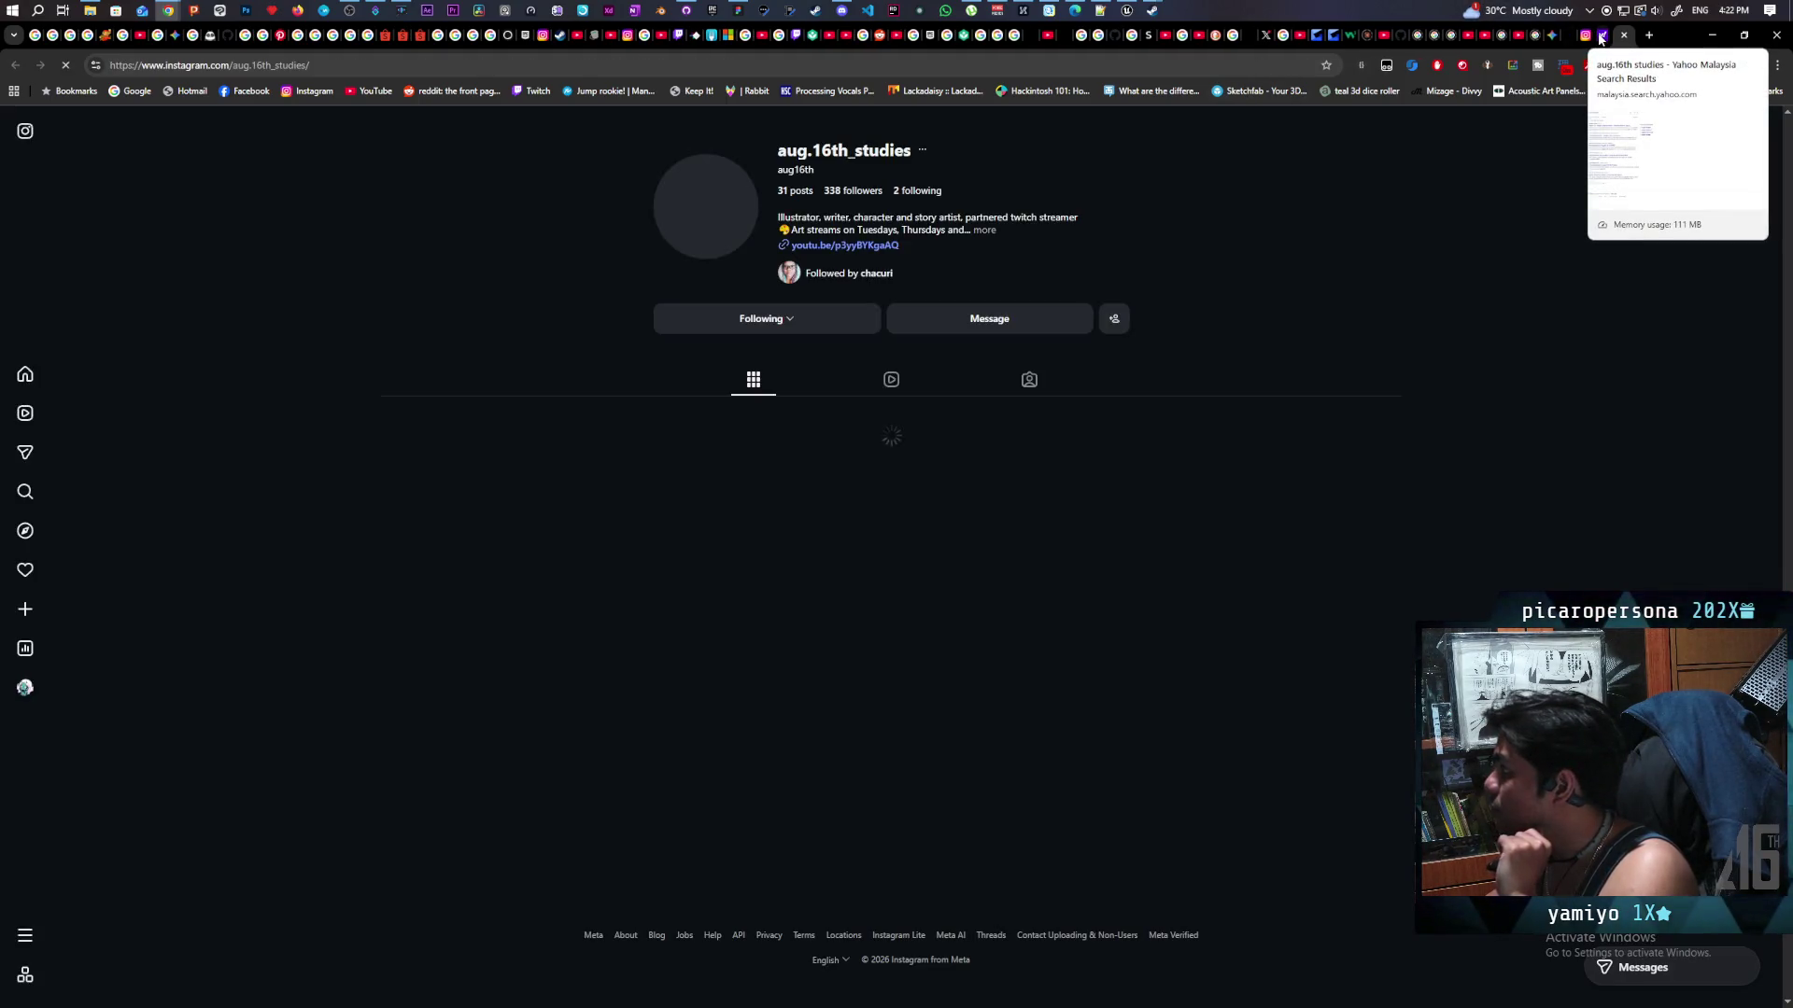
# Close the Yahoo search results tab and open another blank tab.
pyautogui.click(1601, 37)
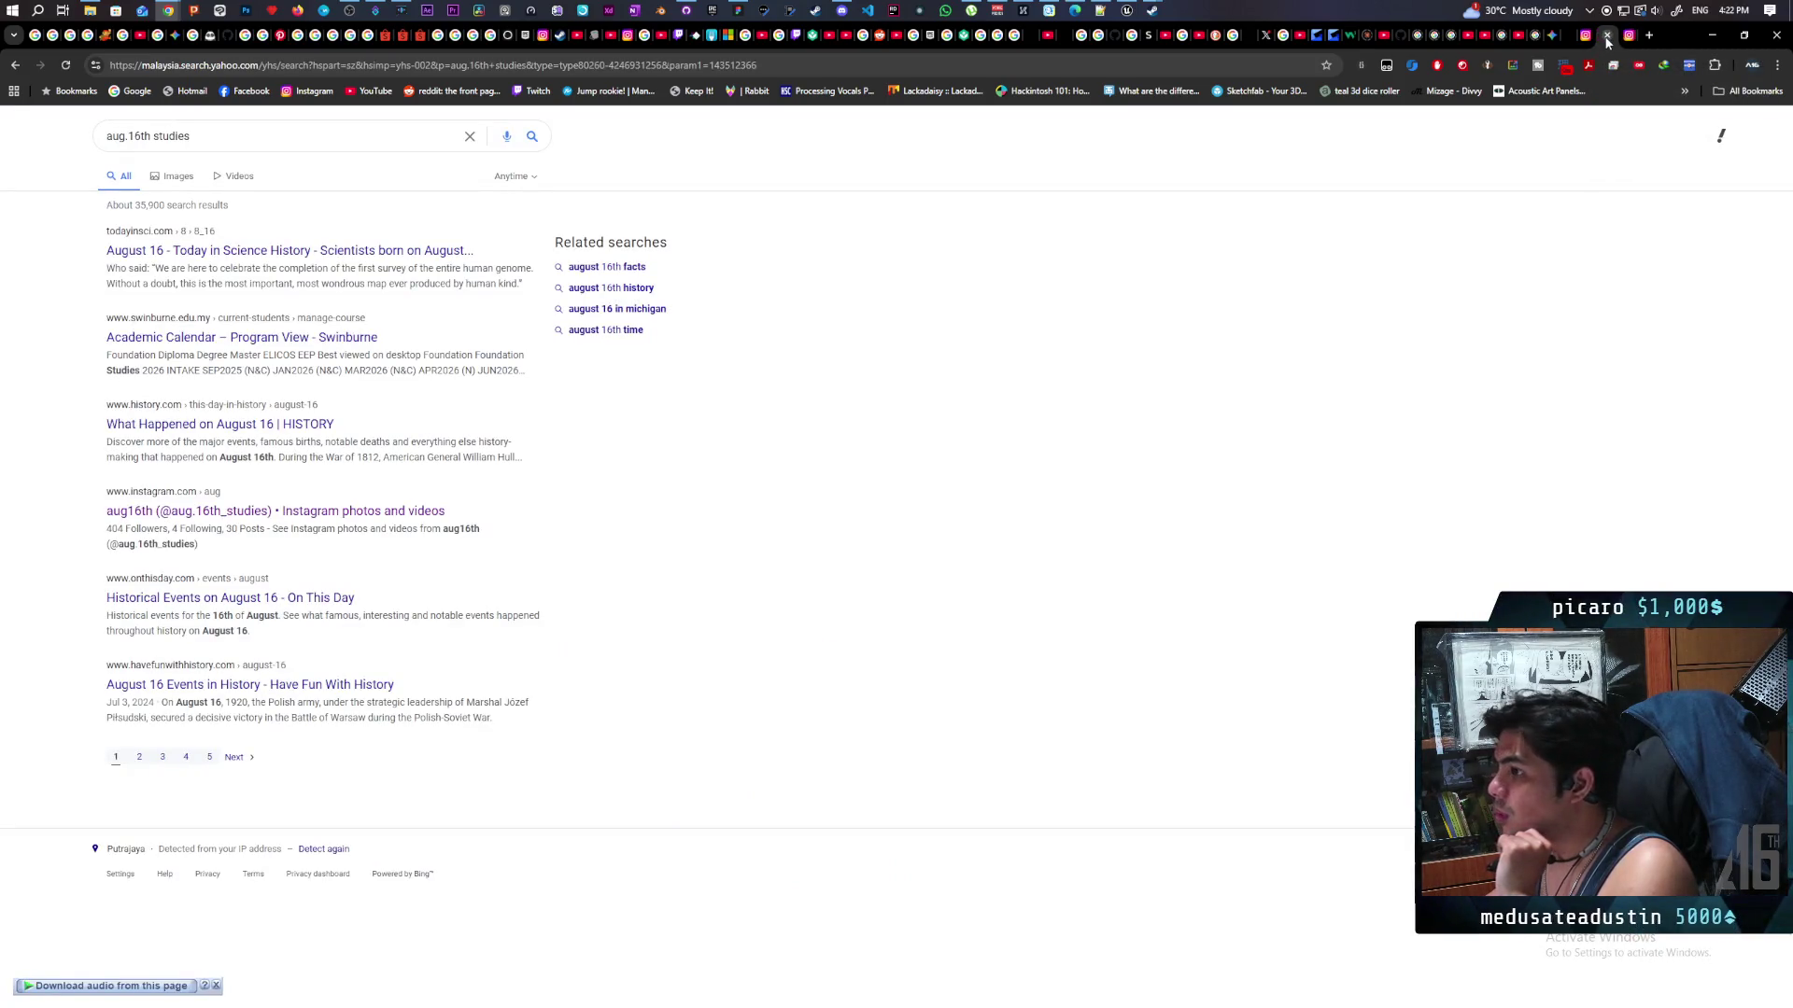
pyautogui.click(1606, 38)
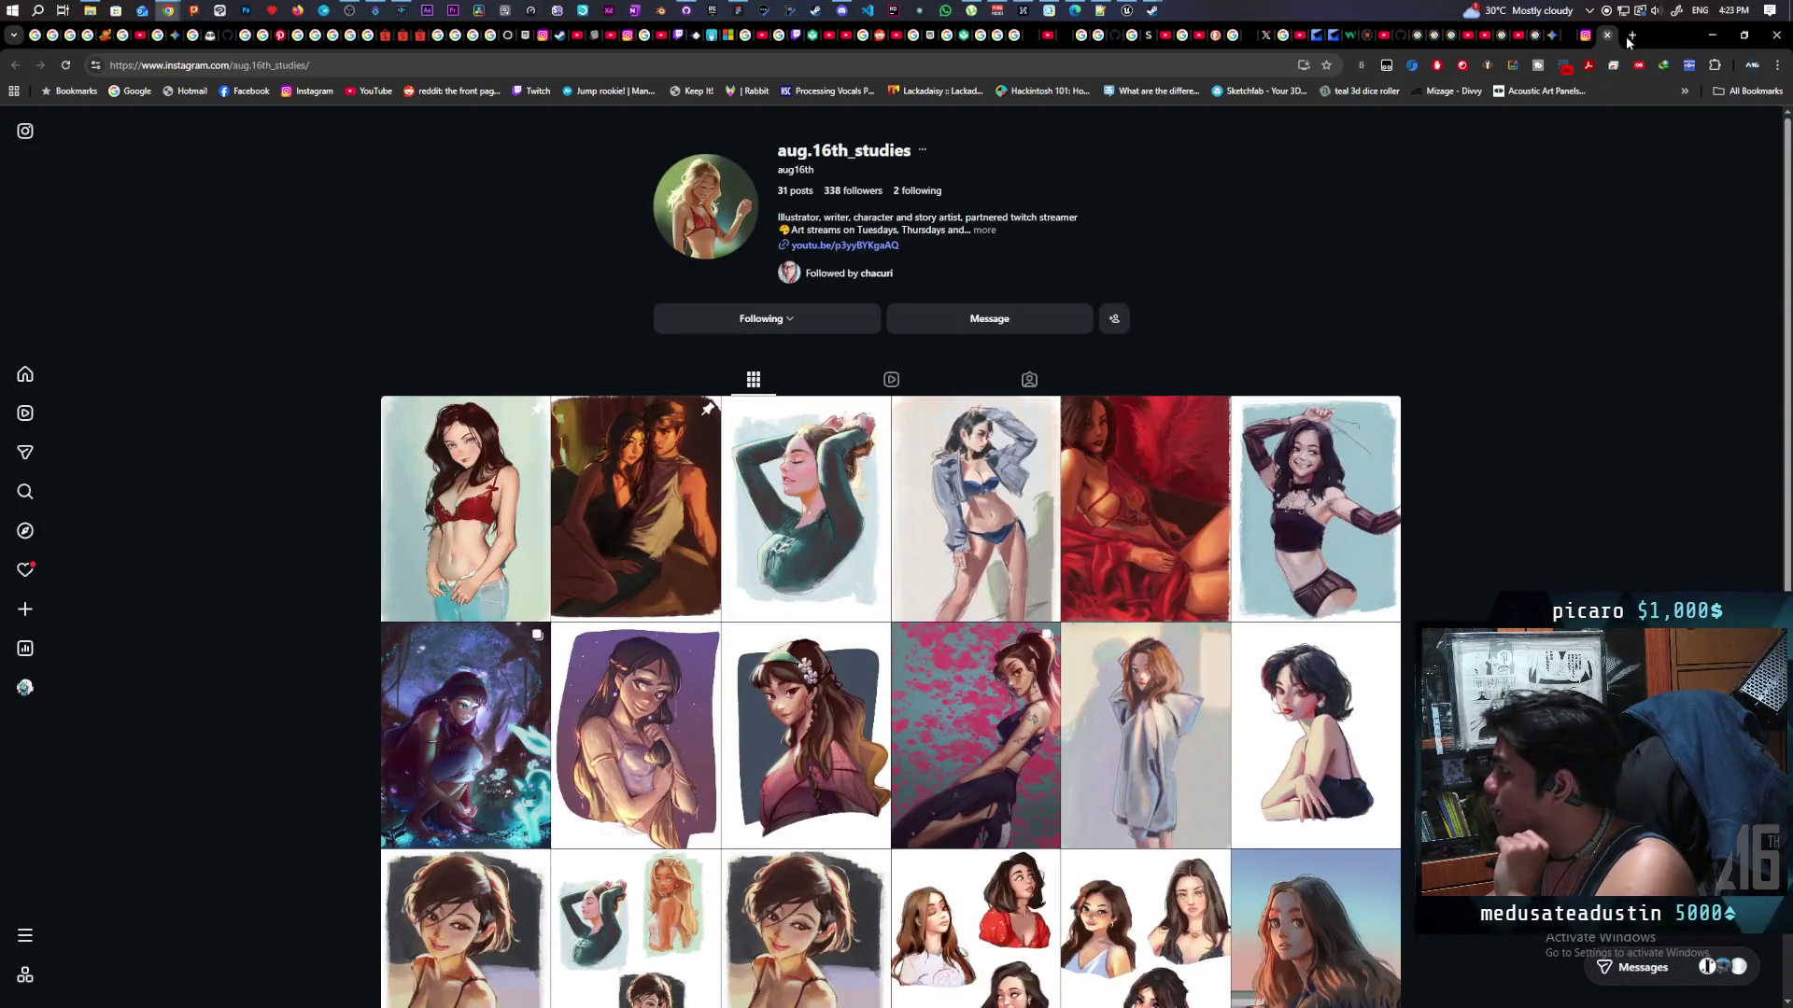
pyautogui.click(1629, 37)
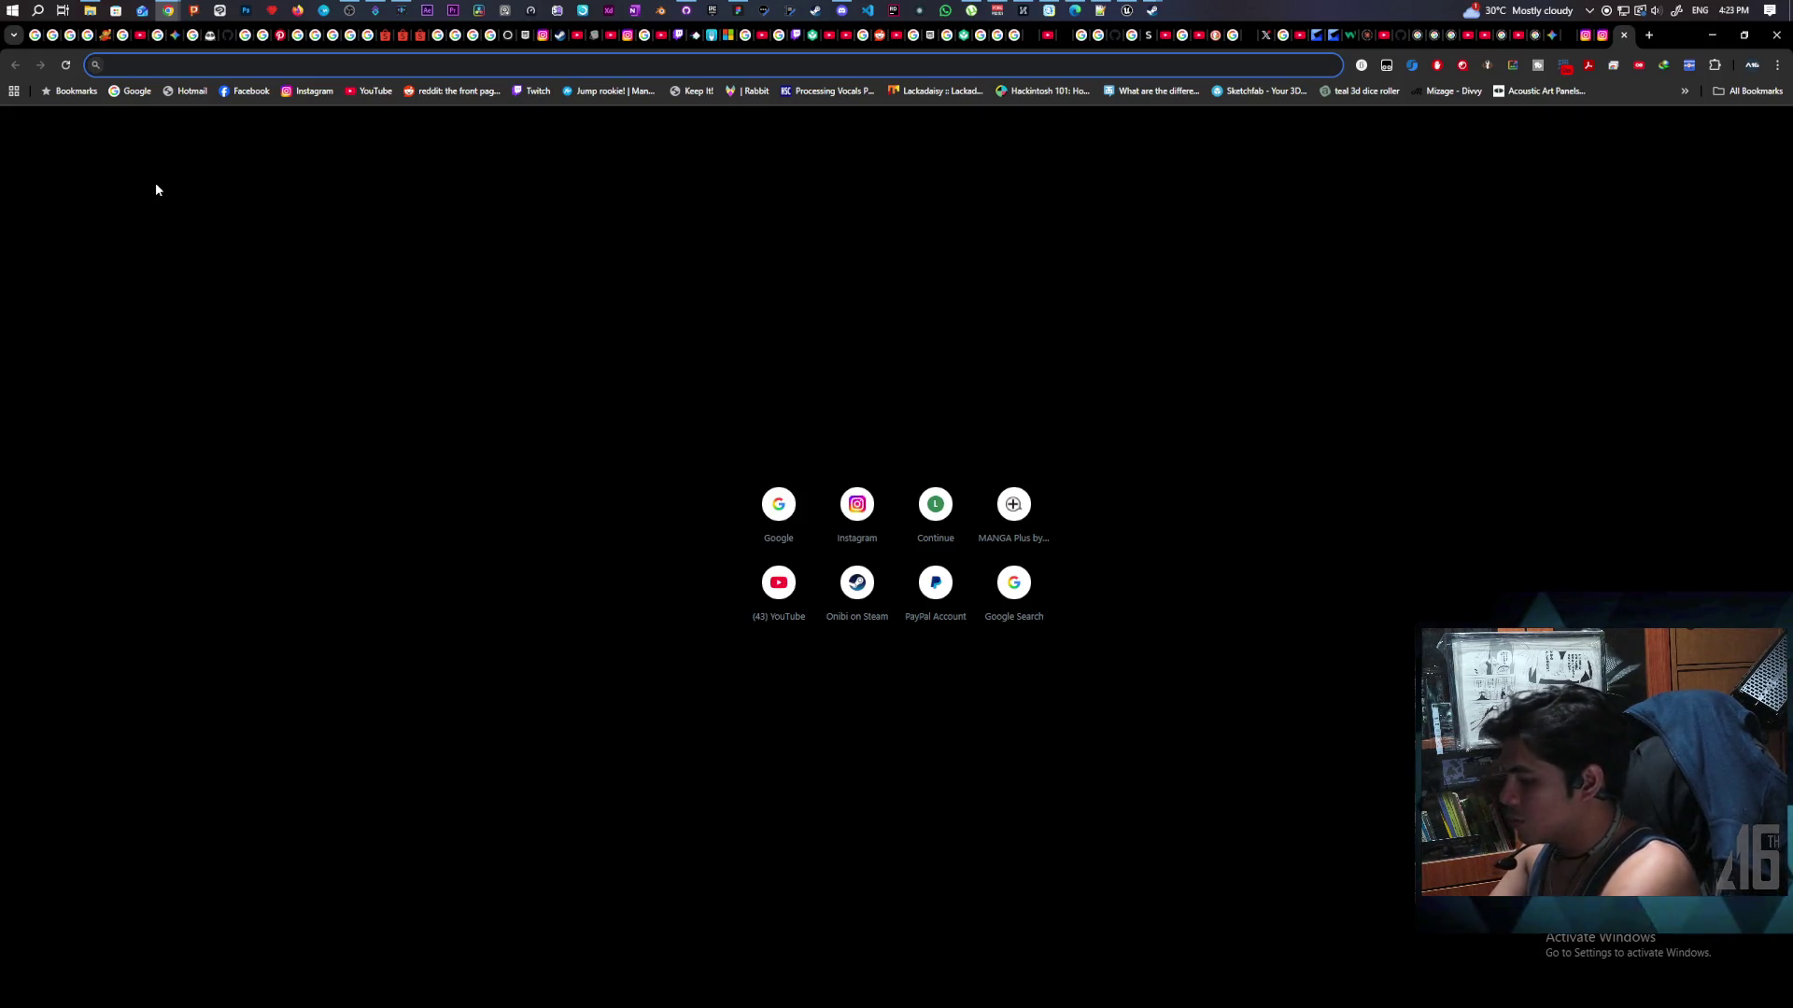
# Run a stray 'earch' search, dismiss the Chrome menu, and return to the Instagram profile tab.
pyautogui.write('earch')
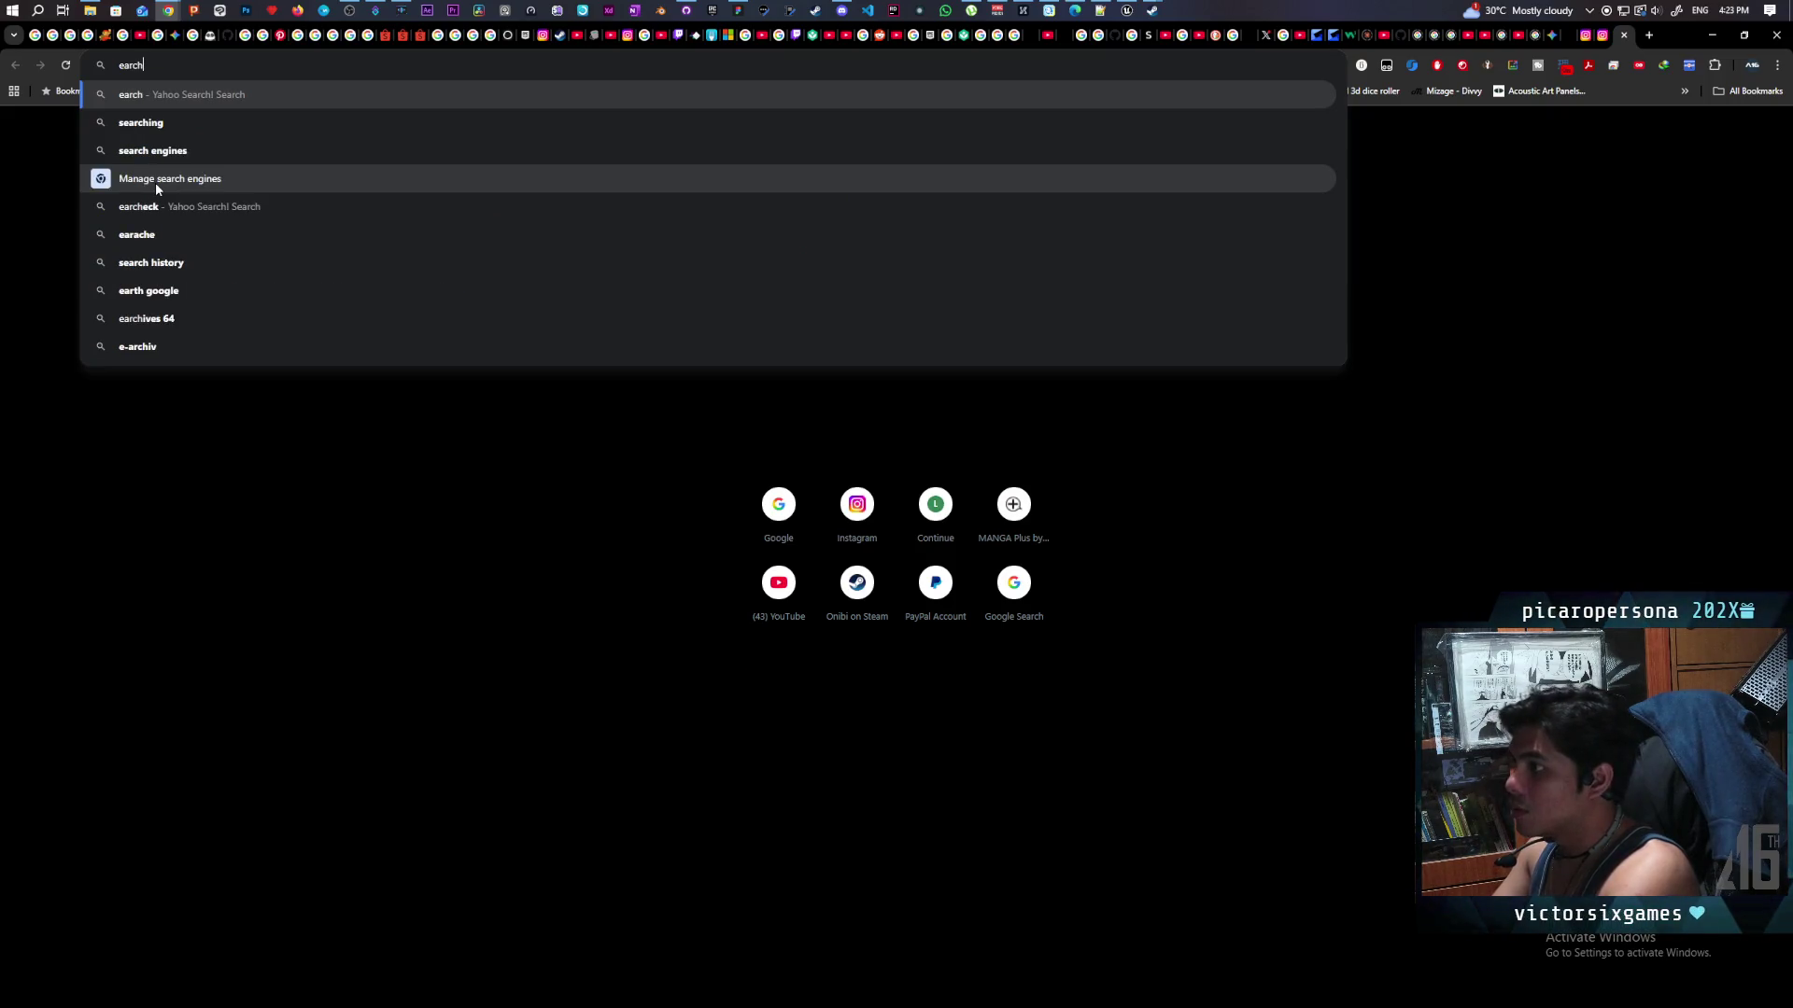
pyautogui.press('Return')
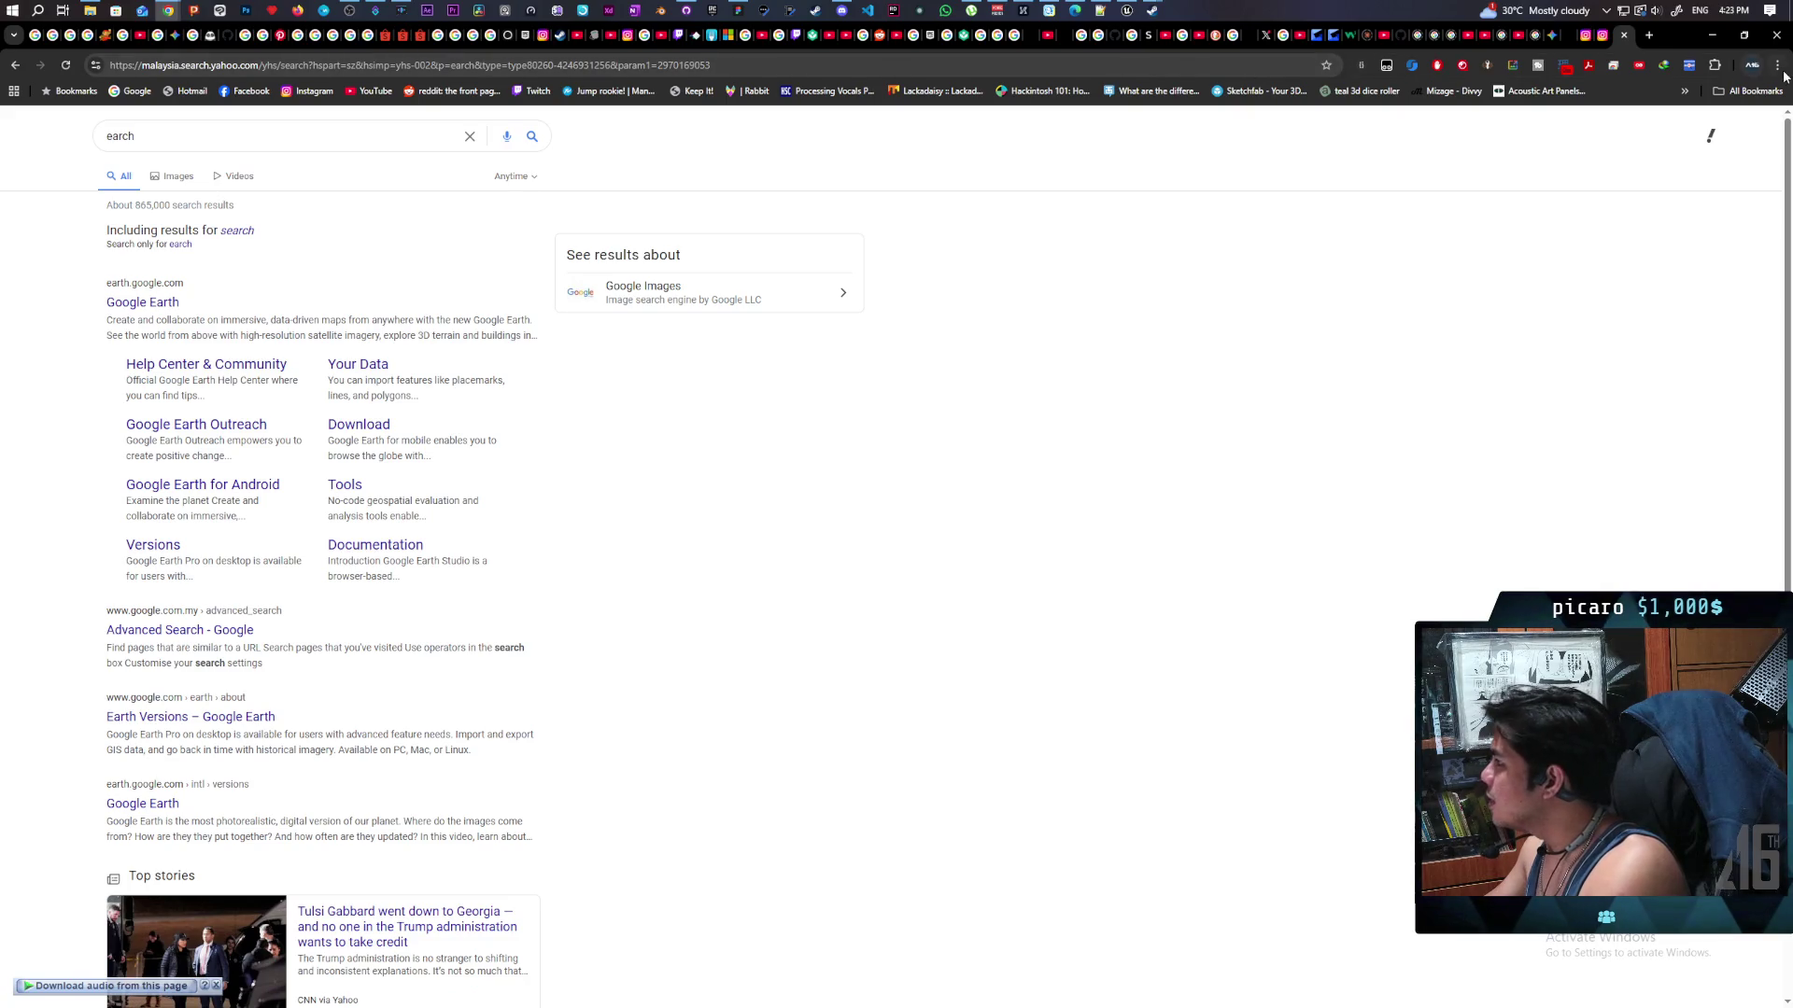
pyautogui.hotkey('alt', 'f')
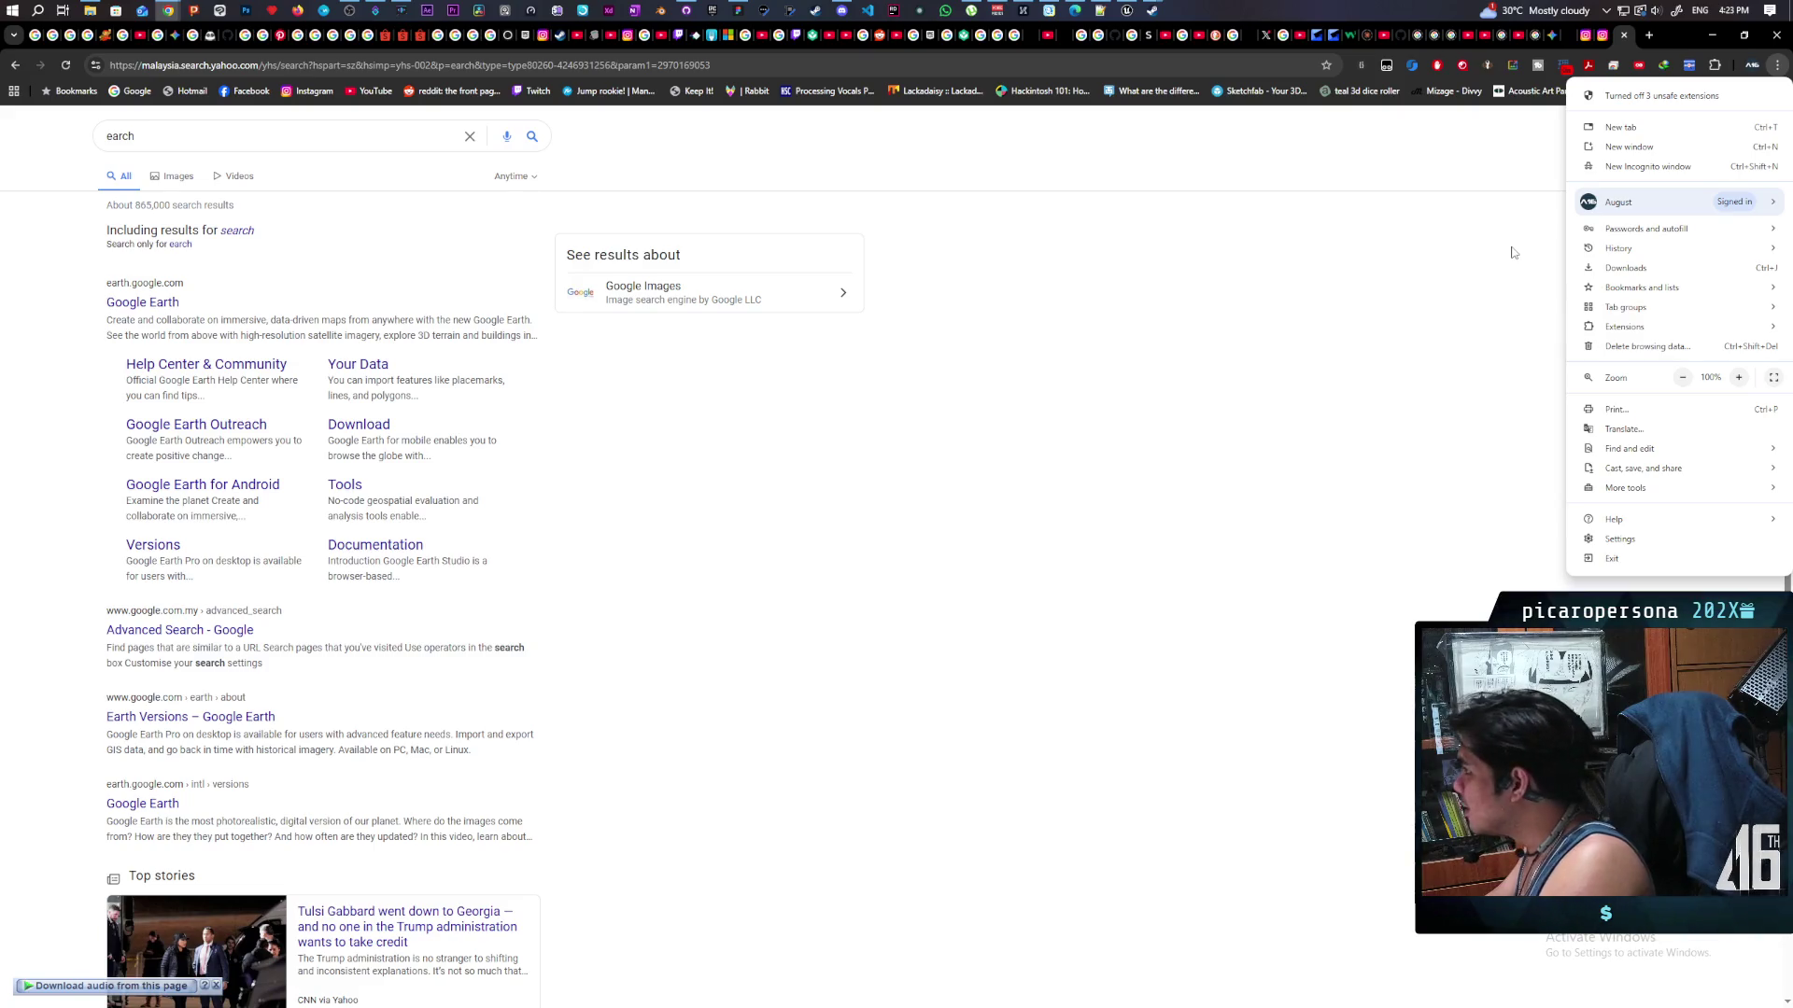
pyautogui.moveTo(1593, 247)
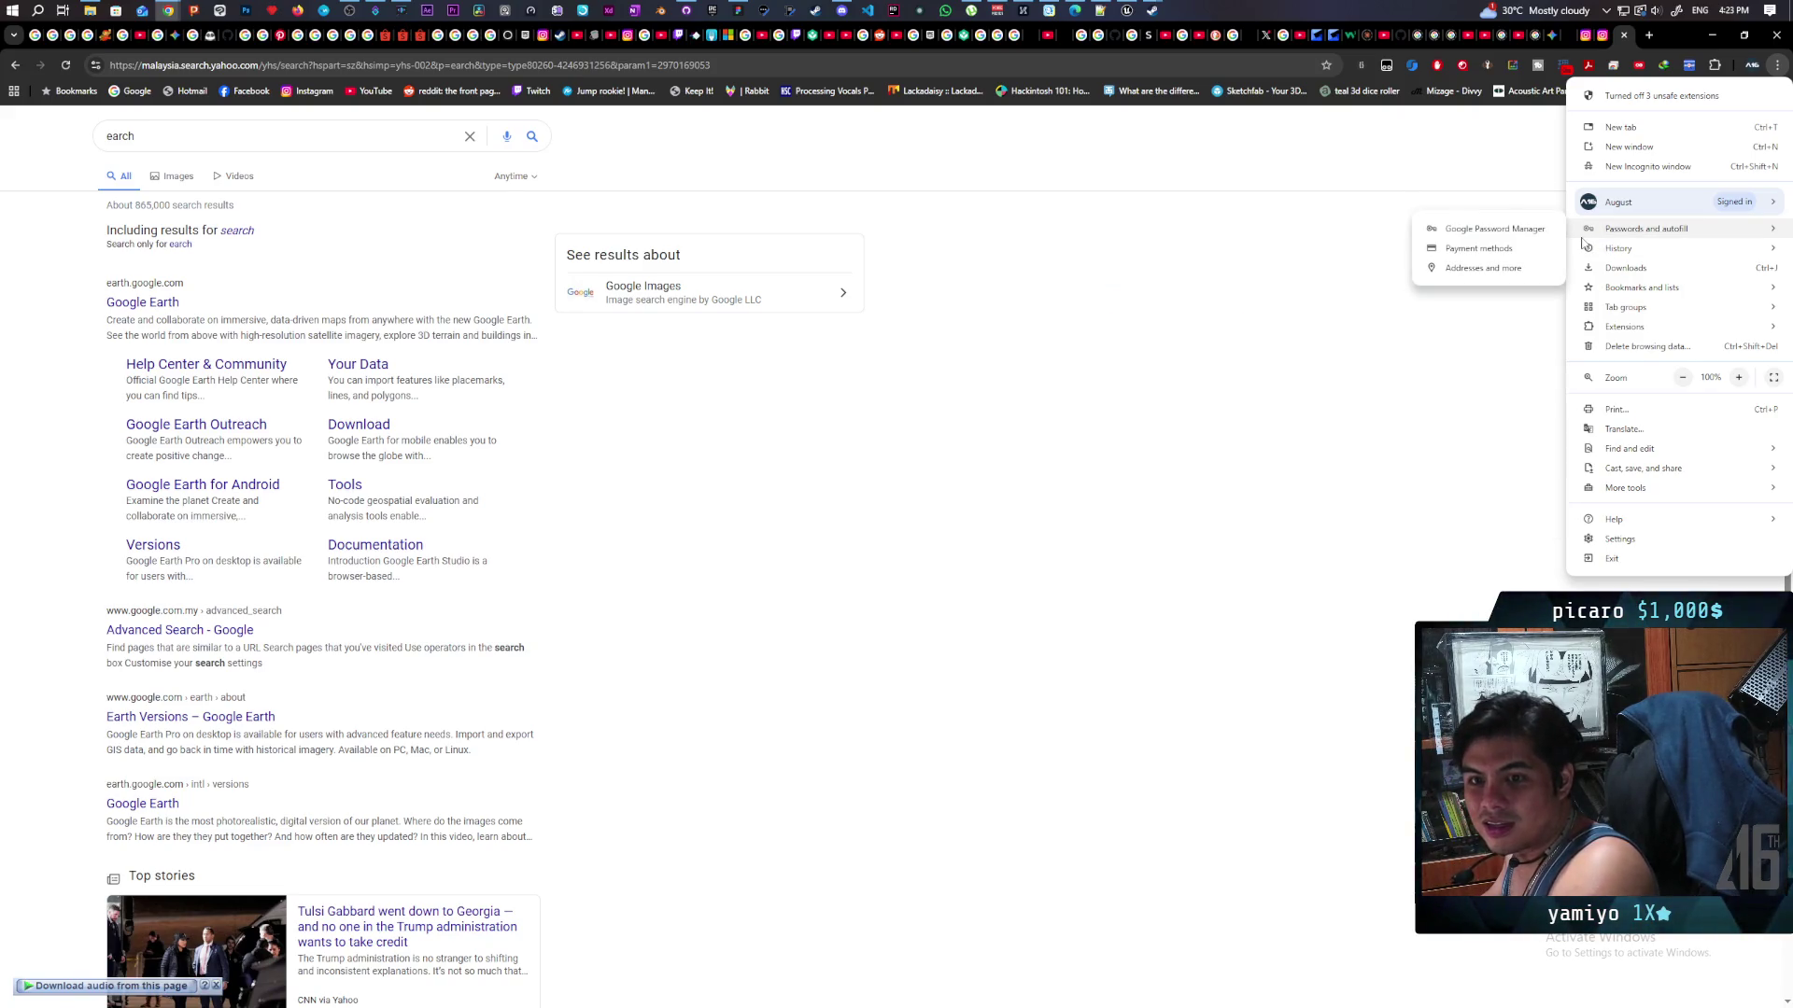
pyautogui.press('Escape')
pyautogui.press('Escape')
pyautogui.hotkey('ctrl', 'shift', 'Tab')
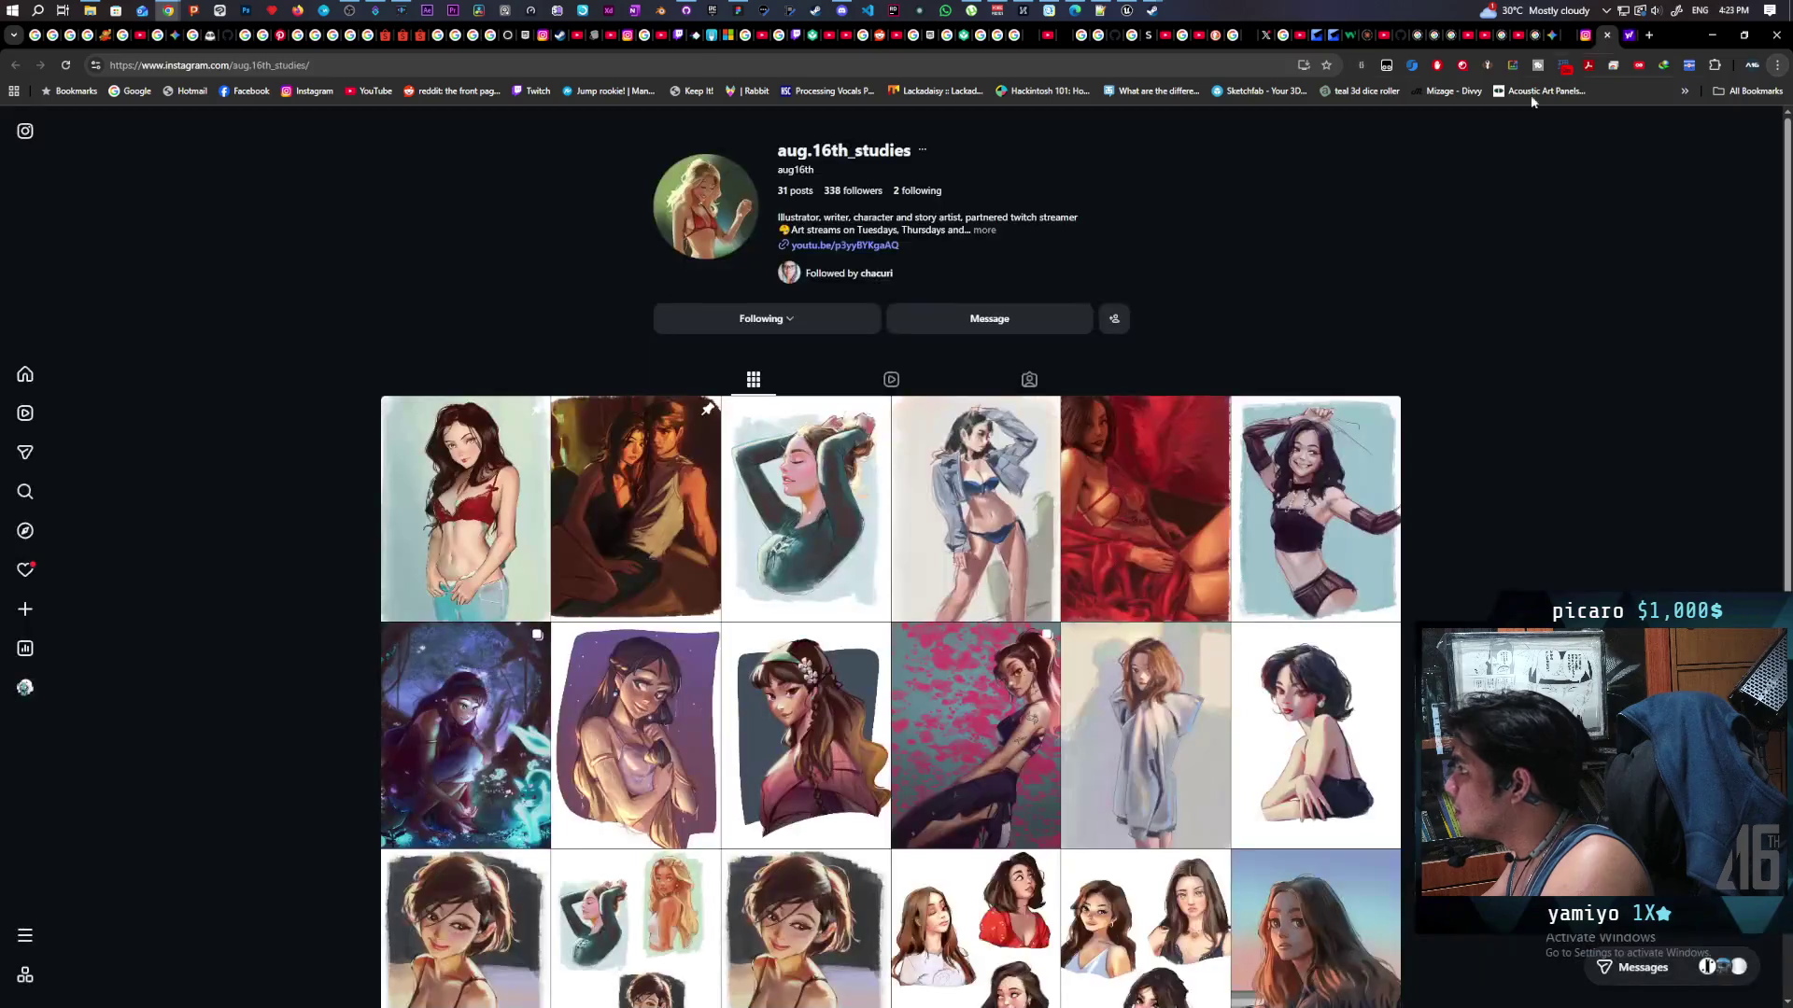
pyautogui.scroll(-7, 814, 416)
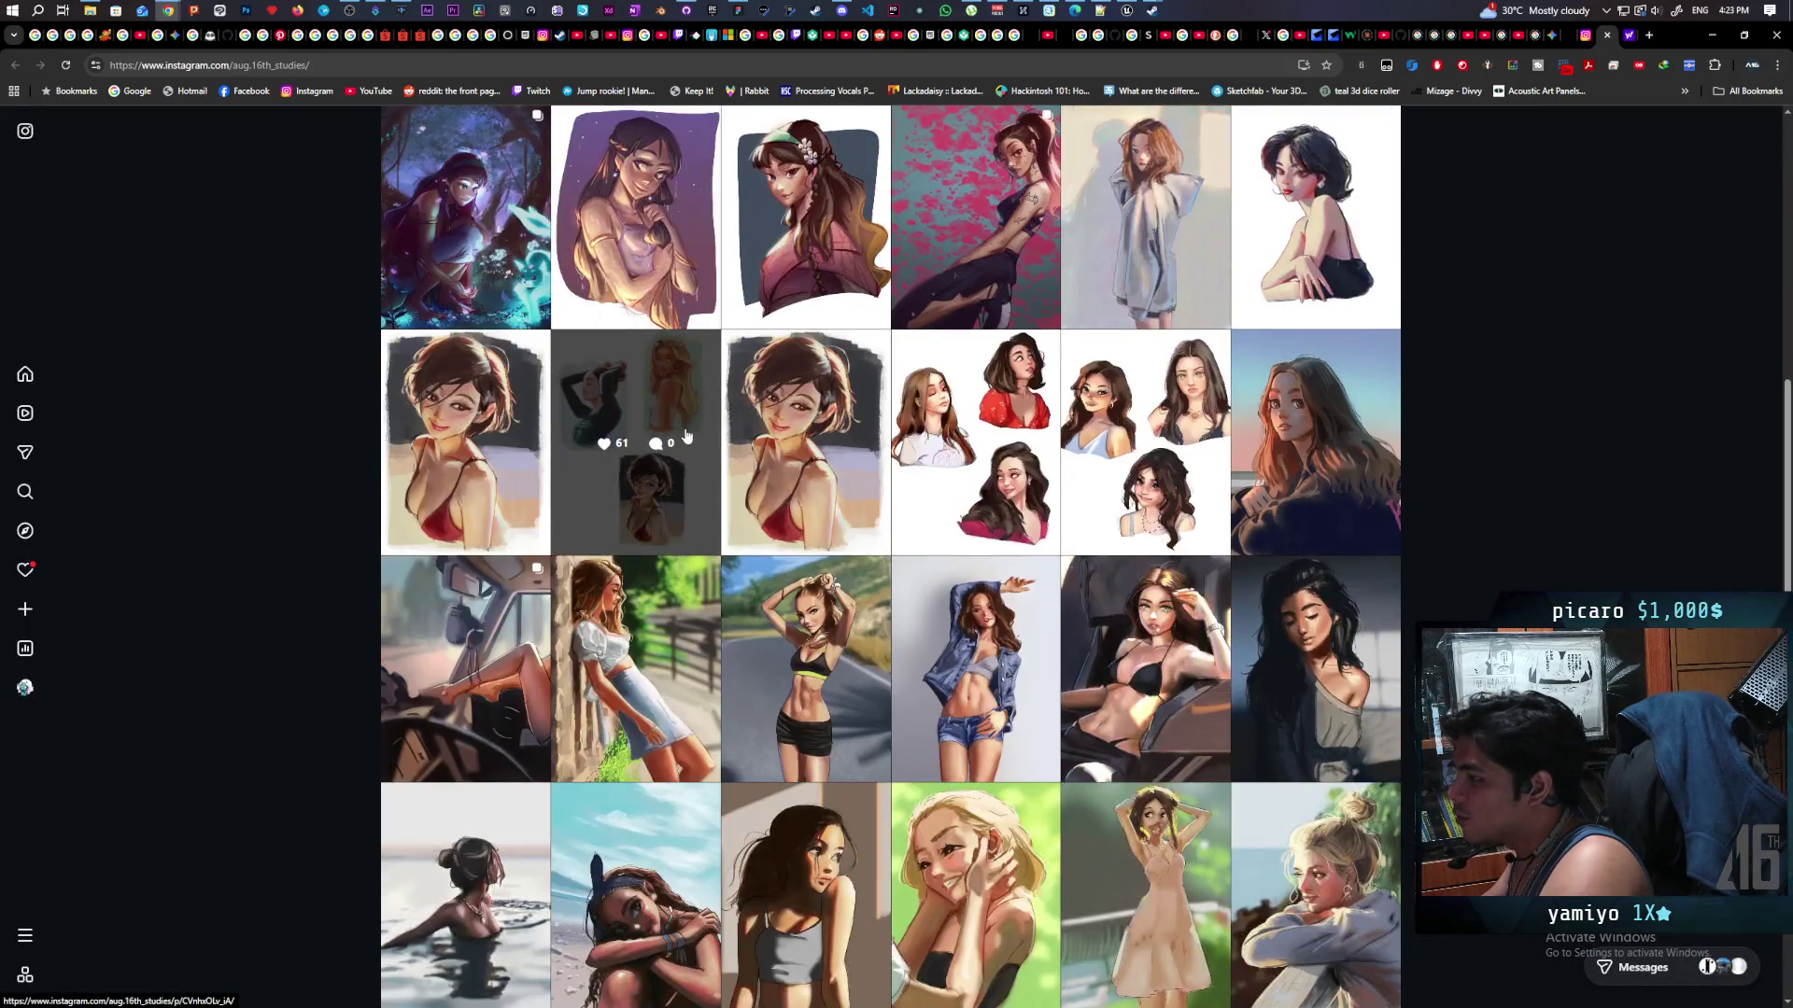
pyautogui.scroll(8, 692, 438)
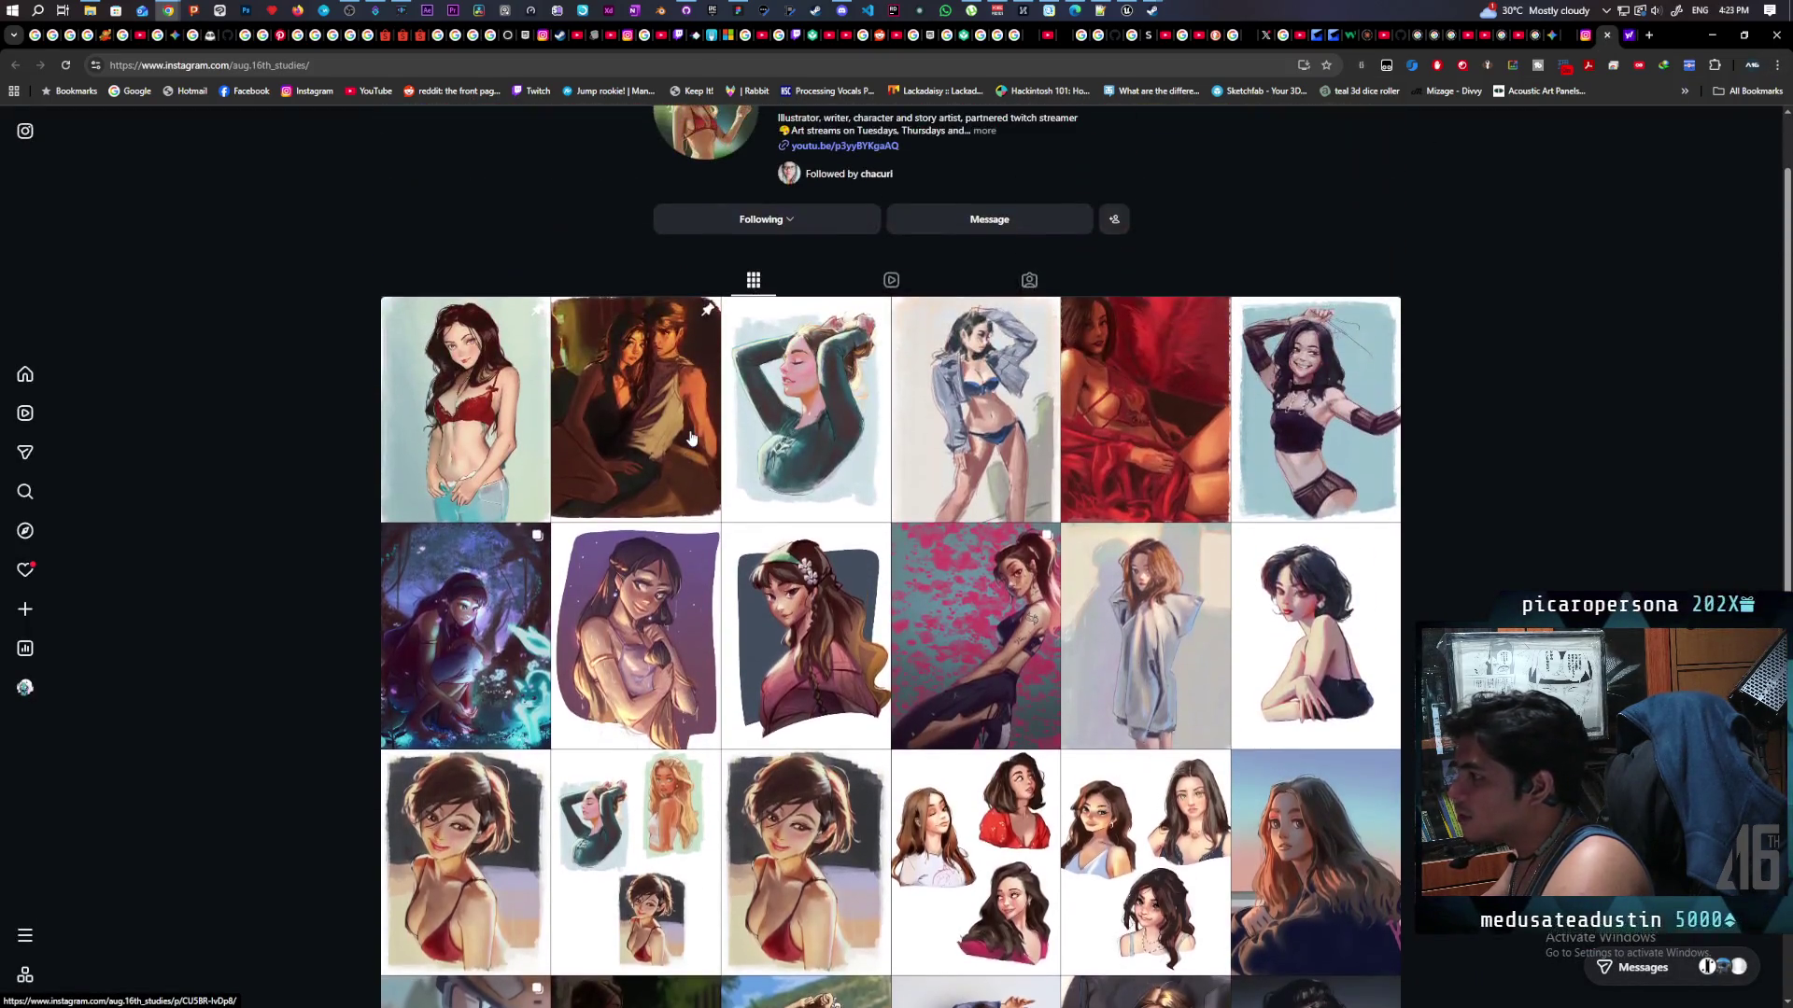
pyautogui.scroll(1, 977, 439)
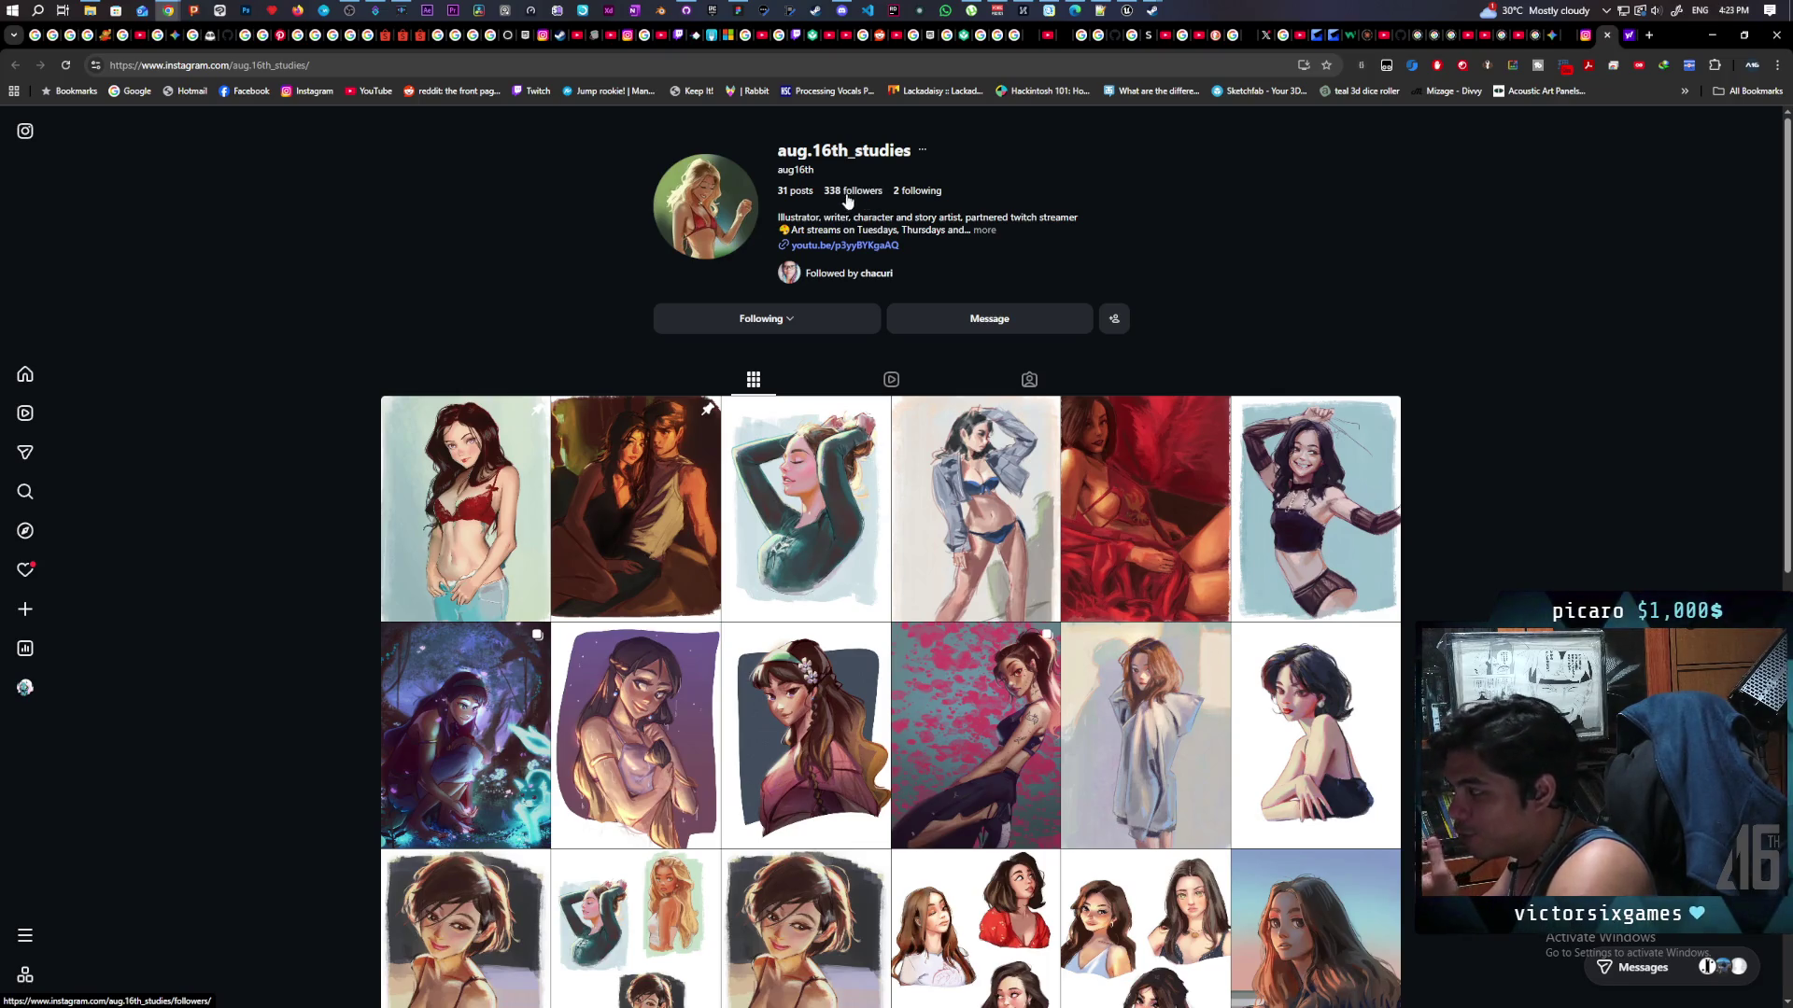
pyautogui.scroll(-3, 1373, 197)
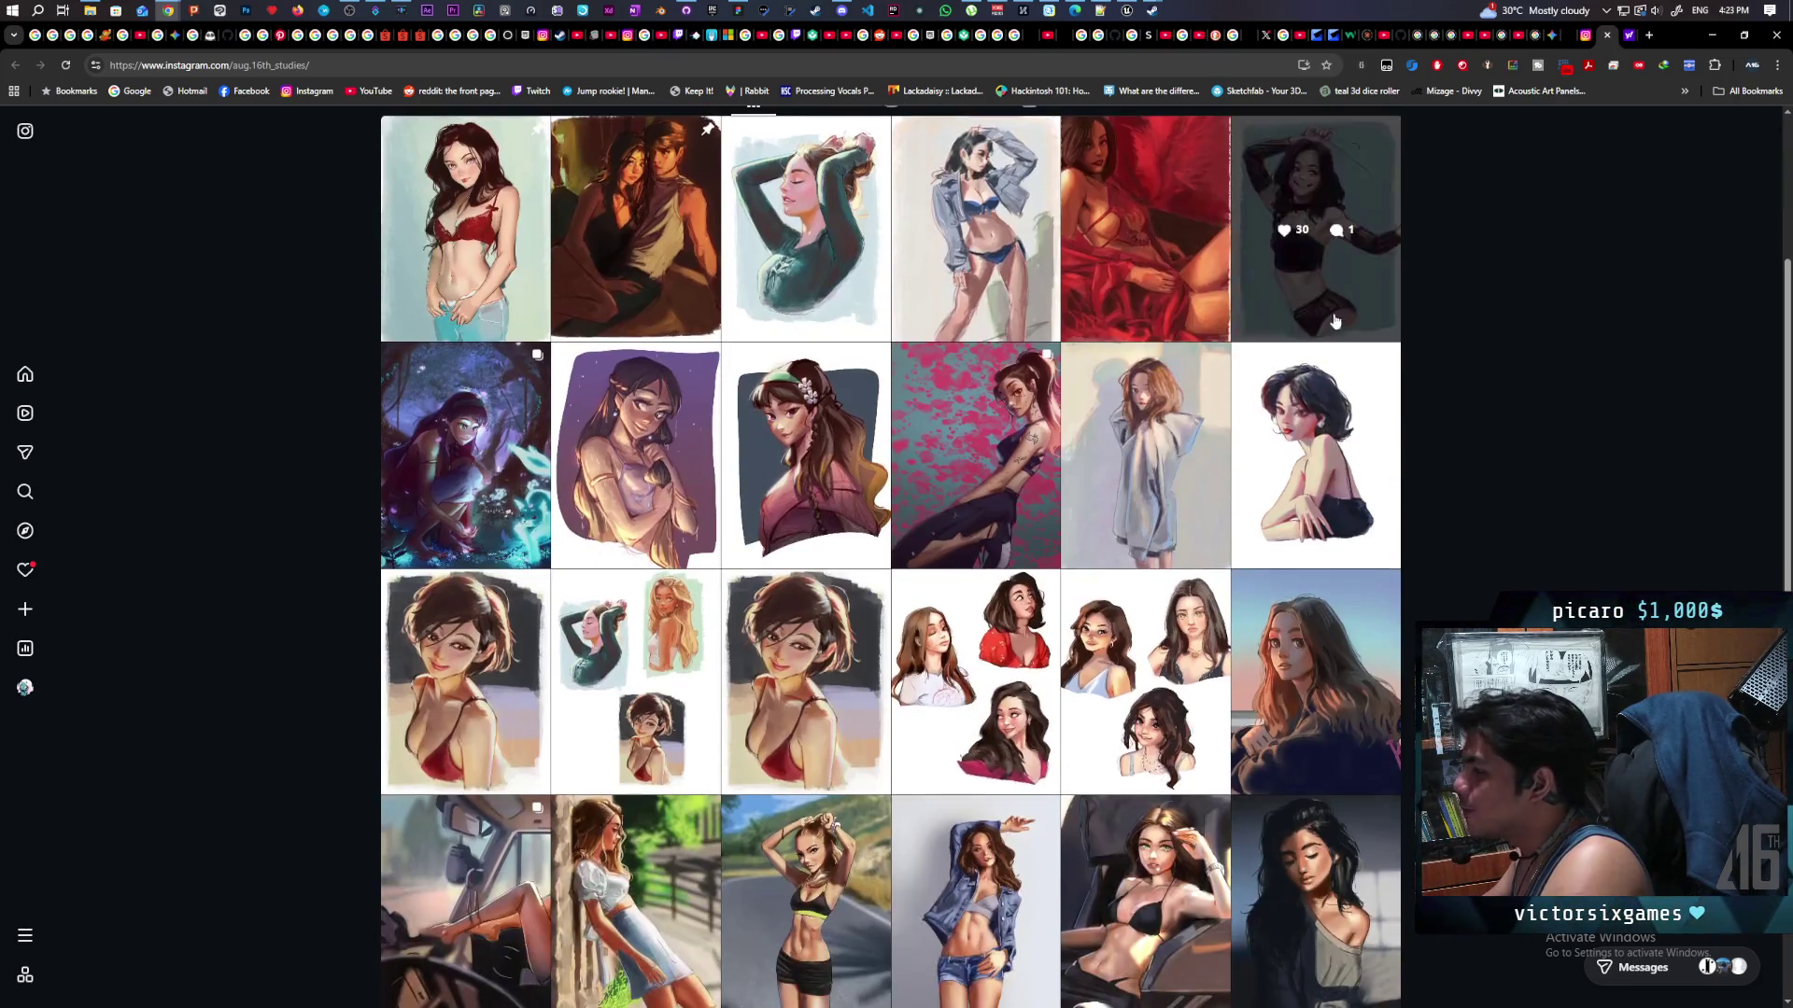
pyautogui.scroll(-4, 1307, 681)
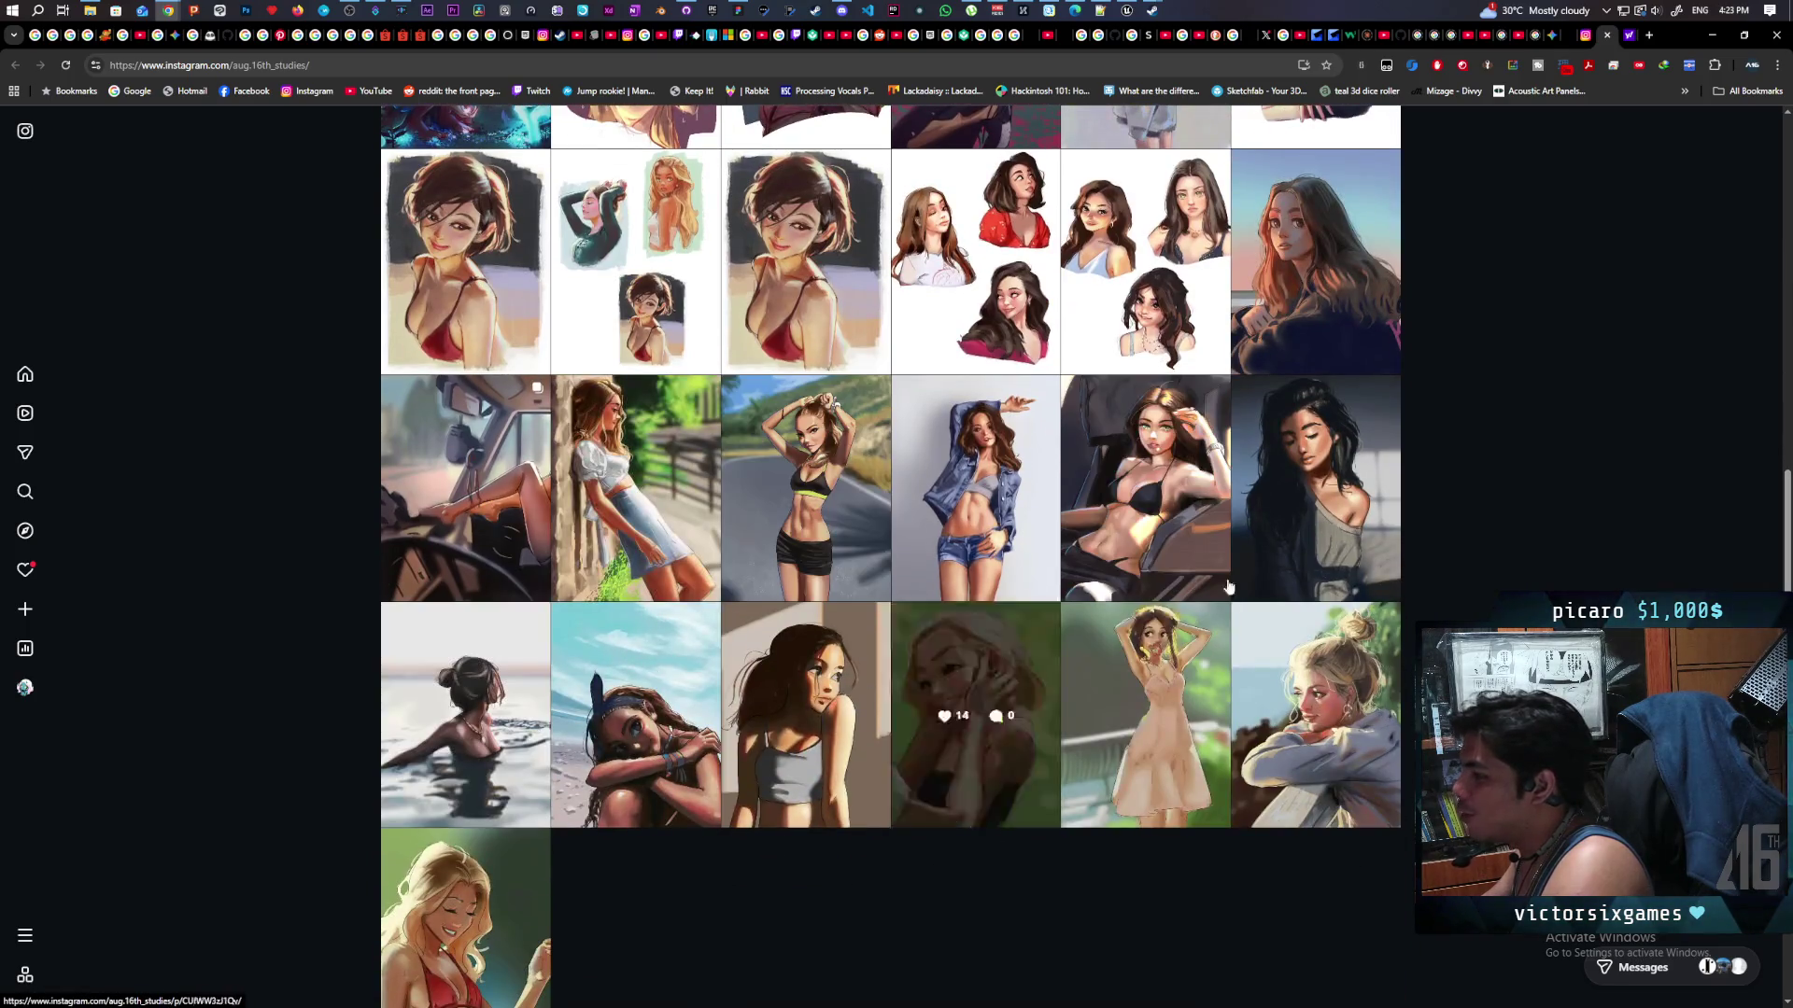
pyautogui.scroll(15, 992, 482)
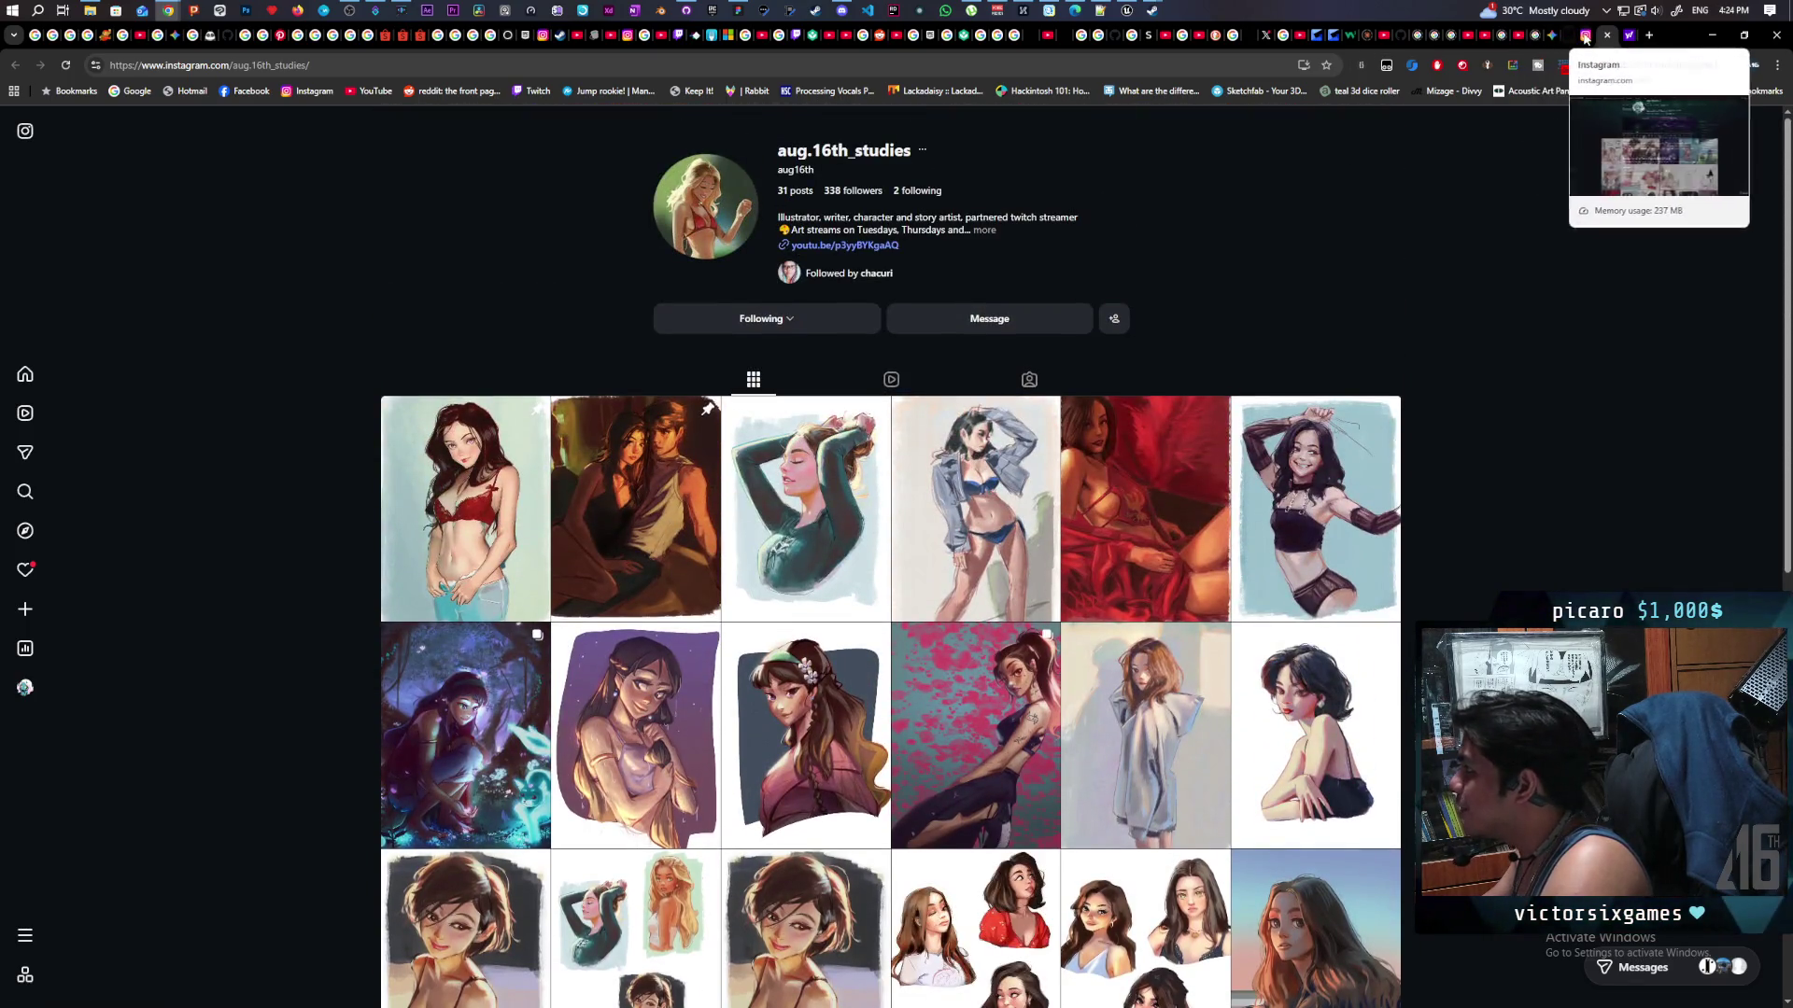
pyautogui.click(1577, 35)
pyautogui.scroll(-20, 1280, 412)
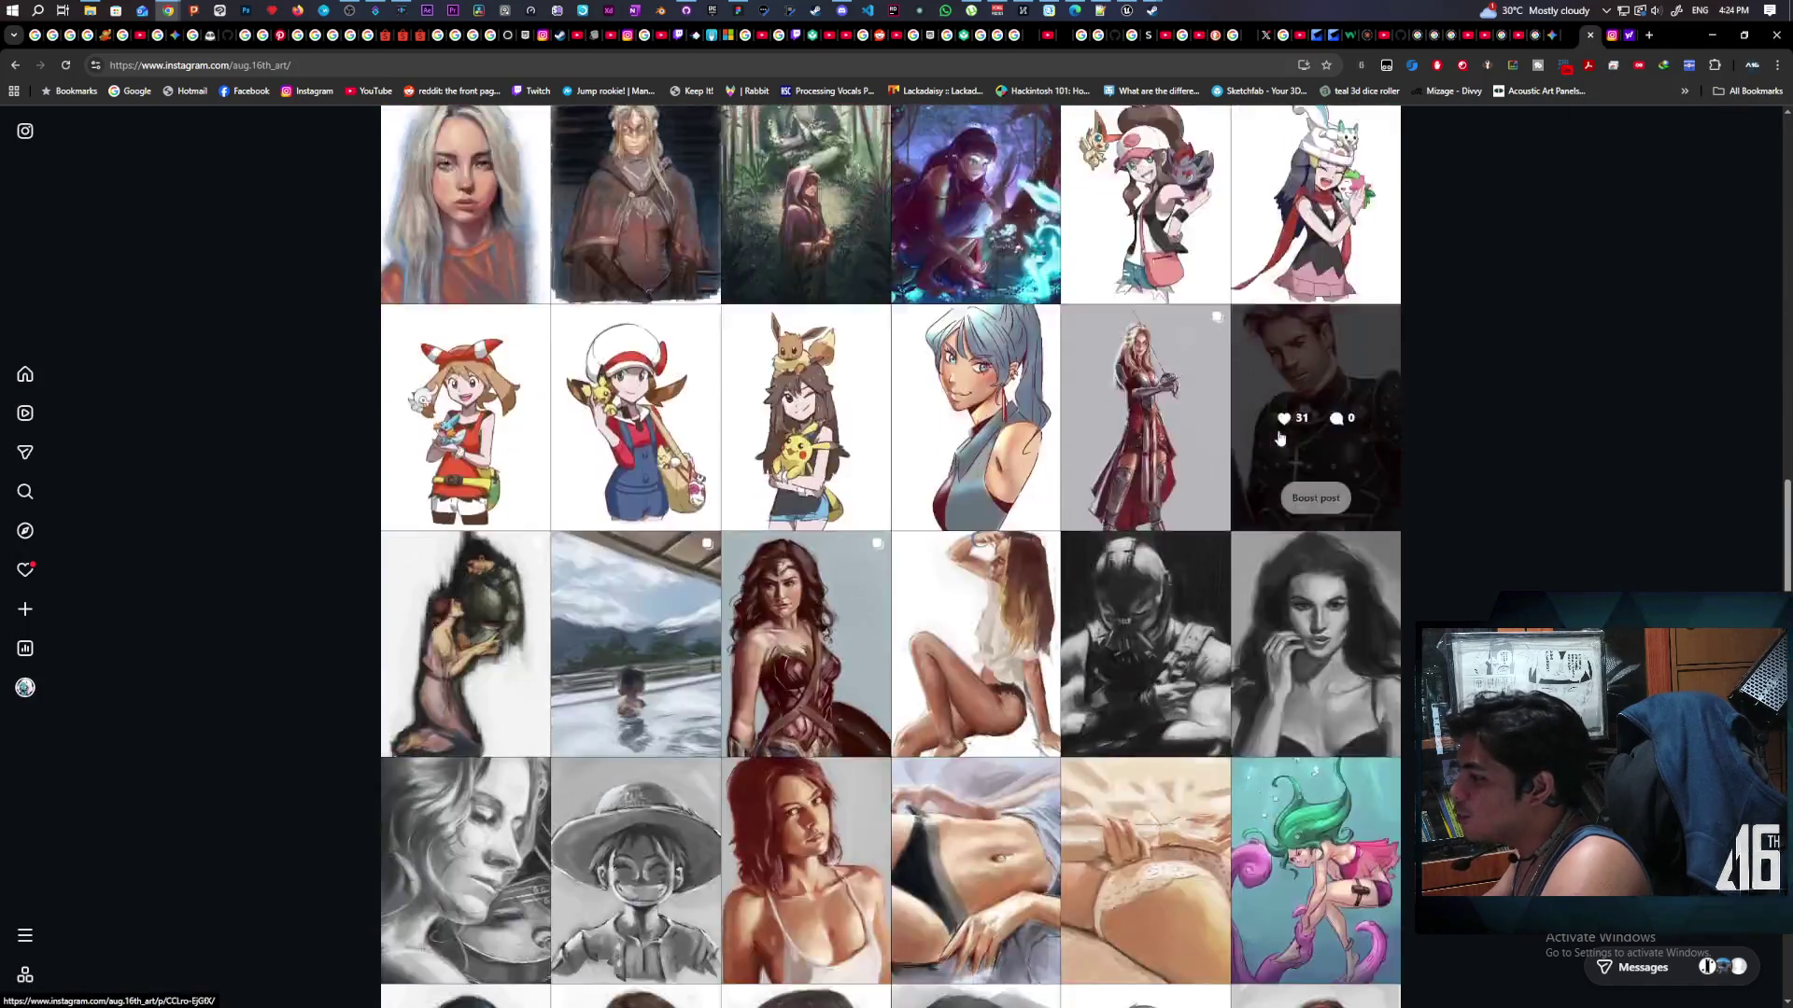
pyautogui.scroll(-6, 1276, 439)
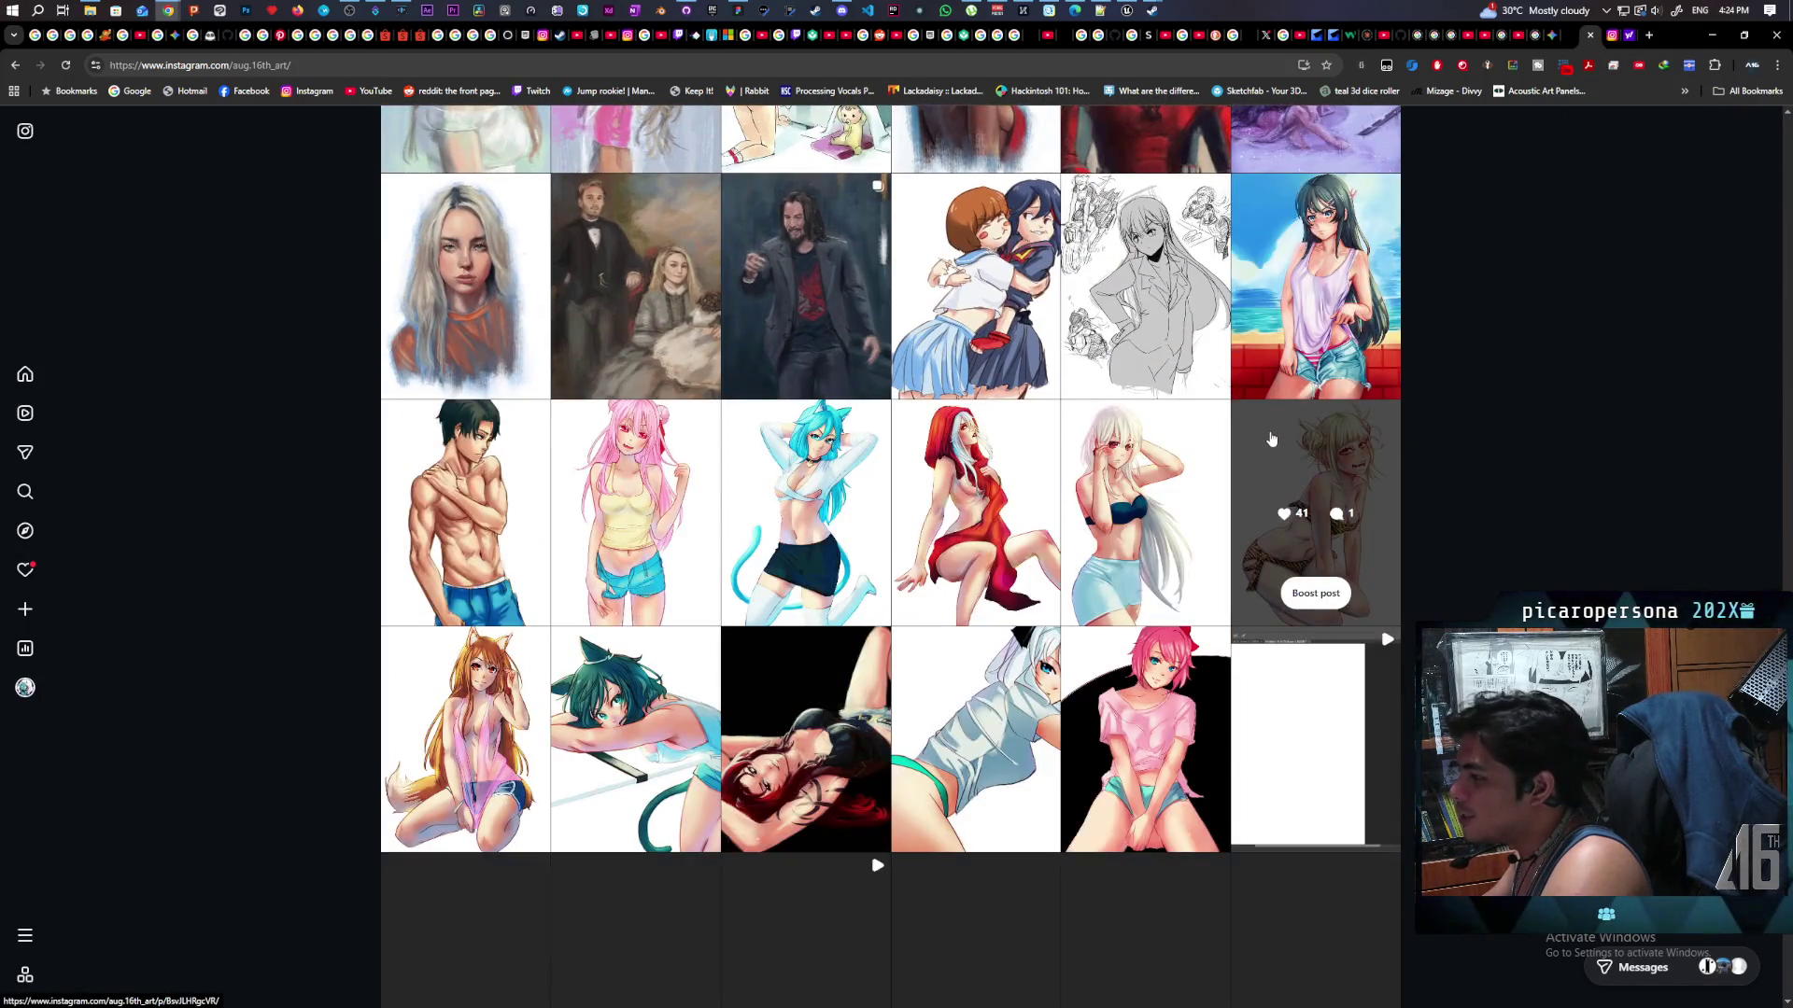
pyautogui.scroll(-4, 1271, 453)
pyautogui.scroll(-6, 1272, 453)
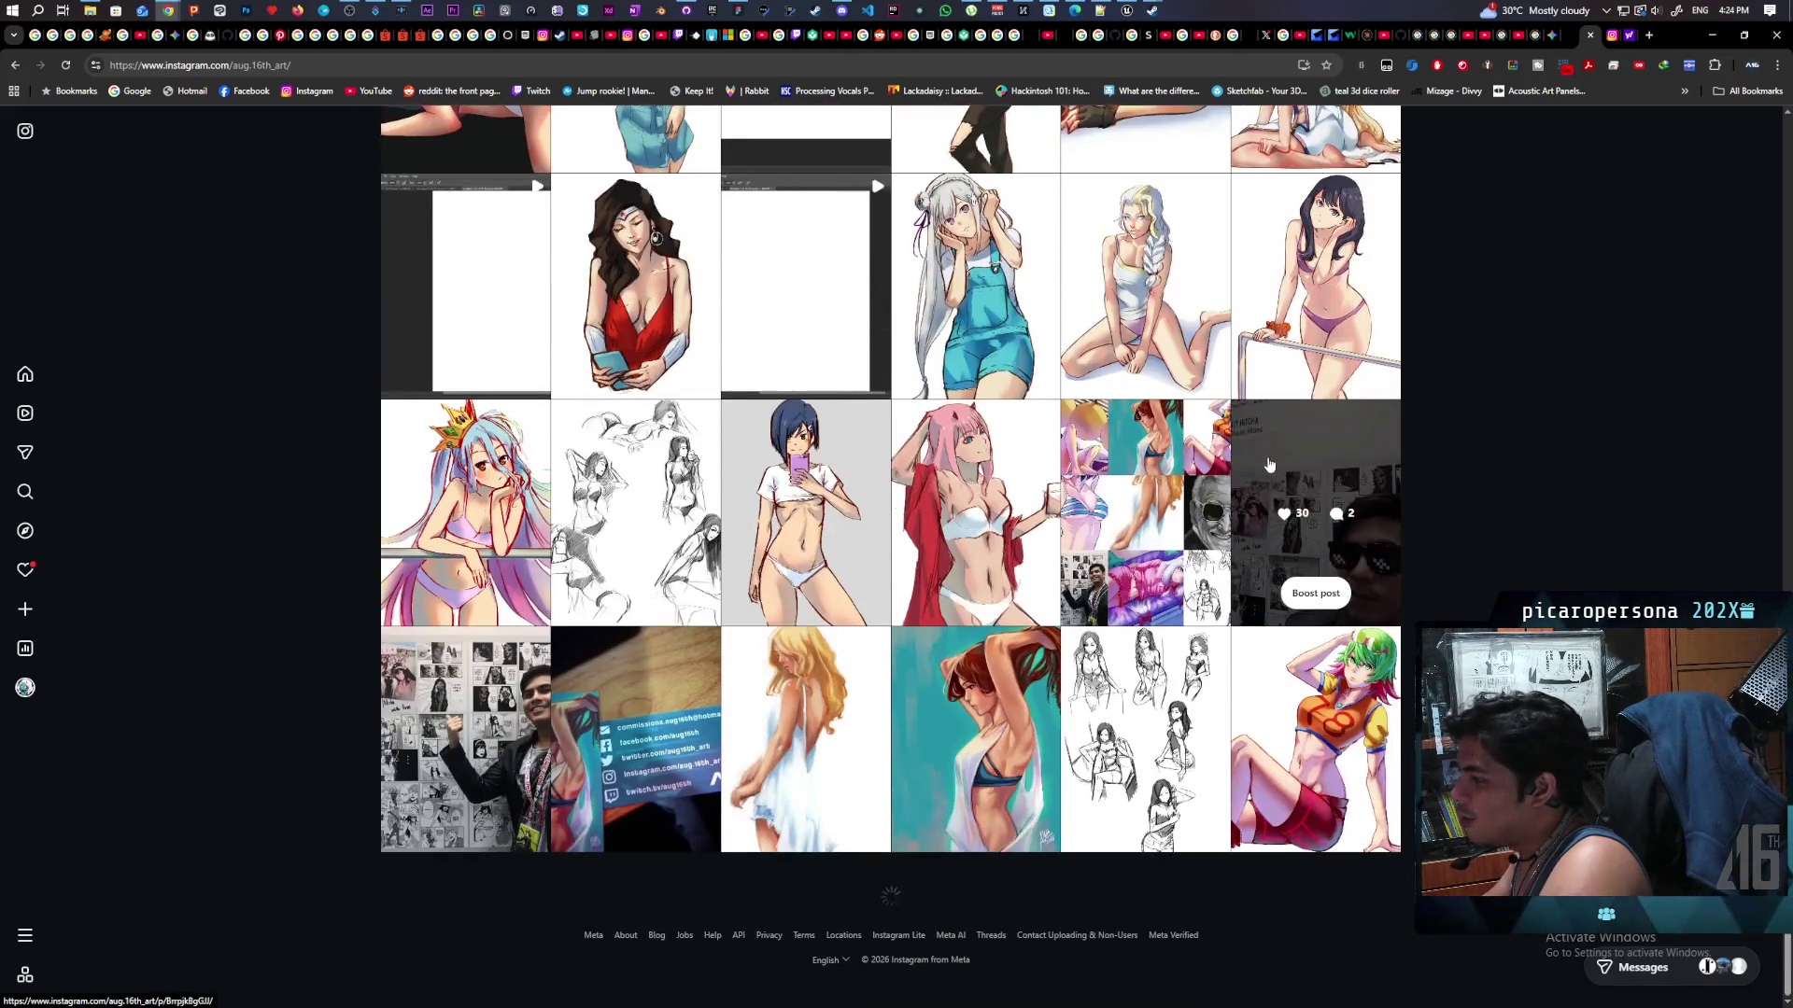
pyautogui.scroll(-5, 1244, 477)
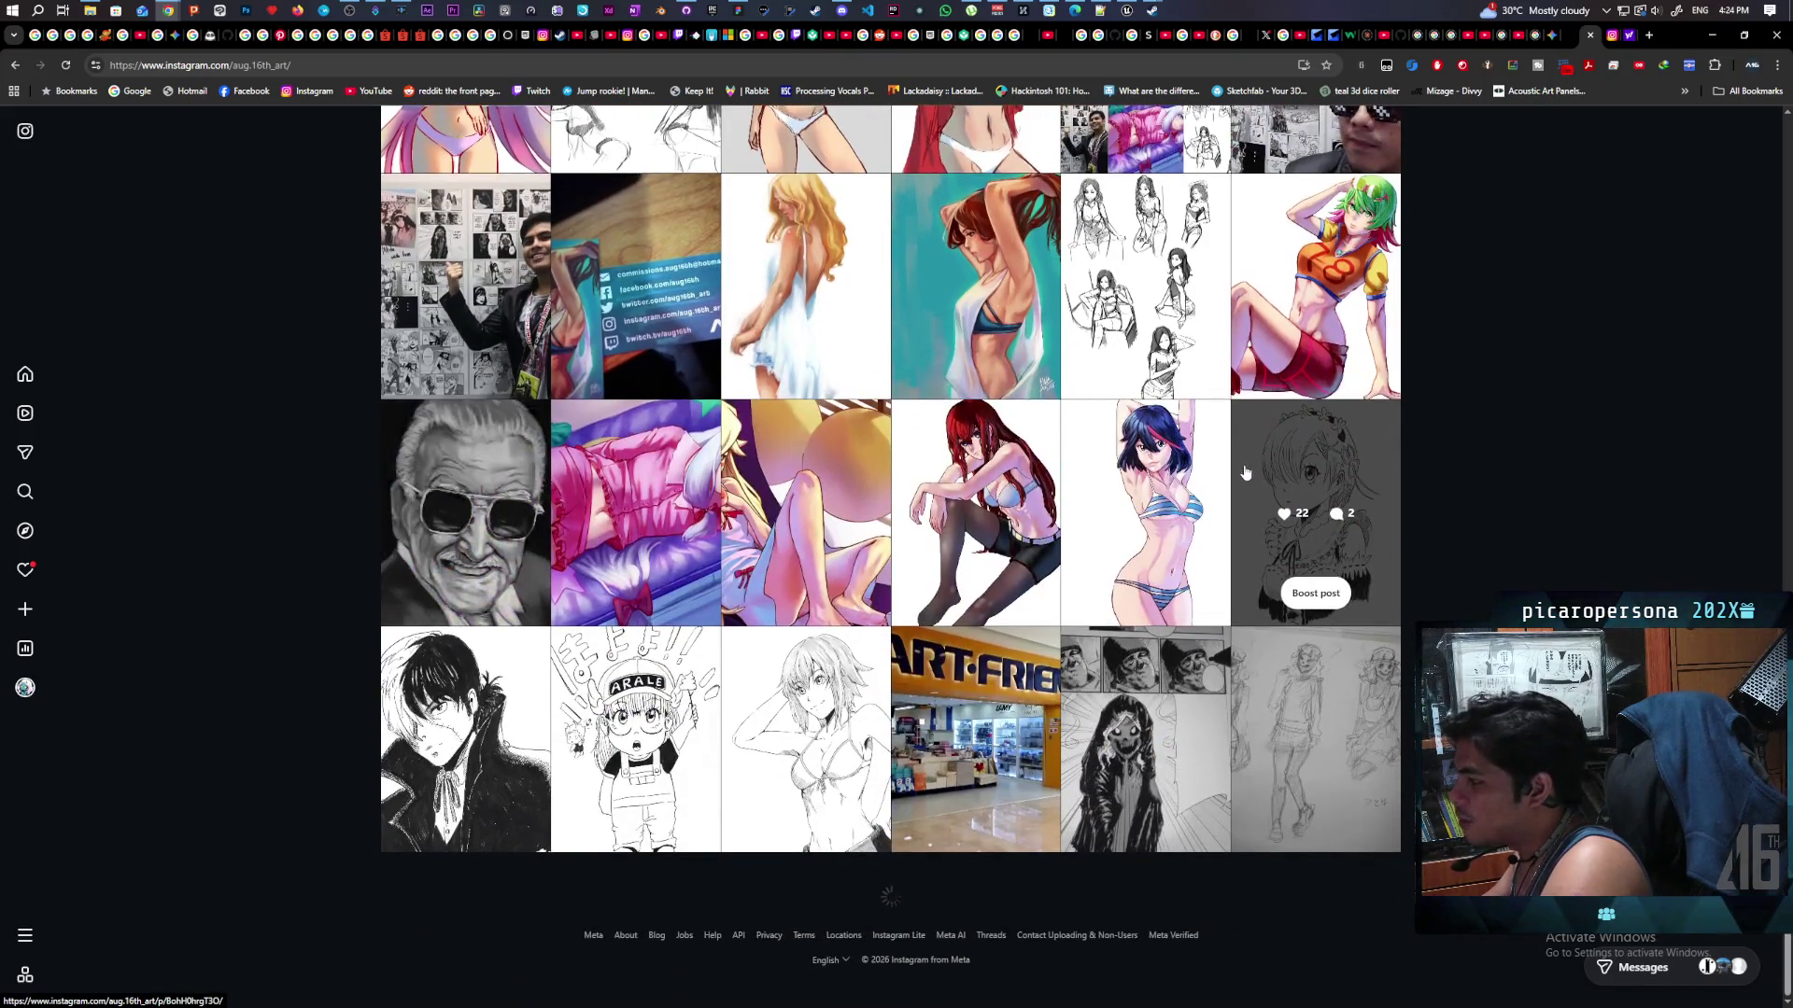
pyautogui.scroll(1, 1245, 473)
pyautogui.scroll(-2, 1245, 474)
pyautogui.scroll(10, 1243, 467)
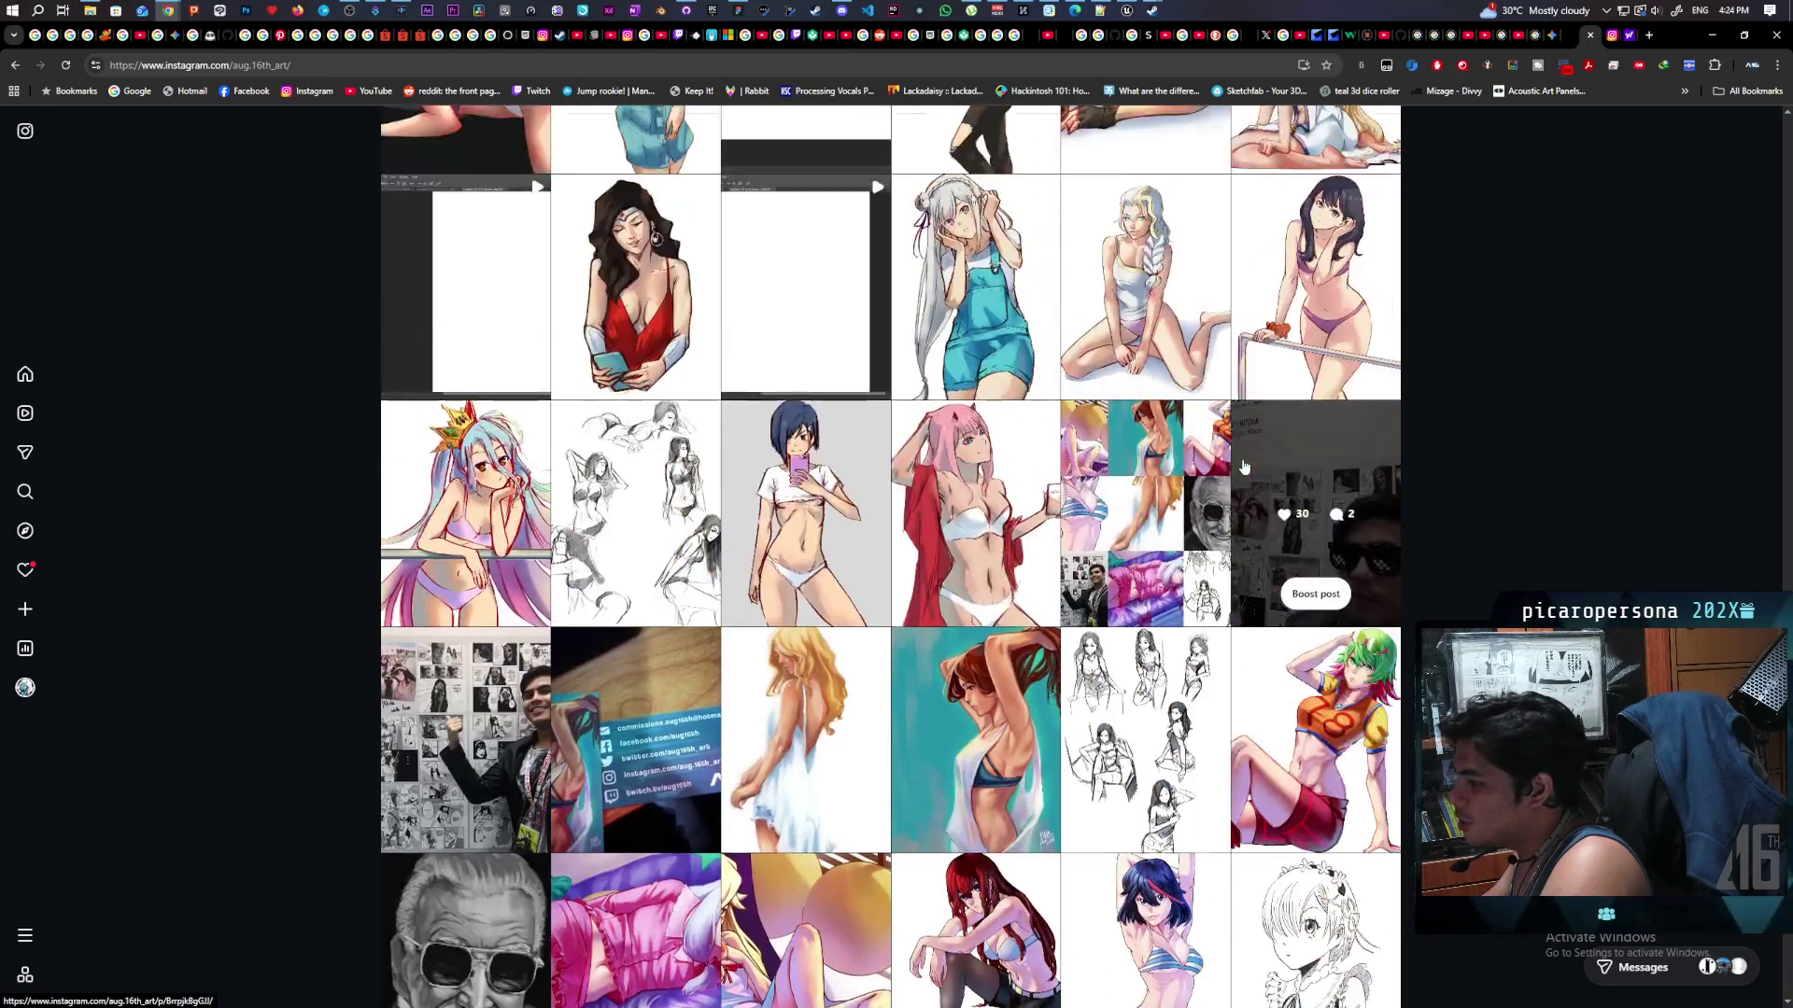
pyautogui.scroll(20, 1243, 466)
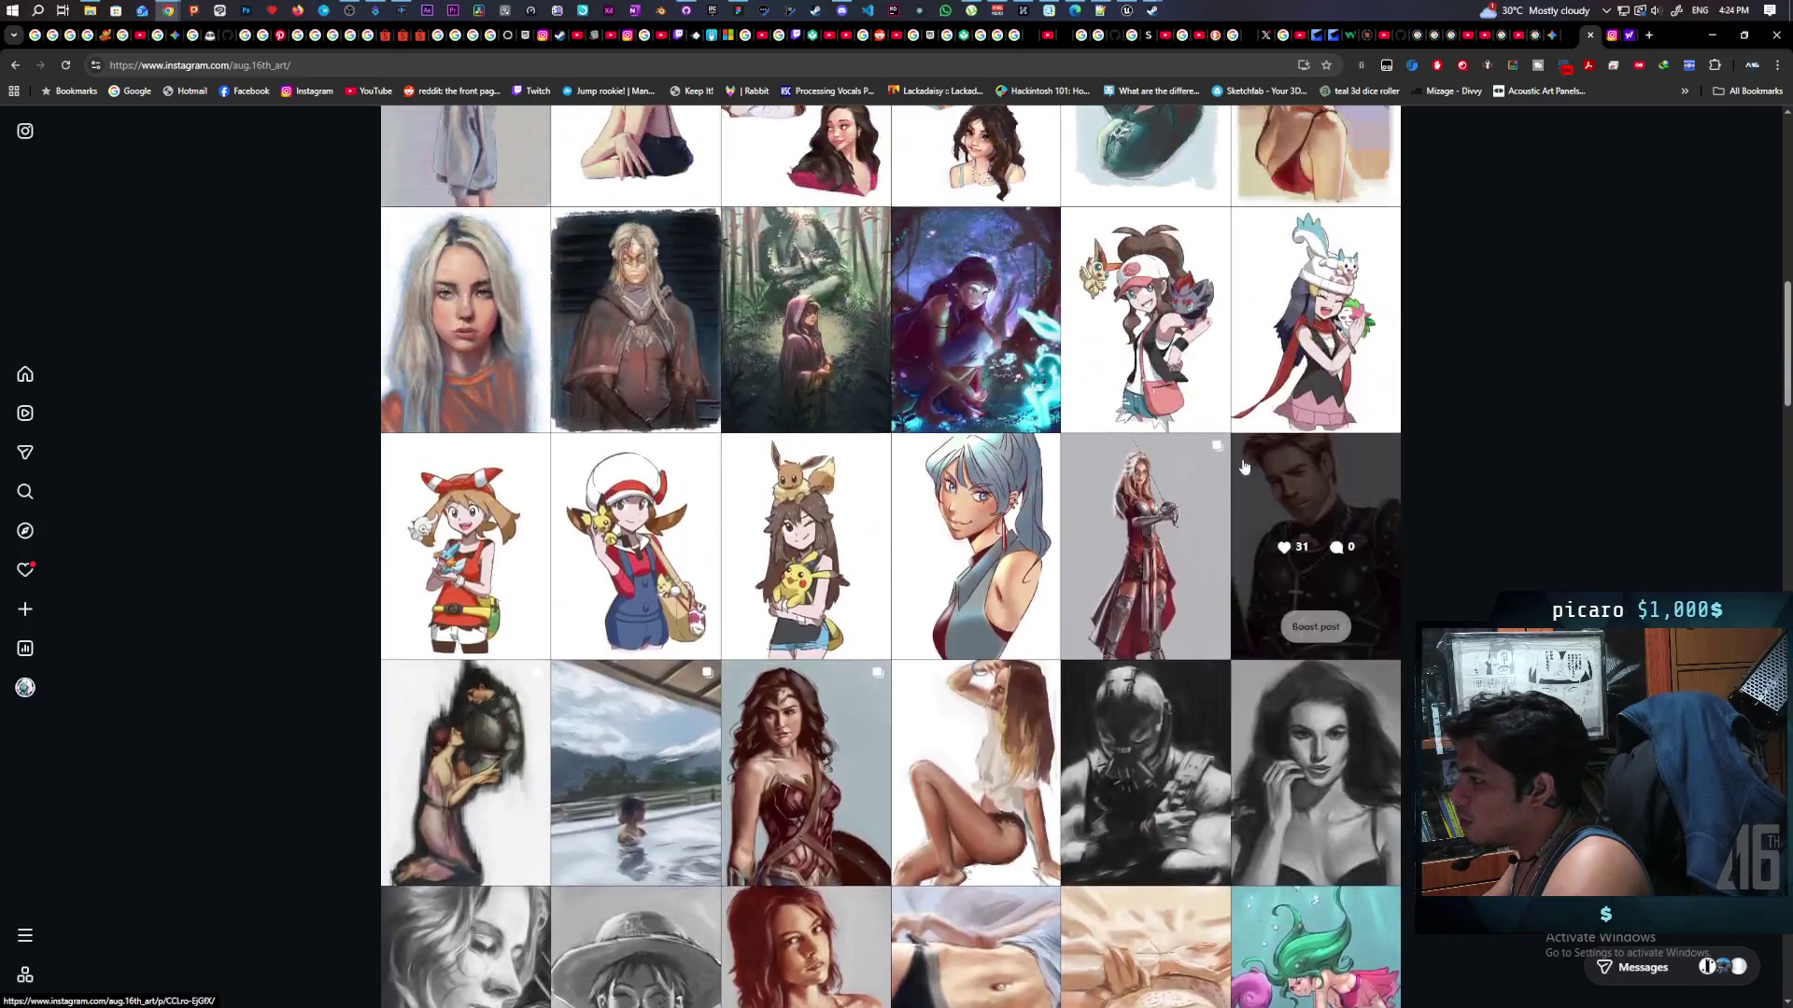
pyautogui.scroll(10, 1244, 467)
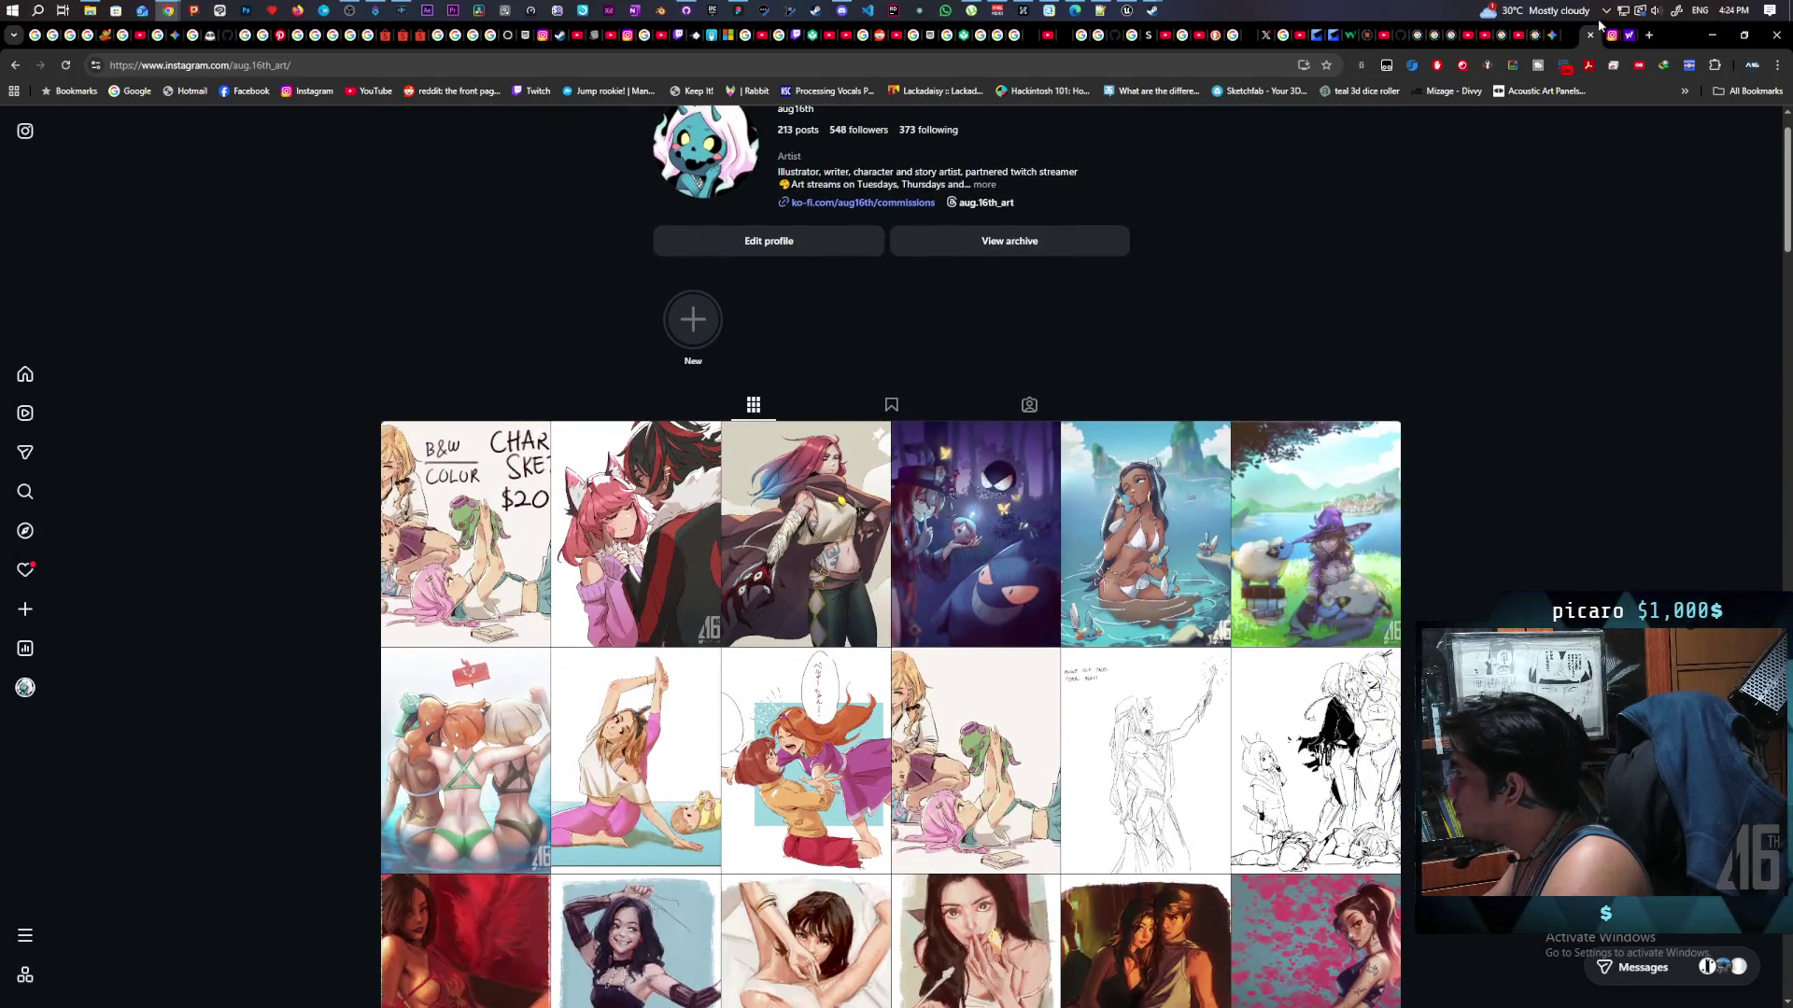
pyautogui.click(1612, 35)
pyautogui.scroll(-8, 1392, 335)
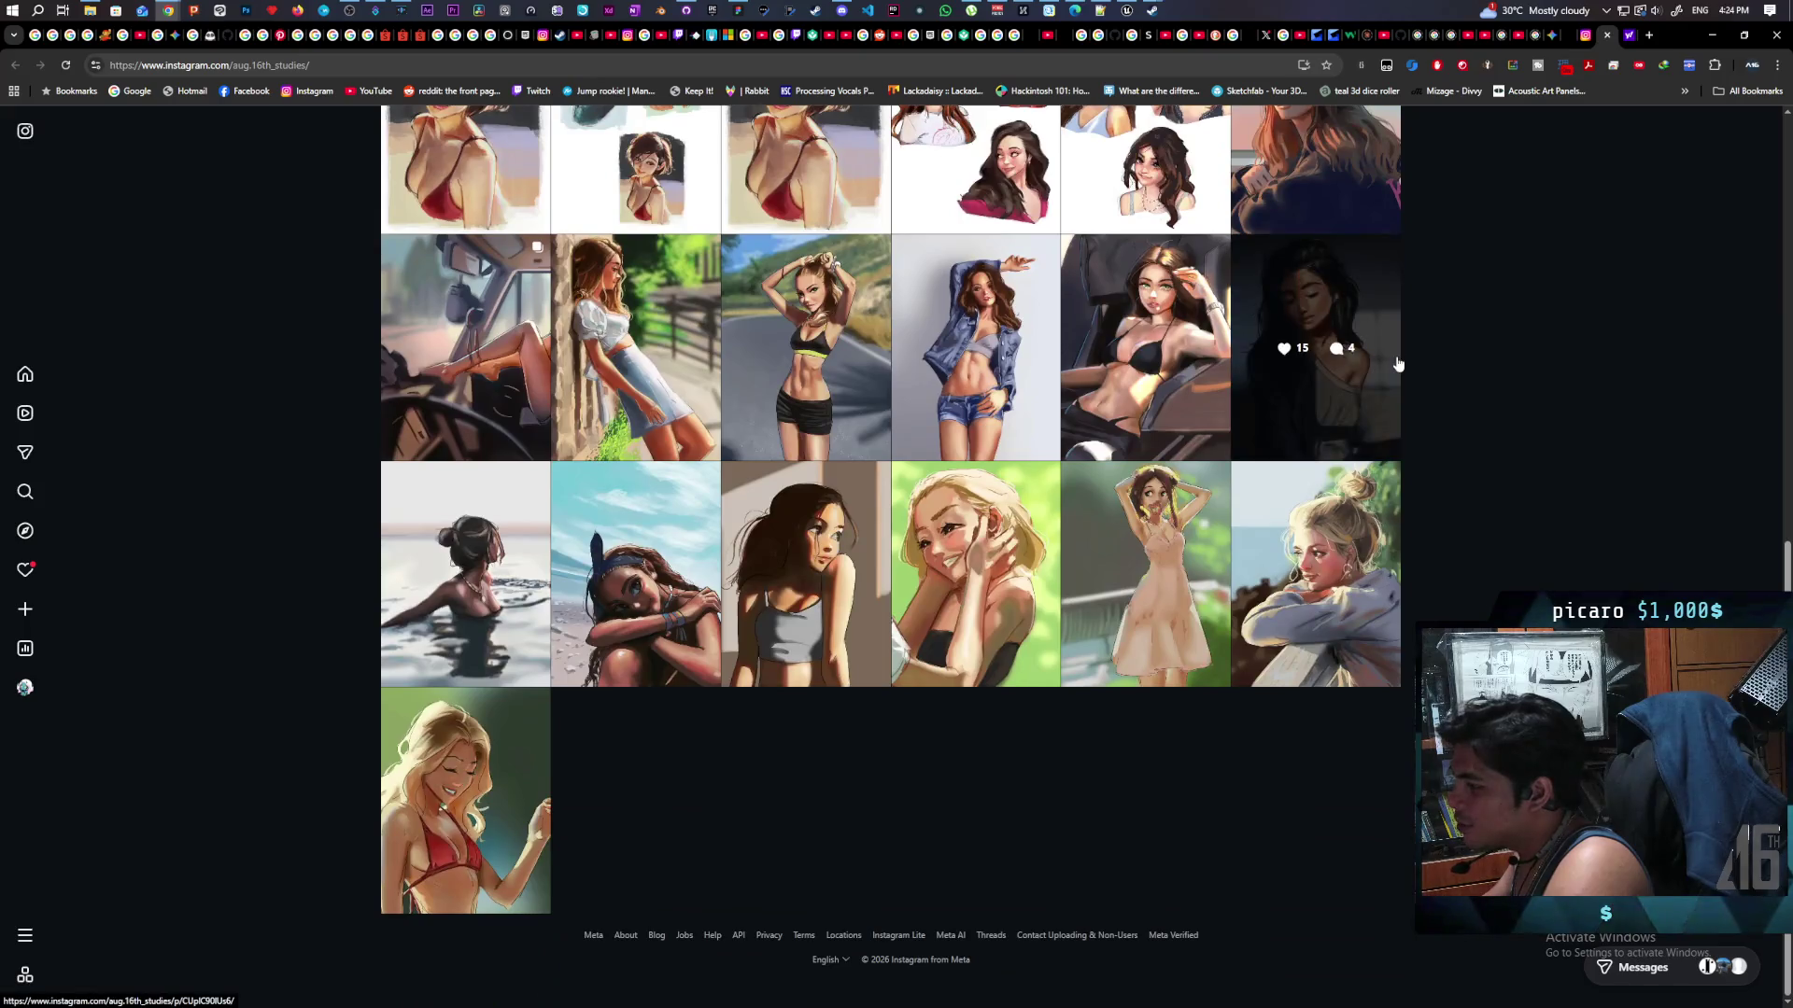
pyautogui.scroll(2, 1517, 540)
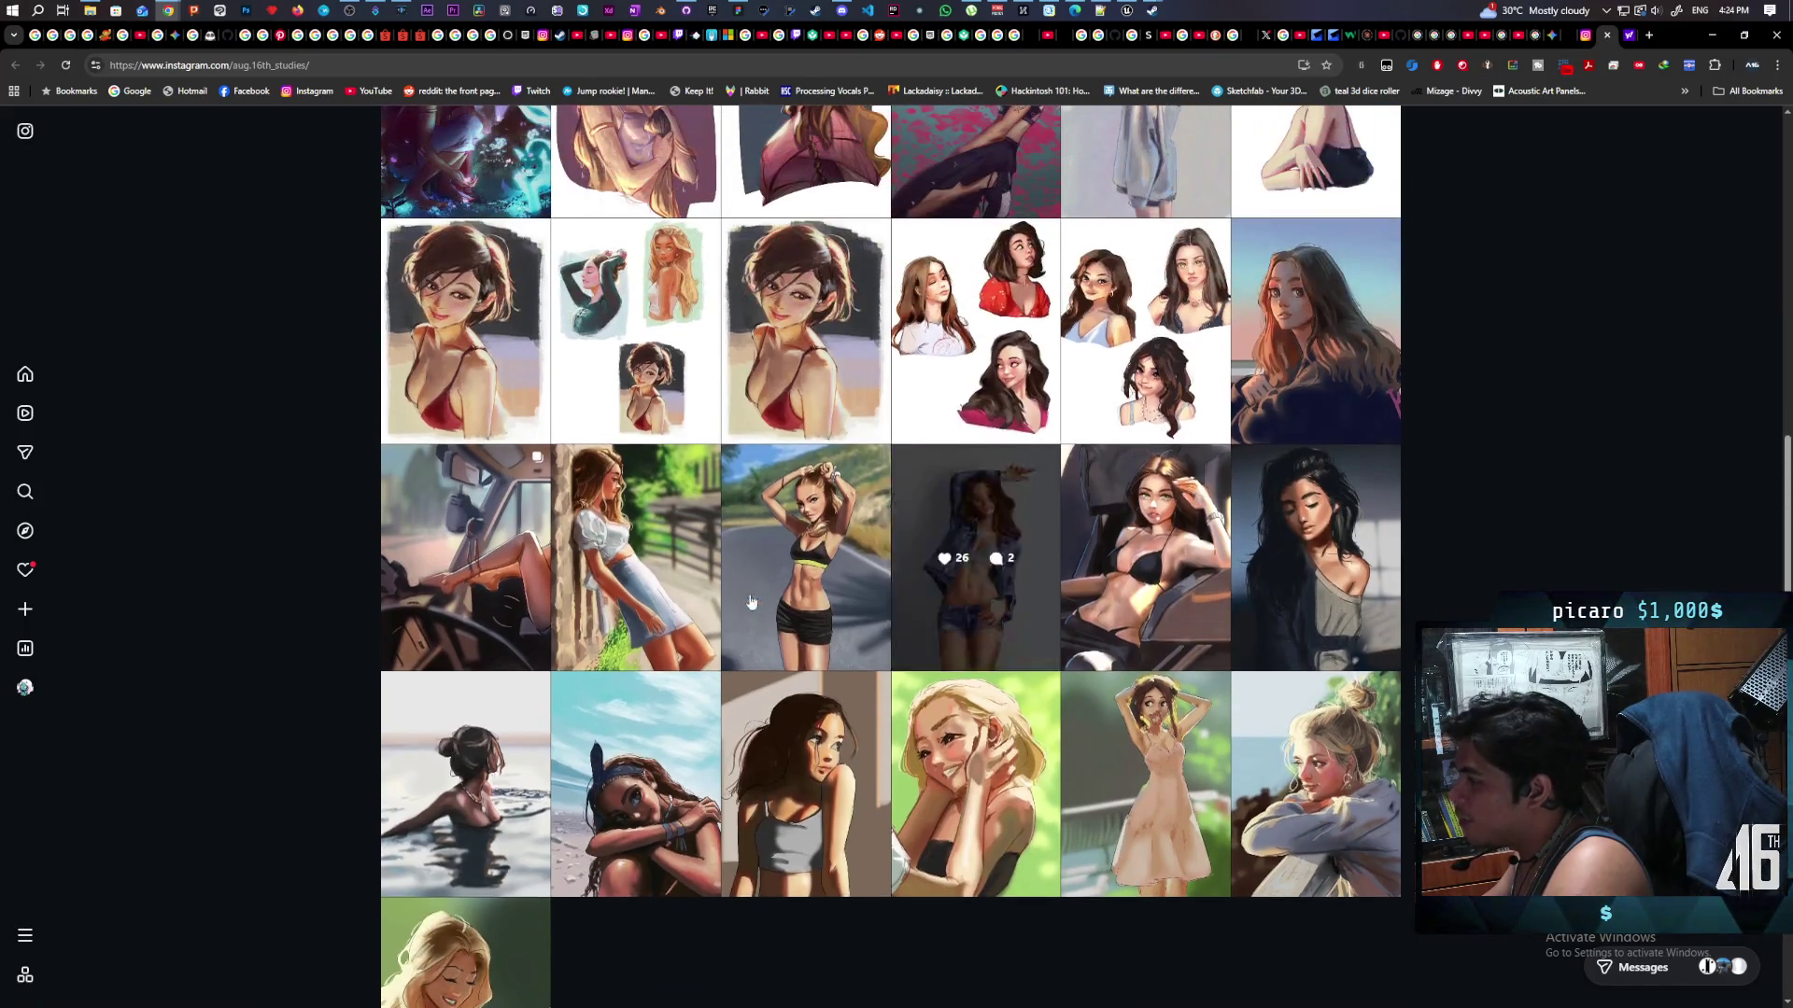
pyautogui.scroll(5, 1539, 508)
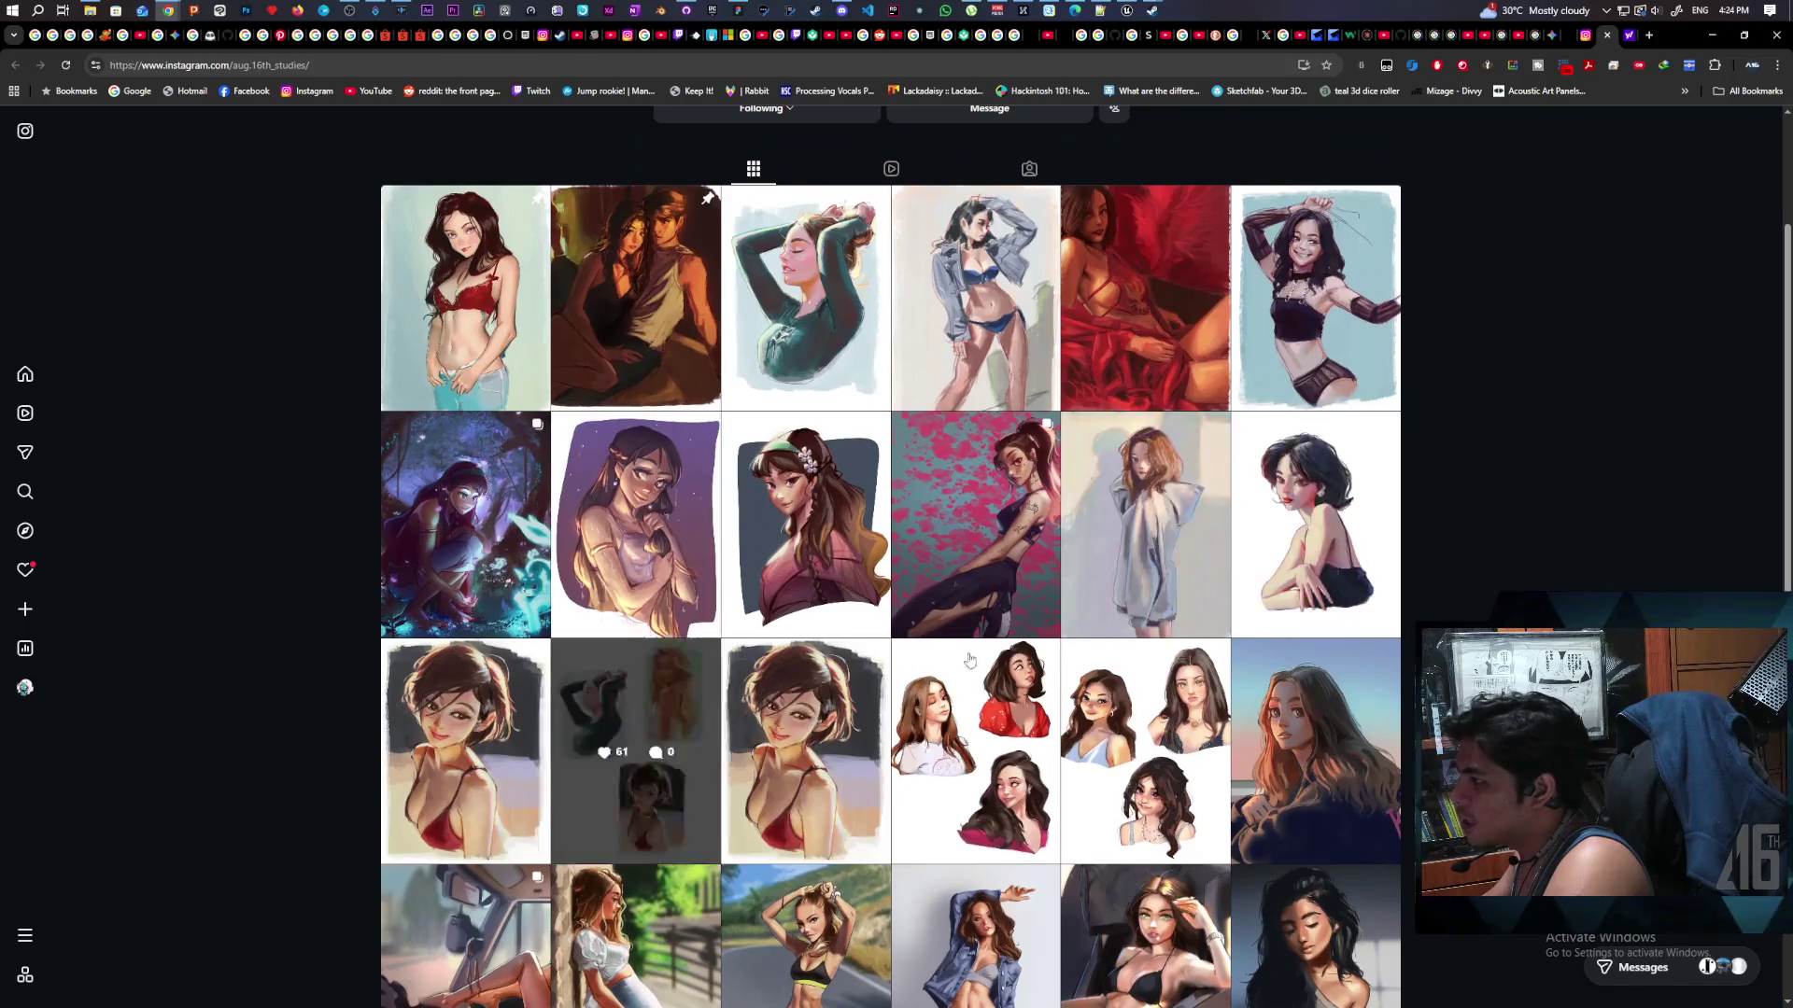
pyautogui.scroll(2, 1078, 532)
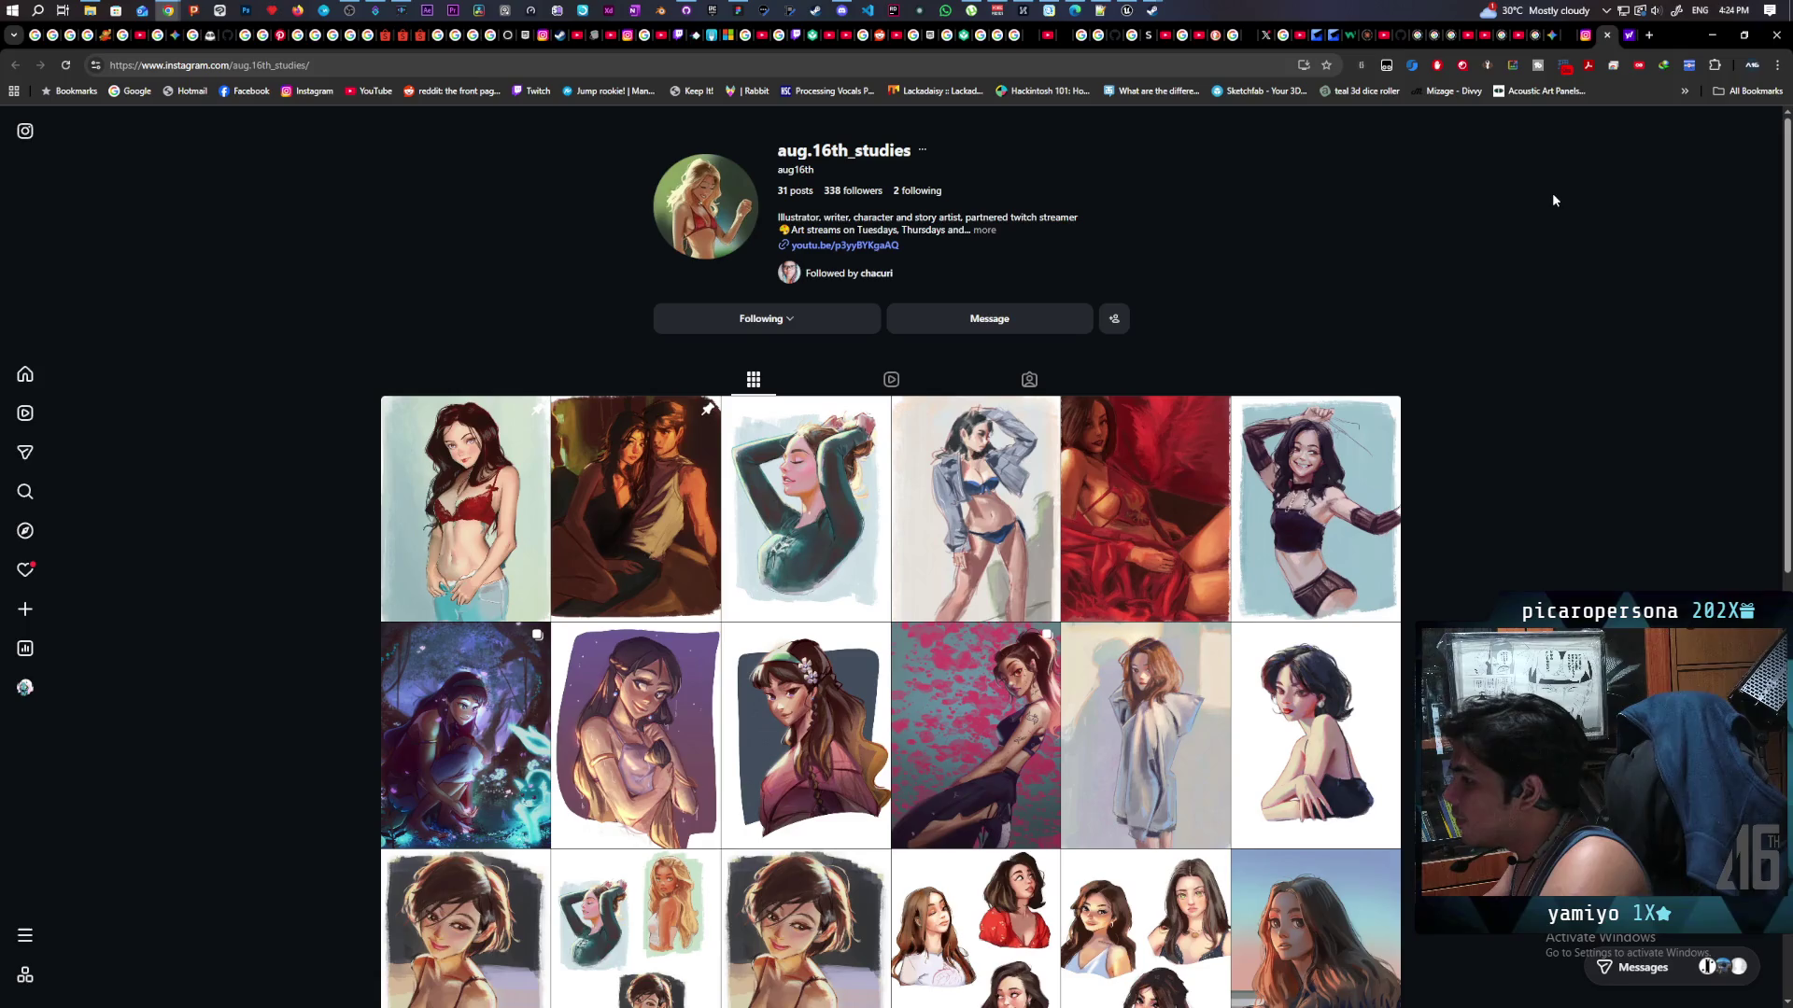
pyautogui.click(1607, 35)
# Change Chrome's default search engine from Yahoo to Google and close the Settings tab.
pyautogui.click(1777, 65)
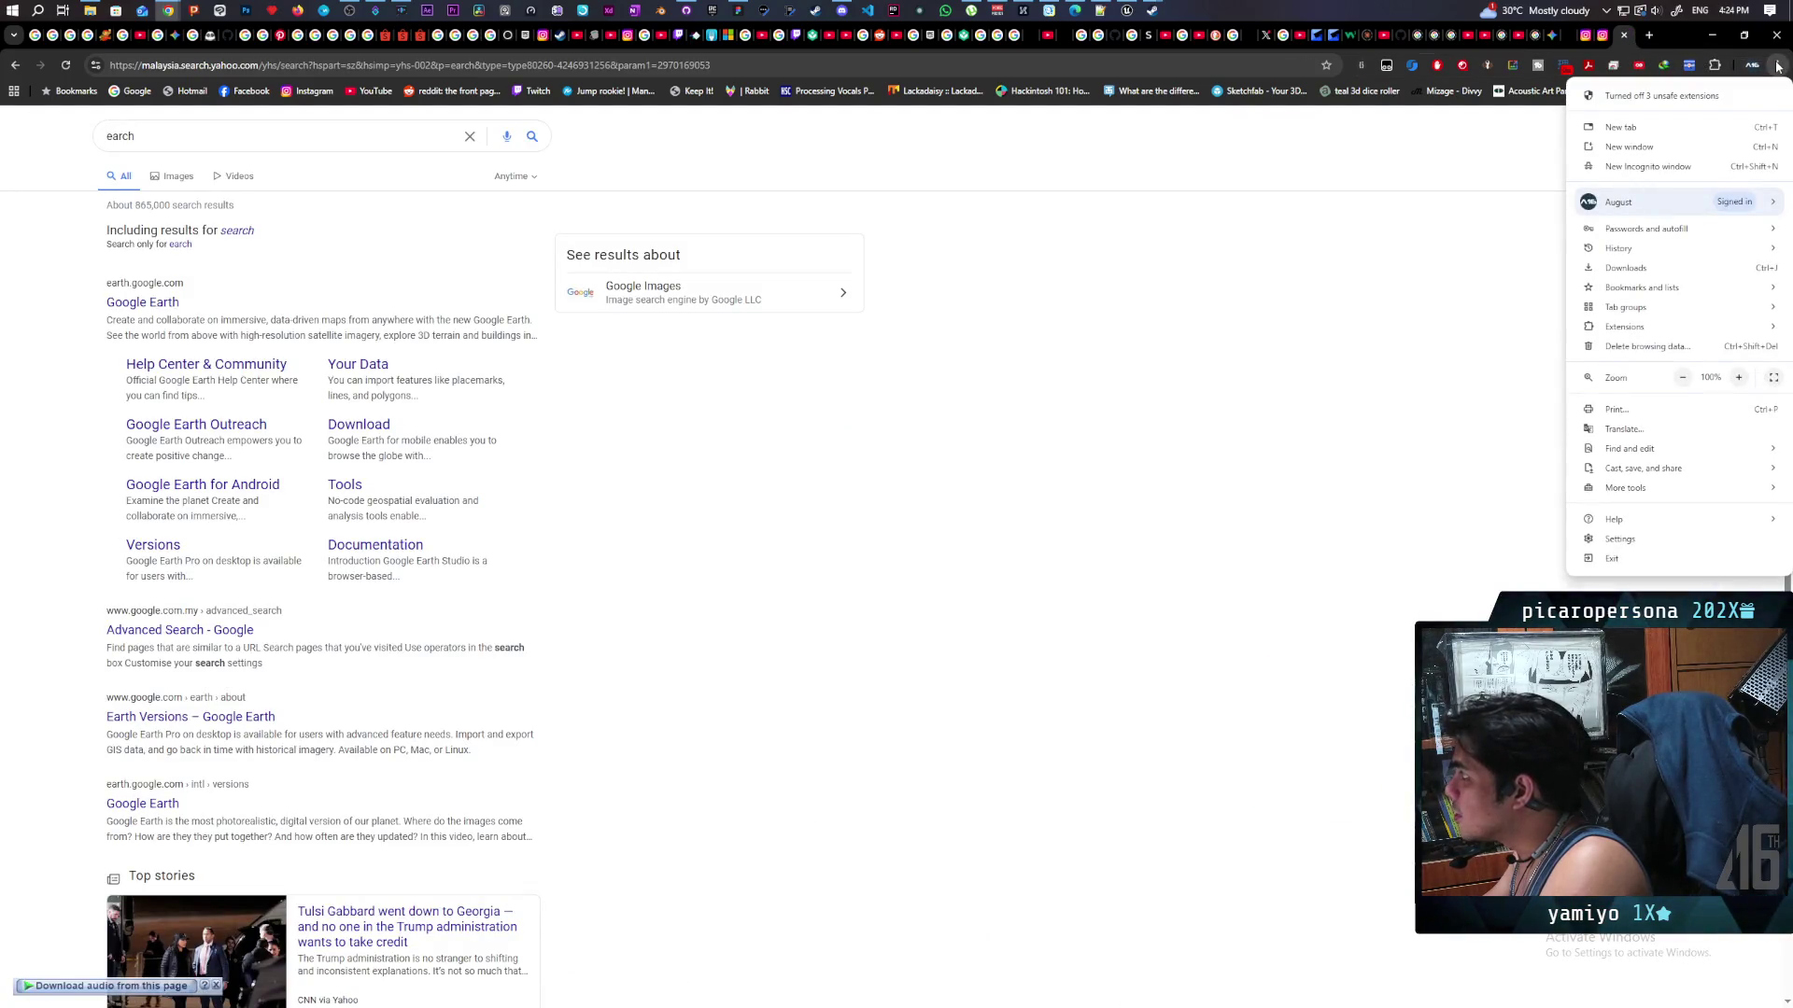
pyautogui.click(1620, 539)
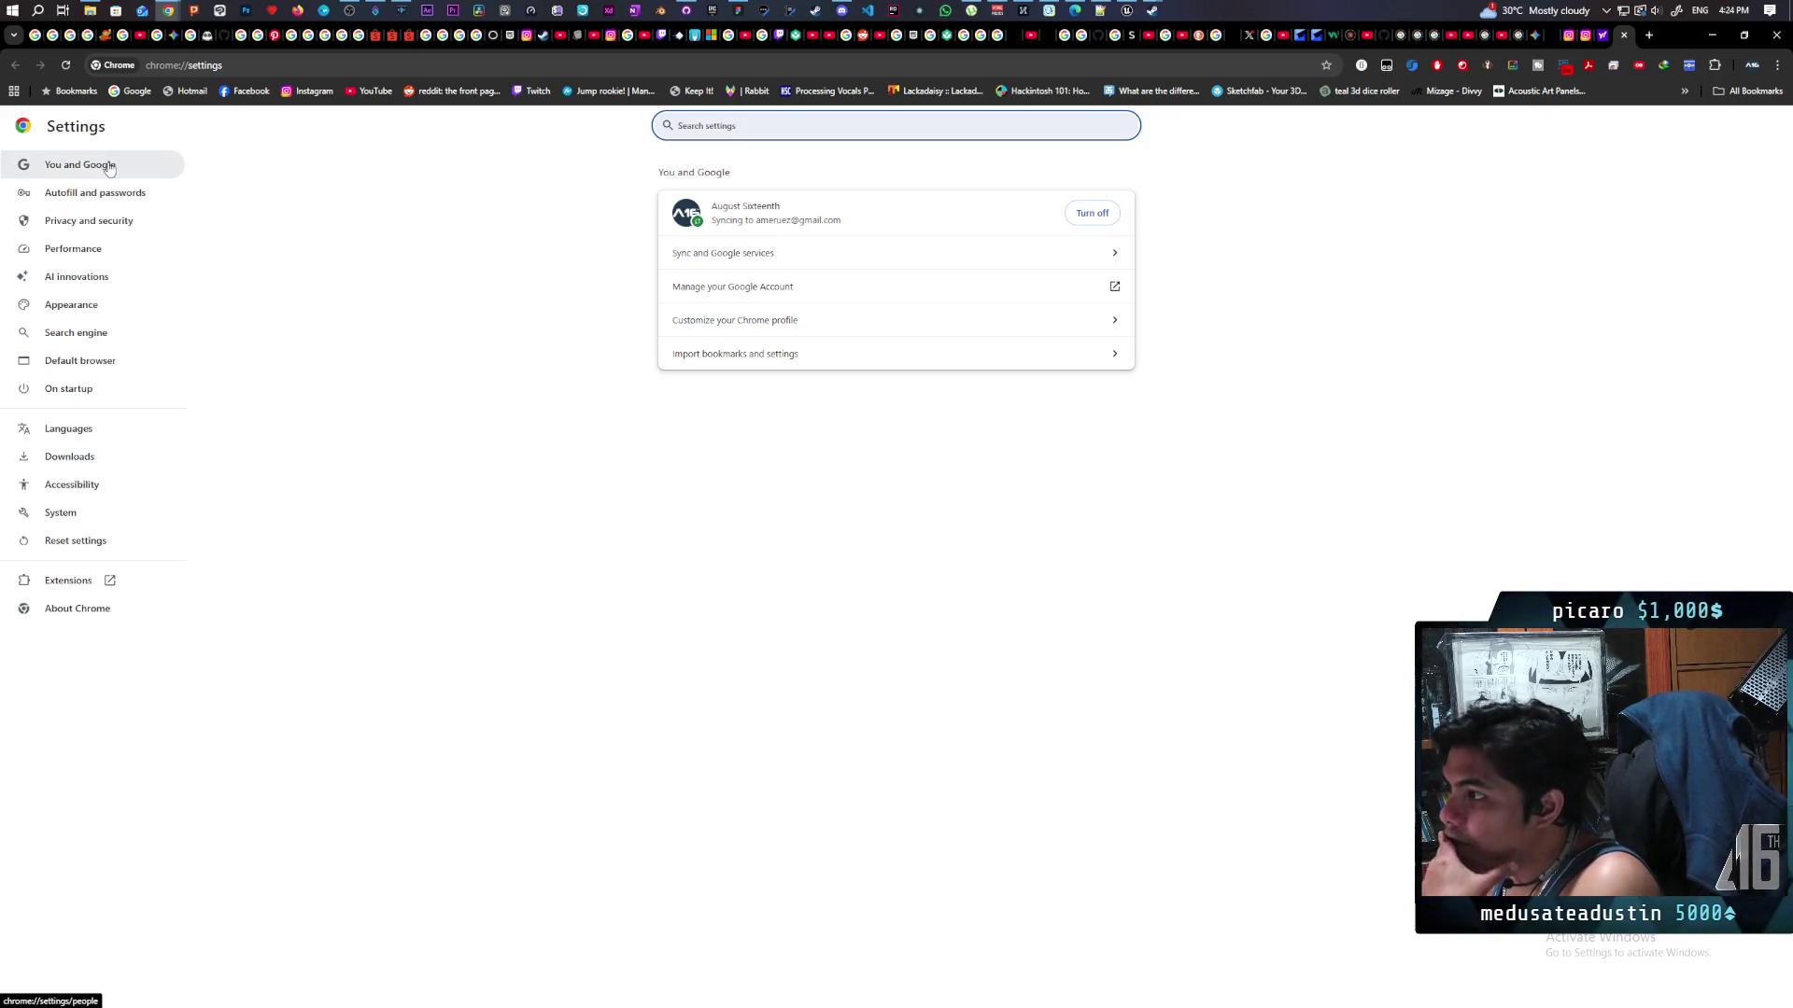
pyautogui.click(92, 345)
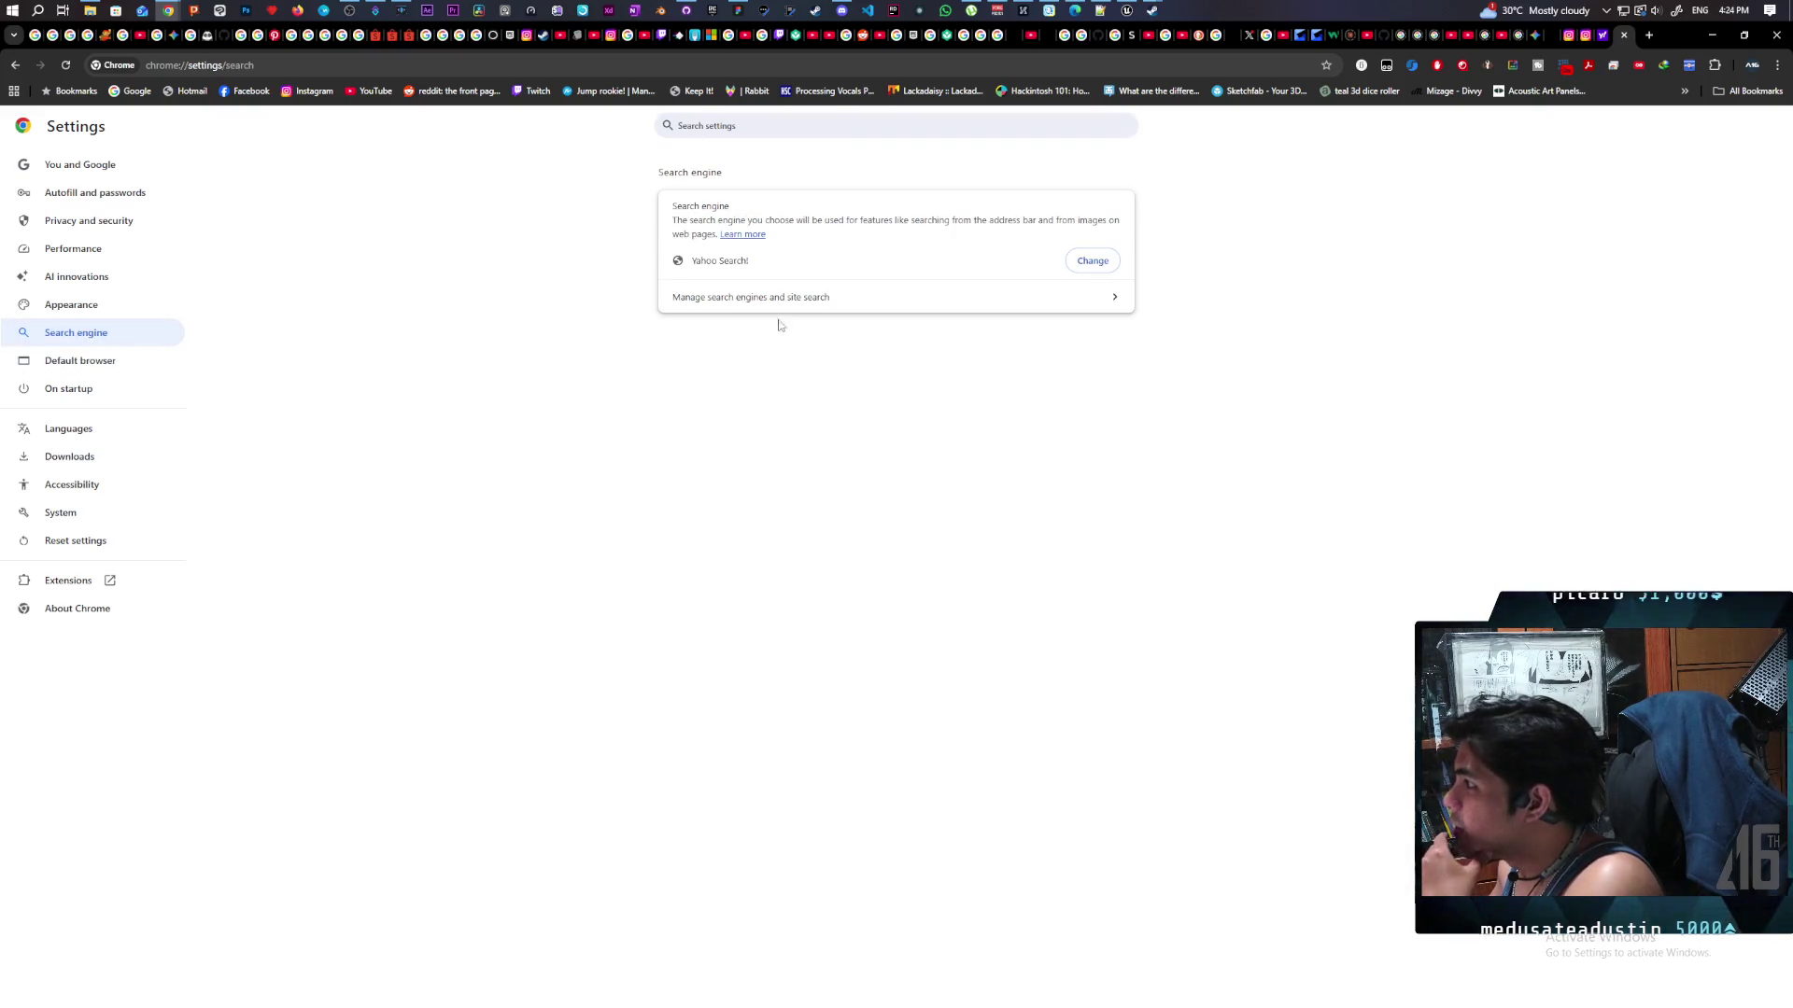
pyautogui.click(1094, 262)
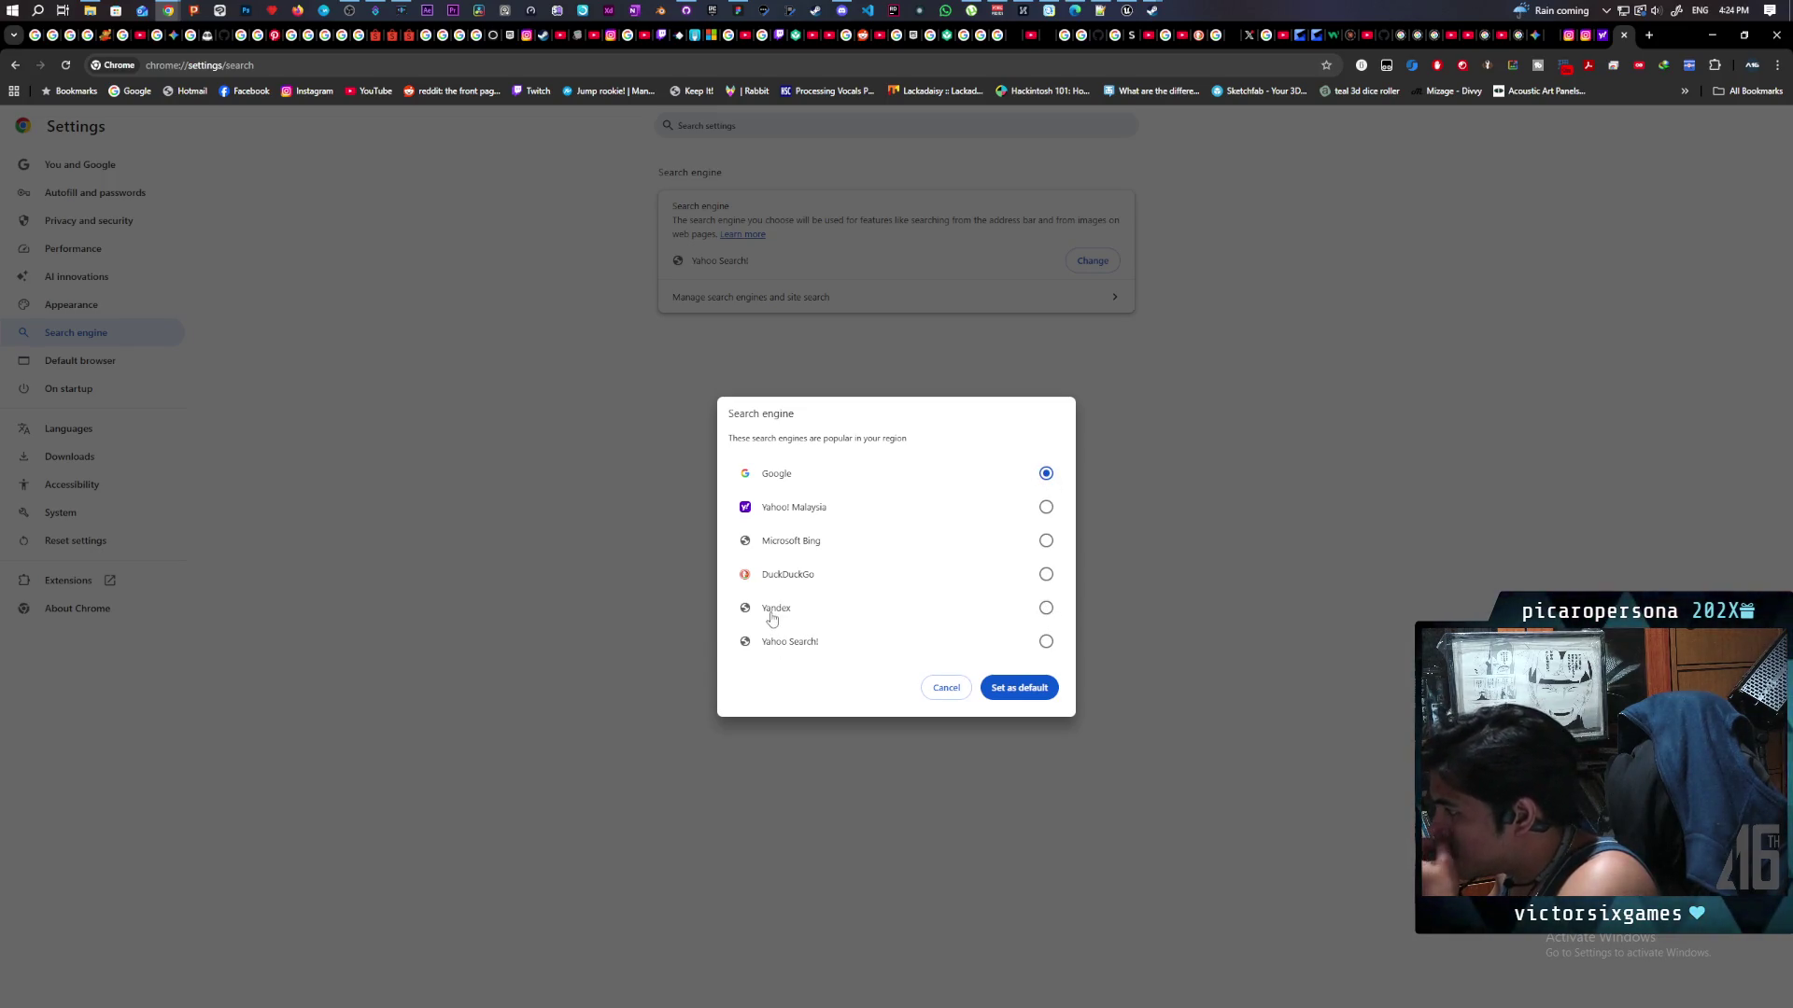
pyautogui.click(1018, 689)
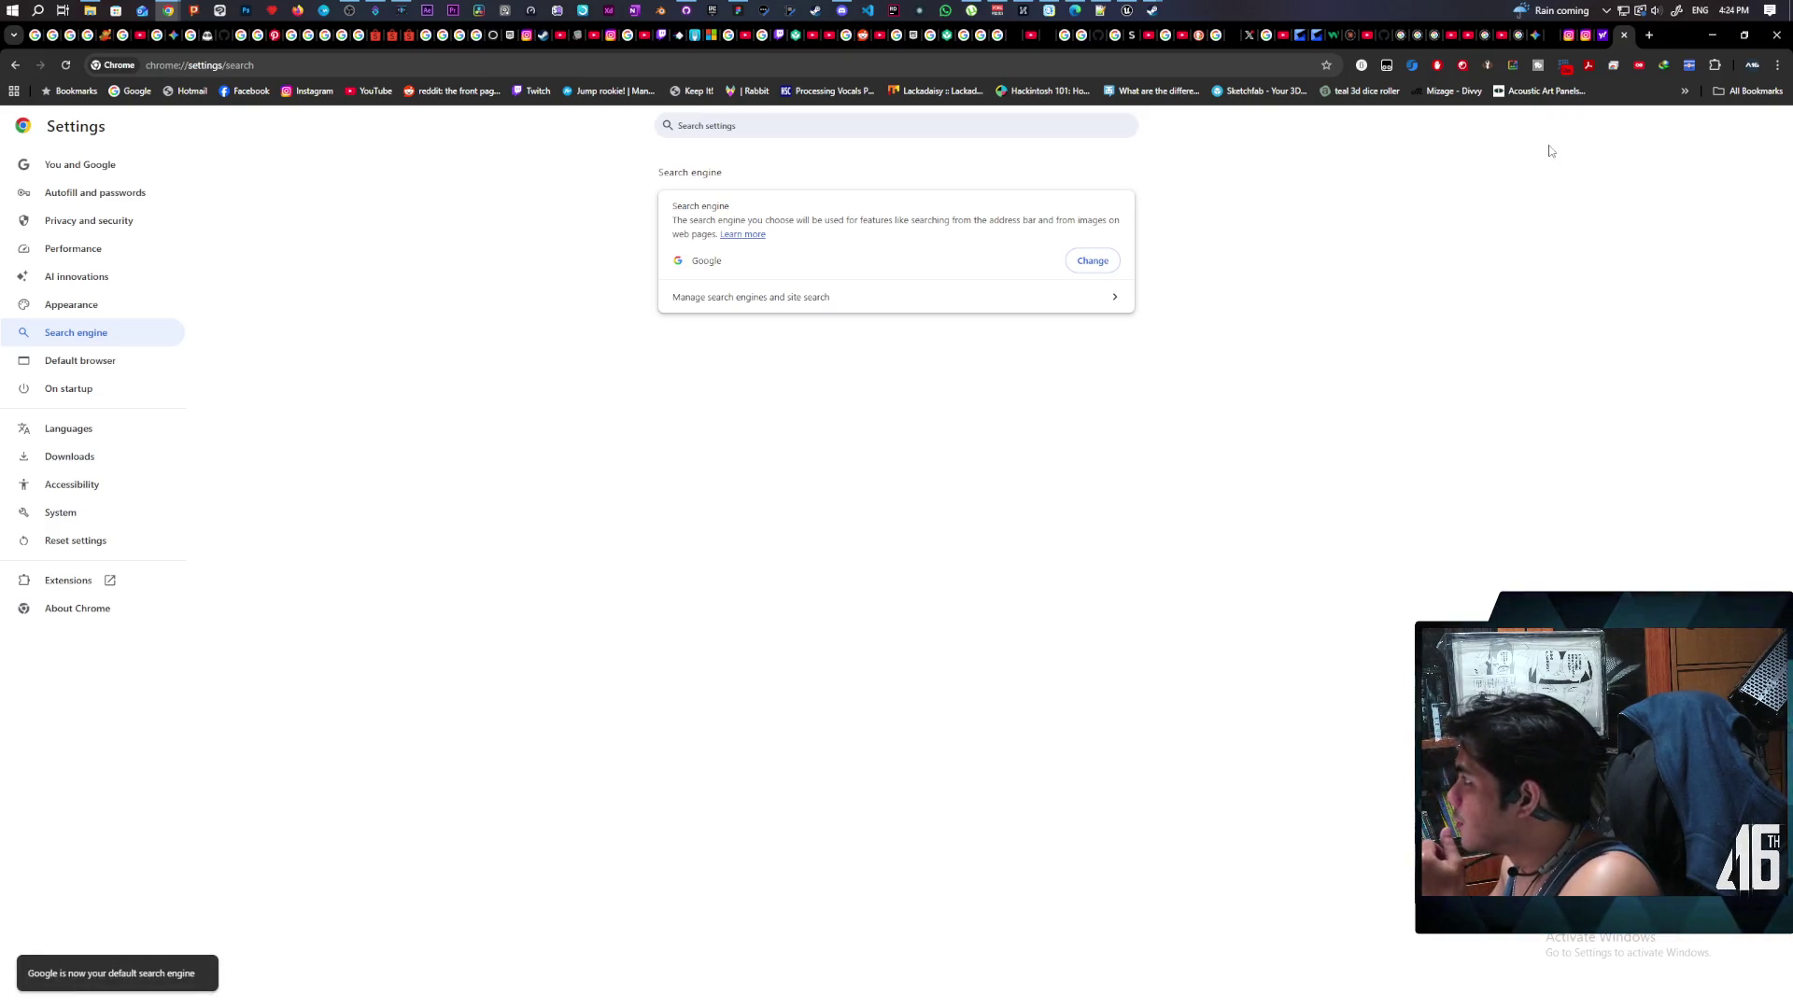
pyautogui.click(1624, 35)
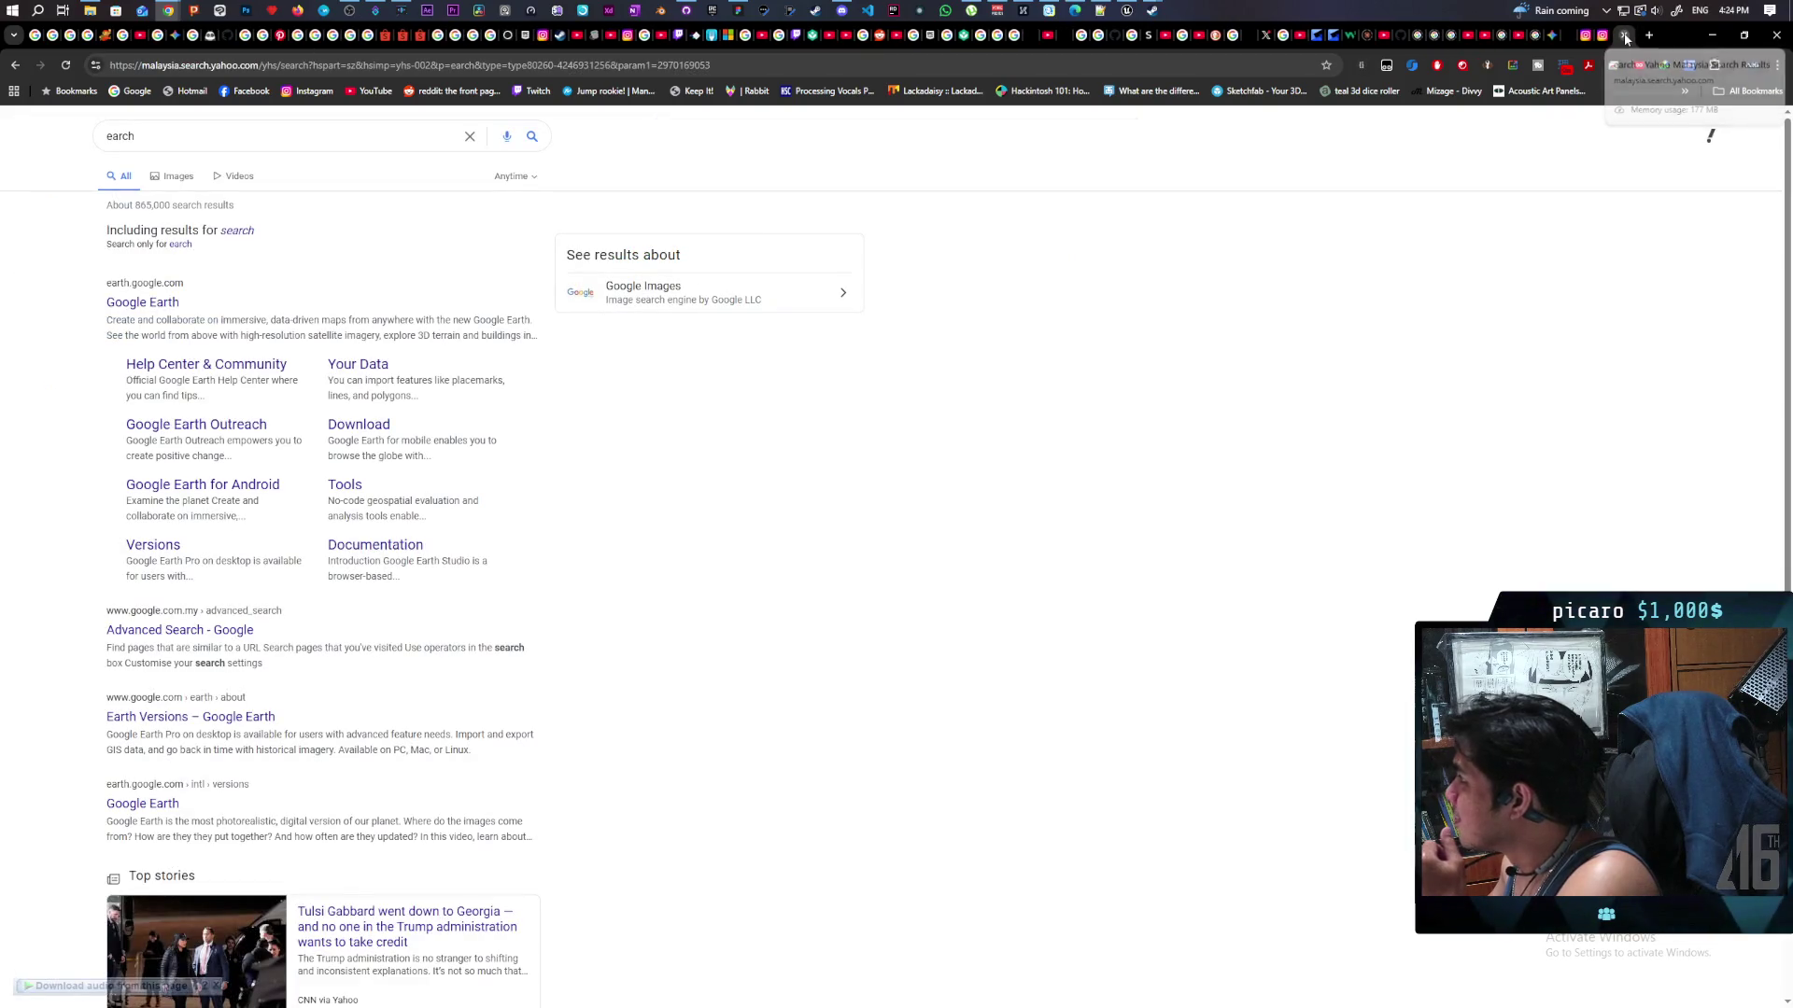
# Close the Yahoo results and aug.16th_studies tabs, then open the Lisa and Mareep post.
pyautogui.click(1623, 35)
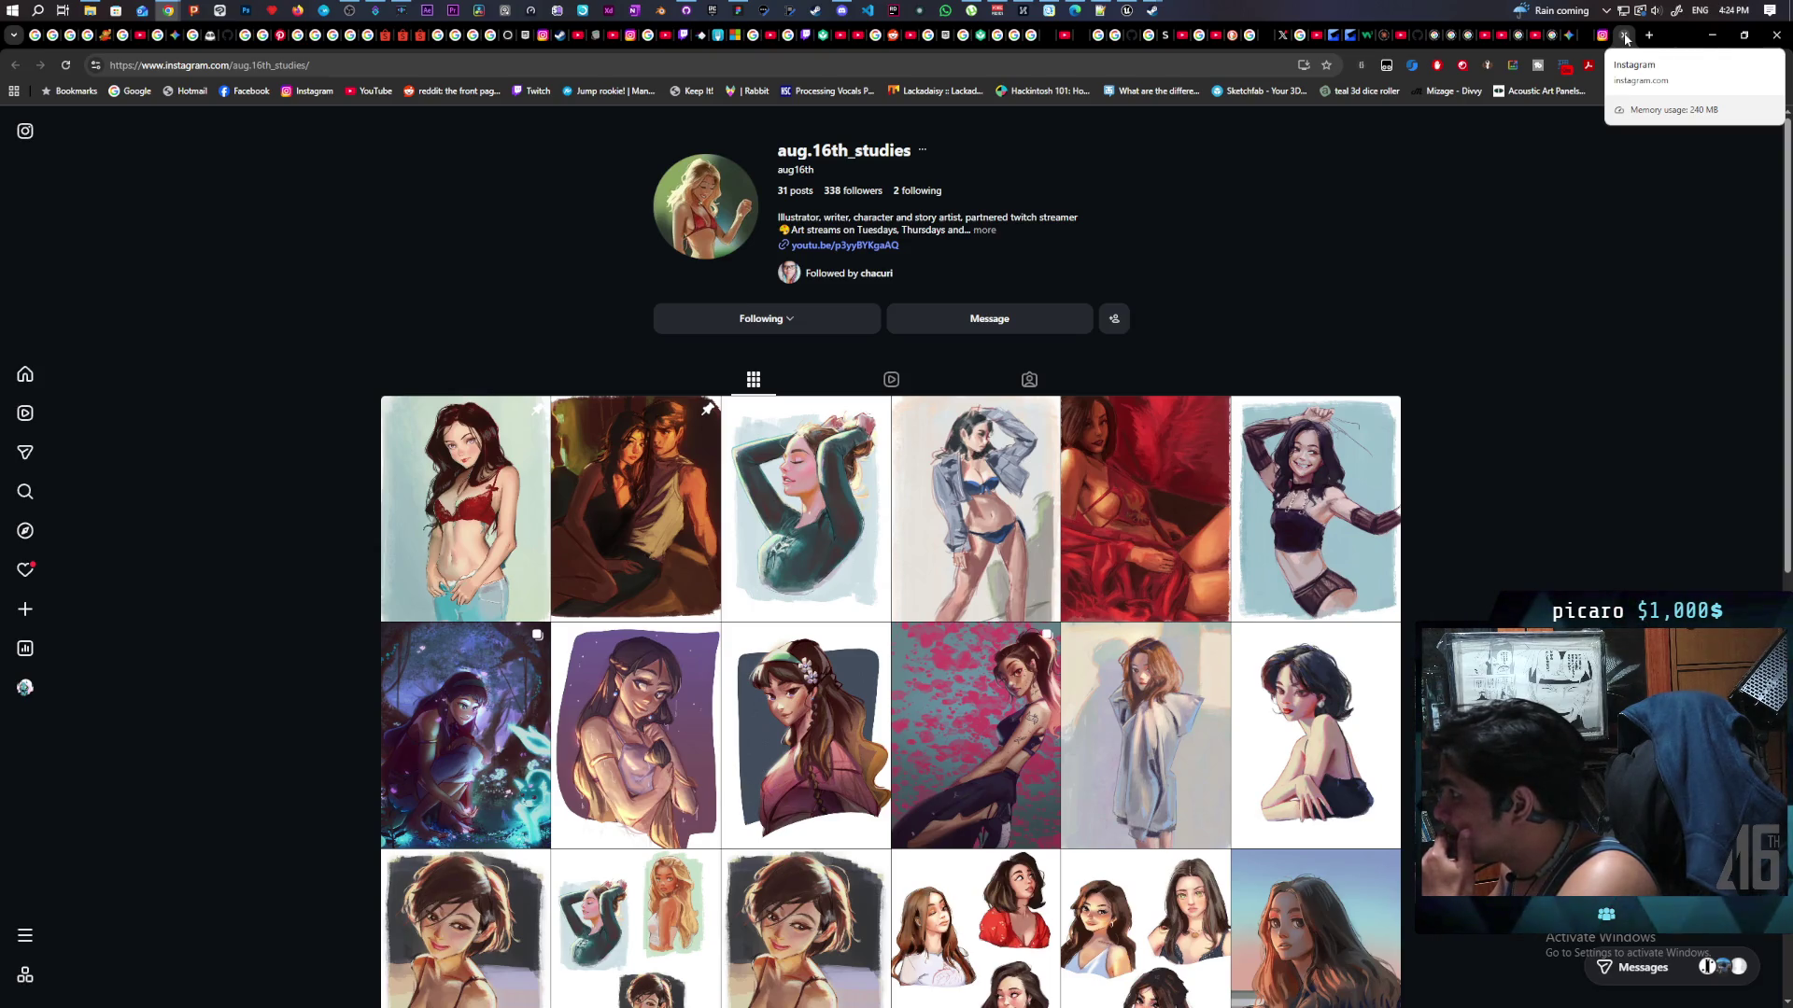
pyautogui.click(1626, 35)
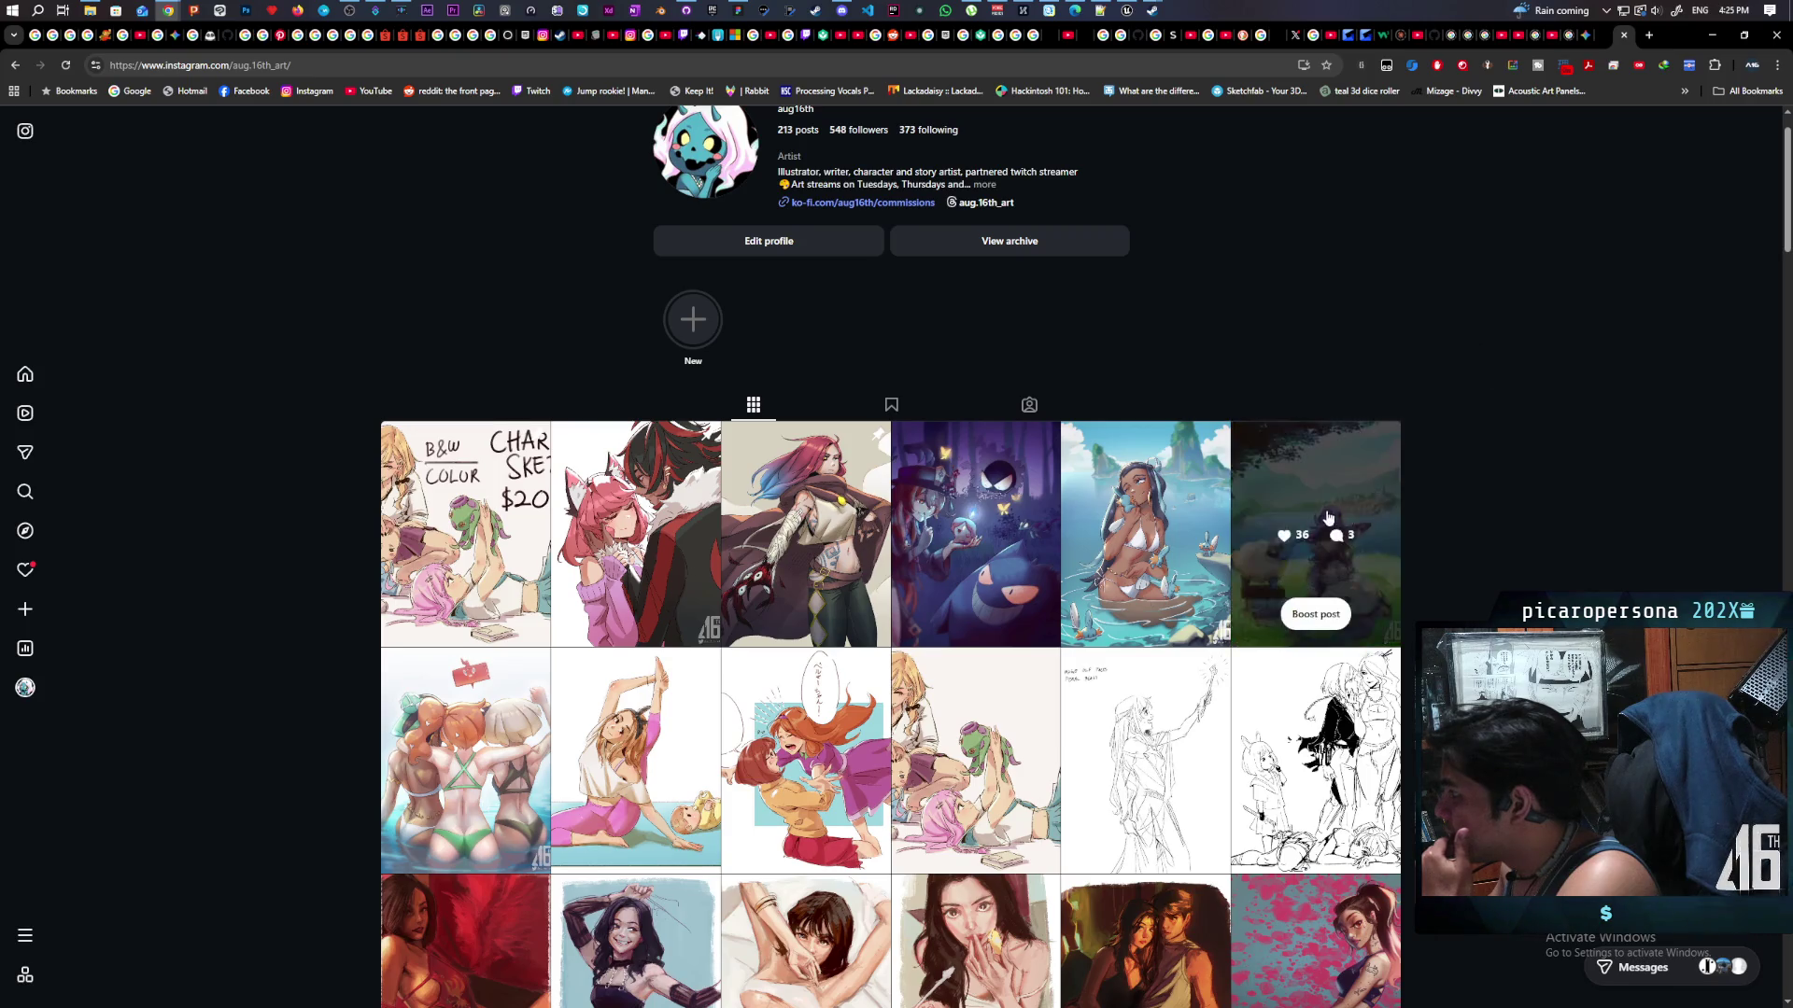
pyautogui.click(1365, 490)
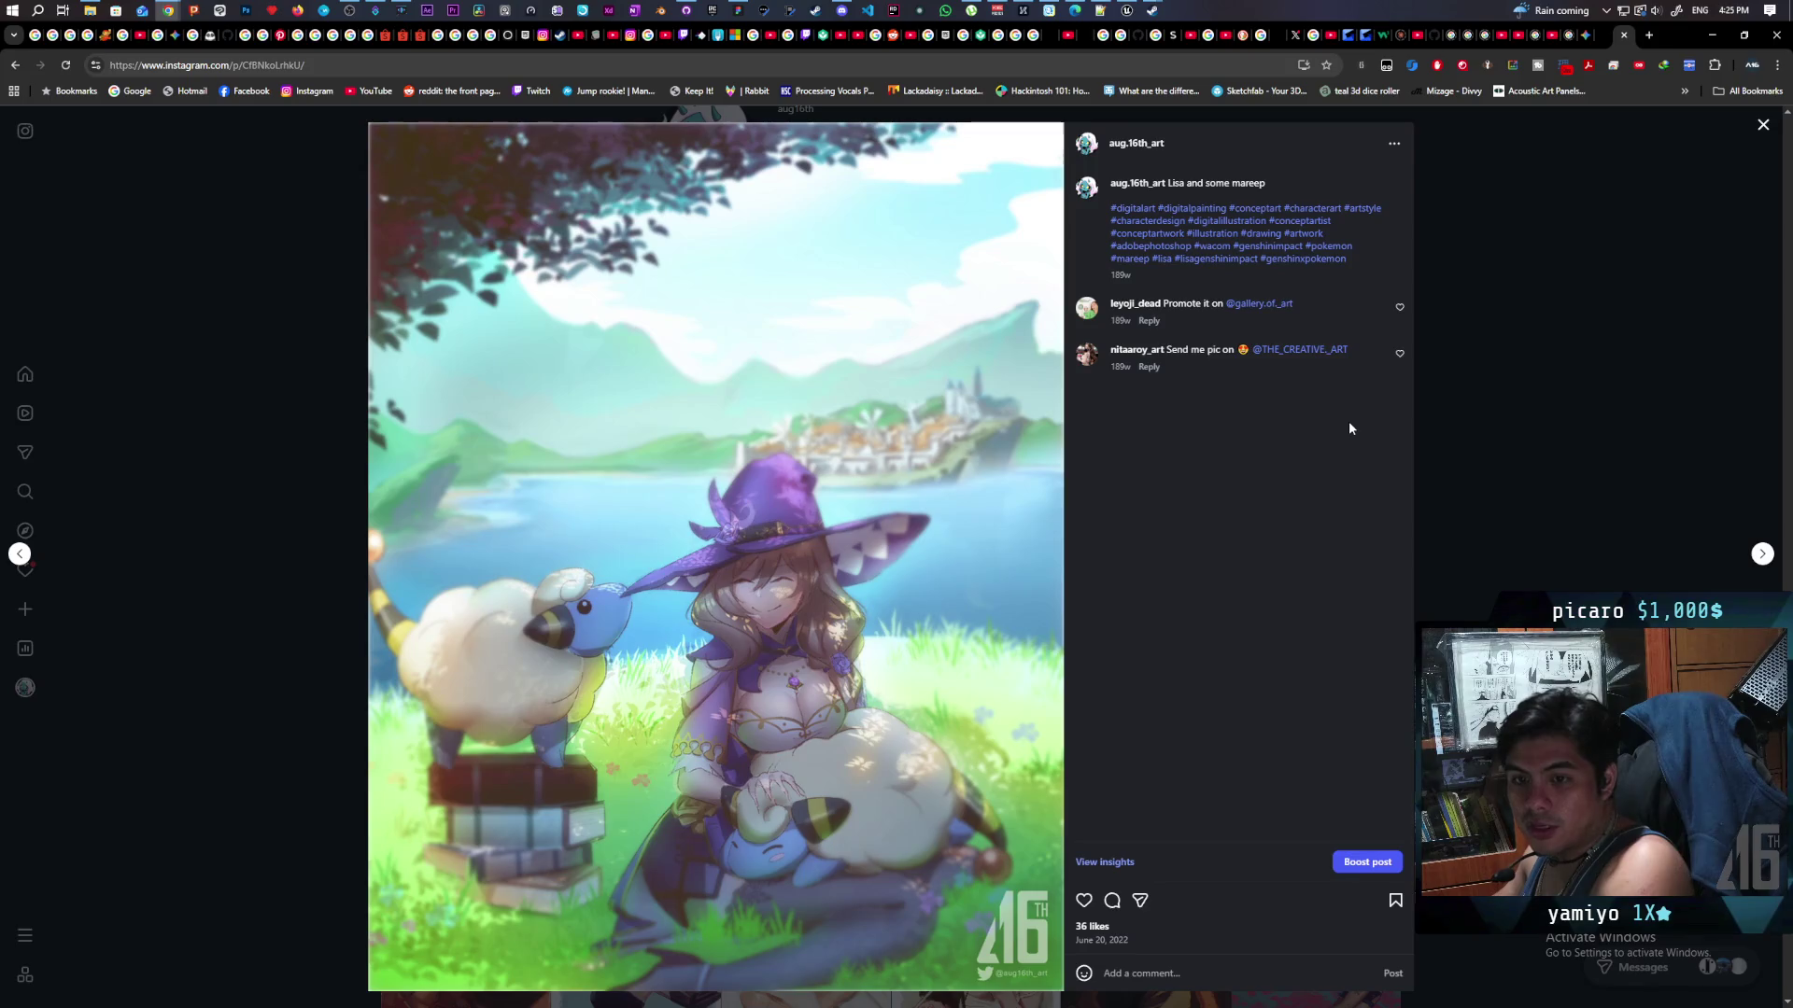
# Close the Lisa post, scroll down the aug.16th_art grid and open the sketch collection post.
pyautogui.click(1765, 124)
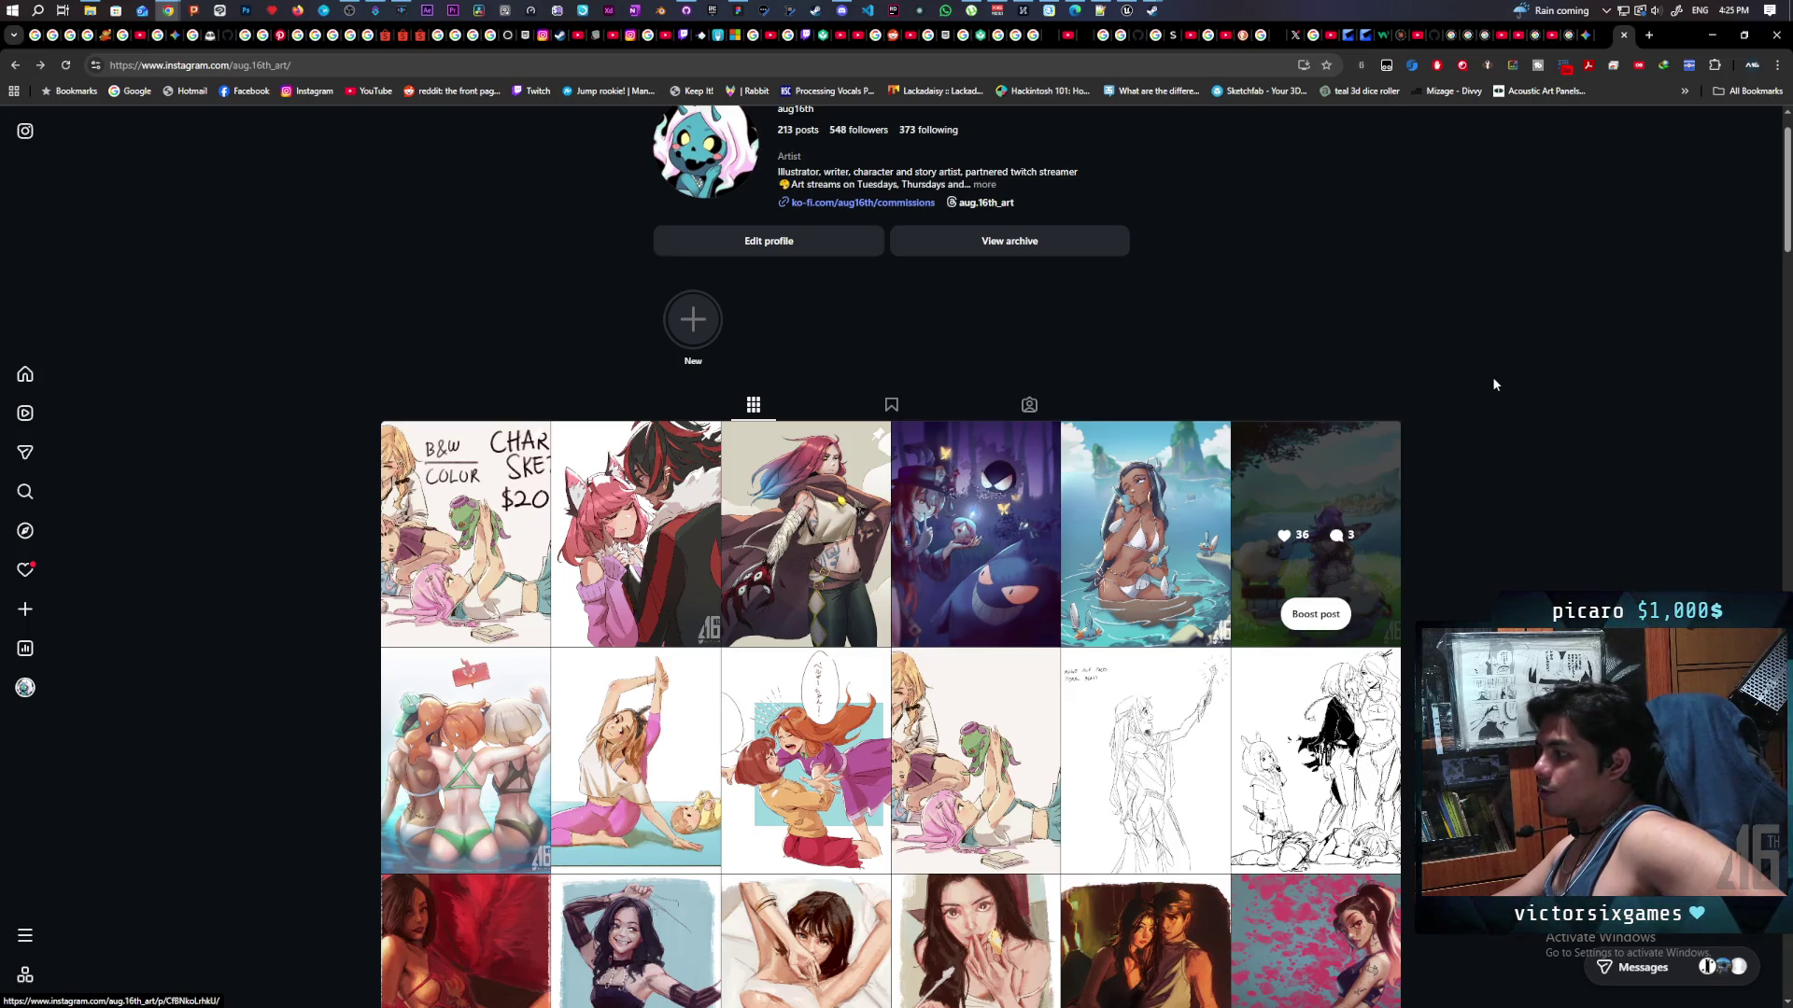
pyautogui.scroll(-2, 1545, 472)
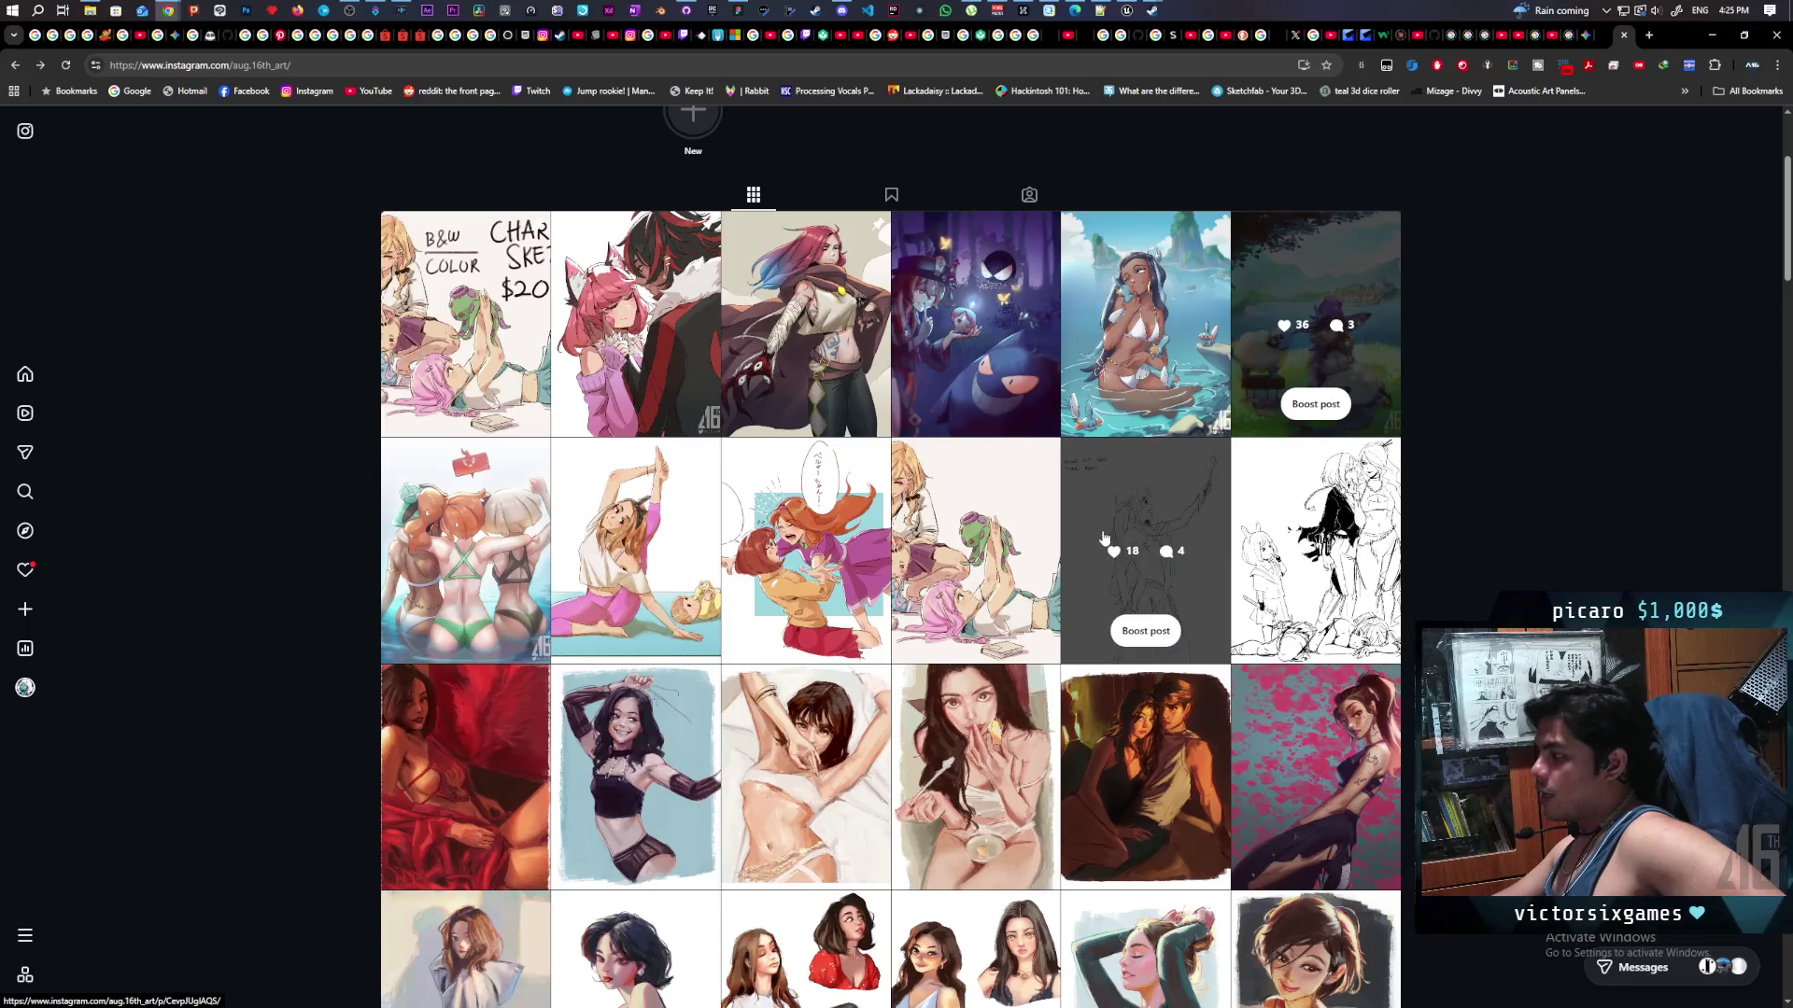
pyautogui.click(1129, 497)
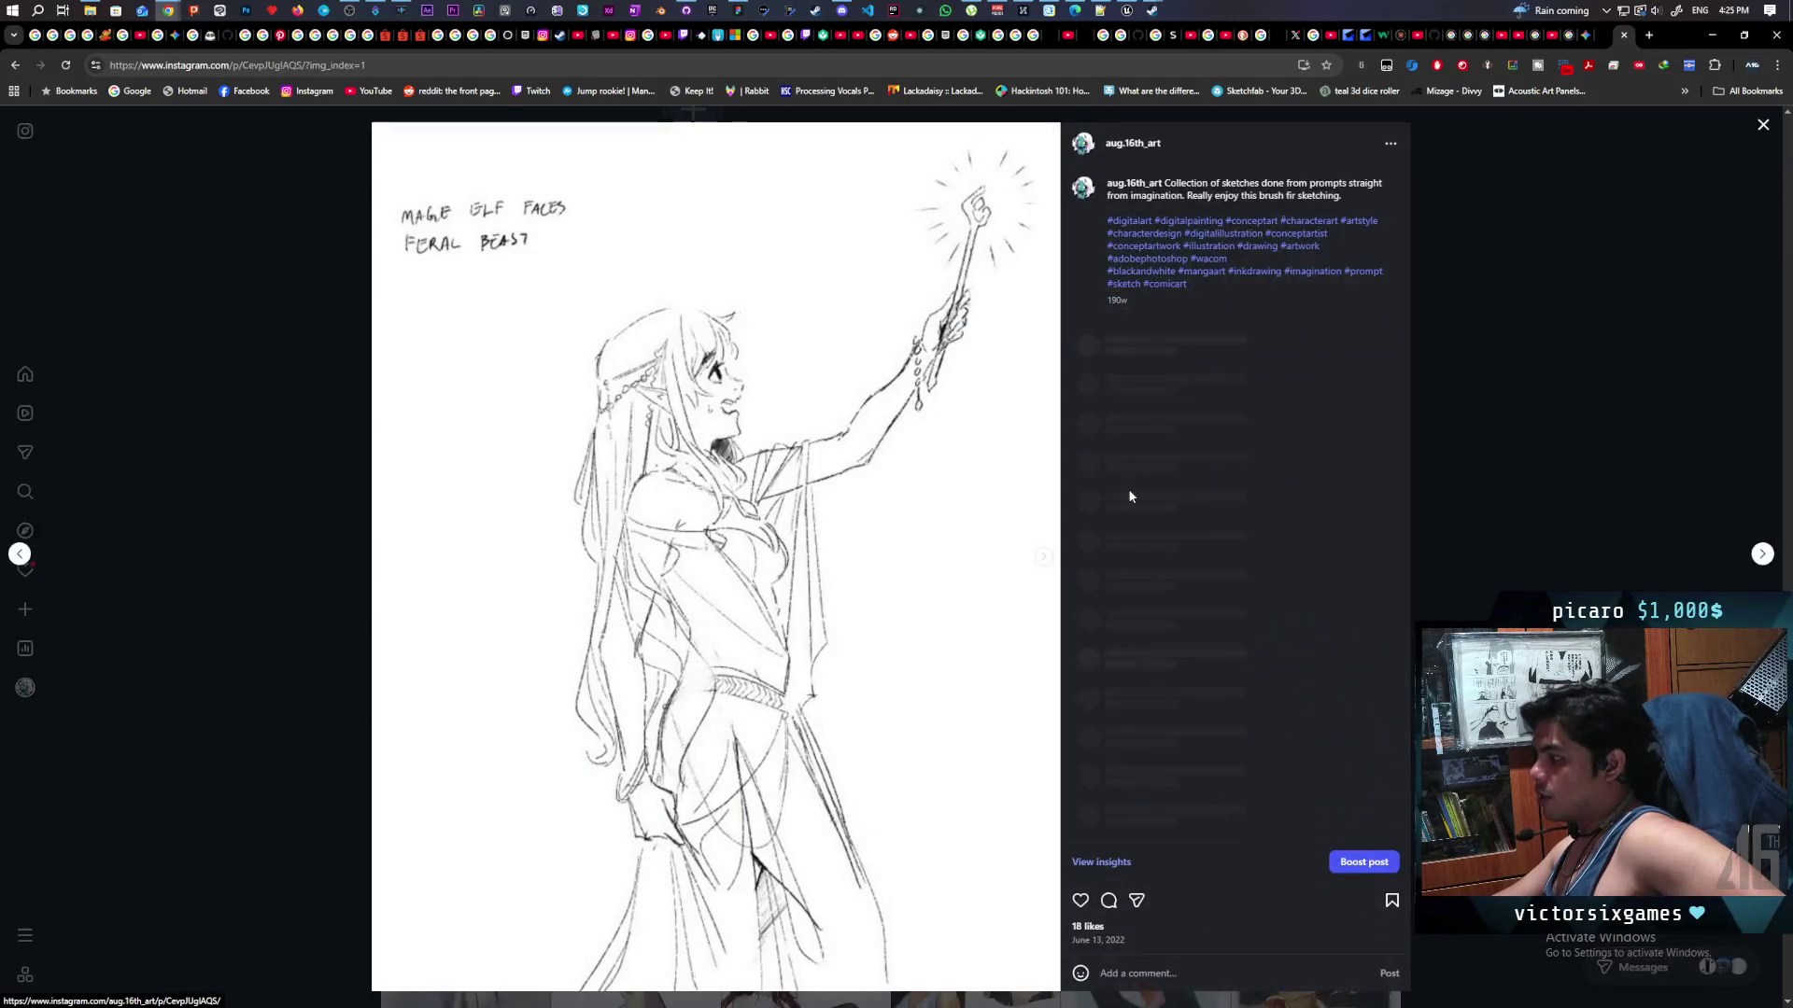
# Advance through the sketch carousel six times, then close the post viewer.
pyautogui.click(1046, 558)
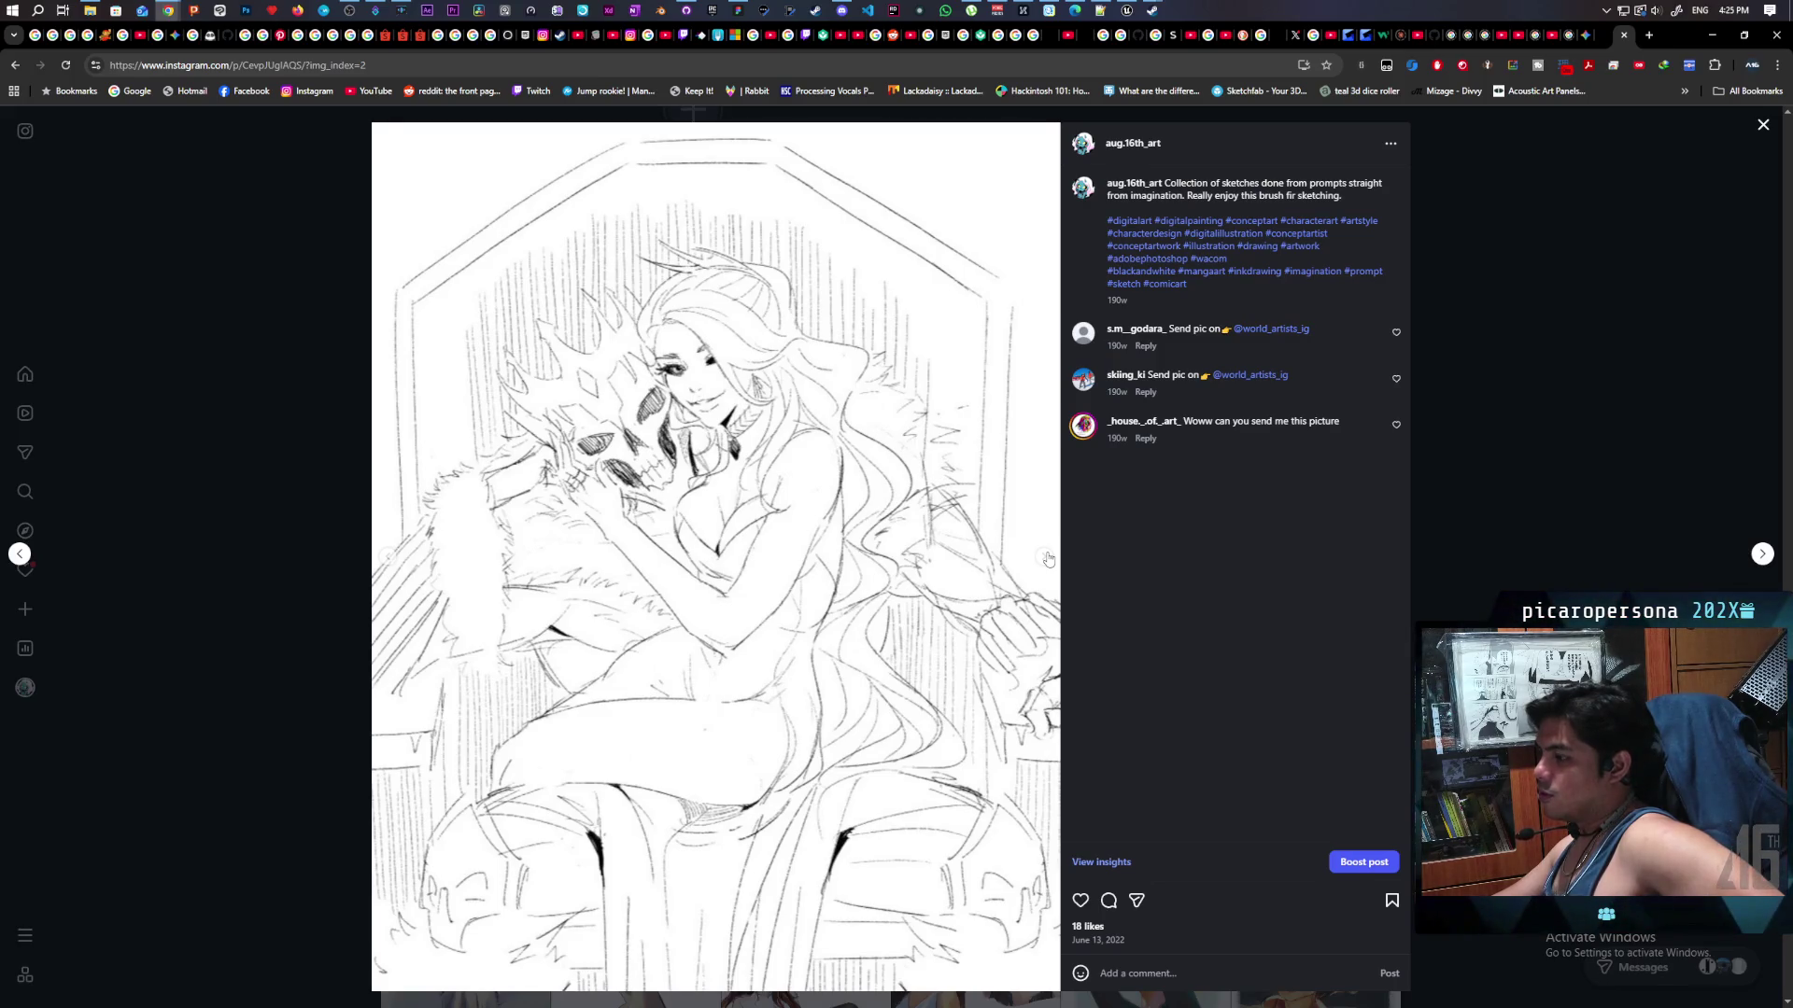
pyautogui.click(1047, 558)
pyautogui.click(1047, 558)
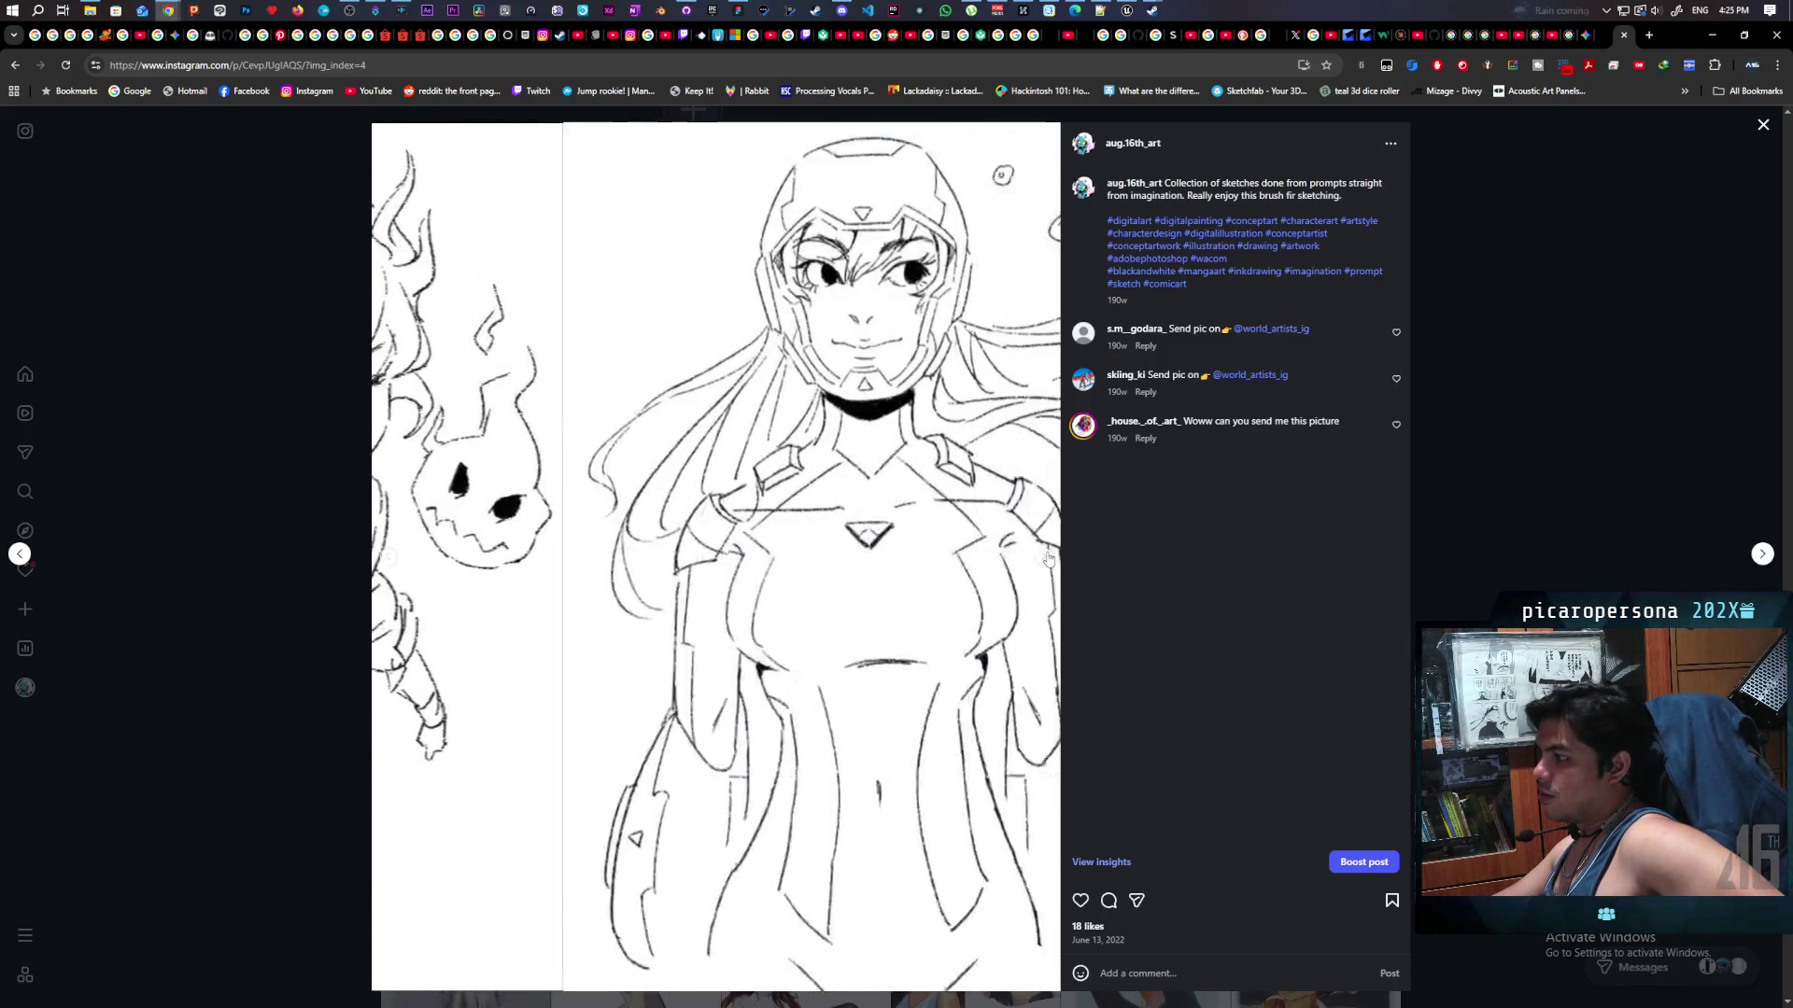
pyautogui.click(1048, 559)
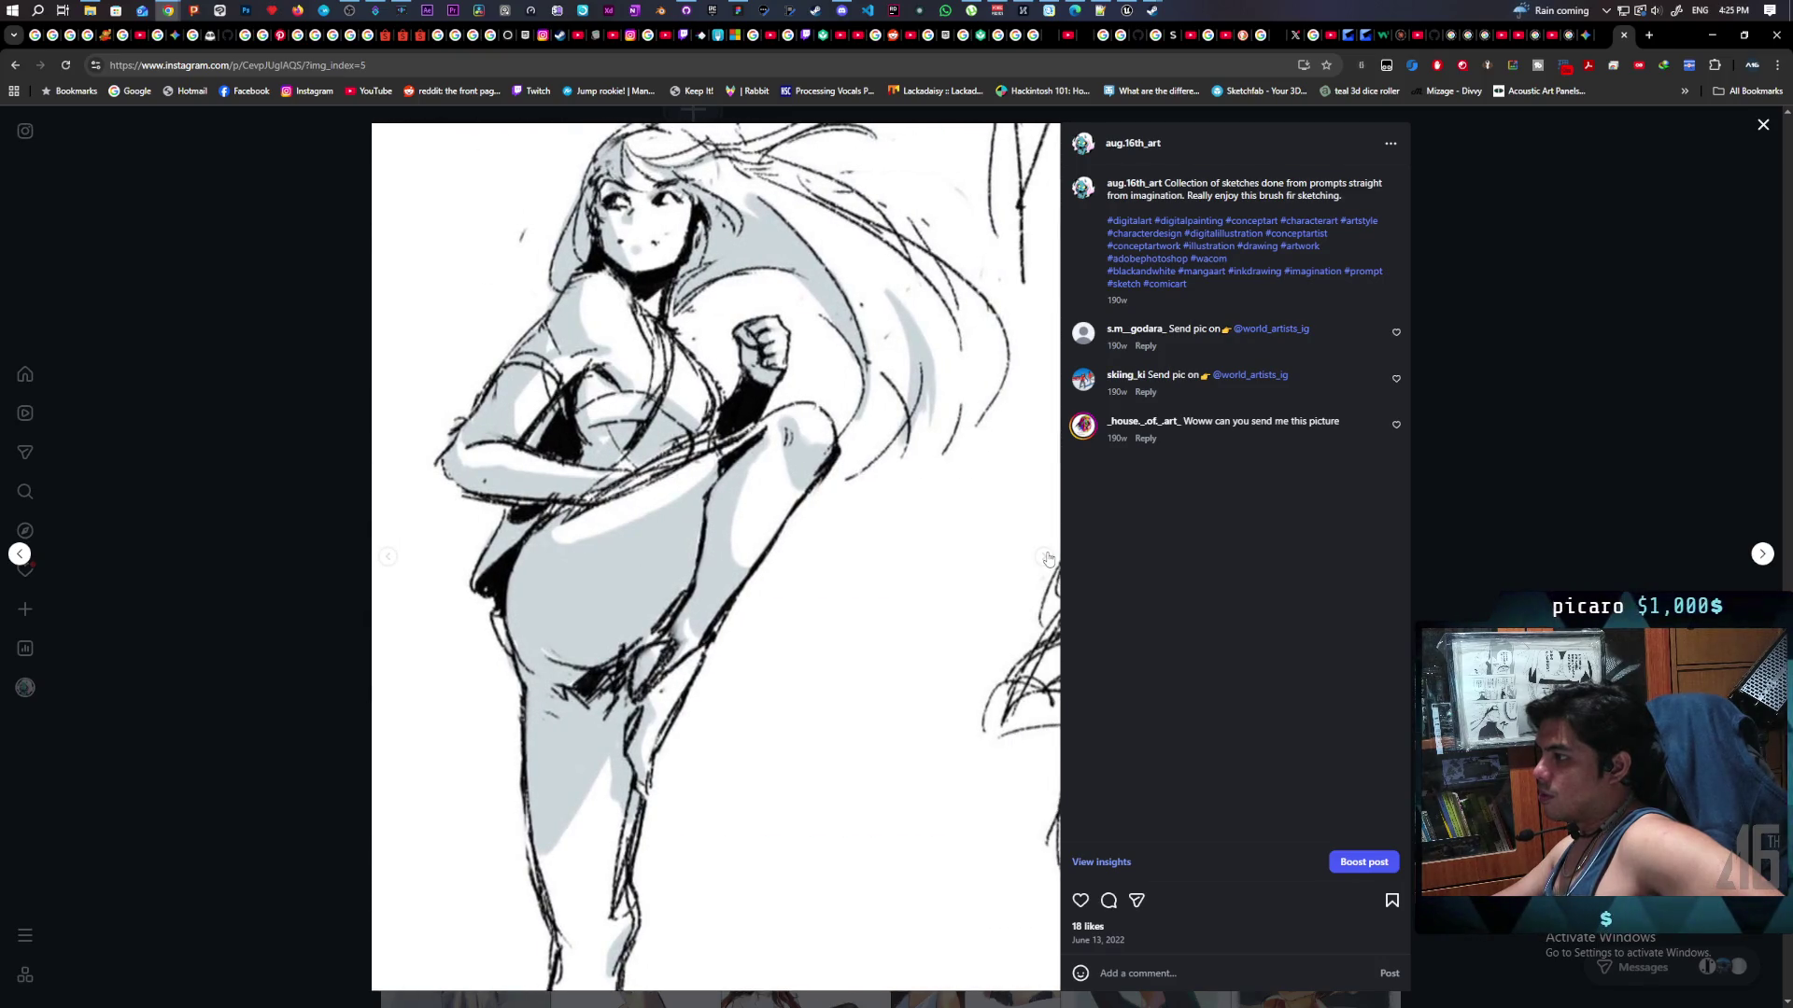
pyautogui.click(1046, 557)
pyautogui.click(1046, 558)
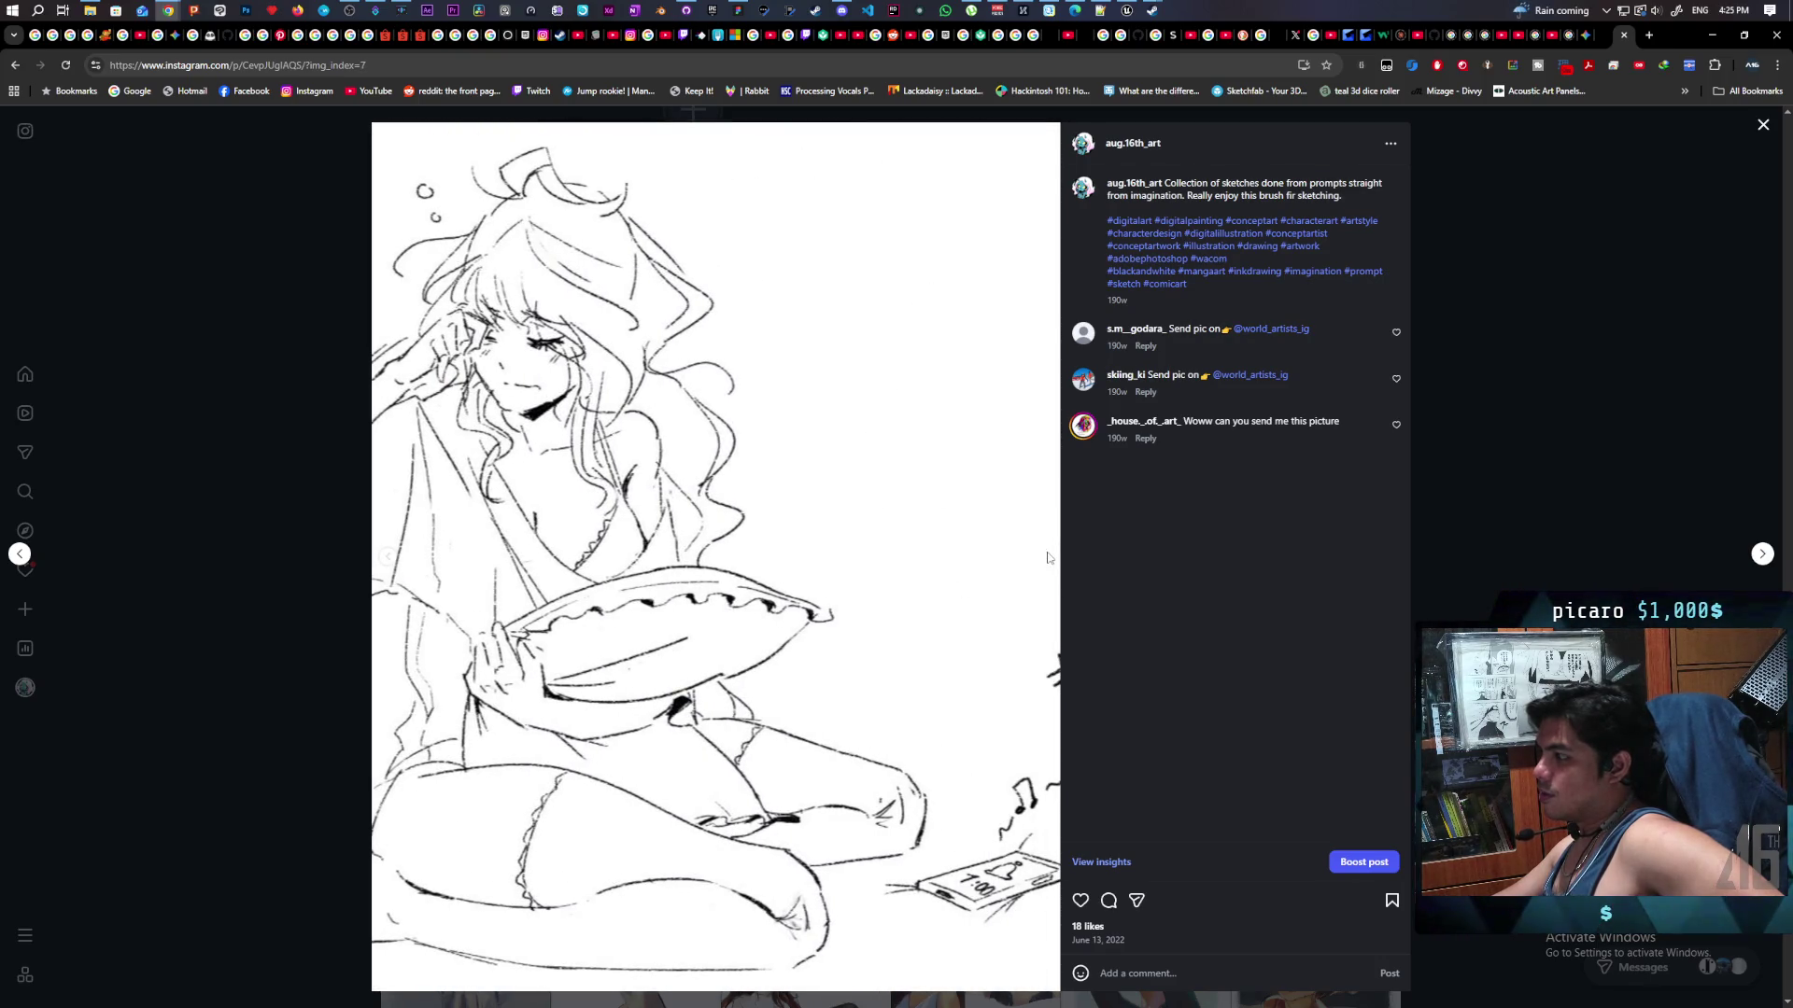
pyautogui.click(1748, 135)
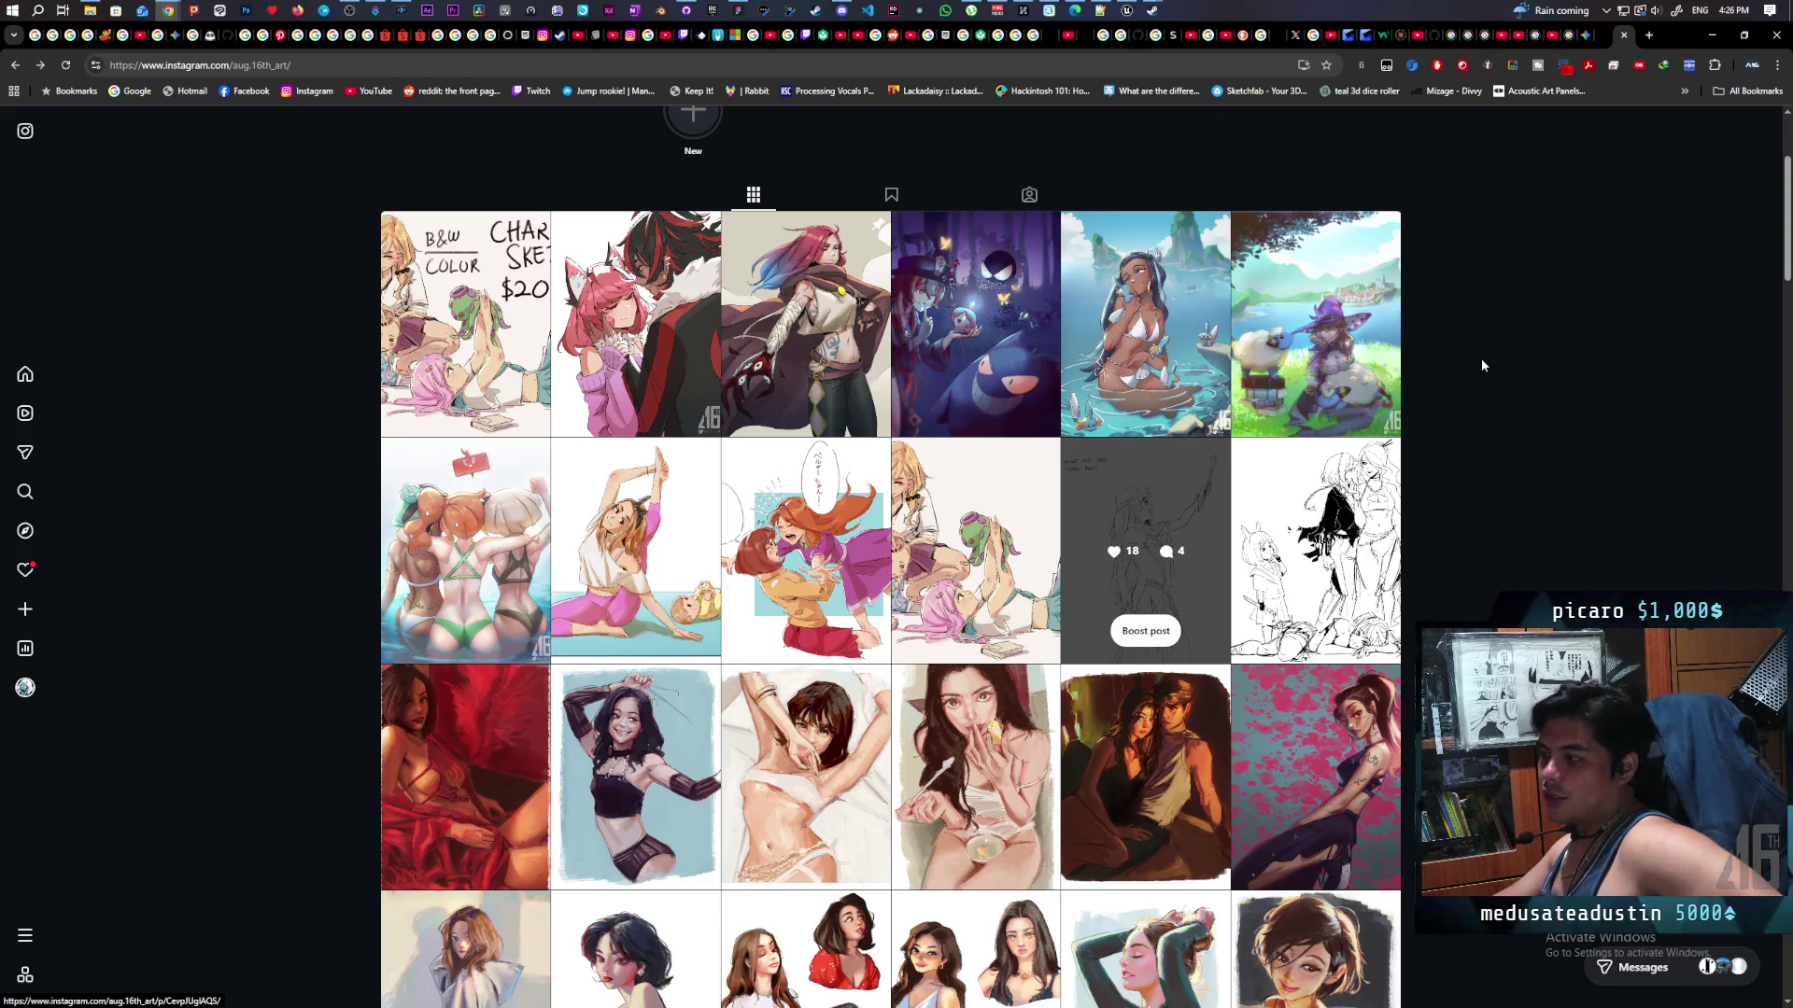
# Browse the aug.16th_art post grid, then minimize the browser to return to Unreal Engine.
pyautogui.scroll(-3, 1482, 366)
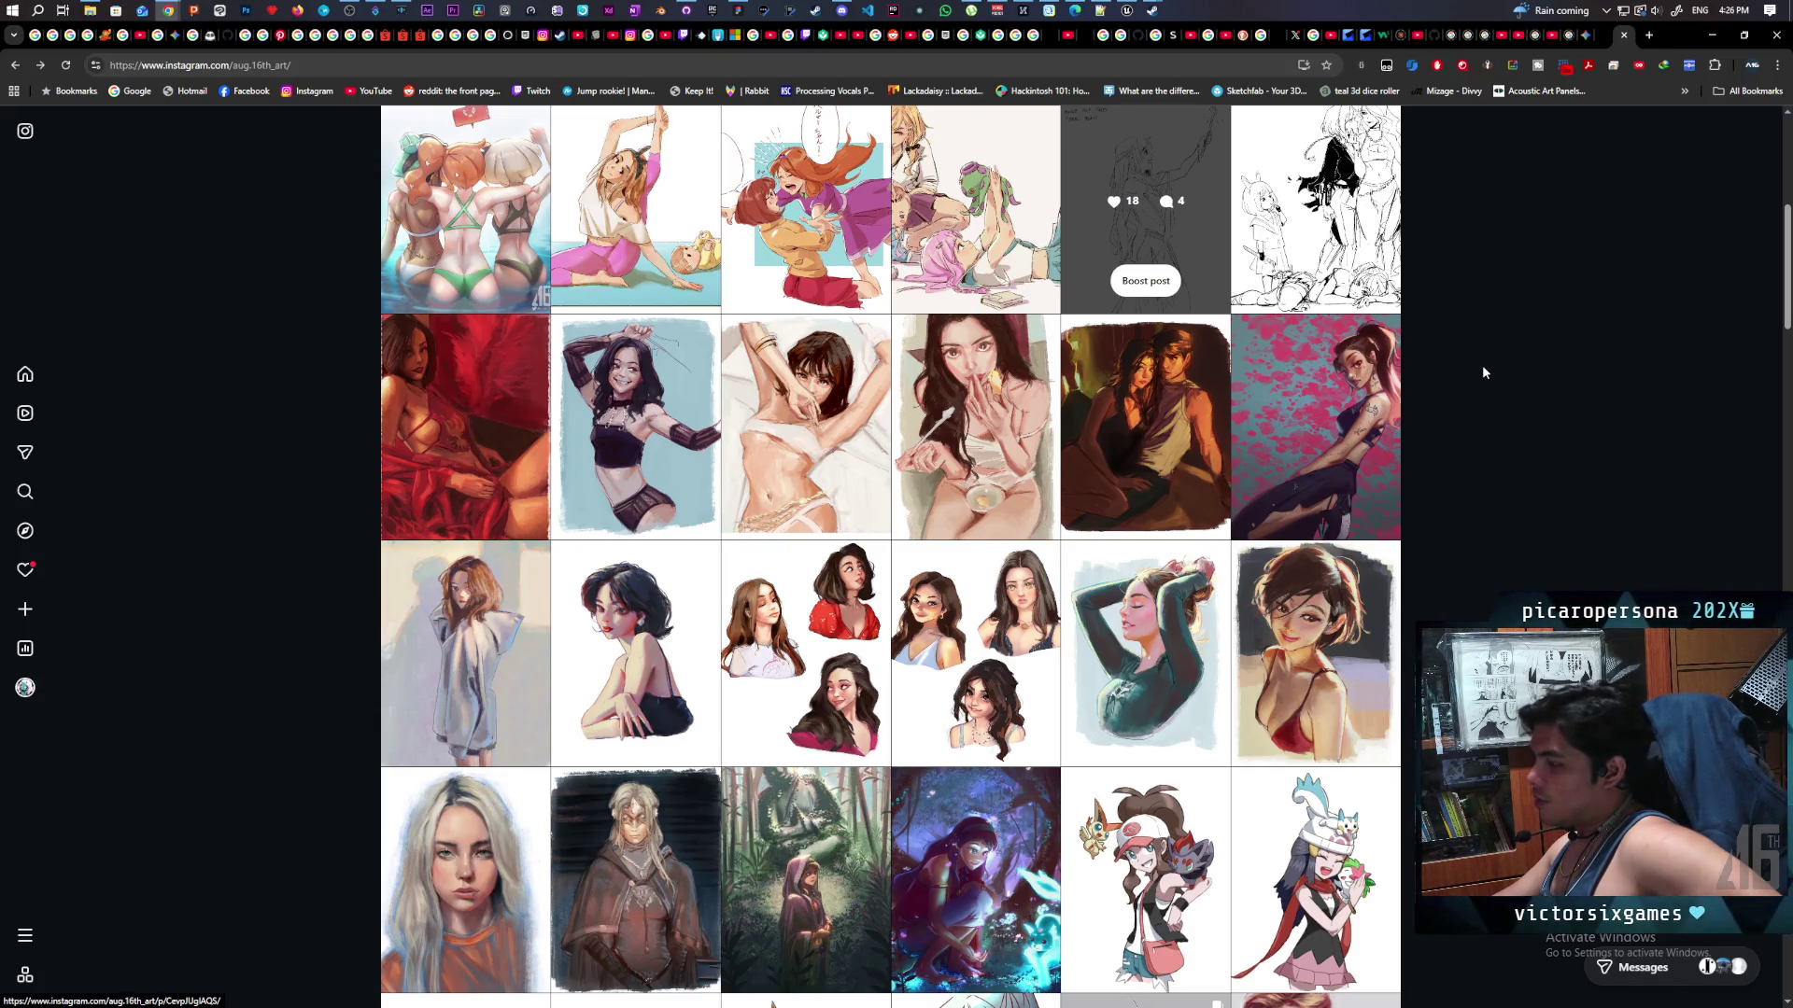
pyautogui.scroll(3, 1482, 366)
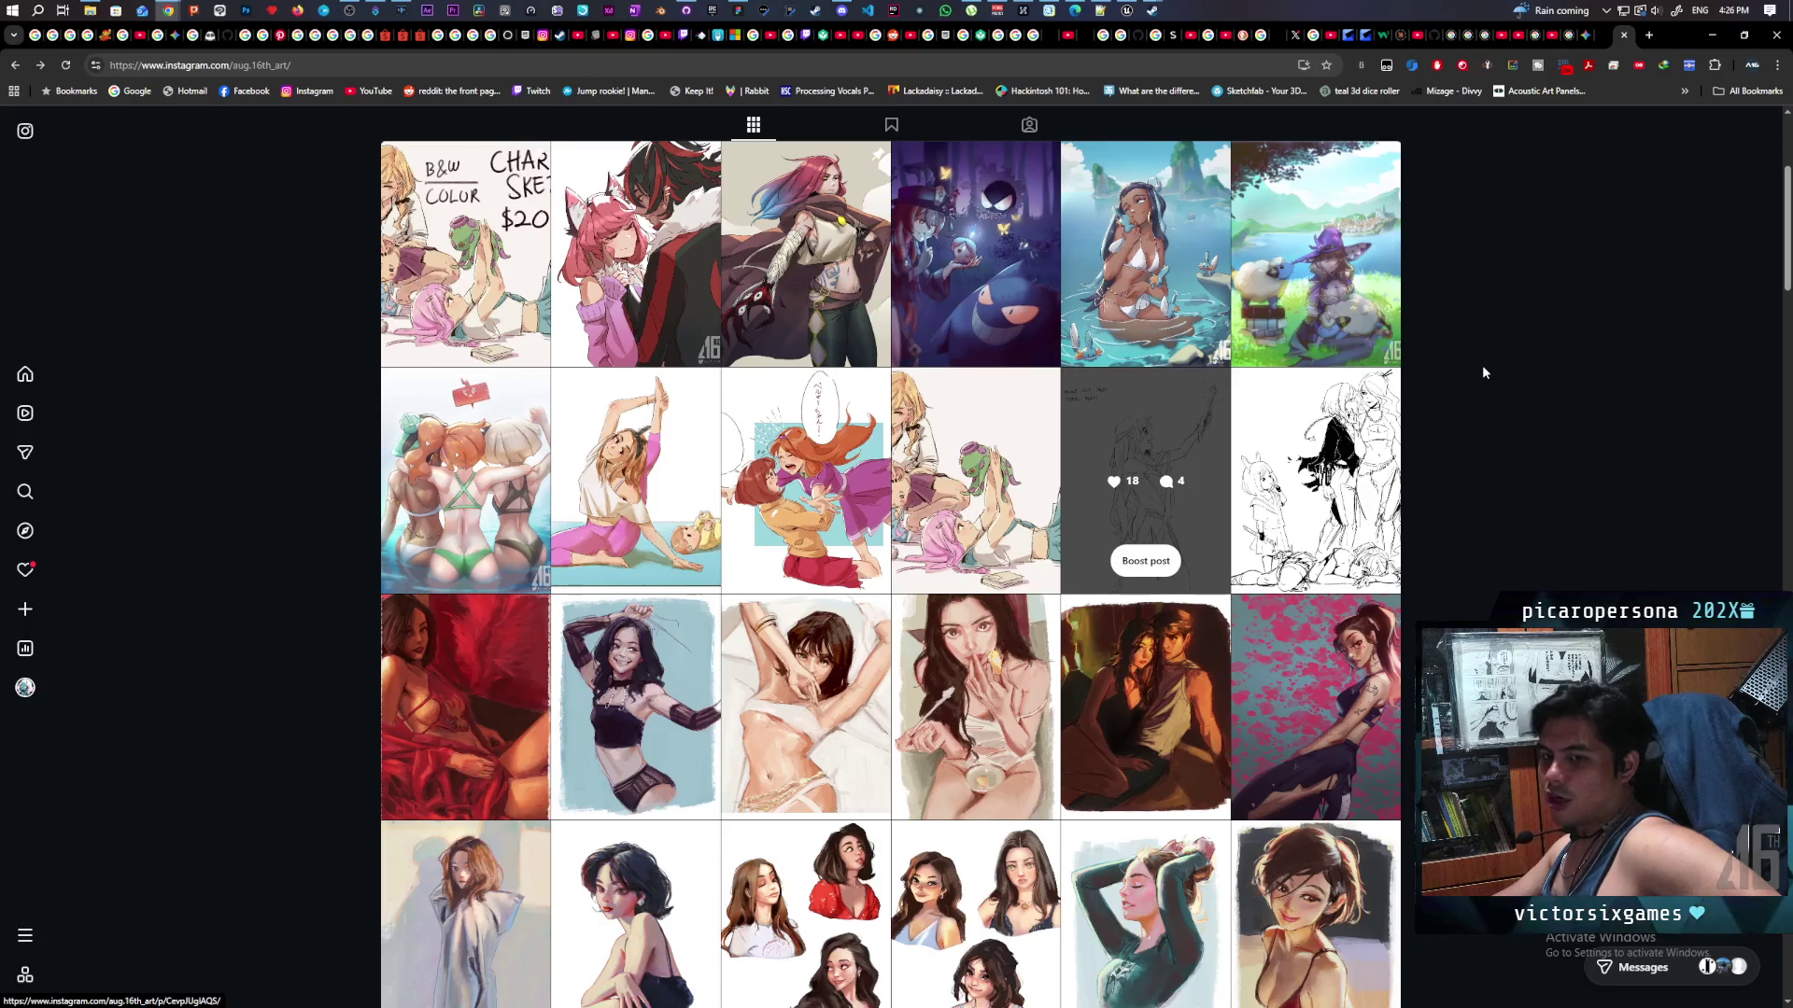
pyautogui.scroll(4, 1481, 366)
pyautogui.scroll(-3, 1482, 366)
pyautogui.scroll(-1, 1482, 372)
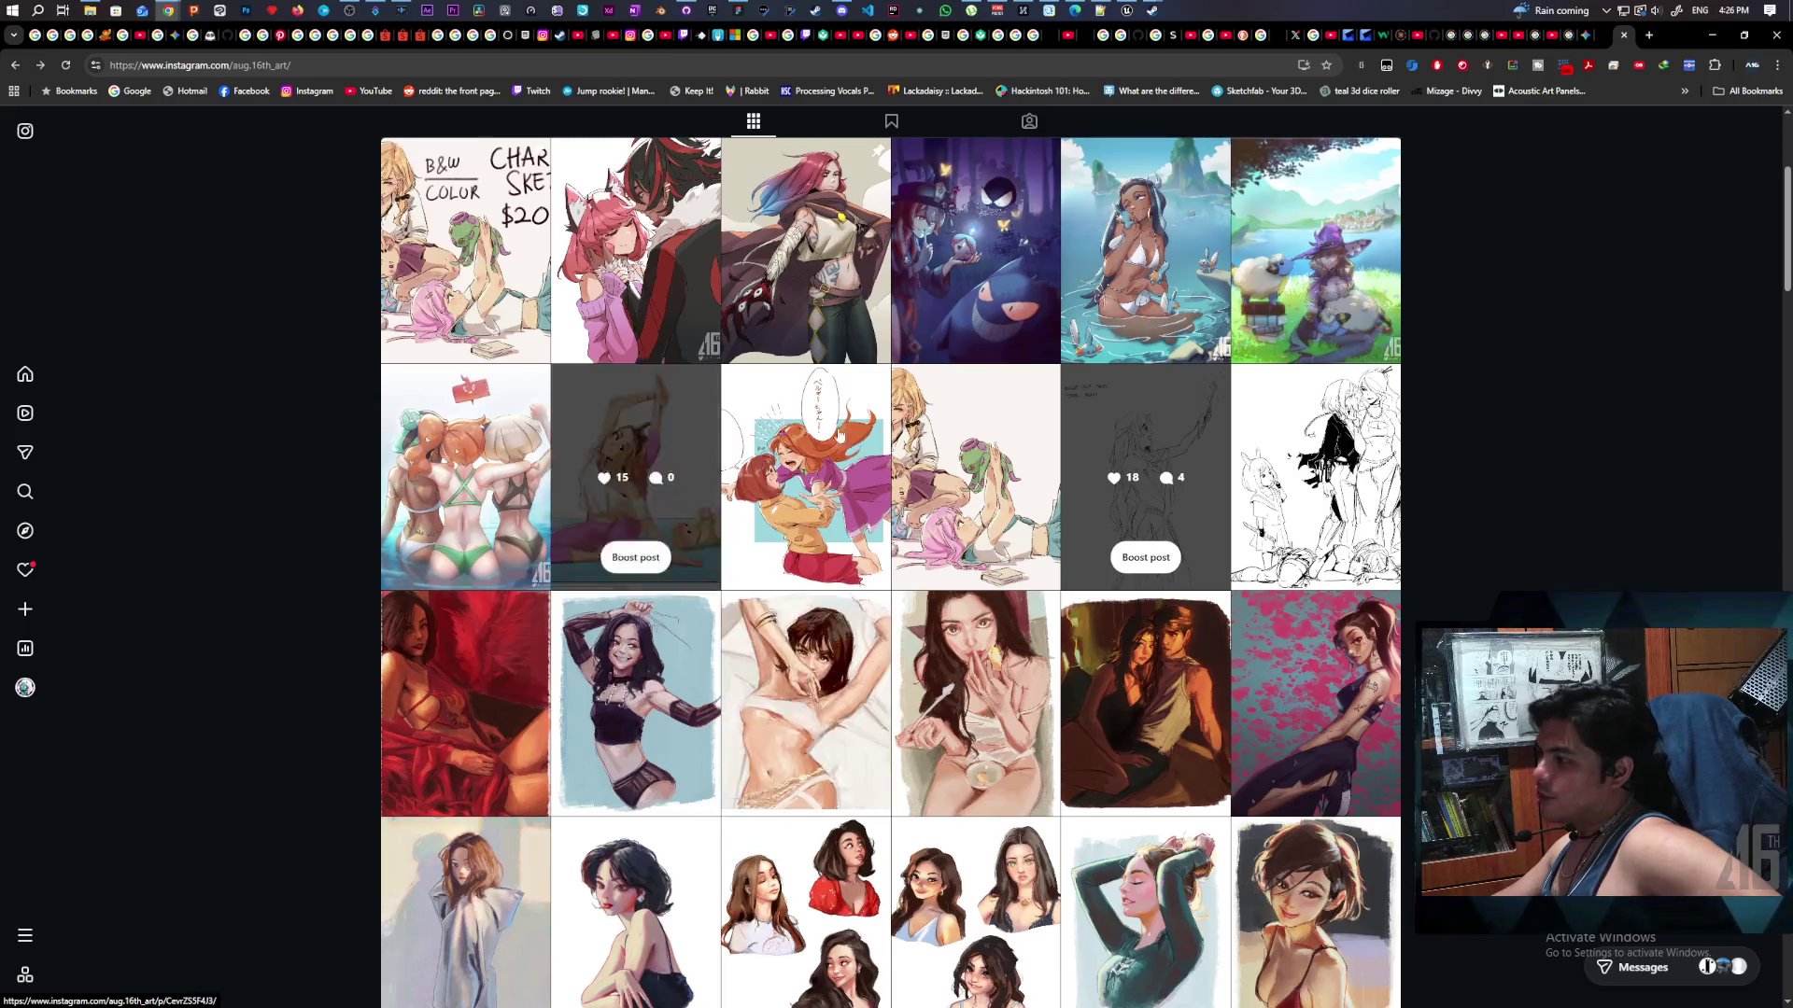
pyautogui.scroll(4, 1686, 467)
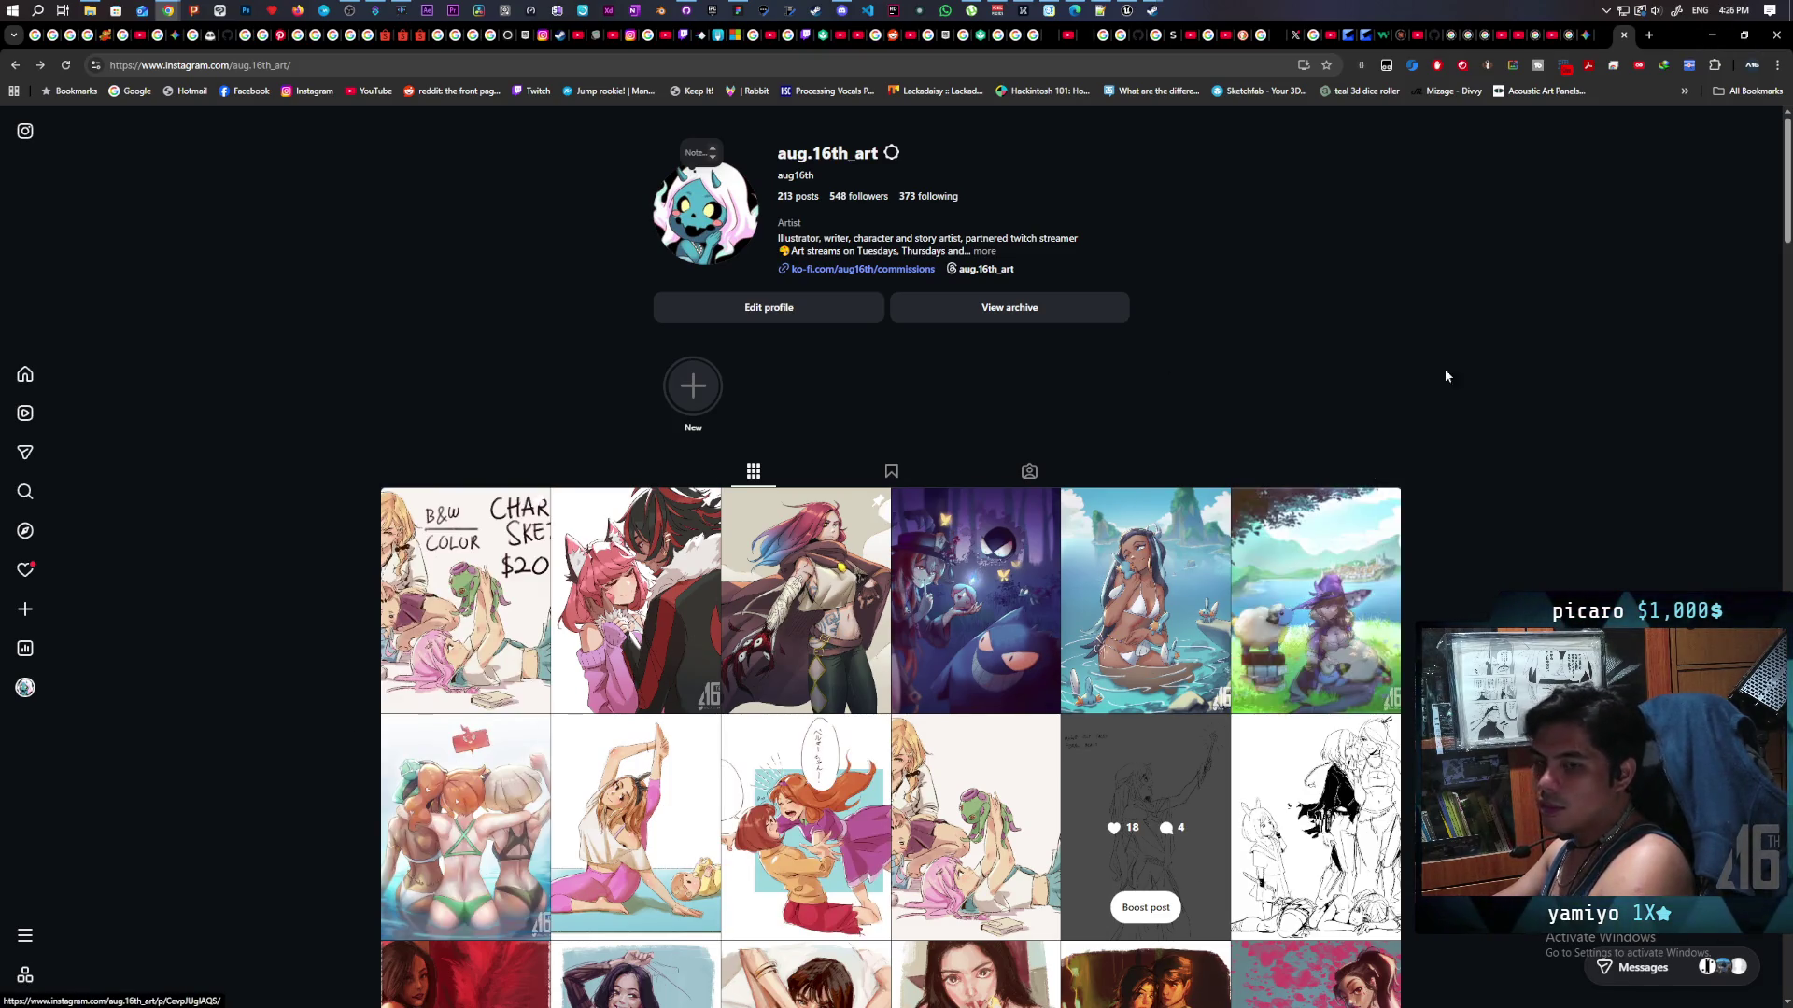
pyautogui.click(1715, 41)
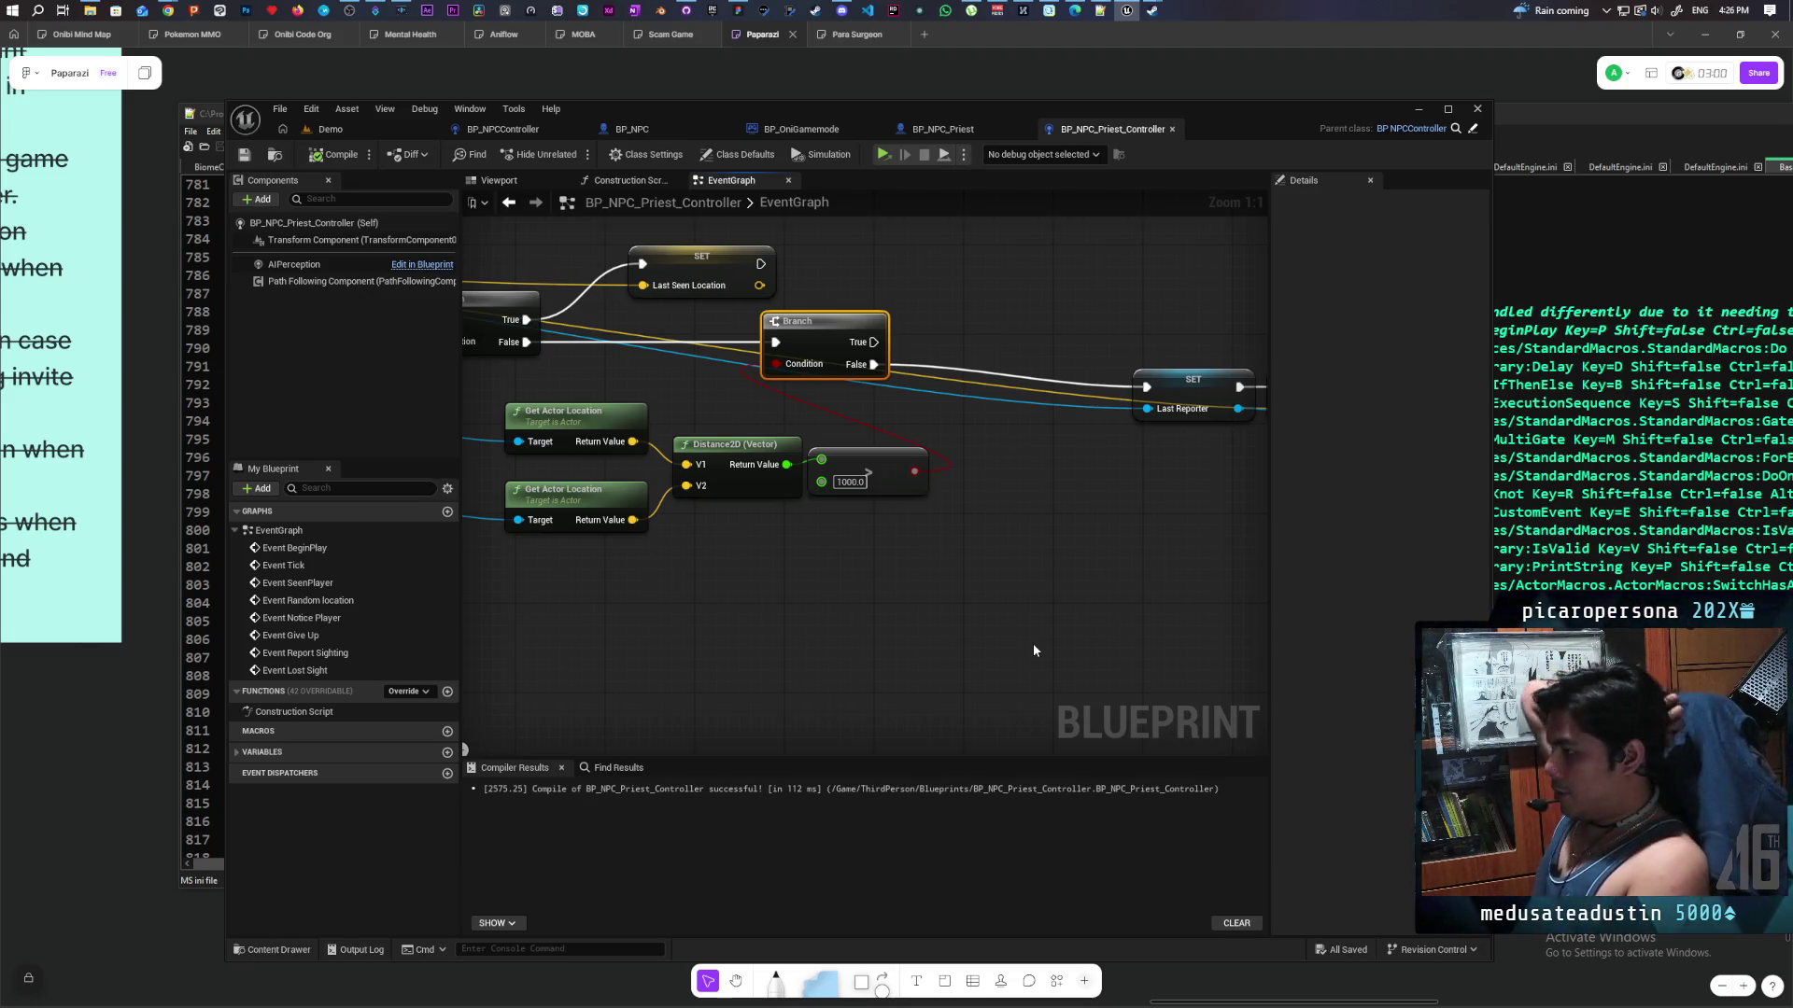
# Move the Branch node further left and save the blueprint.
pyautogui.moveTo(1104, 431); pyautogui.dragTo(1186, 454)
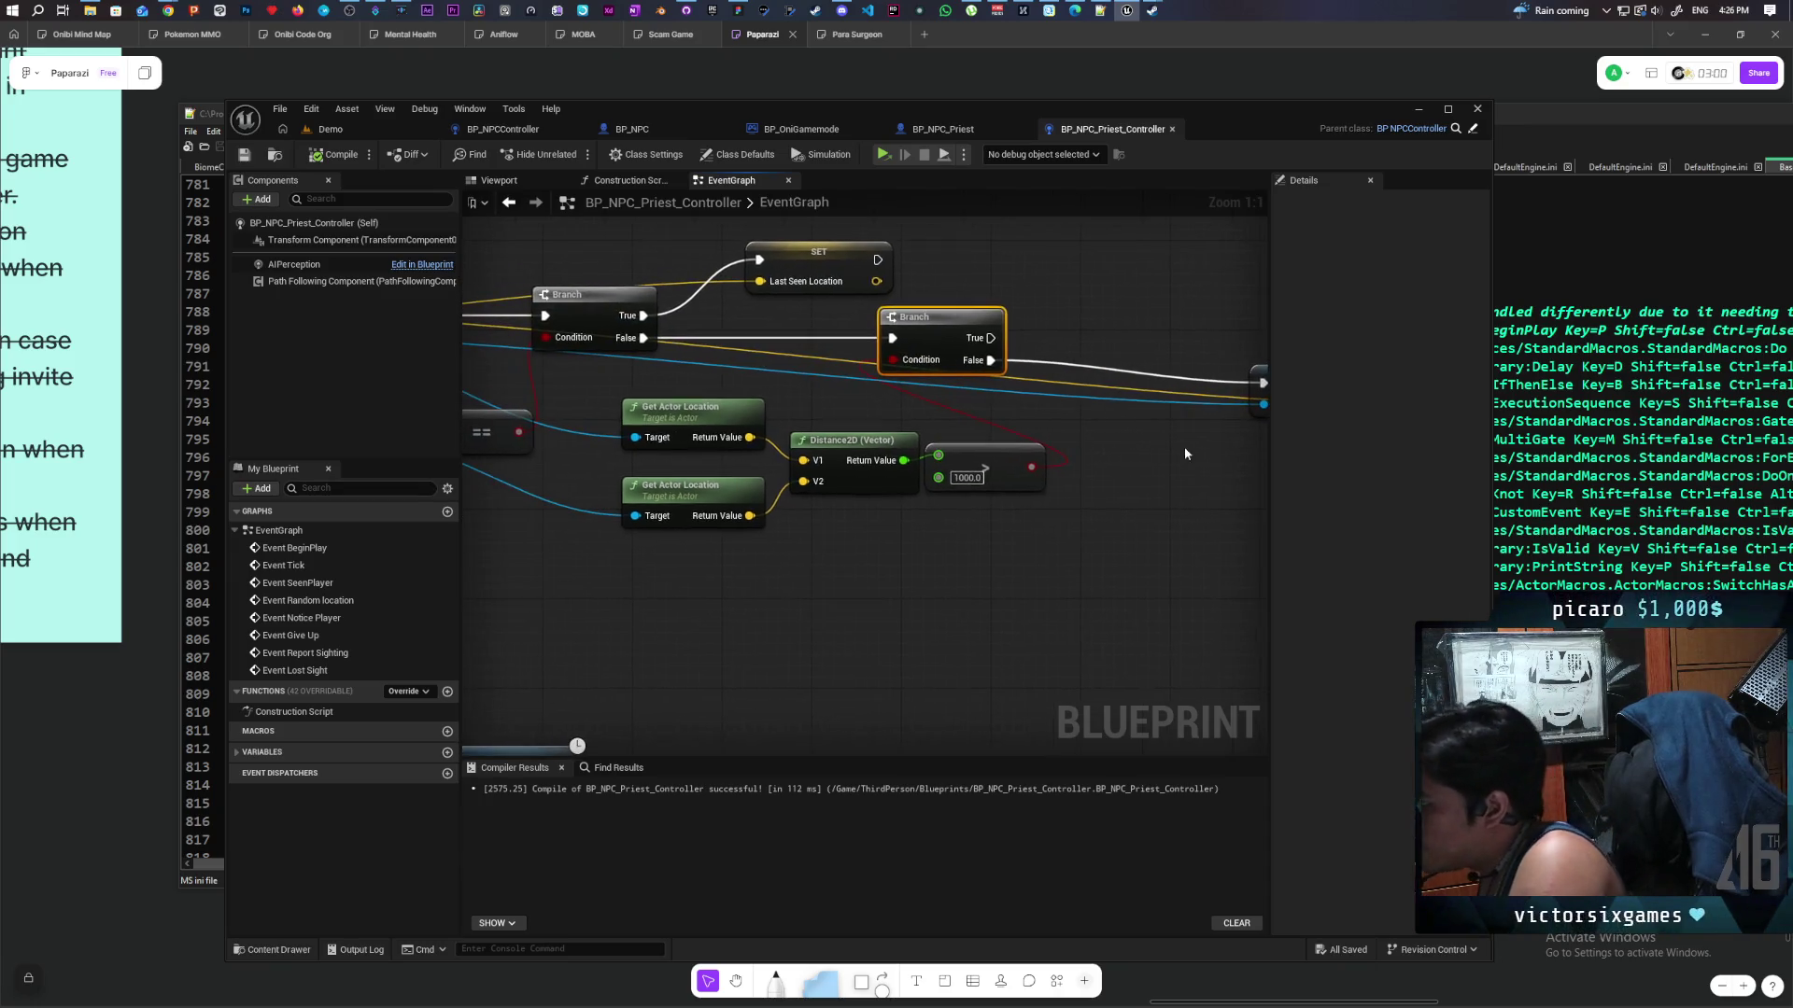
pyautogui.moveTo(924, 331); pyautogui.dragTo(799, 324)
pyautogui.moveTo(994, 416)
pyautogui.mouseDown()
pyautogui.moveTo(1176, 434)
pyautogui.moveTo(840, 411)
pyautogui.moveTo(937, 530)
pyautogui.mouseUp()
pyautogui.scroll(-1, 840, 411)
pyautogui.hotkey('ctrl', 's')
# Shift the SET, SET, AI MoveTo and As BP NPC nodes left together and save.
pyautogui.moveTo(1055, 604); pyautogui.dragTo(822, 582)
pyautogui.scroll(-6, 821, 582)
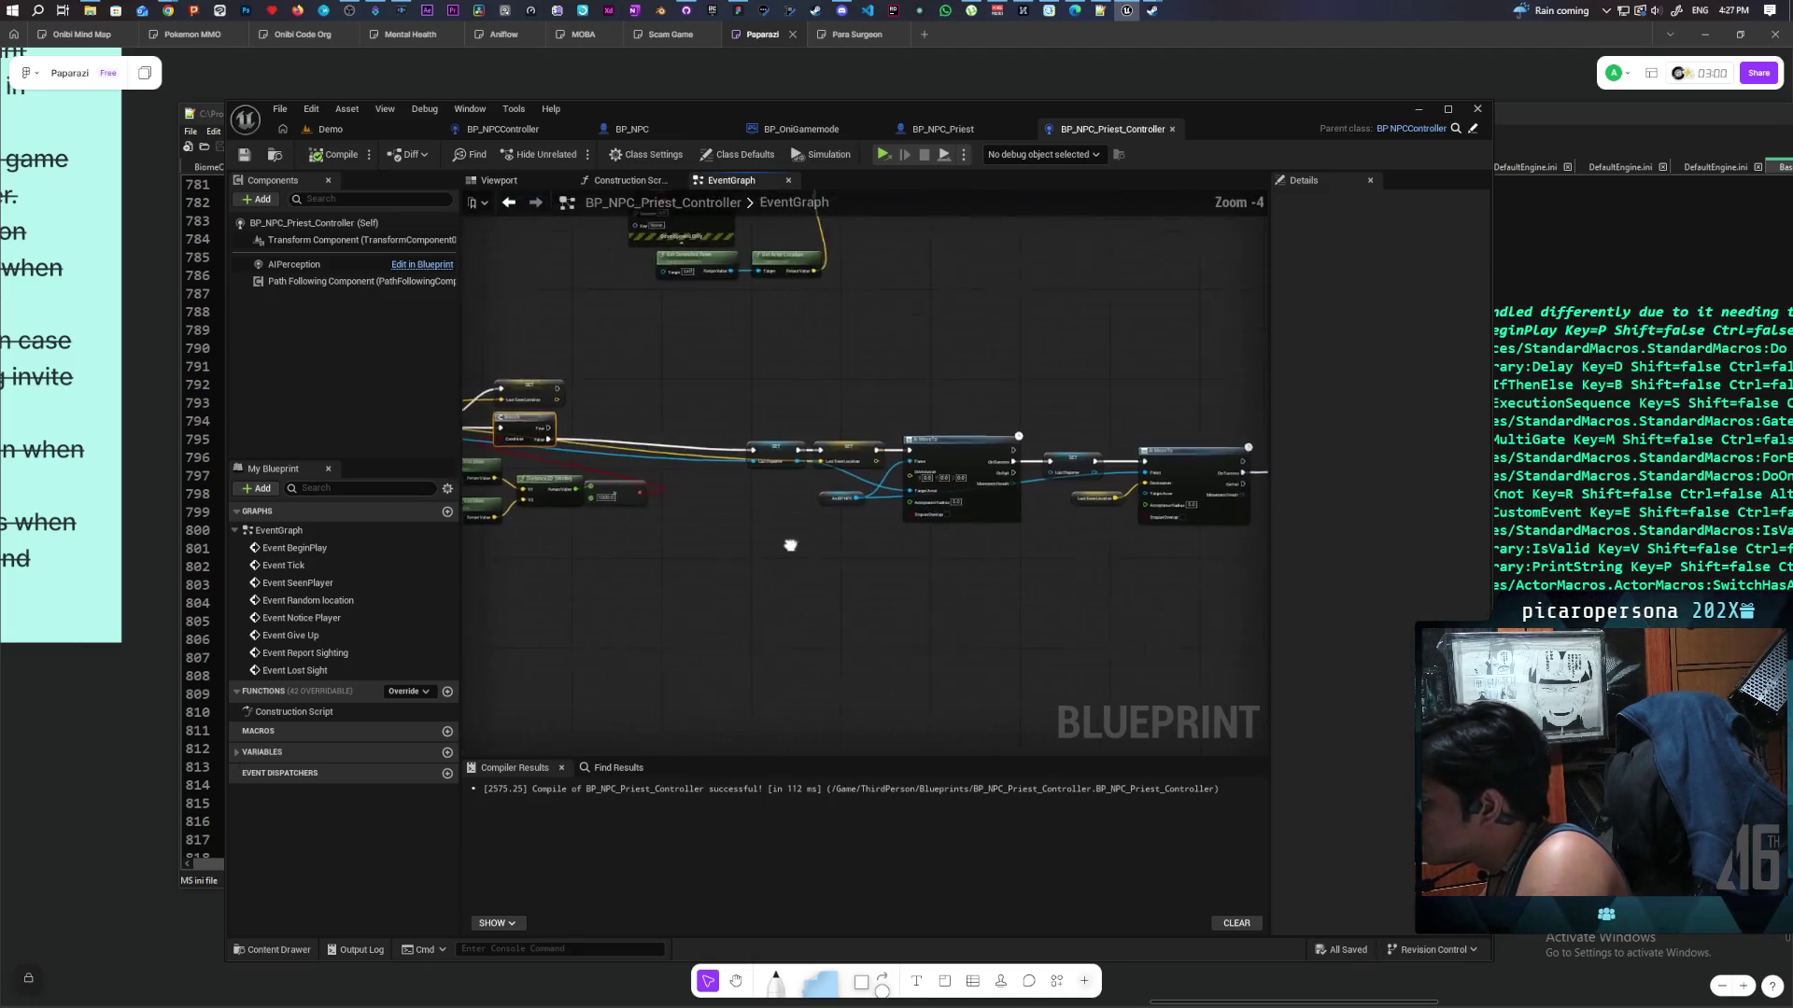
pyautogui.moveTo(780, 418)
pyautogui.mouseDown()
pyautogui.moveTo(1012, 507)
pyautogui.moveTo(1117, 457)
pyautogui.moveTo(915, 554)
pyautogui.mouseUp()
pyautogui.scroll(6, 1012, 507)
pyautogui.moveTo(924, 436)
pyautogui.mouseDown()
pyautogui.moveTo(719, 439)
pyautogui.moveTo(973, 610)
pyautogui.moveTo(993, 595)
pyautogui.mouseUp()
pyautogui.scroll(-1, 719, 439)
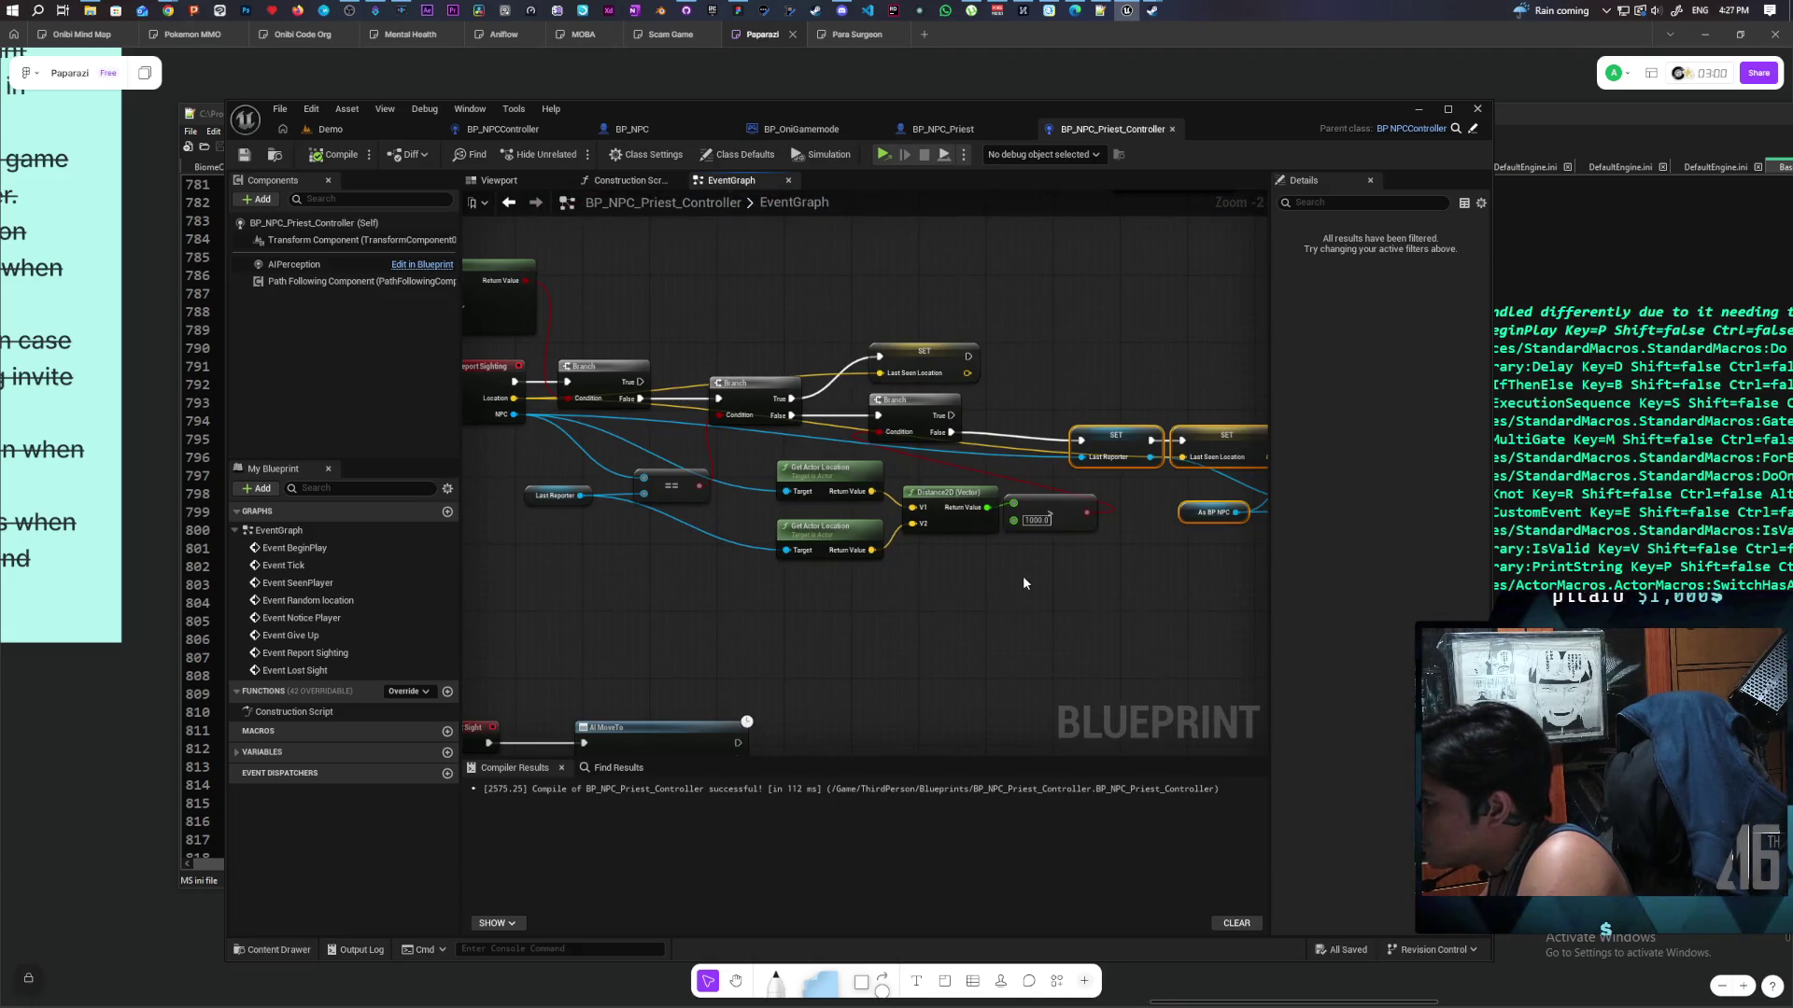
pyautogui.hotkey('ctrl', 's')
# Reframe the graph view around the moved nodes and bring up the add-node action list.
pyautogui.moveTo(814, 558)
pyautogui.mouseDown()
pyautogui.moveTo(769, 573)
pyautogui.moveTo(932, 569)
pyautogui.mouseUp()
pyautogui.scroll(1, 752, 567)
pyautogui.scroll(1, 801, 569)
pyautogui.moveTo(1027, 621)
pyautogui.mouseDown()
pyautogui.moveTo(821, 460)
pyautogui.moveTo(765, 457)
pyautogui.moveTo(972, 557)
pyautogui.moveTo(1008, 555)
pyautogui.moveTo(896, 596)
pyautogui.moveTo(1008, 476)
pyautogui.moveTo(842, 570)
pyautogui.moveTo(1080, 552)
pyautogui.moveTo(666, 576)
pyautogui.mouseUp()
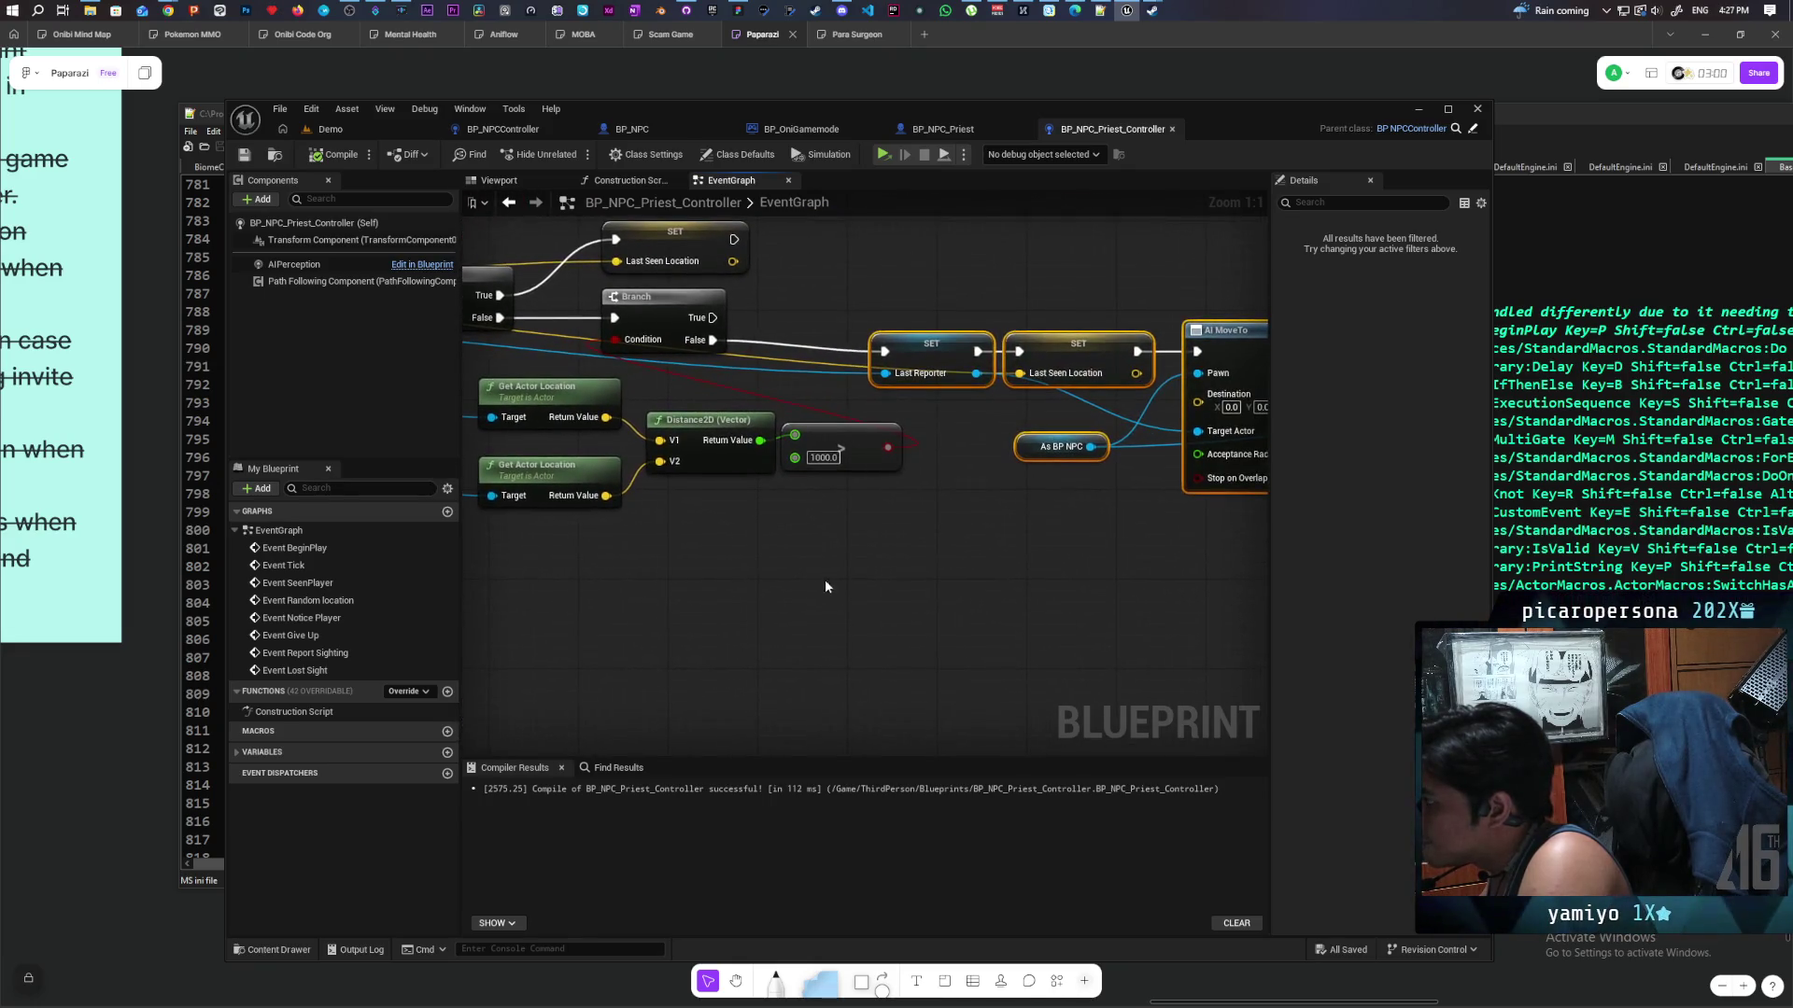
pyautogui.moveTo(826, 579); pyautogui.dragTo(620, 589)
pyautogui.scroll(-2, 600, 588)
pyautogui.moveTo(842, 563)
pyautogui.mouseDown()
pyautogui.moveTo(1010, 583)
pyautogui.moveTo(800, 572)
pyautogui.moveTo(1016, 585)
pyautogui.moveTo(1024, 570)
pyautogui.moveTo(990, 593)
pyautogui.moveTo(864, 608)
pyautogui.moveTo(774, 540)
pyautogui.mouseUp()
pyautogui.scroll(1, 1011, 583)
pyautogui.scroll(-3, 771, 510)
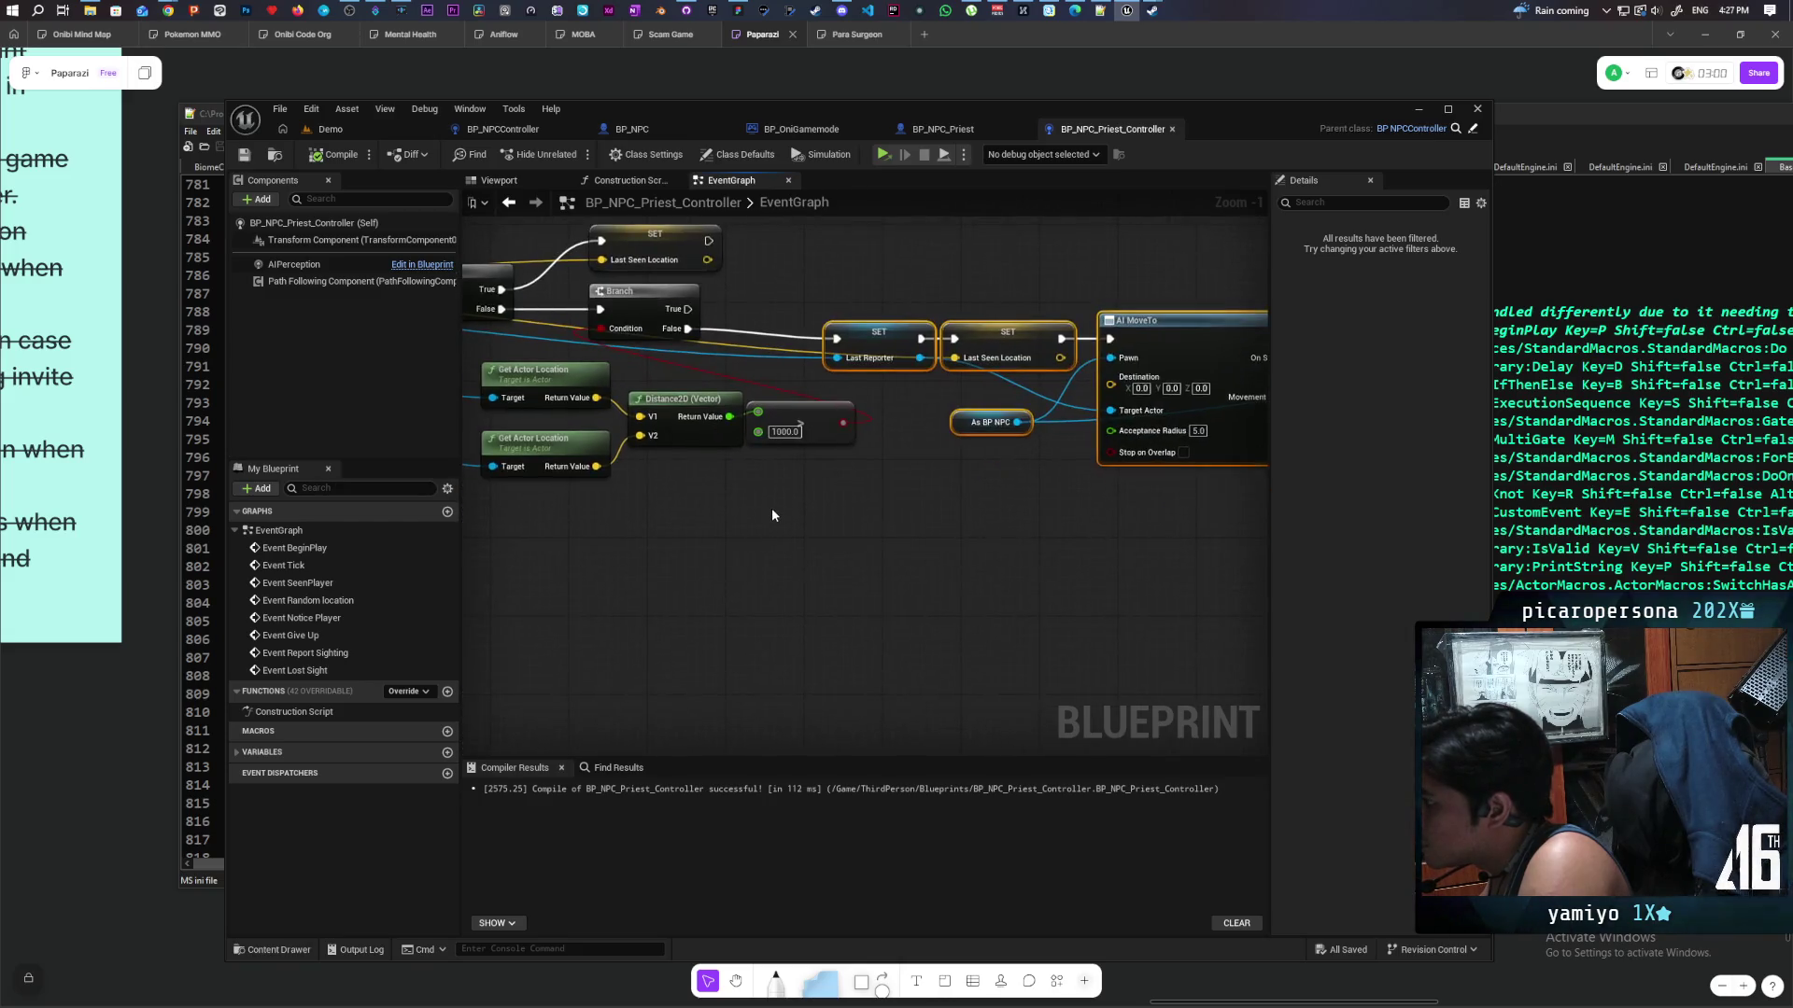
pyautogui.scroll(2, 763, 519)
pyautogui.moveTo(762, 520); pyautogui.dragTo(950, 542)
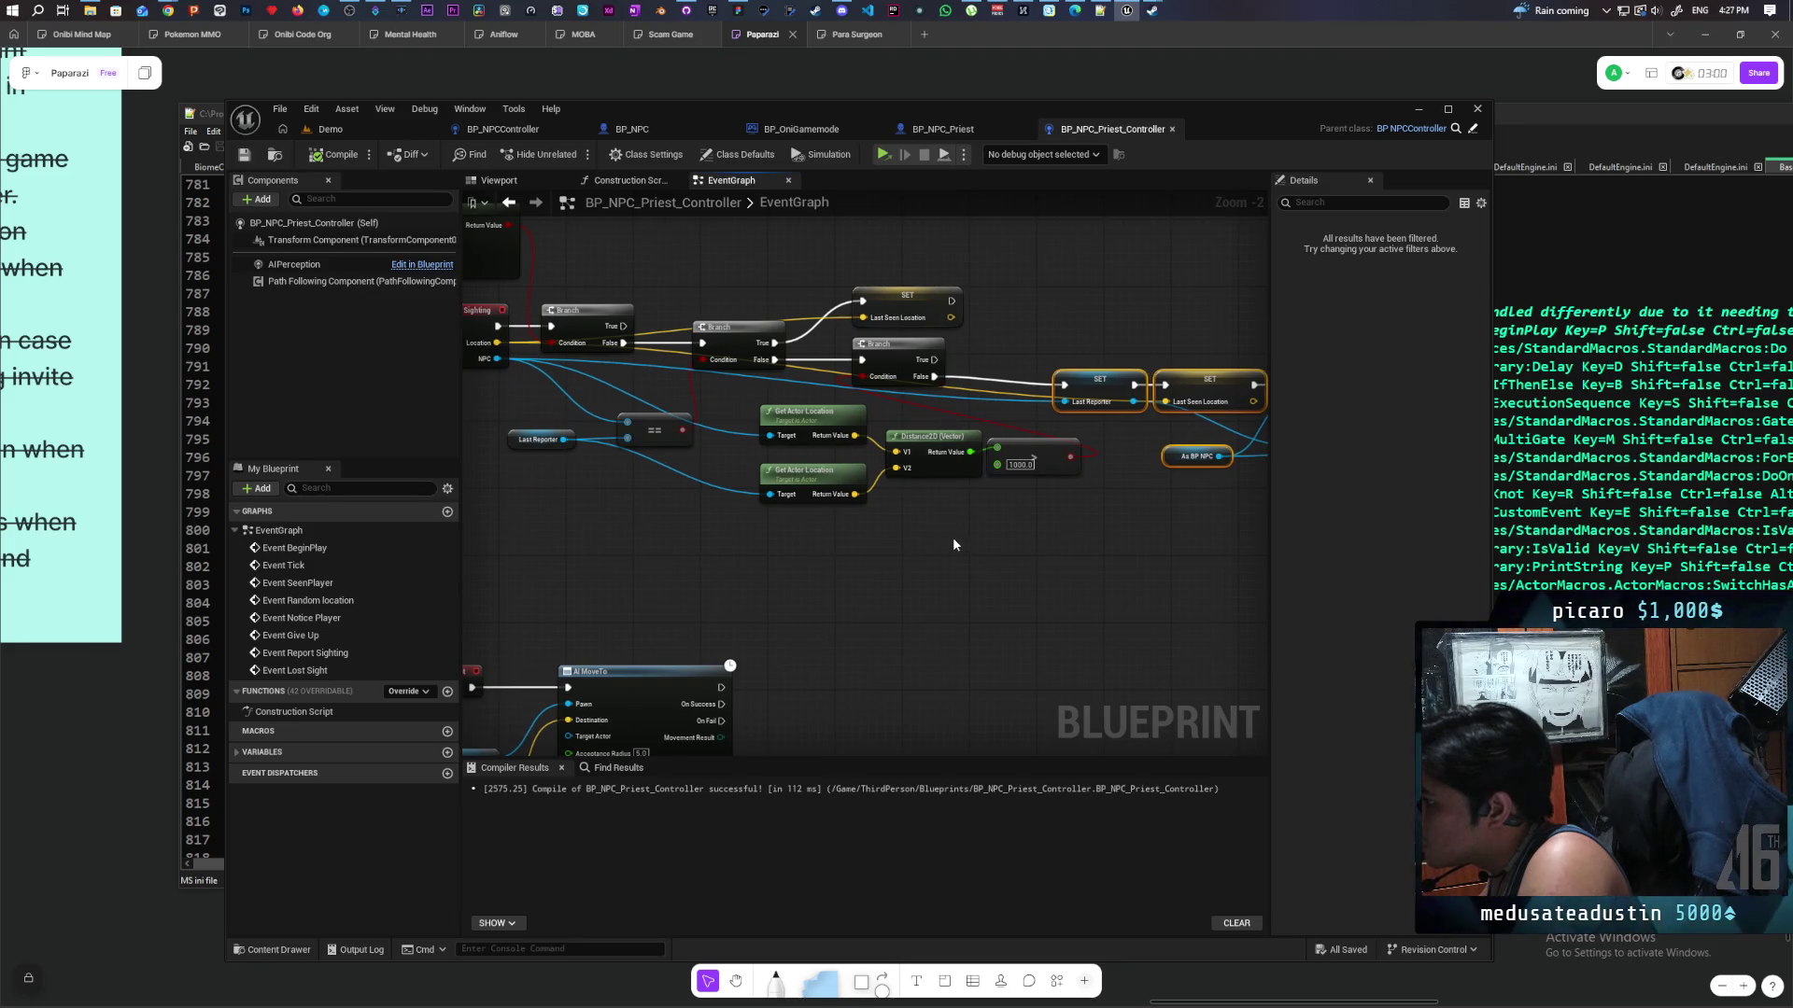
pyautogui.rightClick(925, 542)
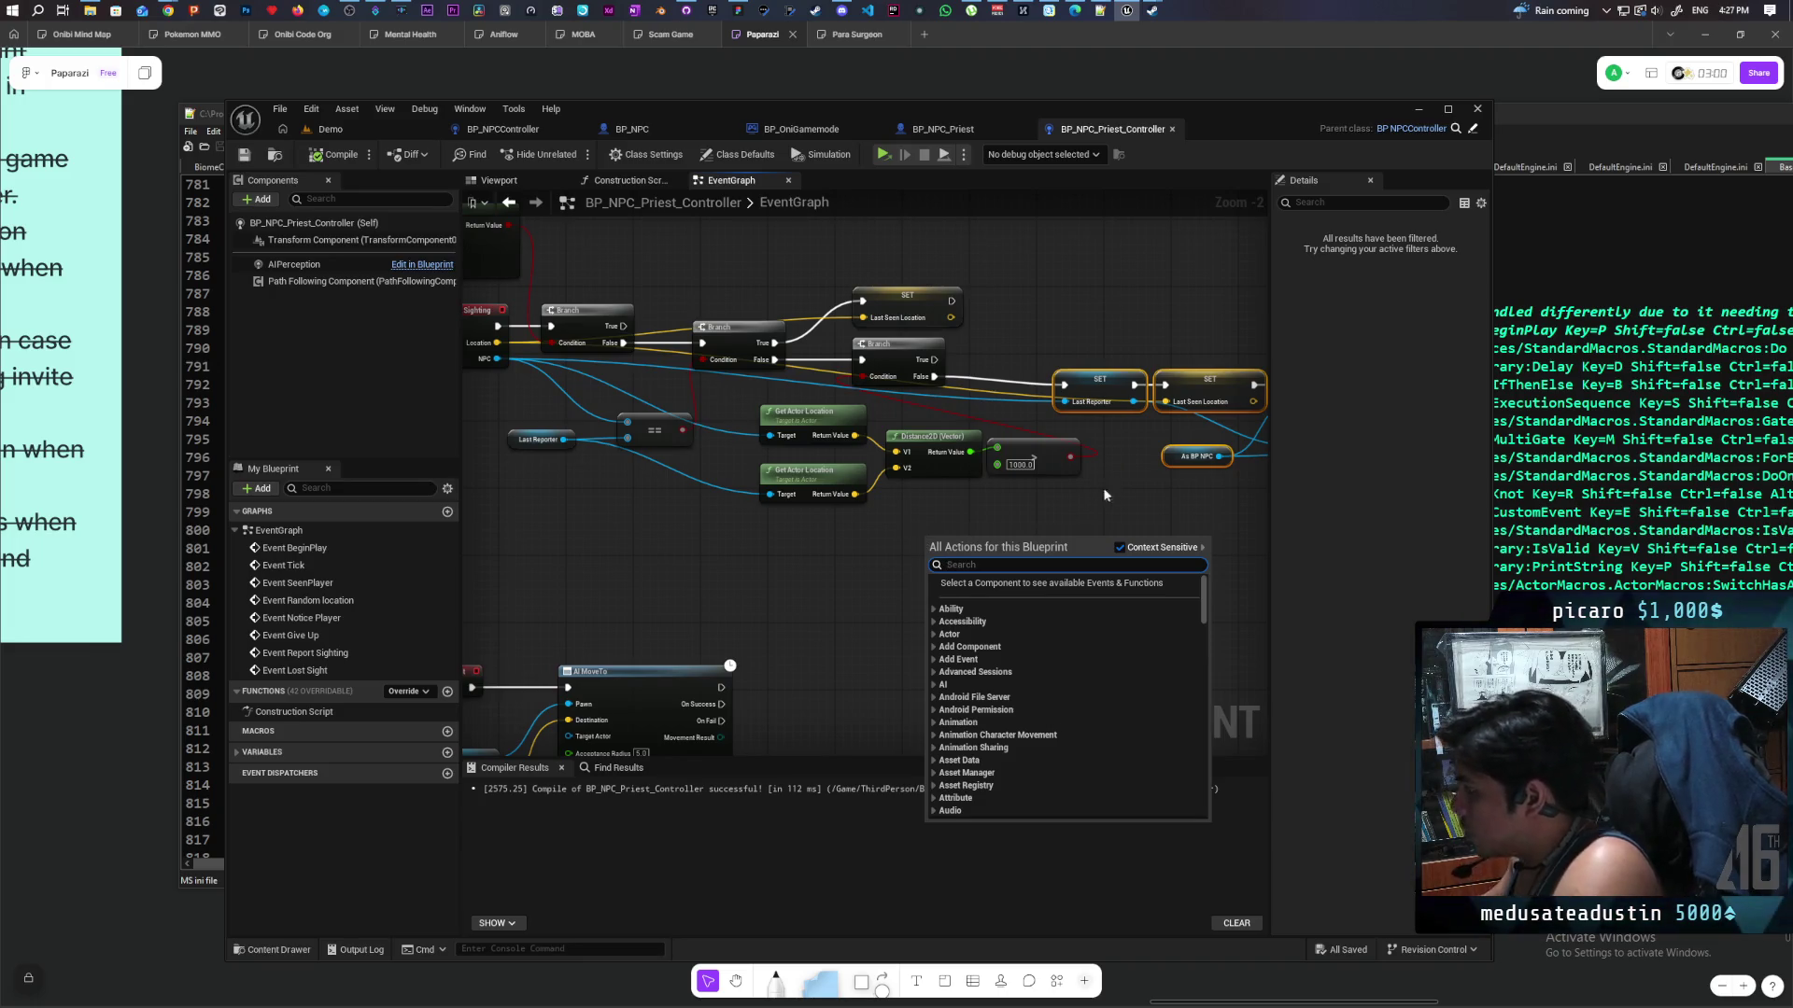
# Duplicate the As BP NPC cast node with copy and paste.
pyautogui.click(1157, 471)
pyautogui.click(1172, 459)
pyautogui.hotkey('ctrl', 'c')
pyautogui.hotkey('ctrl', 'v')
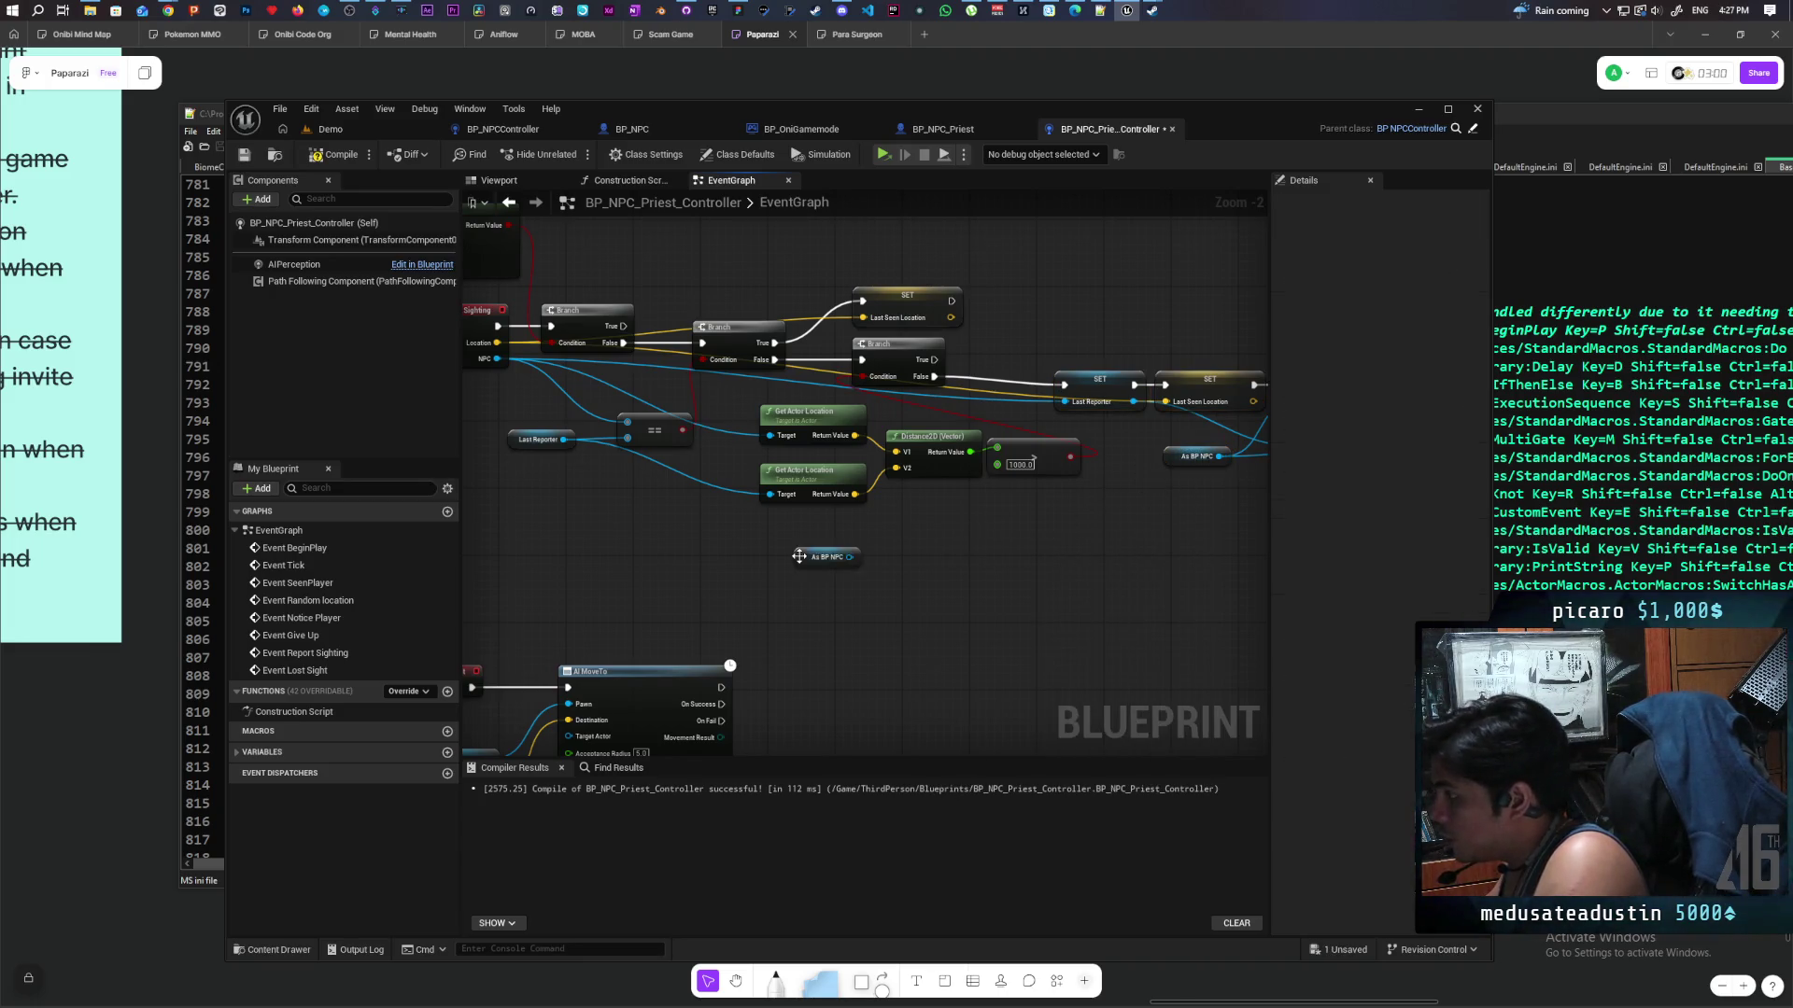
# Duplicate a Get Actor Location node and wire the As BP NPC copy into its Target.
pyautogui.click(820, 484)
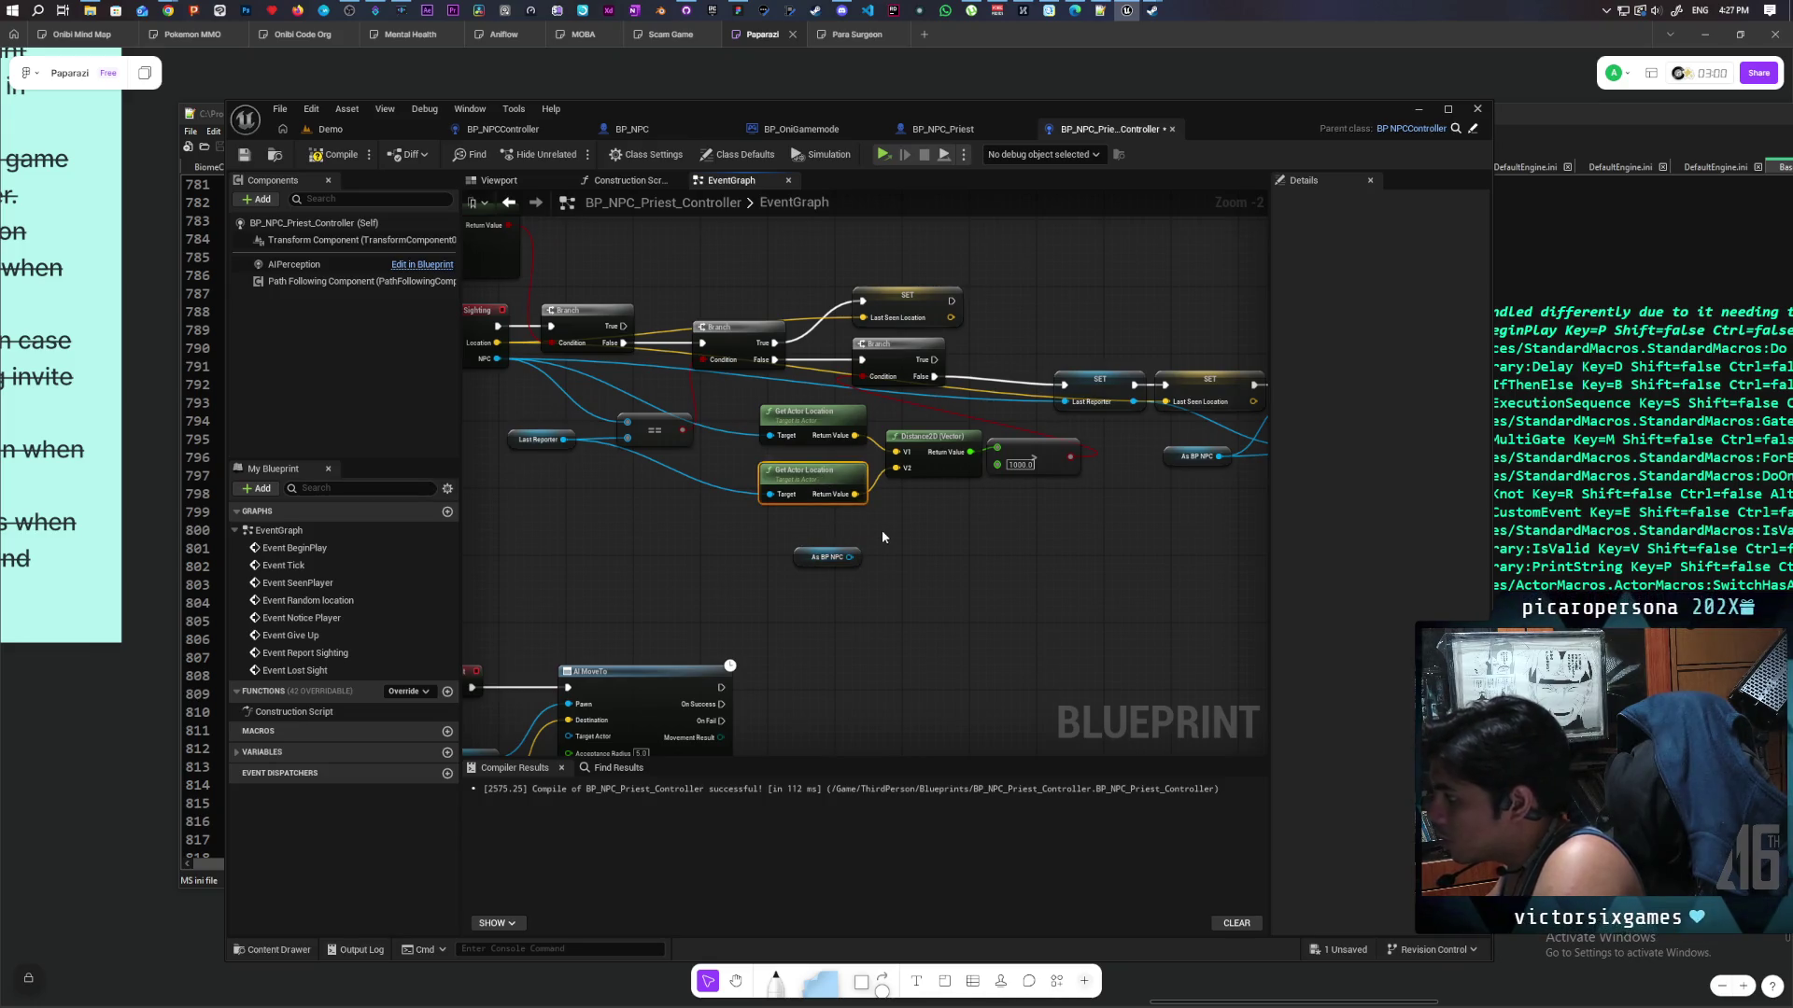
pyautogui.hotkey('ctrl', 'c')
pyautogui.hotkey('ctrl', 'v')
pyautogui.moveTo(851, 556); pyautogui.dragTo(904, 573)
pyautogui.keyDown('shift'); pyautogui.click(910, 542); pyautogui.keyUp('shift')
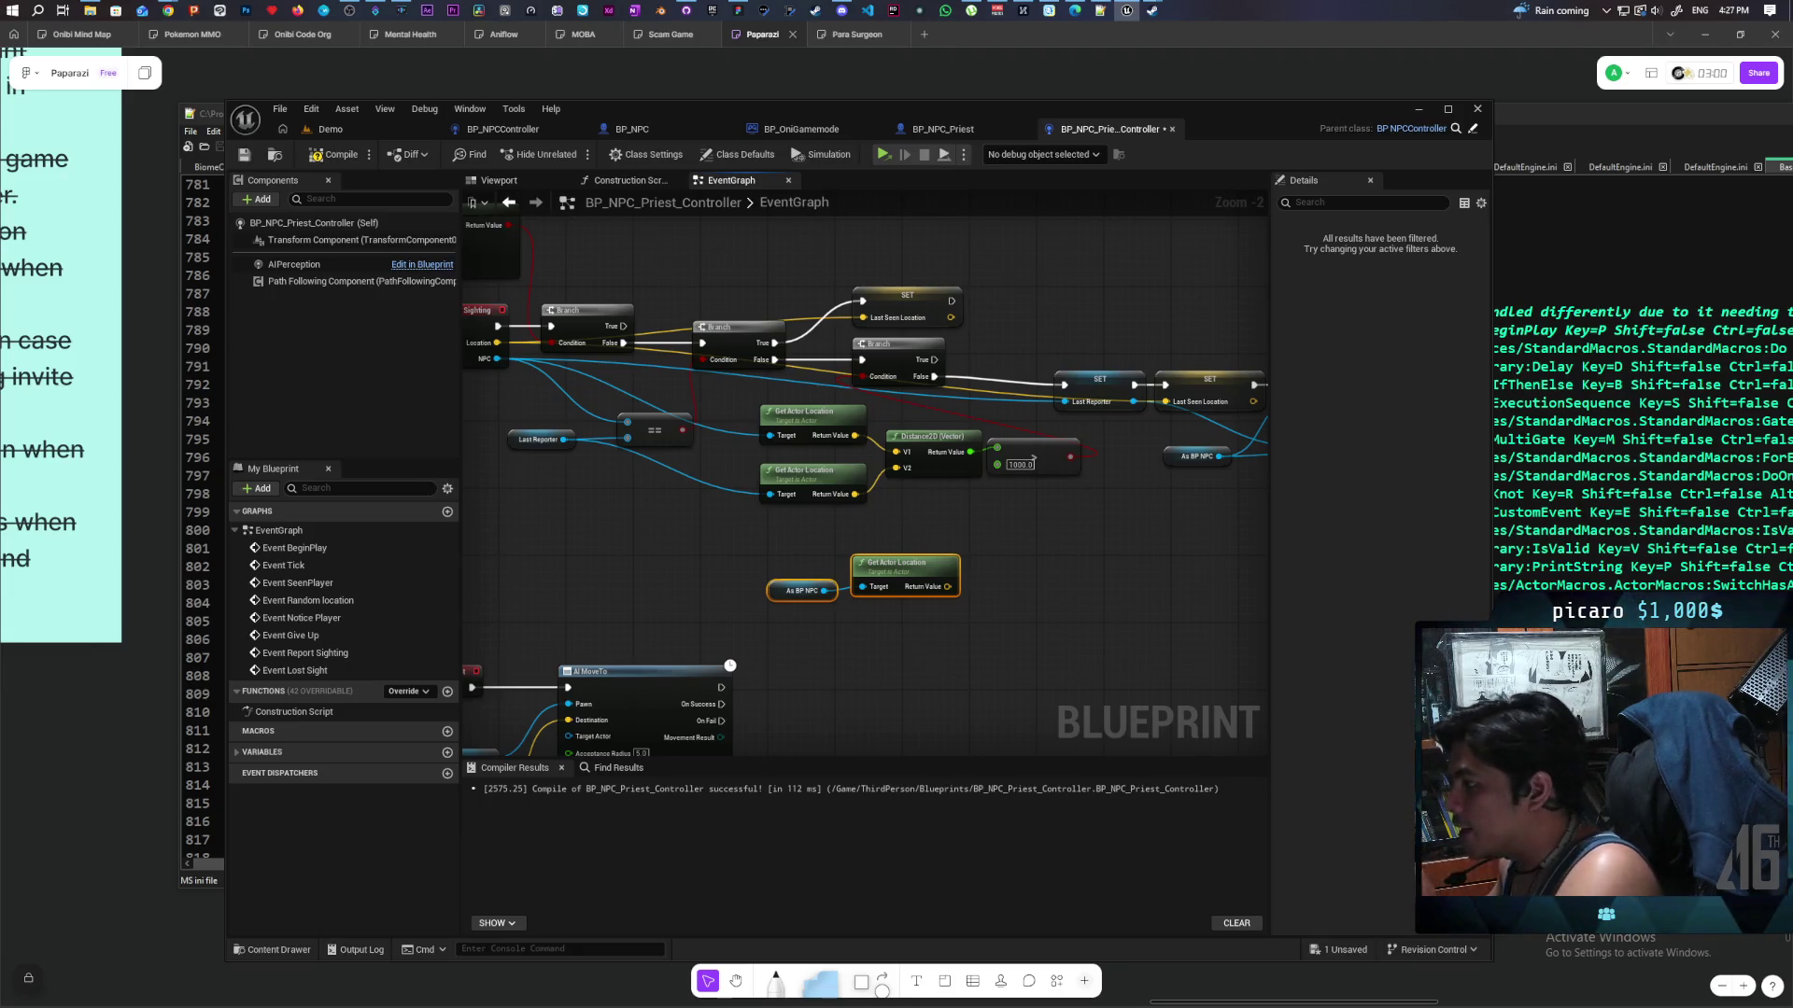
pyautogui.click(931, 636)
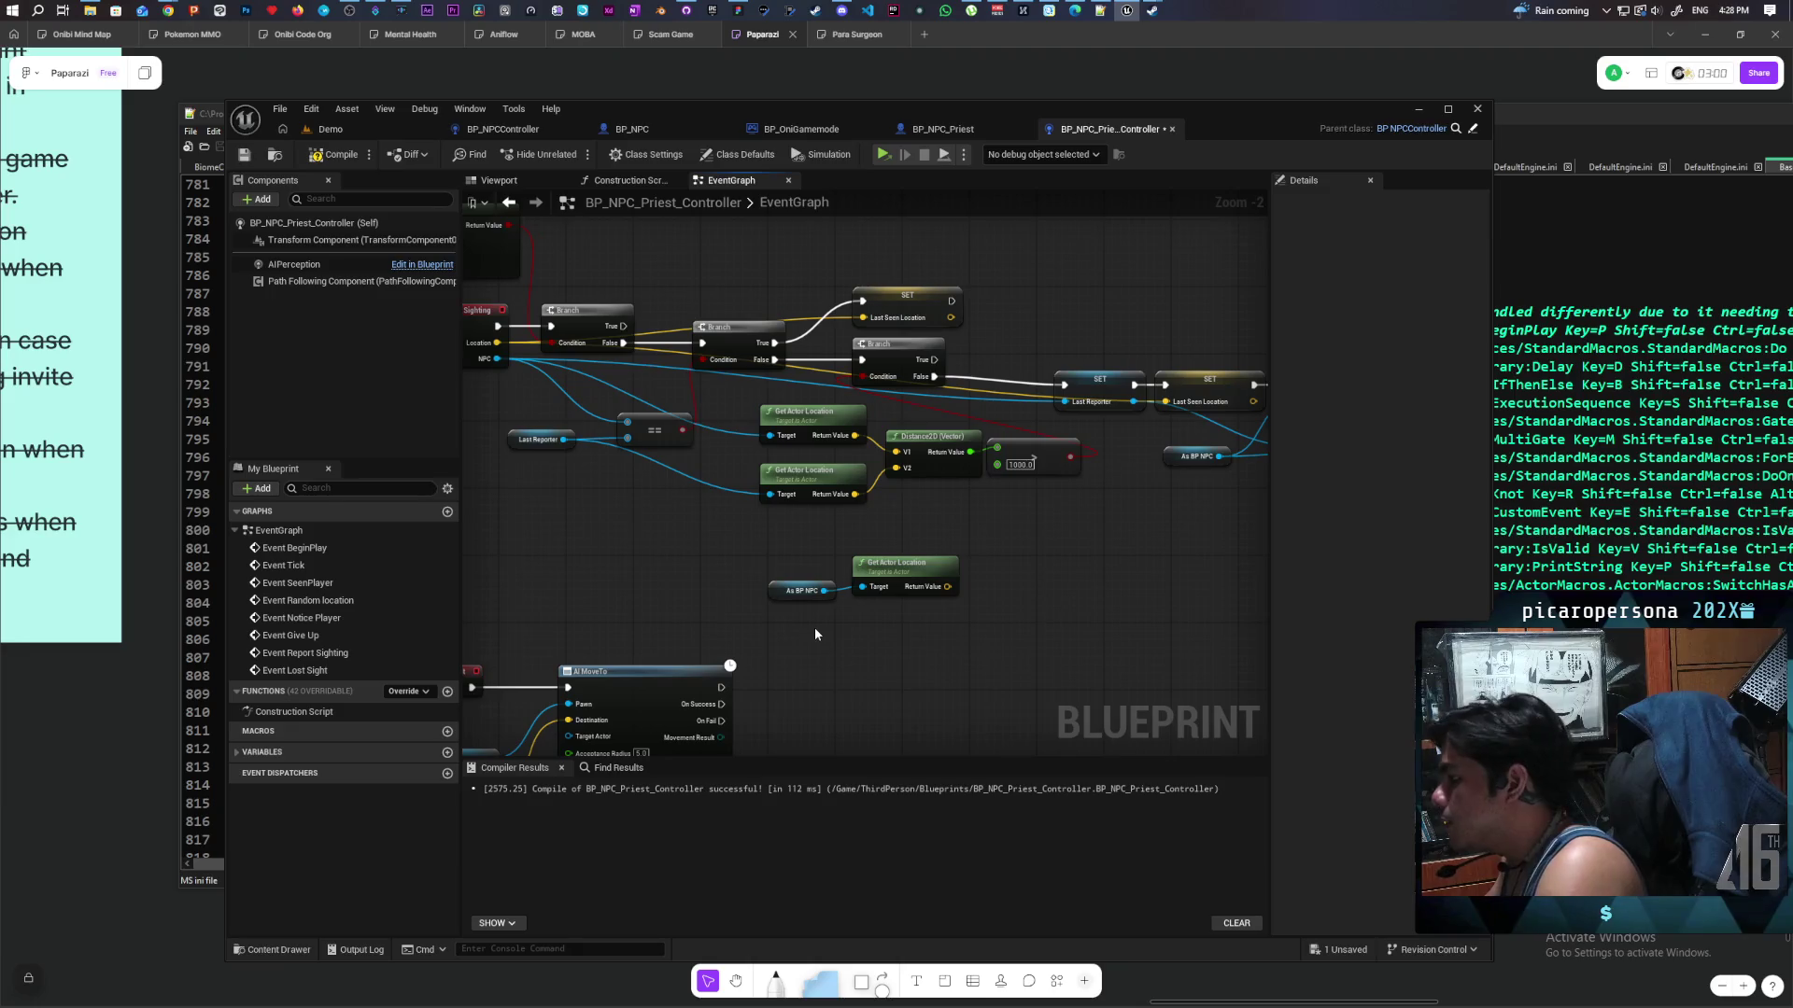
pyautogui.moveTo(812, 634); pyautogui.dragTo(907, 595)
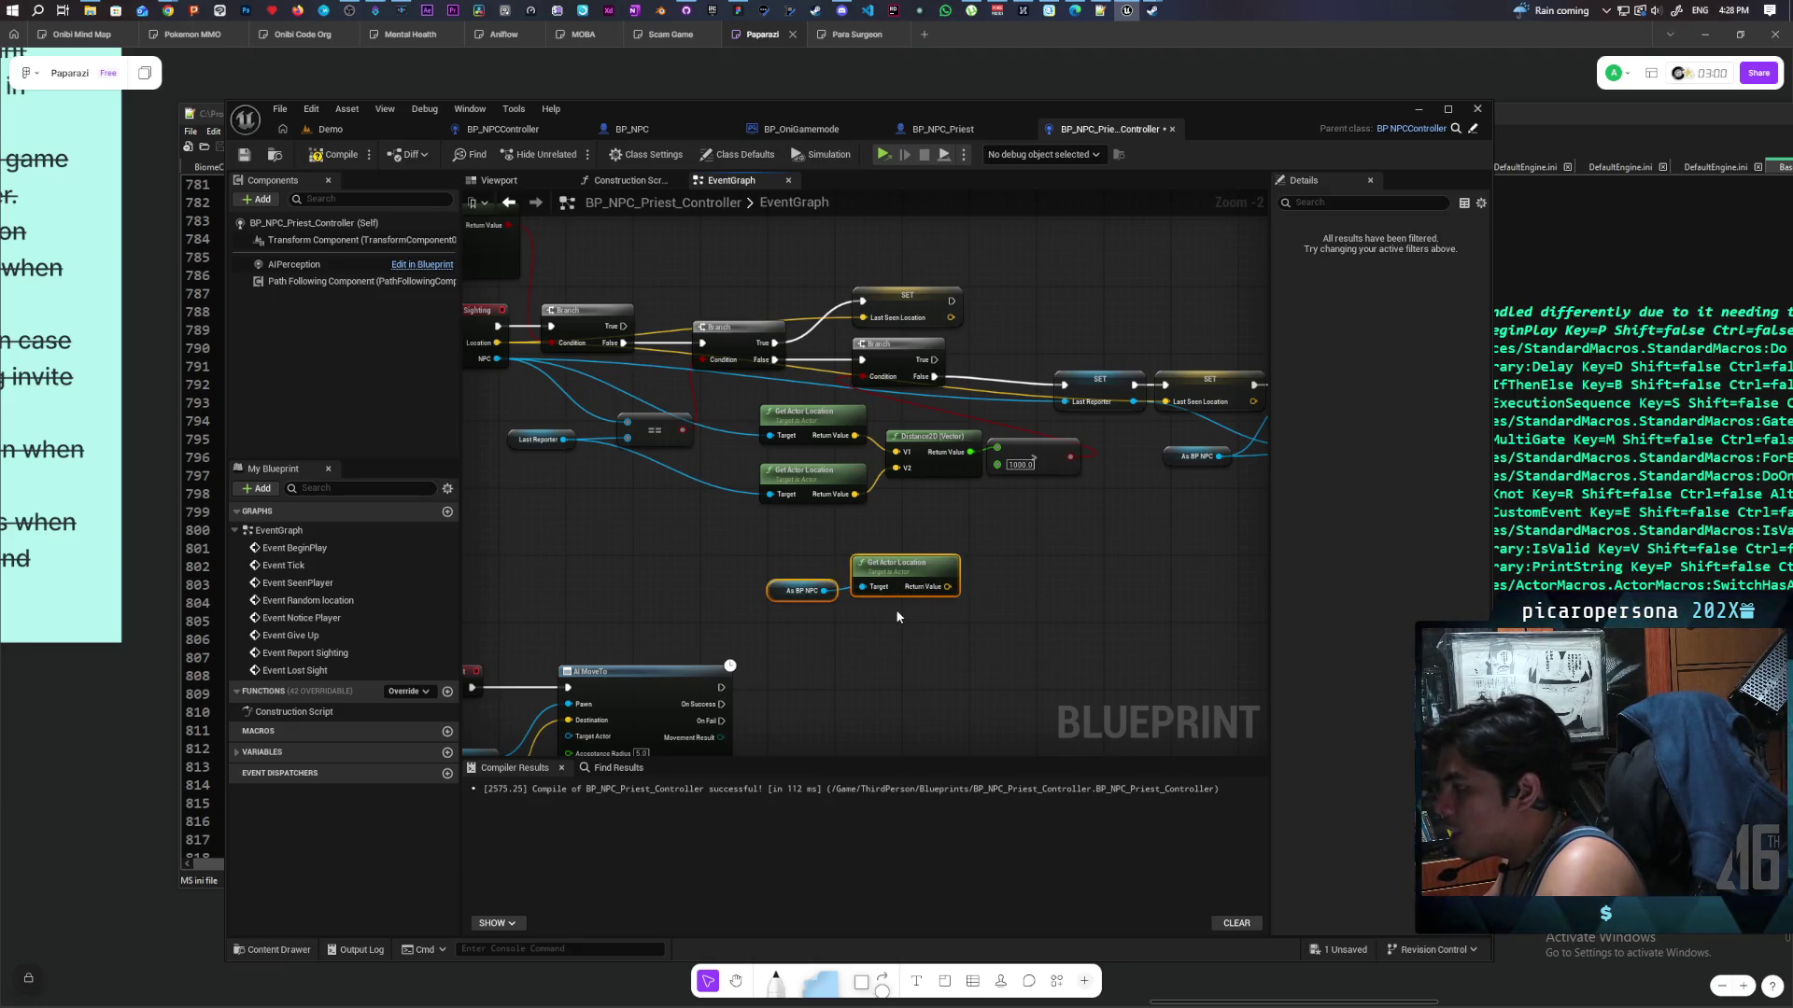
pyautogui.click(835, 632)
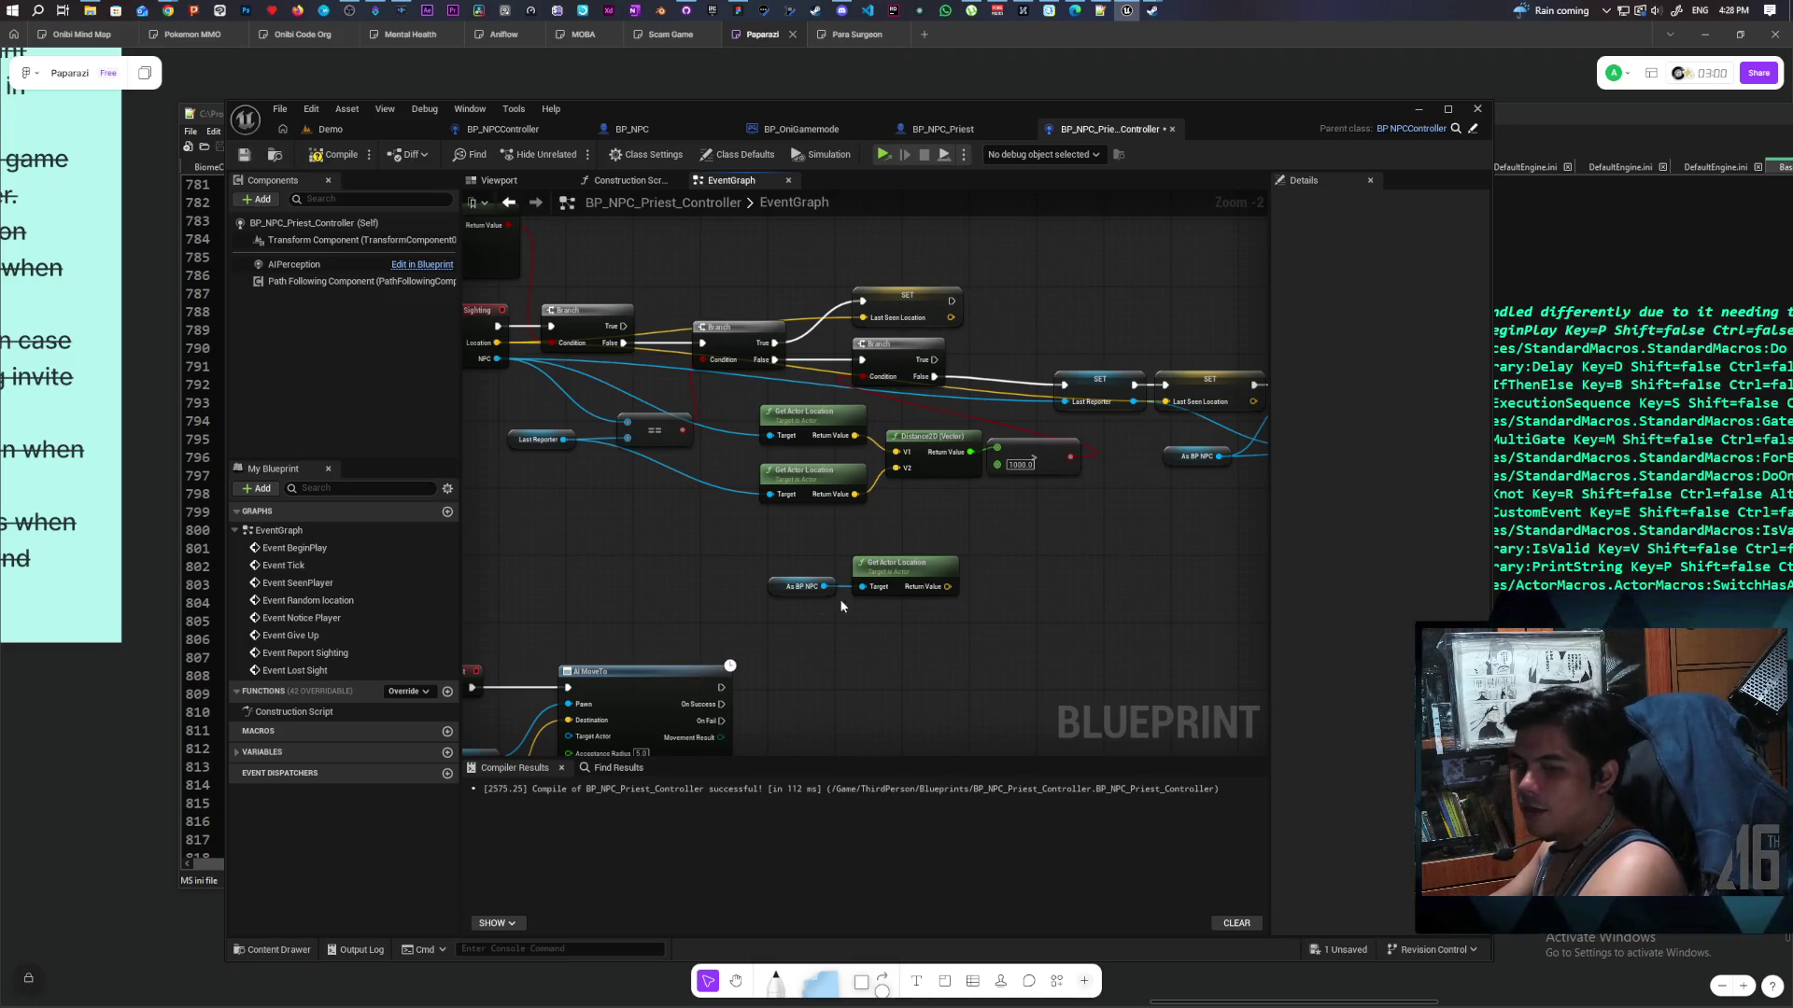
pyautogui.scroll(2, 961, 574)
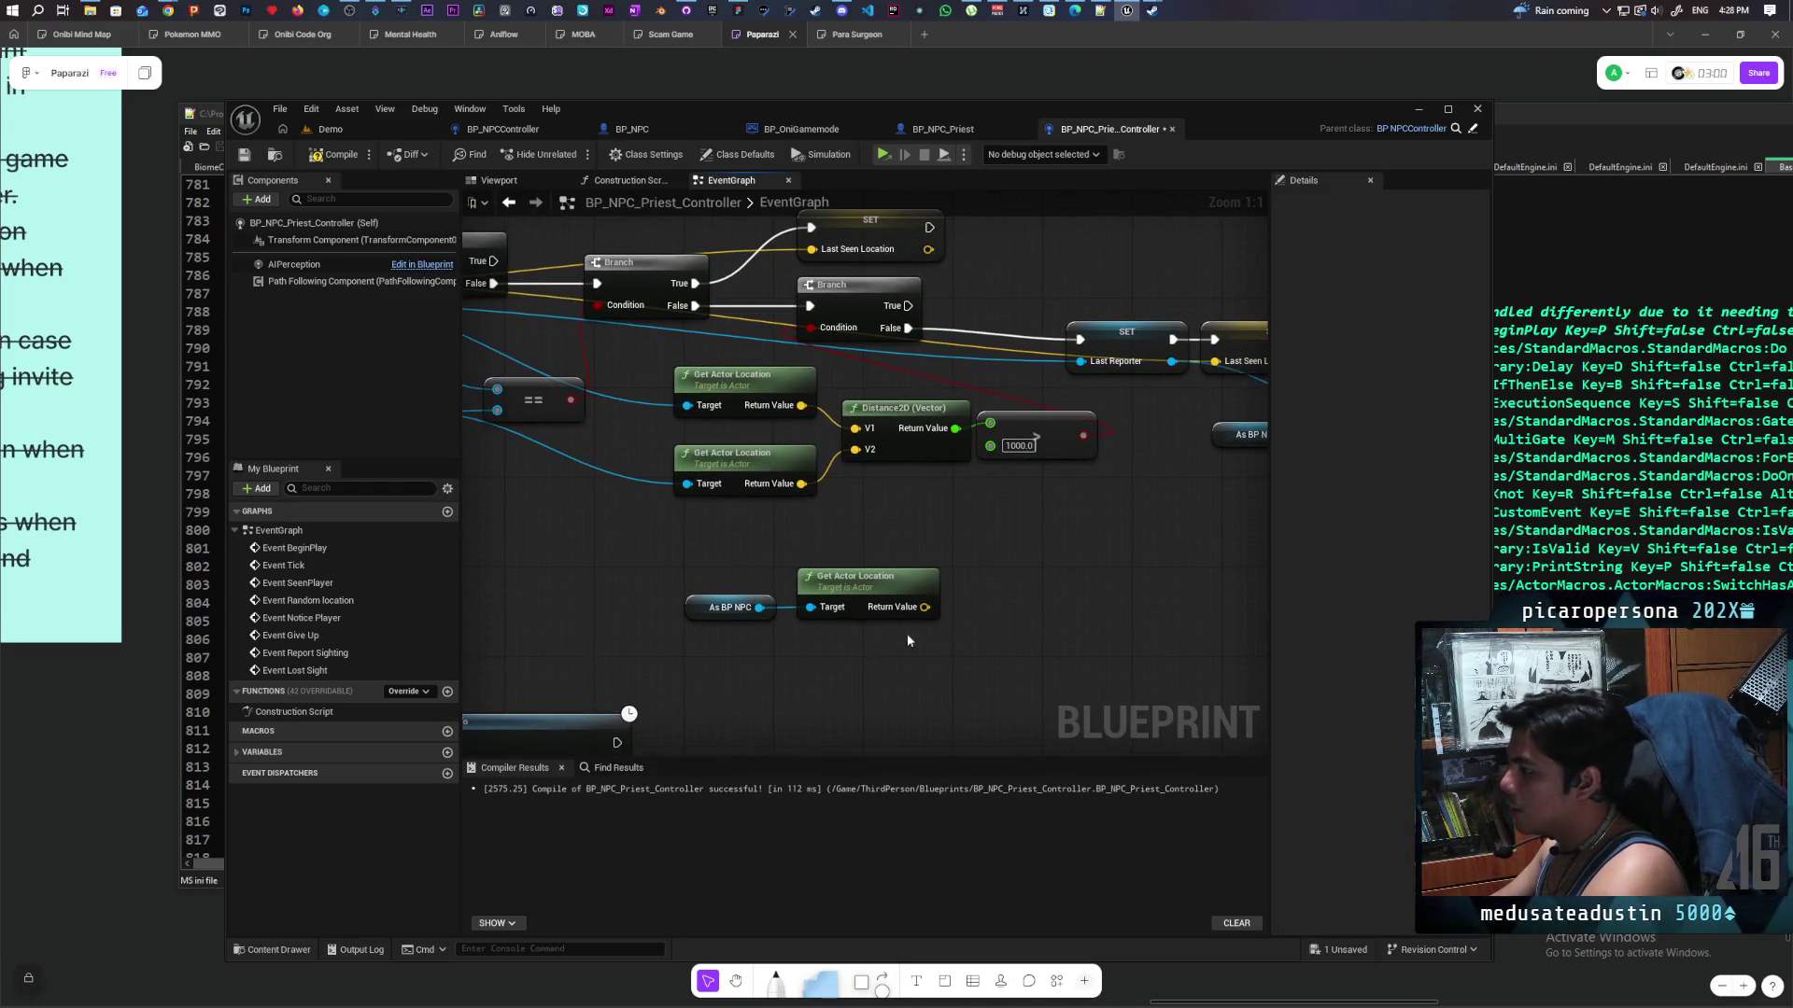
# Move the As BP NPC pair down-left and paste two copies of the Distance2D node.
pyautogui.moveTo(756, 624); pyautogui.dragTo(945, 566)
pyautogui.moveTo(888, 588); pyautogui.dragTo(787, 633)
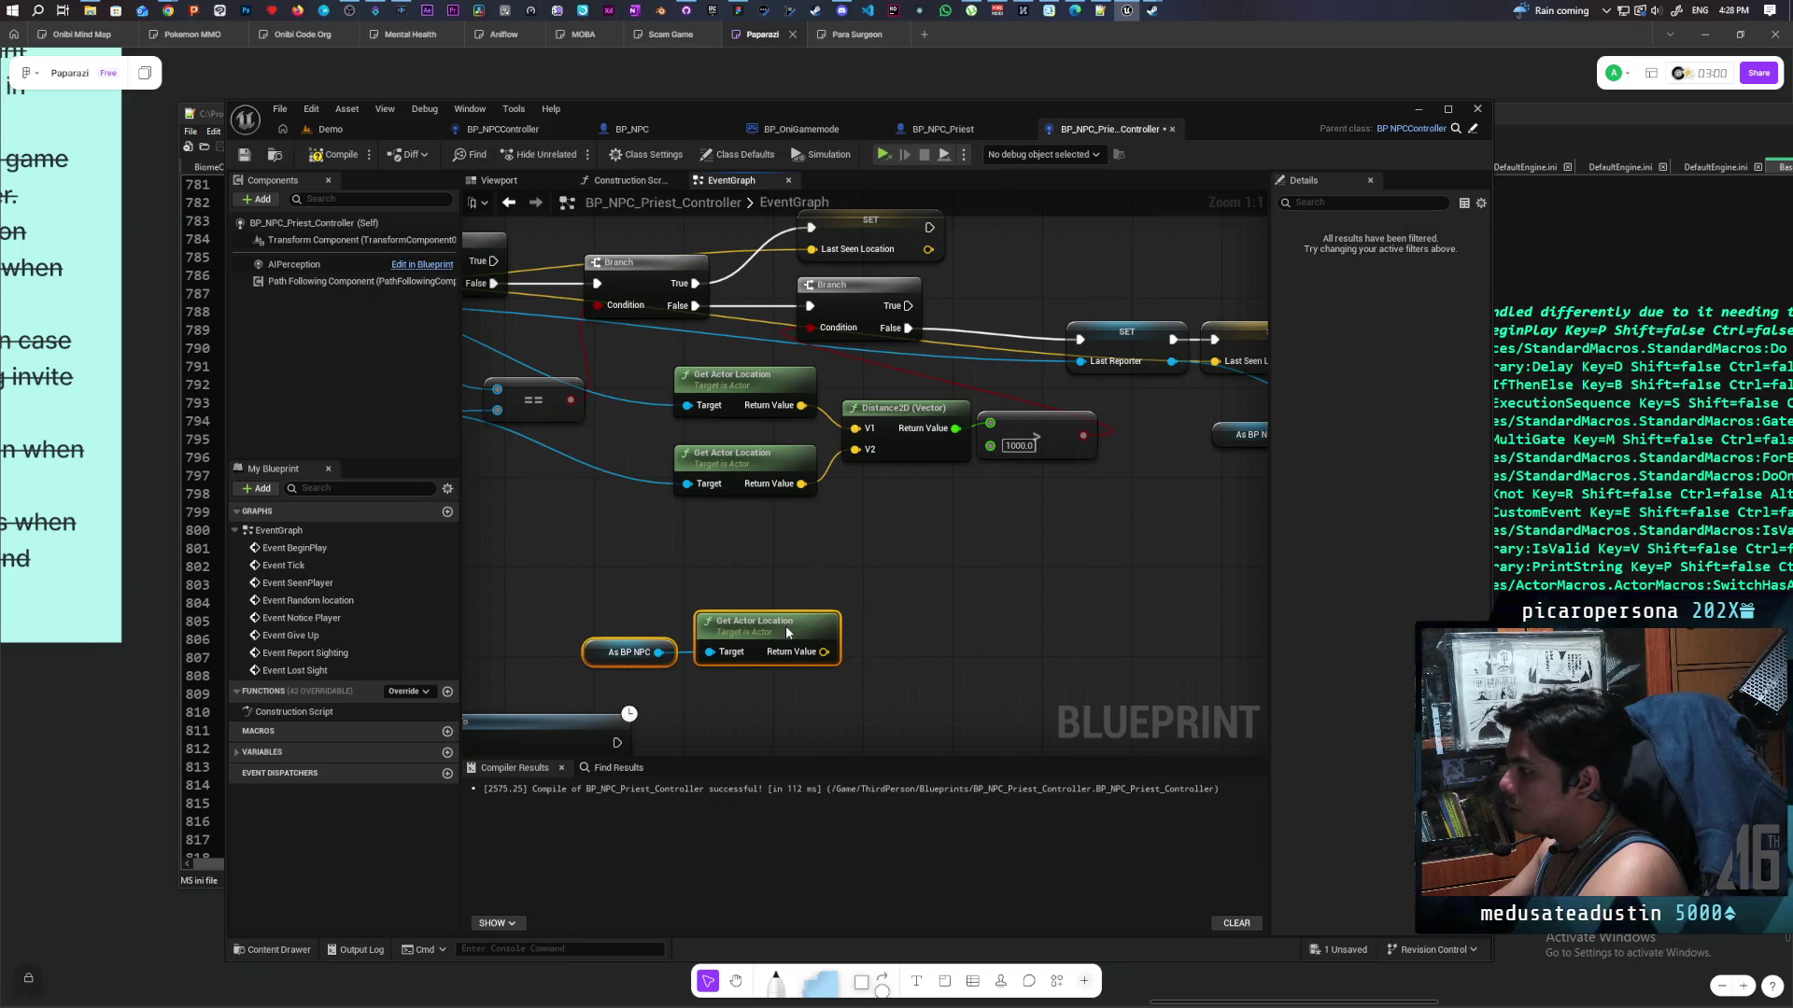
pyautogui.click(893, 442)
pyautogui.hotkey('ctrl', 'c')
pyautogui.hotkey('ctrl', 'v')
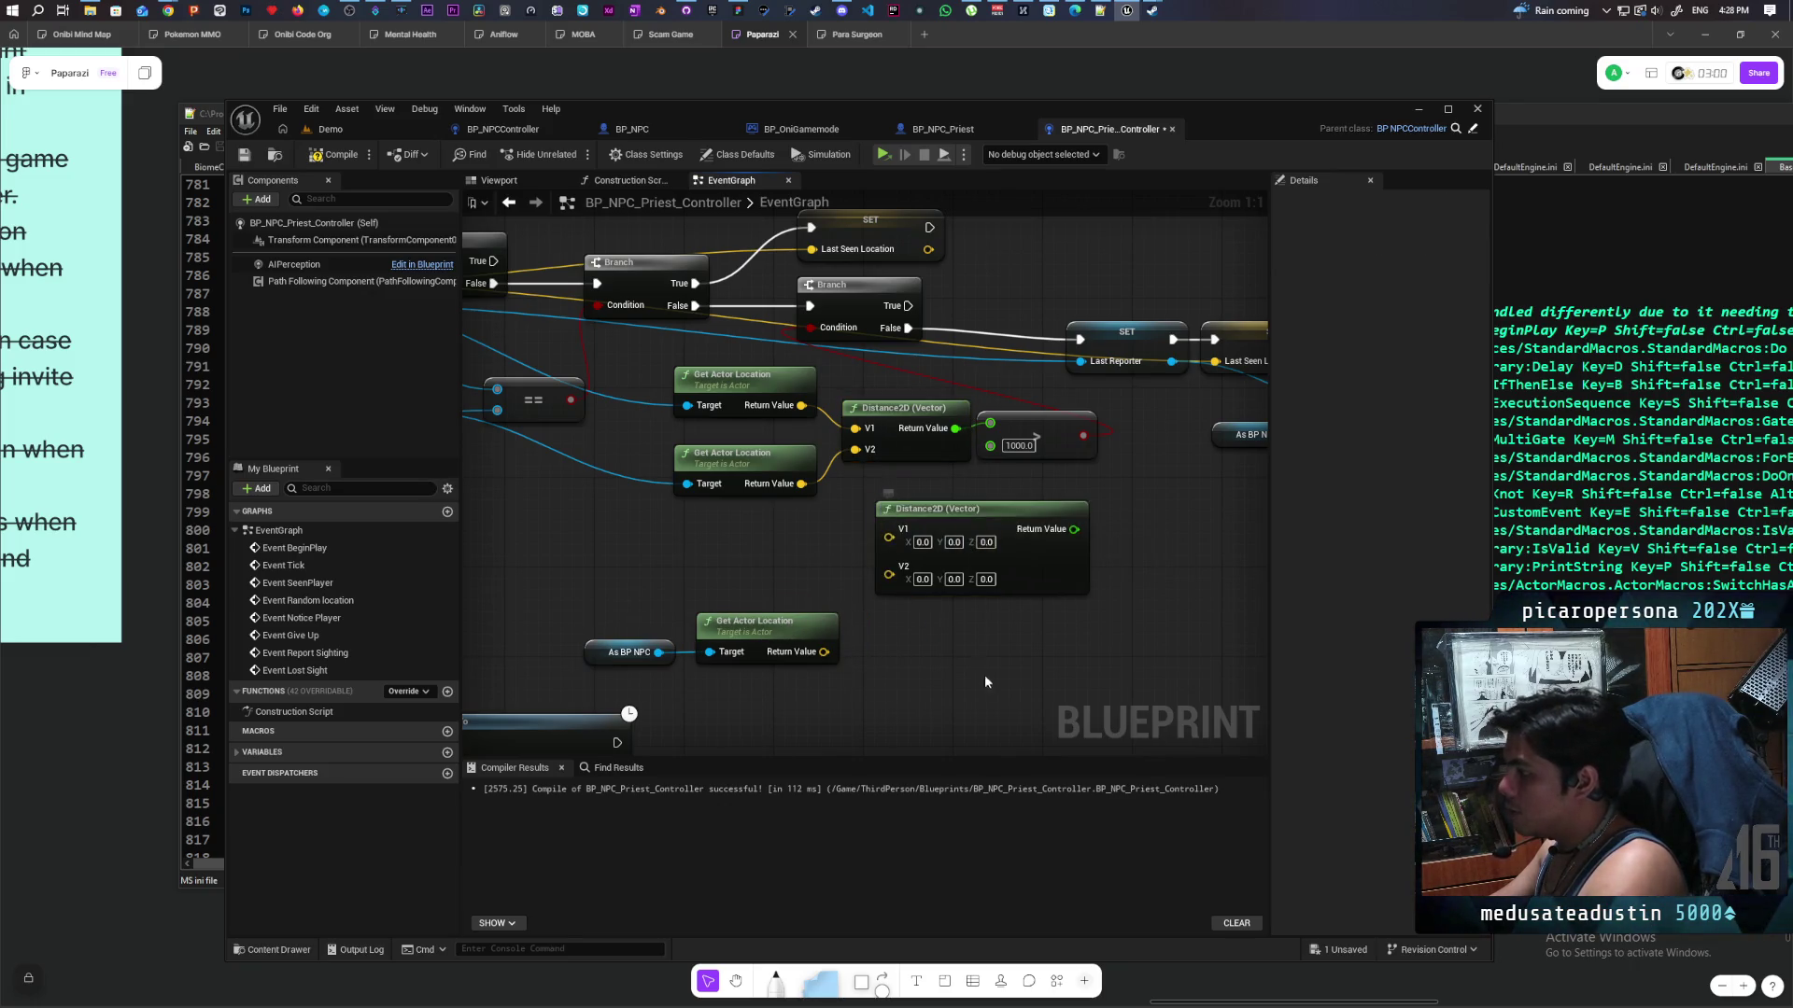
pyautogui.hotkey('ctrl', 'v')
pyautogui.moveTo(1098, 632)
pyautogui.mouseDown()
pyautogui.moveTo(1022, 575)
pyautogui.moveTo(1053, 598)
pyautogui.mouseUp()
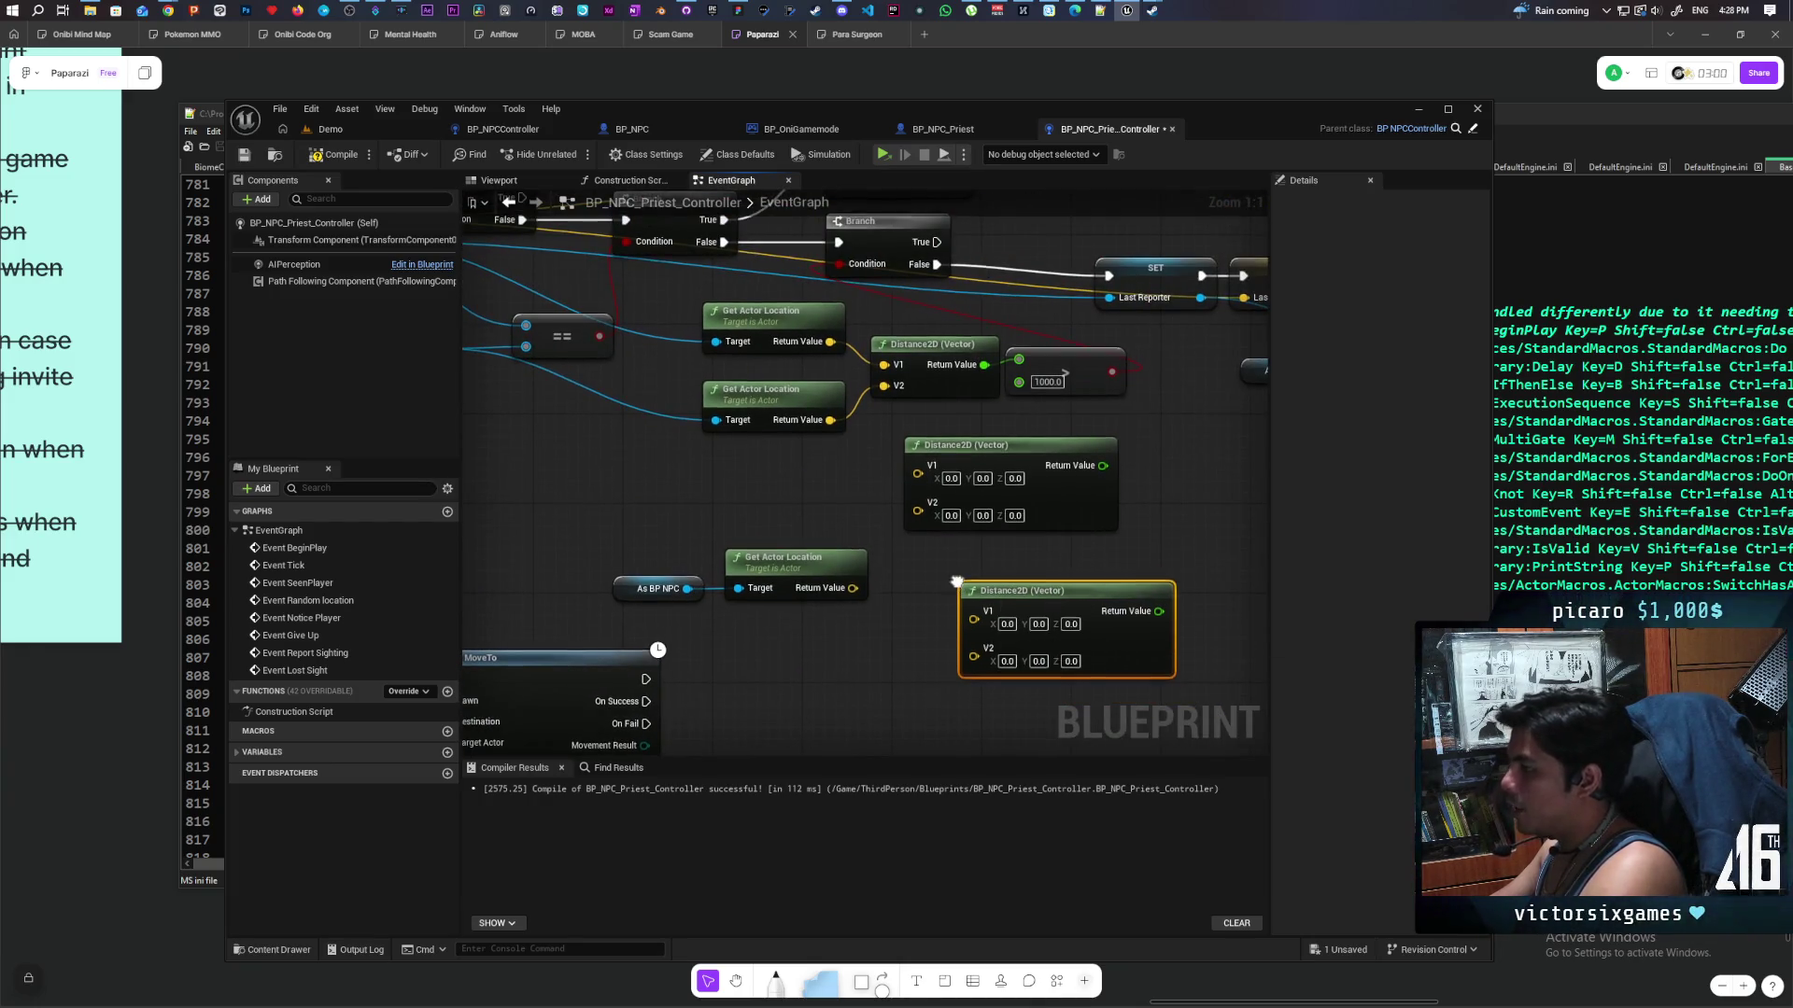
# Wire the Get Actor Location results into the new Distance2D V1 and V2 pins.
pyautogui.scroll(-1, 1053, 598)
pyautogui.moveTo(792, 510)
pyautogui.mouseDown()
pyautogui.moveTo(834, 440)
pyautogui.moveTo(904, 513)
pyautogui.mouseUp()
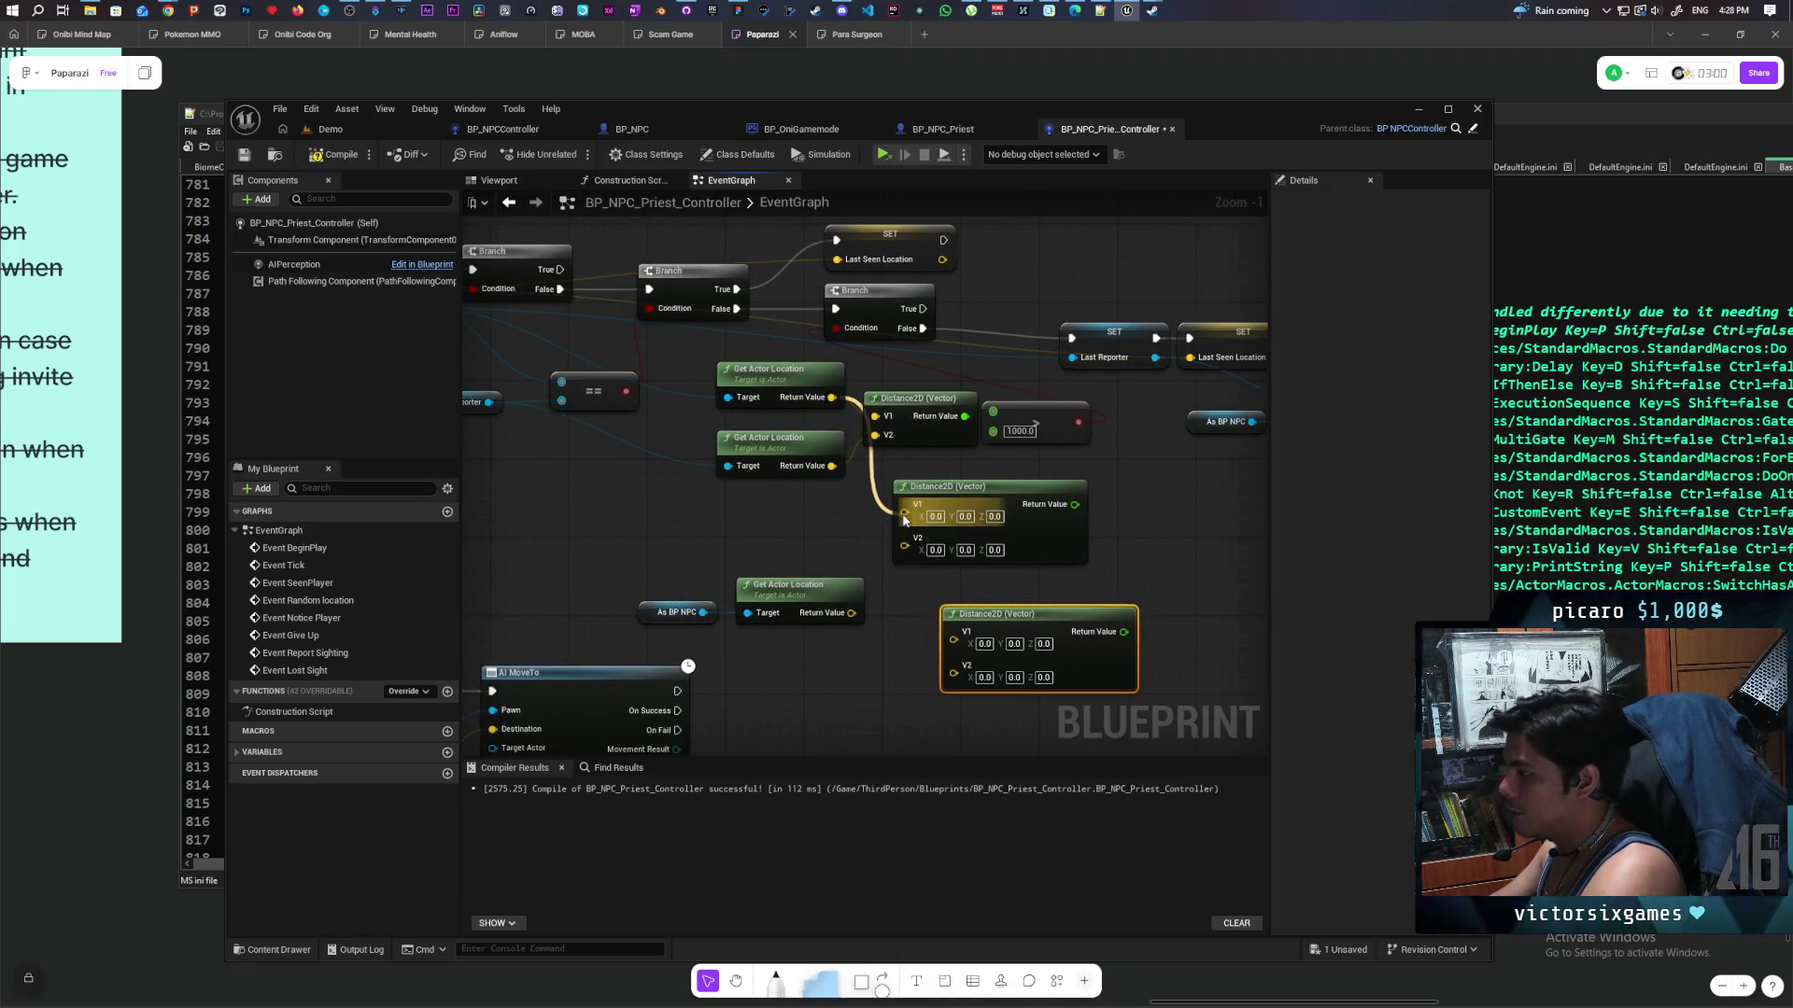
pyautogui.moveTo(852, 613)
pyautogui.mouseDown()
pyautogui.moveTo(916, 560)
pyautogui.moveTo(904, 525)
pyautogui.mouseUp()
pyautogui.moveTo(831, 466)
pyautogui.mouseDown()
pyautogui.moveTo(940, 638)
pyautogui.moveTo(924, 653)
pyautogui.moveTo(1060, 620)
pyautogui.moveTo(952, 597)
pyautogui.moveTo(1168, 584)
pyautogui.moveTo(1104, 597)
pyautogui.moveTo(1133, 572)
pyautogui.moveTo(1001, 525)
pyautogui.moveTo(864, 525)
pyautogui.moveTo(802, 576)
pyautogui.moveTo(790, 538)
pyautogui.moveTo(861, 541)
pyautogui.mouseUp()
# Feed both new Distance2D results into a > comparison node, then compile and save.
pyautogui.hotkey('ctrl', 'w')
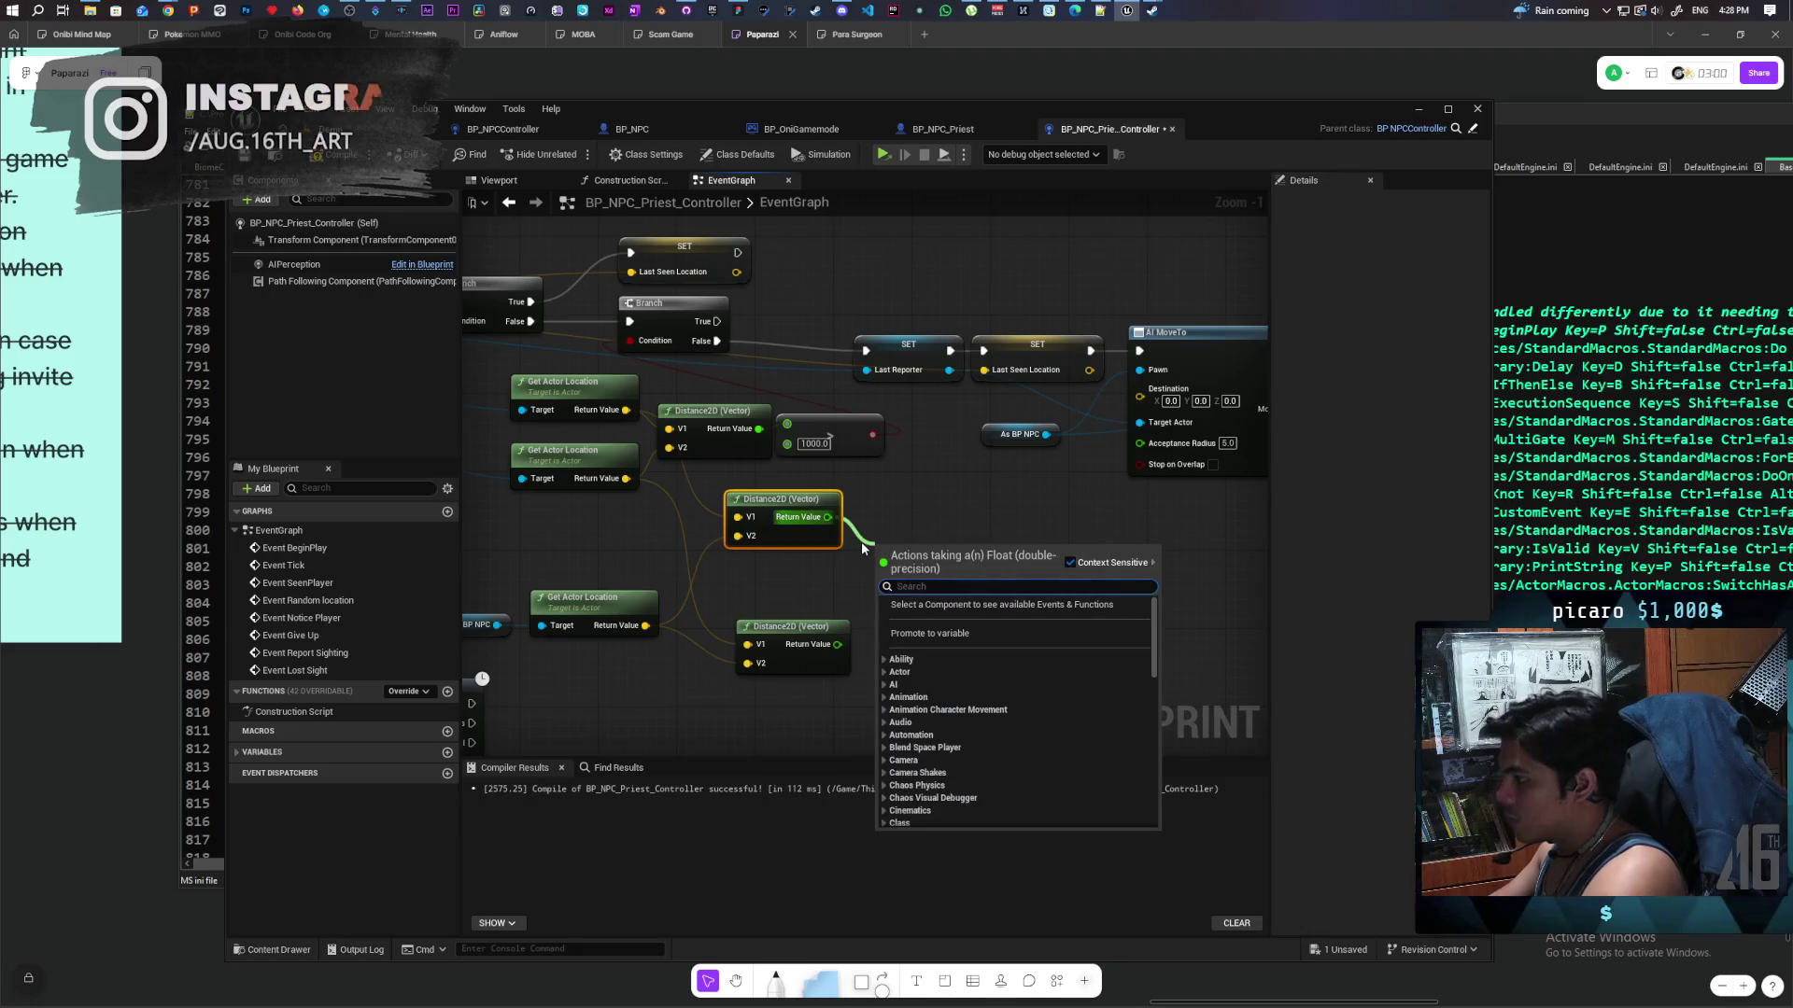
pyautogui.write('<')
pyautogui.press('Return')
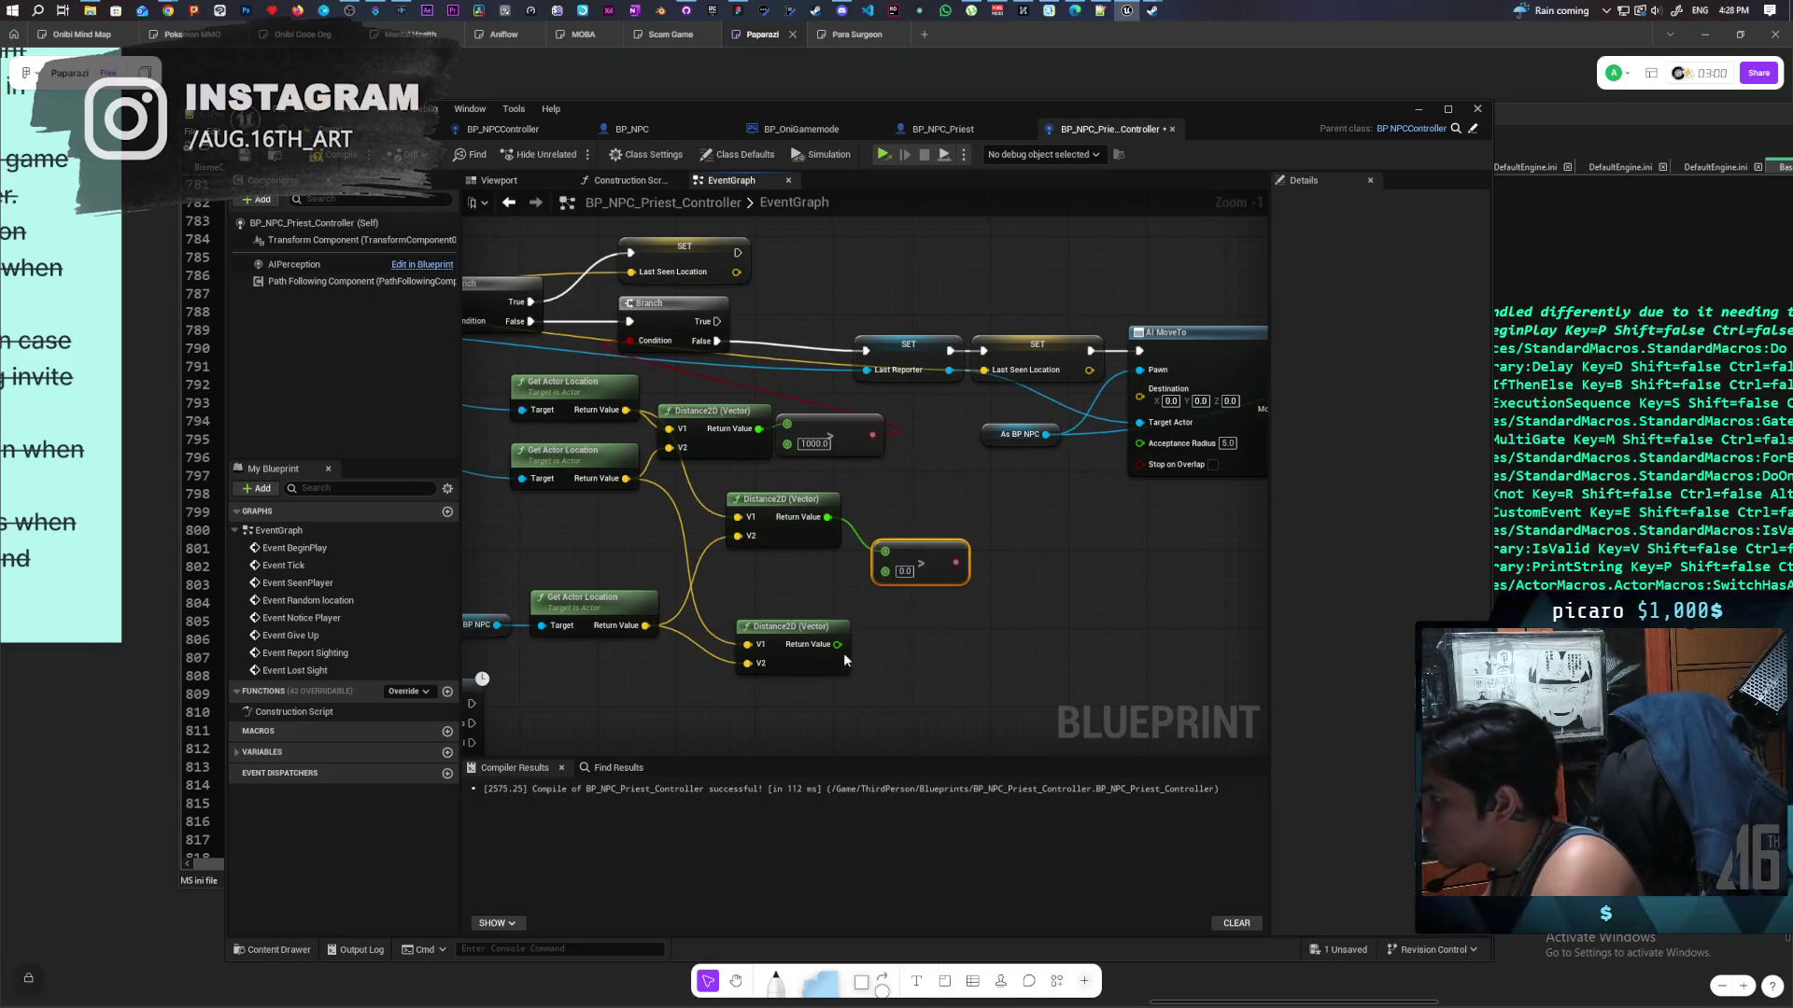
pyautogui.moveTo(837, 644); pyautogui.dragTo(886, 570)
pyautogui.press('F7')
pyautogui.hotkey('ctrl', 's')
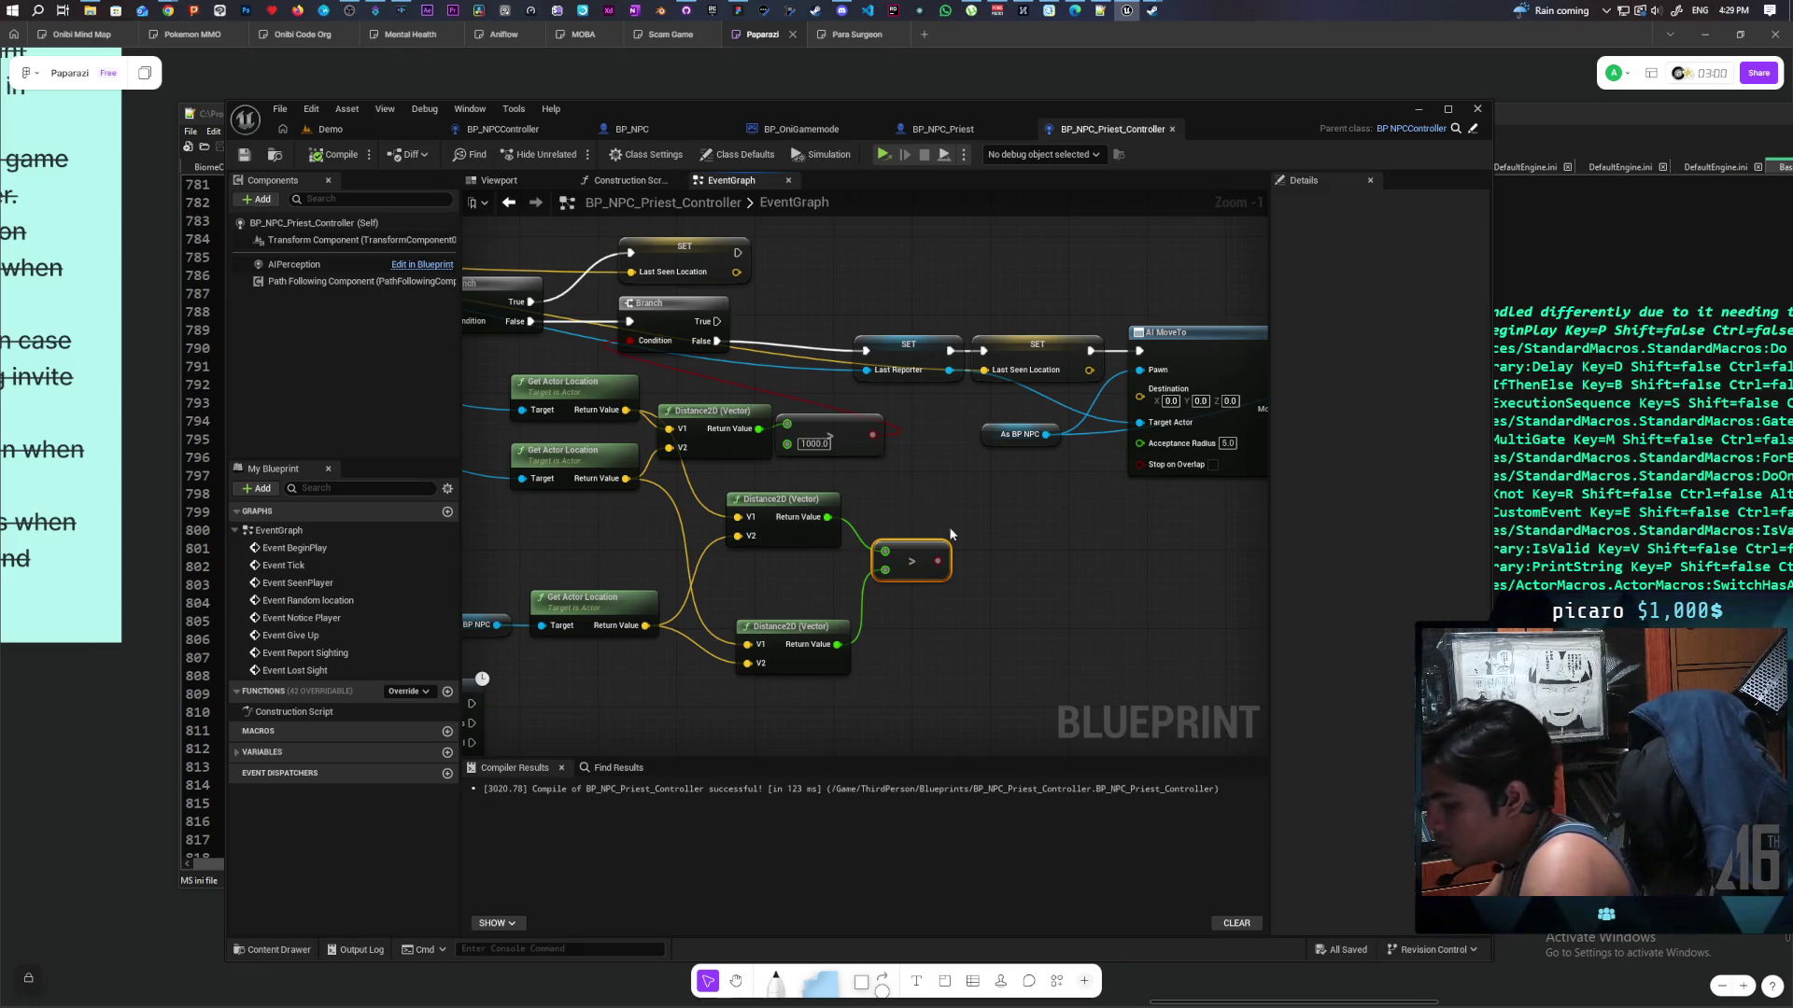
pyautogui.click(980, 503)
# Drive a new Branch's condition from the > result and move it above the SET nodes.
pyautogui.moveTo(937, 561); pyautogui.dragTo(992, 542)
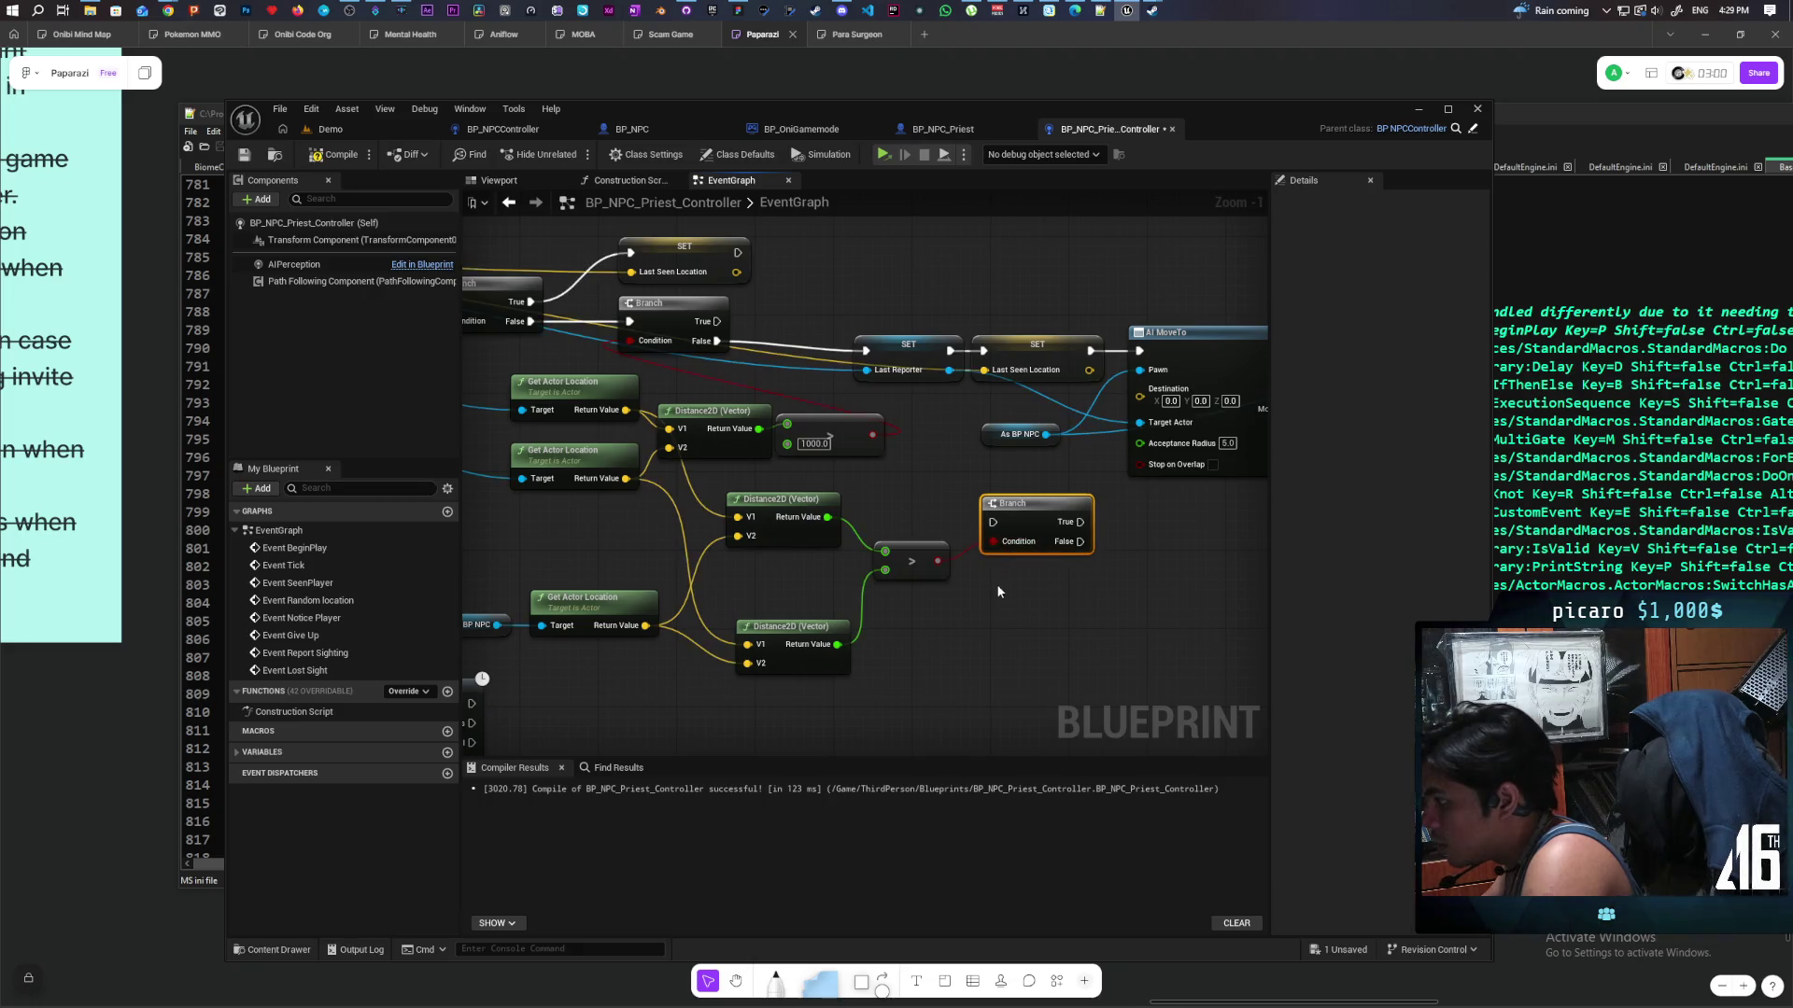
pyautogui.moveTo(994, 615); pyautogui.dragTo(979, 731)
pyautogui.moveTo(1010, 625); pyautogui.dragTo(892, 395)
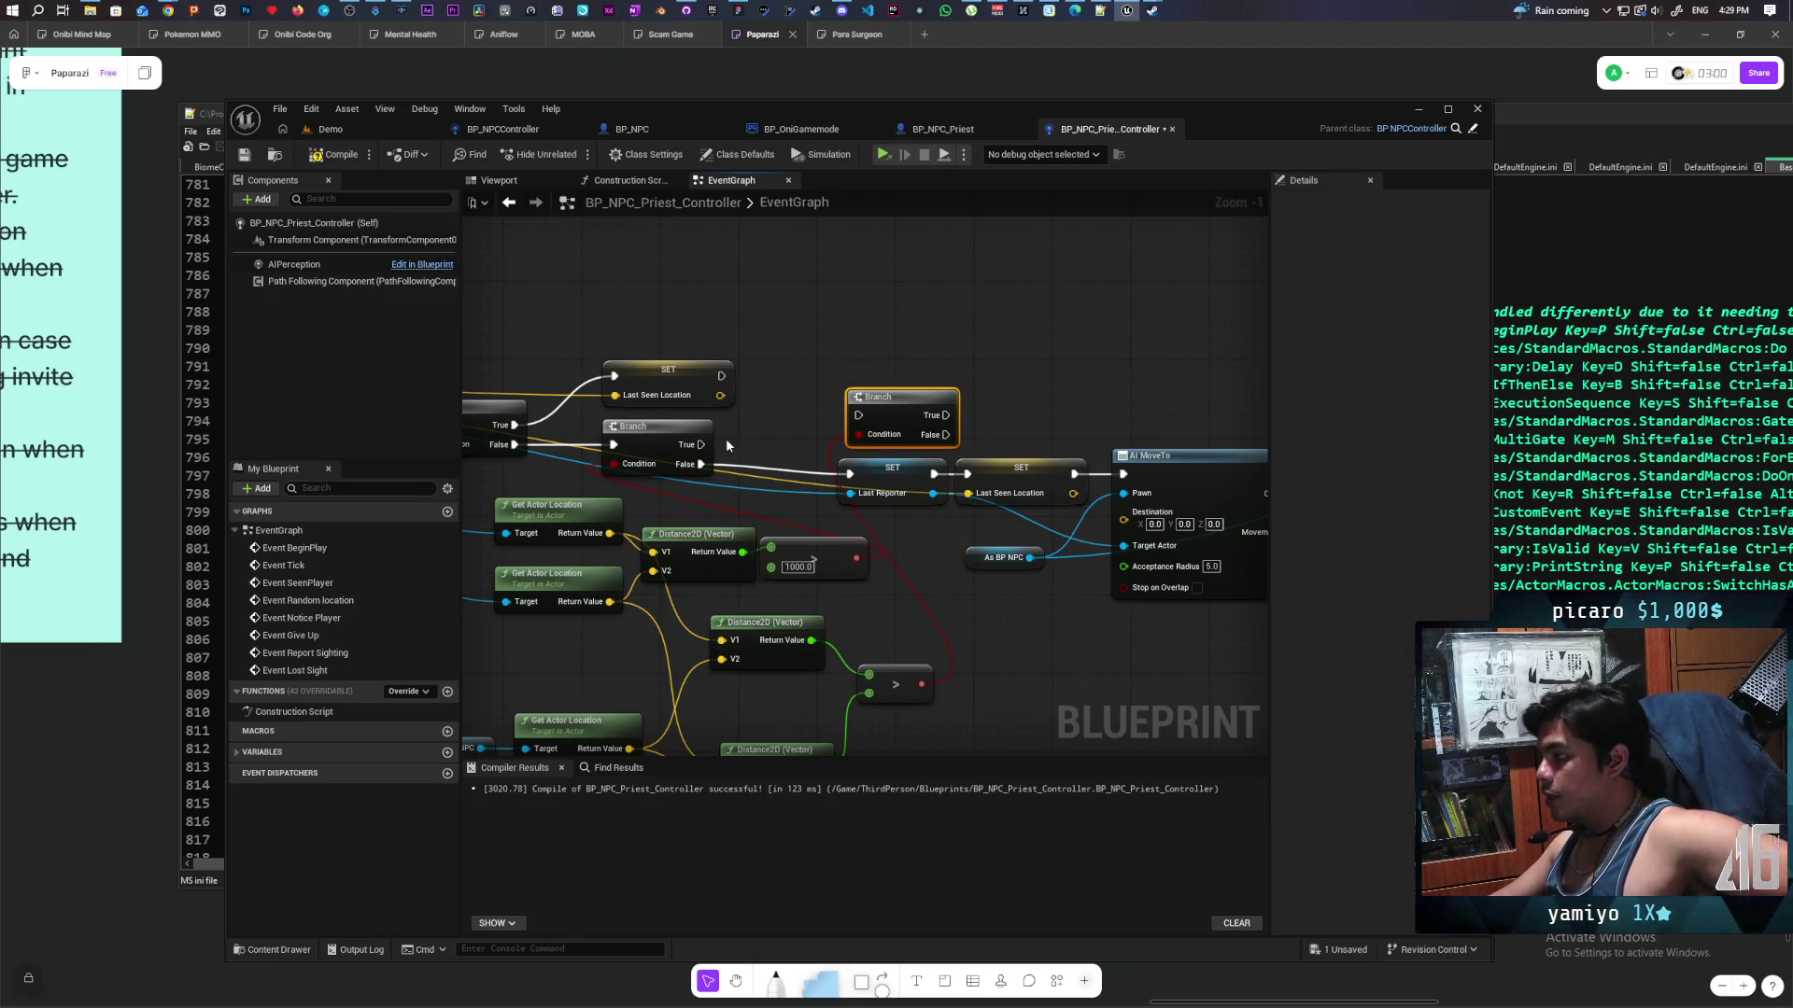
# Connect the earlier Branch's True output to the new Branch's execution input.
pyautogui.moveTo(701, 444)
pyautogui.mouseDown()
pyautogui.moveTo(845, 425)
pyautogui.moveTo(900, 350)
pyautogui.mouseUp()
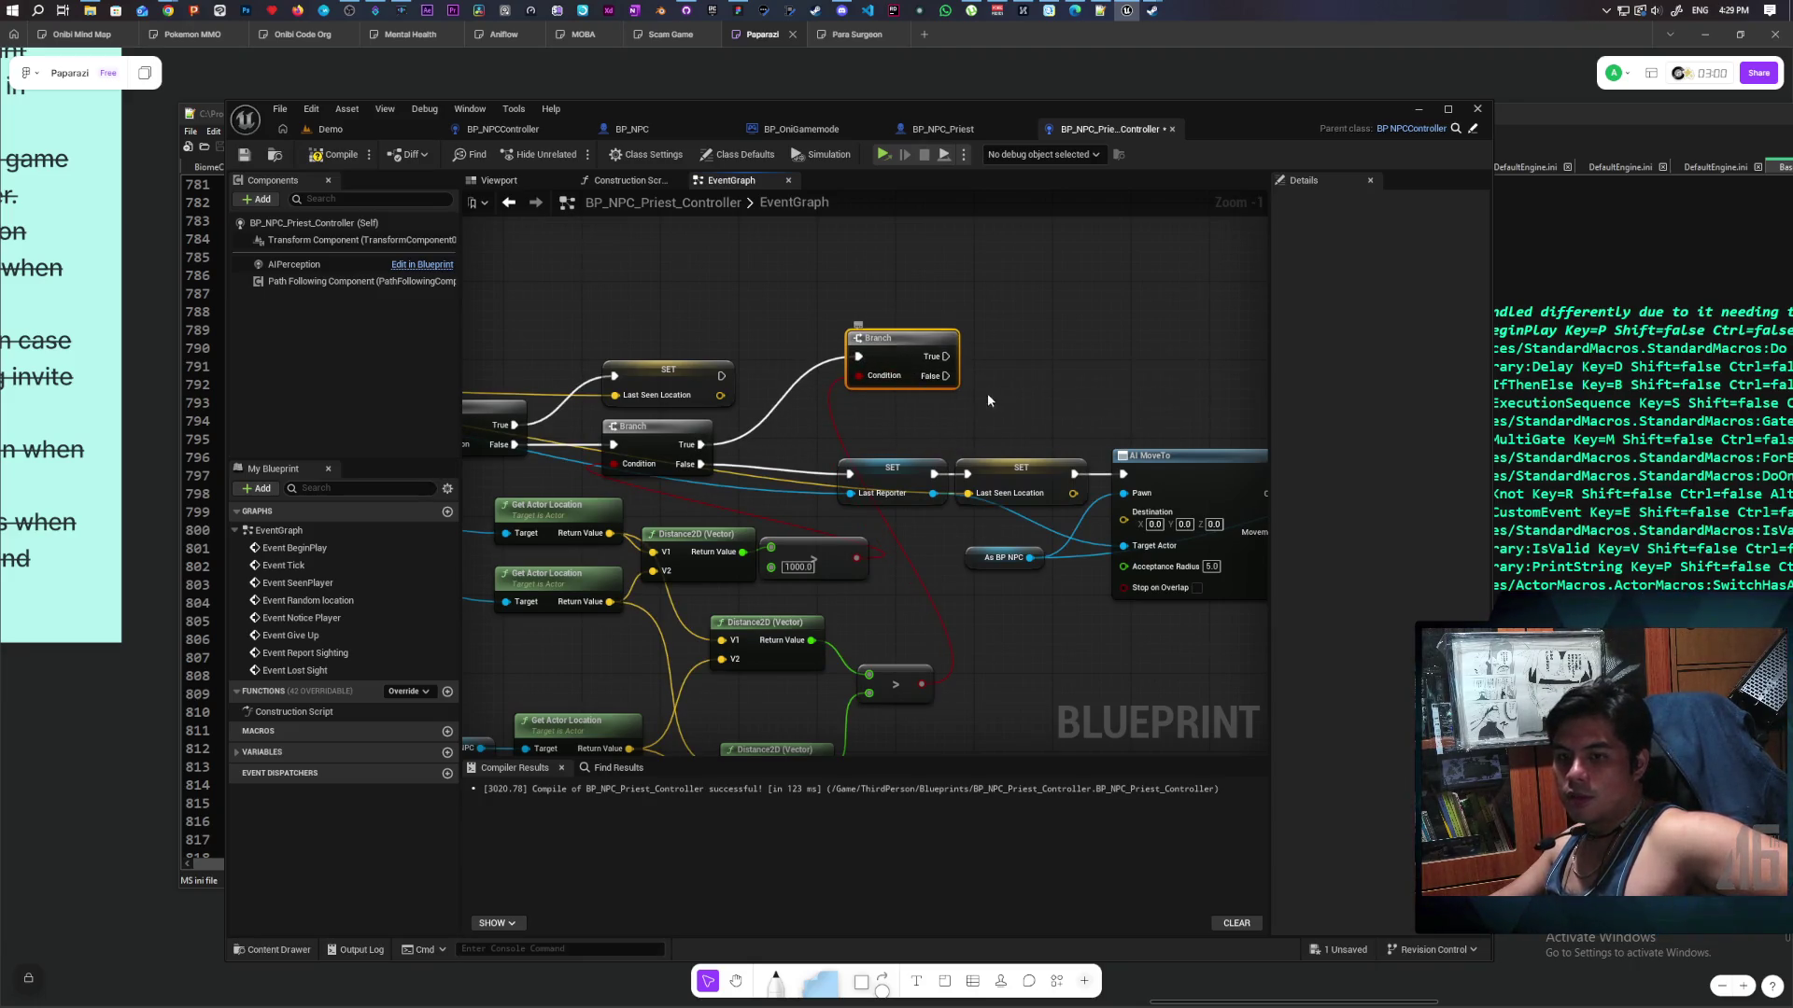
pyautogui.moveTo(978, 392); pyautogui.dragTo(878, 393)
pyautogui.moveTo(791, 352); pyautogui.dragTo(878, 332)
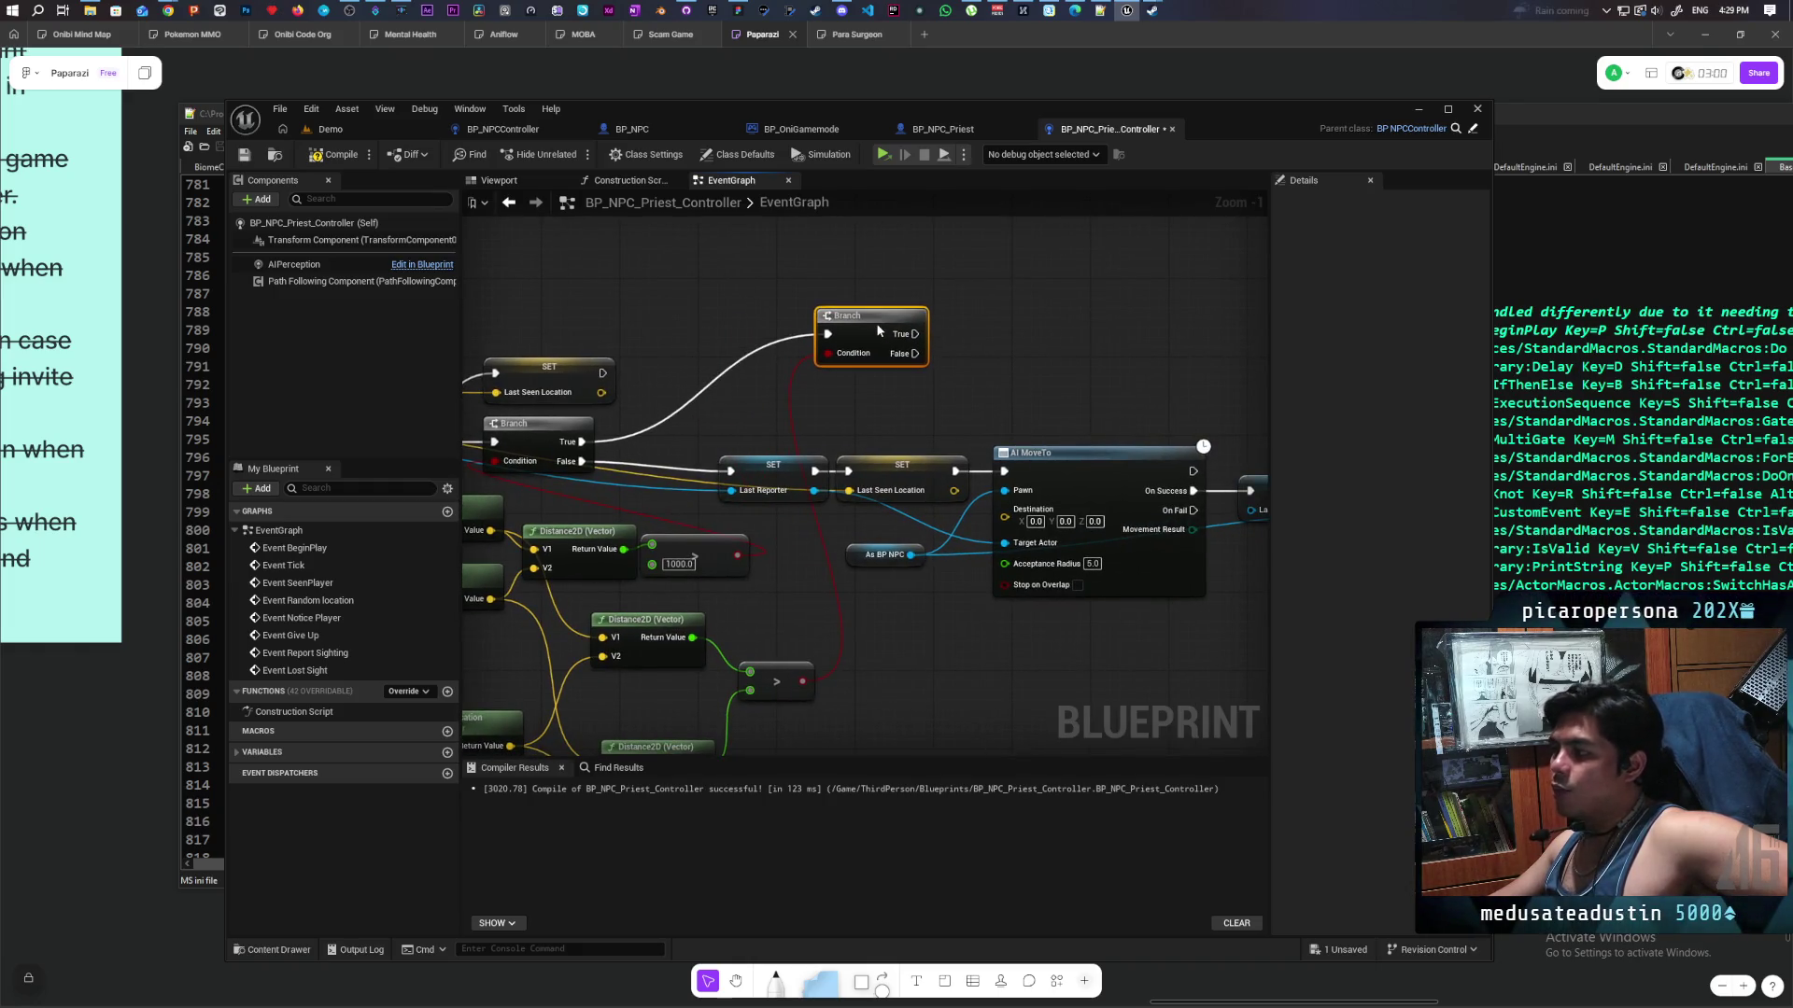
pyautogui.moveTo(893, 404)
pyautogui.mouseDown()
pyautogui.moveTo(794, 388)
pyautogui.moveTo(735, 351)
pyautogui.mouseUp()
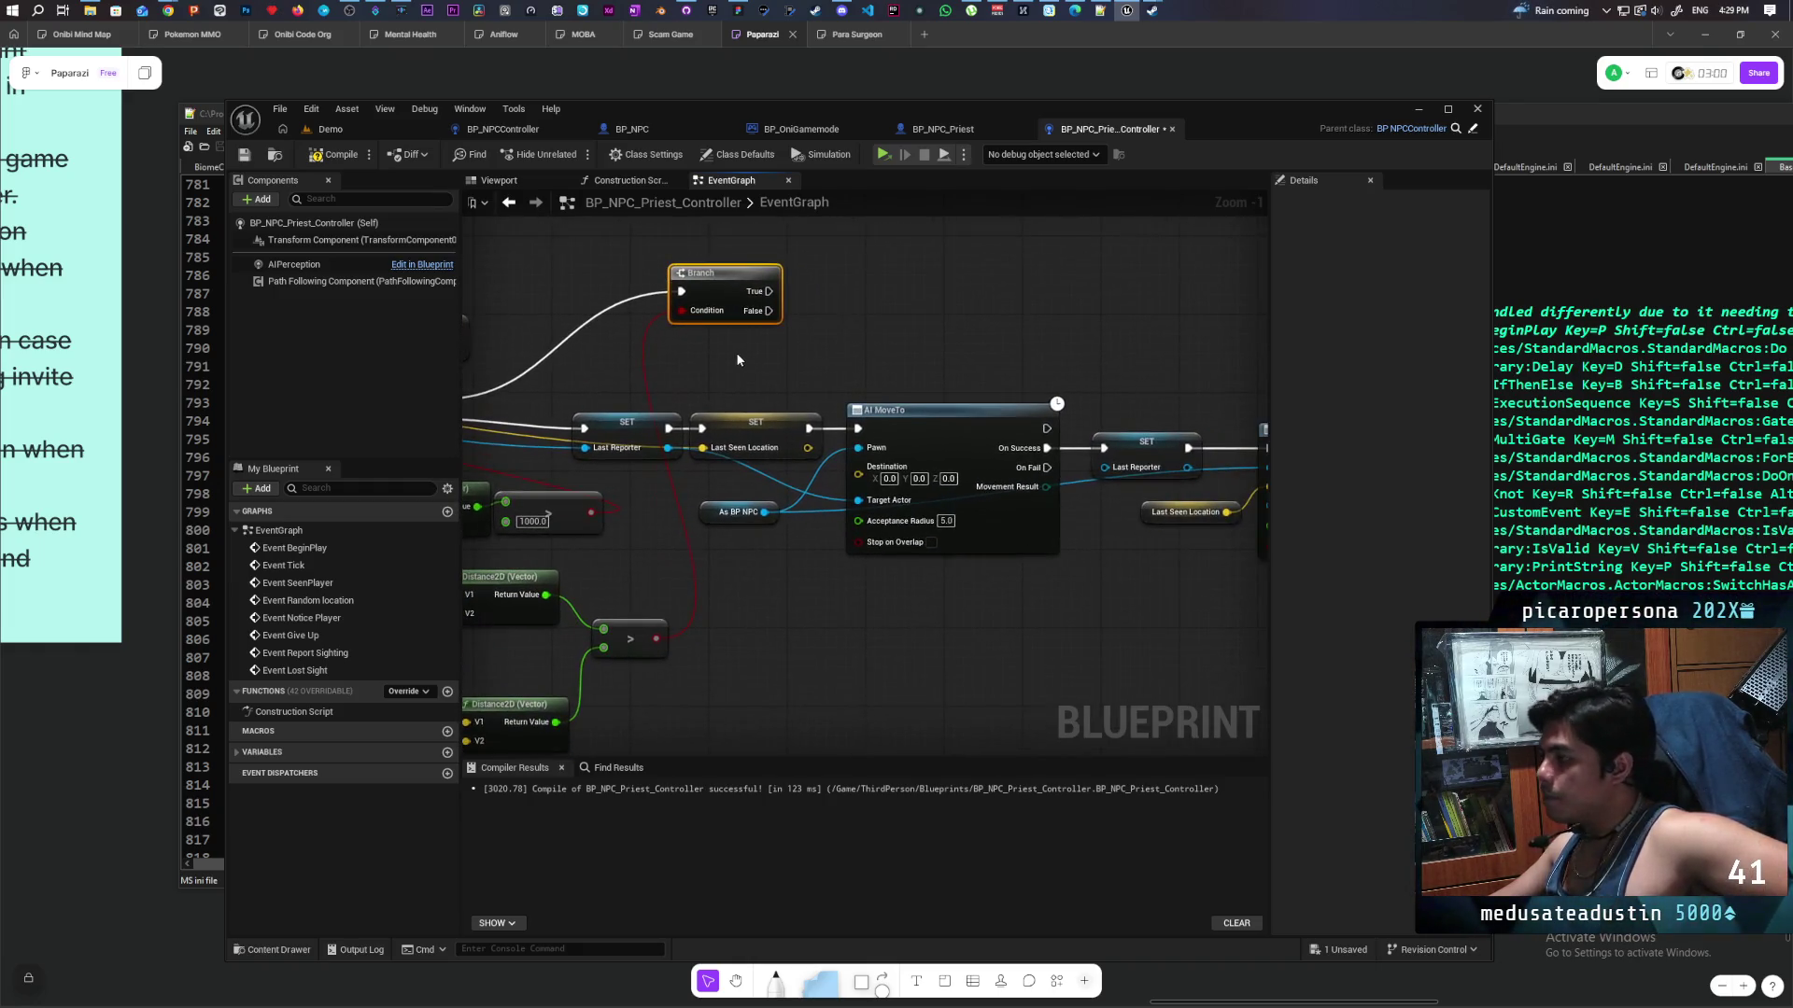
pyautogui.click(736, 571)
# Shift the AI MoveTo chain and its comment right, placing As BP NPC beside AI MoveTo.
pyautogui.moveTo(709, 518); pyautogui.dragTo(737, 506)
pyautogui.scroll(-3, 749, 564)
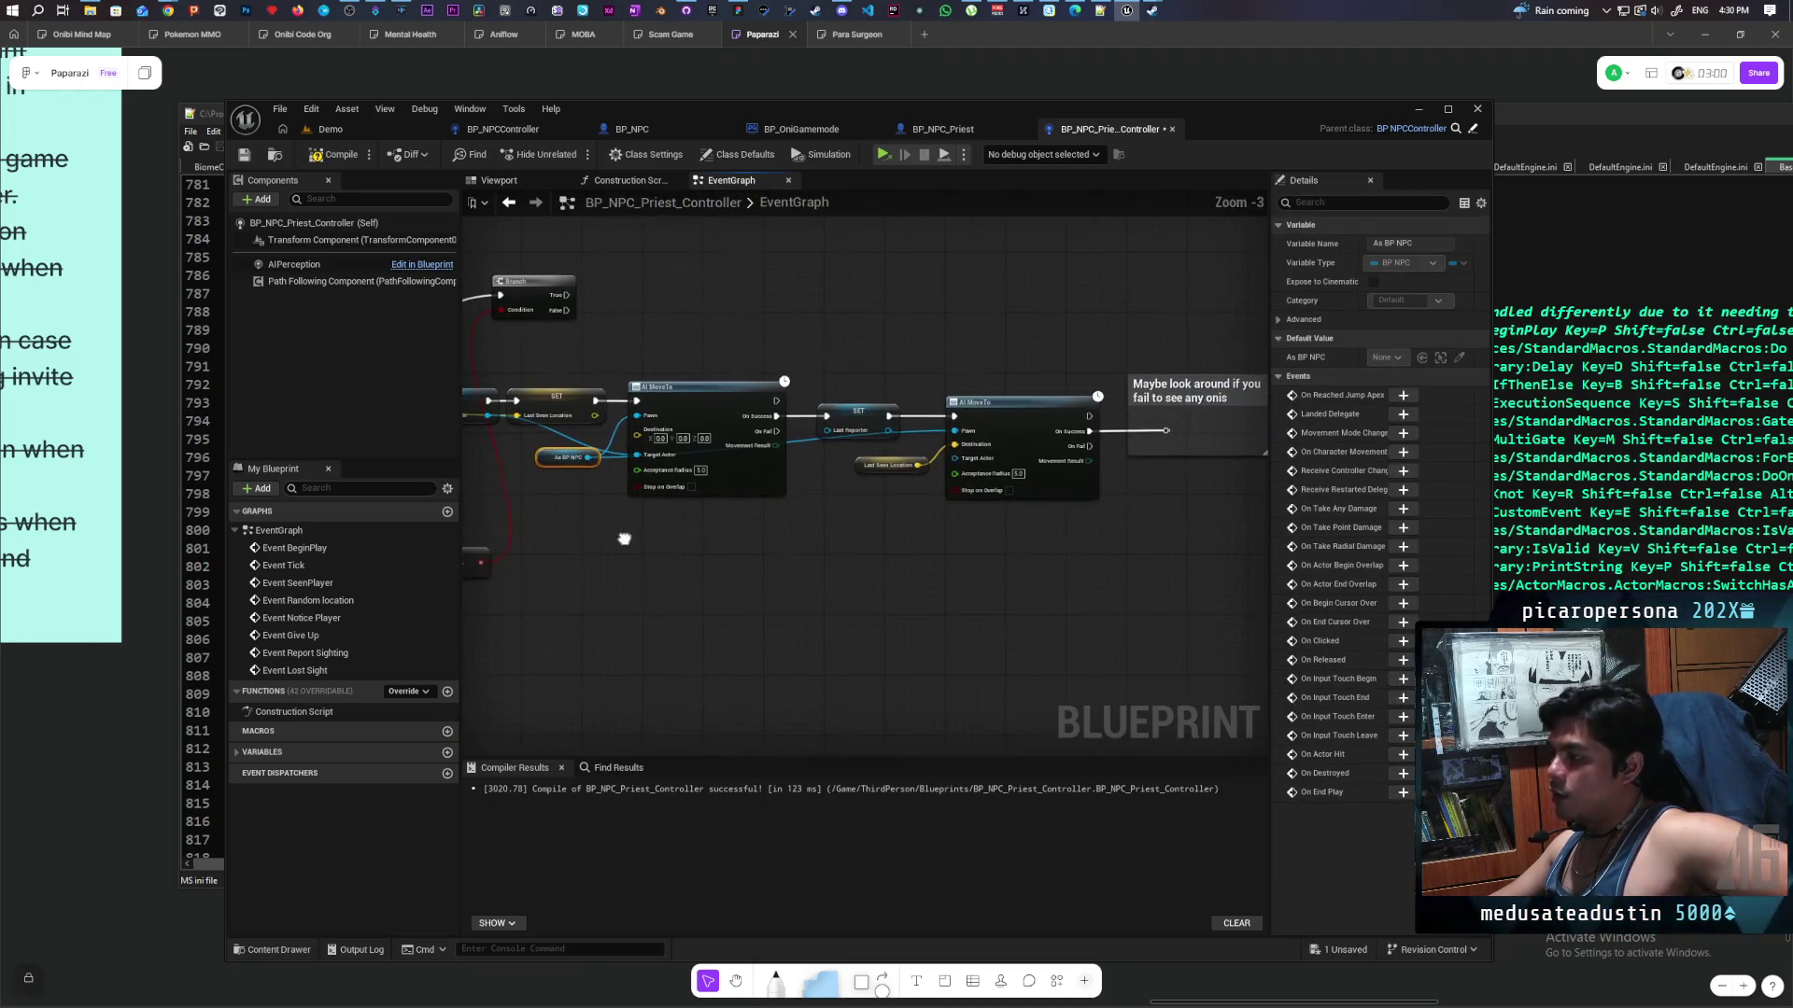
pyautogui.moveTo(726, 408); pyautogui.dragTo(1106, 529)
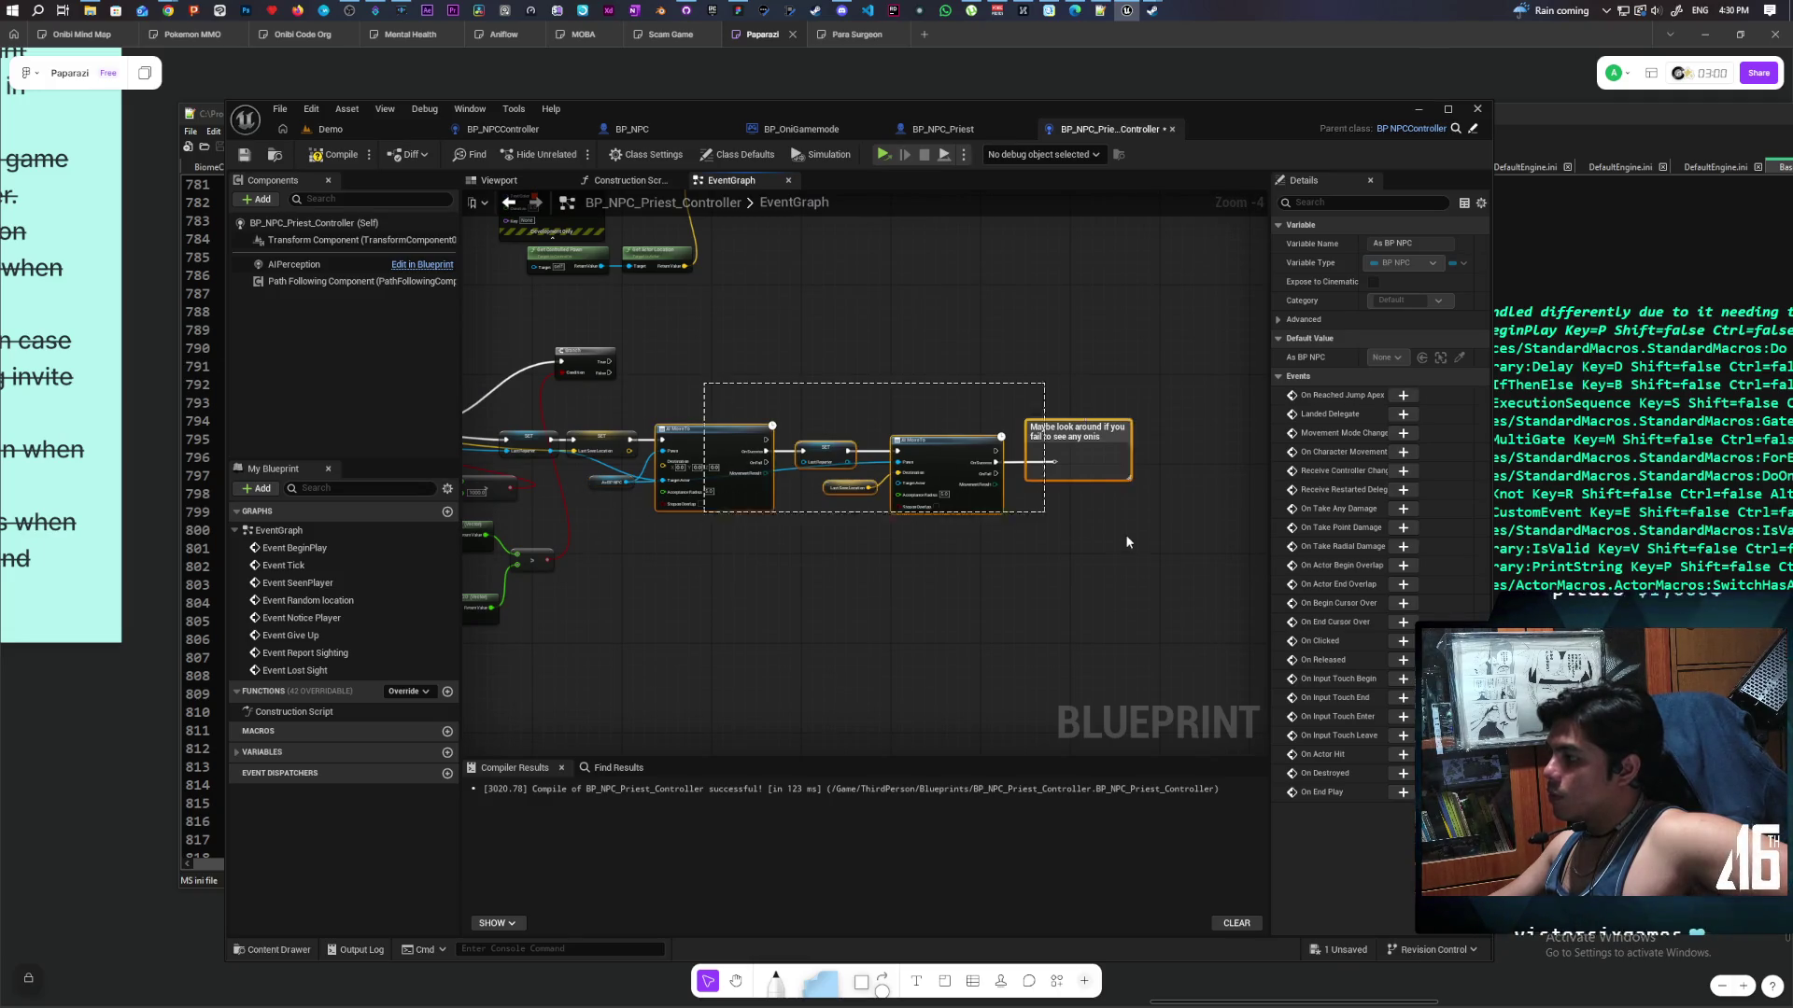
pyautogui.moveTo(699, 436); pyautogui.dragTo(758, 435)
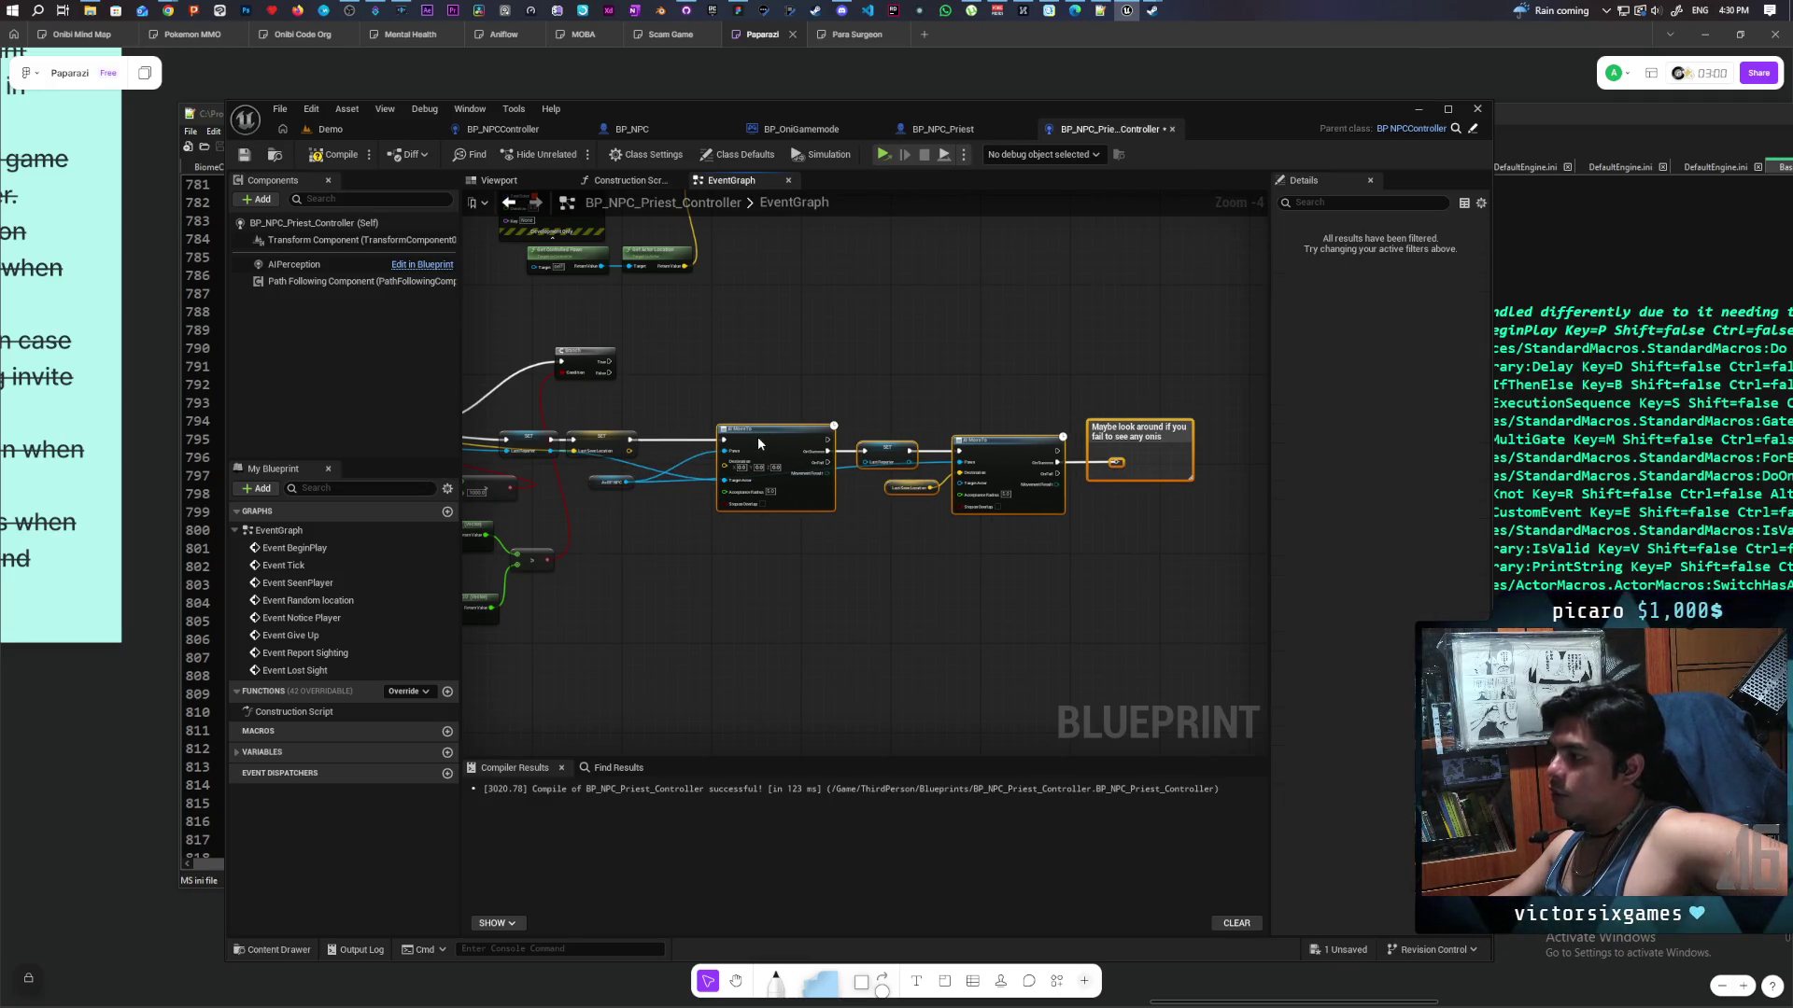
pyautogui.scroll(3, 674, 523)
pyautogui.click(696, 618)
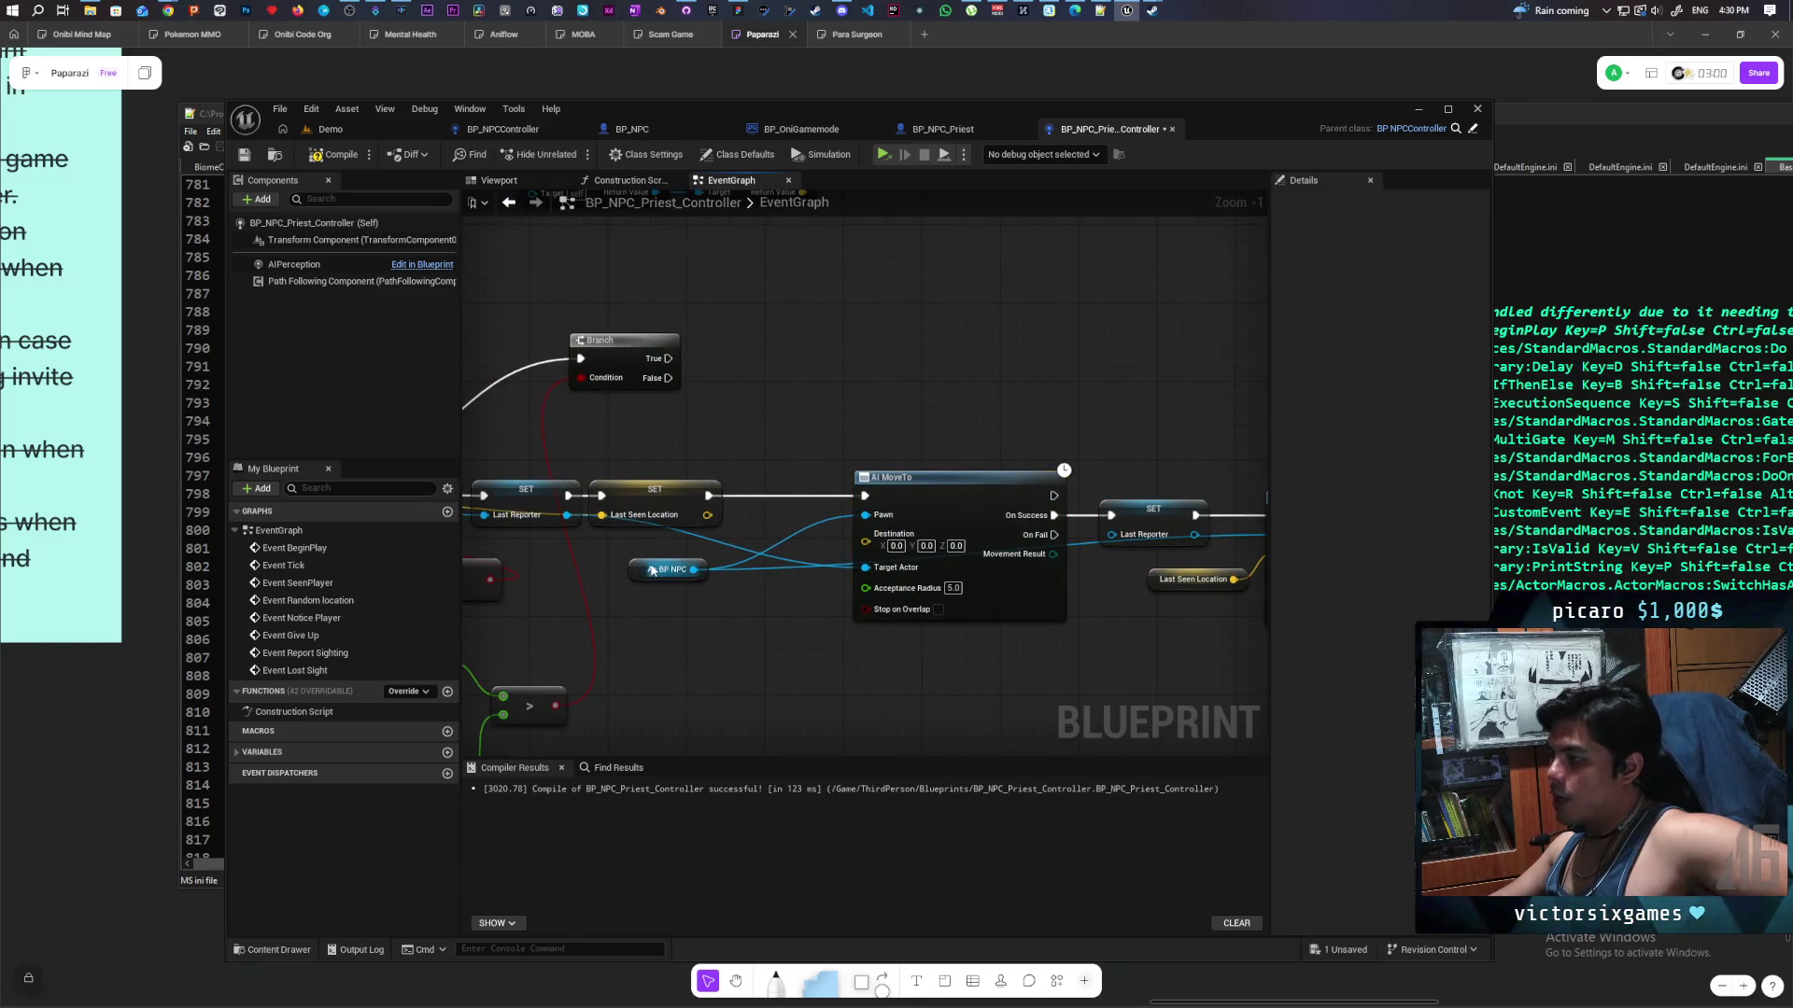
pyautogui.moveTo(640, 566)
pyautogui.mouseDown()
pyautogui.moveTo(916, 628)
pyautogui.moveTo(1072, 613)
pyautogui.moveTo(967, 530)
pyautogui.moveTo(958, 559)
pyautogui.mouseUp()
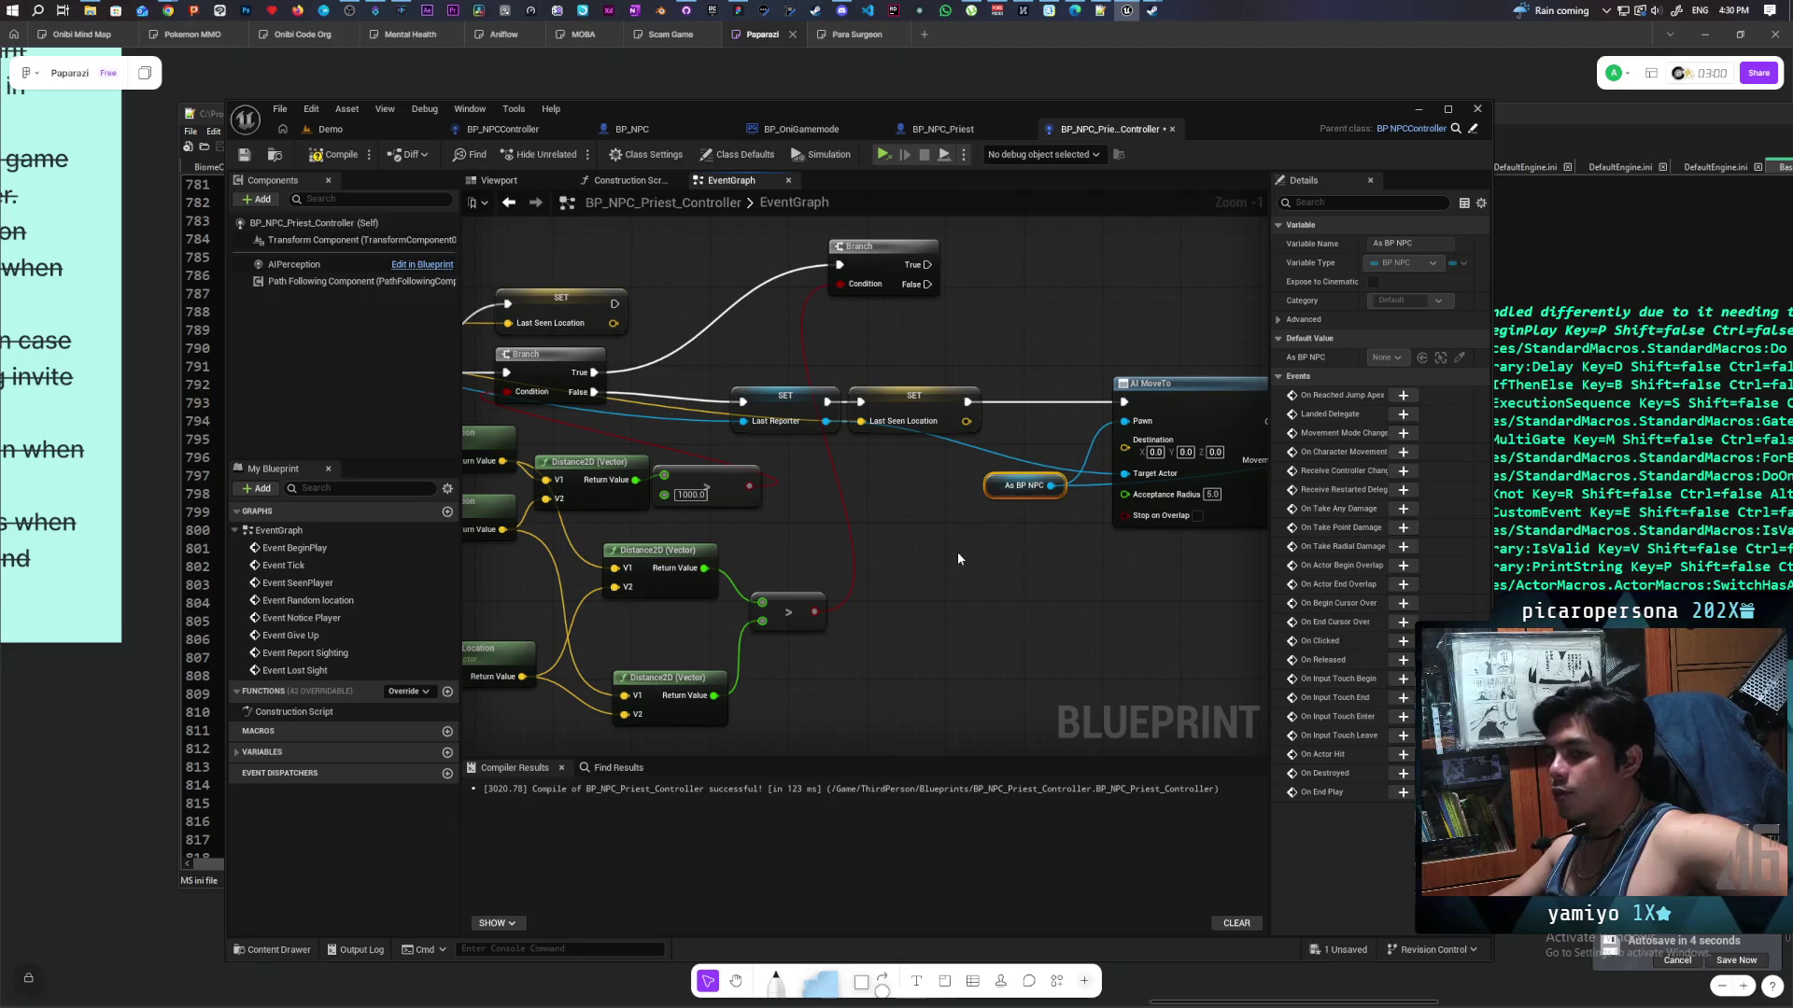
# Rearrange the Branch, SET and AI MoveTo nodes and wire Branch True to the Last Reporter SET.
pyautogui.moveTo(958, 559); pyautogui.dragTo(951, 593)
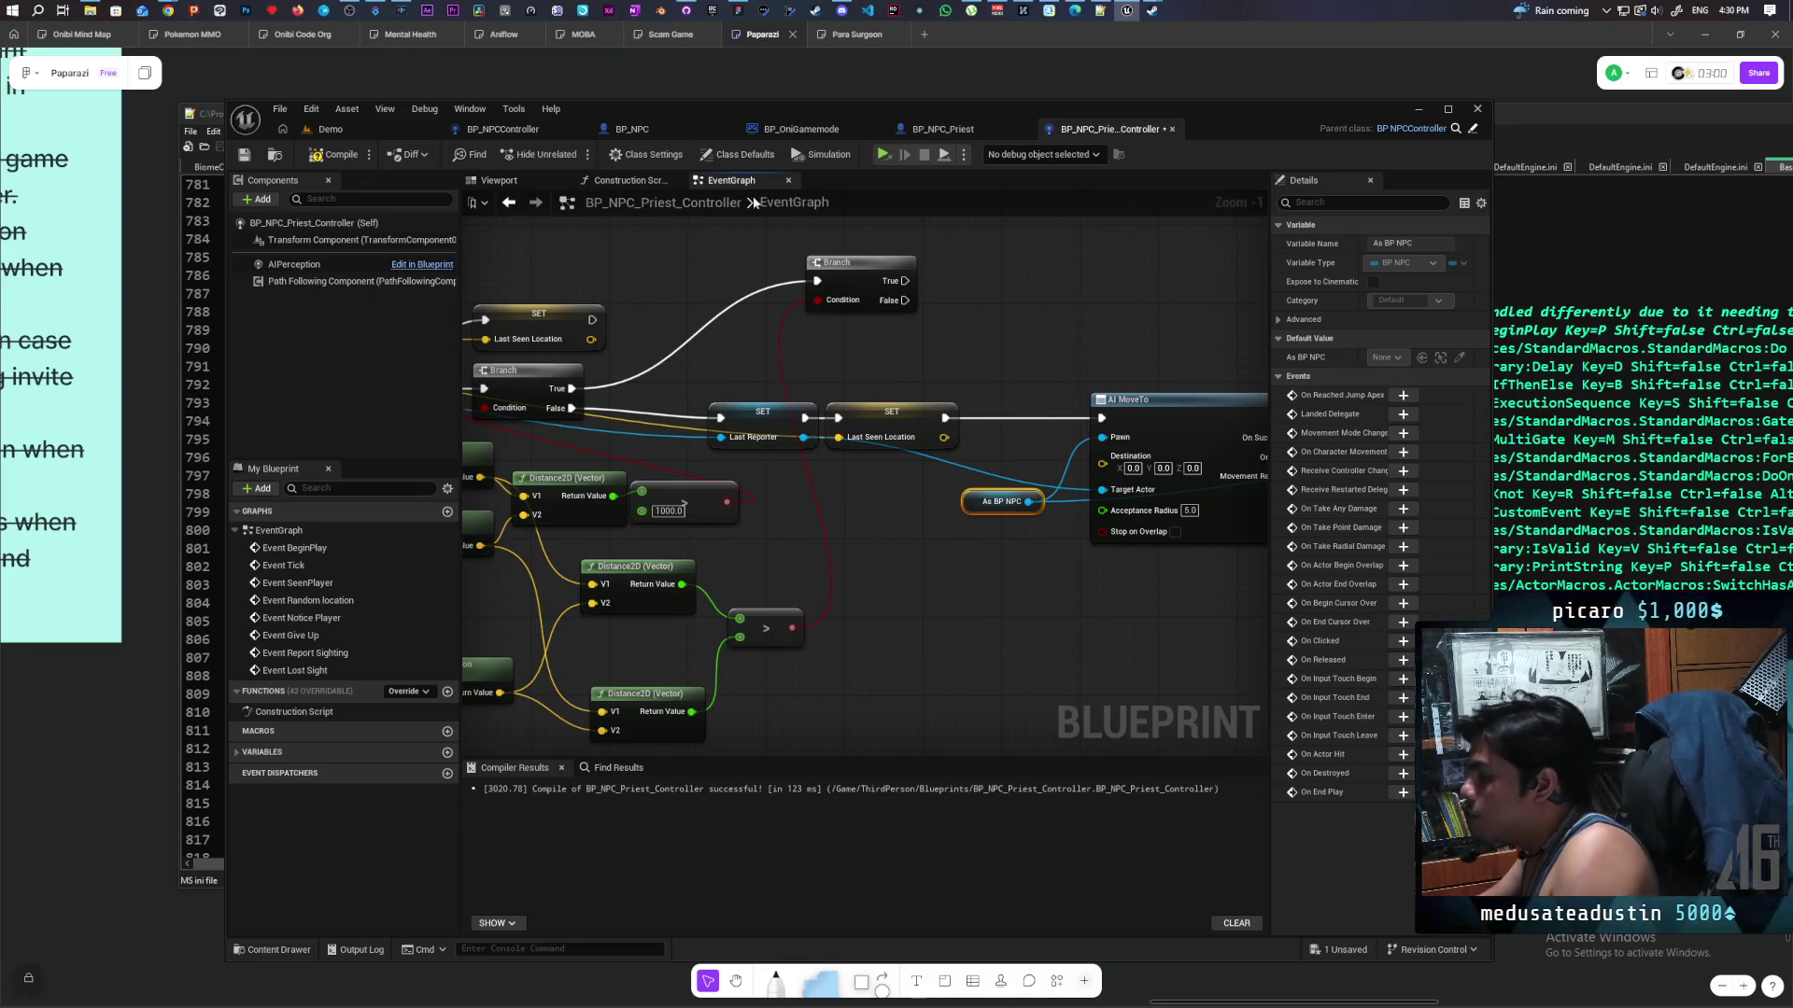
pyautogui.moveTo(905, 523); pyautogui.dragTo(1047, 478)
pyautogui.moveTo(1029, 584)
pyautogui.mouseDown()
pyautogui.moveTo(1082, 520)
pyautogui.moveTo(1006, 635)
pyautogui.moveTo(1149, 658)
pyautogui.moveTo(1128, 629)
pyautogui.moveTo(761, 713)
pyautogui.mouseUp()
pyautogui.moveTo(948, 353)
pyautogui.mouseDown()
pyautogui.moveTo(901, 349)
pyautogui.moveTo(1080, 431)
pyautogui.mouseUp()
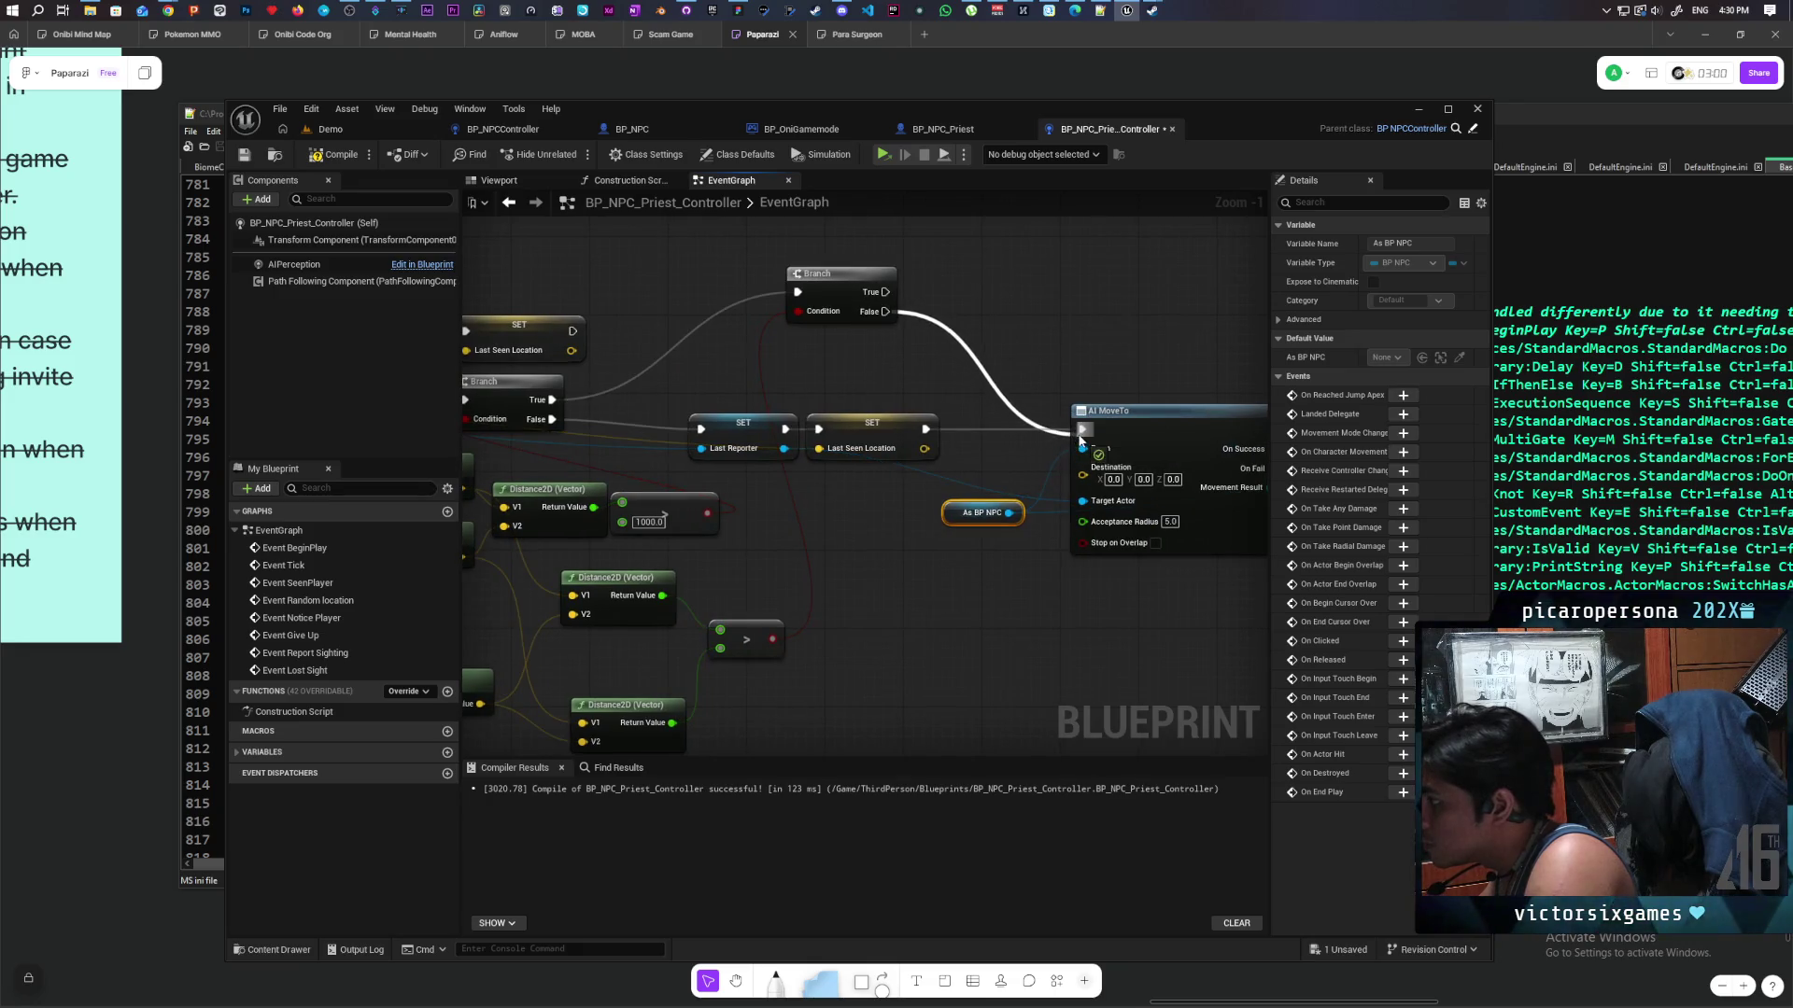
pyautogui.moveTo(774, 418)
pyautogui.mouseDown()
pyautogui.moveTo(829, 487)
pyautogui.moveTo(994, 528)
pyautogui.mouseUp()
pyautogui.moveTo(906, 453); pyautogui.dragTo(1016, 422)
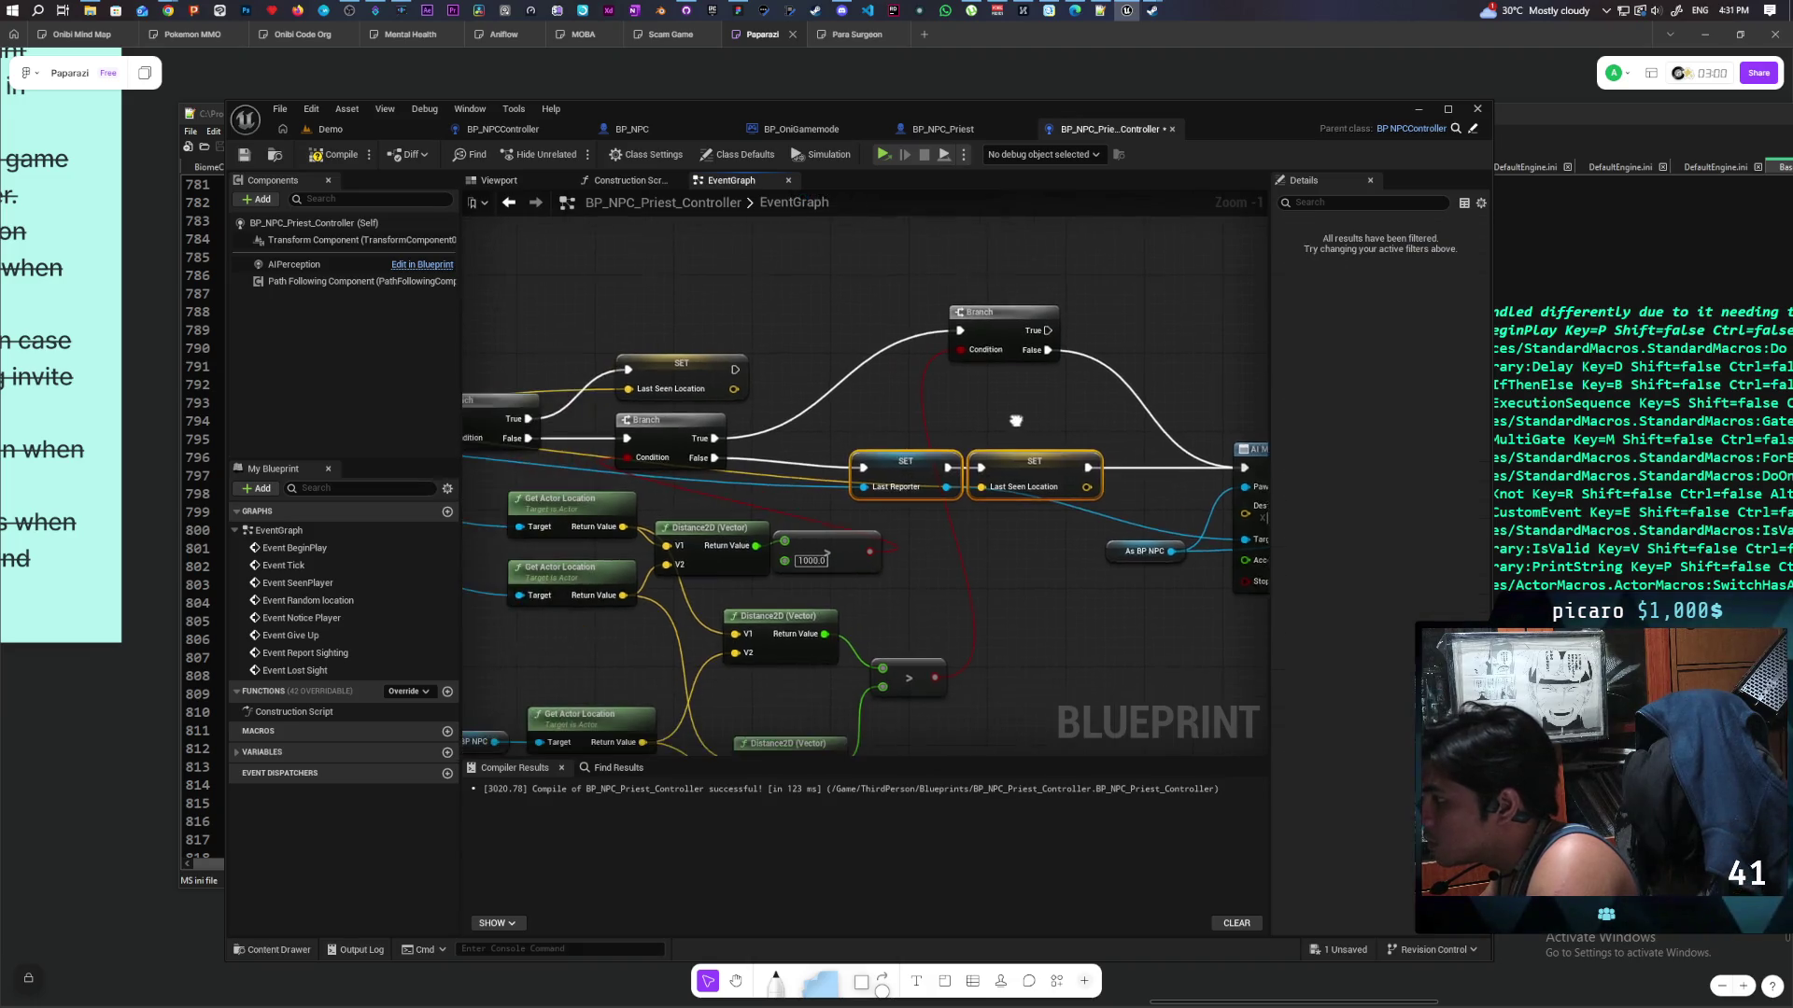
pyautogui.moveTo(1002, 338)
pyautogui.mouseDown()
pyautogui.moveTo(884, 308)
pyautogui.moveTo(864, 466)
pyautogui.mouseUp()
pyautogui.moveTo(989, 407)
pyautogui.mouseDown()
pyautogui.moveTo(1023, 363)
pyautogui.moveTo(1160, 329)
pyautogui.moveTo(1241, 355)
pyautogui.moveTo(1136, 374)
pyautogui.moveTo(872, 478)
pyautogui.moveTo(855, 466)
pyautogui.mouseUp()
# Compile the controller blueprint and break the Branch's False link to AI MoveTo.
pyautogui.click(336, 155)
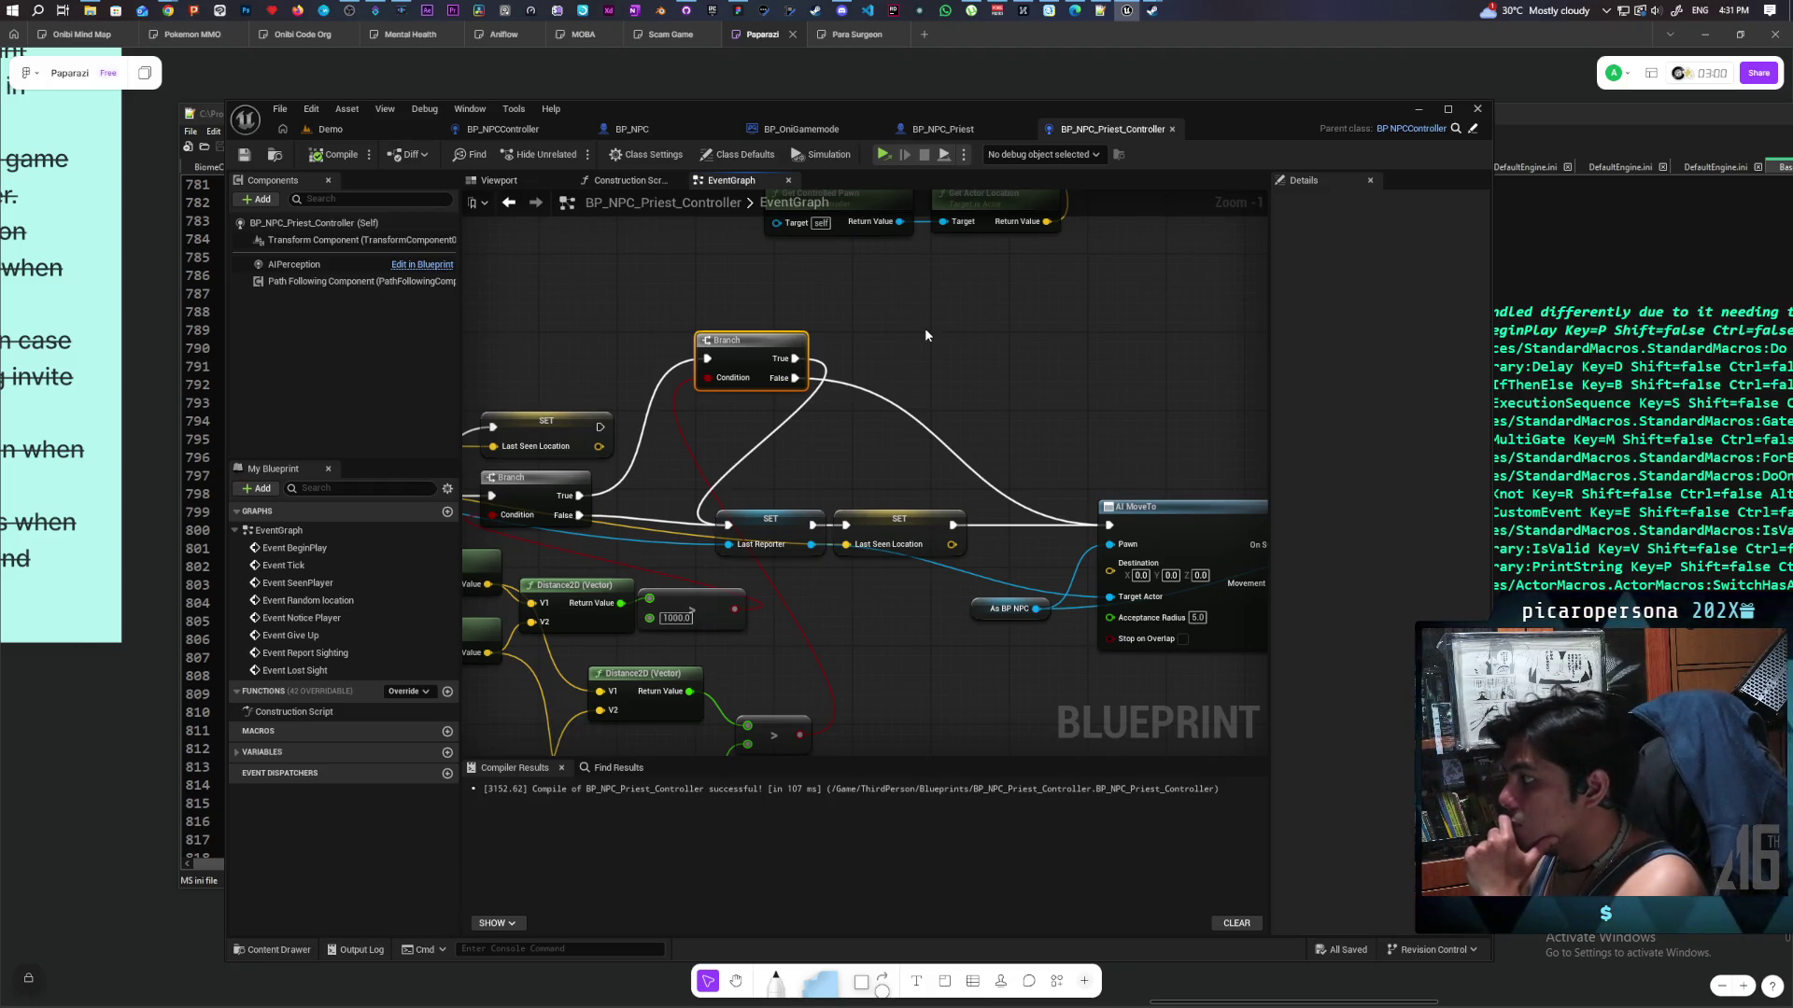
pyautogui.moveTo(848, 269)
pyautogui.mouseDown()
pyautogui.moveTo(1120, 372)
pyautogui.moveTo(1172, 289)
pyautogui.moveTo(1067, 362)
pyautogui.moveTo(1168, 332)
pyautogui.moveTo(1195, 361)
pyautogui.moveTo(999, 343)
pyautogui.moveTo(1021, 334)
pyautogui.moveTo(1017, 373)
pyautogui.moveTo(925, 376)
pyautogui.moveTo(806, 421)
pyautogui.moveTo(1001, 433)
pyautogui.mouseUp()
pyautogui.keyDown('alt'); pyautogui.click(1024, 344); pyautogui.keyUp('alt')
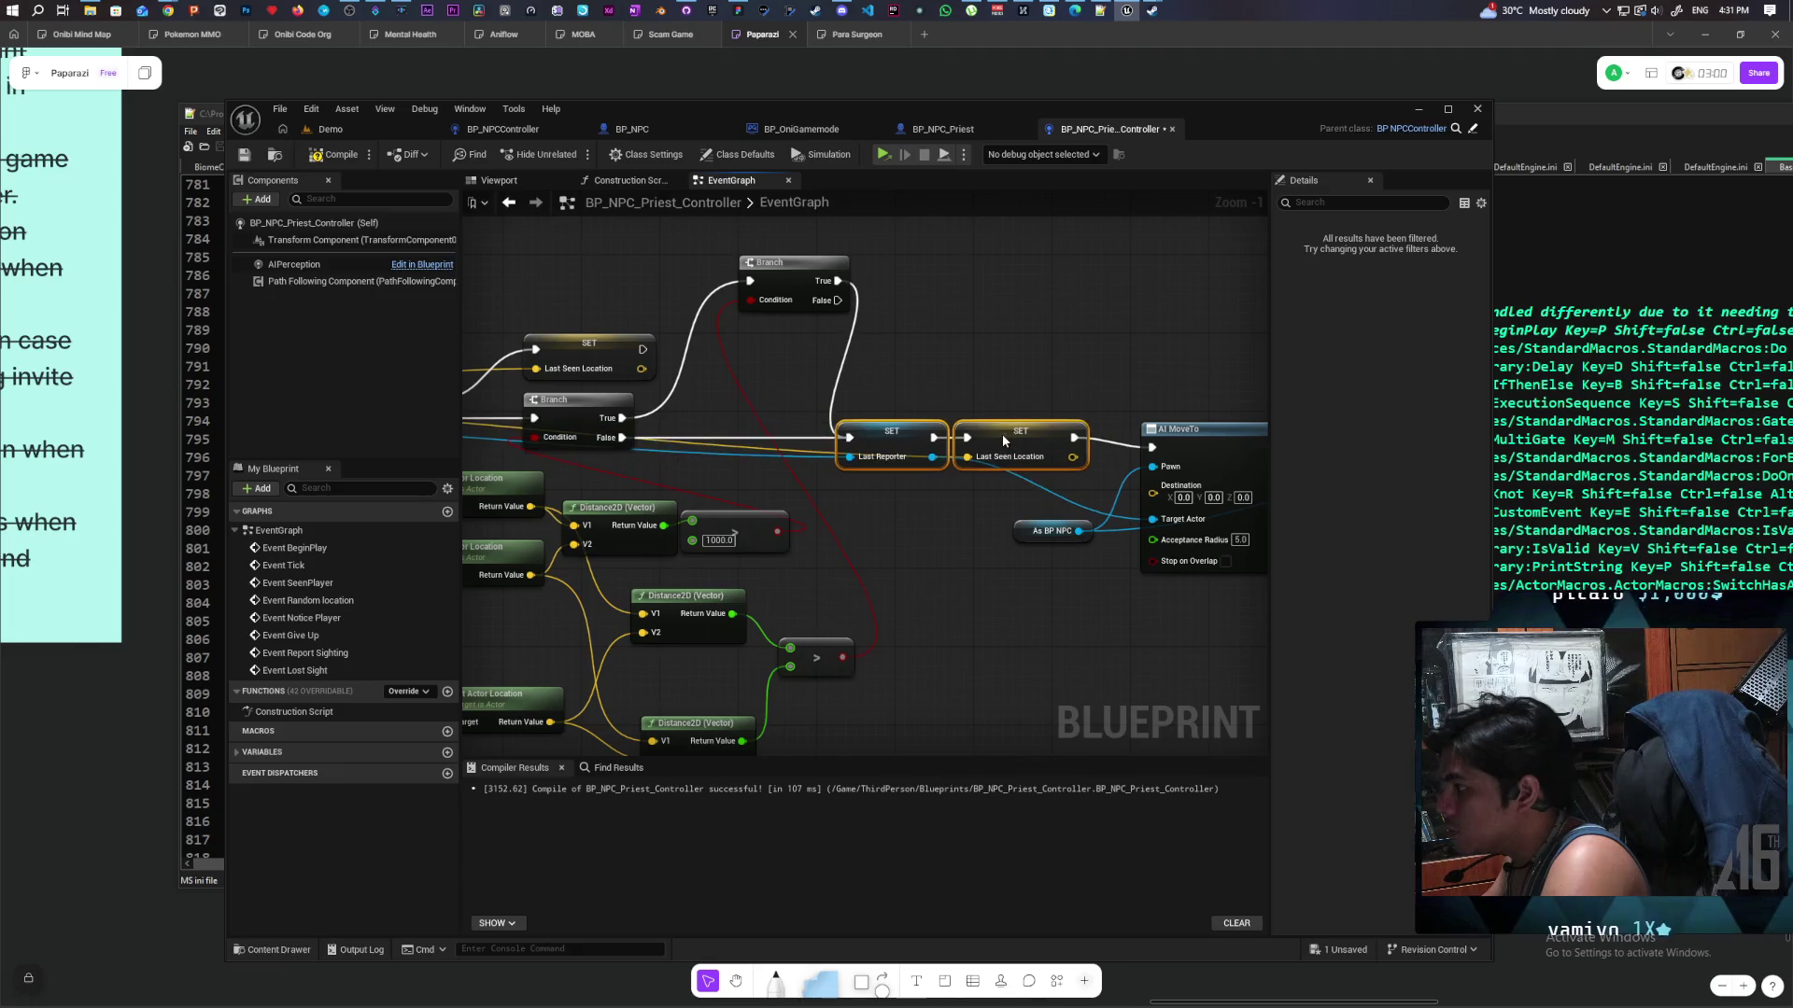
# Tidy the SET and Distance2D nodes into neater positions and recompile the blueprint.
pyautogui.moveTo(934, 489); pyautogui.dragTo(1072, 437)
pyautogui.moveTo(700, 583)
pyautogui.mouseDown()
pyautogui.moveTo(879, 596)
pyautogui.moveTo(772, 575)
pyautogui.moveTo(812, 572)
pyautogui.mouseUp()
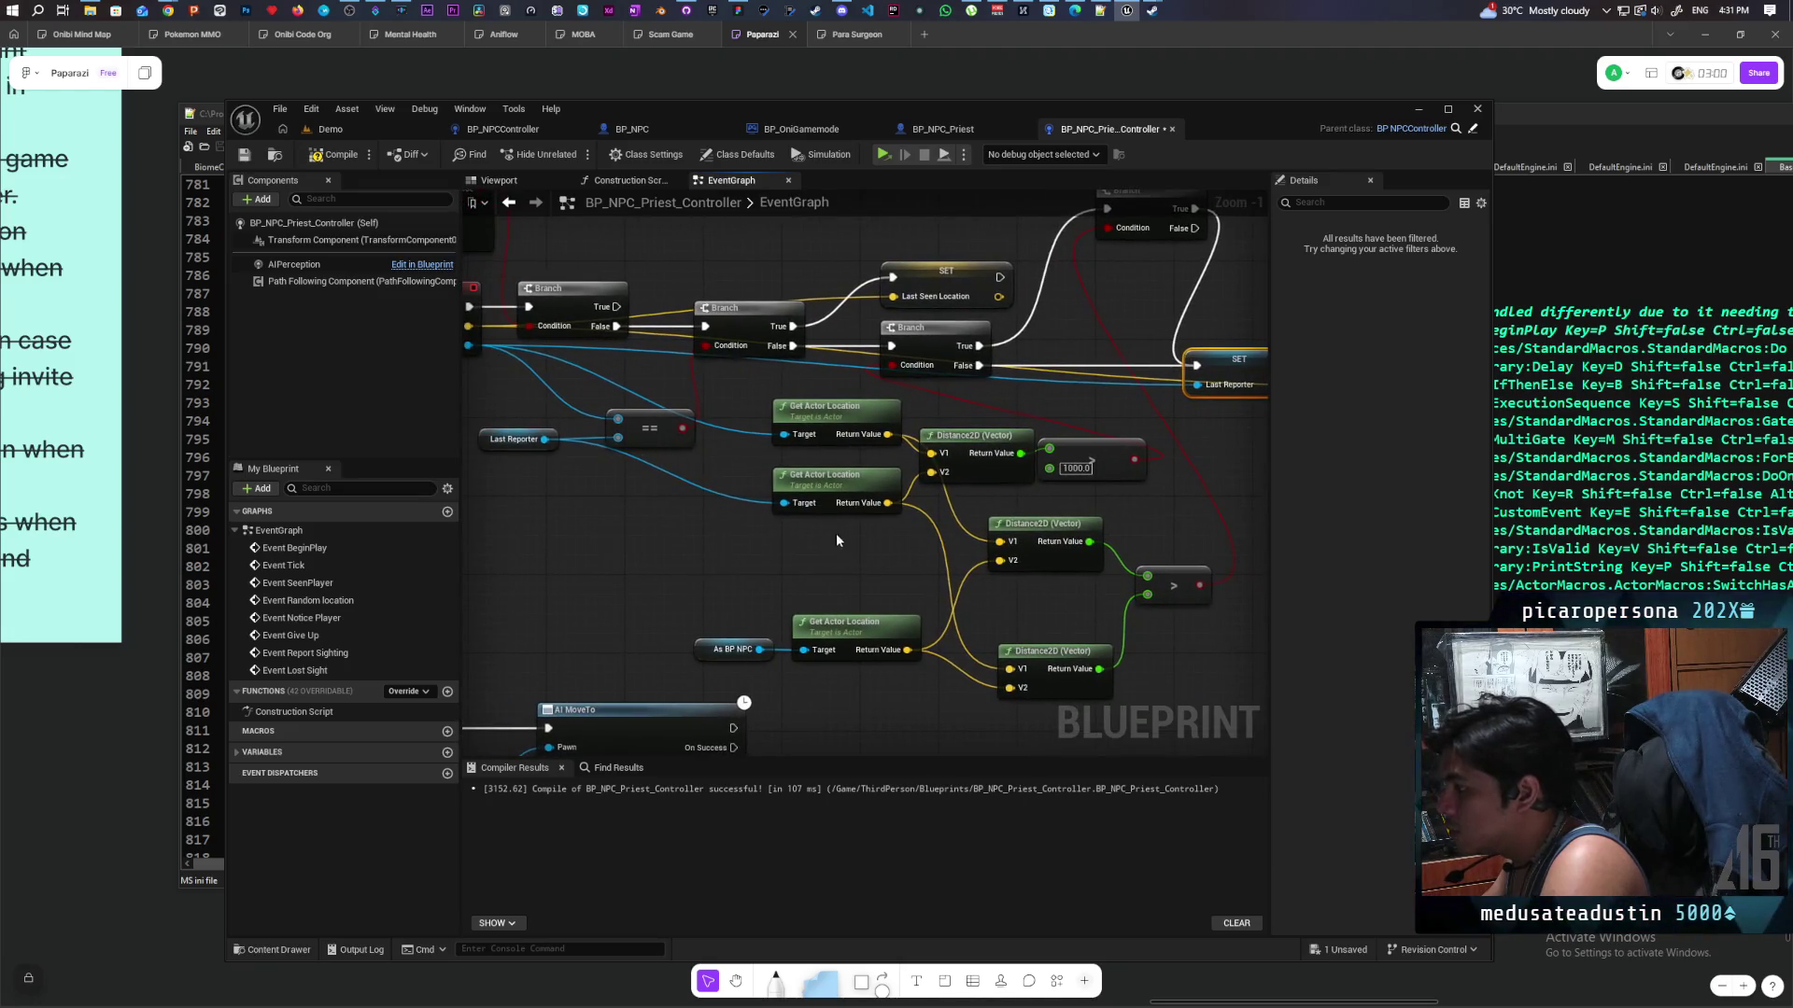
pyautogui.moveTo(1043, 652); pyautogui.dragTo(1034, 613)
pyautogui.moveTo(738, 670); pyautogui.dragTo(1036, 620)
pyautogui.click(1116, 632)
pyautogui.scroll(-2, 1117, 632)
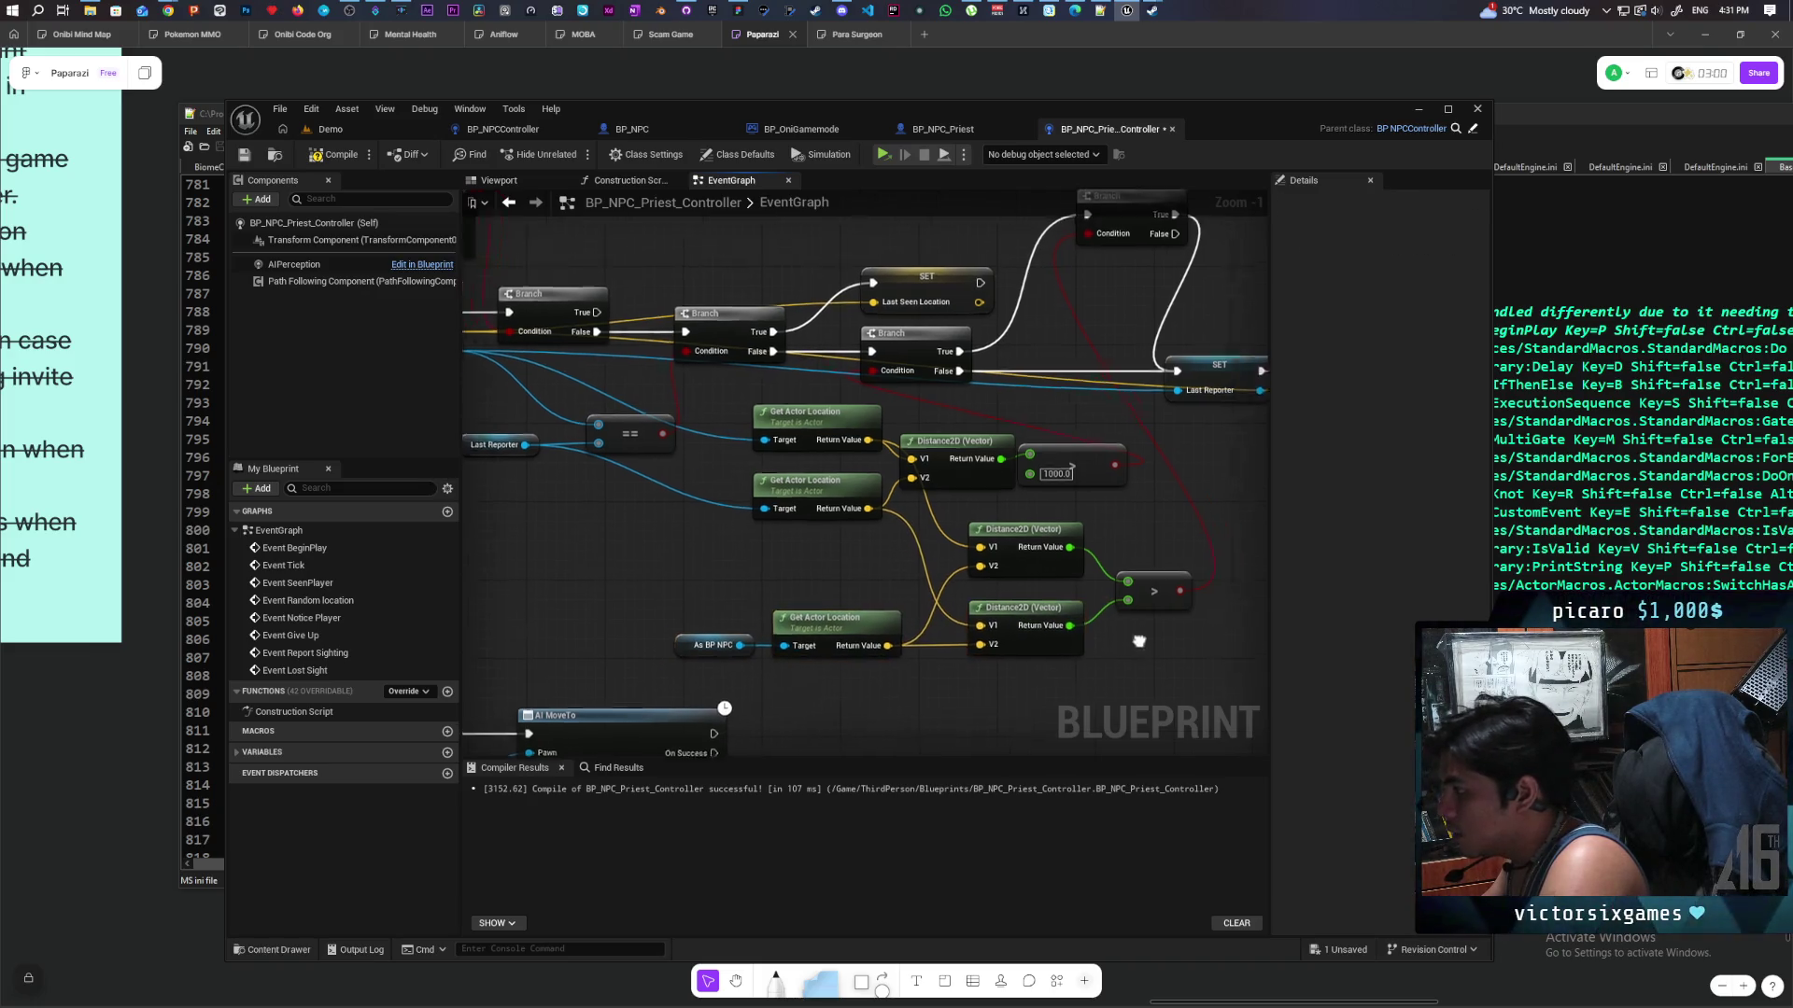
pyautogui.click(336, 154)
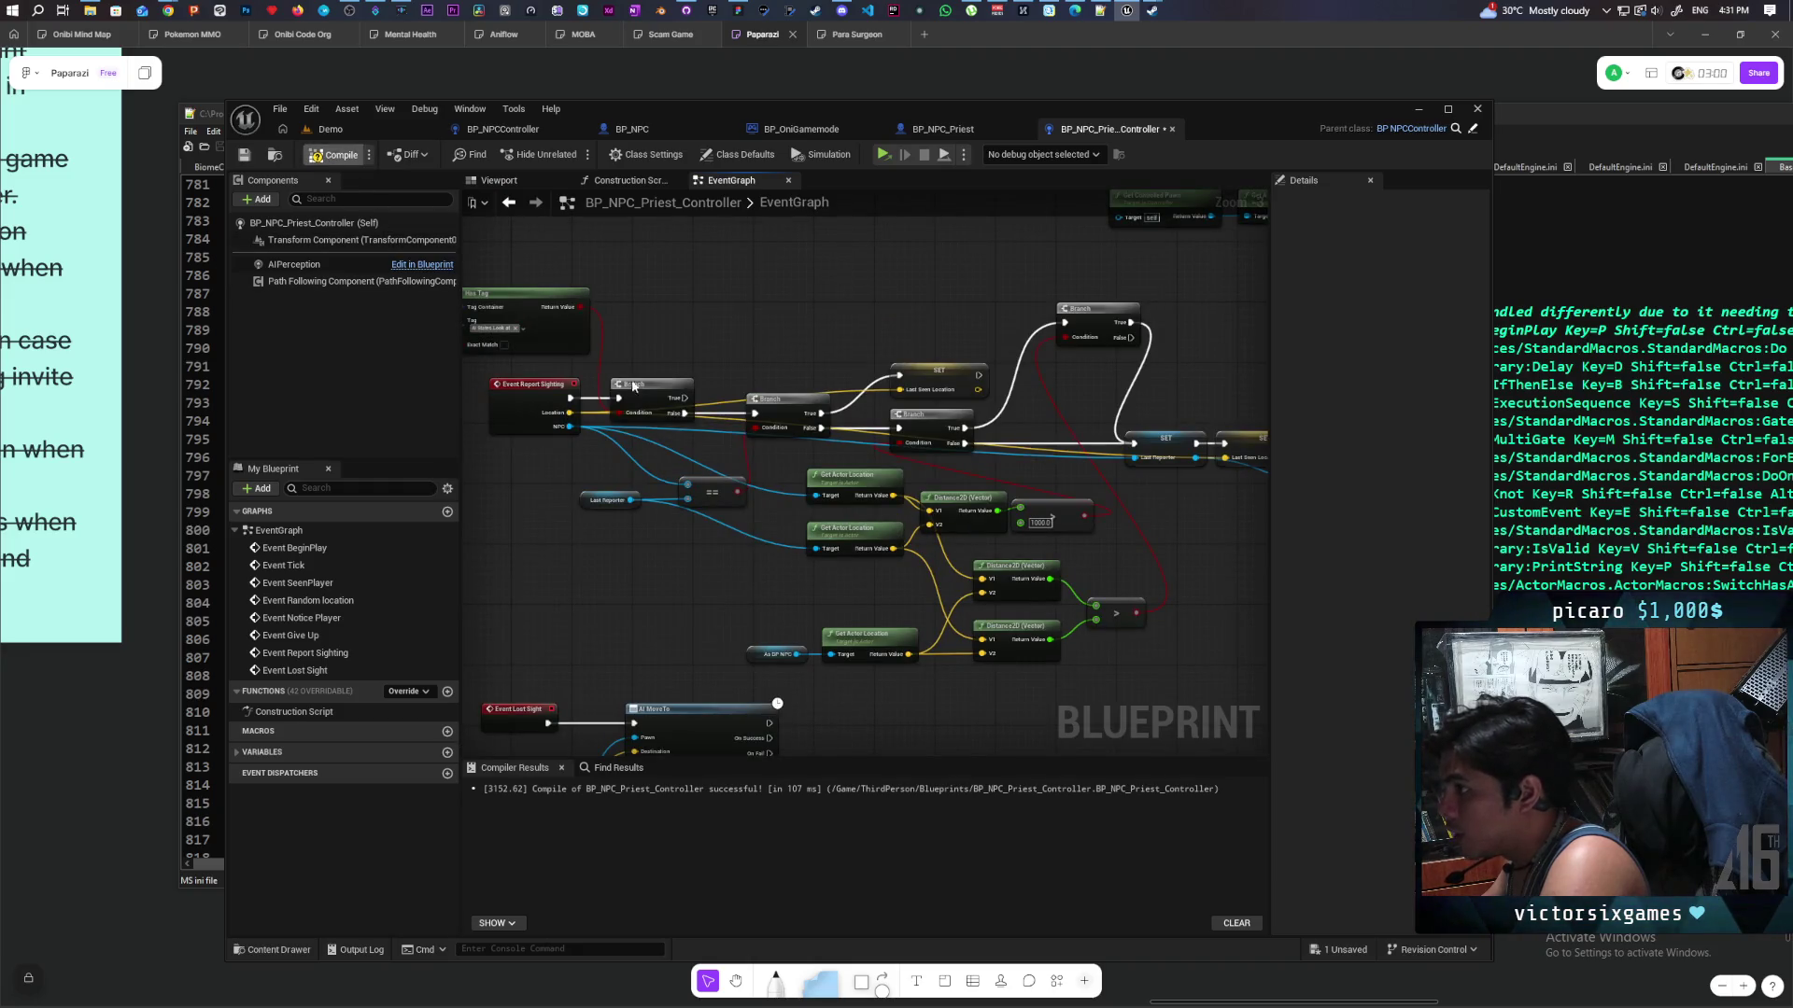
# Raise a SET node above the lower Branch and add a comment bubble to the distance Branch.
pyautogui.scroll(2, 695, 474)
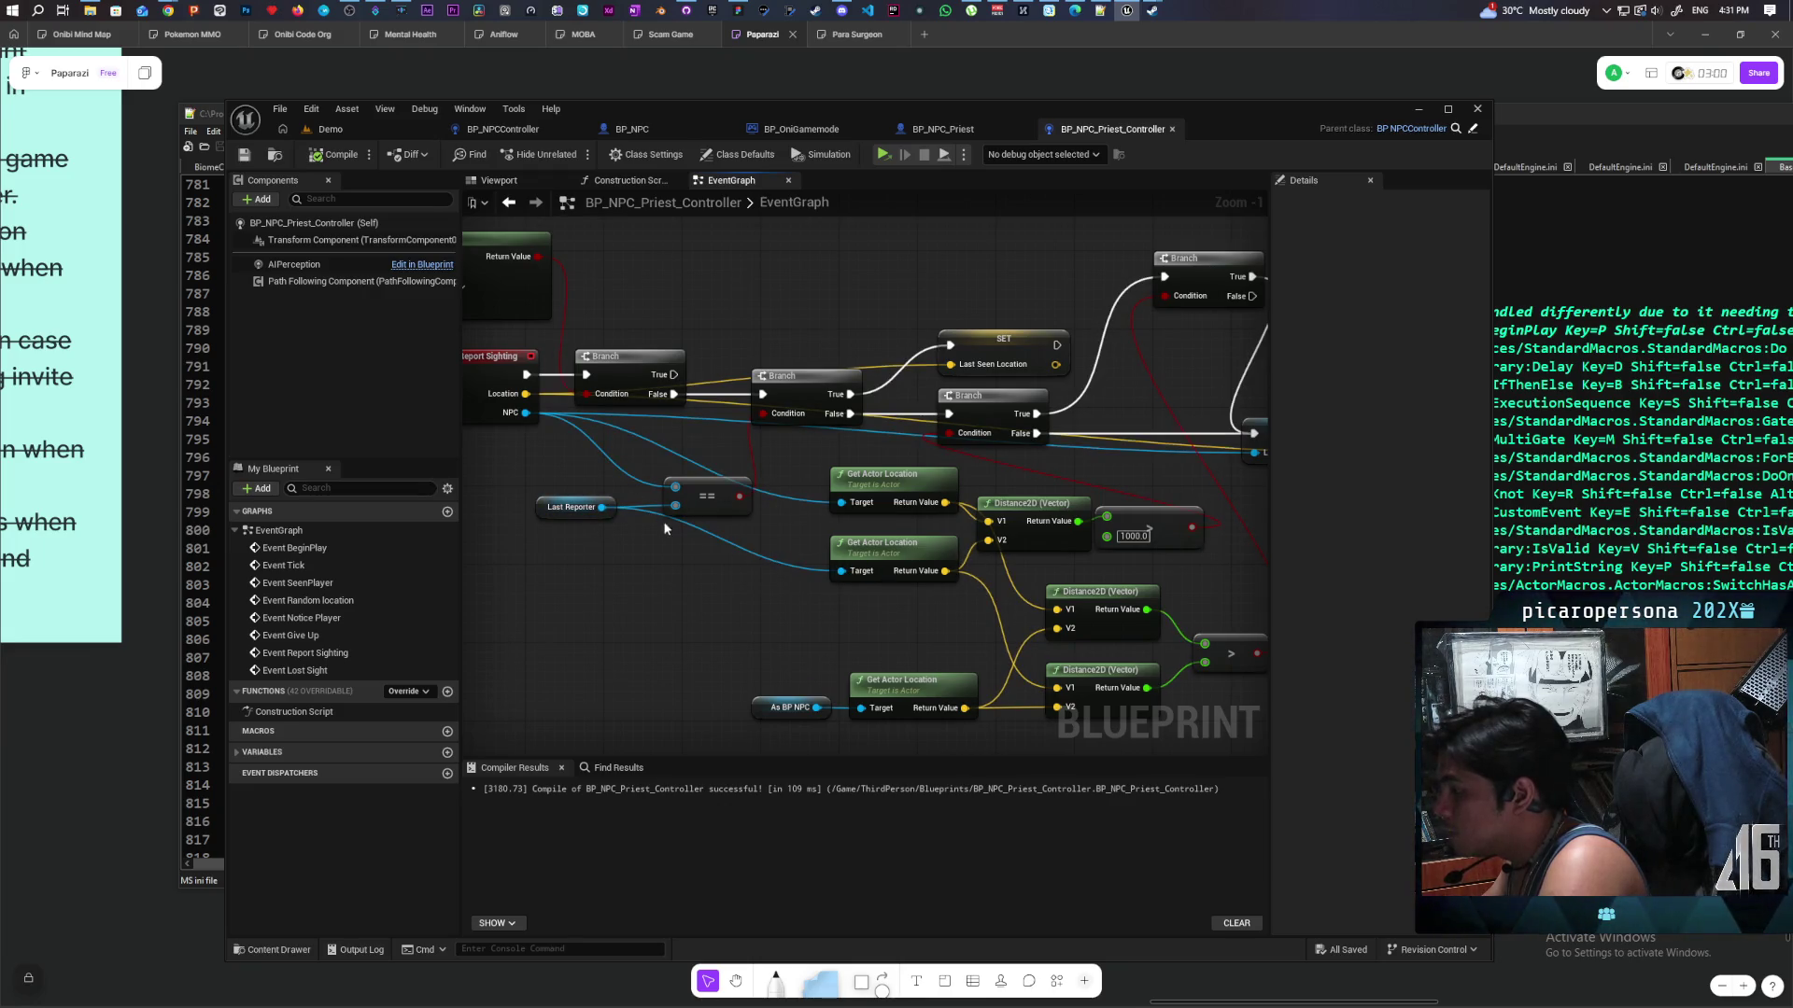
pyautogui.moveTo(1117, 547)
pyautogui.mouseDown()
pyautogui.moveTo(1055, 541)
pyautogui.moveTo(950, 624)
pyautogui.moveTo(879, 641)
pyautogui.moveTo(999, 641)
pyautogui.moveTo(1058, 629)
pyautogui.moveTo(1058, 607)
pyautogui.mouseUp()
pyautogui.moveTo(929, 389); pyautogui.dragTo(919, 300)
pyautogui.click(883, 451)
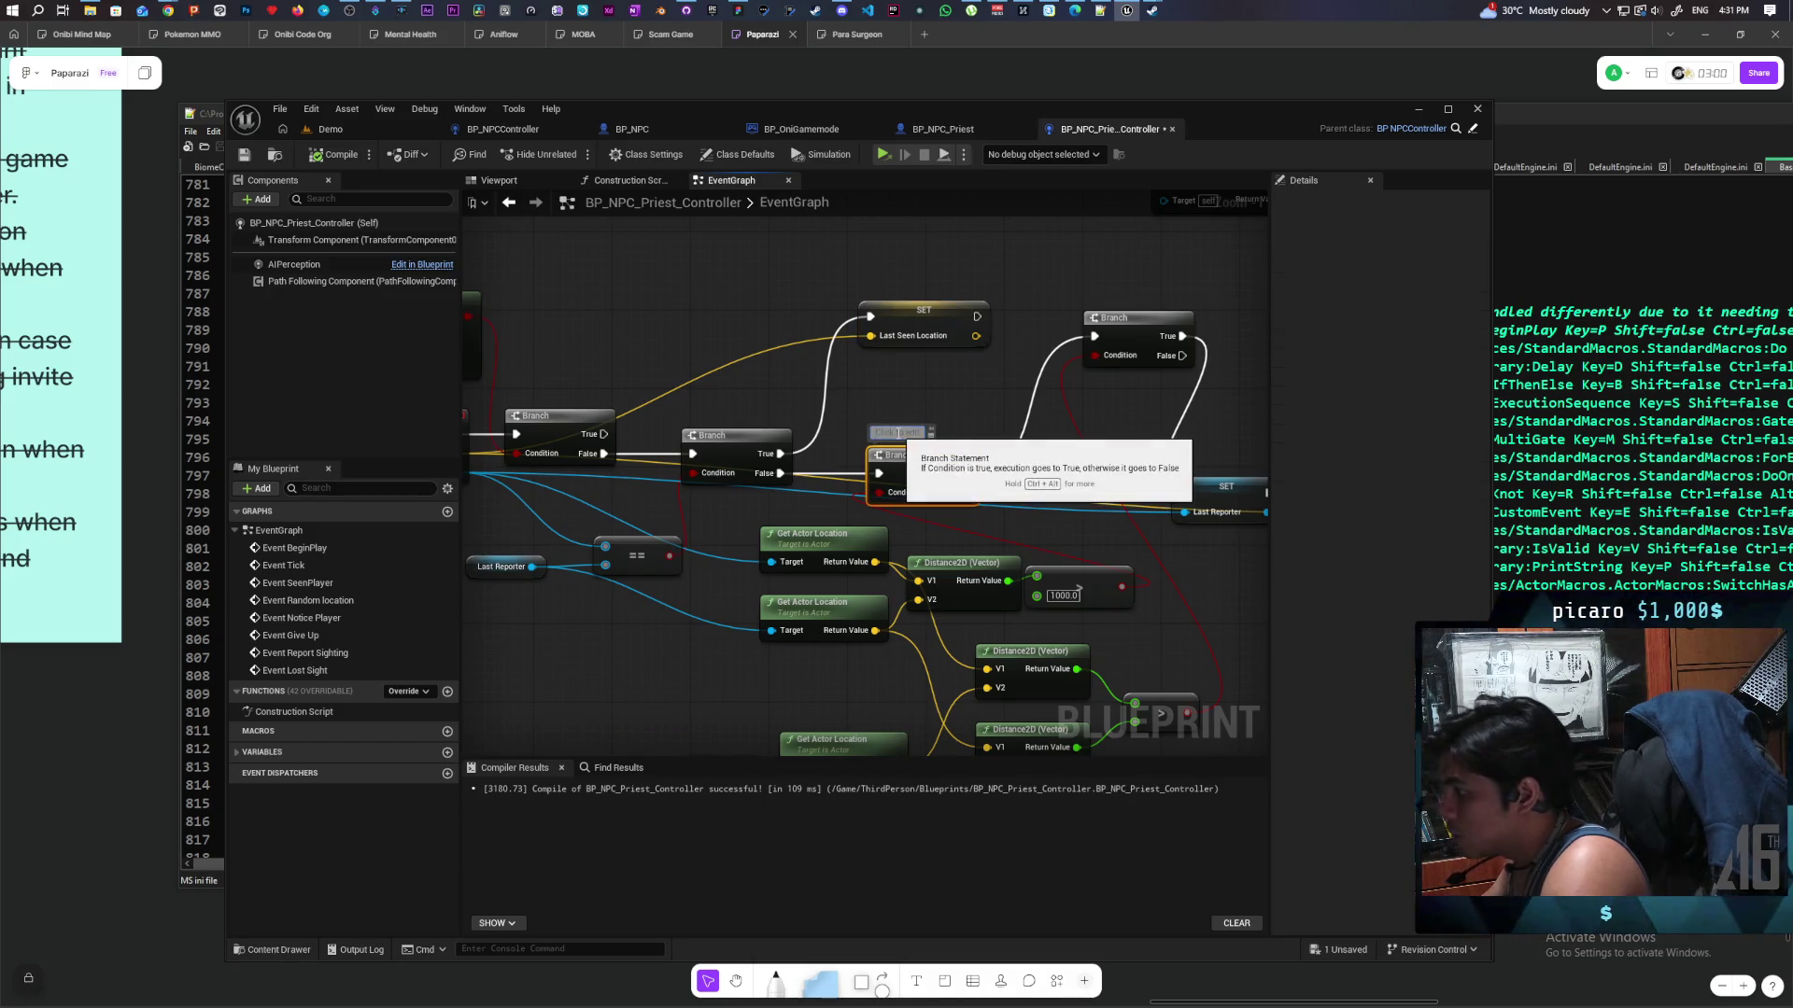
pyautogui.click(898, 434)
# Comment the distance Branch 'If in different area thats far enough' and save the blueprint.
pyautogui.write('If in d')
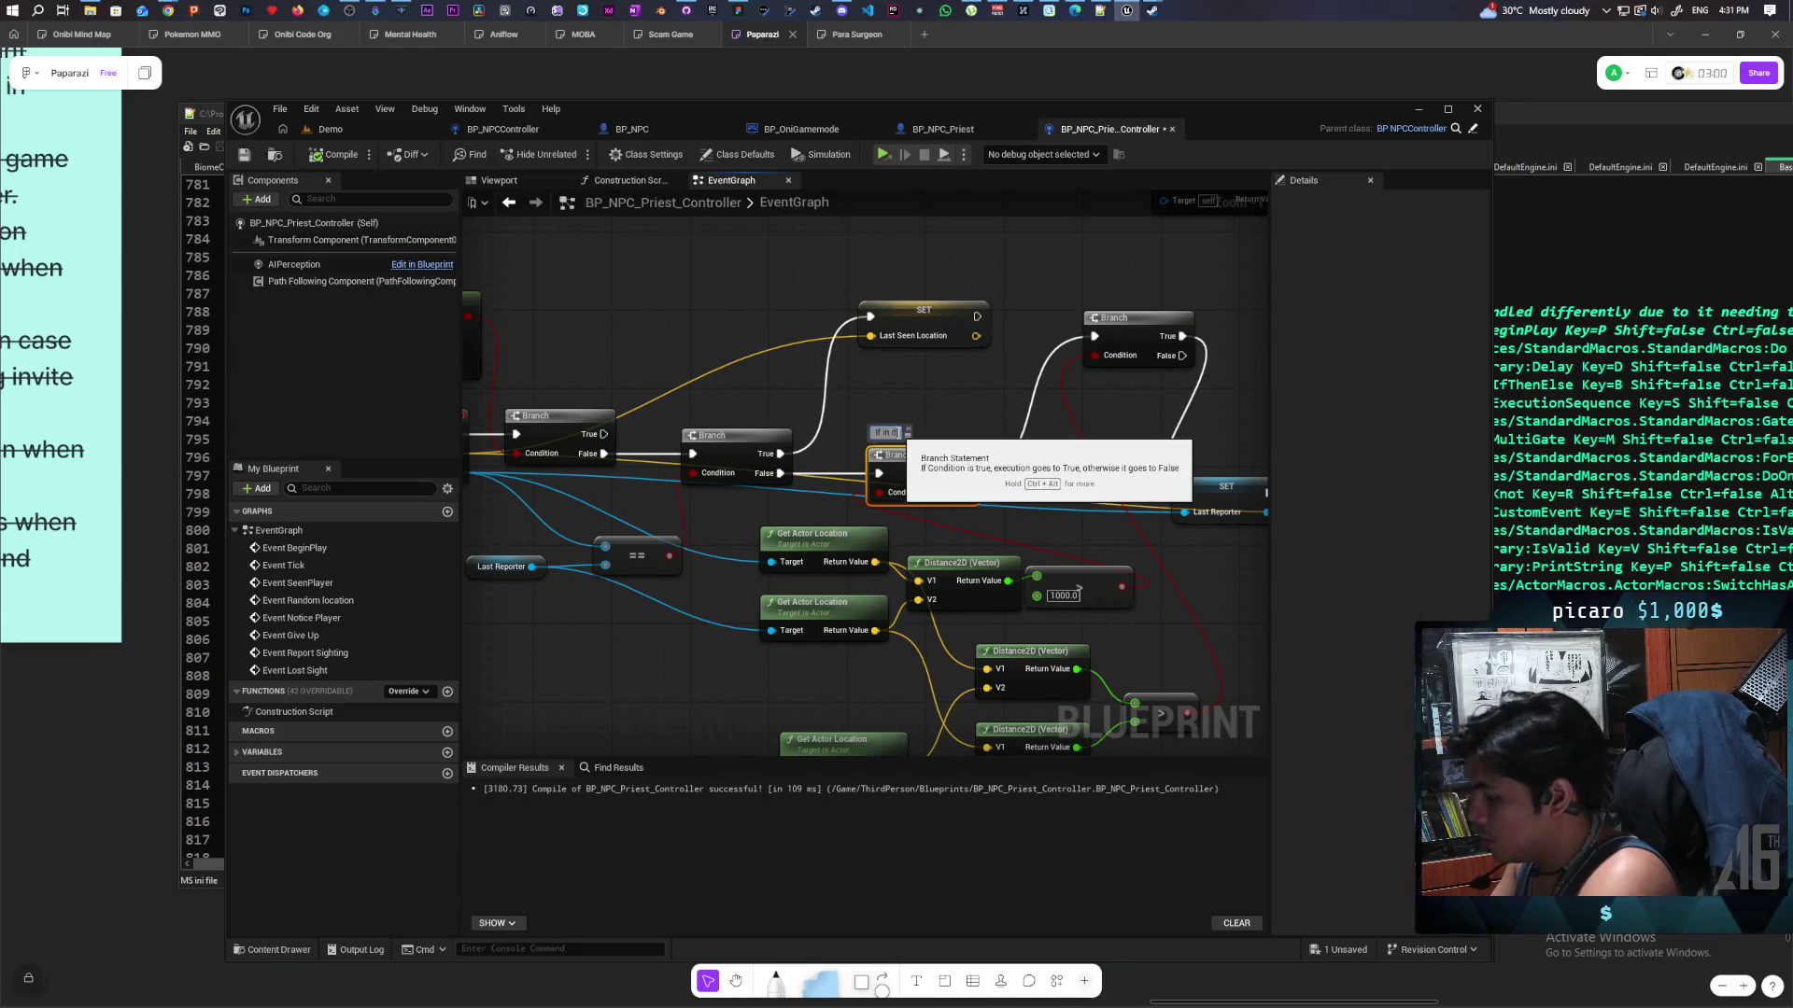
pyautogui.write('ifferent')
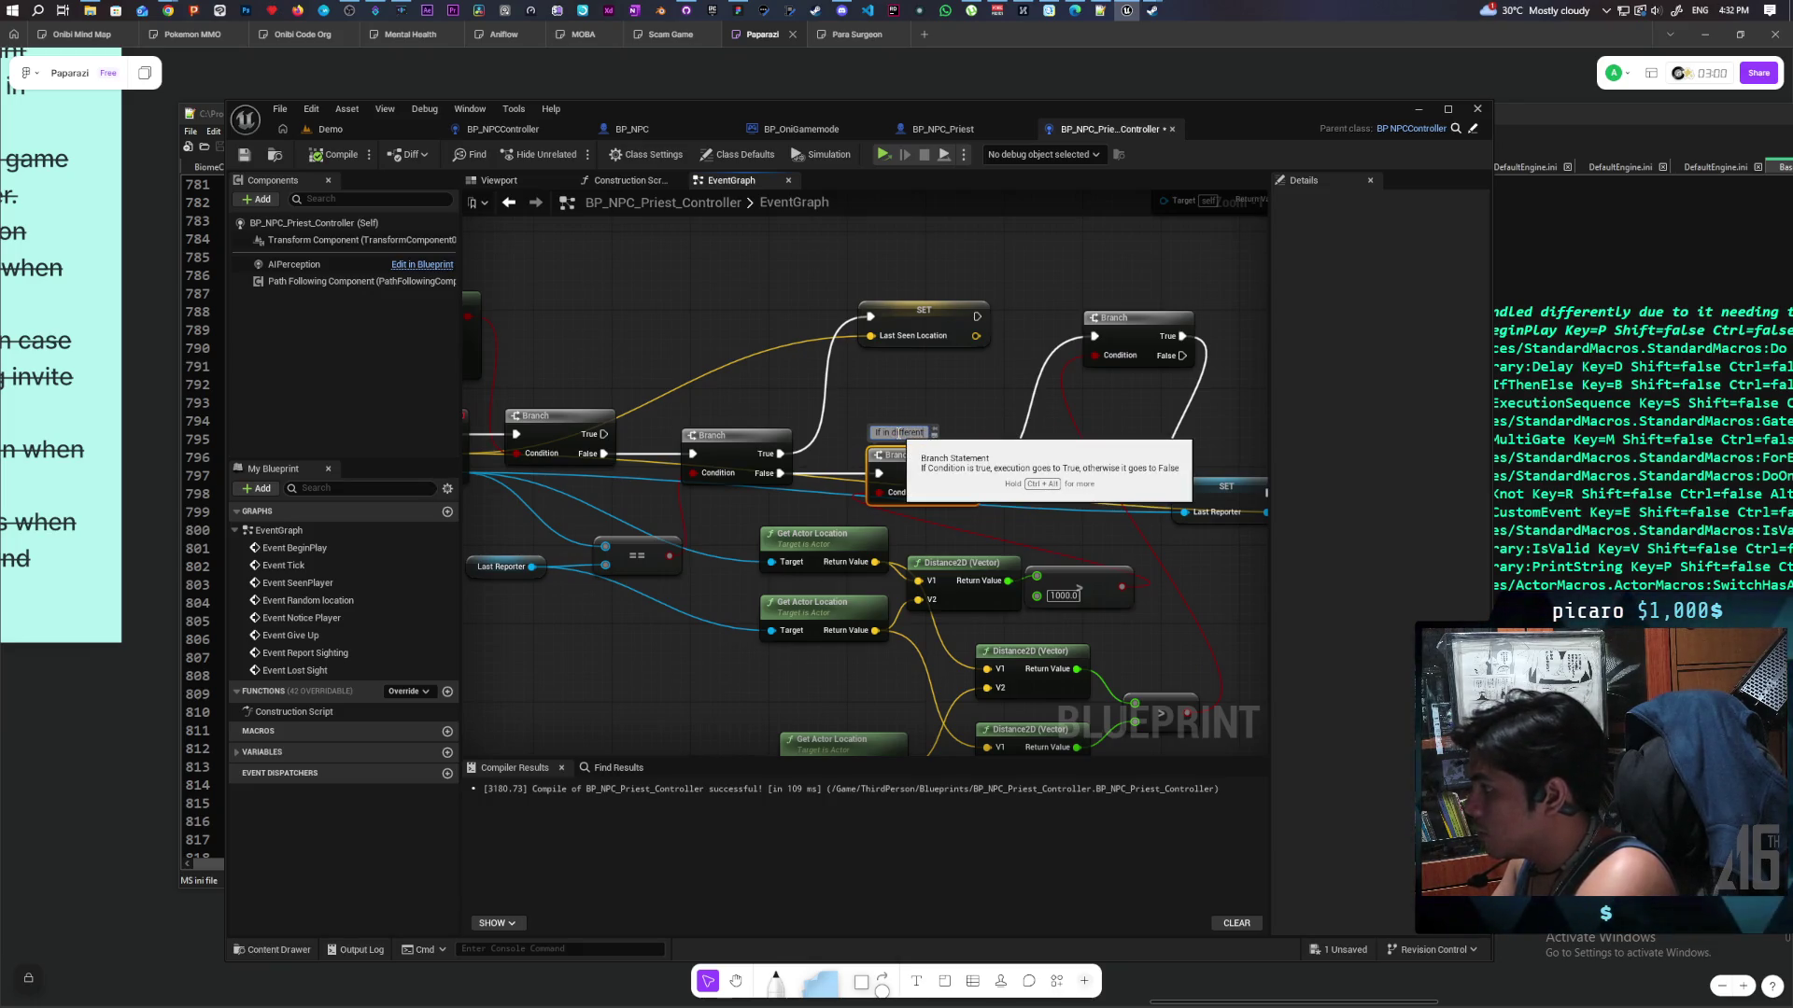
pyautogui.write(' area thats far enough')
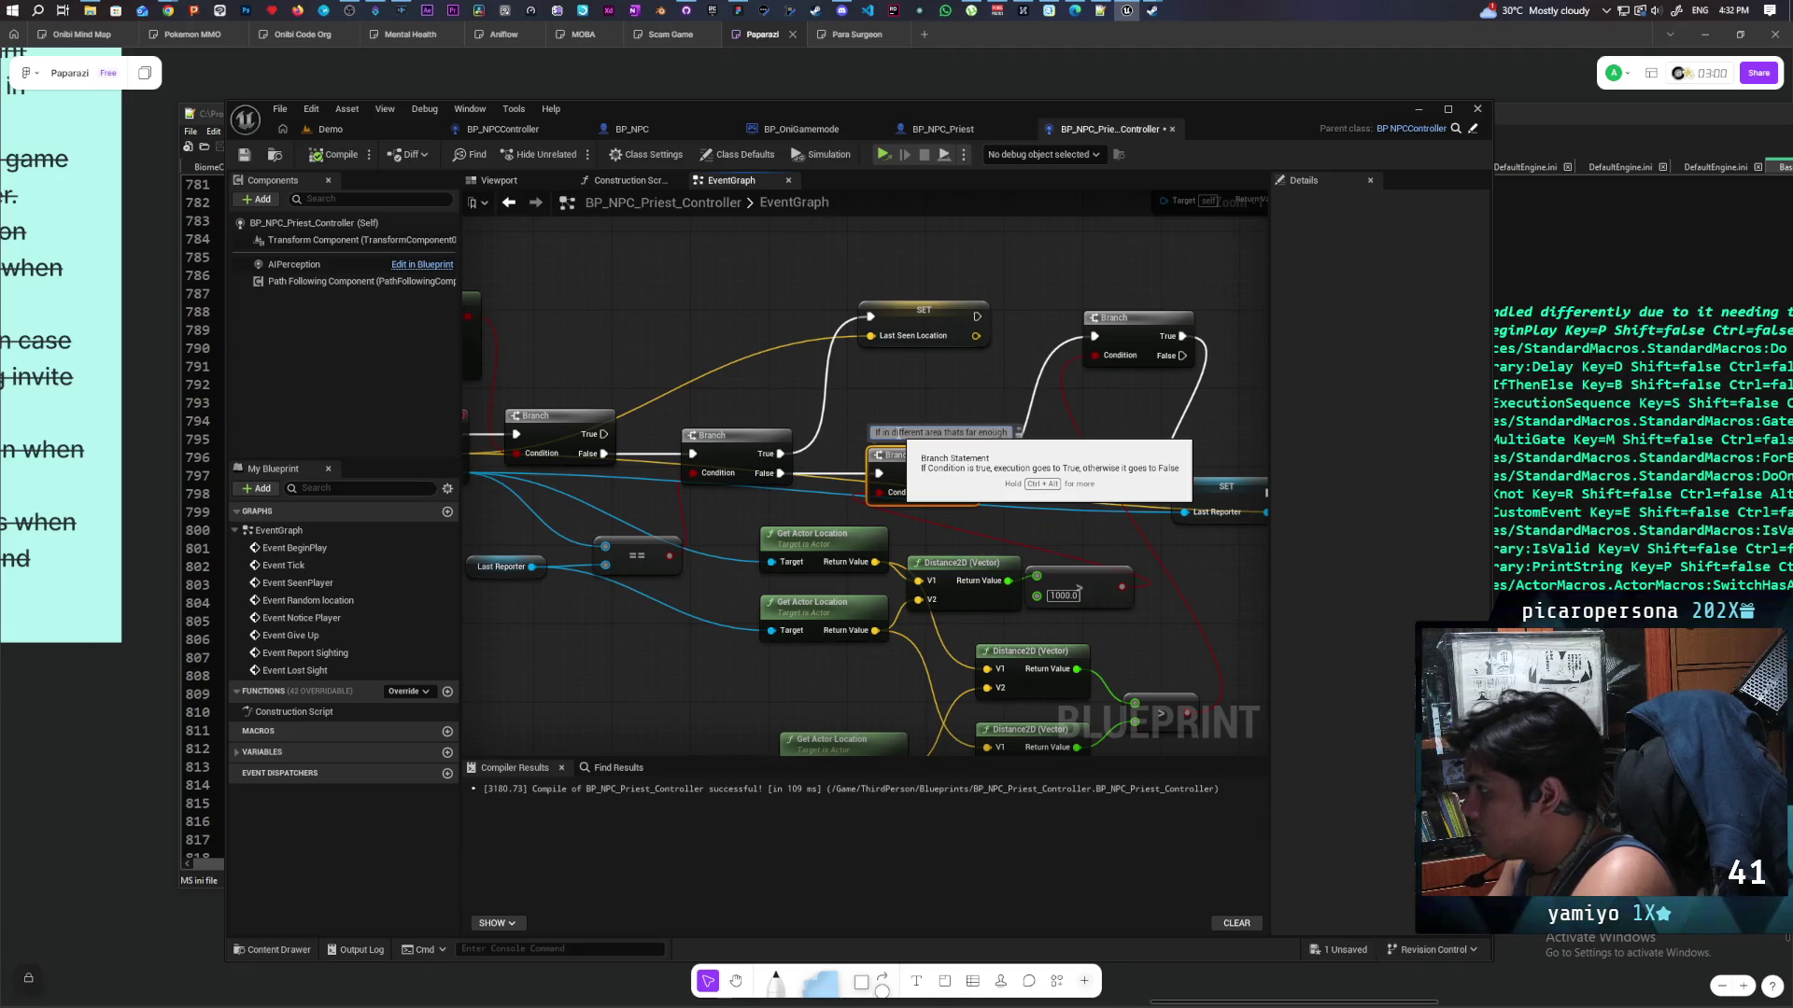
pyautogui.press('Return')
pyautogui.moveTo(992, 407); pyautogui.dragTo(907, 402)
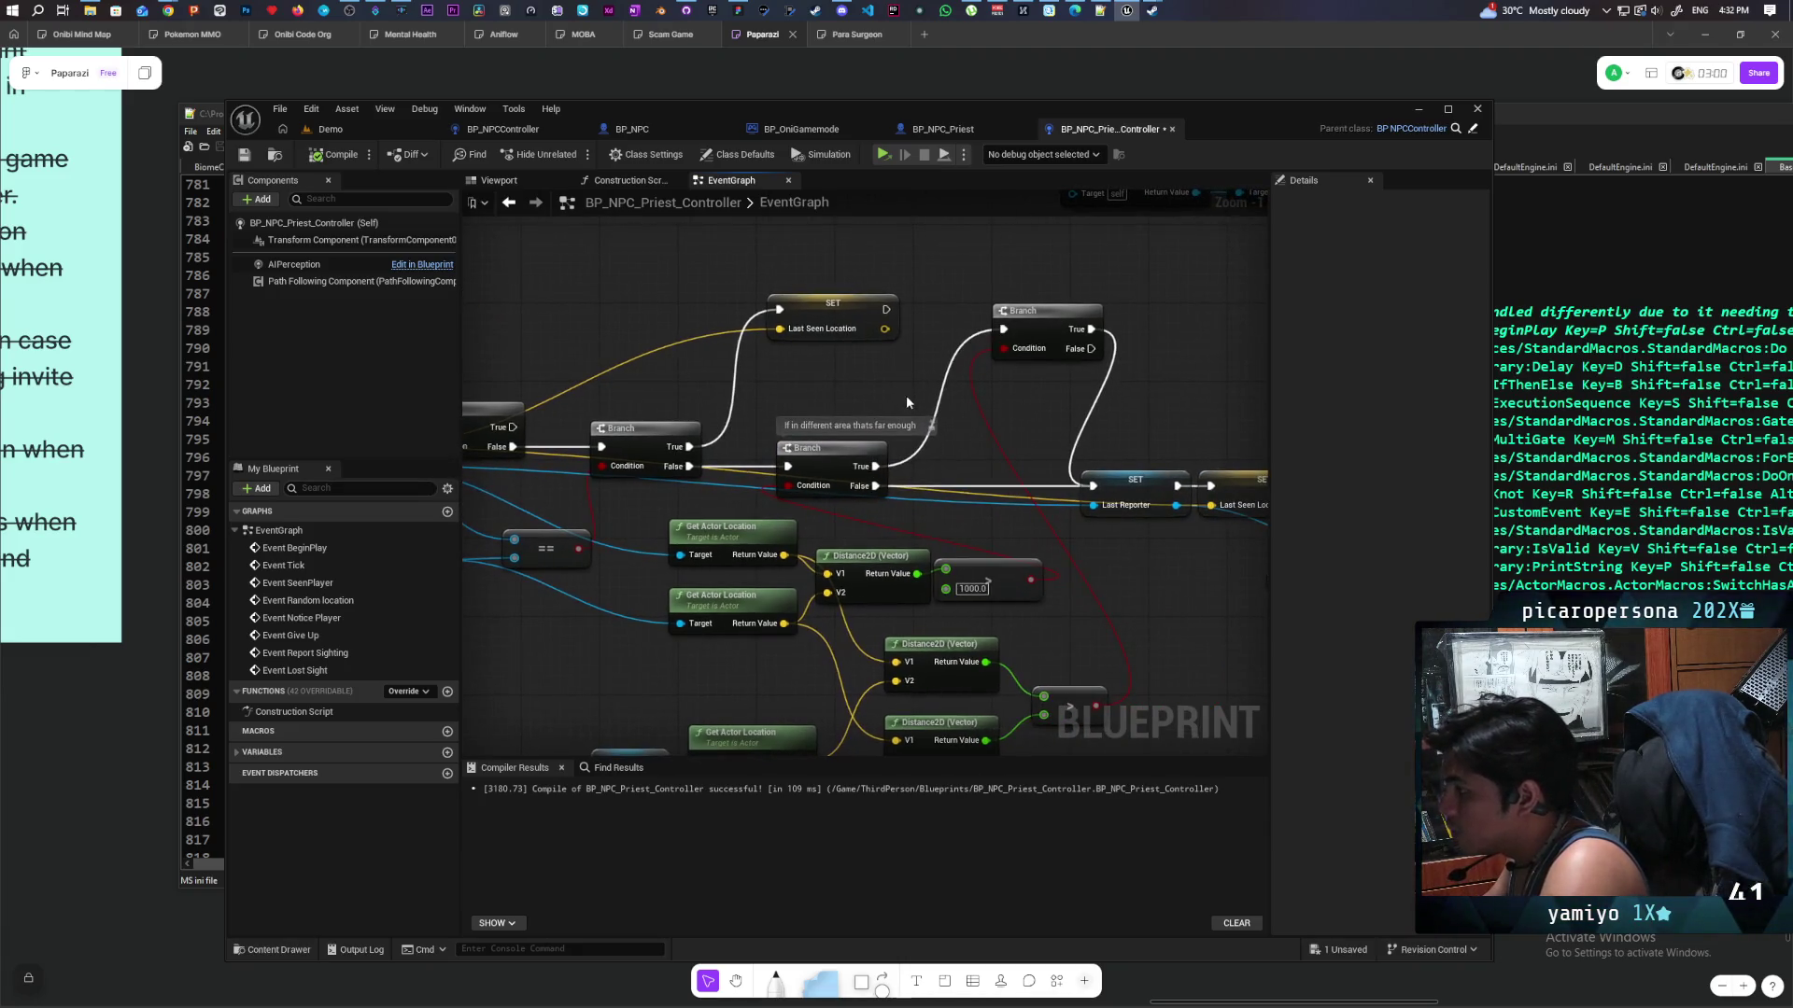
pyautogui.hotkey('ctrl', 's')
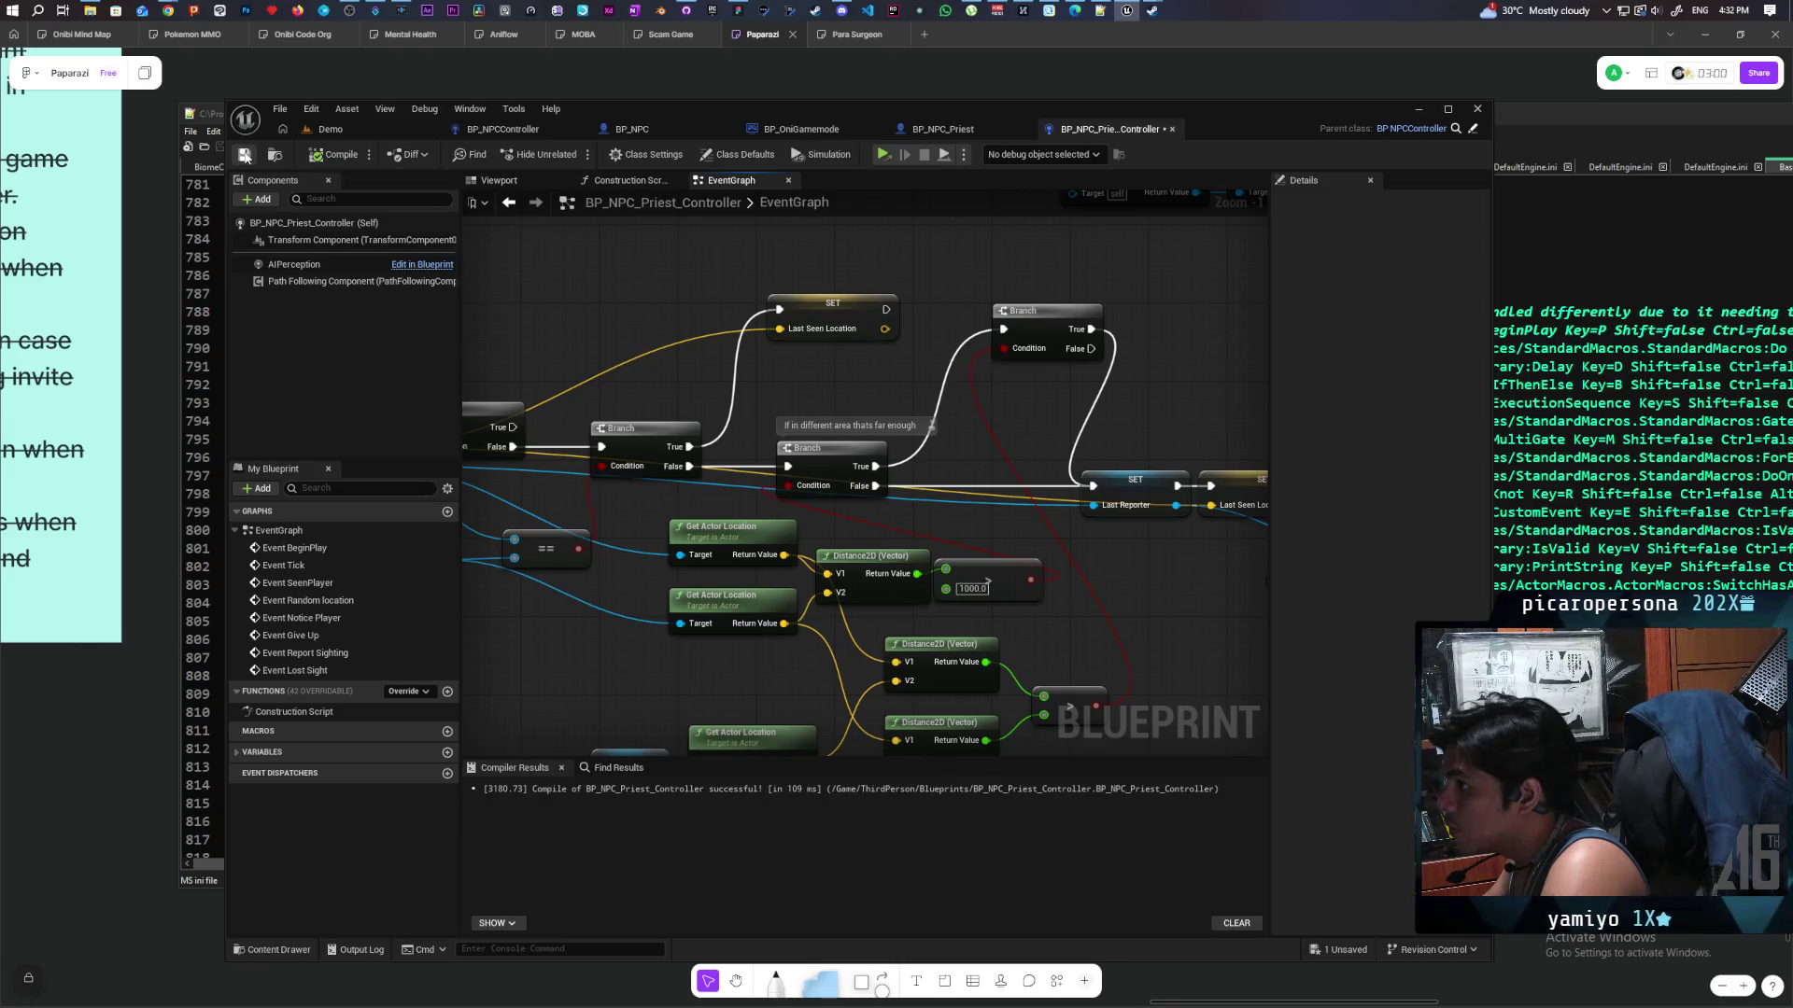
# Comment the upper Branch 'If the new further area is closer to us'.
pyautogui.moveTo(980, 308); pyautogui.dragTo(920, 320)
pyautogui.click(920, 318)
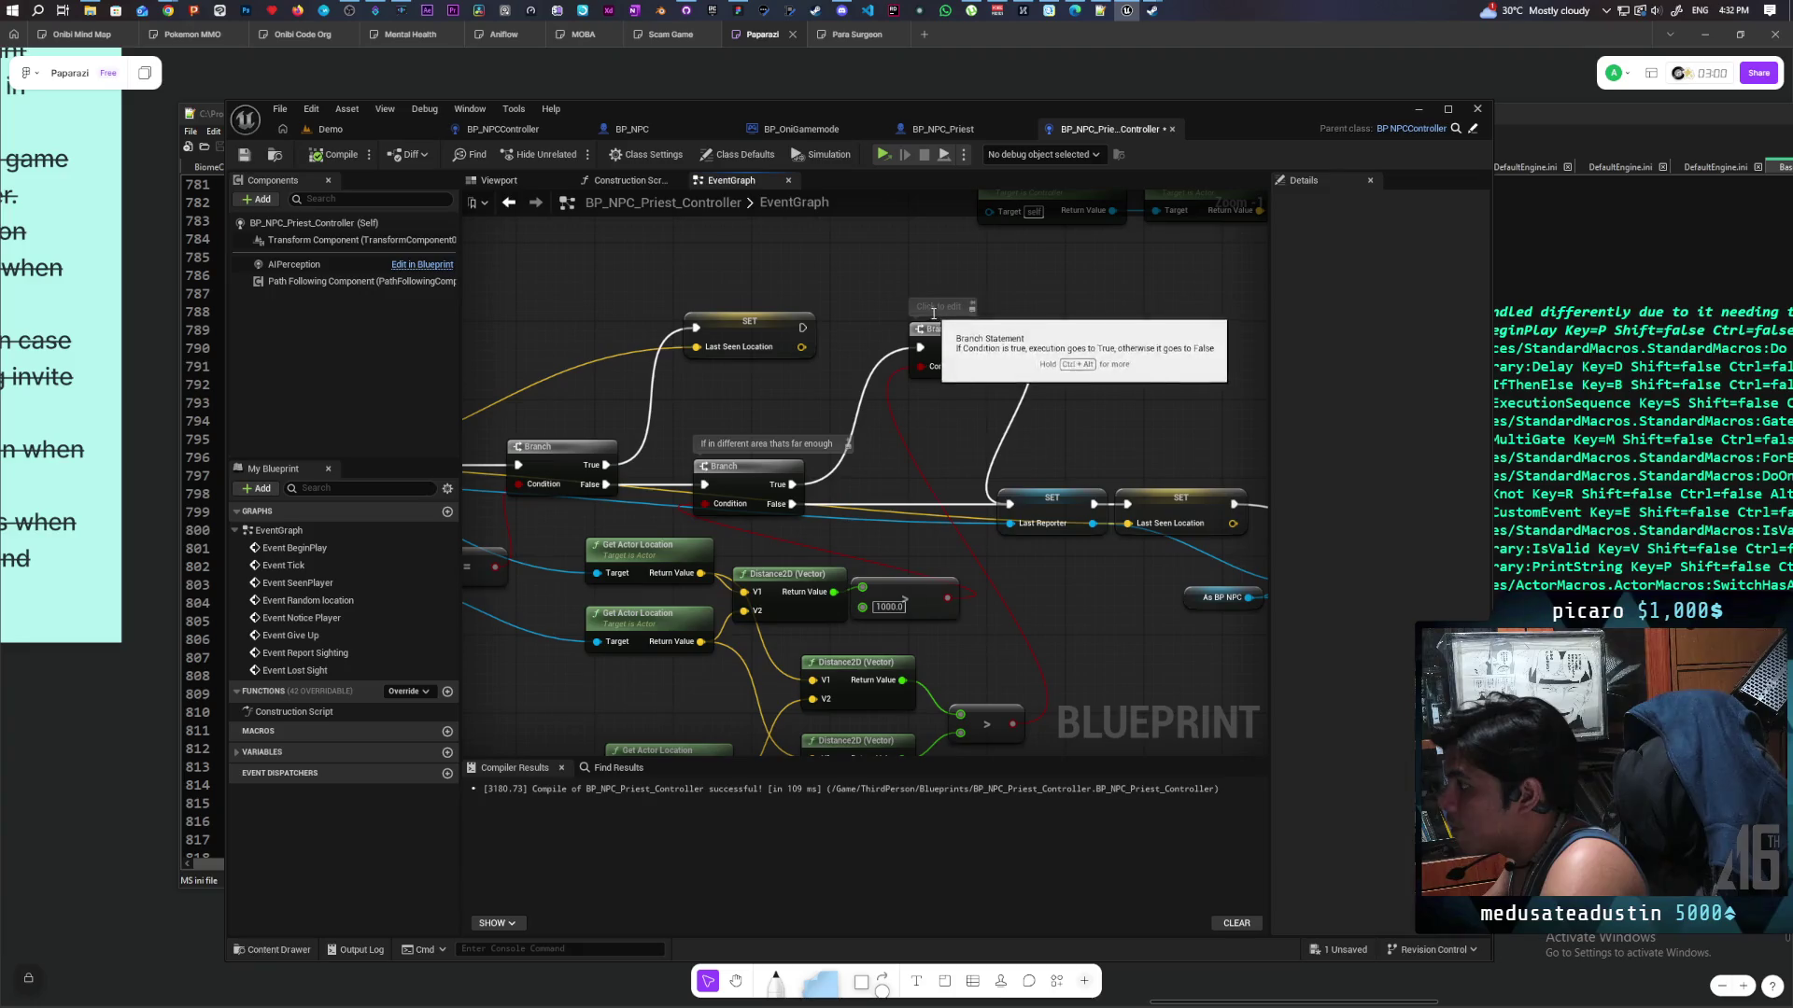
pyautogui.click(922, 307)
pyautogui.write('if the new further')
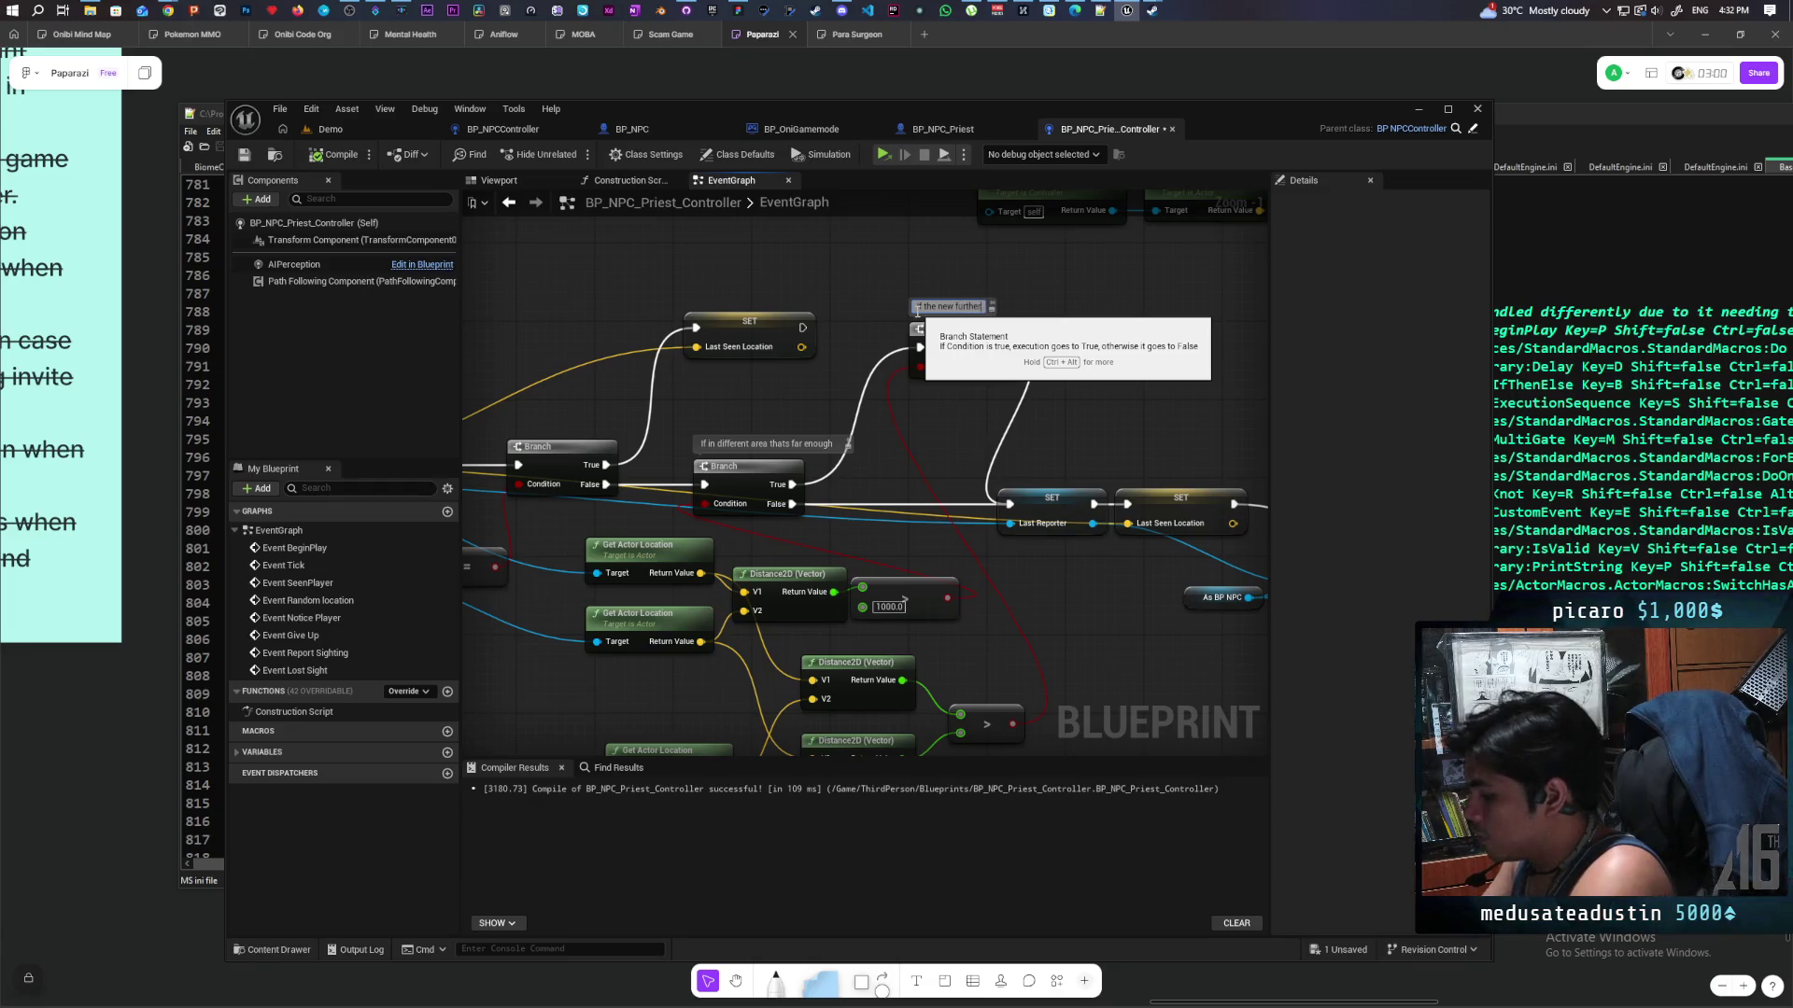
pyautogui.write('area is closer')
pyautogui.write('to us')
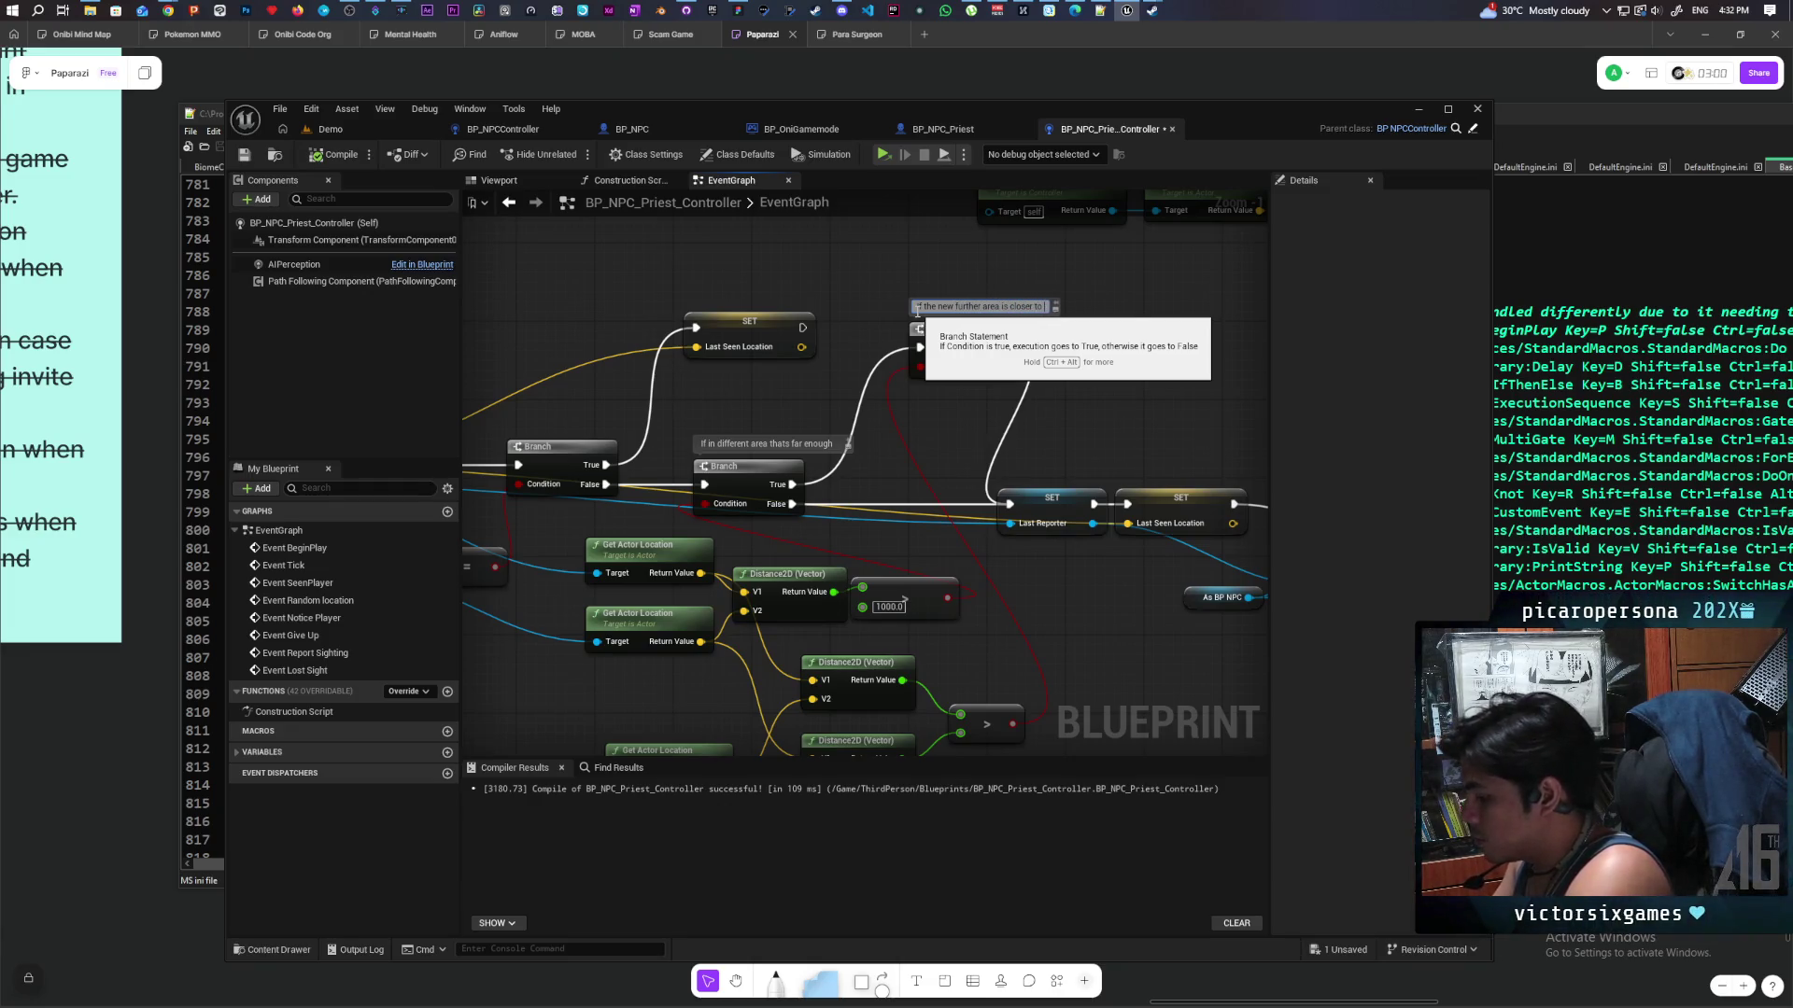
pyautogui.click(1055, 354)
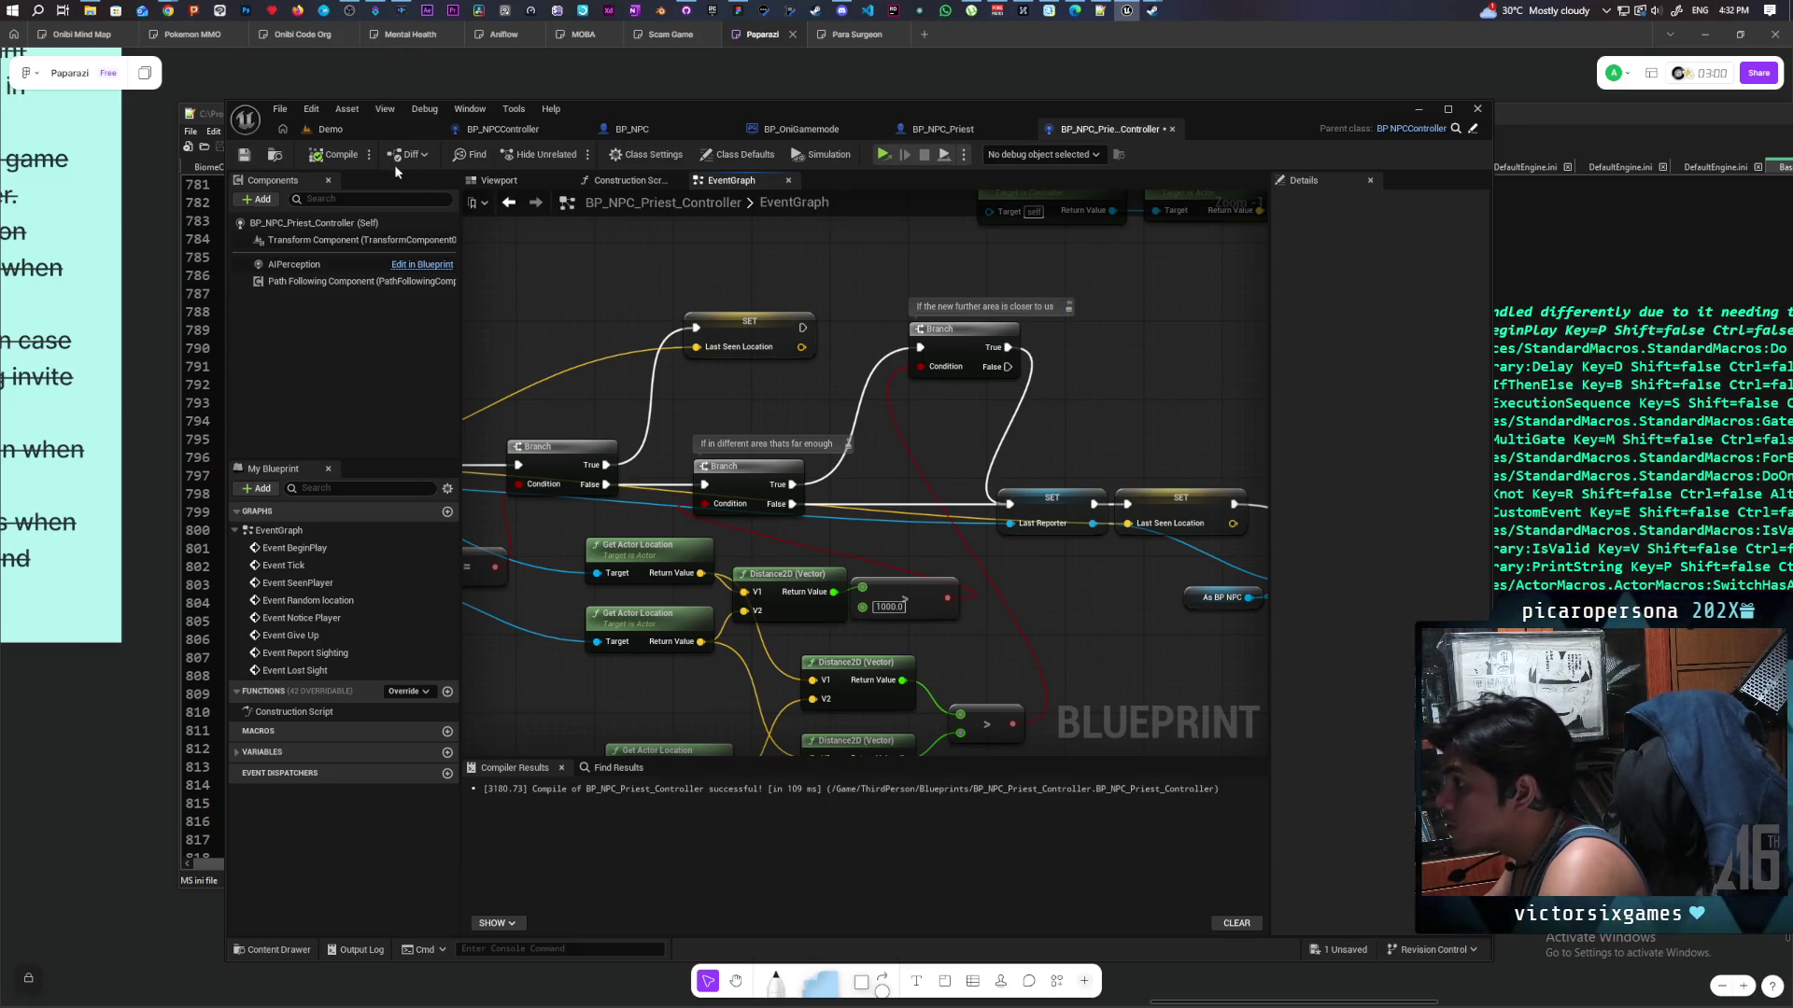
# Save the blueprint, then move the 'closer to us' Branch down beside the far-enough Branch.
pyautogui.click(256, 159)
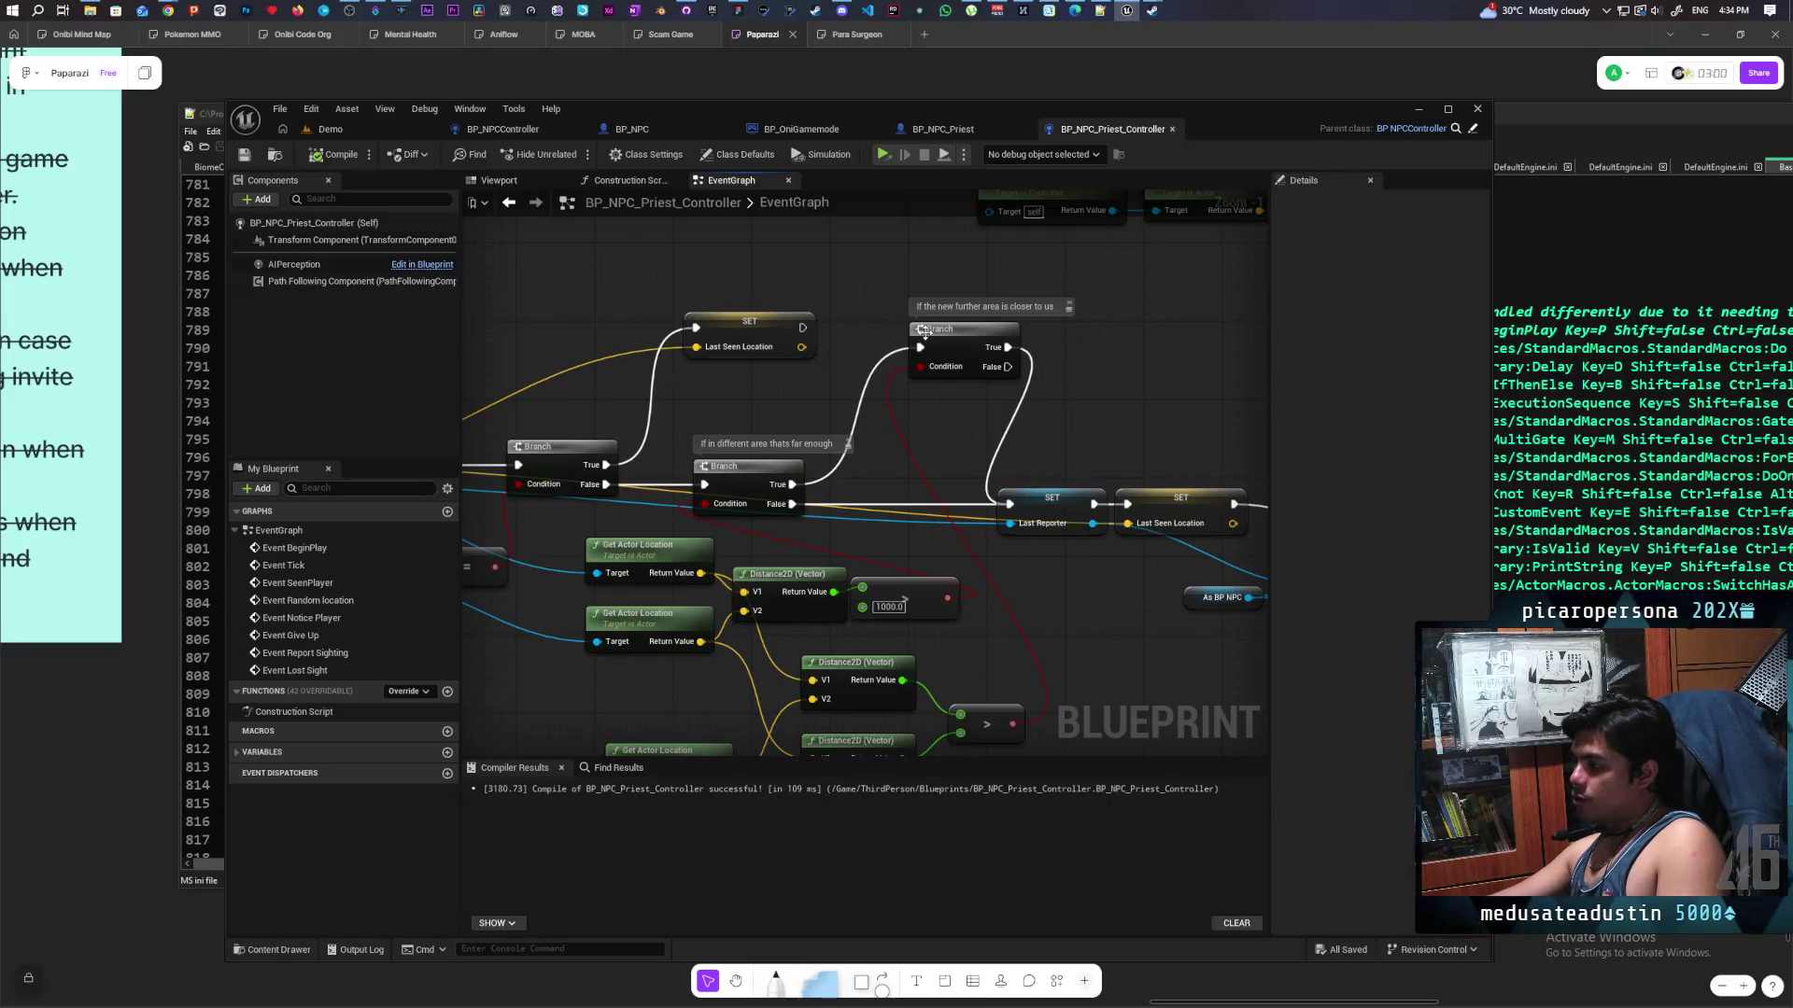
pyautogui.moveTo(963, 342)
pyautogui.mouseDown()
pyautogui.moveTo(932, 450)
pyautogui.moveTo(905, 455)
pyautogui.moveTo(924, 410)
pyautogui.mouseUp()
# Reposition the Branch and SET Last Seen Location nodes, saving the blueprint after each move.
pyautogui.moveTo(1035, 405)
pyautogui.mouseDown()
pyautogui.moveTo(1042, 420)
pyautogui.moveTo(1017, 432)
pyautogui.moveTo(1133, 473)
pyautogui.moveTo(1223, 370)
pyautogui.moveTo(1209, 367)
pyautogui.moveTo(1274, 337)
pyautogui.mouseUp()
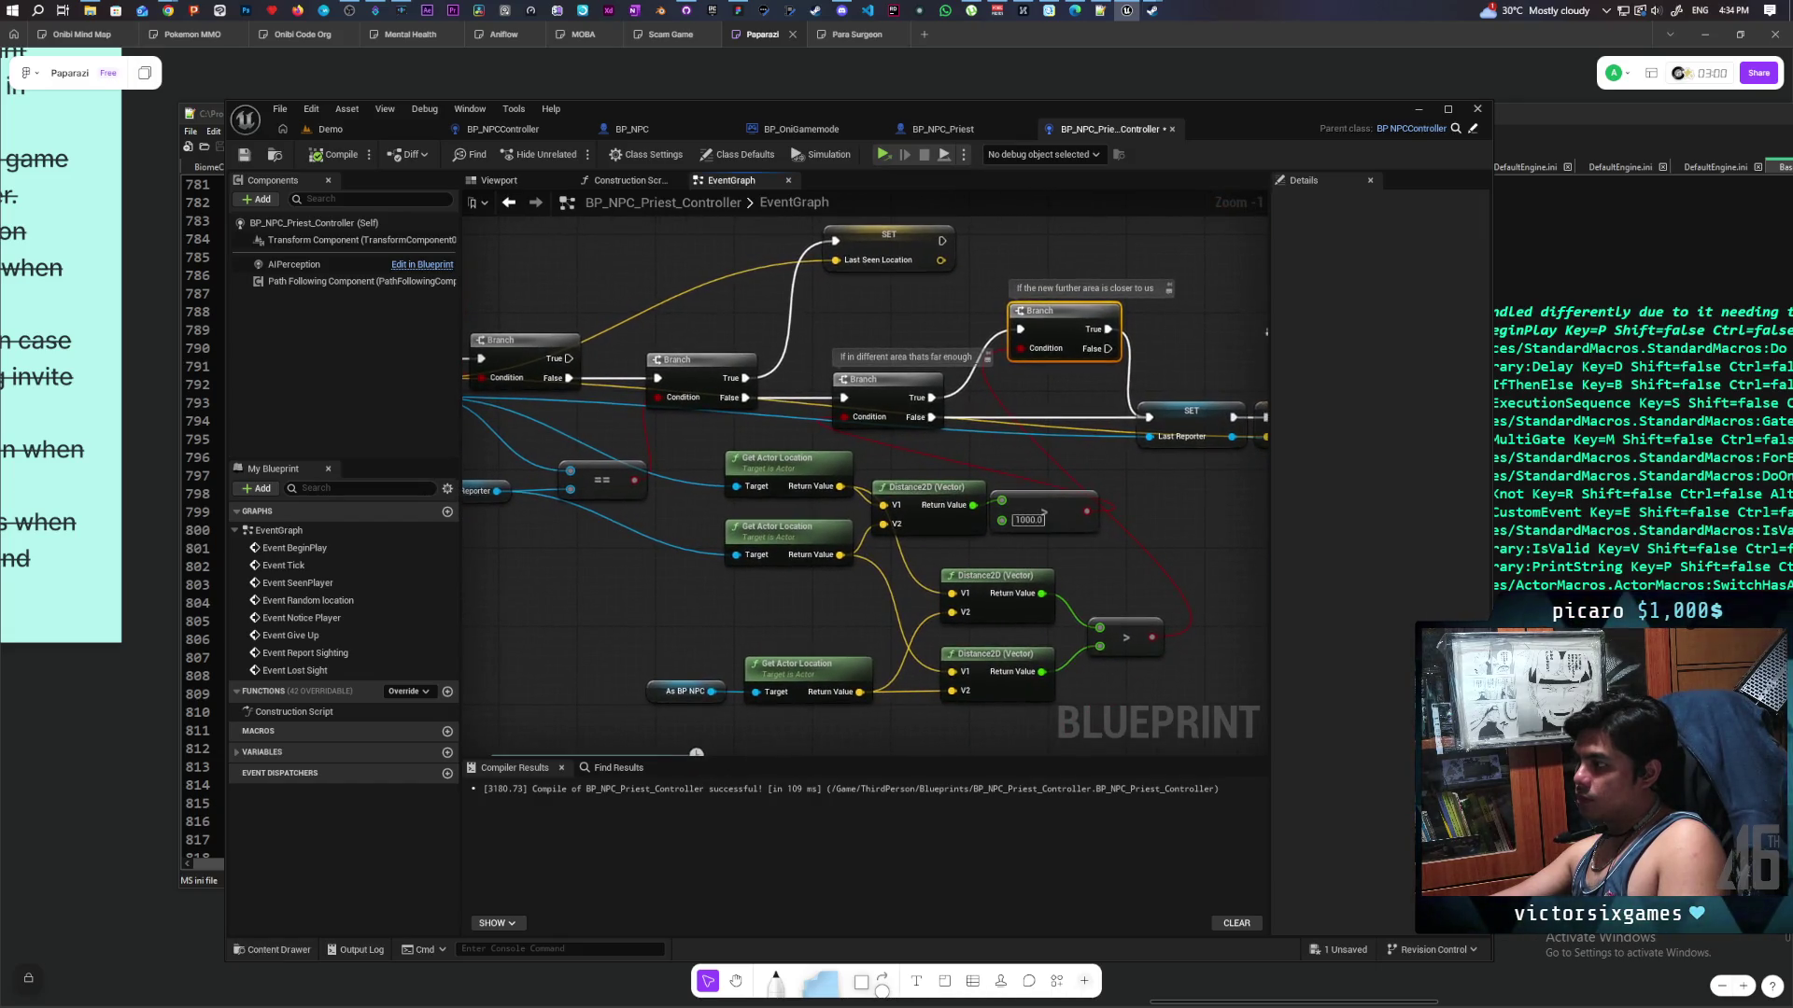
pyautogui.click(243, 154)
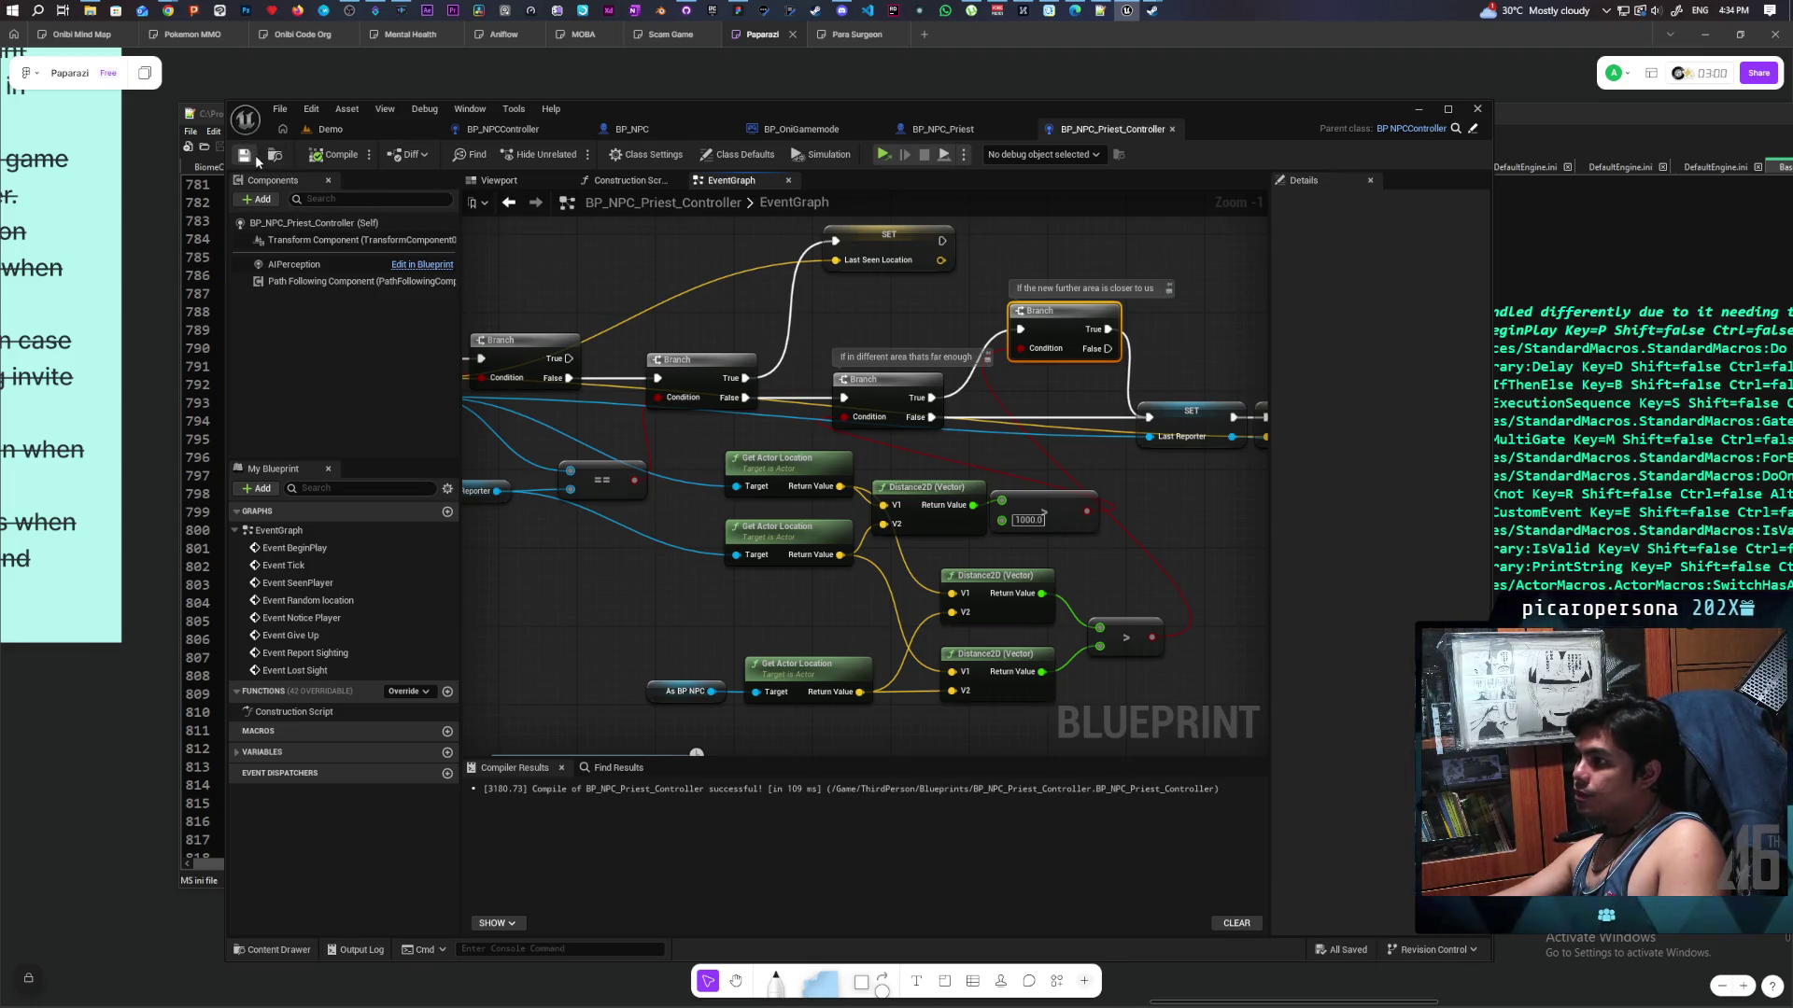
pyautogui.scroll(1, 614, 295)
pyautogui.moveTo(665, 247); pyautogui.dragTo(702, 429)
pyautogui.moveTo(890, 413)
pyautogui.mouseDown()
pyautogui.moveTo(850, 469)
pyautogui.moveTo(822, 470)
pyautogui.moveTo(844, 468)
pyautogui.mouseUp()
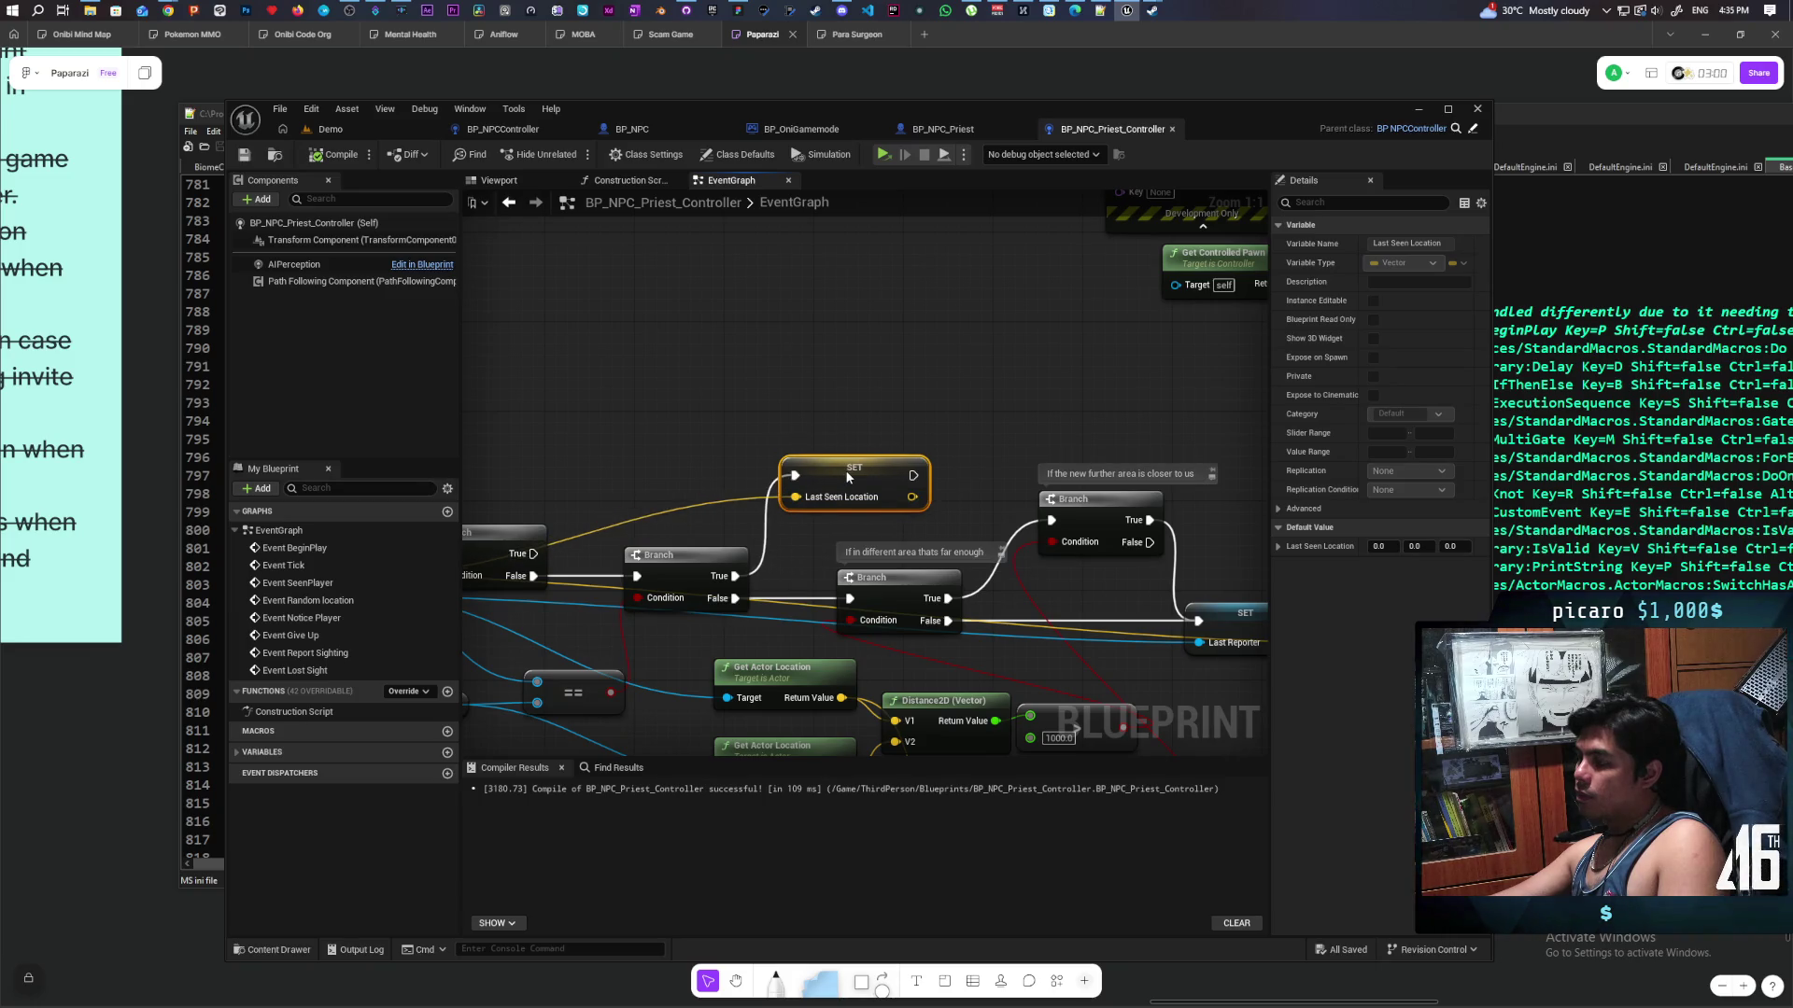
pyautogui.hotkey('ctrl', 's')
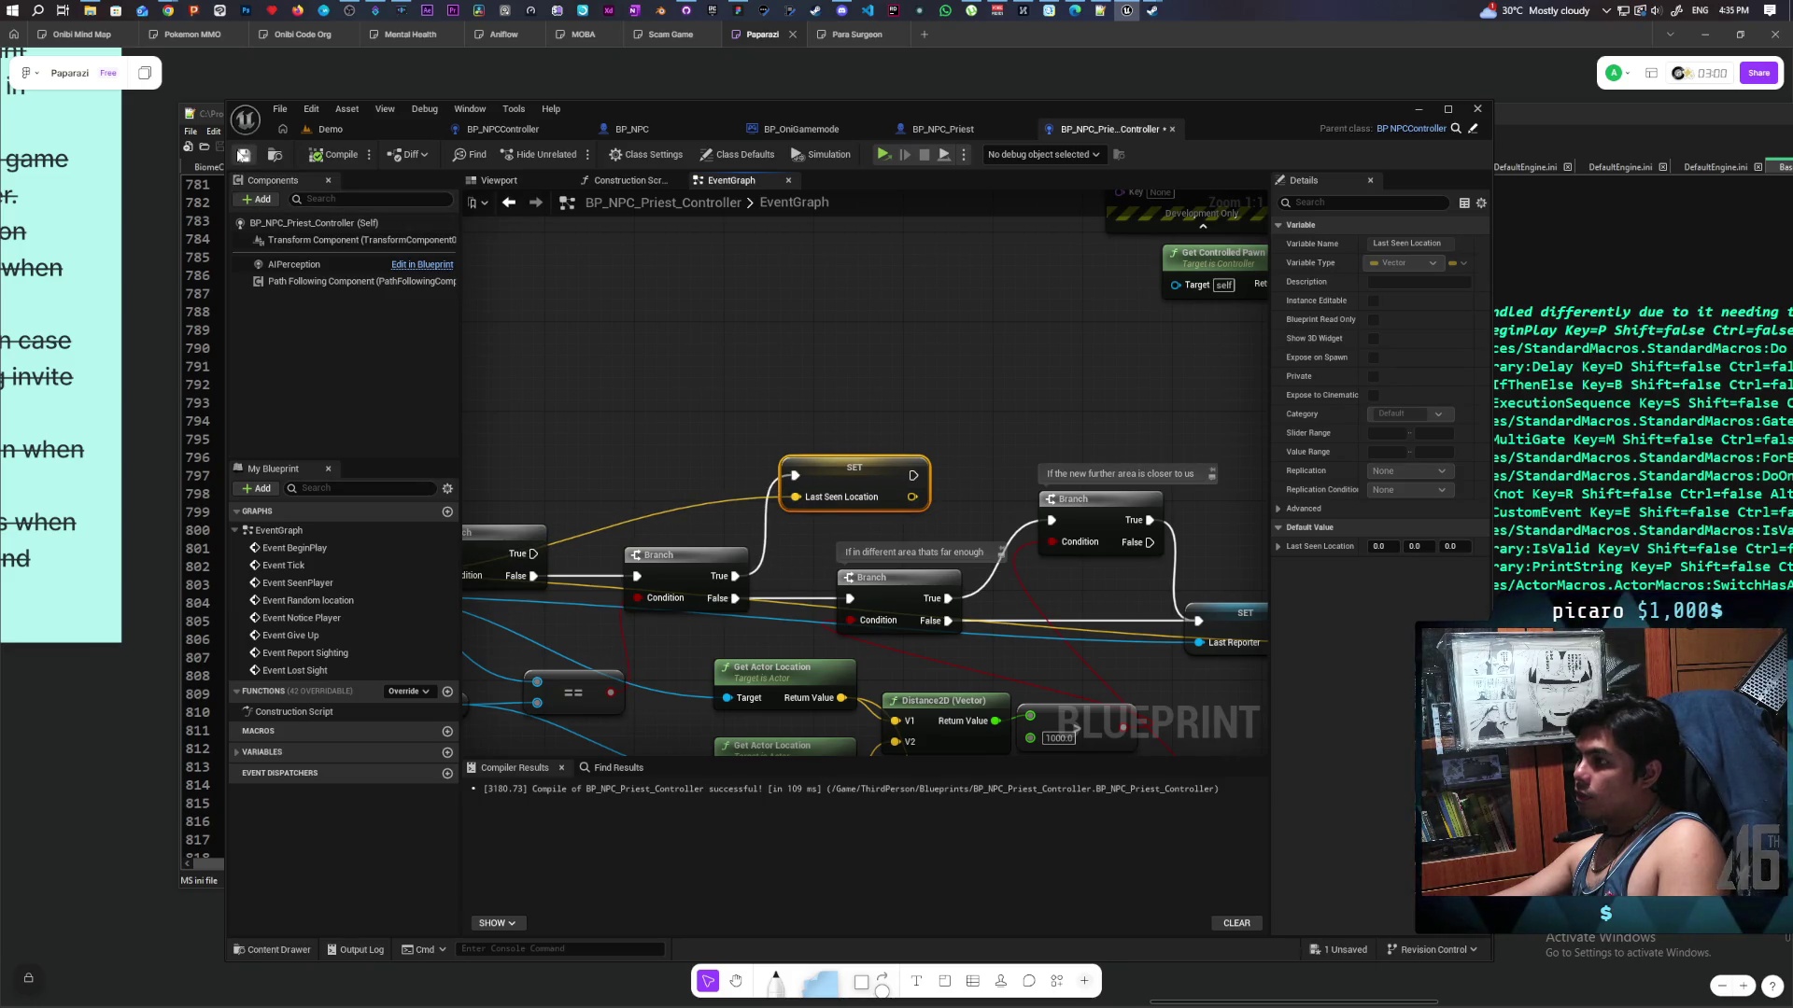
pyautogui.scroll(-3, 895, 385)
pyautogui.moveTo(896, 390); pyautogui.dragTo(871, 280)
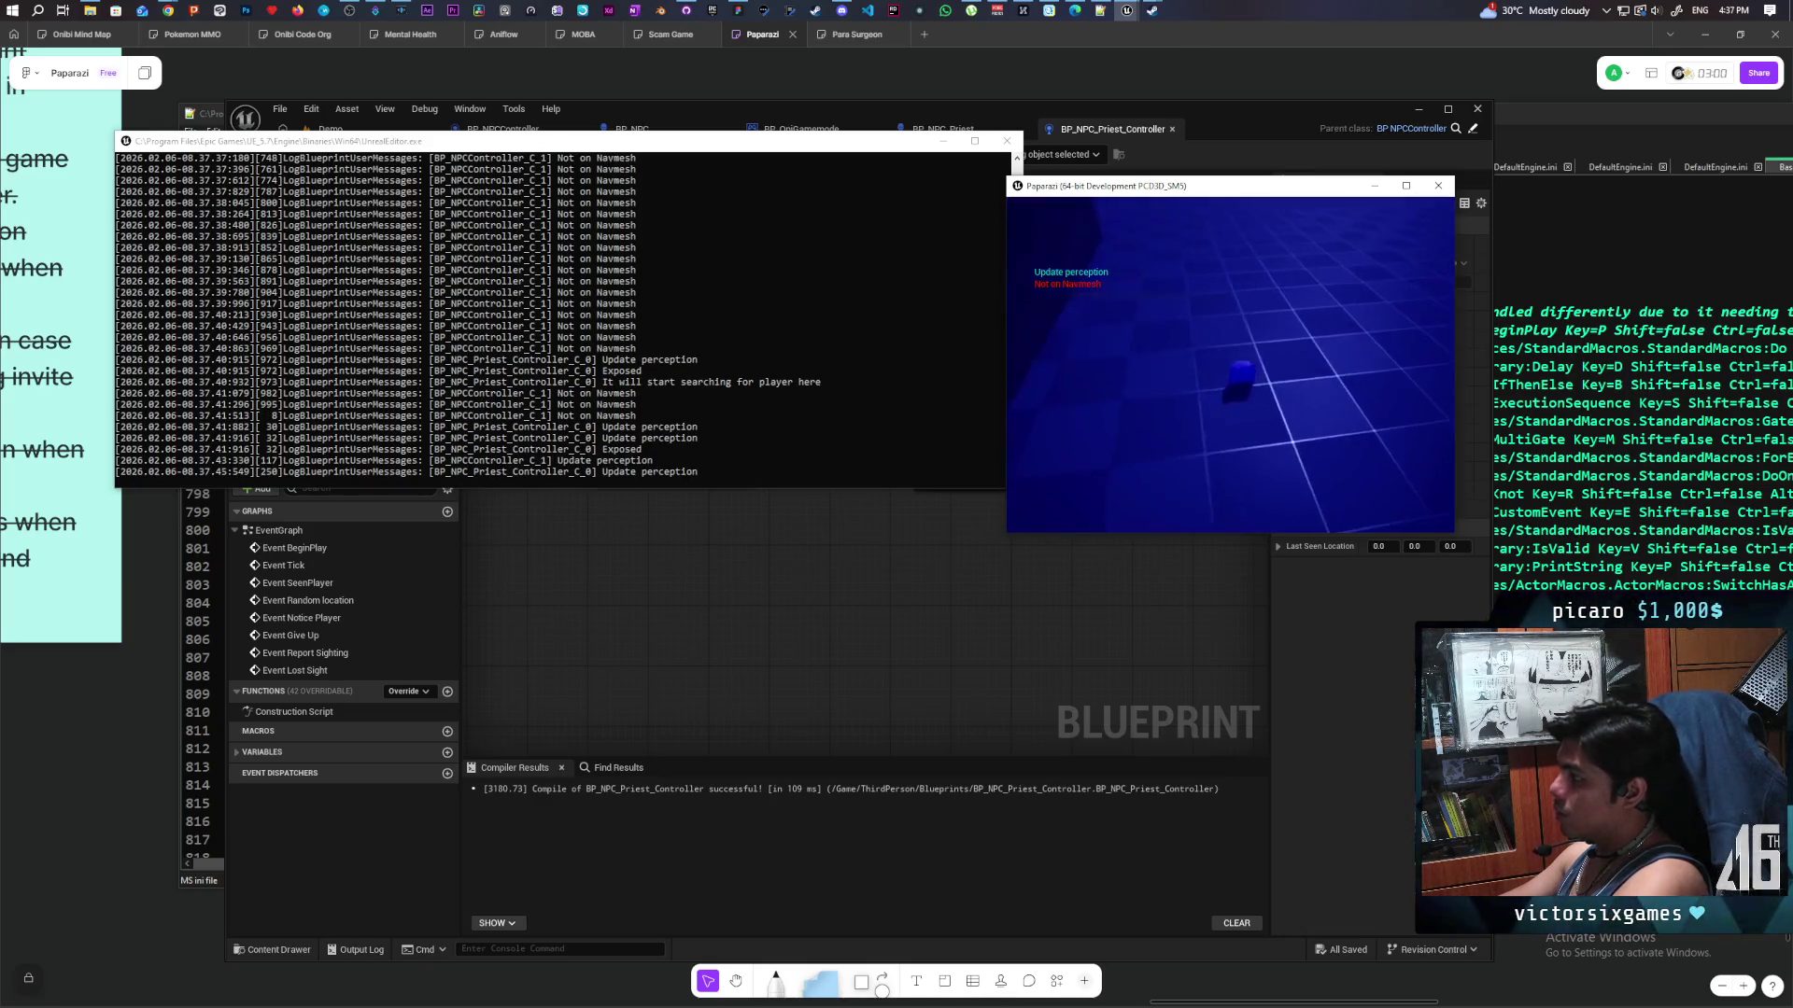
# Close the standalone Paparazi game session from its pause menu.
pyautogui.press('Escape')
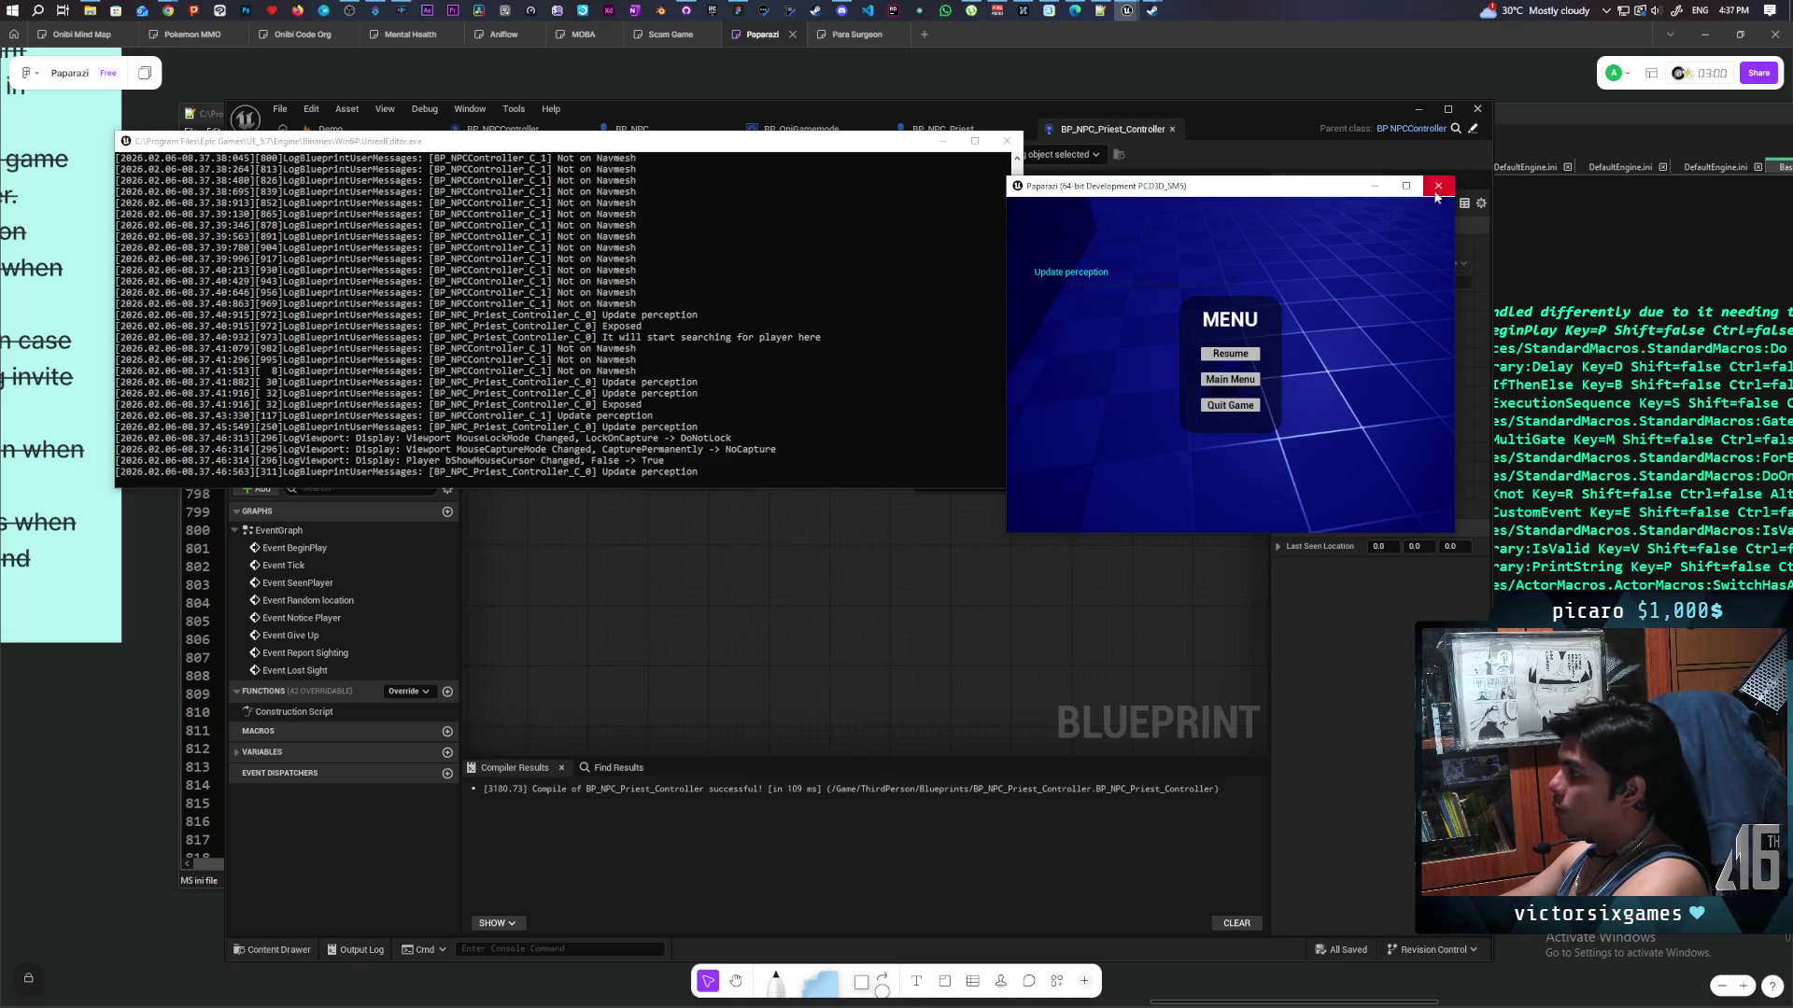
pyautogui.click(1217, 407)
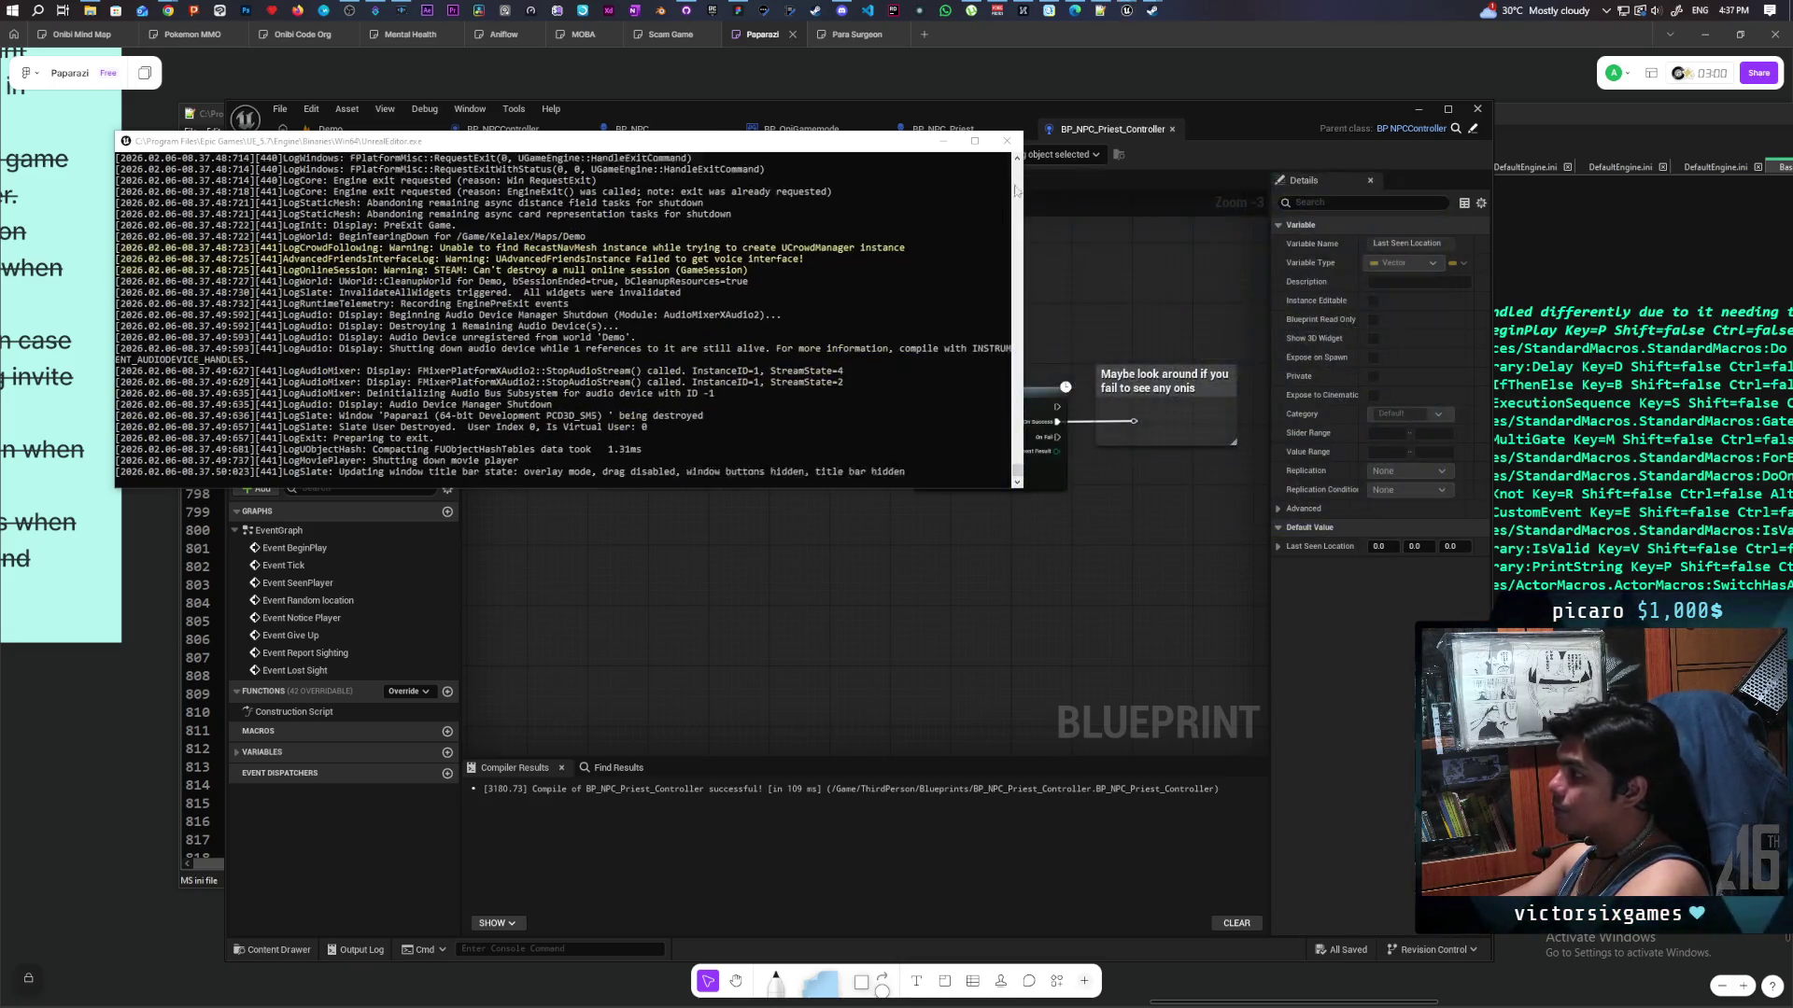
# Delete the Parent: Tick call from BP_NPC_Priest's Event Tick, save, and launch the game.
pyautogui.moveTo(968, 457); pyautogui.dragTo(961, 490)
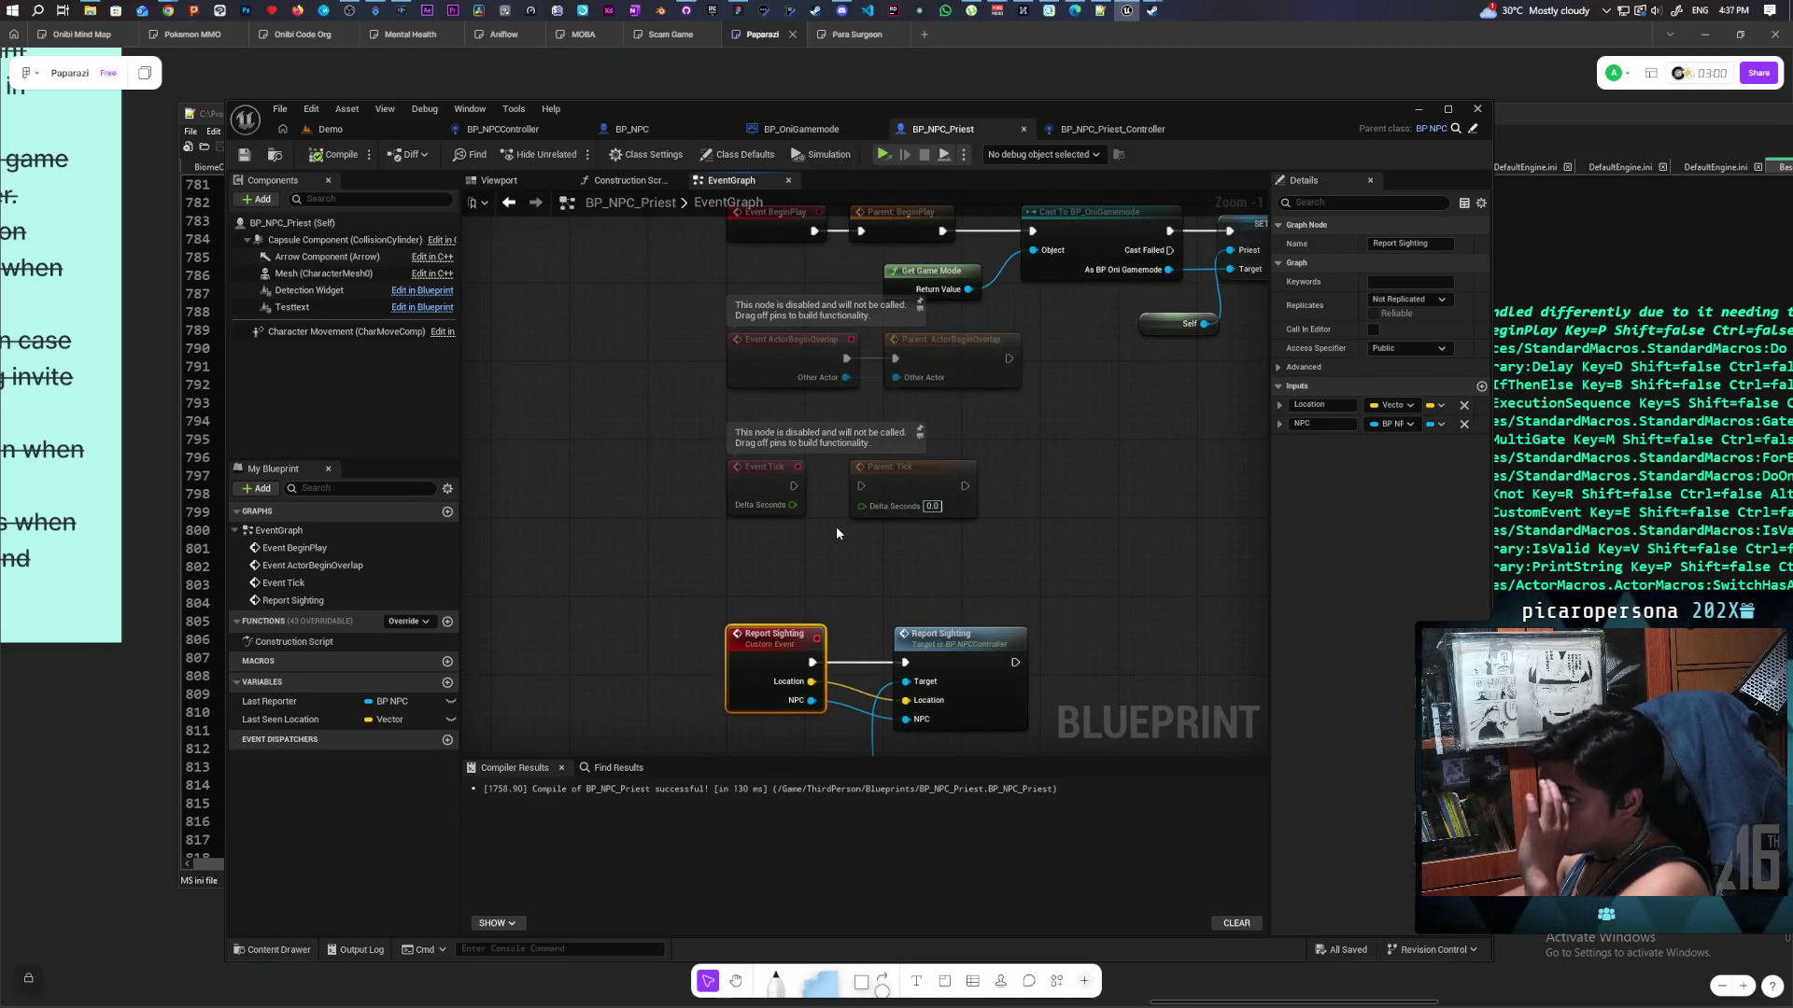
pyautogui.moveTo(794, 485); pyautogui.dragTo(836, 553)
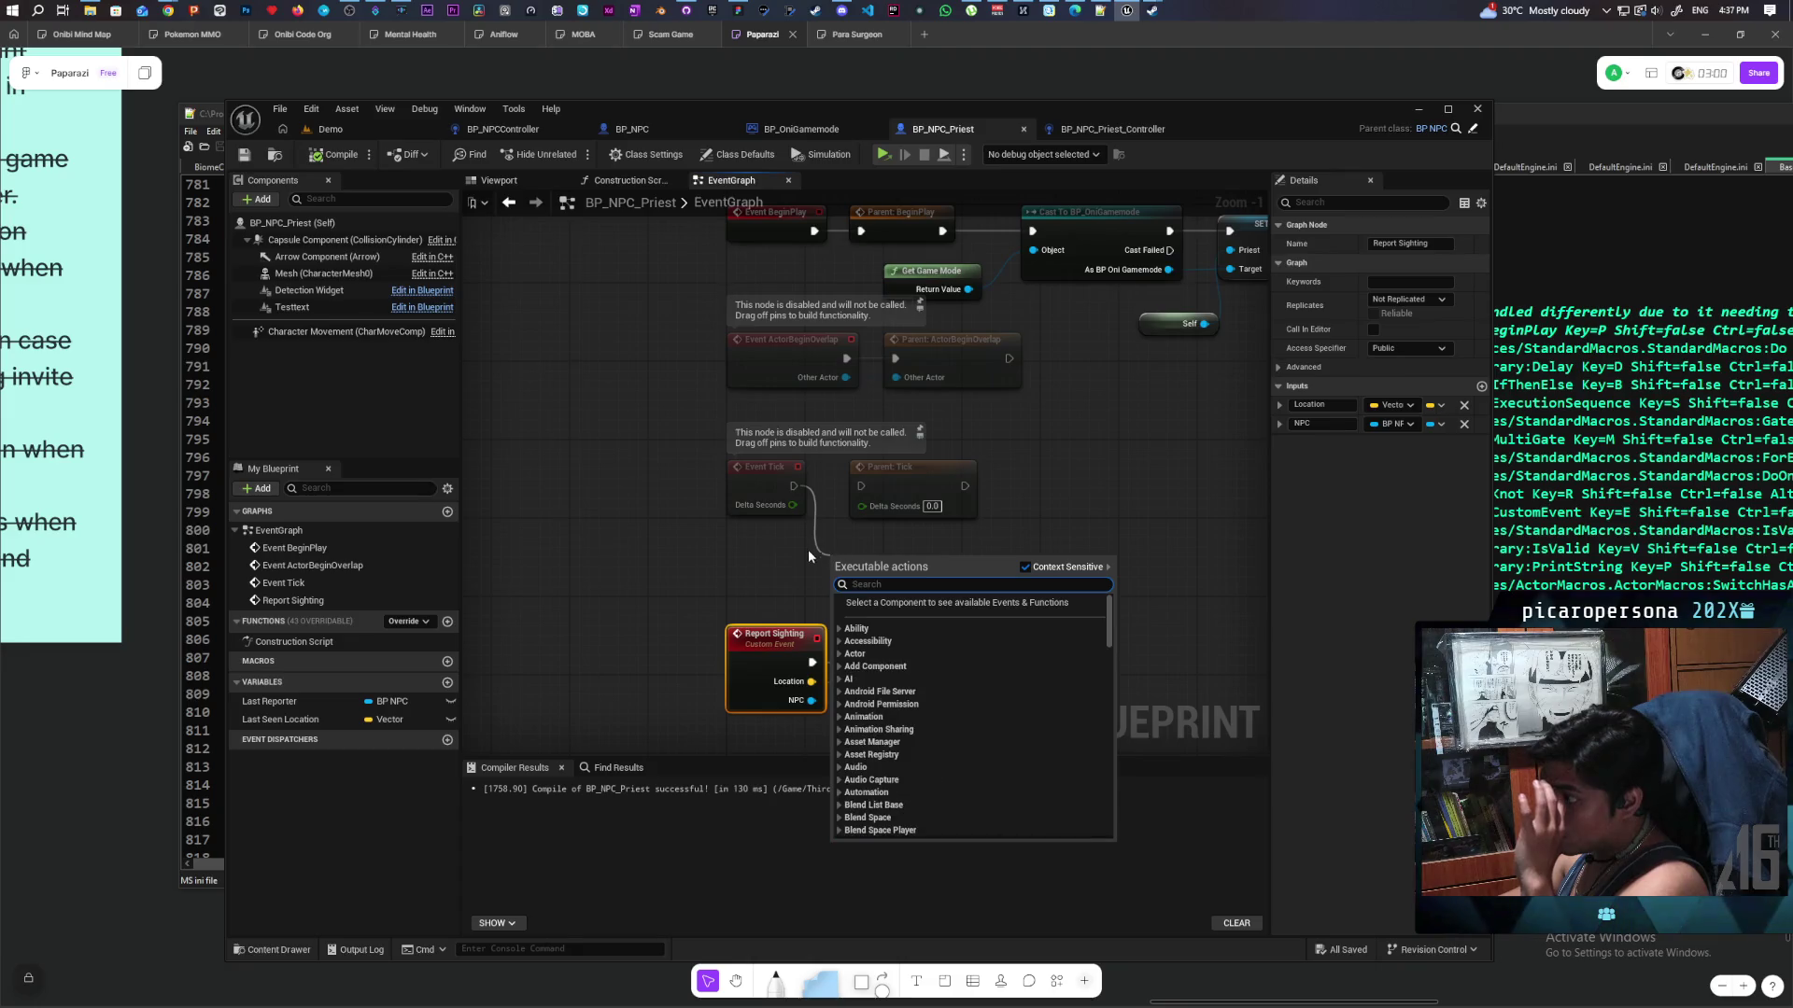
pyautogui.click(816, 570)
pyautogui.moveTo(866, 489); pyautogui.dragTo(862, 487)
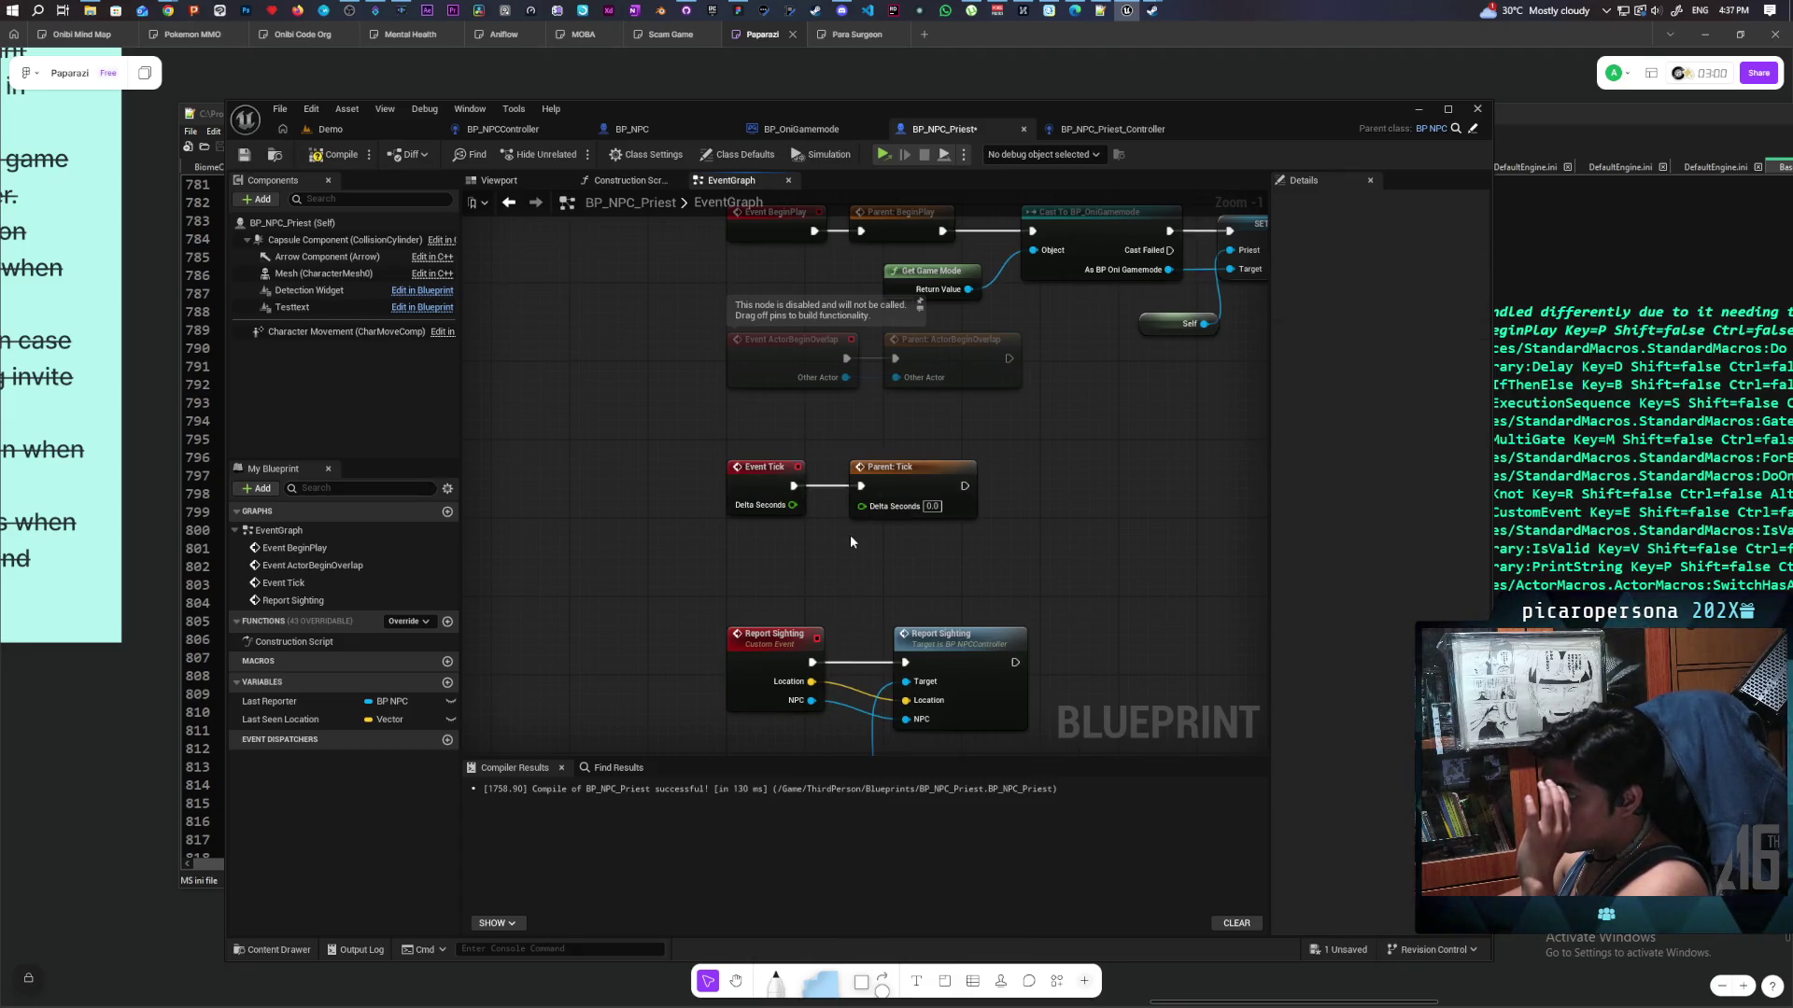
pyautogui.press('Delete')
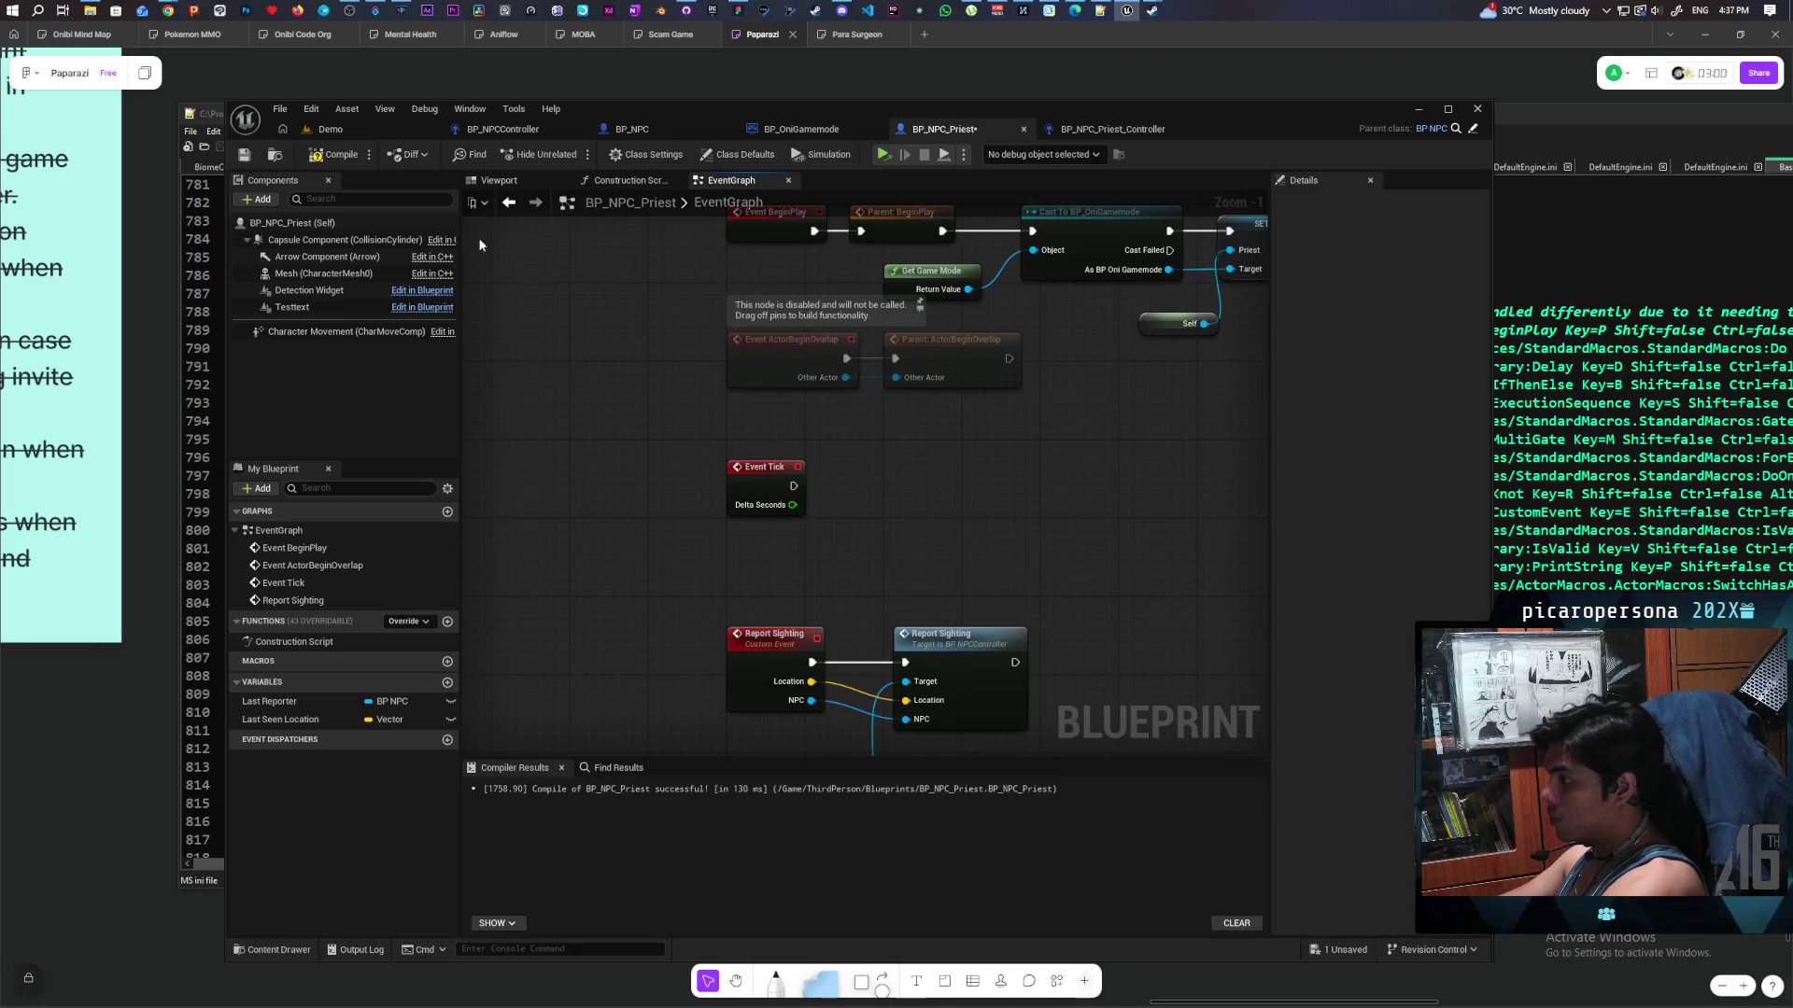
pyautogui.click(254, 155)
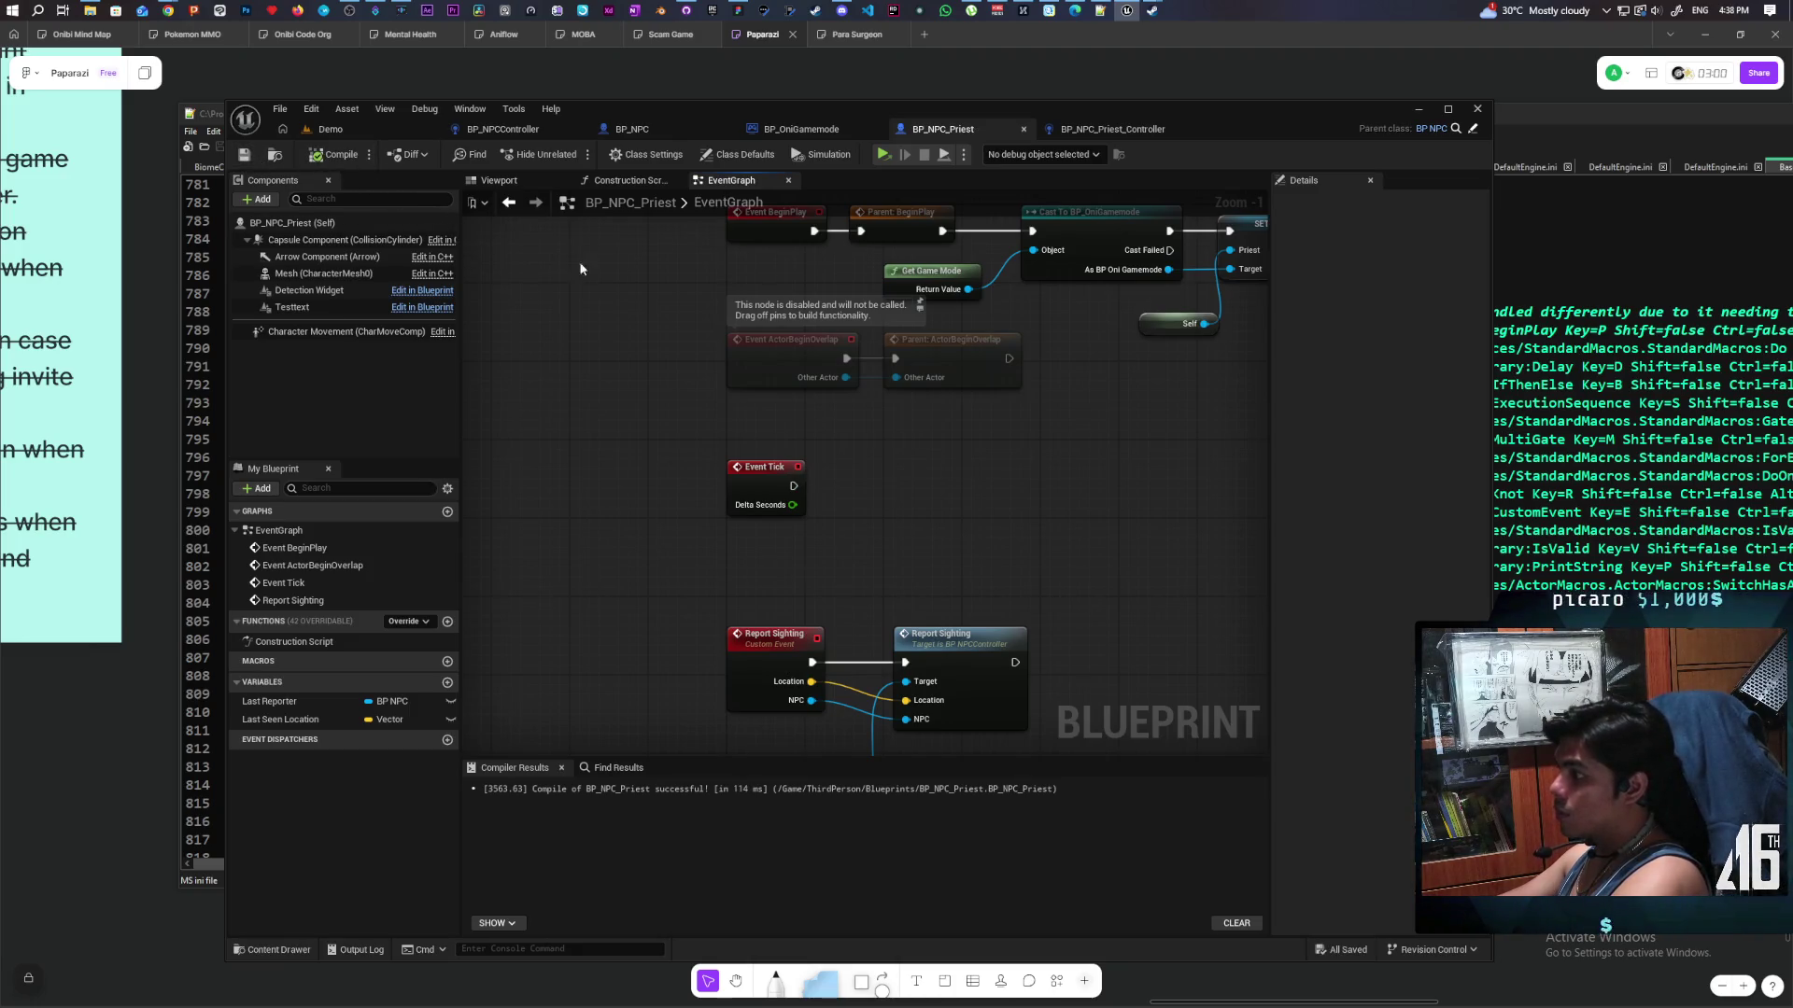
pyautogui.click(904, 150)
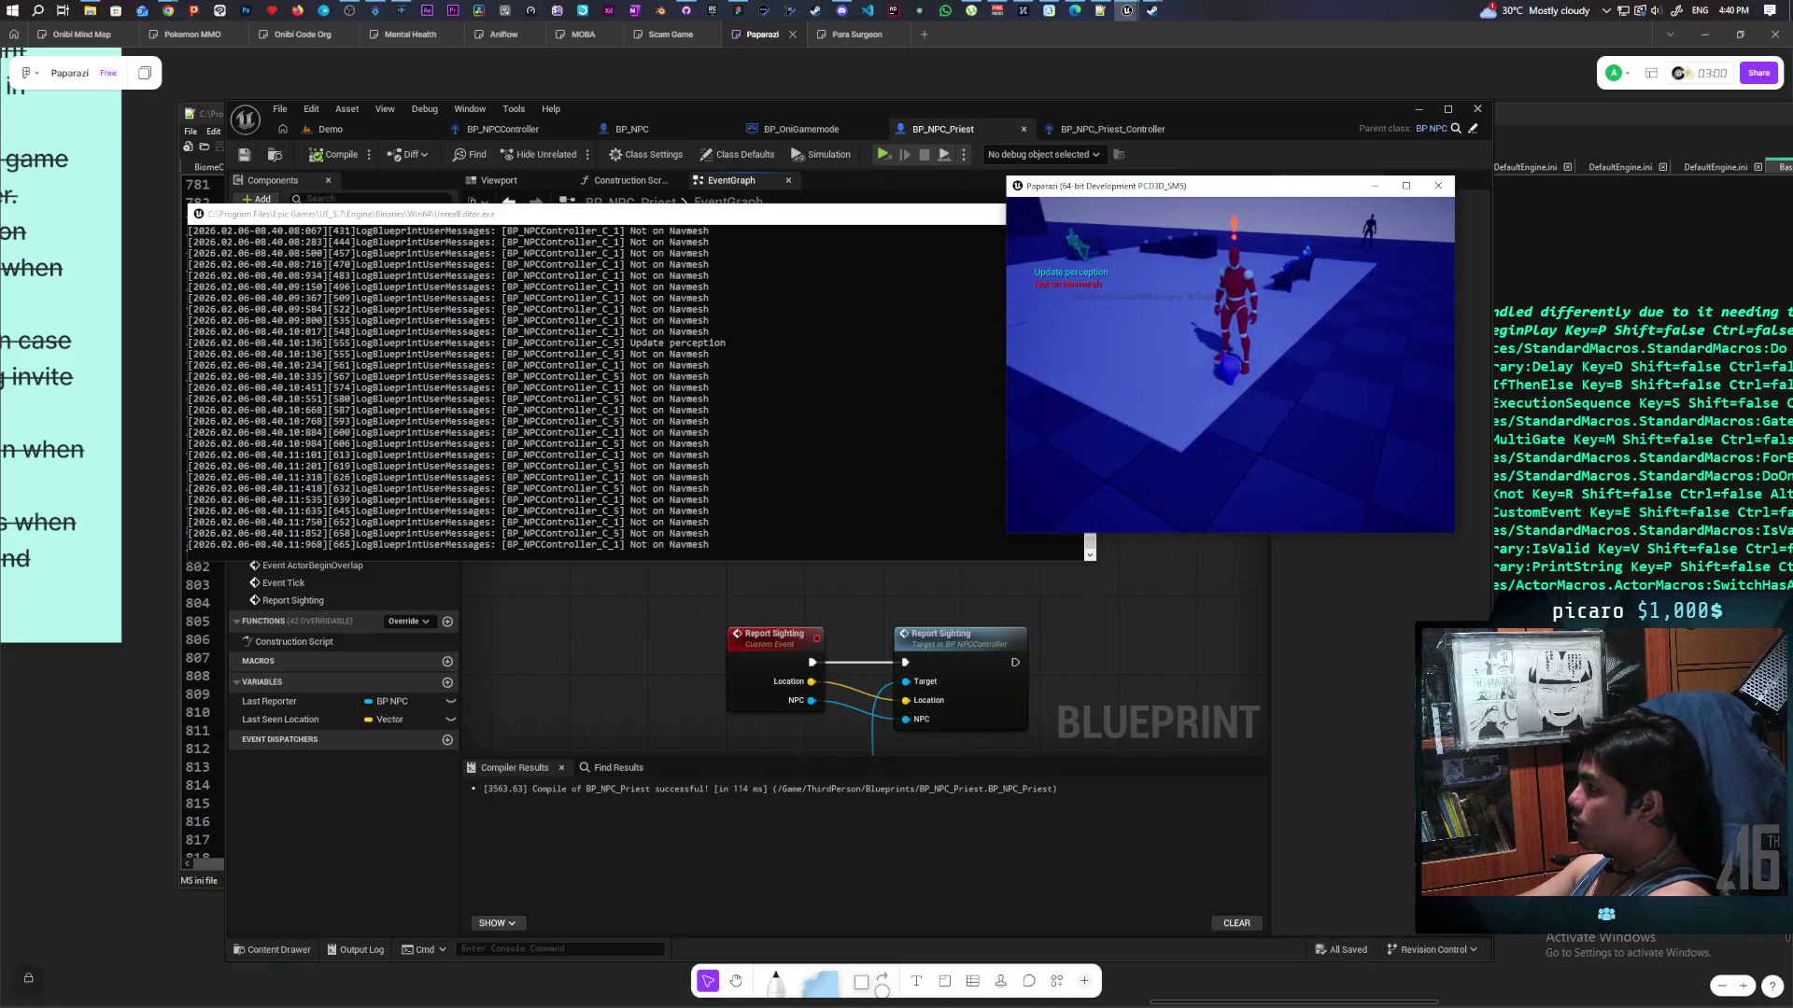
# Quit the running game via Quit Game and zoom out of the BP_NPC_Priest event graph.
pyautogui.press('Escape')
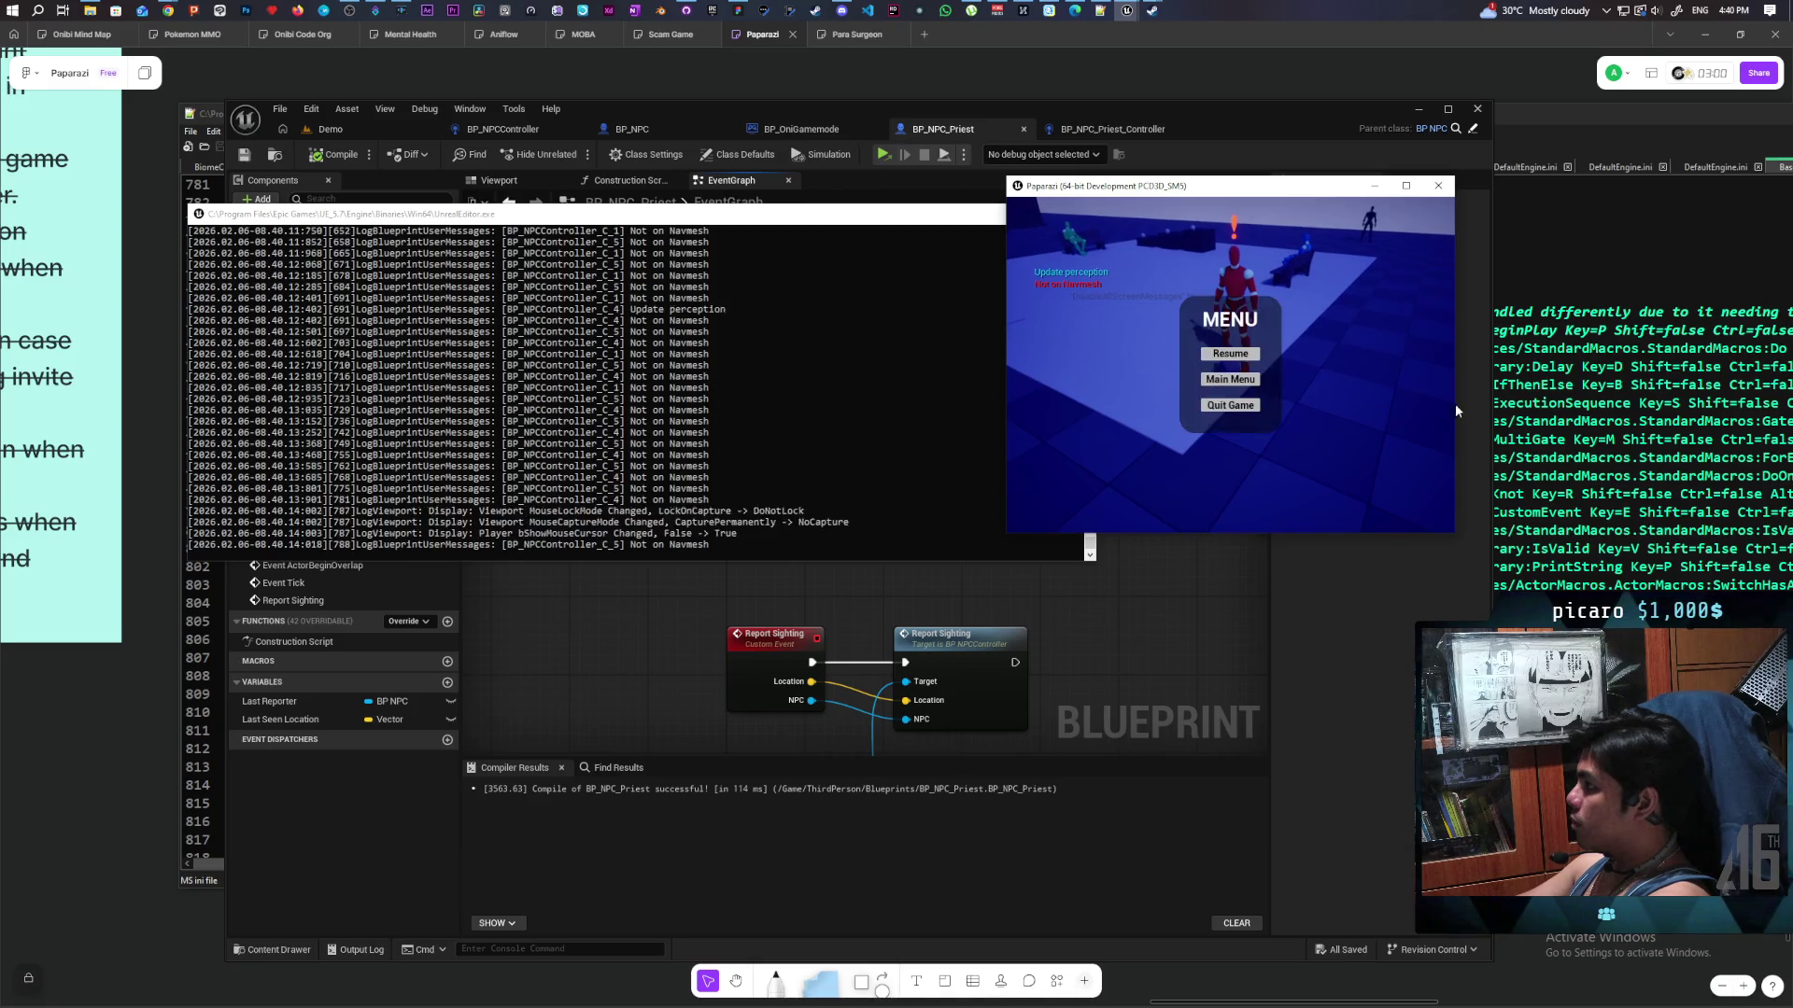
pyautogui.click(1246, 405)
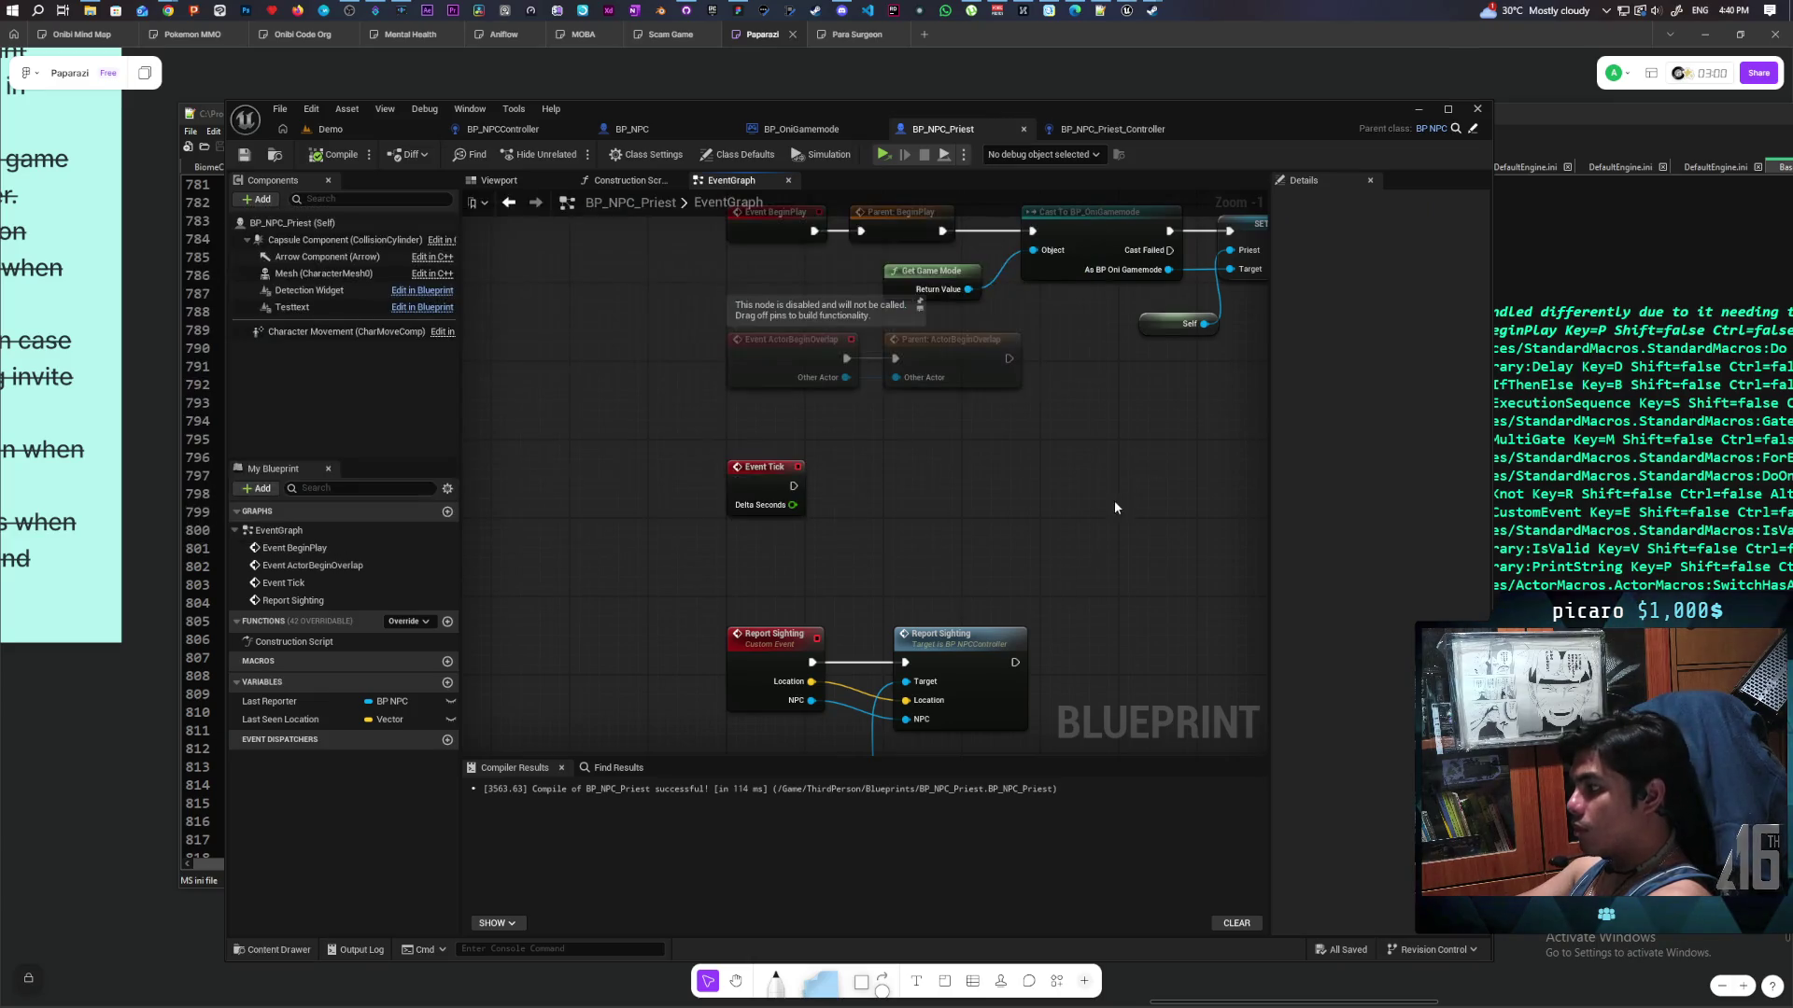
pyautogui.scroll(-3, 996, 535)
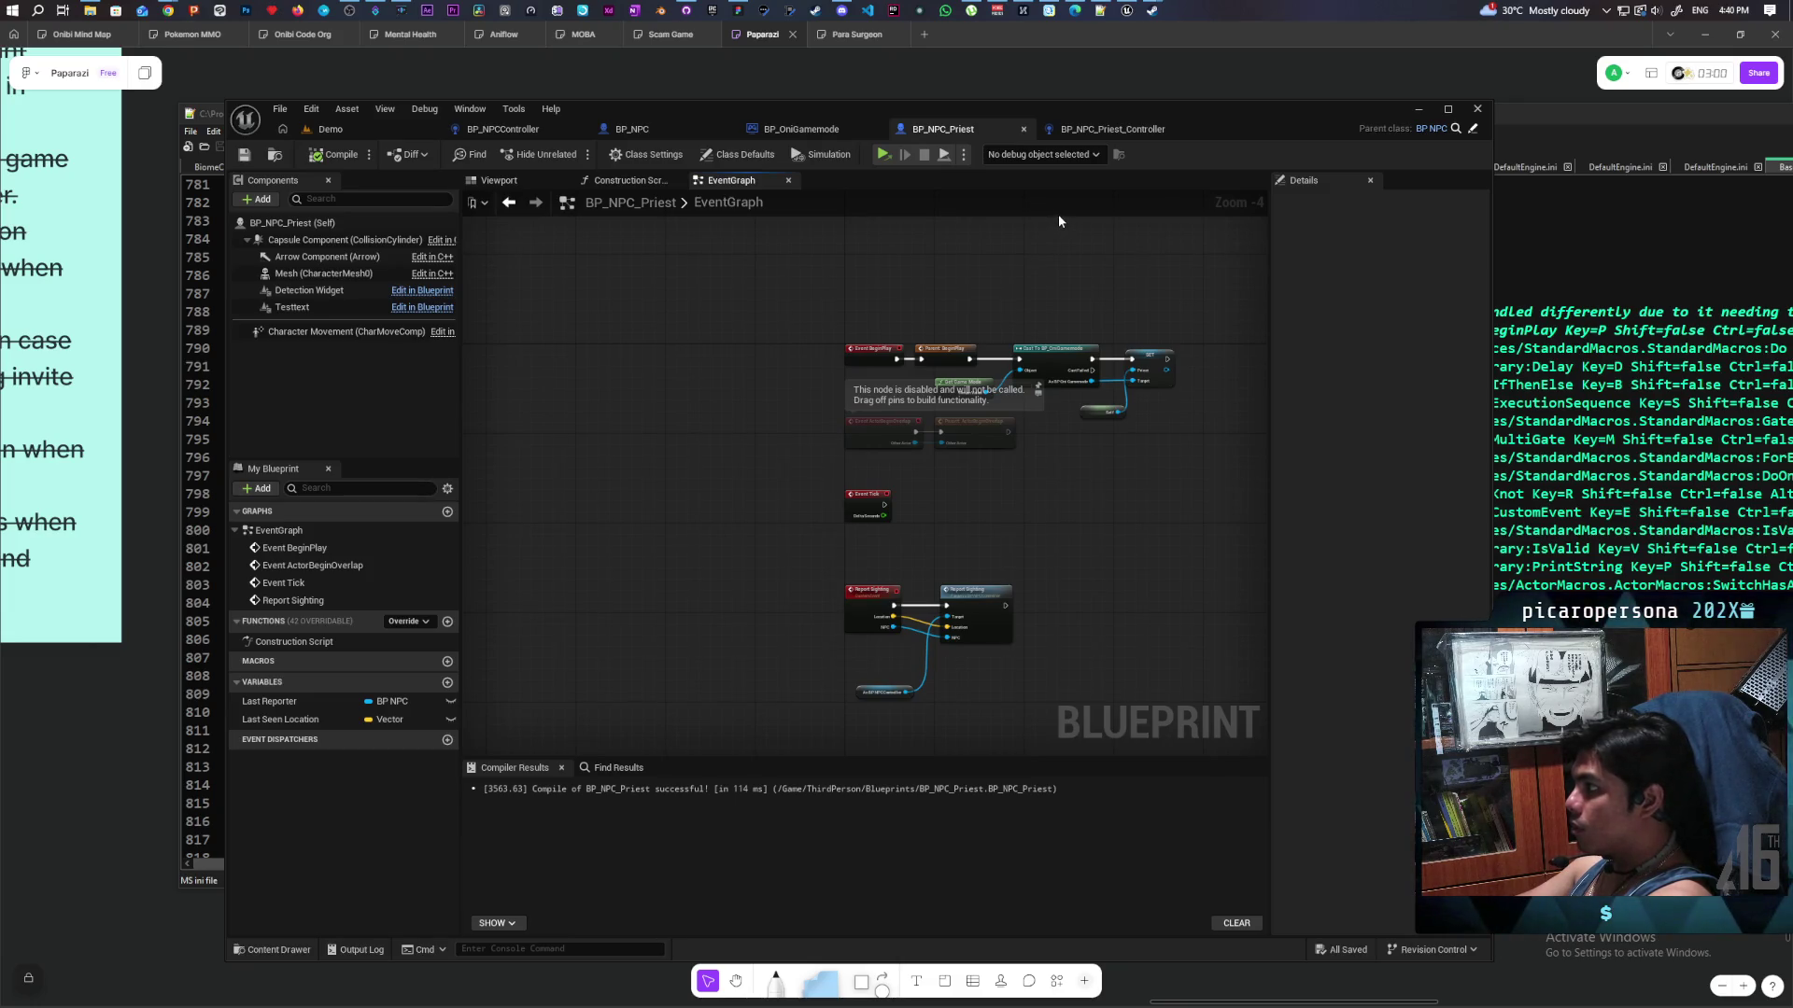
pyautogui.click(1111, 130)
pyautogui.scroll(-5, 738, 609)
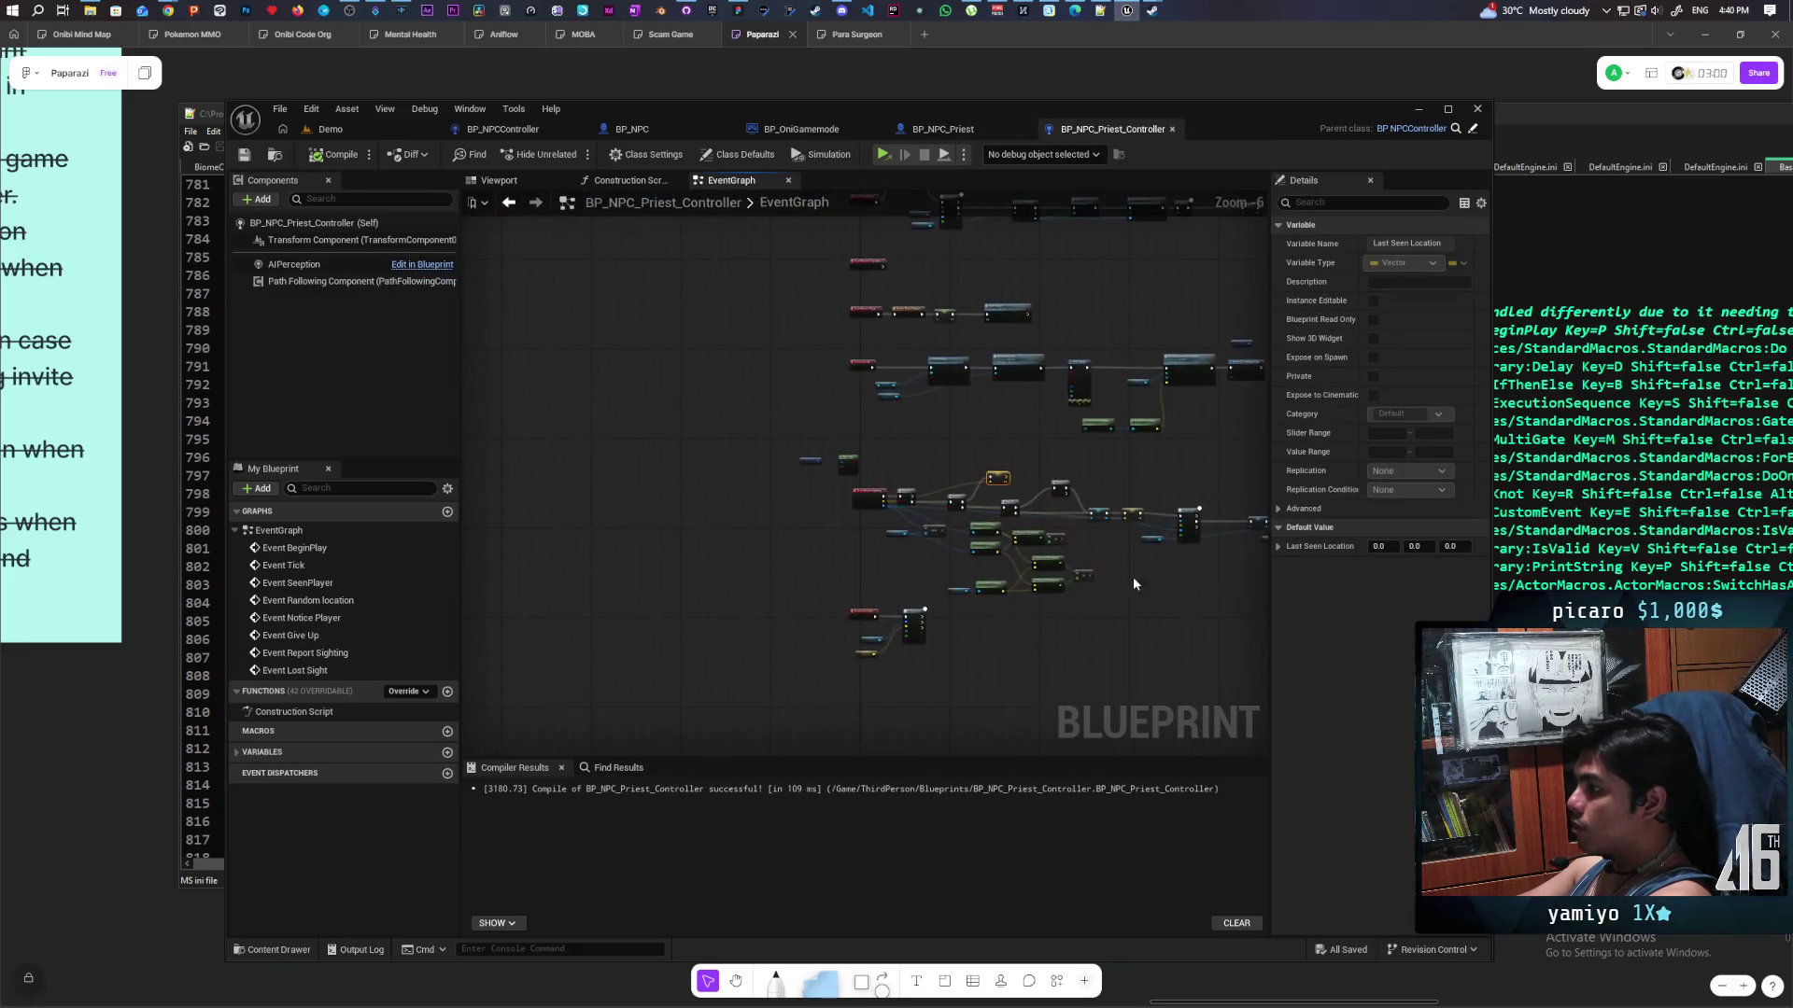
pyautogui.scroll(4, 888, 545)
pyautogui.moveTo(889, 546)
pyautogui.mouseDown()
pyautogui.moveTo(838, 590)
pyautogui.moveTo(821, 560)
pyautogui.mouseUp()
pyautogui.scroll(-4, 825, 549)
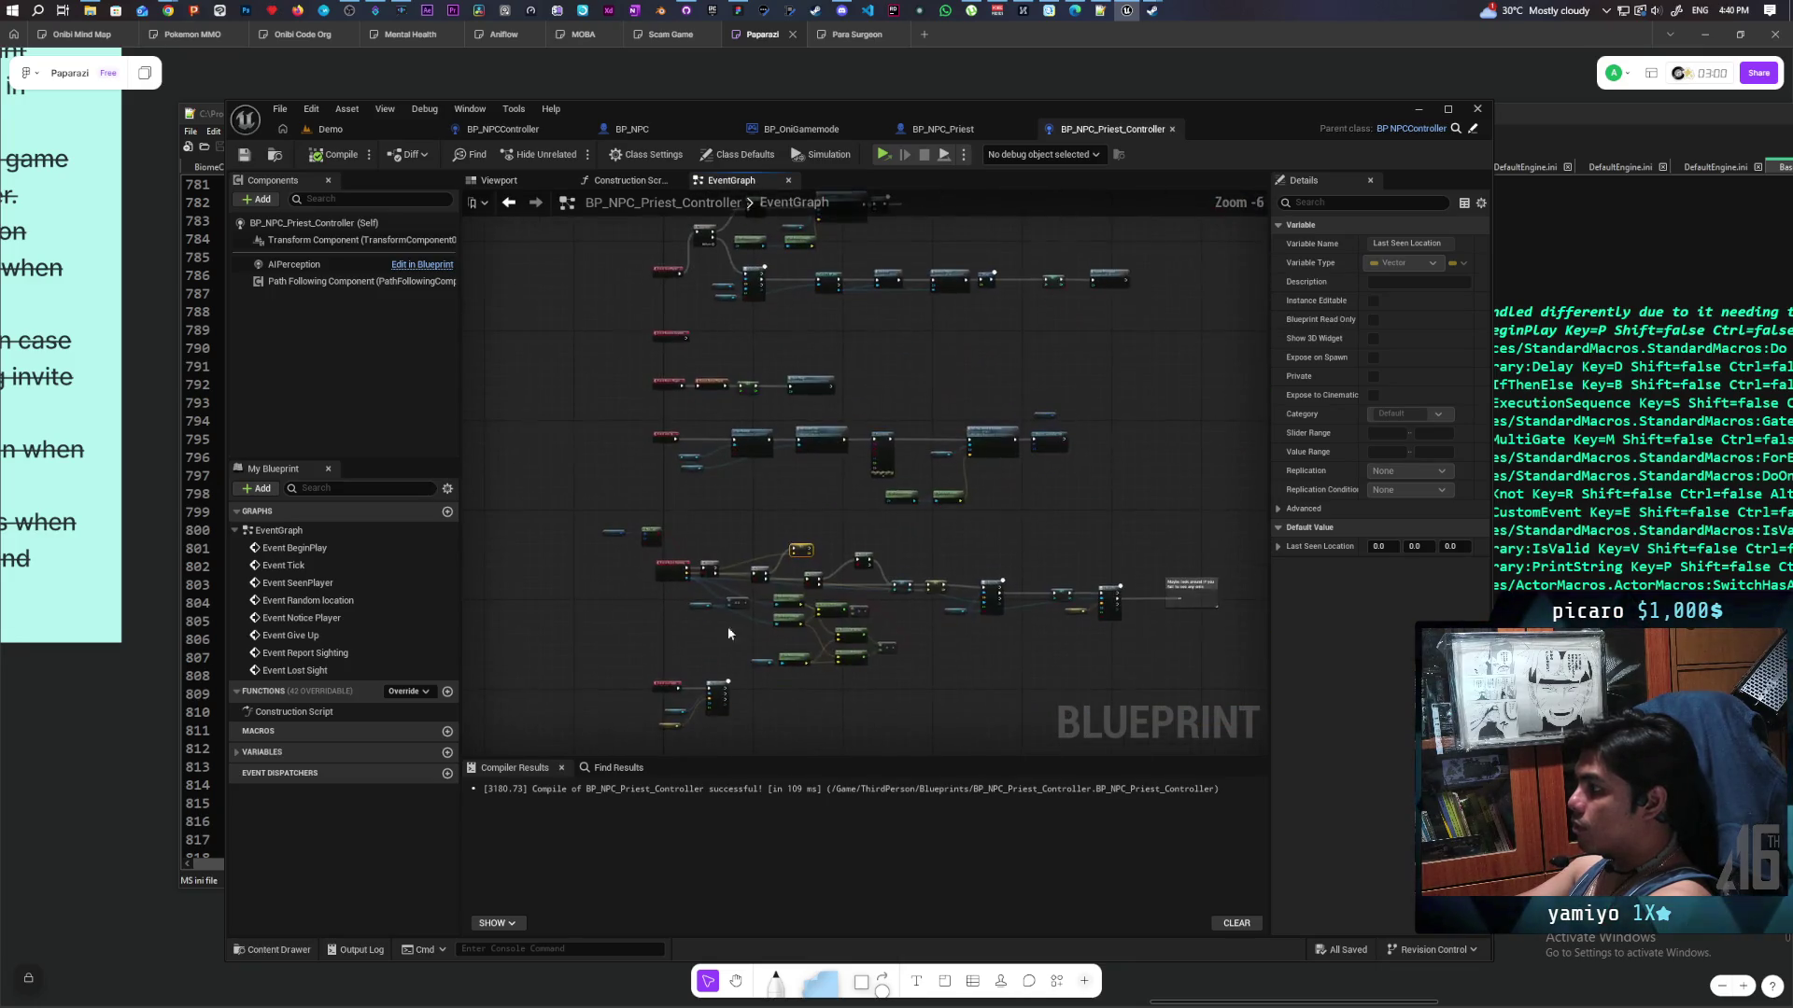
pyautogui.scroll(2, 836, 478)
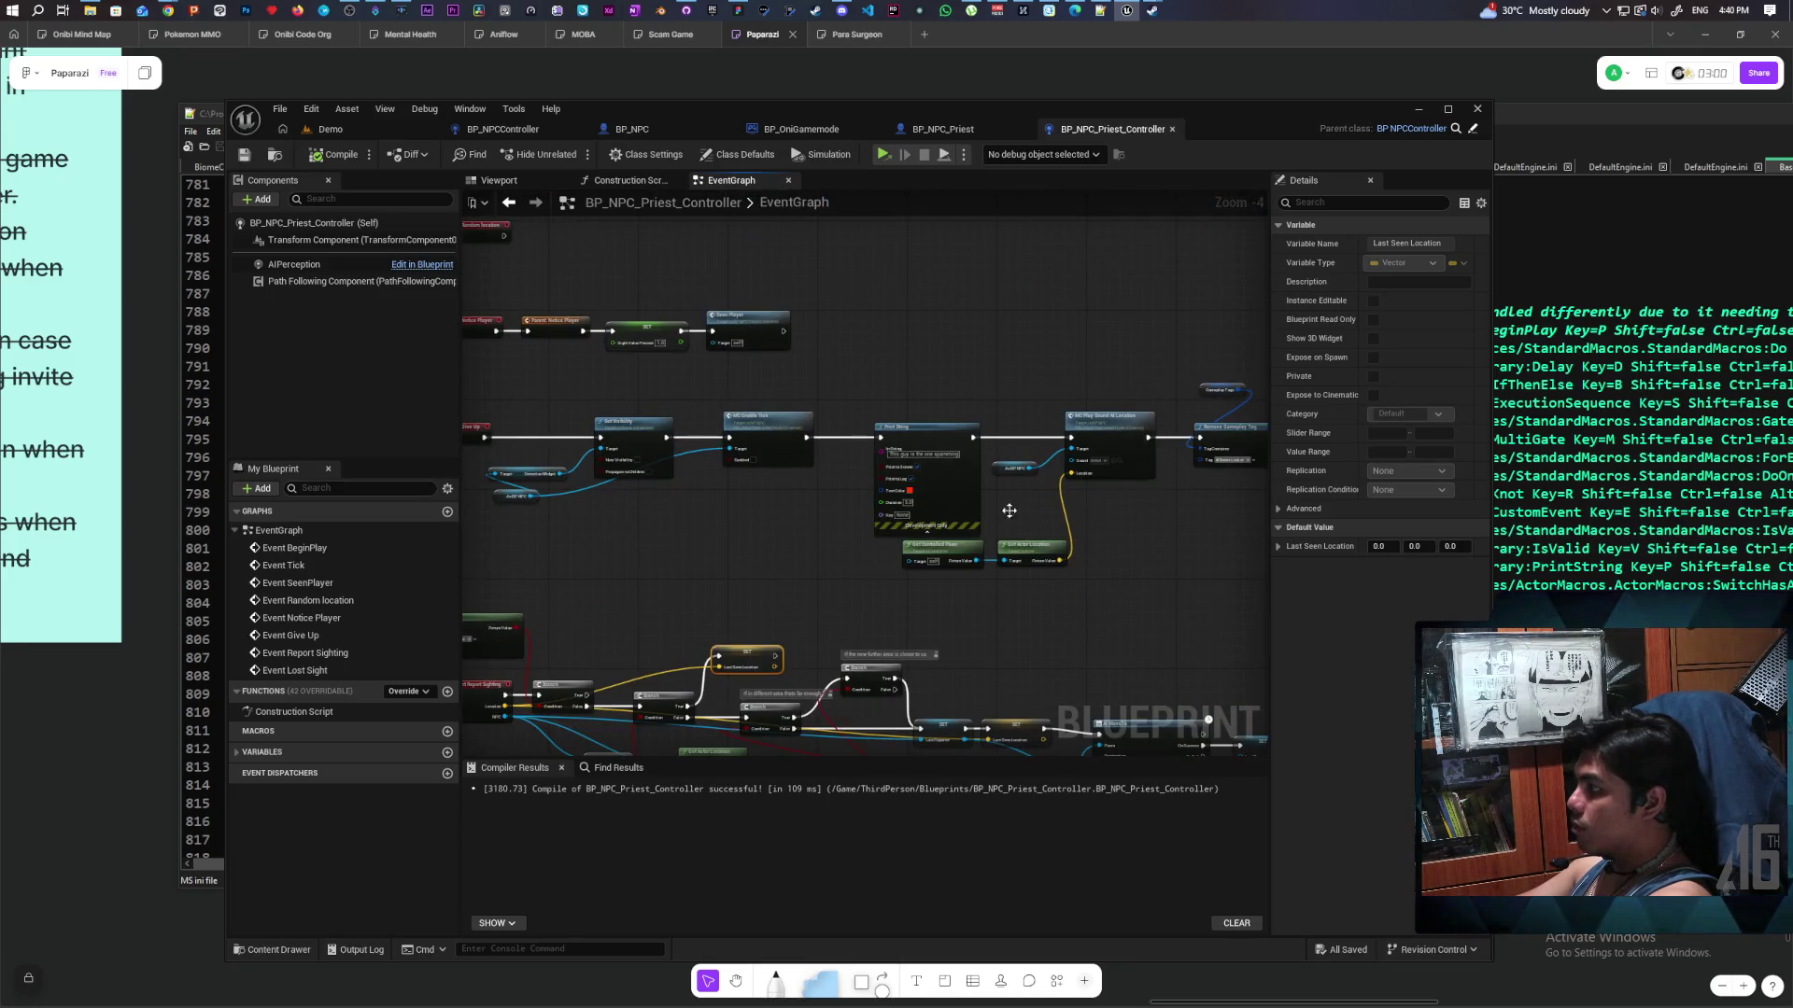
pyautogui.scroll(1, 1070, 506)
pyautogui.scroll(2, 1068, 500)
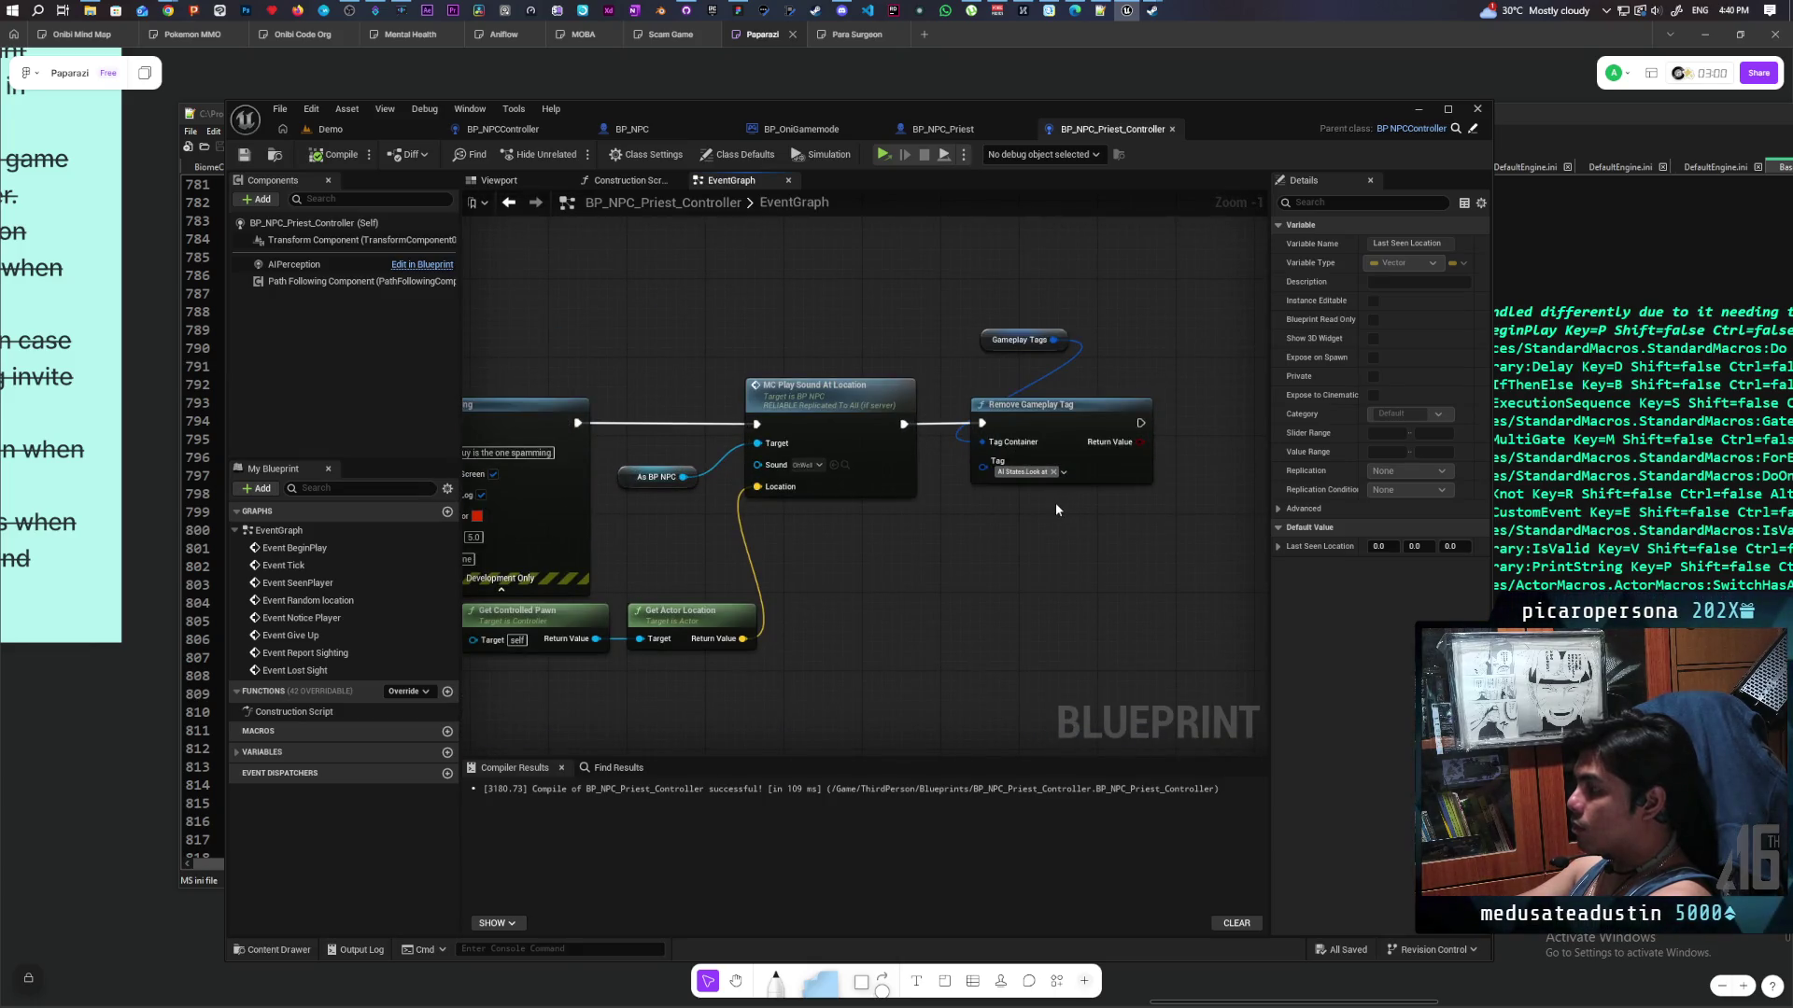
pyautogui.scroll(-5, 1053, 501)
pyautogui.scroll(6, 835, 495)
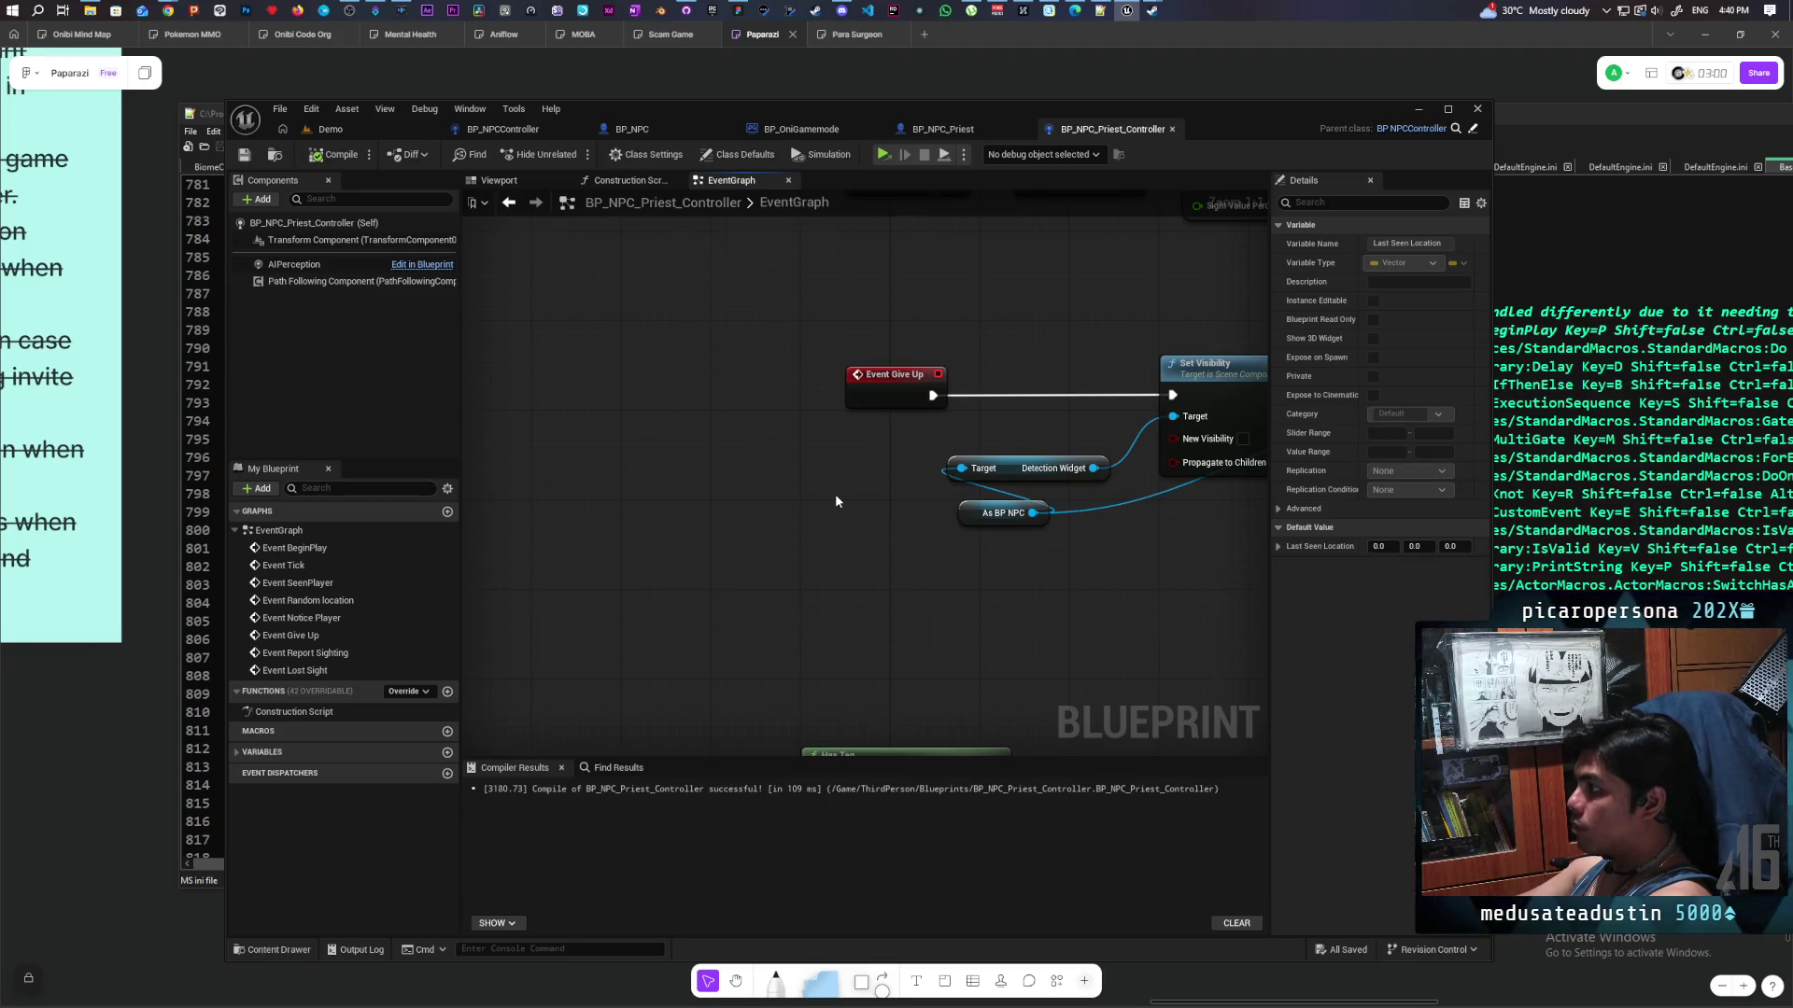
pyautogui.scroll(-6, 835, 501)
pyautogui.moveTo(1040, 517); pyautogui.dragTo(766, 529)
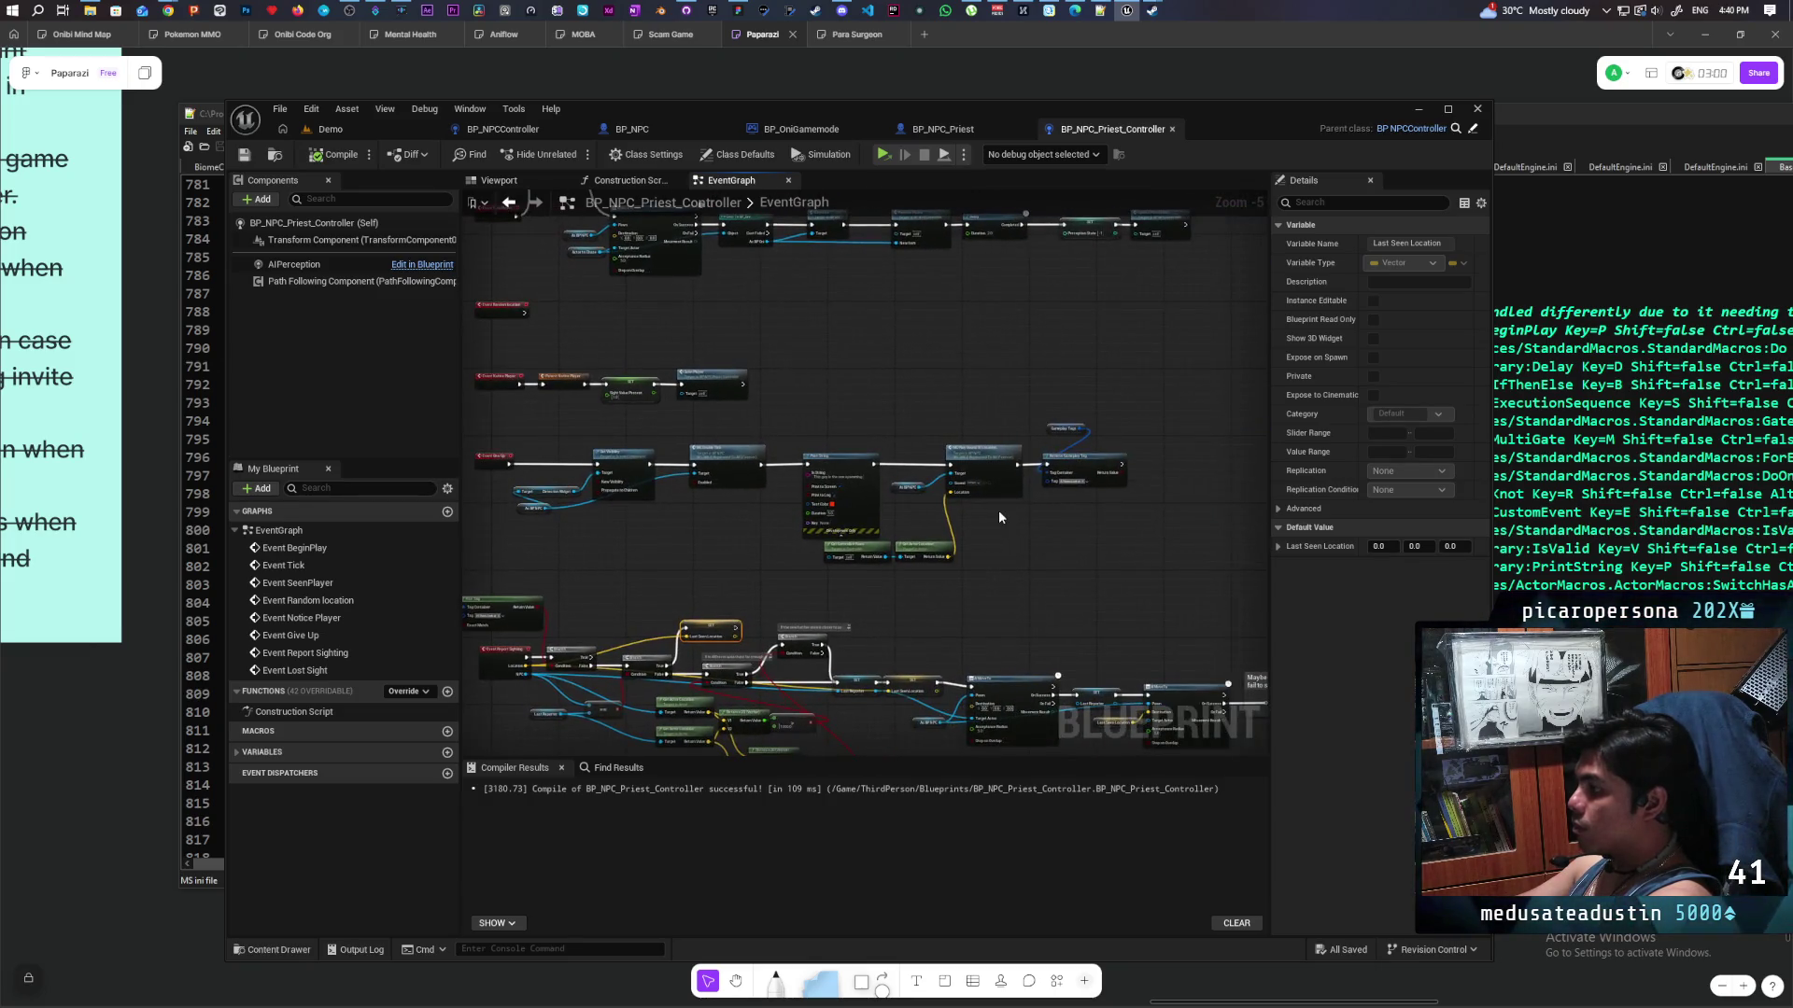
pyautogui.scroll(3, 999, 510)
pyautogui.moveTo(789, 569)
pyautogui.mouseDown()
pyautogui.moveTo(962, 580)
pyautogui.moveTo(963, 602)
pyautogui.mouseUp()
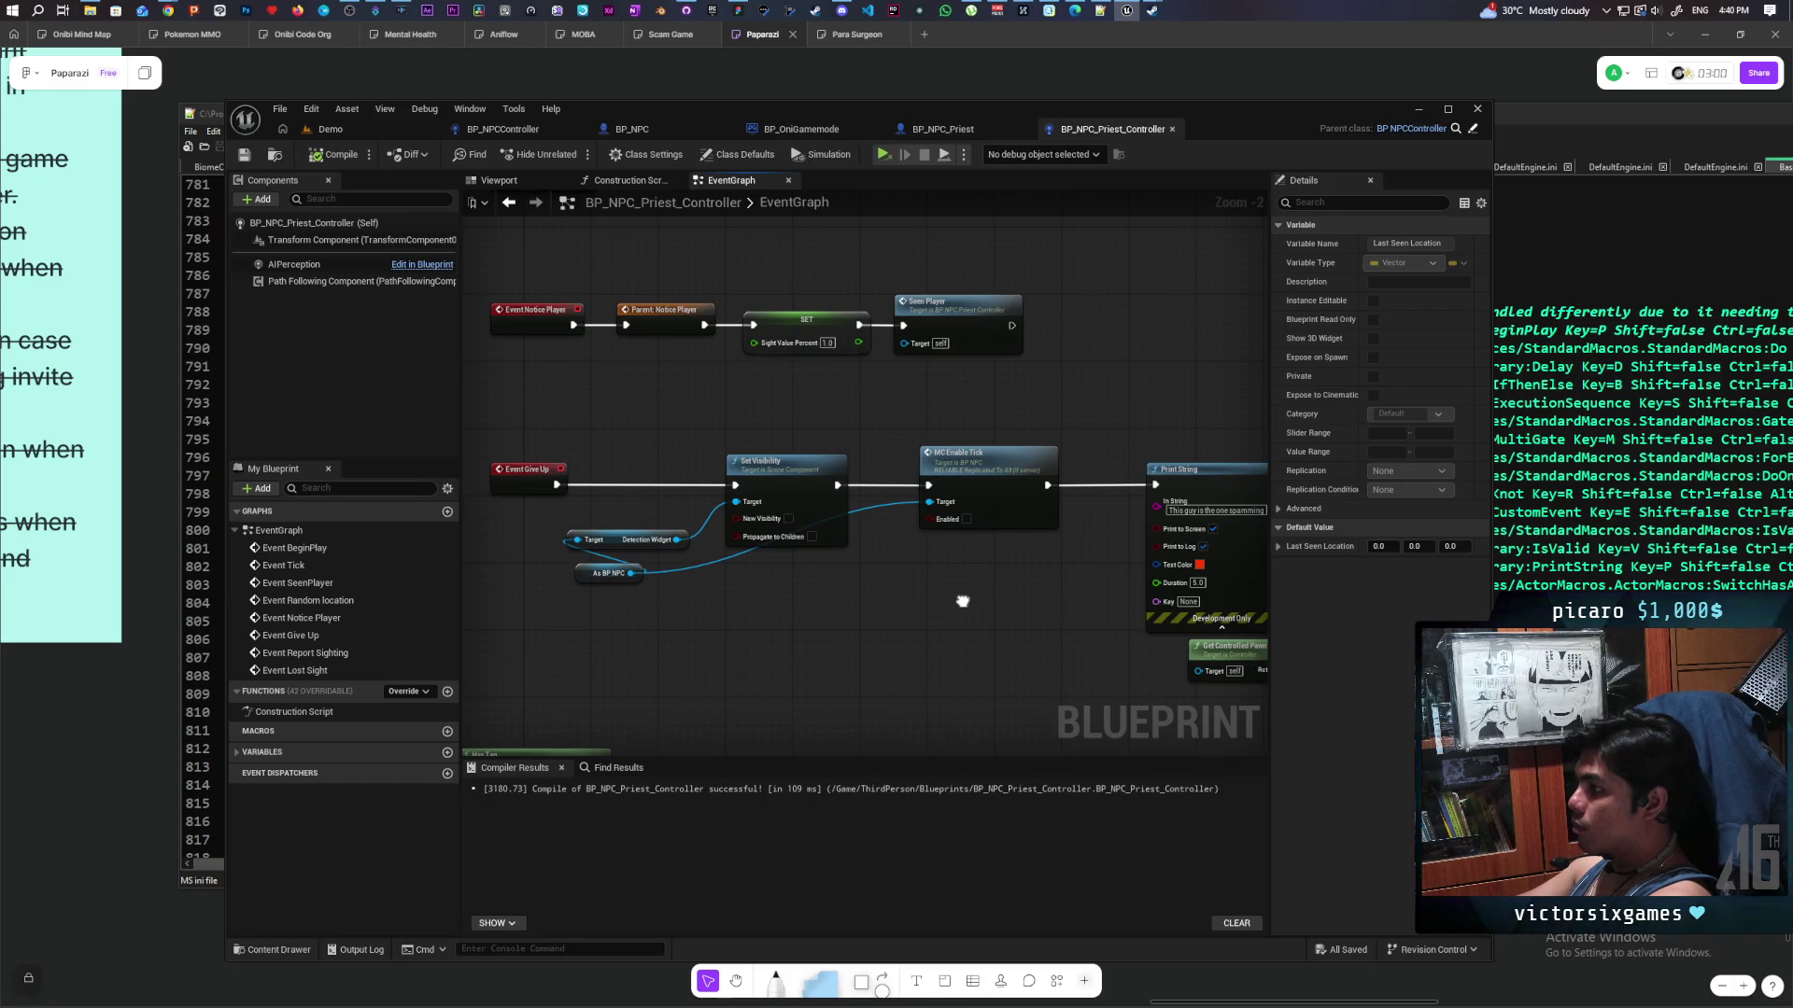
pyautogui.scroll(-2, 963, 601)
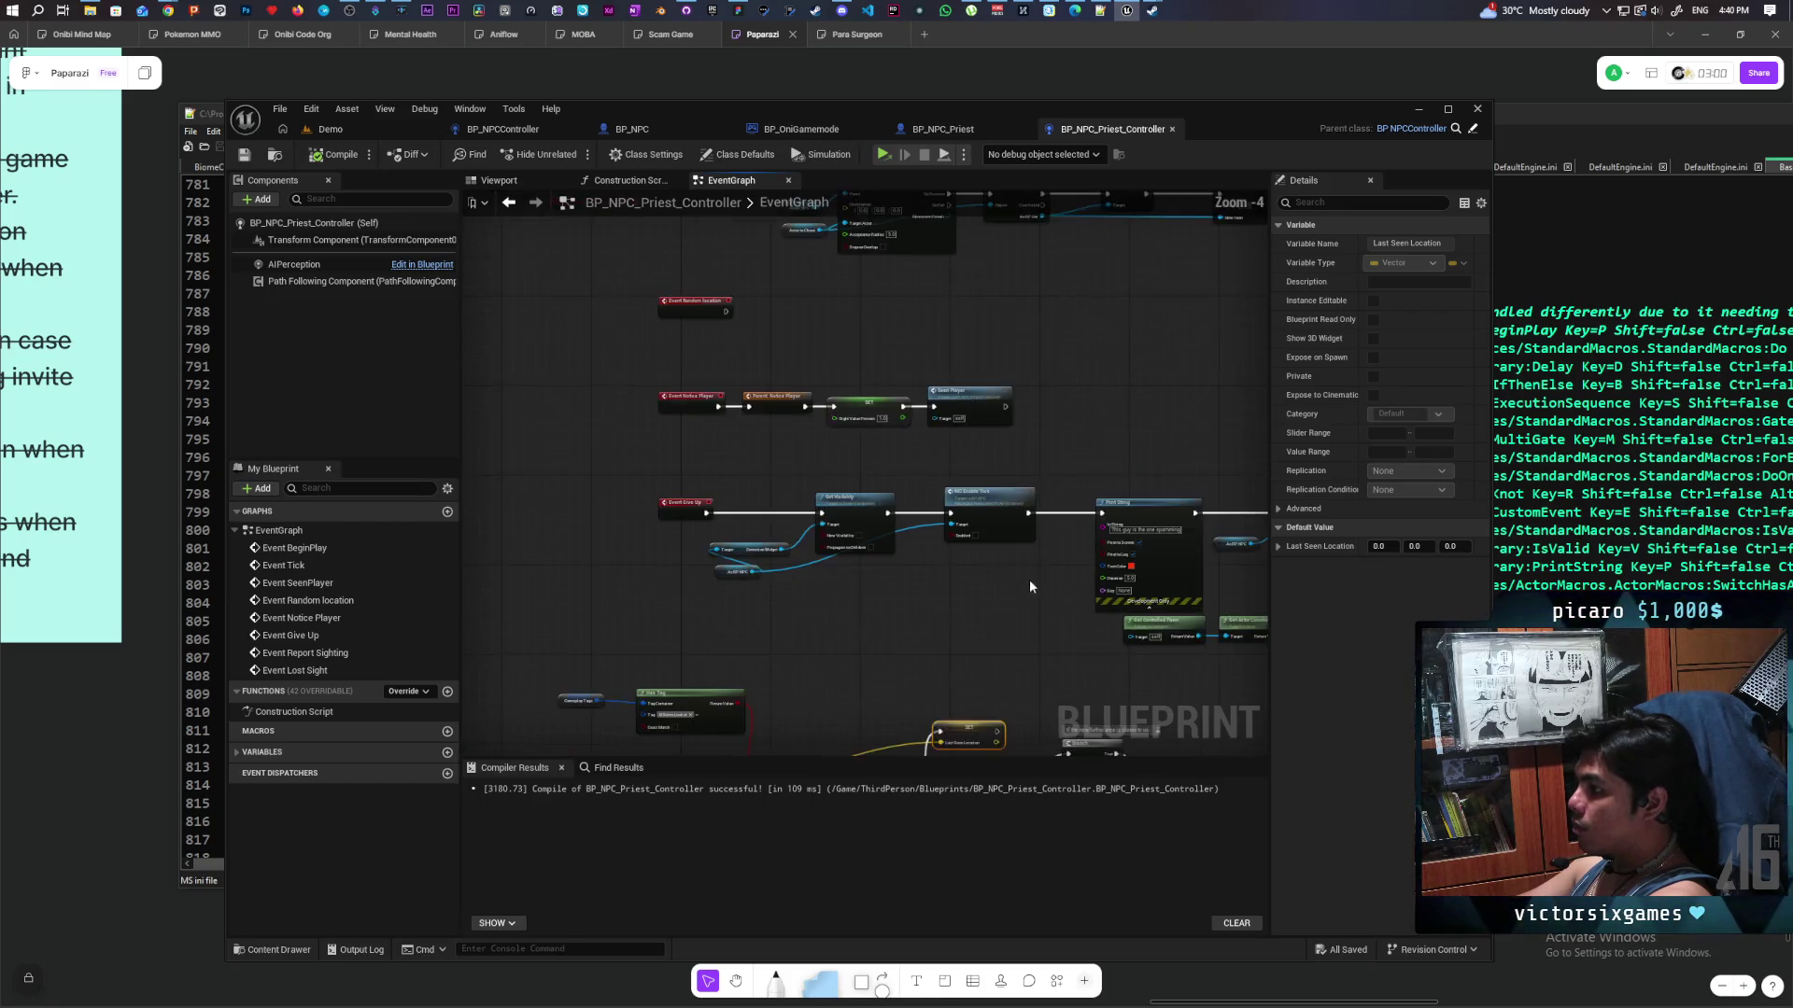
pyautogui.moveTo(963, 601); pyautogui.dragTo(797, 561)
pyautogui.scroll(1, 982, 545)
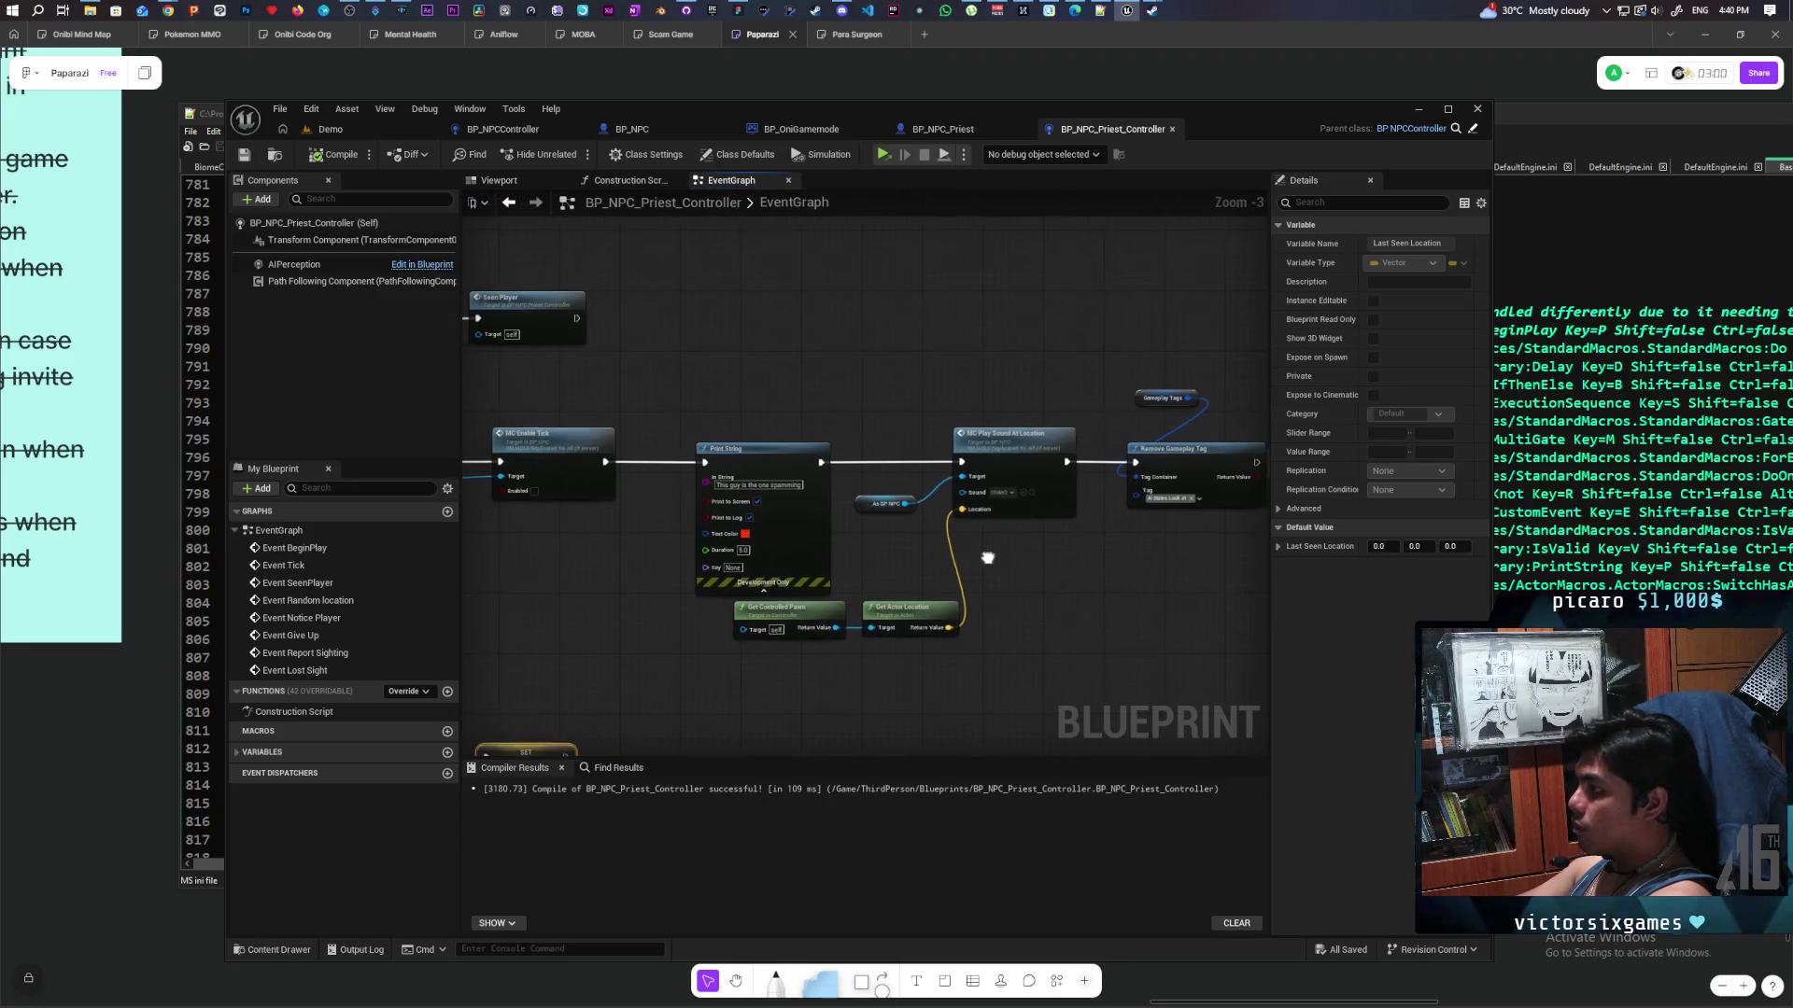
pyautogui.moveTo(992, 556)
pyautogui.mouseDown()
pyautogui.moveTo(1049, 552)
pyautogui.moveTo(868, 532)
pyautogui.moveTo(1021, 532)
pyautogui.moveTo(789, 546)
pyautogui.mouseUp()
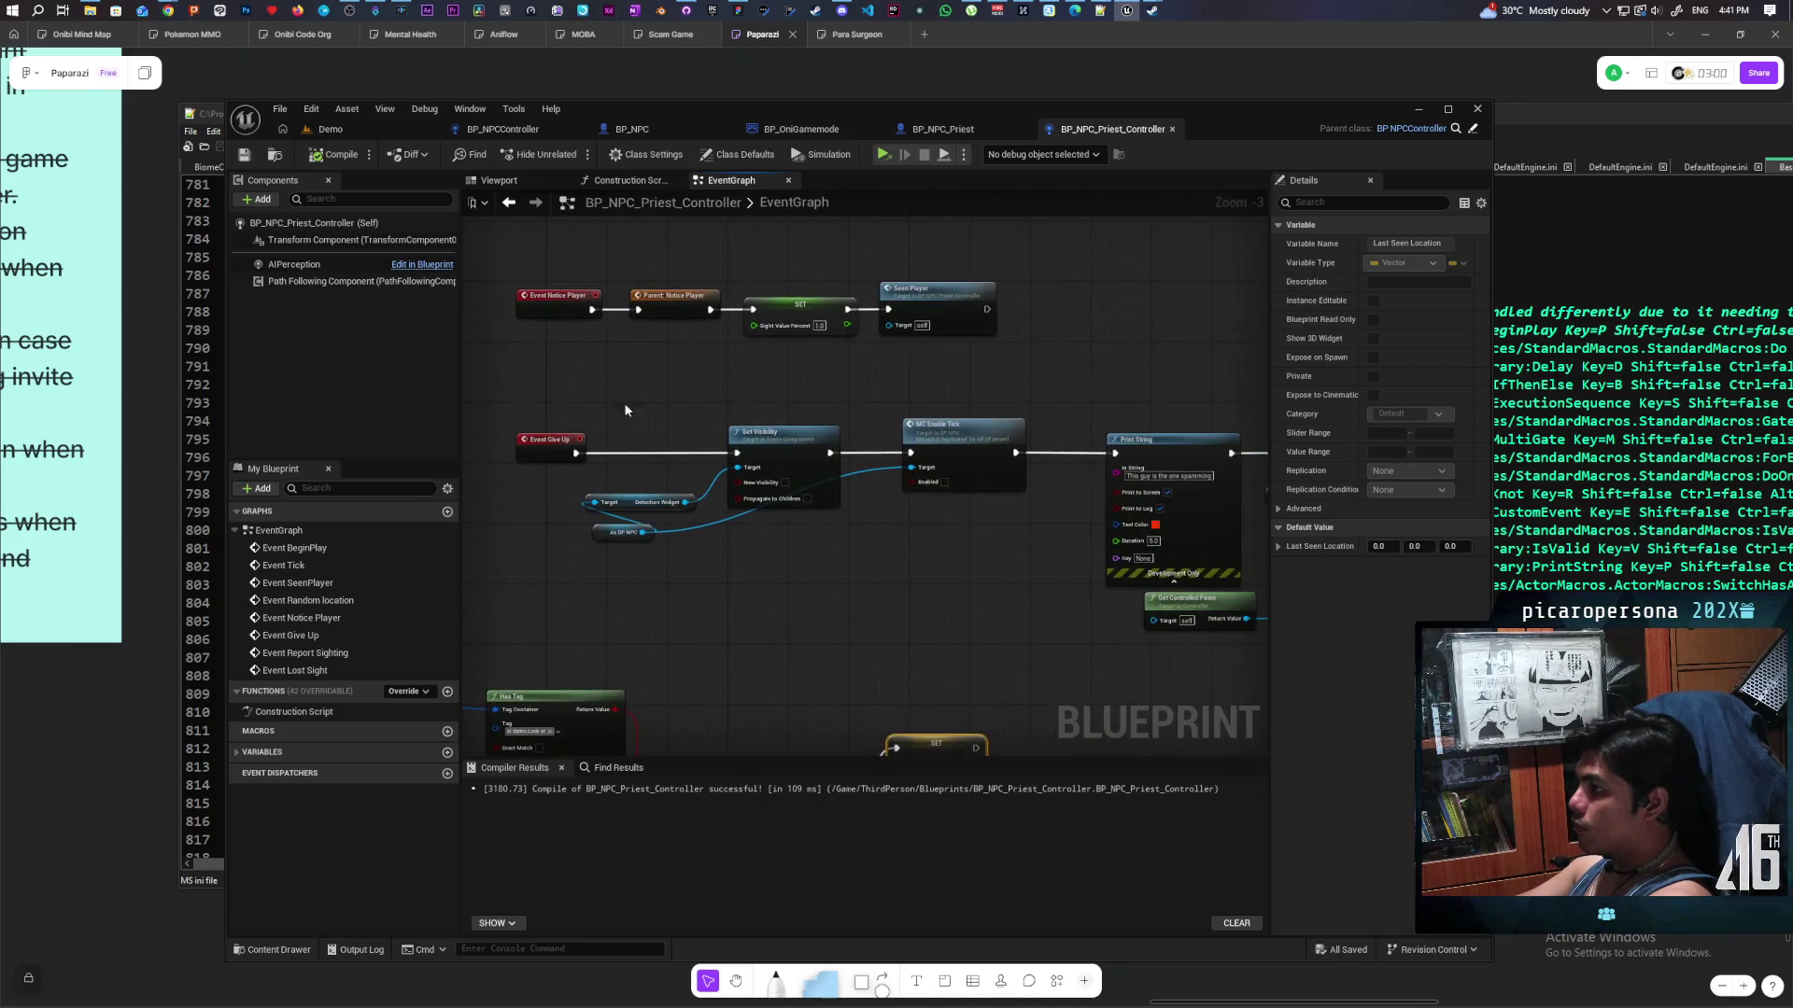
pyautogui.moveTo(922, 411)
pyautogui.mouseDown()
pyautogui.moveTo(729, 396)
pyautogui.moveTo(1010, 374)
pyautogui.moveTo(900, 387)
pyautogui.mouseUp()
pyautogui.scroll(-3, 900, 384)
pyautogui.scroll(4, 766, 458)
pyautogui.moveTo(767, 458)
pyautogui.mouseDown()
pyautogui.moveTo(816, 508)
pyautogui.moveTo(653, 585)
pyautogui.moveTo(480, 608)
pyautogui.moveTo(763, 572)
pyautogui.mouseUp()
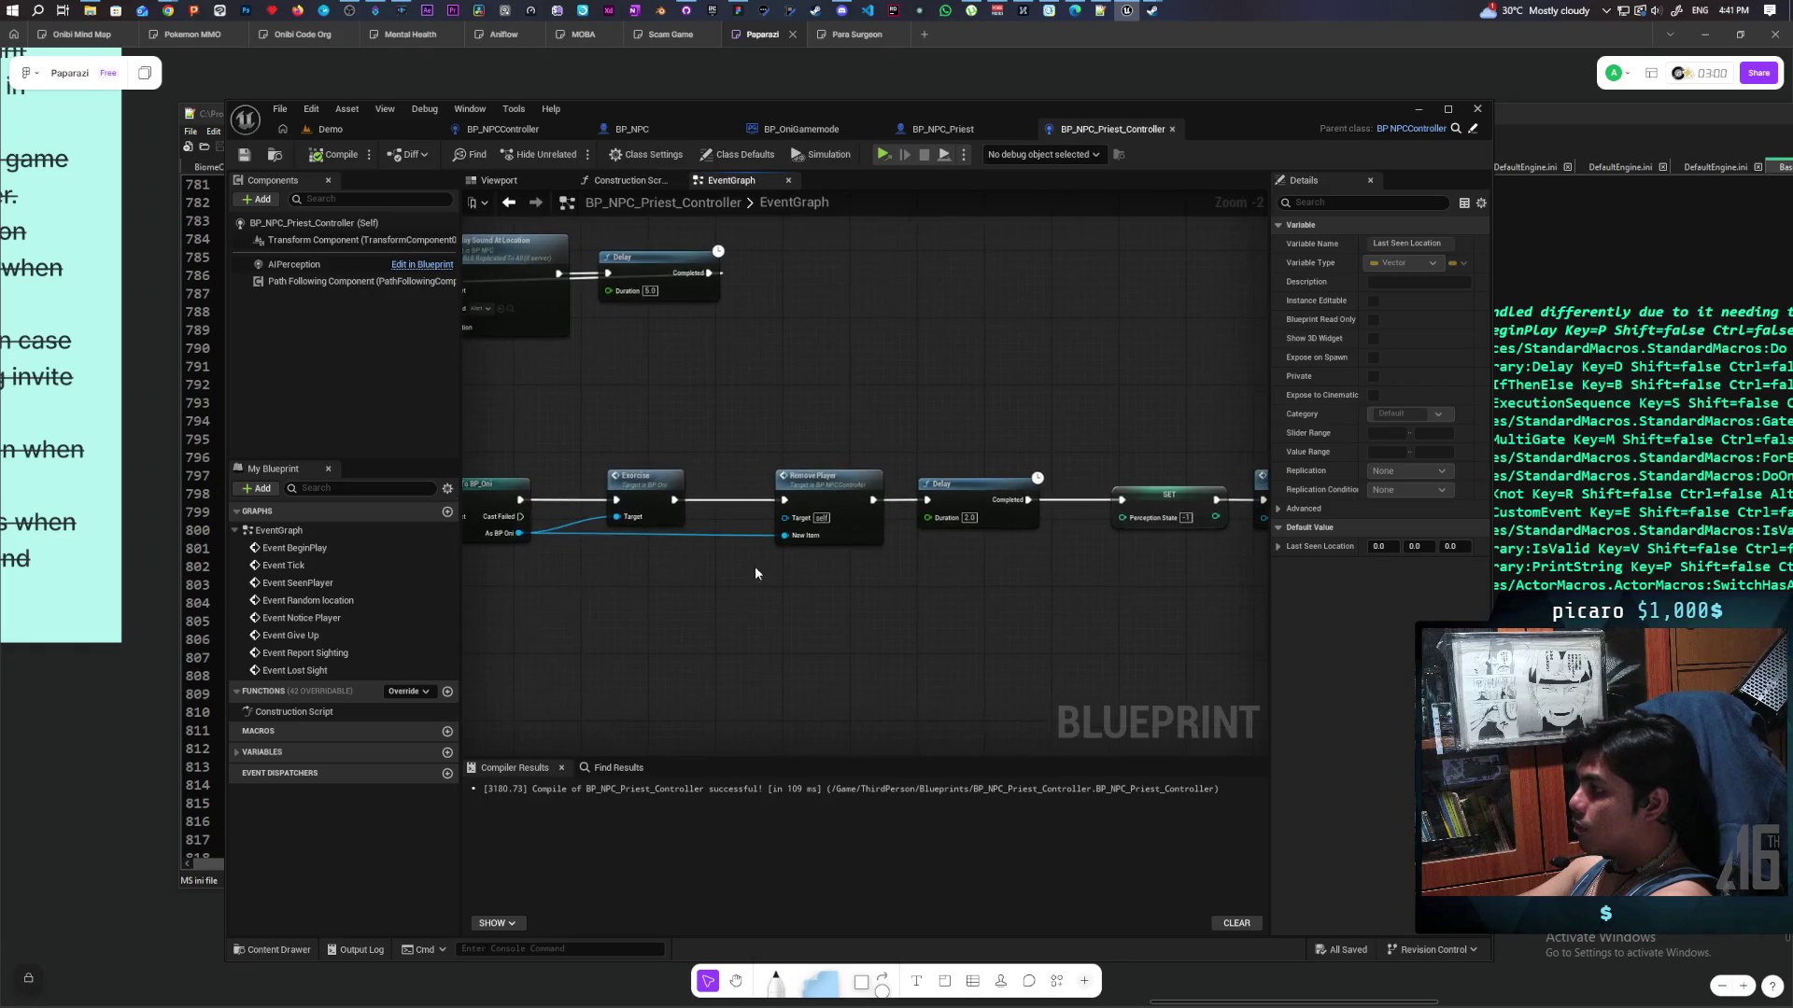
pyautogui.moveTo(484, 592)
pyautogui.mouseDown()
pyautogui.moveTo(972, 572)
pyautogui.moveTo(973, 614)
pyautogui.moveTo(897, 688)
pyautogui.moveTo(961, 628)
pyautogui.moveTo(948, 572)
pyautogui.moveTo(996, 223)
pyautogui.moveTo(1037, 495)
pyautogui.moveTo(760, 429)
pyautogui.moveTo(989, 298)
pyautogui.moveTo(925, 404)
pyautogui.moveTo(992, 343)
pyautogui.moveTo(921, 416)
pyautogui.moveTo(926, 438)
pyautogui.mouseUp()
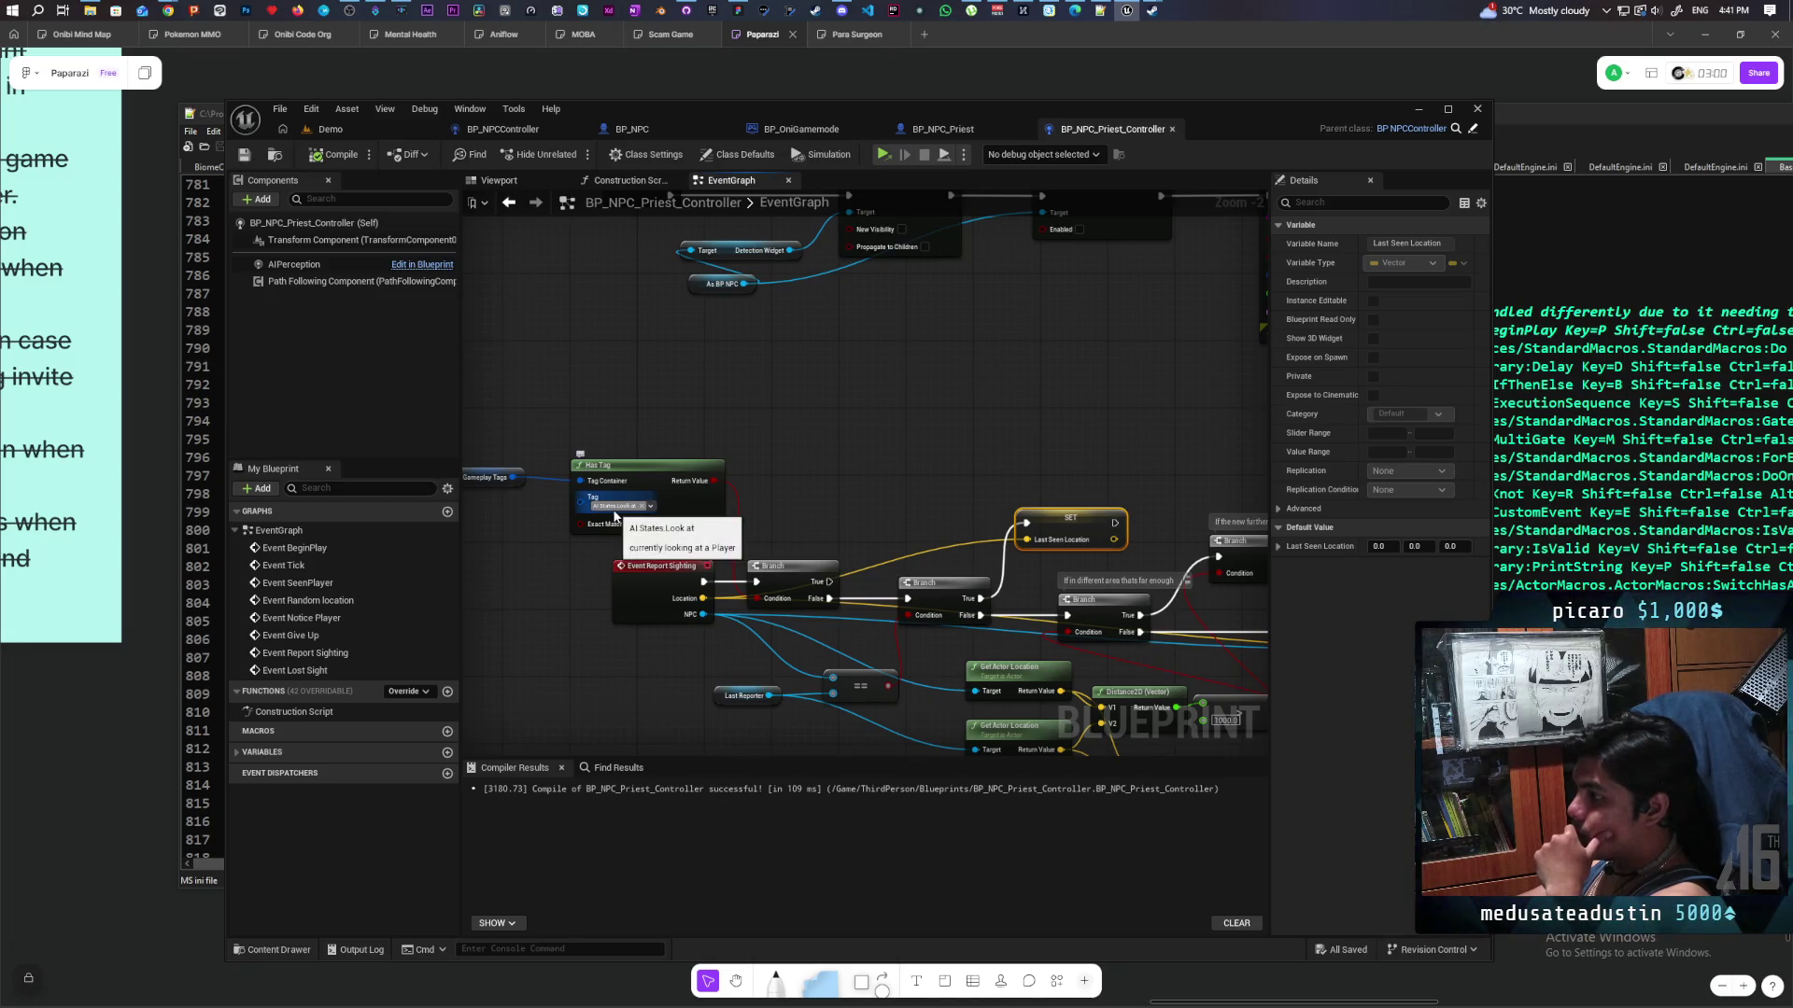
# Pan the controller graph to the Event Report Sighting node and select it.
pyautogui.scroll(5, 614, 515)
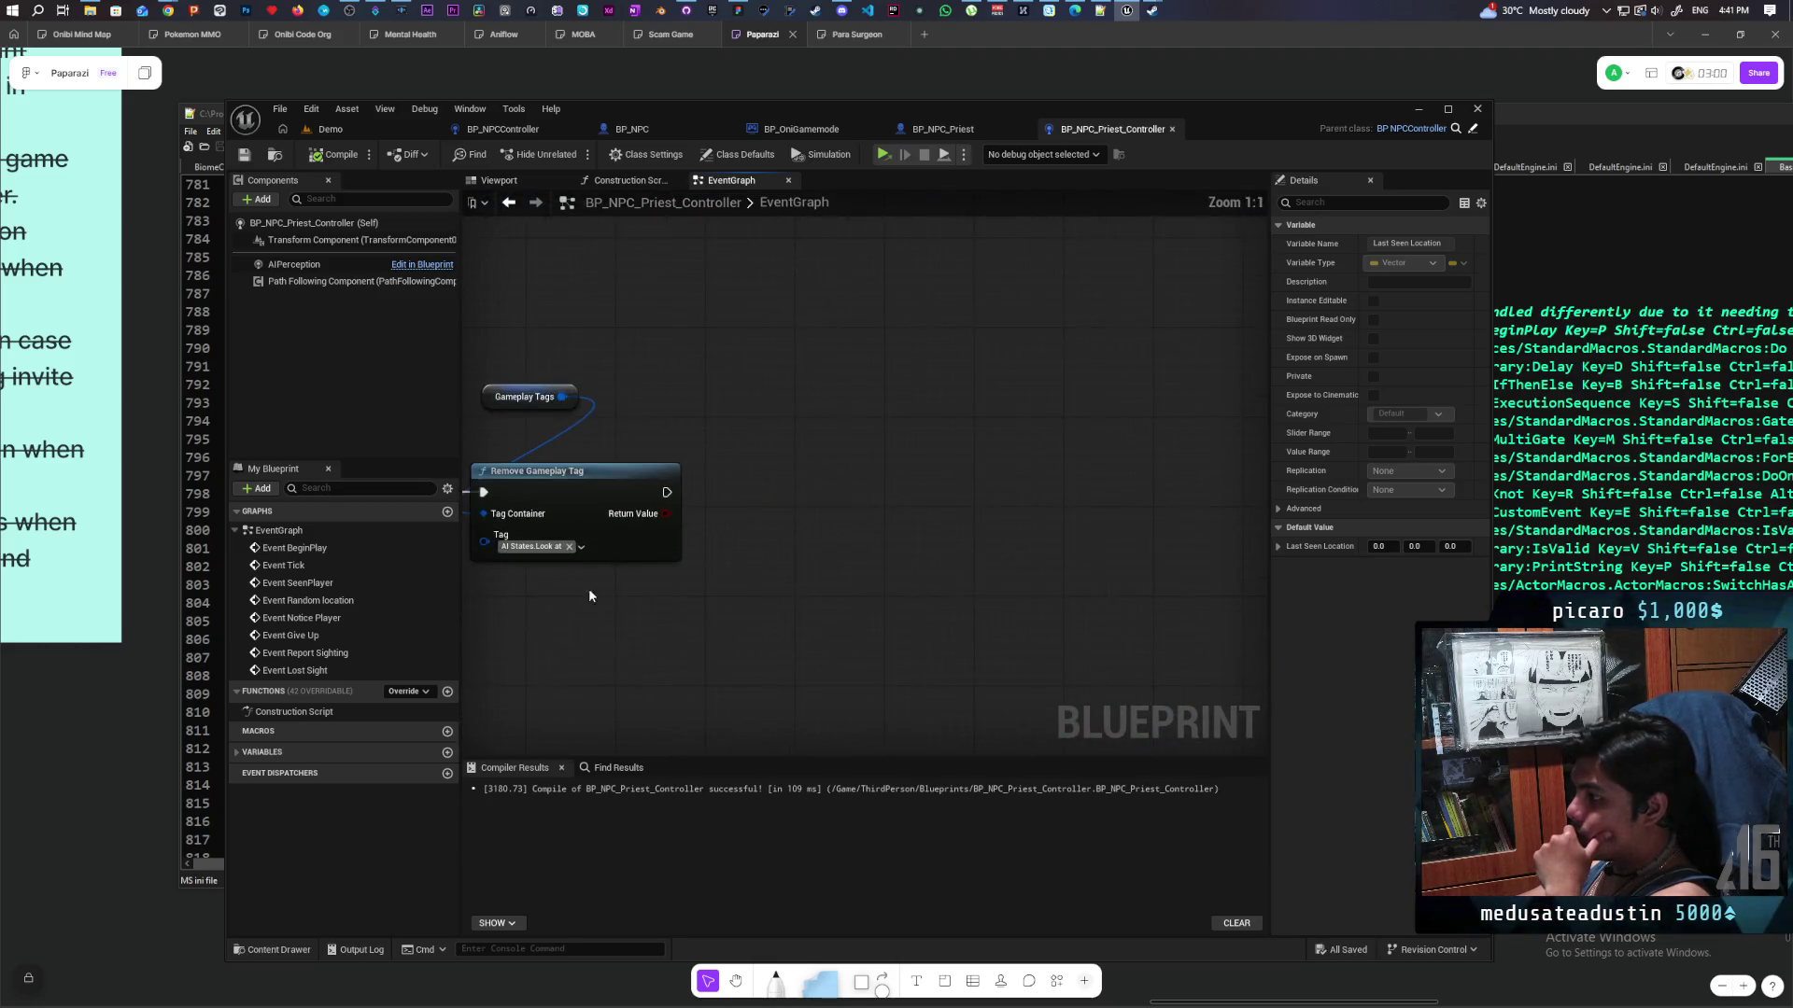
pyautogui.scroll(-1, 771, 527)
pyautogui.scroll(-2, 619, 603)
pyautogui.moveTo(670, 585); pyautogui.dragTo(966, 426)
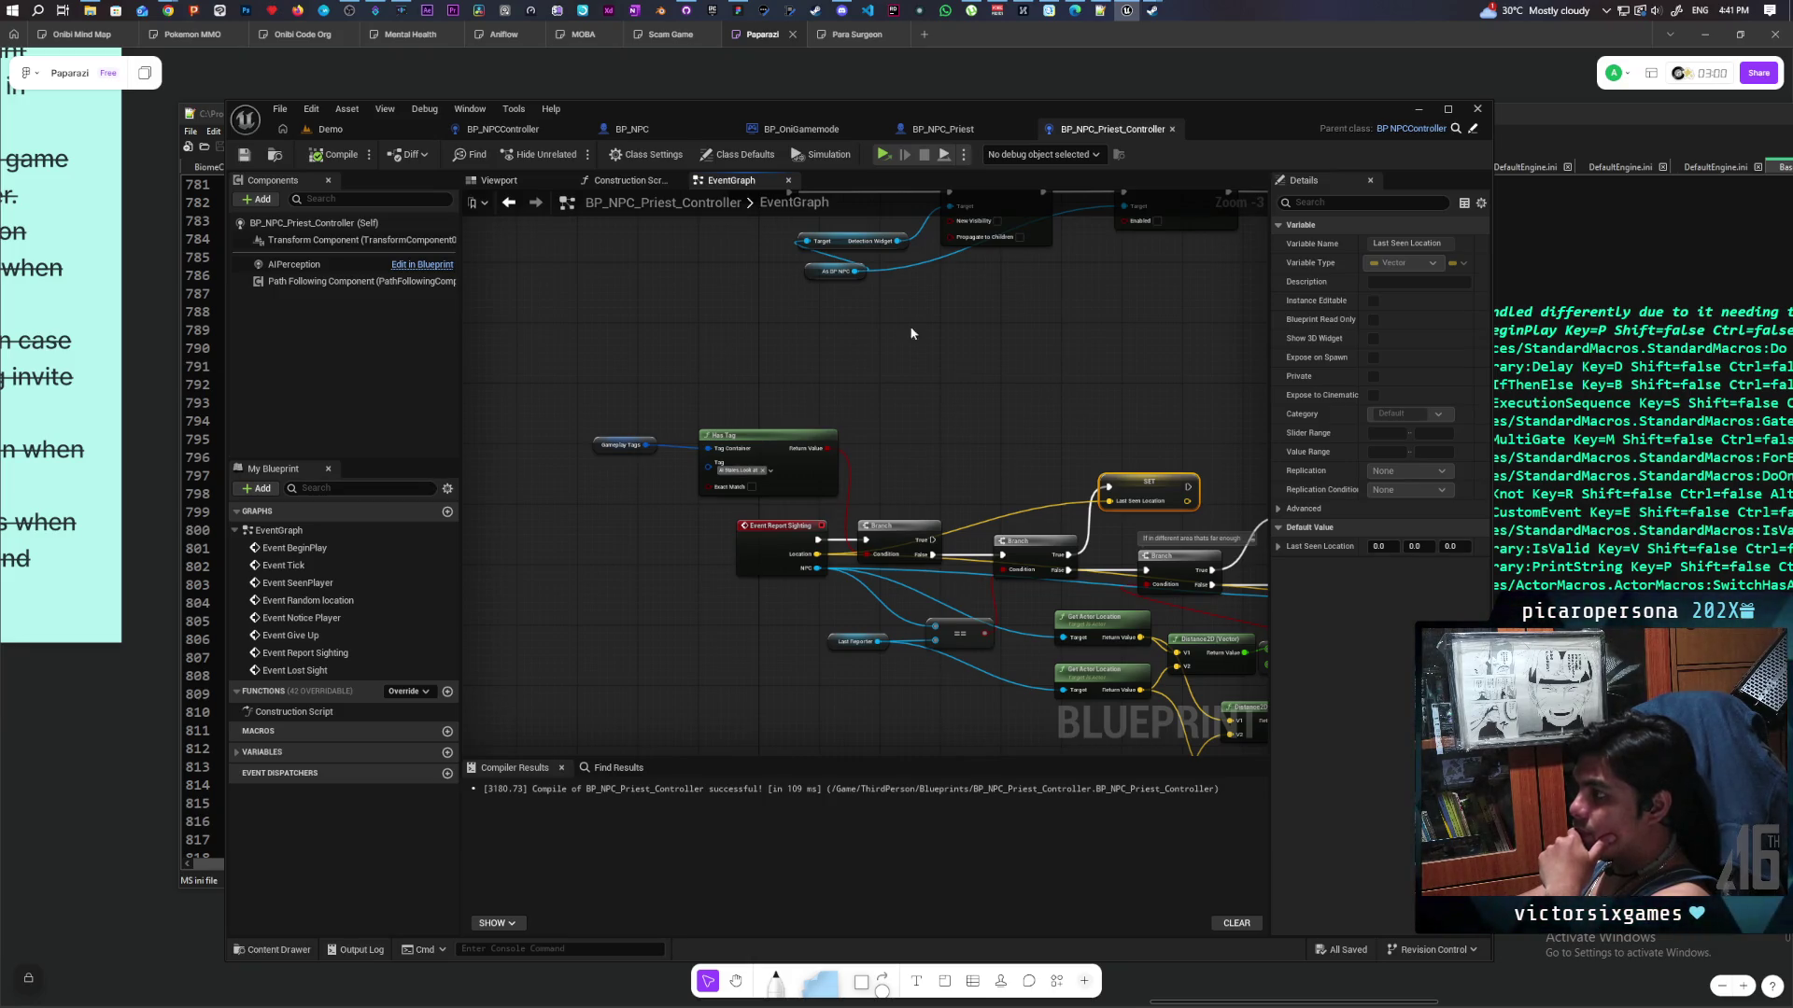
pyautogui.click(766, 551)
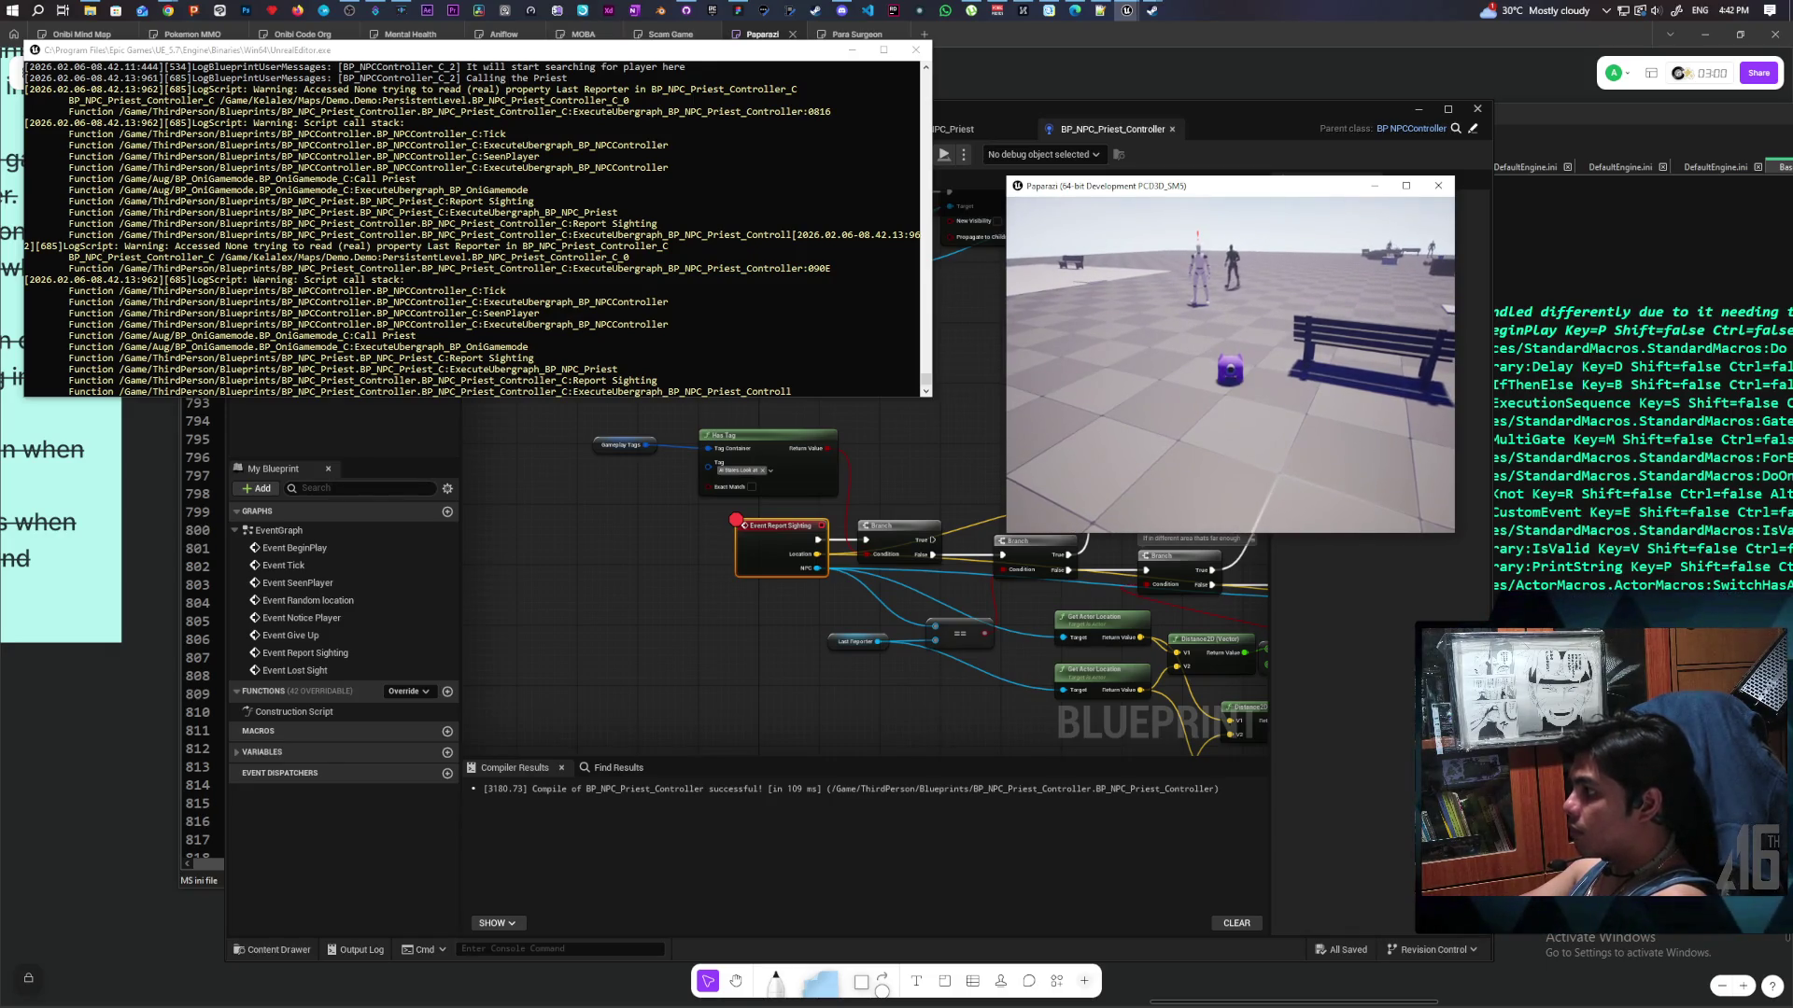
# Quit the running Paparazi session from its pause menu.
pyautogui.press('Escape')
pyautogui.click(1252, 407)
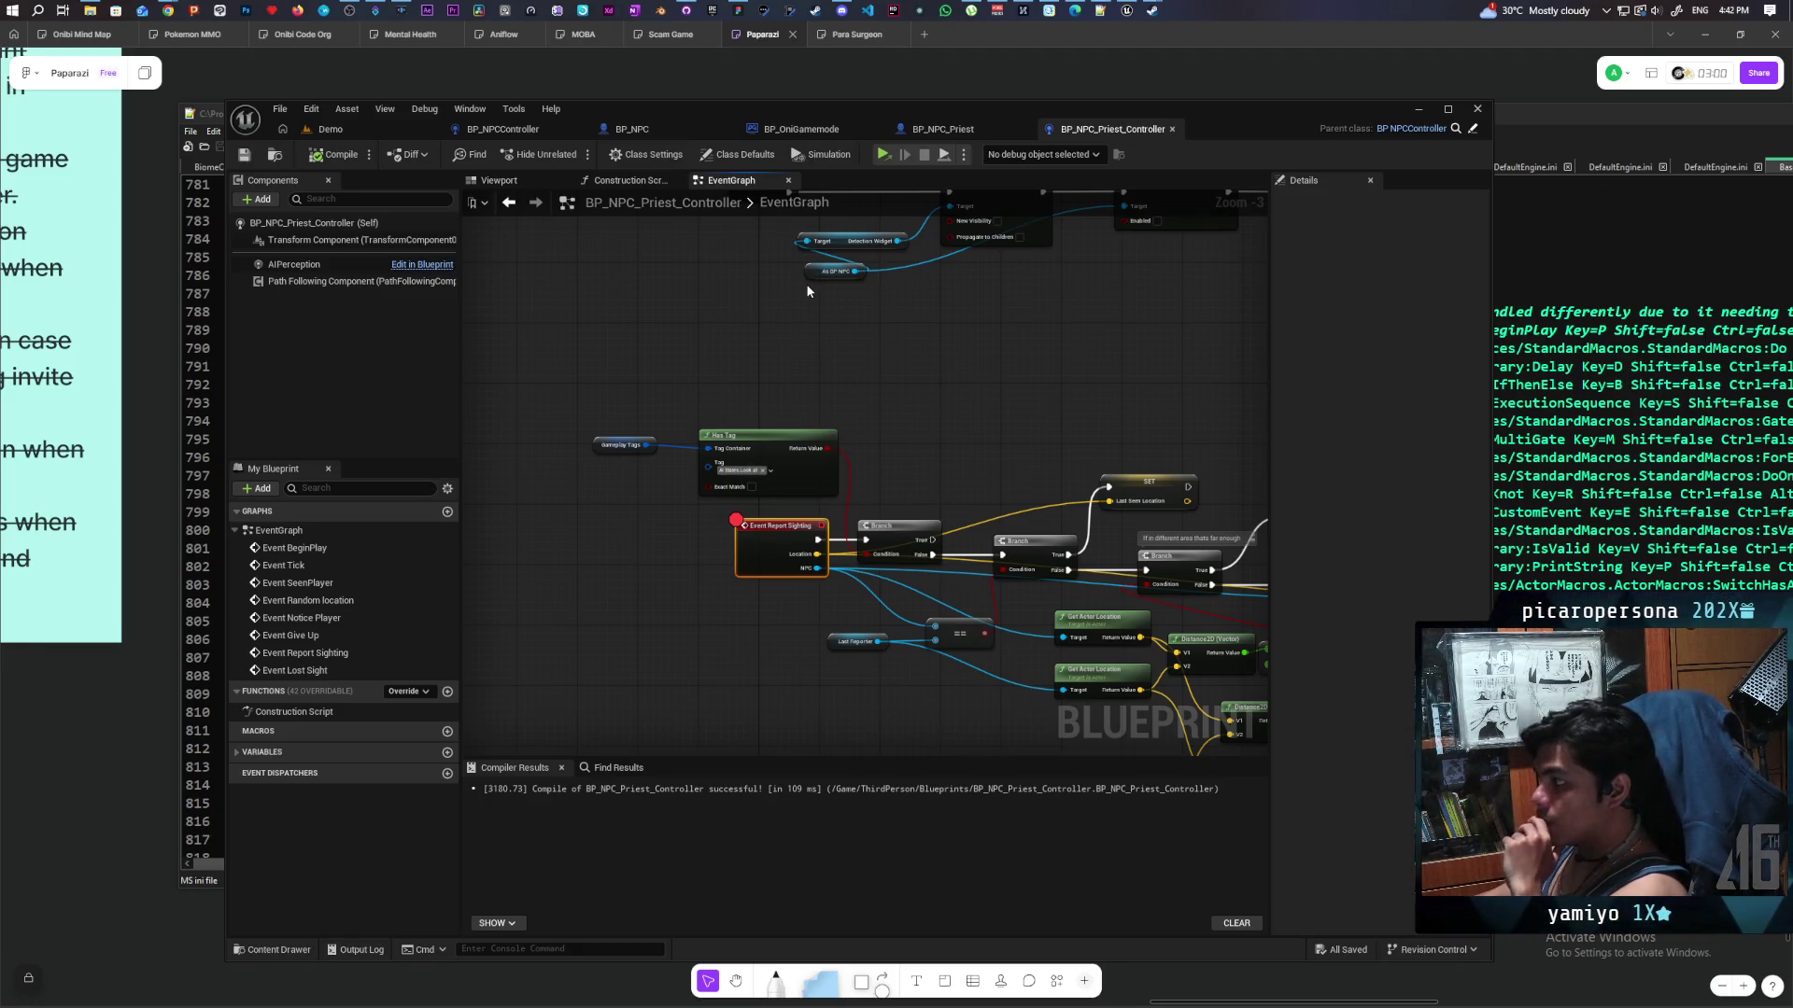
pyautogui.moveTo(1006, 425)
pyautogui.mouseDown()
pyautogui.moveTo(590, 319)
pyautogui.moveTo(905, 342)
pyautogui.mouseUp()
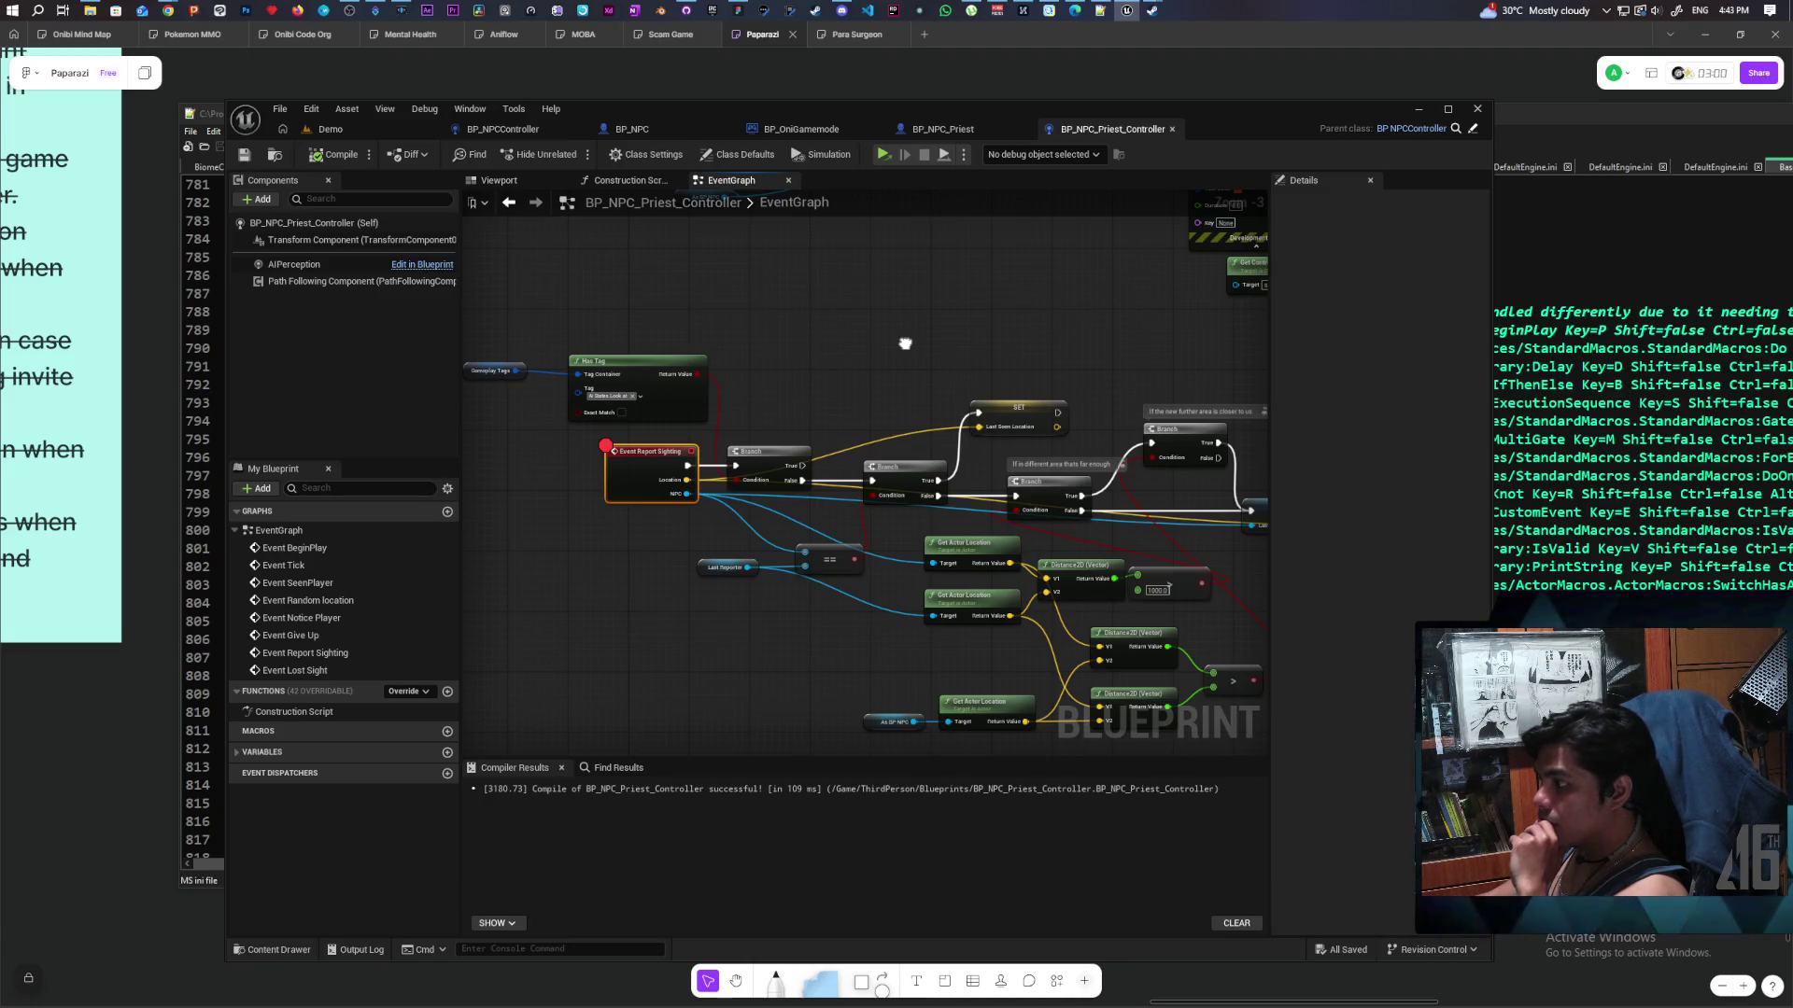
pyautogui.moveTo(905, 343); pyautogui.dragTo(905, 342)
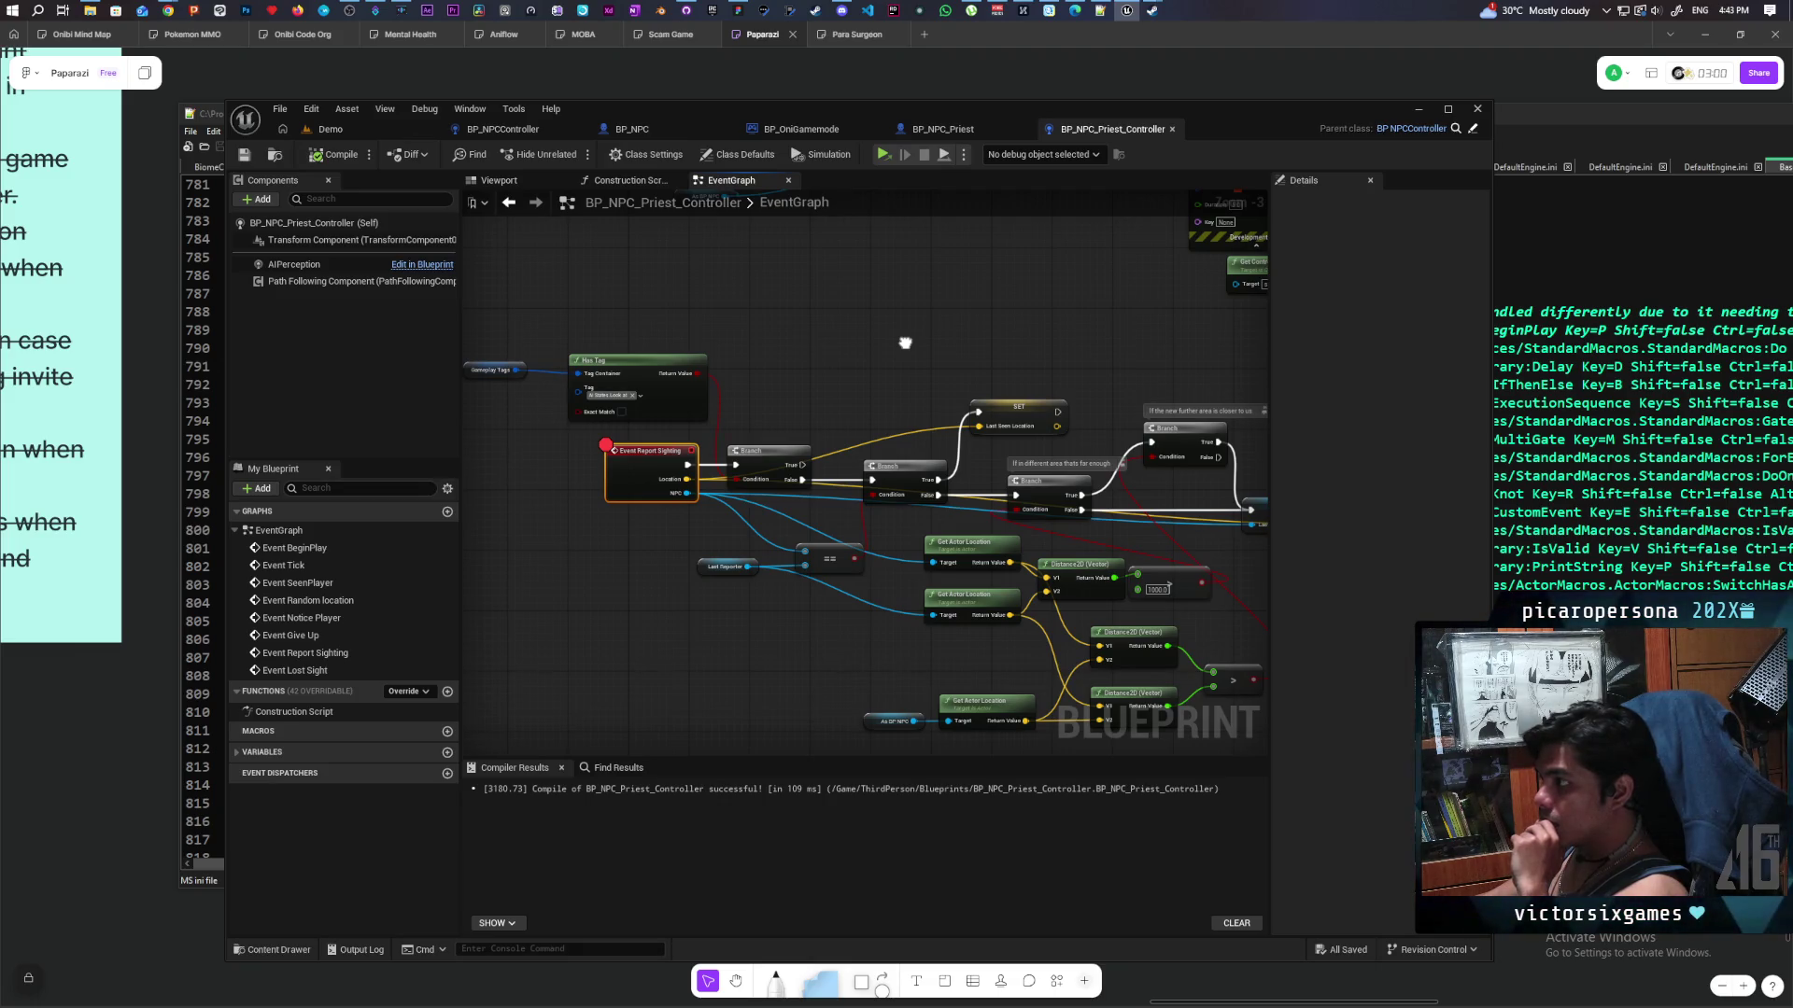
pyautogui.moveTo(905, 342); pyautogui.dragTo(910, 334)
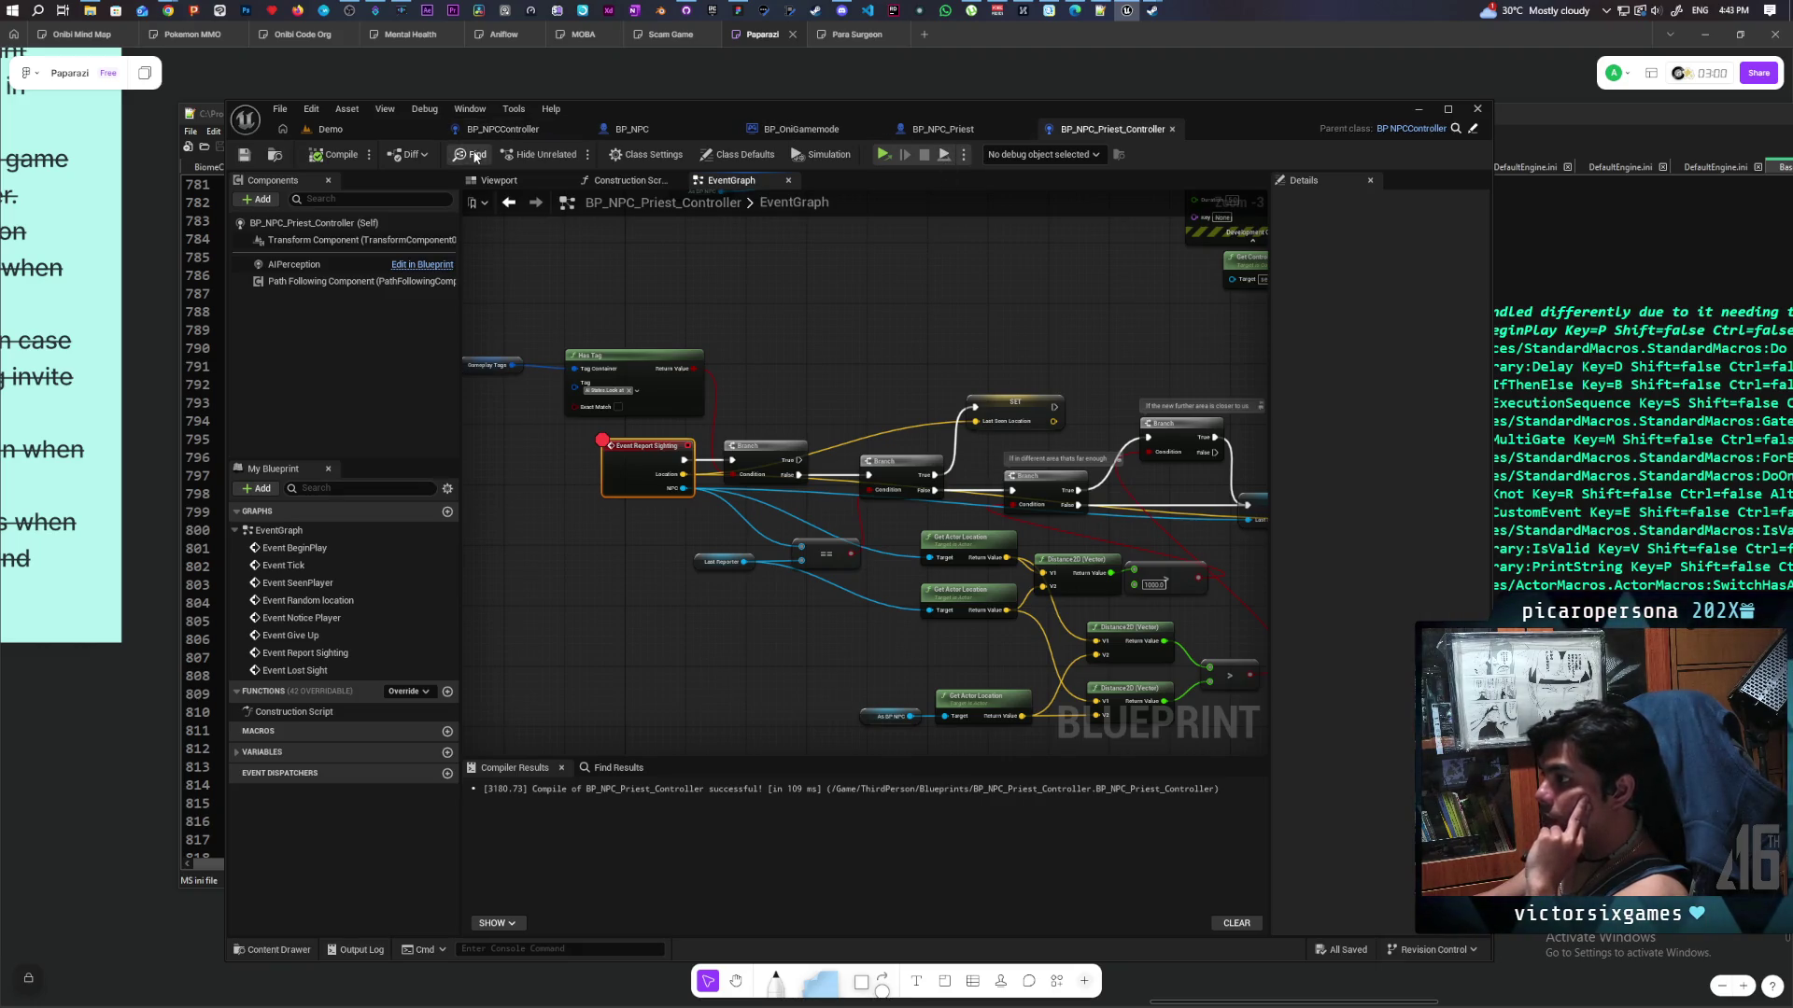
pyautogui.click(495, 128)
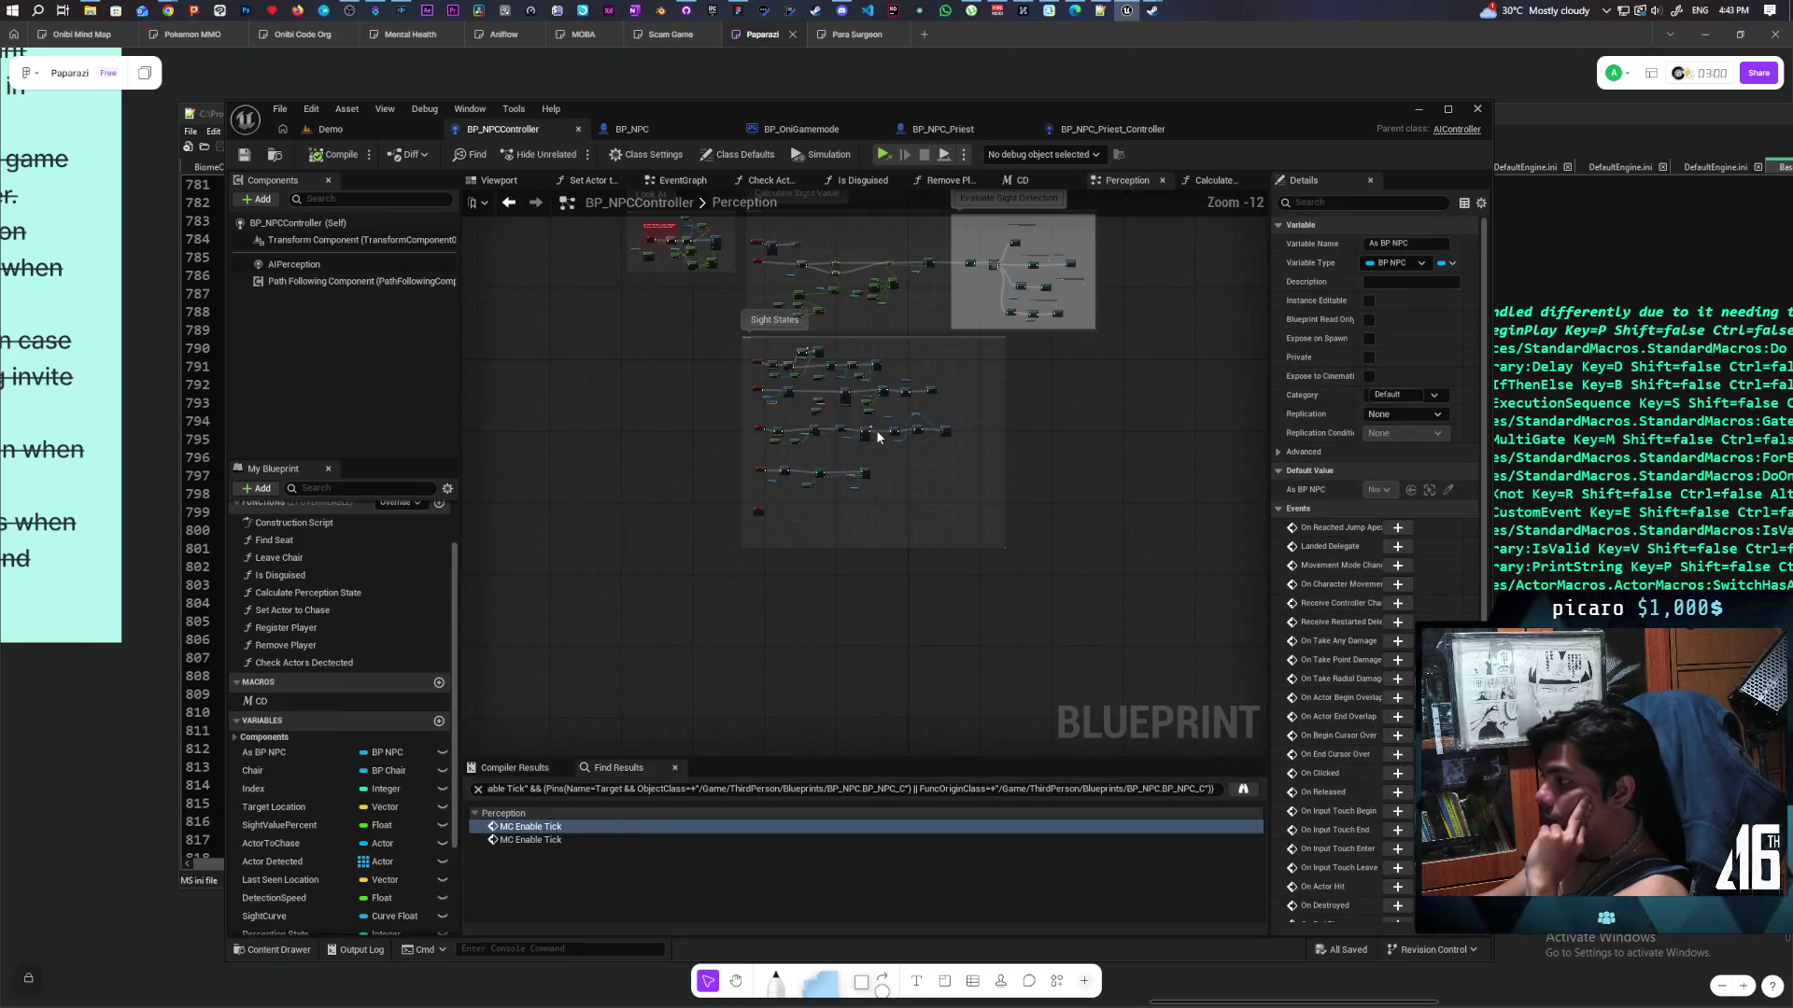
# Bring the Call Priest and Print String nodes into view and start simulating the level.
pyautogui.scroll(9, 876, 430)
pyautogui.moveTo(1009, 580)
pyautogui.mouseDown()
pyautogui.moveTo(1244, 613)
pyautogui.moveTo(1230, 600)
pyautogui.mouseUp()
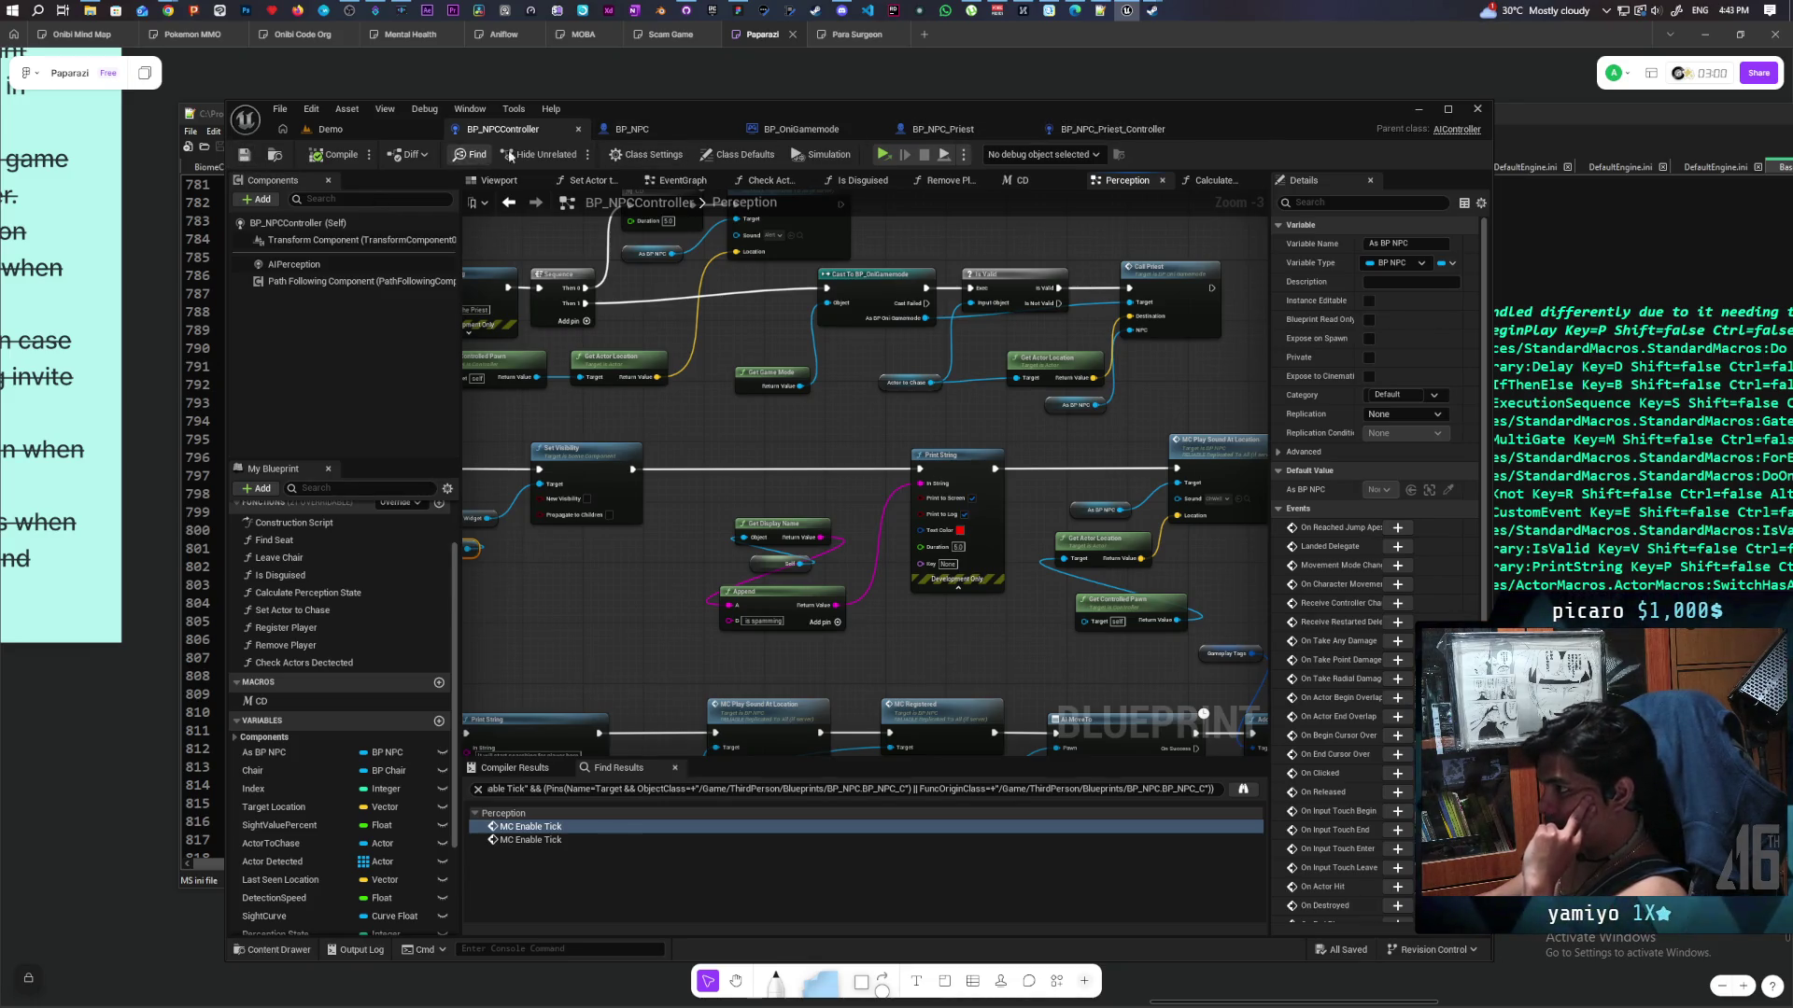
pyautogui.click(965, 161)
pyautogui.click(1027, 213)
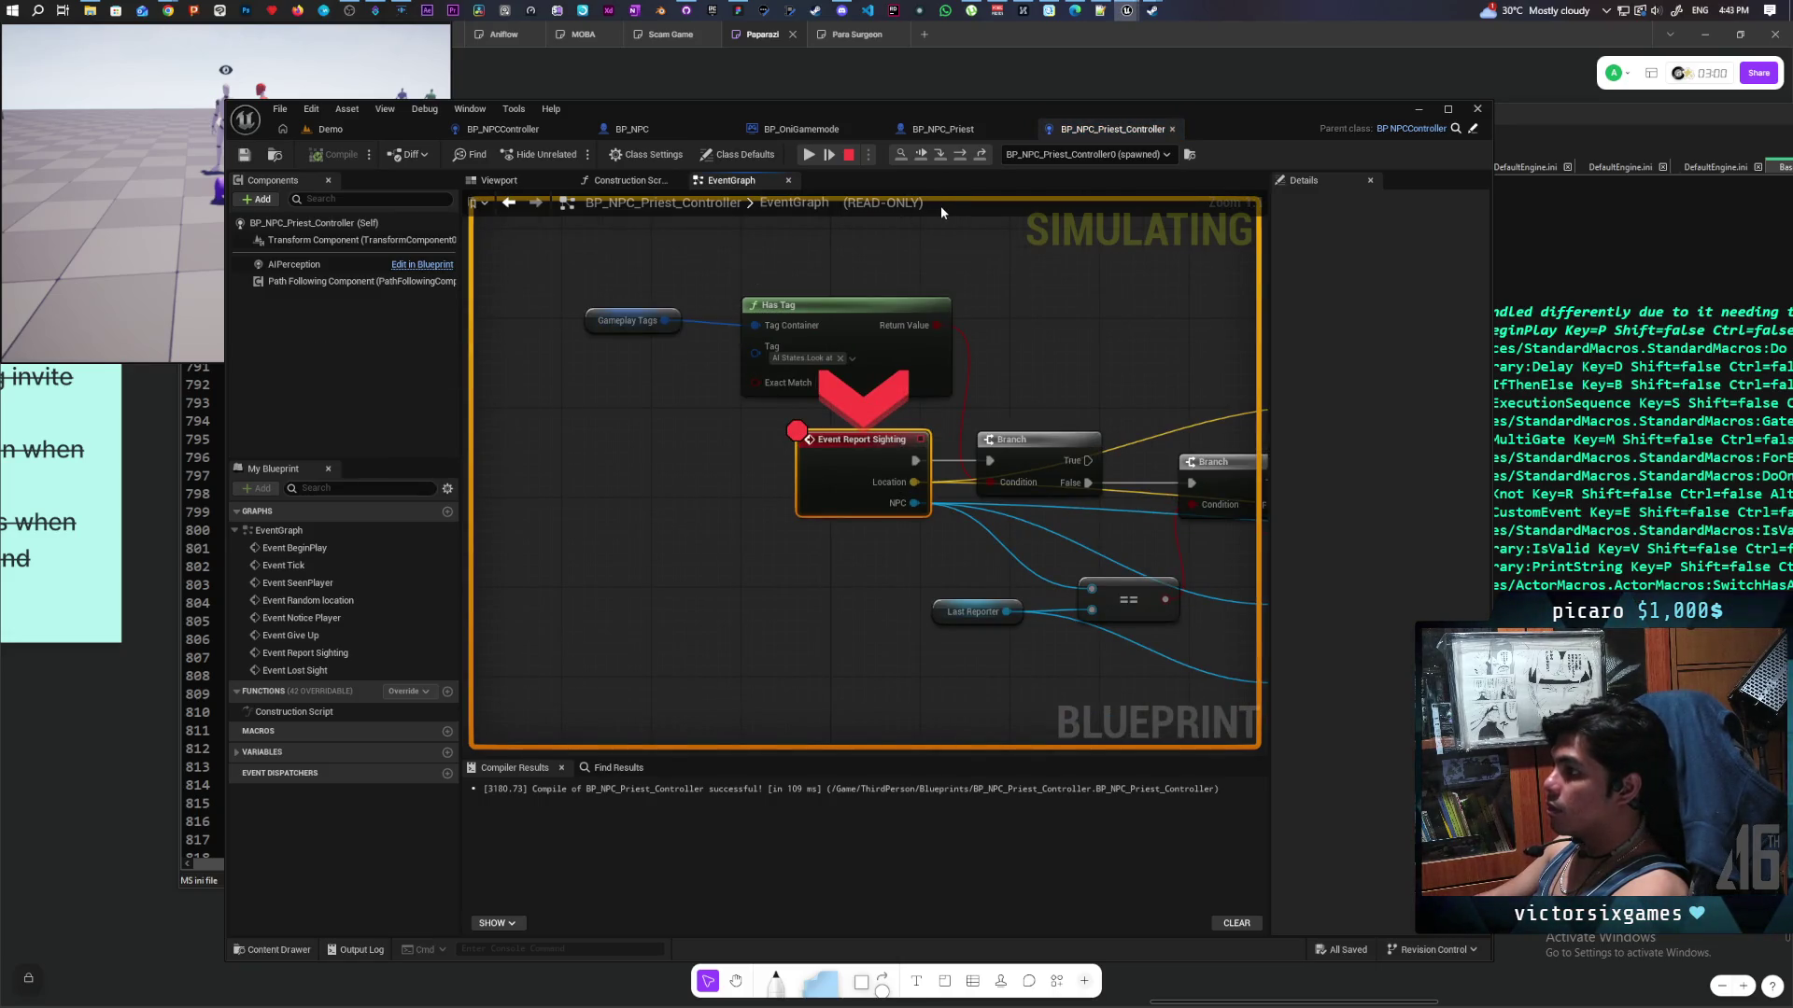
# Resume execution through the repeated Event Report Sighting breakpoint hits.
pyautogui.click(921, 155)
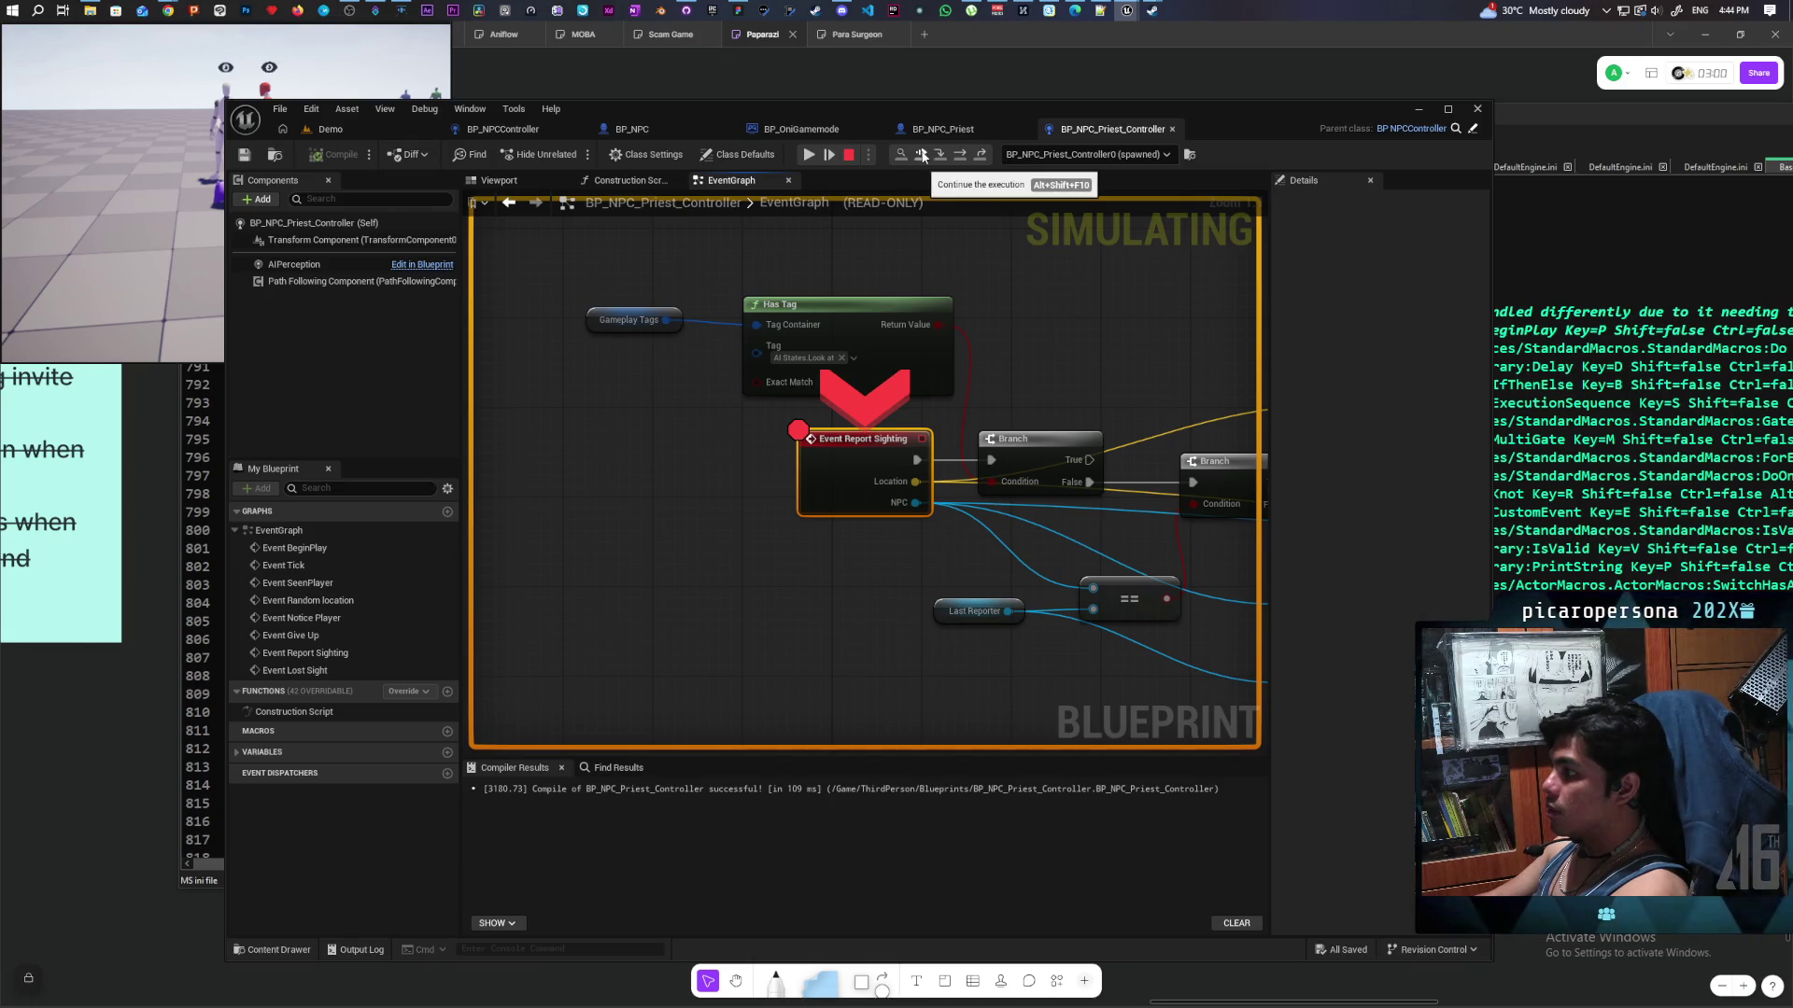
pyautogui.click(923, 156)
pyautogui.click(916, 156)
pyautogui.click(922, 157)
pyautogui.click(924, 155)
pyautogui.click(923, 155)
pyautogui.click(923, 155)
pyautogui.click(923, 156)
pyautogui.click(923, 156)
pyautogui.click(922, 156)
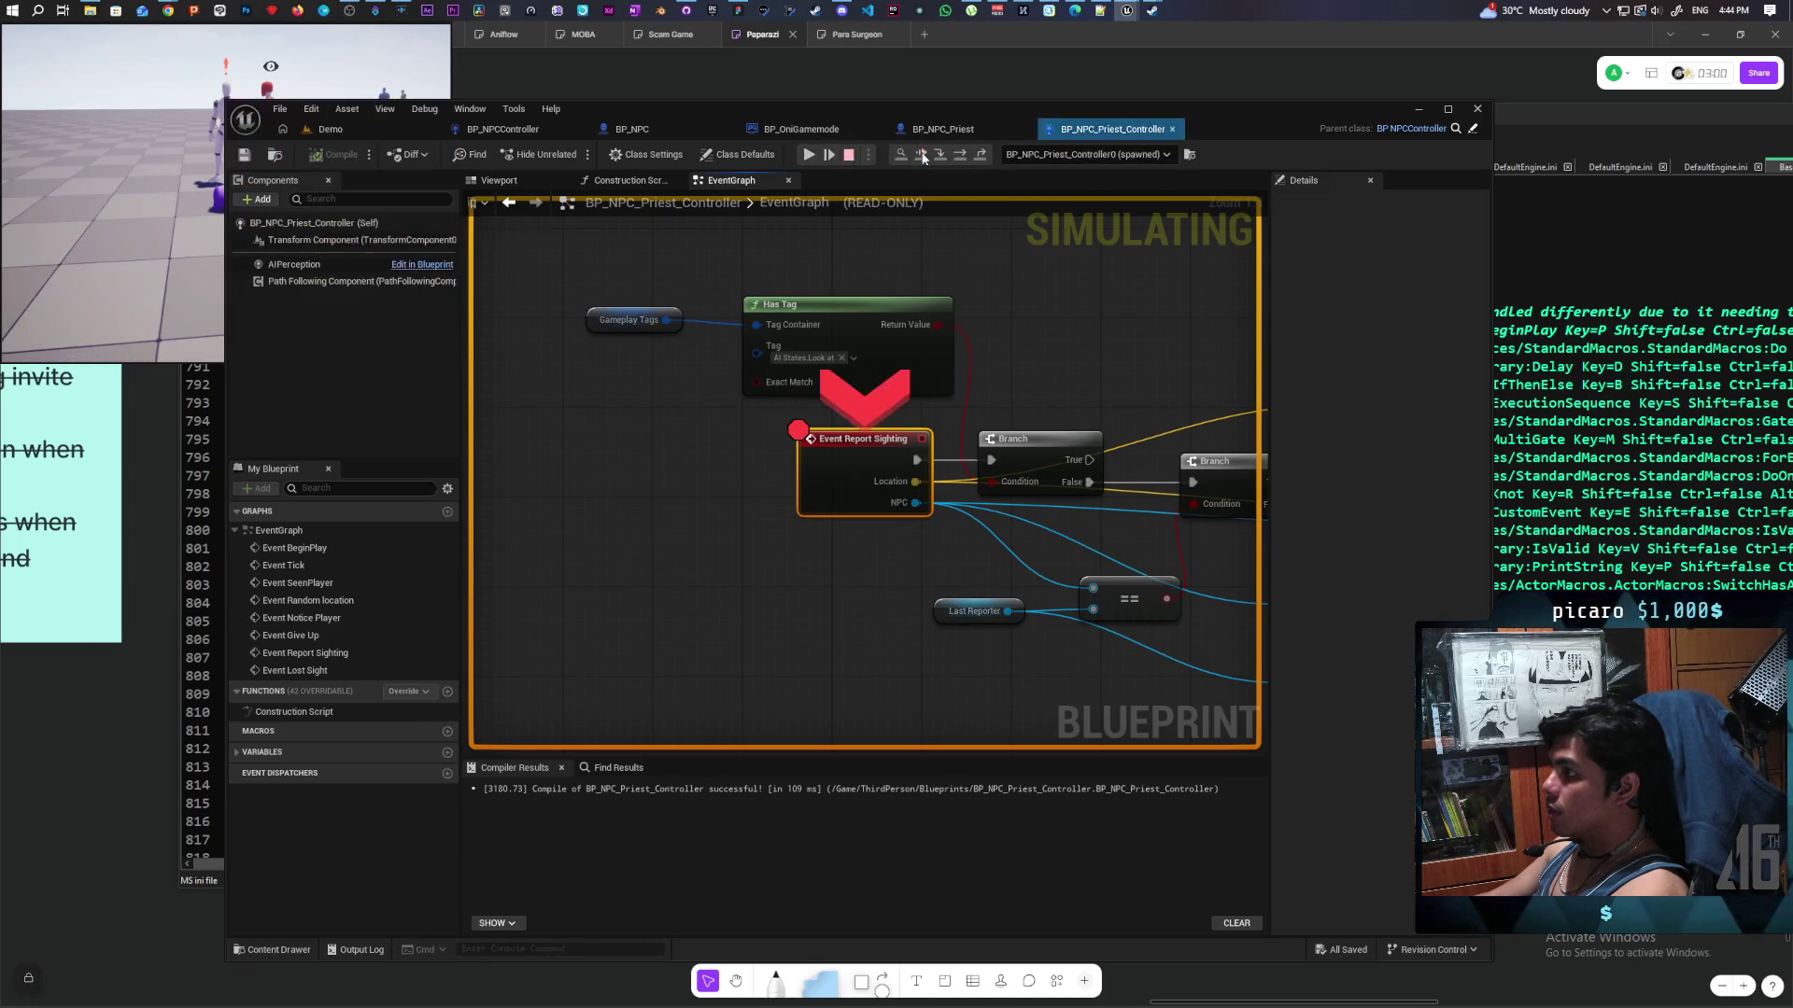
# Resume a few more times, then stop the simulation and close the Message Log.
pyautogui.click(922, 156)
pyautogui.click(923, 156)
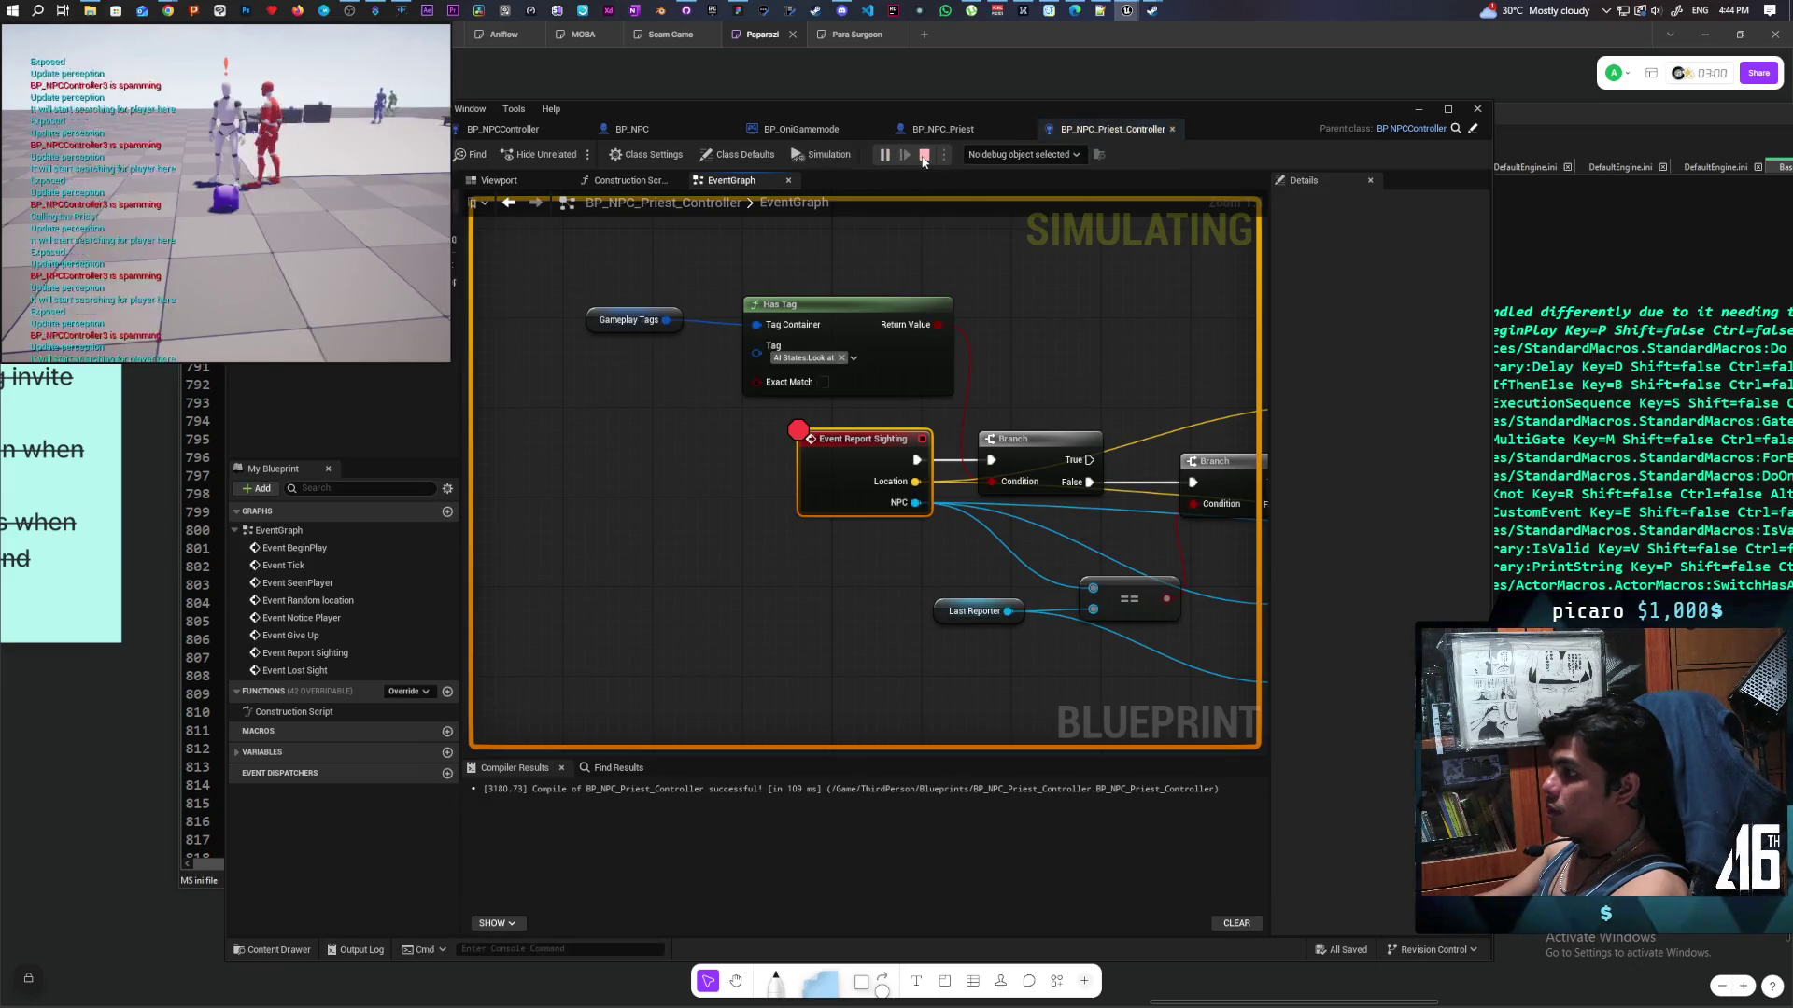
pyautogui.click(922, 156)
pyautogui.click(923, 156)
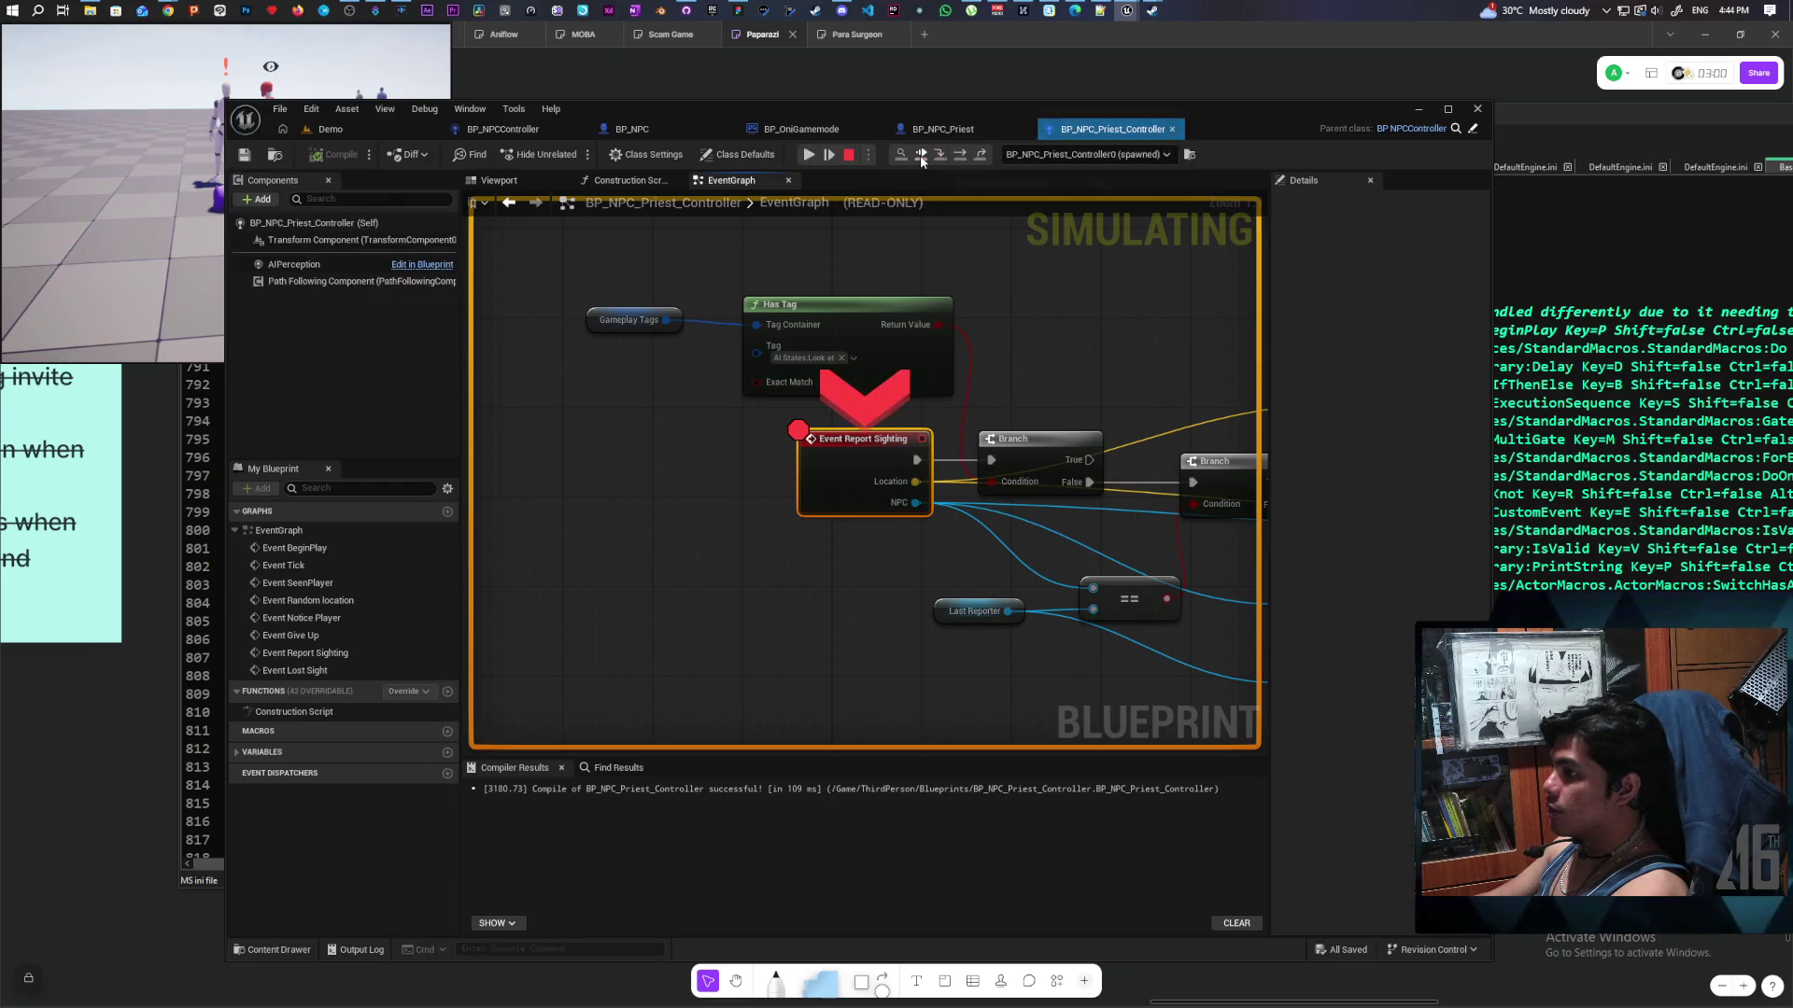
pyautogui.click(920, 155)
pyautogui.click(920, 155)
pyautogui.click(921, 155)
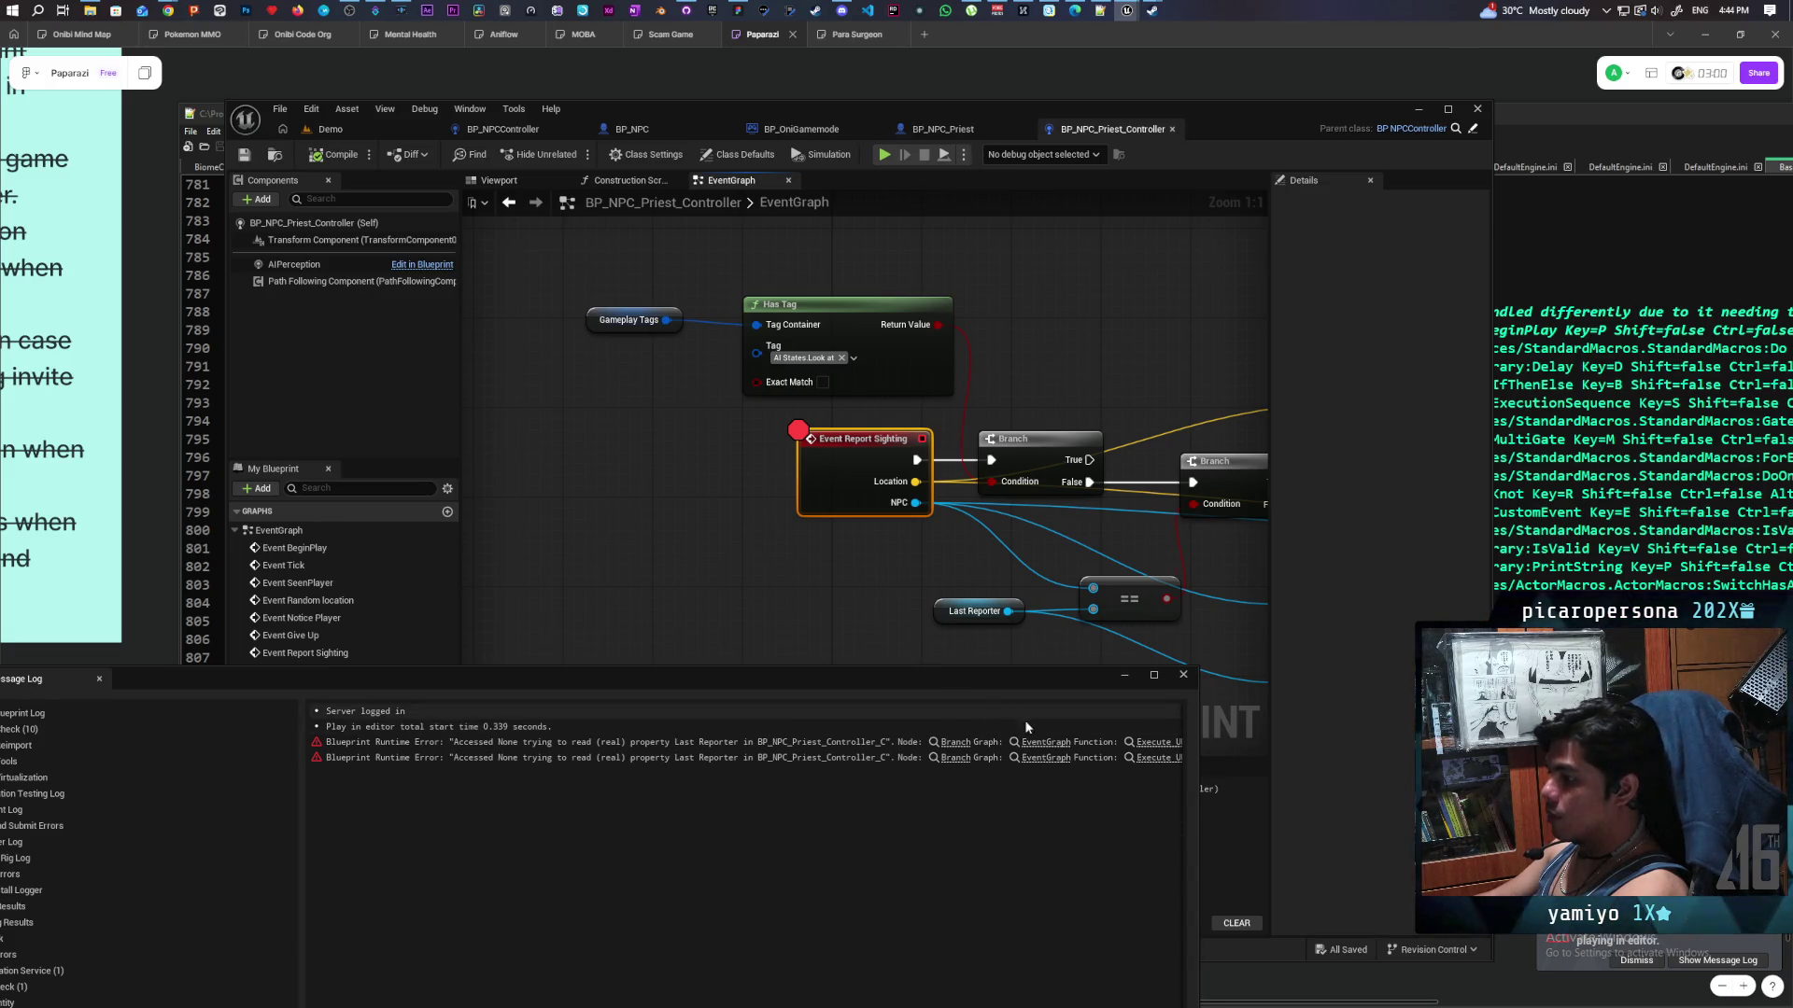
pyautogui.click(1182, 676)
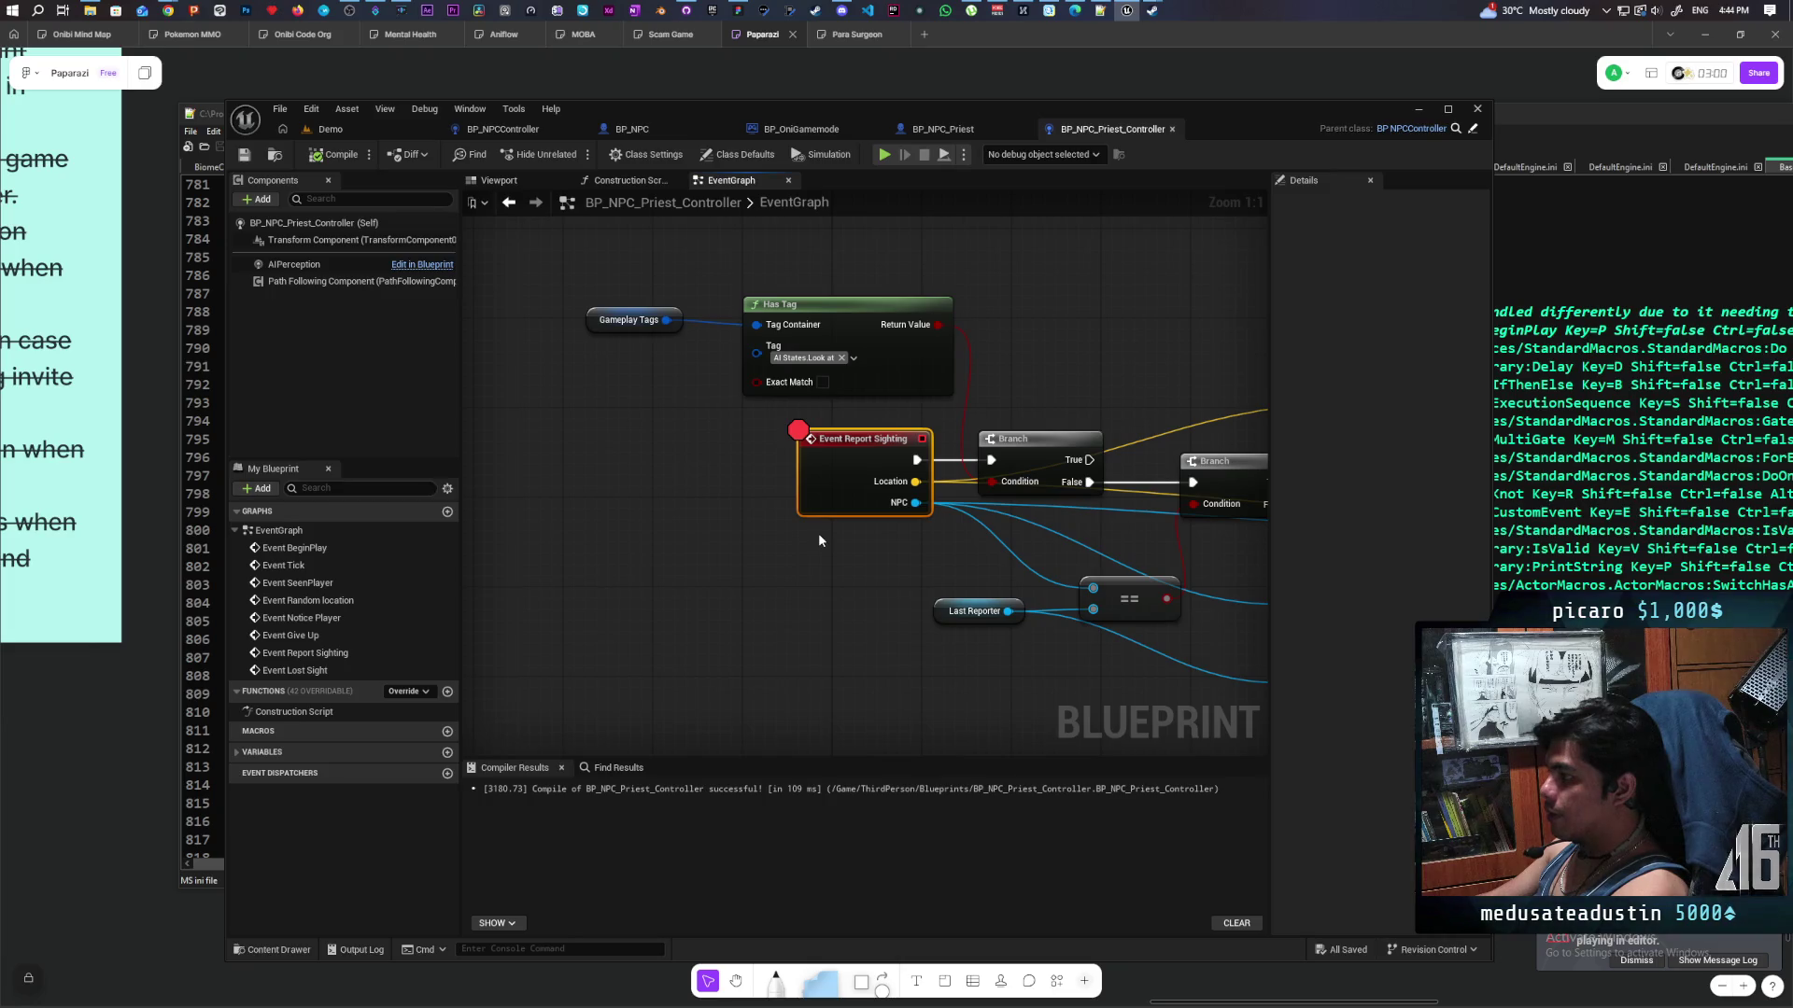
# Pan to the Branch and Get Actor Location nodes, re-simulate, and resume from the breakpoint.
pyautogui.moveTo(819, 539)
pyautogui.mouseDown()
pyautogui.moveTo(747, 529)
pyautogui.moveTo(906, 530)
pyautogui.mouseUp()
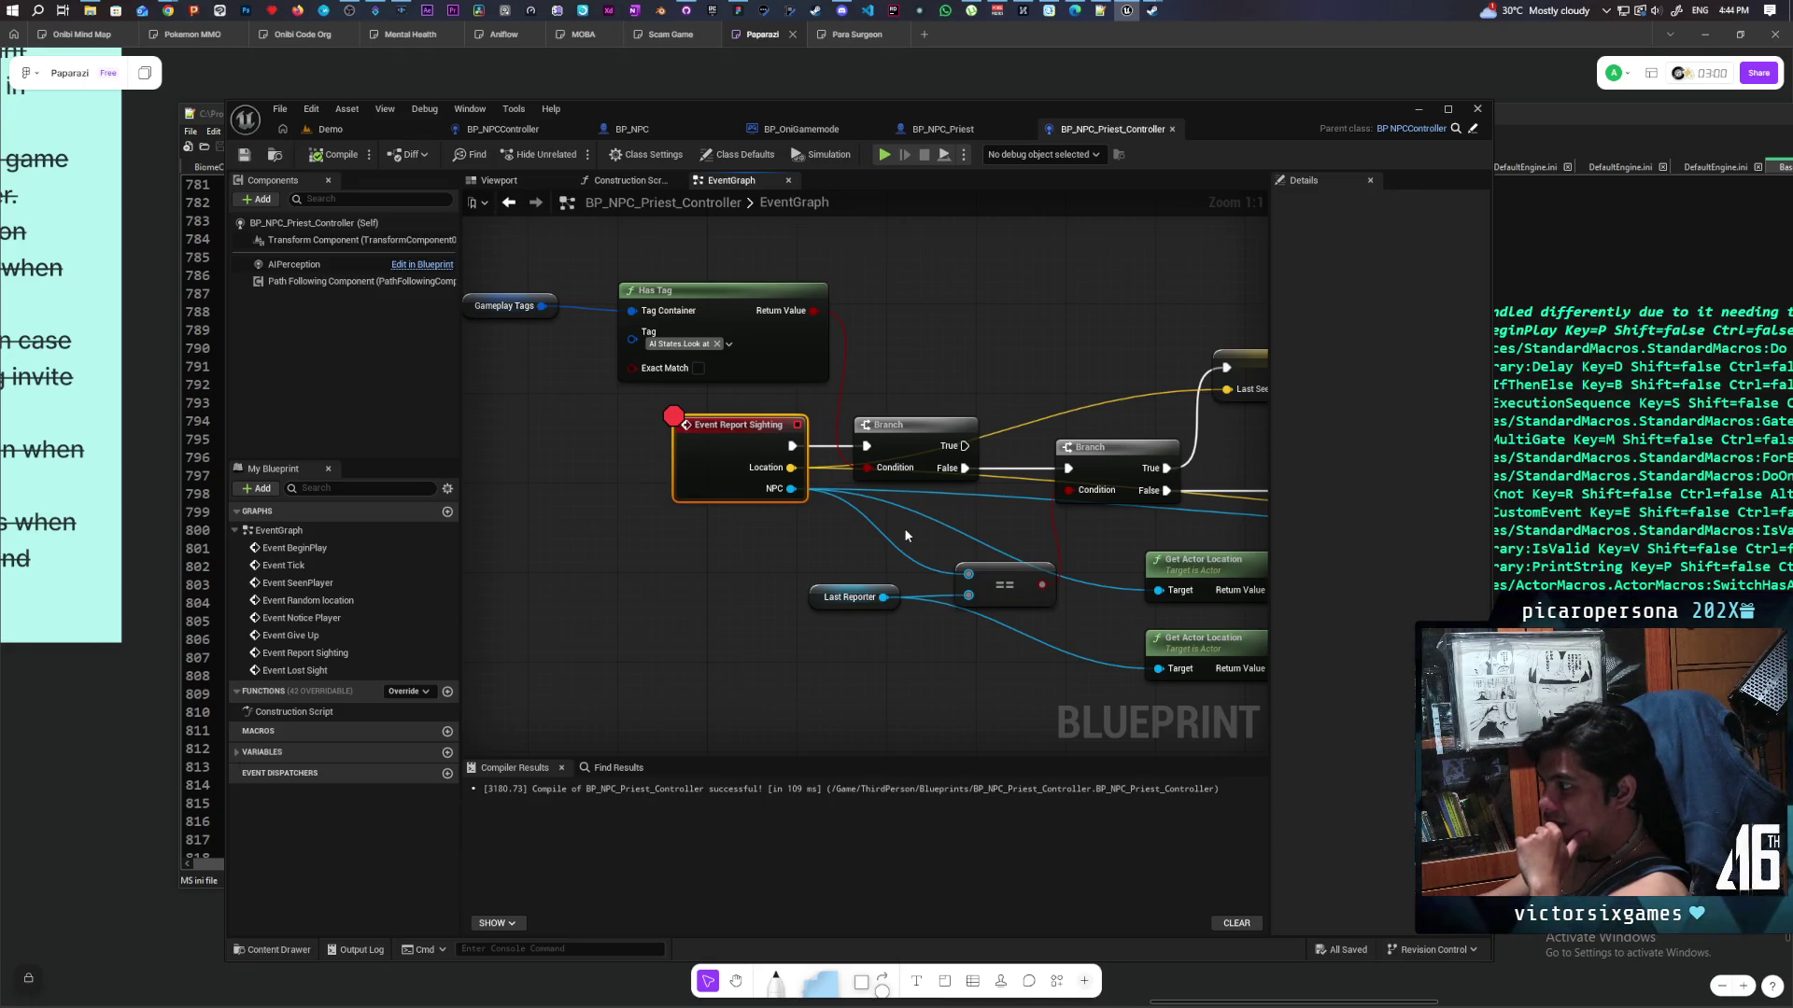
pyautogui.click(885, 155)
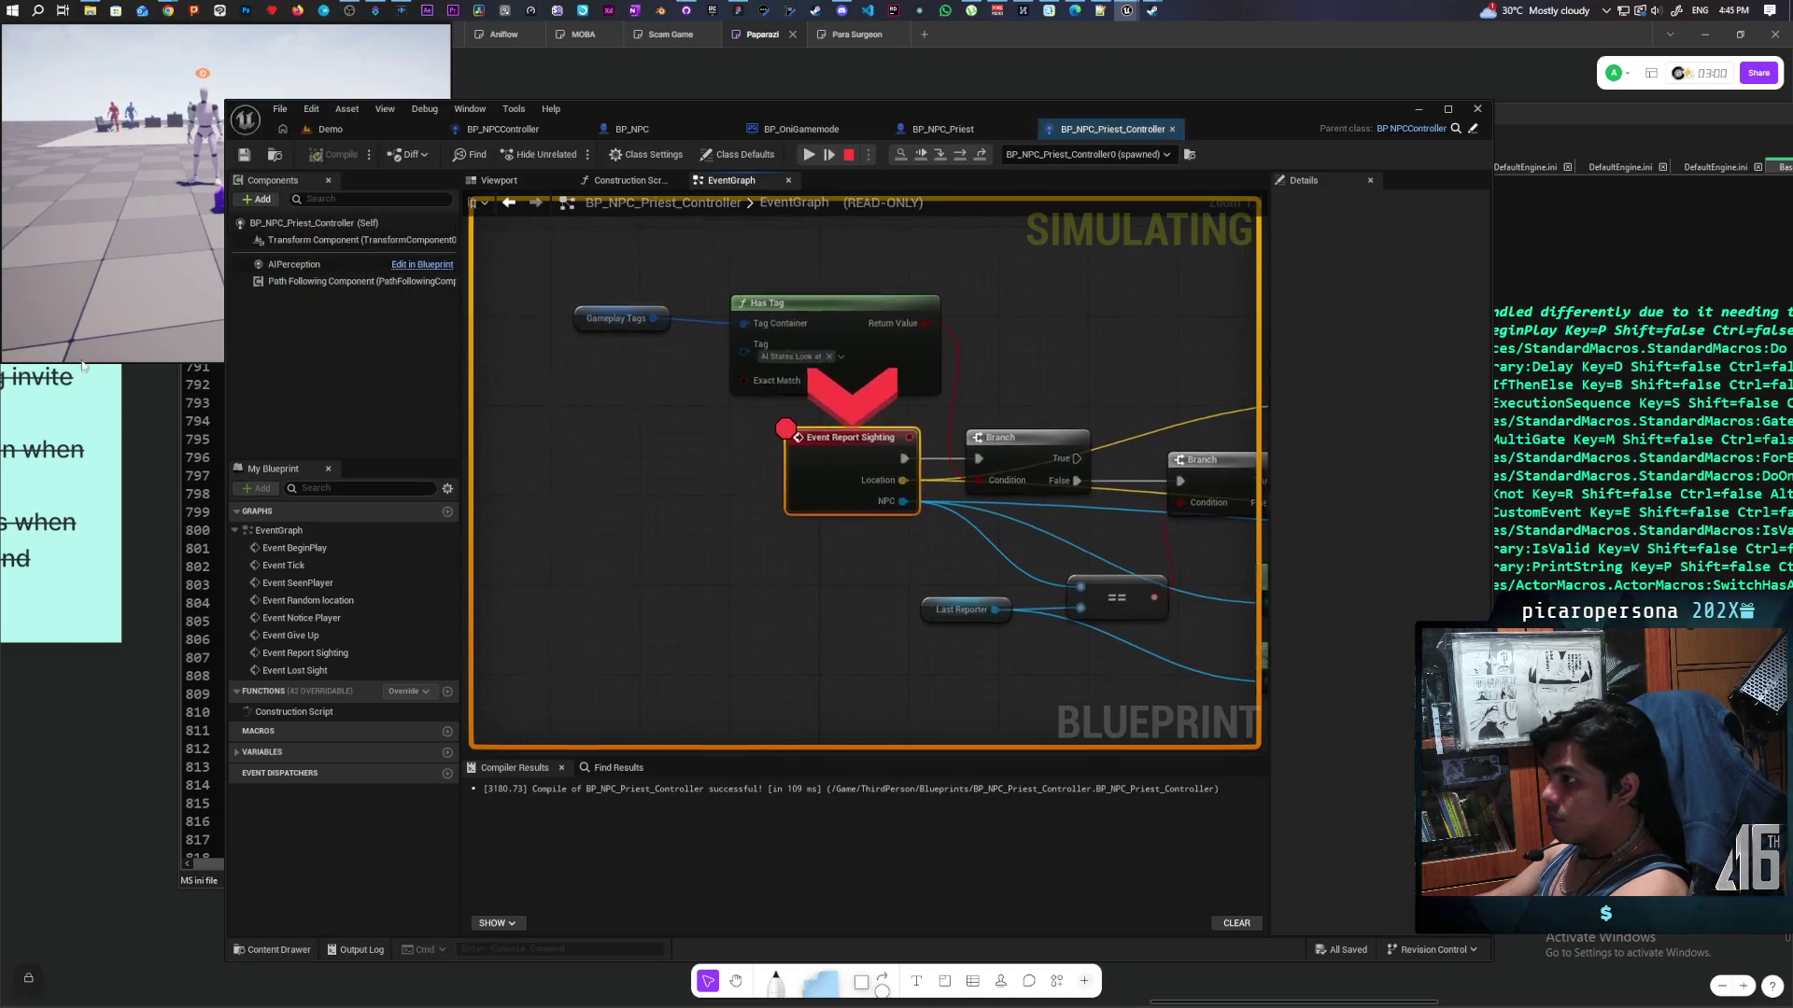
pyautogui.click(921, 155)
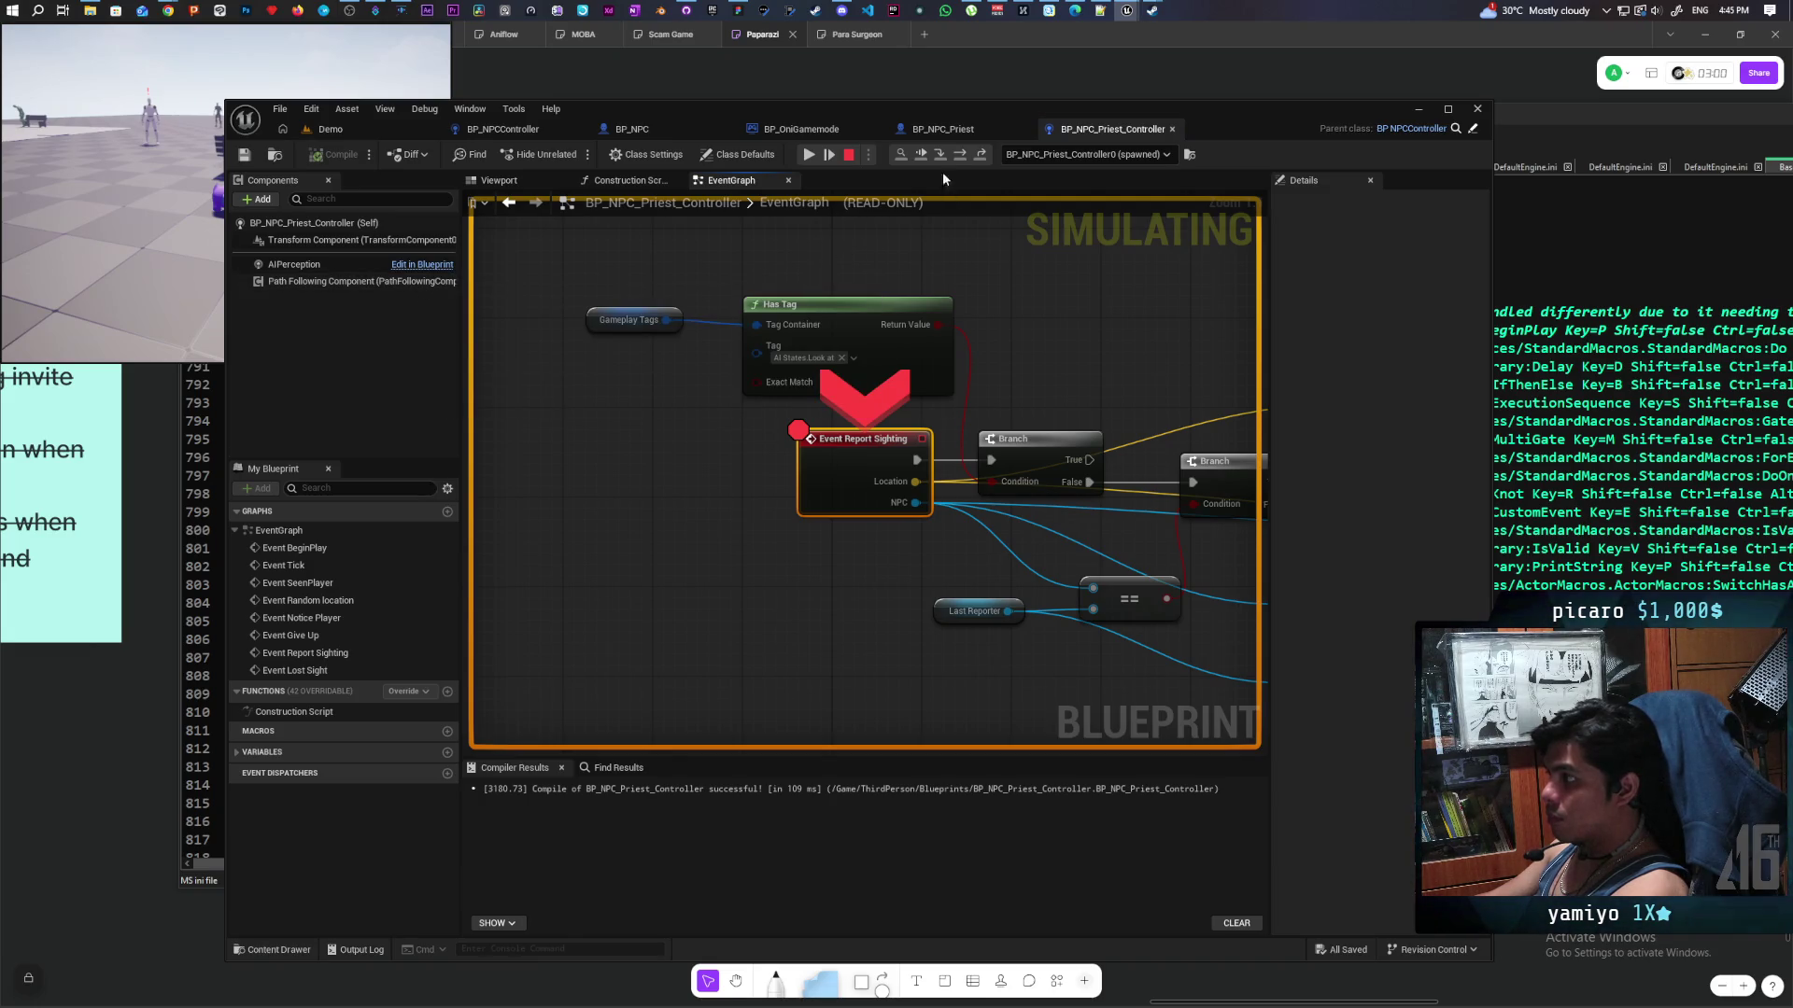
pyautogui.click(922, 155)
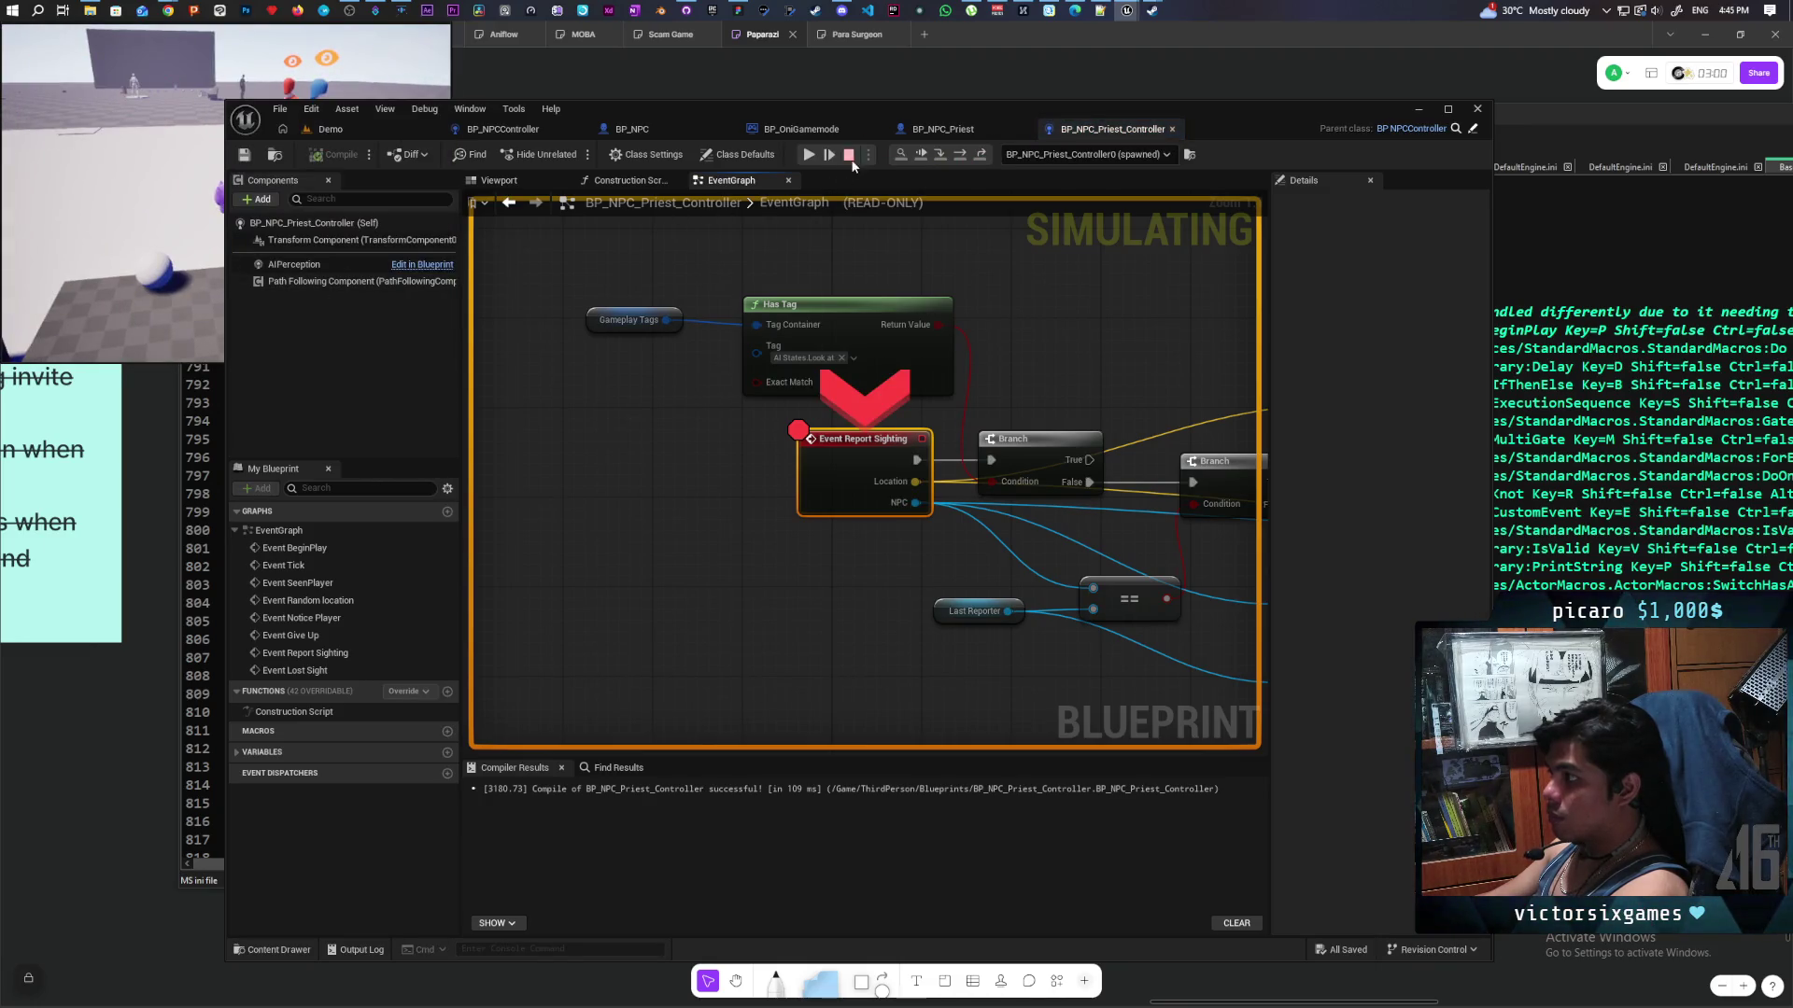
pyautogui.click(919, 156)
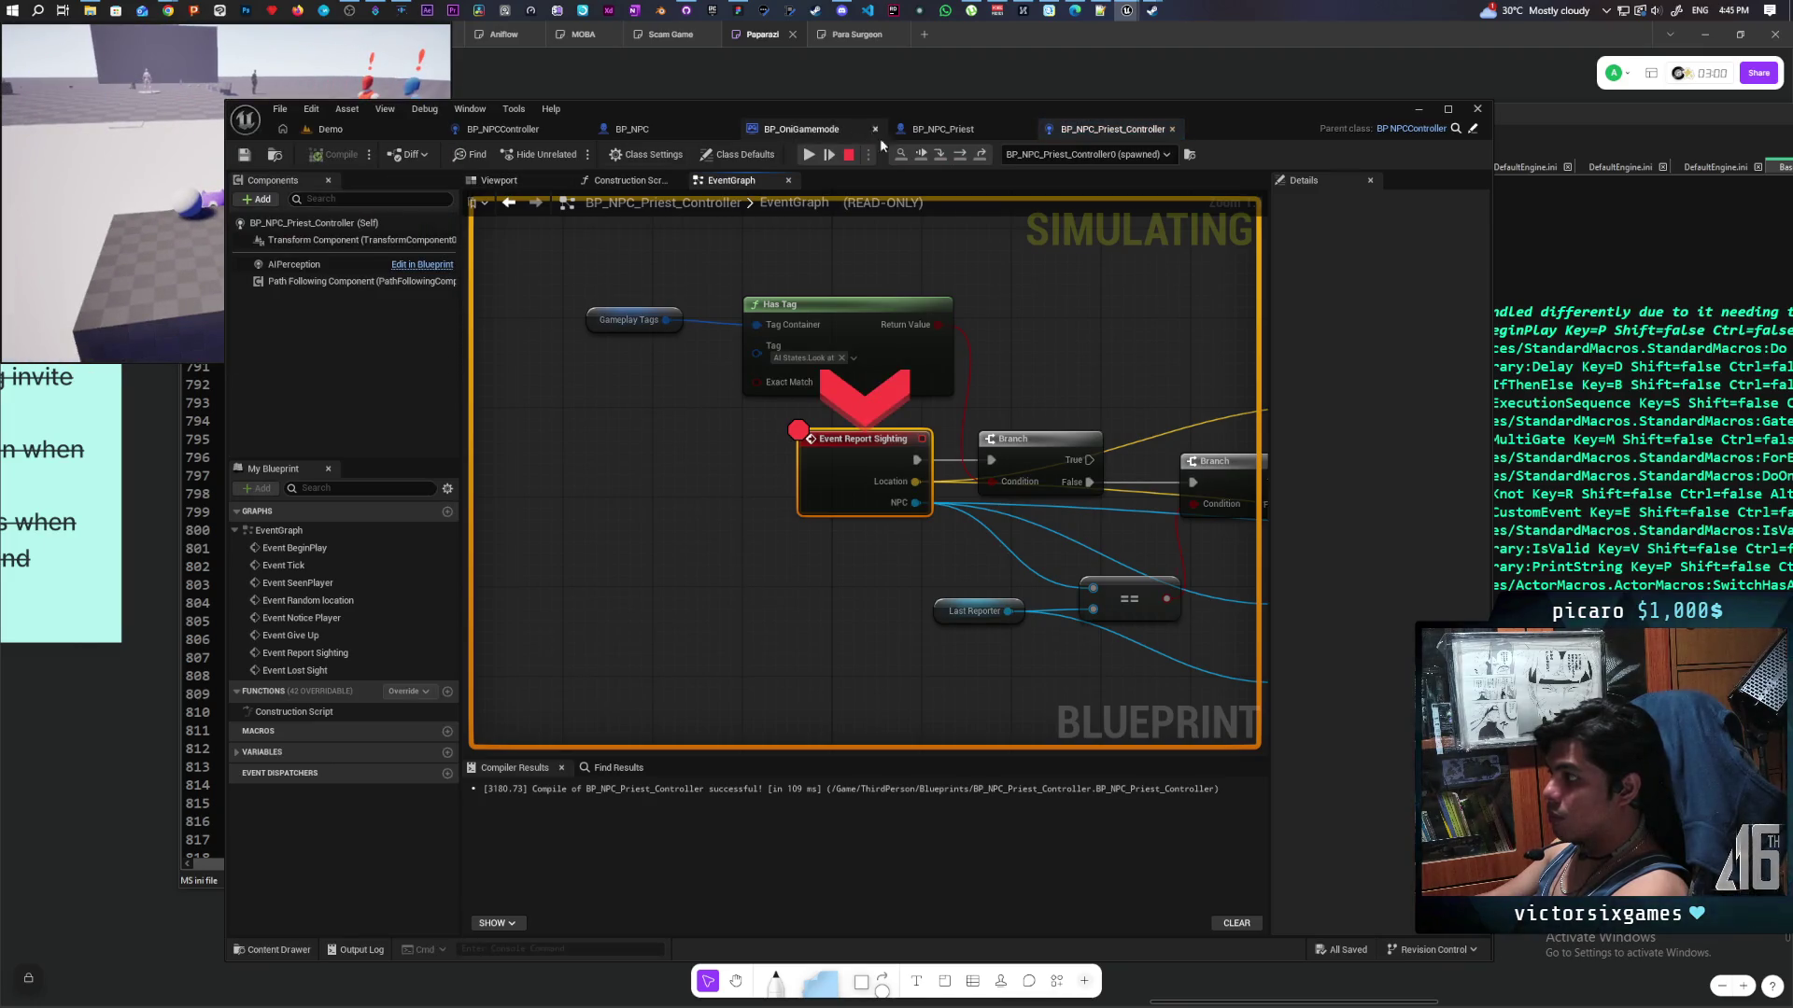
pyautogui.click(922, 156)
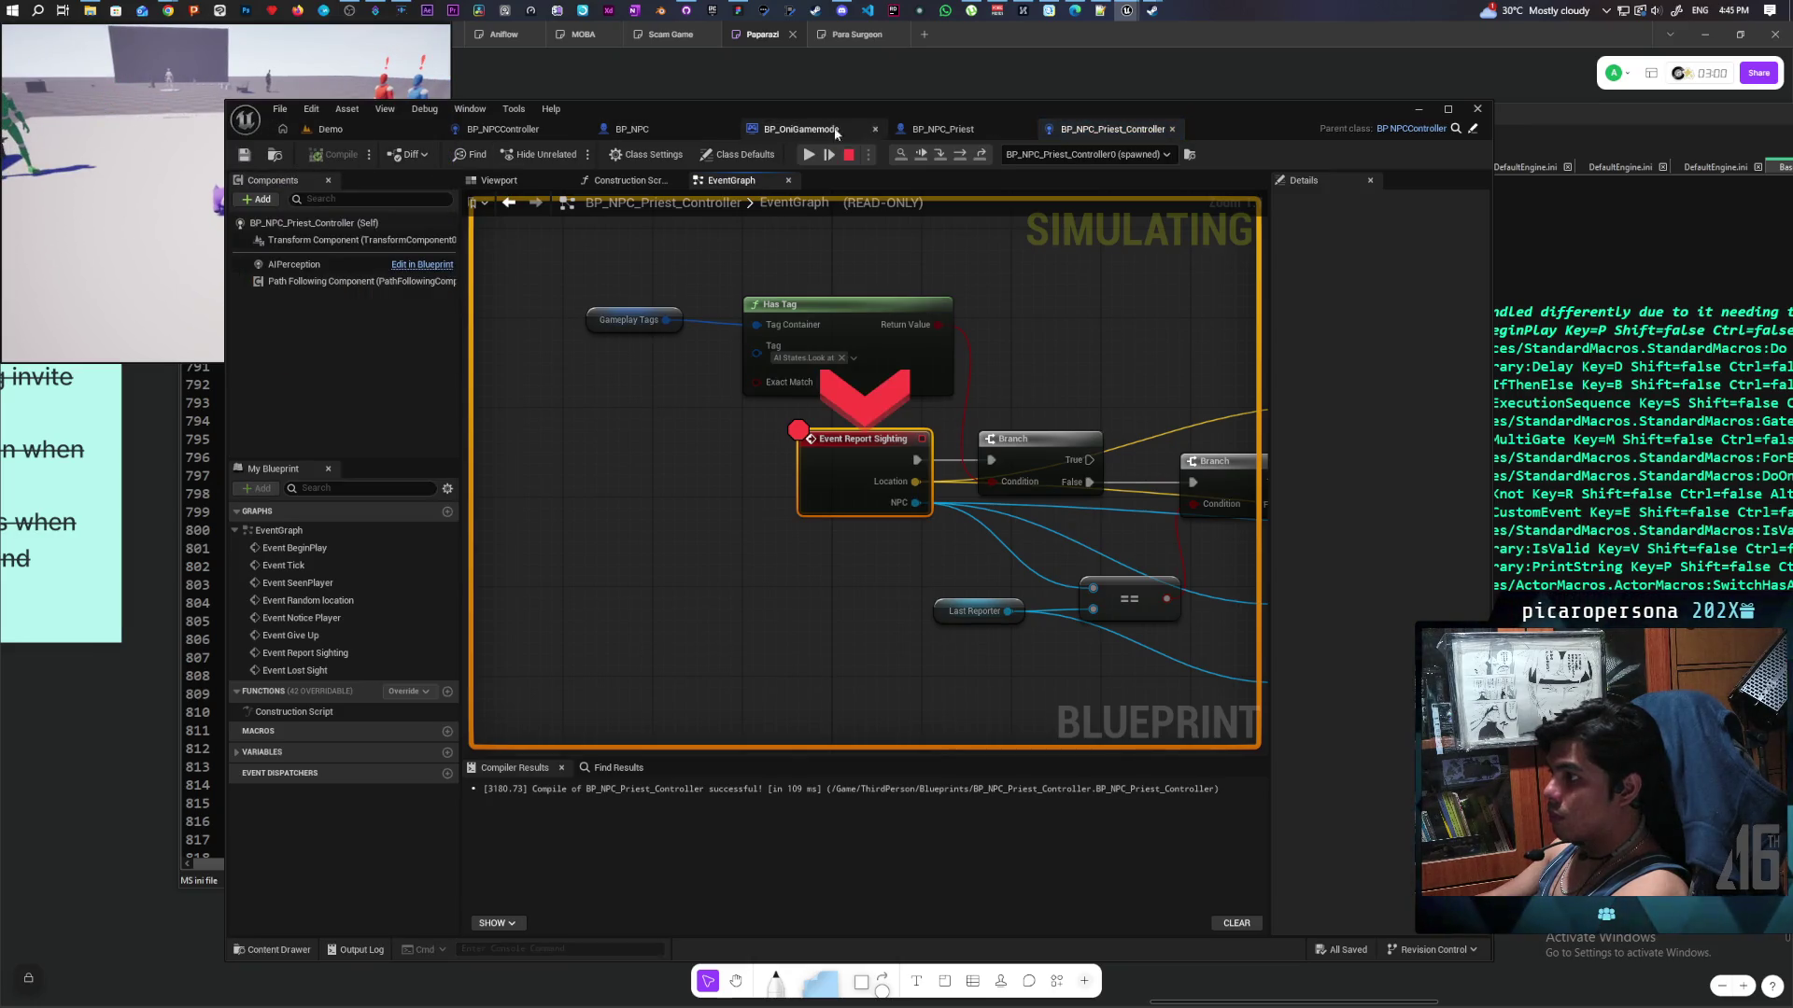
pyautogui.click(921, 156)
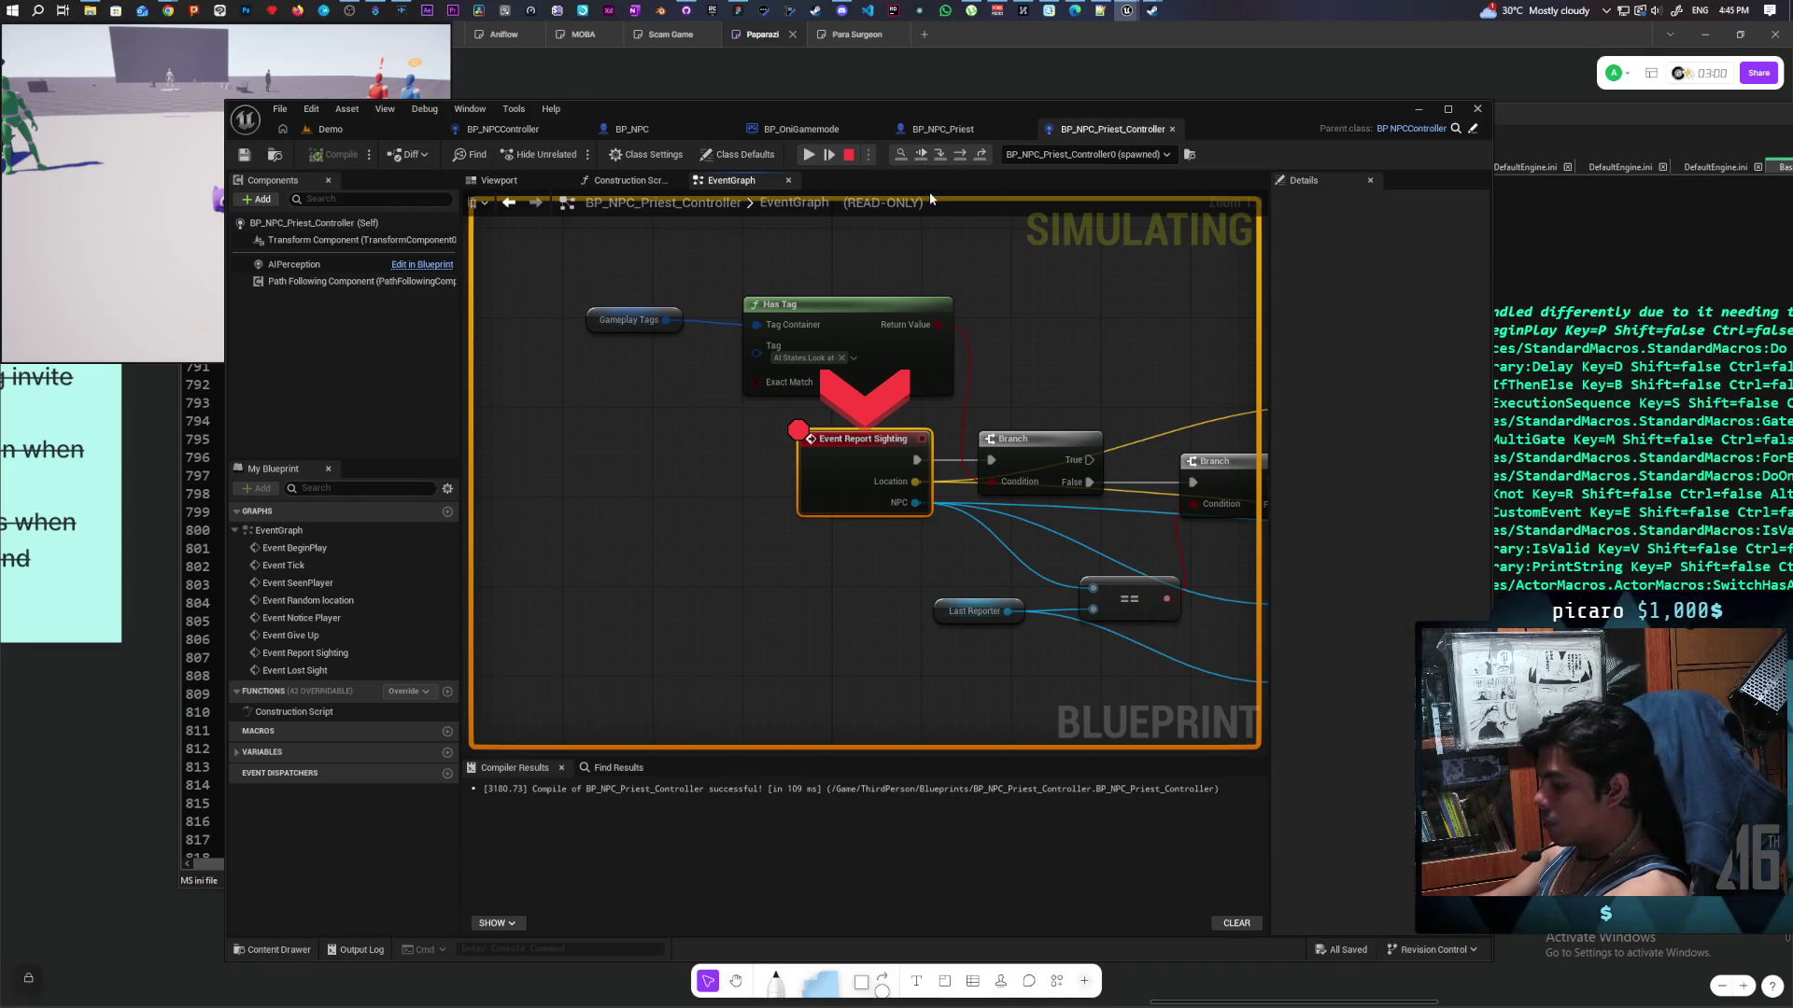
pyautogui.press('F10')
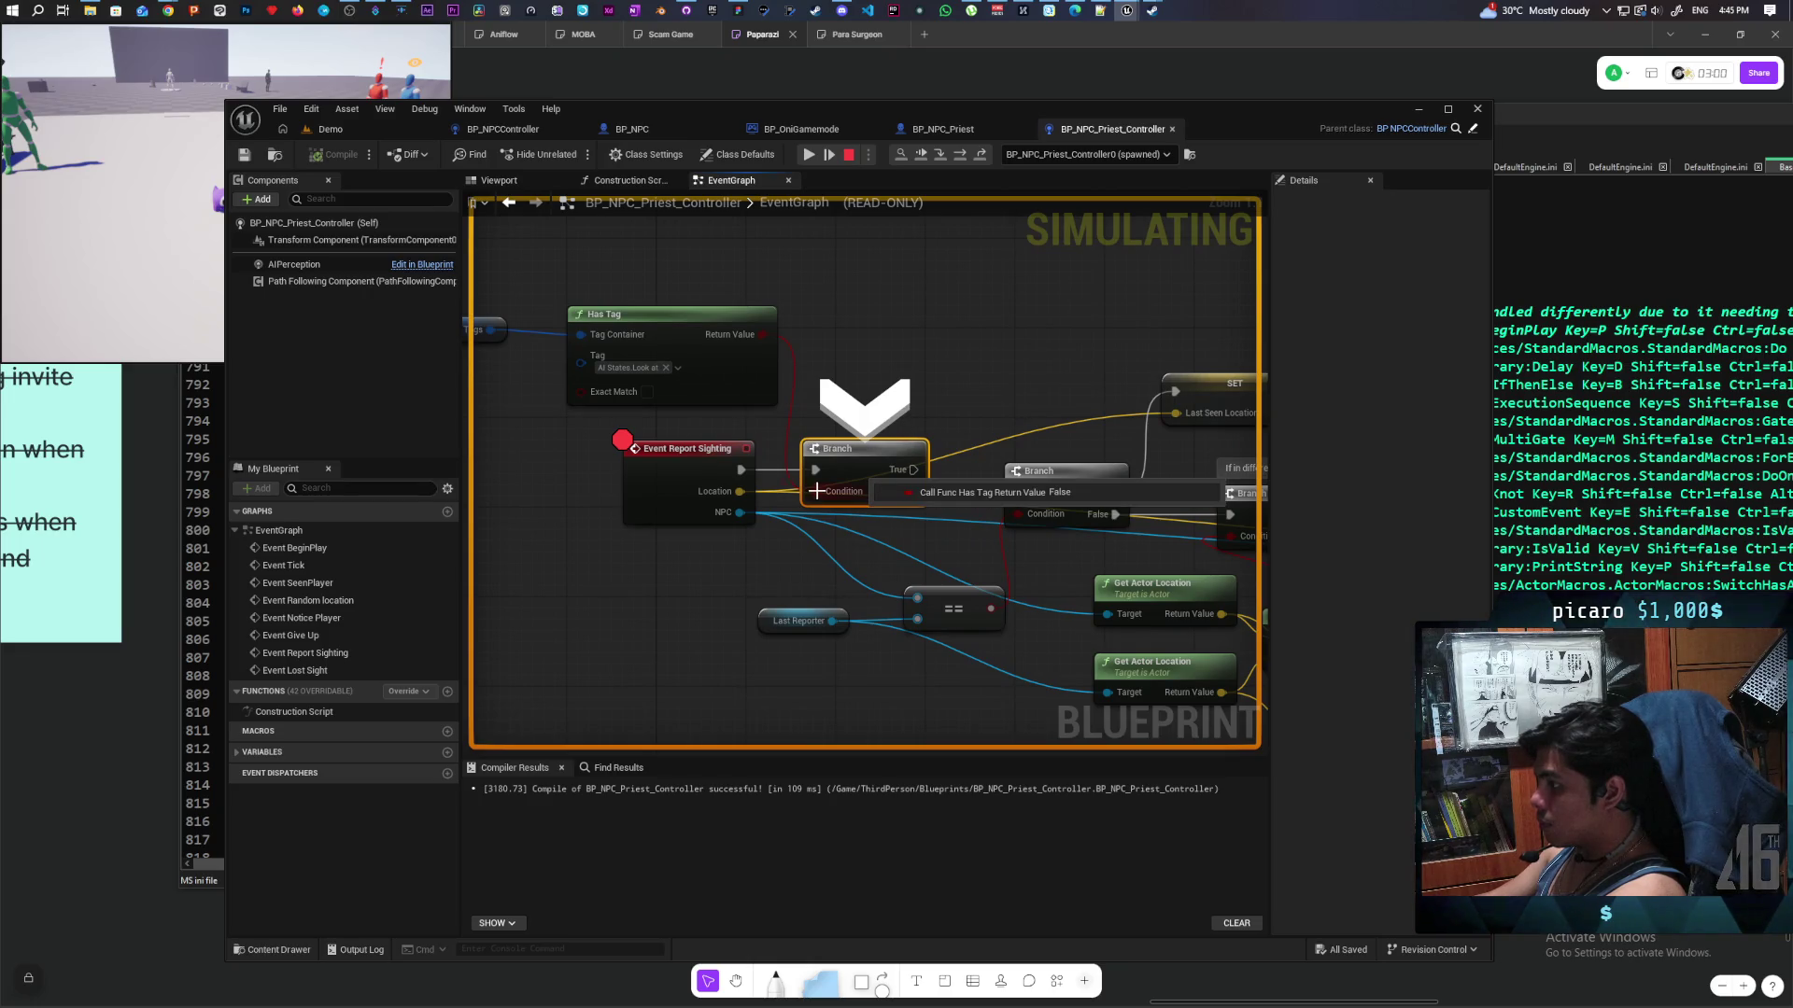
# Step execution with F10 through the successive Branch checks.
pyautogui.moveTo(853, 540)
pyautogui.press('F10')
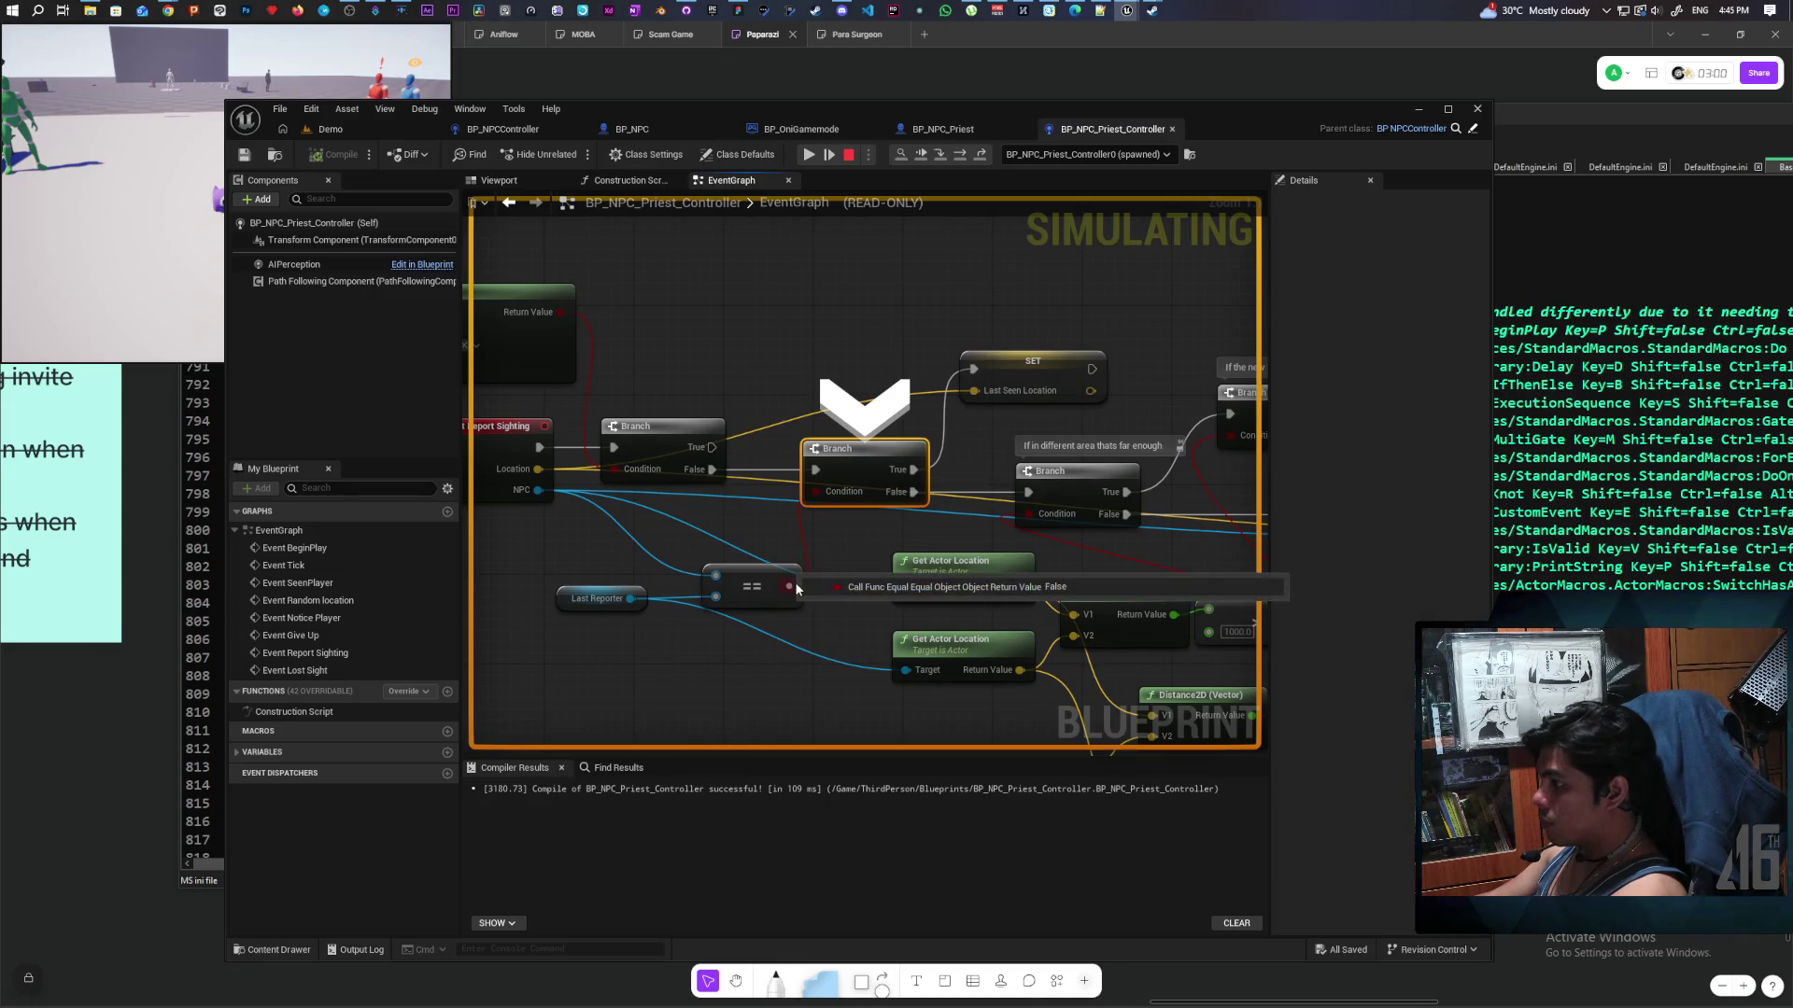
pyautogui.moveTo(820, 493)
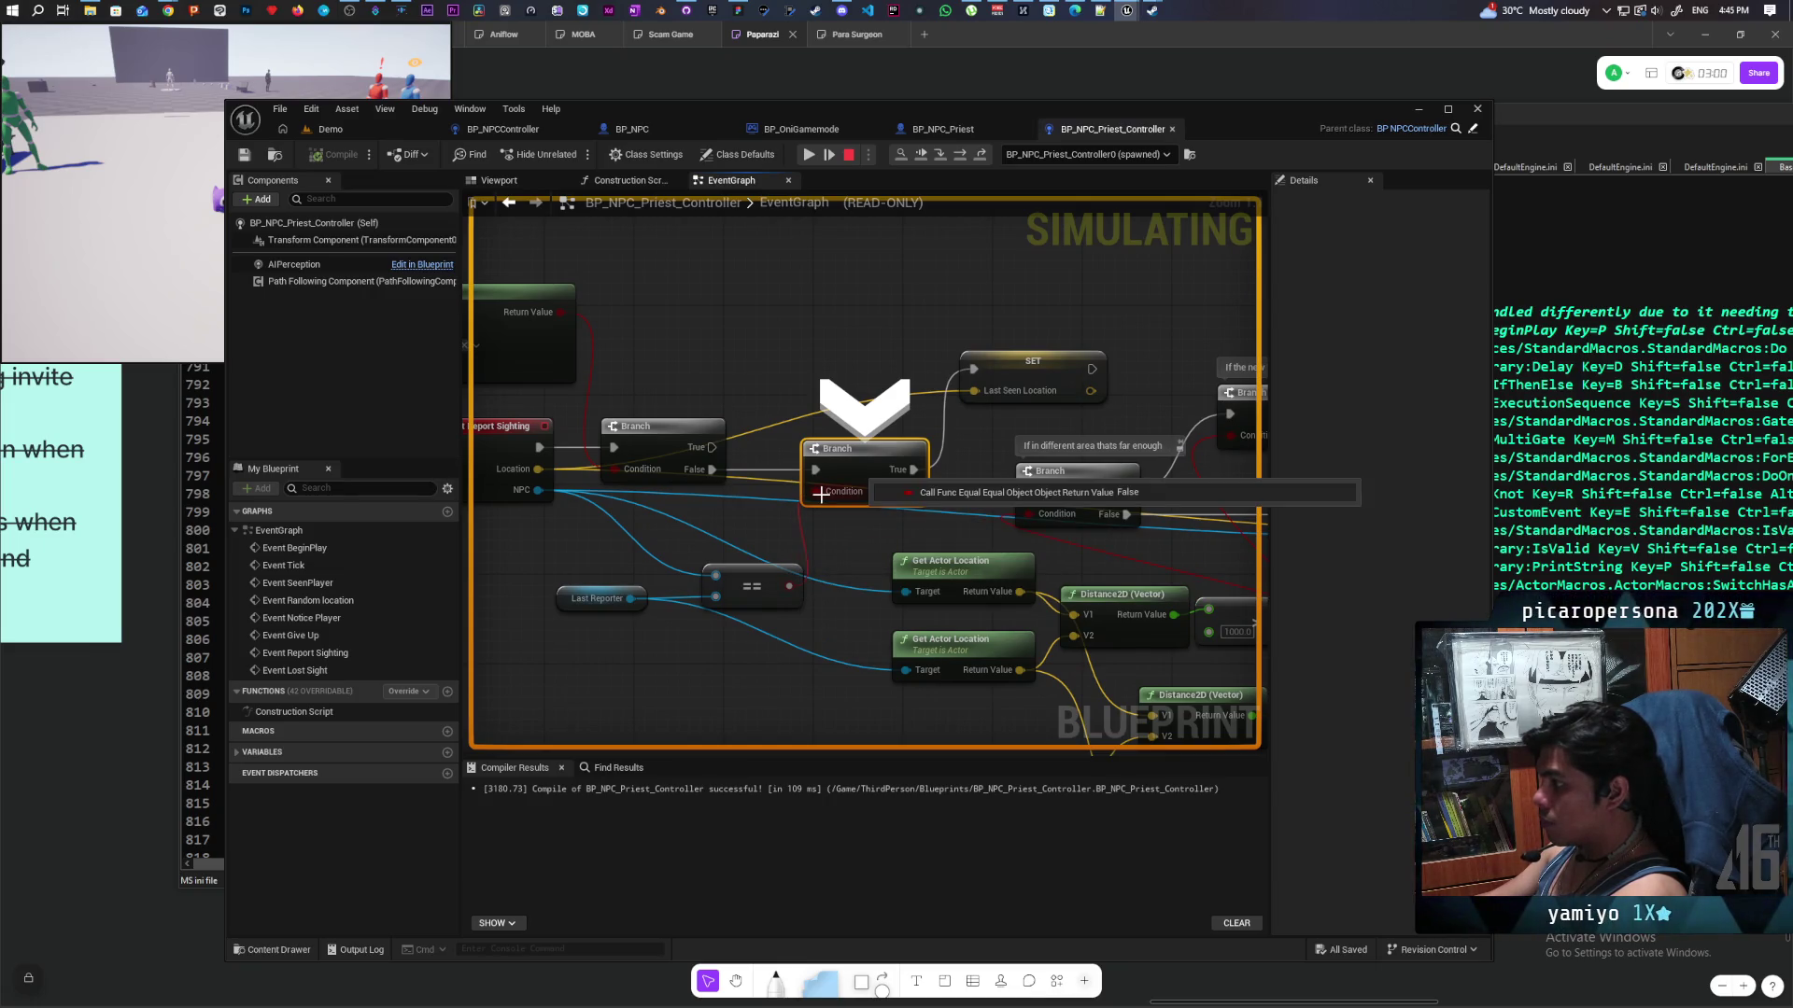
pyautogui.press('F10')
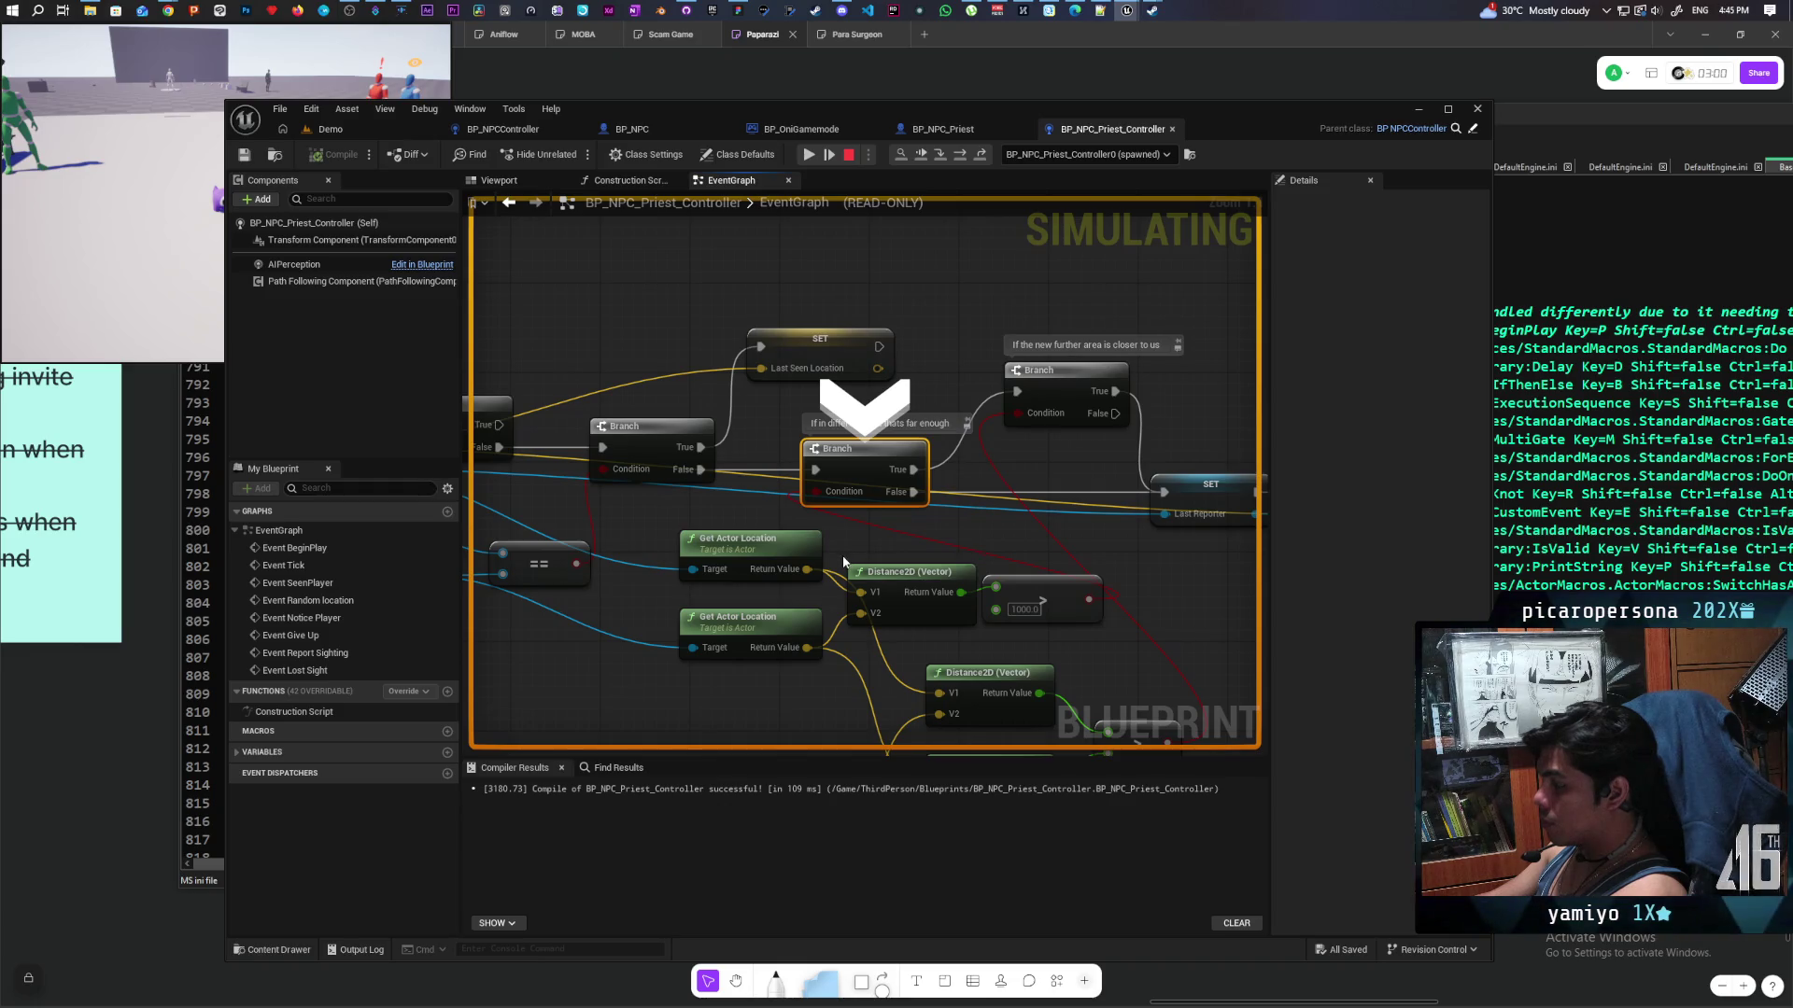
pyautogui.press('F10')
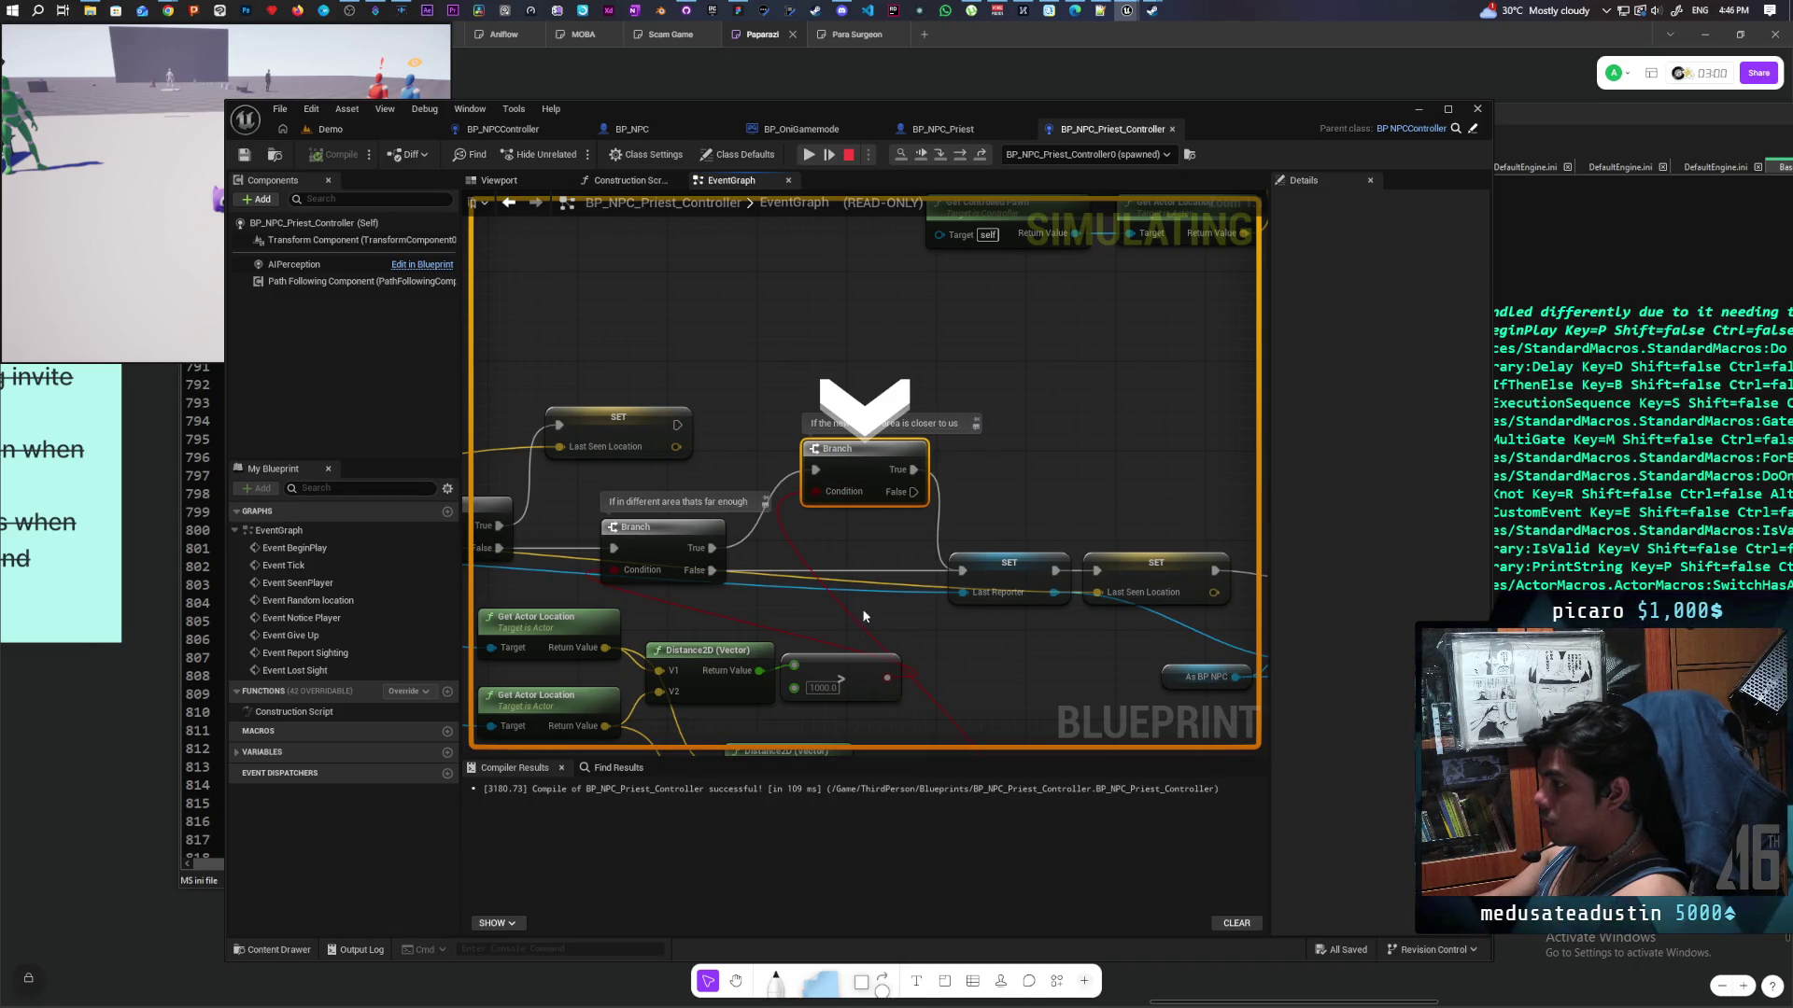
# Inspect the Last Reporter and NPC pin values at Report Sighting, then stop the simulation.
pyautogui.moveTo(869, 630)
pyautogui.mouseDown()
pyautogui.moveTo(1007, 476)
pyautogui.moveTo(1108, 440)
pyautogui.moveTo(1069, 427)
pyautogui.moveTo(1084, 452)
pyautogui.moveTo(1169, 462)
pyautogui.moveTo(1150, 460)
pyautogui.mouseUp()
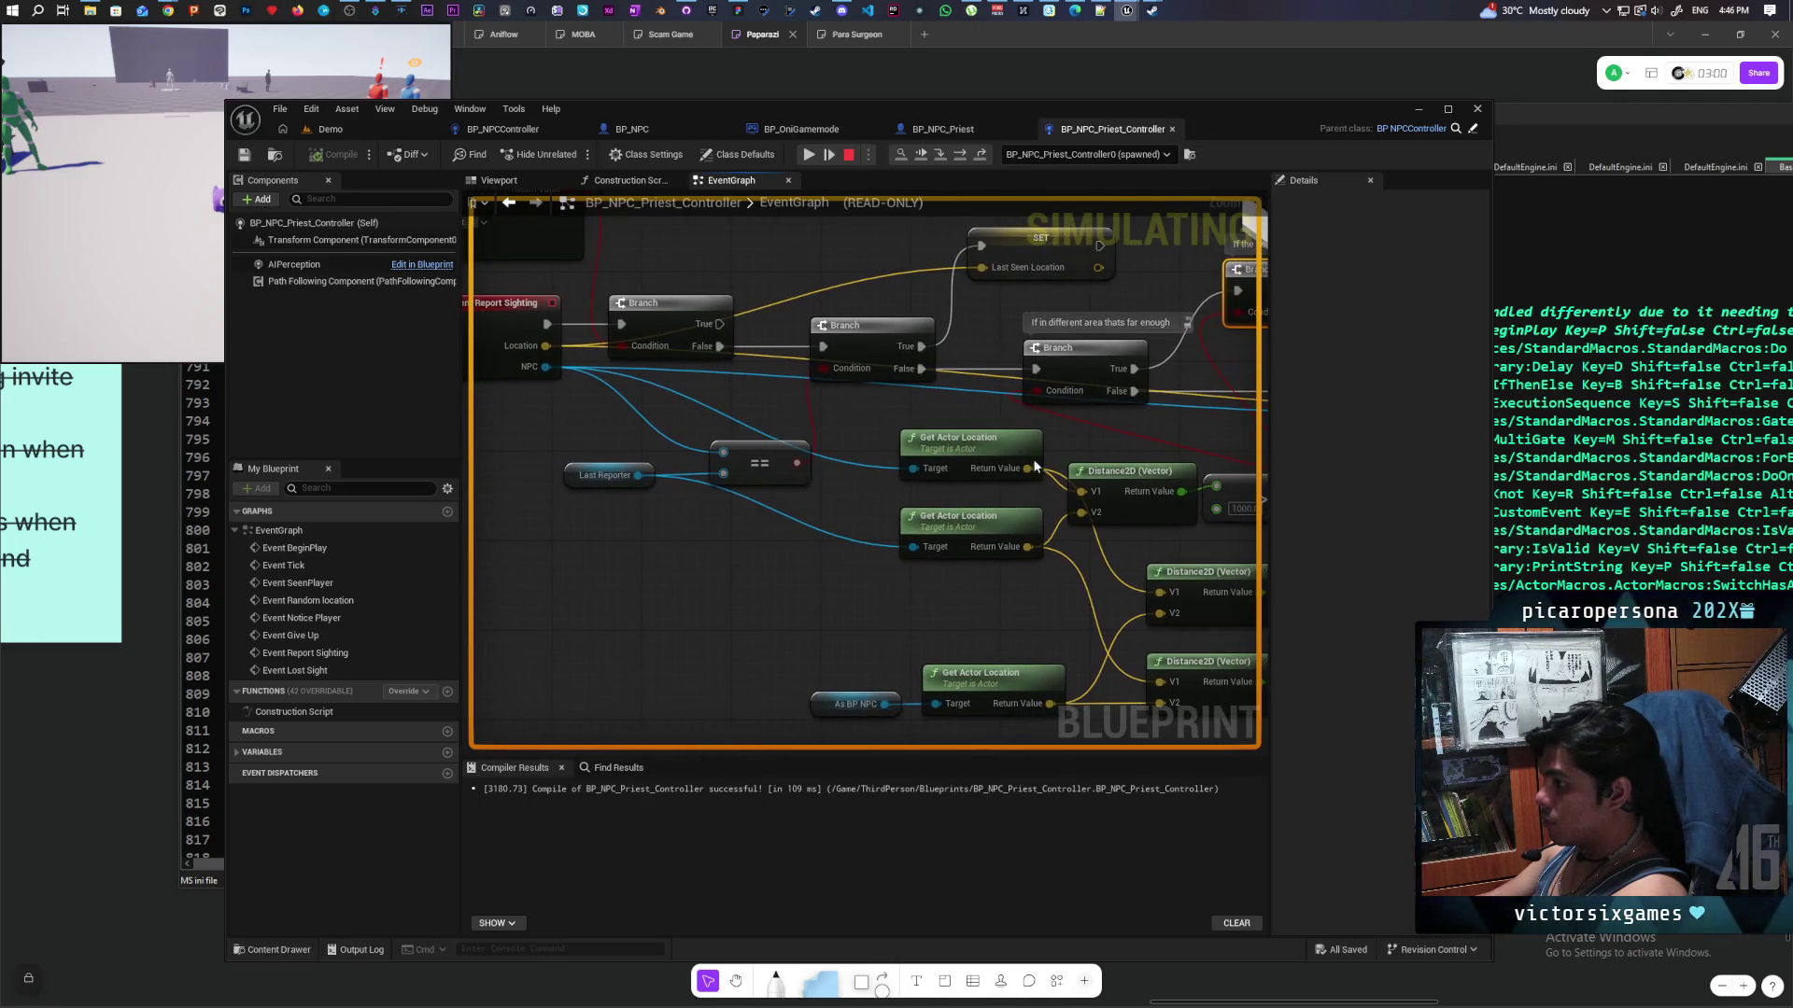
pyautogui.moveTo(634, 477)
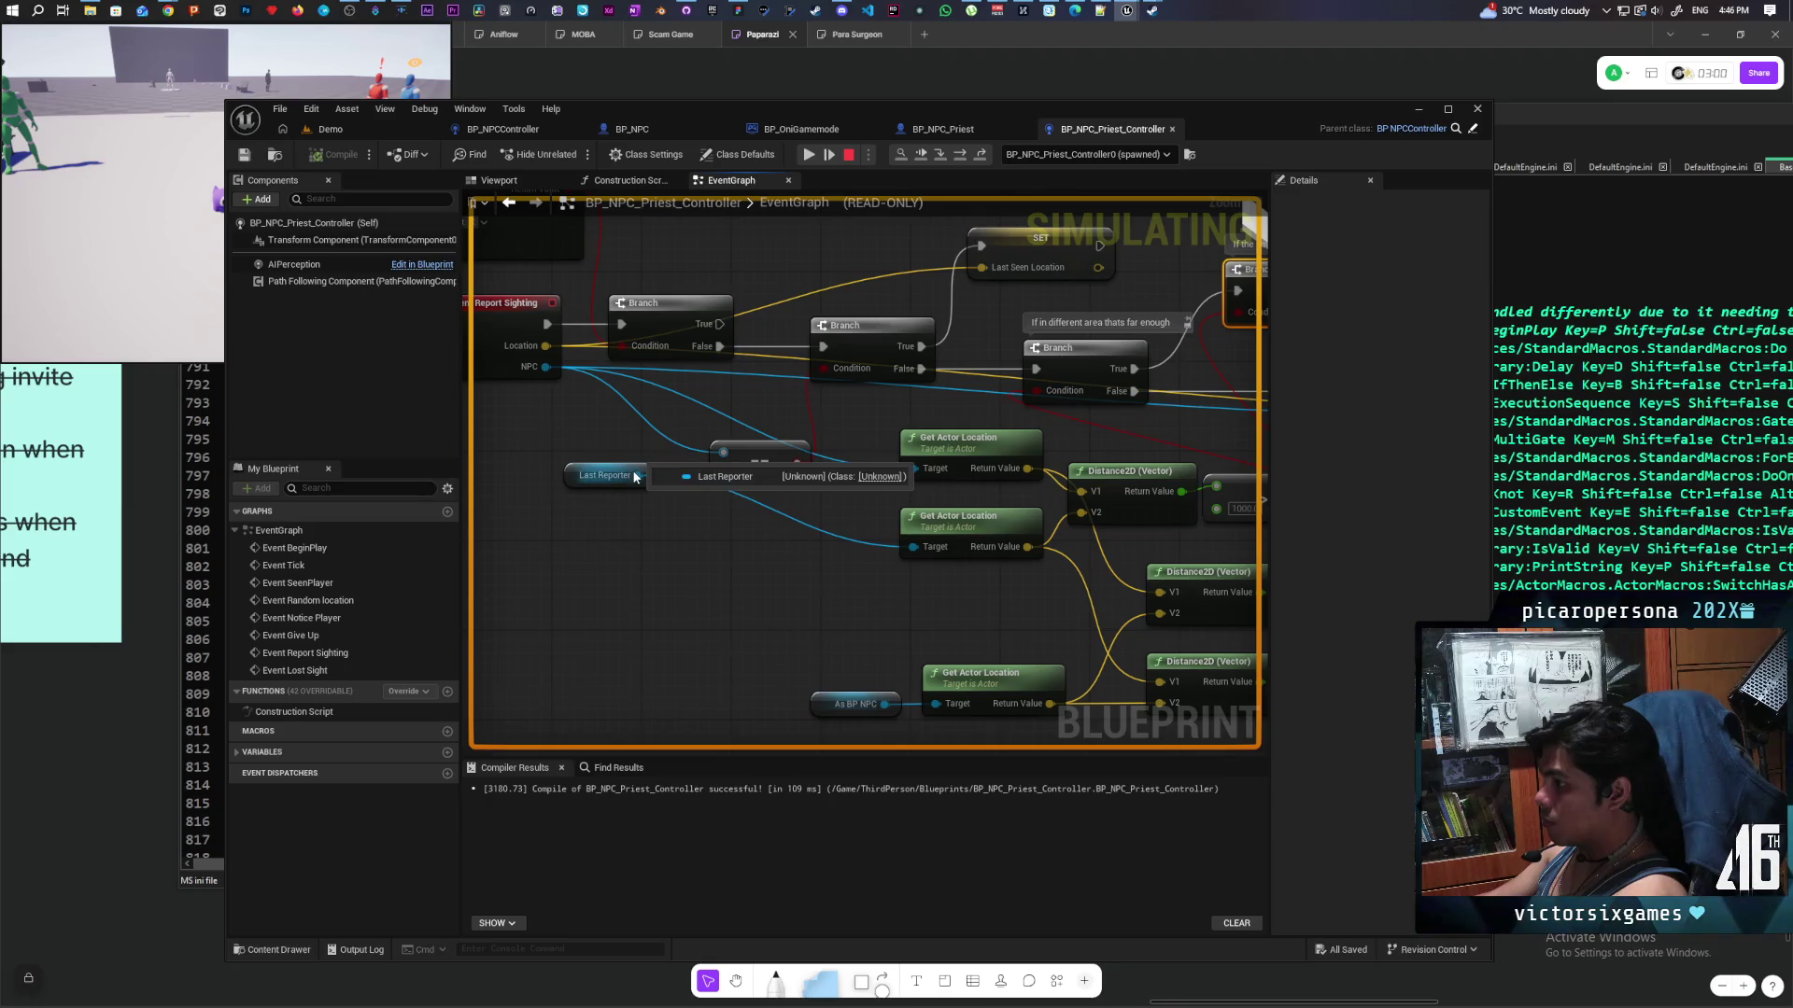
pyautogui.moveTo(540, 368)
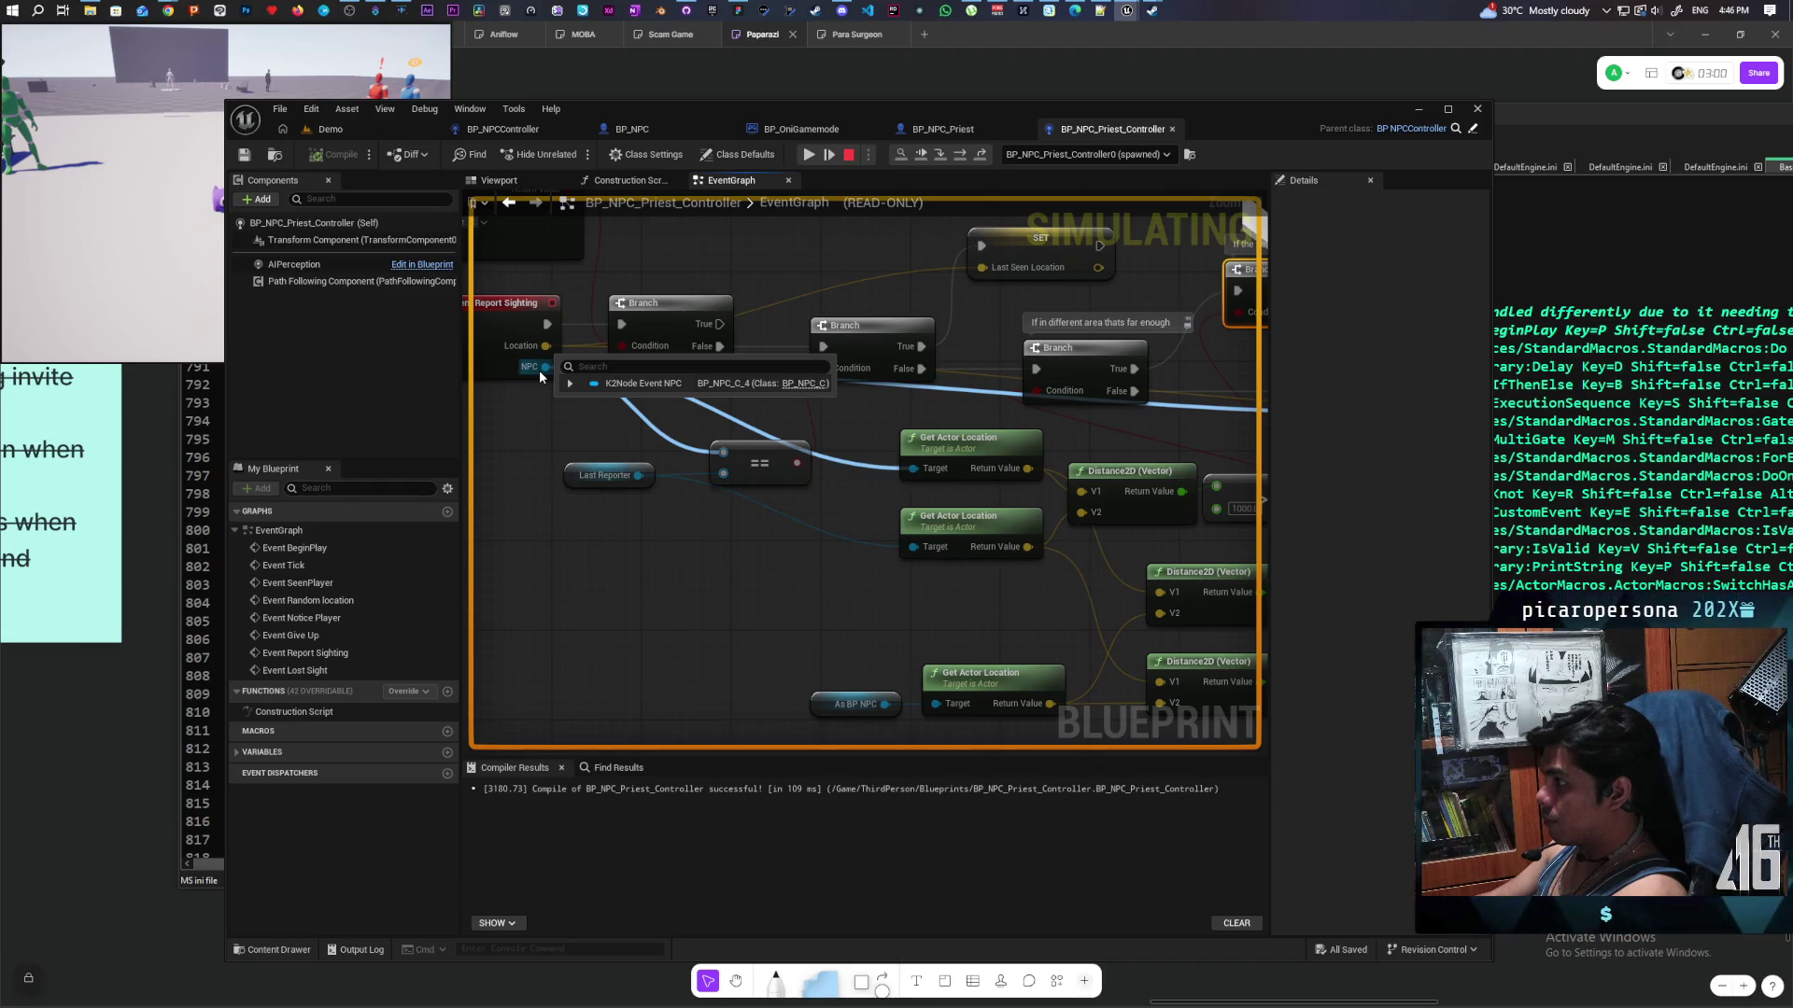
pyautogui.click(849, 155)
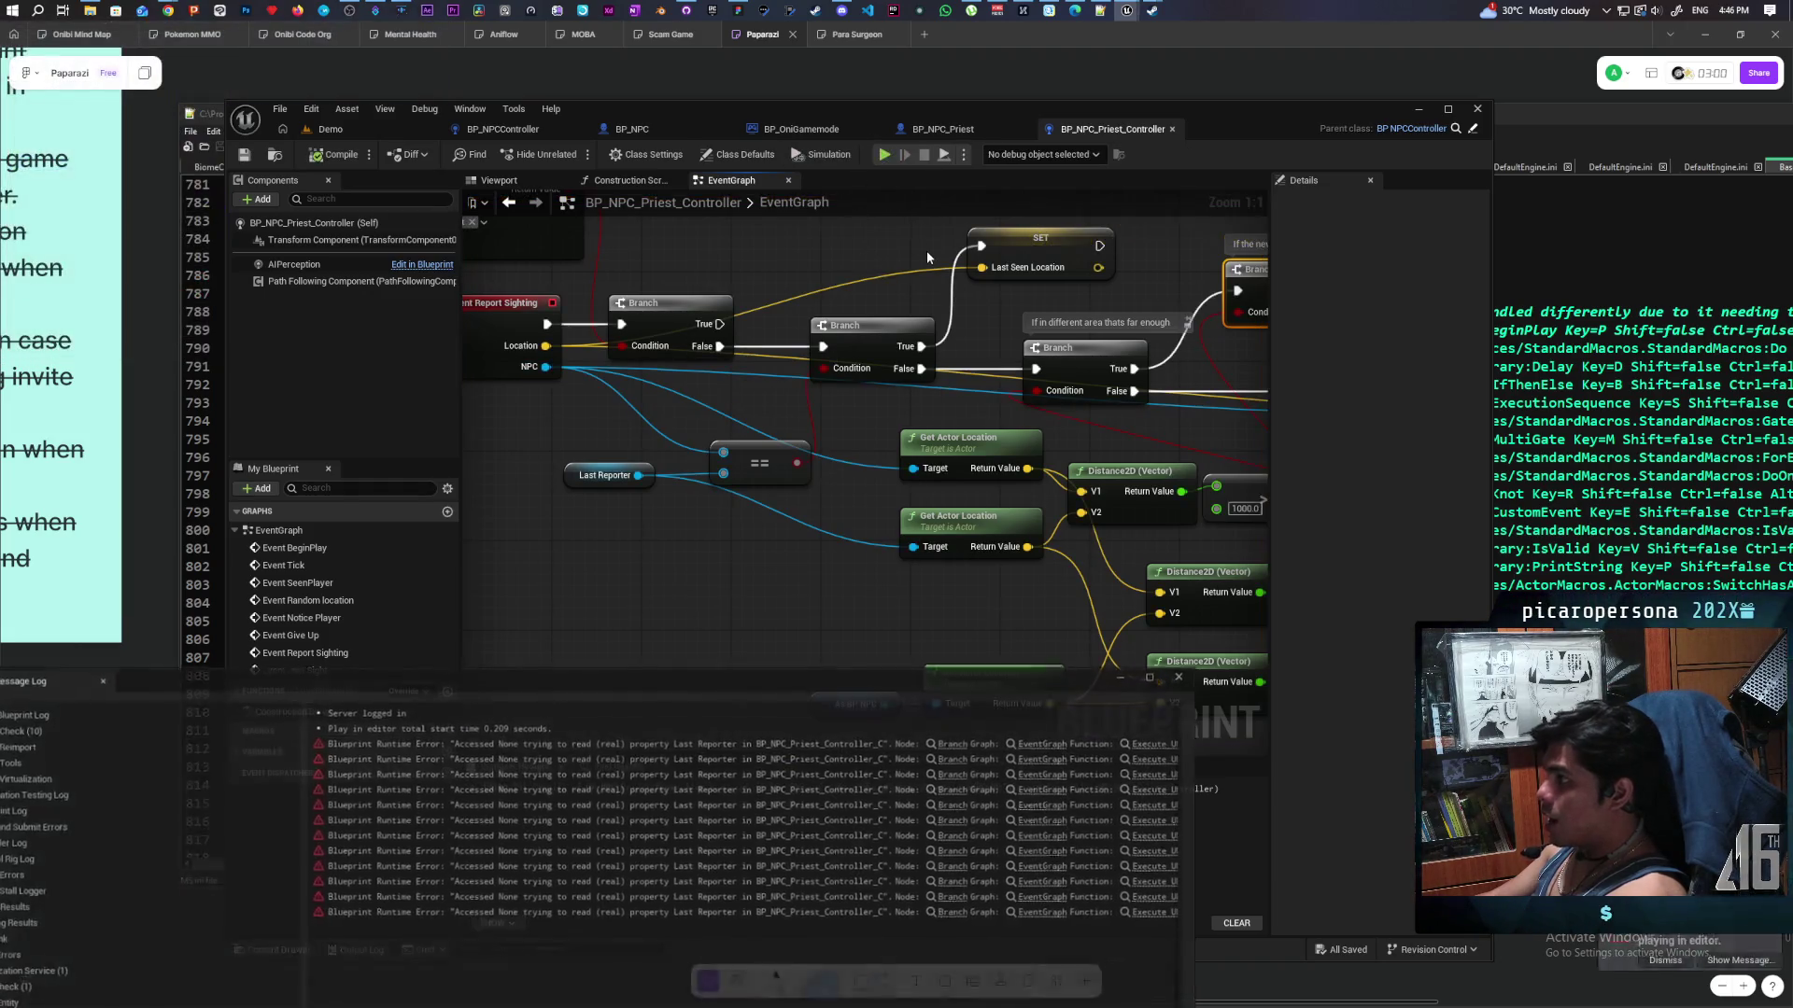
# Close the error log and move the lower and middle node groups down to make room.
pyautogui.click(1184, 675)
pyautogui.moveTo(1027, 606)
pyautogui.mouseDown()
pyautogui.moveTo(903, 501)
pyautogui.moveTo(1036, 521)
pyautogui.moveTo(1004, 547)
pyautogui.moveTo(1032, 563)
pyautogui.moveTo(1055, 544)
pyautogui.moveTo(971, 586)
pyautogui.moveTo(705, 549)
pyautogui.moveTo(865, 496)
pyautogui.mouseUp()
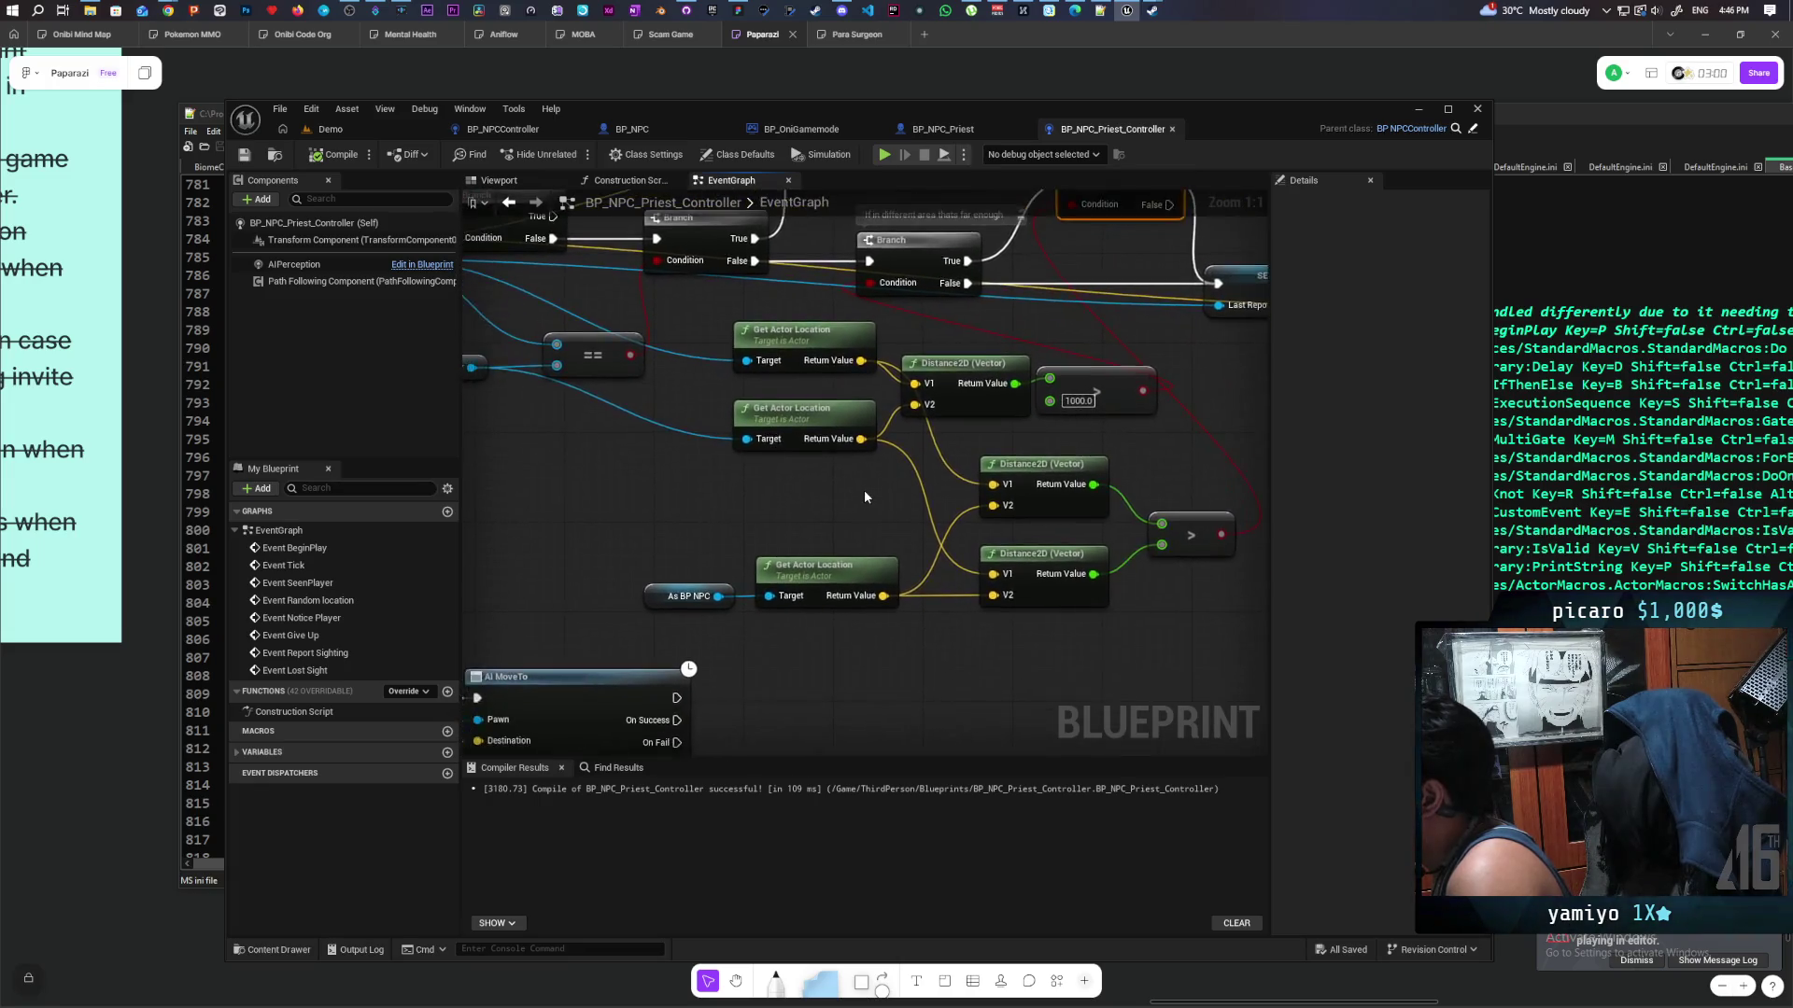
pyautogui.scroll(-5, 865, 491)
pyautogui.moveTo(691, 614); pyautogui.dragTo(1027, 518)
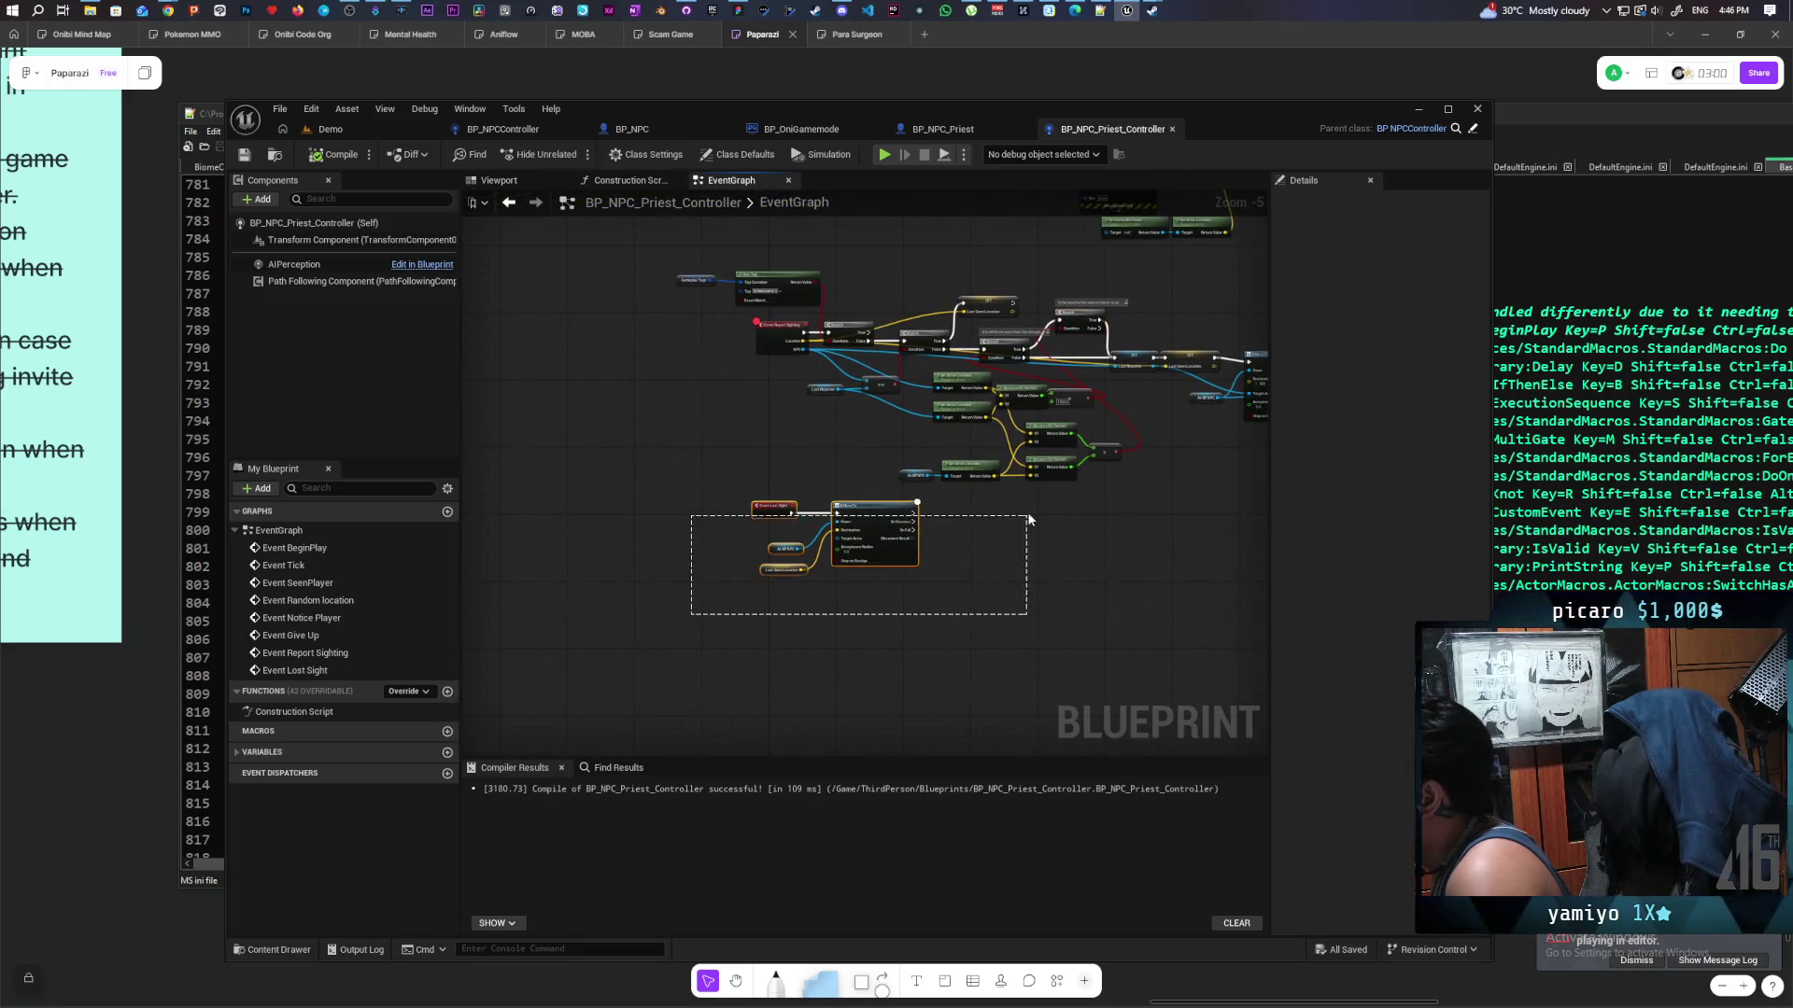
pyautogui.moveTo(868, 509); pyautogui.dragTo(861, 603)
pyautogui.moveTo(743, 521)
pyautogui.mouseDown()
pyautogui.moveTo(1150, 396)
pyautogui.moveTo(1119, 401)
pyautogui.mouseUp()
pyautogui.moveTo(981, 332); pyautogui.dragTo(990, 403)
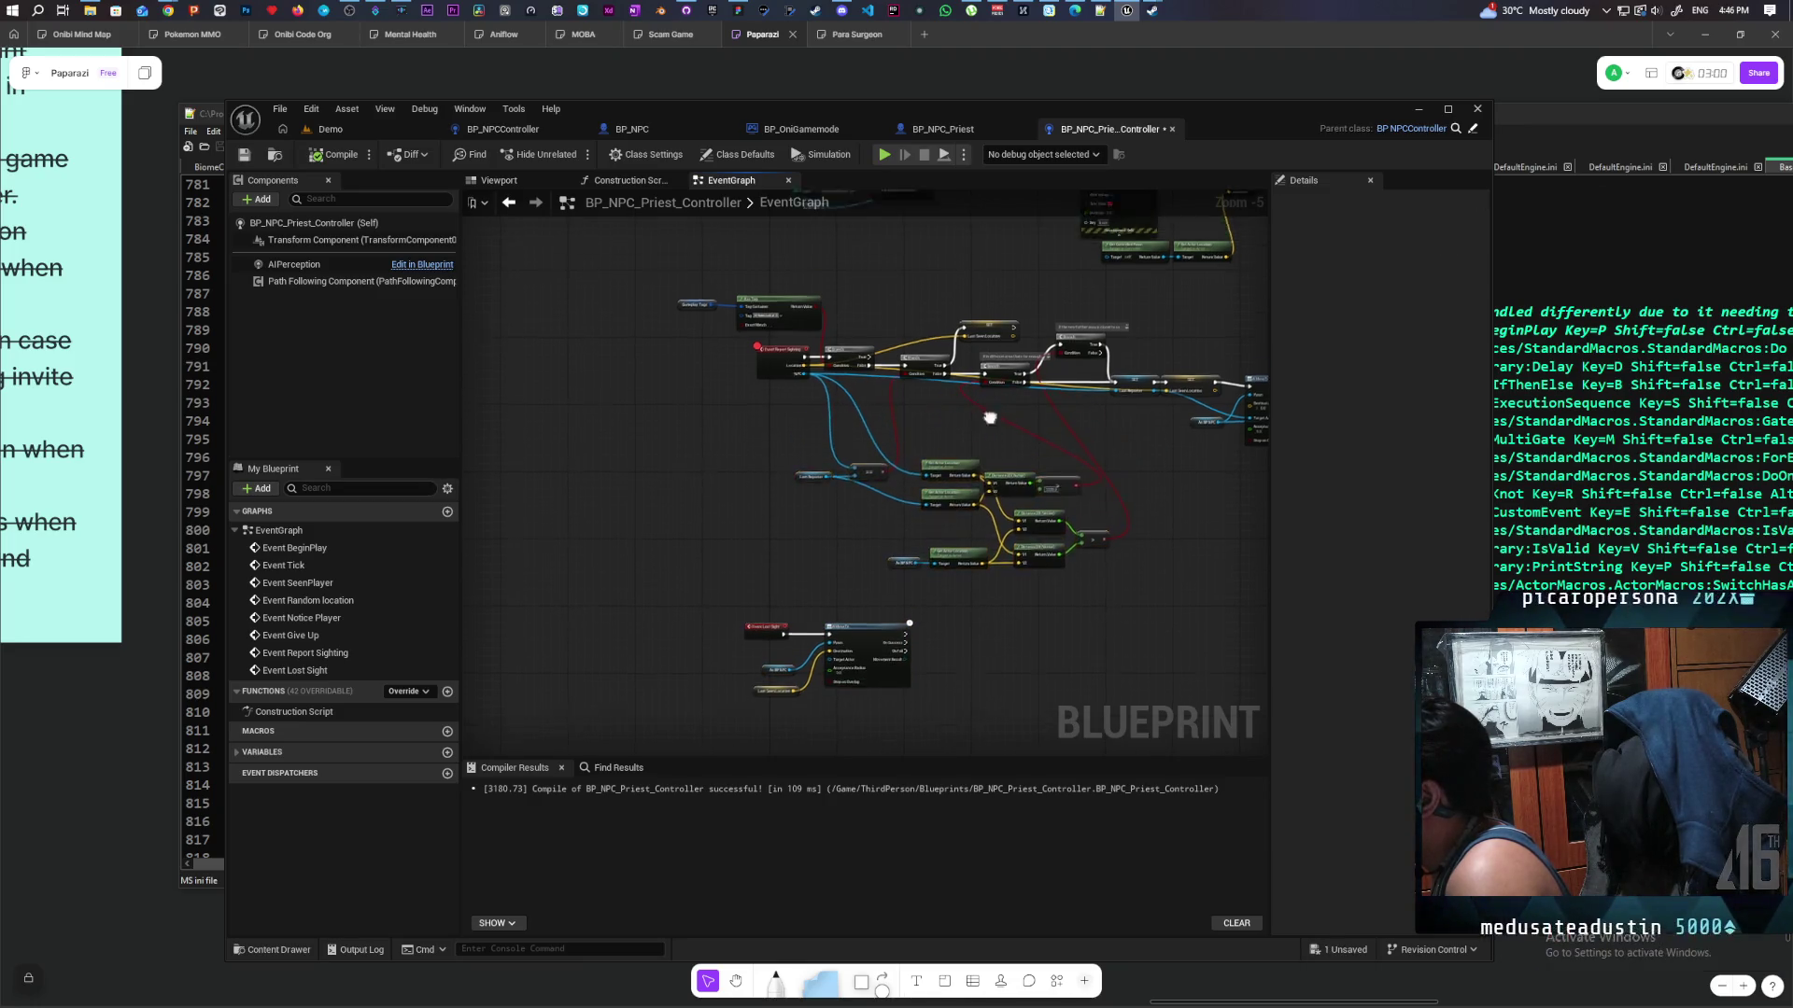
# Add an Is Valid node to the Report Sighting graph beside the Last Reporter getter.
pyautogui.scroll(3, 817, 259)
pyautogui.click(782, 427)
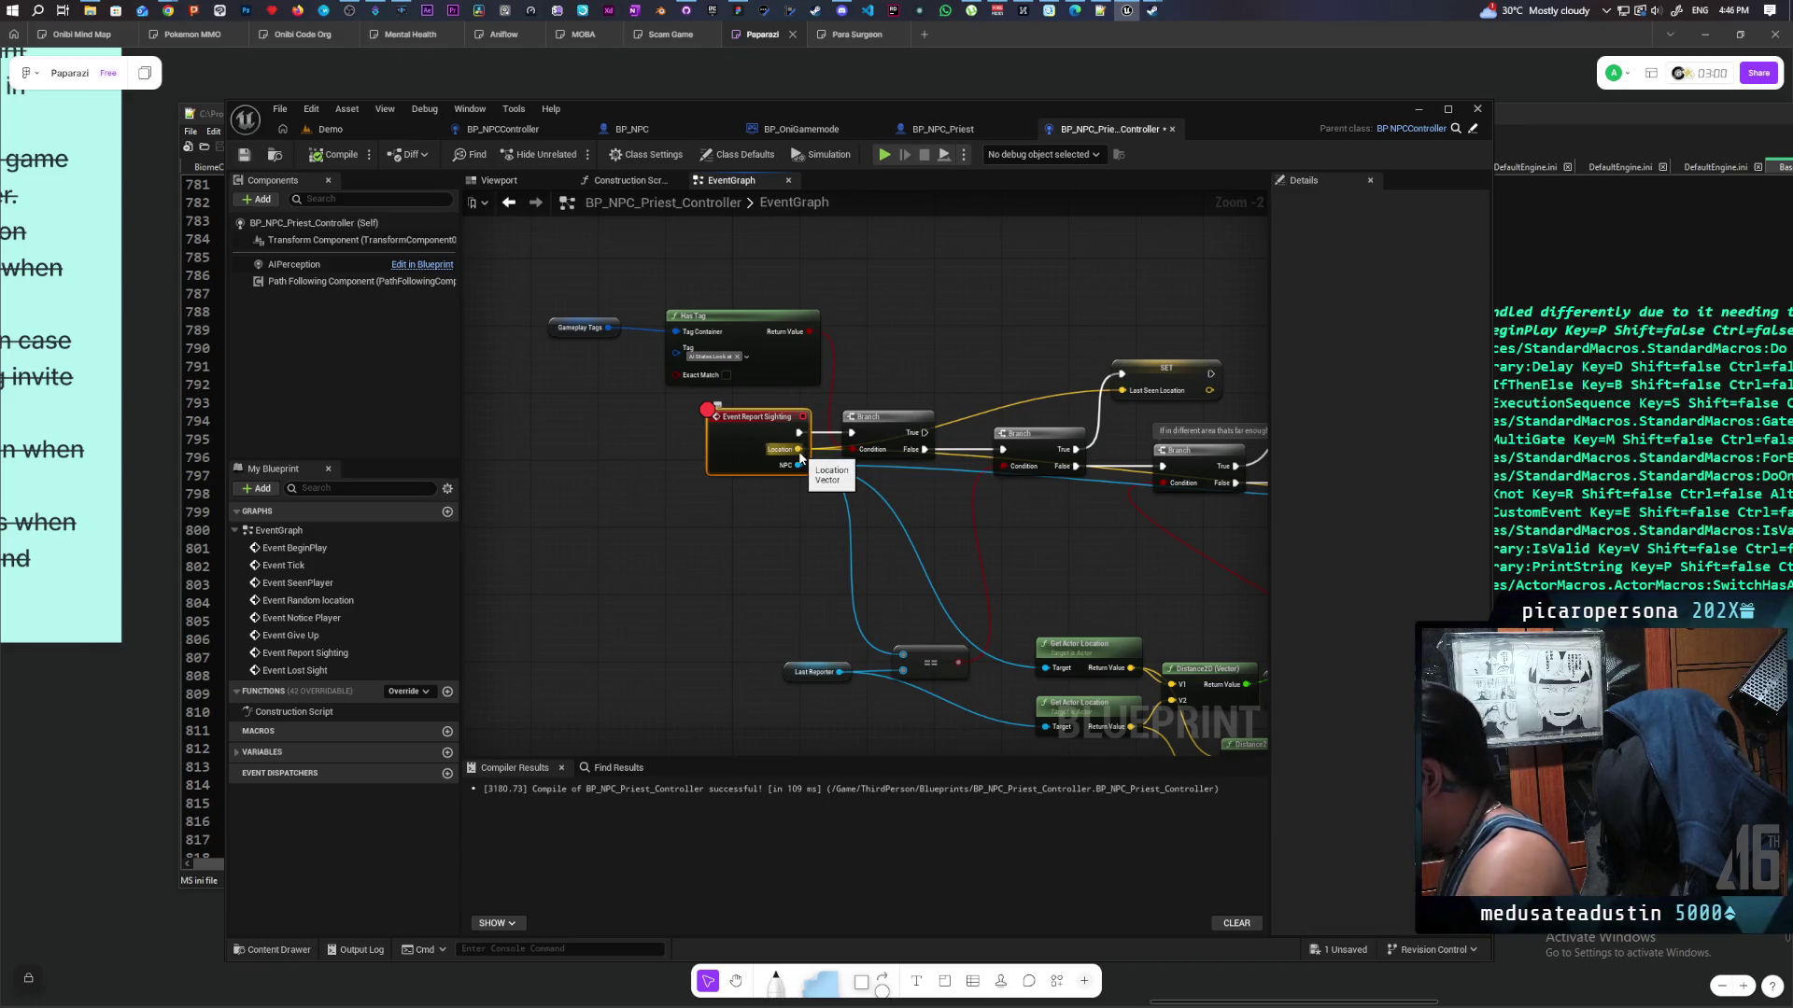
pyautogui.moveTo(760, 596)
pyautogui.mouseDown()
pyautogui.moveTo(672, 430)
pyautogui.moveTo(931, 428)
pyautogui.moveTo(954, 417)
pyautogui.moveTo(943, 406)
pyautogui.mouseUp()
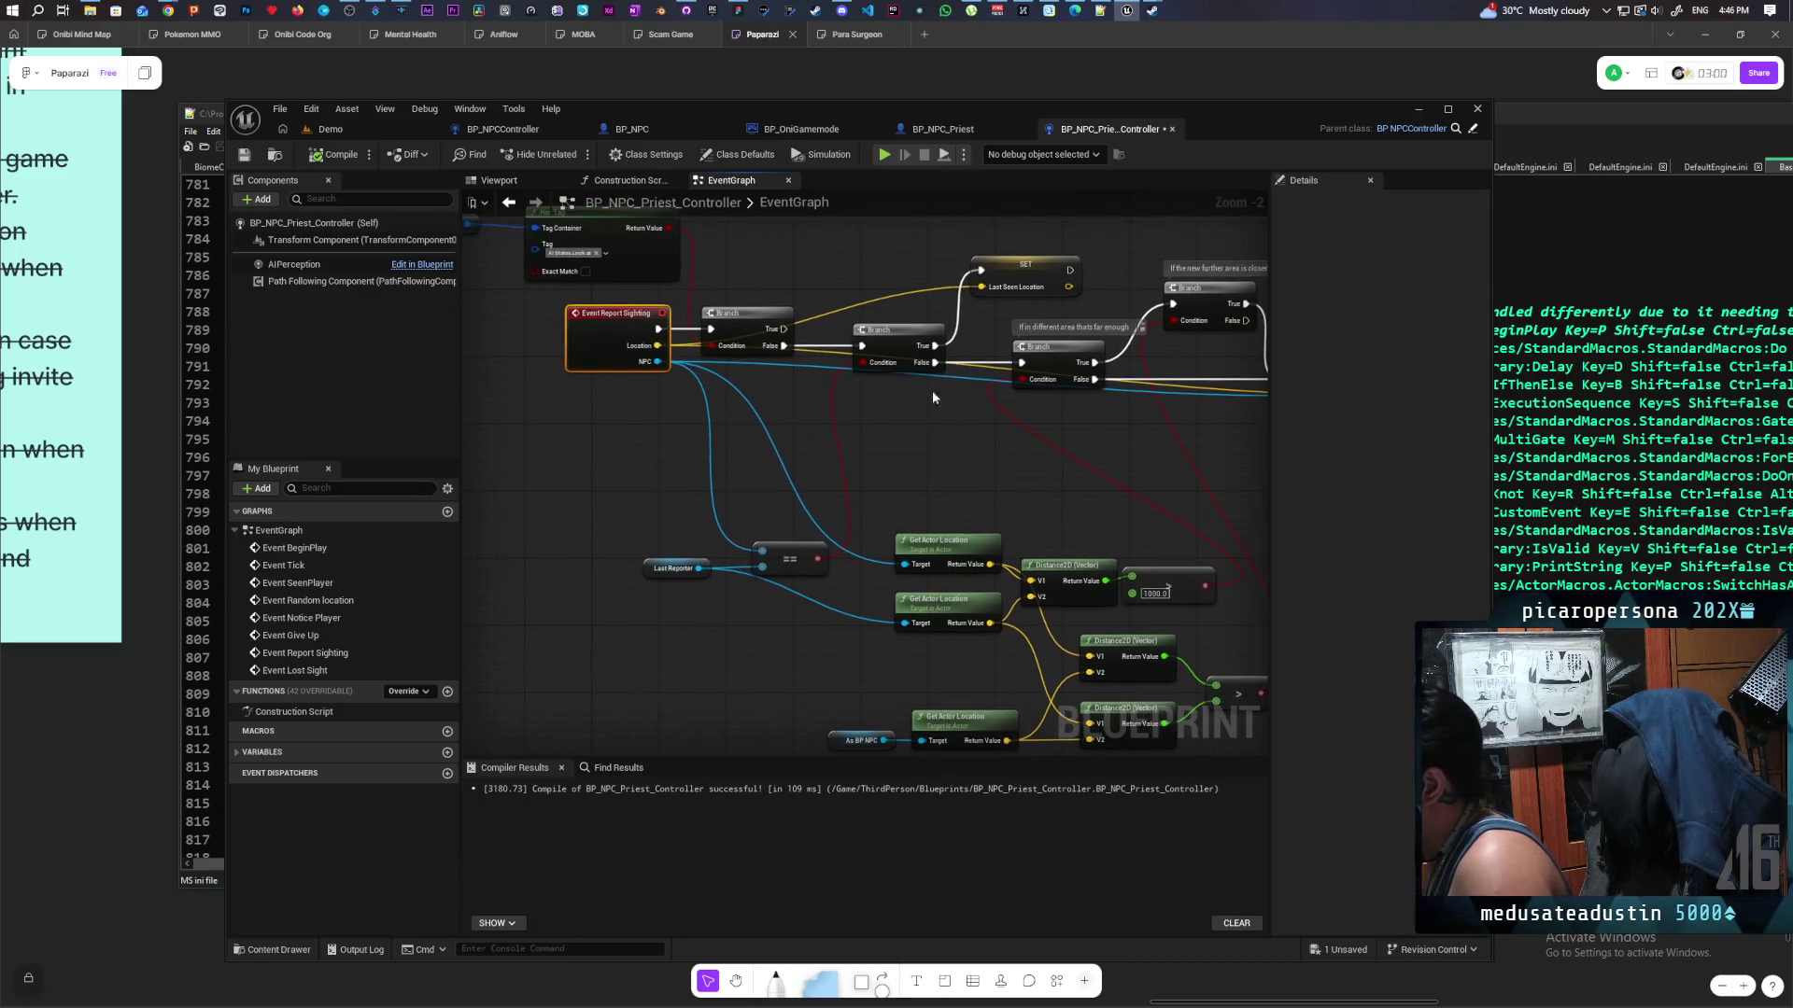
pyautogui.scroll(-2, 812, 535)
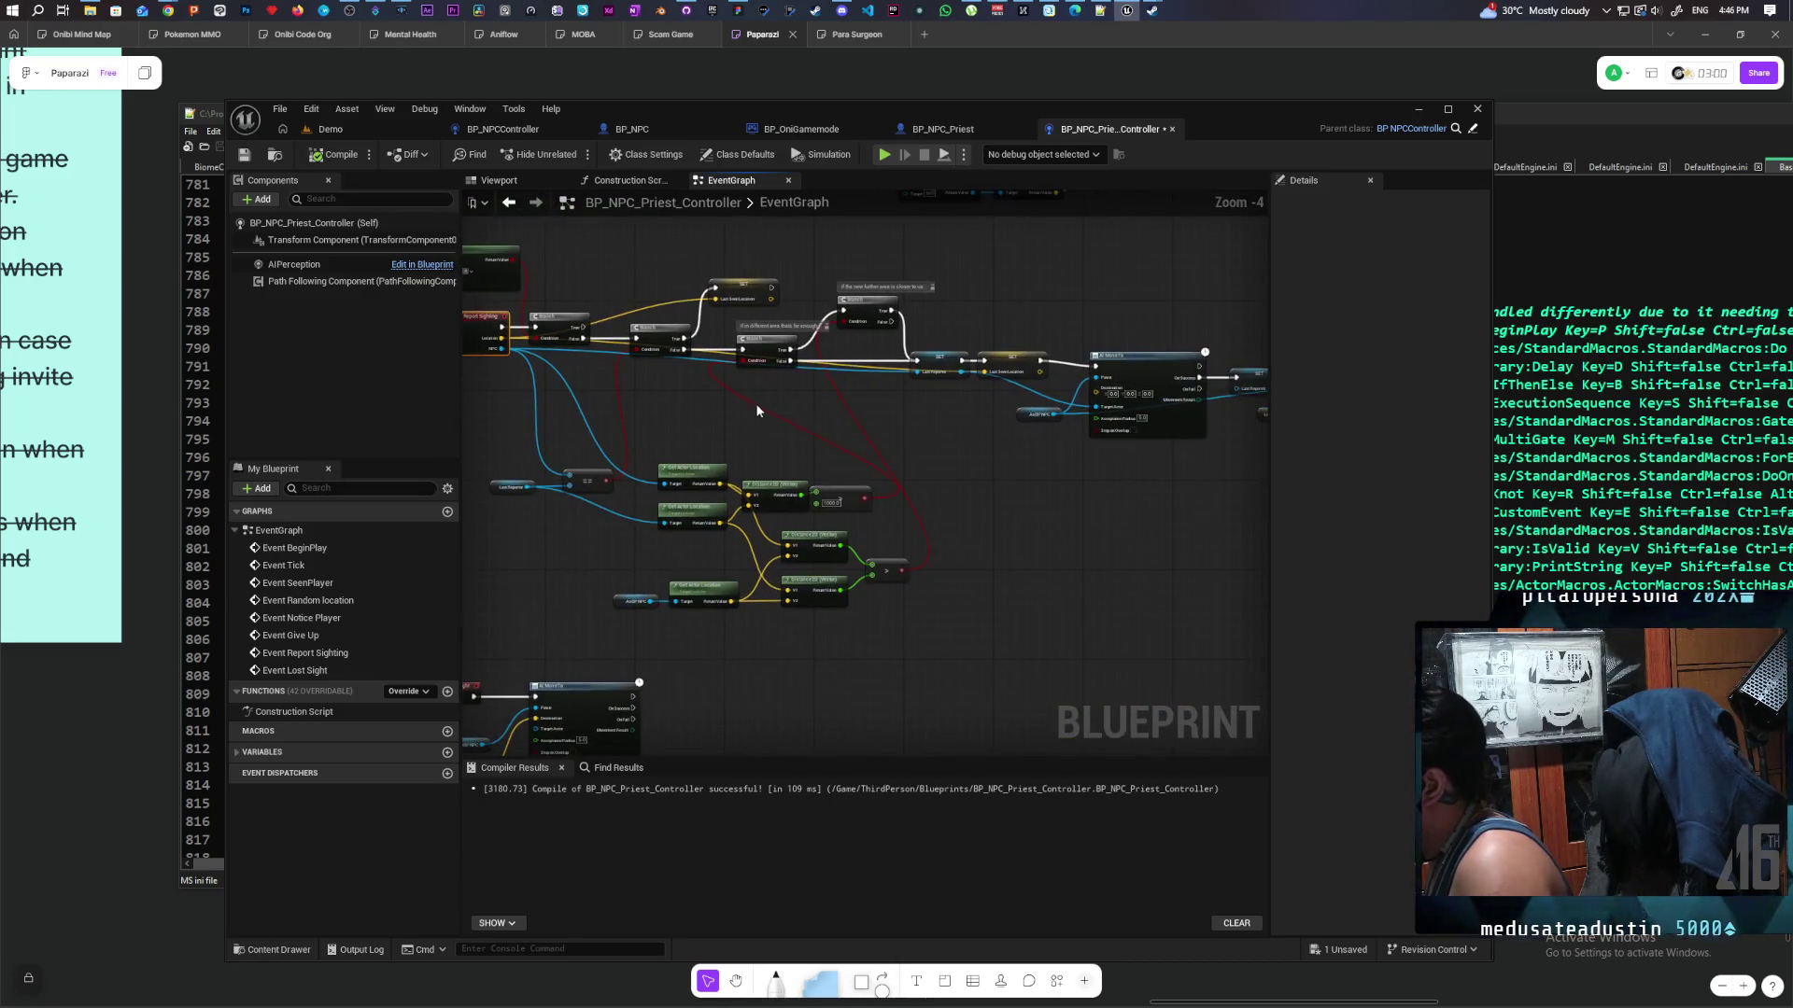
pyautogui.scroll(2, 859, 461)
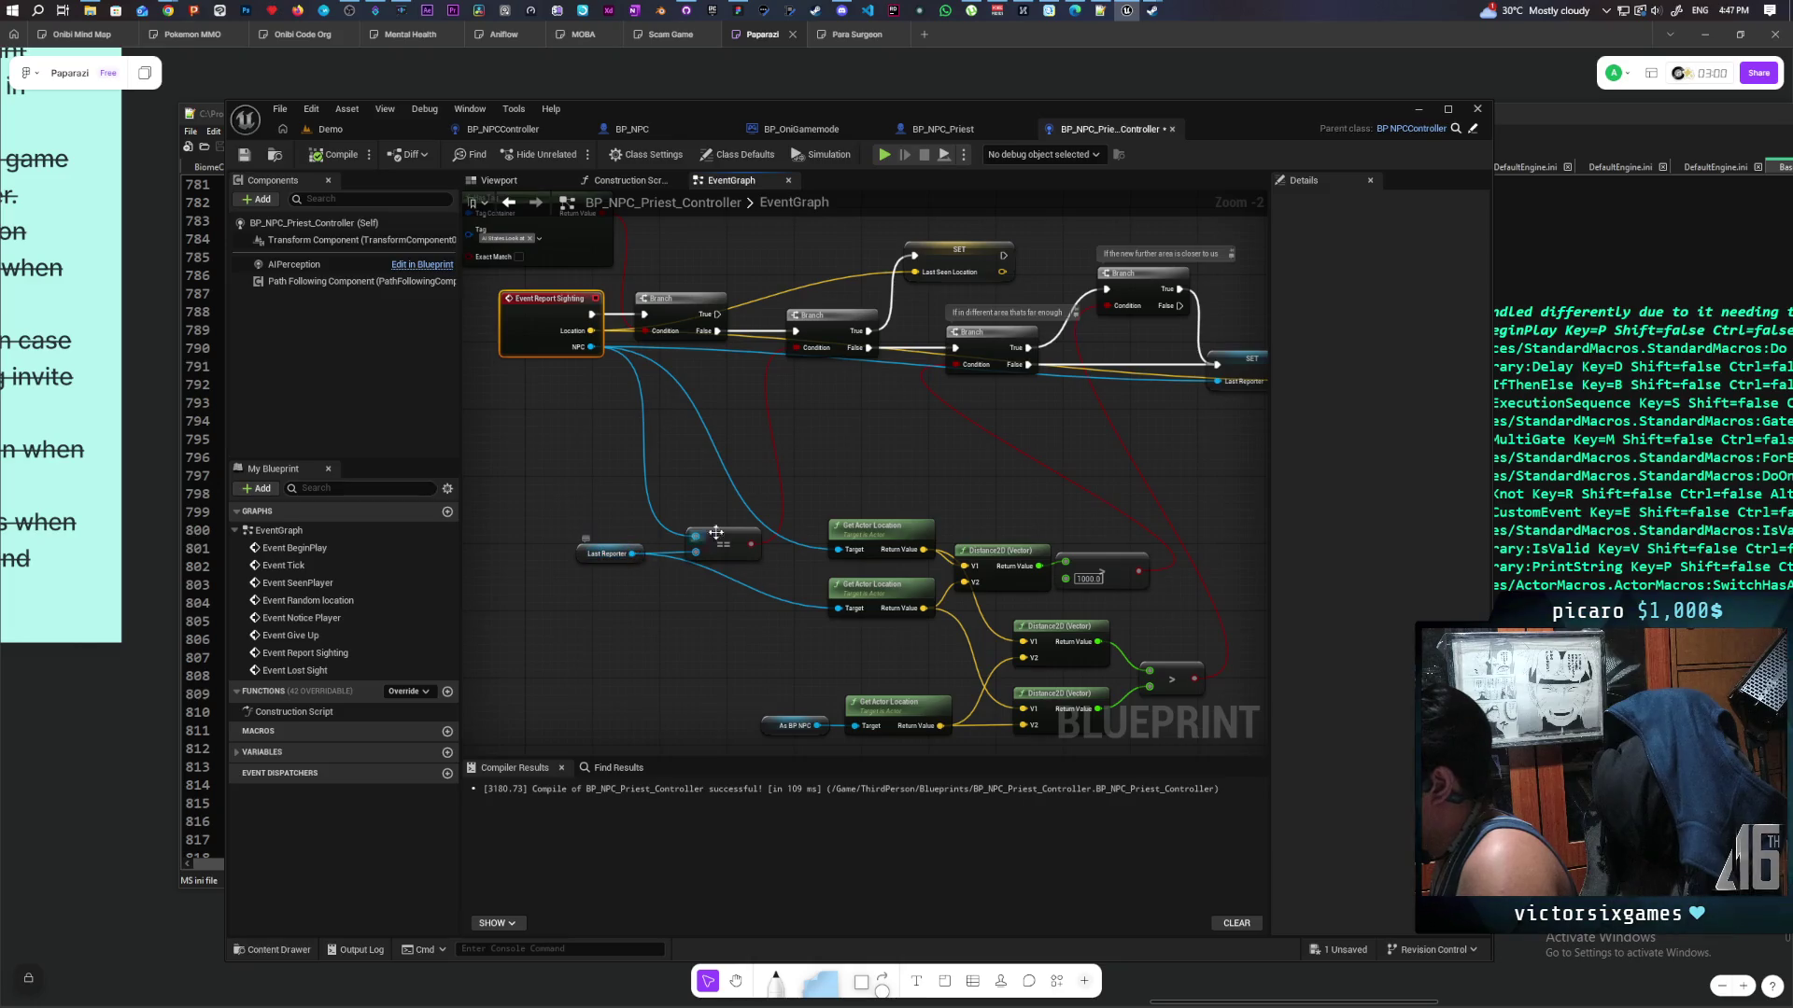
pyautogui.click(824, 444)
pyautogui.moveTo(640, 553); pyautogui.dragTo(840, 476)
pyautogui.scroll(-2, 840, 476)
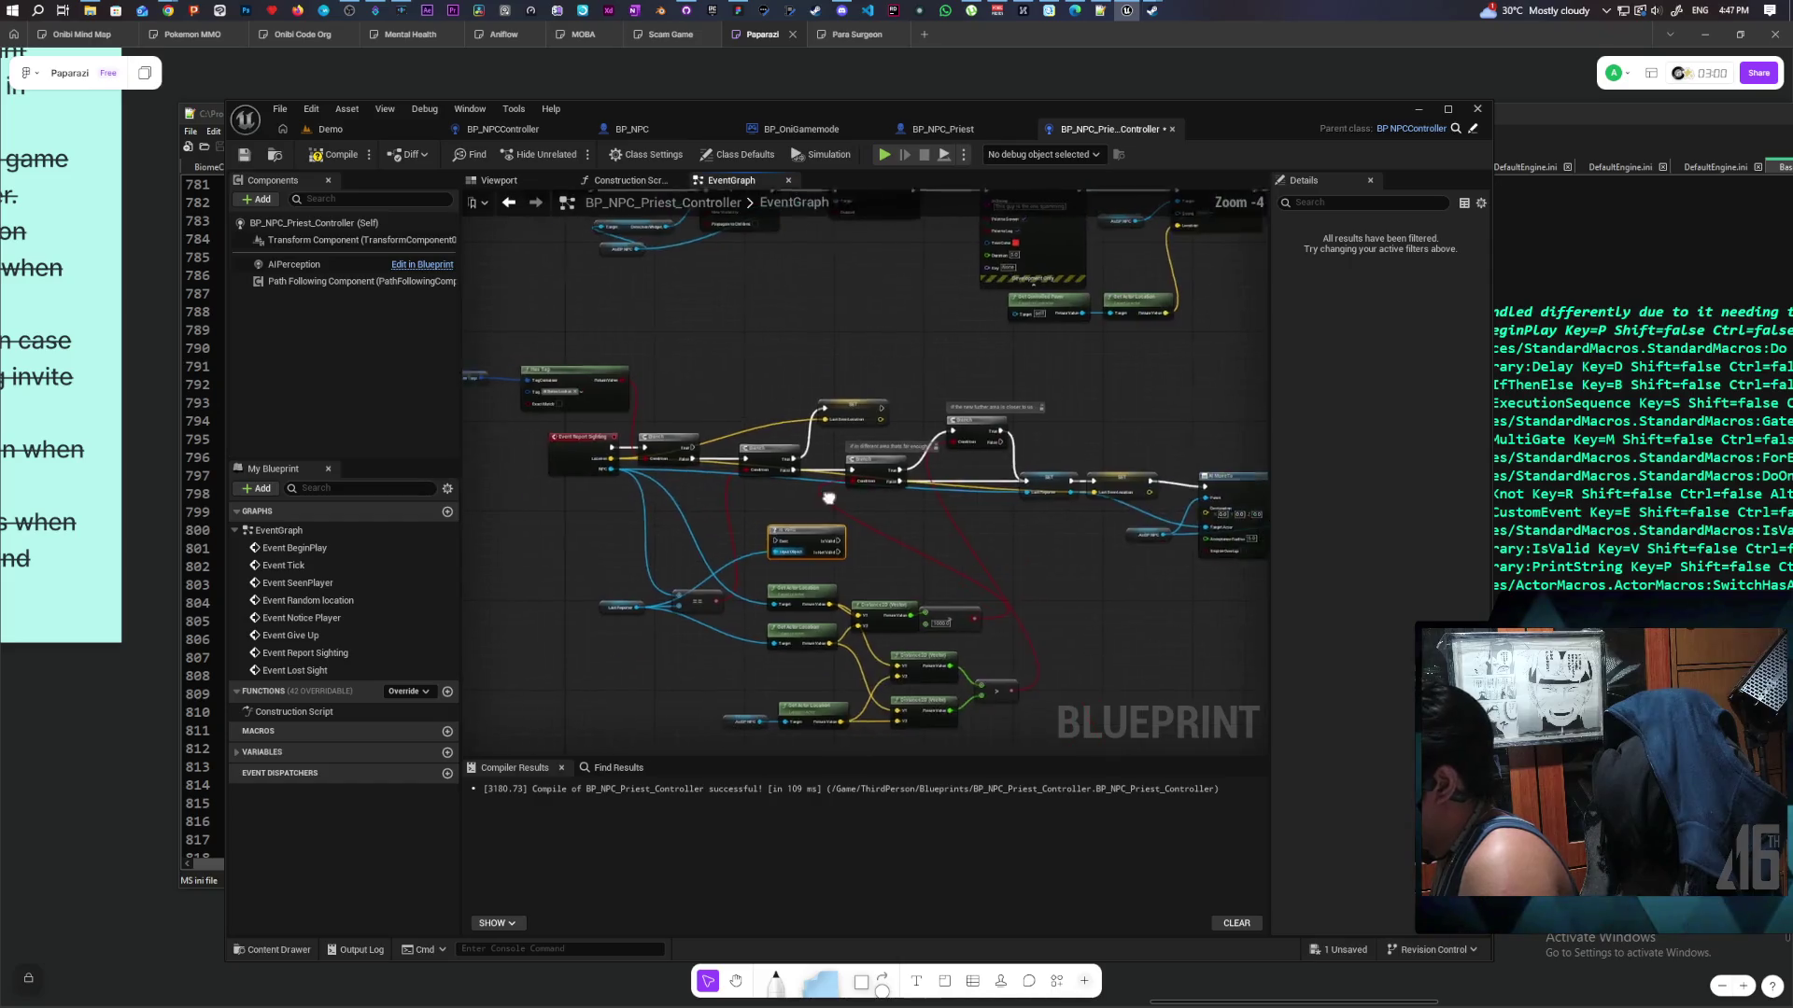
# Shift the Report Sighting nodes left and place Is Valid between the two Branch nodes.
pyautogui.scroll(2, 811, 501)
pyautogui.moveTo(529, 351); pyautogui.dragTo(909, 484)
pyautogui.moveTo(928, 422); pyautogui.dragTo(843, 408)
pyautogui.scroll(4, 930, 411)
pyautogui.moveTo(946, 544); pyautogui.dragTo(888, 422)
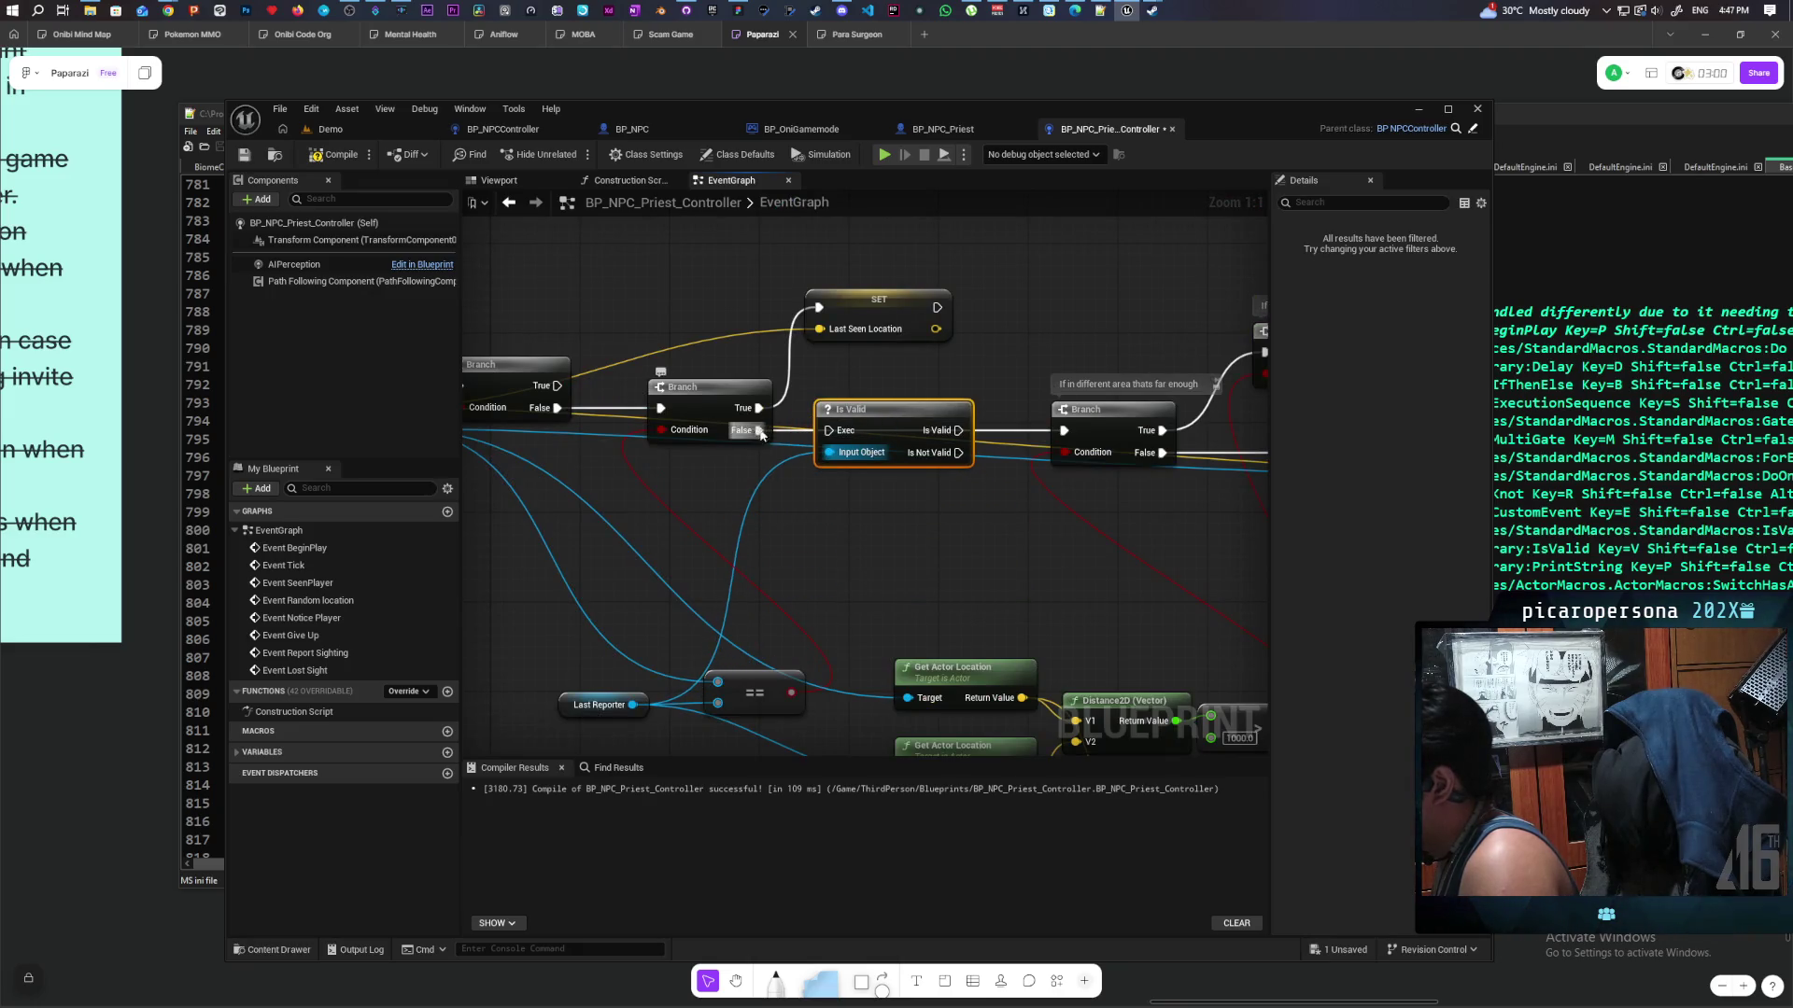
pyautogui.moveTo(949, 533)
pyautogui.mouseDown()
pyautogui.moveTo(791, 503)
pyautogui.moveTo(1023, 474)
pyautogui.moveTo(899, 480)
pyautogui.moveTo(1081, 630)
pyautogui.moveTo(878, 491)
pyautogui.mouseUp()
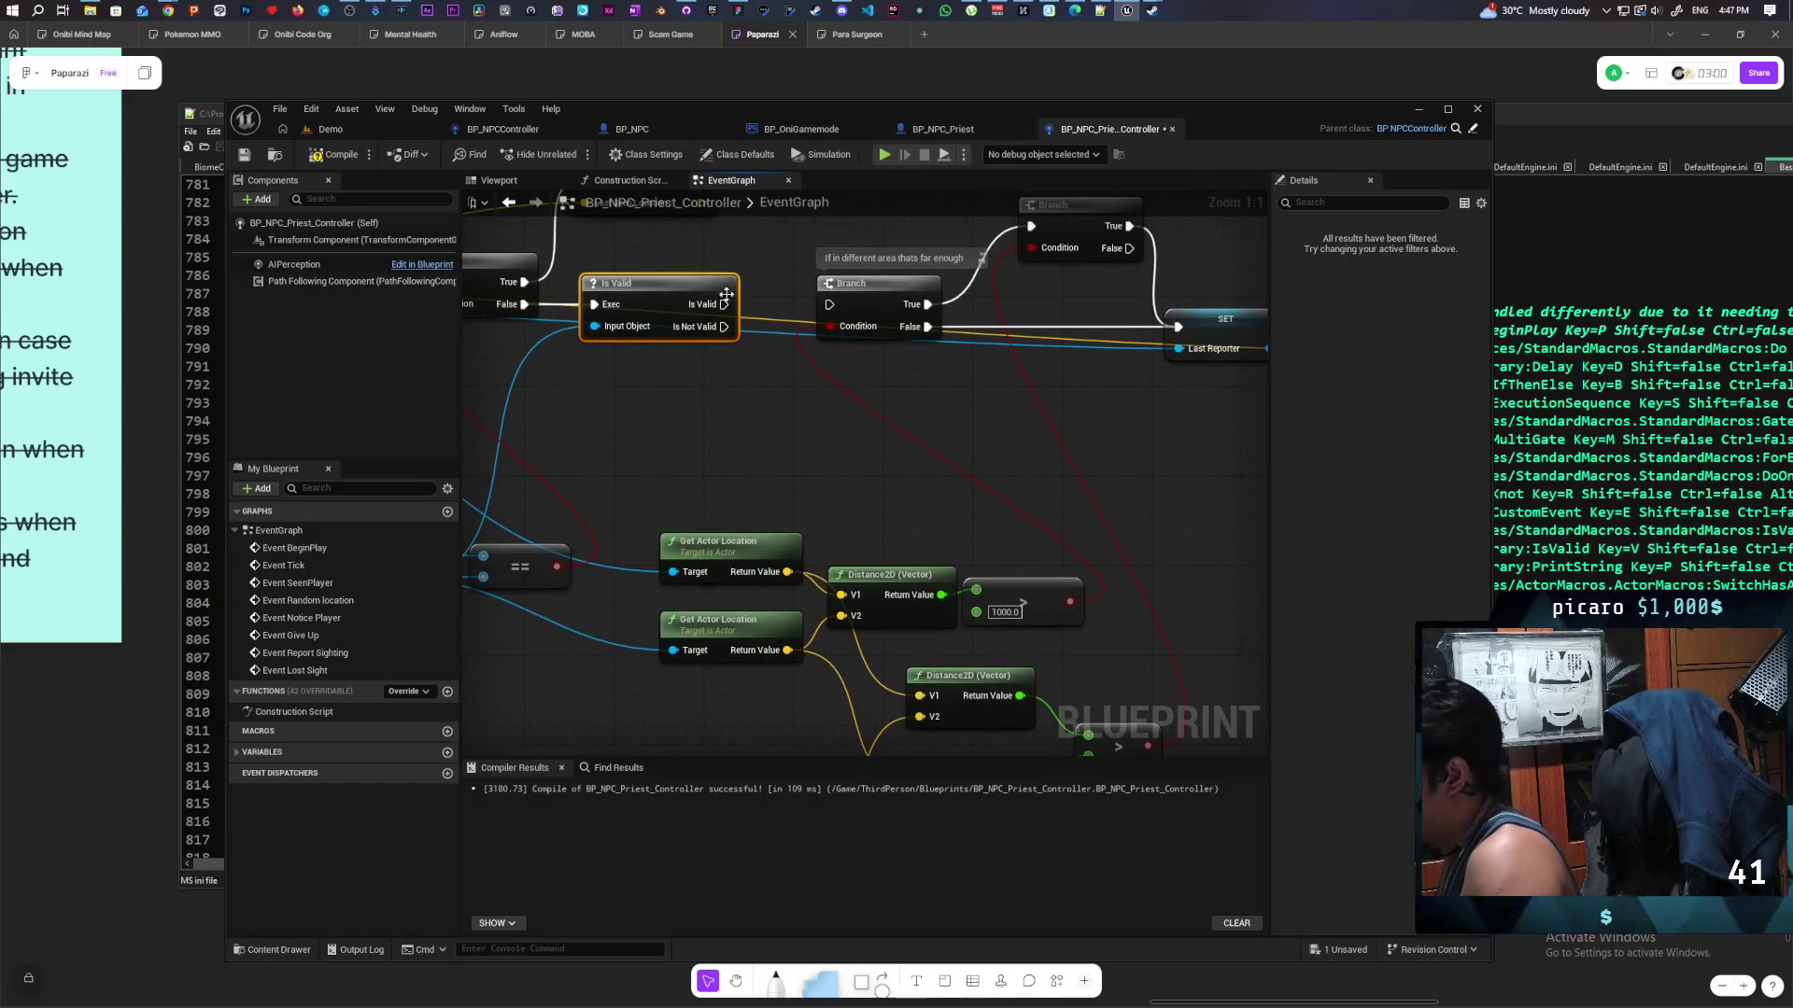
pyautogui.moveTo(940, 406); pyautogui.dragTo(797, 460)
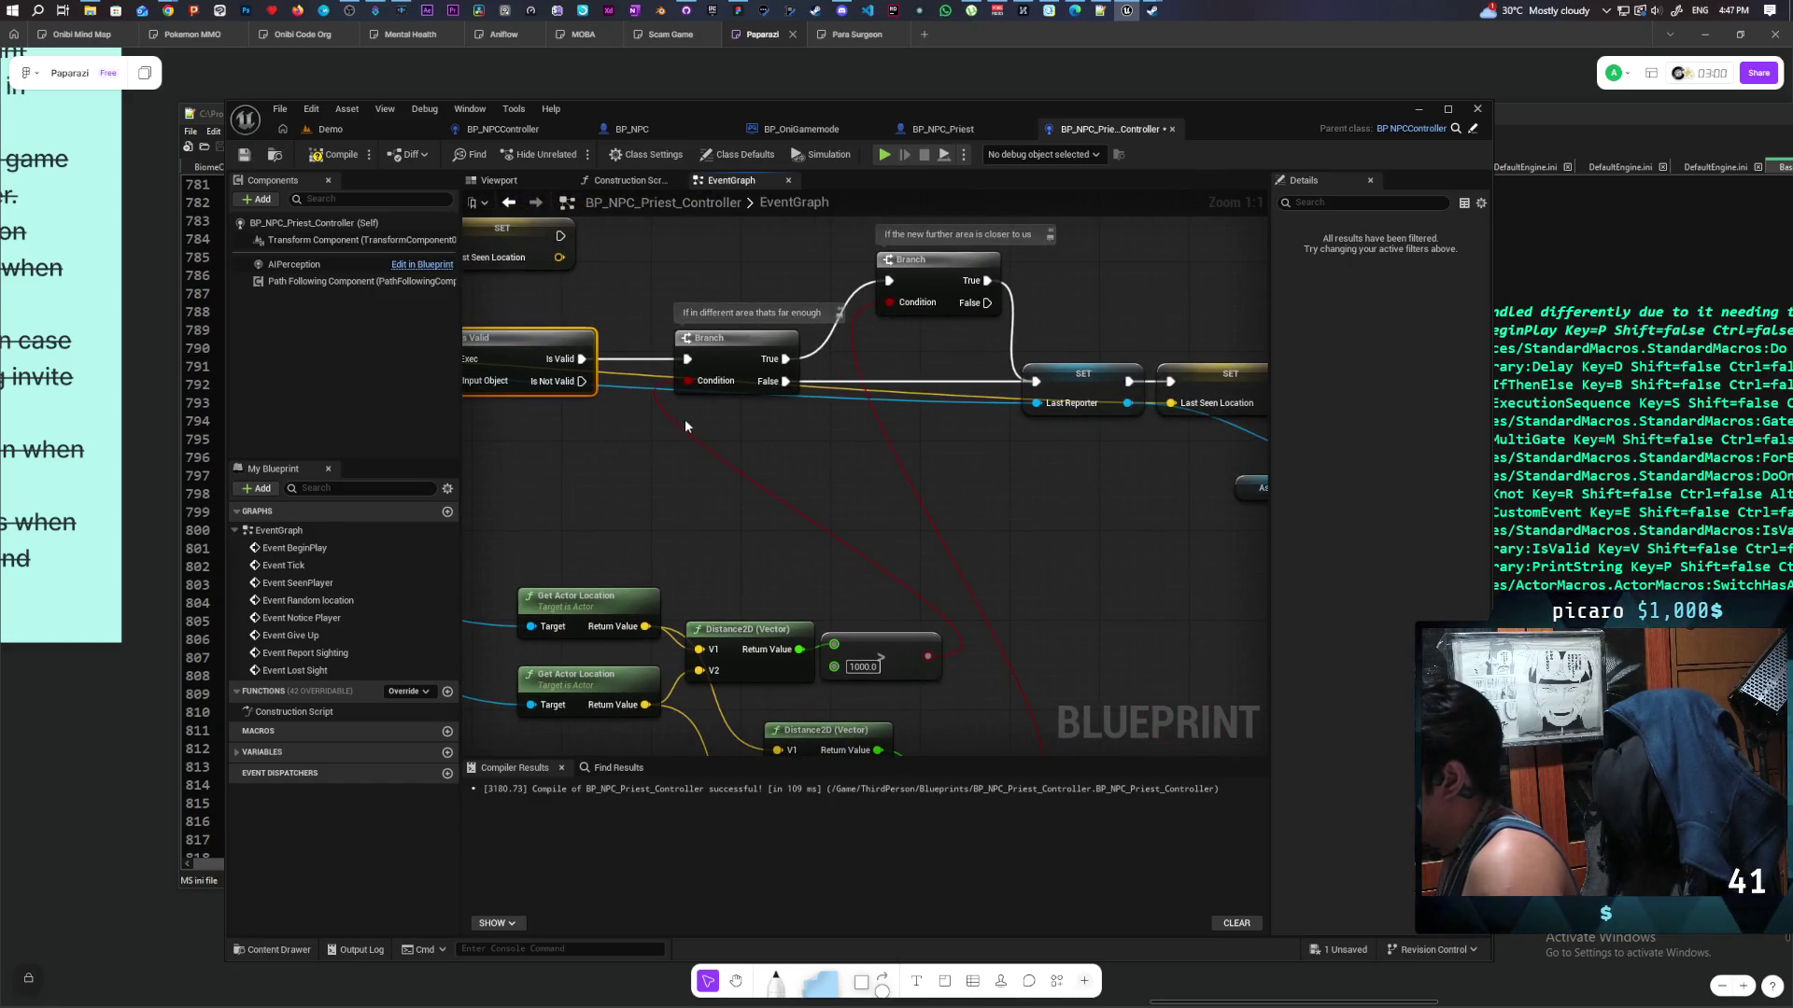
# Wire Is Not Valid to SET Last Reporter, routing the wire through two bend points.
pyautogui.moveTo(583, 381)
pyautogui.mouseDown()
pyautogui.moveTo(1010, 399)
pyautogui.moveTo(1034, 381)
pyautogui.mouseUp()
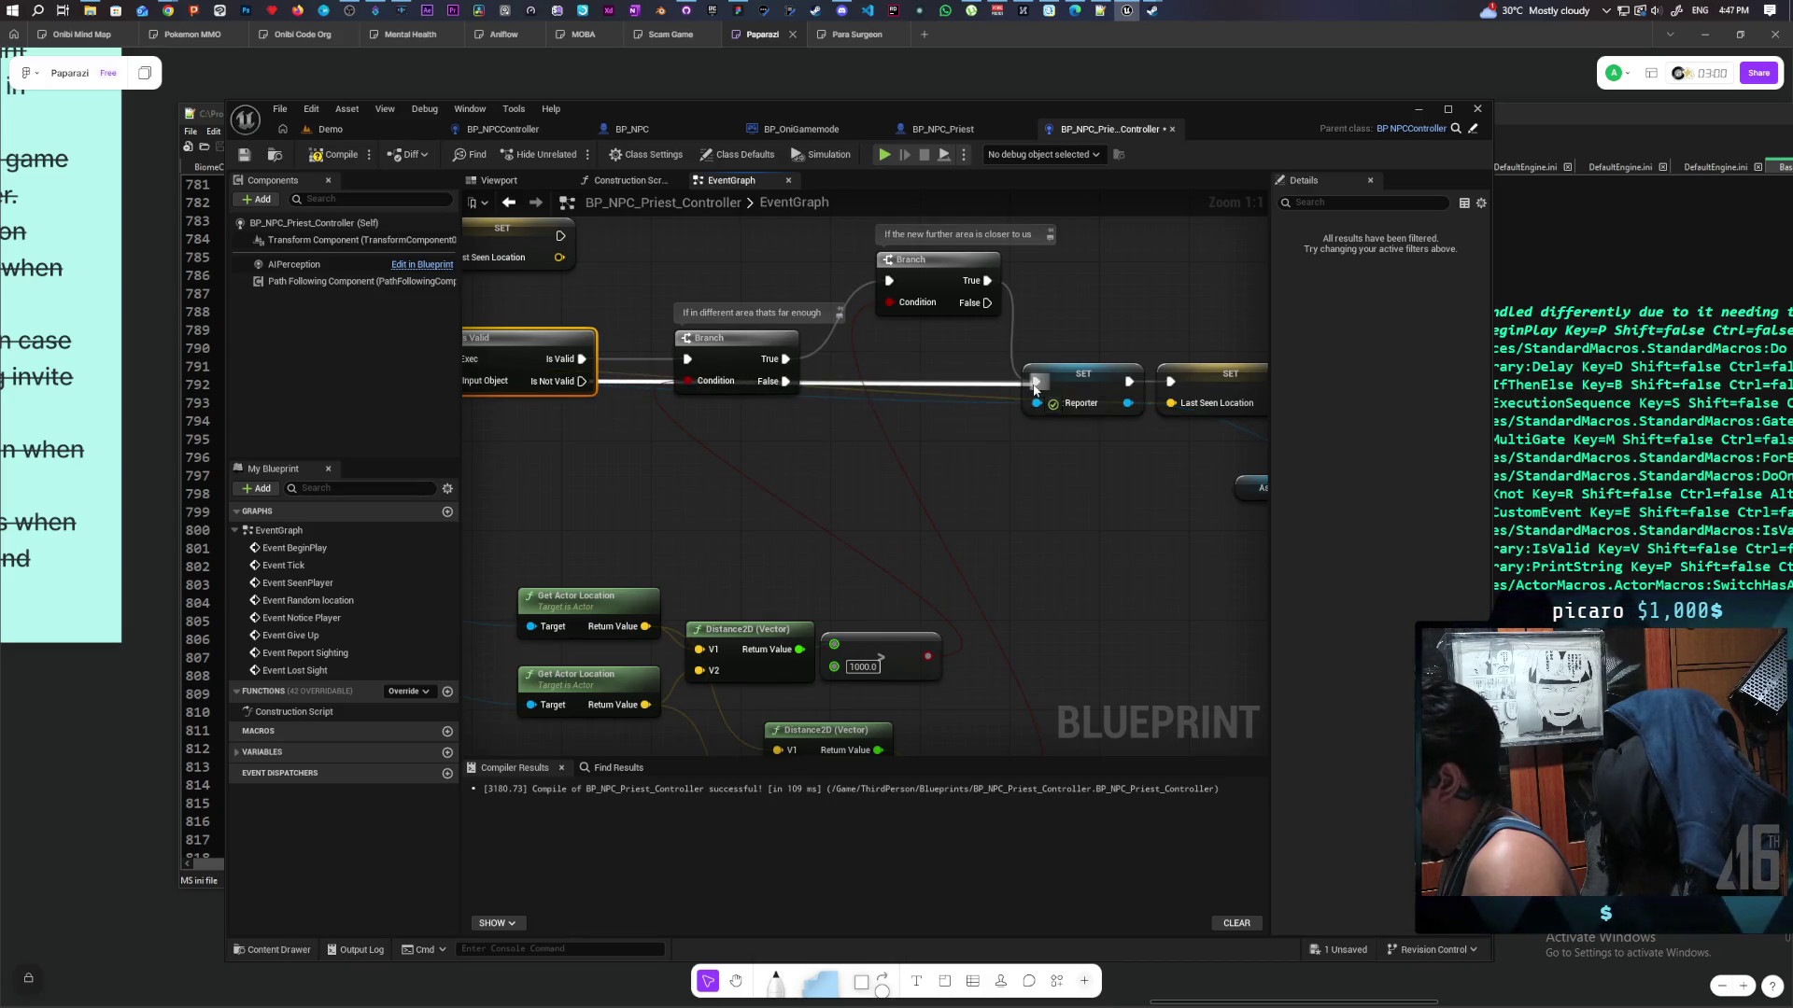
pyautogui.doubleClick(620, 383)
pyautogui.moveTo(620, 383); pyautogui.dragTo(637, 458)
pyautogui.doubleClick(788, 427)
pyautogui.moveTo(788, 427)
pyautogui.mouseDown()
pyautogui.moveTo(1014, 485)
pyautogui.moveTo(968, 458)
pyautogui.mouseUp()
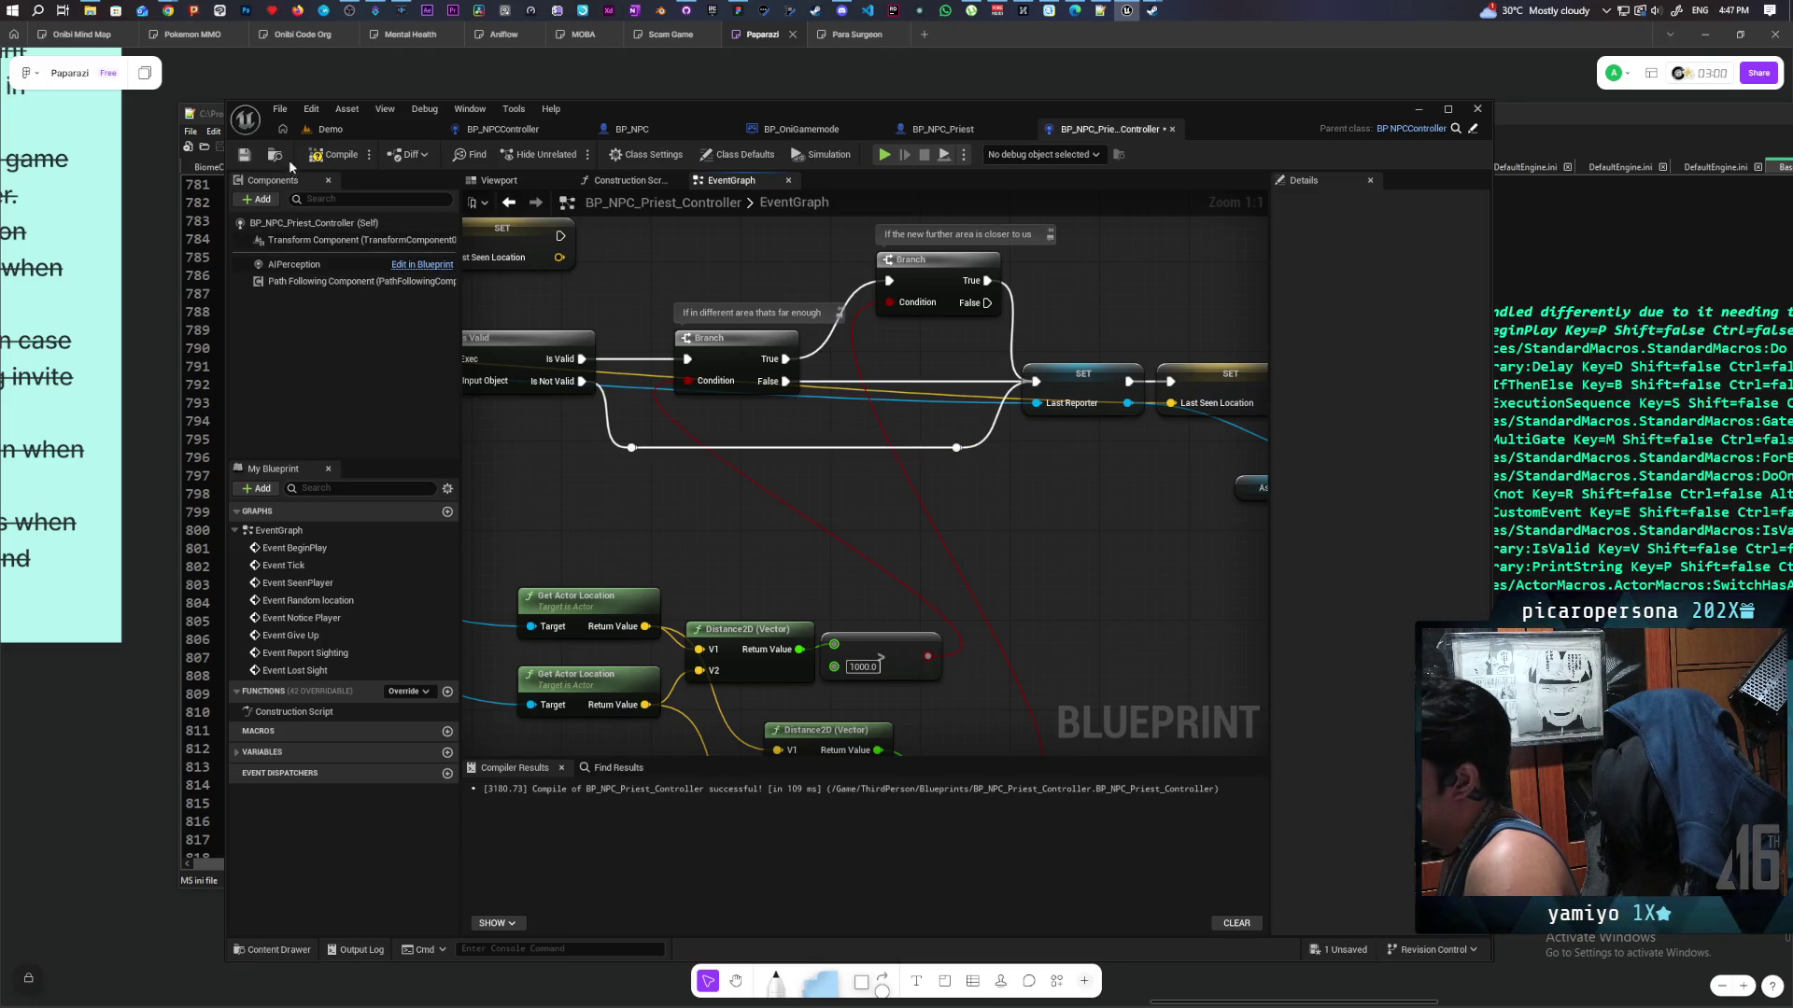
pyautogui.moveTo(476, 322); pyautogui.dragTo(785, 331)
# Compile and save the blueprint with F7 and Ctrl+S, then simulate again.
pyautogui.press('F7')
pyautogui.hotkey('ctrl', 's')
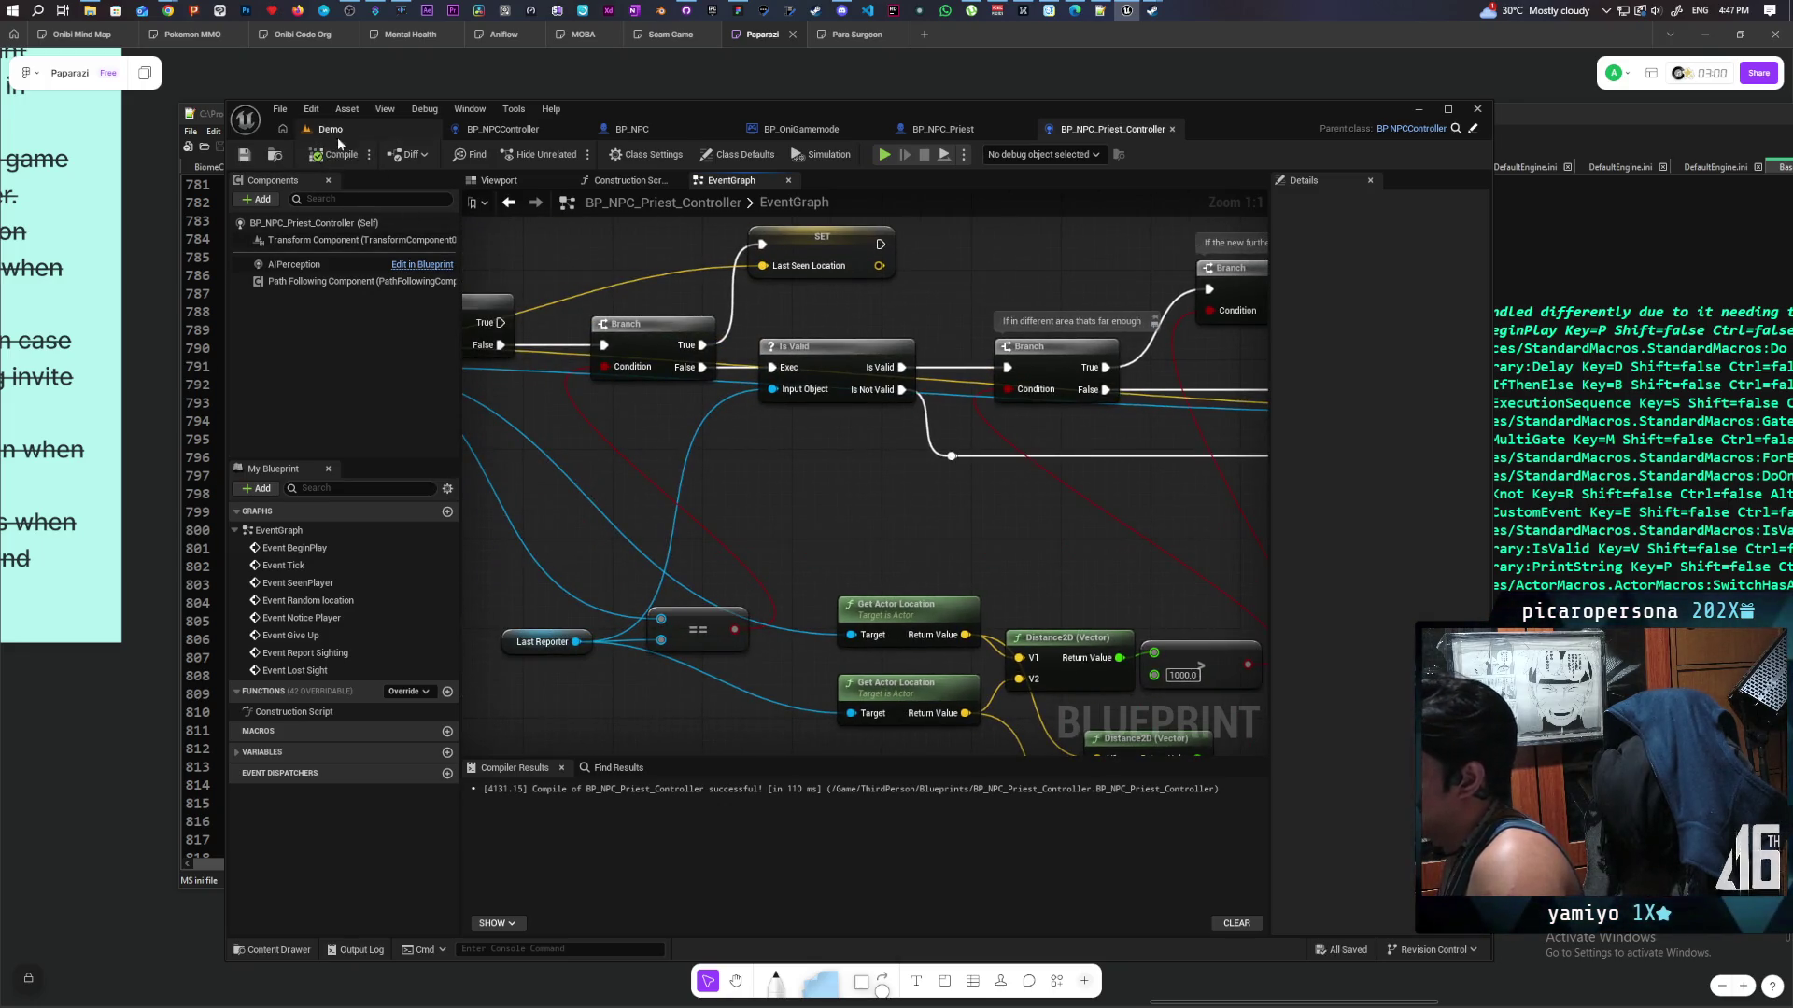
pyautogui.click(882, 155)
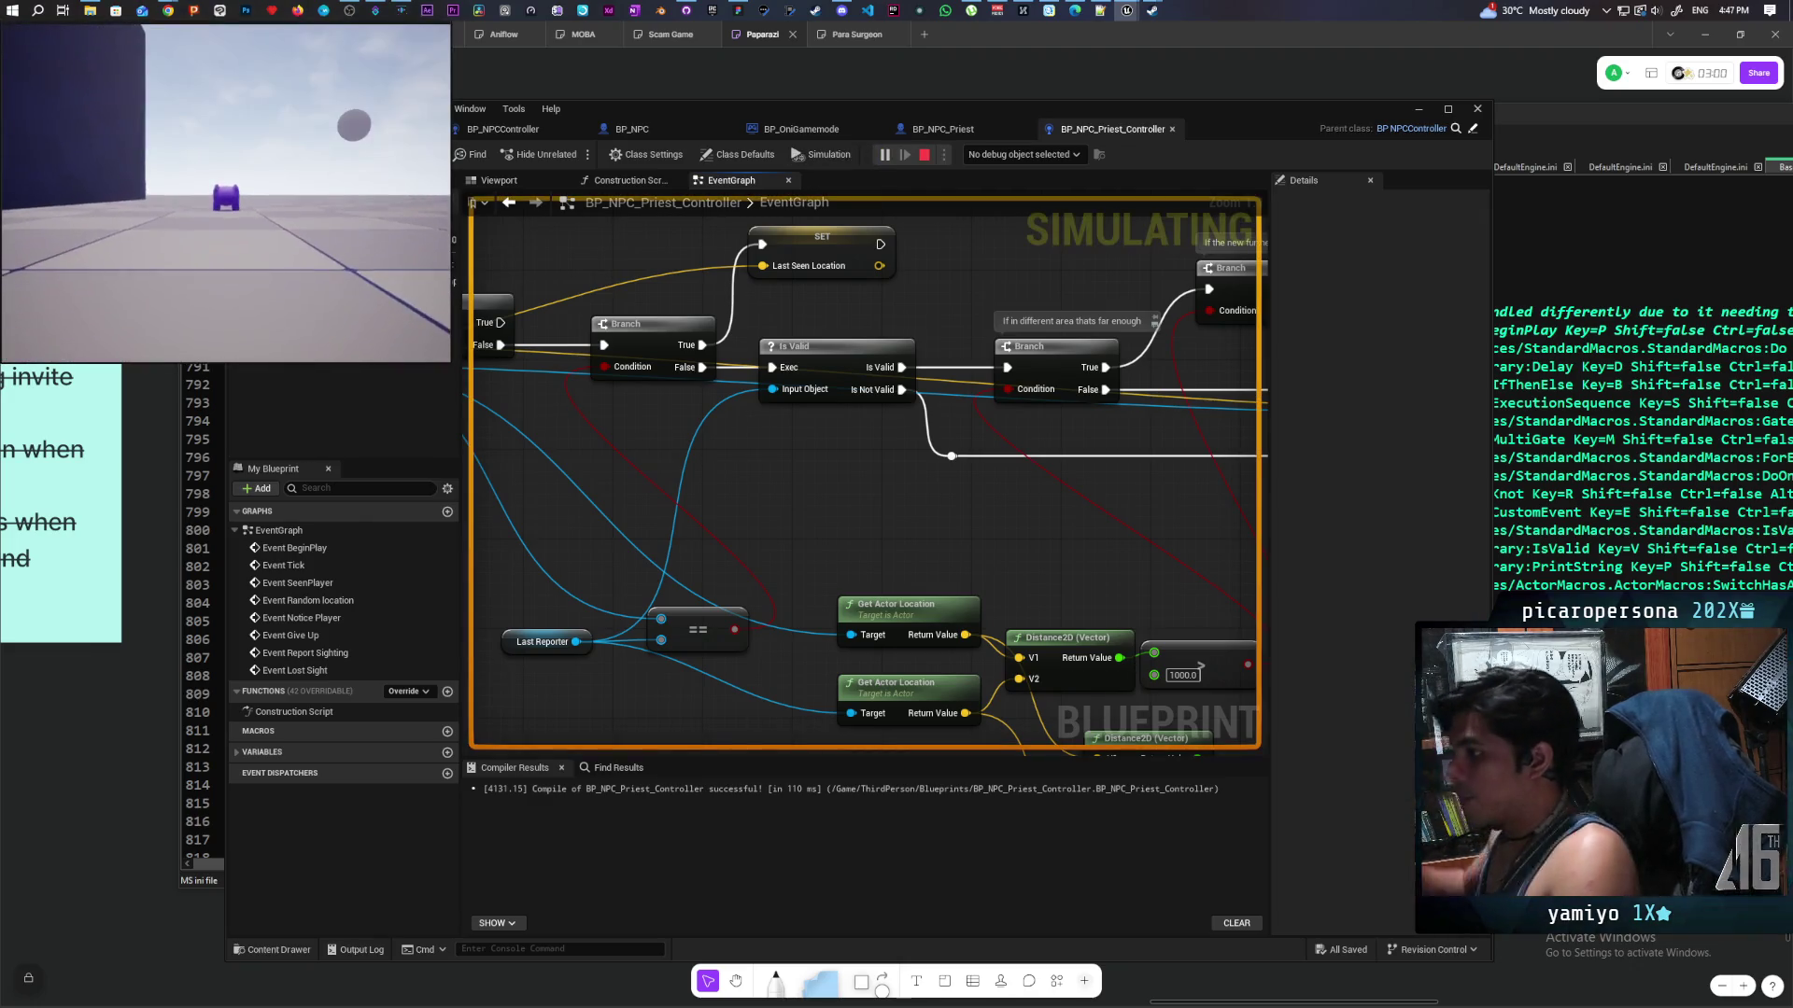
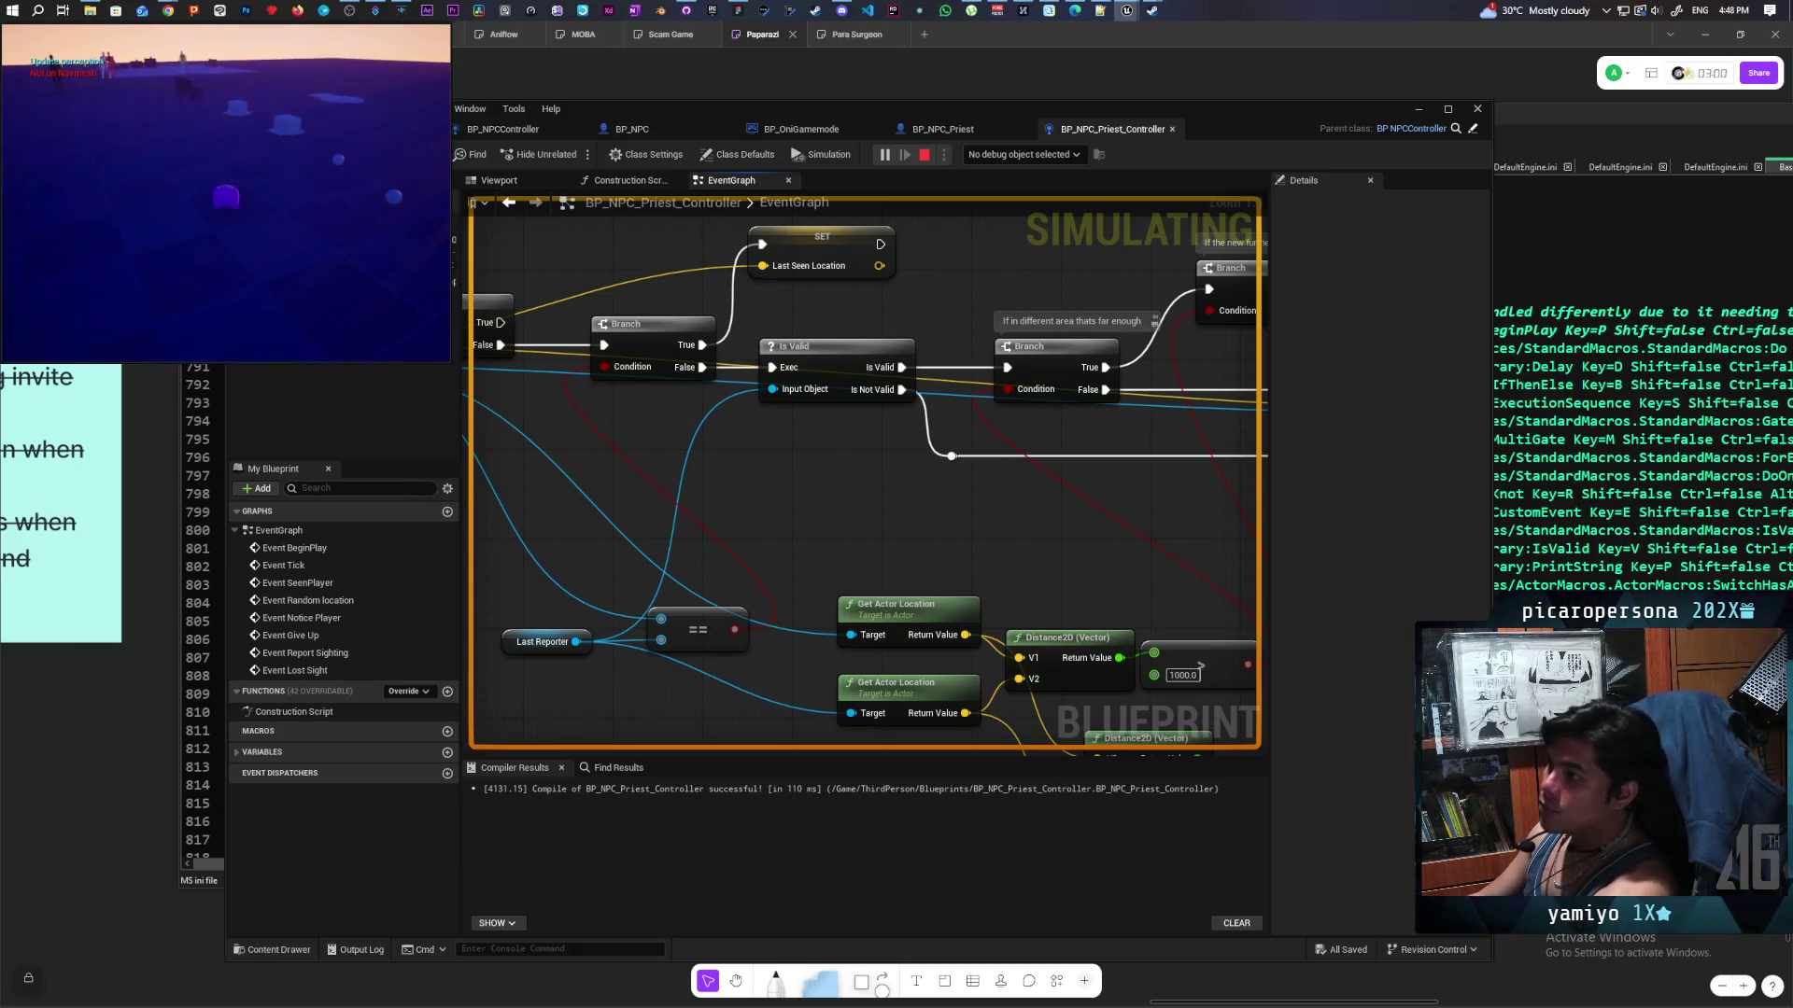
# Stop the running simulation and maximize the editor window.
pyautogui.press('Escape')
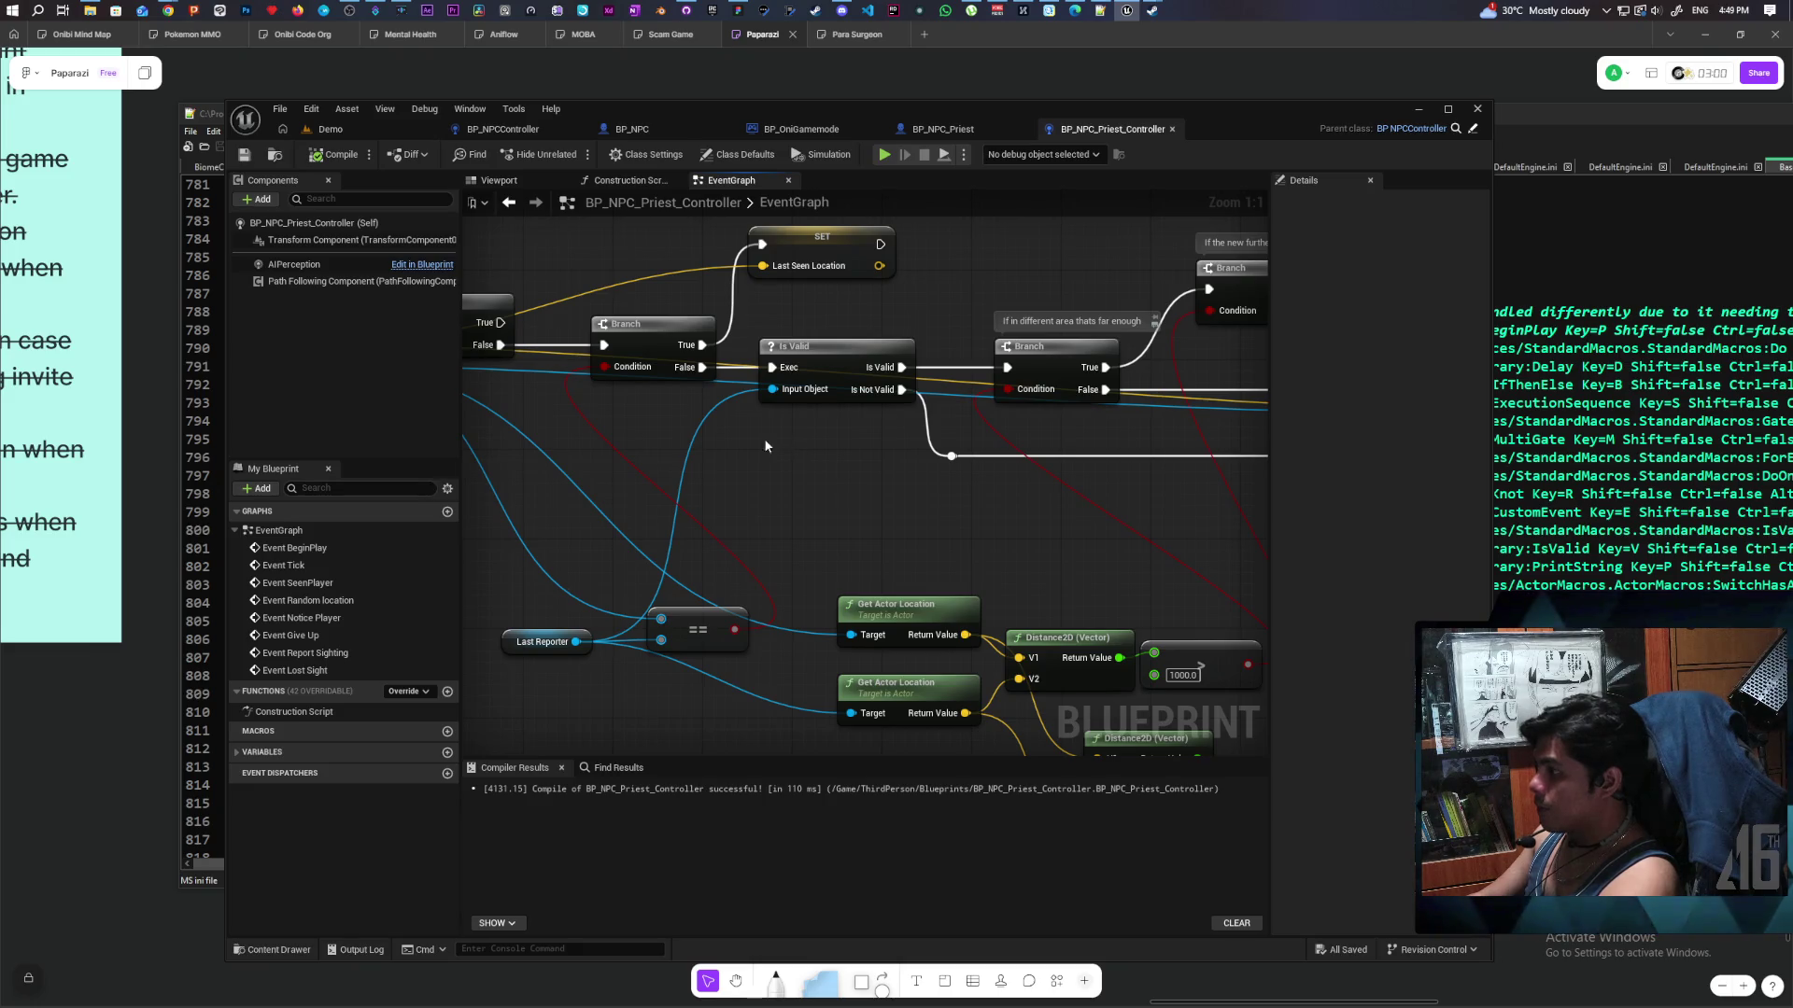
pyautogui.doubleClick(1255, 109)
pyautogui.scroll(-9, 1061, 456)
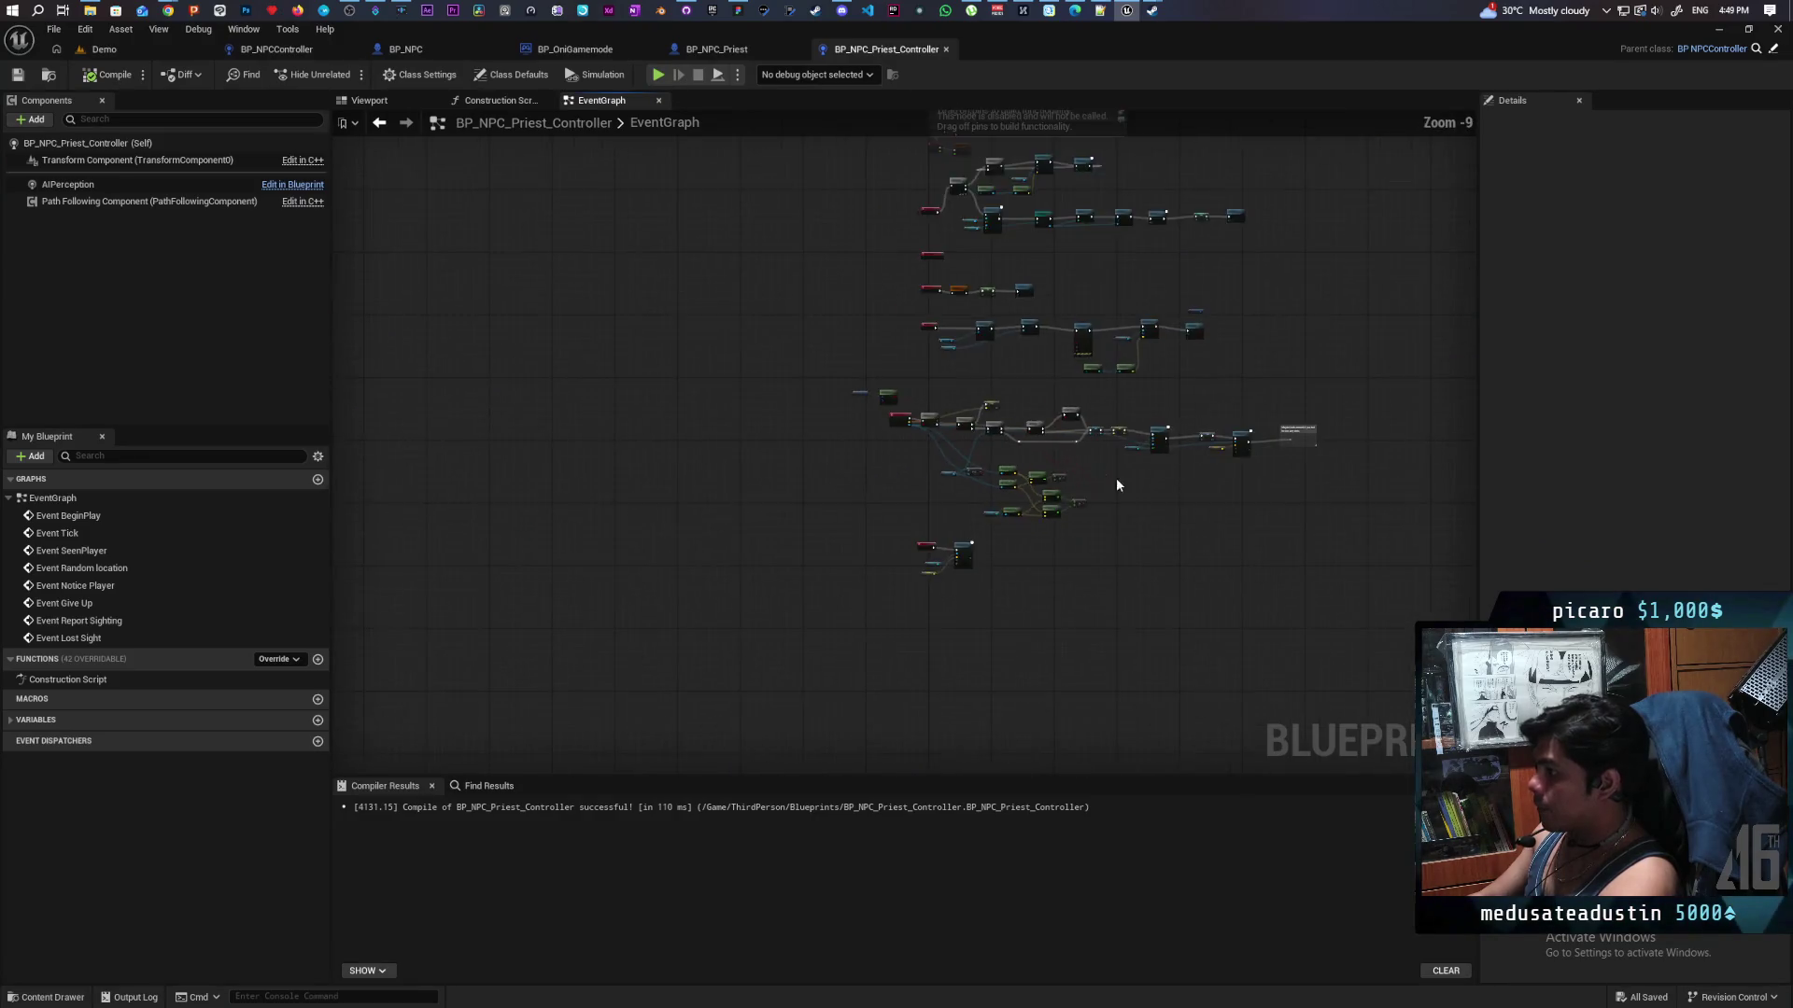
# Switch to BP_NPCController and zoom into the Perception graph's Sight States section.
pyautogui.click(276, 49)
pyautogui.scroll(-8, 775, 366)
pyautogui.scroll(-3, 775, 366)
pyautogui.scroll(9, 968, 518)
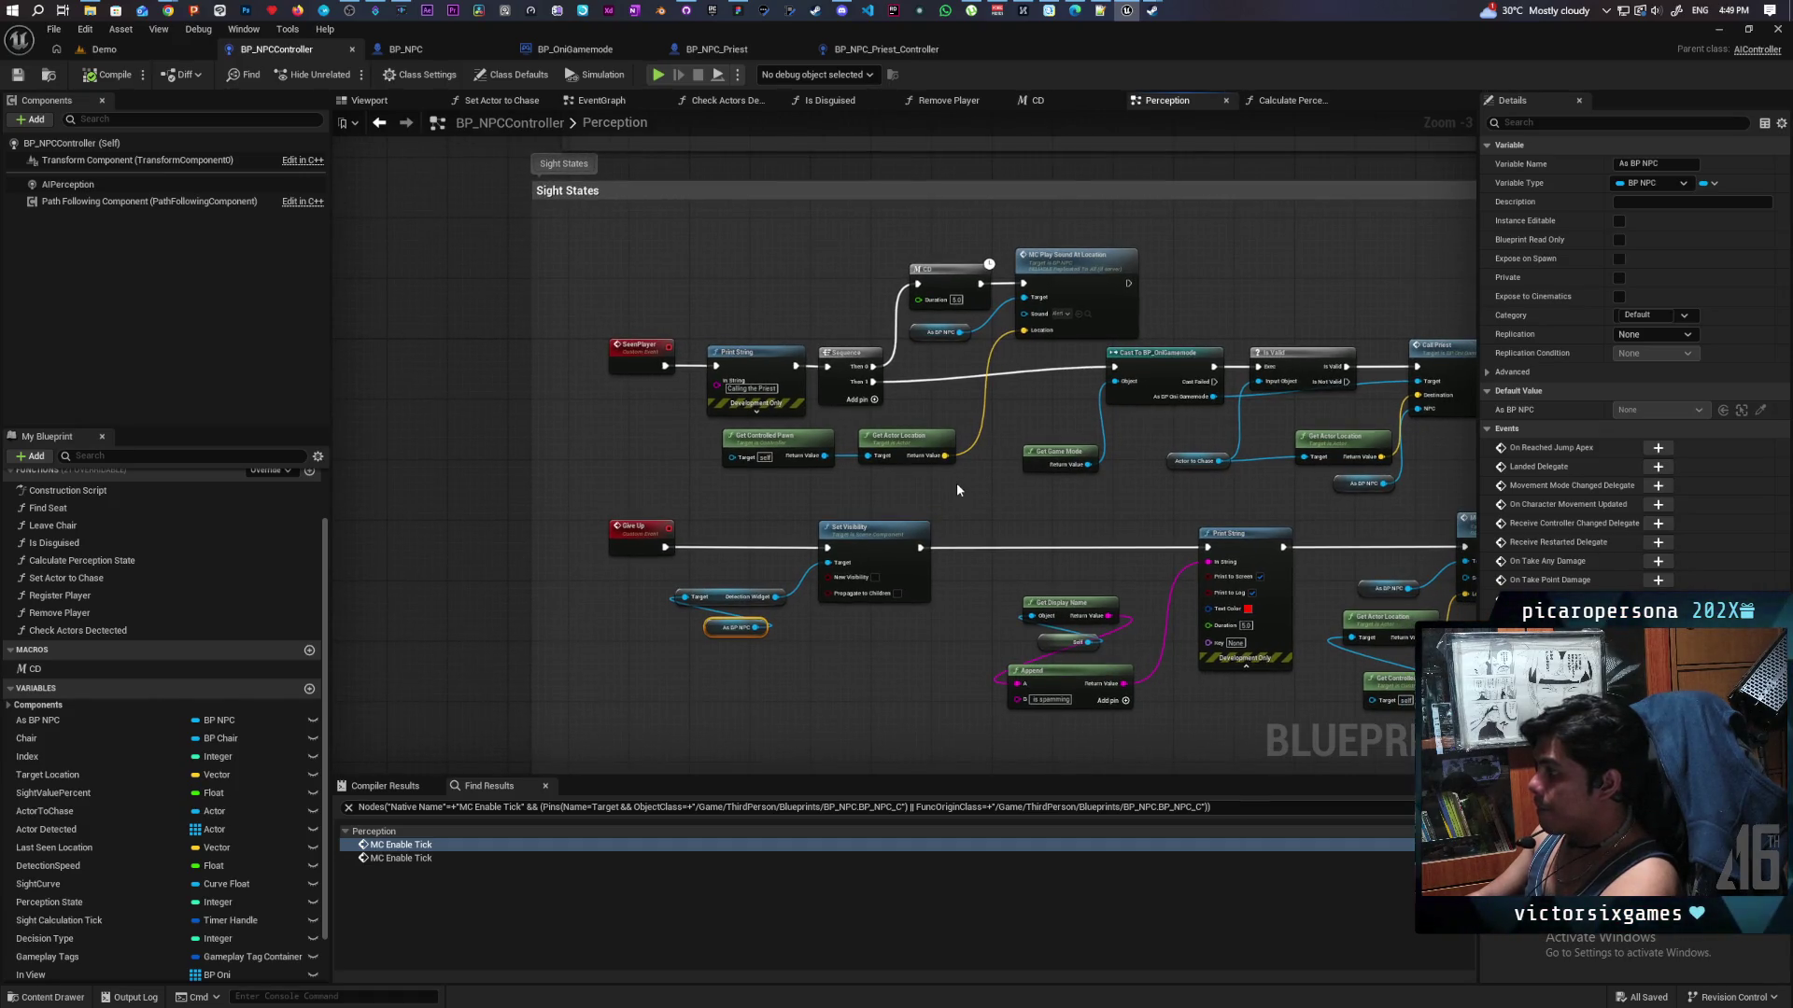
# Create a new Boolean variable named Saw Something in BP_NPCController.
pyautogui.moveTo(956, 485)
pyautogui.mouseDown()
pyautogui.moveTo(881, 495)
pyautogui.moveTo(827, 462)
pyautogui.mouseUp()
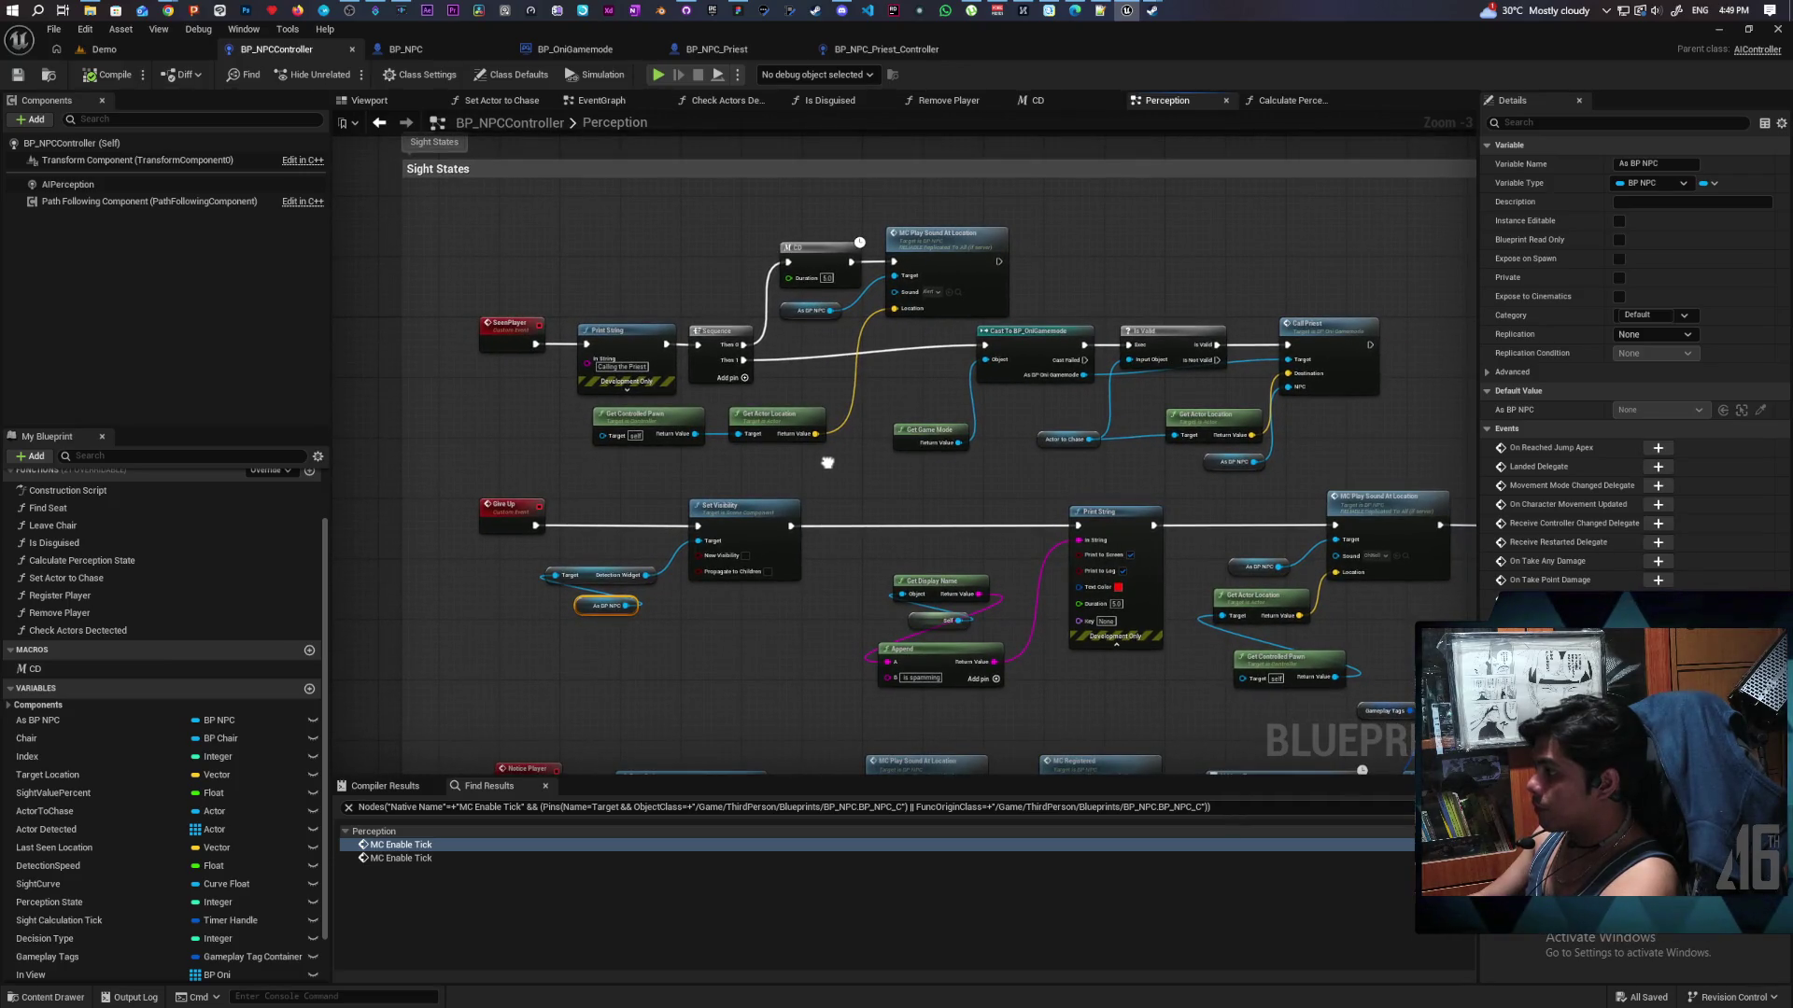
pyautogui.moveTo(1038, 439); pyautogui.dragTo(744, 471)
pyautogui.scroll(-2, 252, 751)
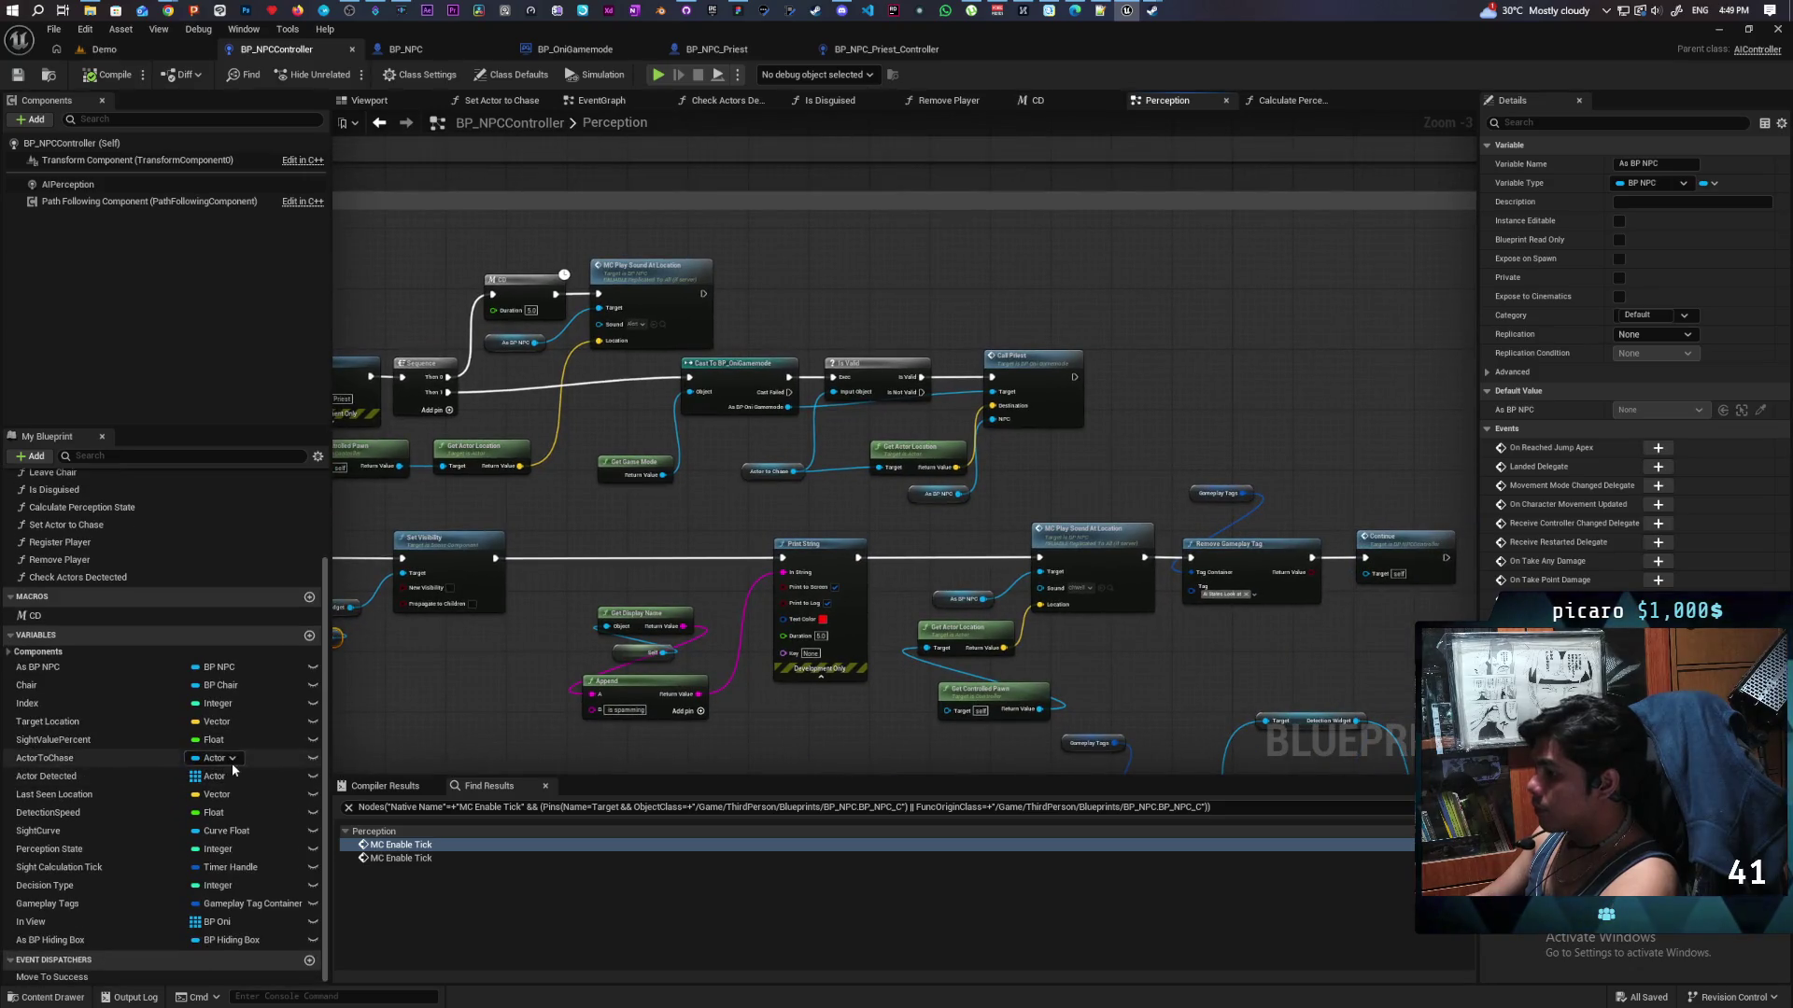
pyautogui.click(309, 636)
pyautogui.write('Saw')
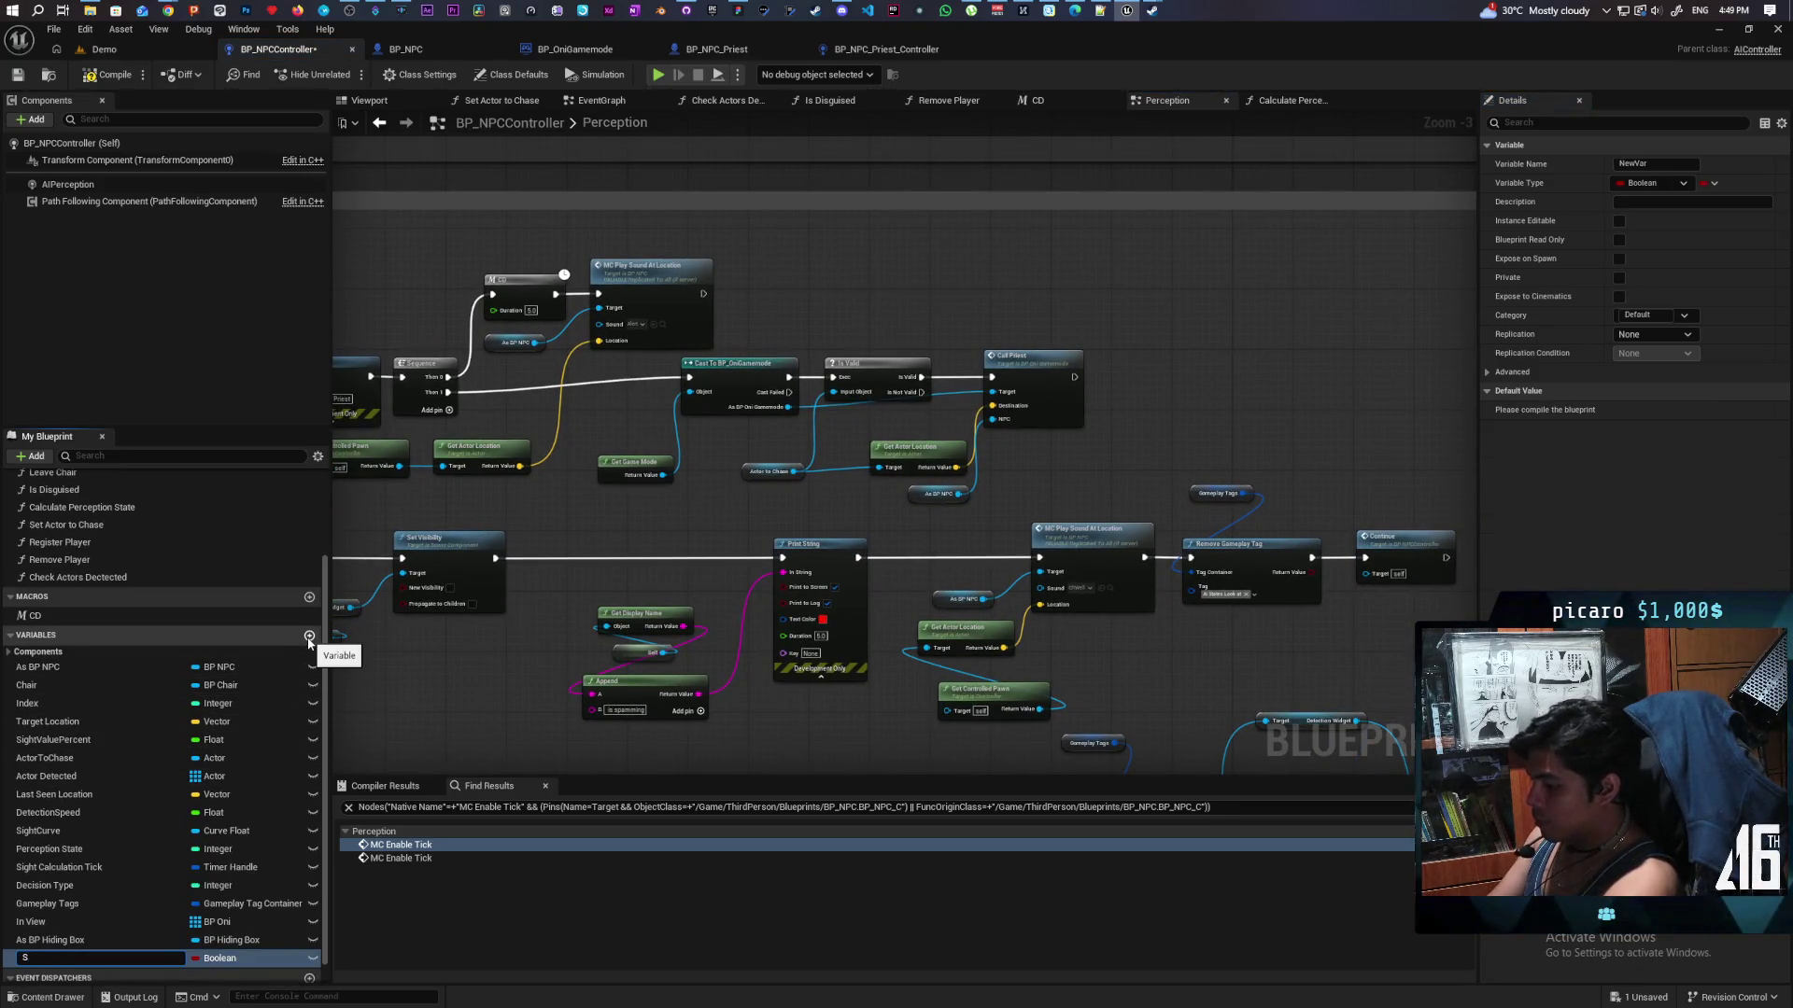
pyautogui.write(' Something')
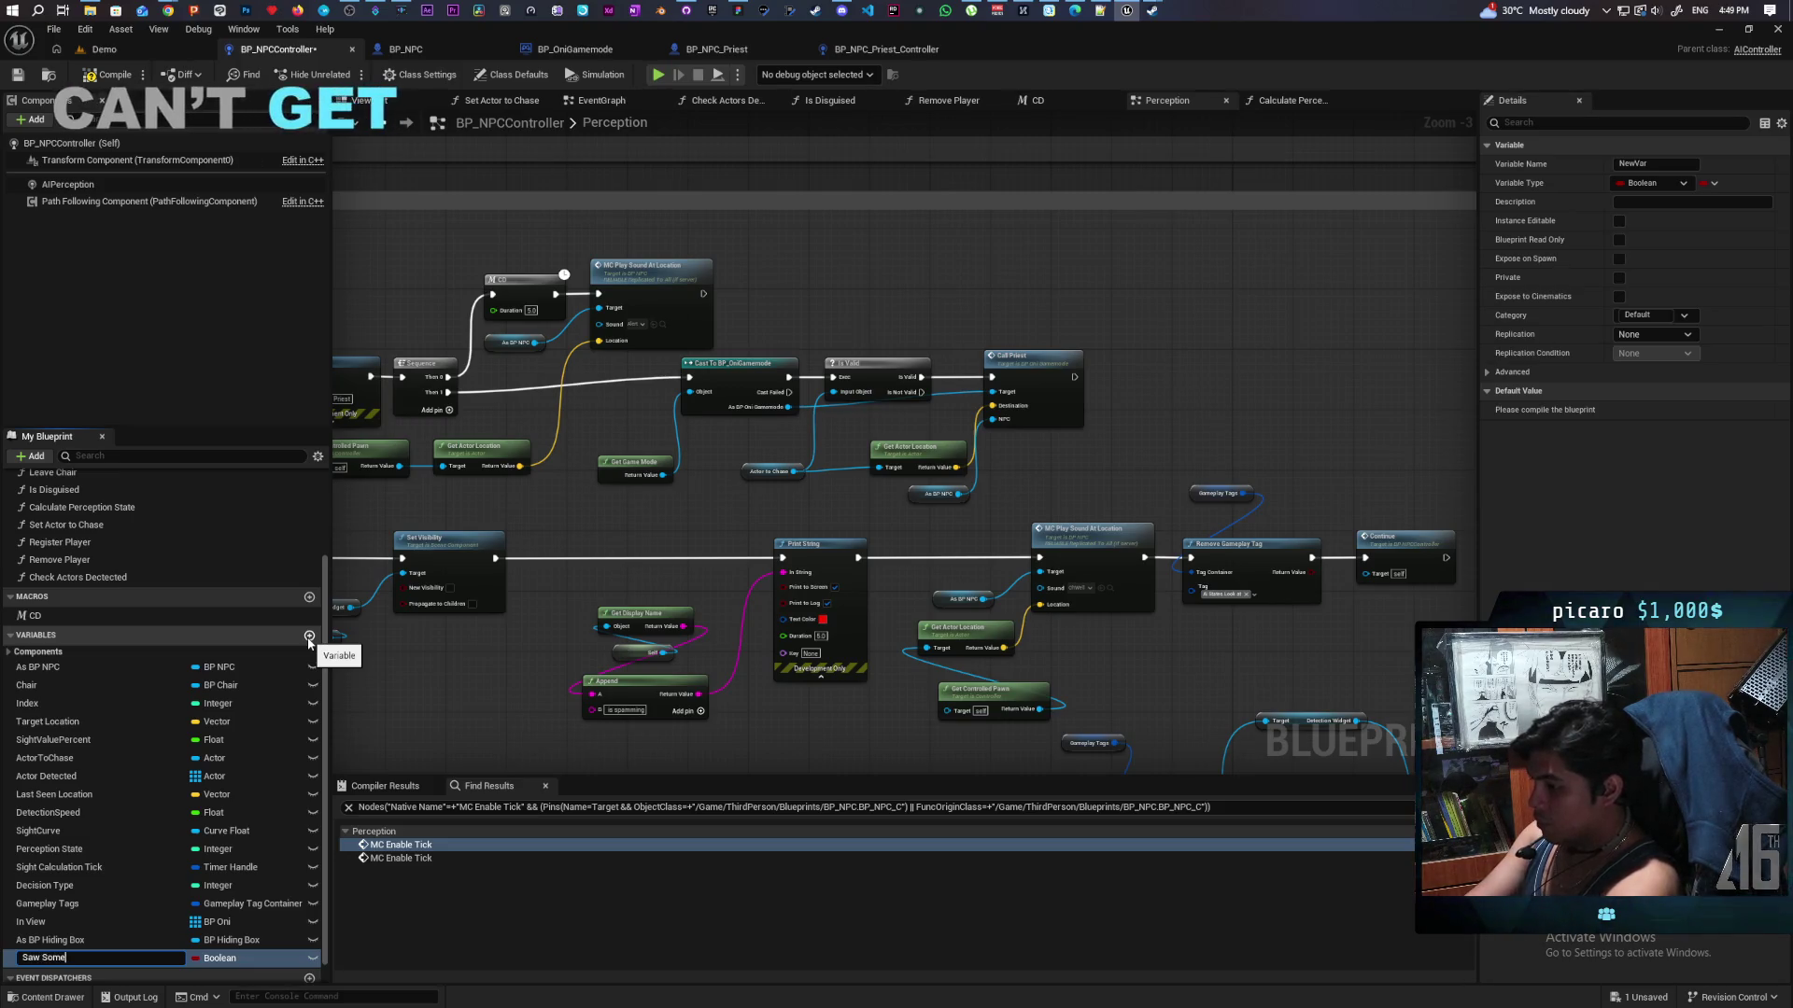
pyautogui.press('Return')
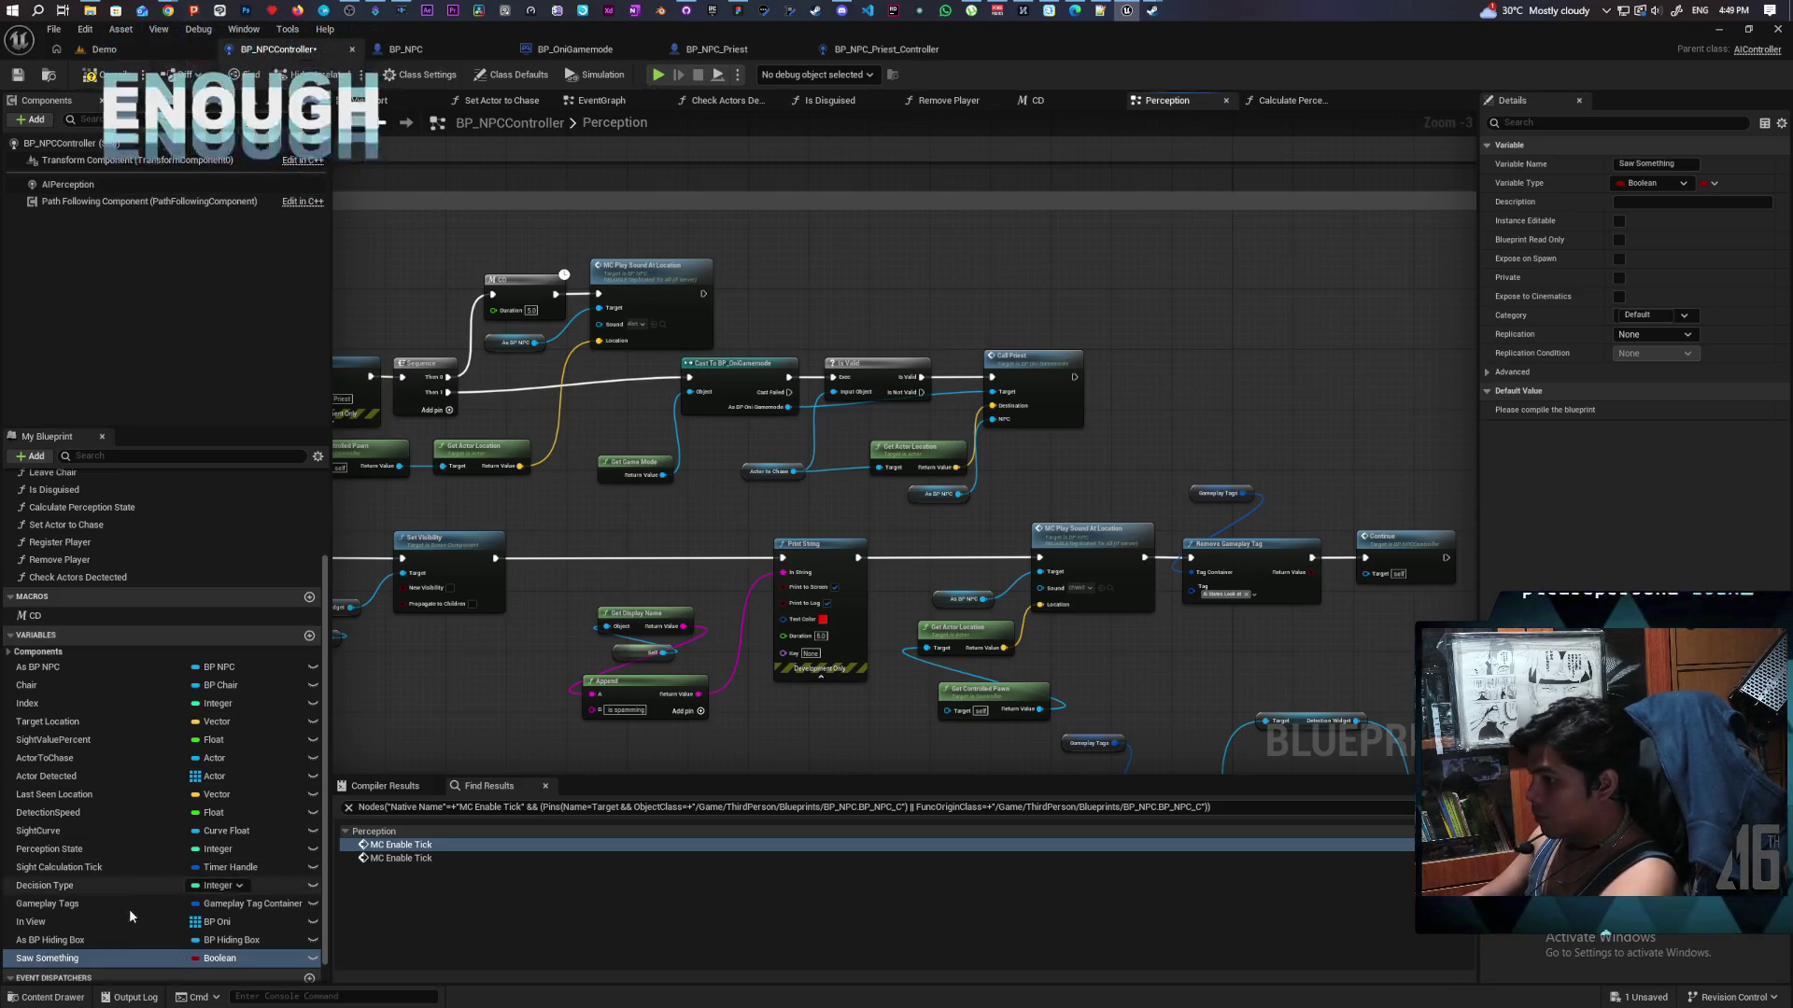
# Place a Saw Something setter after Call Priest, then compile and save the blueprint.
pyautogui.moveTo(56, 958)
pyautogui.mouseDown()
pyautogui.moveTo(1124, 351)
pyautogui.moveTo(1111, 373)
pyautogui.moveTo(1181, 381)
pyautogui.mouseUp()
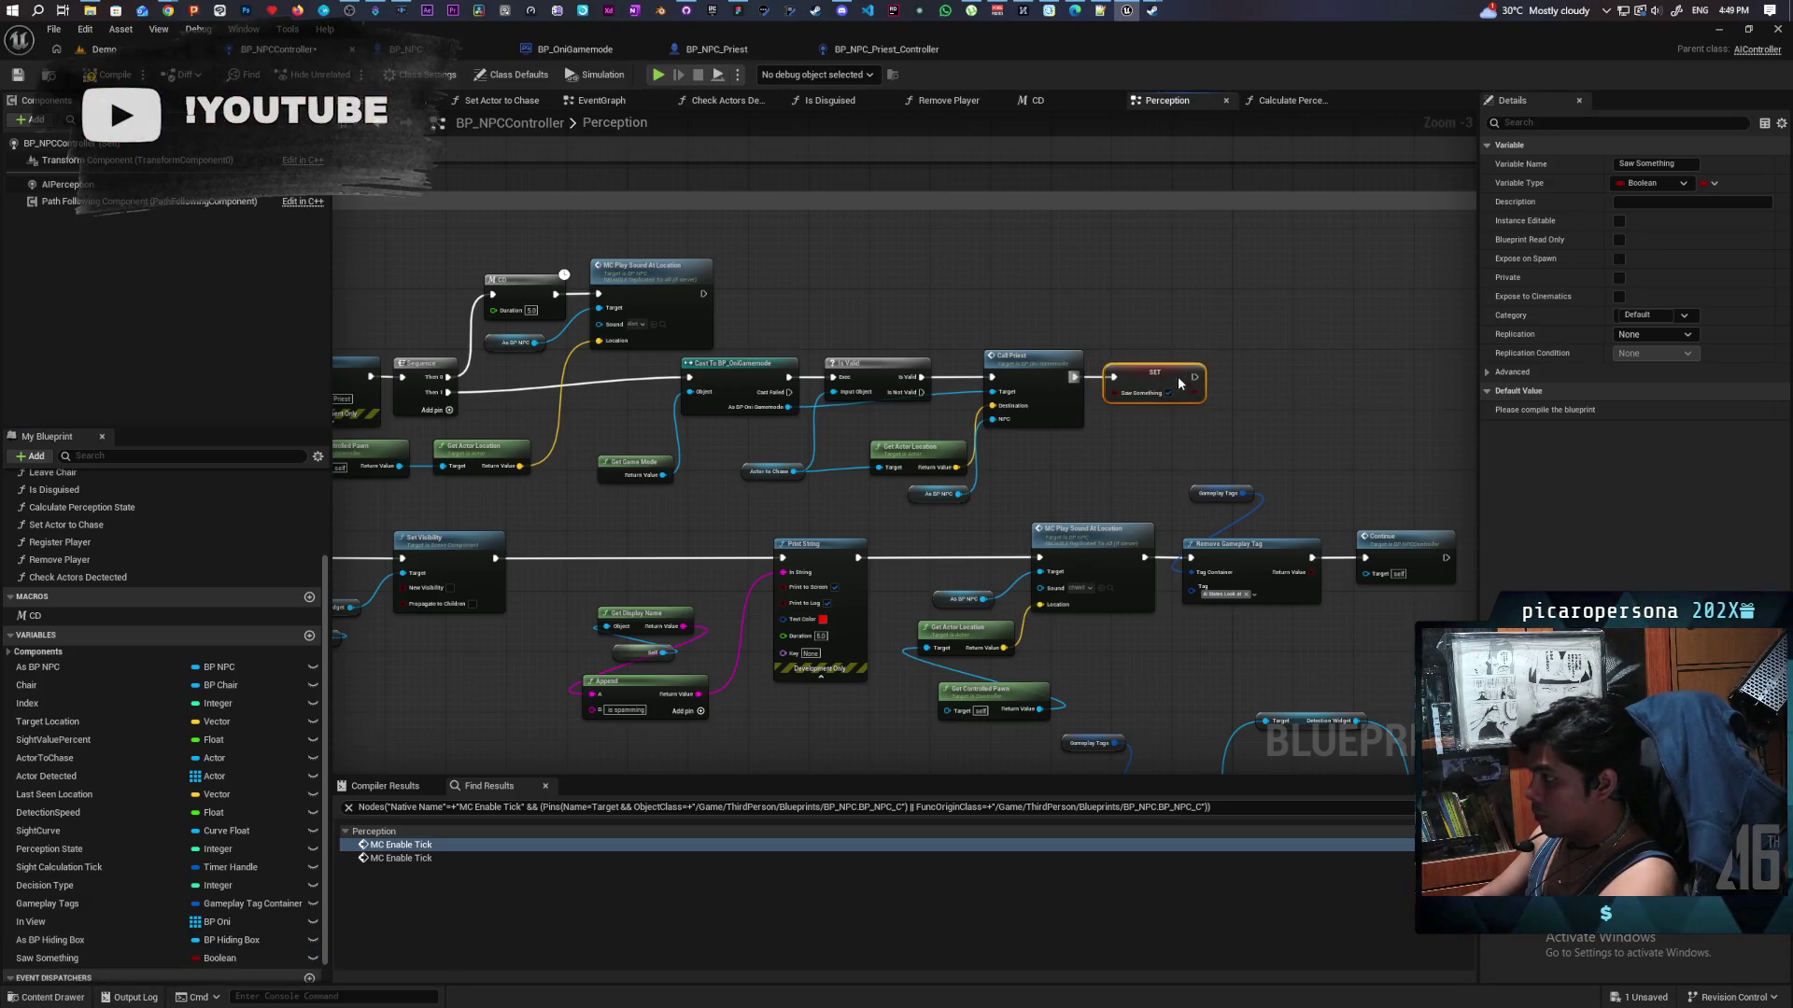
pyautogui.click(107, 74)
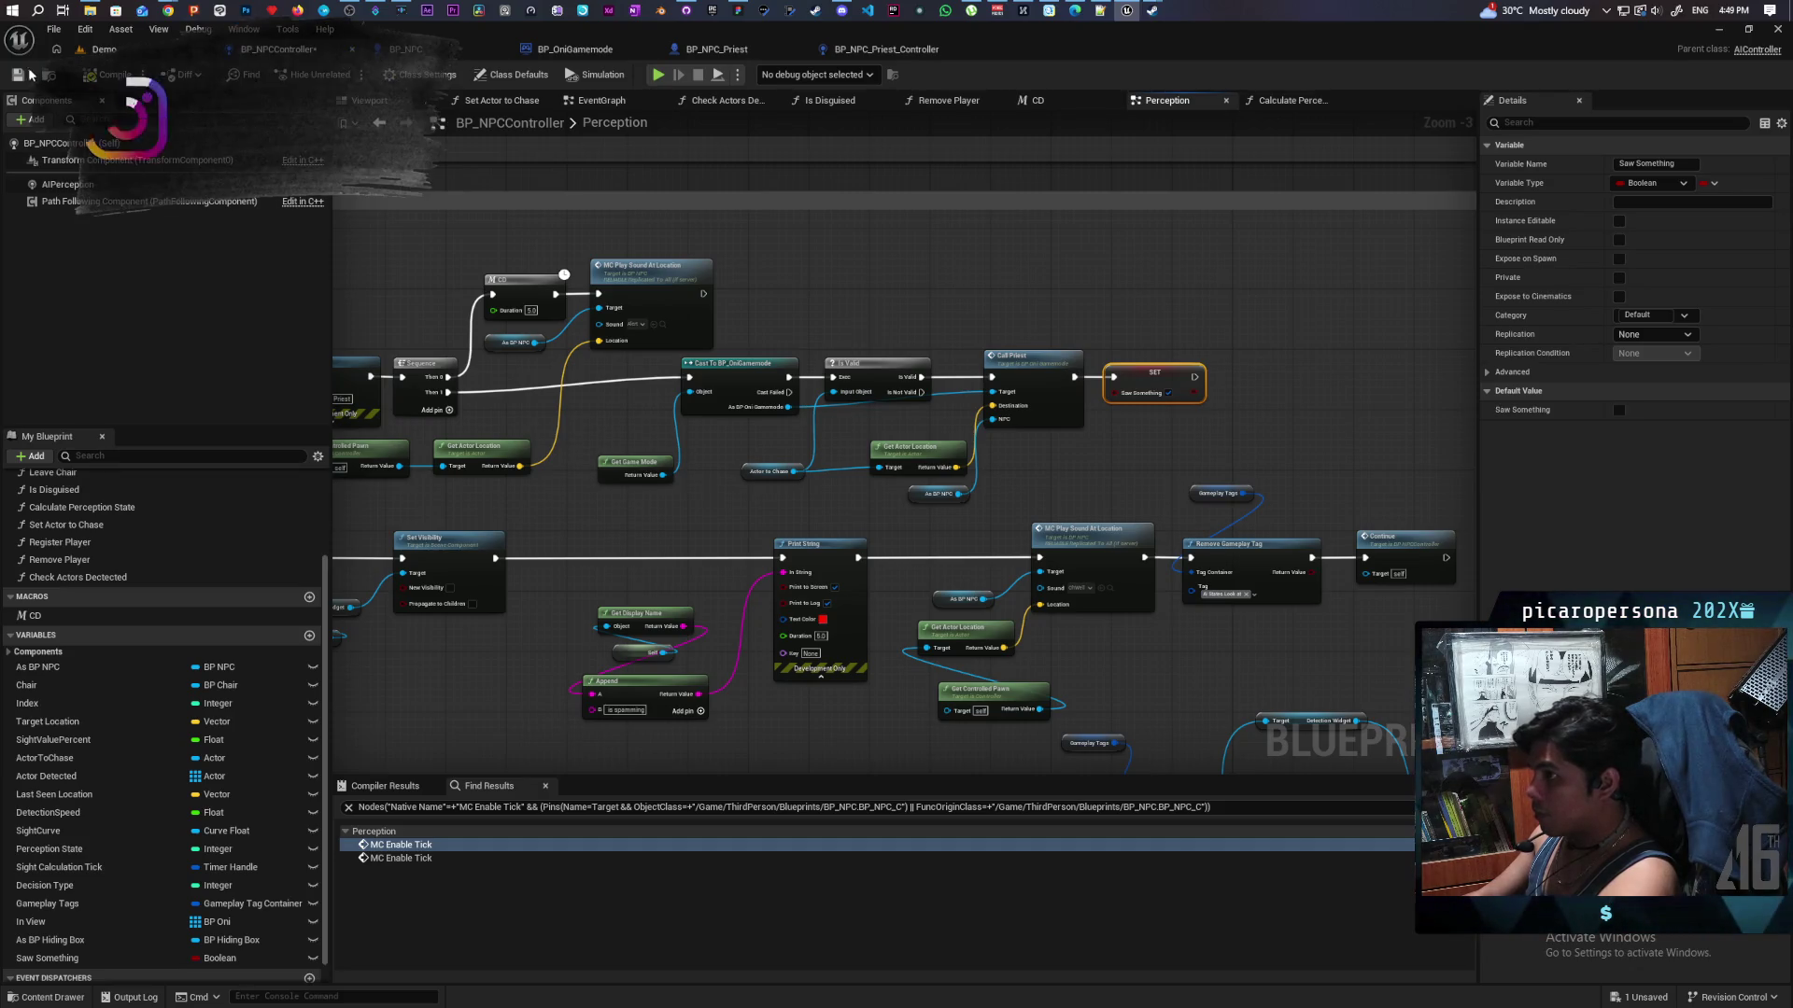
pyautogui.click(17, 74)
pyautogui.scroll(-3, 838, 458)
pyautogui.scroll(4, 917, 396)
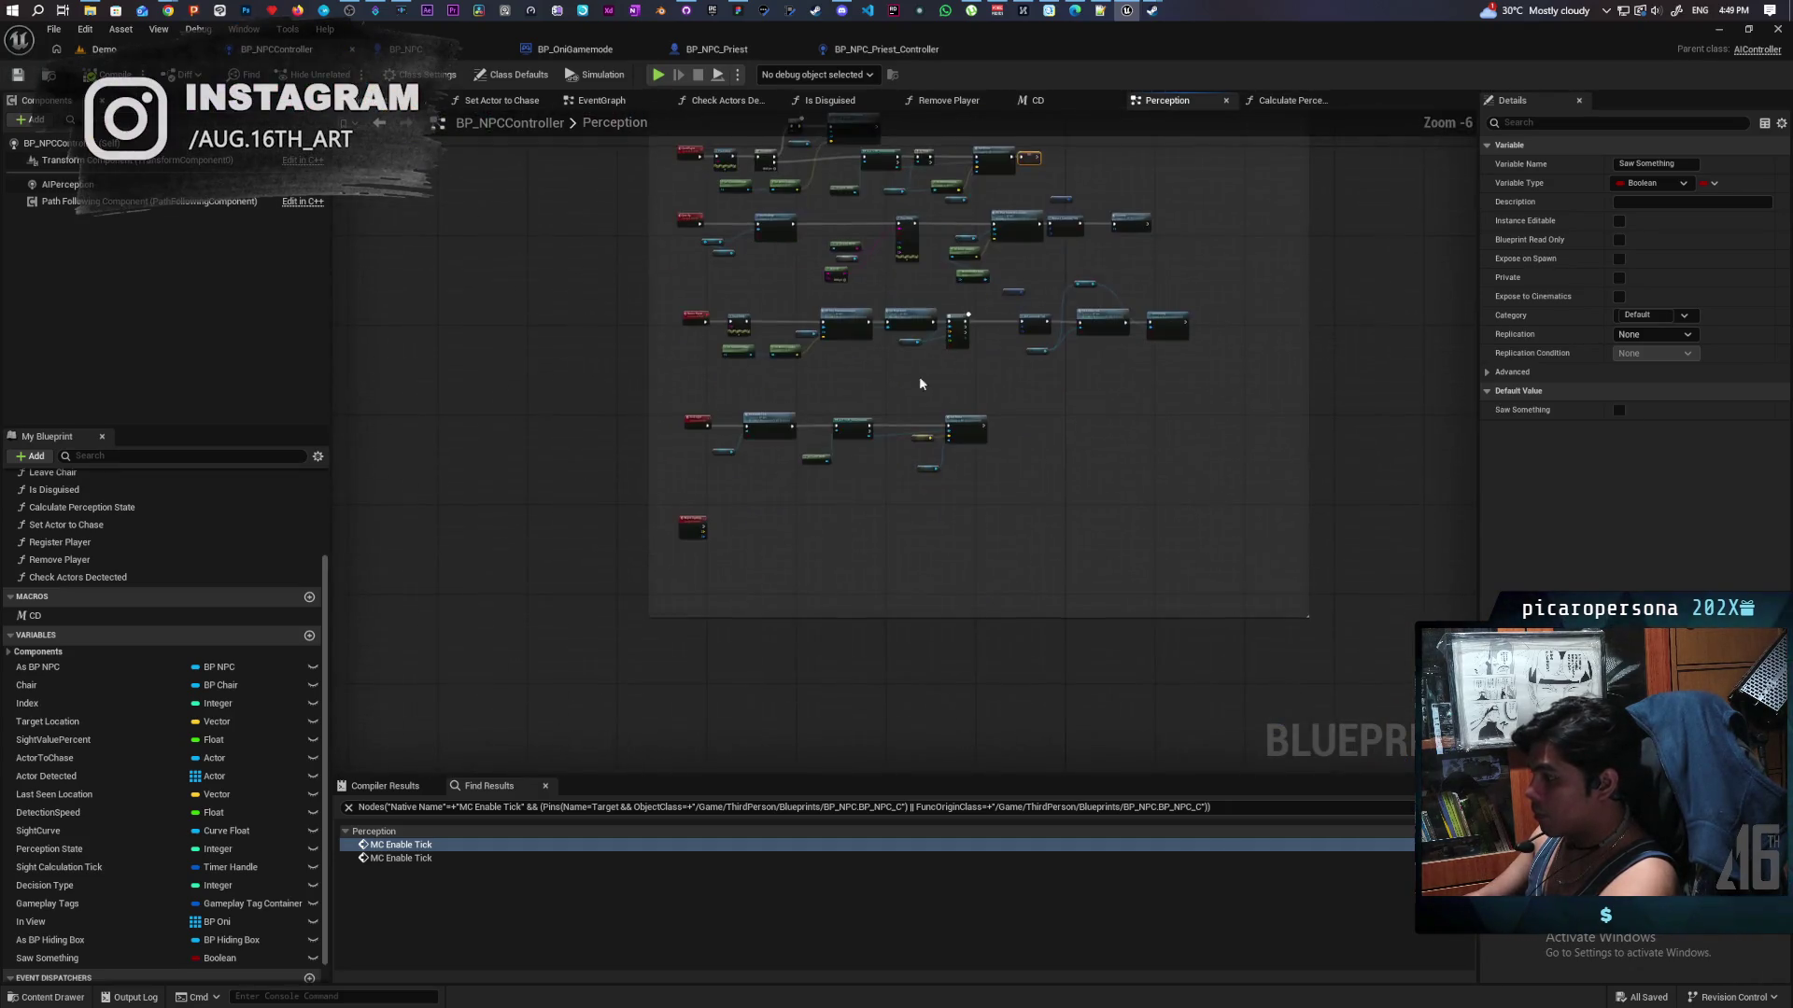
pyautogui.scroll(-3, 925, 387)
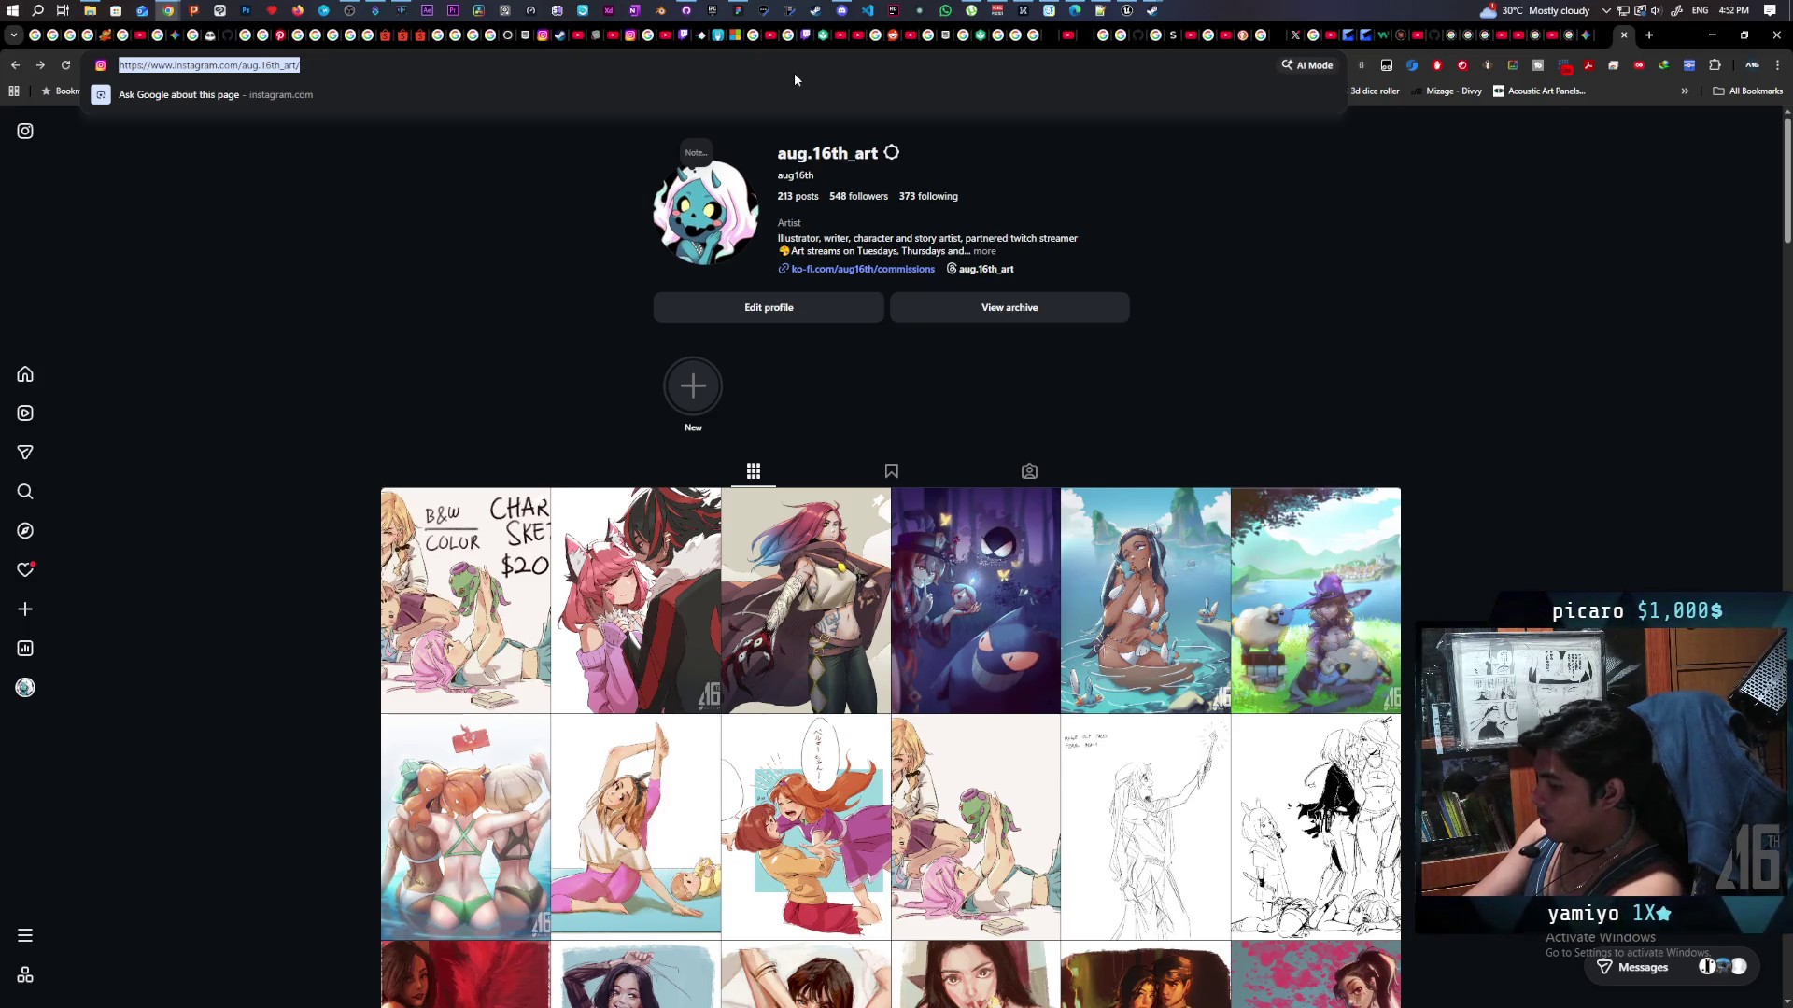
# Search Google for 'show ping ui ue5' and open the forum thread on ping in widgets.
pyautogui.write('show ping ui ue')
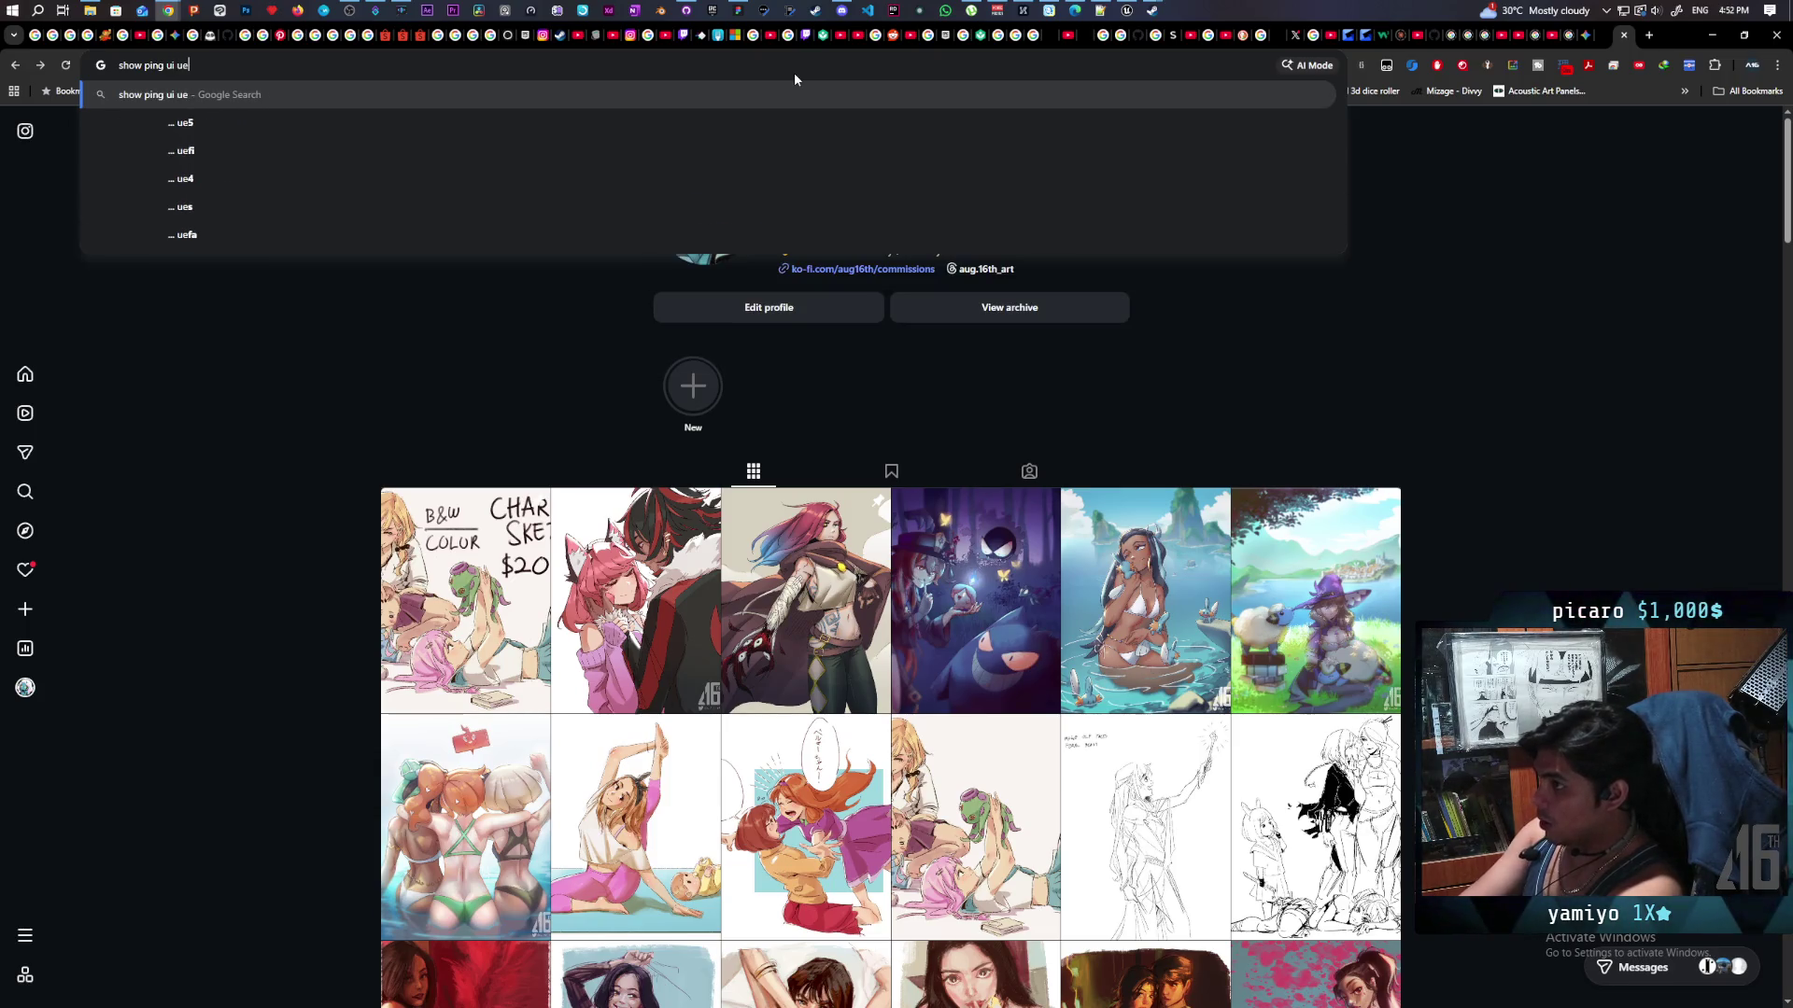
pyautogui.write('5')
pyautogui.press('Return')
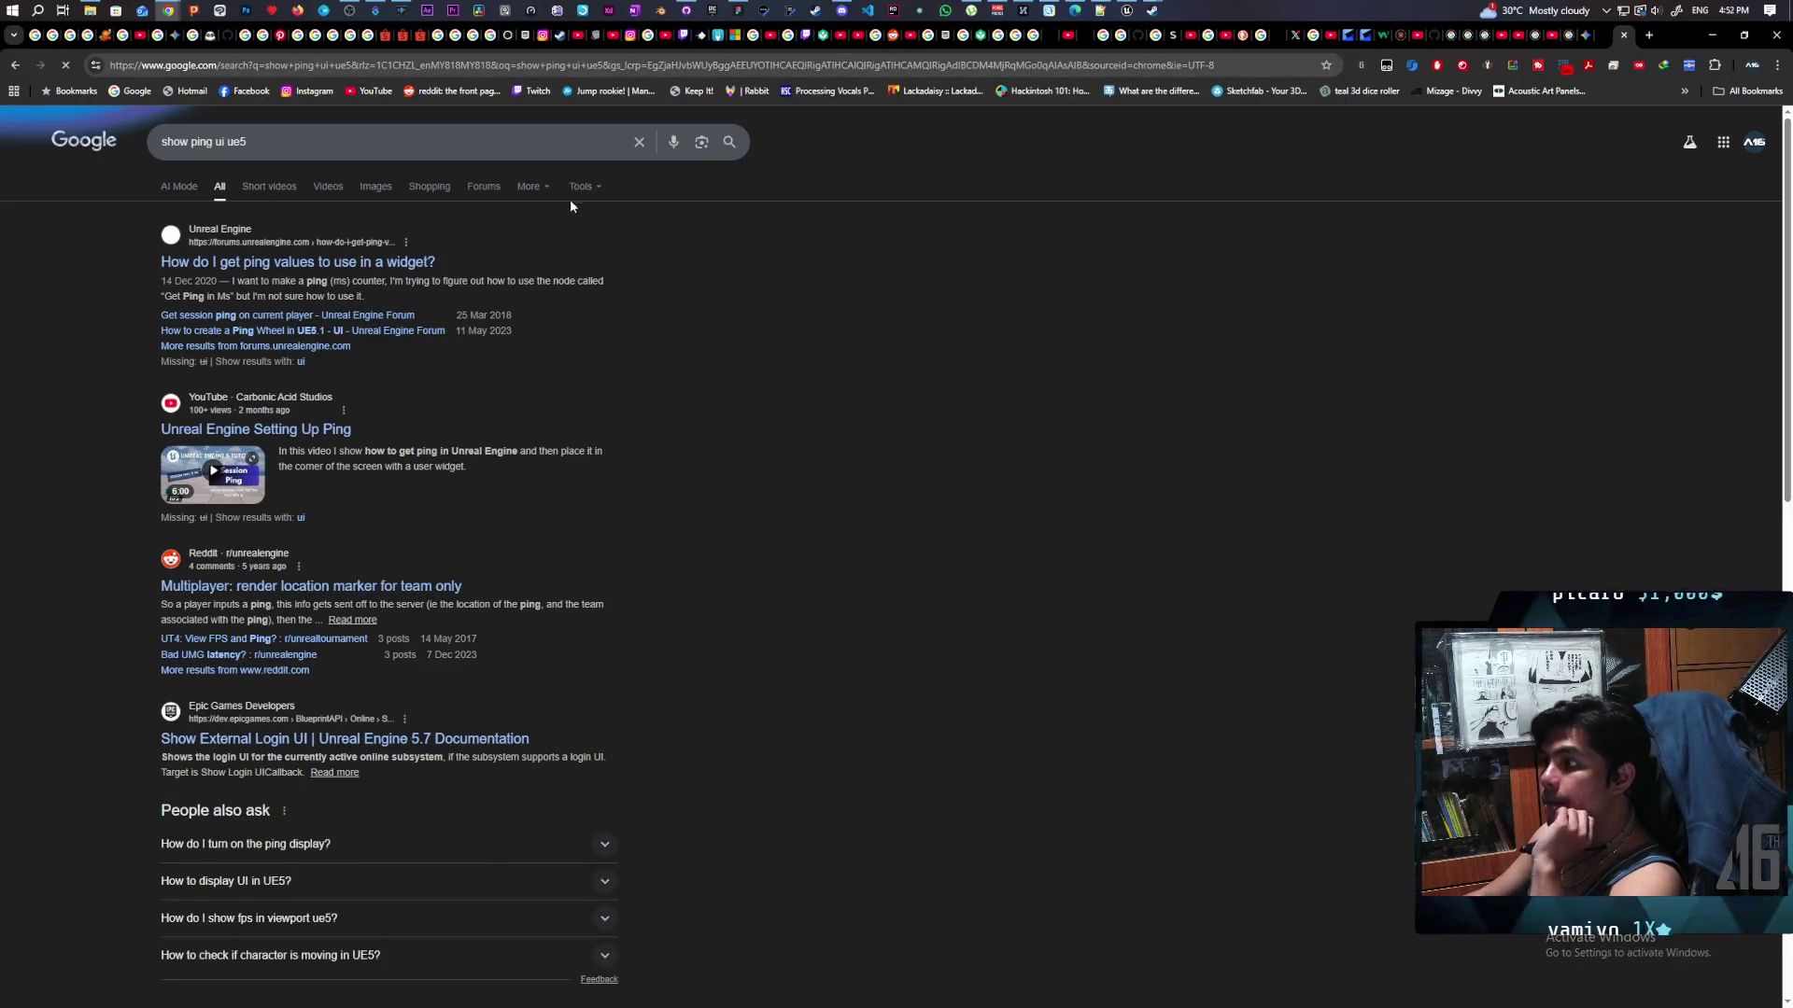
pyautogui.click(398, 265)
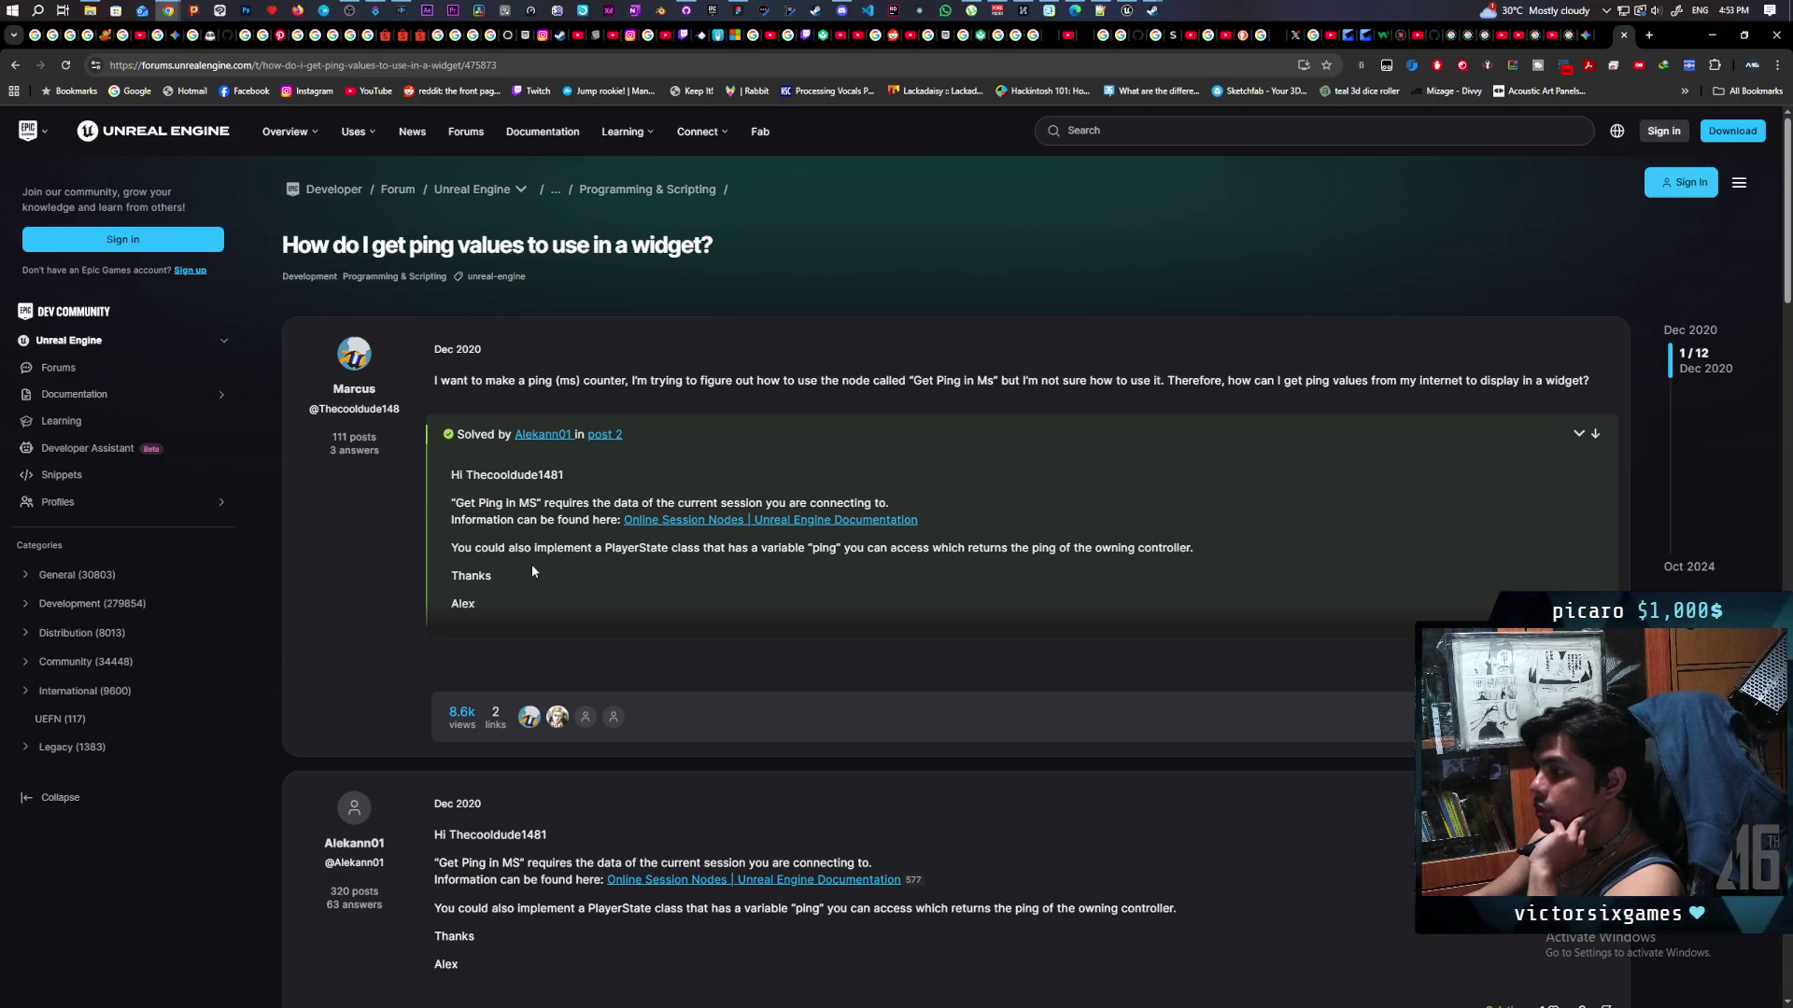
# Expand the quoted solution, read through the replies, and return to the search results.
pyautogui.click(1579, 437)
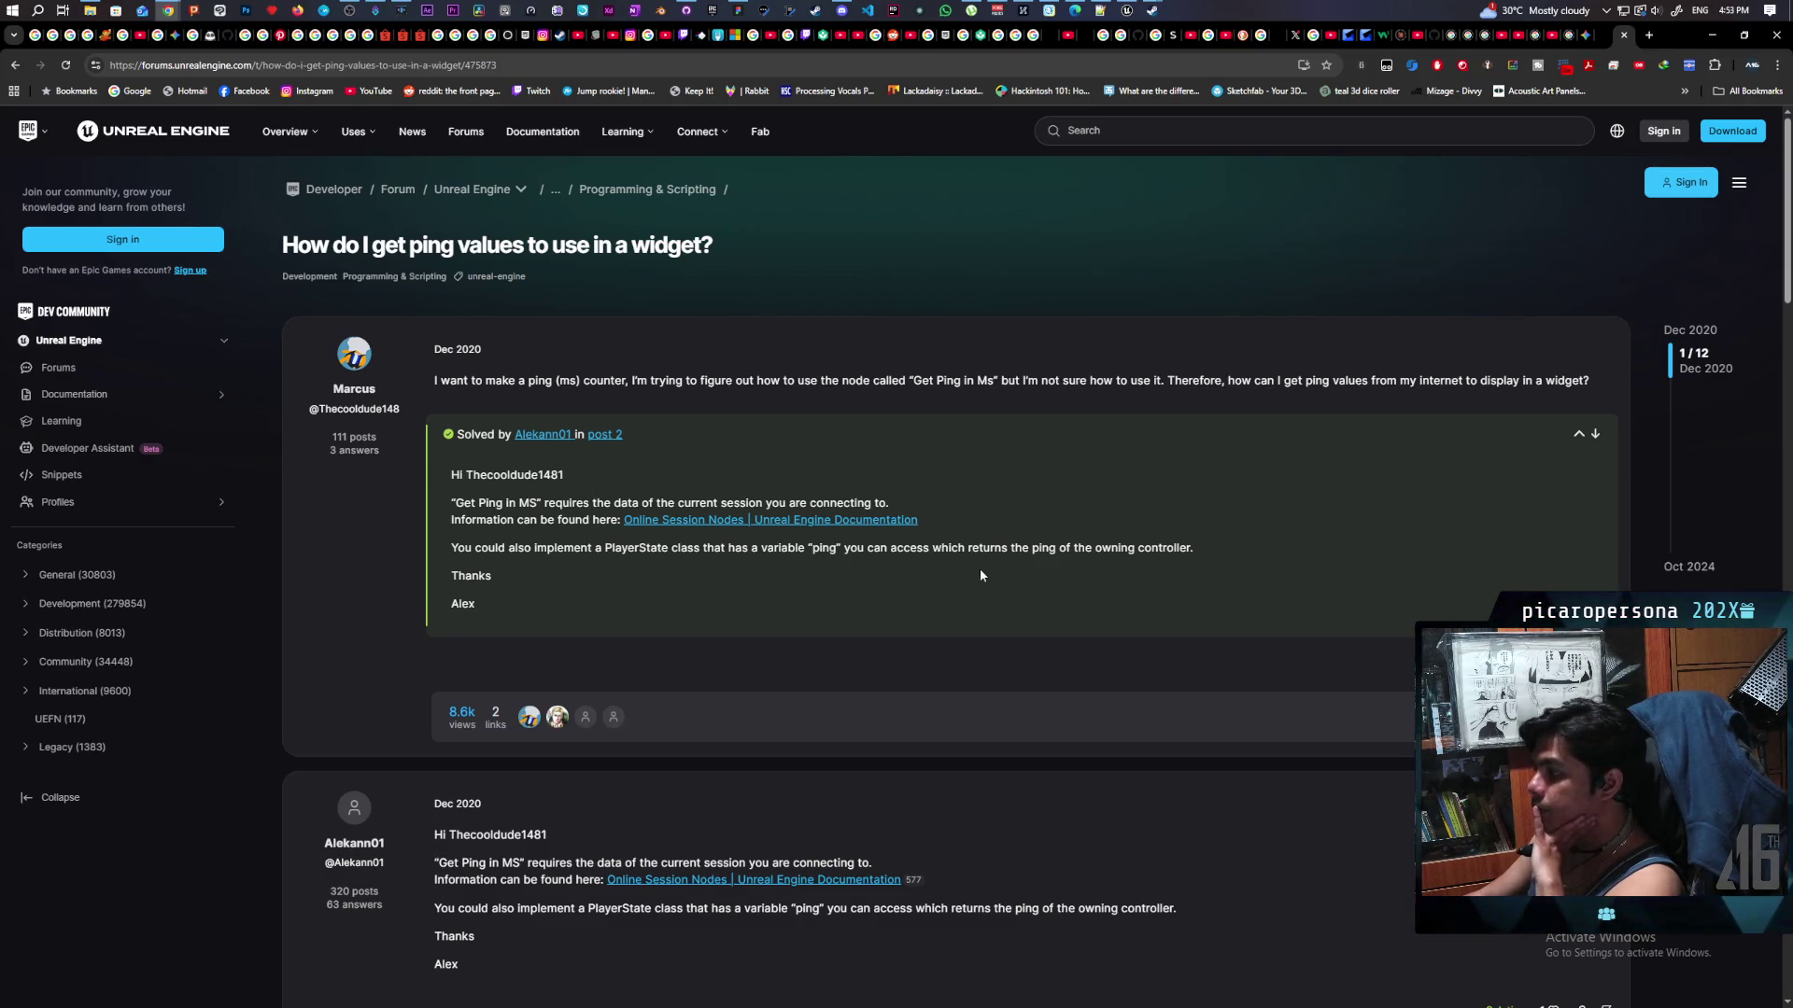
pyautogui.scroll(-3, 829, 550)
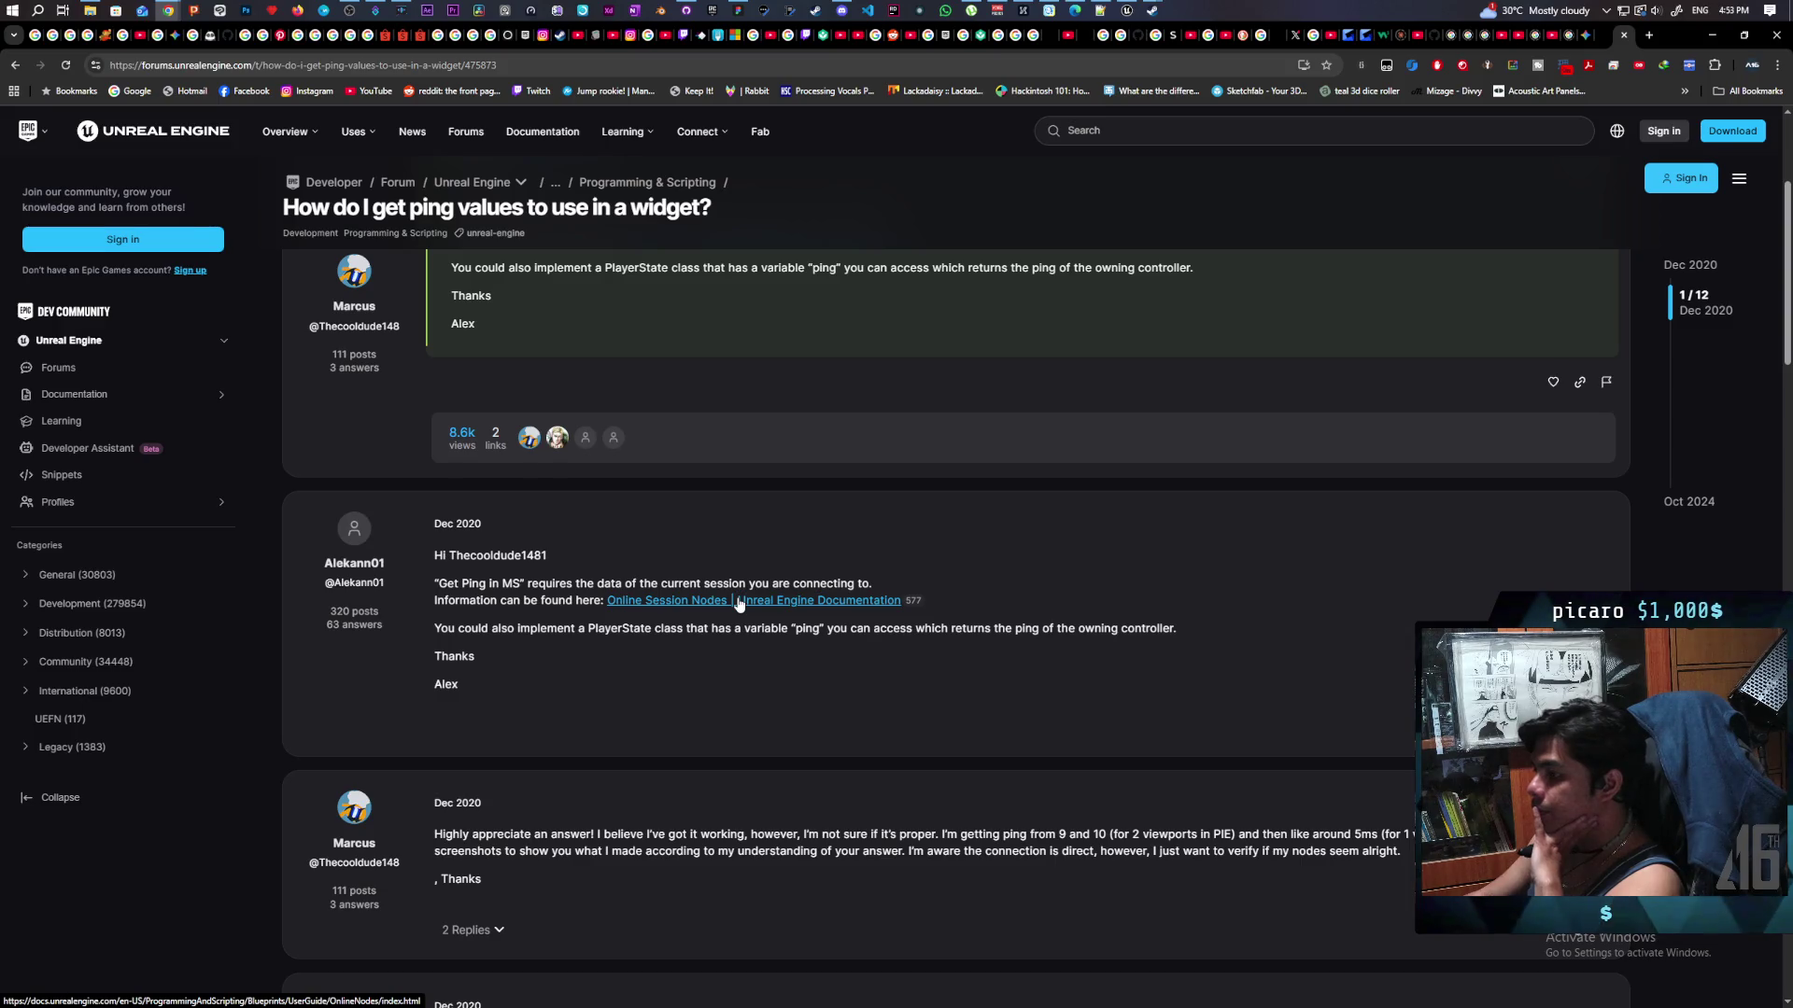
pyautogui.scroll(-2, 738, 603)
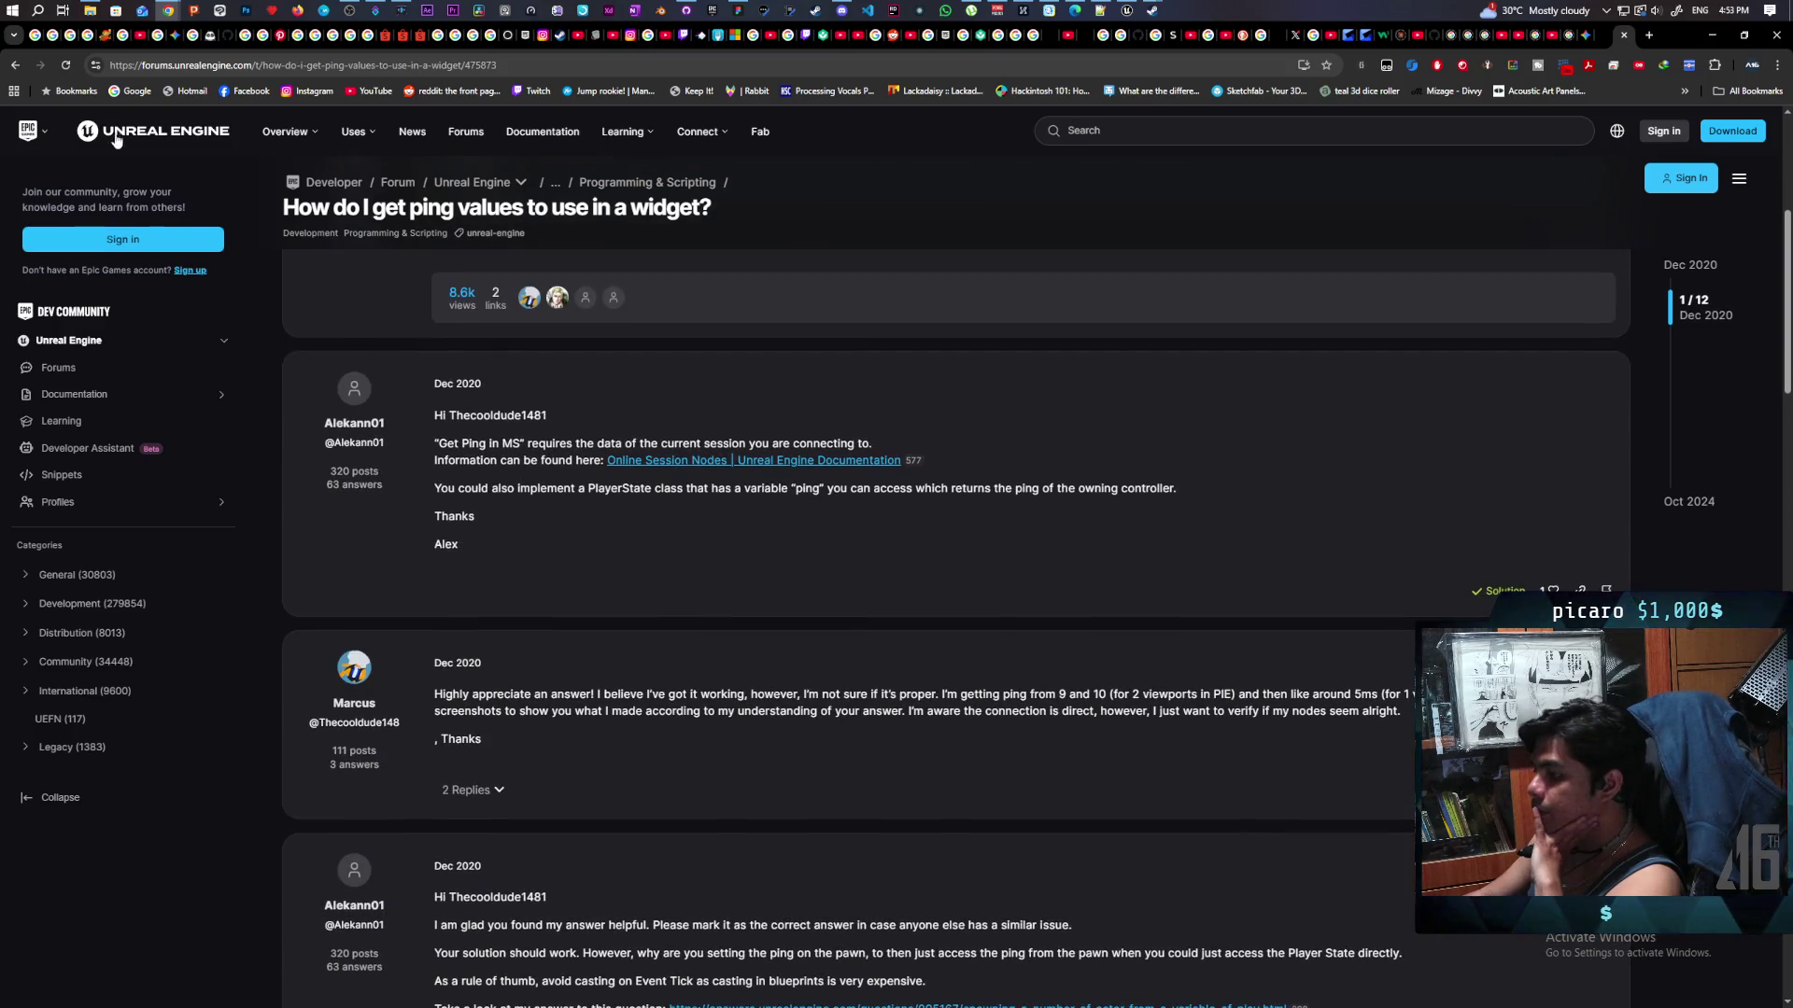
pyautogui.scroll(-3, 206, 191)
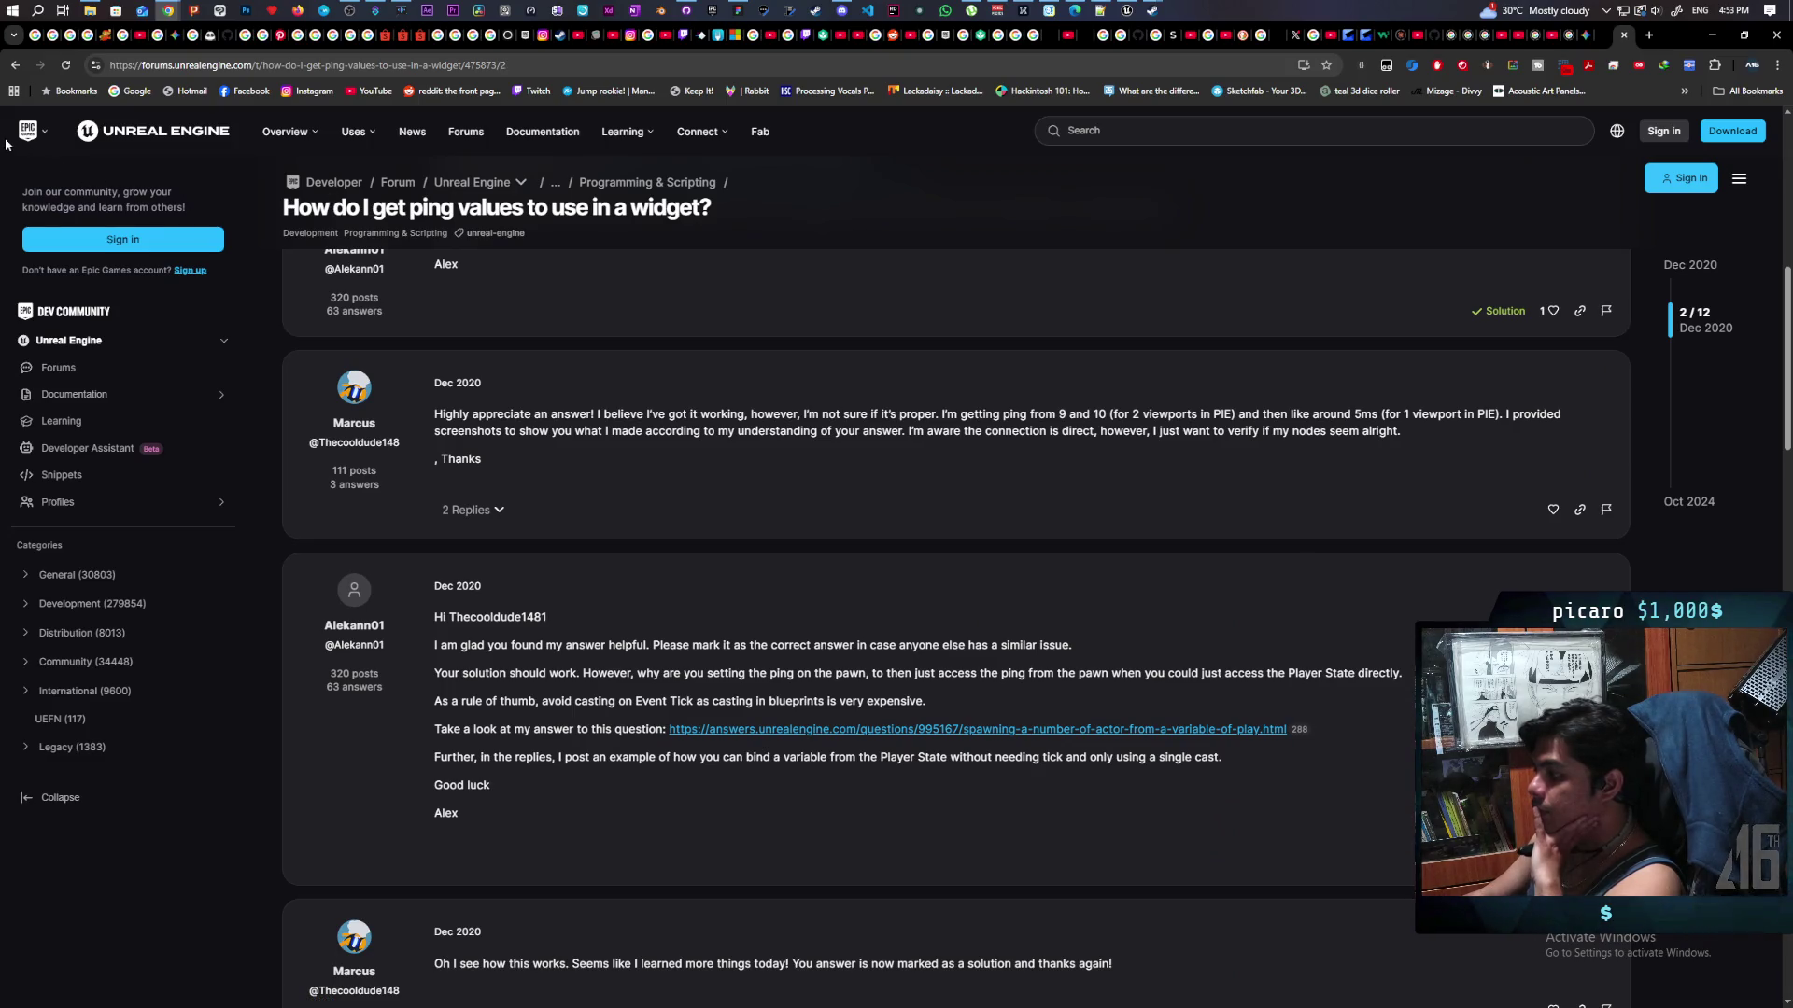
pyautogui.click(15, 65)
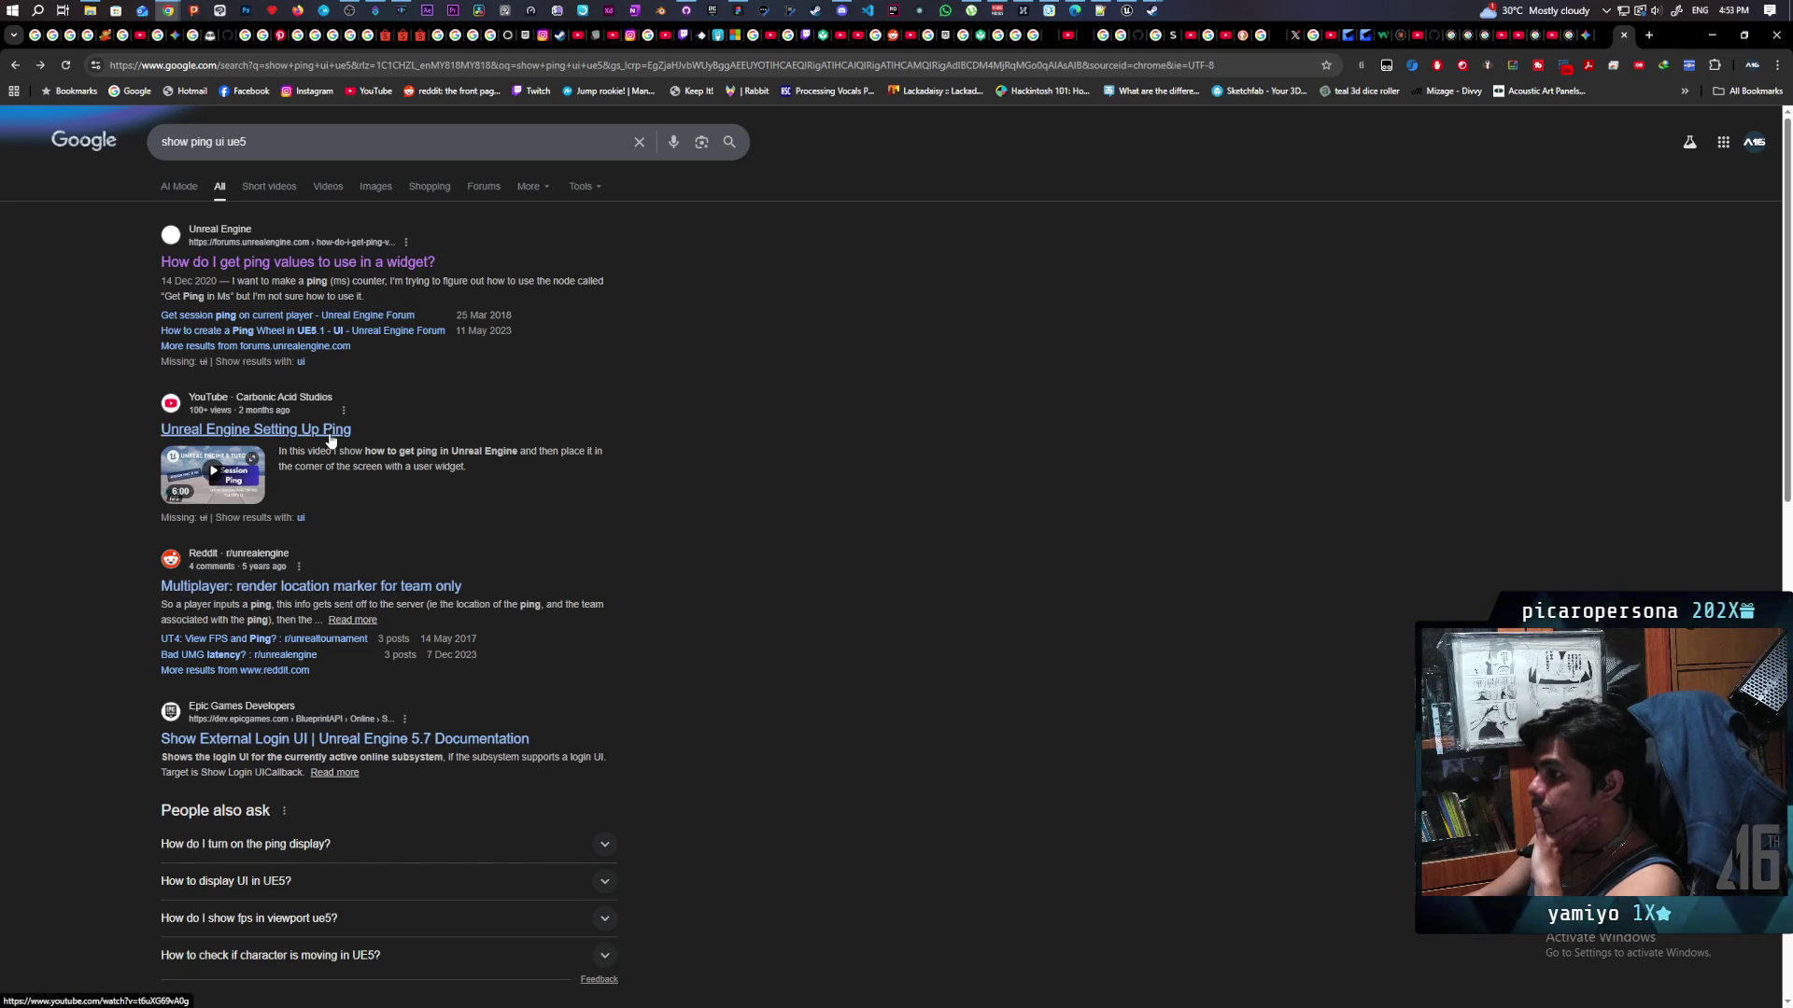
# Open the 'Unreal Engine Setting Up Ping' video and skip ahead to its event graph part.
pyautogui.click(330, 433)
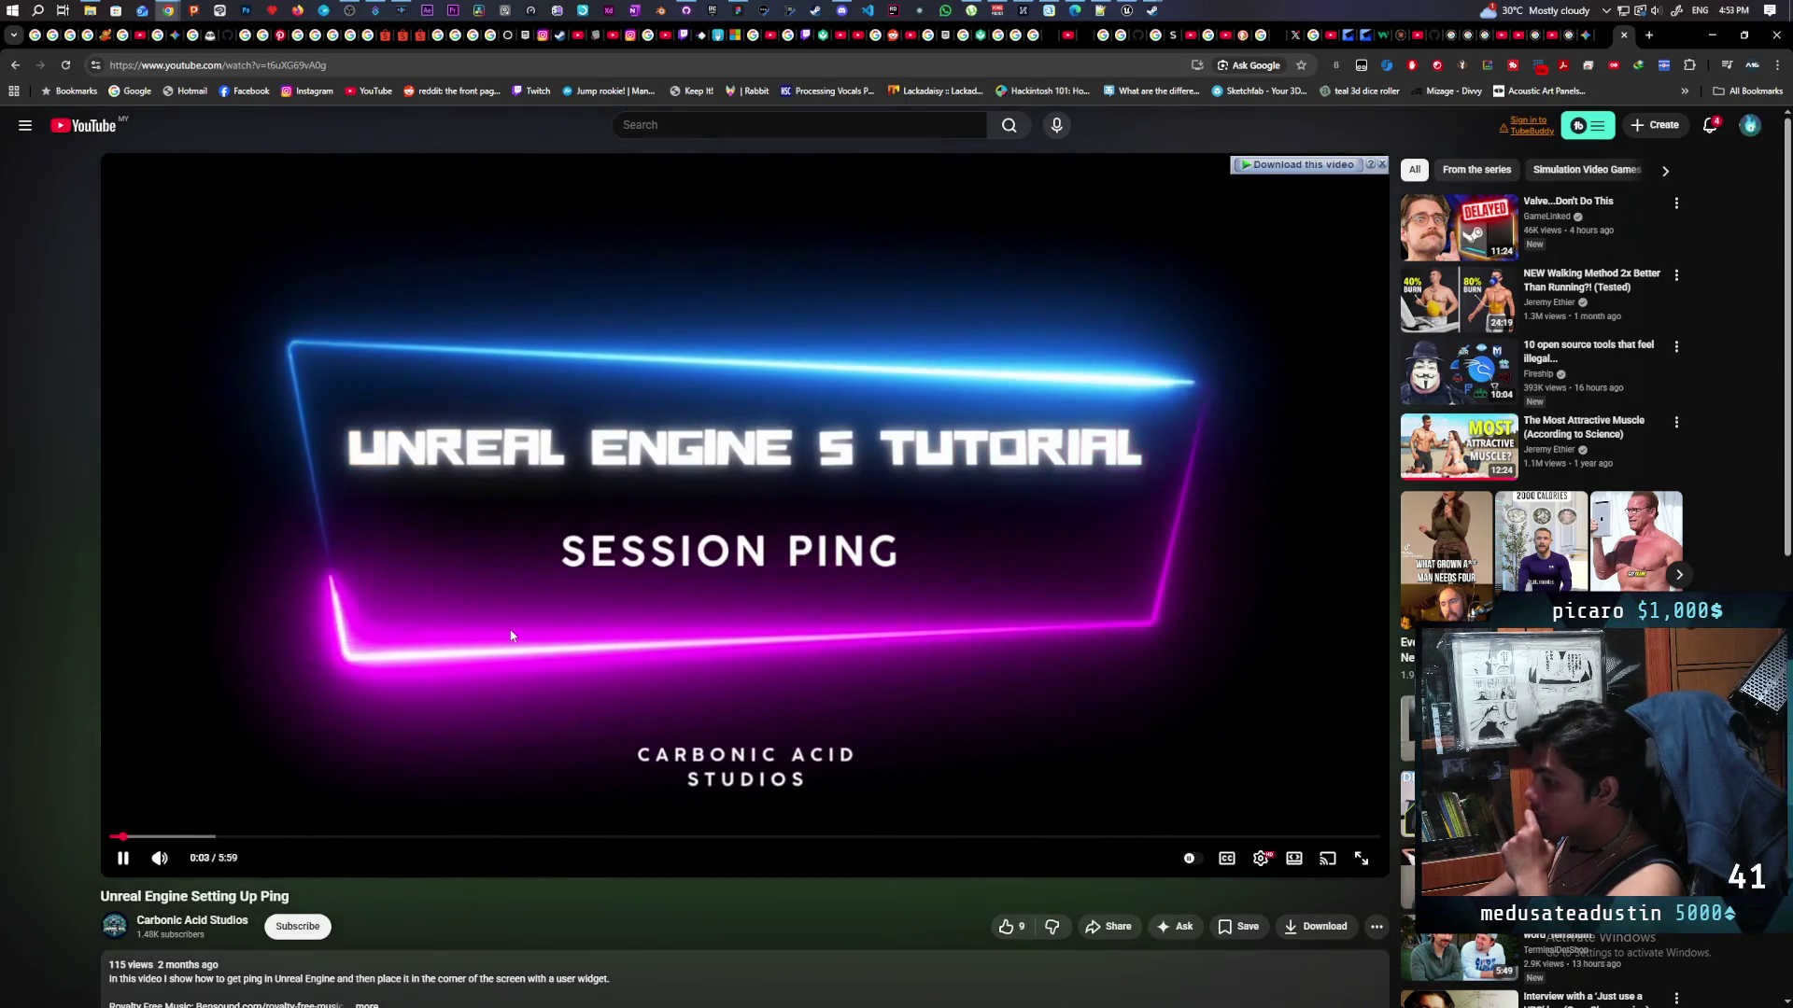
pyautogui.press('l')
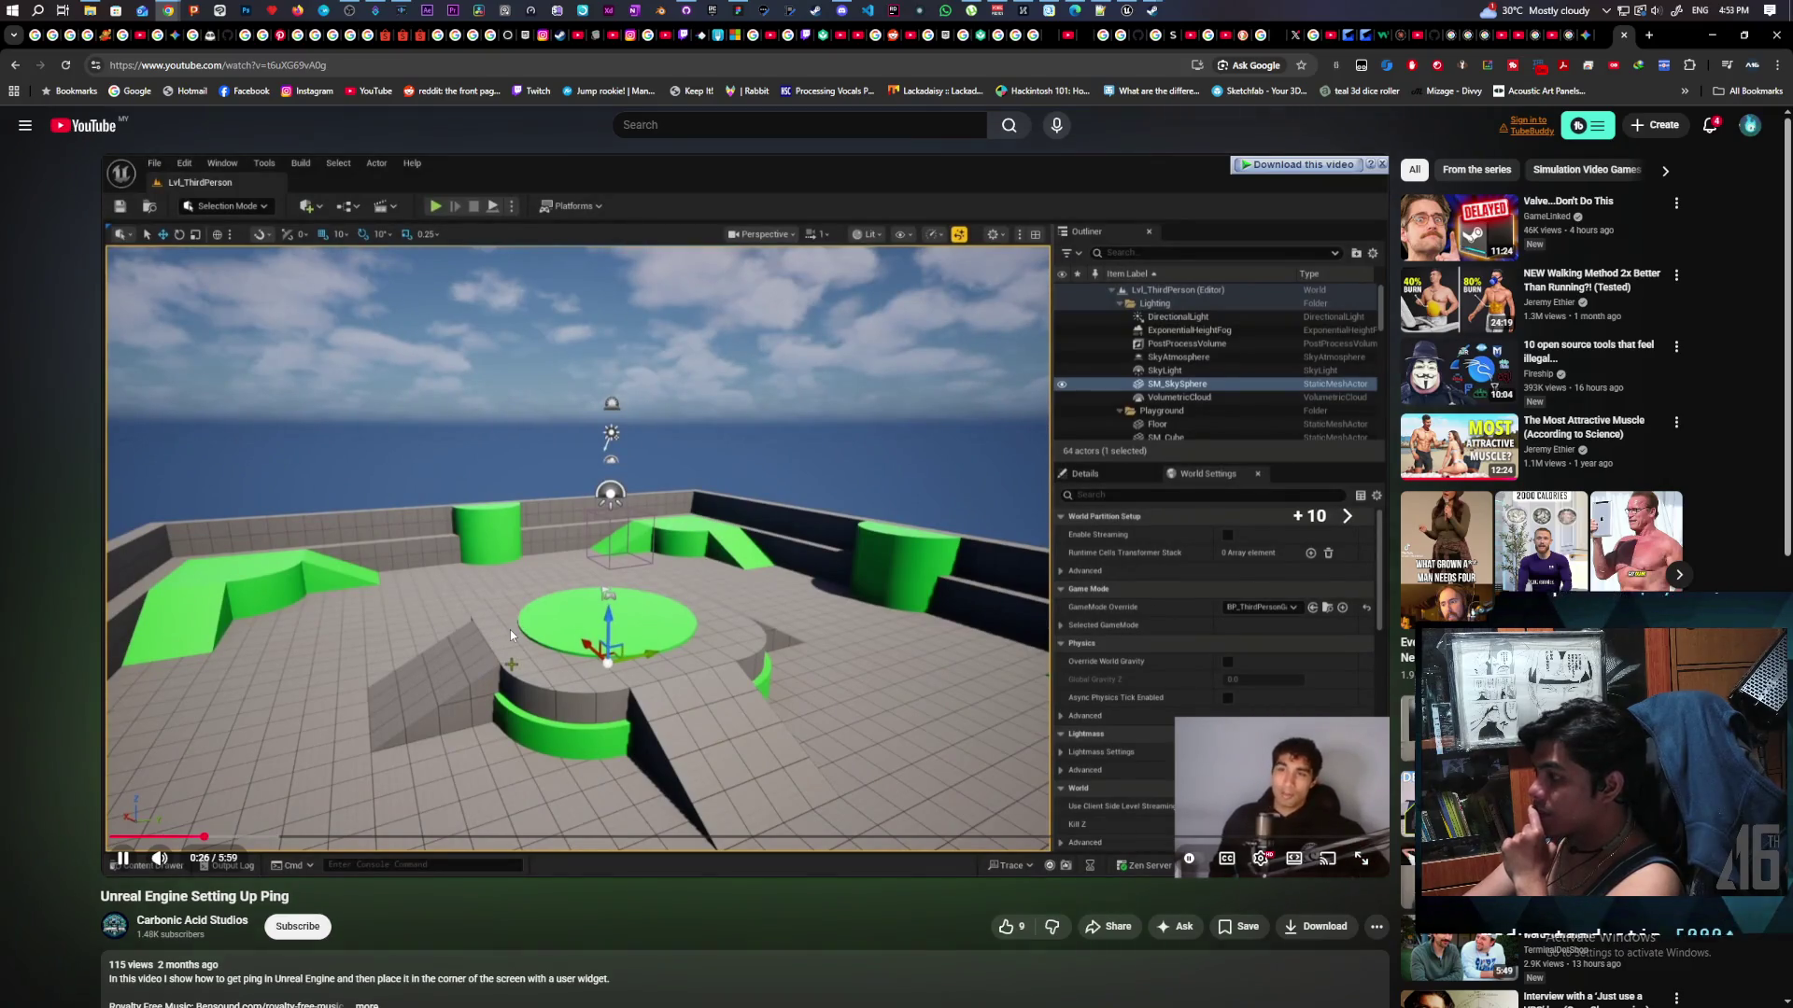
pyautogui.press('l')
pyautogui.press('l')
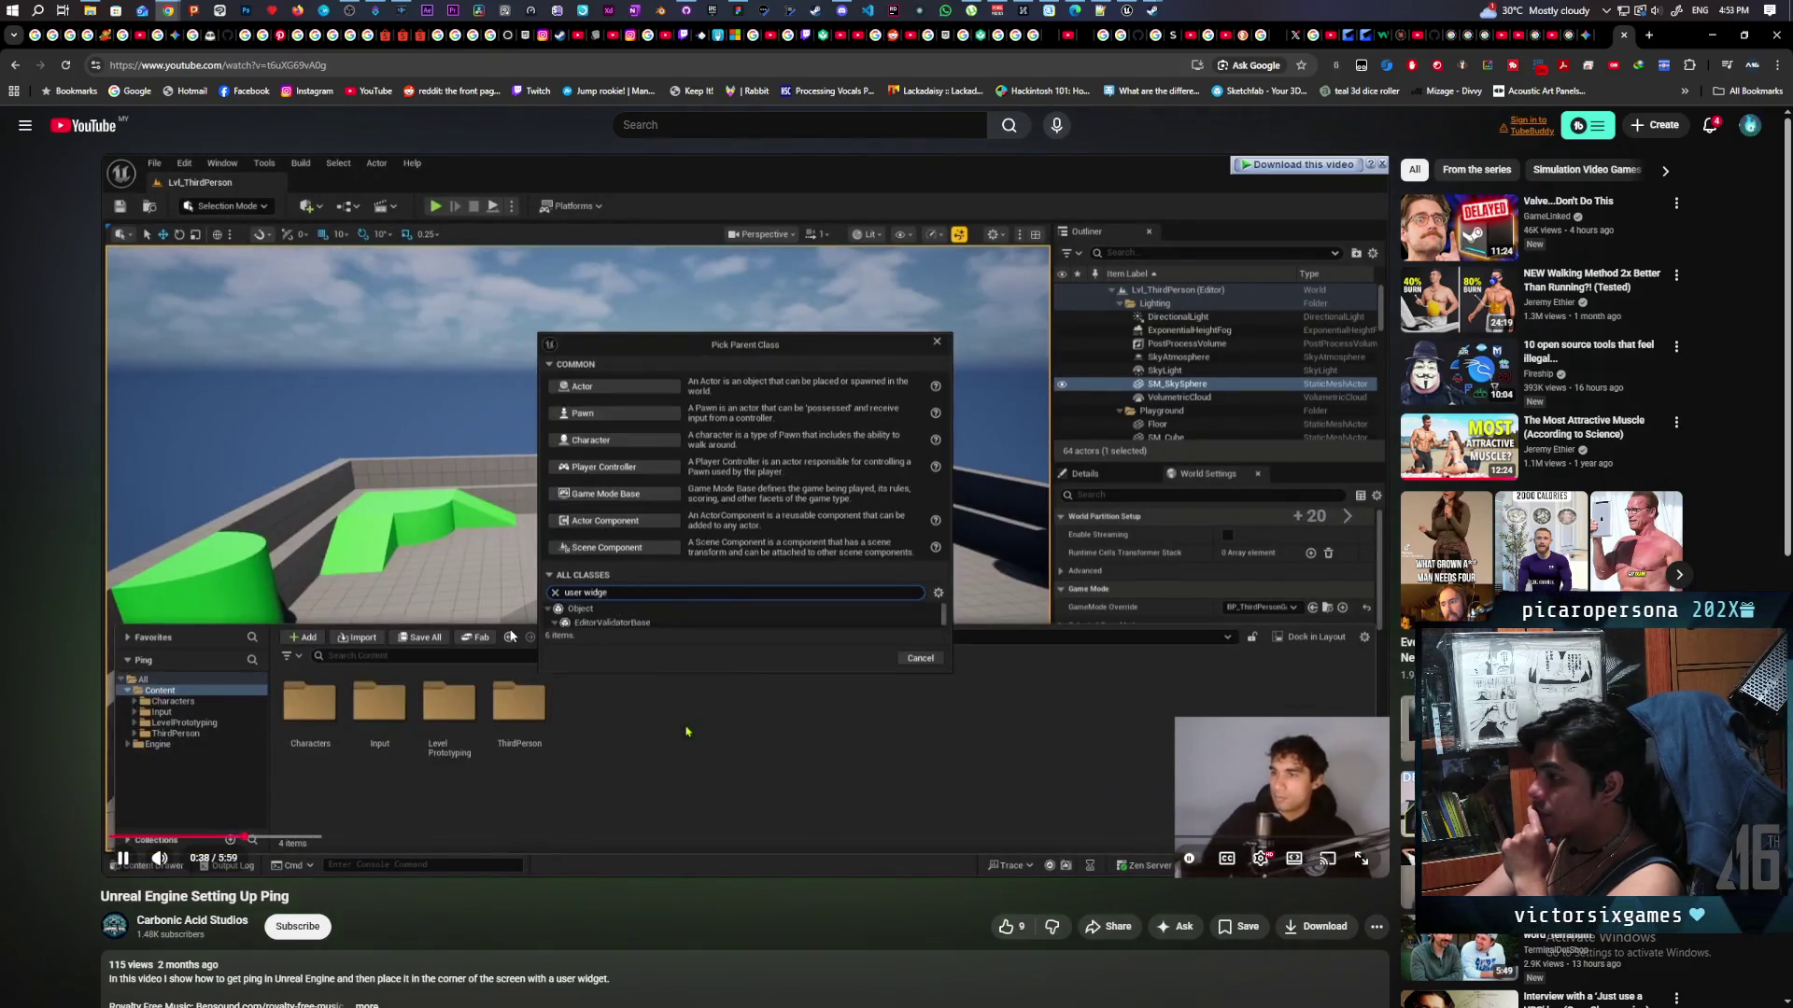
pyautogui.press('l')
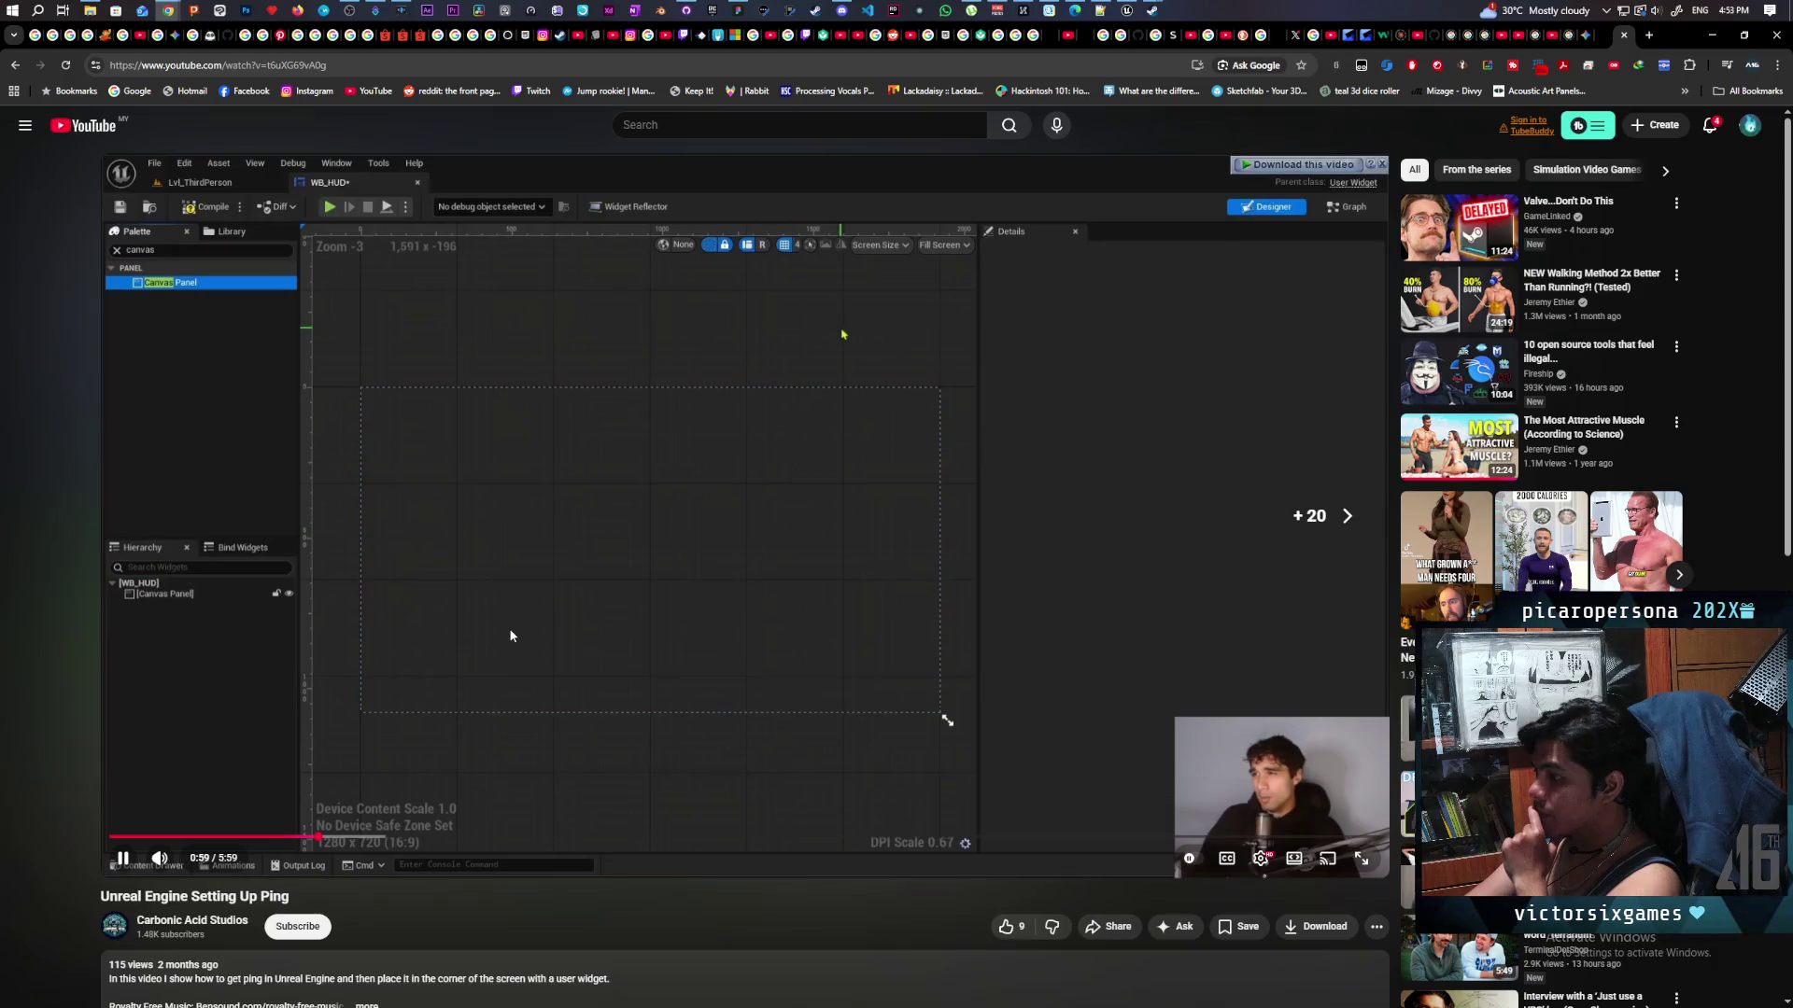
pyautogui.press('l')
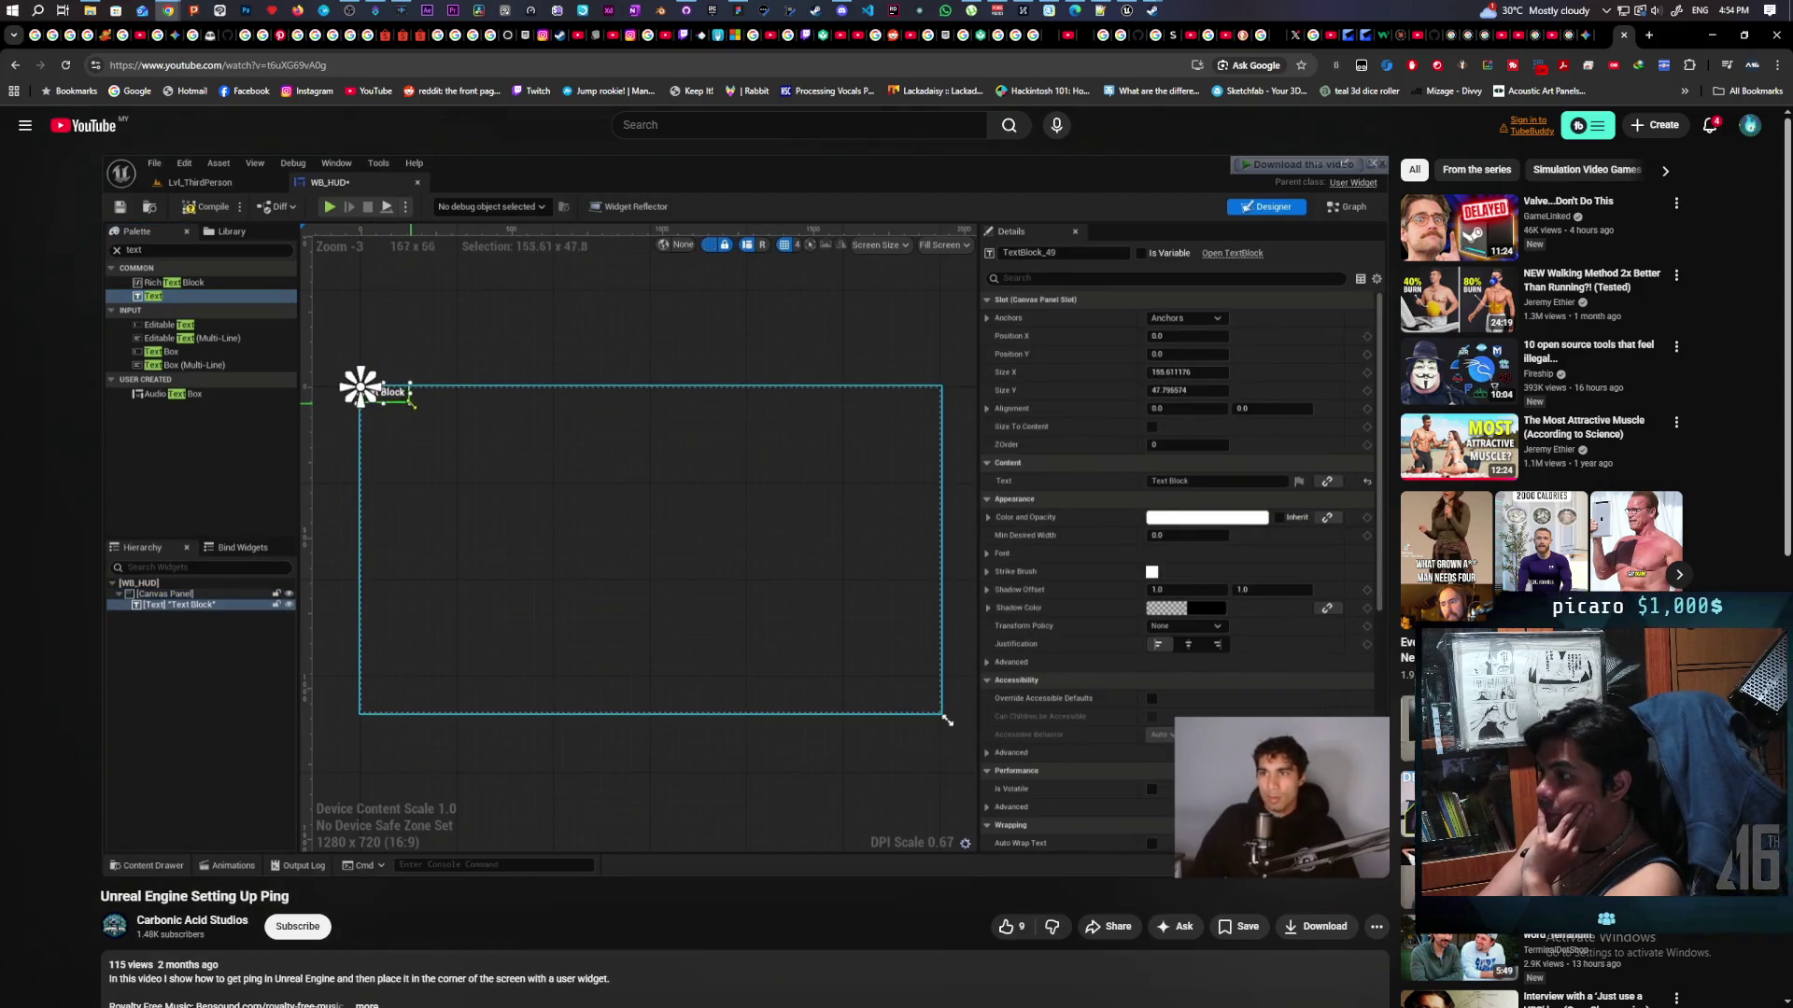
pyautogui.press('l')
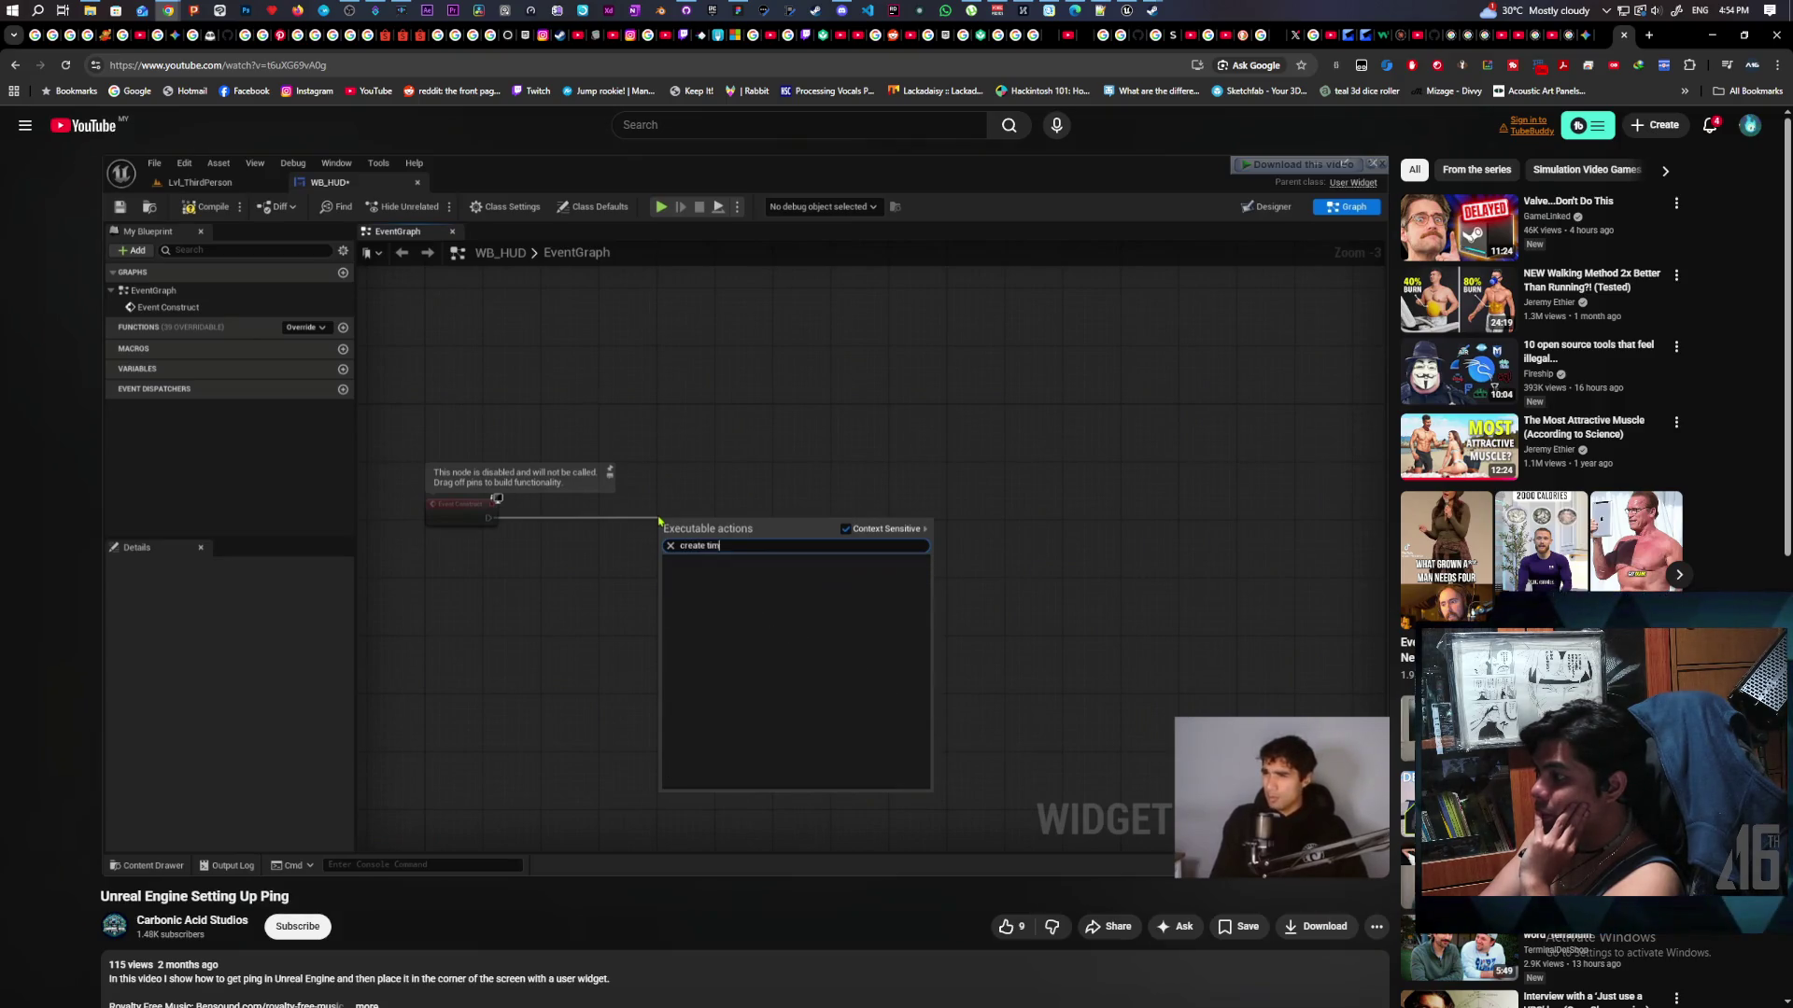
pyautogui.press('l')
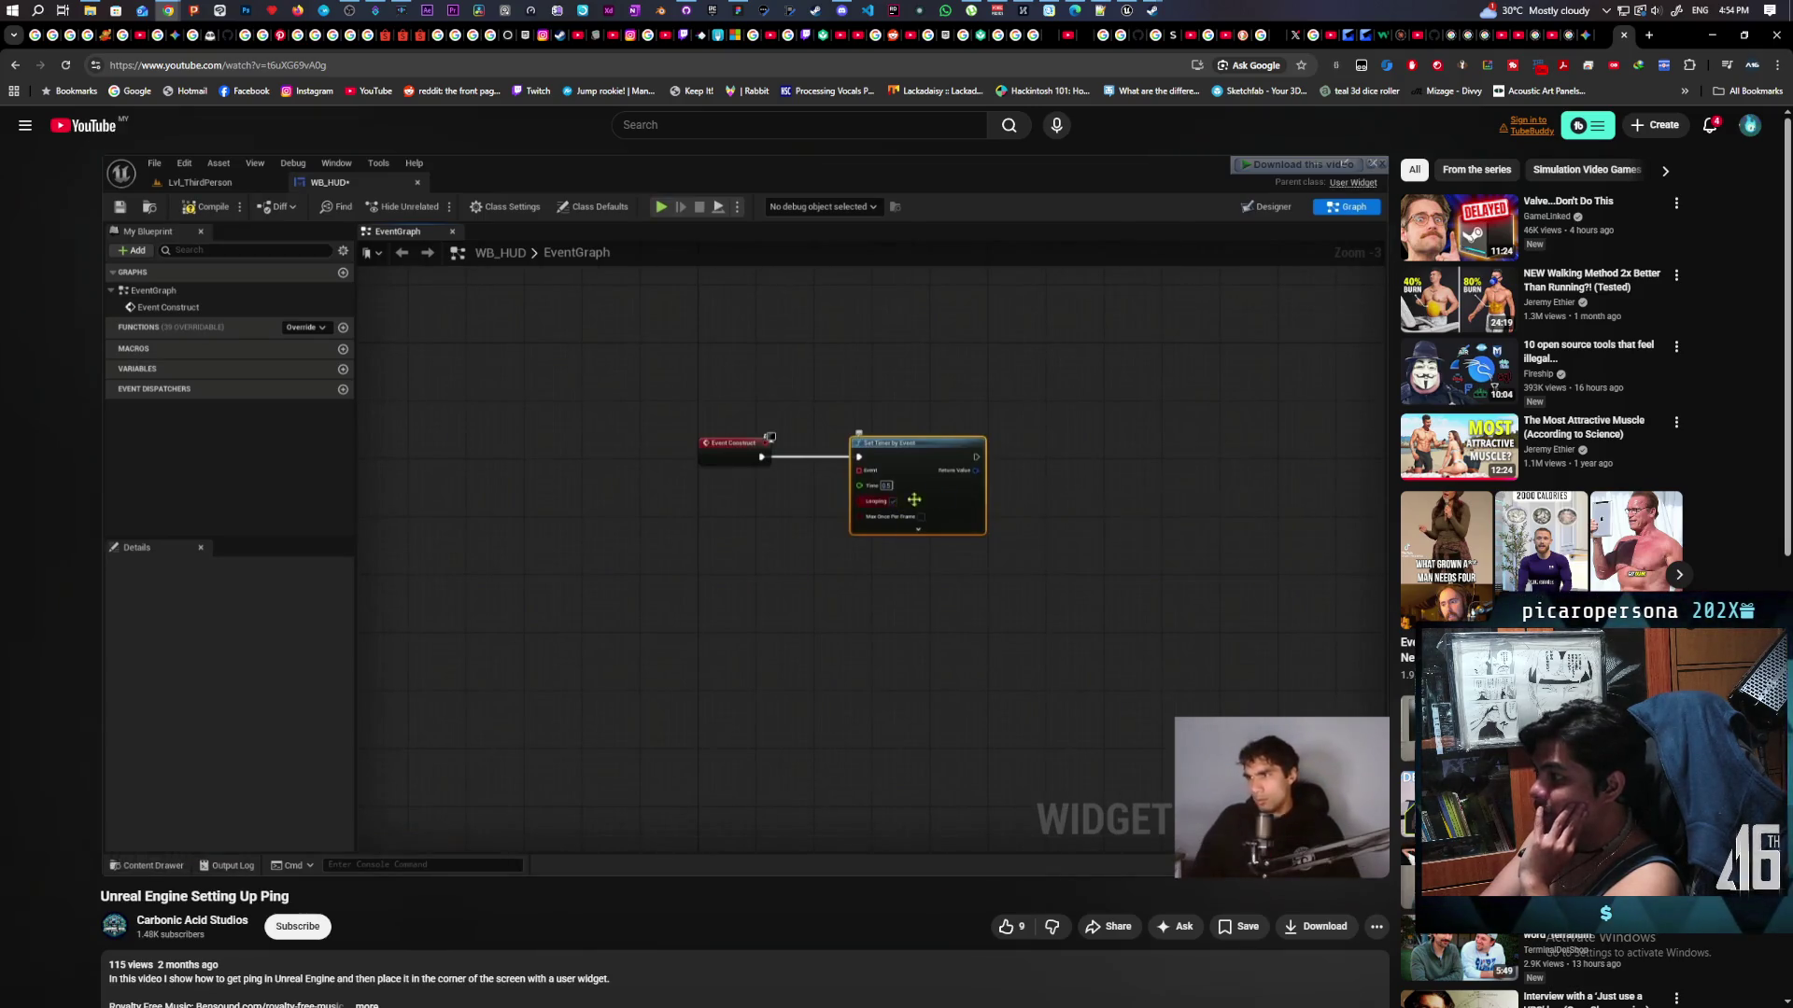
pyautogui.press('l')
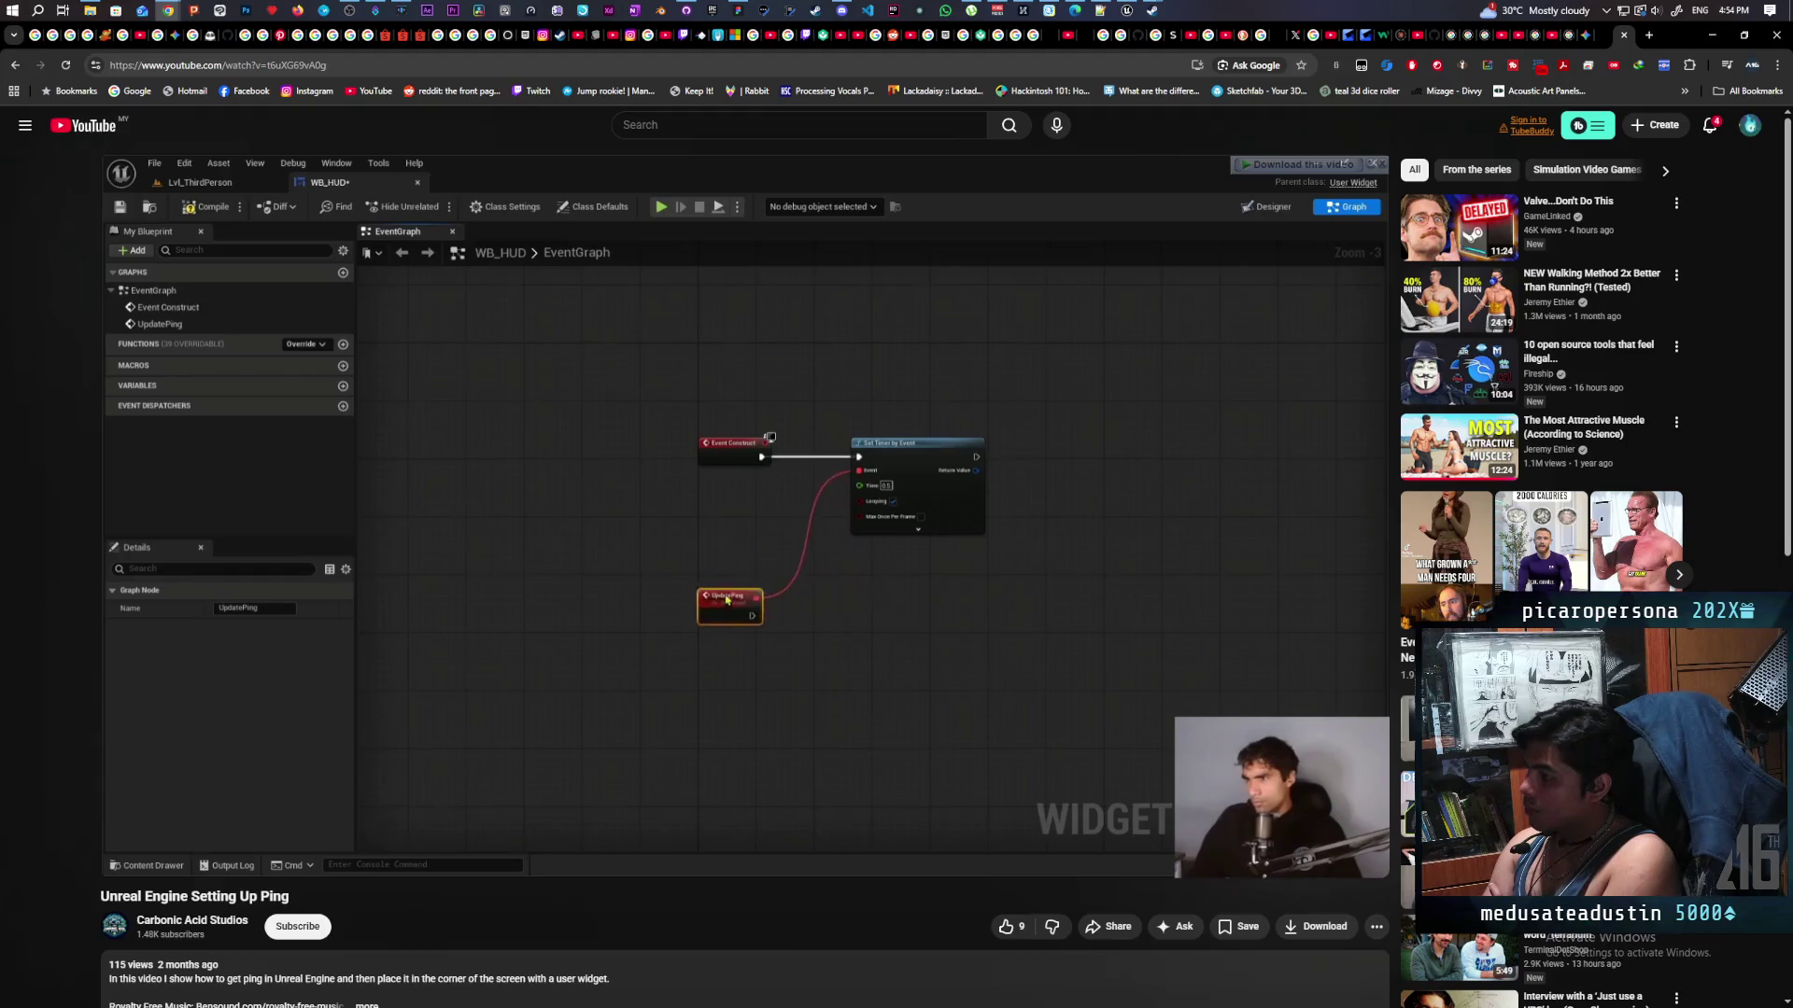
# Pause the tutorial and bring the Unreal Engine editor back to front.
pyautogui.moveTo(335, 532)
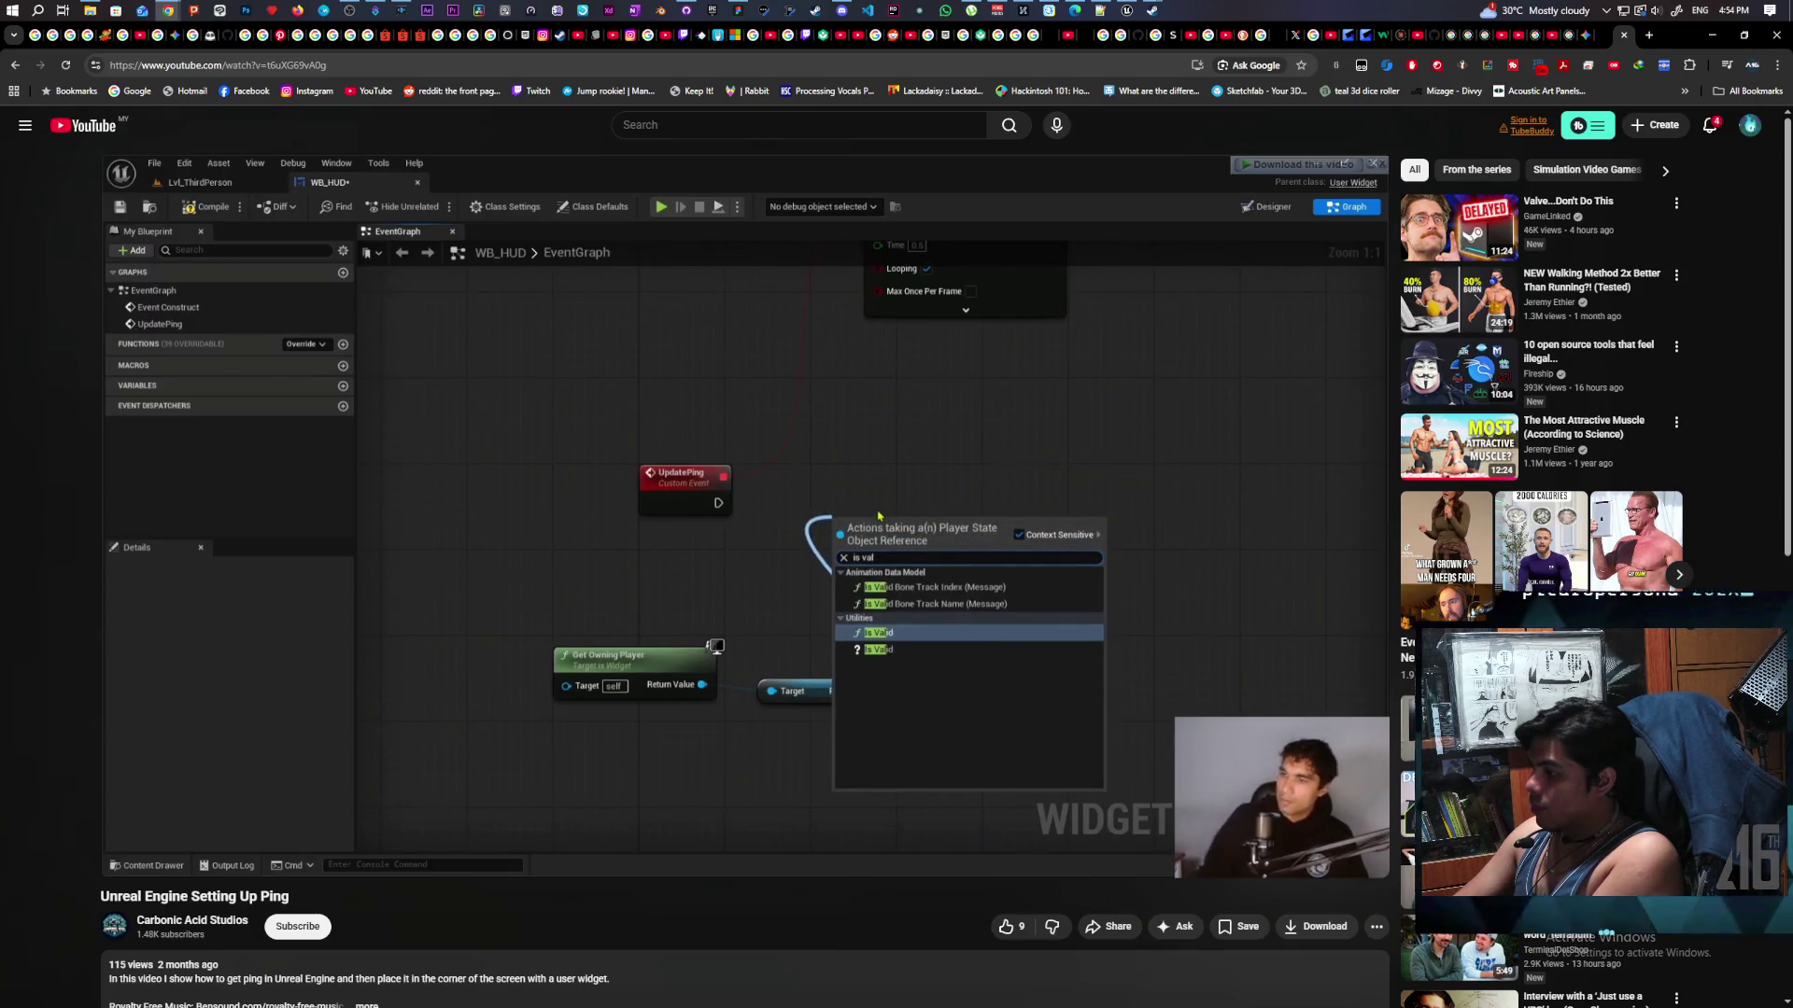
pyautogui.moveTo(294, 448)
pyautogui.press('space')
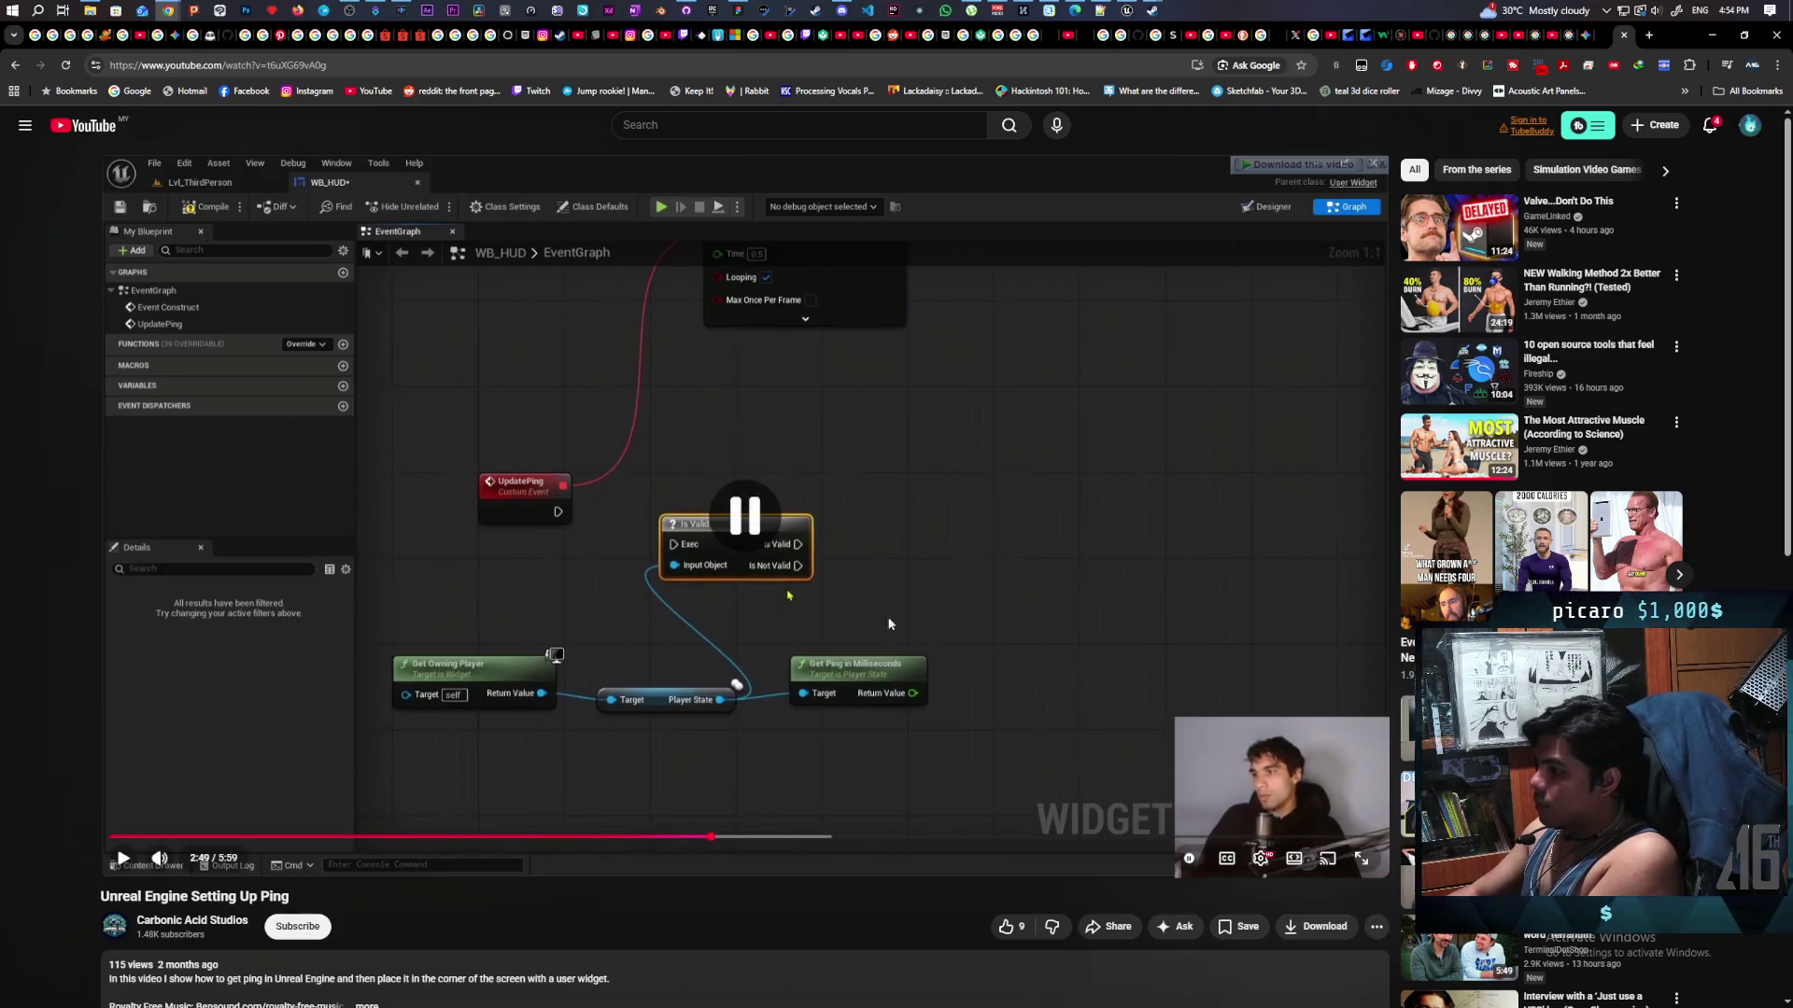
pyautogui.click(1125, 11)
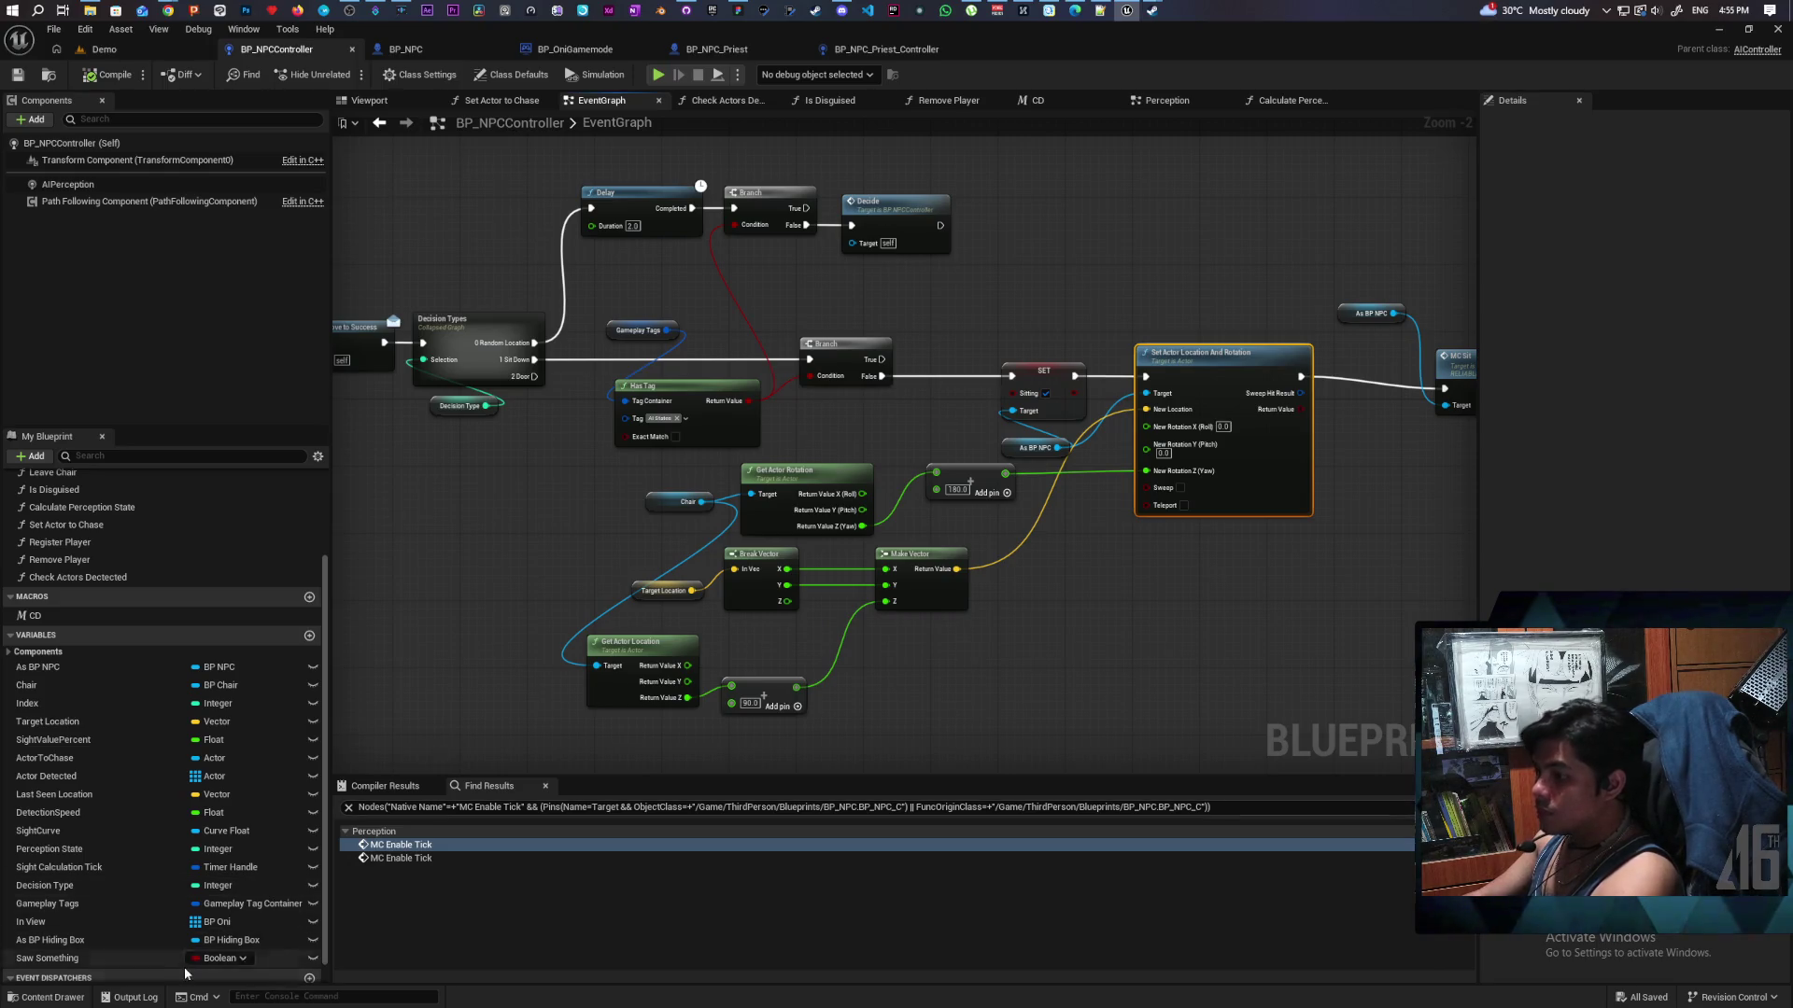
# Open WBP_QuickUI from the Content > Ohh_Bee folder in the Content Drawer.
pyautogui.click(47, 997)
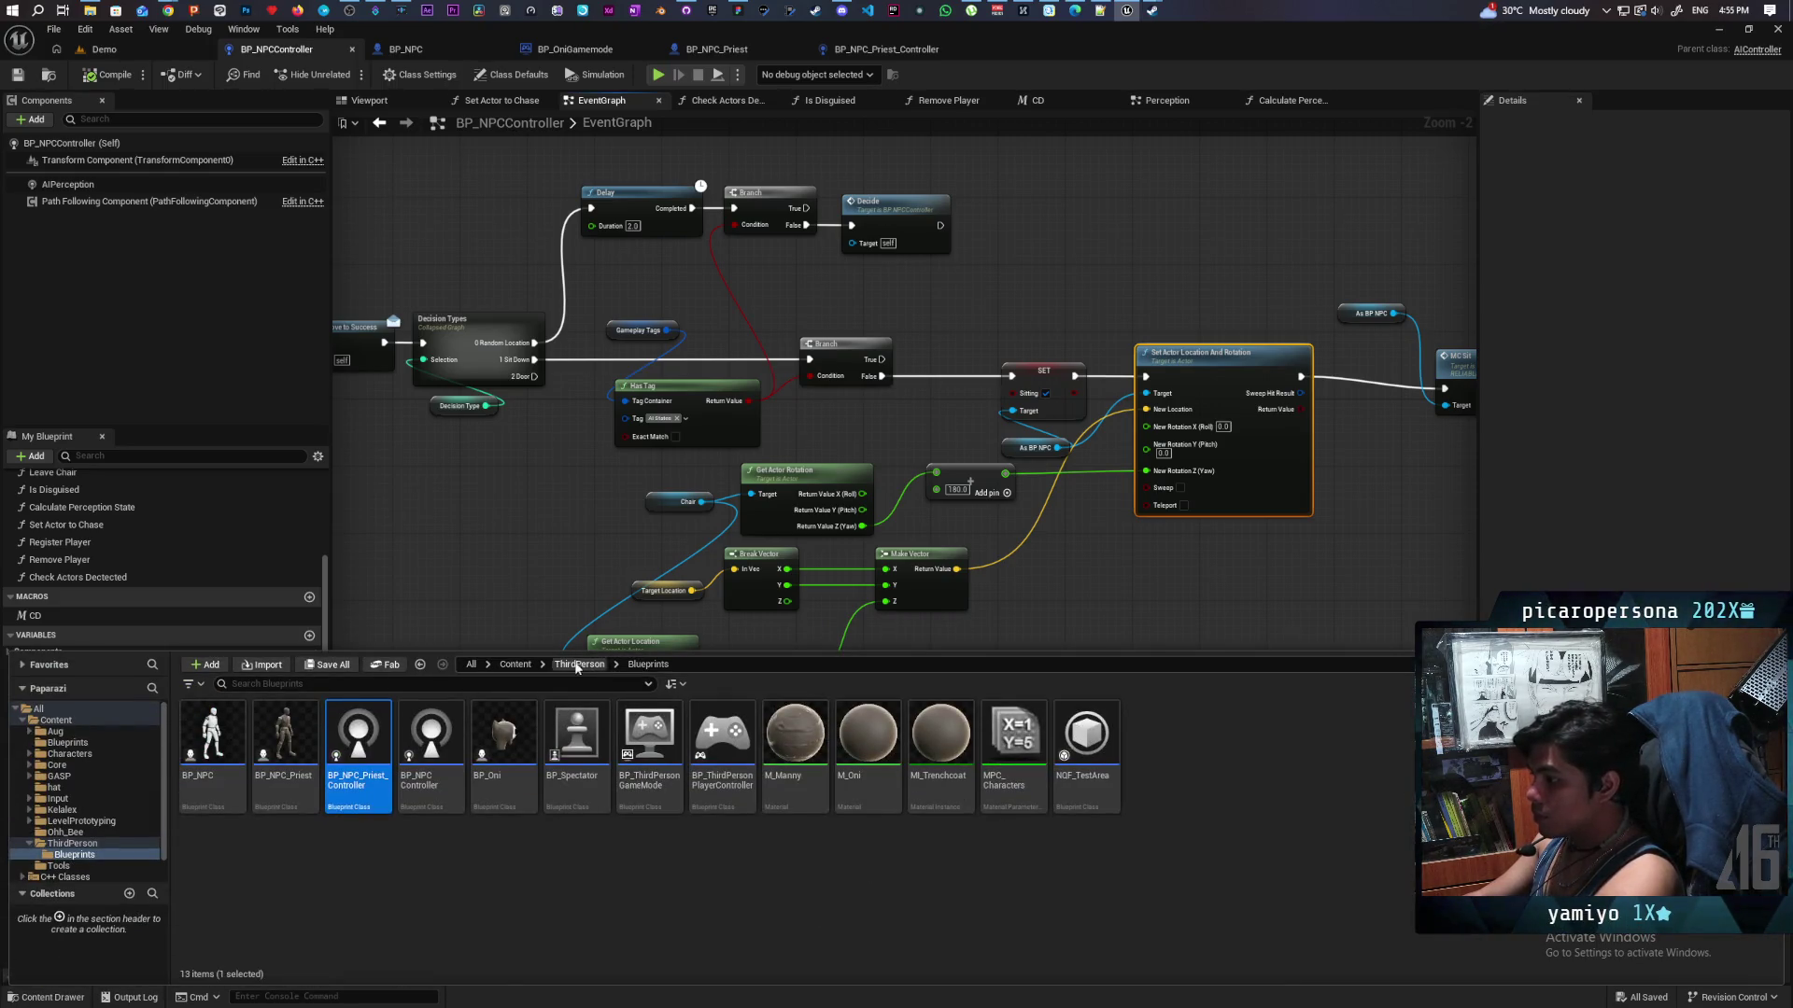
pyautogui.click(515, 664)
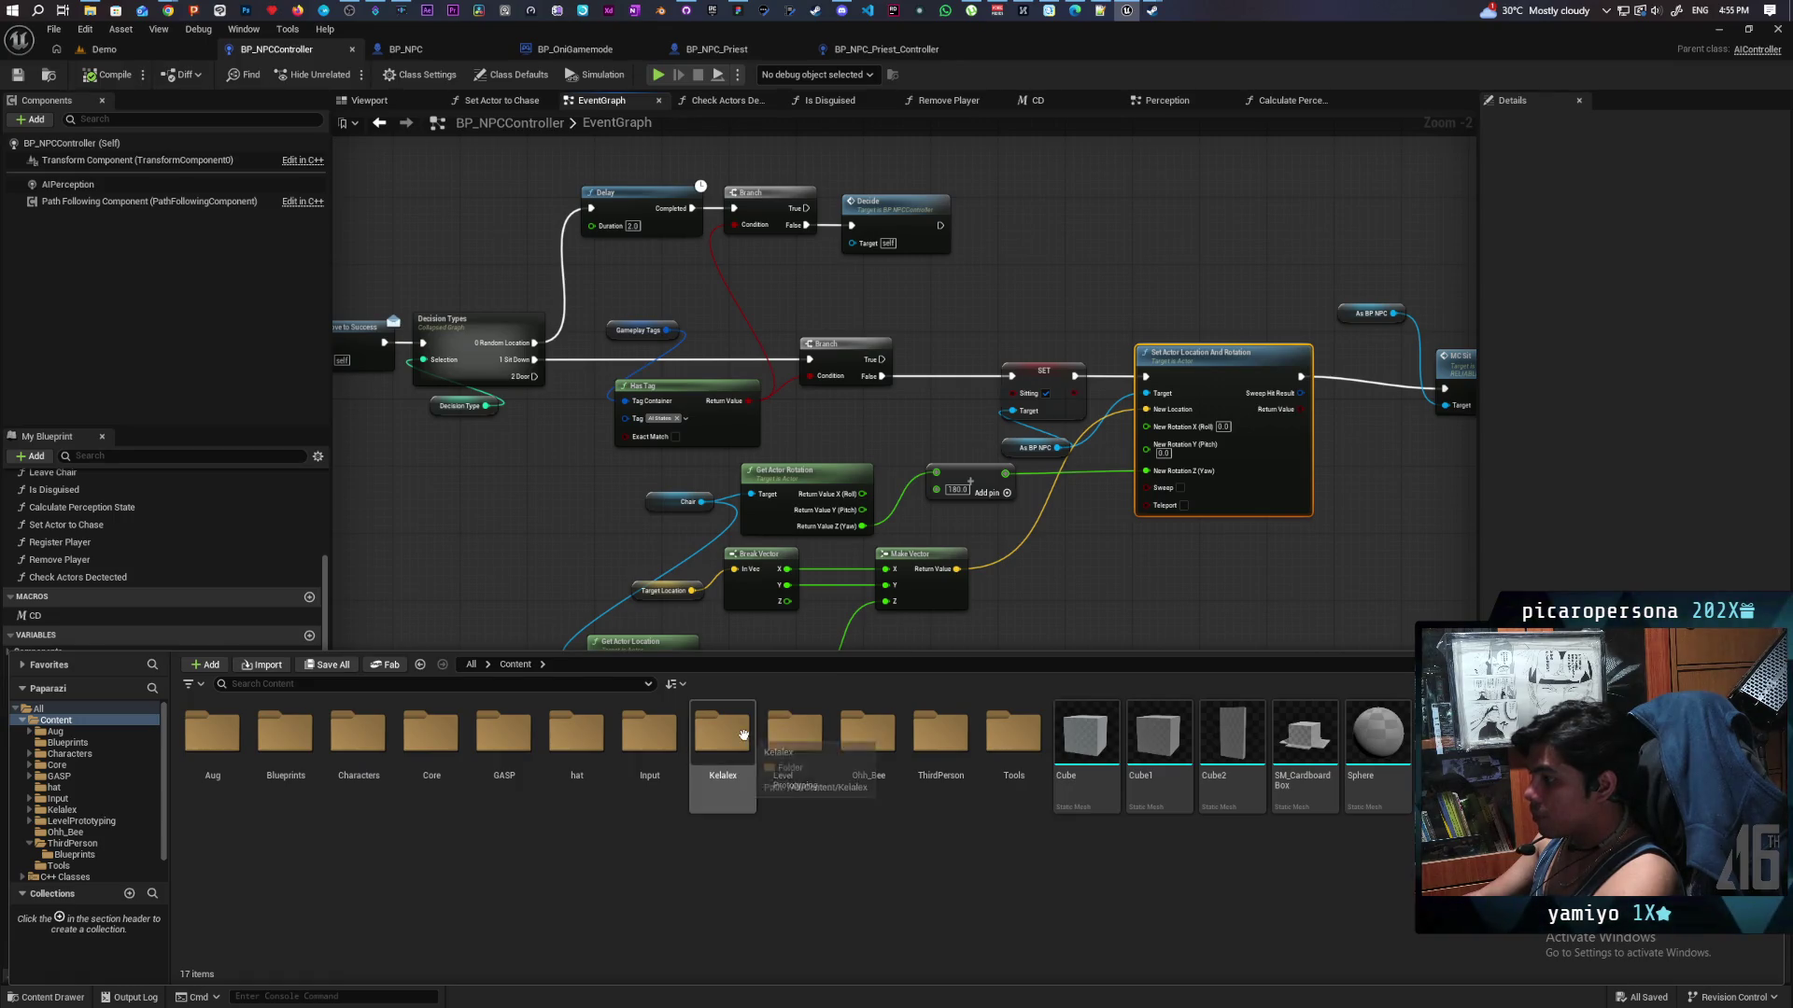
pyautogui.doubleClick(867, 733)
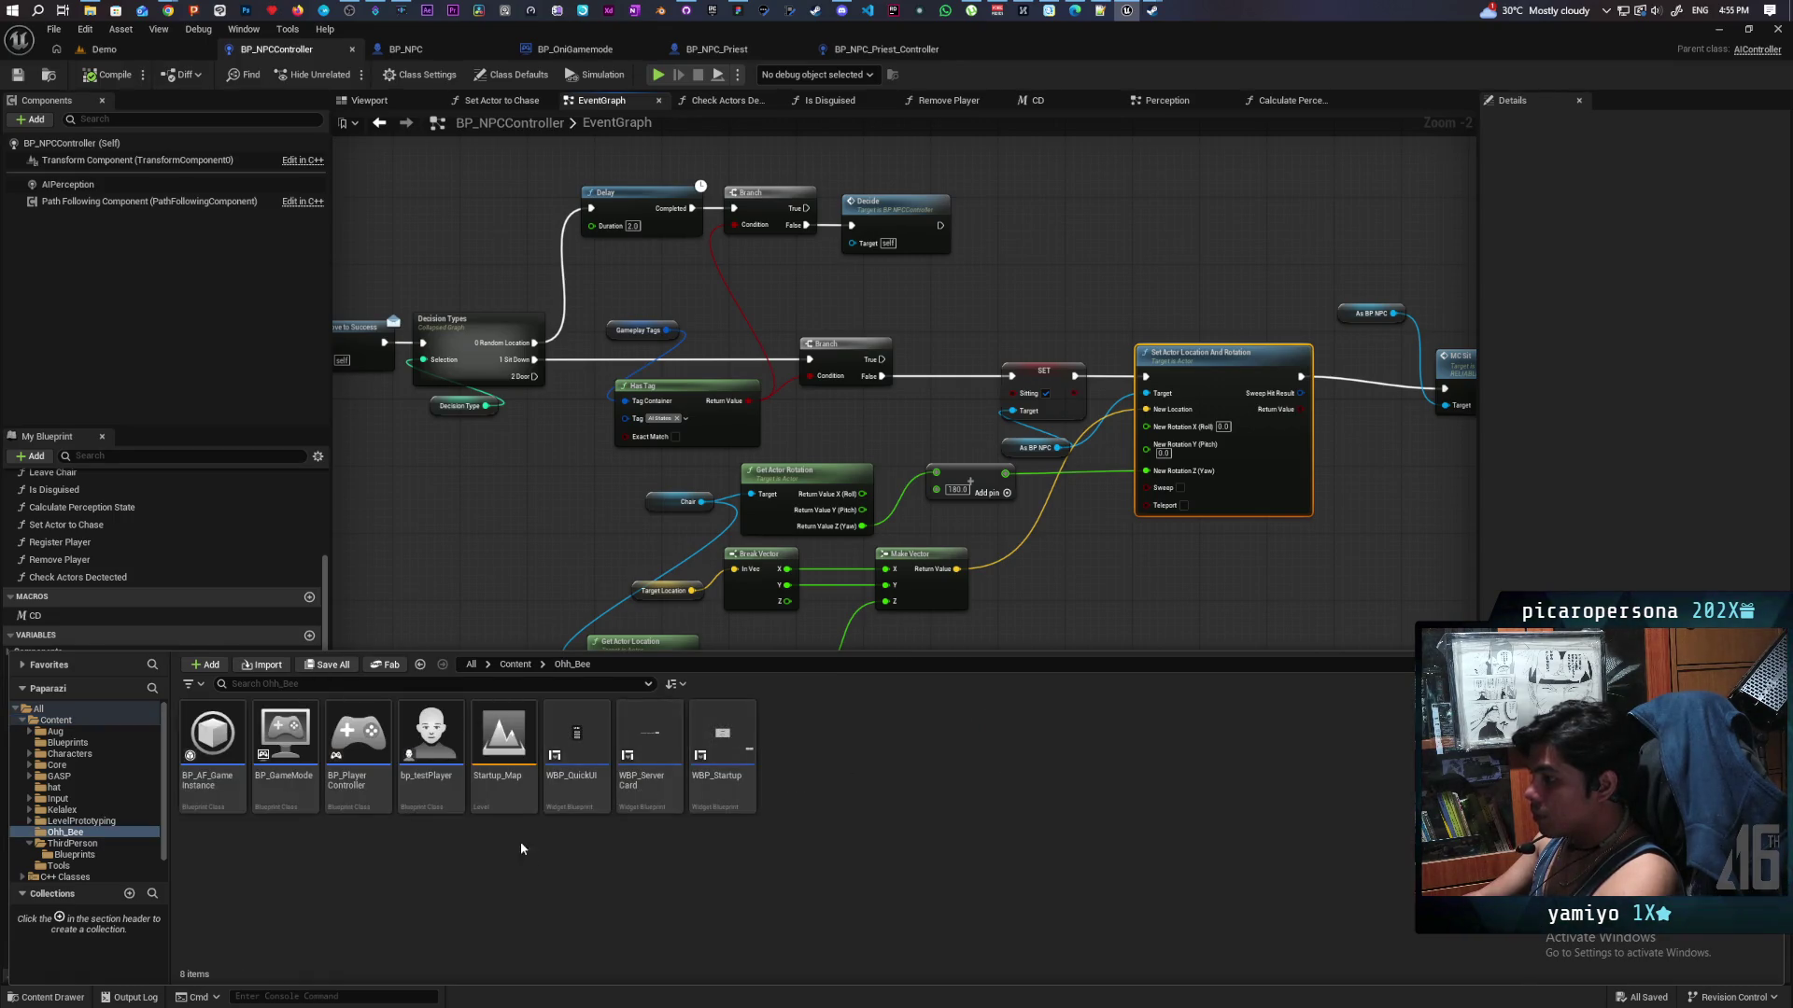
pyautogui.doubleClick(594, 801)
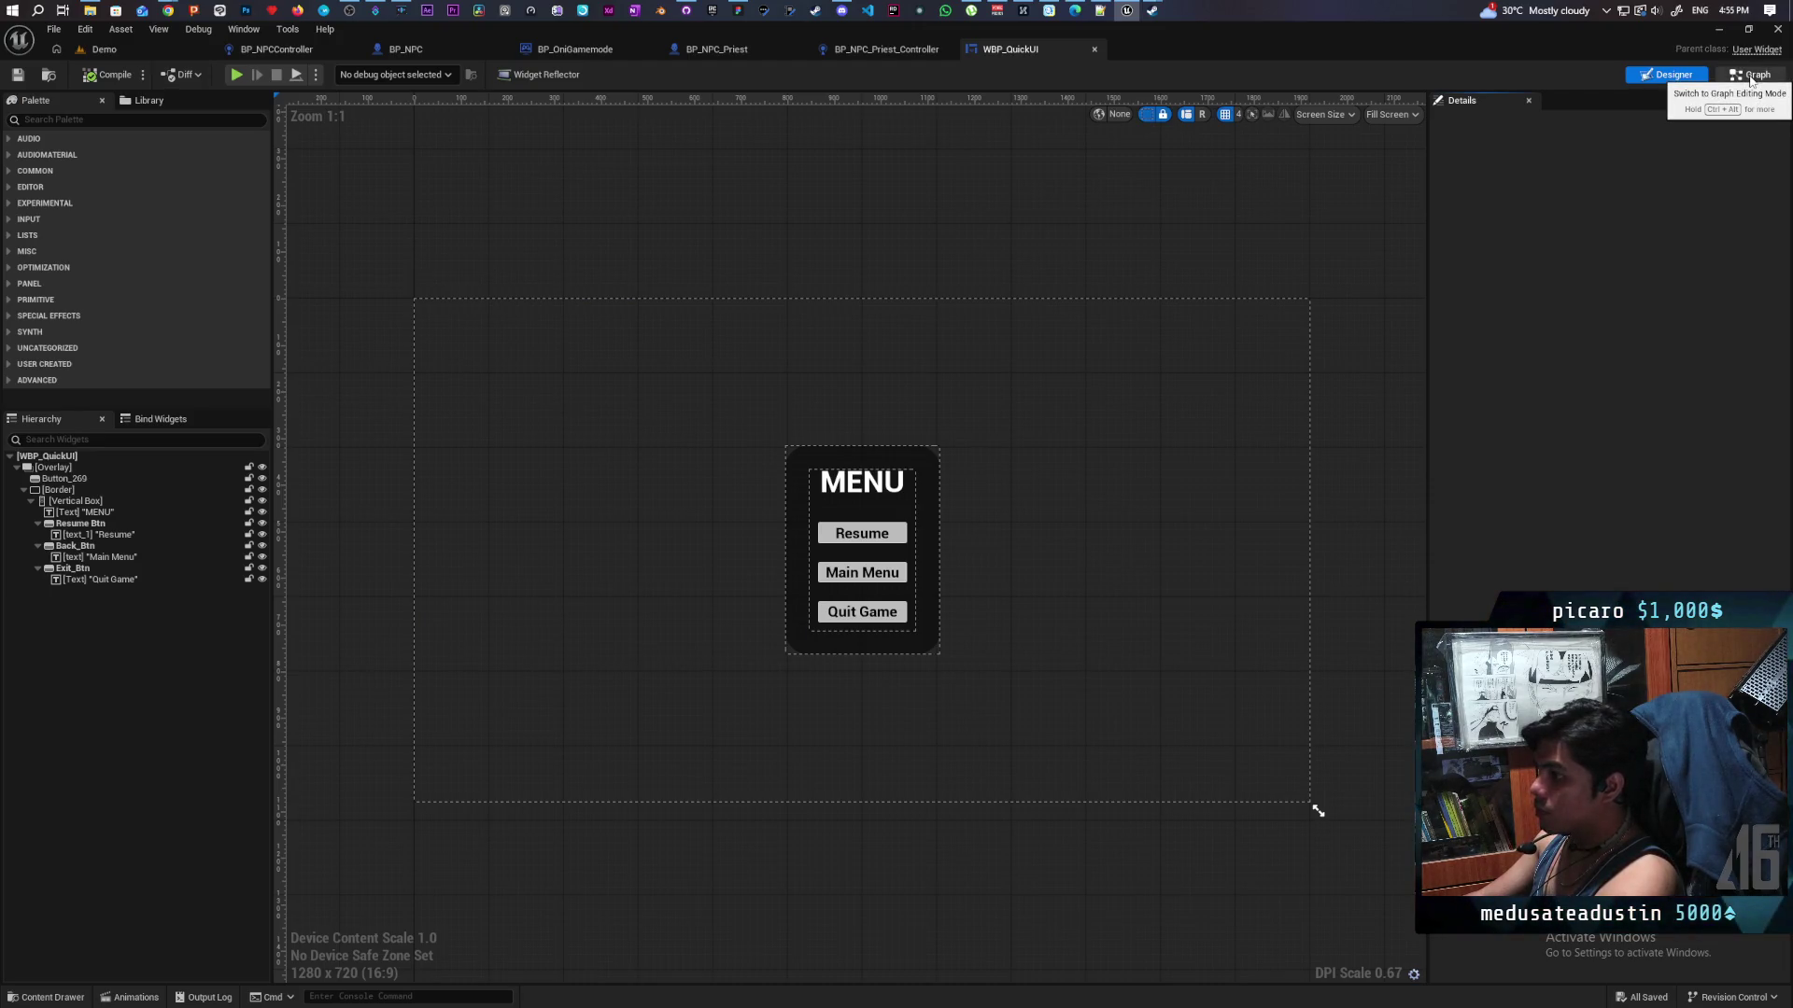
# Add a Horizontal Box to the menu's vertical box and rename it Show Ping.
pyautogui.click(108, 501)
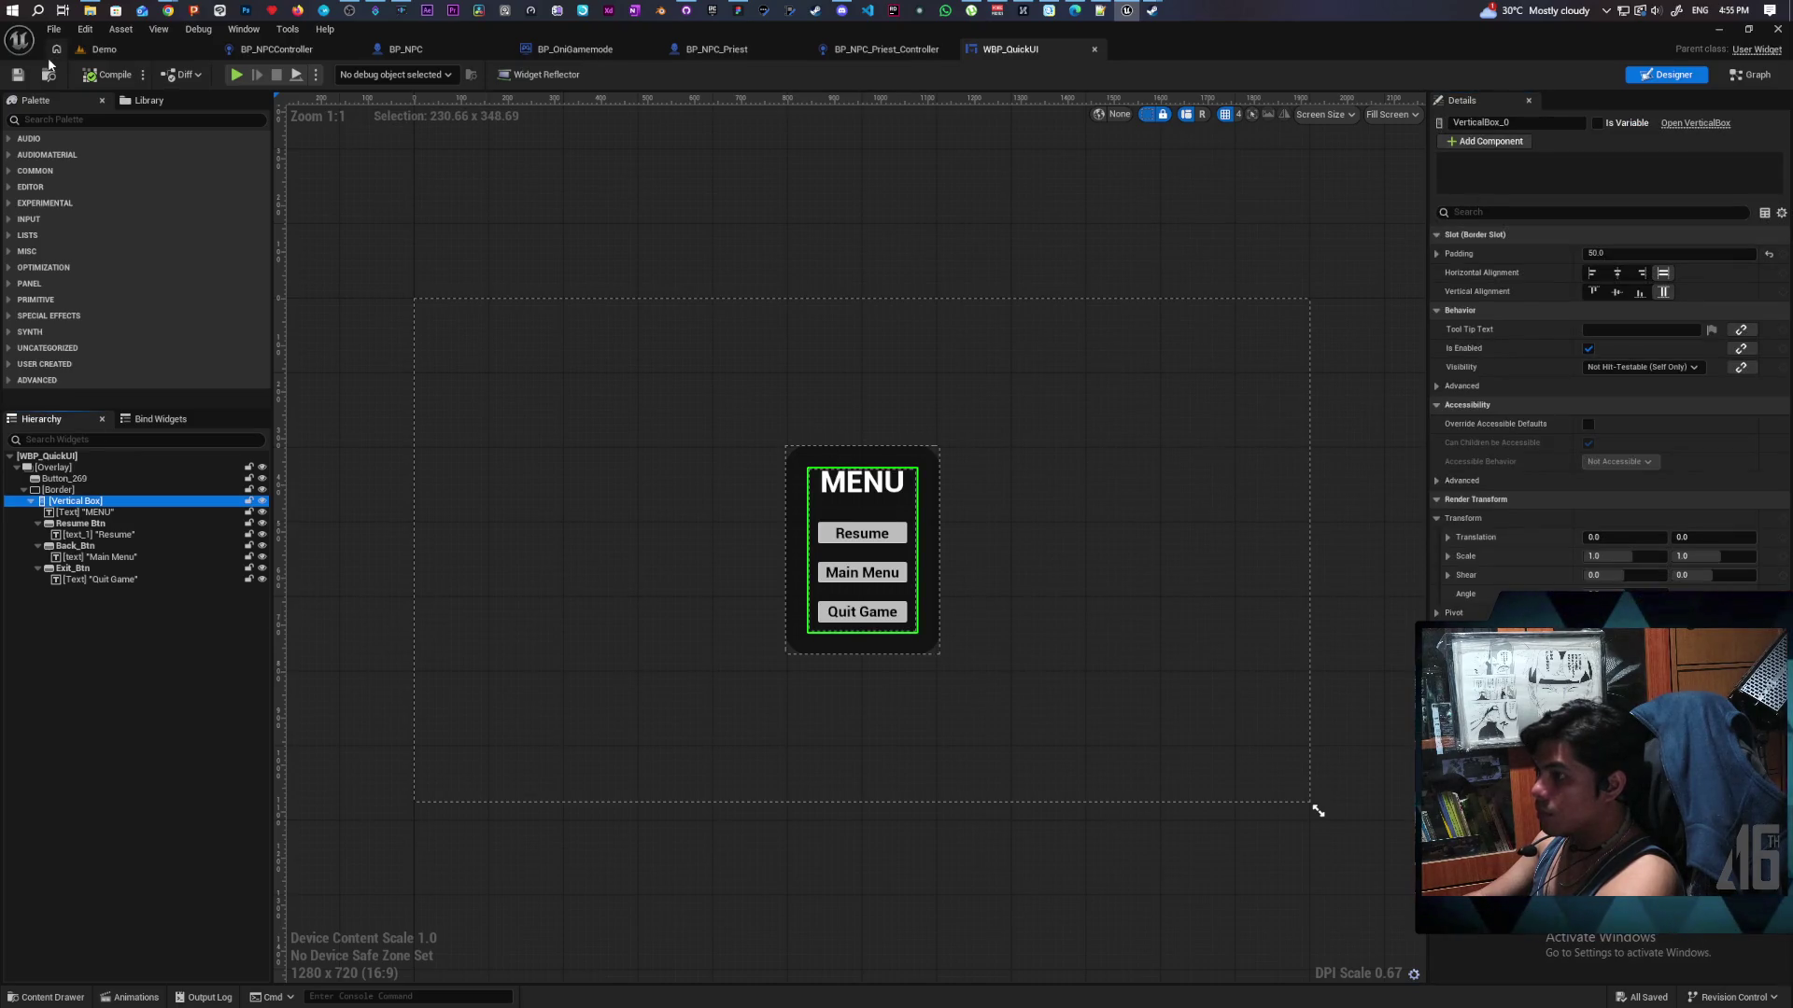
pyautogui.click(56, 120)
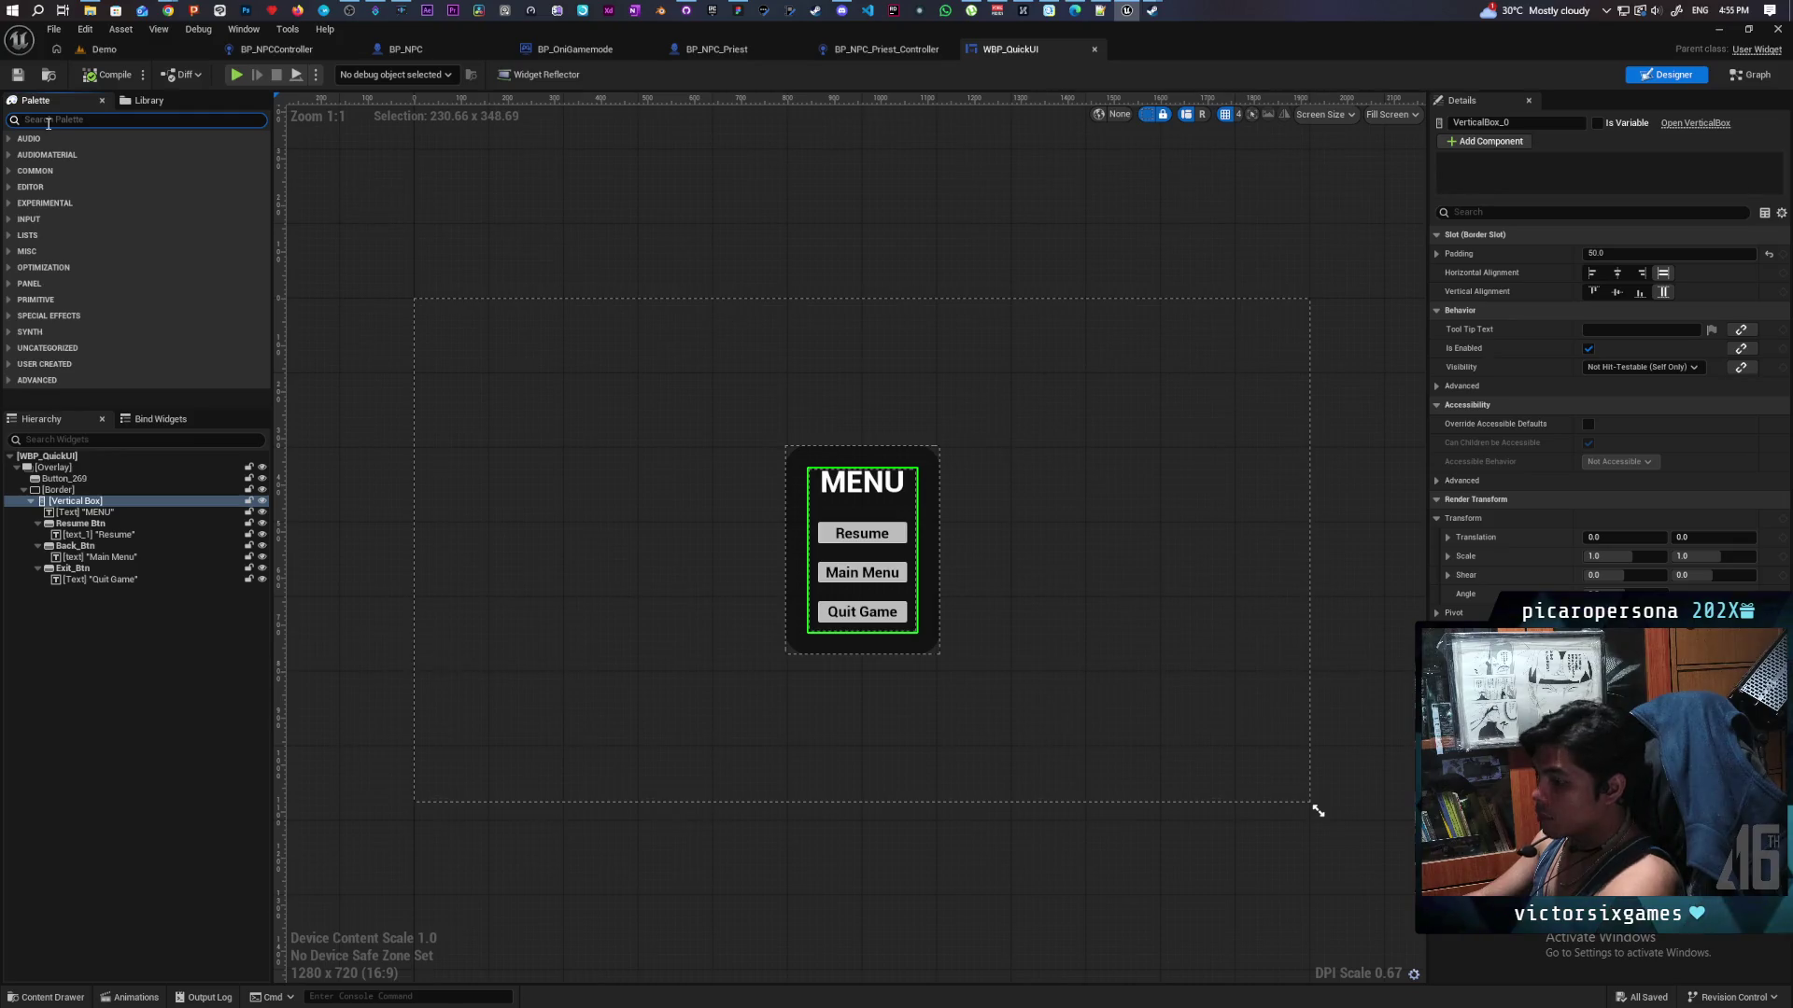
pyautogui.write('horizont')
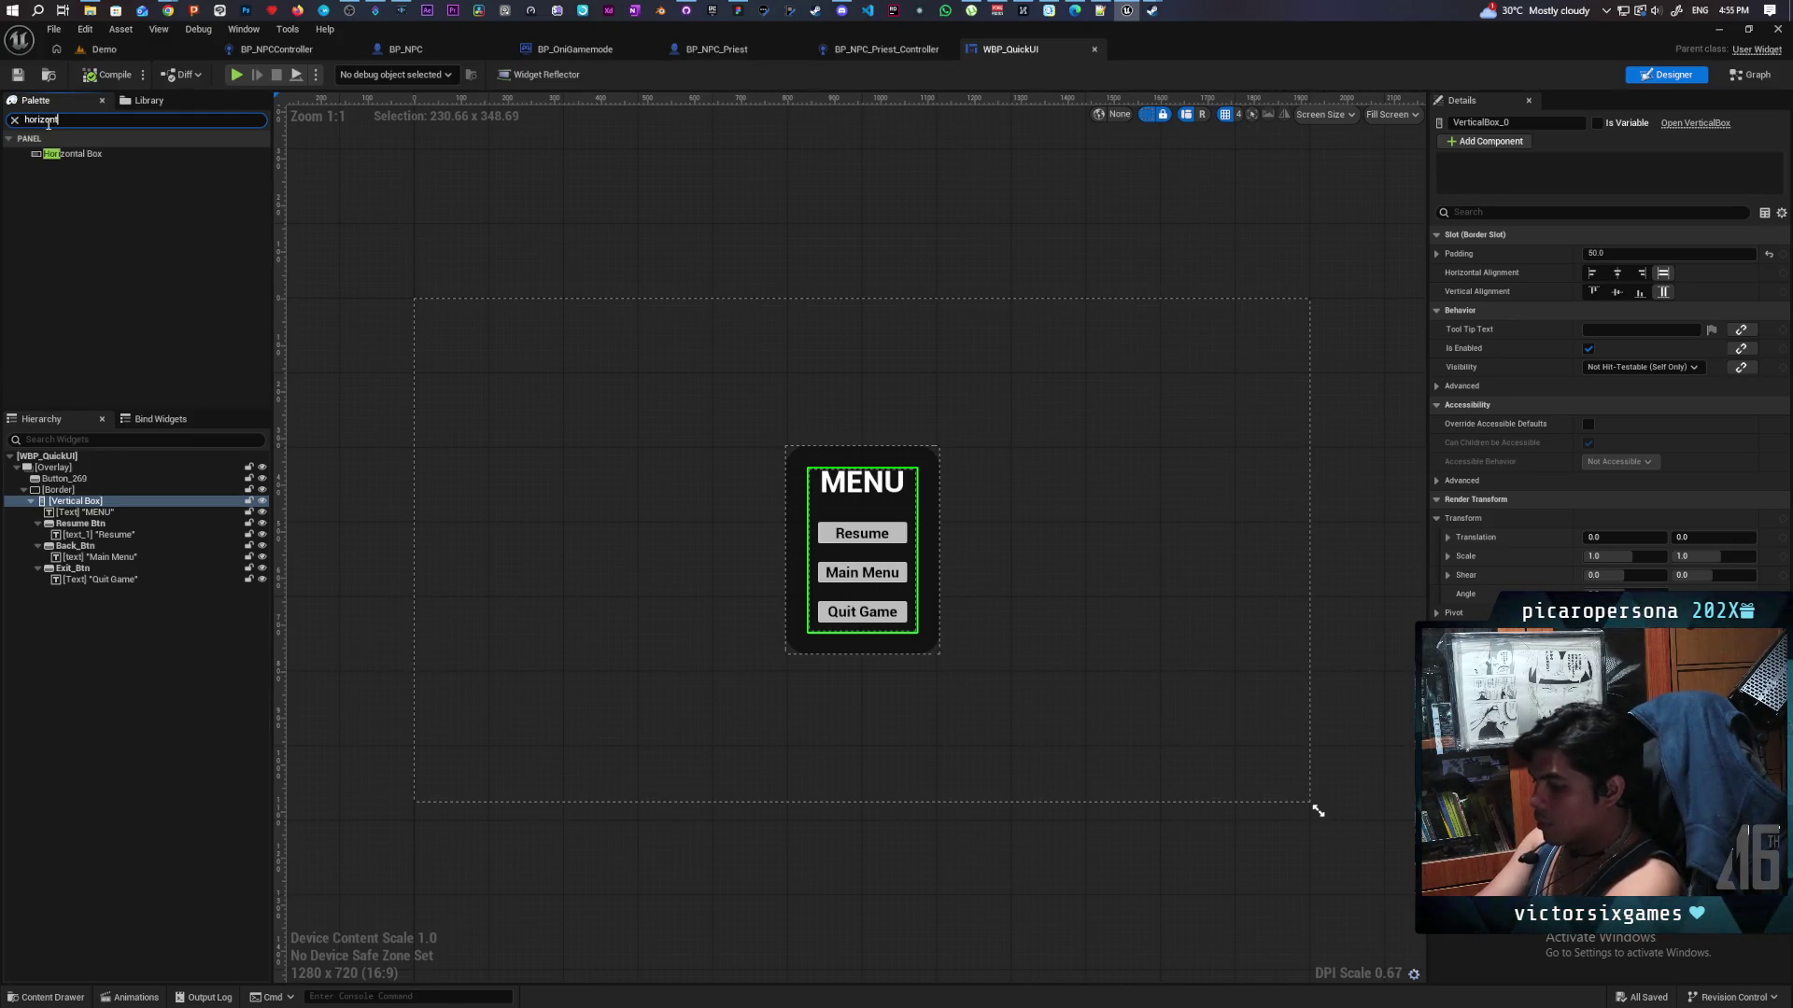
pyautogui.moveTo(45, 159); pyautogui.dragTo(150, 418)
pyautogui.moveTo(78, 523); pyautogui.dragTo(82, 509)
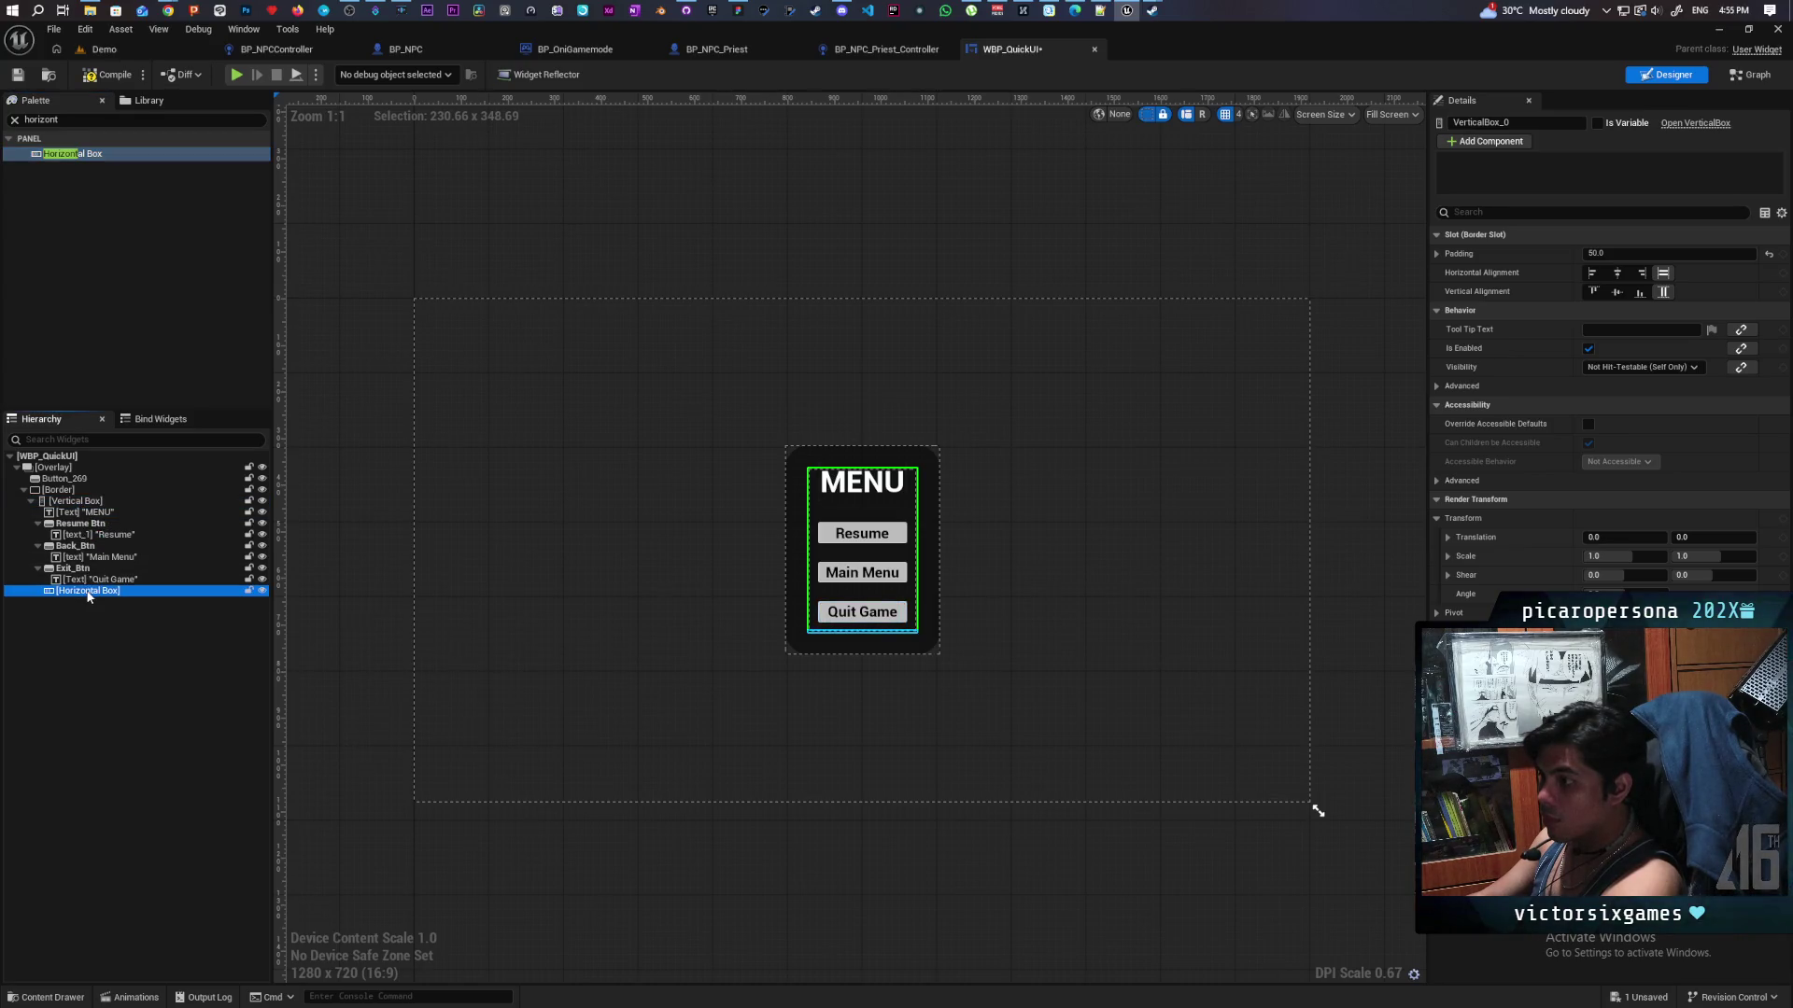
pyautogui.click(1546, 125)
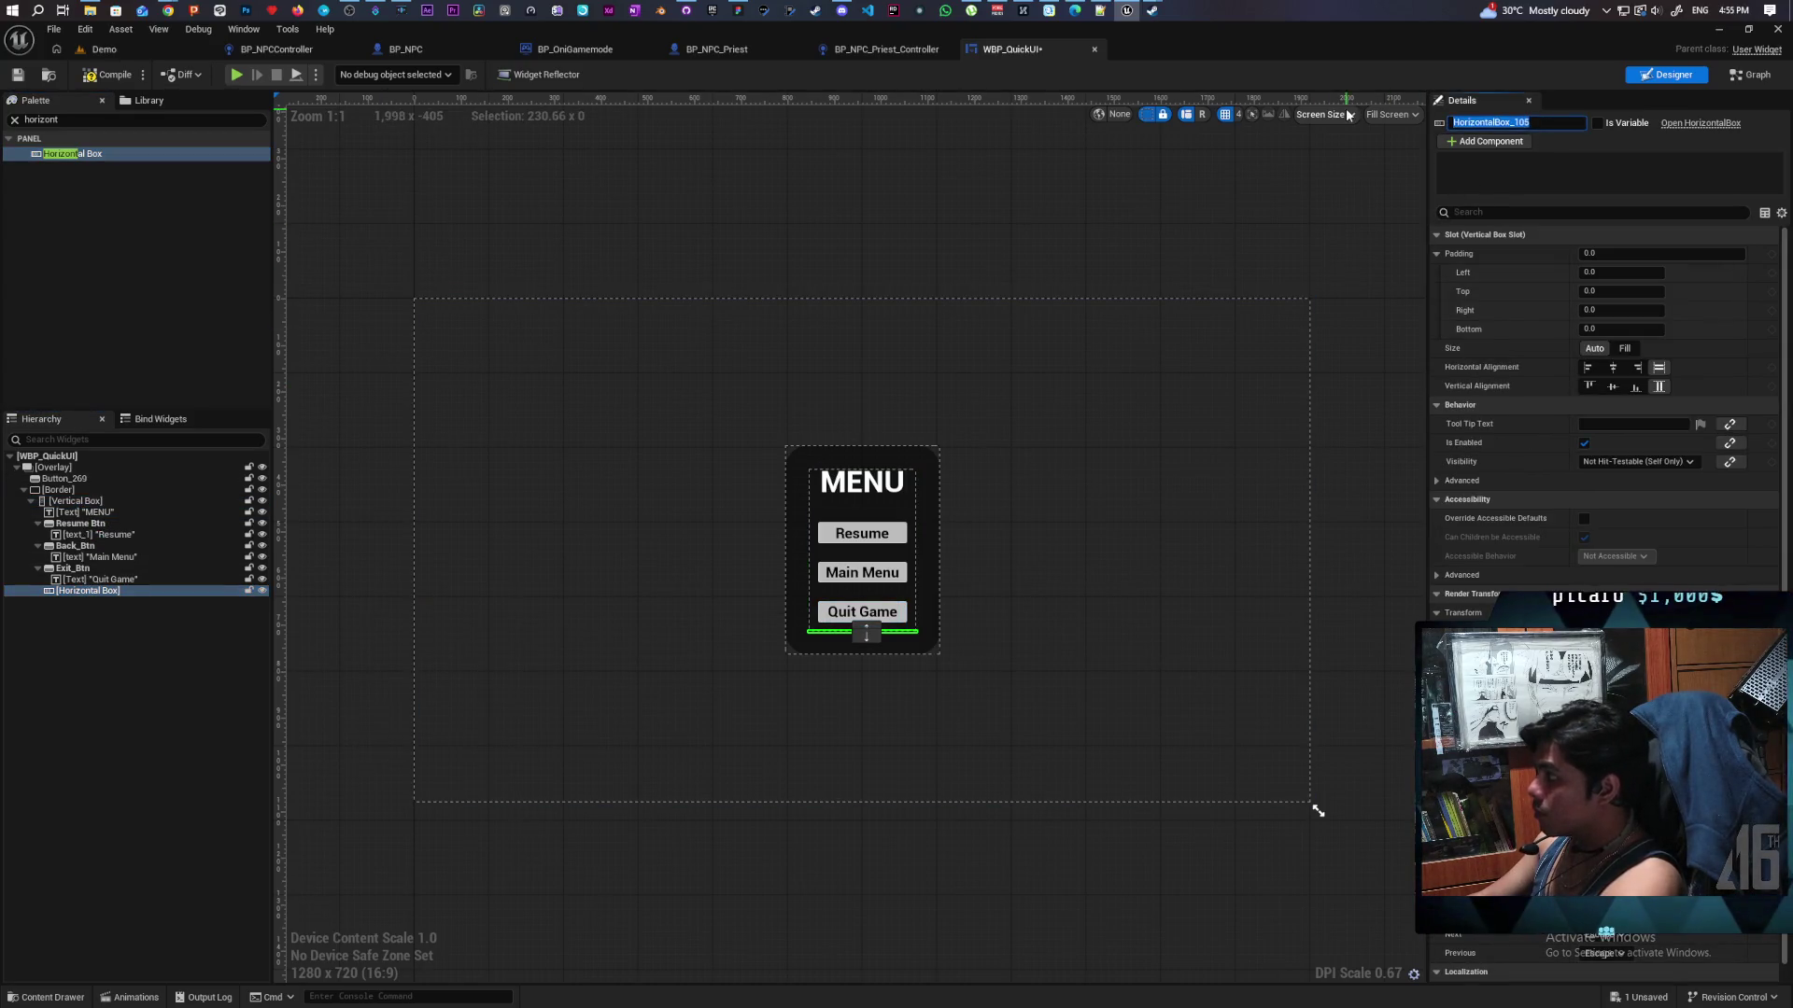
pyautogui.press('BackSpace')
pyautogui.write('Show Ping')
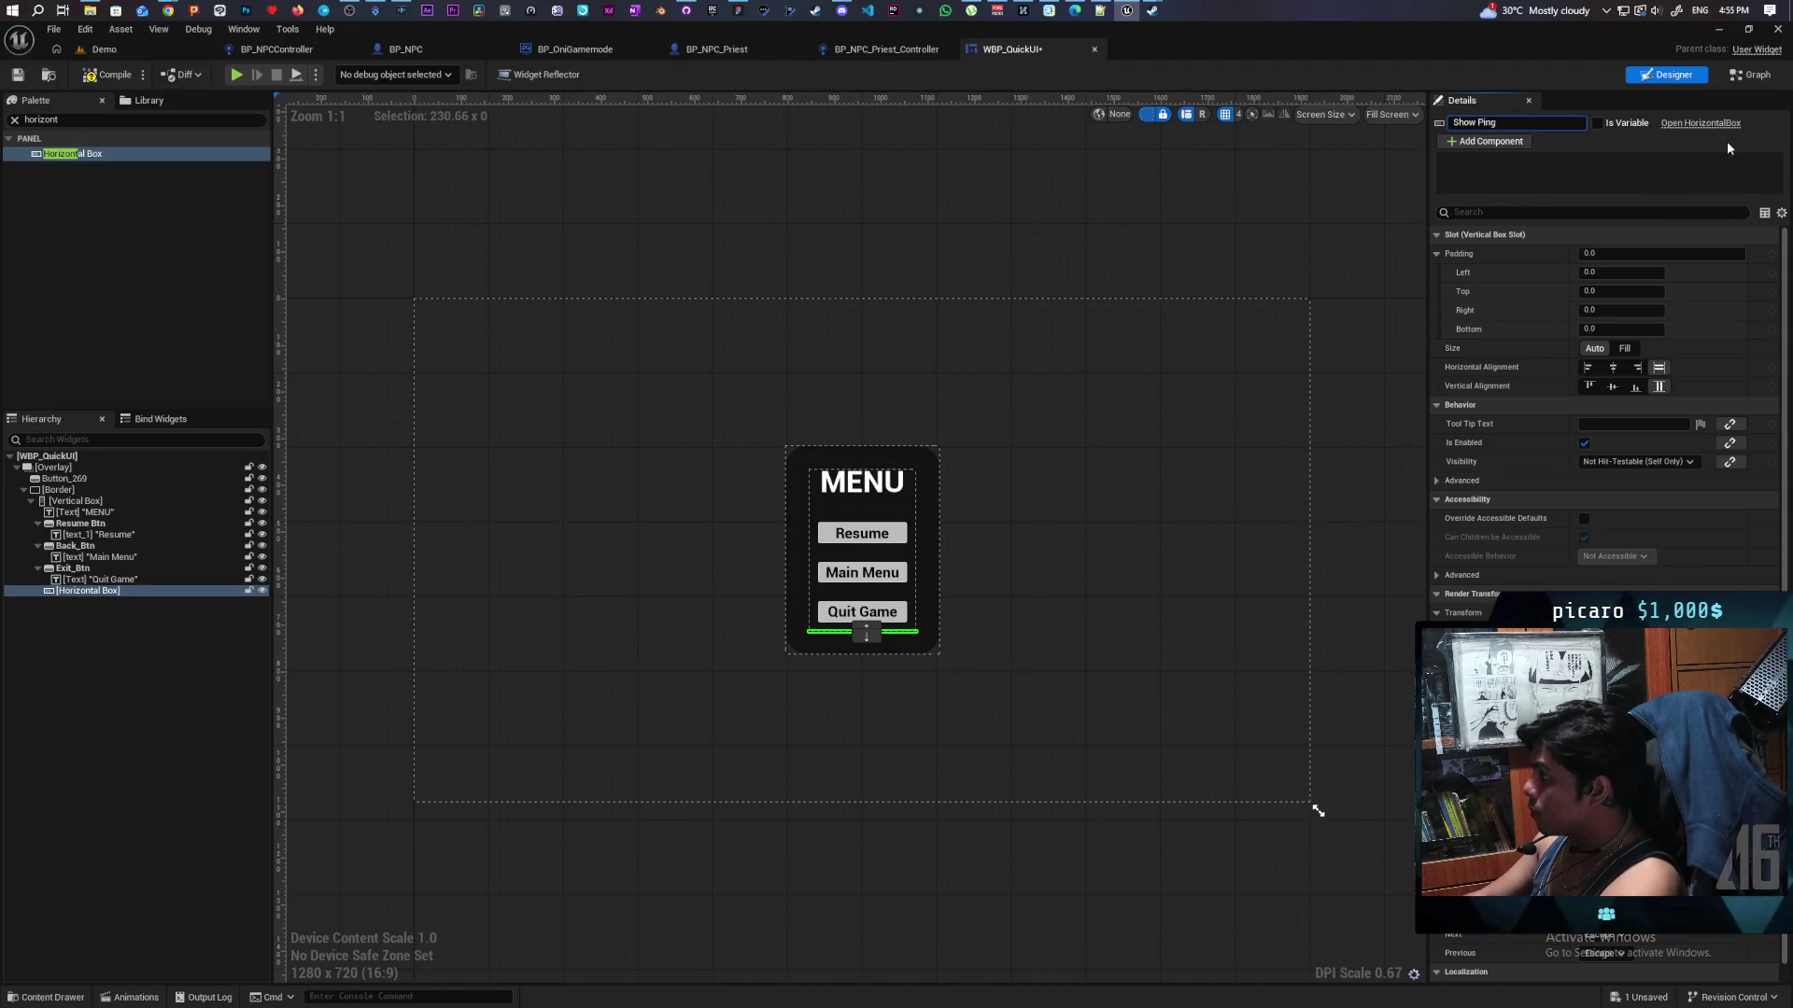
# Add a Check Box and a Text widget into the Show Ping row.
pyautogui.click(74, 119)
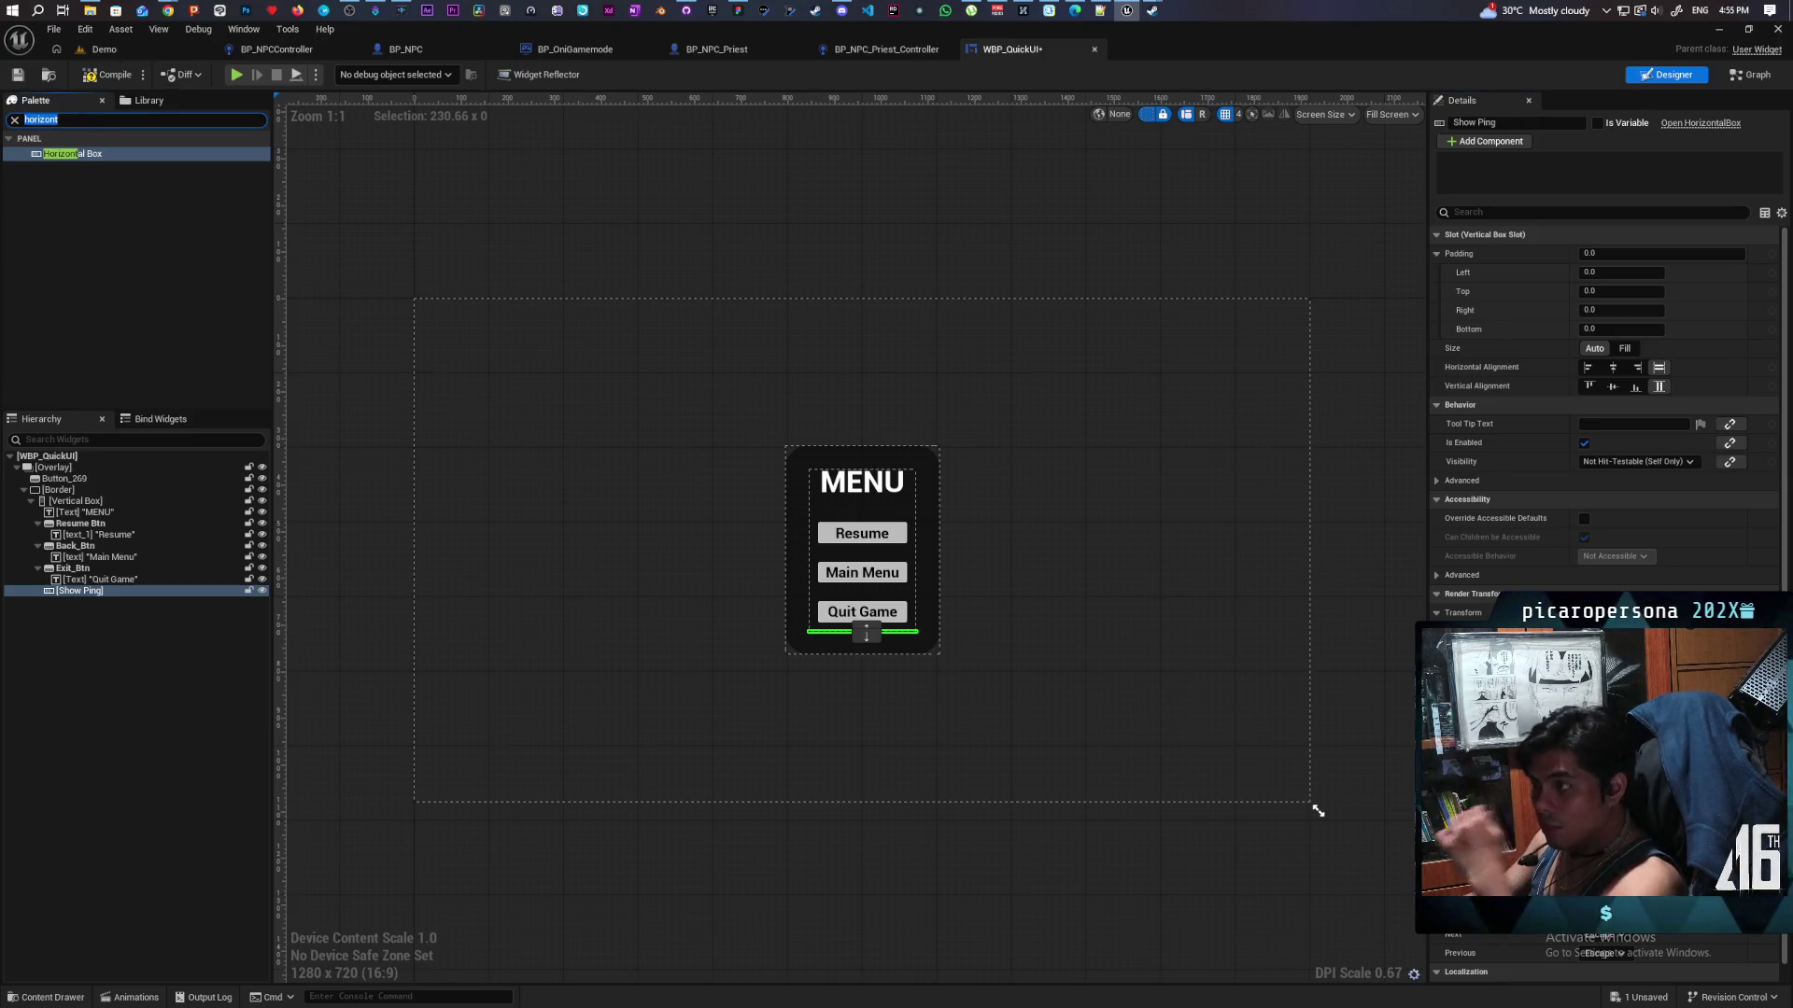
pyautogui.write('check')
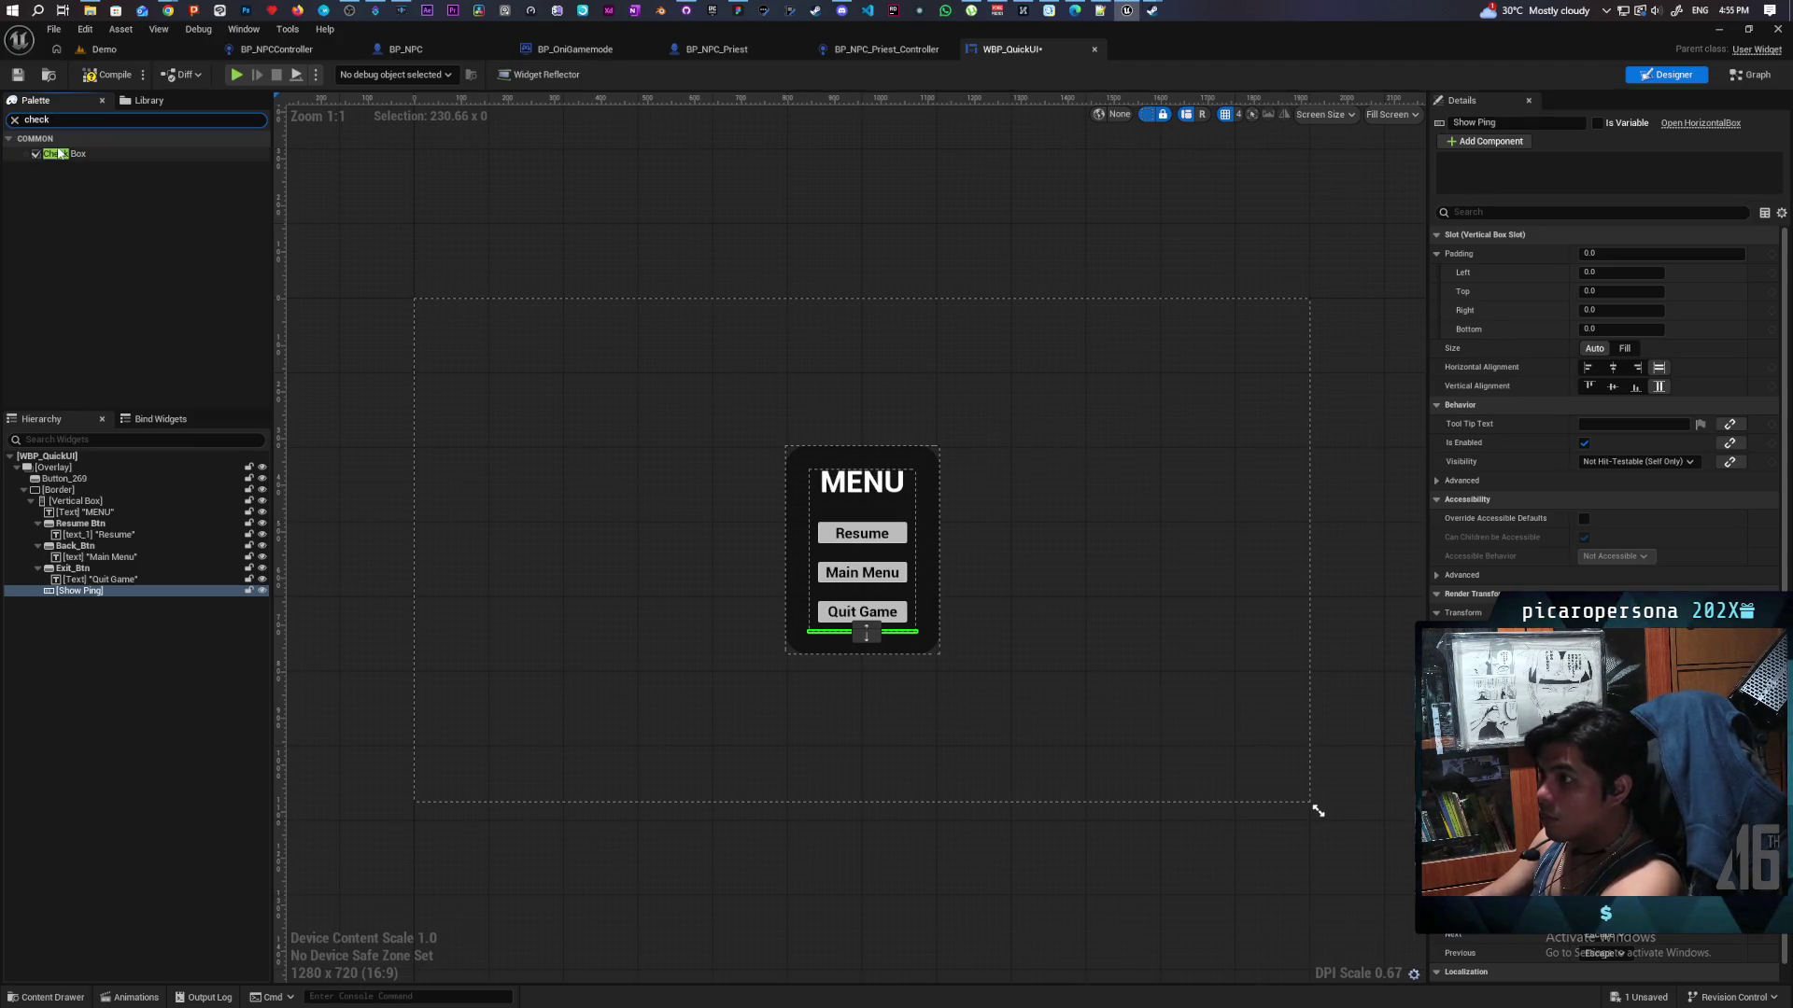
pyautogui.moveTo(54, 154); pyautogui.dragTo(67, 598)
pyautogui.doubleClick(37, 120)
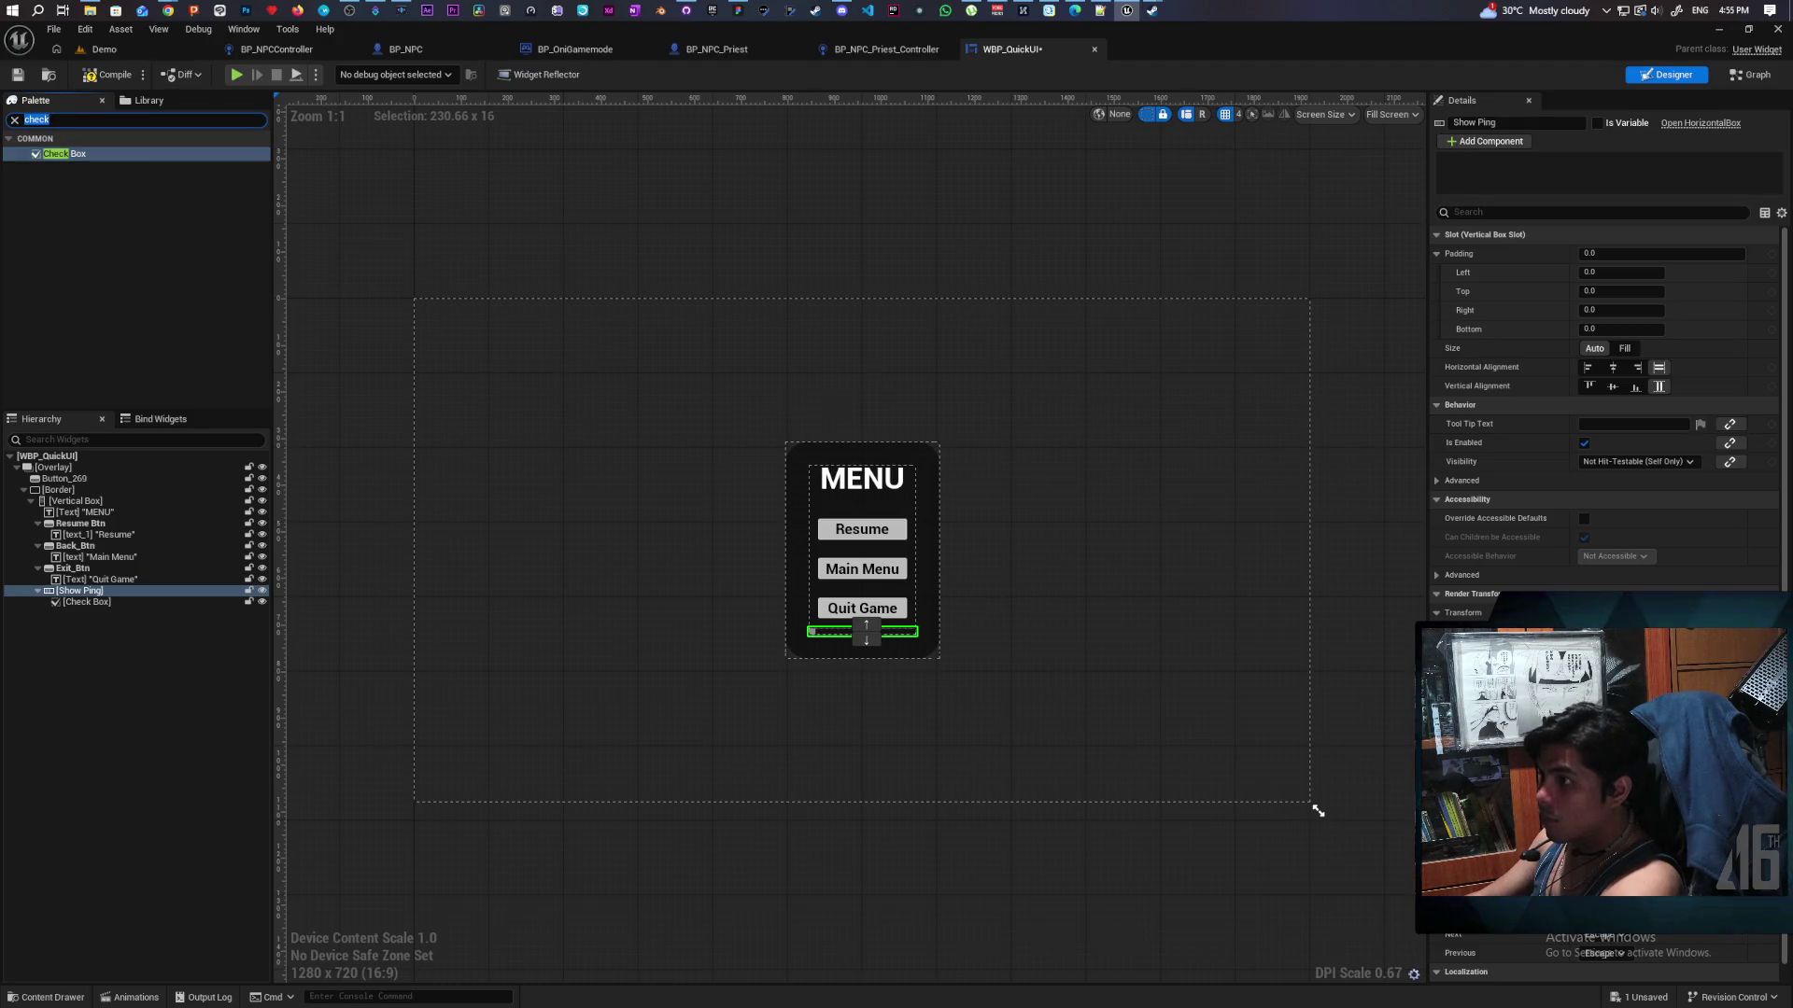
pyautogui.write('text')
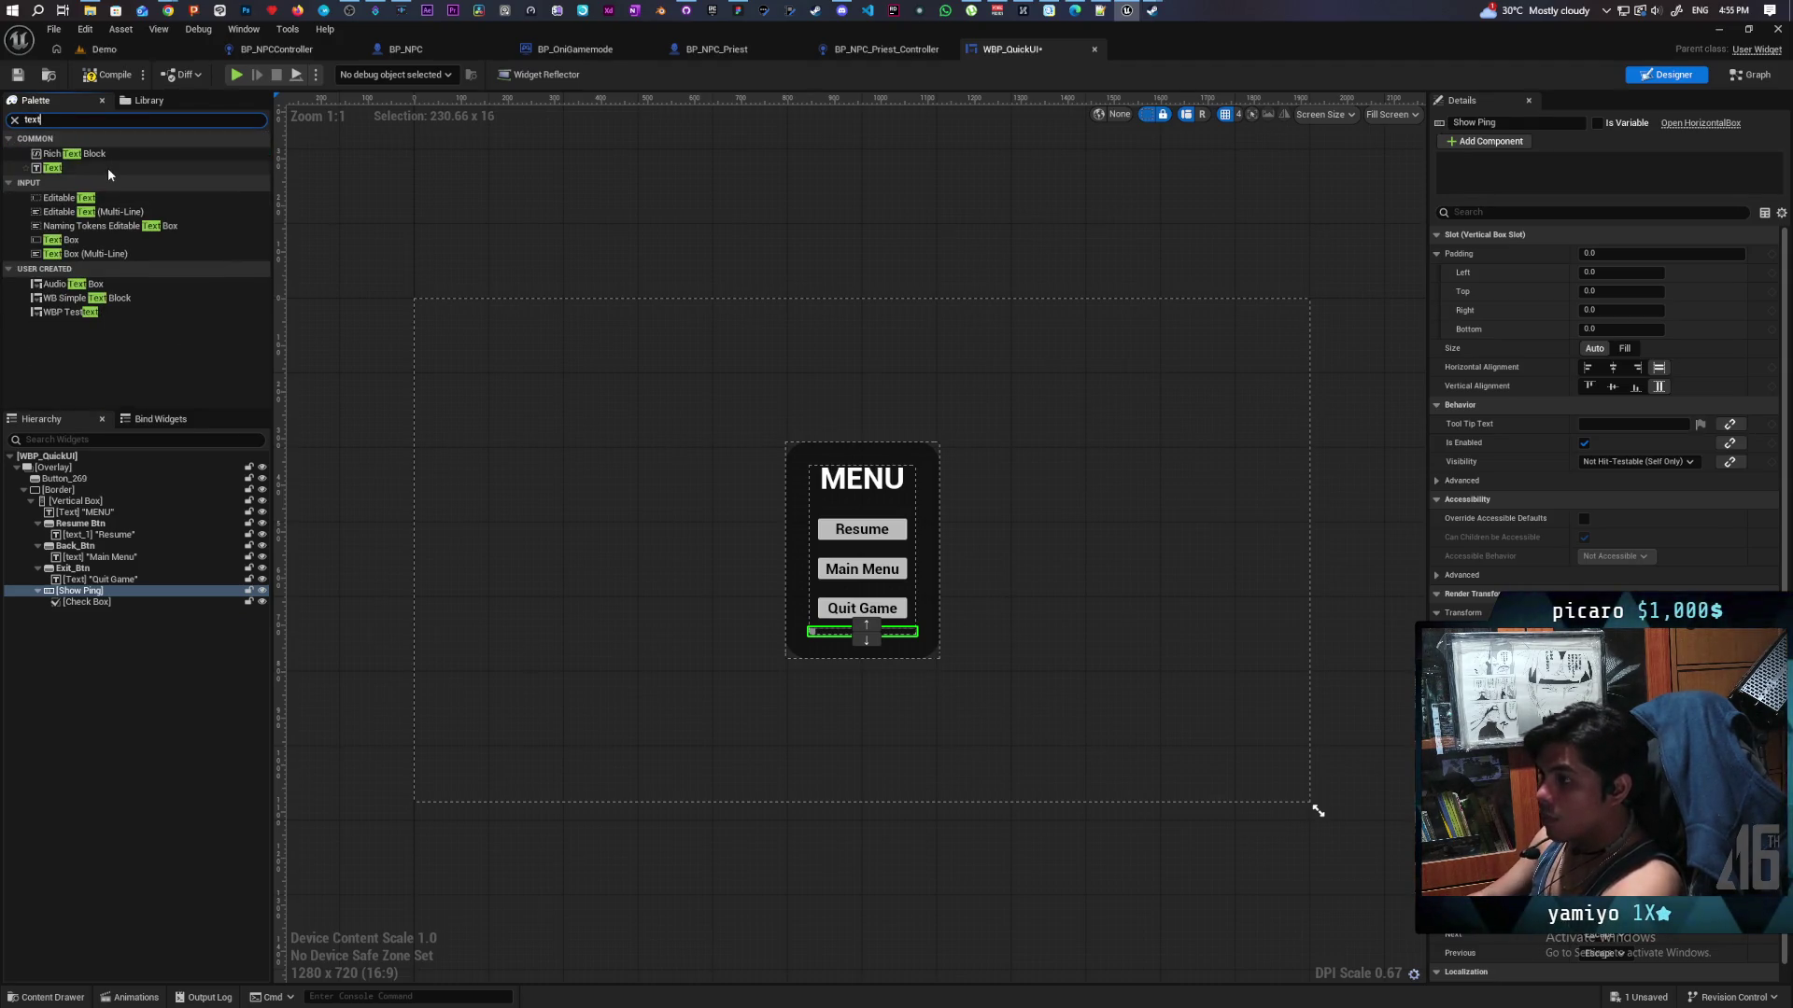
pyautogui.click(58, 169)
pyautogui.moveTo(58, 169); pyautogui.dragTo(90, 595)
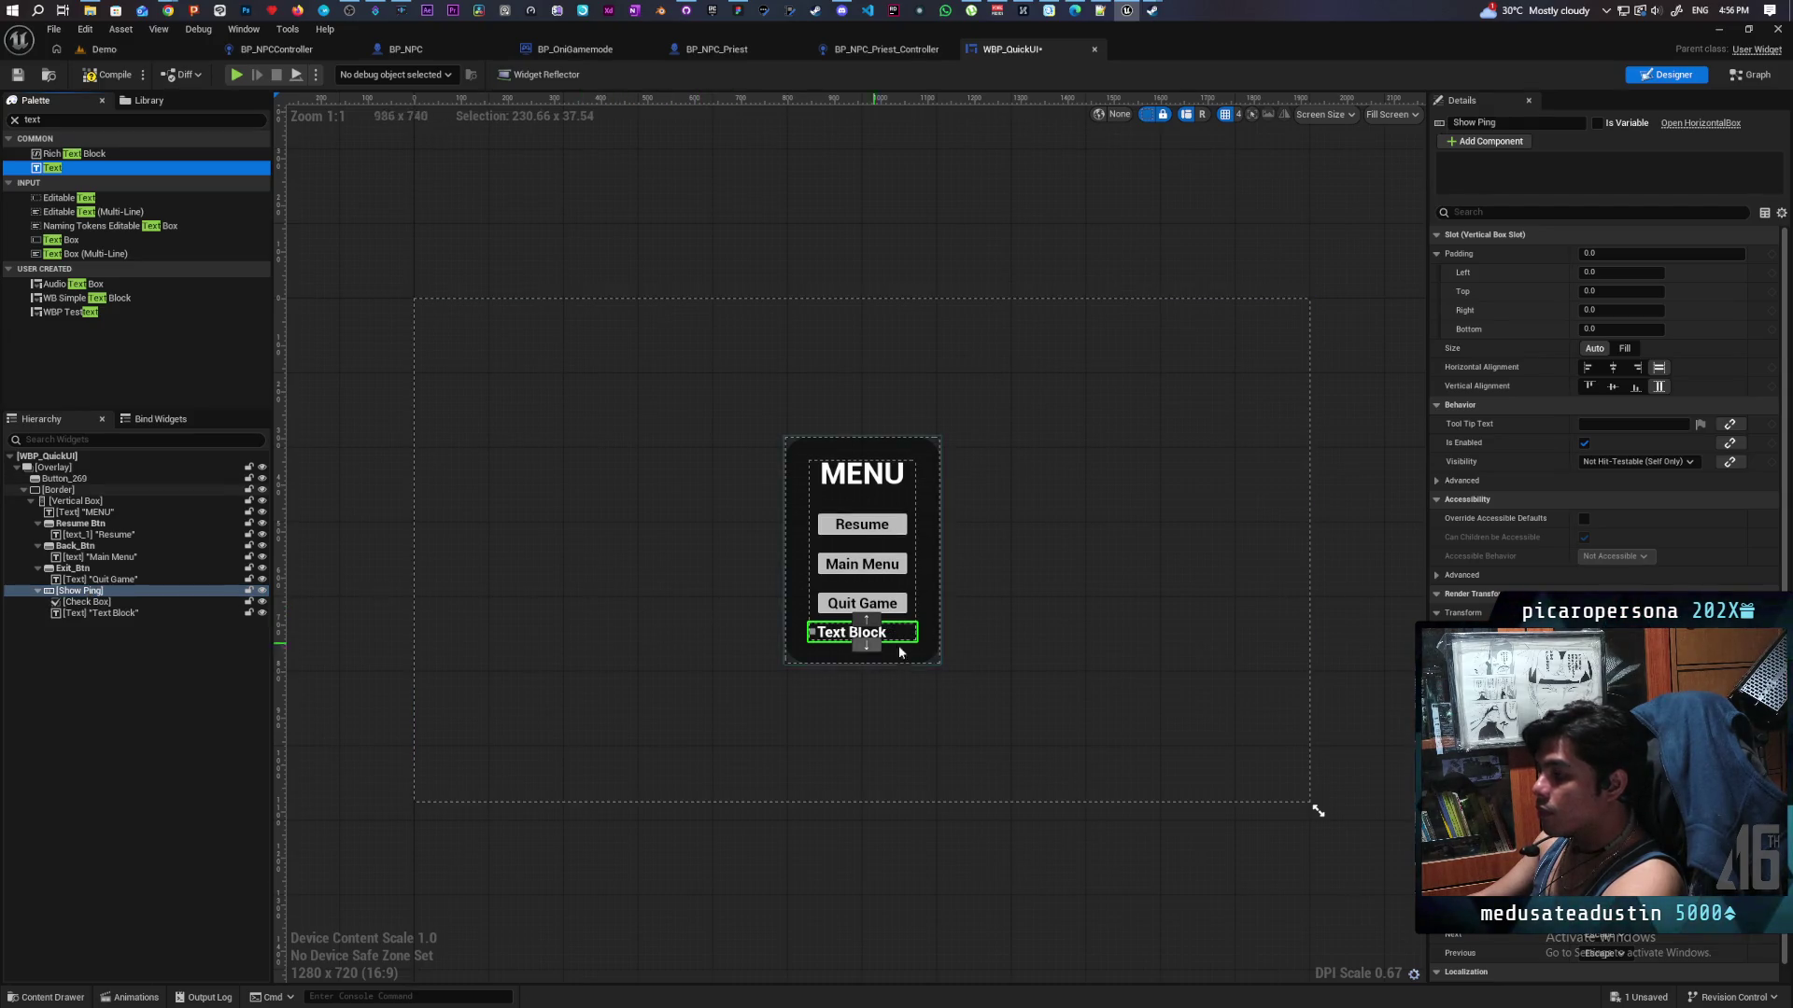
# Mark the Show Ping check box as Is Variable.
pyautogui.scroll(4, 884, 642)
pyautogui.scroll(2, 883, 641)
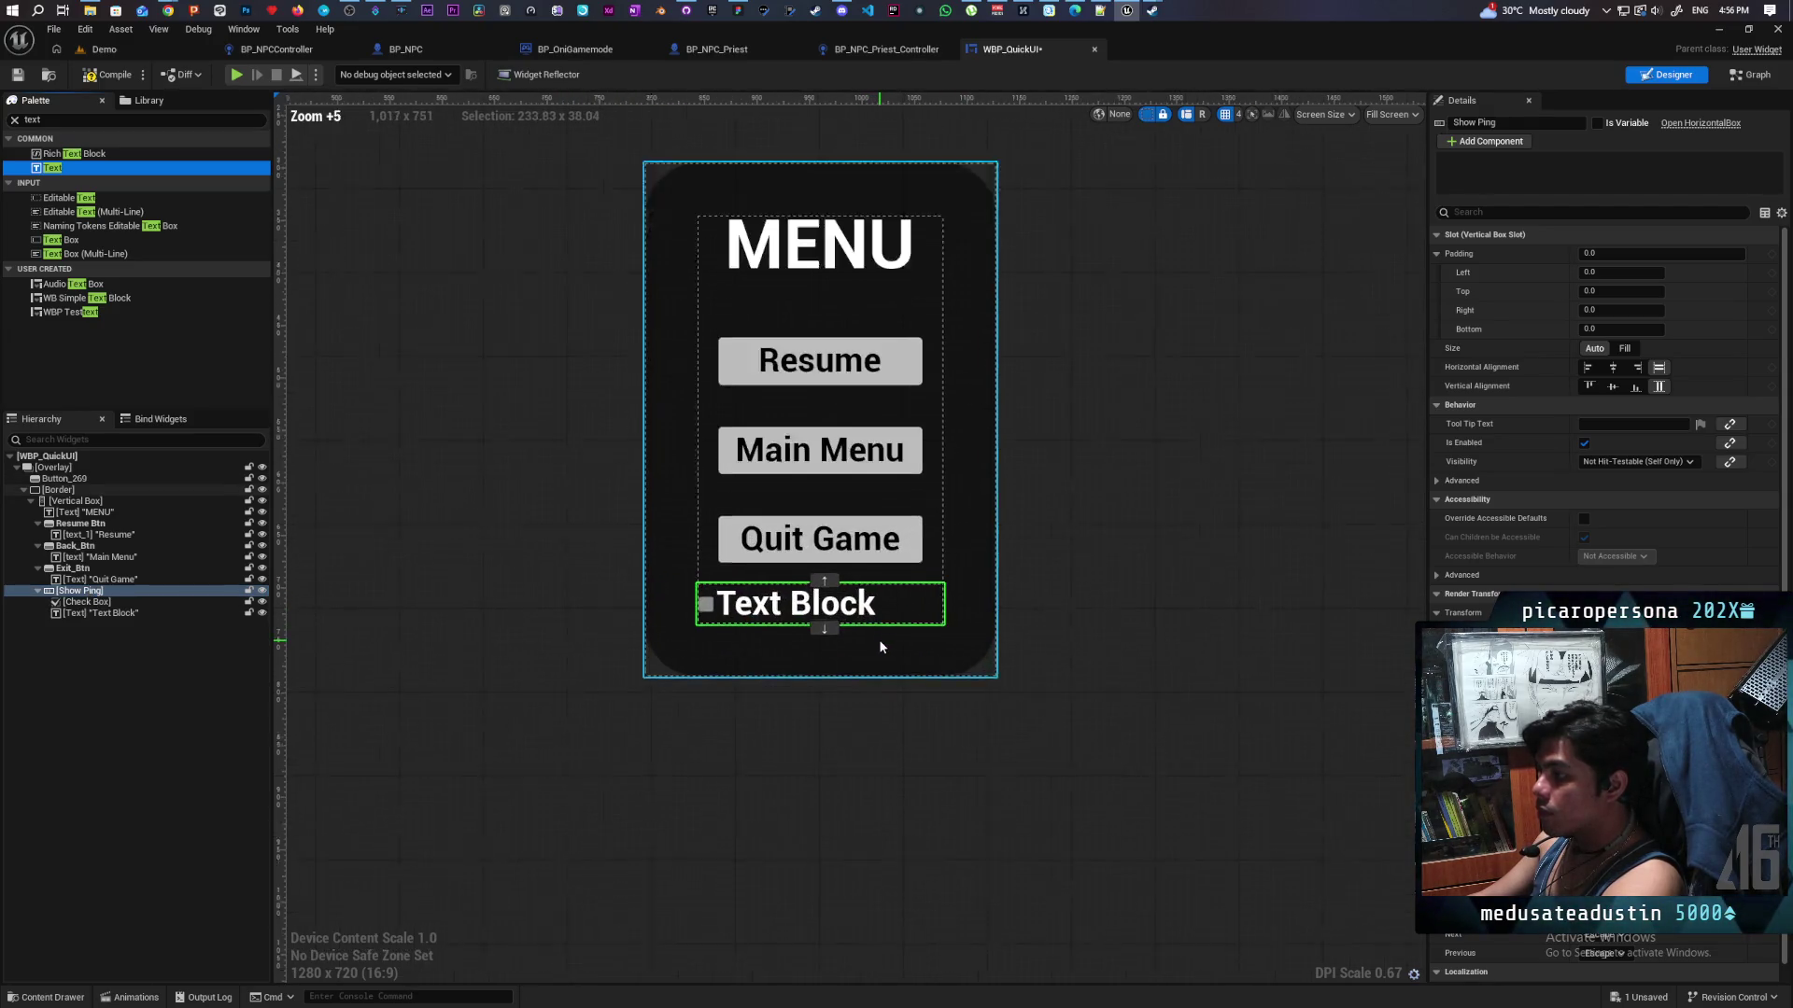
pyautogui.click(686, 606)
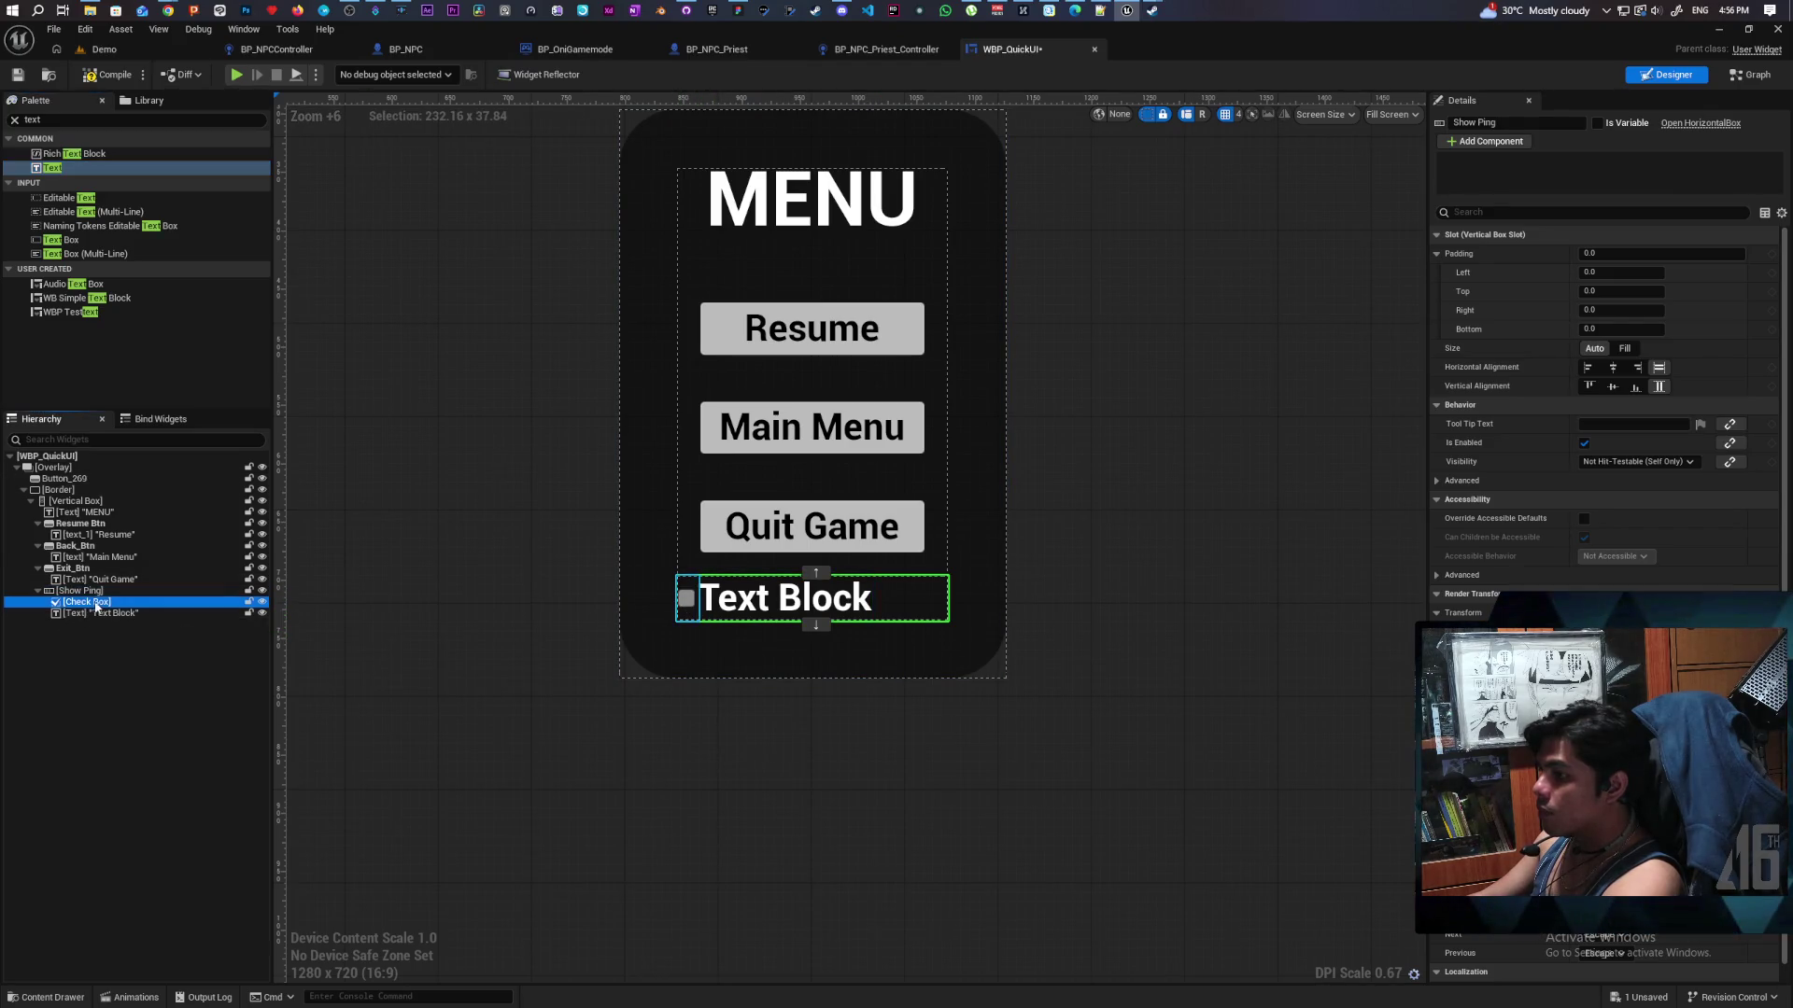
pyautogui.click(1598, 124)
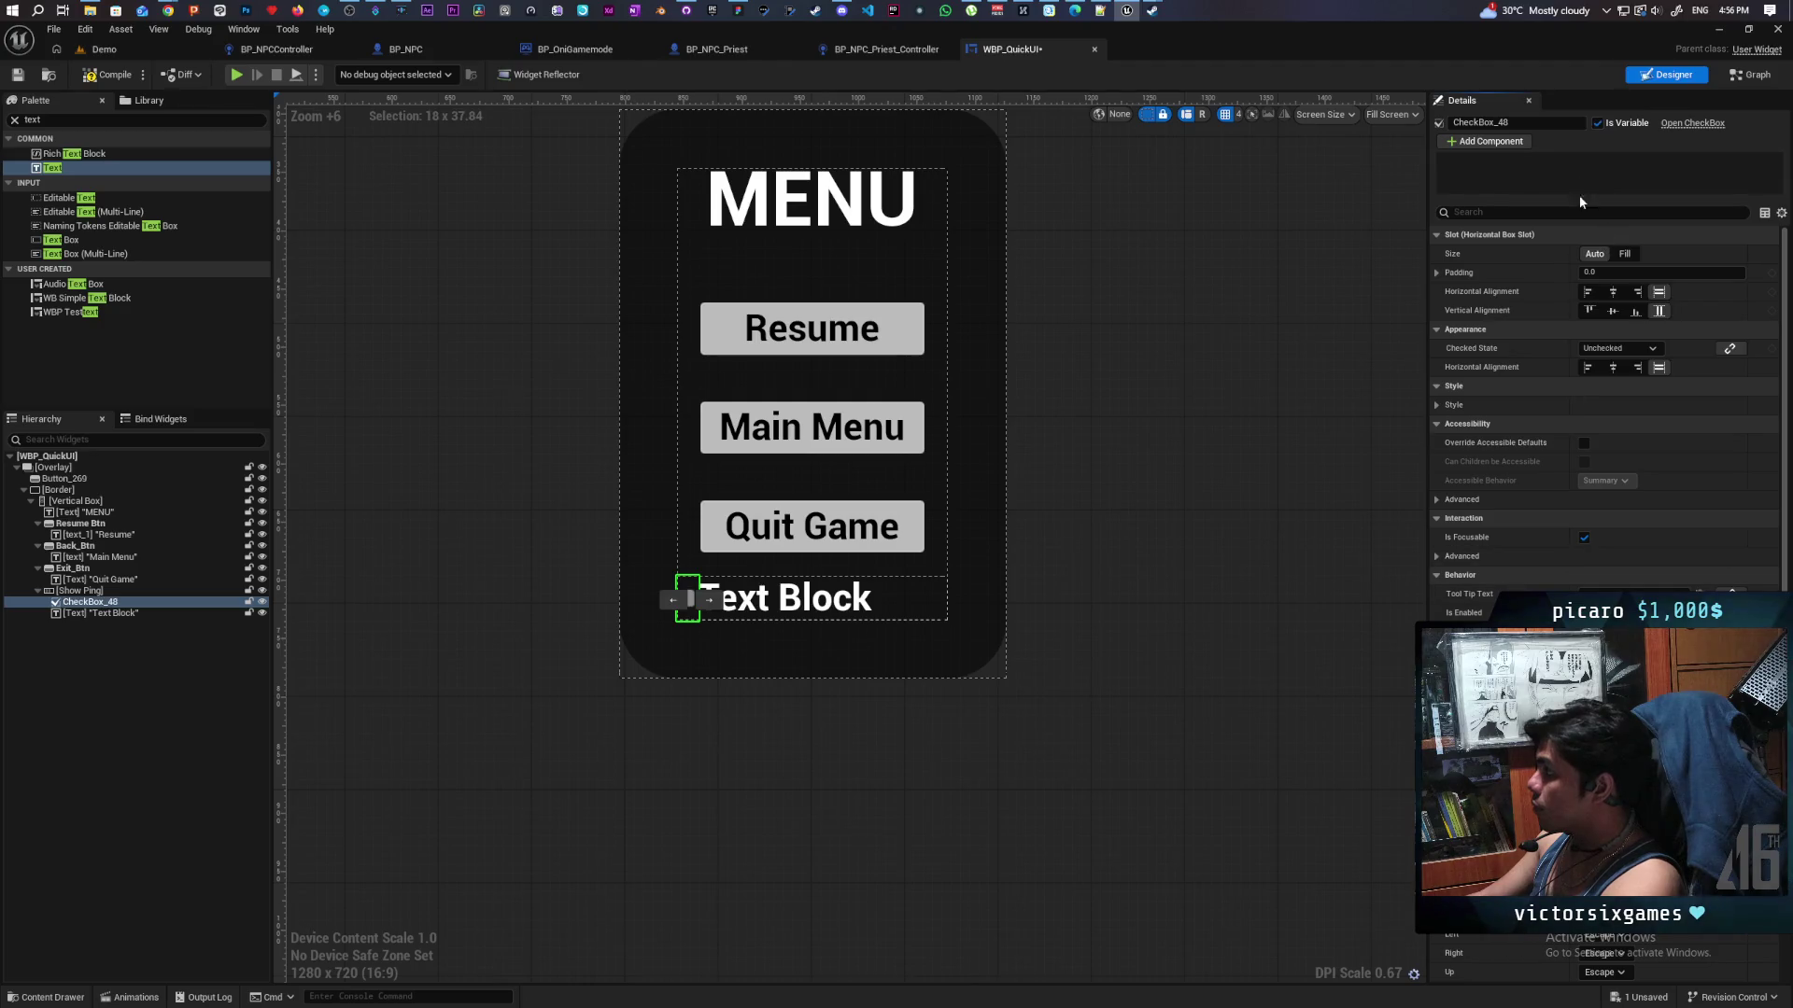
pyautogui.scroll(-3, 1587, 280)
pyautogui.scroll(-1, 1604, 420)
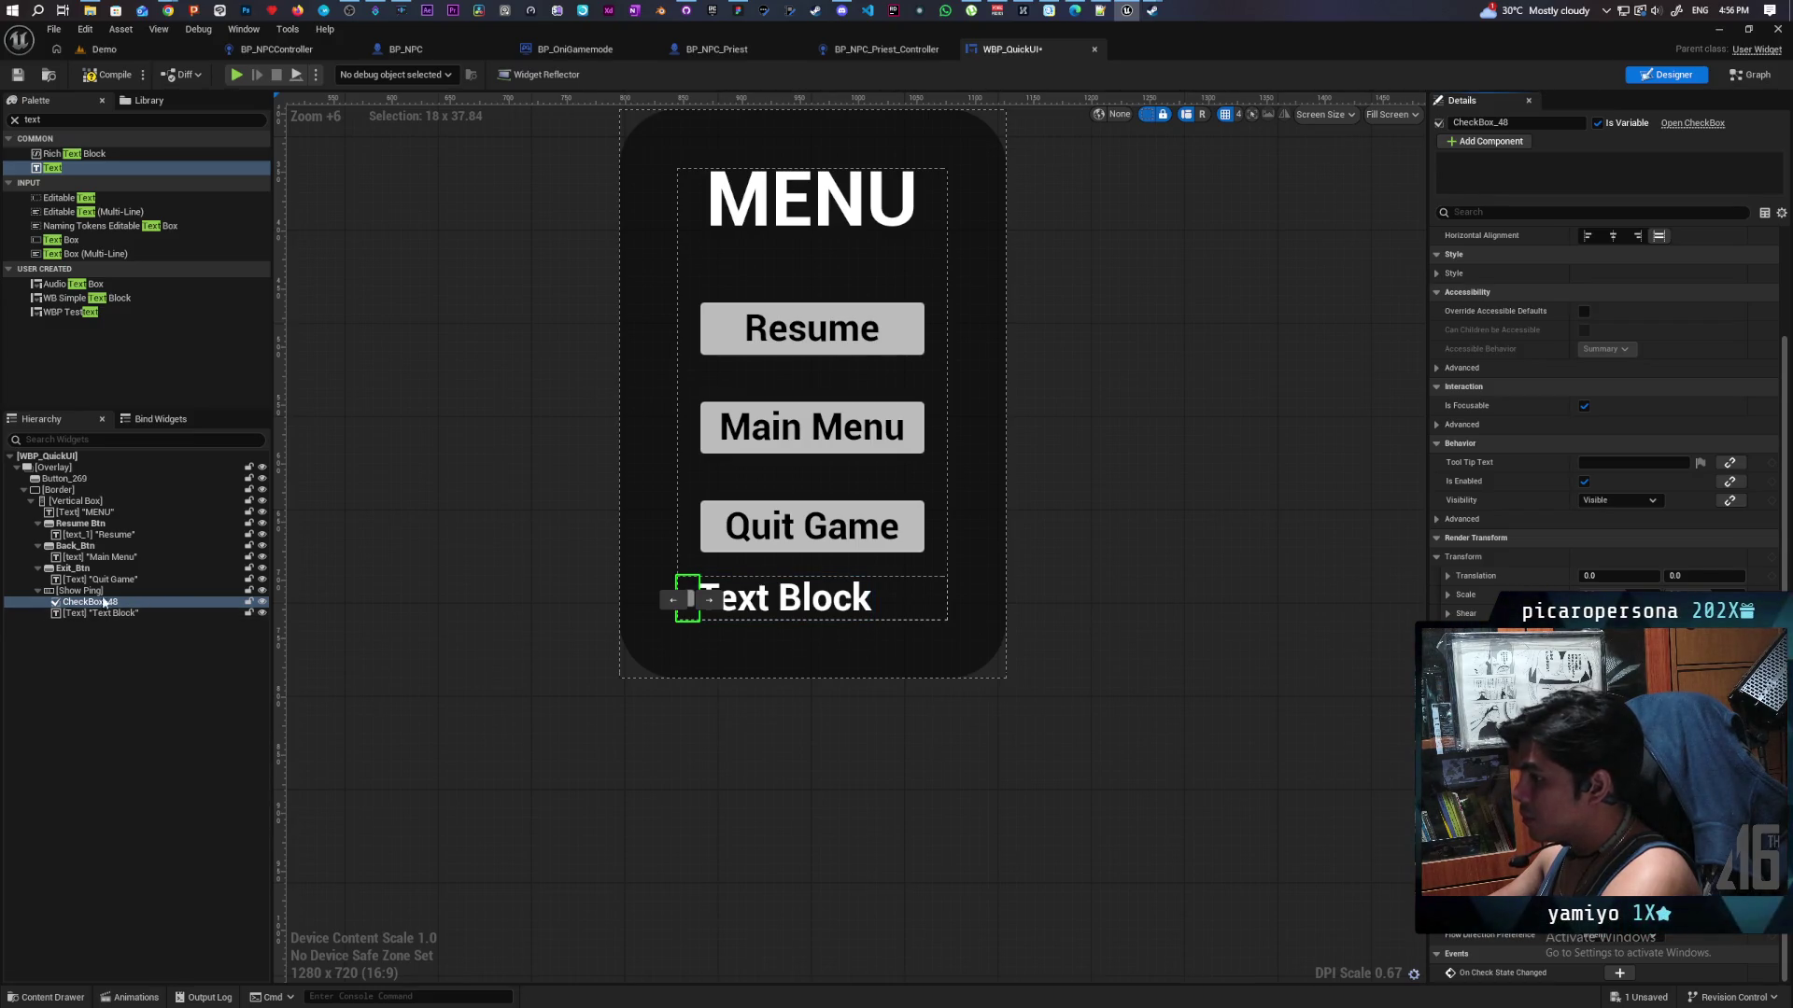
pyautogui.rightClick(84, 603)
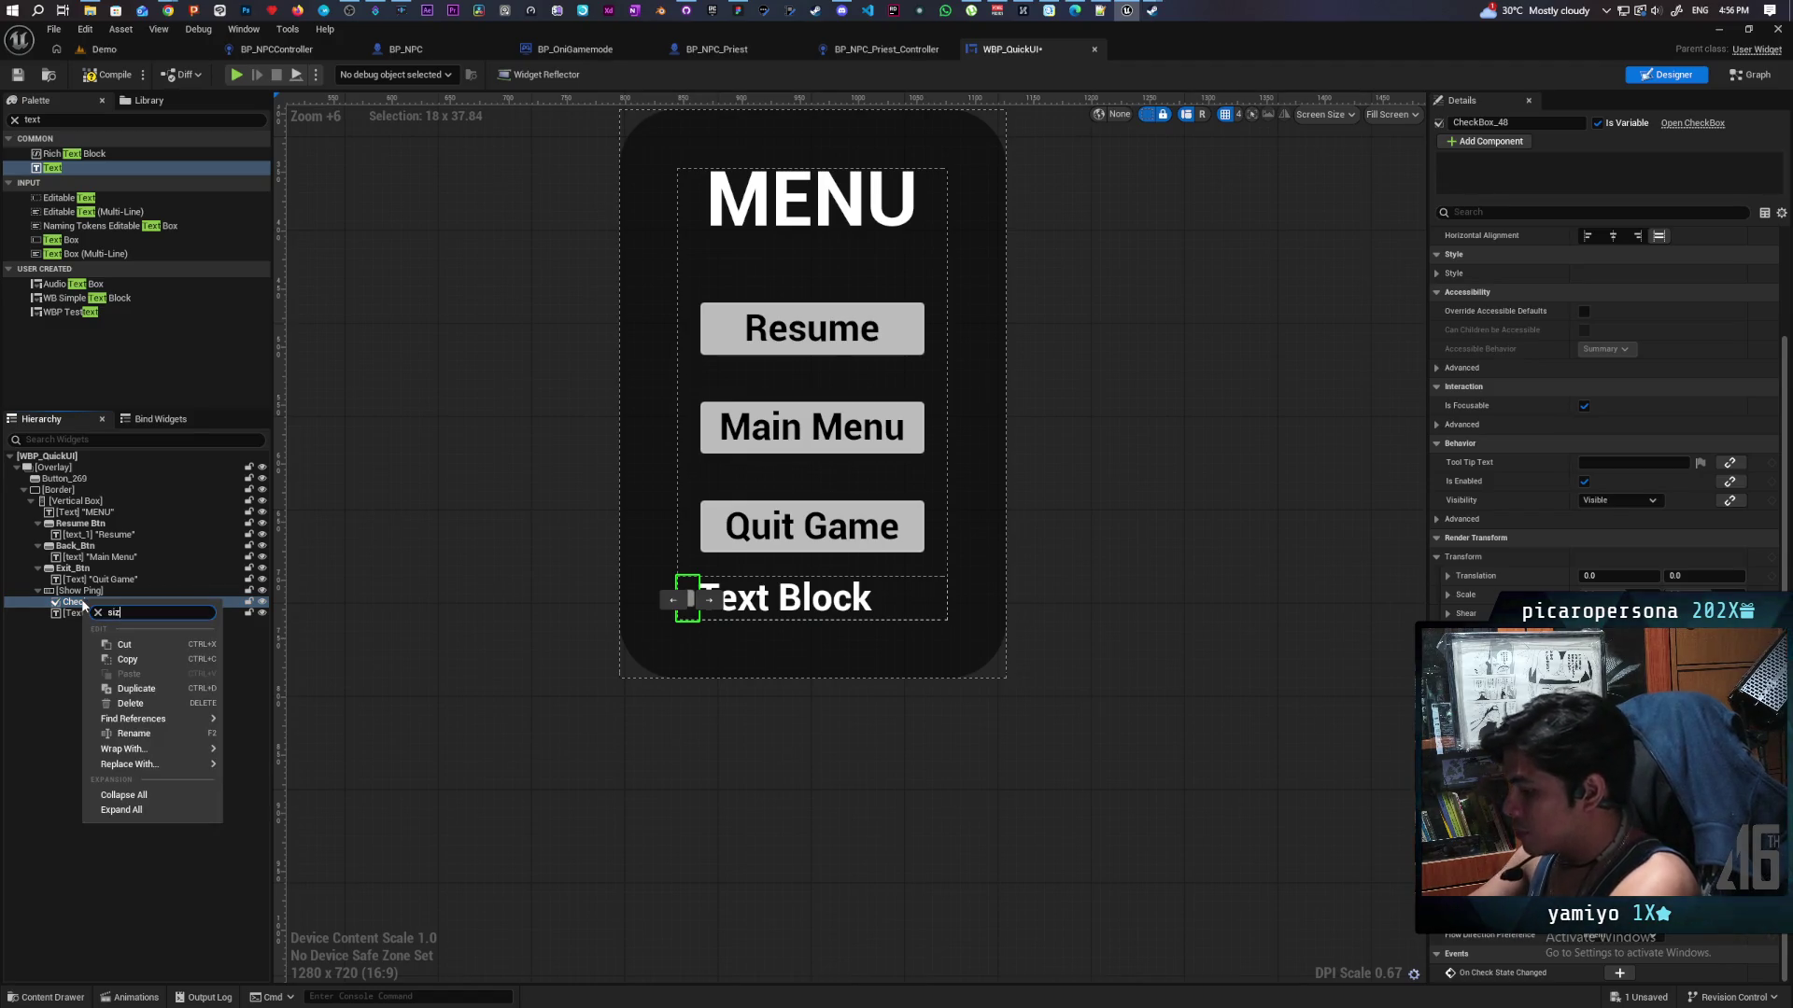
# Wrap the Show Ping check box in a Size Box with a width override of about 23.
pyautogui.press('Escape')
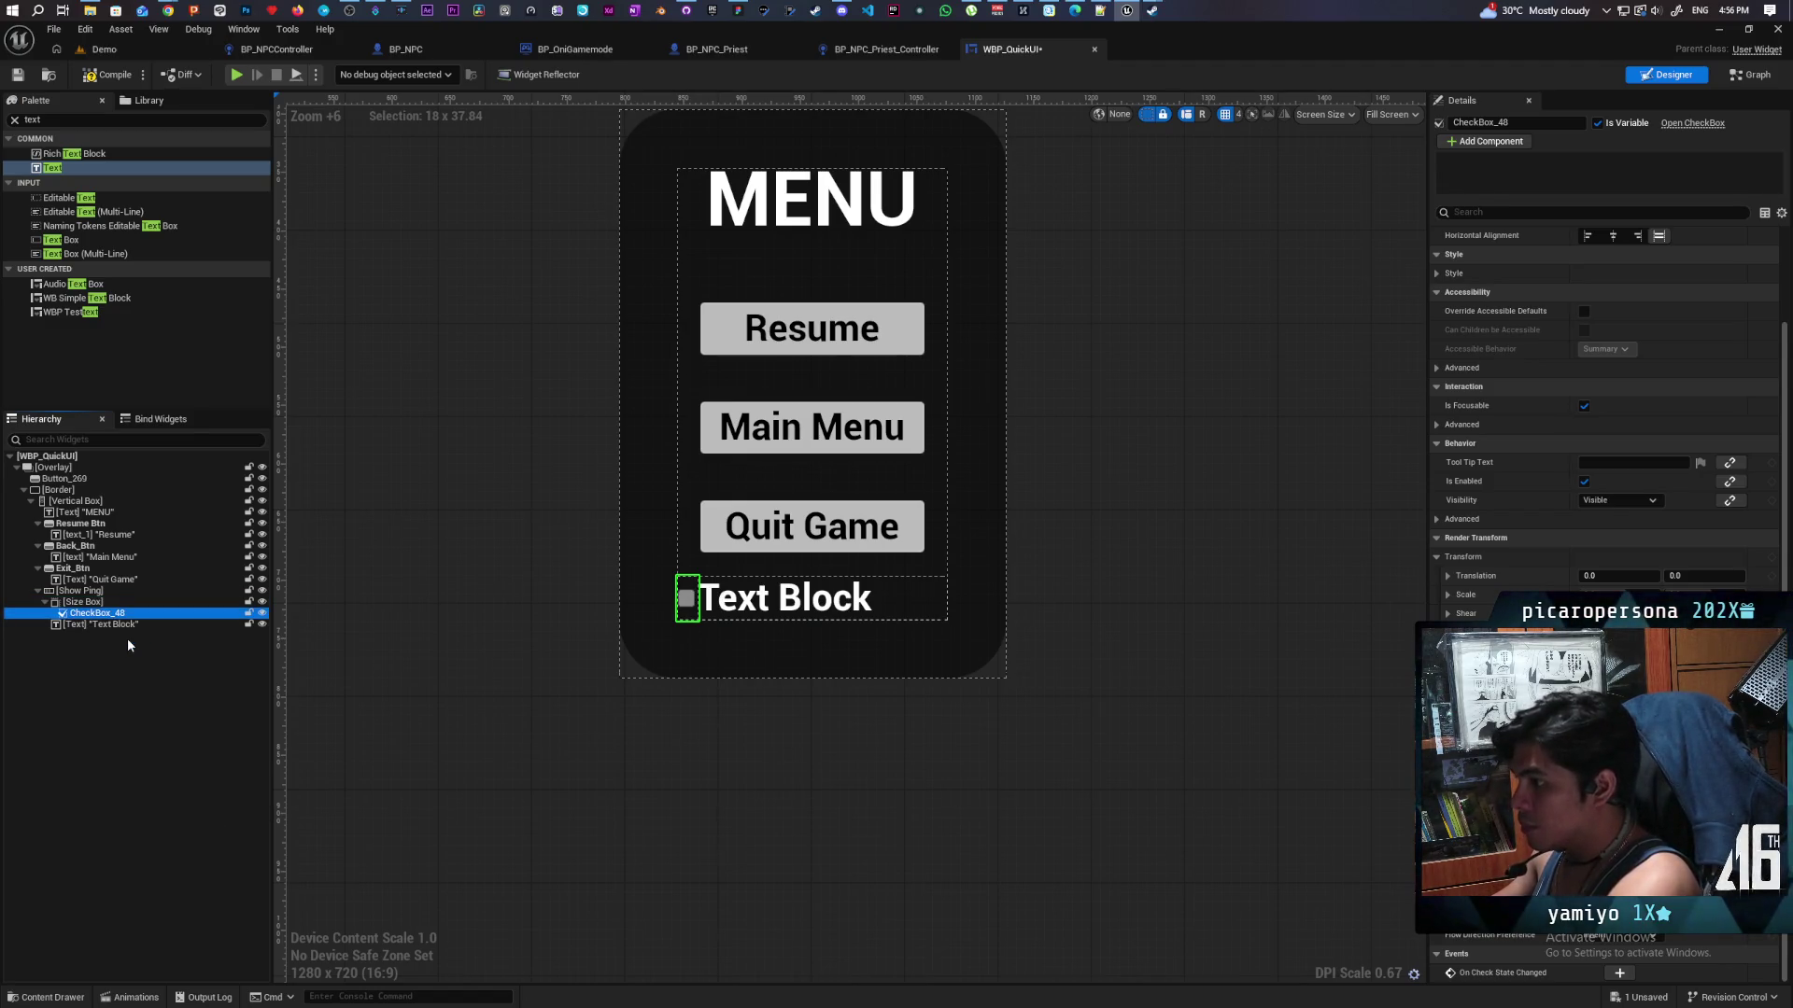
pyautogui.click(81, 602)
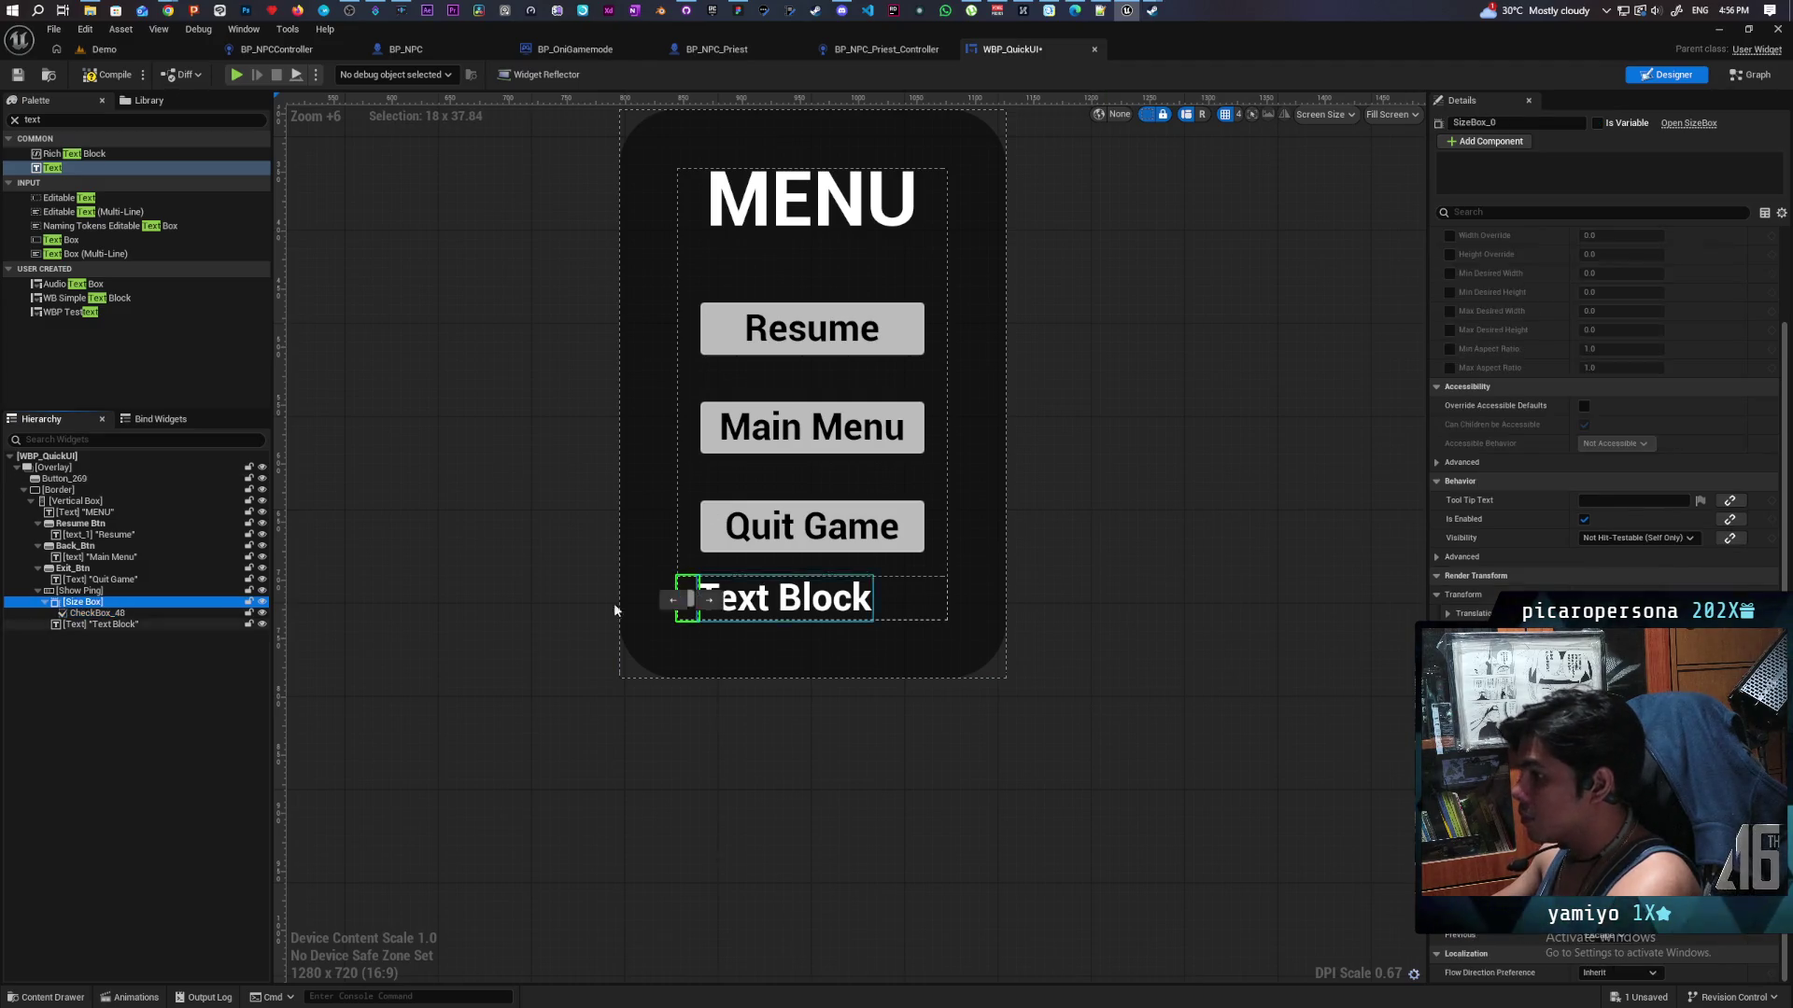
pyautogui.click(1450, 236)
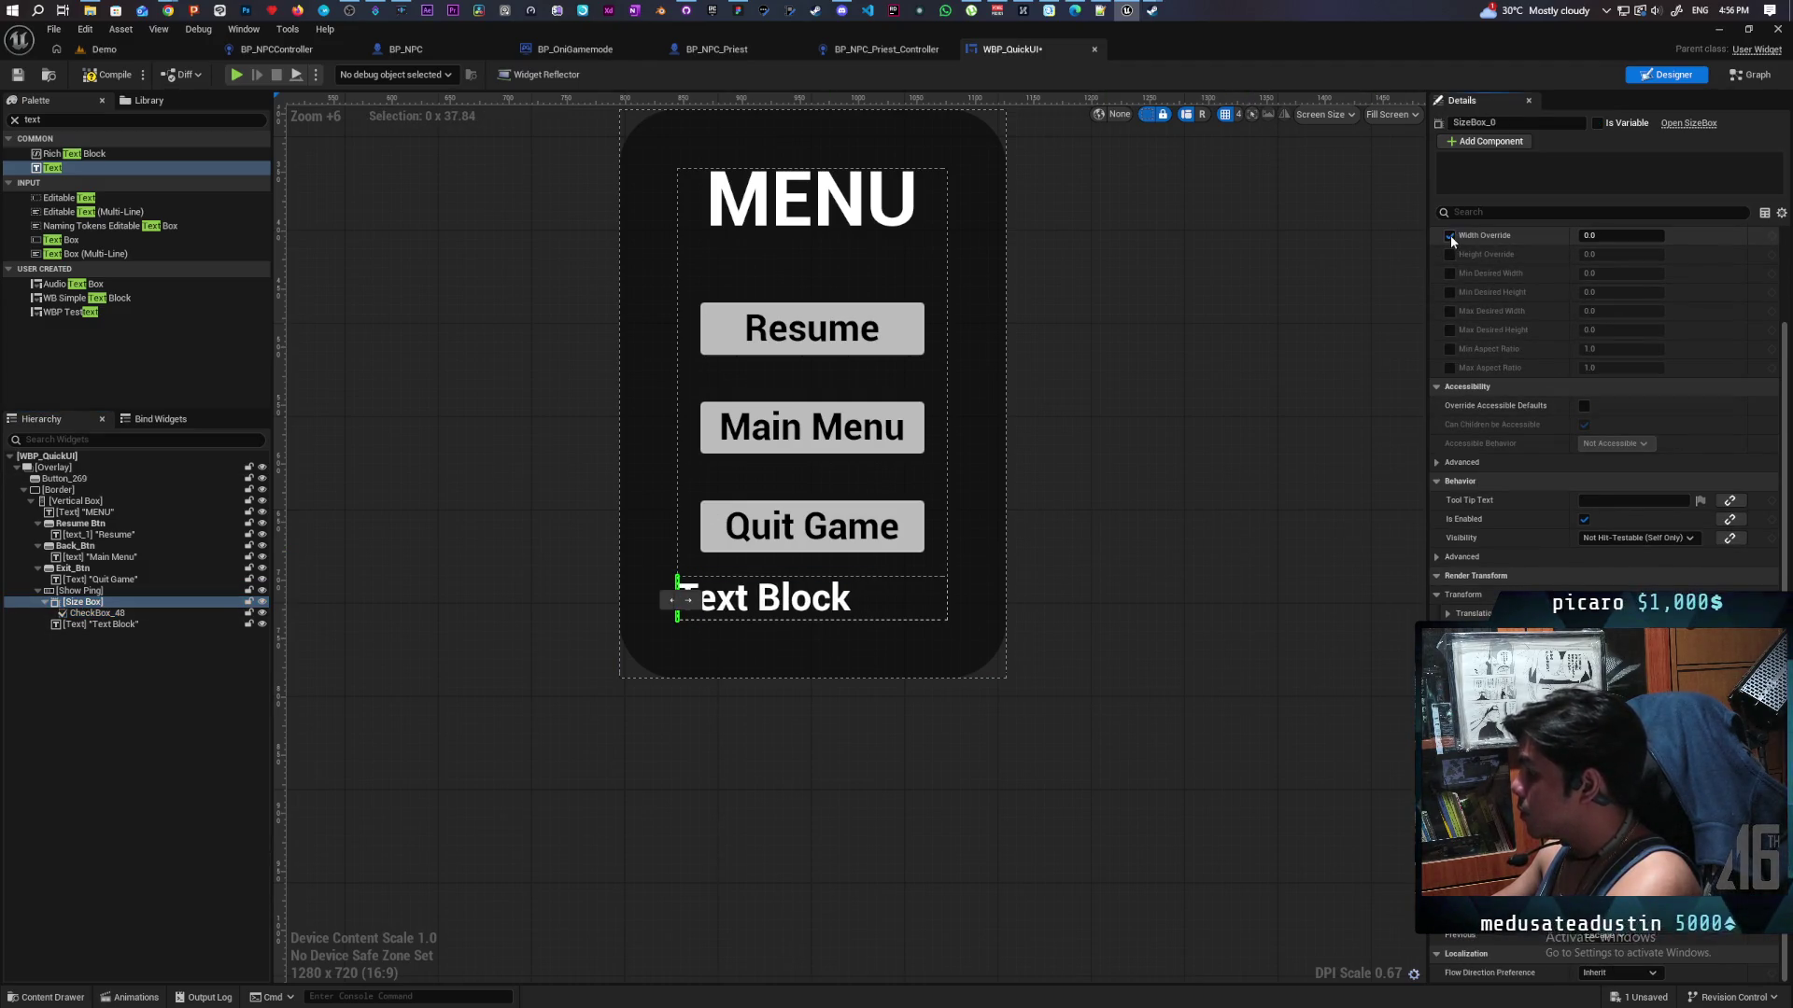
pyautogui.moveTo(1608, 235); pyautogui.dragTo(1627, 235)
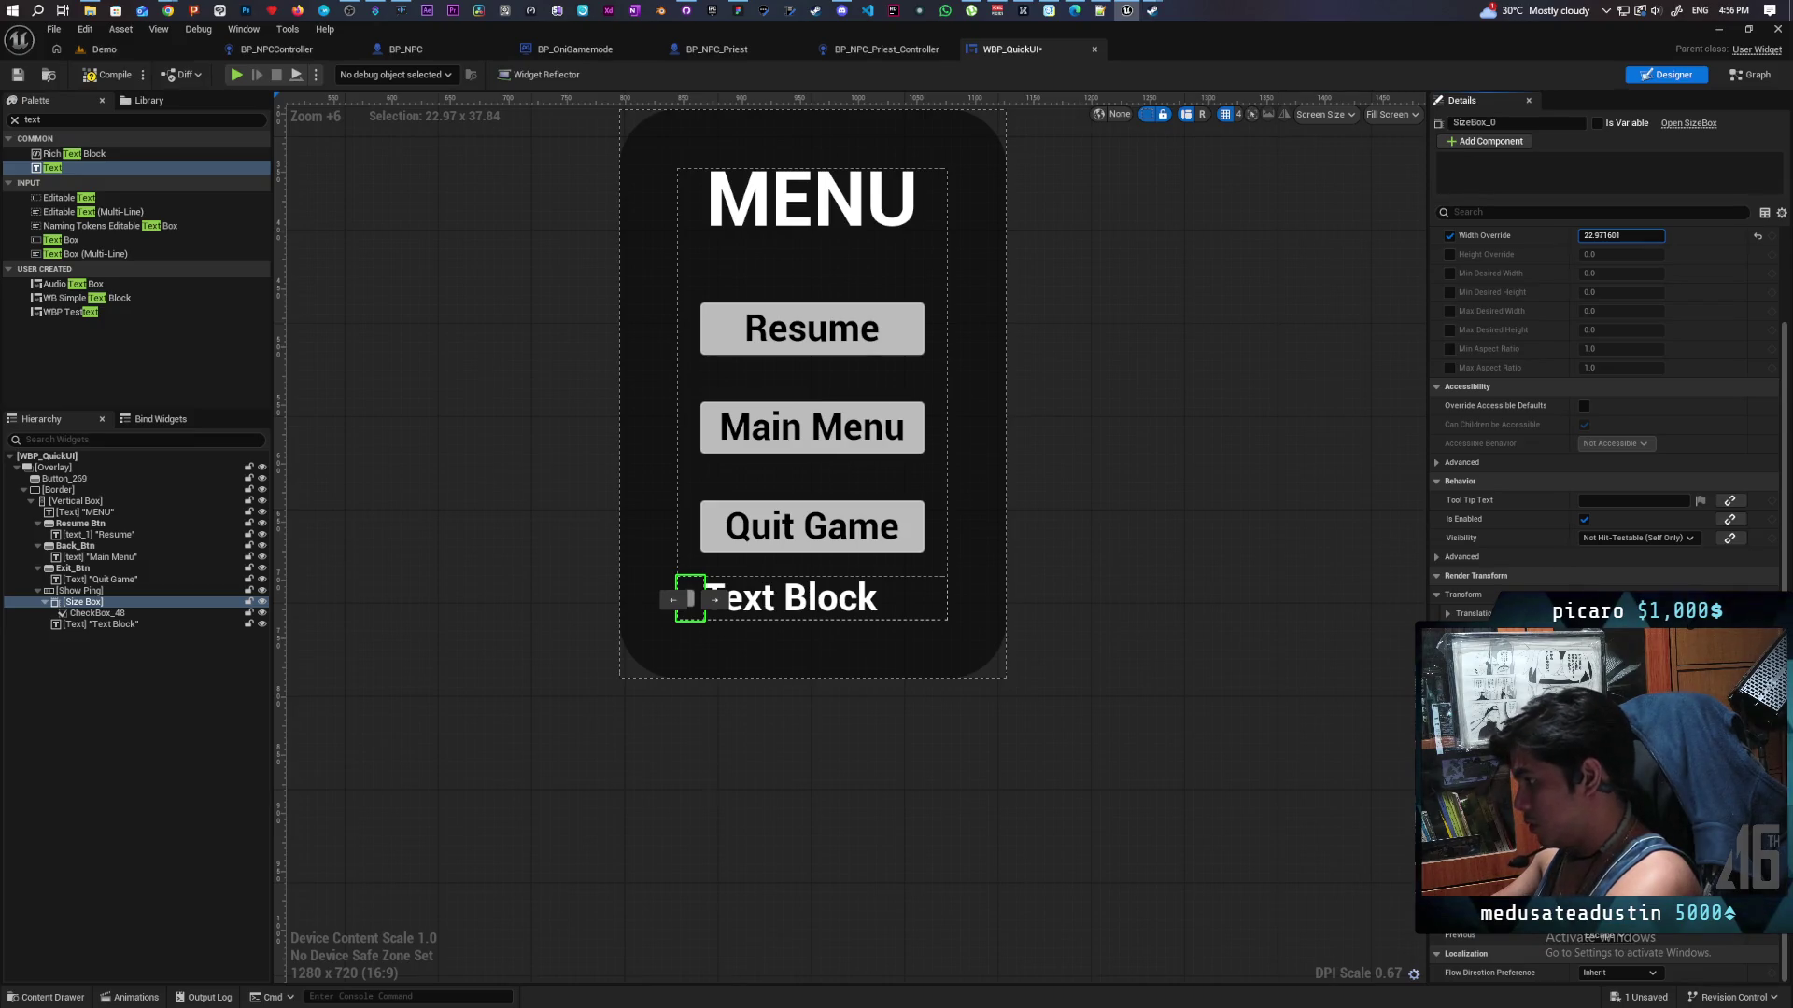
pyautogui.click(688, 598)
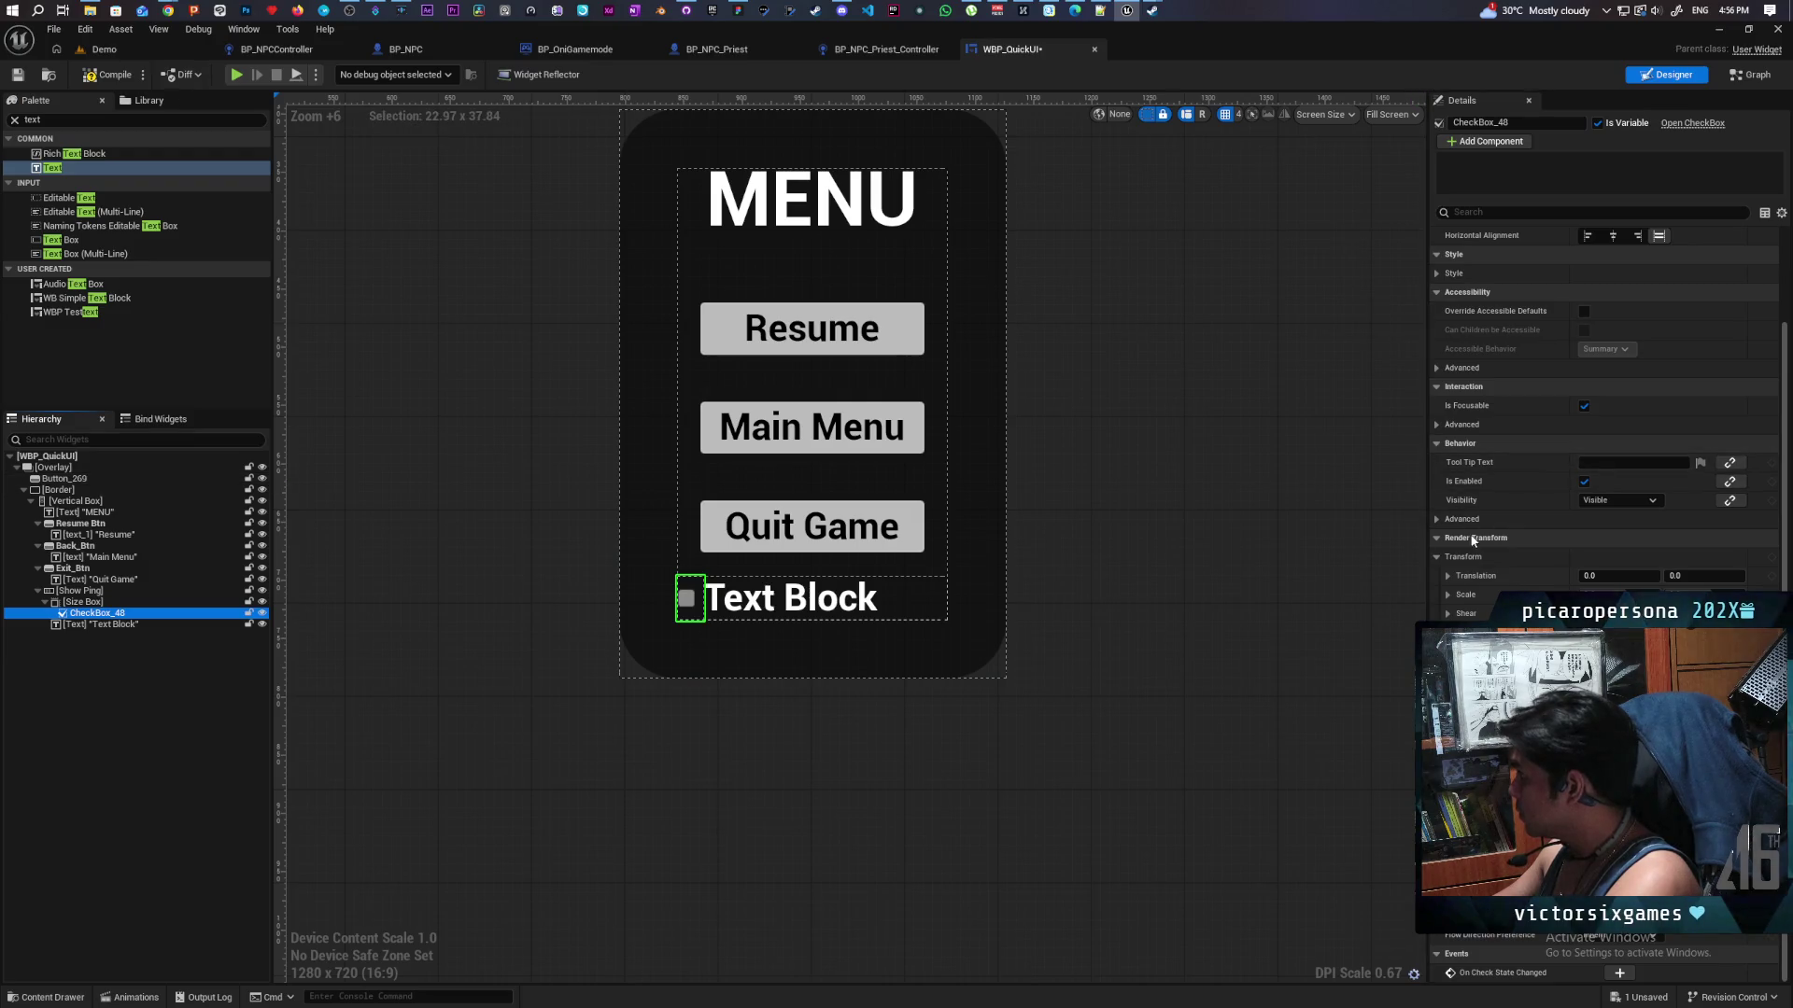
pyautogui.click(1438, 274)
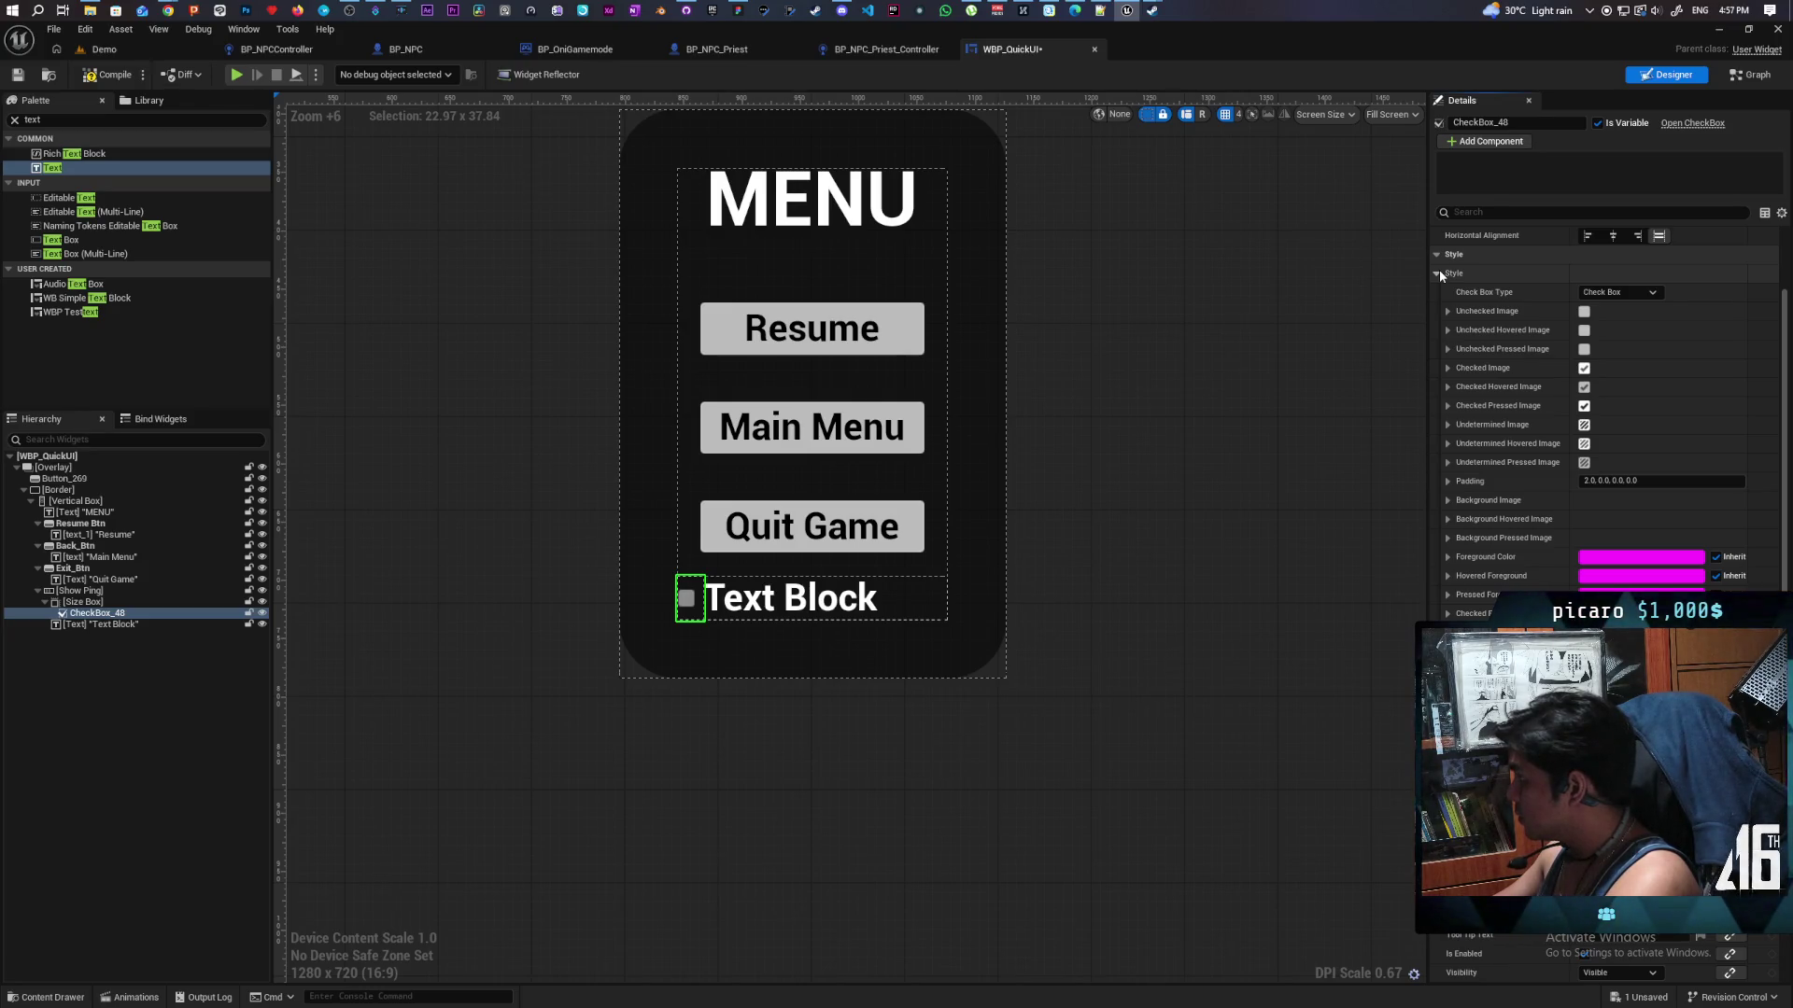
# Set the Text Block label to 'Show Ping', then compile and save the widget.
pyautogui.click(1438, 273)
pyautogui.click(168, 624)
pyautogui.click(1657, 234)
pyautogui.write('Show Ping')
pyautogui.click(943, 317)
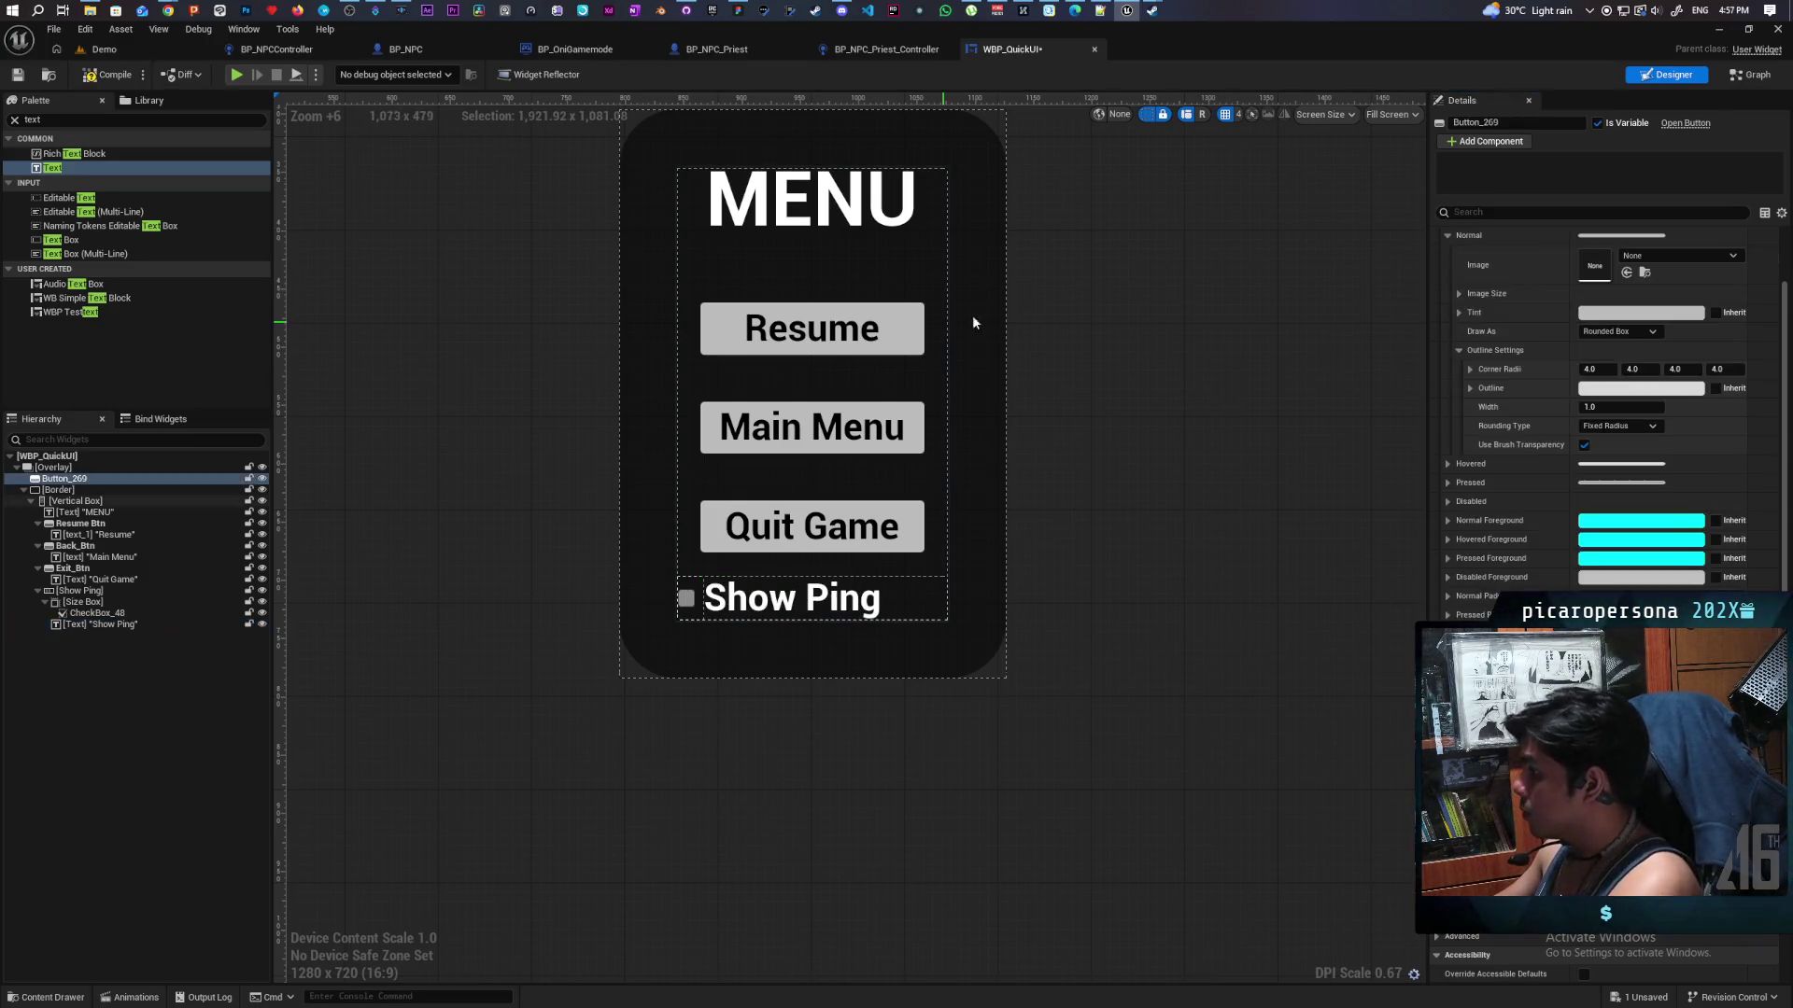
pyautogui.click(107, 75)
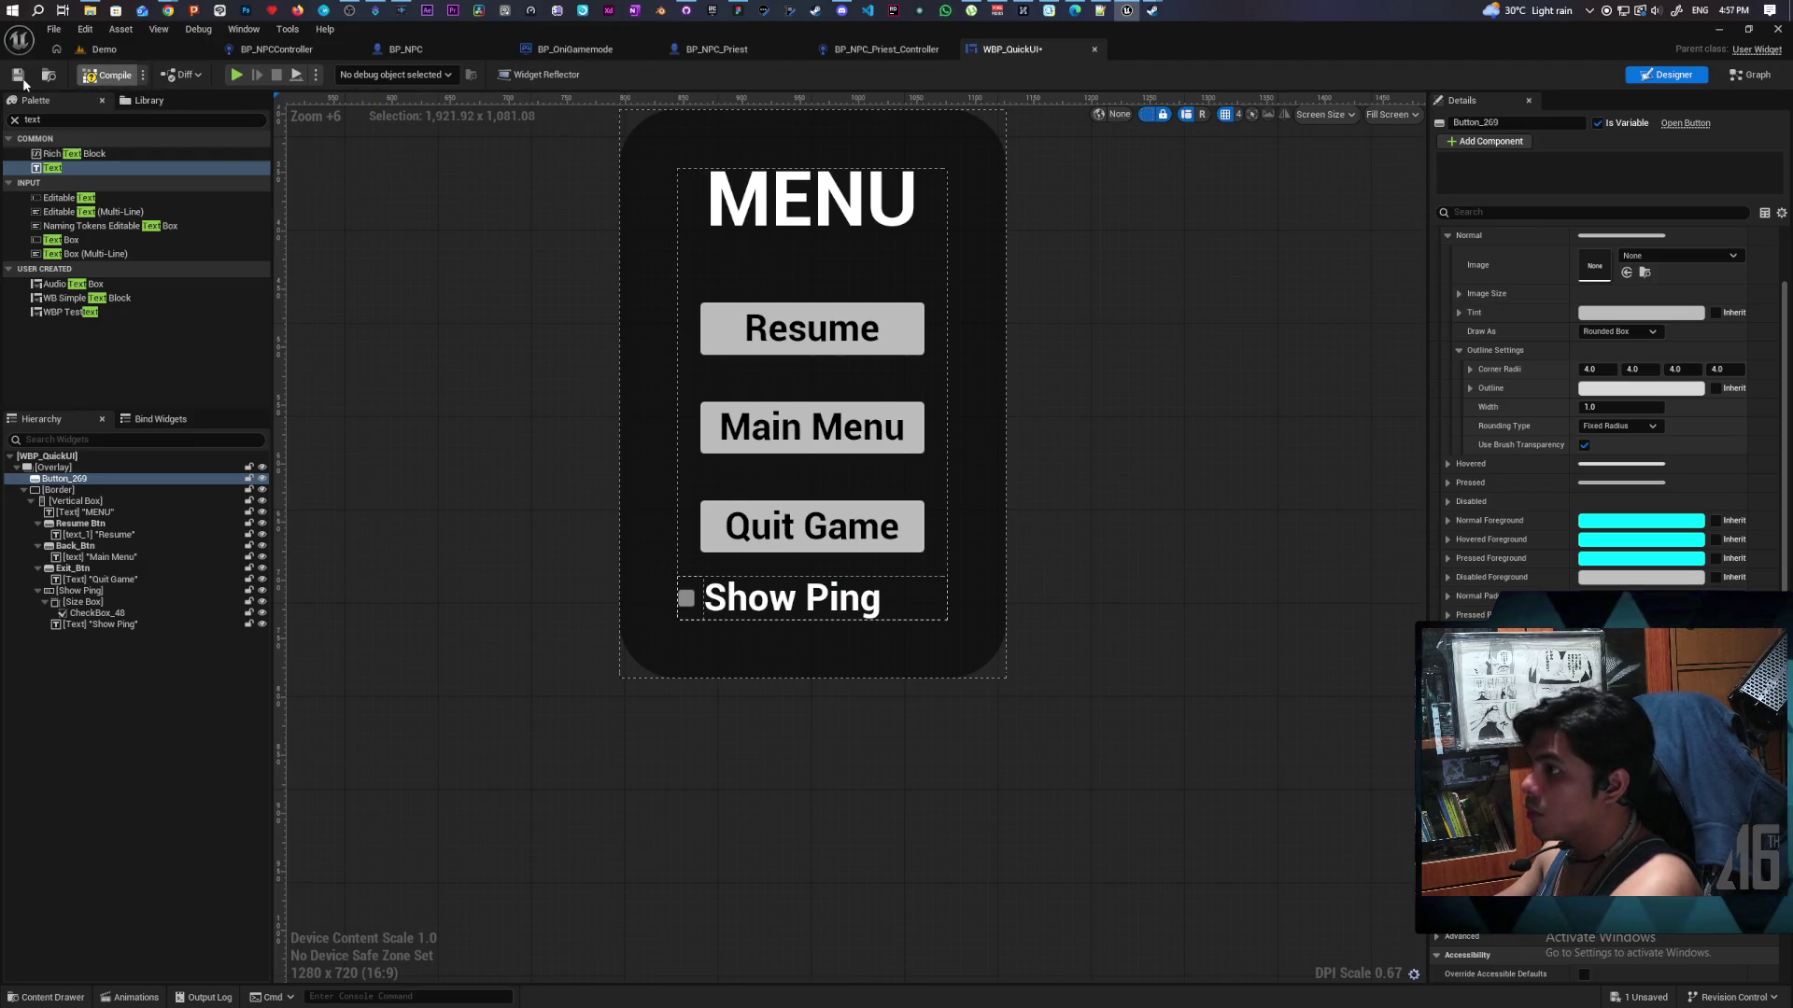
pyautogui.click(19, 75)
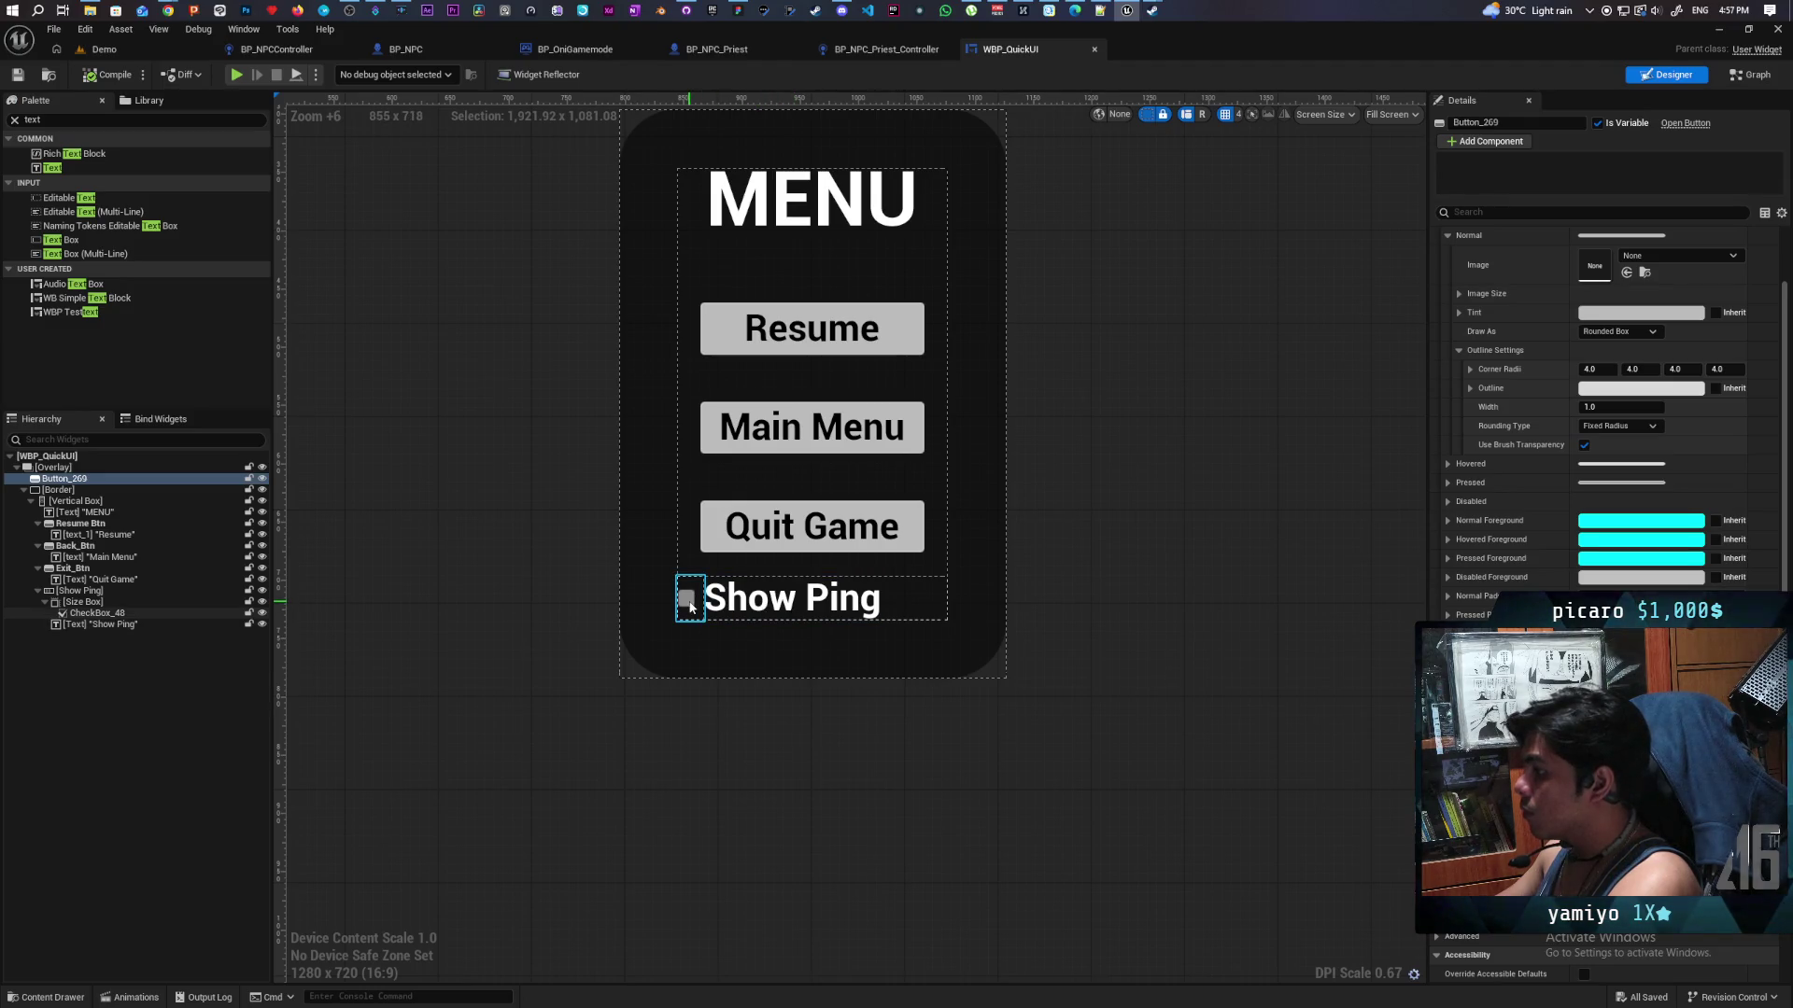
# Select the Show Ping checkbox inside its Size Box and edit its Padding field.
pyautogui.click(82, 614)
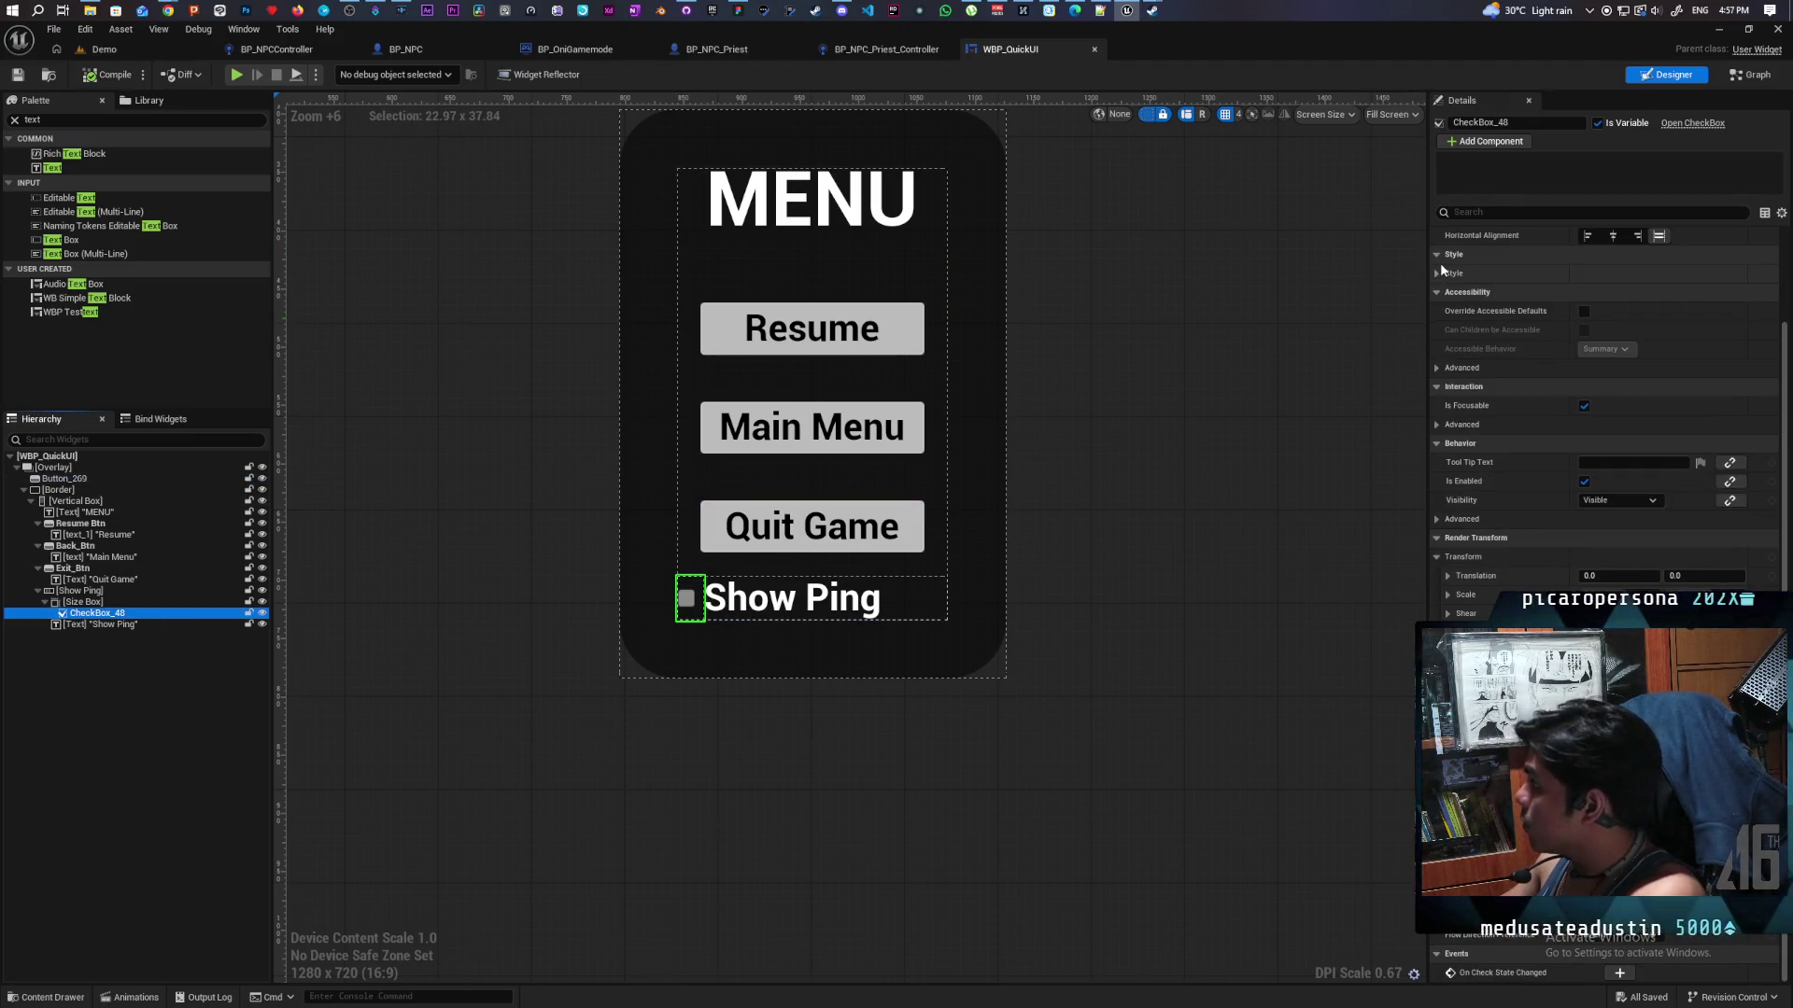
pyautogui.click(81, 604)
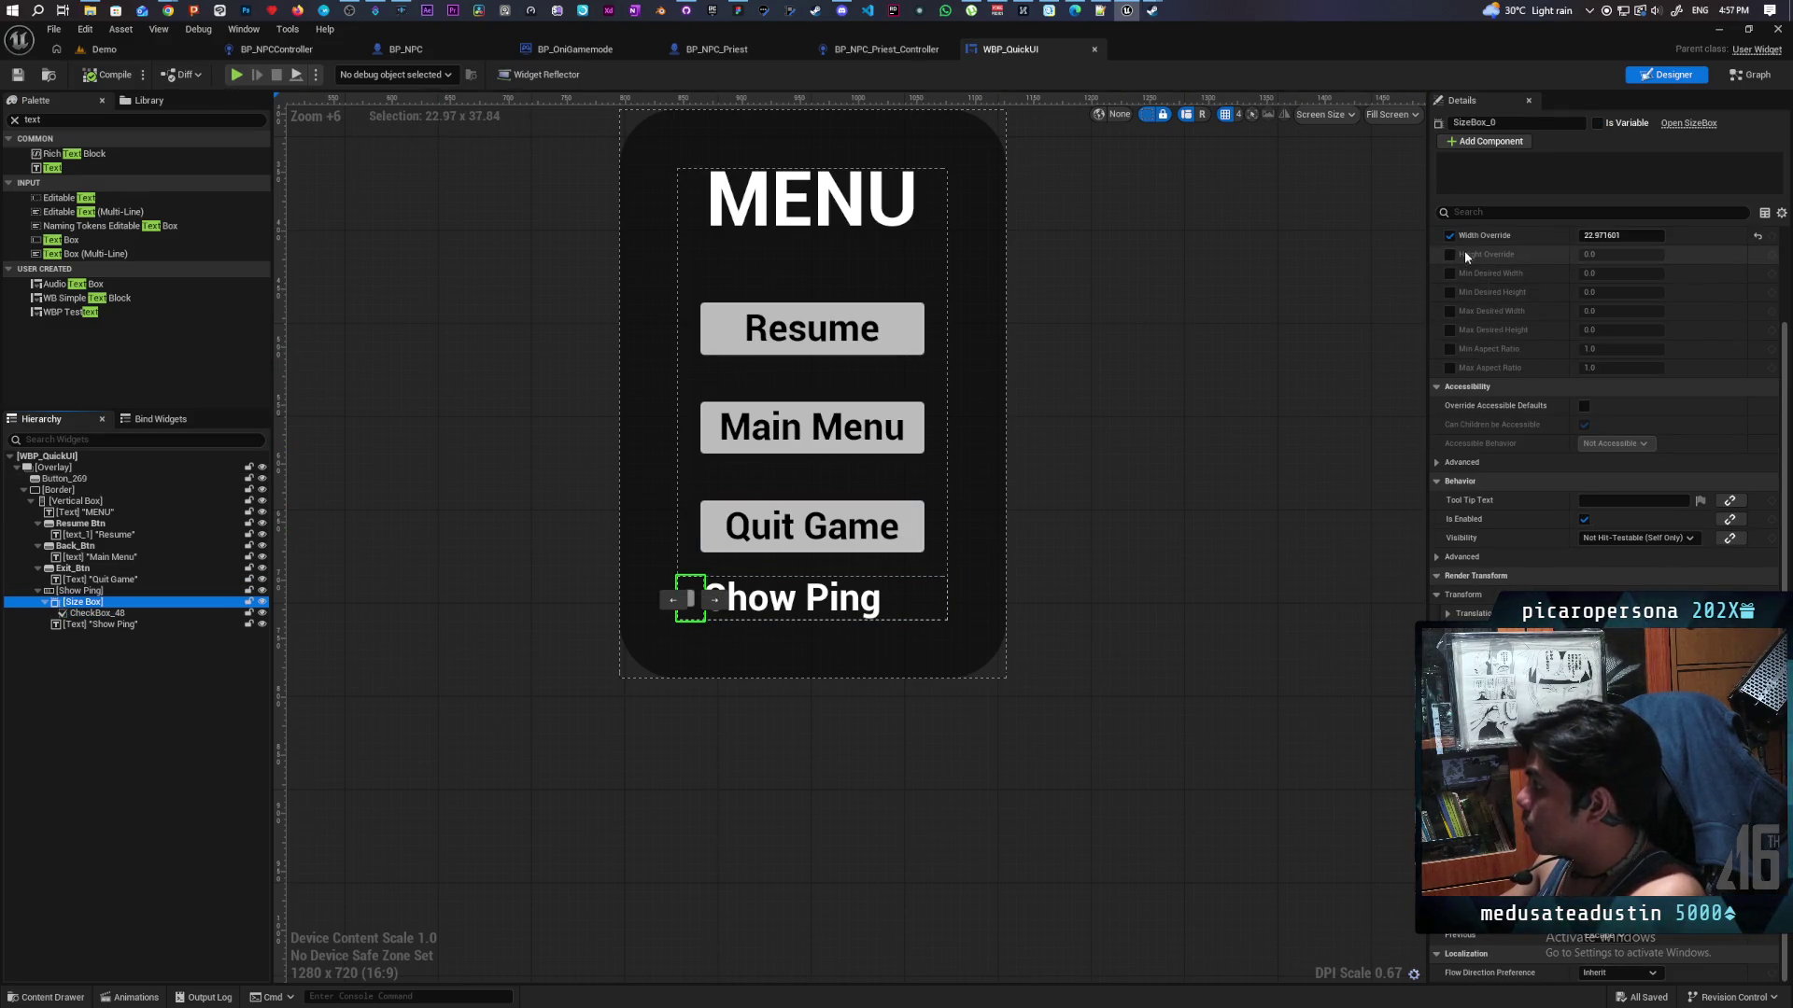
pyautogui.scroll(2, 1335, 416)
pyautogui.scroll(-2, 1249, 434)
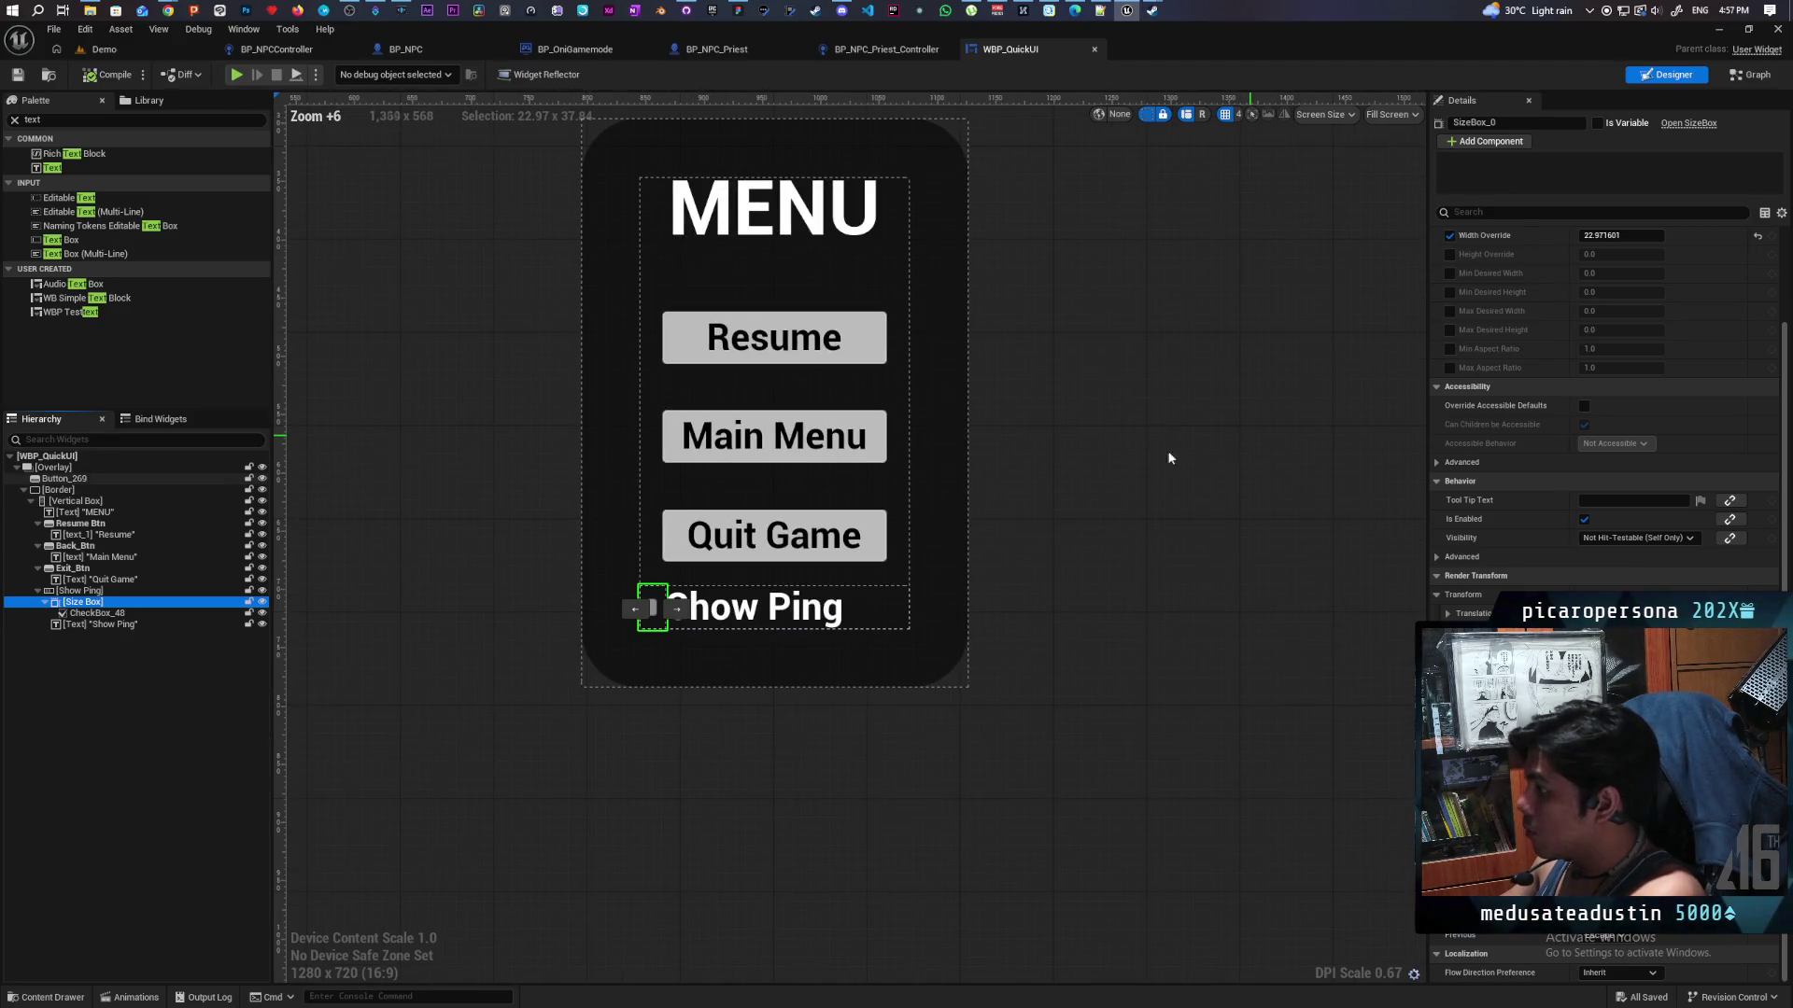
pyautogui.click(70, 591)
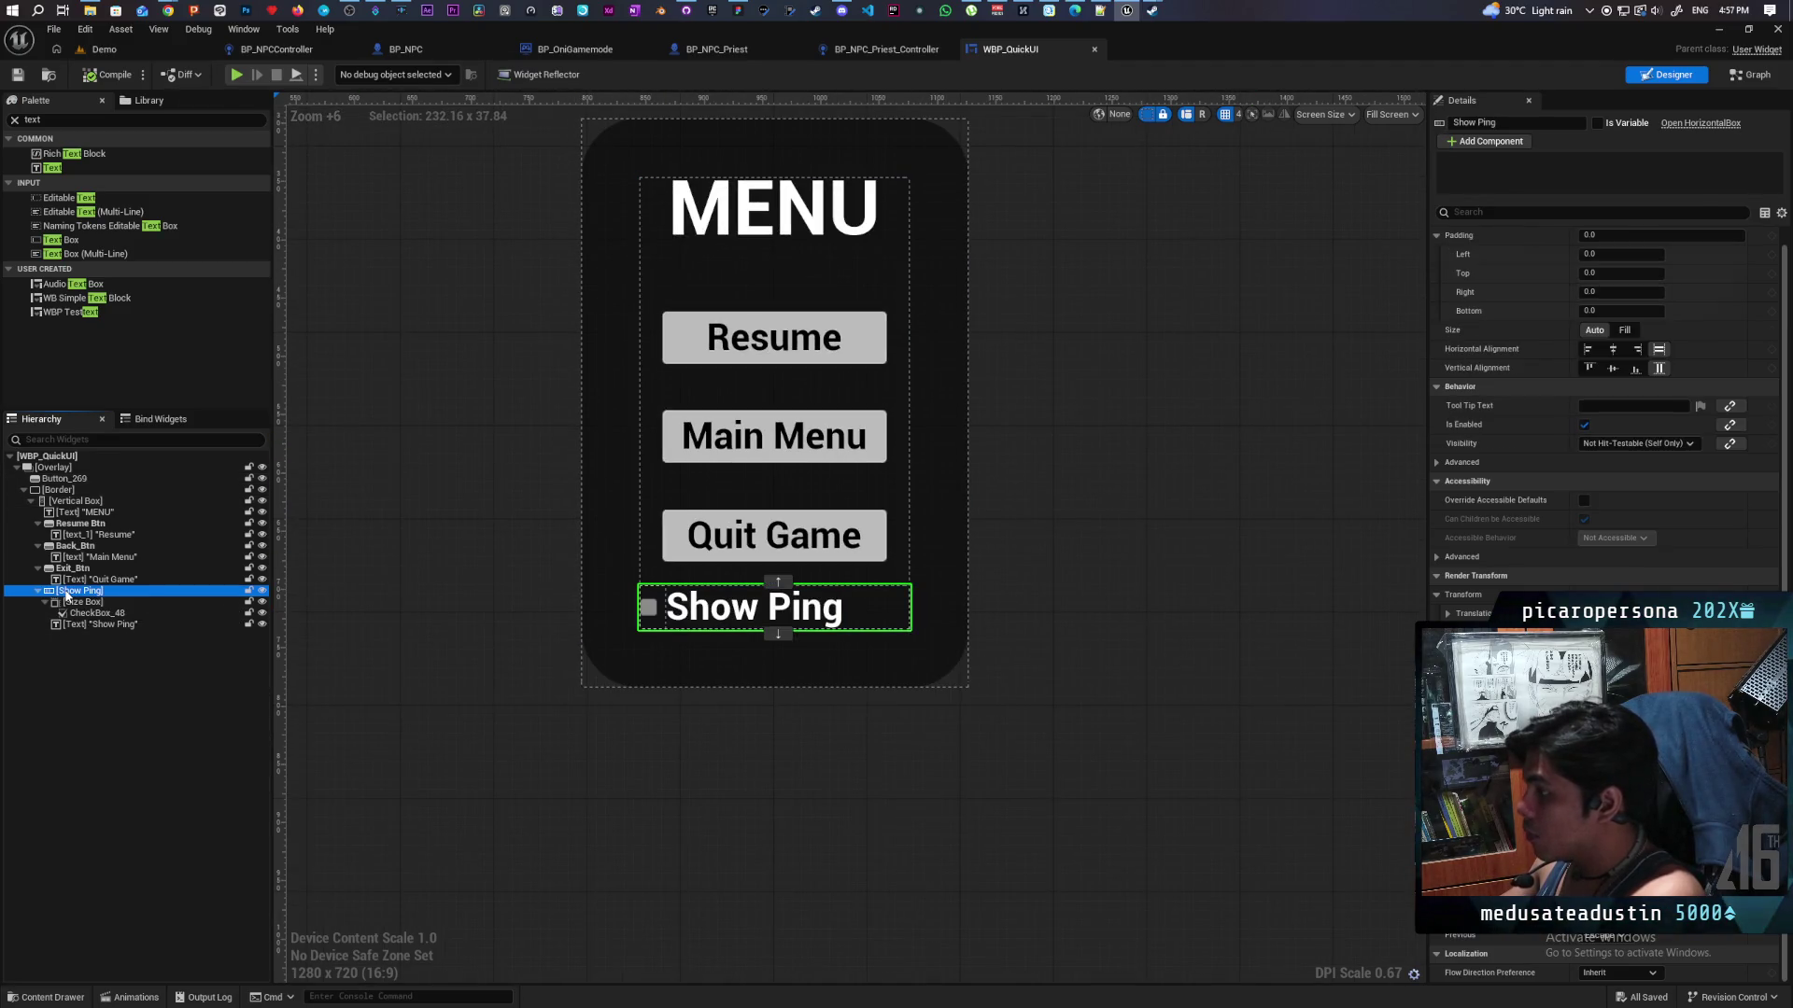
pyautogui.click(82, 603)
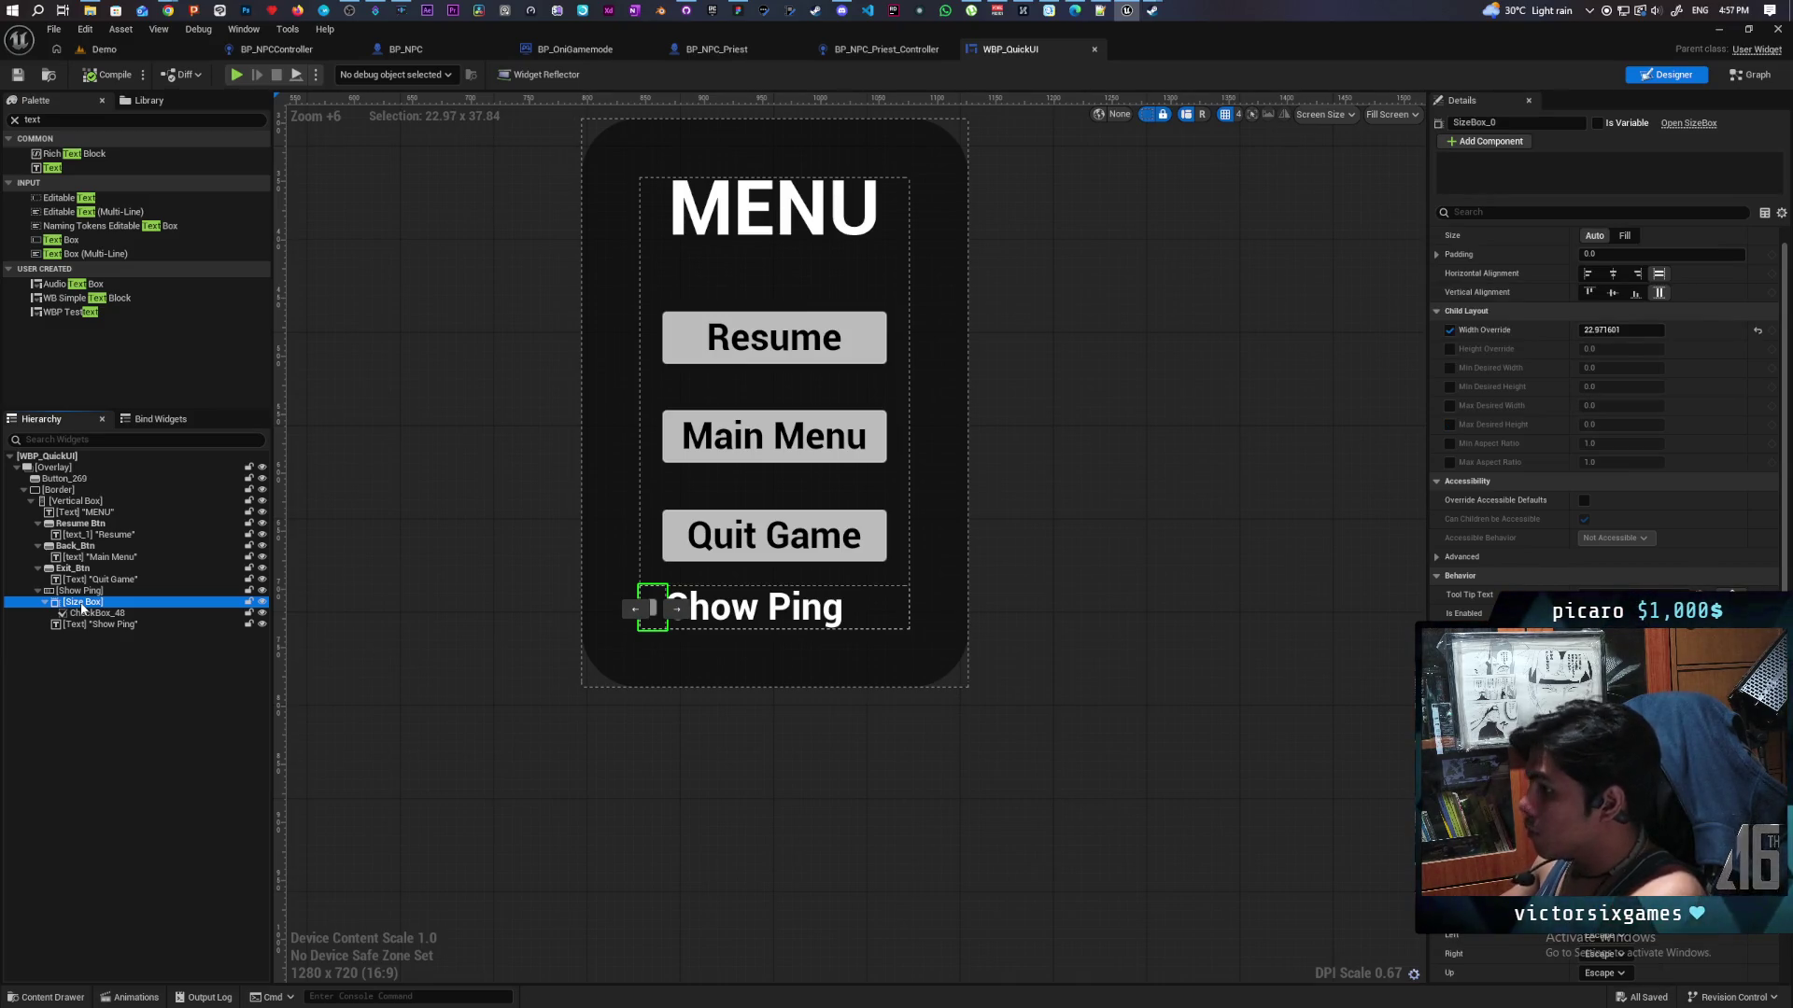
pyautogui.click(82, 614)
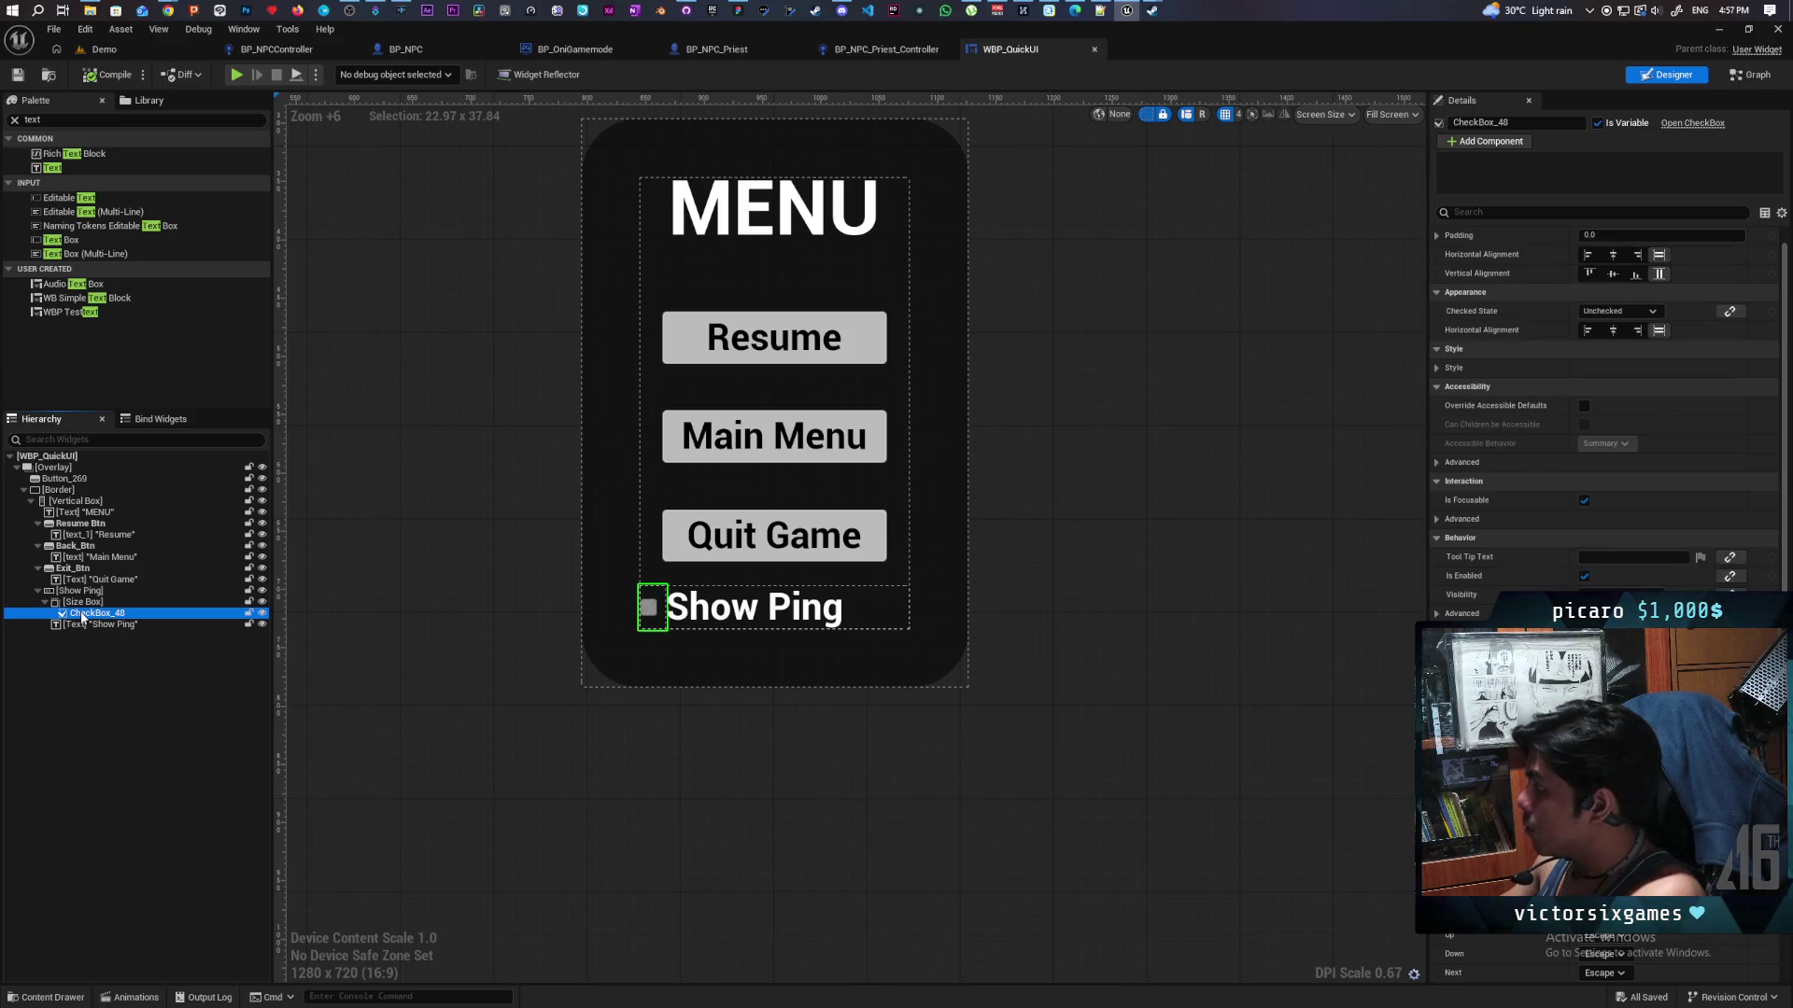
pyautogui.click(649, 608)
pyautogui.click(653, 607)
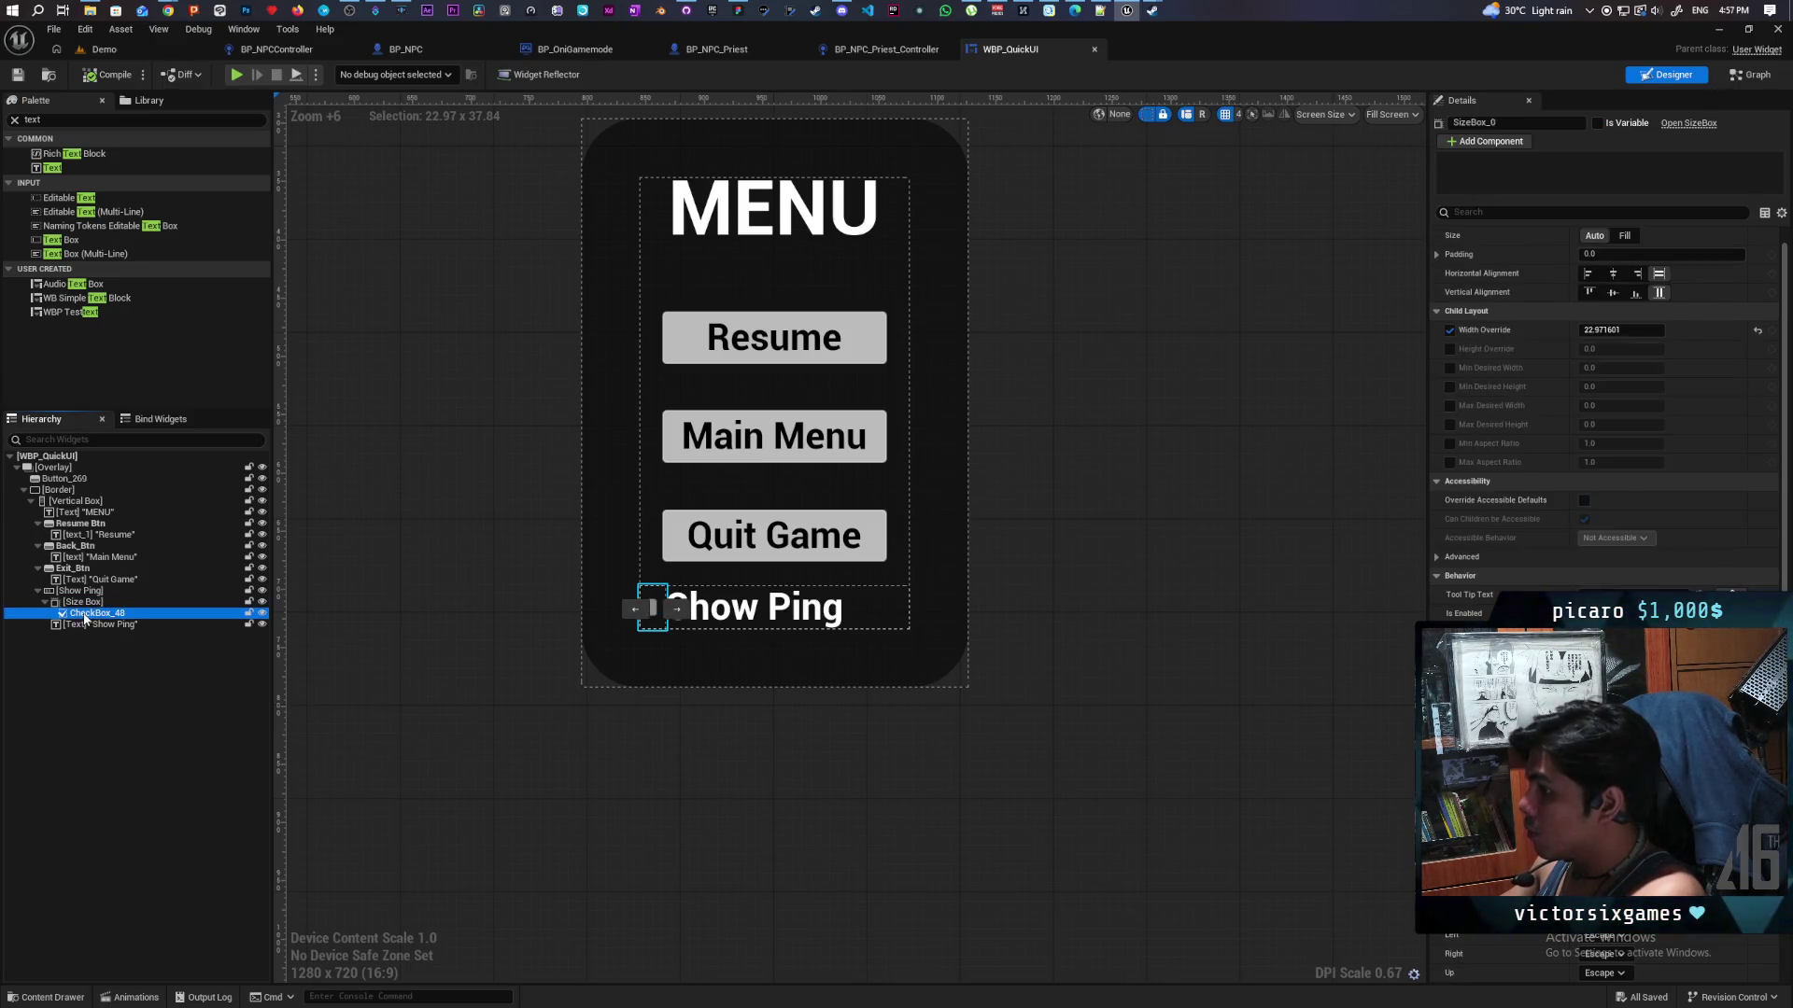
pyautogui.click(1616, 236)
# Set the checkbox padding to 20 and the Size Box width override to 55.
pyautogui.write('20')
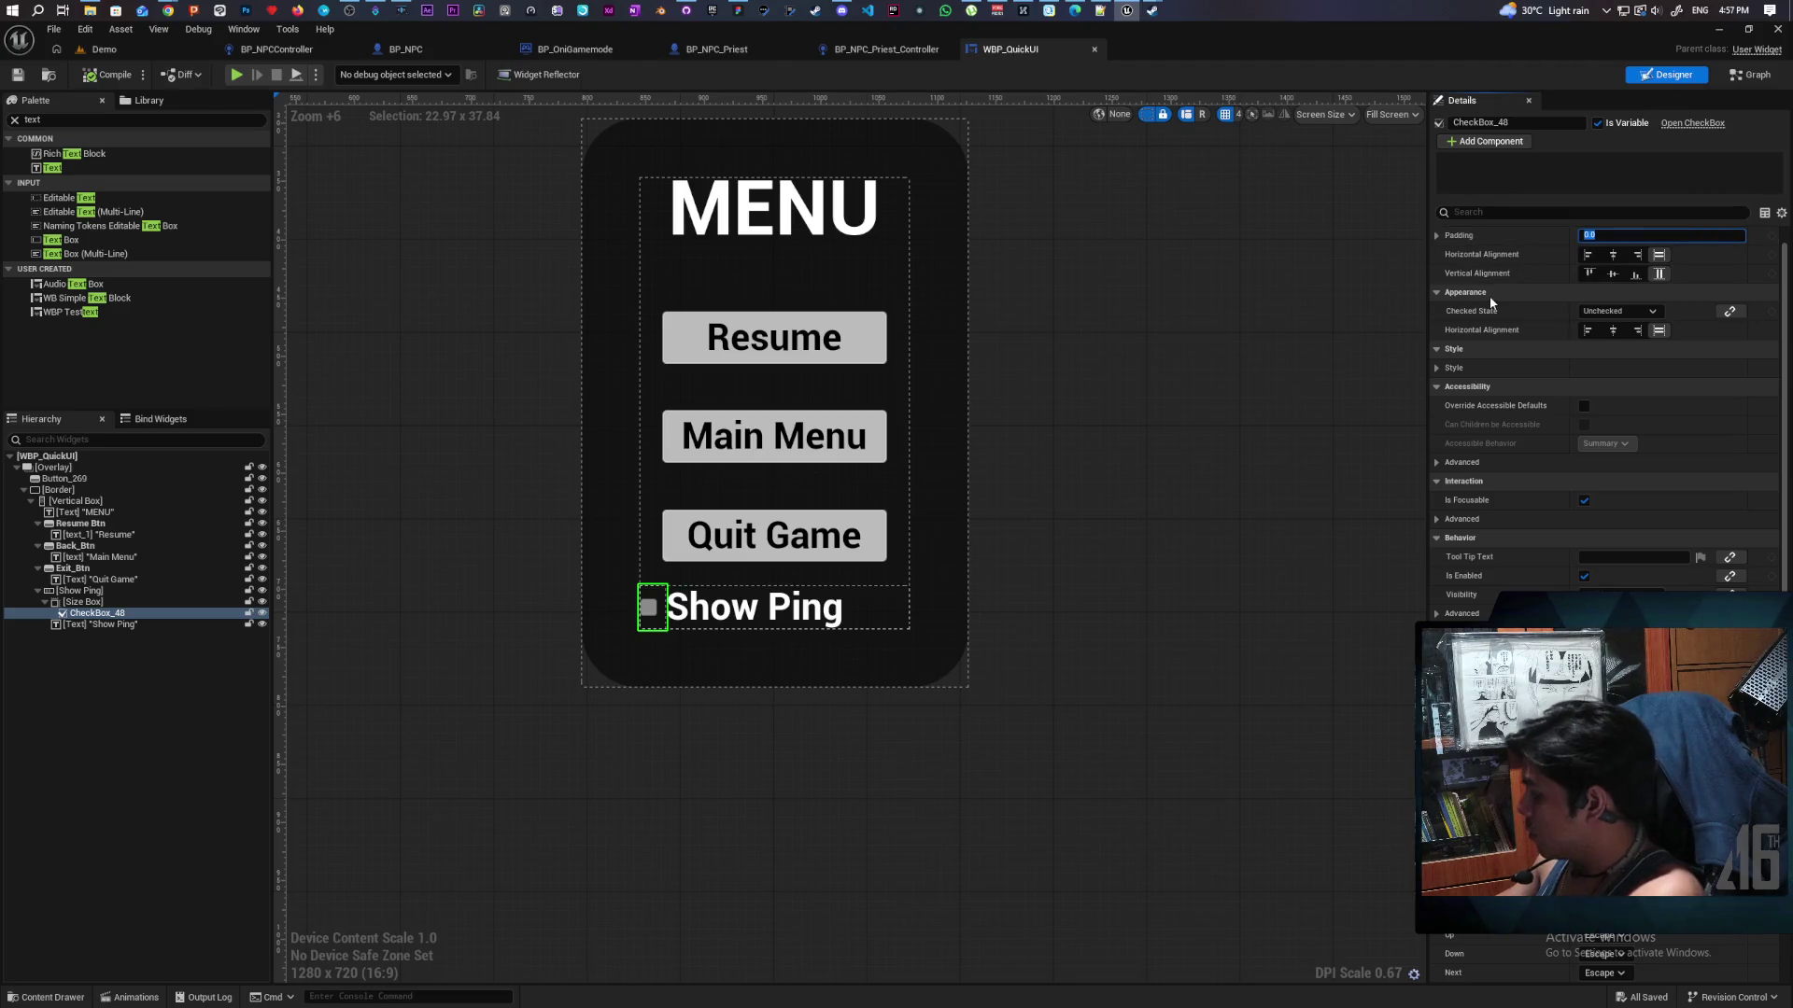
pyautogui.press('Return')
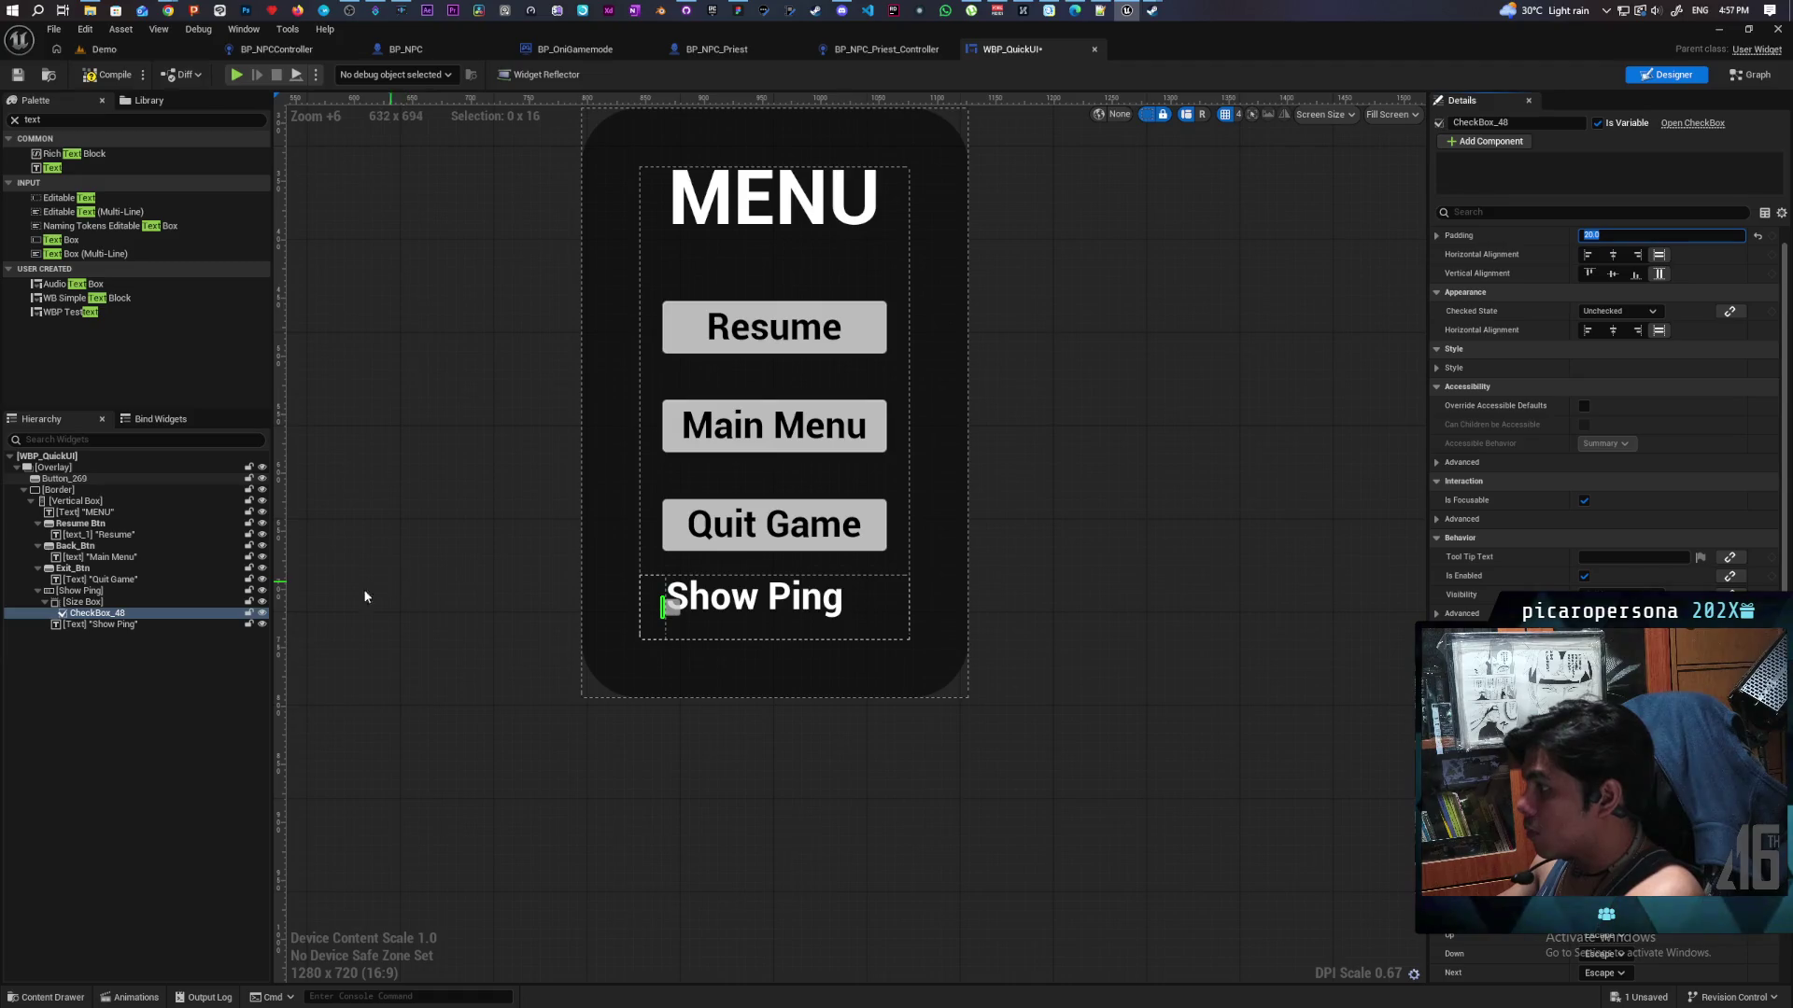
pyautogui.click(82, 603)
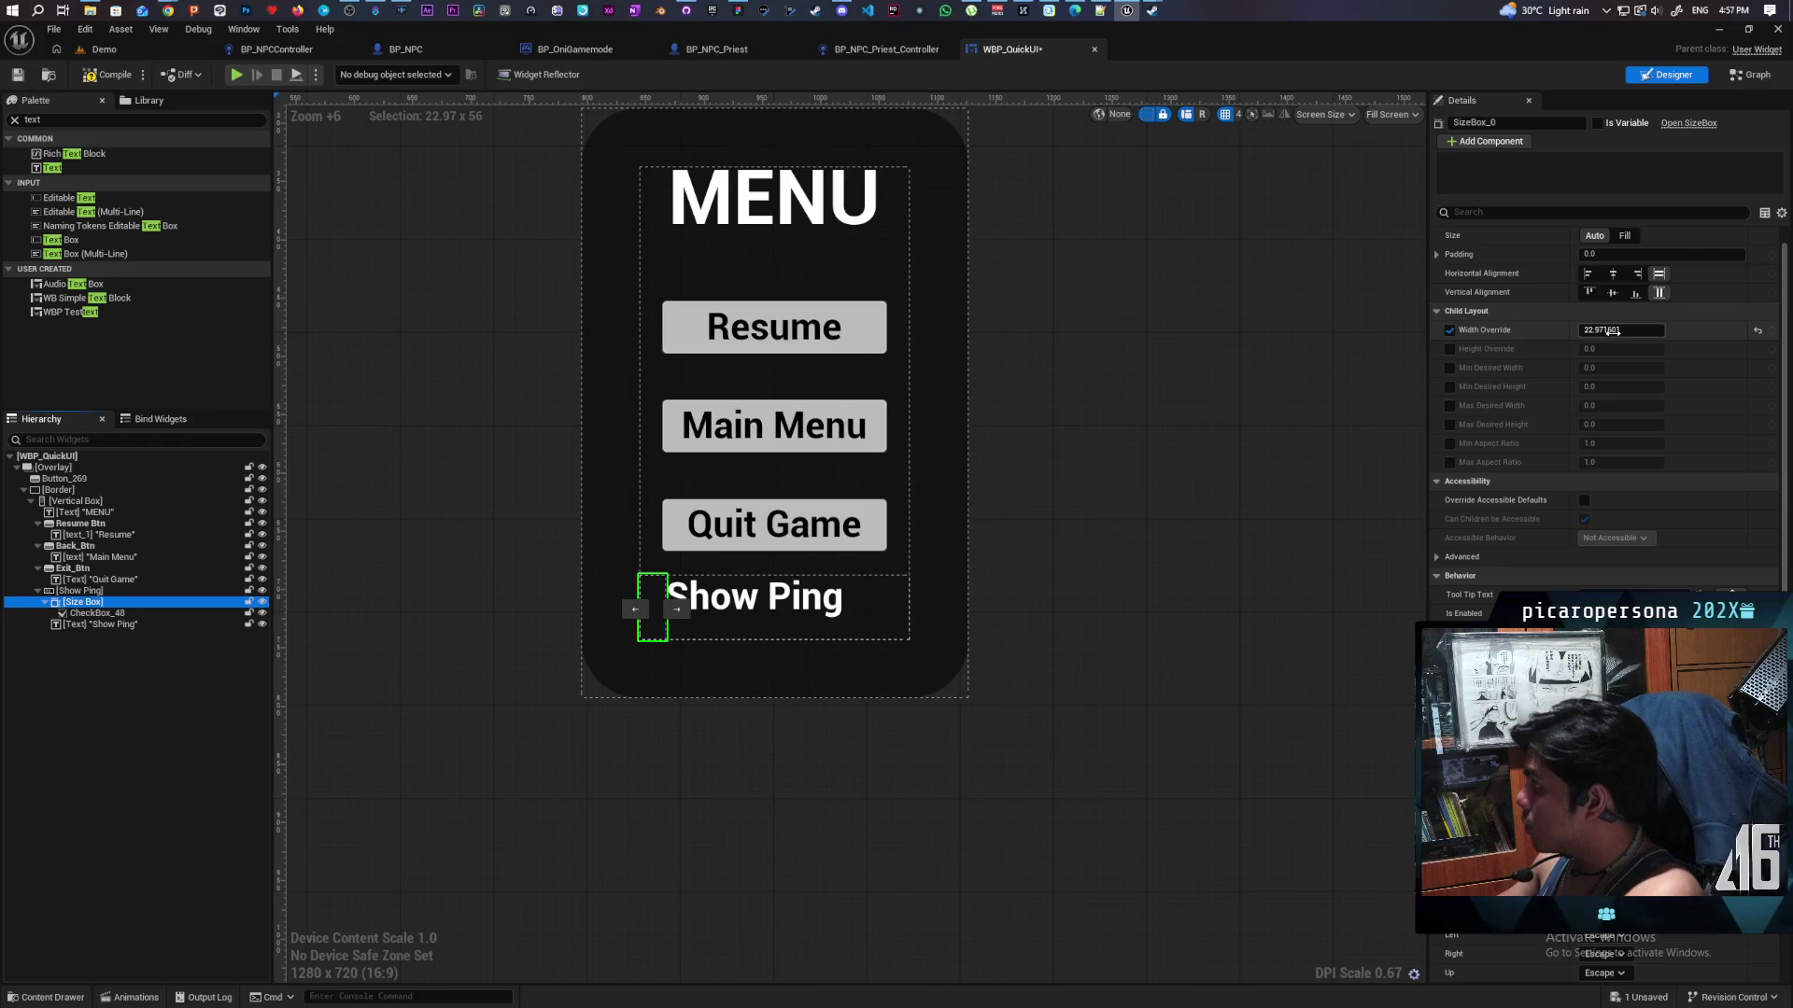
pyautogui.moveTo(1620, 330)
pyautogui.mouseDown()
pyautogui.moveTo(1681, 329)
pyautogui.moveTo(1654, 329)
pyautogui.mouseUp()
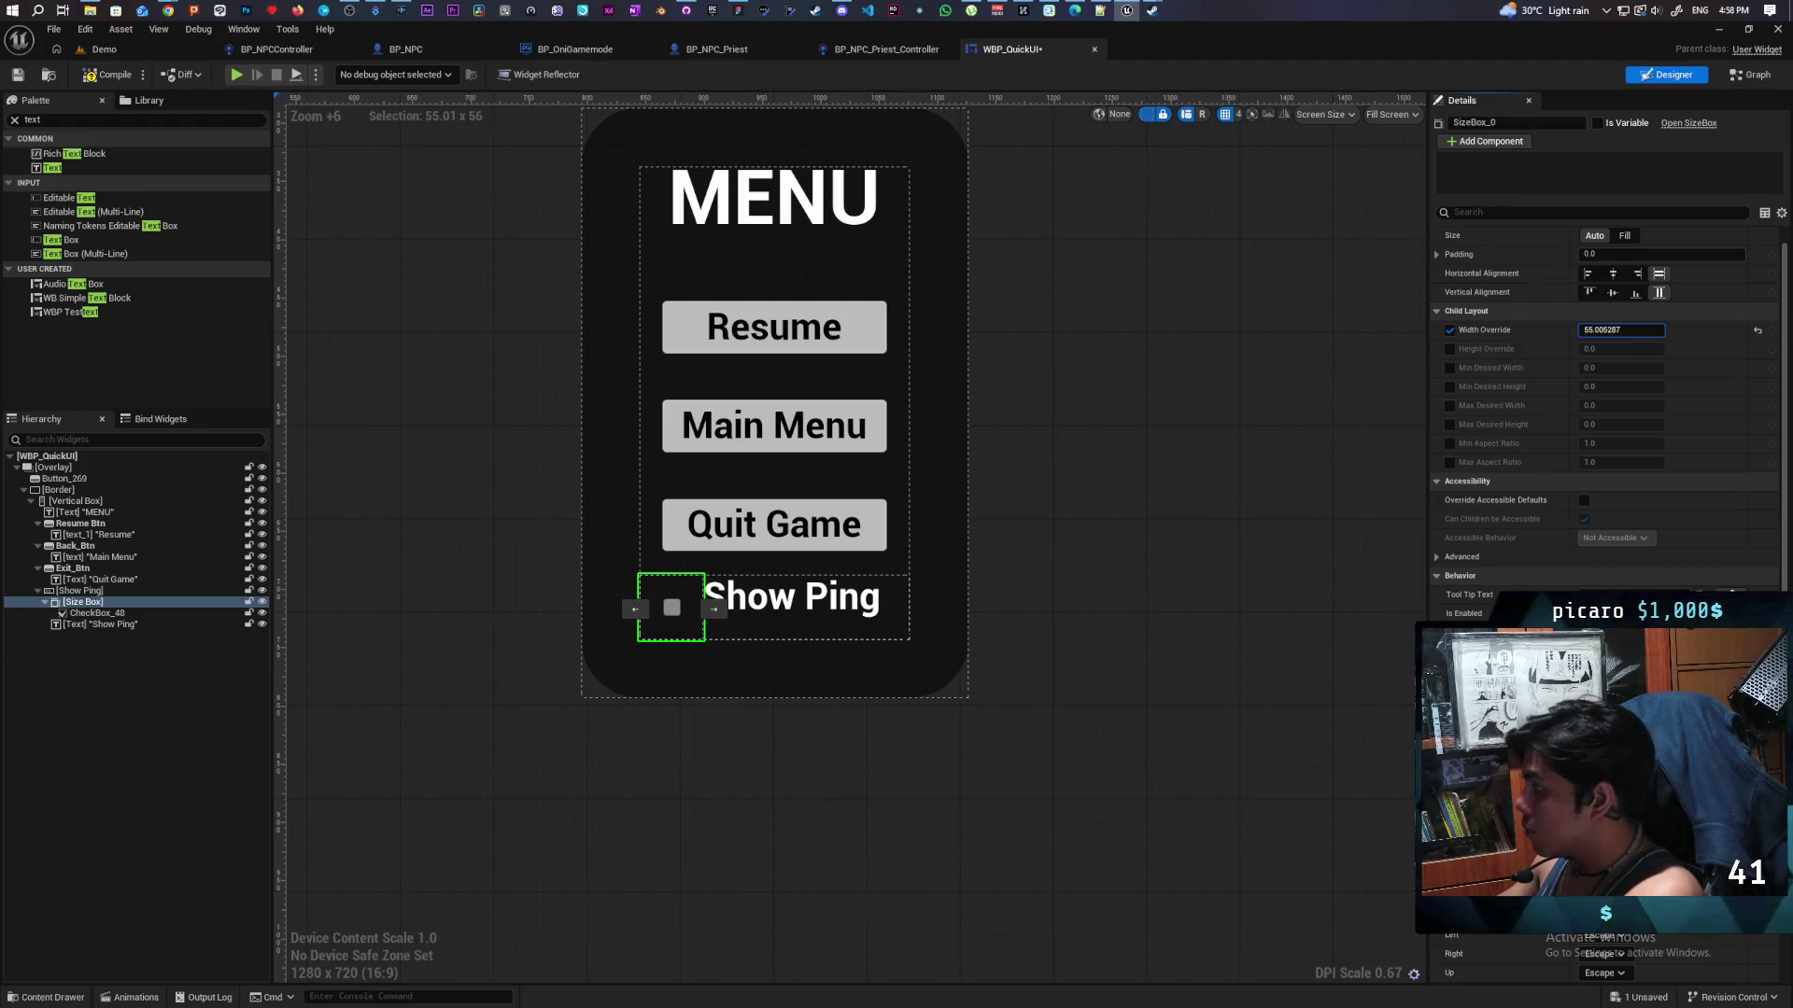
pyautogui.write('50')
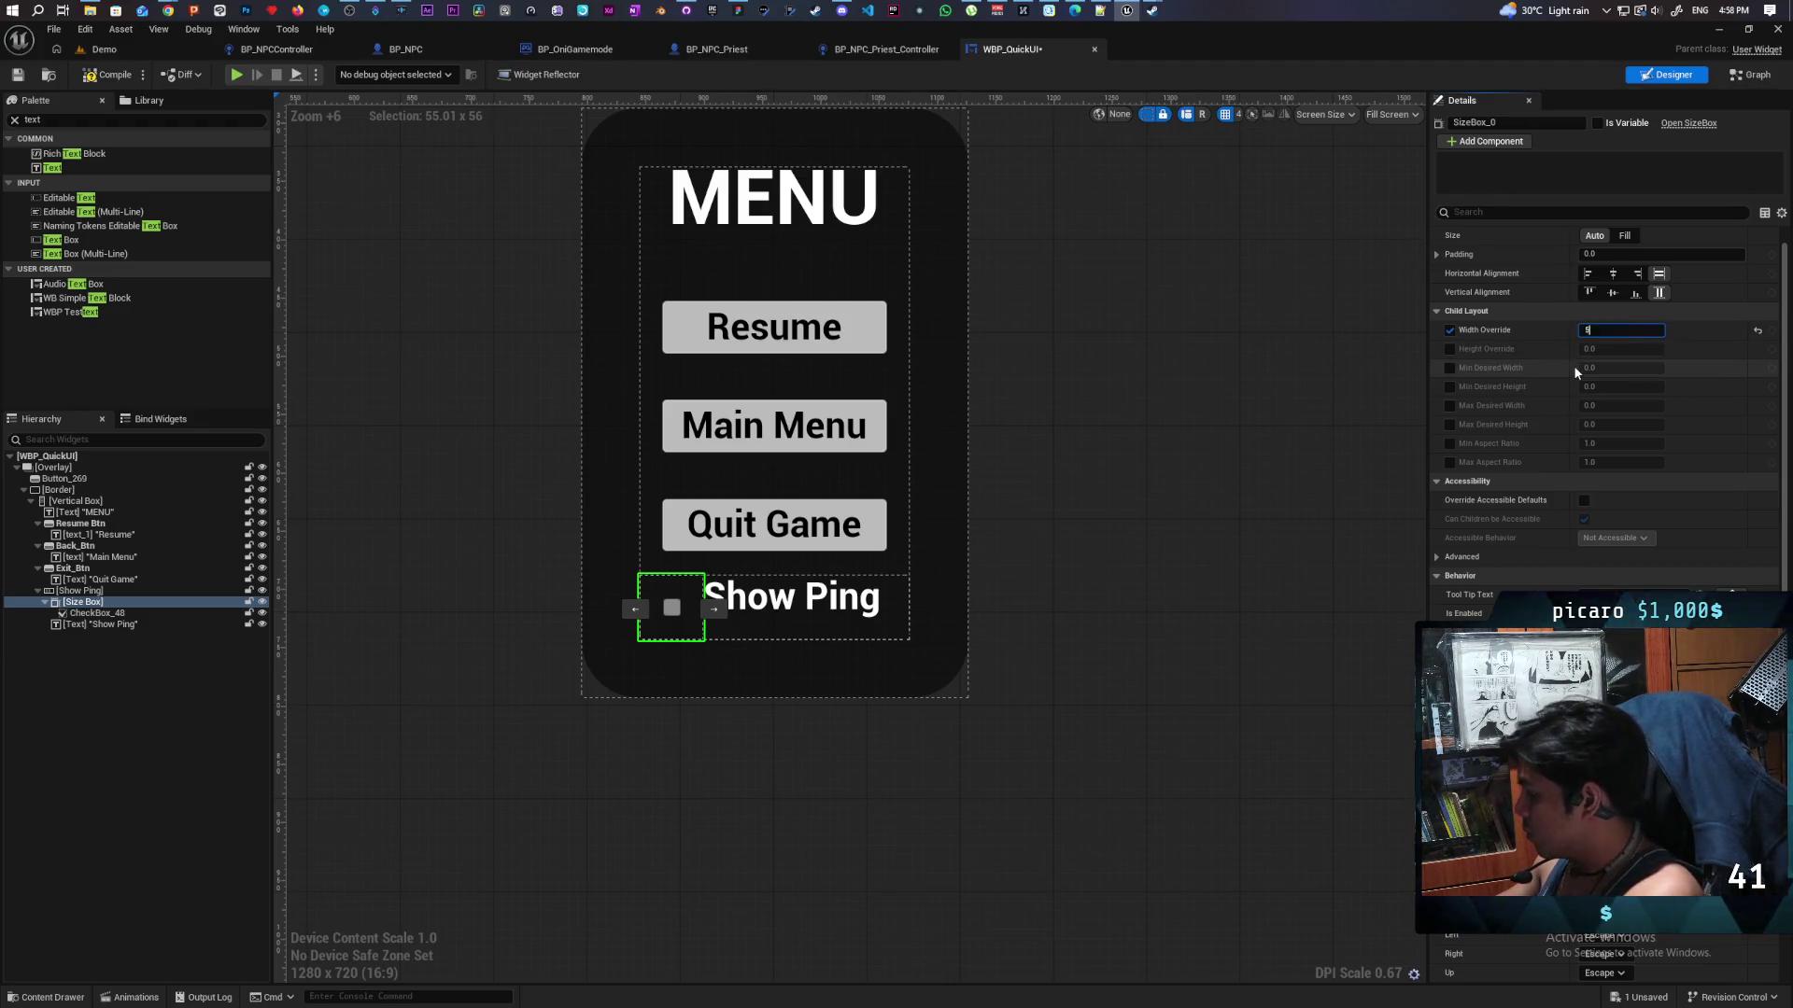
pyautogui.press('Return')
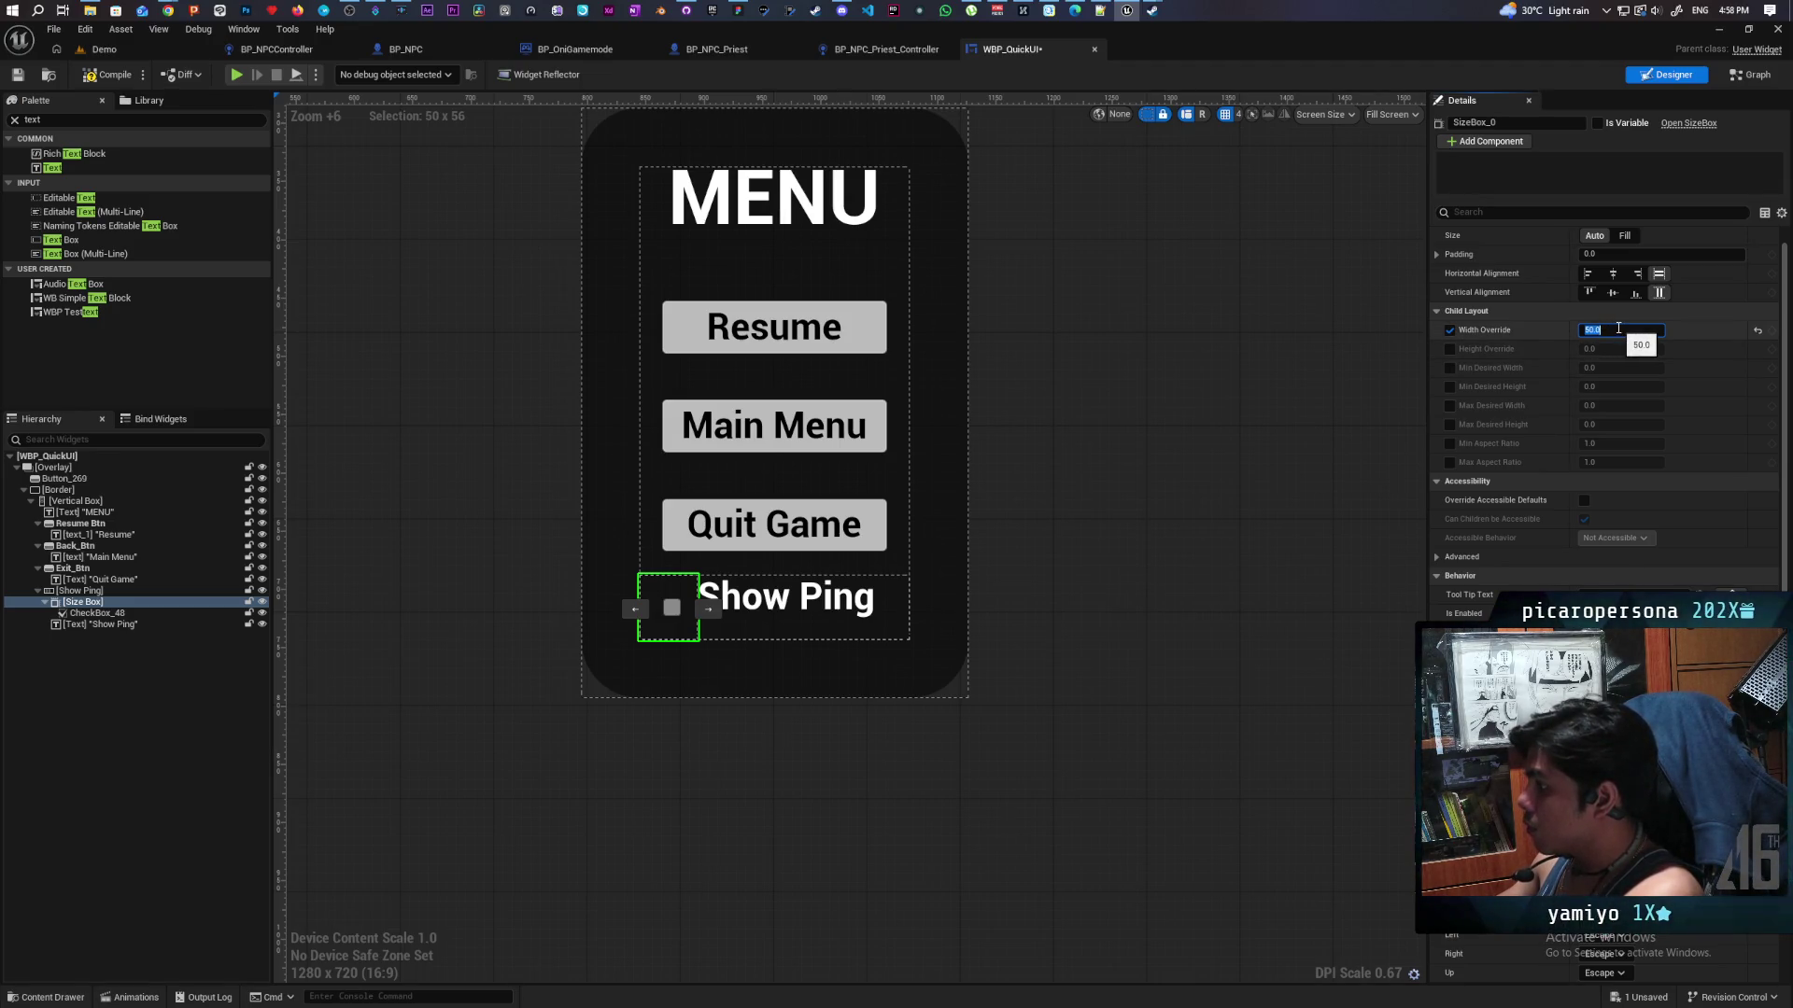
pyautogui.write('55')
pyautogui.press('Return')
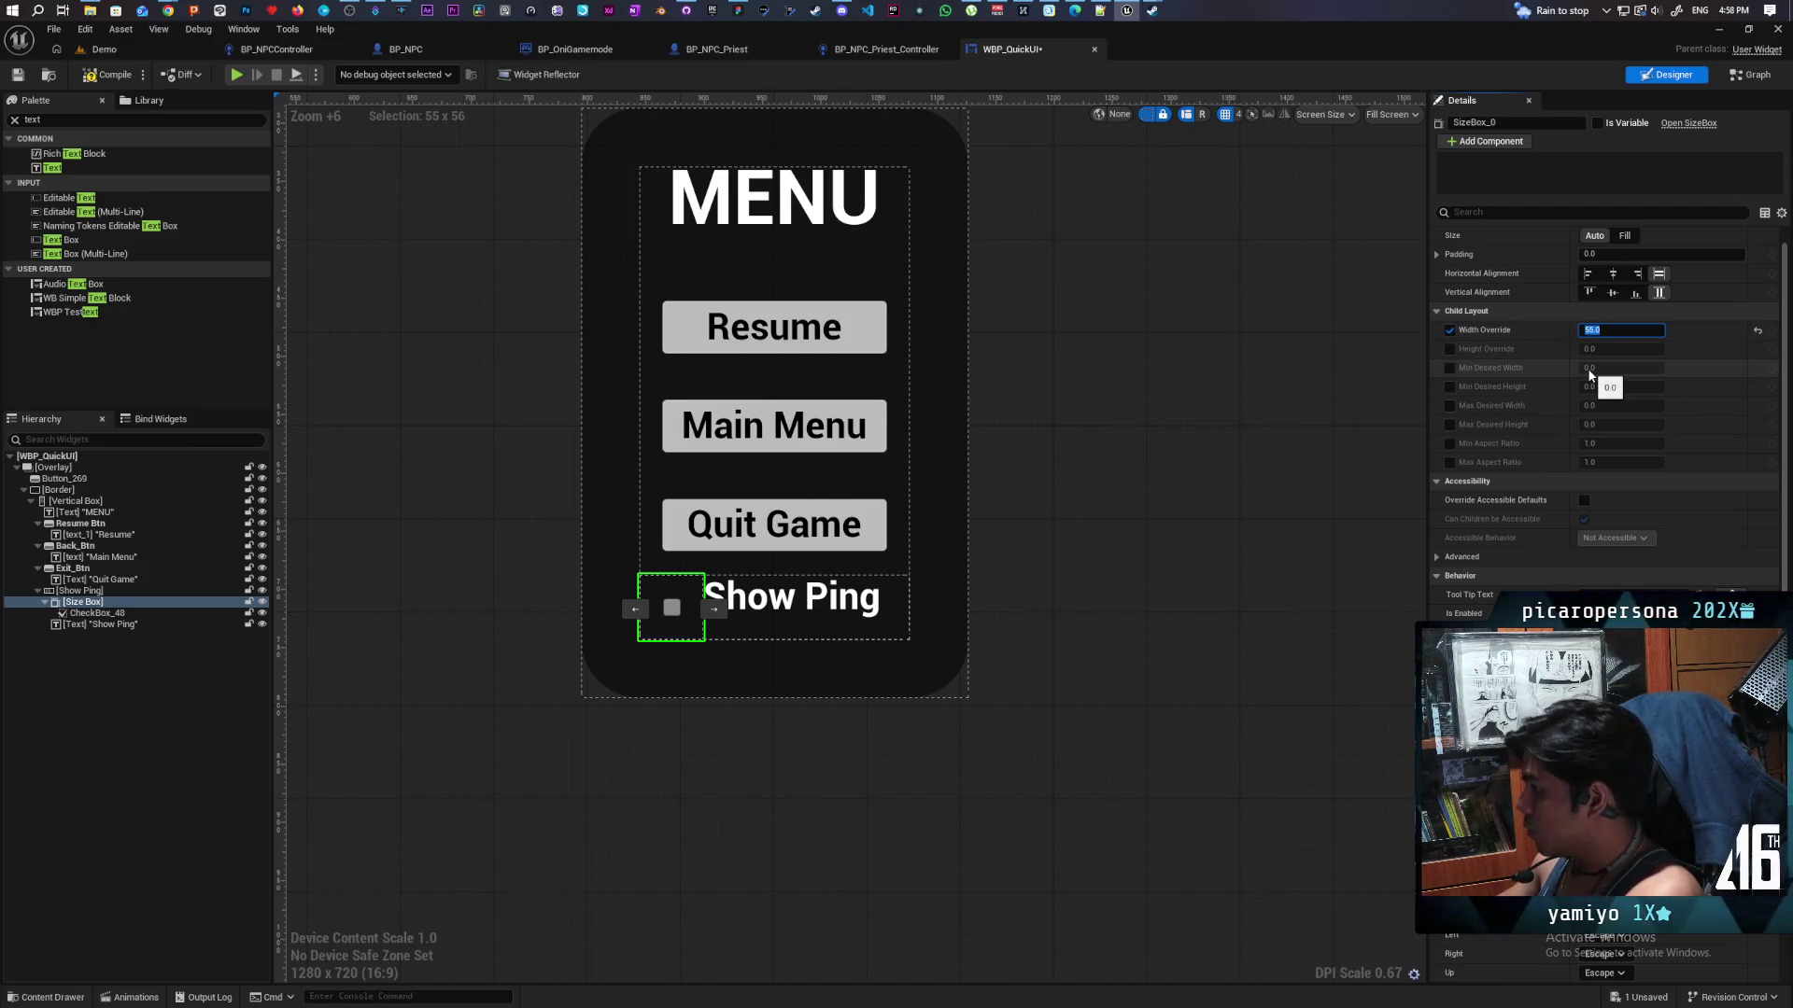
# Center the Show Ping text block both horizontally and vertically.
pyautogui.click(119, 613)
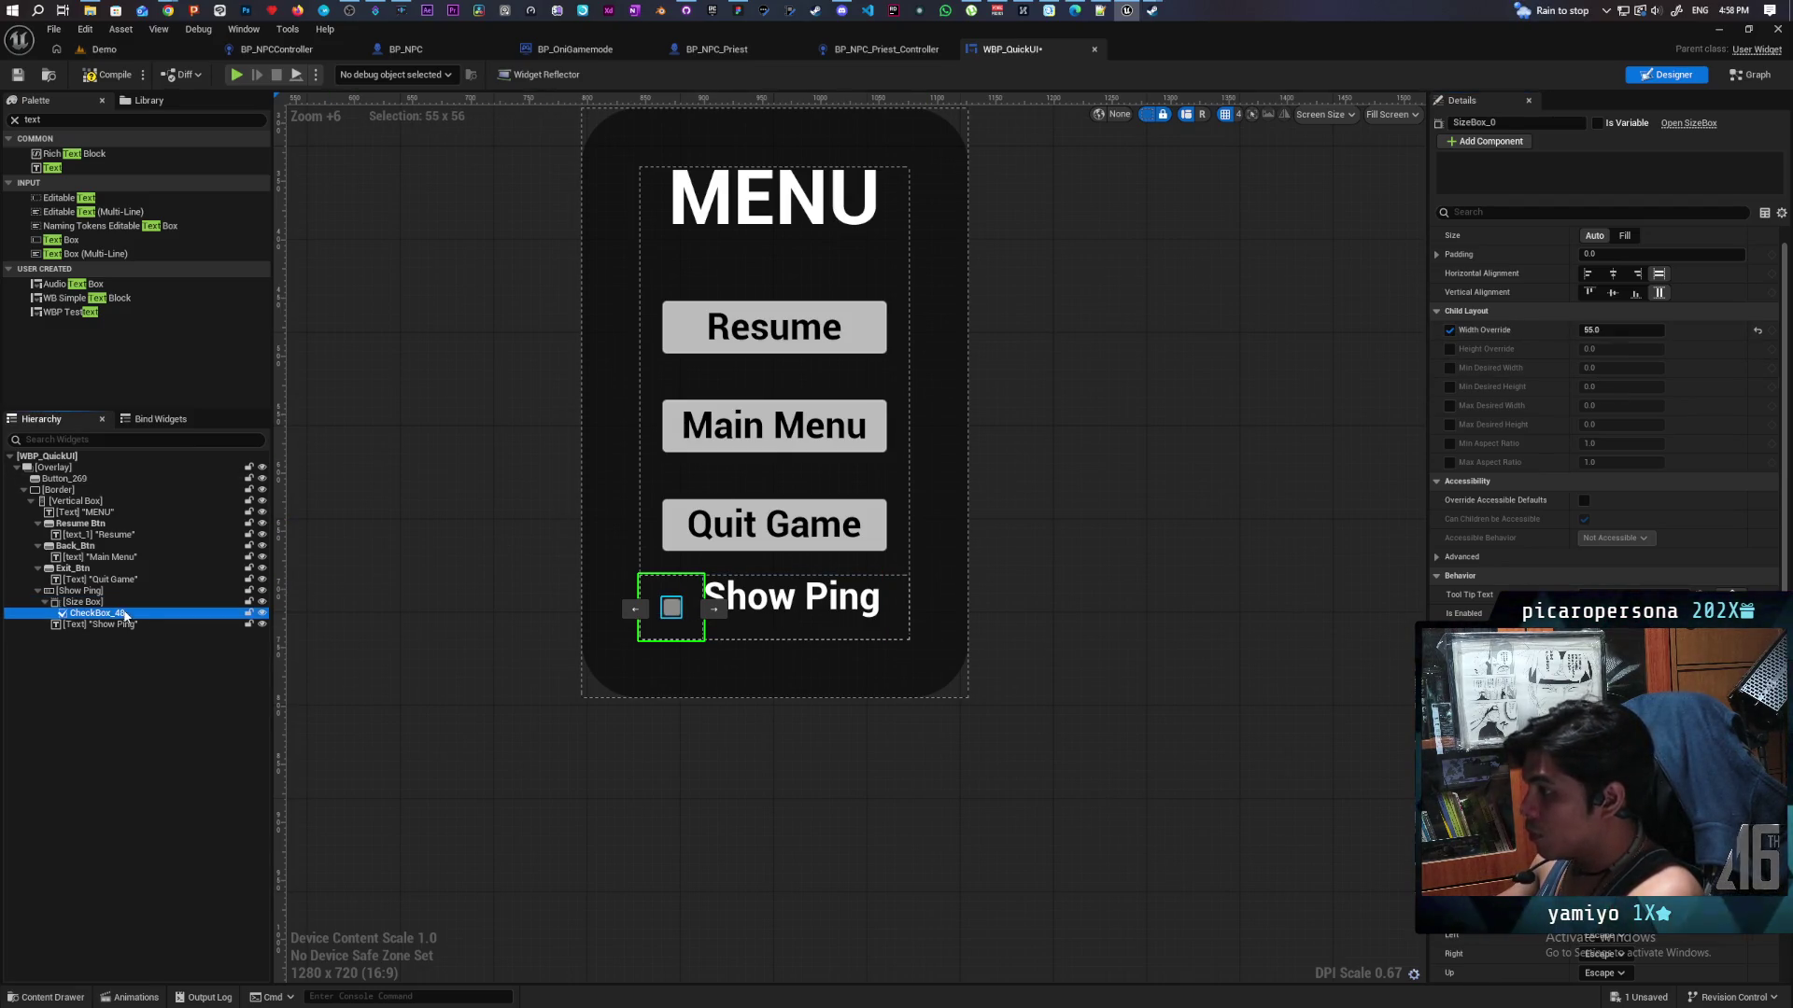
pyautogui.click(86, 625)
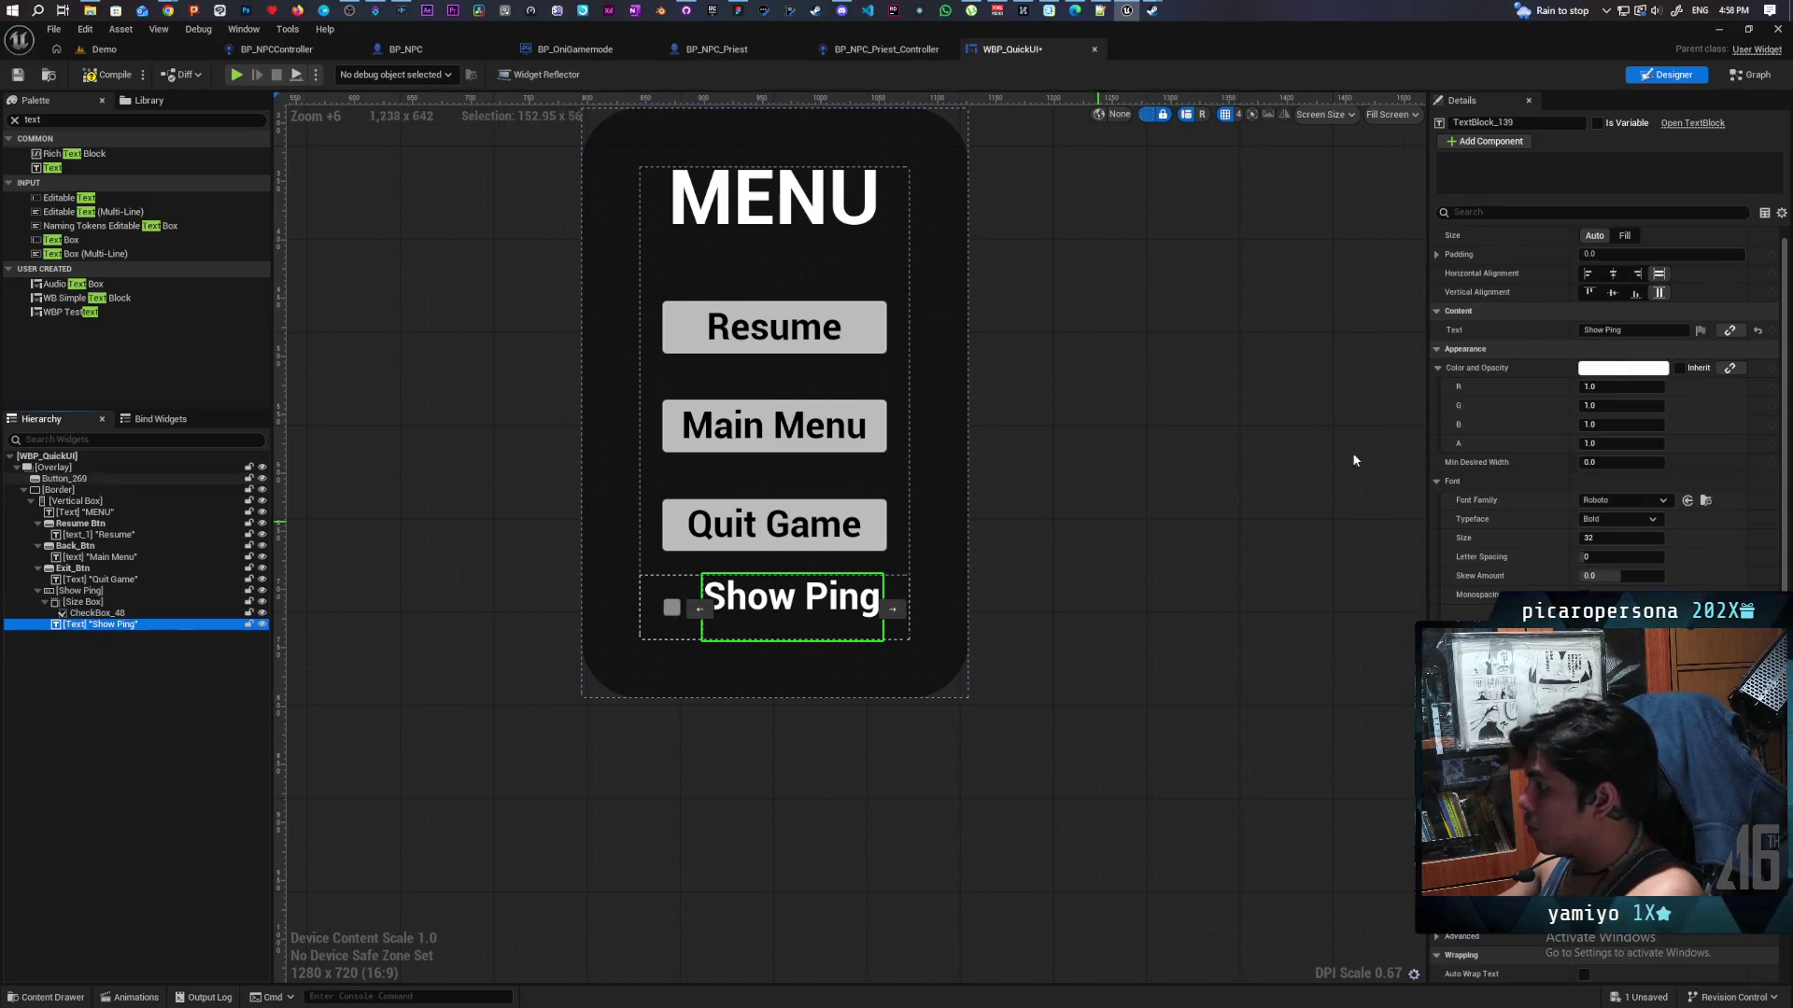
pyautogui.click(1613, 274)
pyautogui.click(1613, 292)
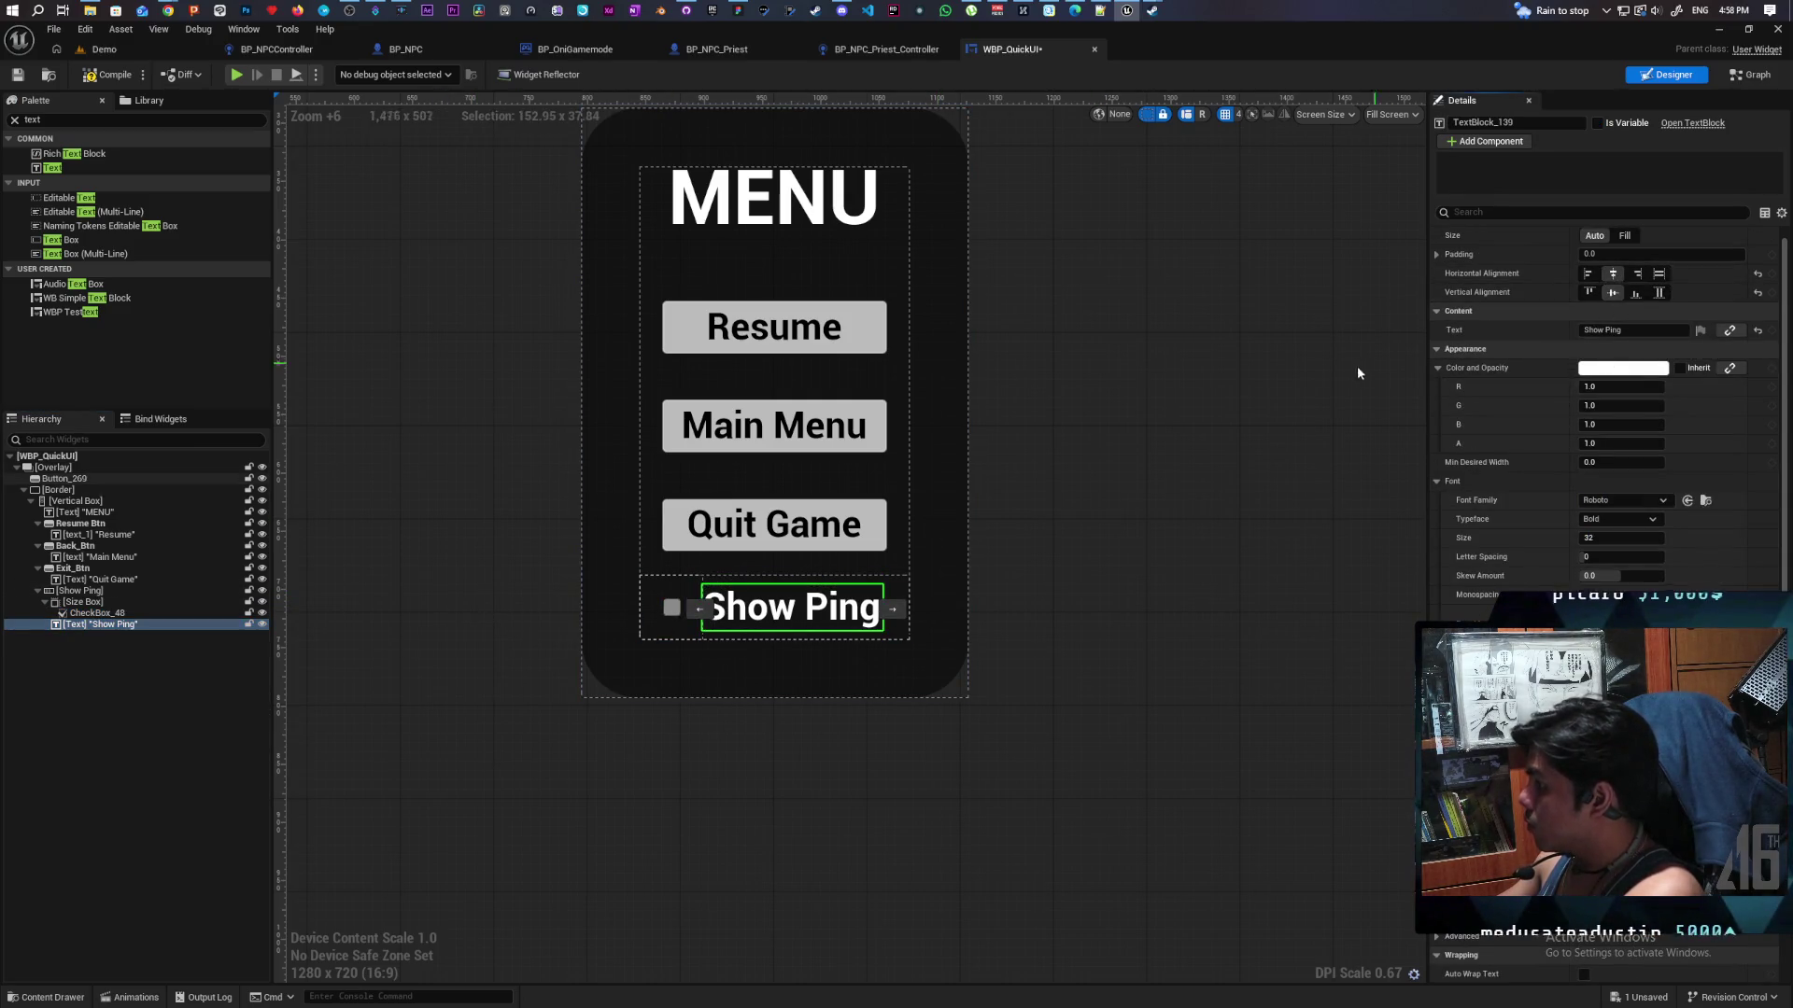
pyautogui.click(1068, 602)
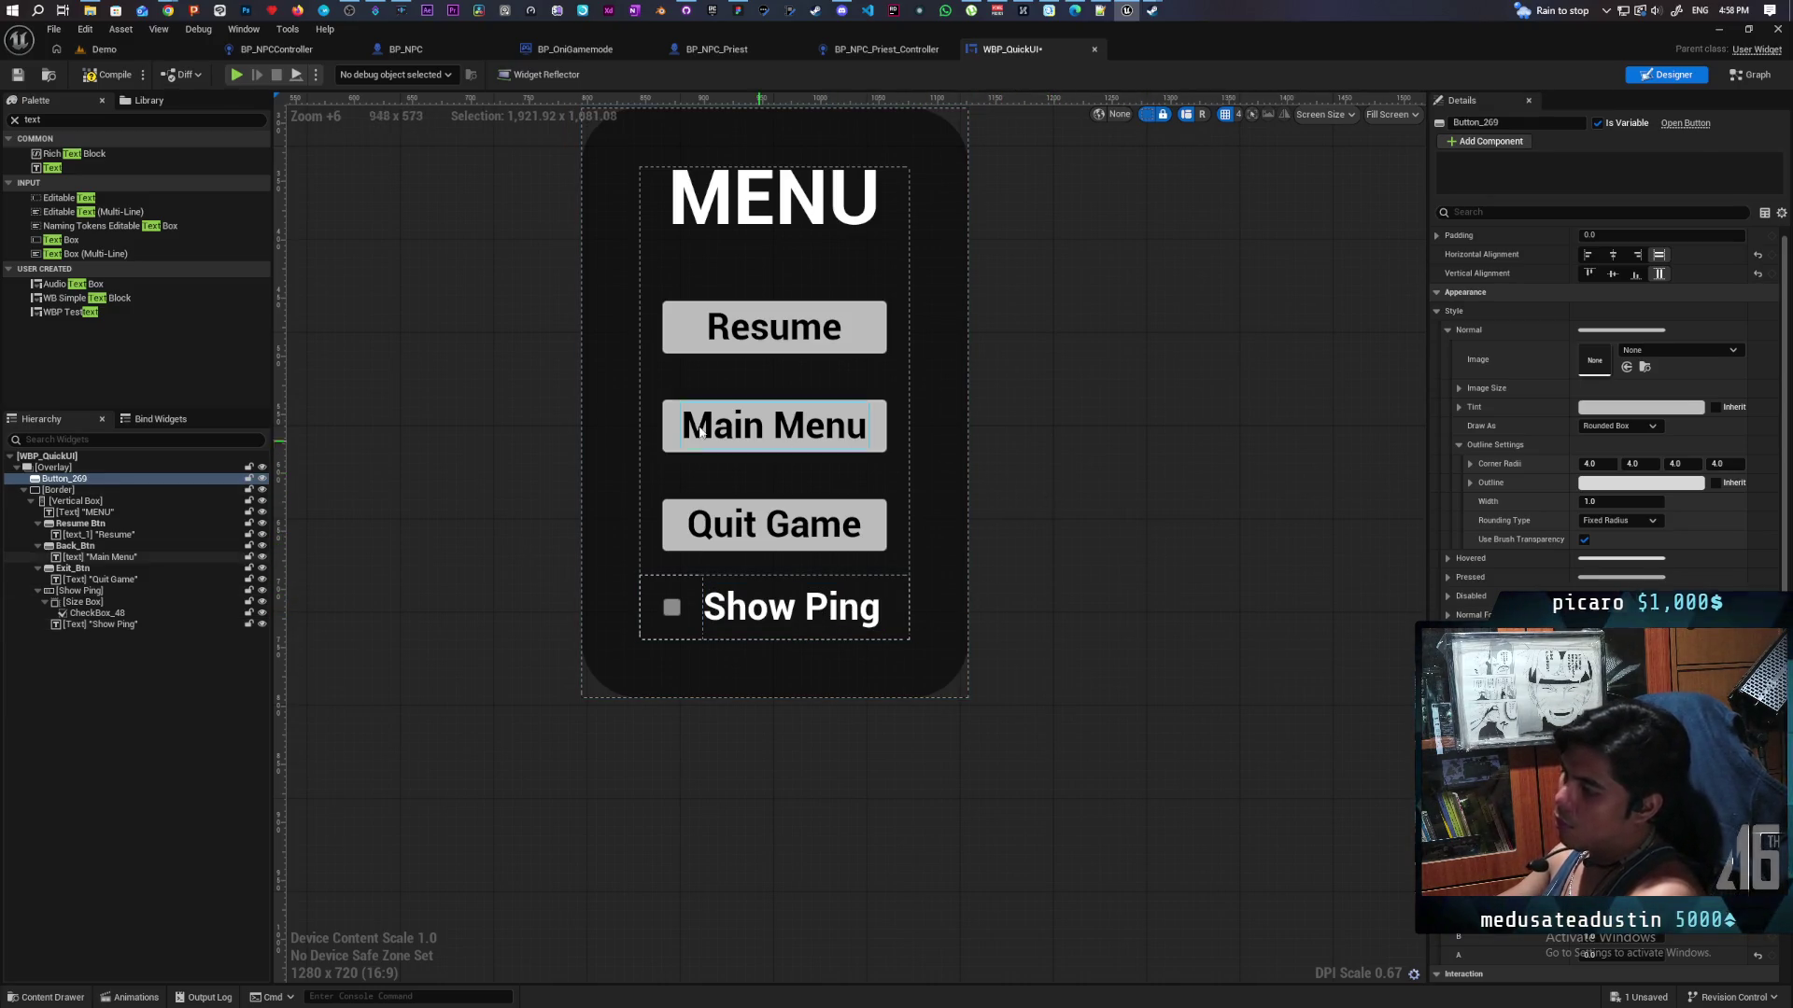
# Save and compile WBP_QuickUI, then review the button style in the Details panel.
pyautogui.click(17, 74)
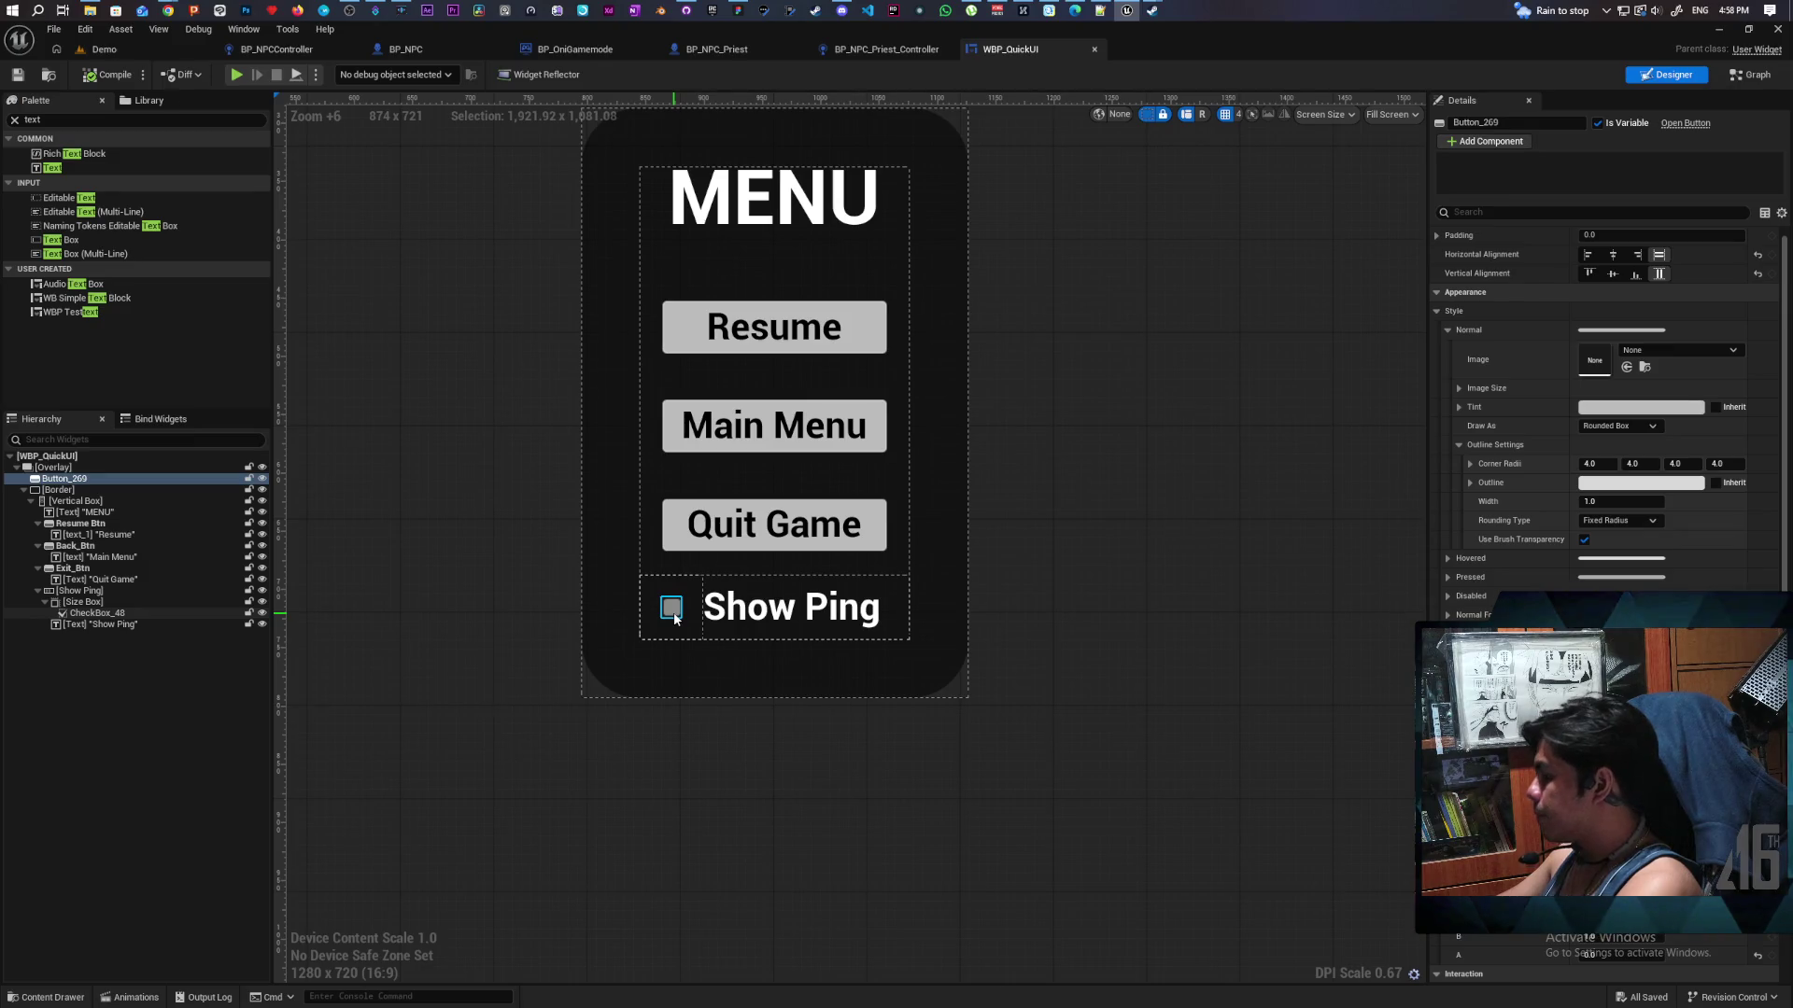
pyautogui.click(80, 79)
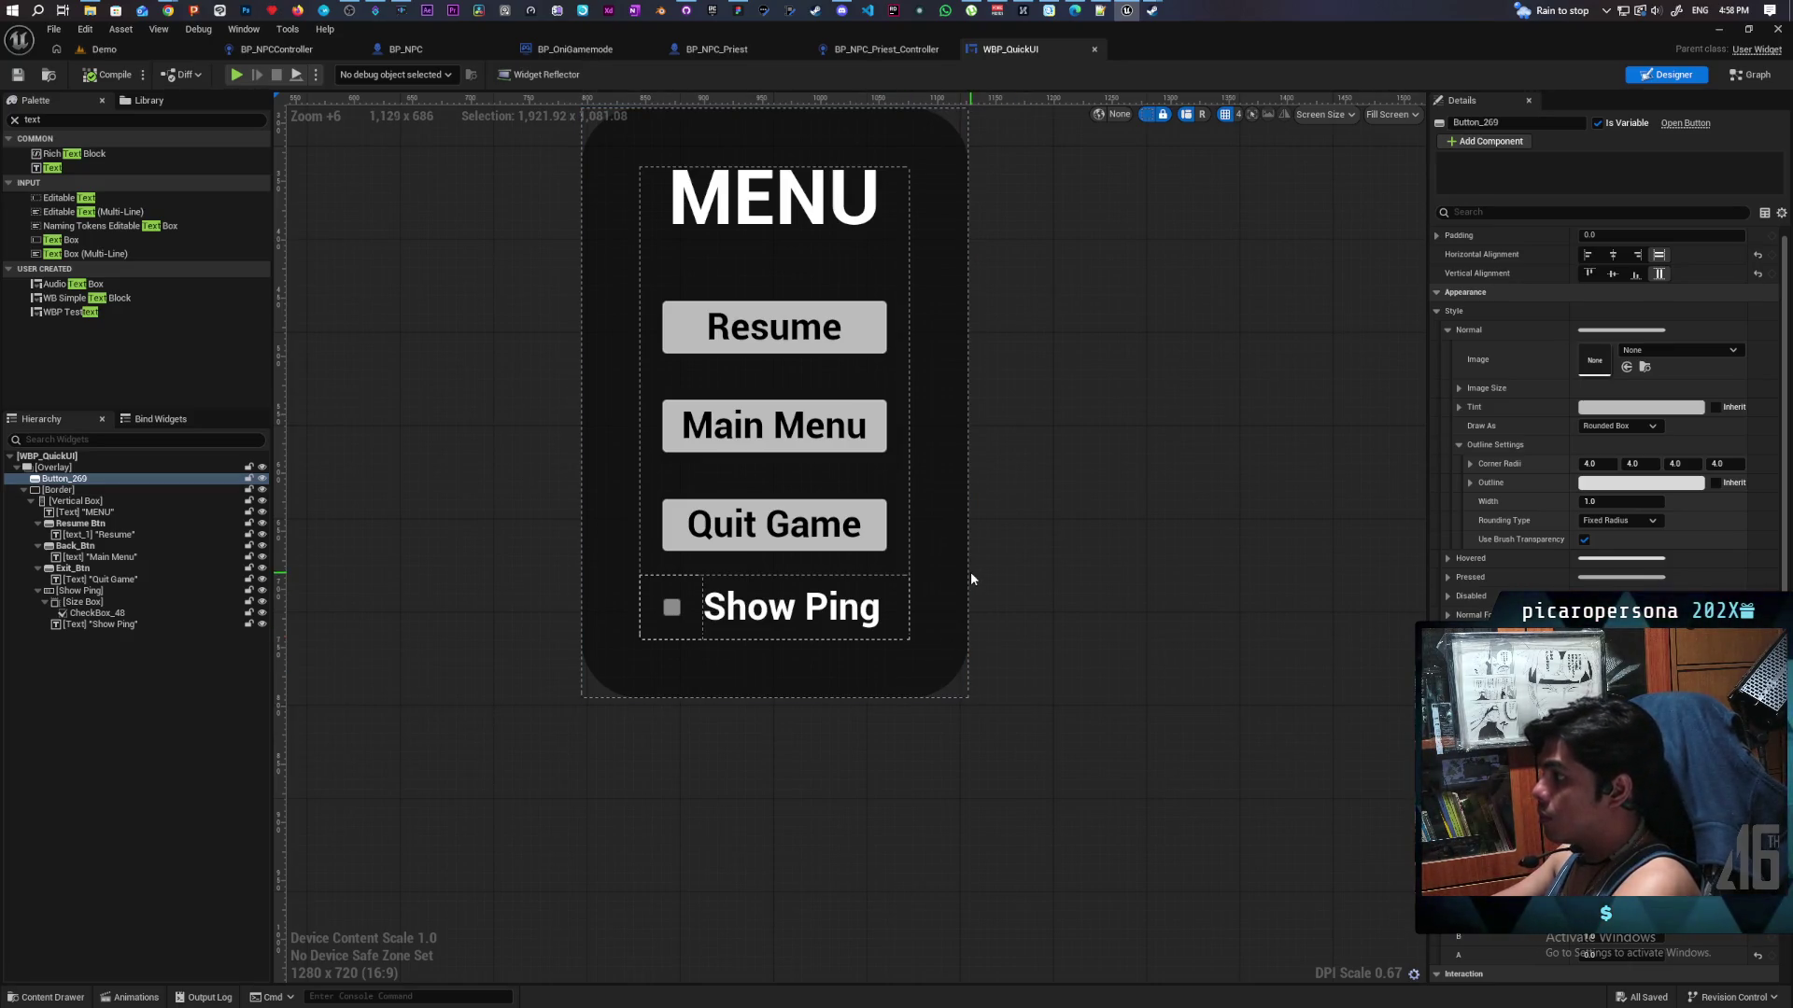
pyautogui.scroll(-3, 1519, 583)
pyautogui.scroll(-5, 1519, 581)
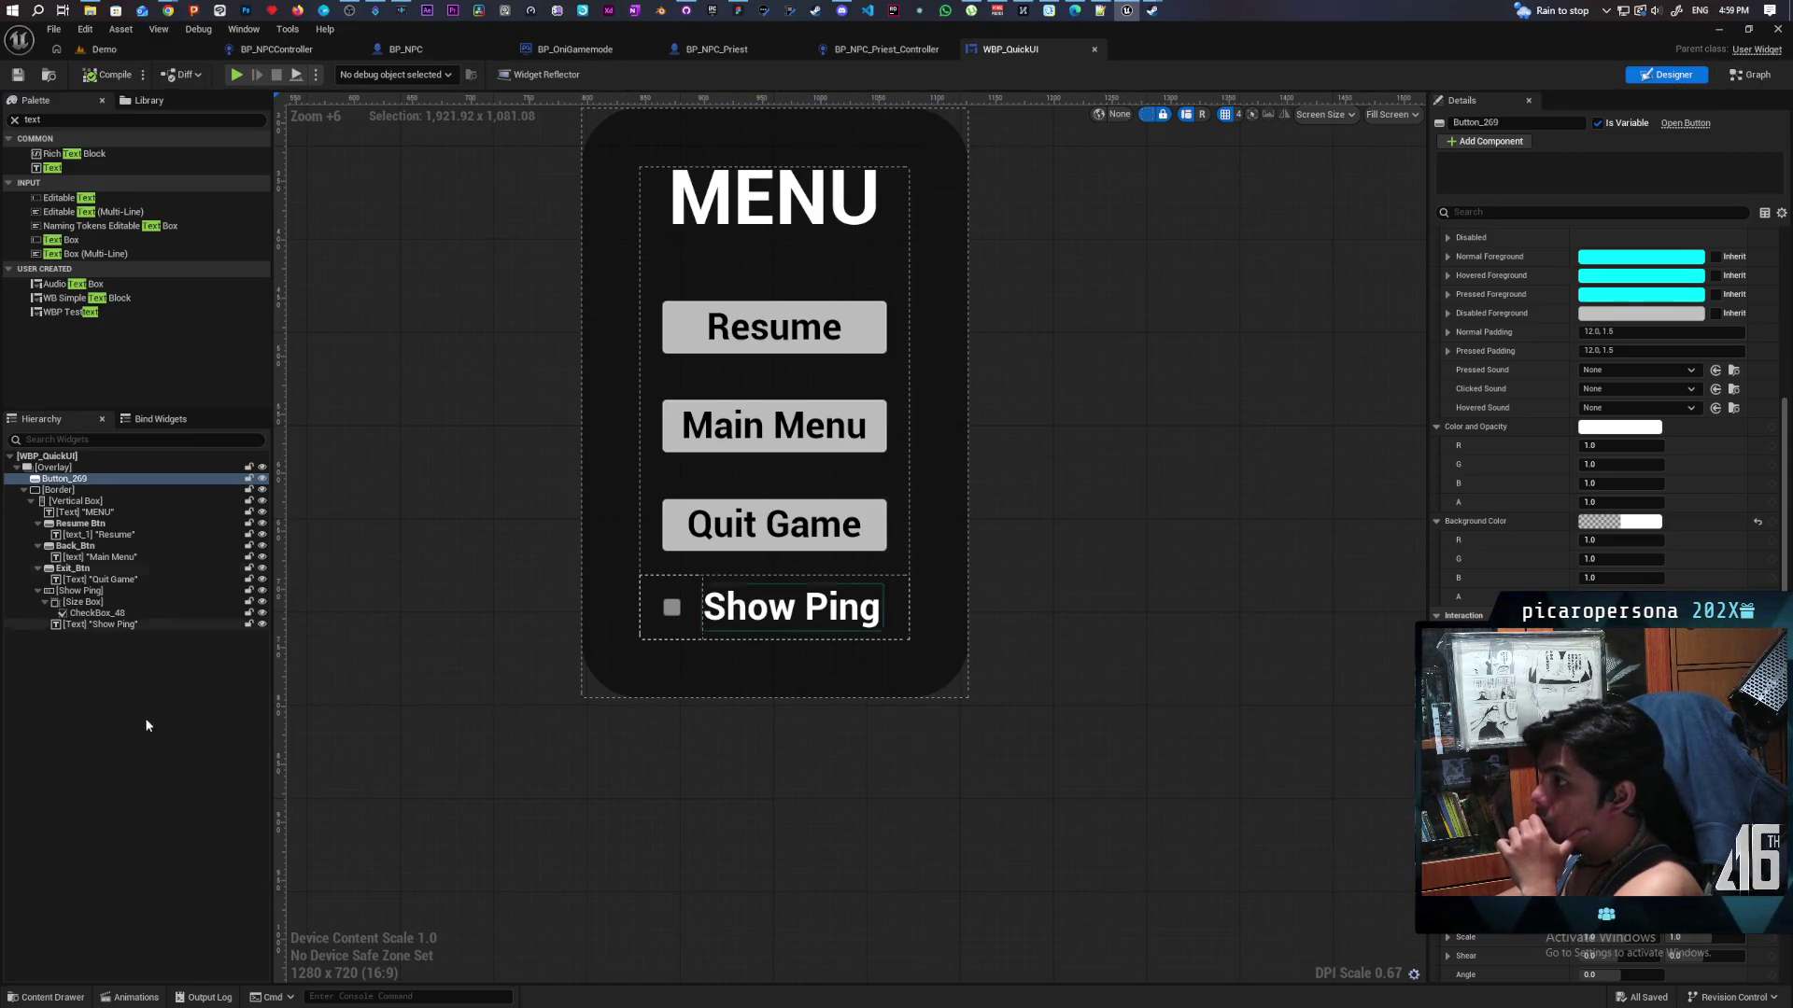
# Open BP_ThirdPersonPlayerController from Content > ThirdPerson > Blueprints in the Content Drawer.
pyautogui.click(70, 999)
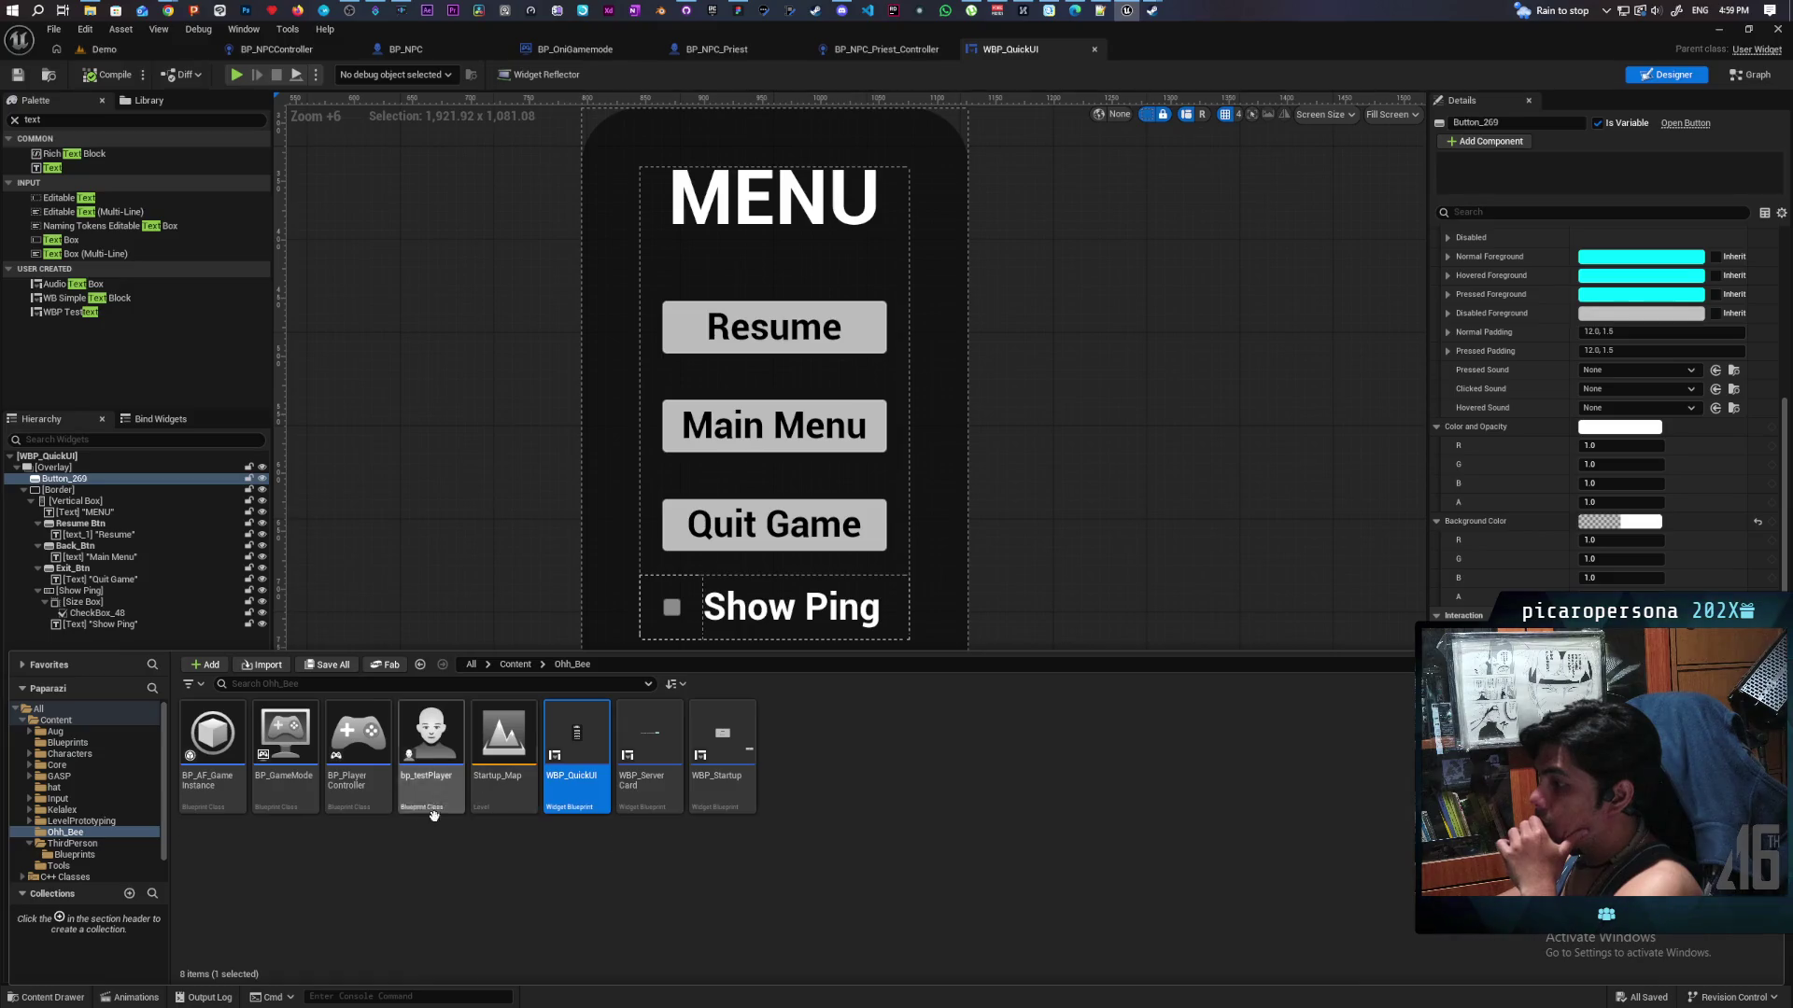
pyautogui.click(514, 669)
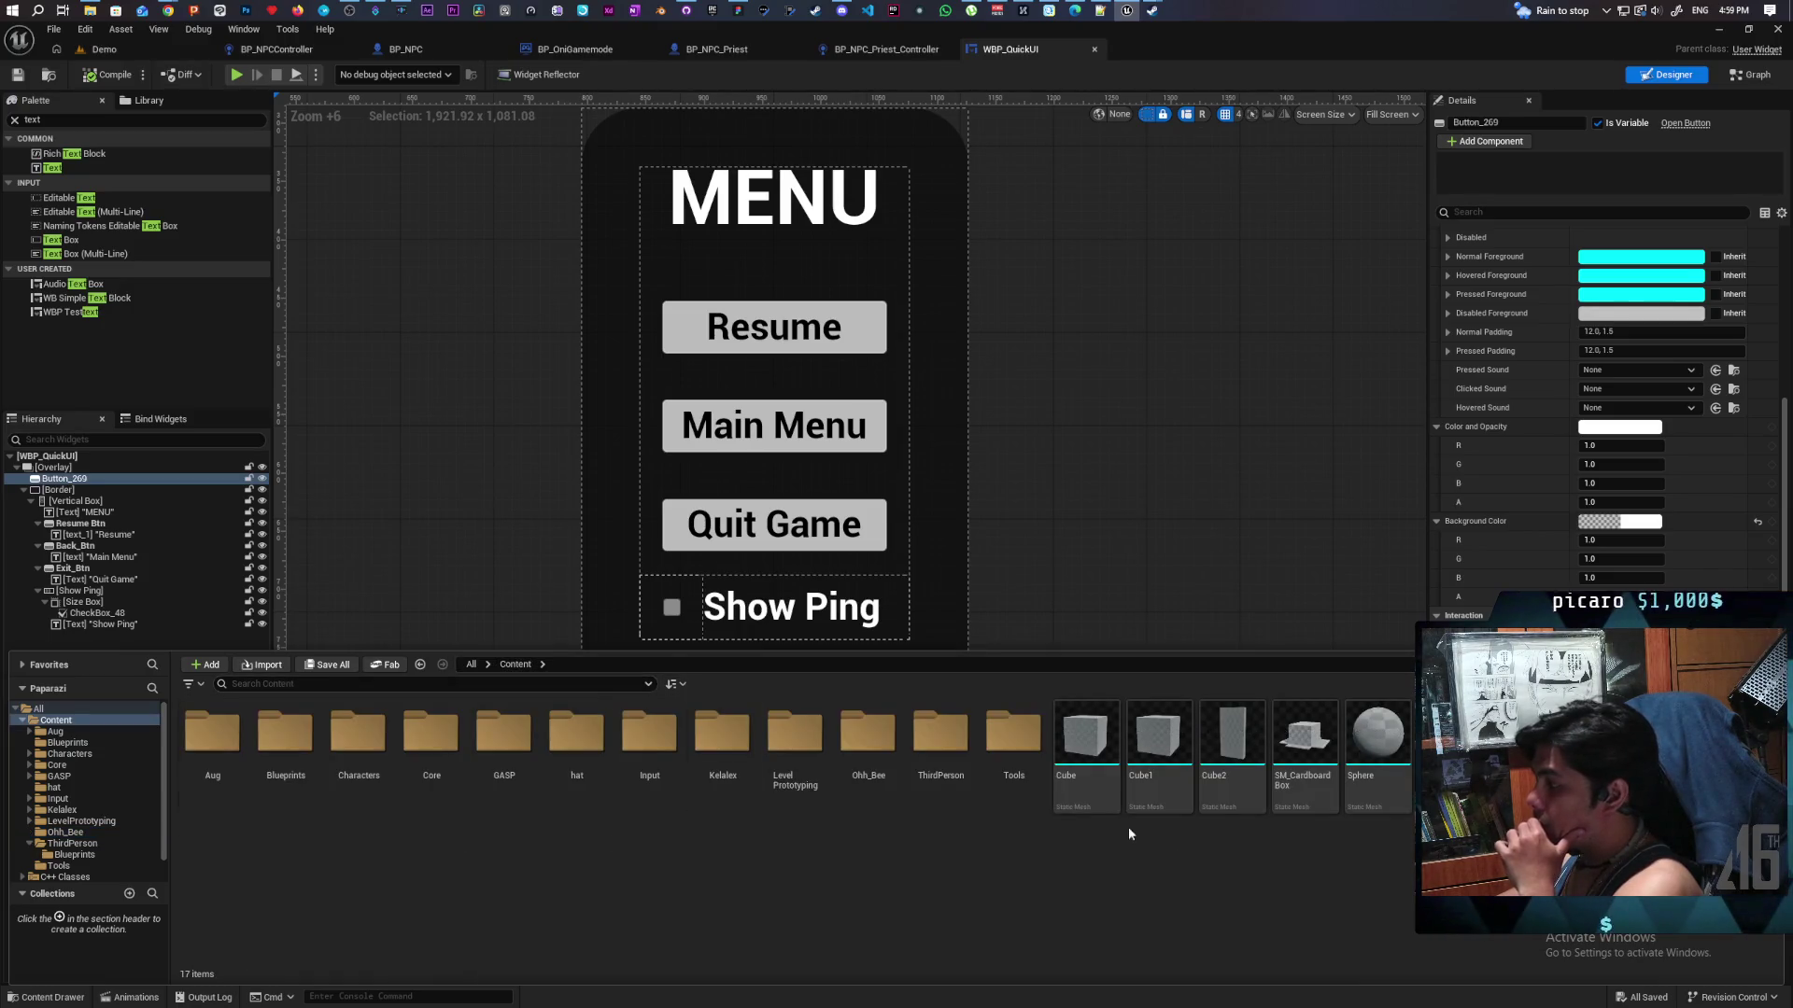
pyautogui.doubleClick(941, 747)
pyautogui.doubleClick(213, 737)
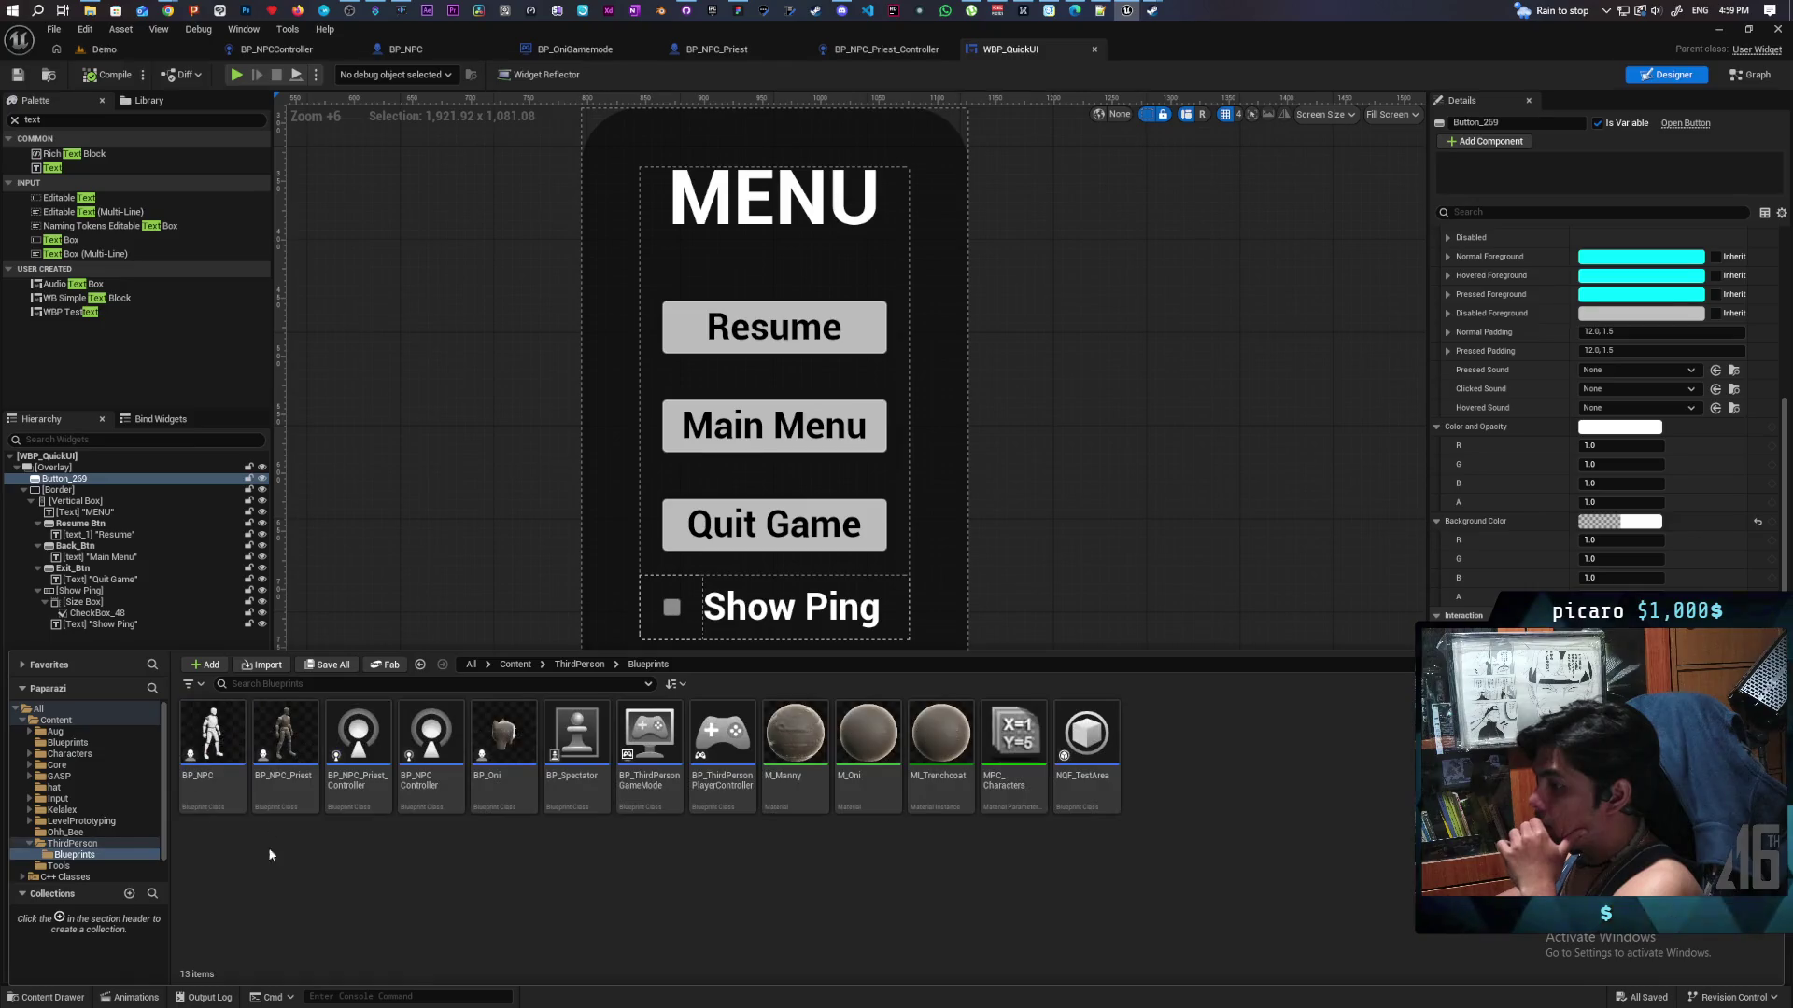
pyautogui.click(750, 786)
pyautogui.doubleClick(751, 786)
# Pan the EventGraph to the Escape event nodes and add a new Boolean variable.
pyautogui.scroll(-4, 772, 609)
pyautogui.scroll(5, 804, 654)
pyautogui.scroll(-3, 813, 652)
pyautogui.scroll(3, 832, 432)
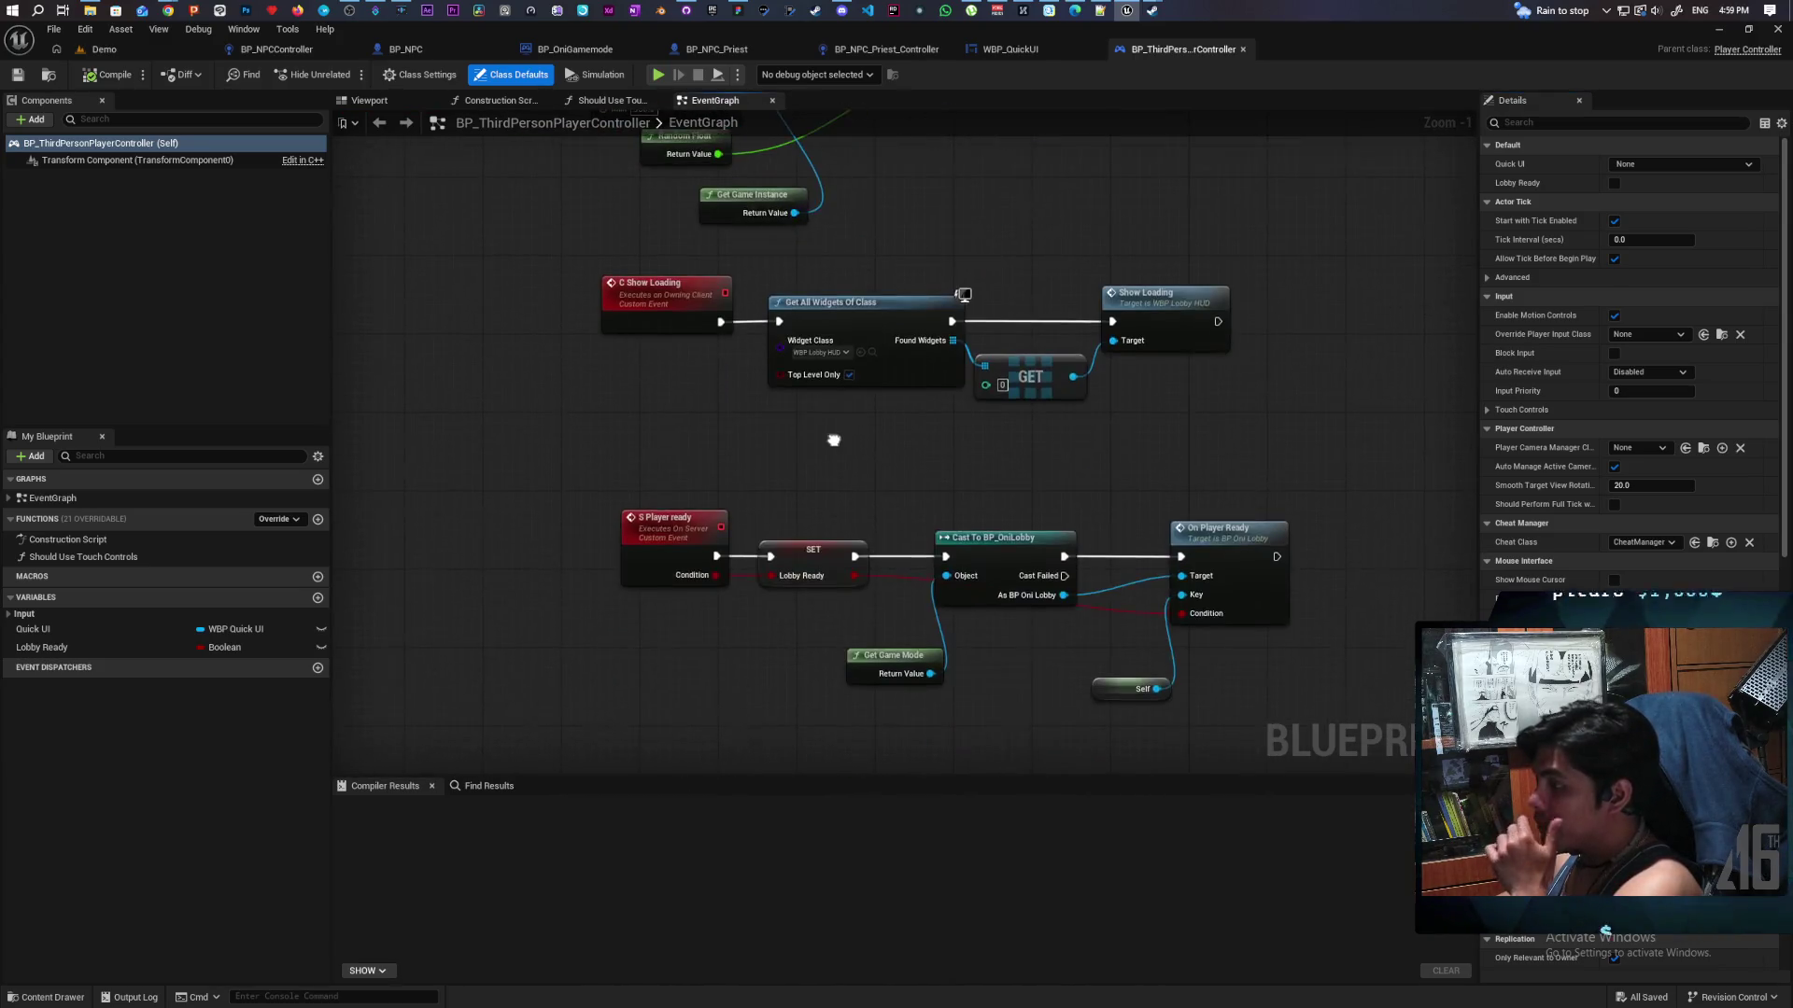
pyautogui.moveTo(922, 441)
pyautogui.mouseDown()
pyautogui.moveTo(842, 573)
pyautogui.moveTo(866, 575)
pyautogui.moveTo(859, 688)
pyautogui.moveTo(792, 774)
pyautogui.mouseUp()
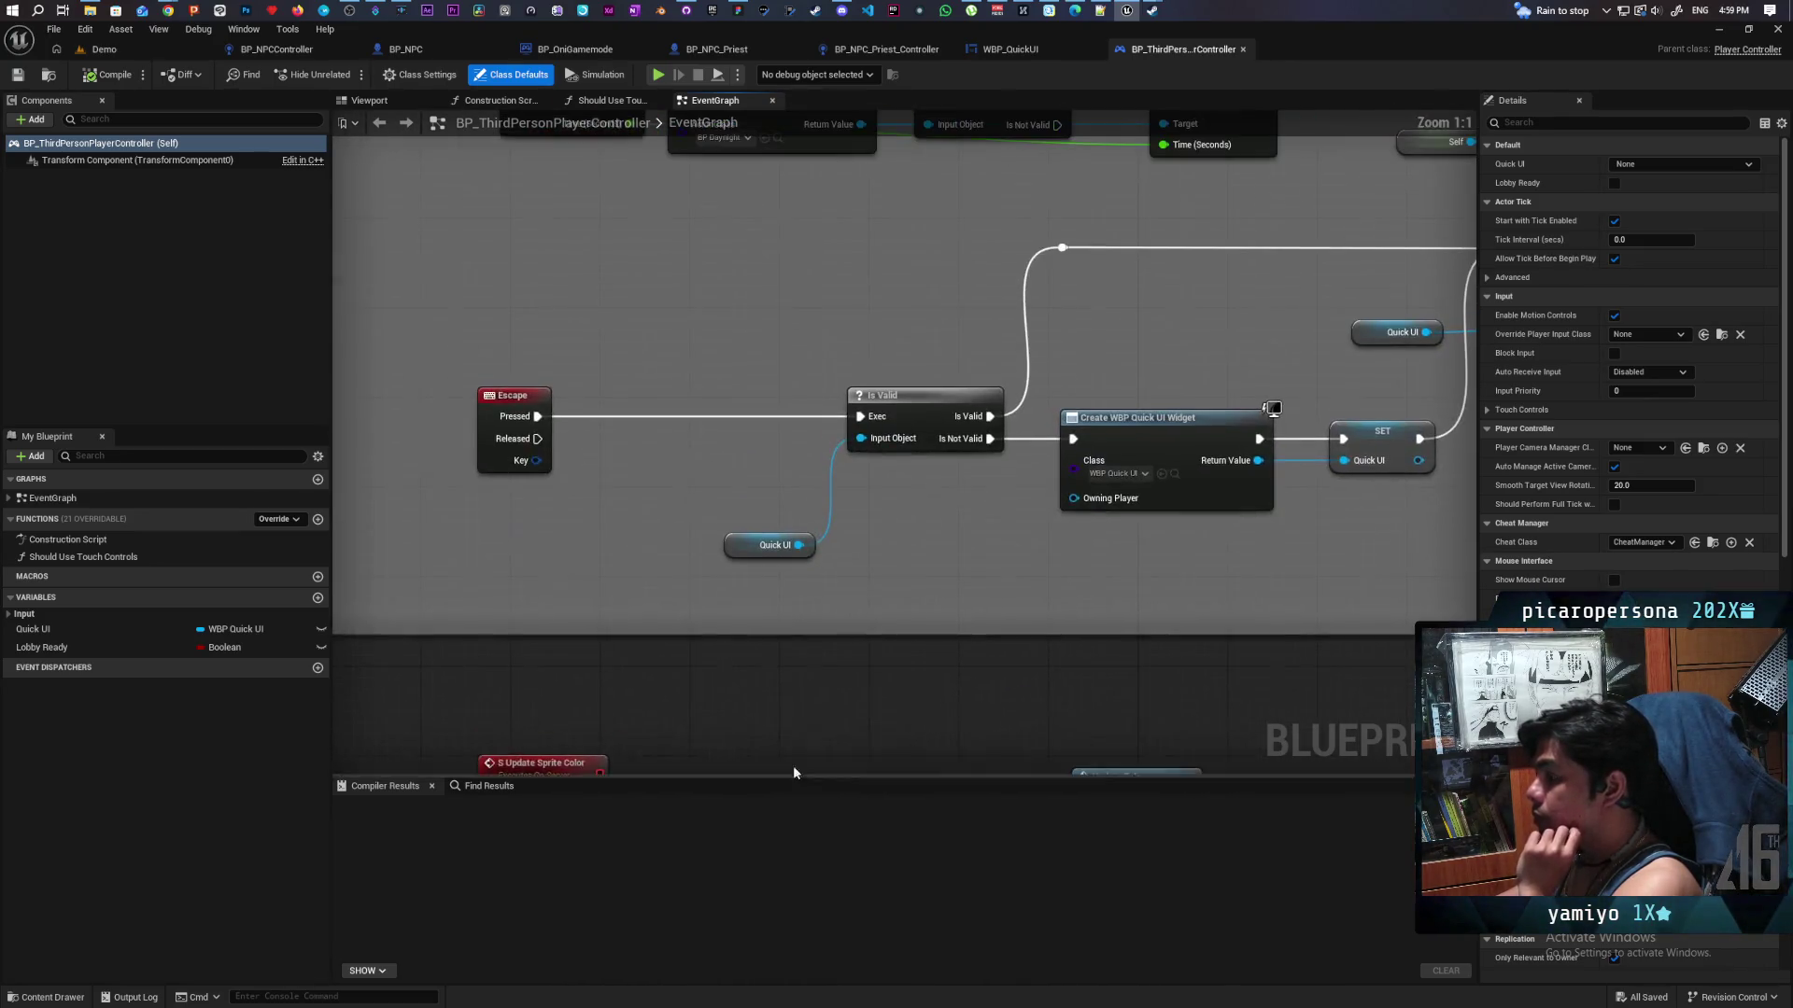
pyautogui.scroll(-5, 809, 622)
pyautogui.moveTo(888, 628); pyautogui.dragTo(489, 720)
pyautogui.scroll(3, 1064, 601)
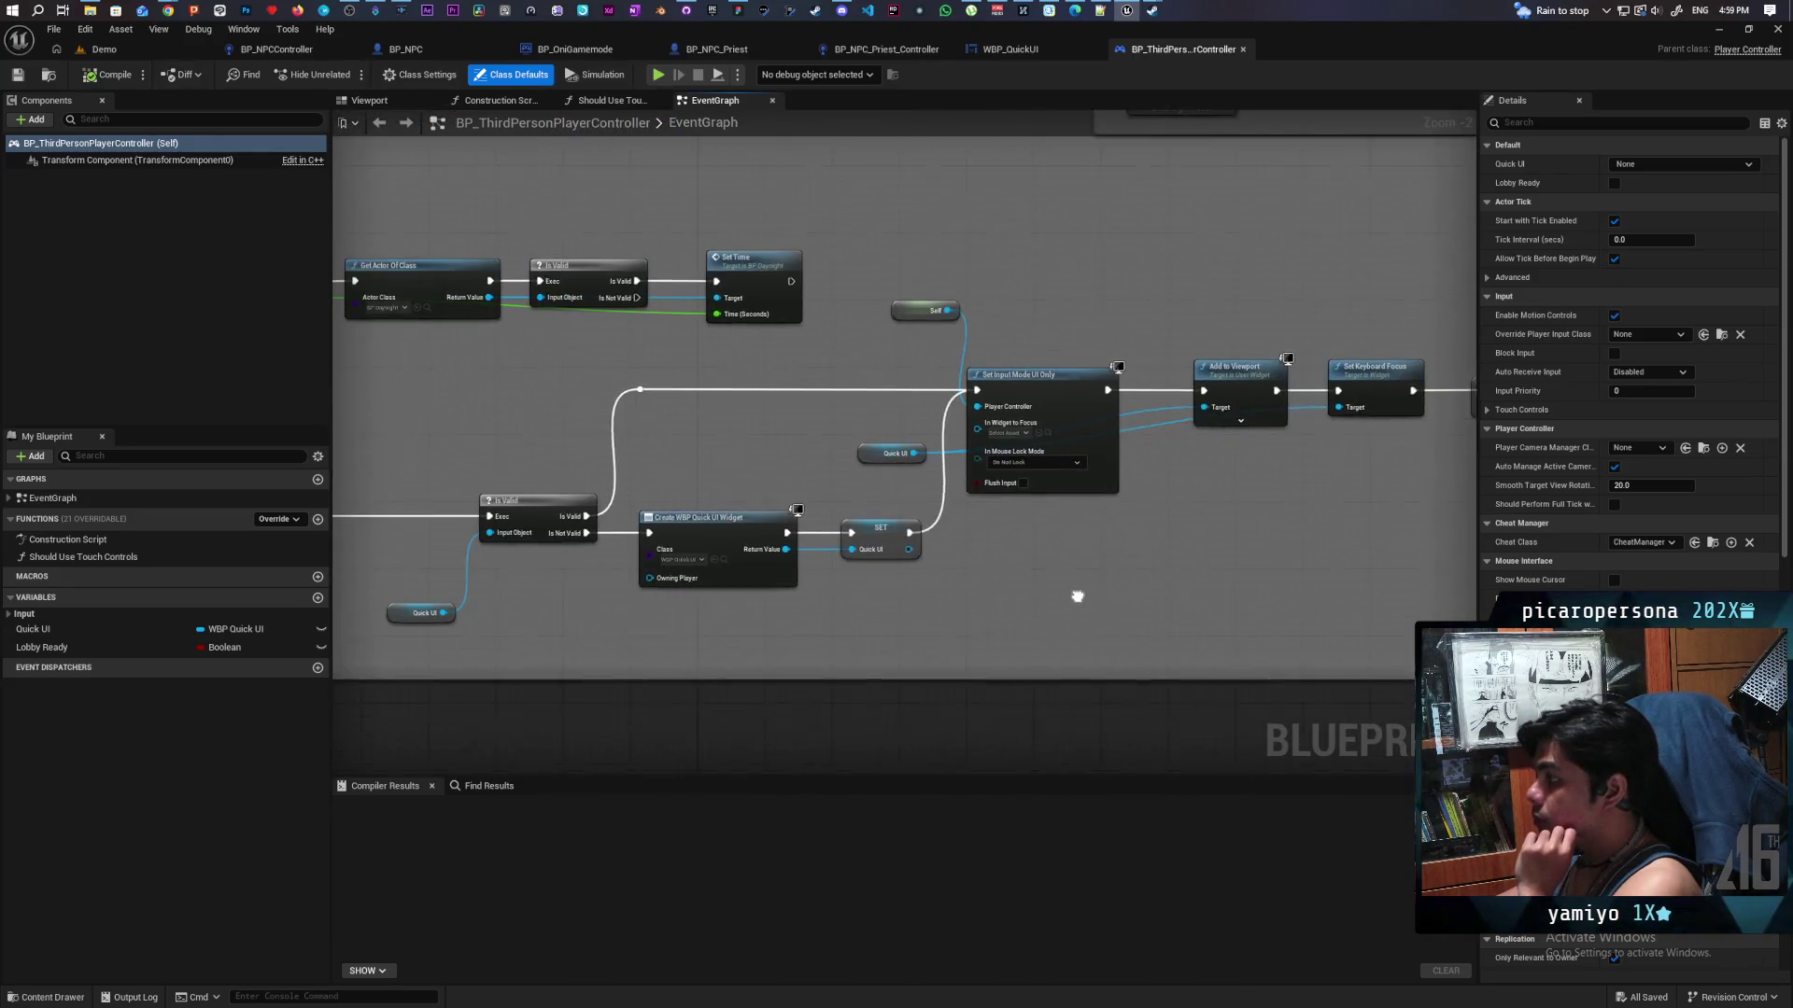
pyautogui.moveTo(1214, 609)
pyautogui.mouseDown()
pyautogui.moveTo(943, 623)
pyautogui.moveTo(1231, 454)
pyautogui.mouseUp()
pyautogui.moveTo(958, 581)
pyautogui.mouseDown()
pyautogui.moveTo(1146, 560)
pyautogui.moveTo(1111, 555)
pyautogui.moveTo(1121, 543)
pyautogui.mouseUp()
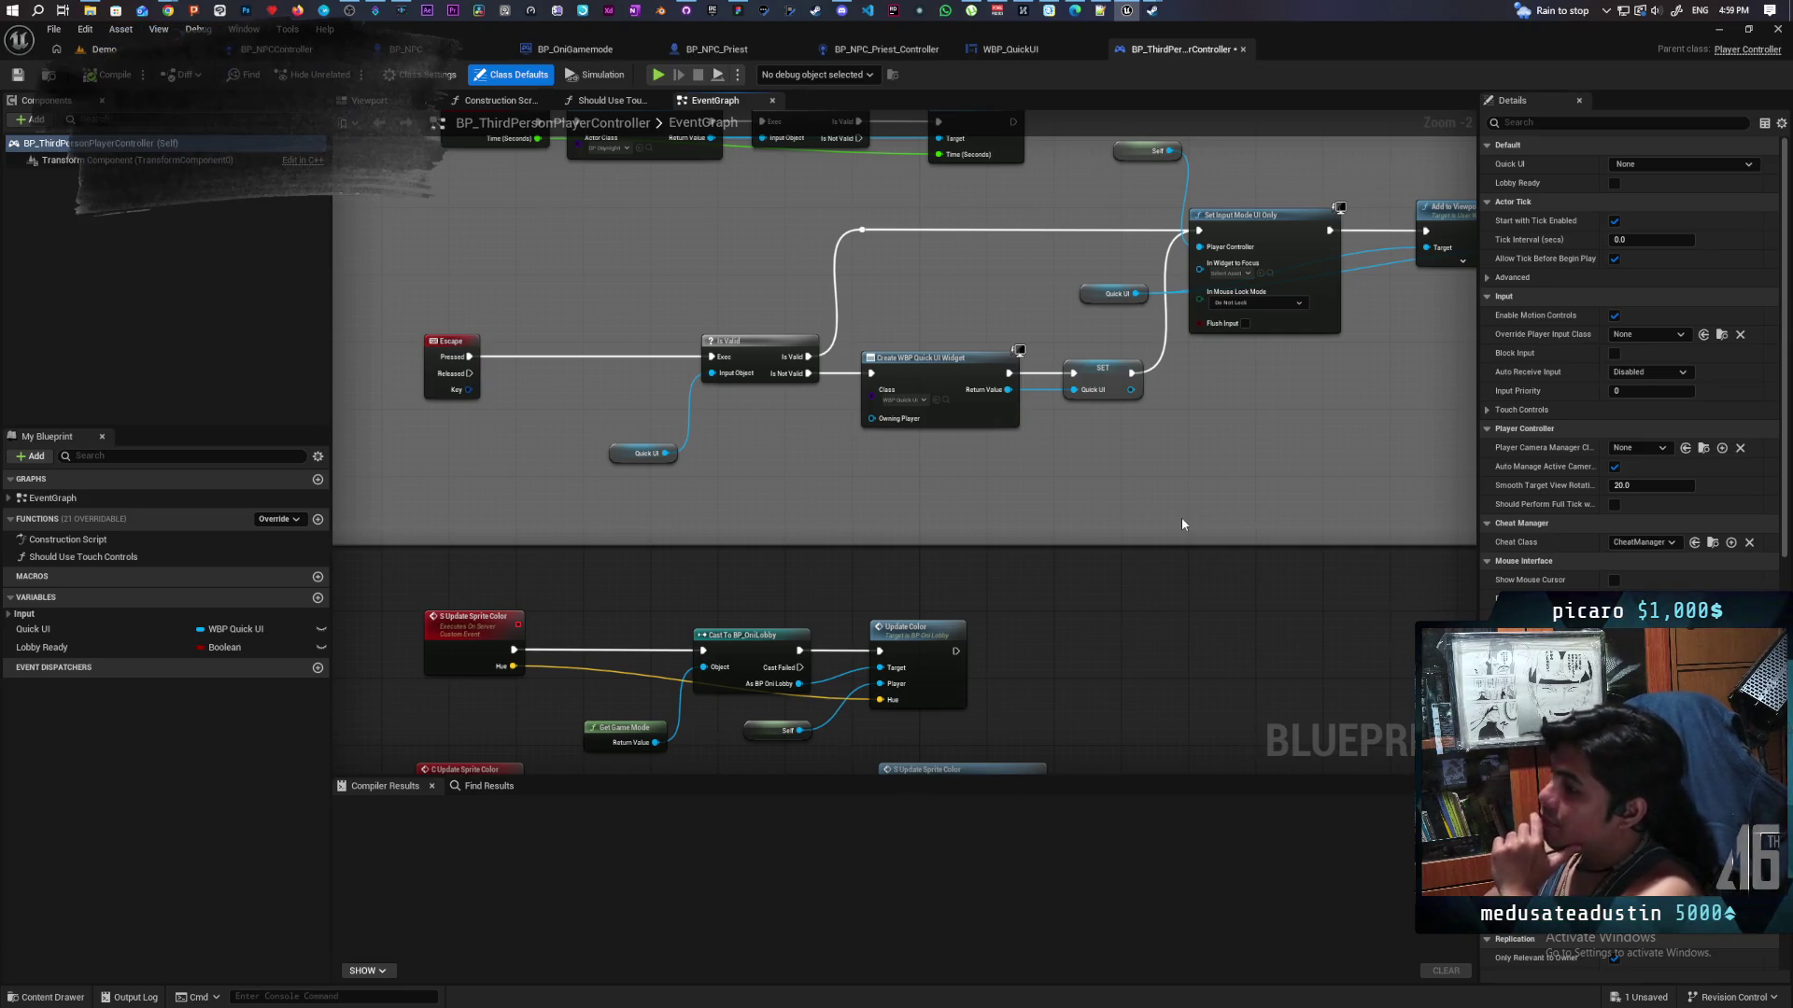
pyautogui.click(317, 598)
# Name the new Boolean variable Show Ping and compile the blueprint.
pyautogui.write('SHow')
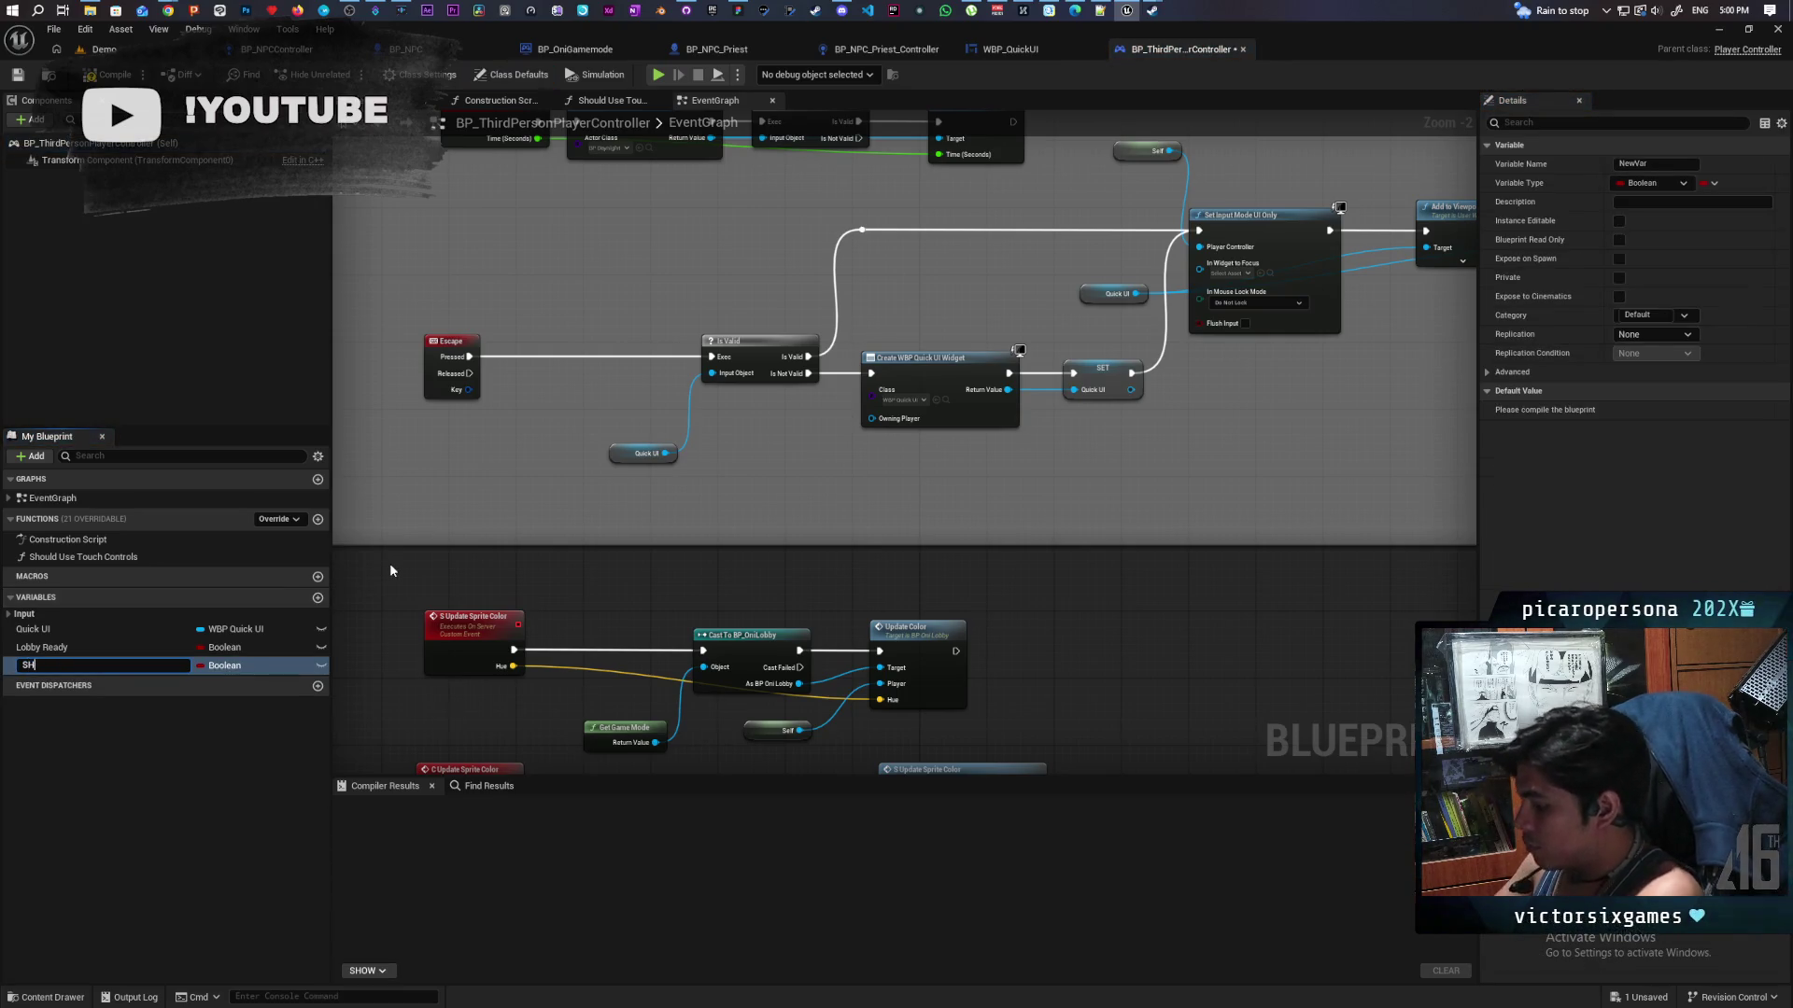
pyautogui.press('BackSpace')
pyautogui.press('BackSpace')
pyautogui.press('BackSpace')
pyautogui.write('how Ping')
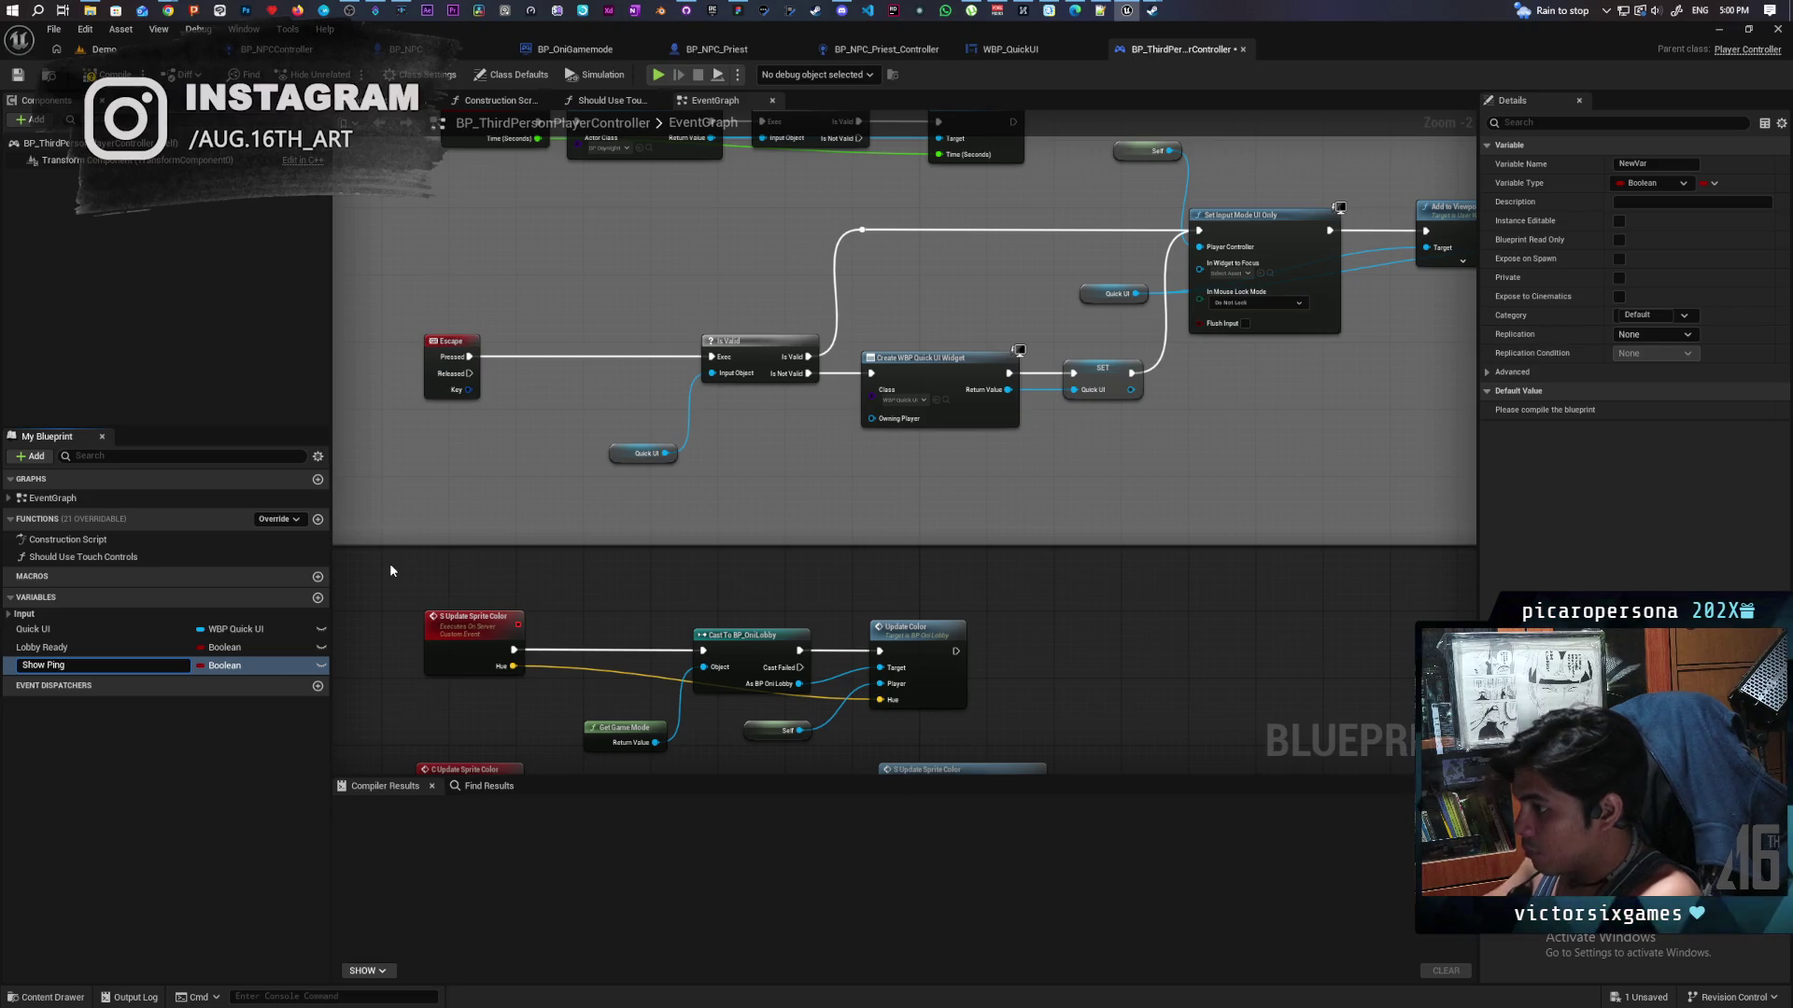
pyautogui.press('Return')
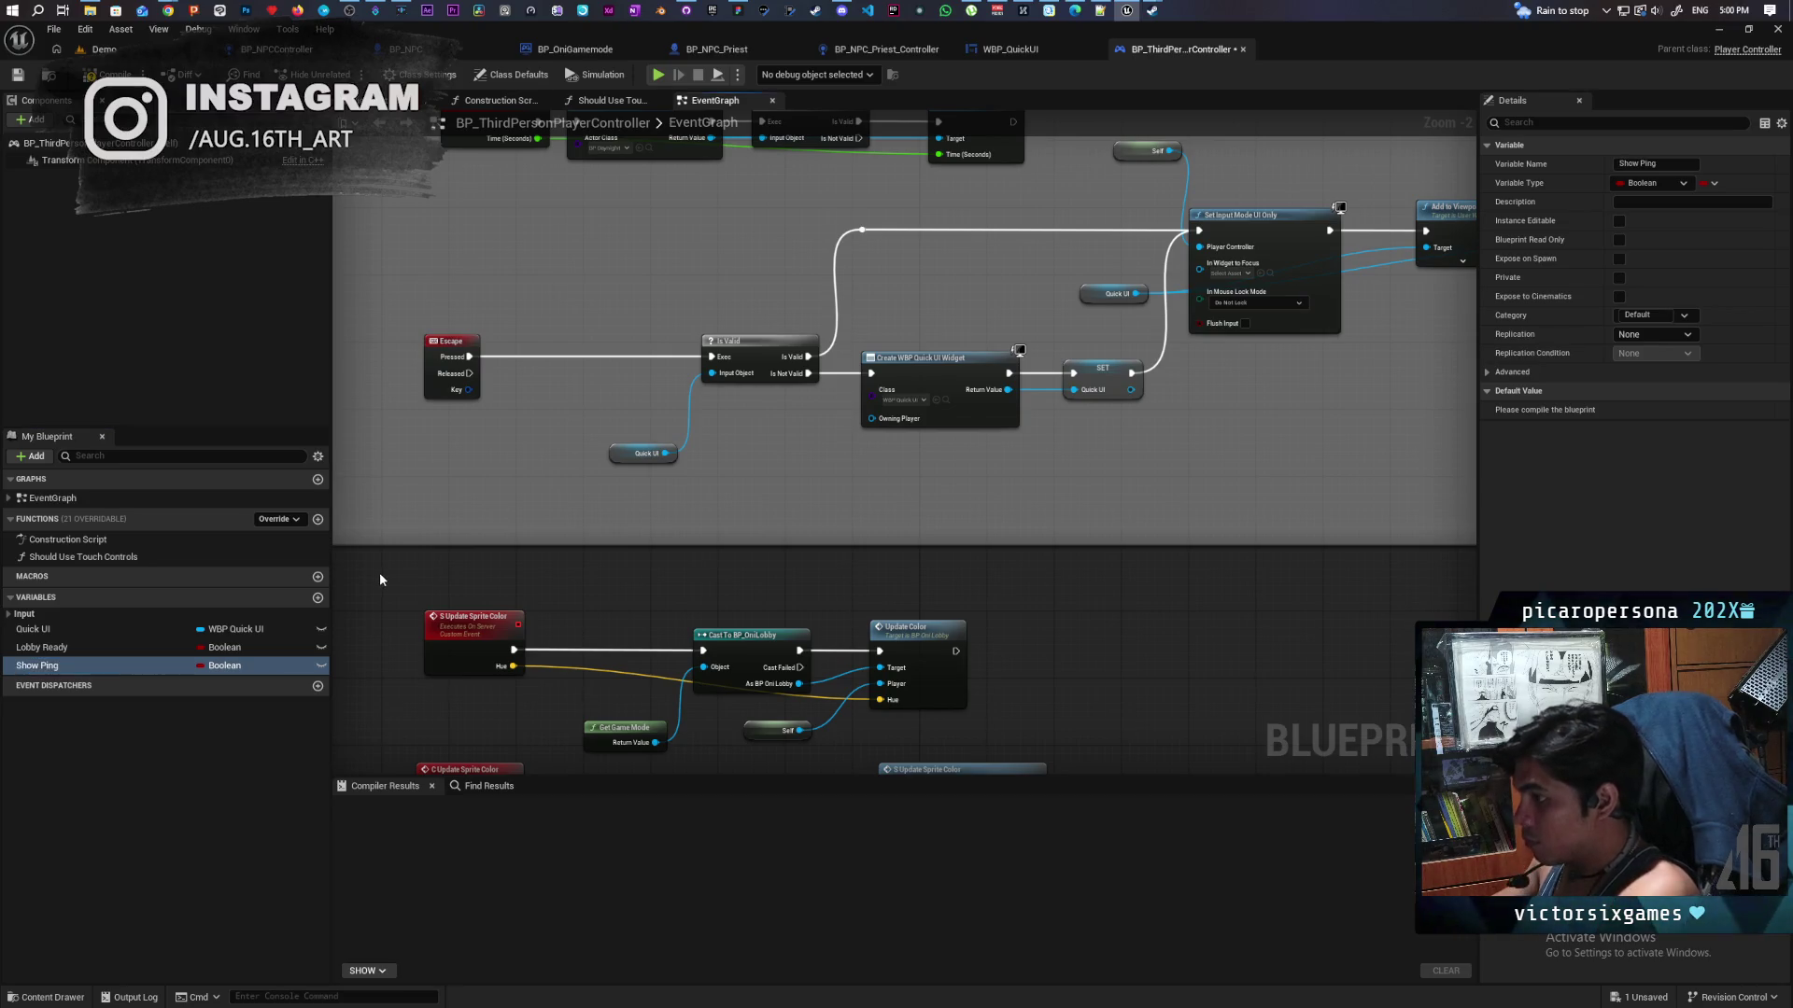
pyautogui.click(109, 75)
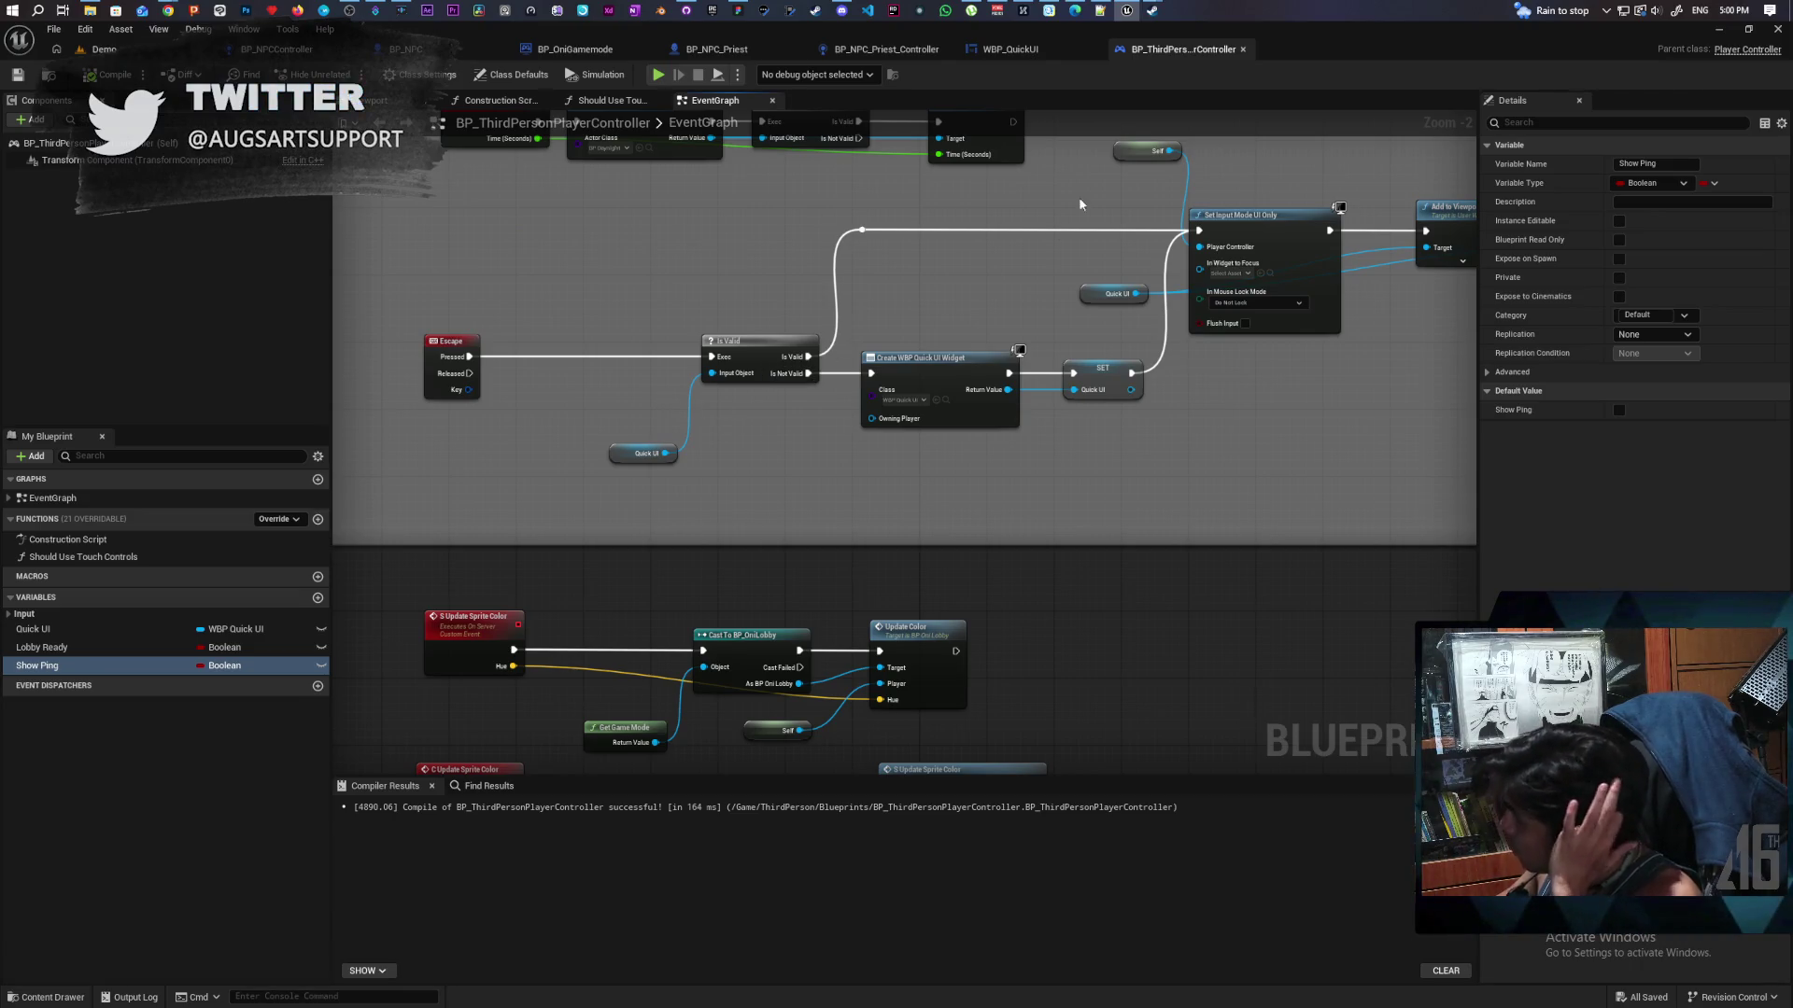
# Place a custom event named Show Ping Widget in the EventGraph.
pyautogui.scroll(-4, 890, 417)
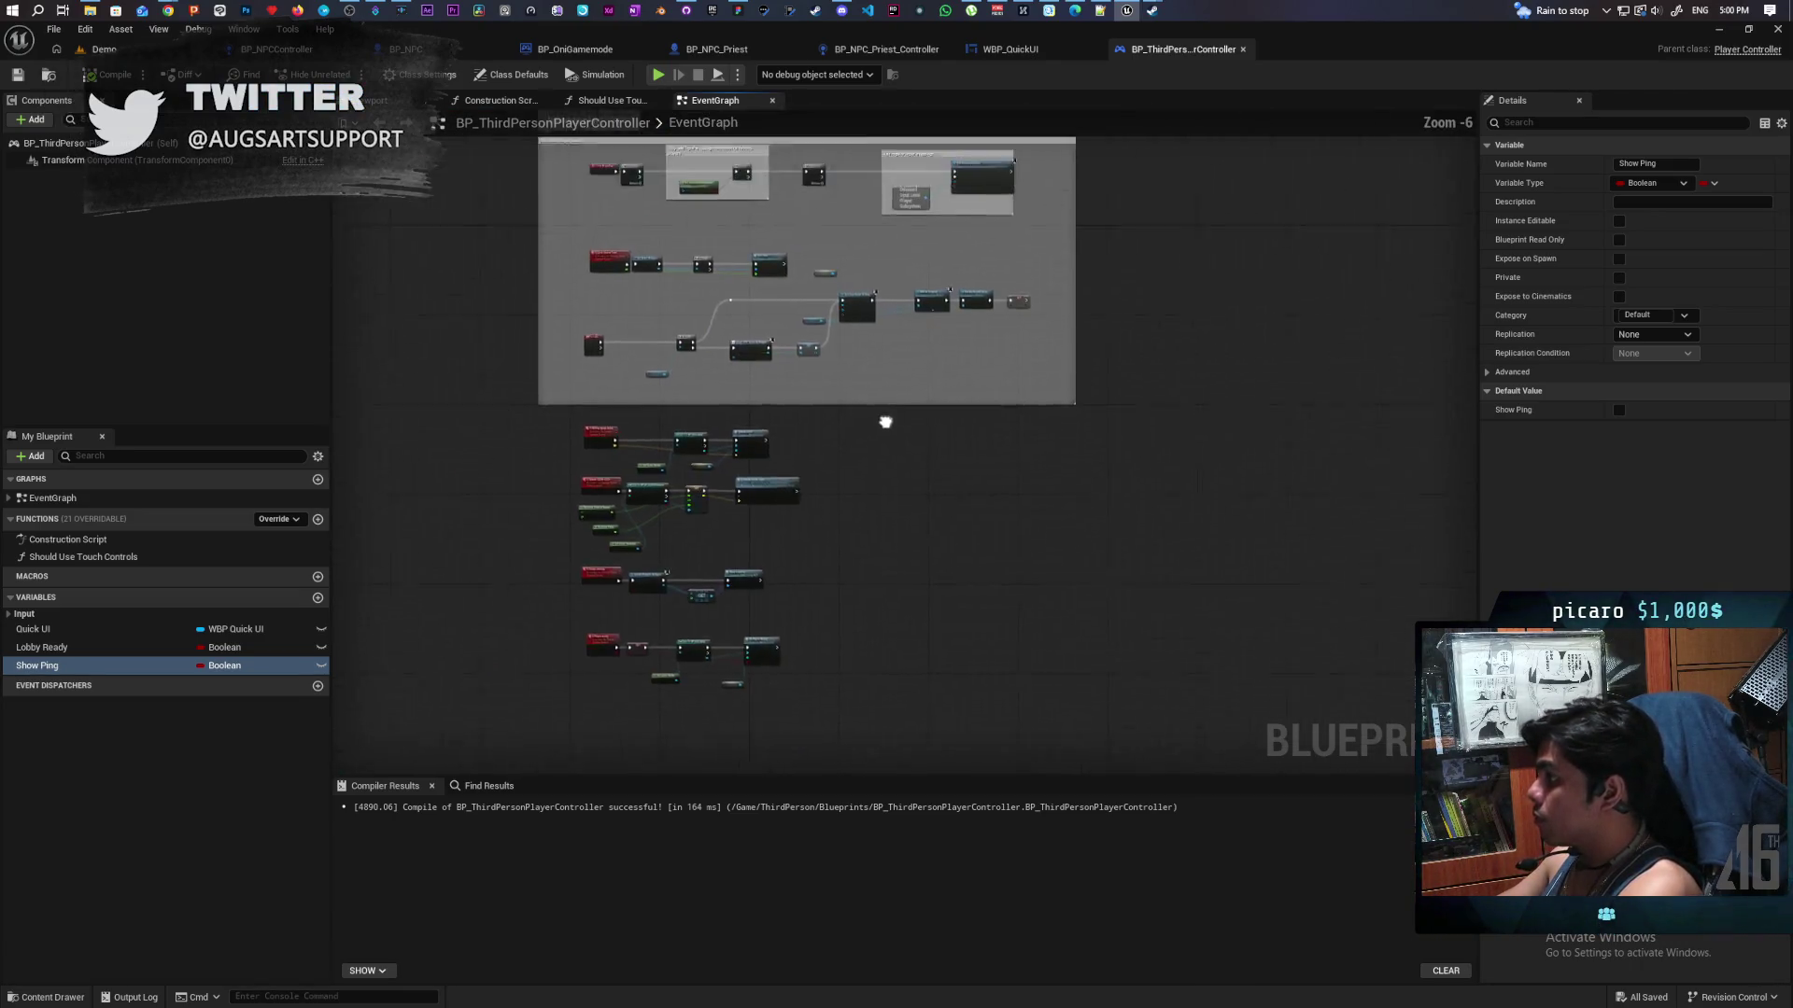
pyautogui.scroll(5, 826, 484)
pyautogui.click(764, 437)
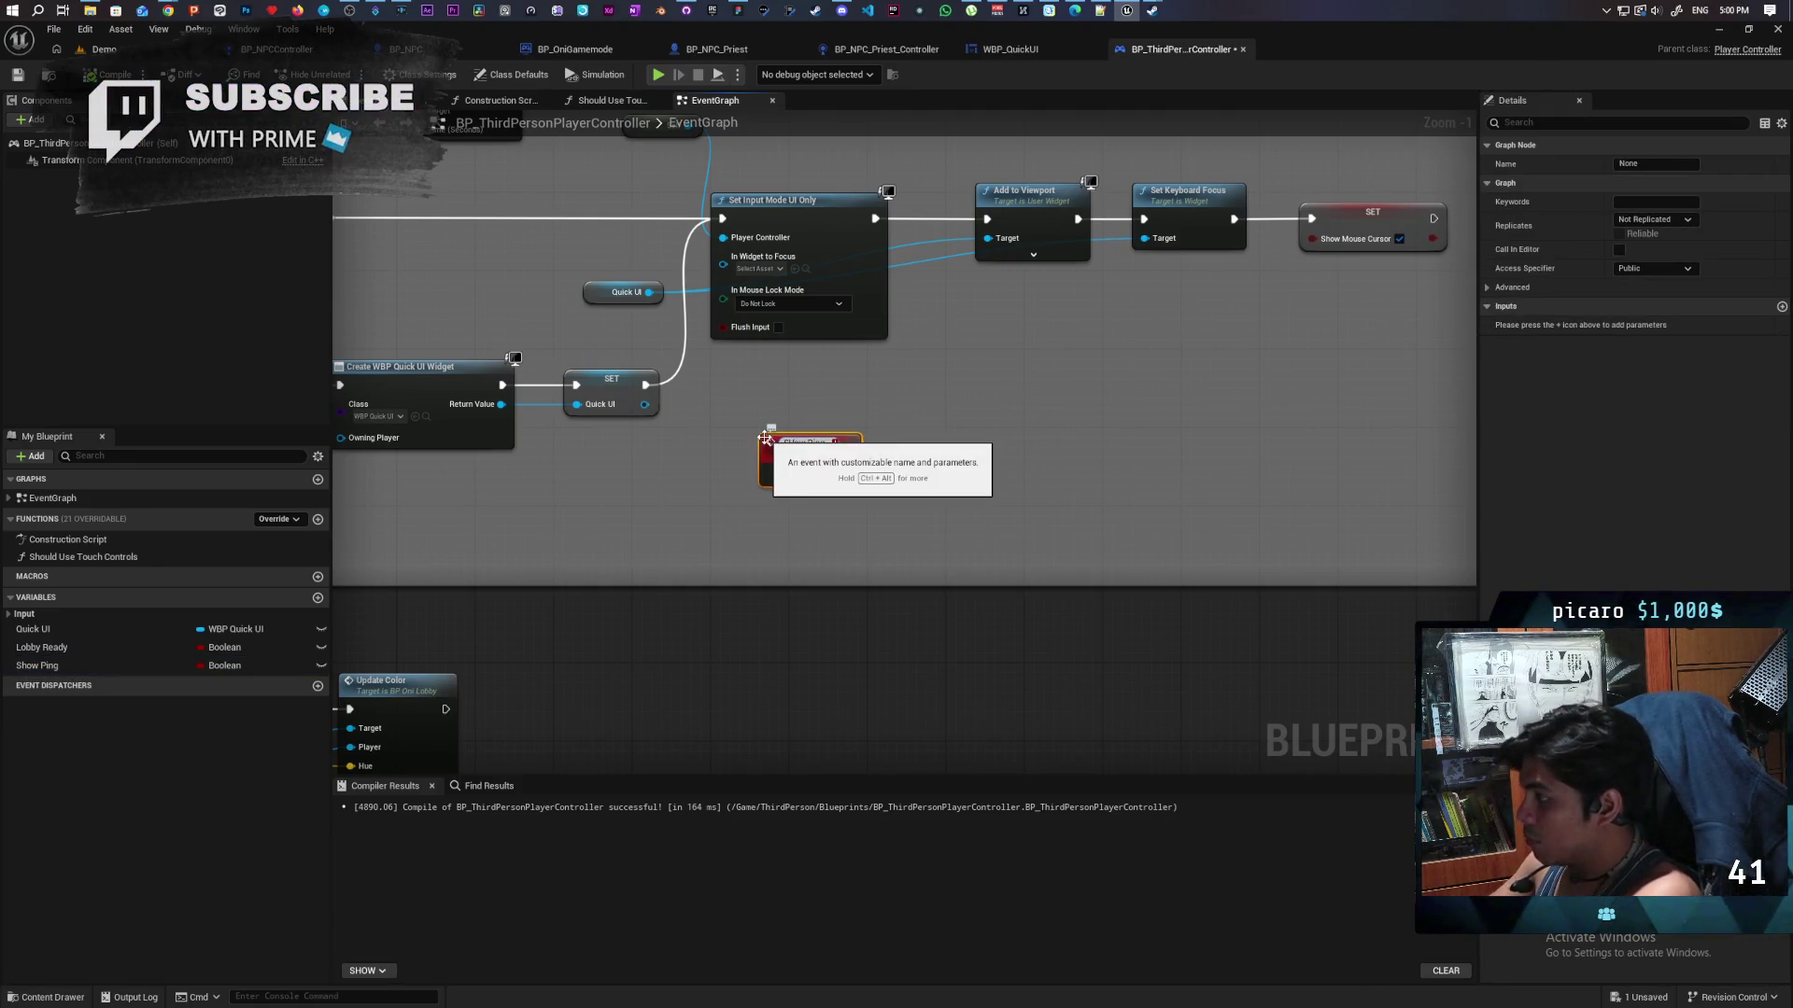
pyautogui.write('Show PingSHo')
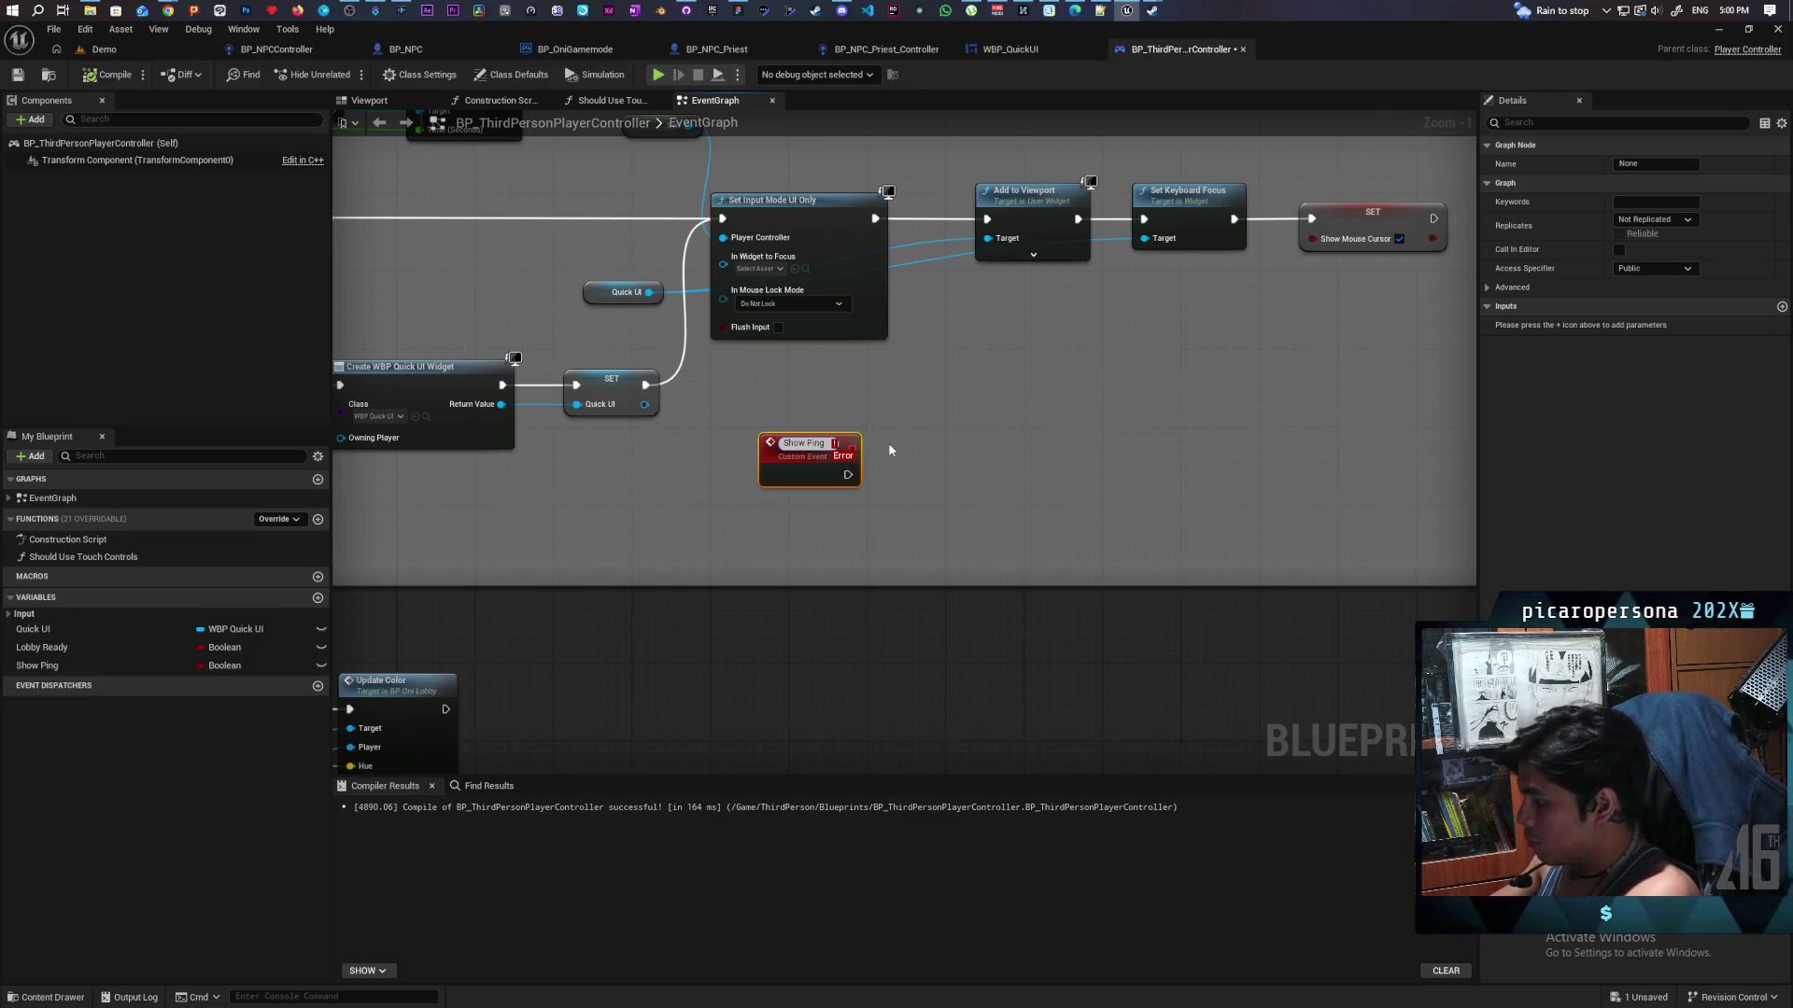
pyautogui.write('dget')
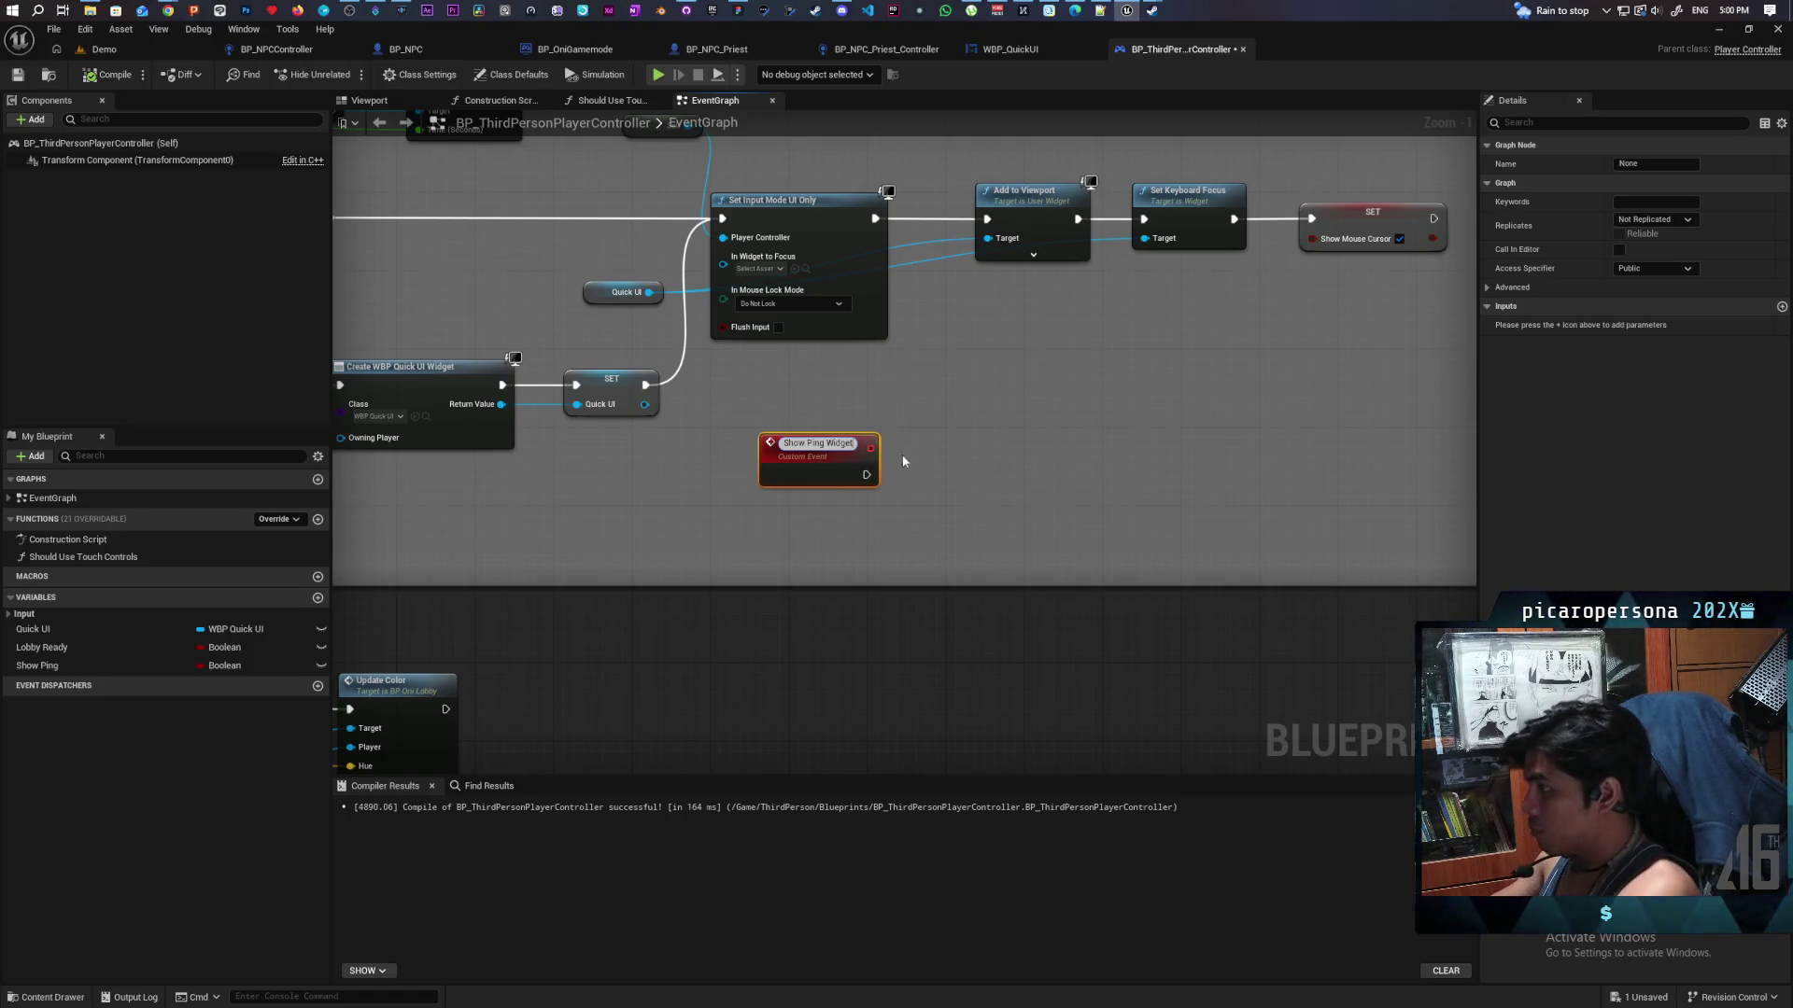
pyautogui.click(903, 461)
pyautogui.press('F7')
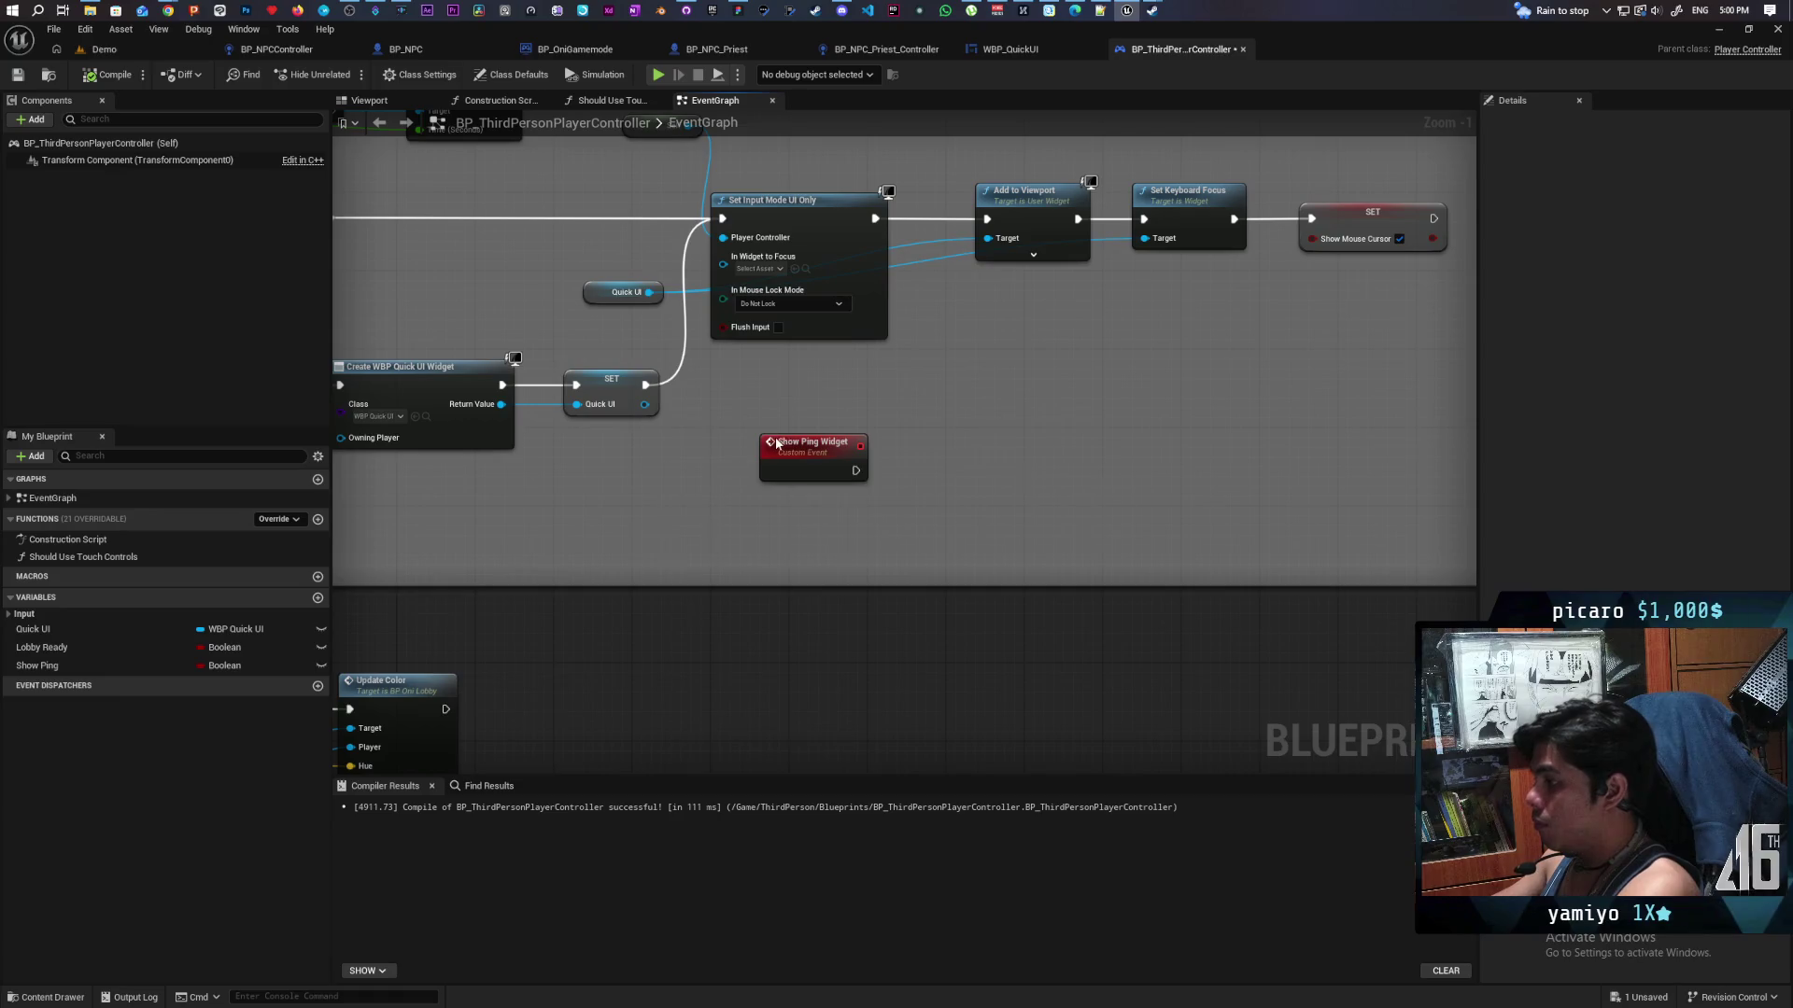
# Have Show Ping Widget set Show Ping to NOT Show Ping.
pyautogui.moveTo(37, 665)
pyautogui.mouseDown()
pyautogui.moveTo(846, 621)
pyautogui.moveTo(877, 476)
pyautogui.moveTo(856, 468)
pyautogui.moveTo(898, 474)
pyautogui.moveTo(793, 522)
pyautogui.moveTo(898, 466)
pyautogui.mouseUp()
pyautogui.click(933, 502)
pyautogui.moveTo(37, 666)
pyautogui.mouseDown()
pyautogui.moveTo(738, 529)
pyautogui.moveTo(794, 551)
pyautogui.mouseUp()
pyautogui.write('not b')
pyautogui.press('Return')
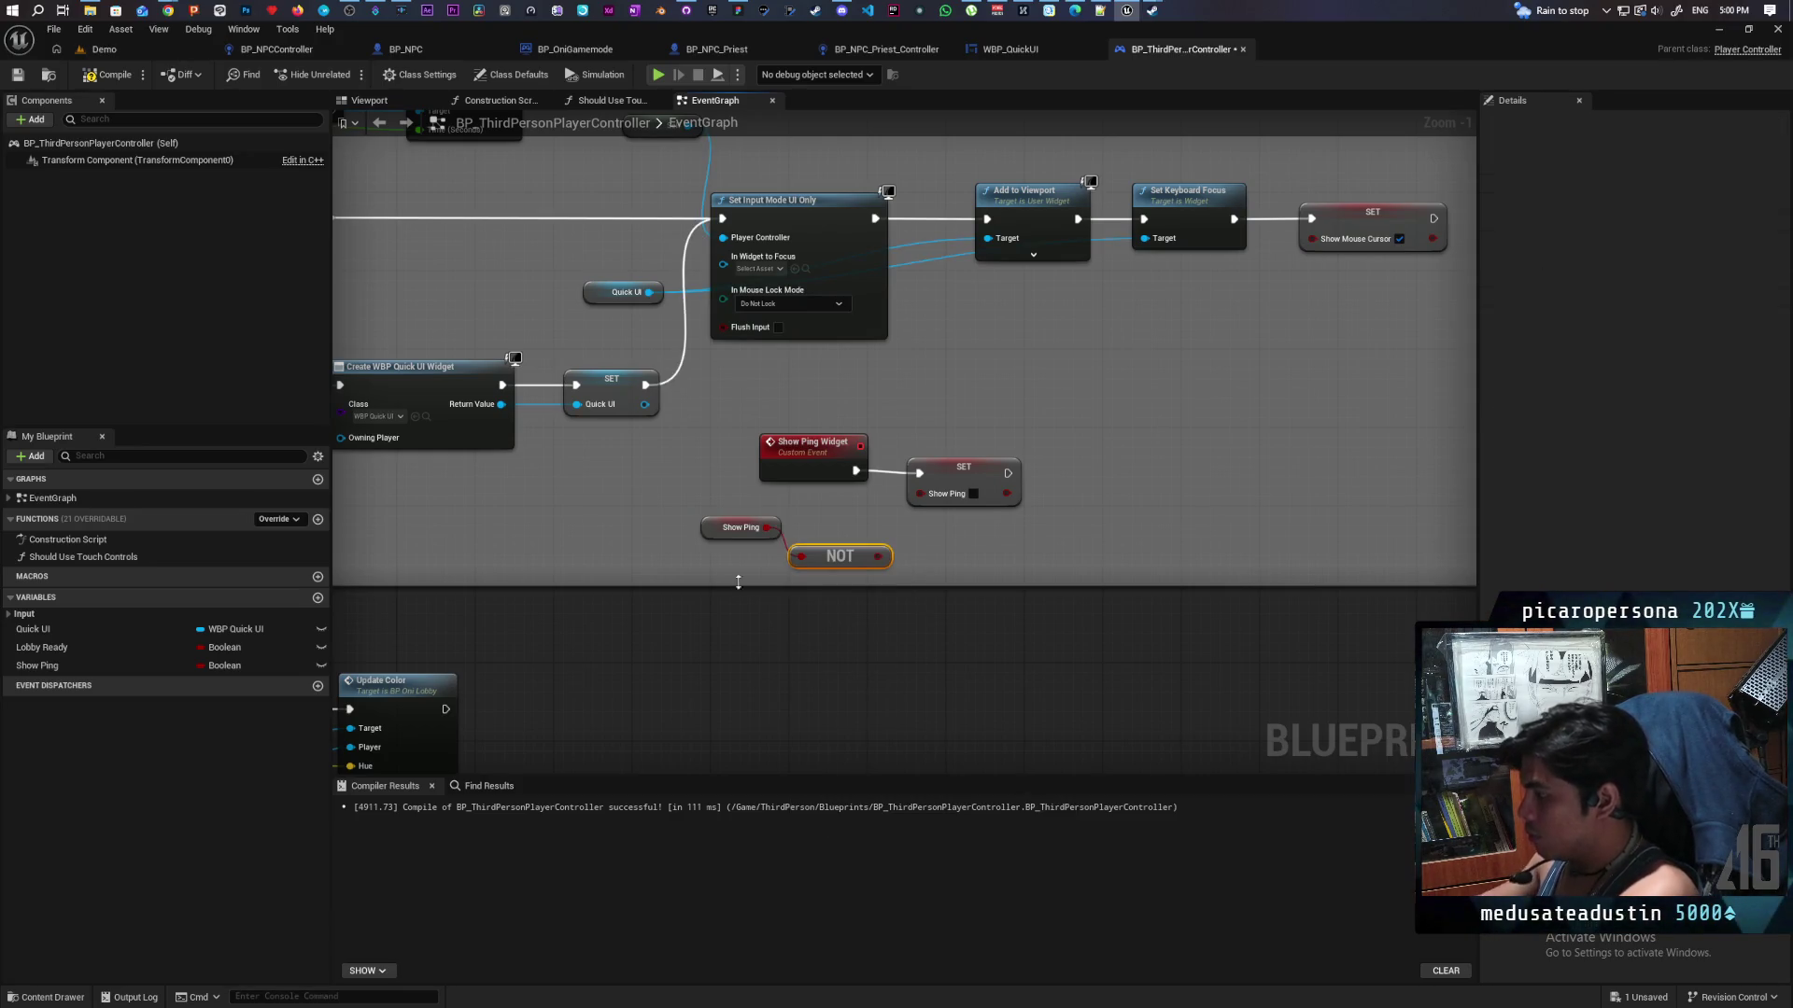
pyautogui.moveTo(880, 558); pyautogui.dragTo(940, 464)
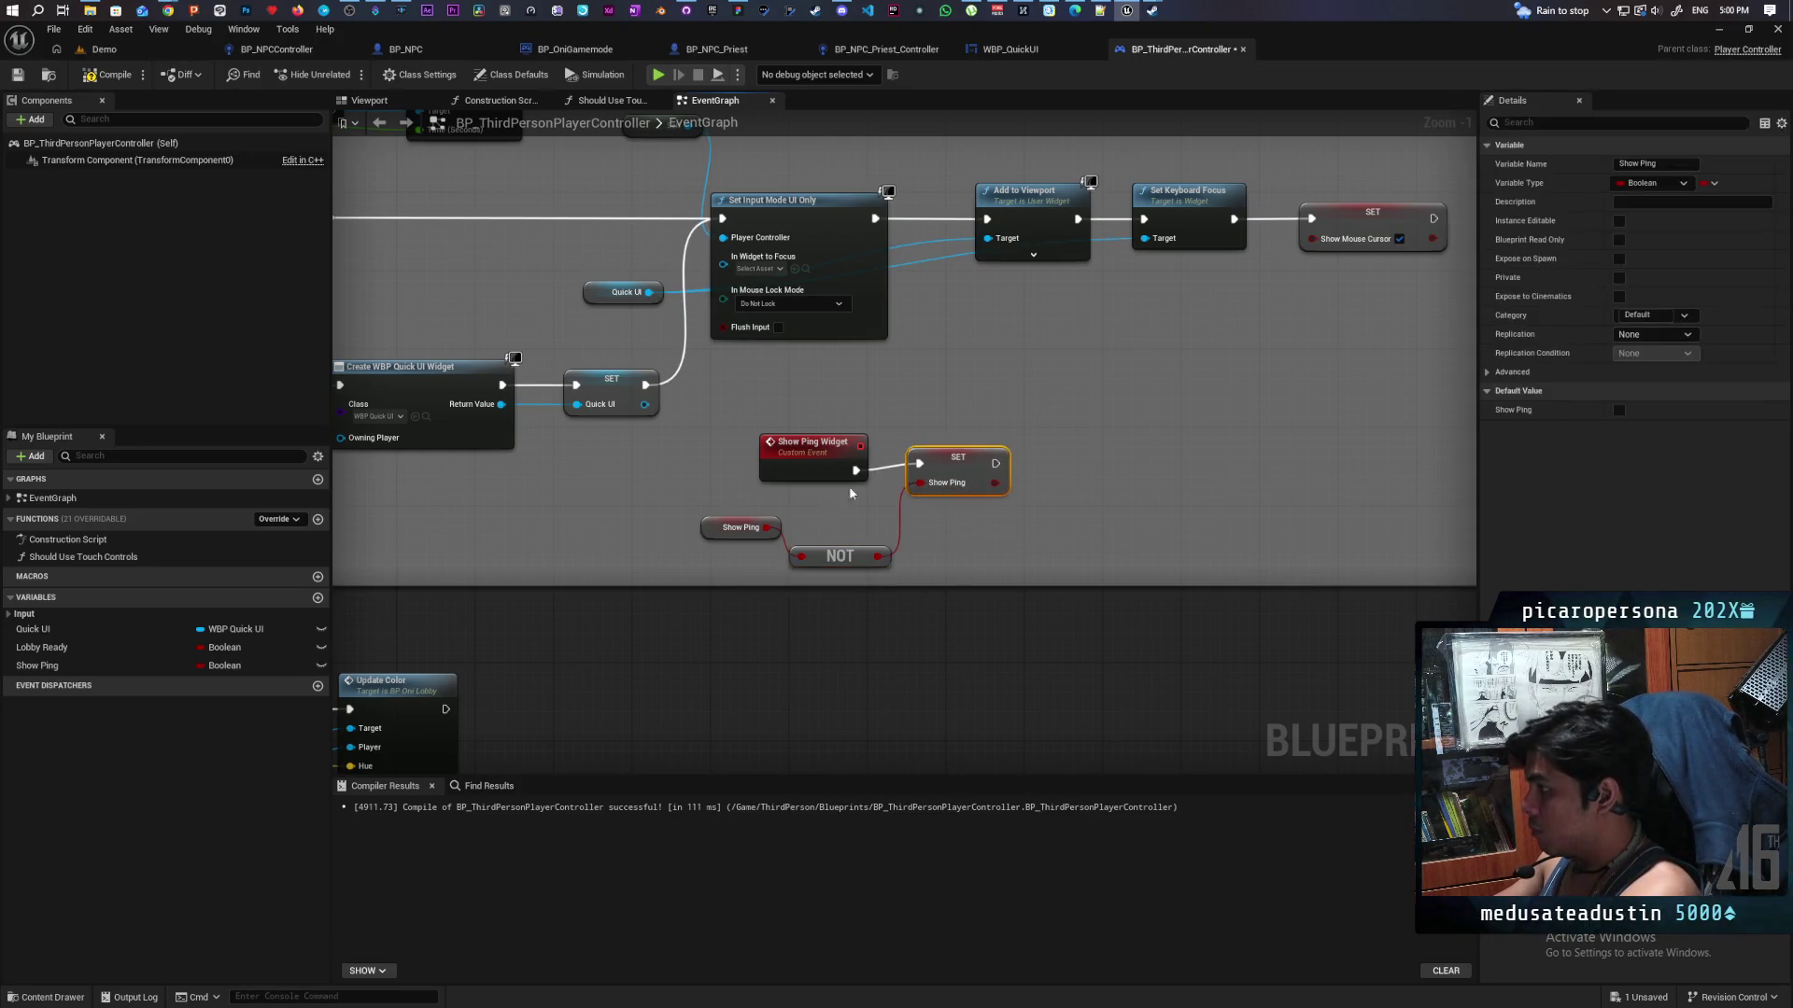
pyautogui.press('q')
pyautogui.click(1044, 541)
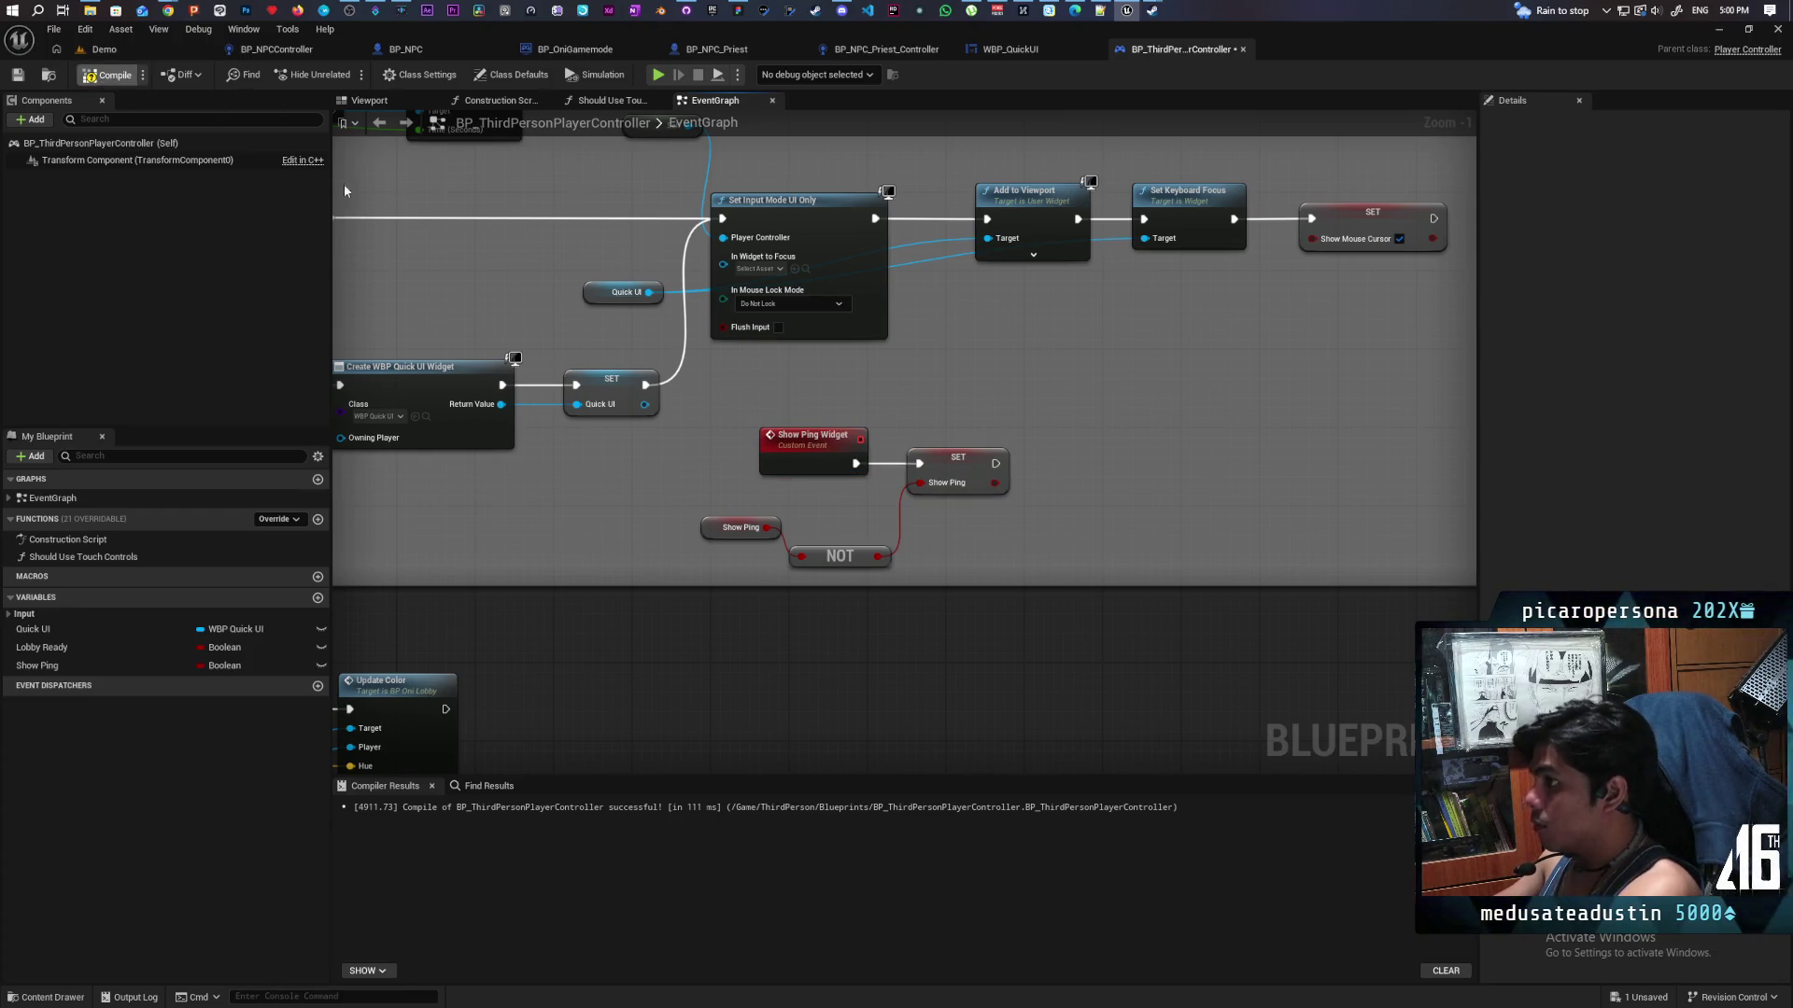
# In WBP_QuickUI's Graph, delete the Event Tick and Event Pre Construct nodes.
pyautogui.click(1024, 52)
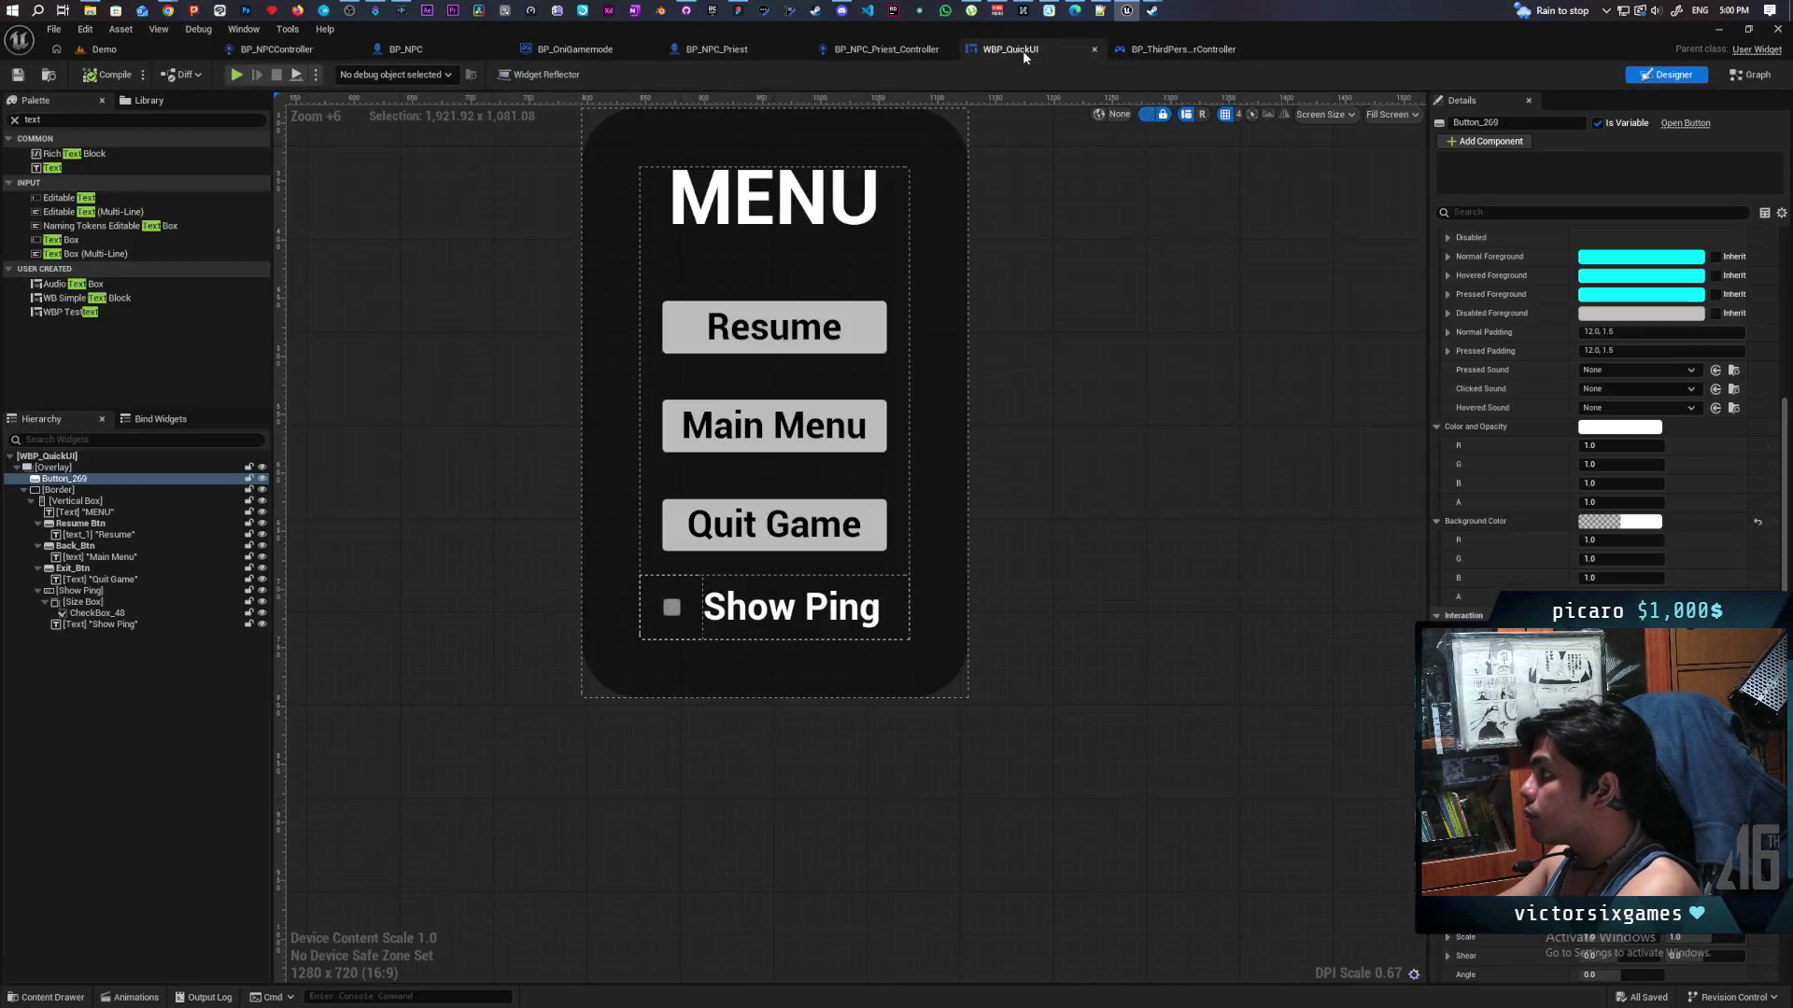
pyautogui.click(1750, 75)
pyautogui.scroll(-3, 1034, 437)
pyautogui.scroll(3, 978, 591)
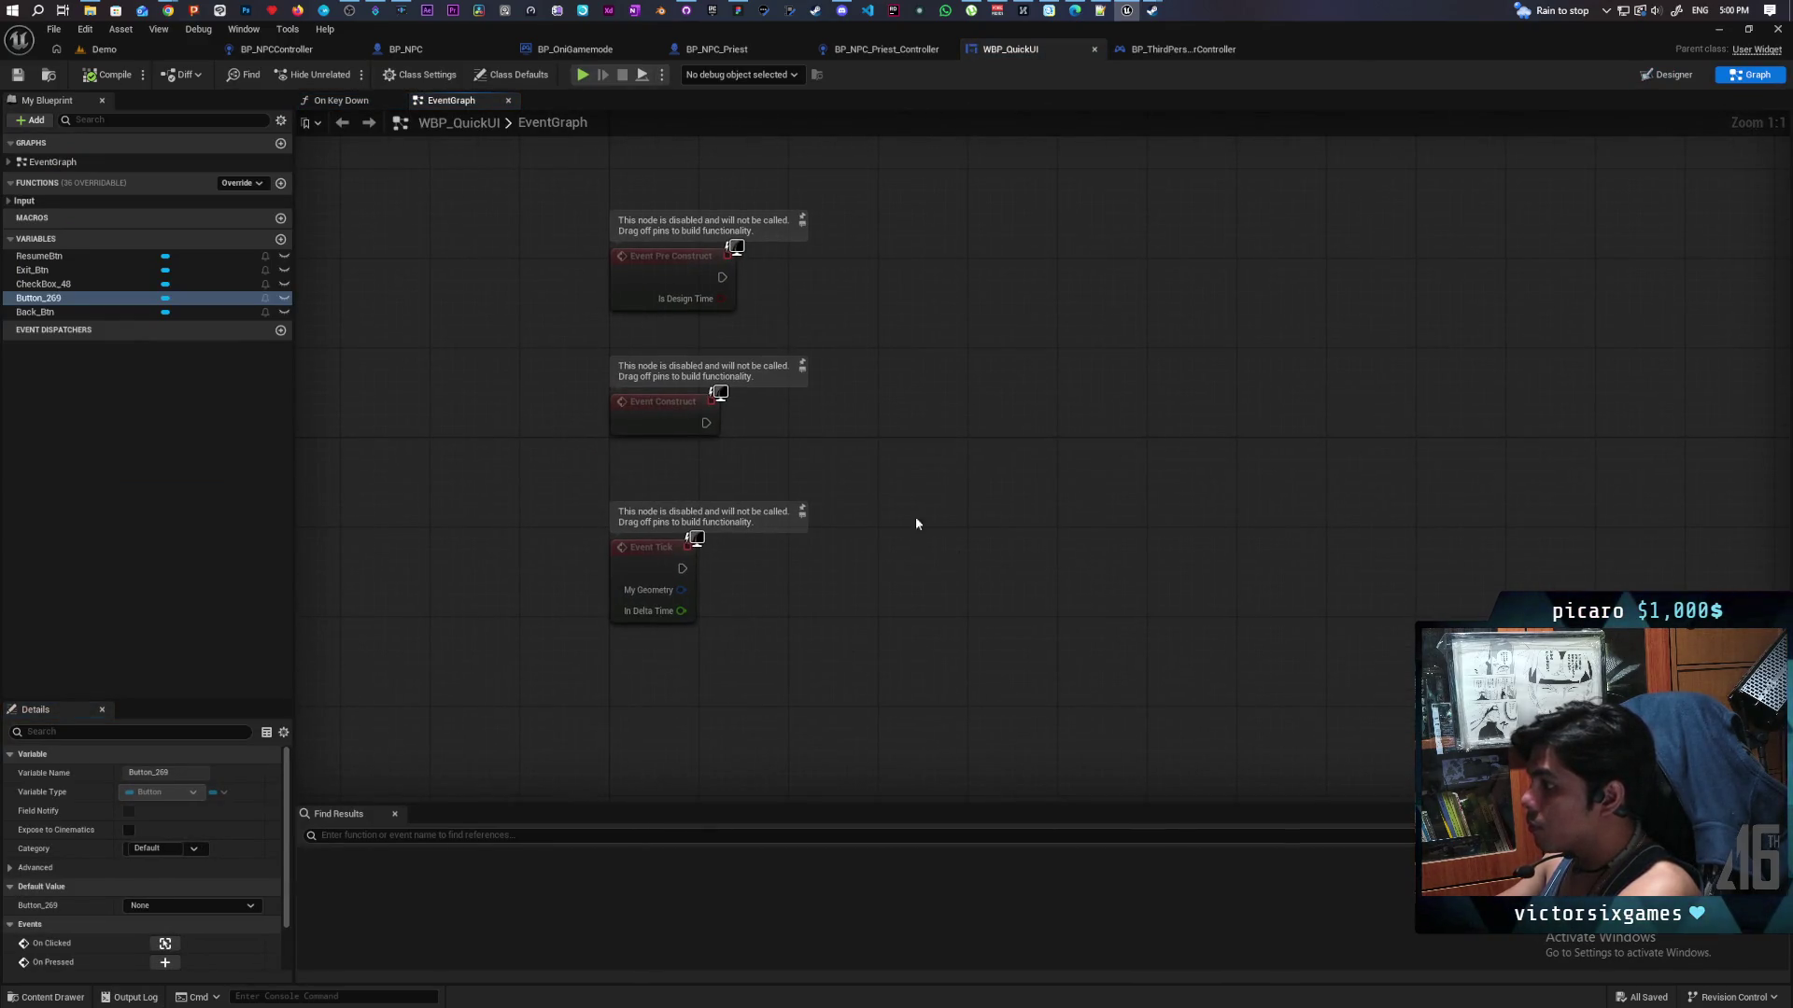
pyautogui.click(611, 580)
pyautogui.press('Delete')
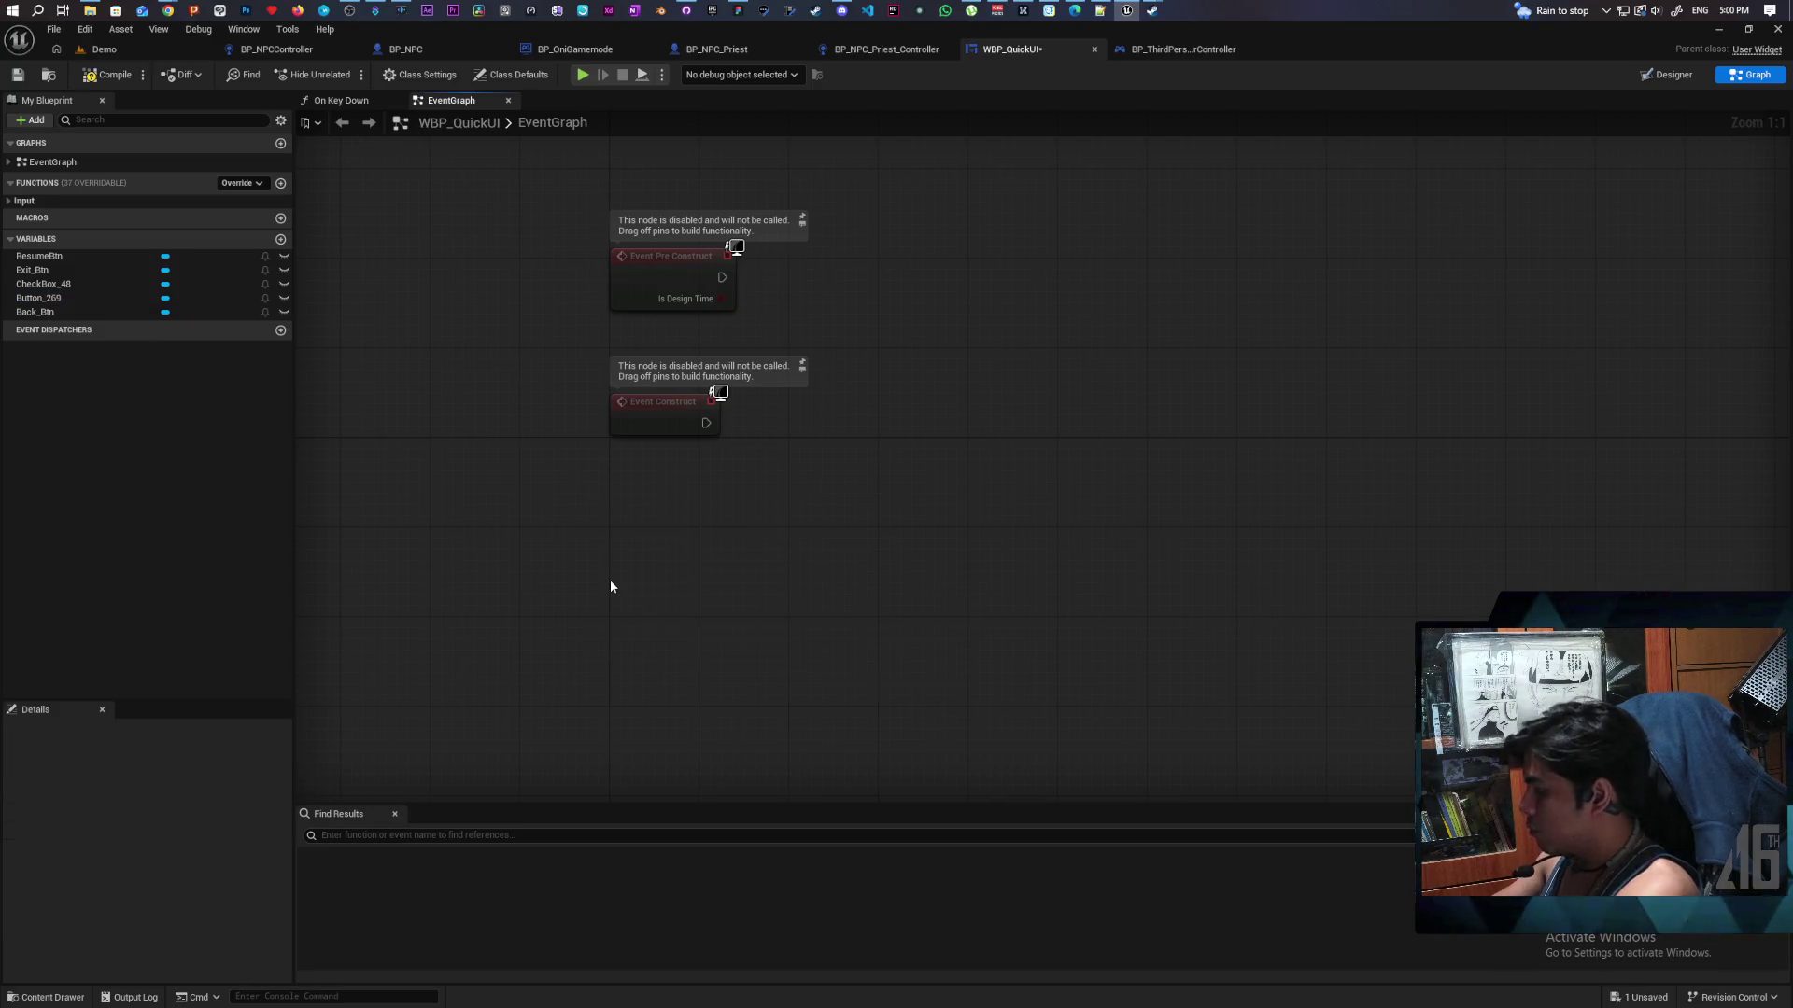
pyautogui.moveTo(556, 203); pyautogui.dragTo(814, 277)
pyautogui.press('Delete')
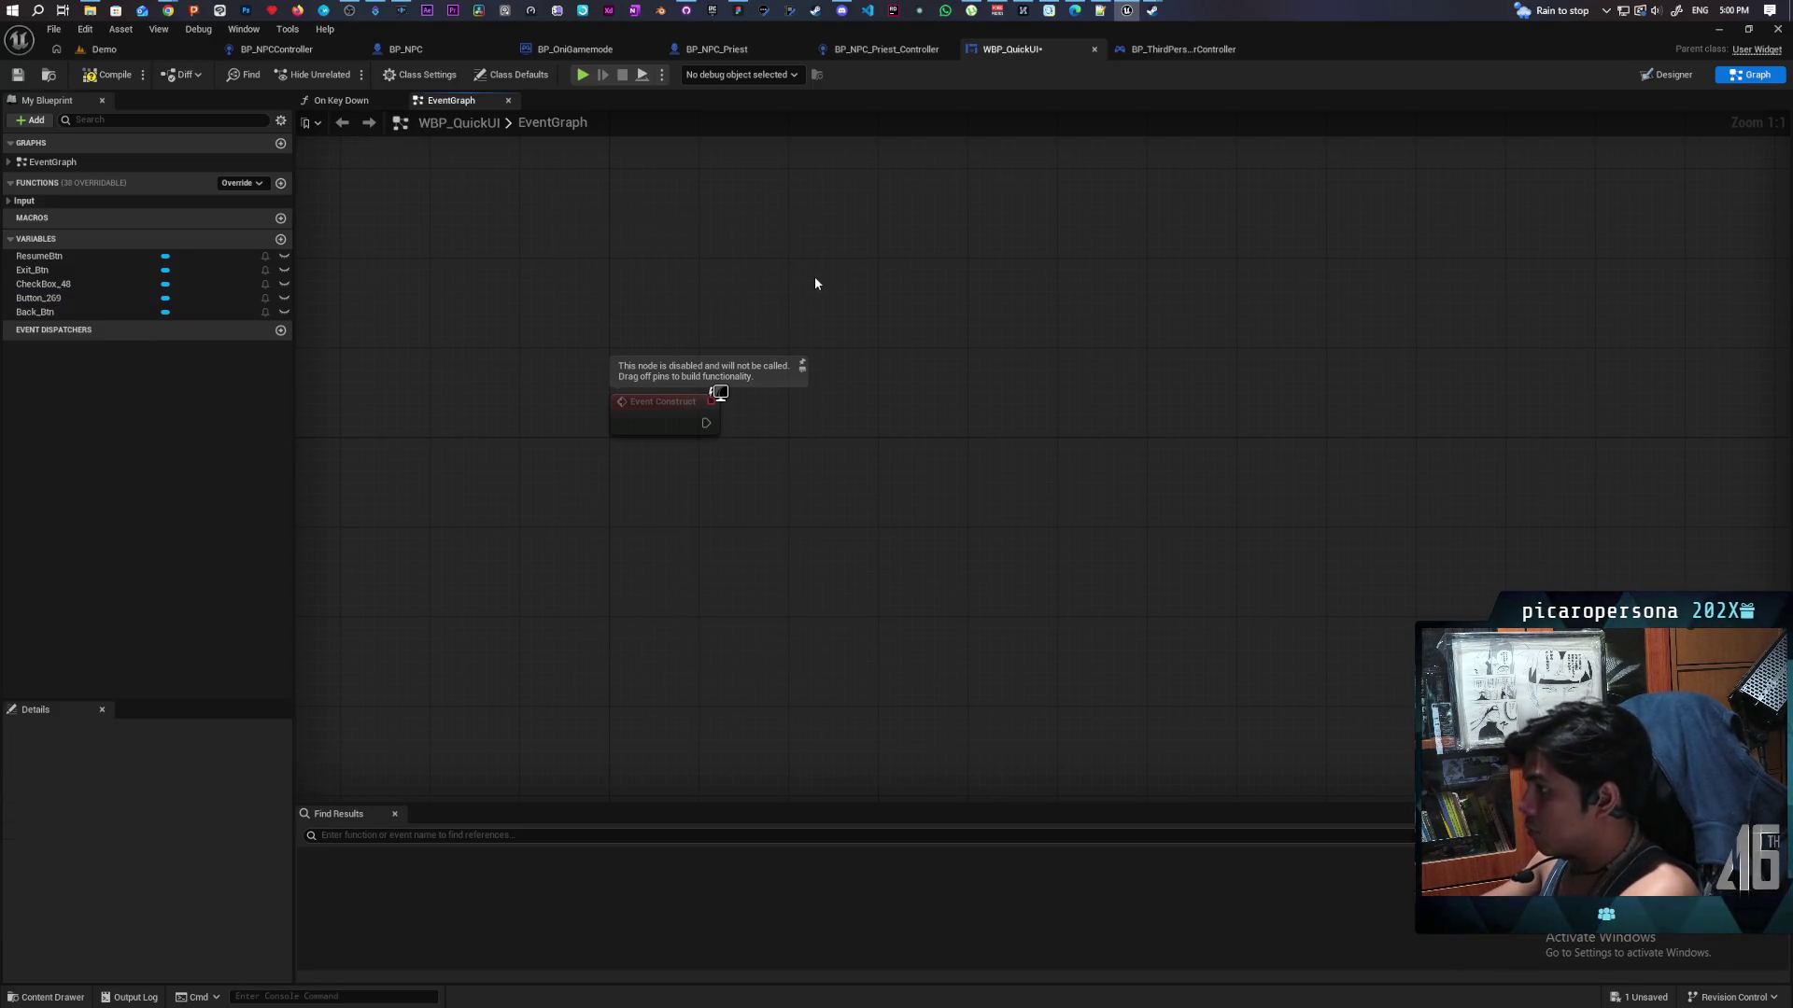
# On Event Construct, cast Get Owning Player to BP_ThirdPersonPlayerController.
pyautogui.rightClick(703, 509)
pyautogui.write('get')
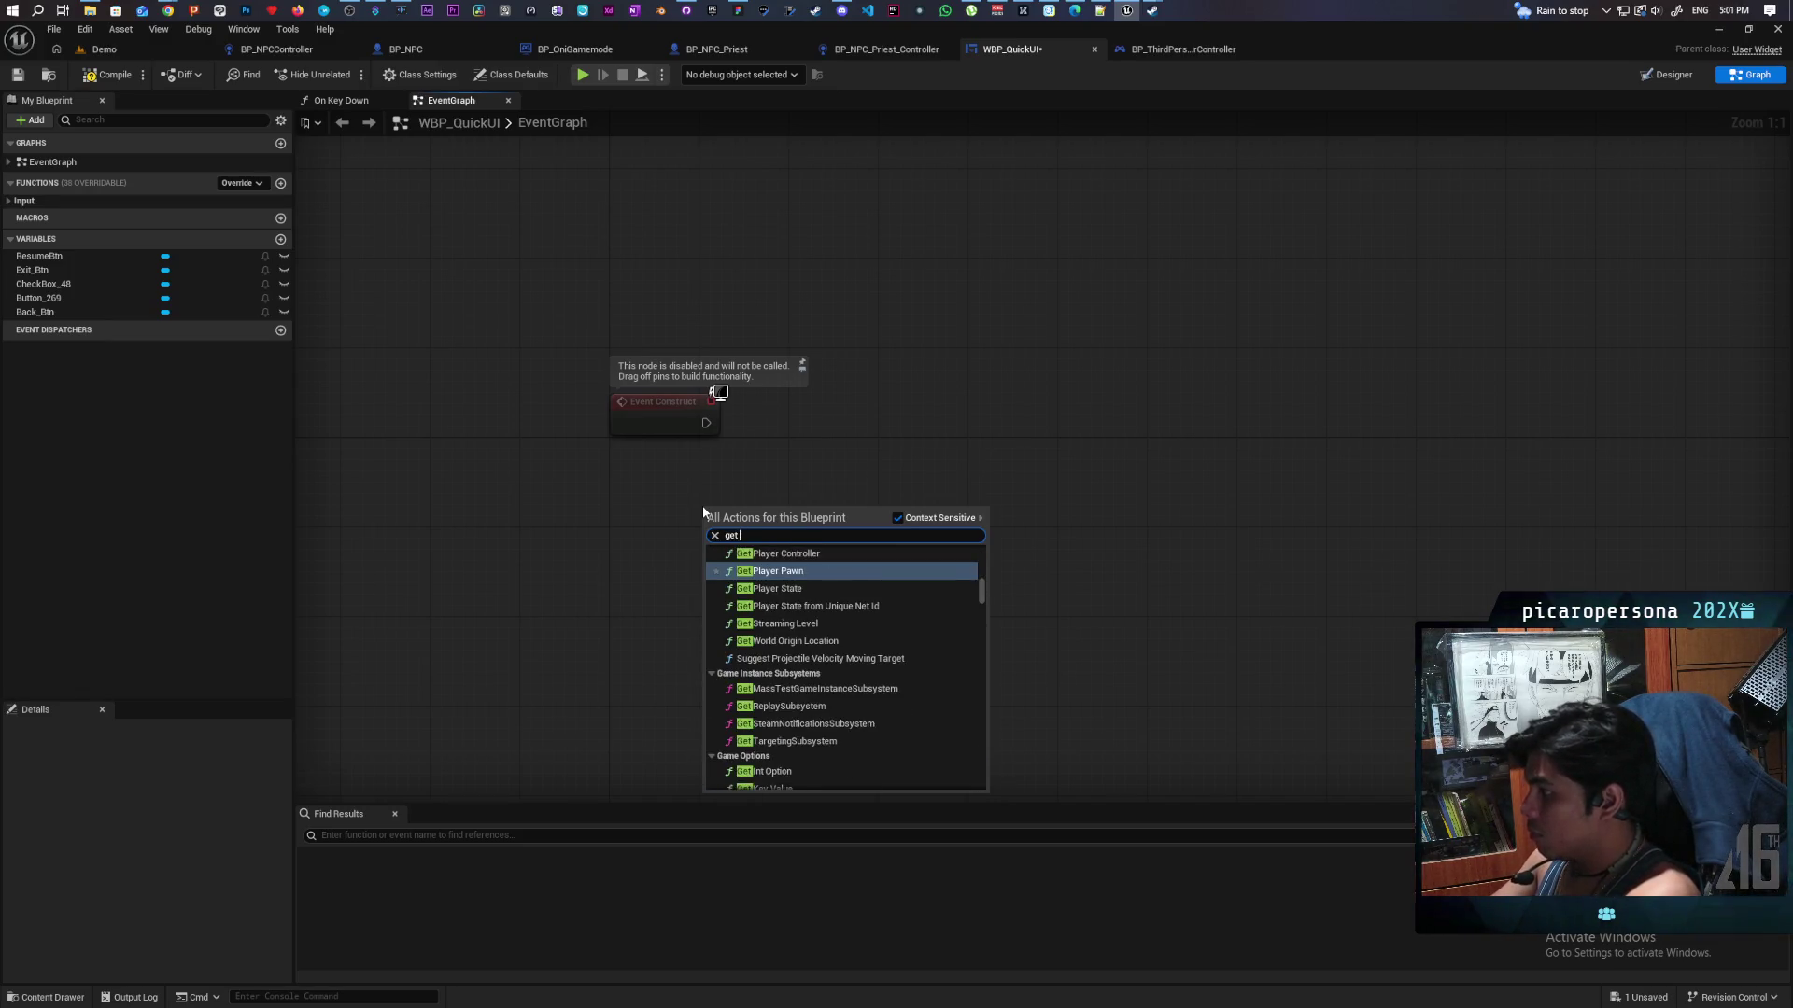
pyautogui.write(' owning')
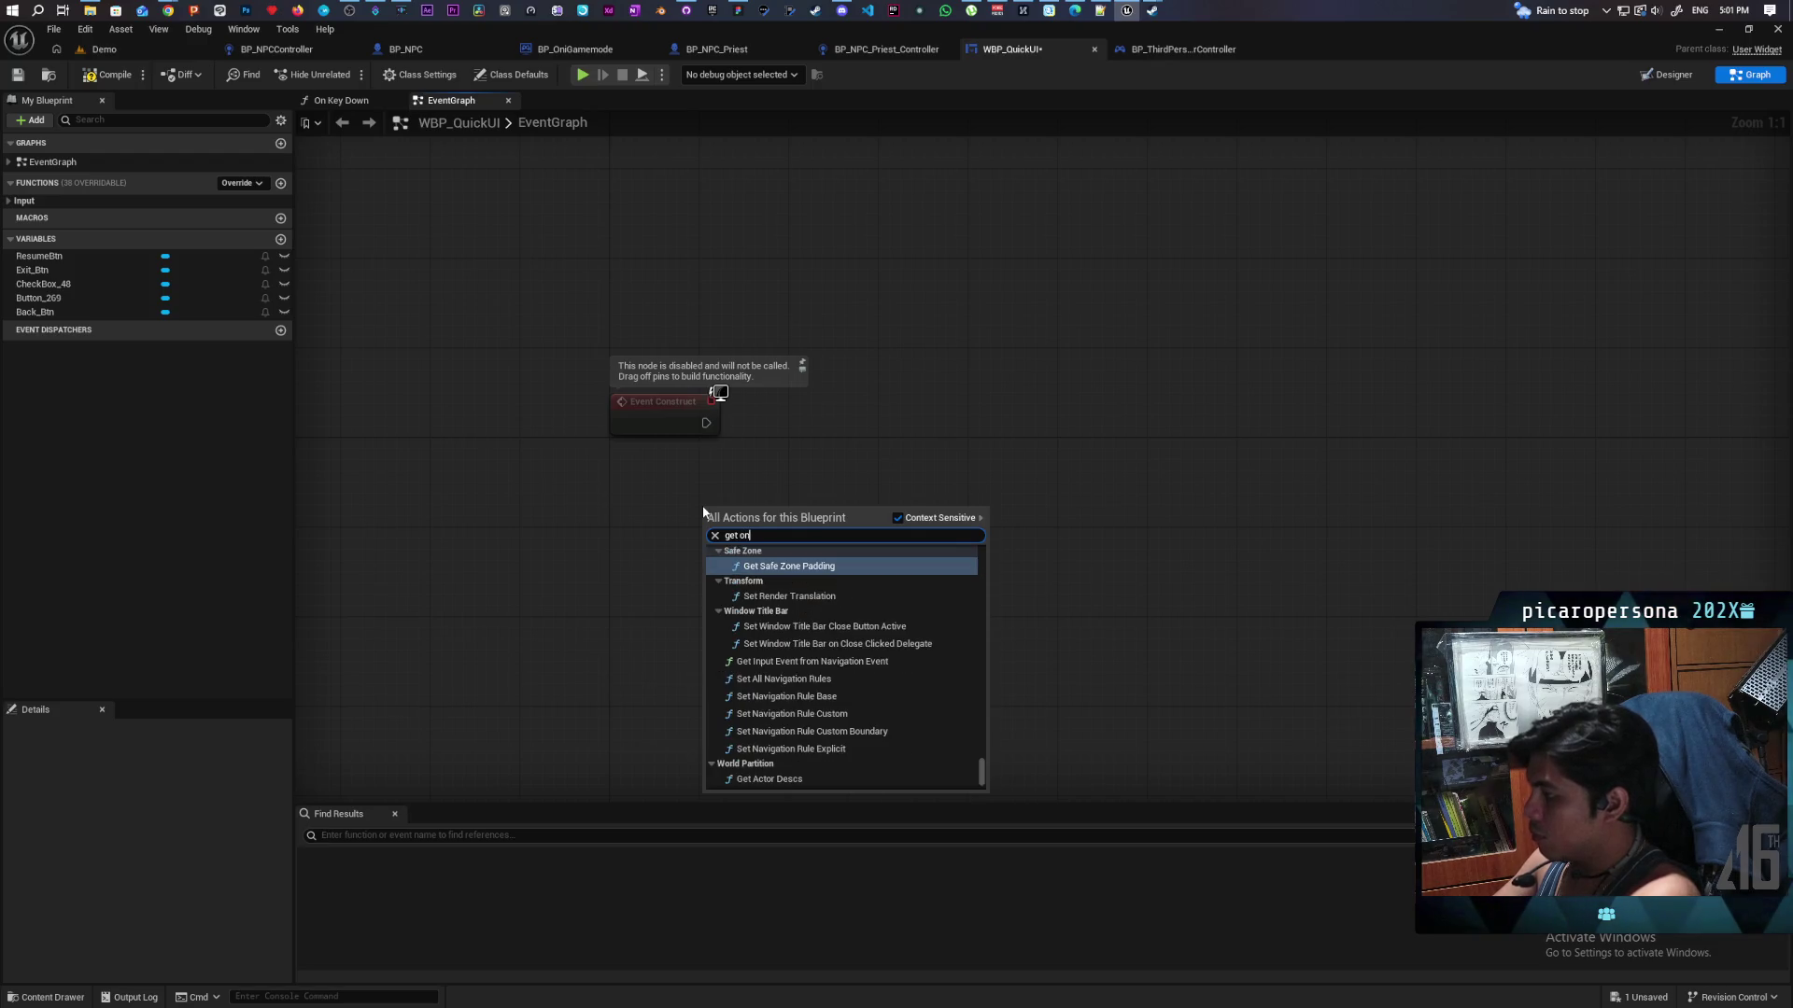
pyautogui.press('Return')
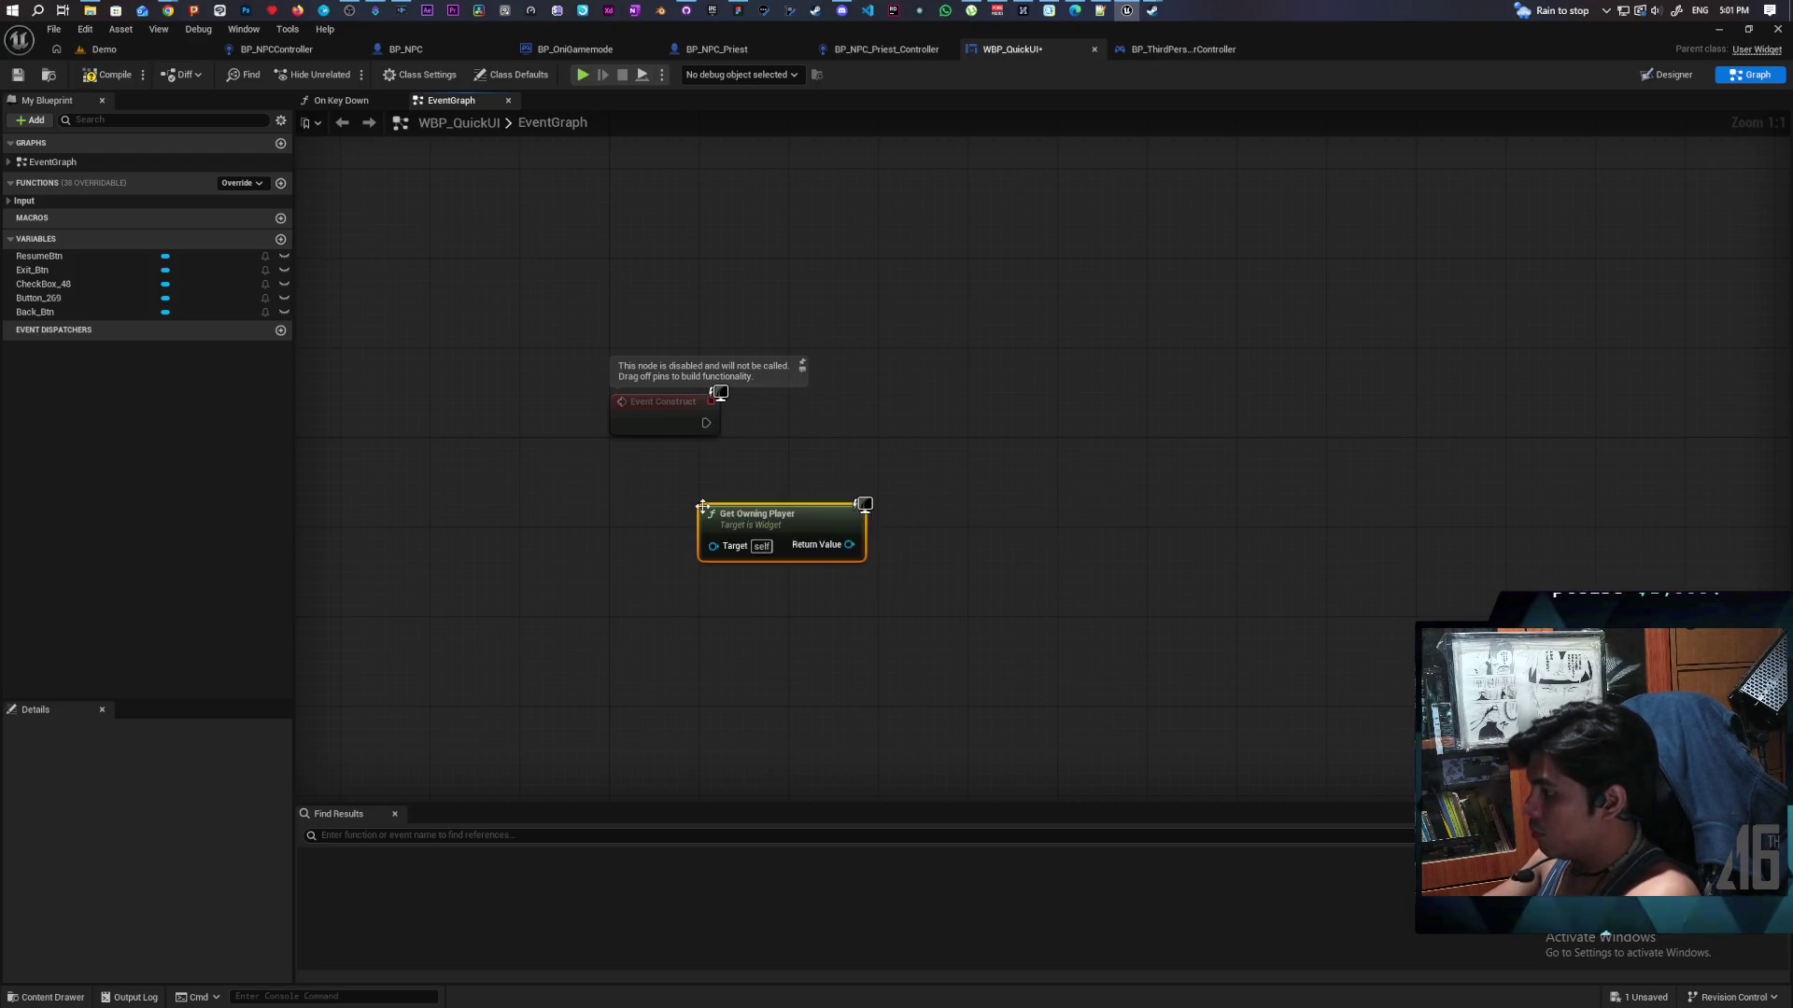
pyautogui.moveTo(720, 534); pyautogui.dragTo(800, 505)
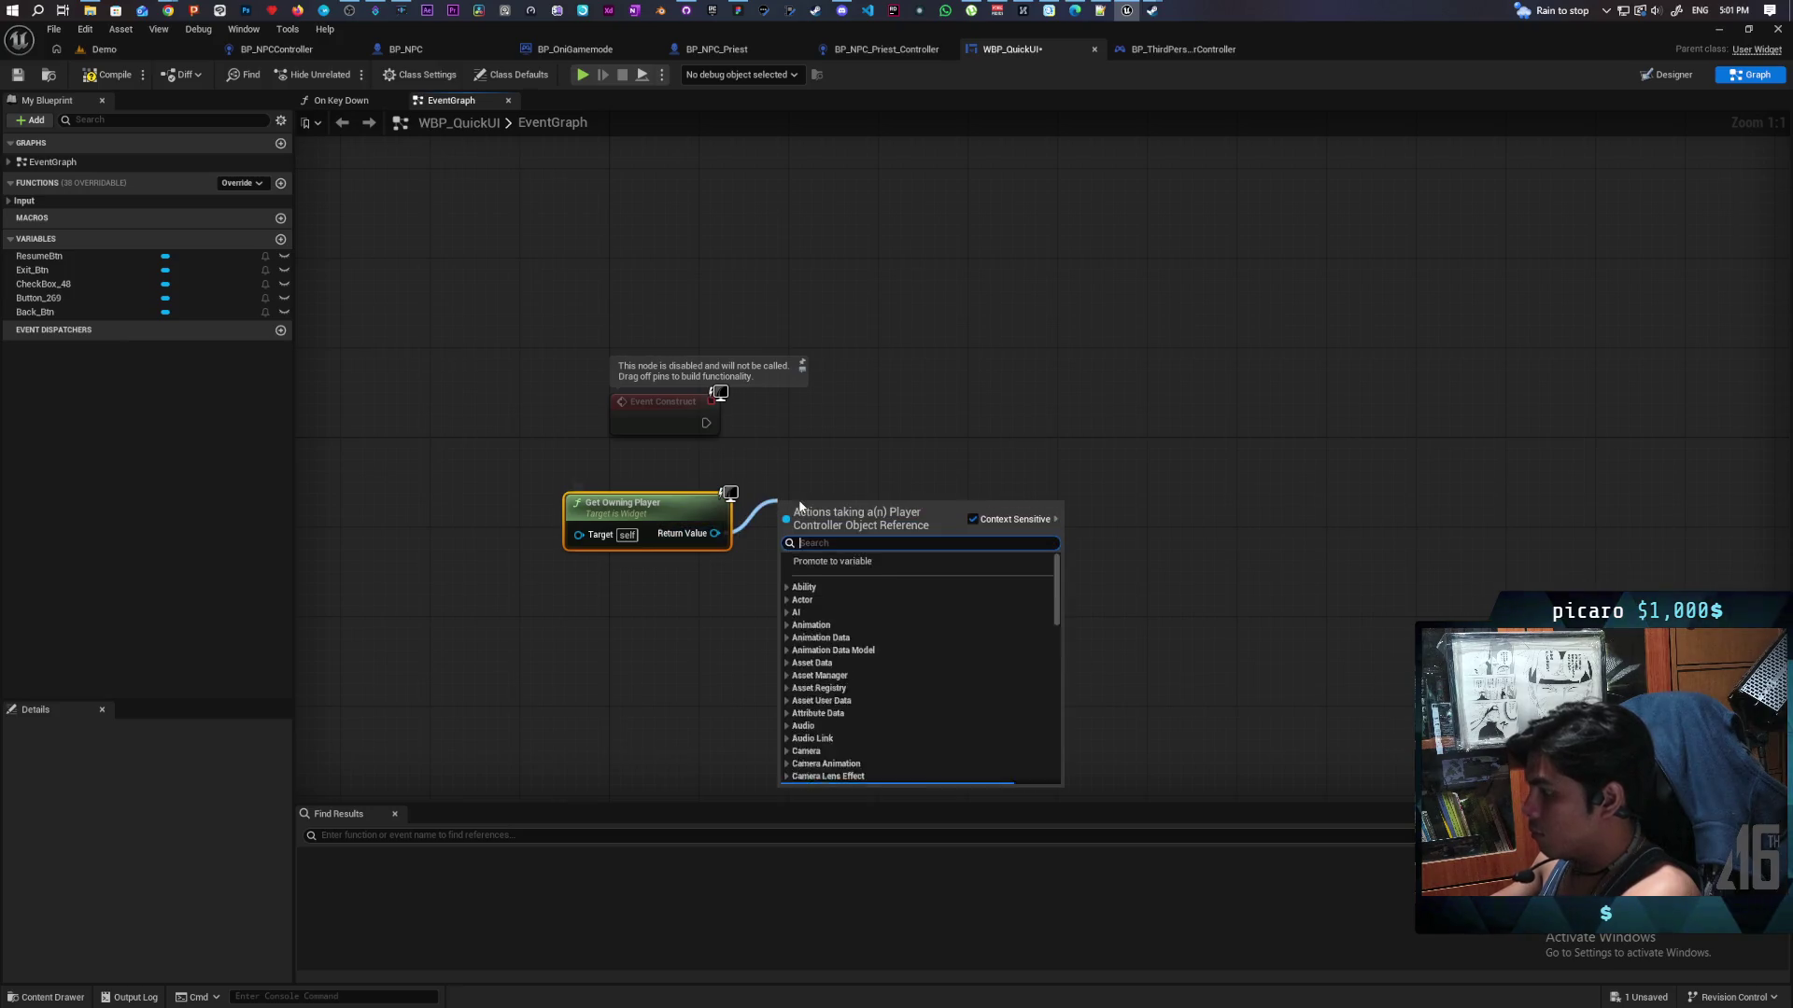
pyautogui.write('cast')
pyautogui.write(' bp_third')
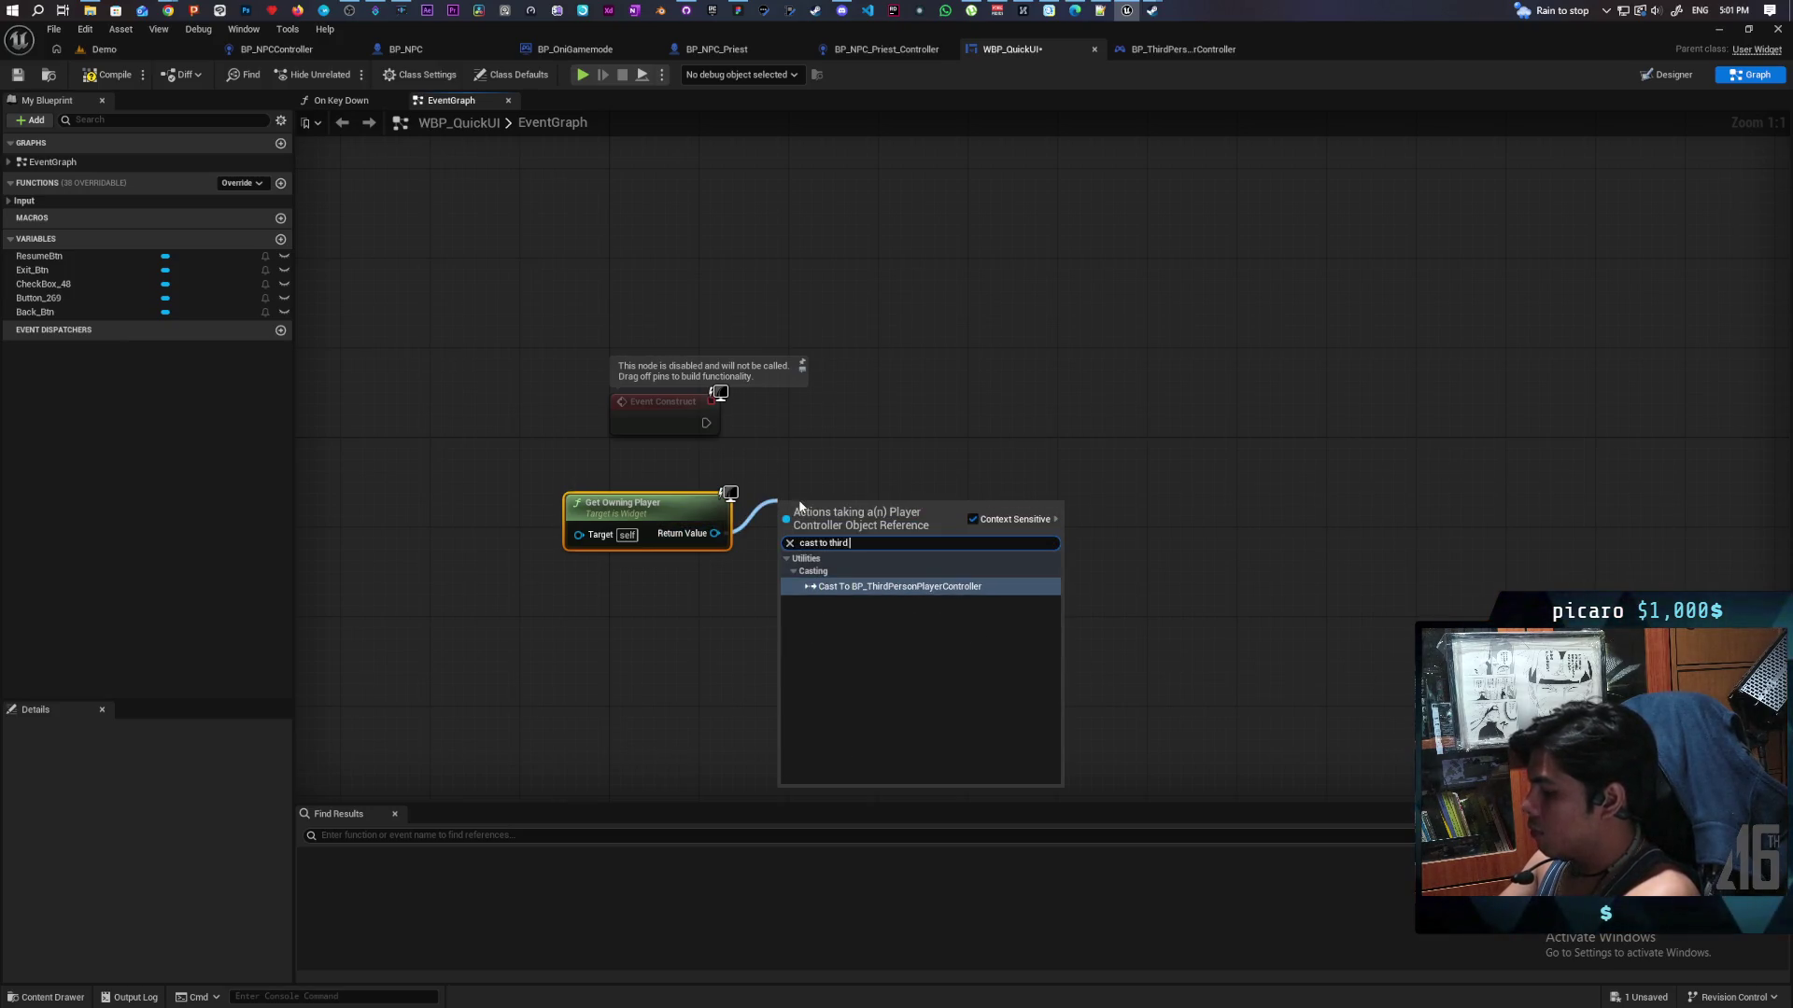
pyautogui.press('Return')
pyautogui.moveTo(798, 502)
pyautogui.mouseDown()
pyautogui.moveTo(798, 401)
pyautogui.moveTo(747, 434)
pyautogui.moveTo(779, 423)
pyautogui.mouseUp()
# Read Show Ping from the cast's player controller output.
pyautogui.moveTo(872, 482); pyautogui.dragTo(930, 540)
pyautogui.write('get show p')
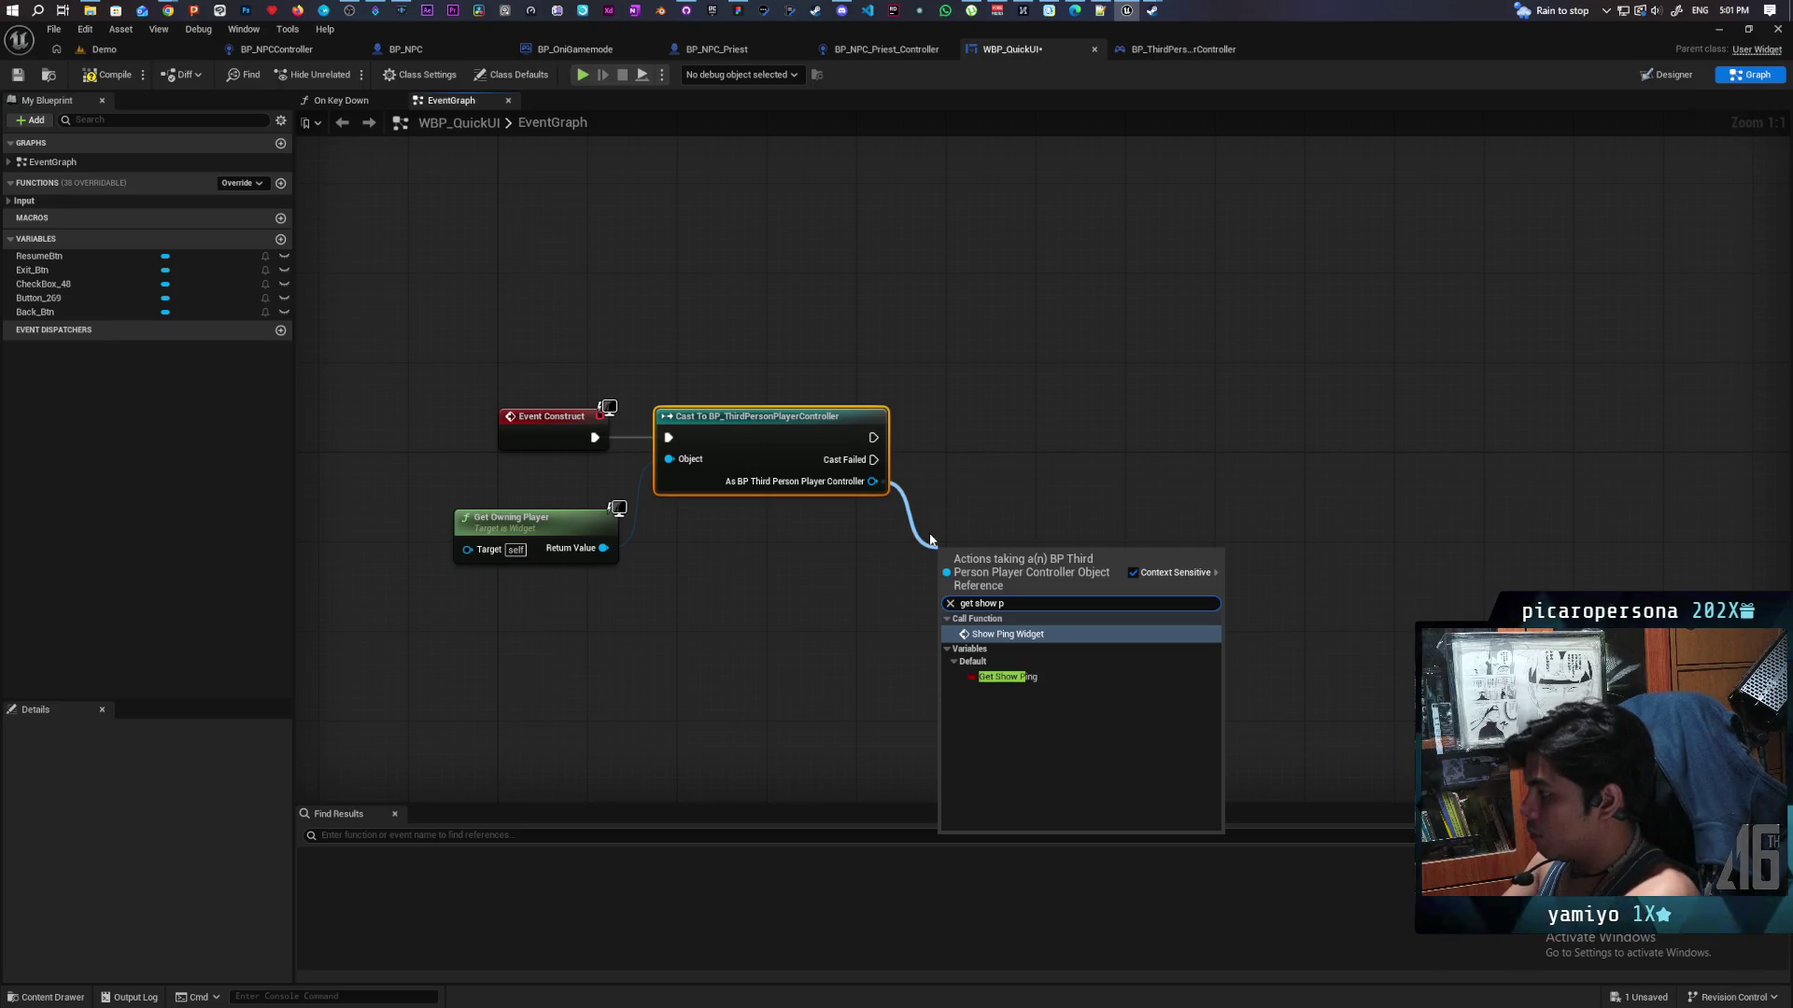
pyautogui.press('Down')
pyautogui.press('Return')
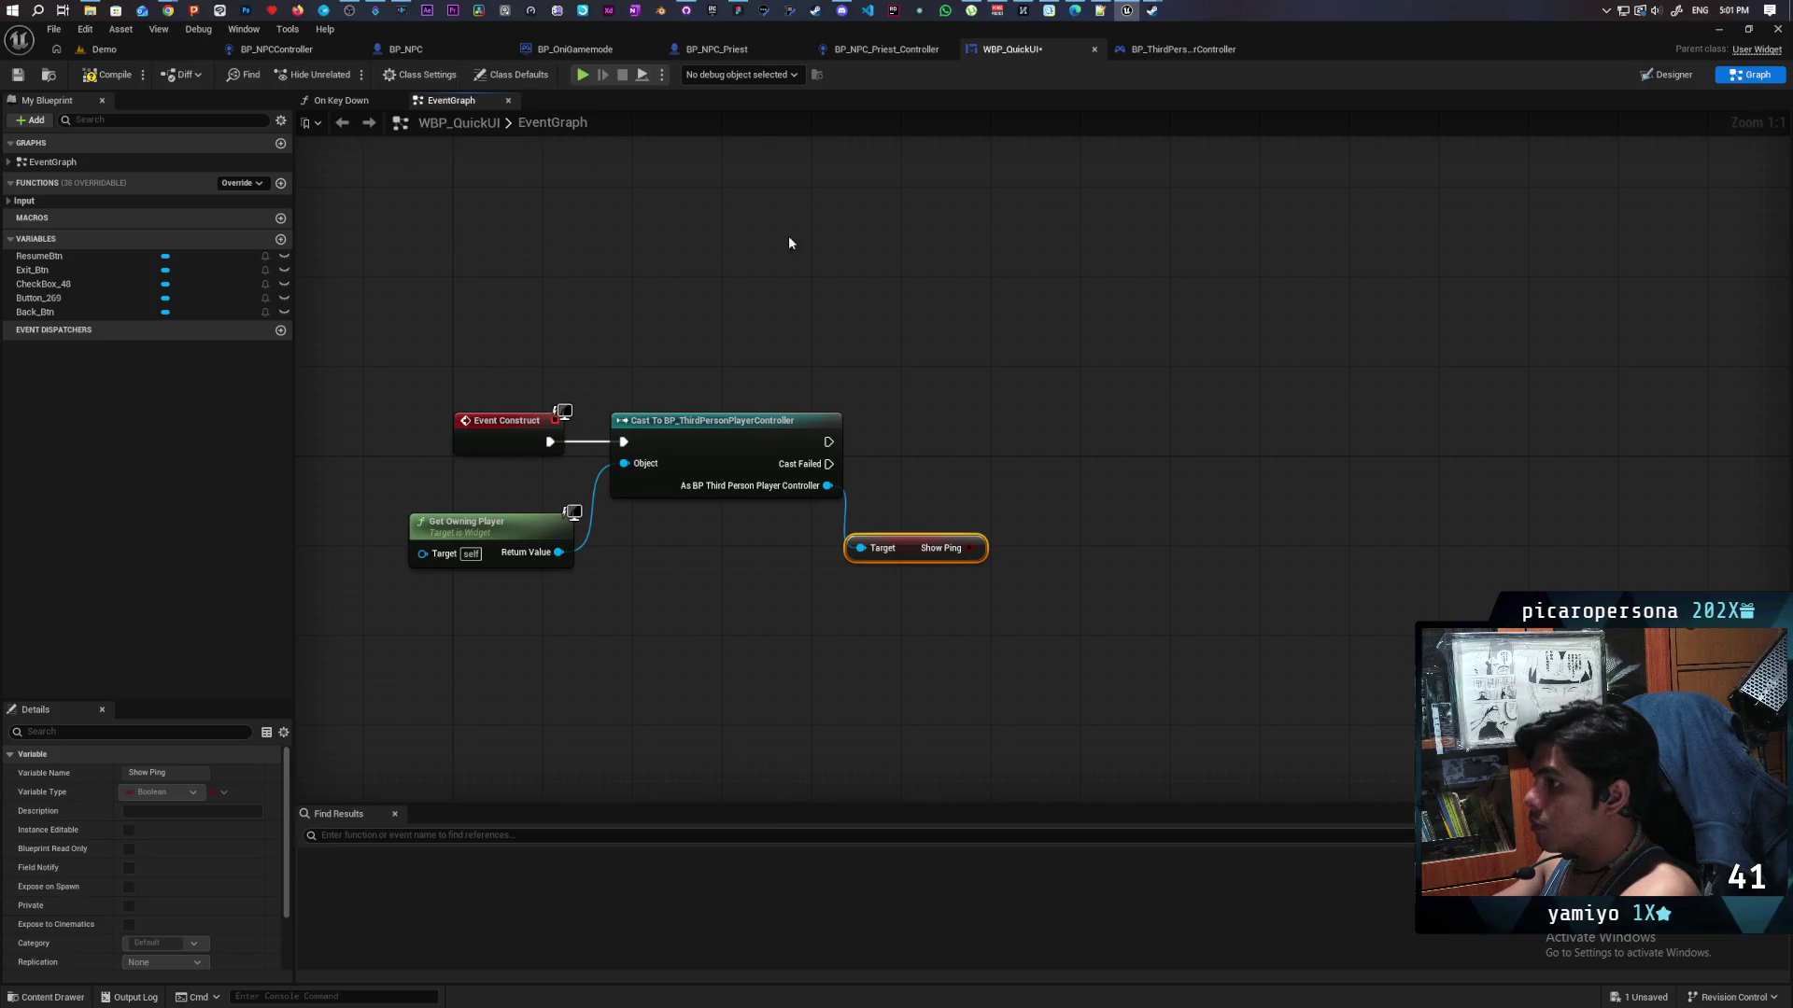
pyautogui.click(1666, 74)
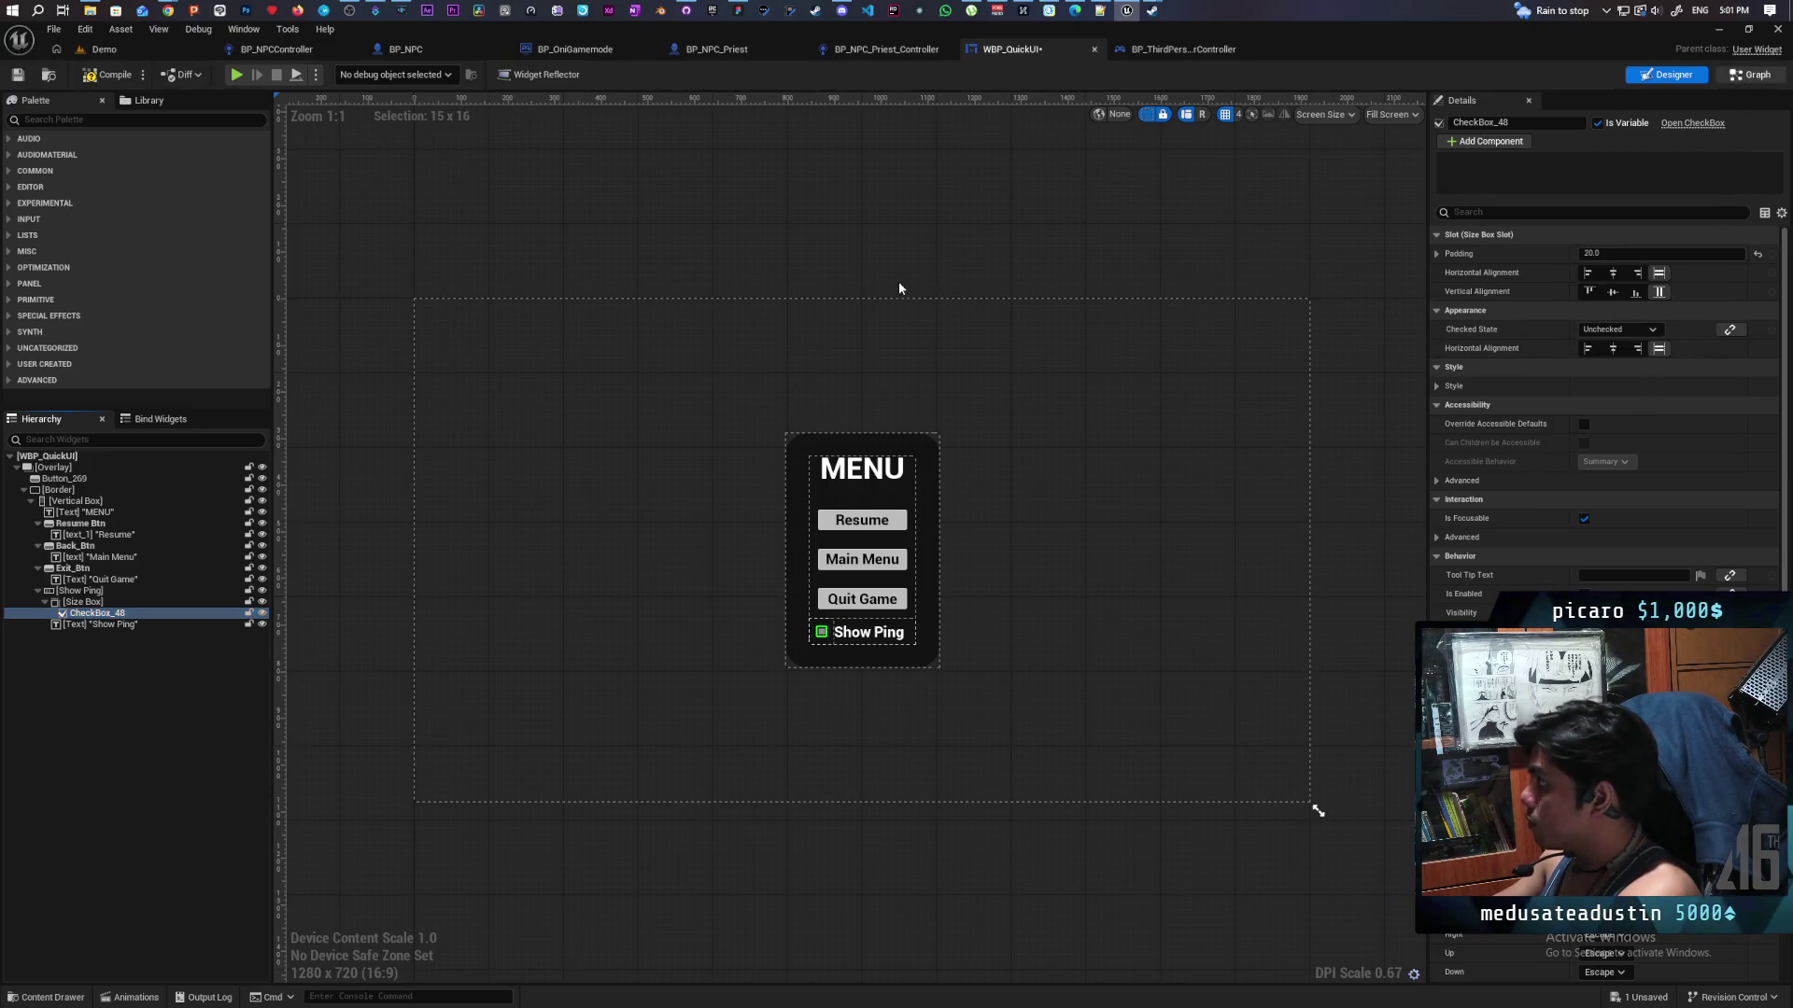
# Add a CheckBox_48 reference with a Set Checked State node to the graph.
pyautogui.click(1750, 75)
pyautogui.moveTo(42, 284)
pyautogui.mouseDown()
pyautogui.moveTo(847, 327)
pyautogui.moveTo(903, 401)
pyautogui.mouseUp()
pyautogui.click(877, 370)
pyautogui.write('set')
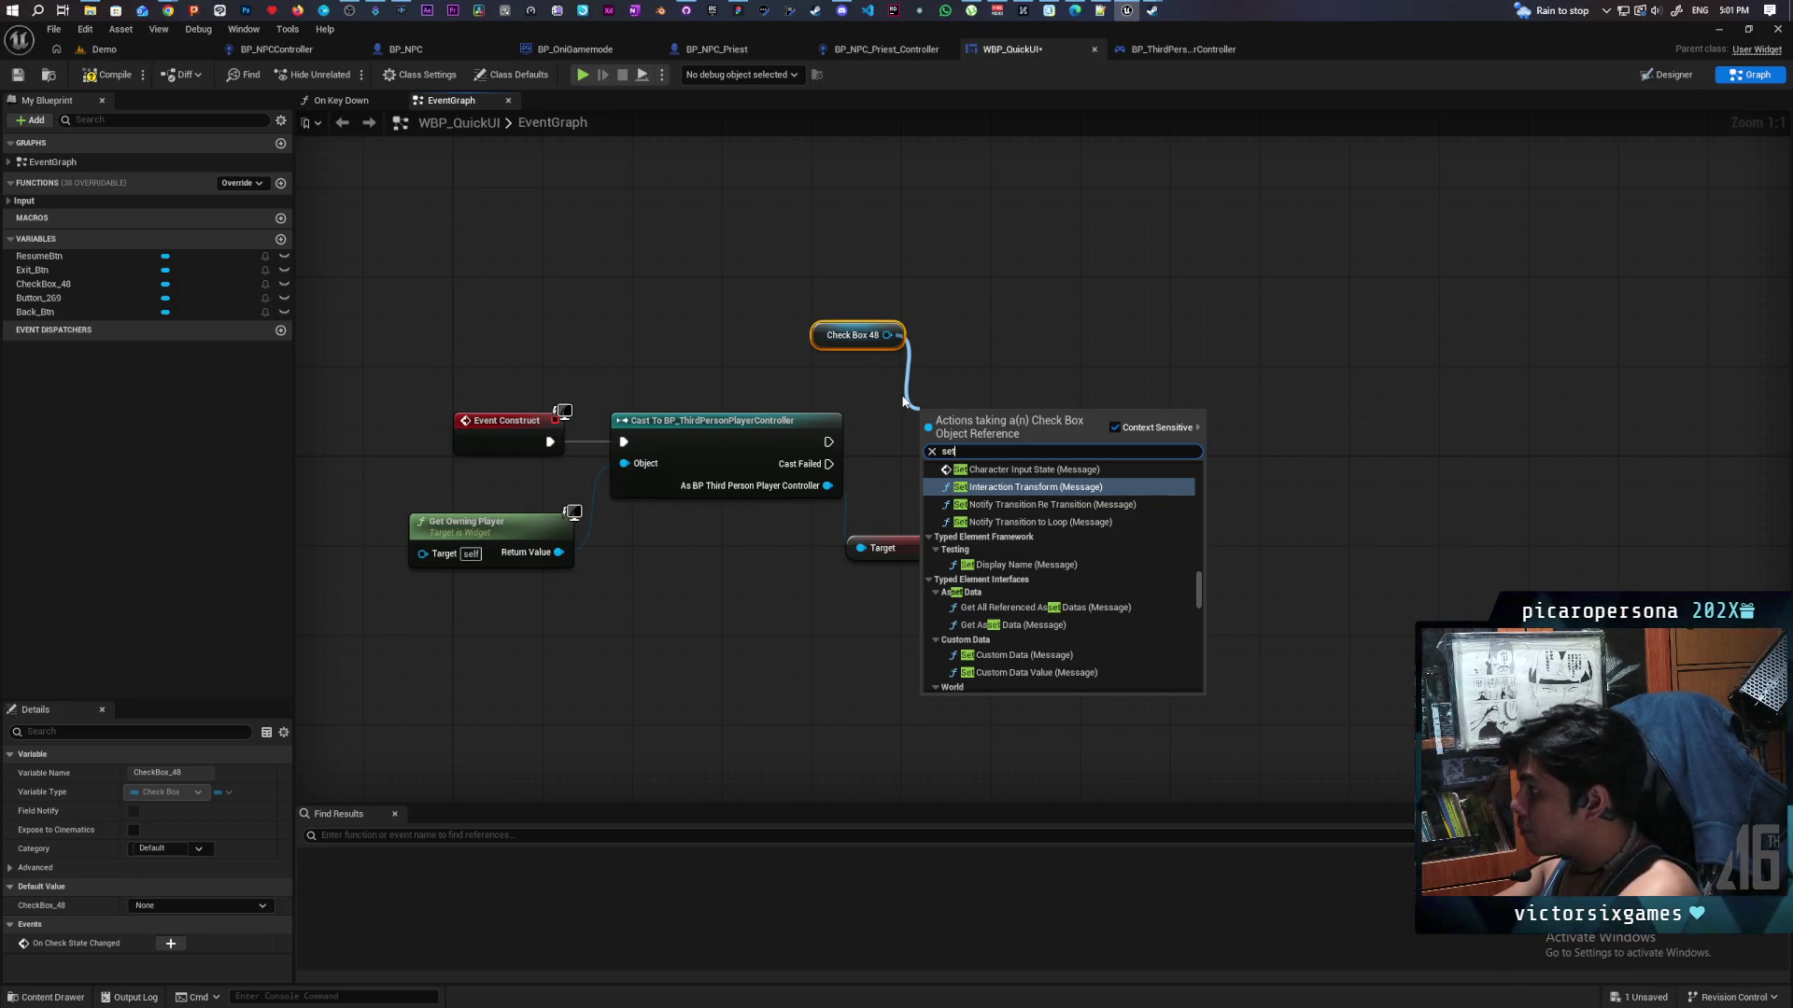
pyautogui.write(' che')
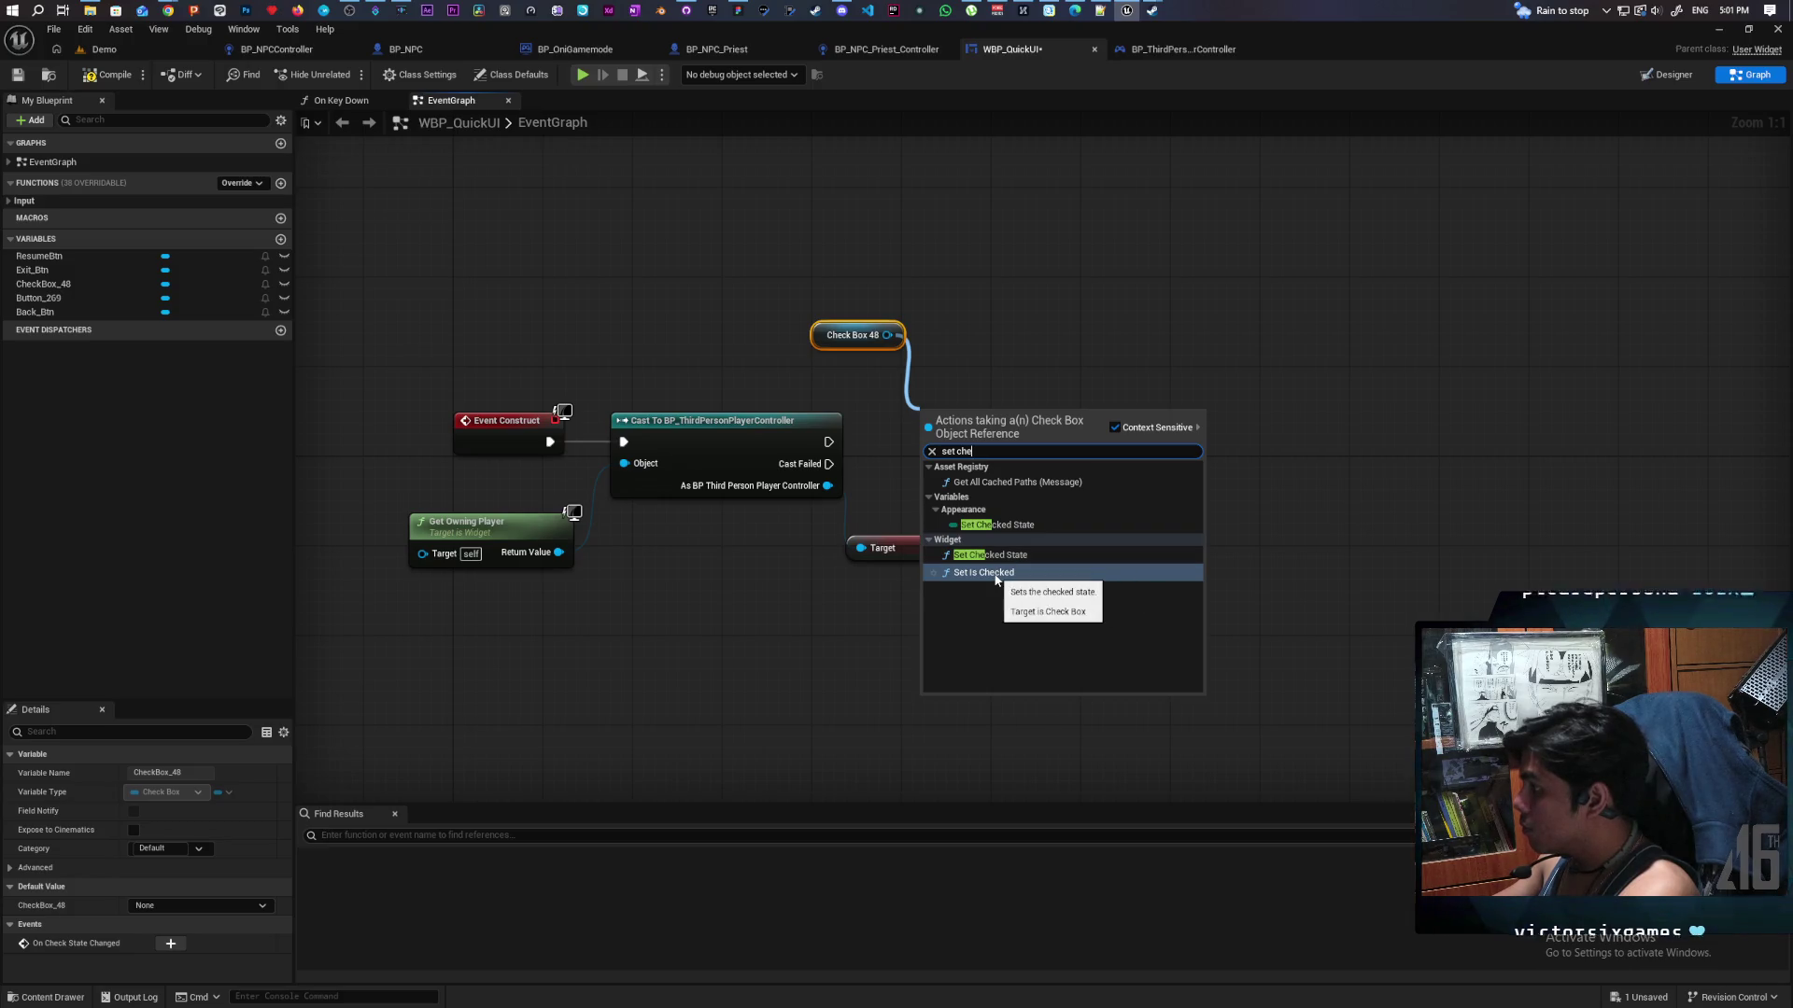
pyautogui.click(999, 556)
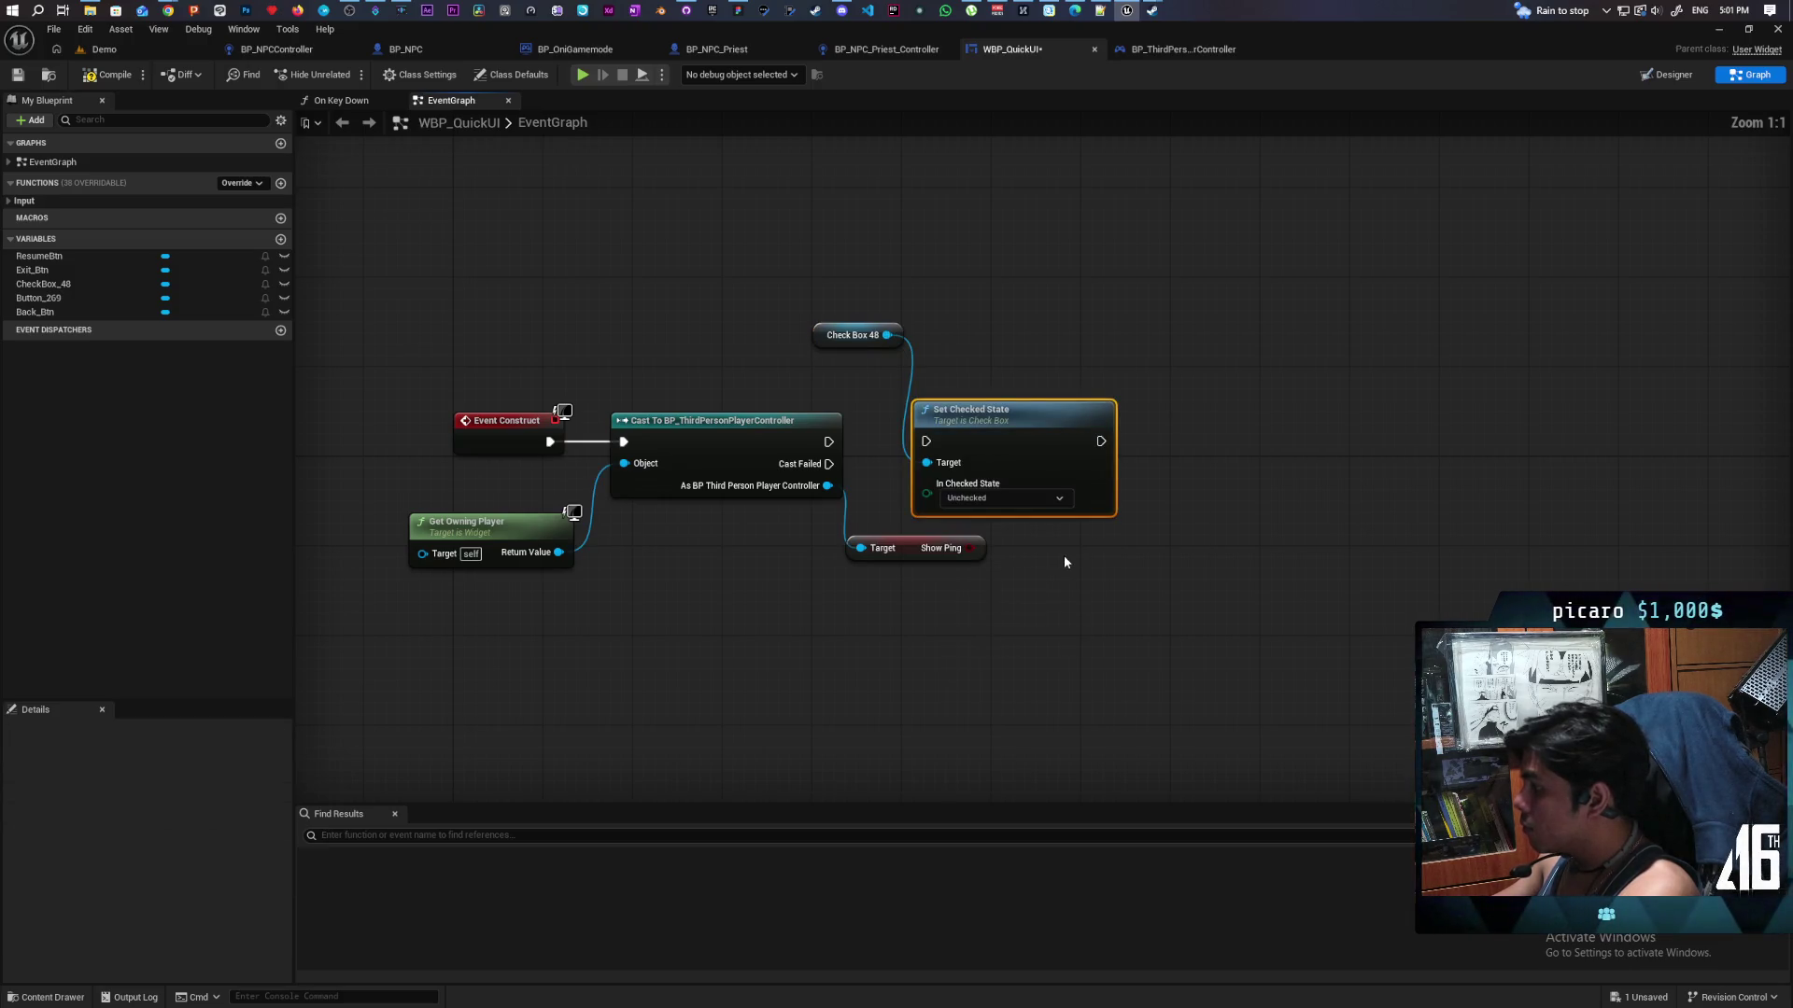
pyautogui.moveTo(1072, 457); pyautogui.dragTo(1252, 479)
# Run Set Checked State after the cast, using a Select on Show Ping (False Unchecked, True Checked).
pyautogui.moveTo(1106, 516); pyautogui.dragTo(1072, 566)
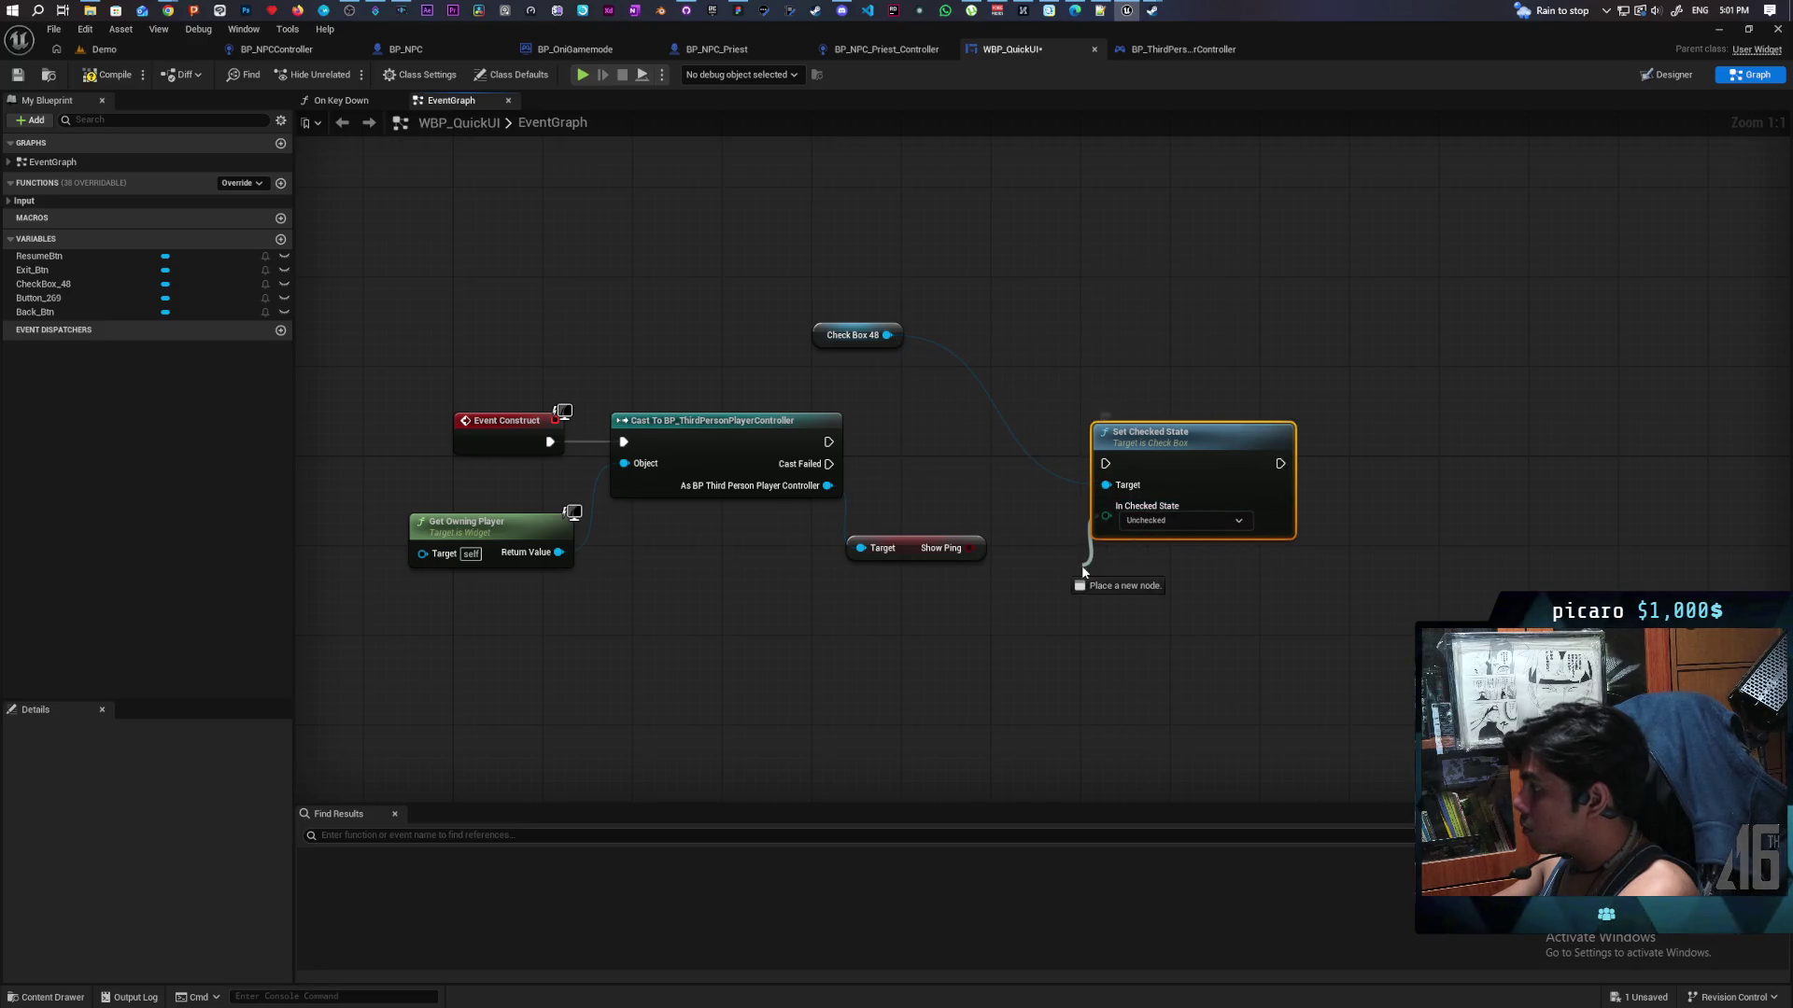
pyautogui.write('sel')
pyautogui.press('Return')
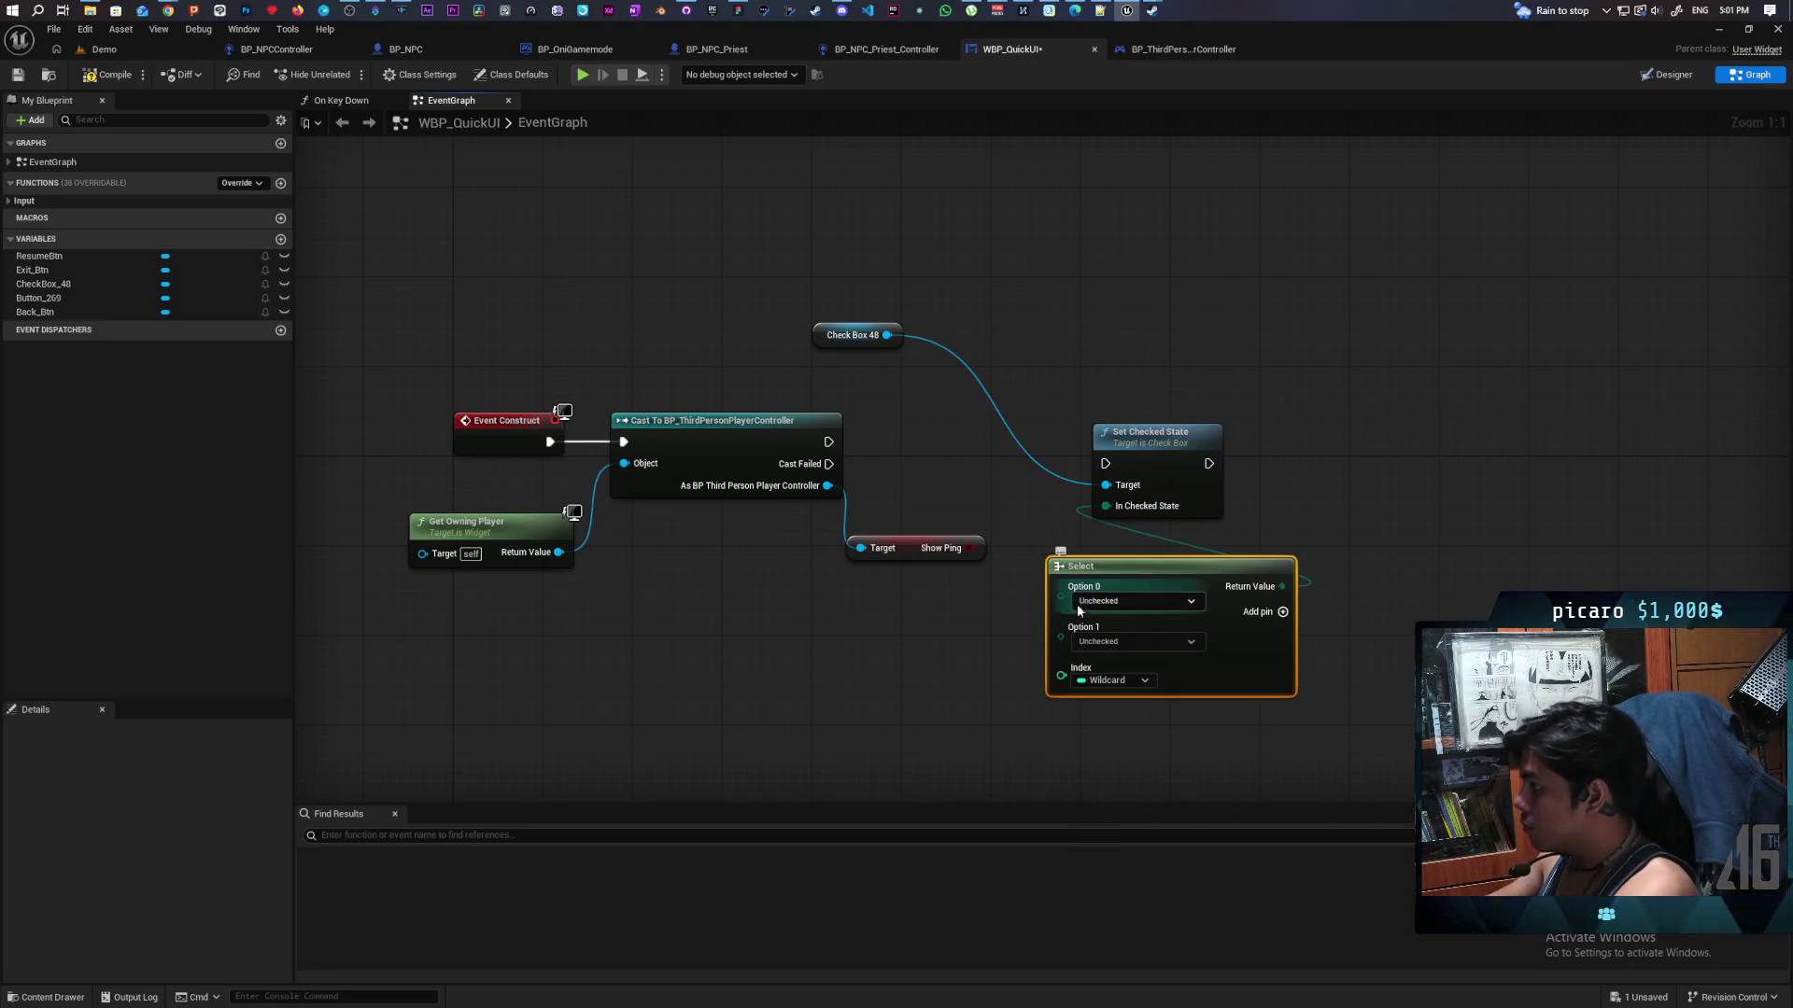
pyautogui.click(1109, 602)
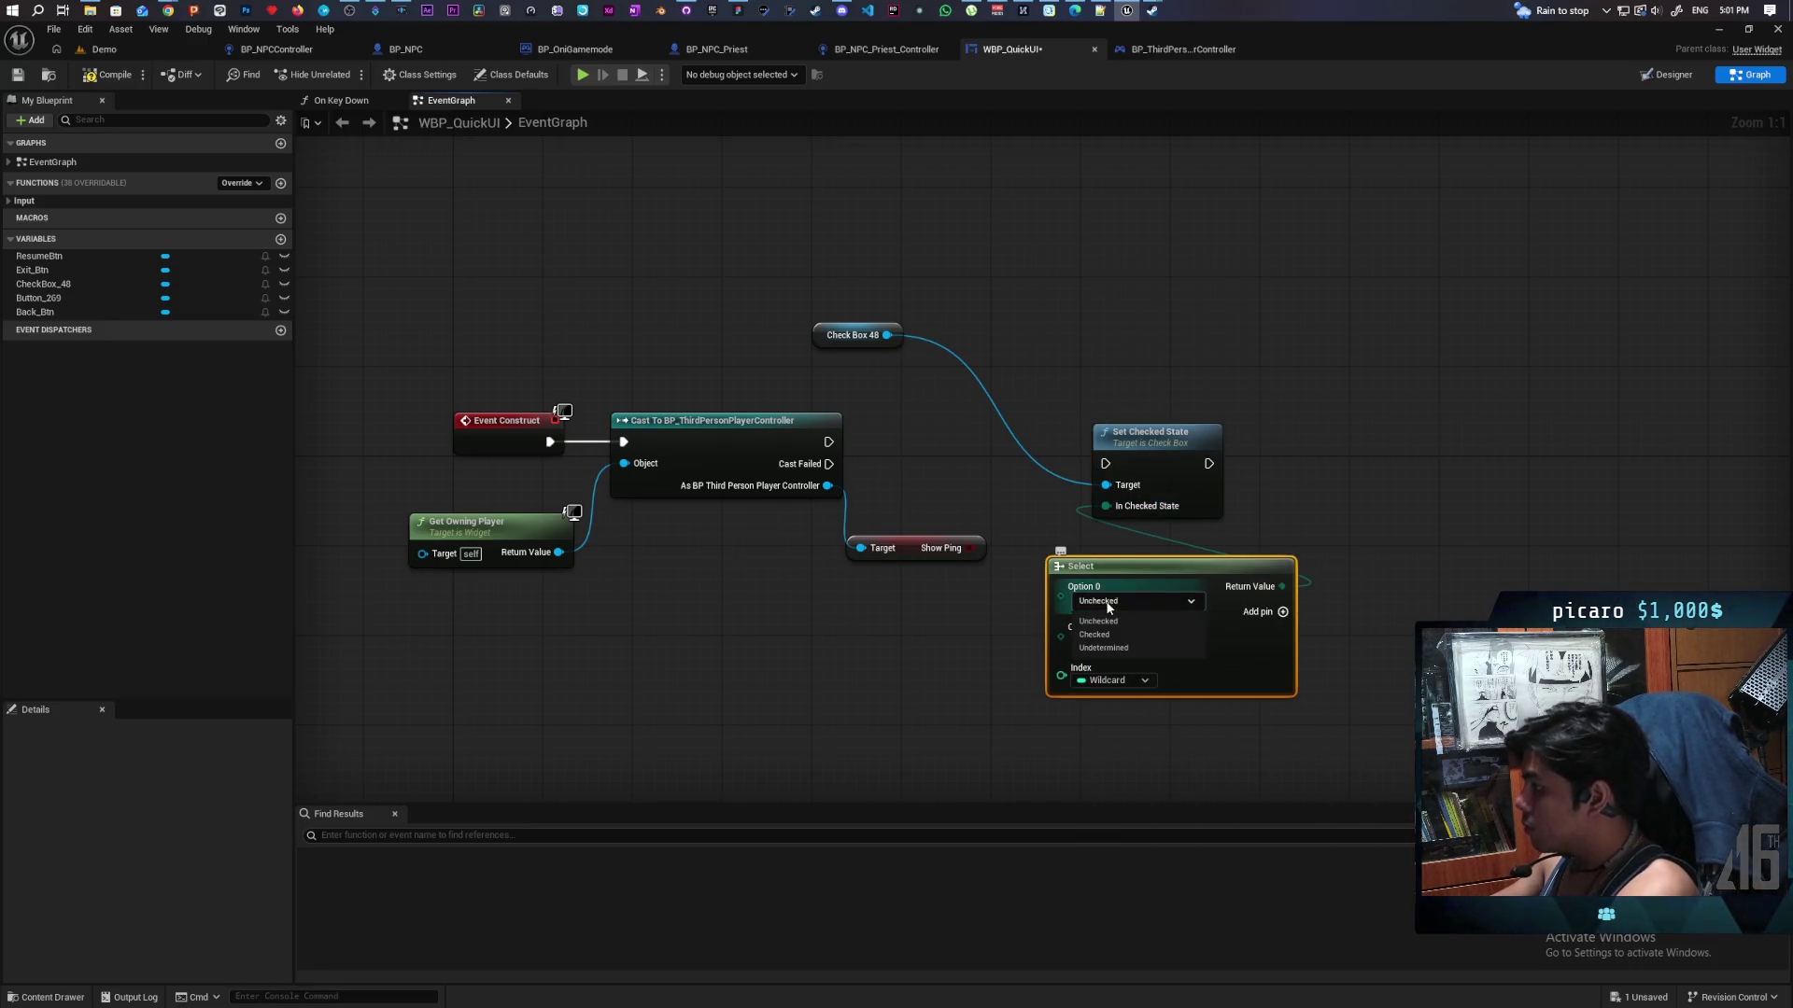
pyautogui.click(936, 648)
pyautogui.moveTo(828, 442)
pyautogui.mouseDown()
pyautogui.moveTo(1100, 467)
pyautogui.moveTo(1128, 428)
pyautogui.mouseUp()
pyautogui.moveTo(971, 548)
pyautogui.mouseDown()
pyautogui.moveTo(1050, 687)
pyautogui.moveTo(1060, 676)
pyautogui.mouseUp()
pyautogui.click(1152, 641)
pyautogui.click(1143, 675)
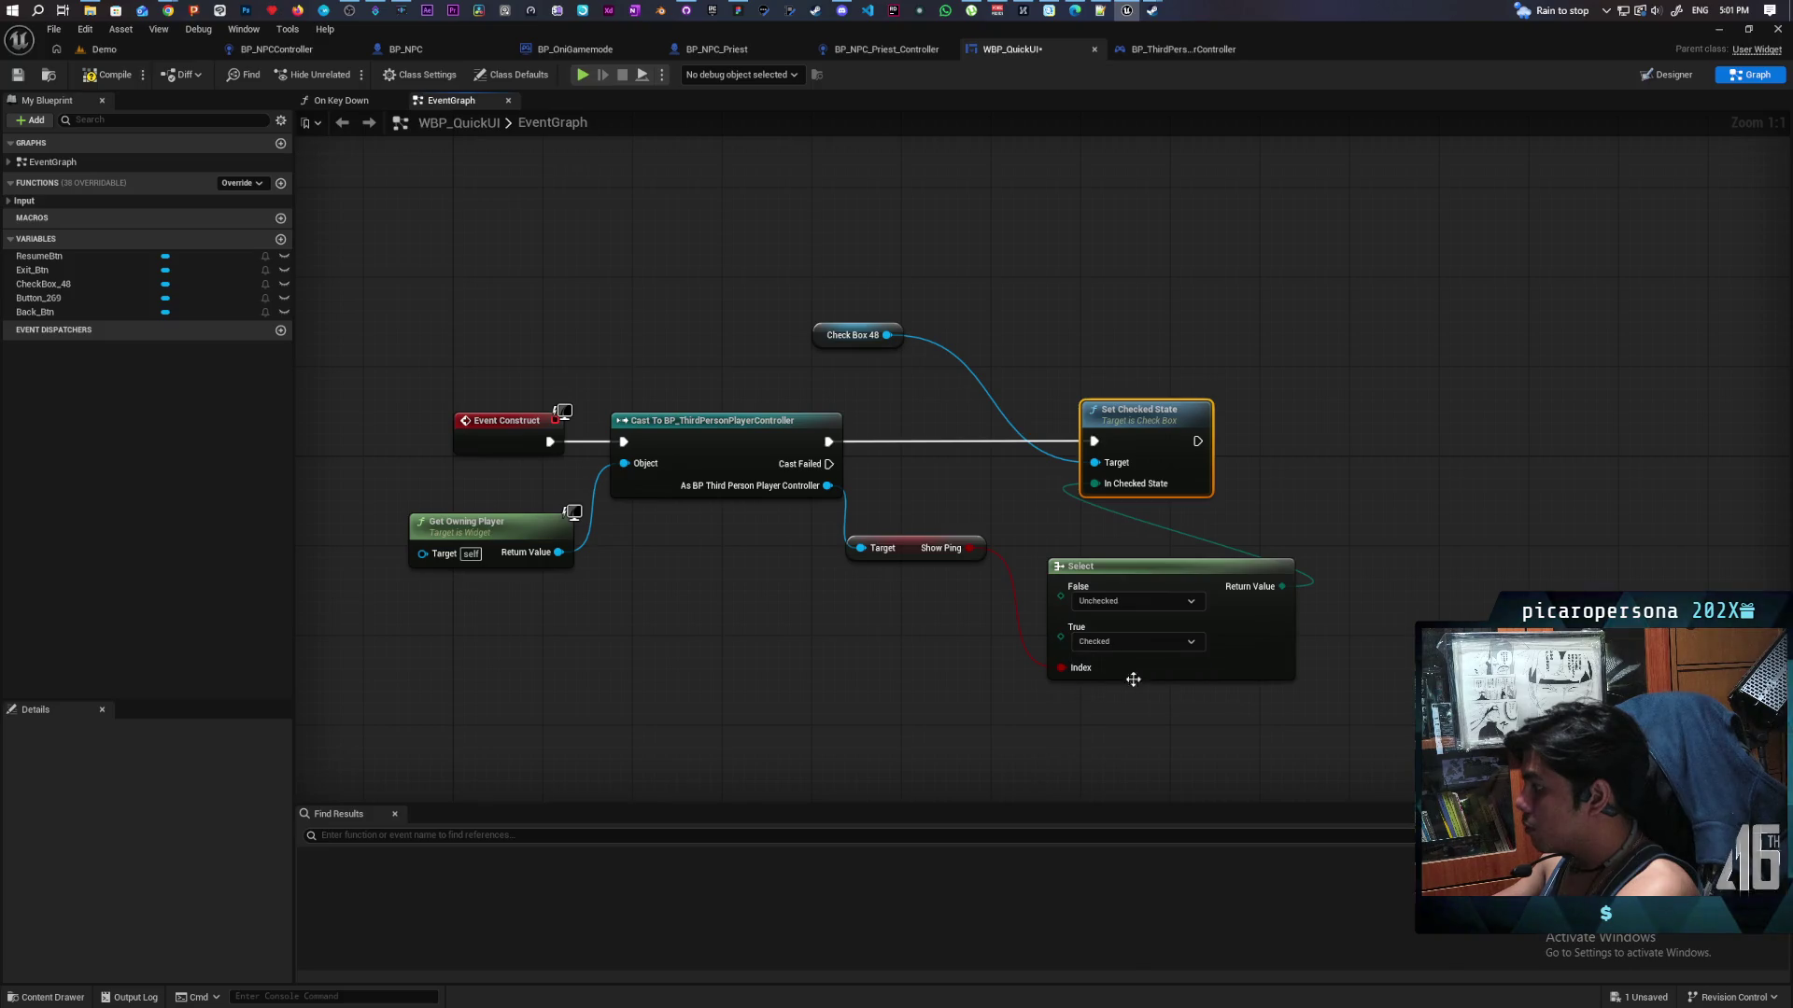
# Save WBP_QuickUI and tidy the Check Box 48 node's position.
pyautogui.hotkey('ctrl', 's')
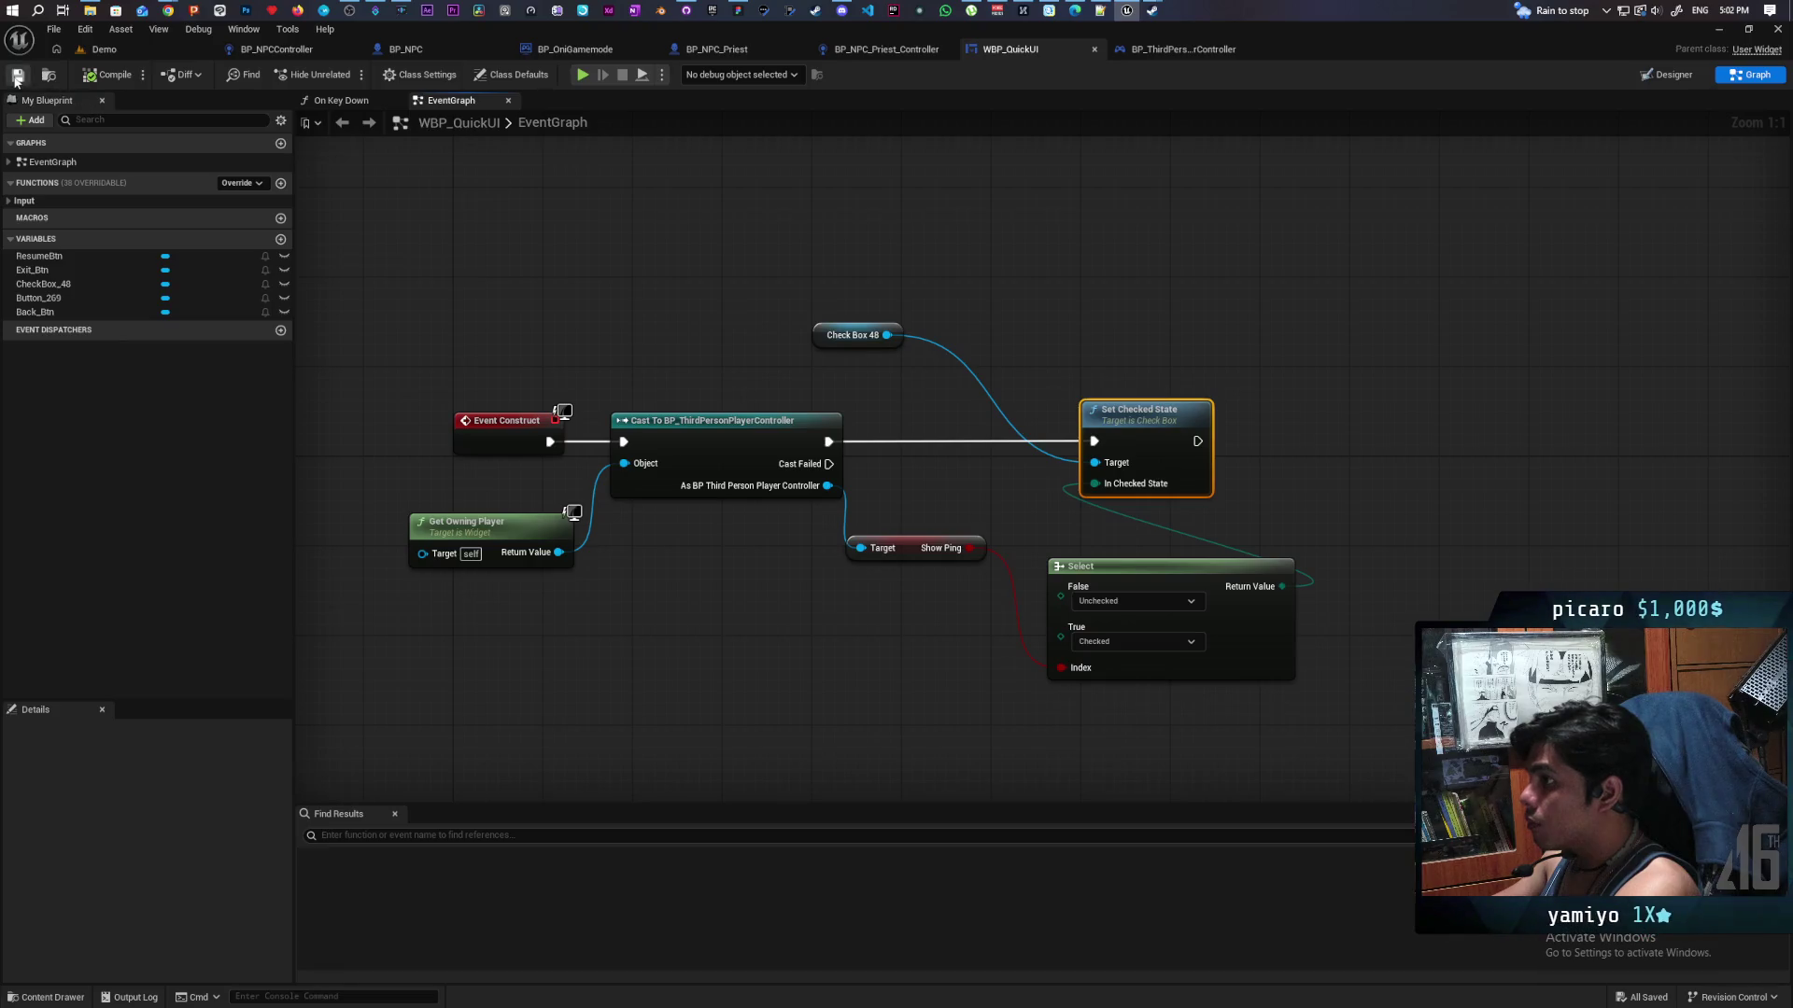
pyautogui.moveTo(743, 298); pyautogui.dragTo(834, 273)
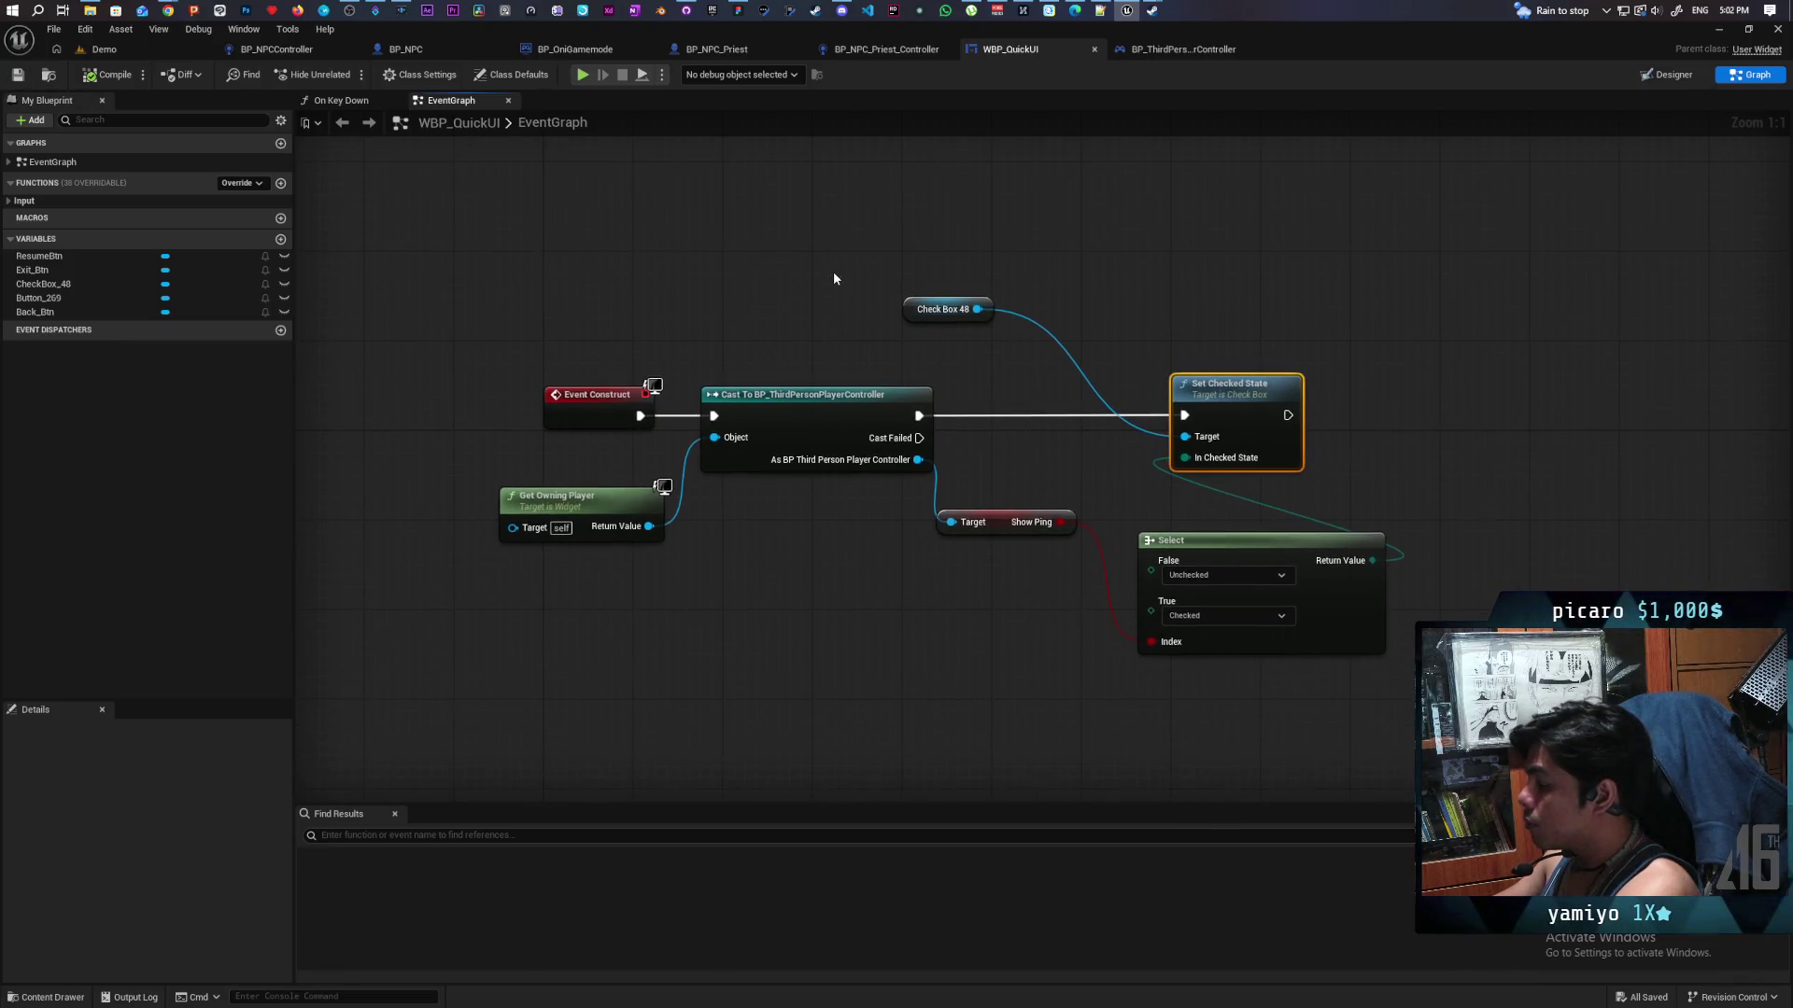
pyautogui.moveTo(929, 316); pyautogui.dragTo(1052, 338)
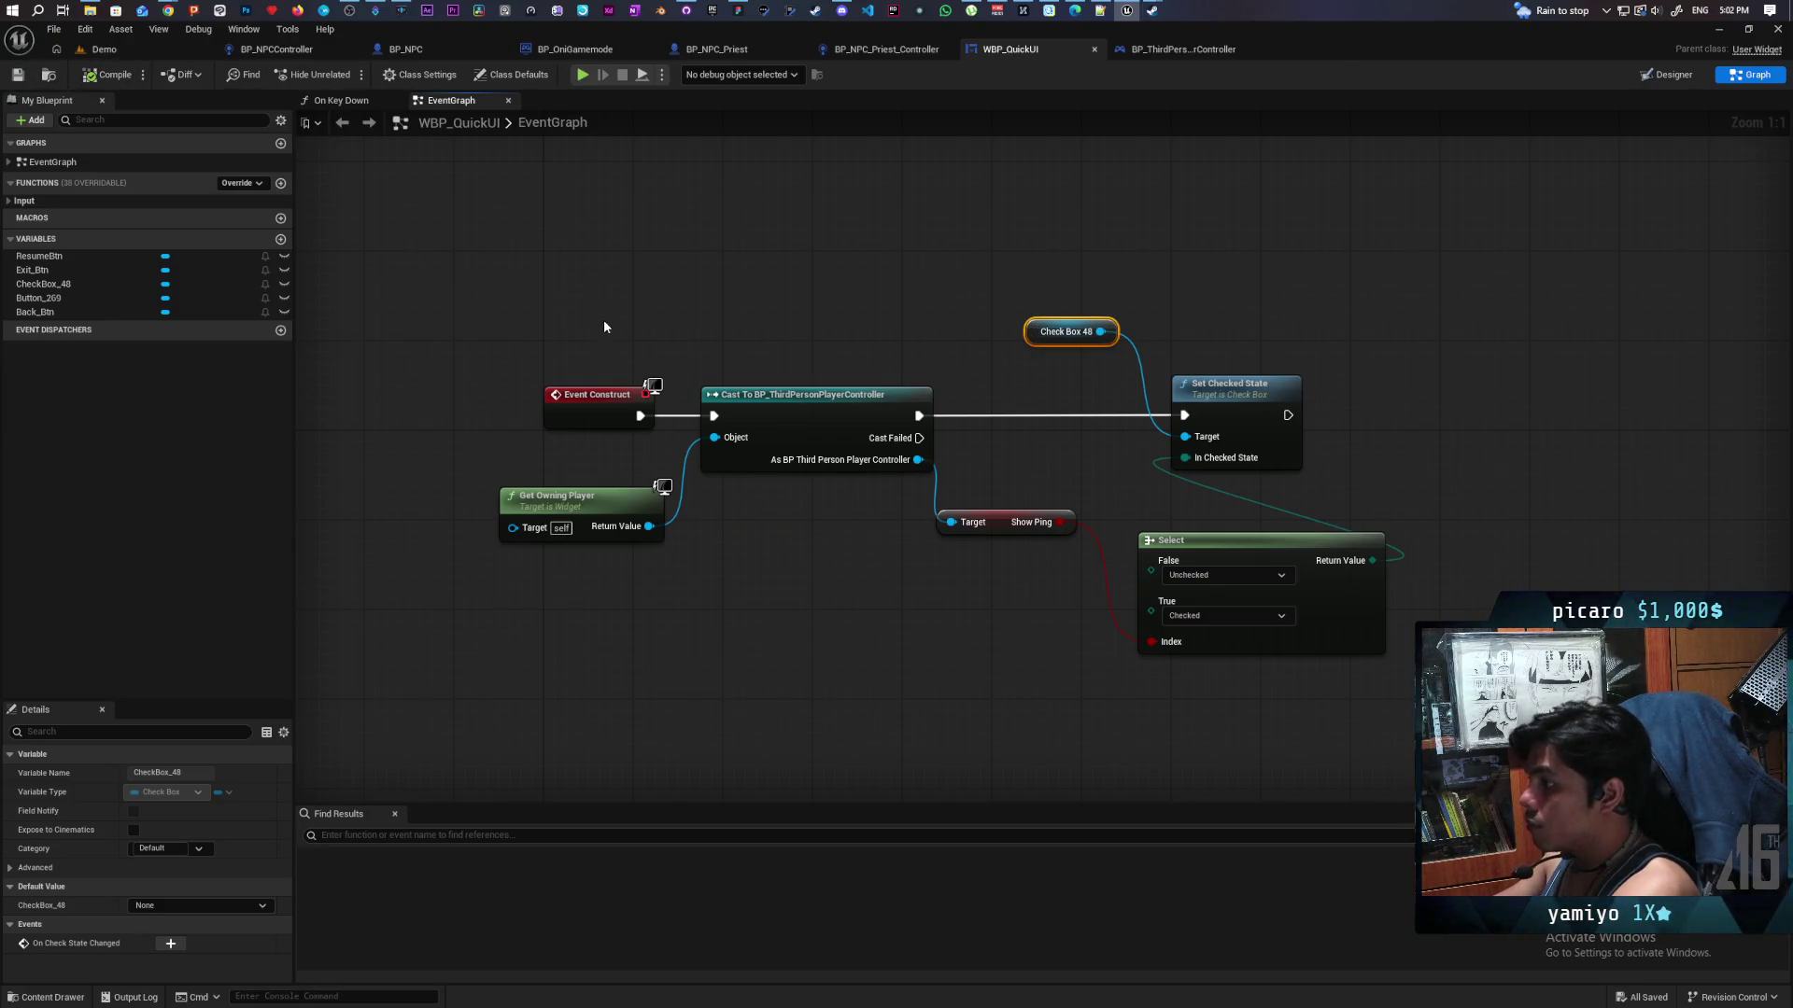
pyautogui.hotkey('shift', 'F4')
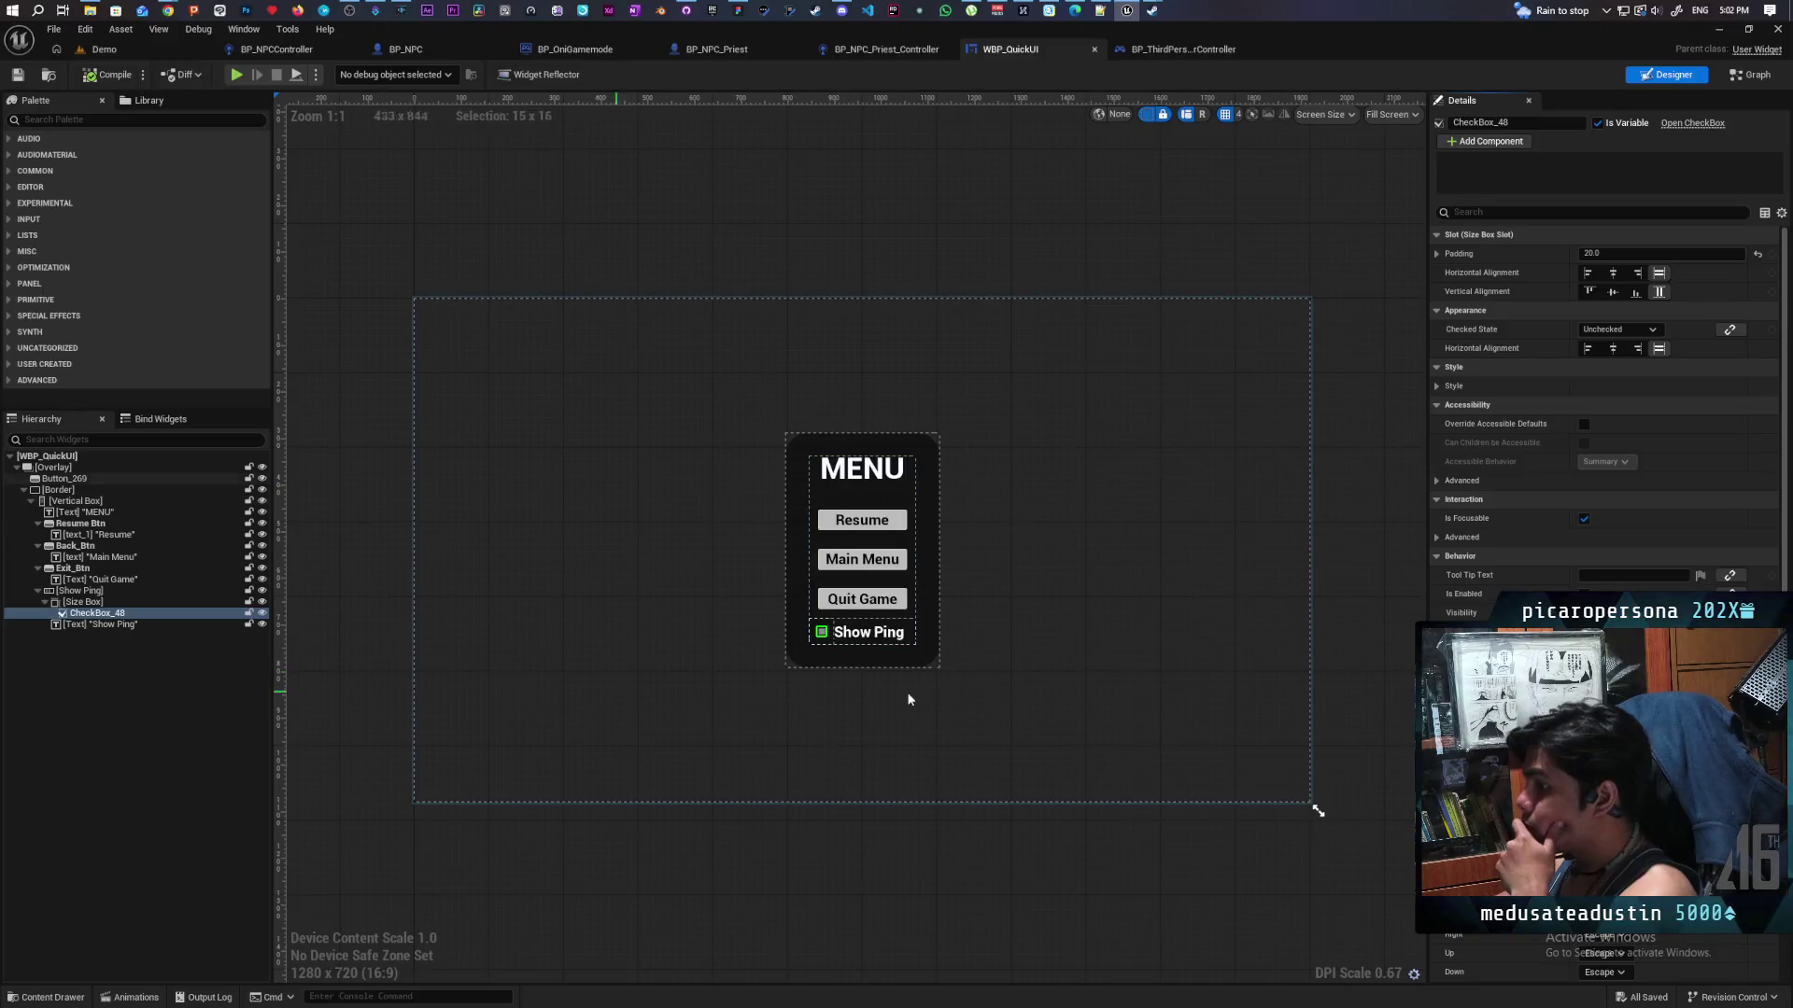
pyautogui.click(1619, 973)
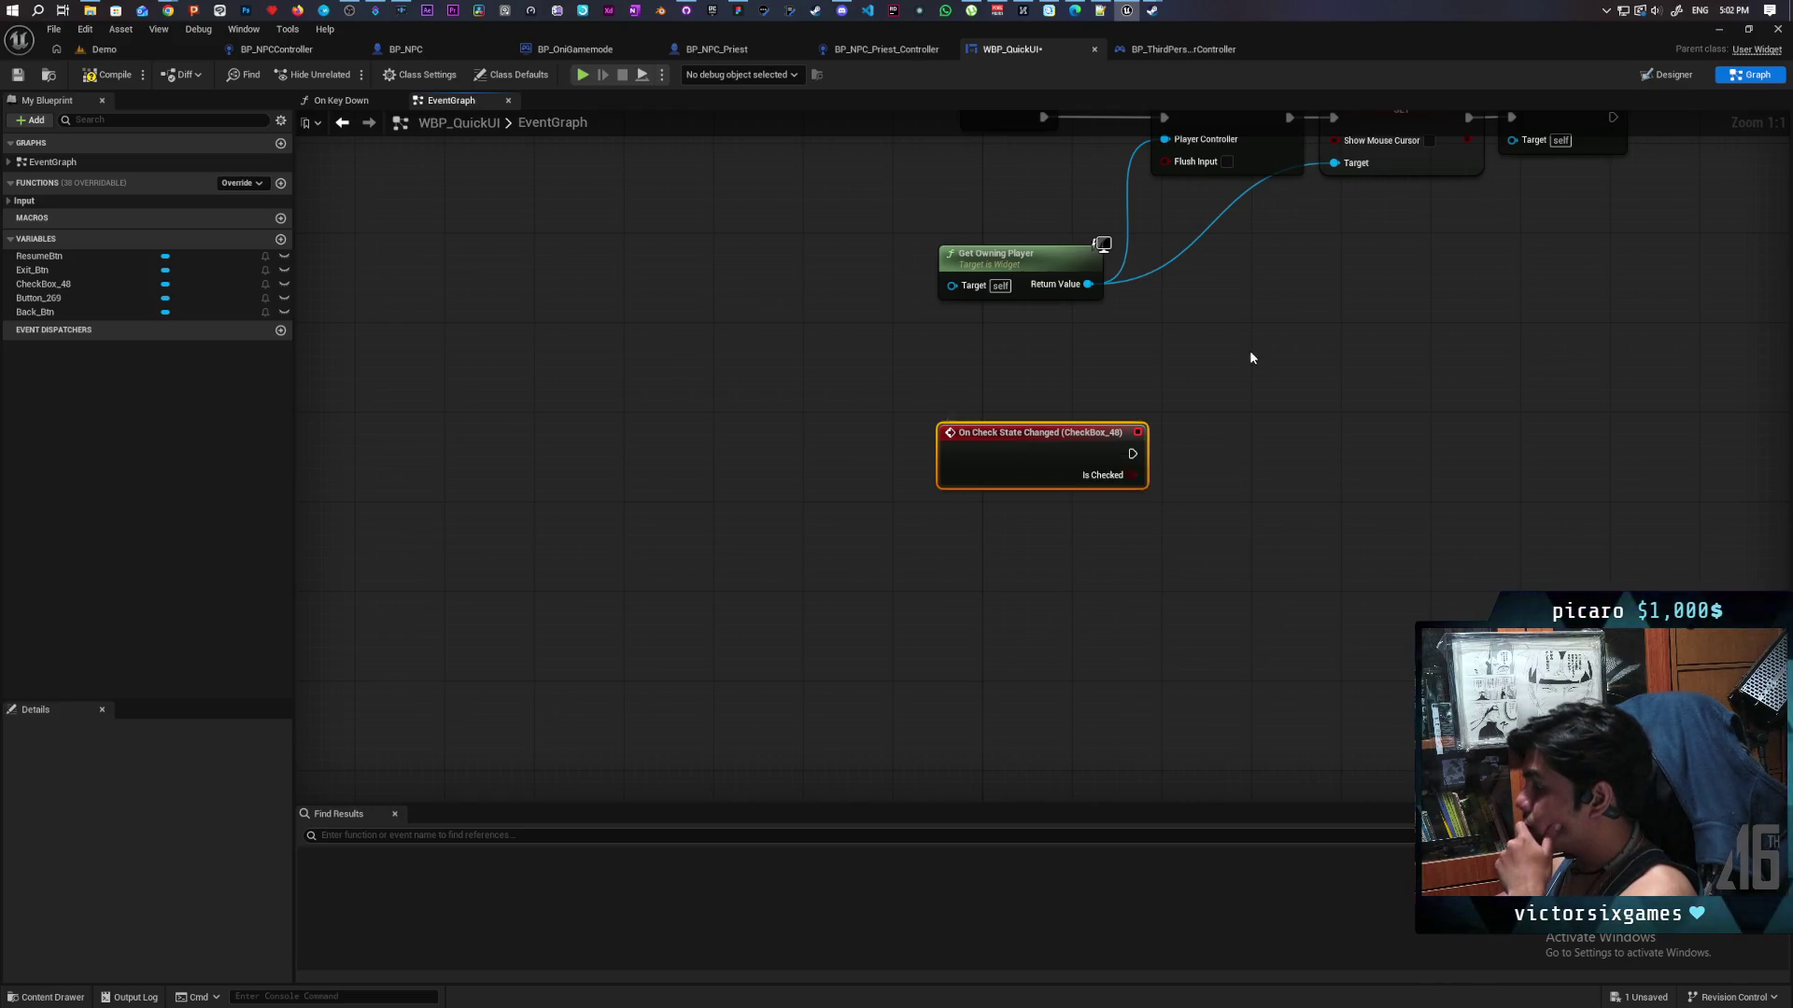
pyautogui.scroll(-5, 1072, 685)
pyautogui.scroll(1, 1122, 519)
pyautogui.scroll(-1, 1083, 520)
pyautogui.moveTo(1081, 520)
pyautogui.mouseDown()
pyautogui.moveTo(990, 461)
pyautogui.moveTo(982, 389)
pyautogui.moveTo(1028, 368)
pyautogui.moveTo(1027, 344)
pyautogui.mouseUp()
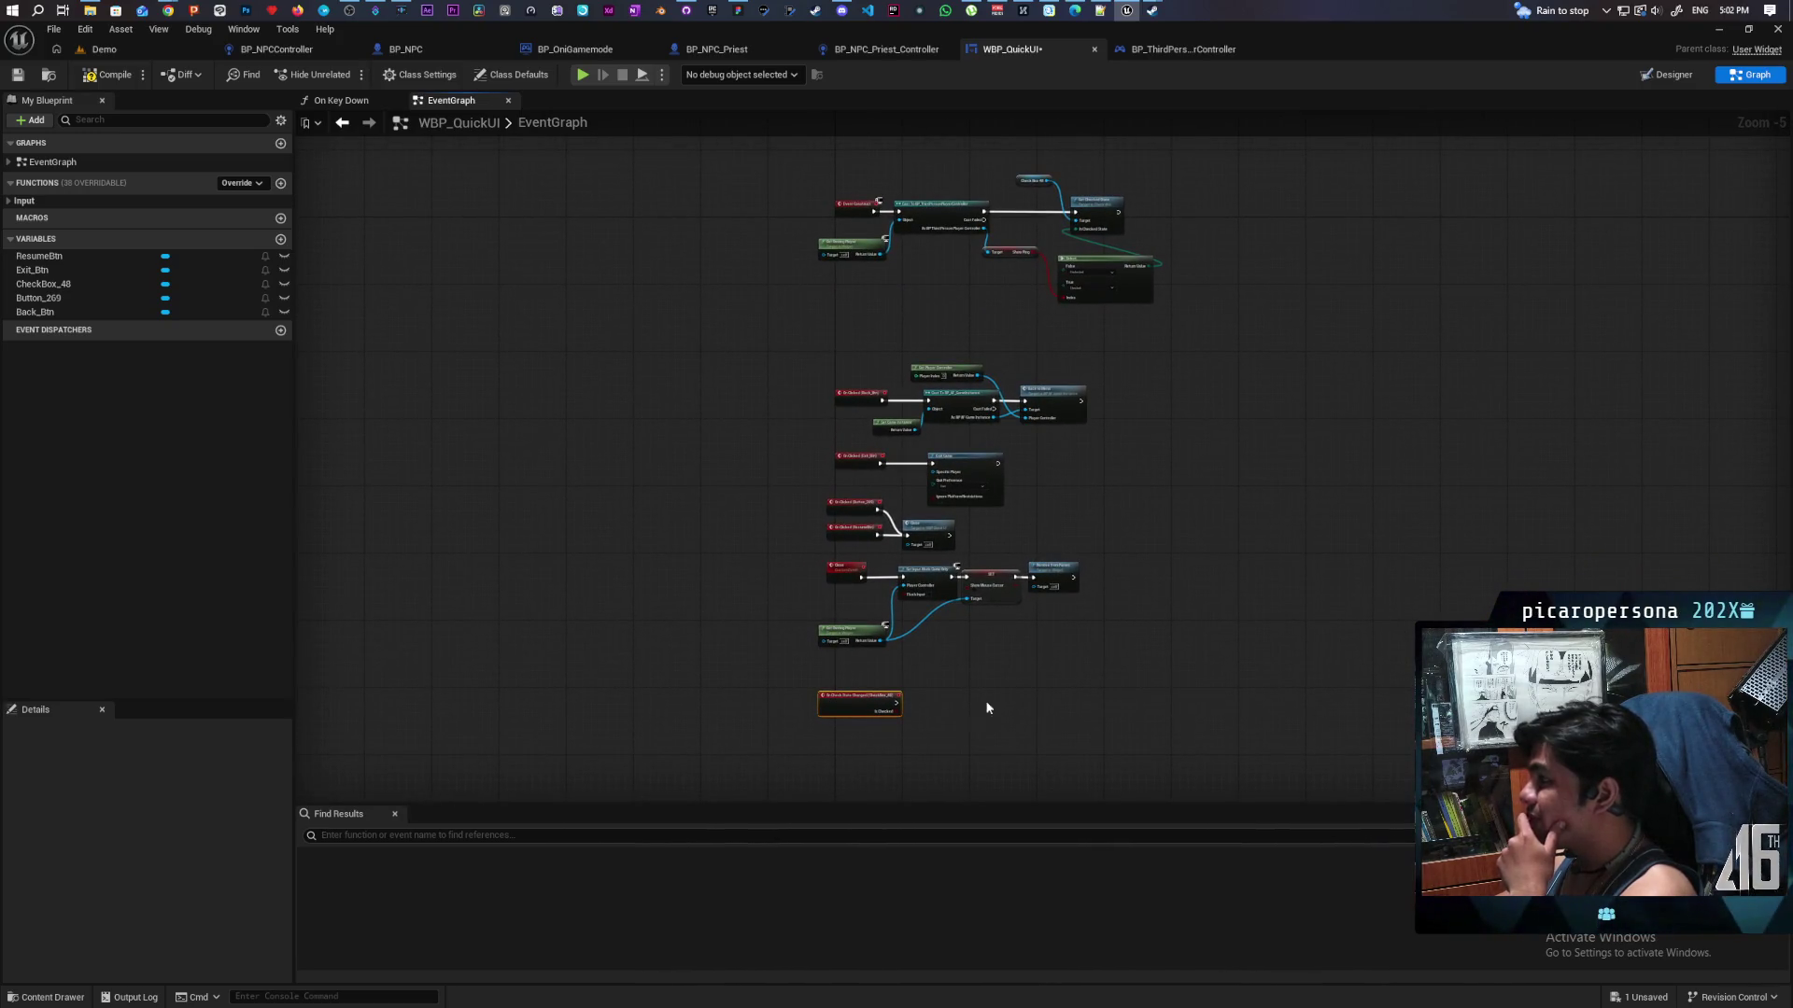
pyautogui.click(940, 719)
pyautogui.press('Delete')
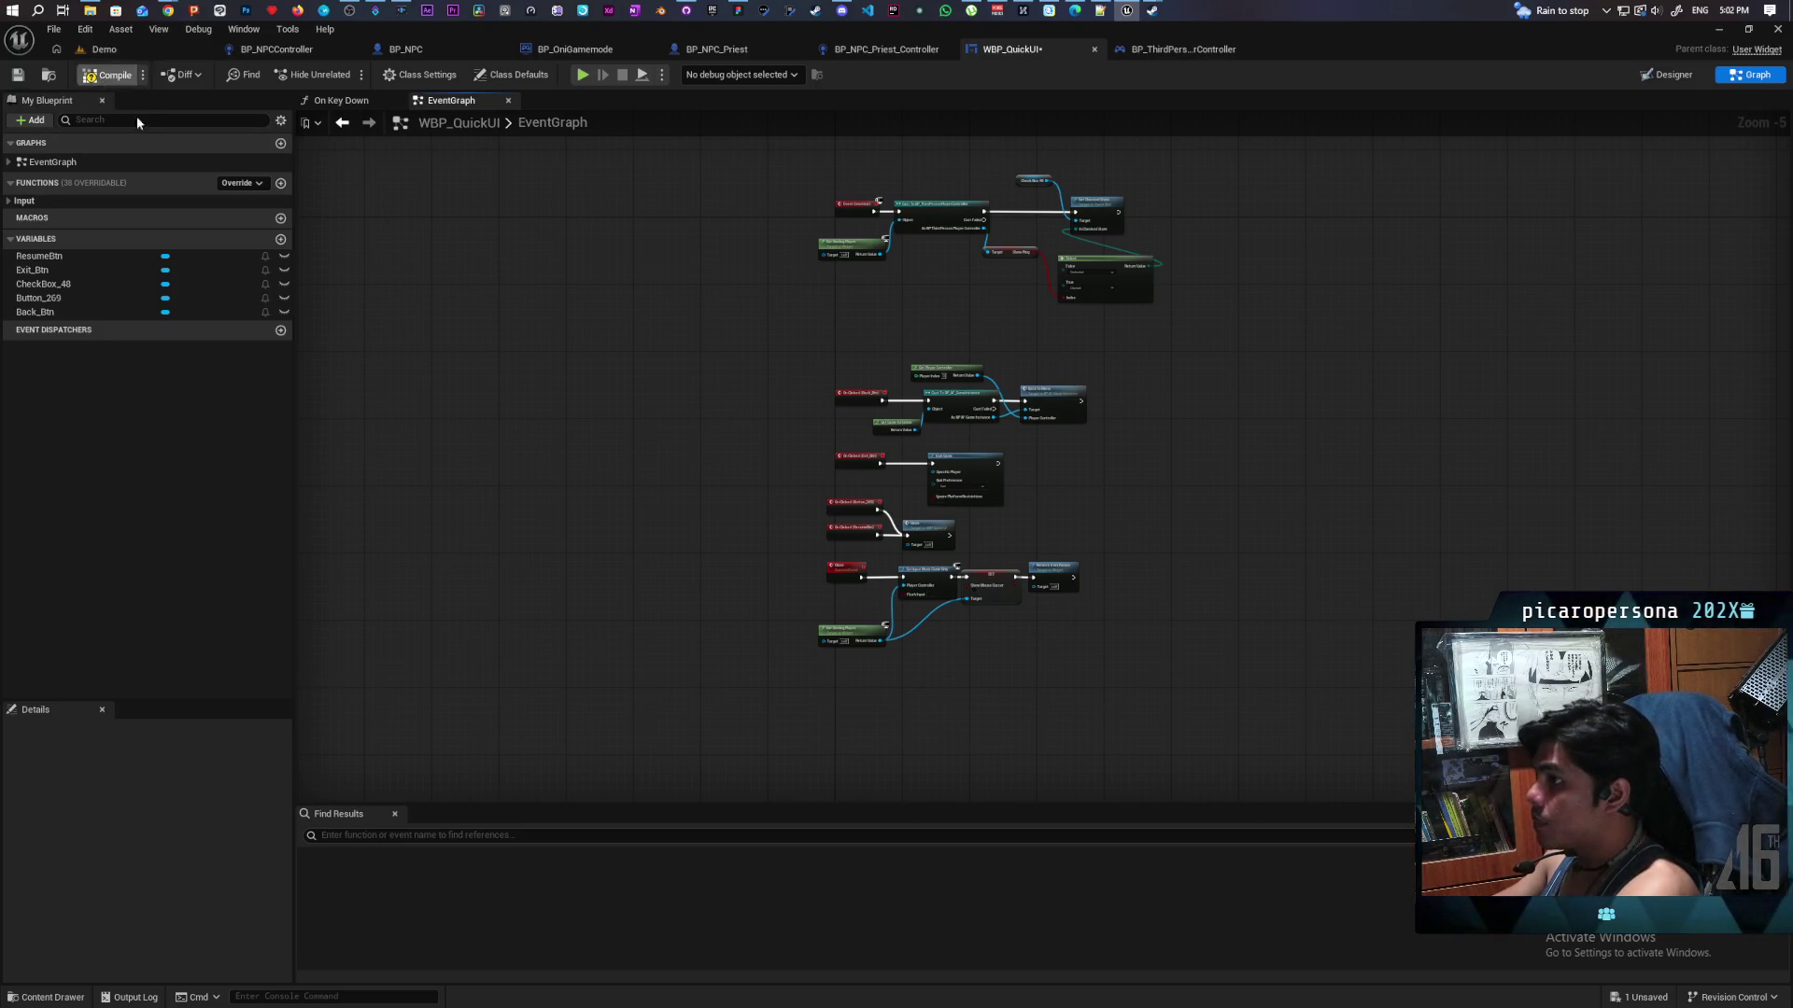
pyautogui.click(1667, 73)
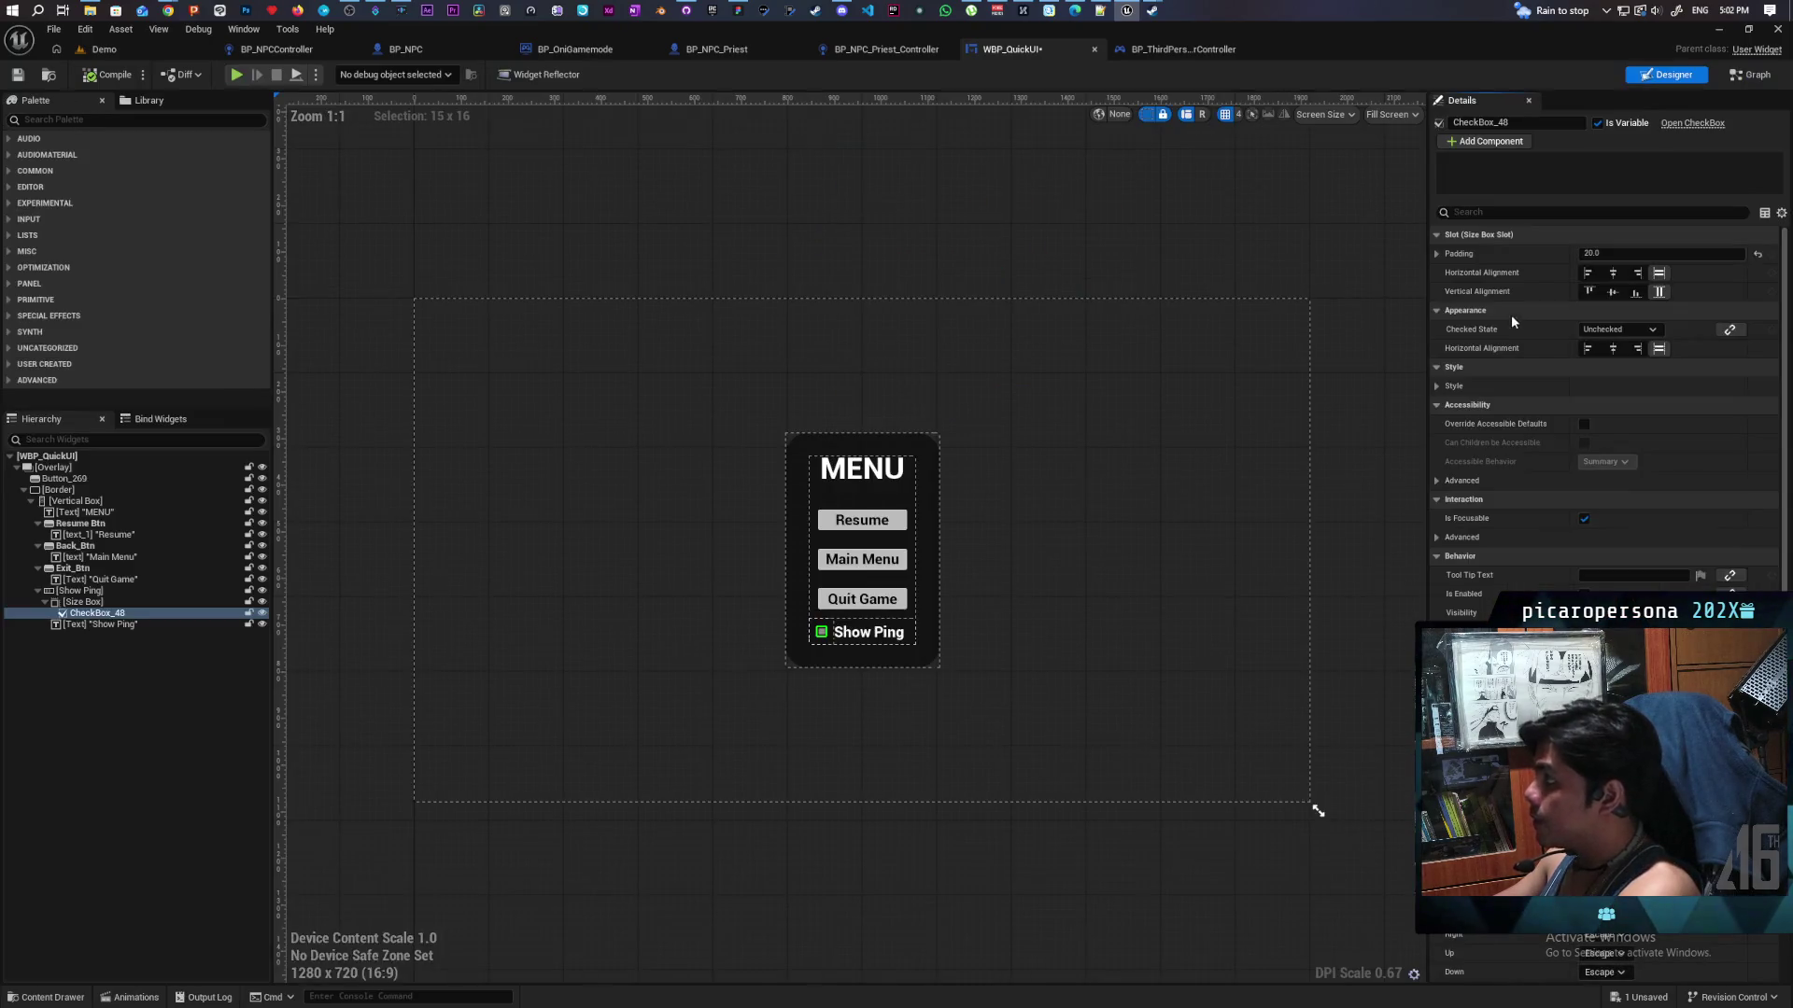
# Wrap the Show Ping horizontal box in a Button and select the new Button_0.
pyautogui.click(80, 592)
pyautogui.rightClick(82, 599)
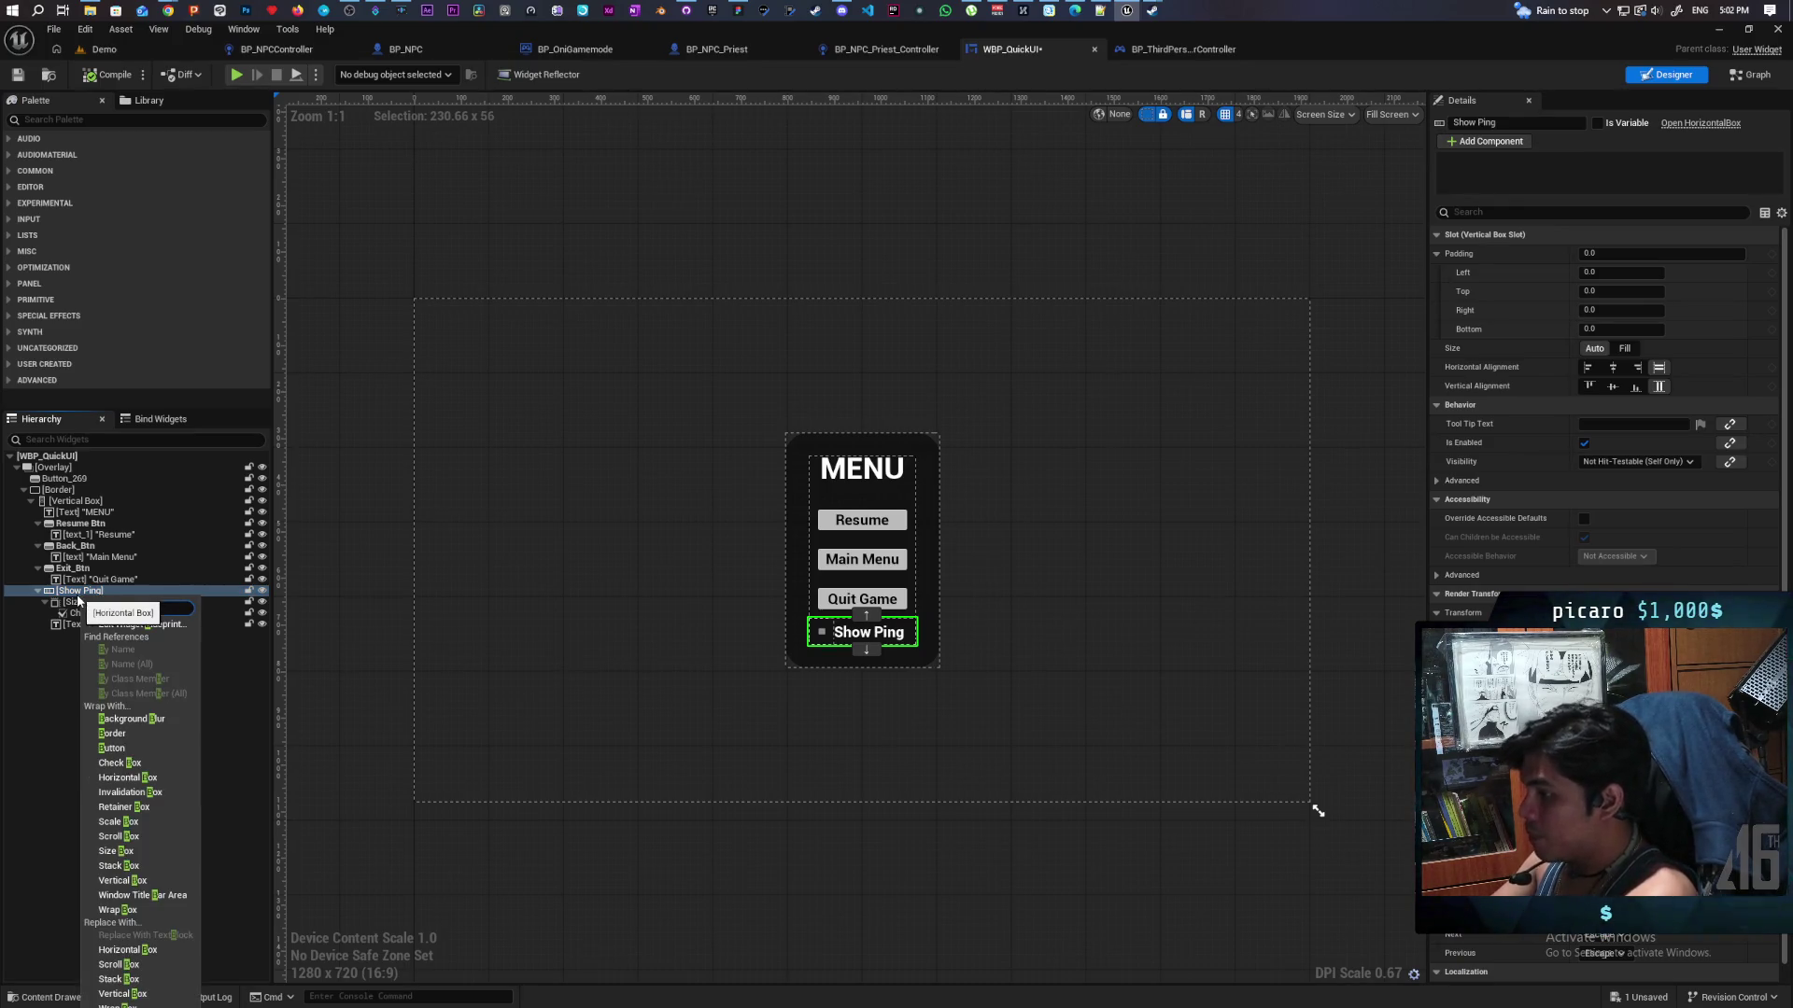
pyautogui.press('Escape')
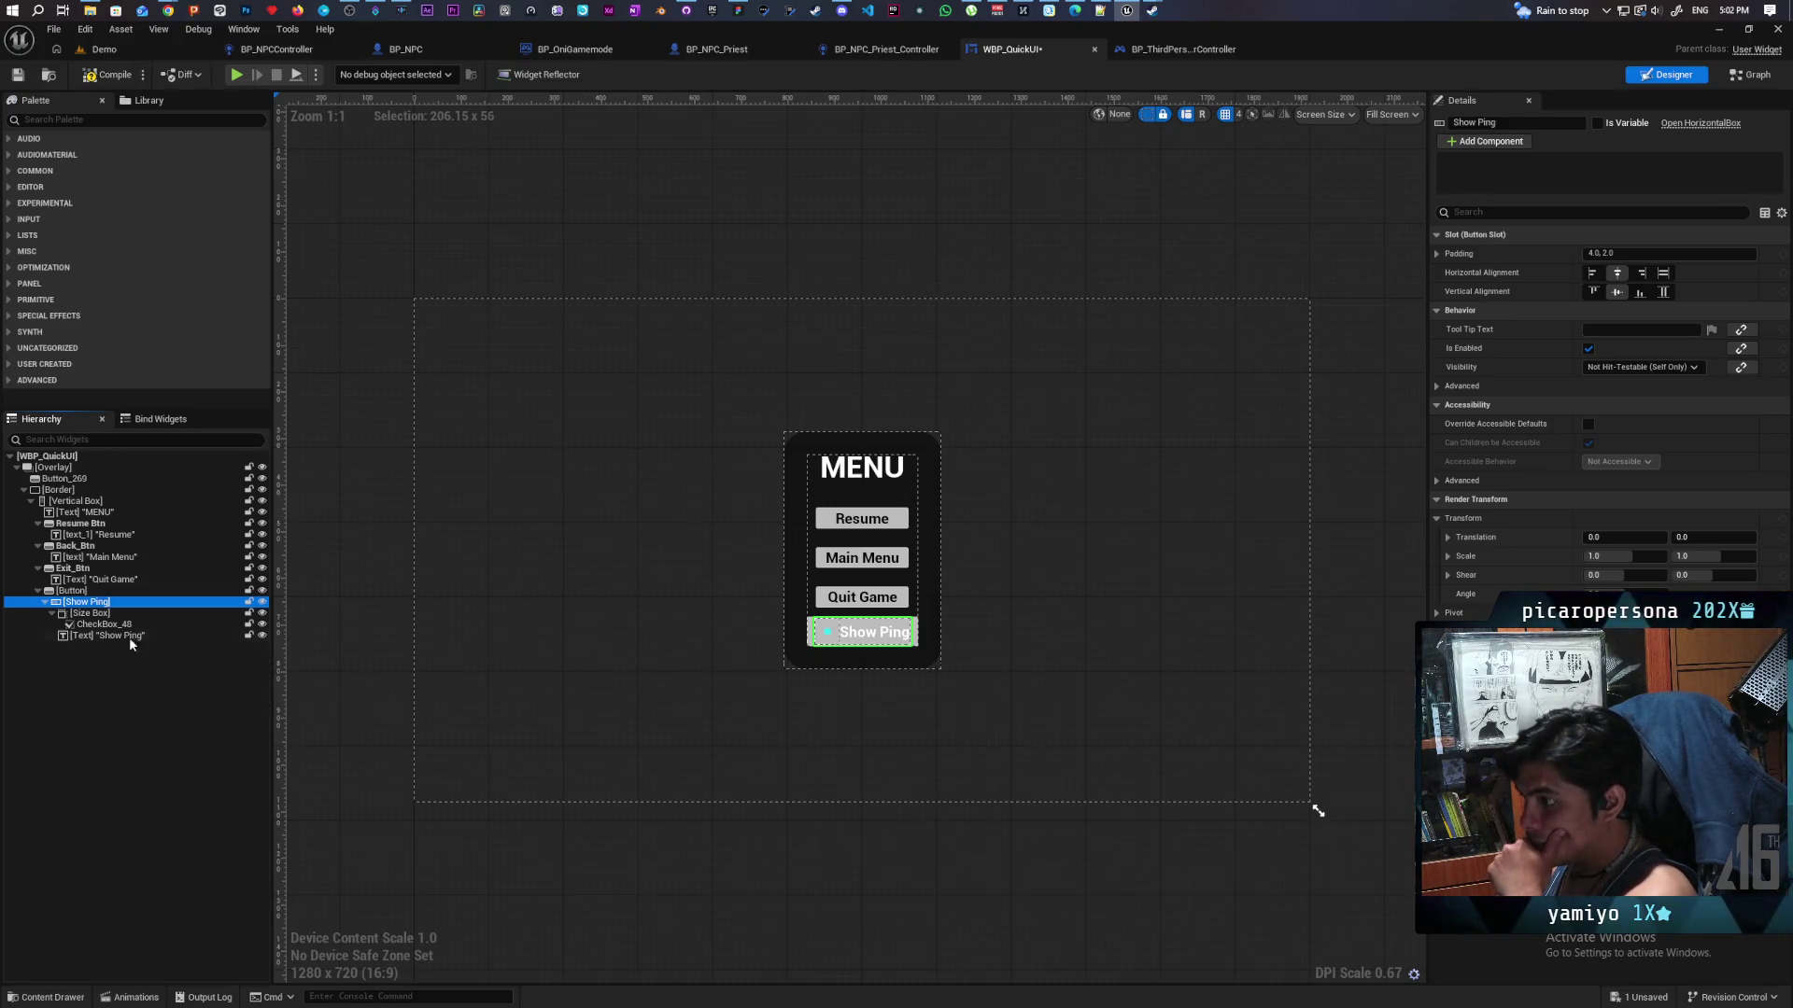
pyautogui.click(70, 591)
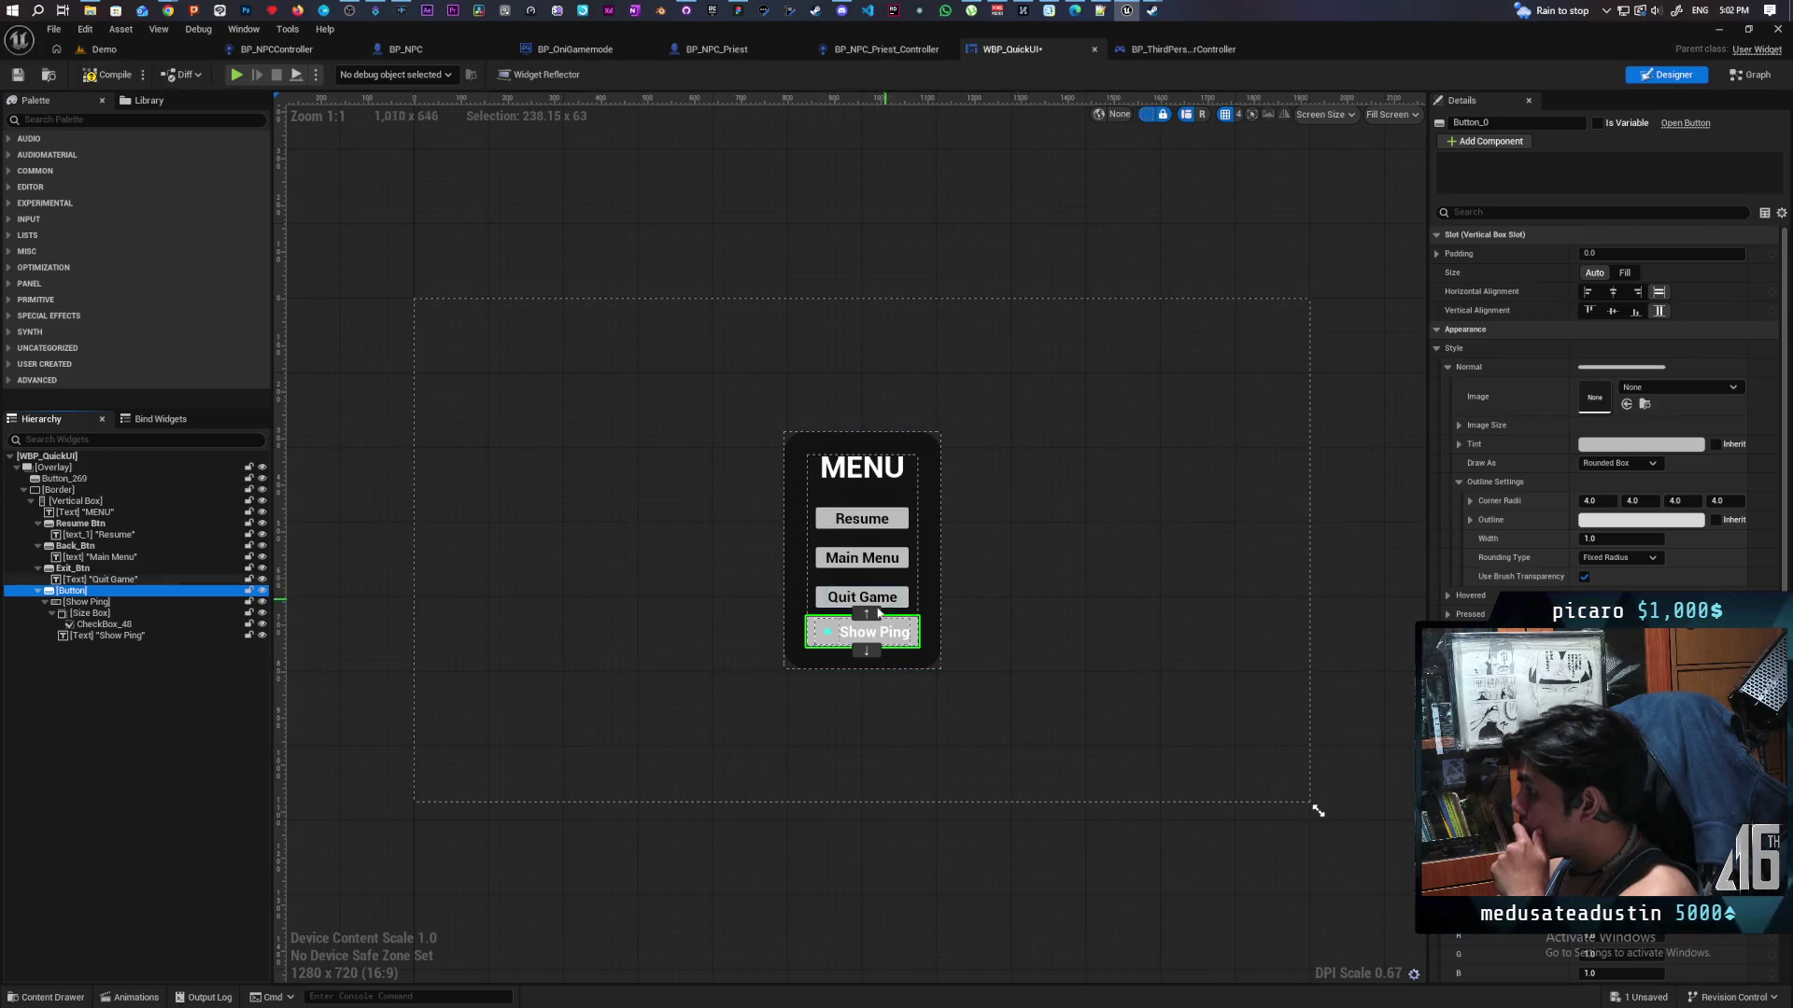
pyautogui.scroll(6, 846, 631)
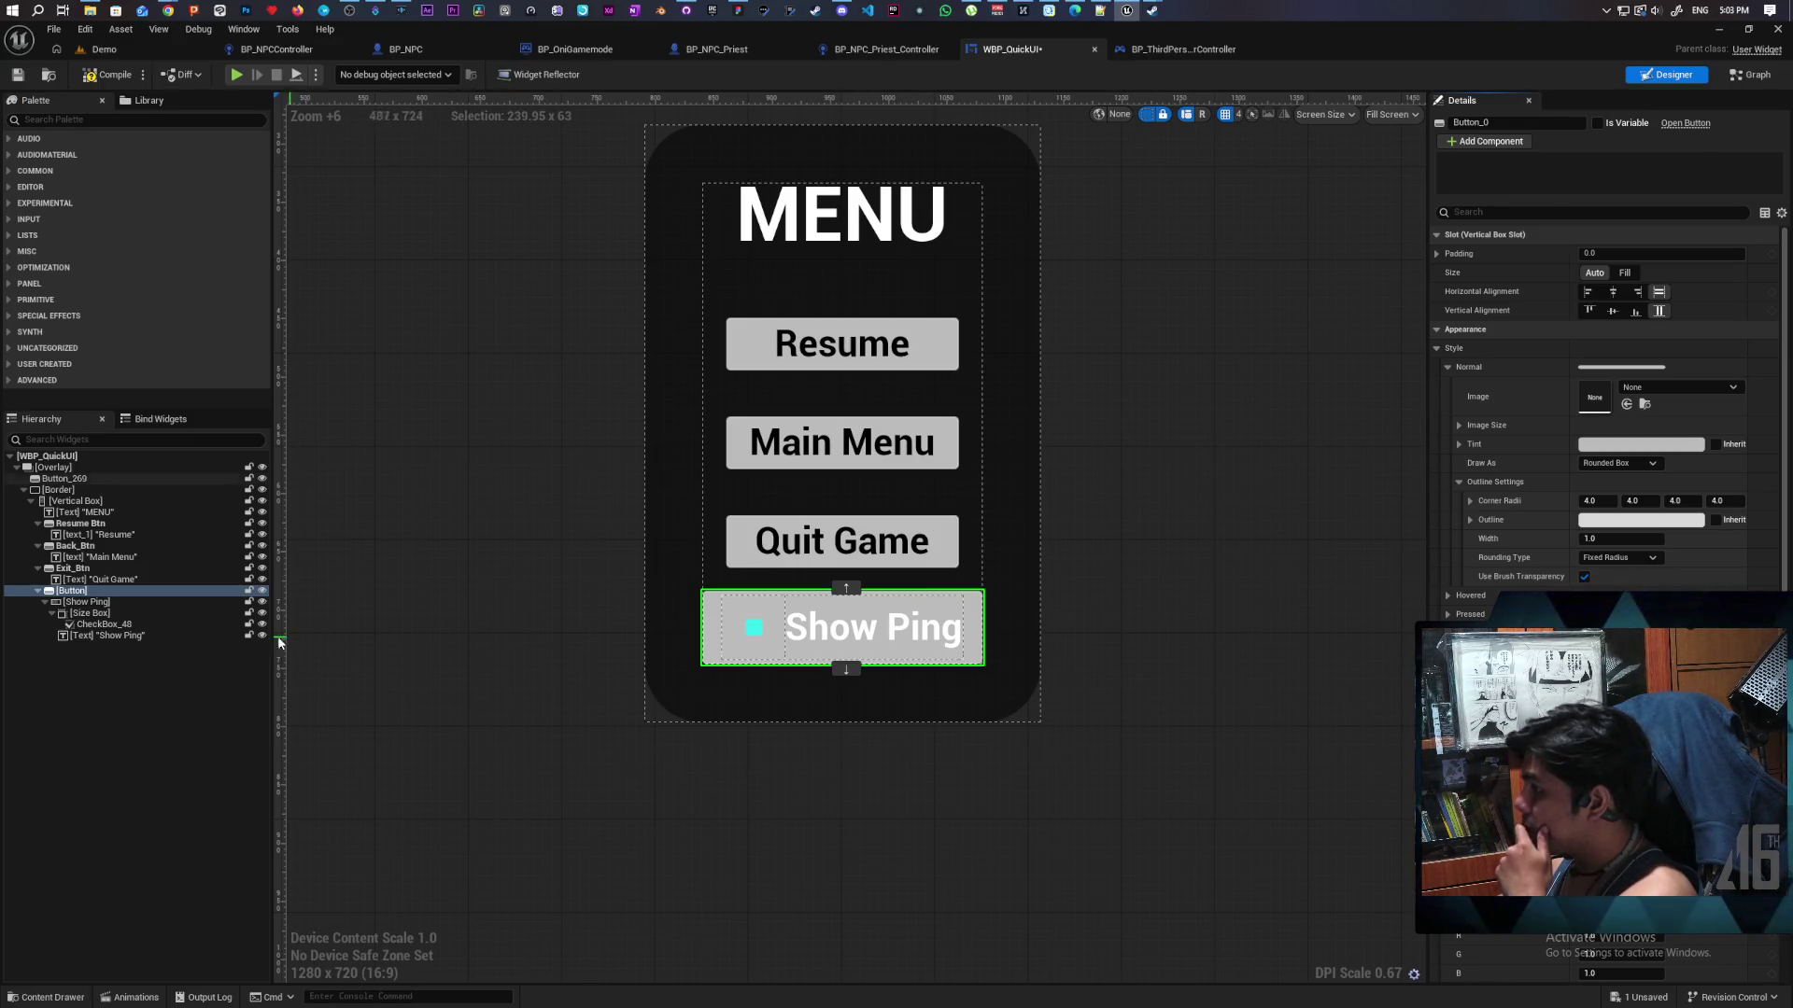
# Recolour CheckBox_48's style image to light grey in the Color Picker.
pyautogui.click(130, 627)
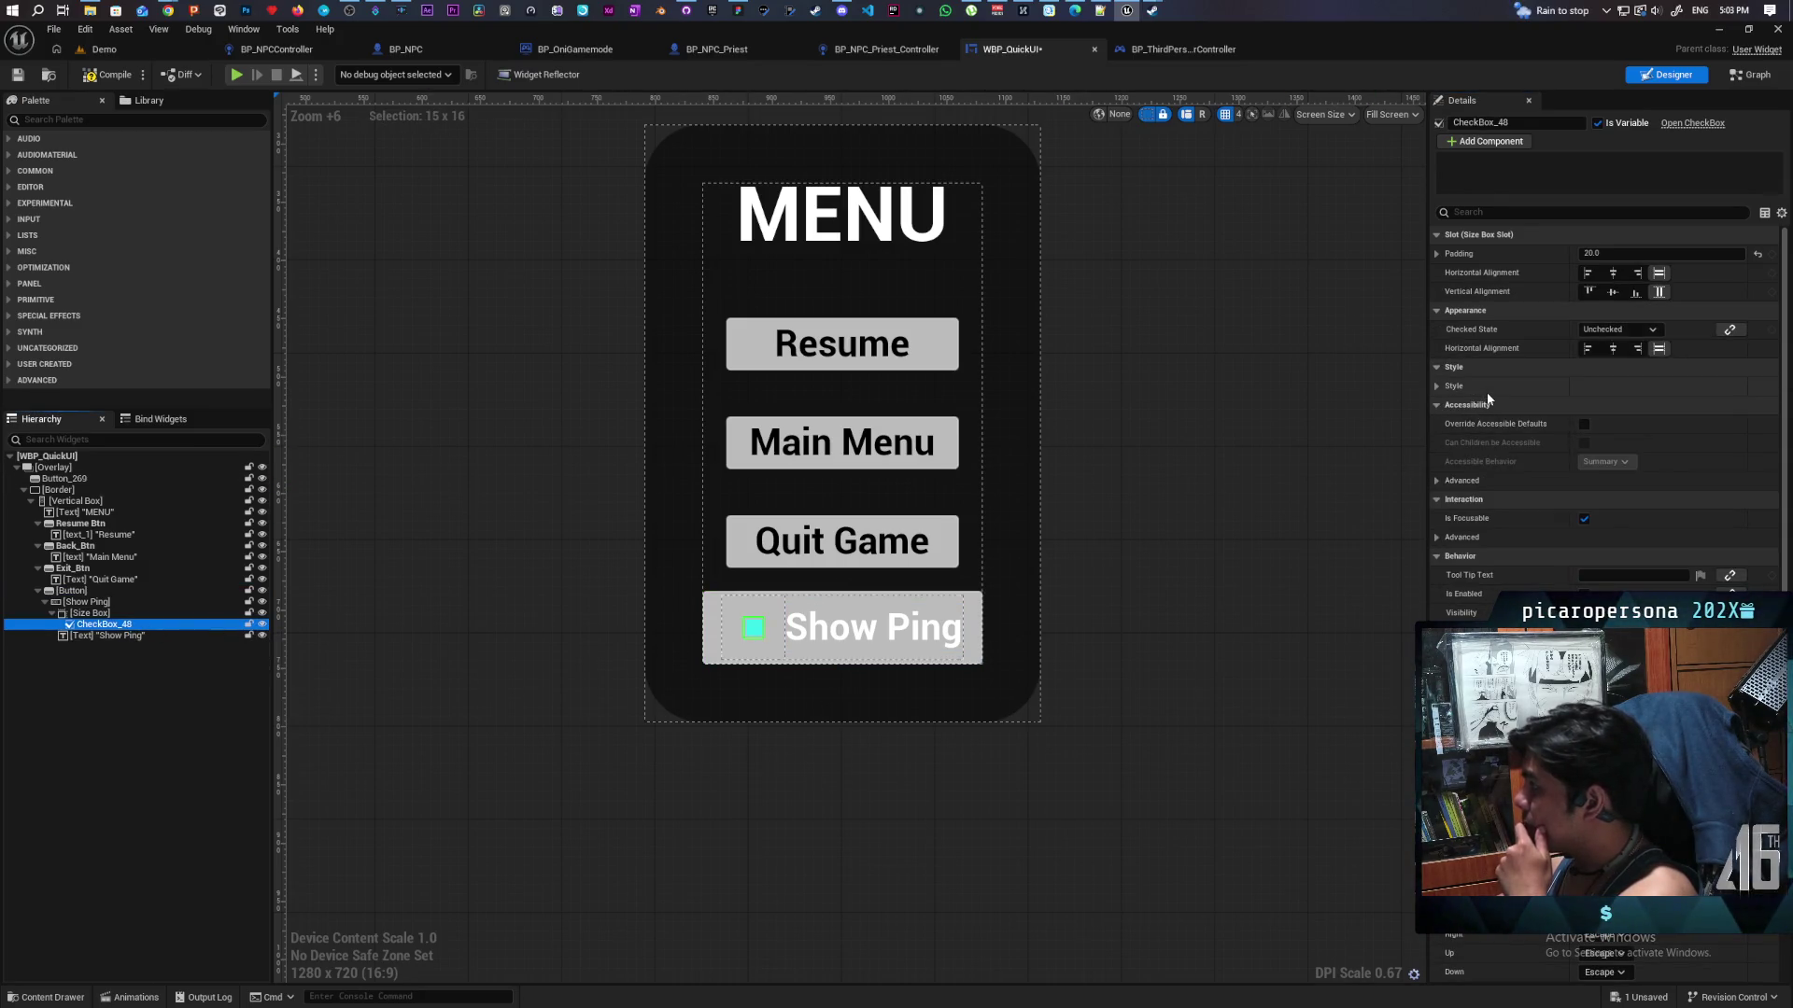
pyautogui.click(1438, 387)
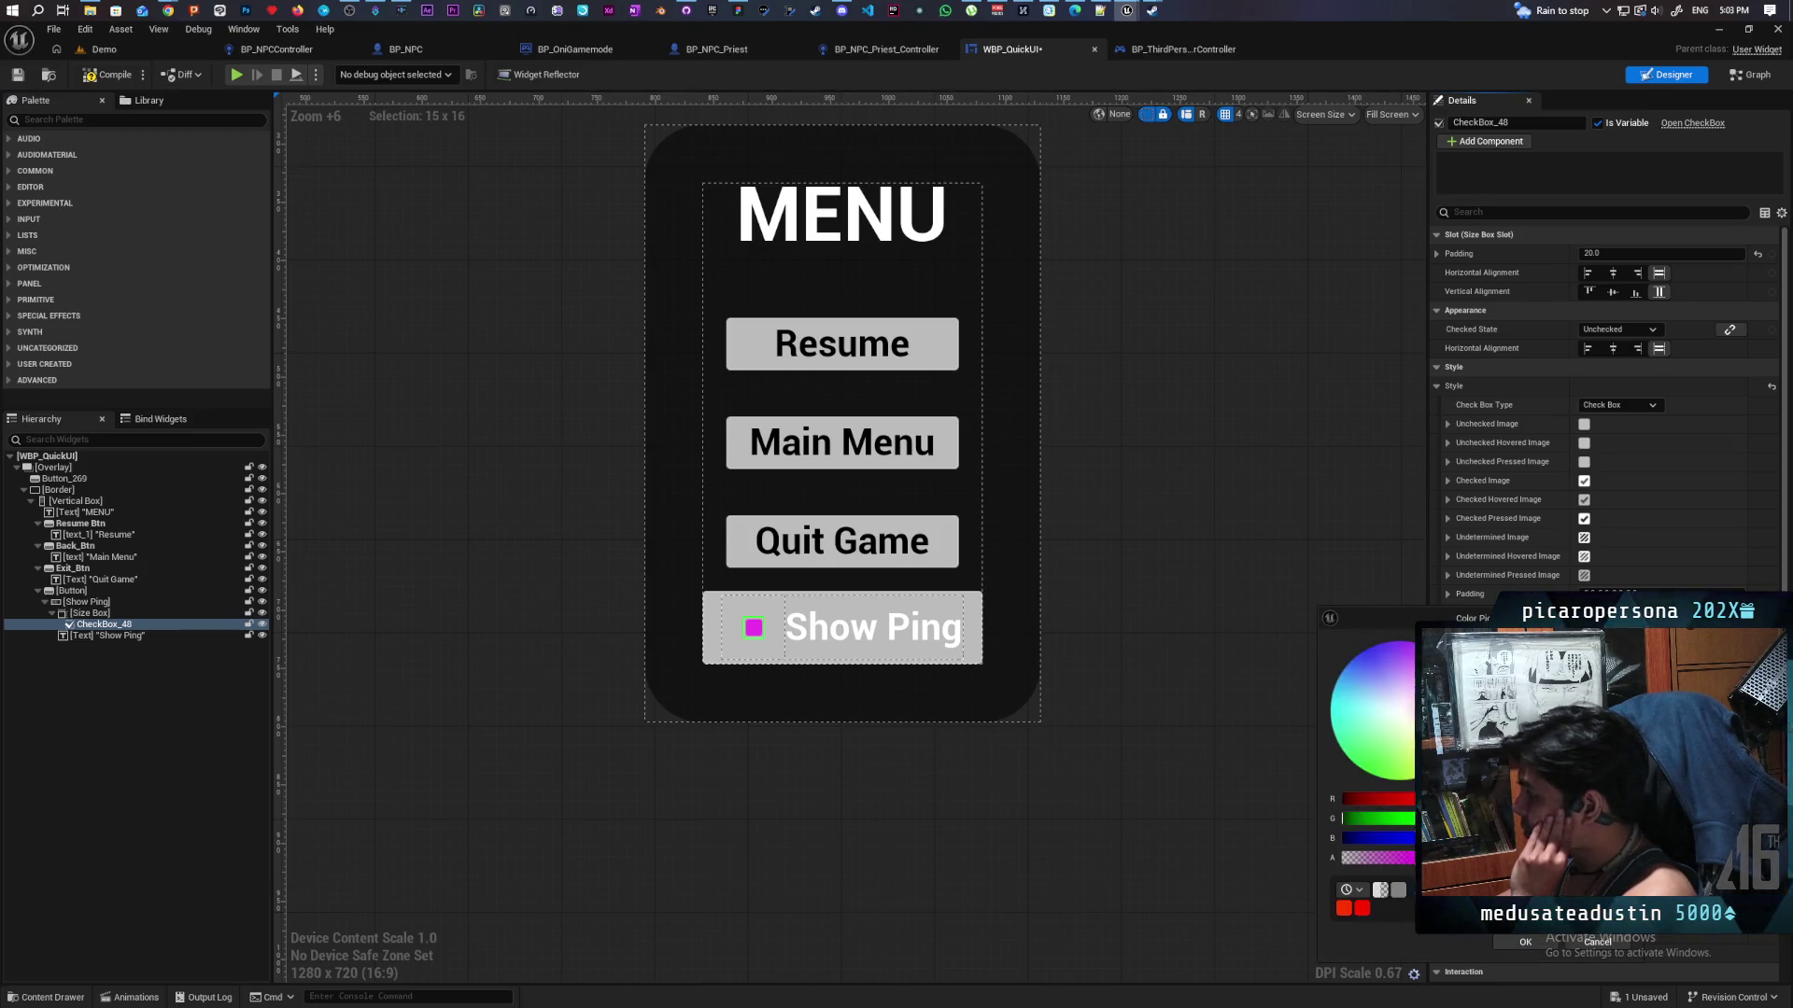
pyautogui.click(1520, 939)
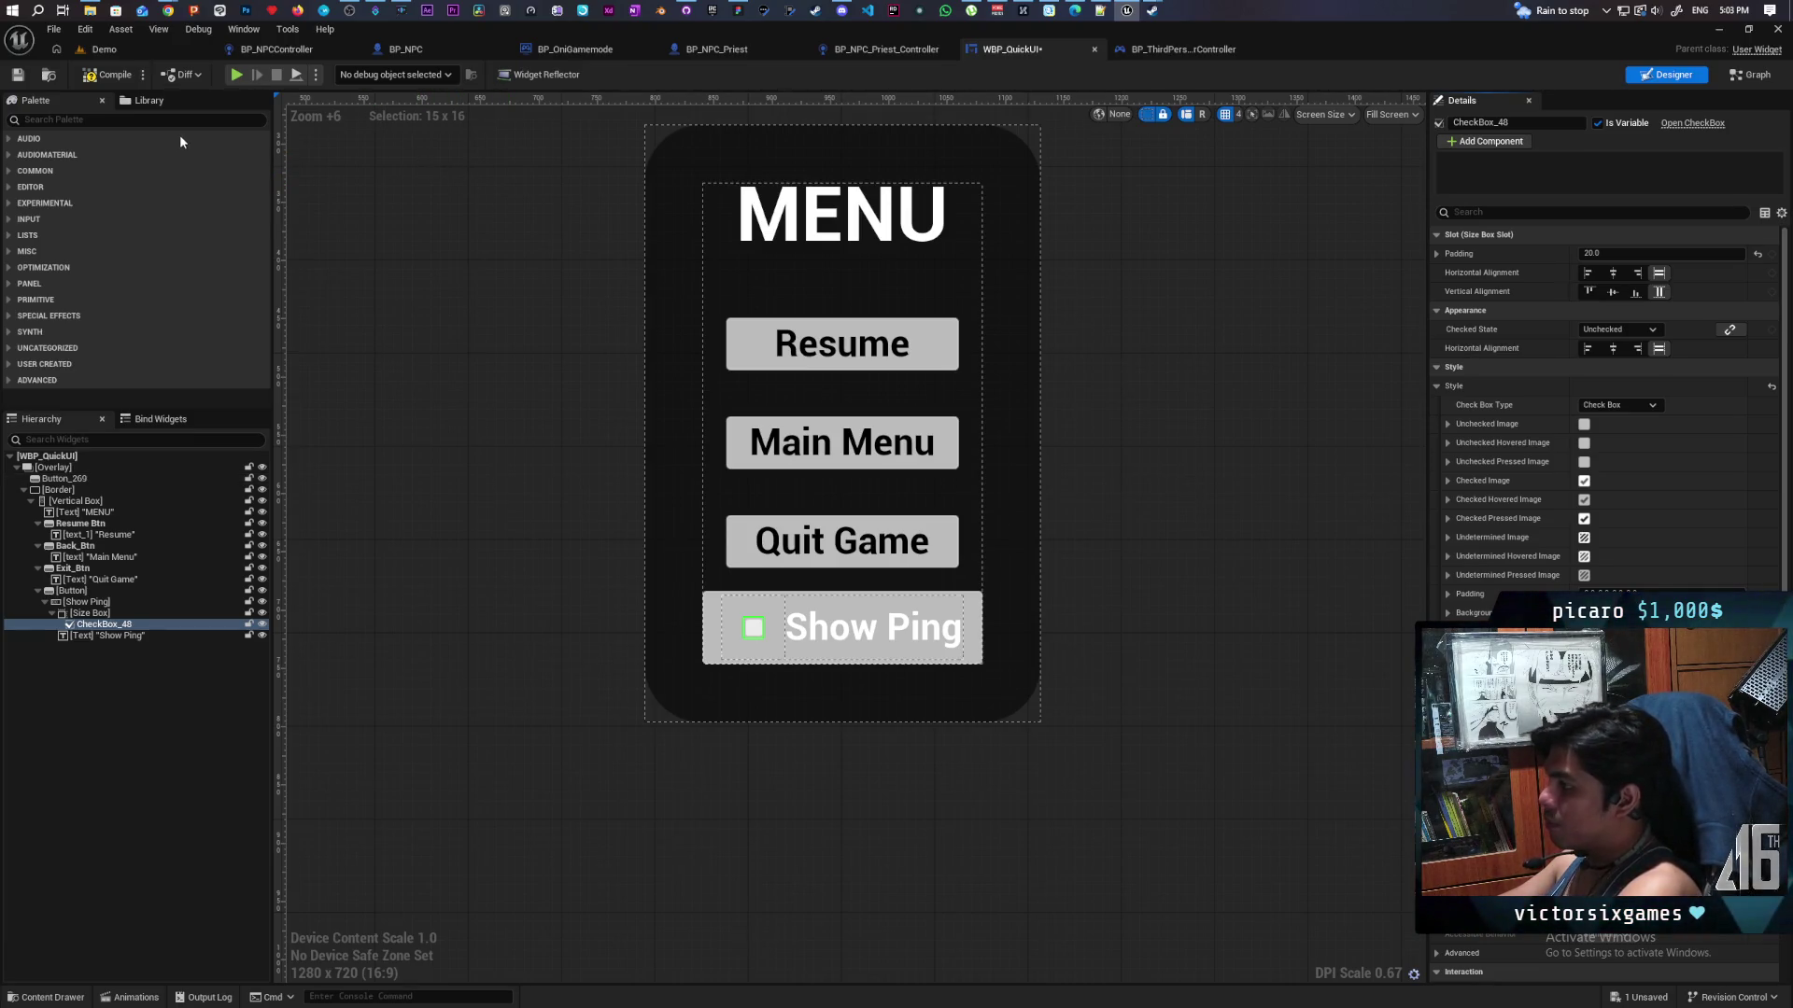
pyautogui.click(107, 75)
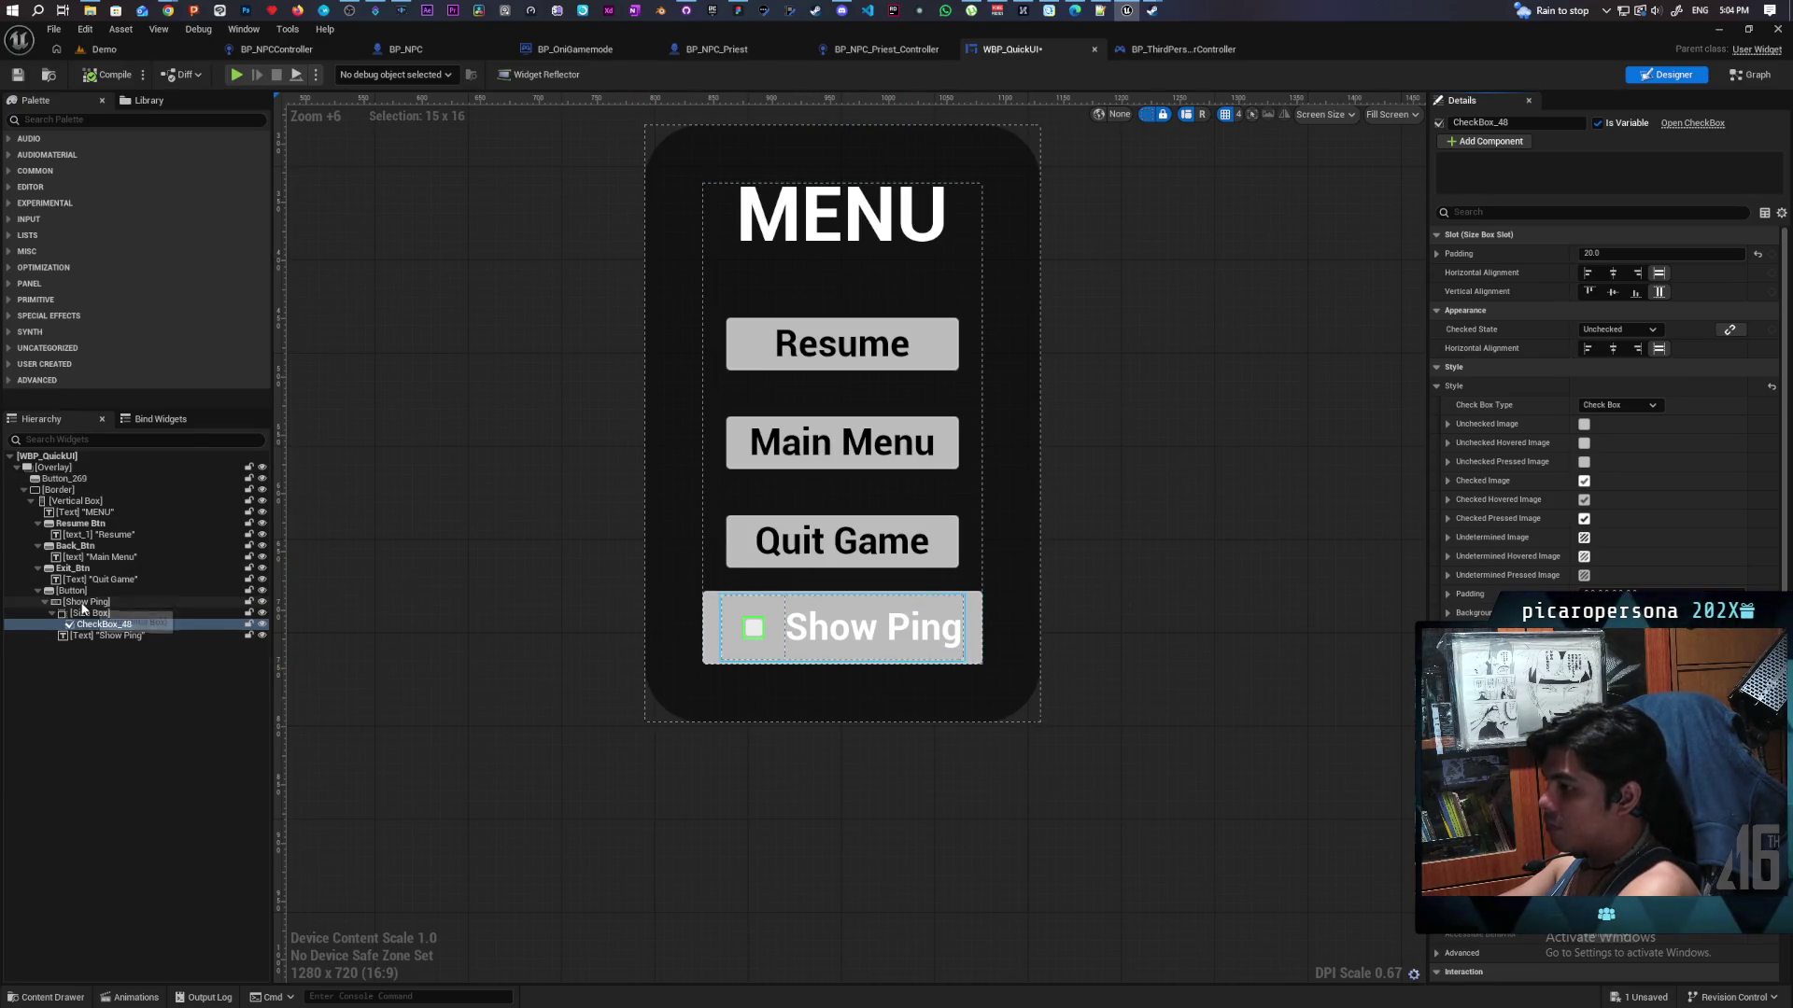
pyautogui.click(73, 591)
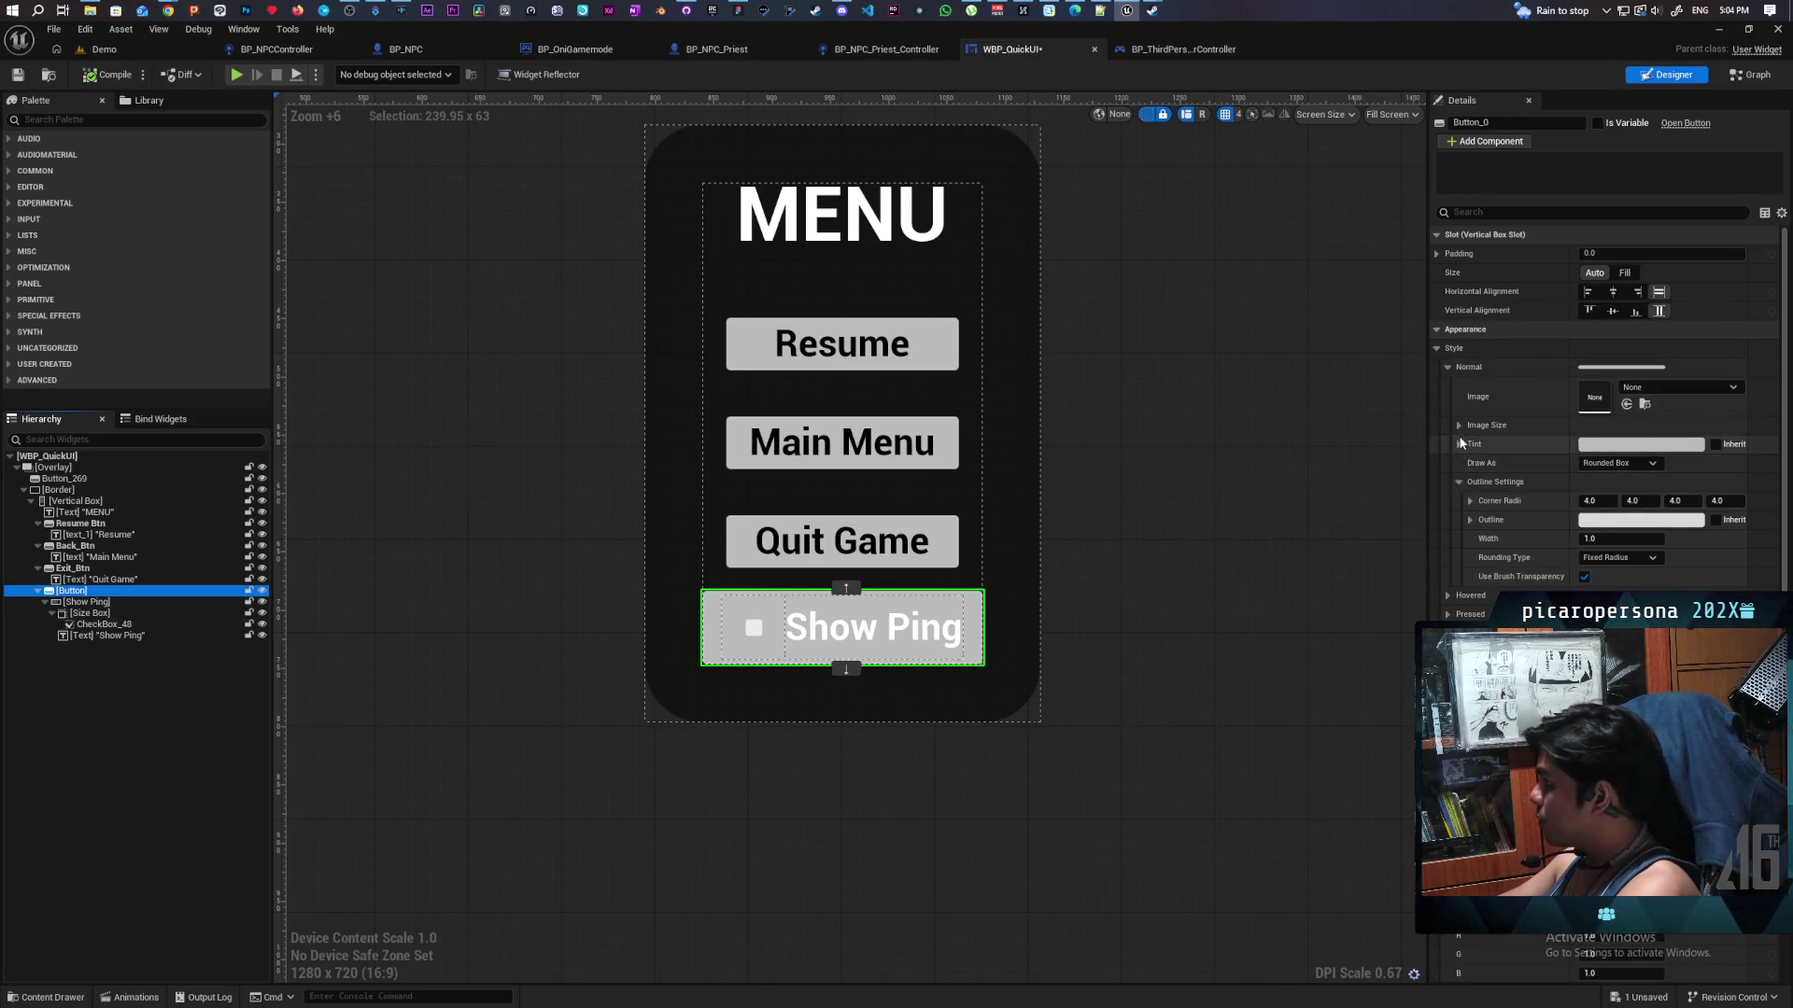
# Set Button_0's background colour alpha to 0 and save the widget.
pyautogui.click(1458, 482)
pyautogui.click(1448, 366)
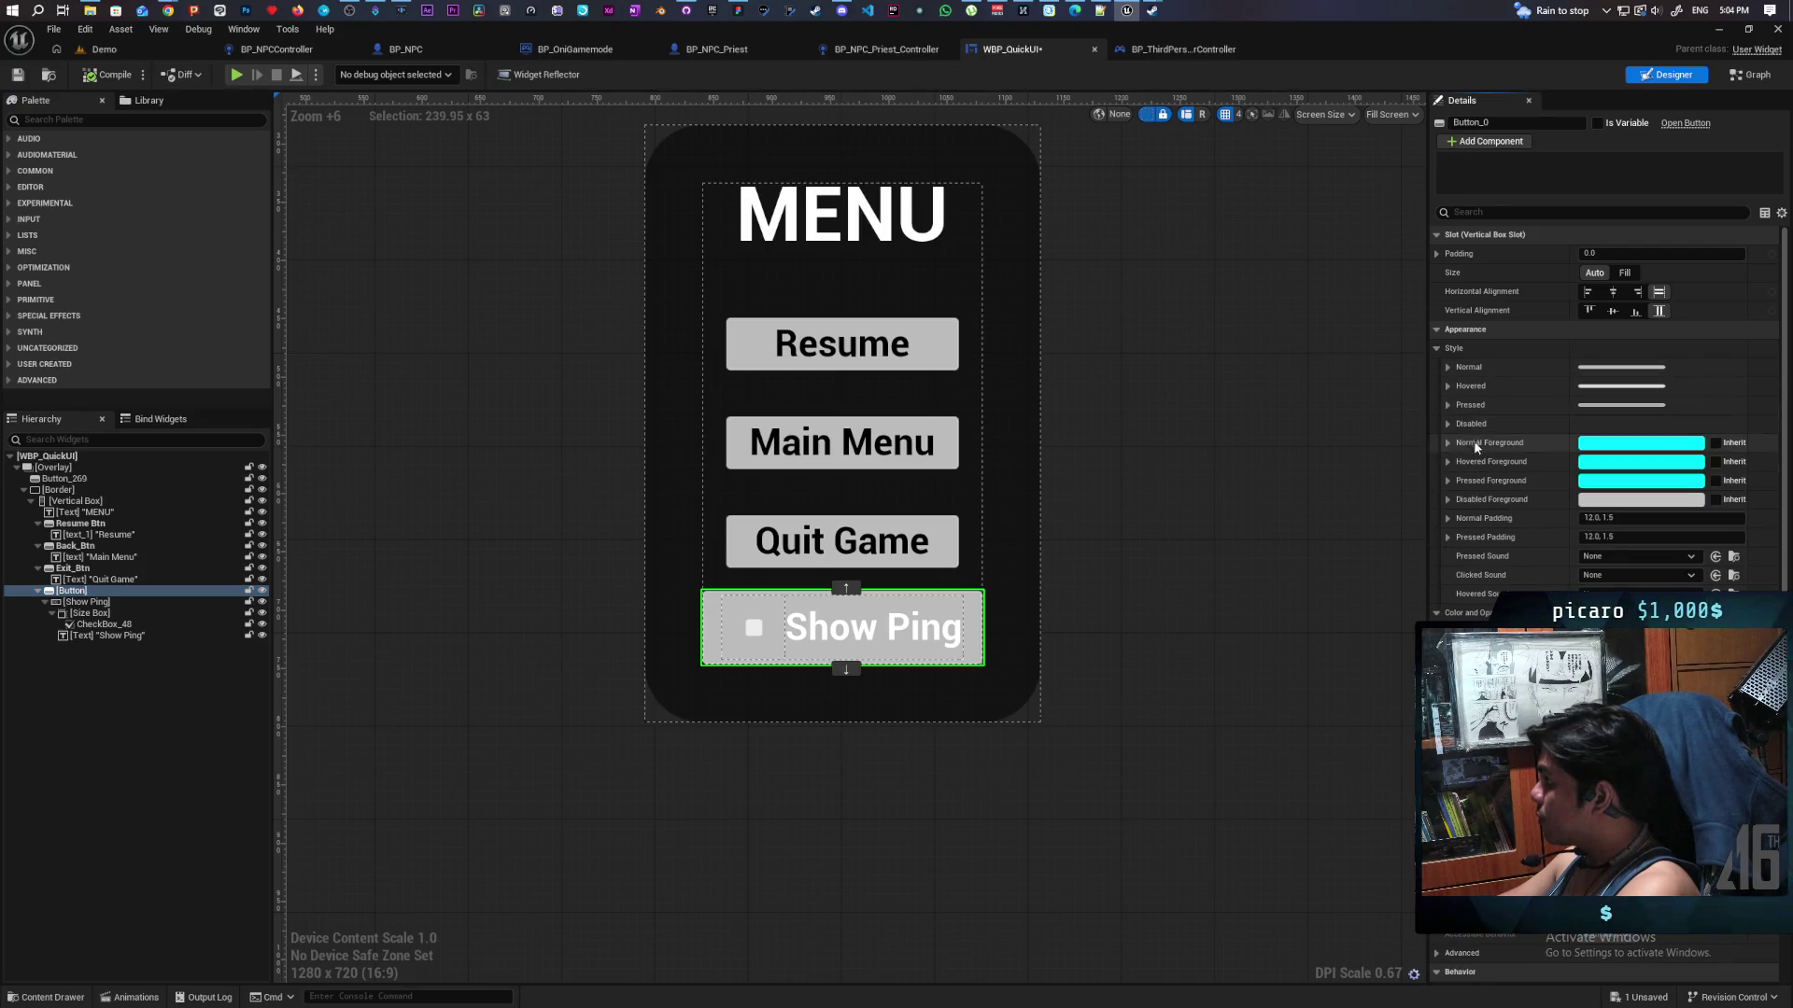
pyautogui.click(1640, 612)
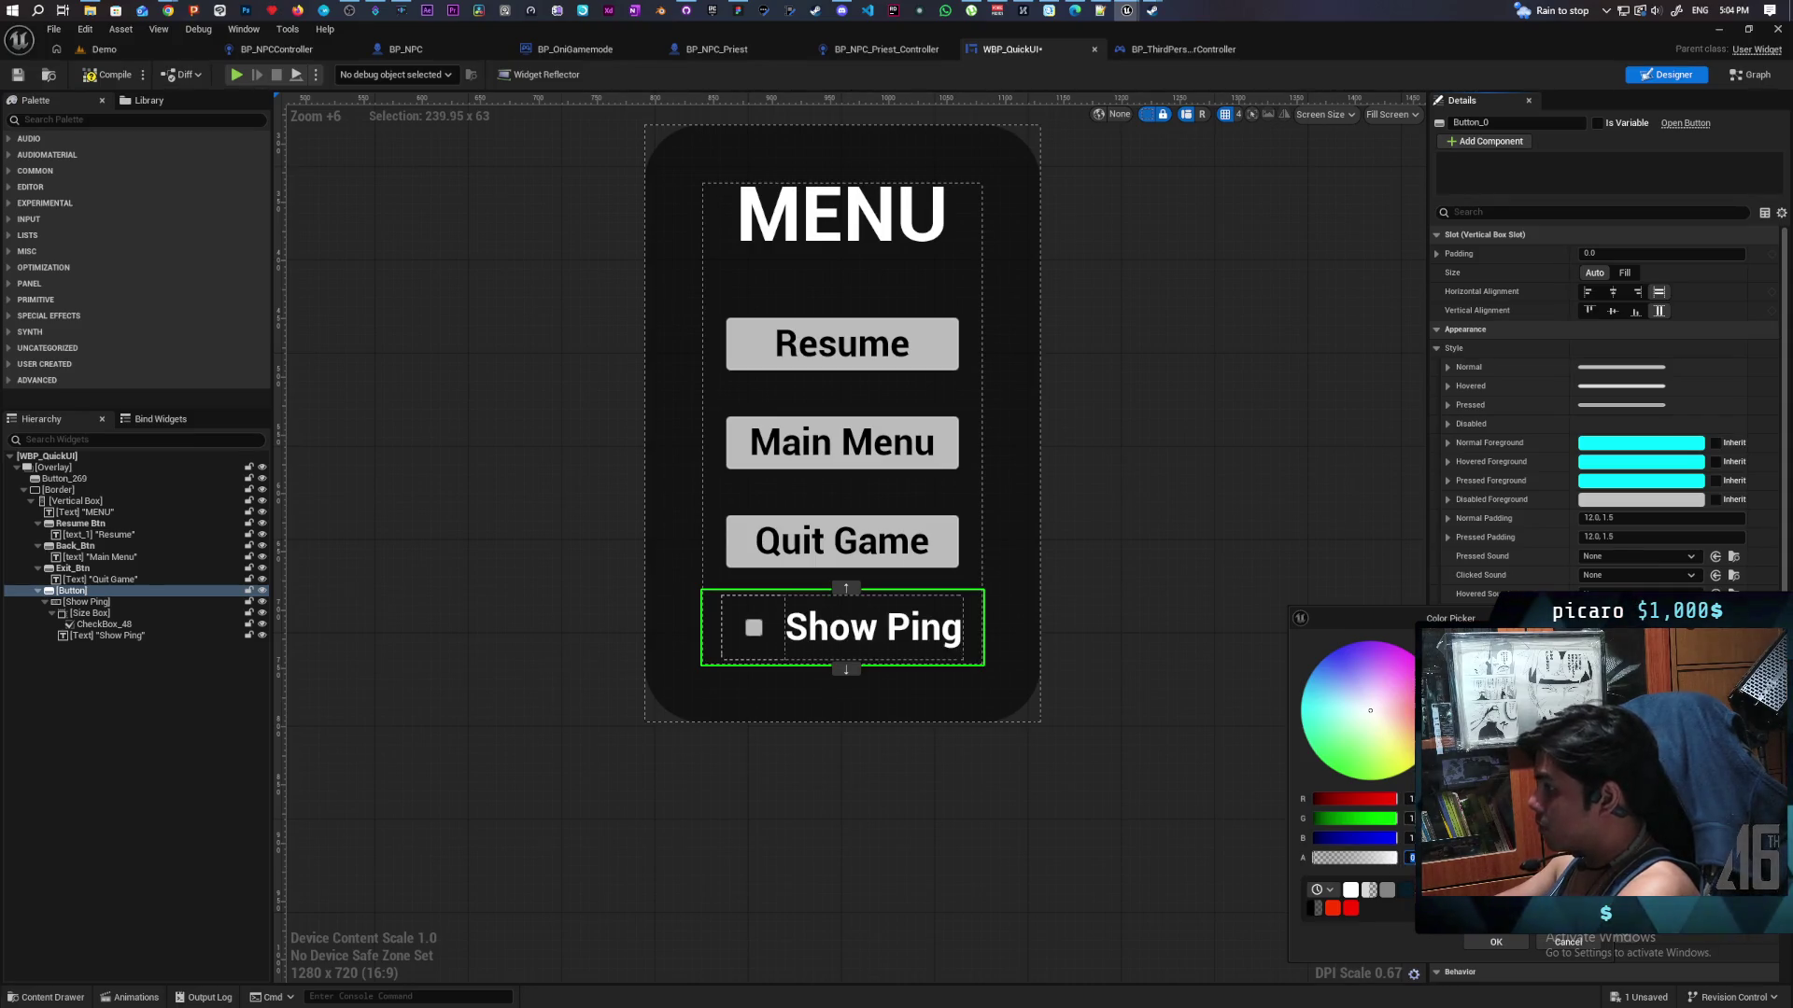
pyautogui.click(1186, 763)
pyautogui.click(408, 188)
pyautogui.hotkey('ctrl', 's')
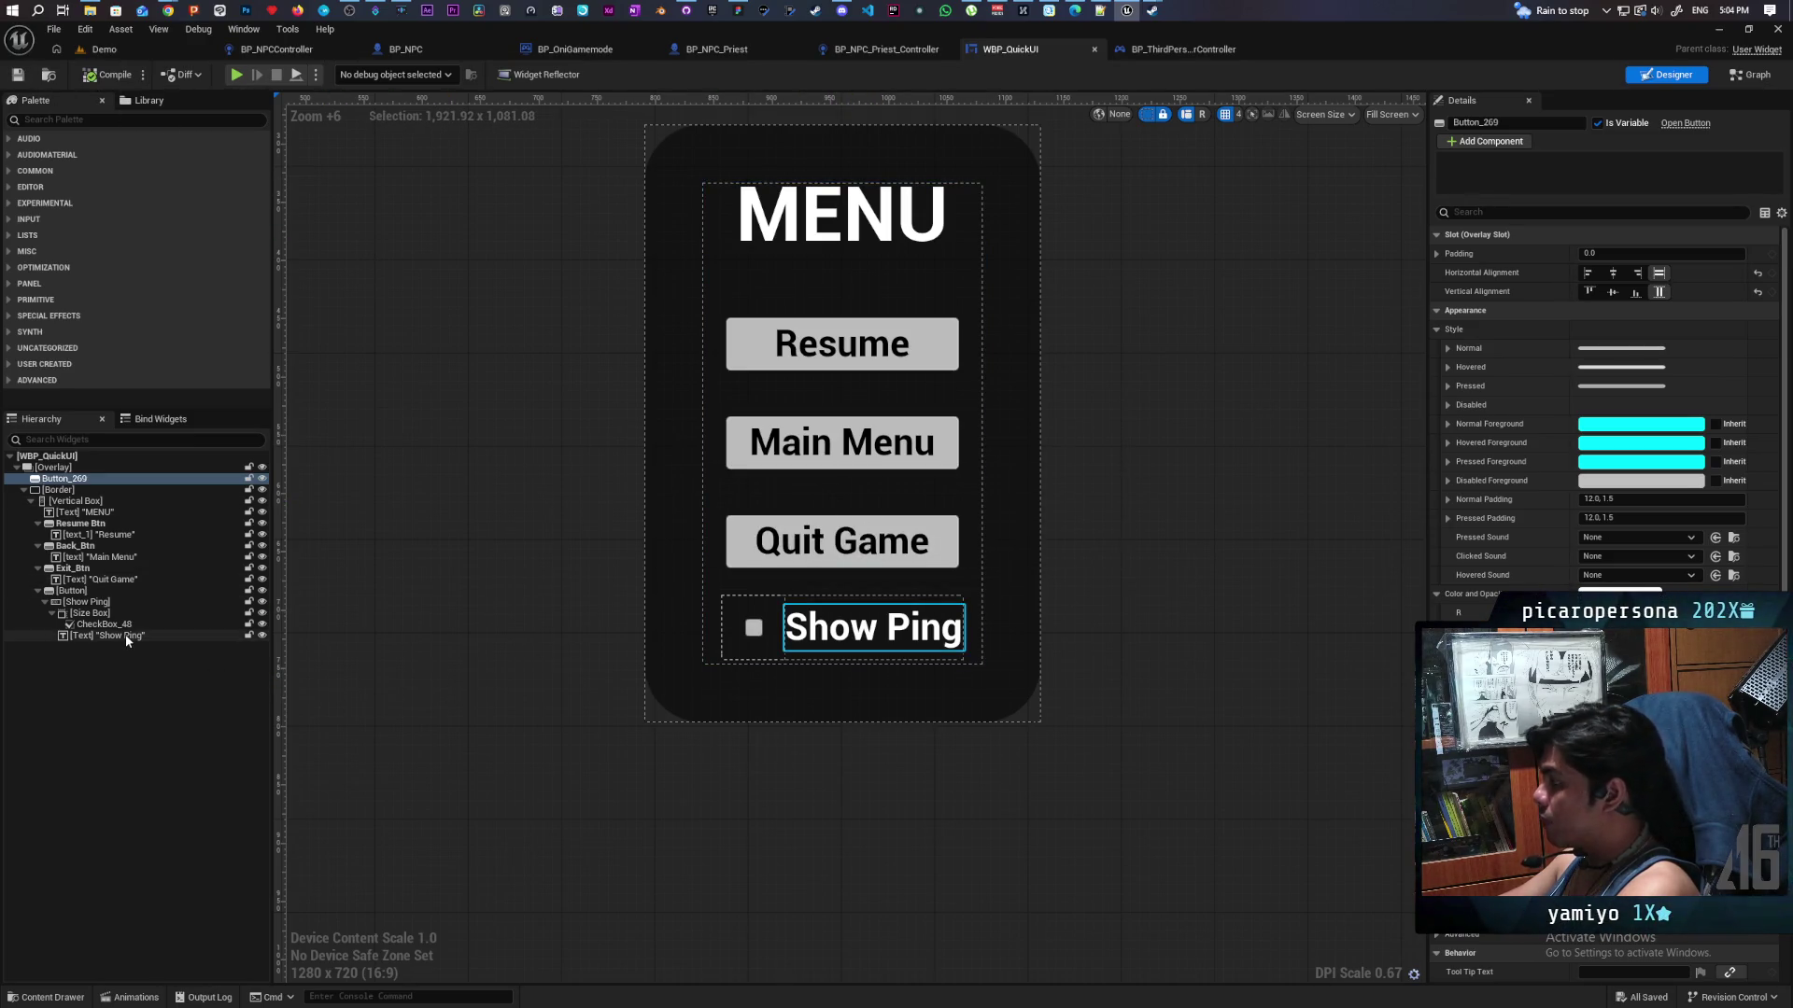
# Tick Is Variable for Button_0 in the Details panel.
pyautogui.click(93, 591)
pyautogui.scroll(-5, 1499, 480)
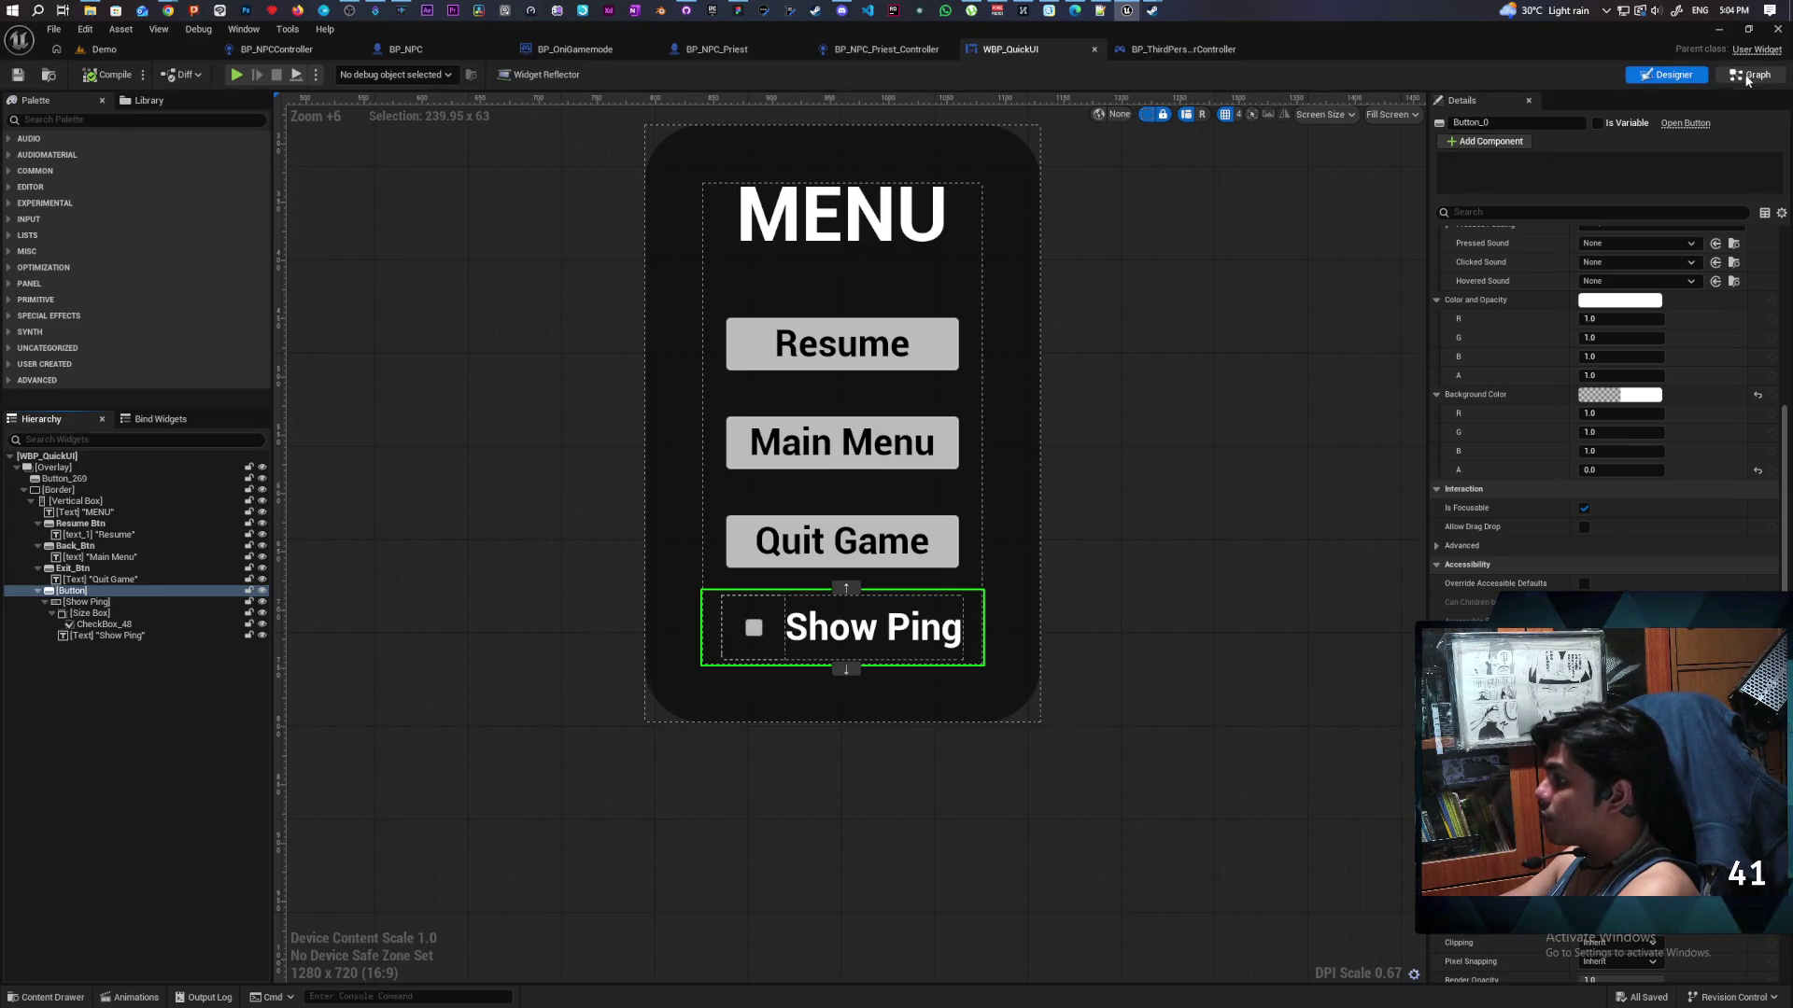
pyautogui.click(1746, 77)
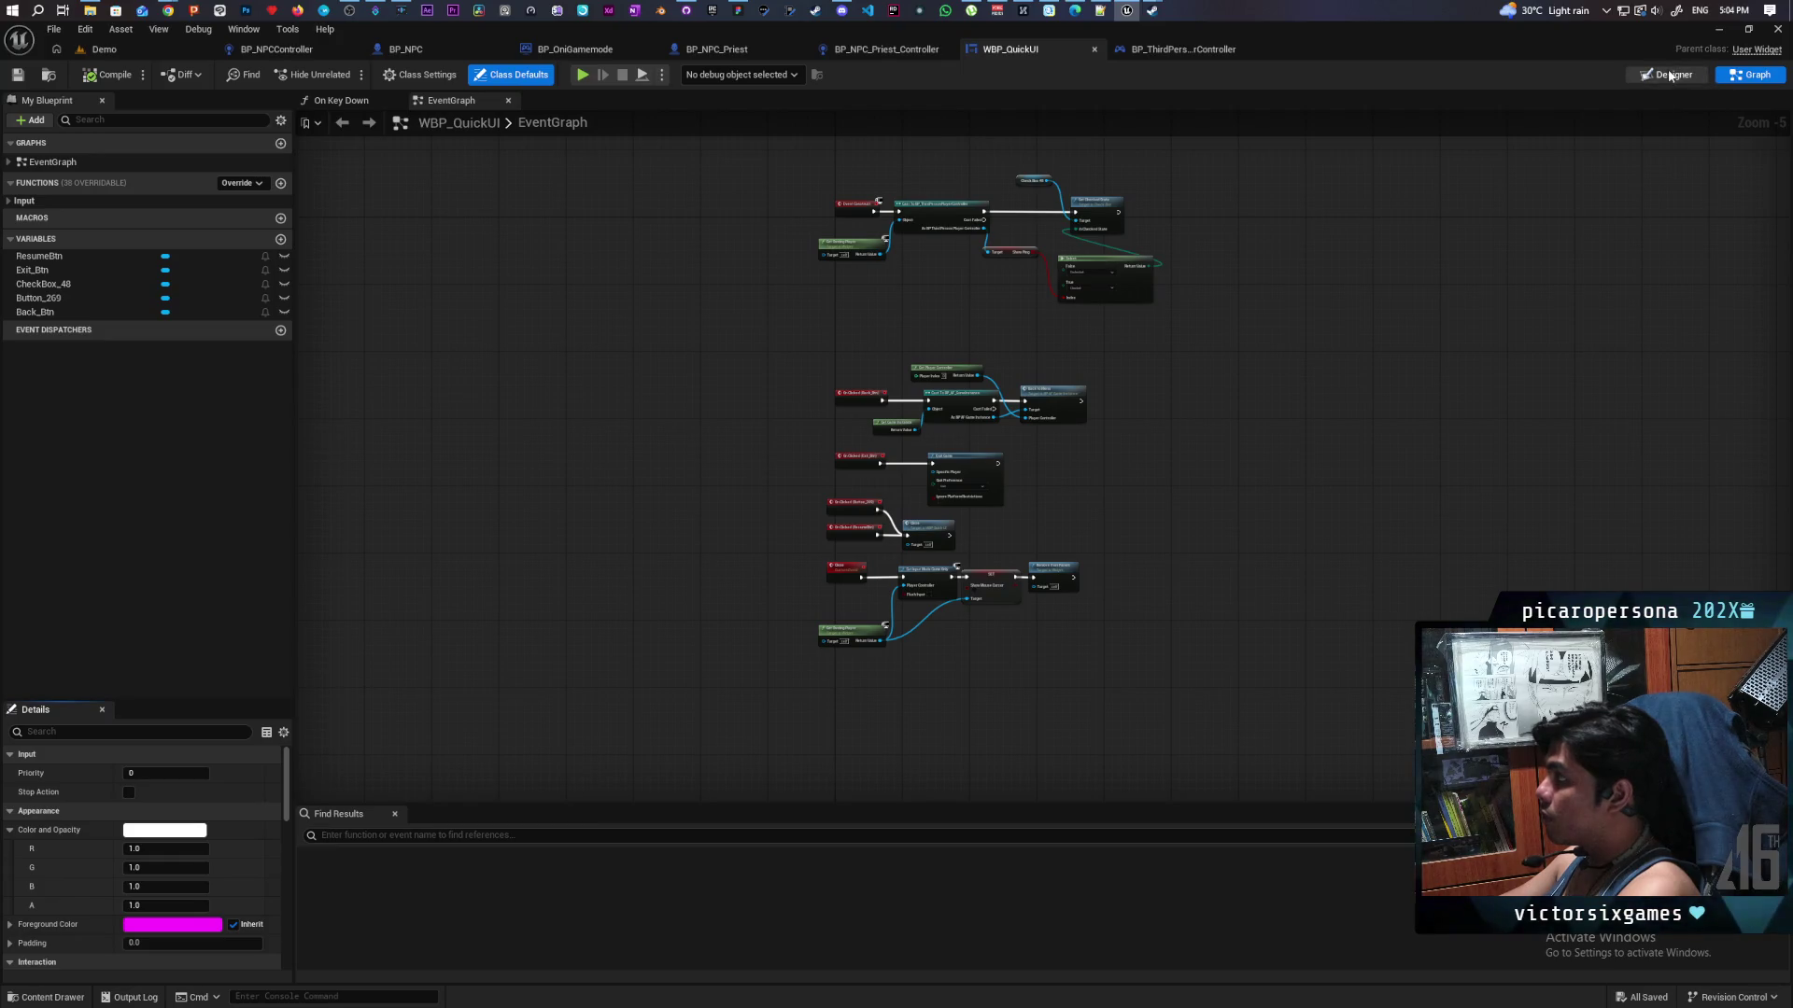
pyautogui.hotkey('alt', 'Left')
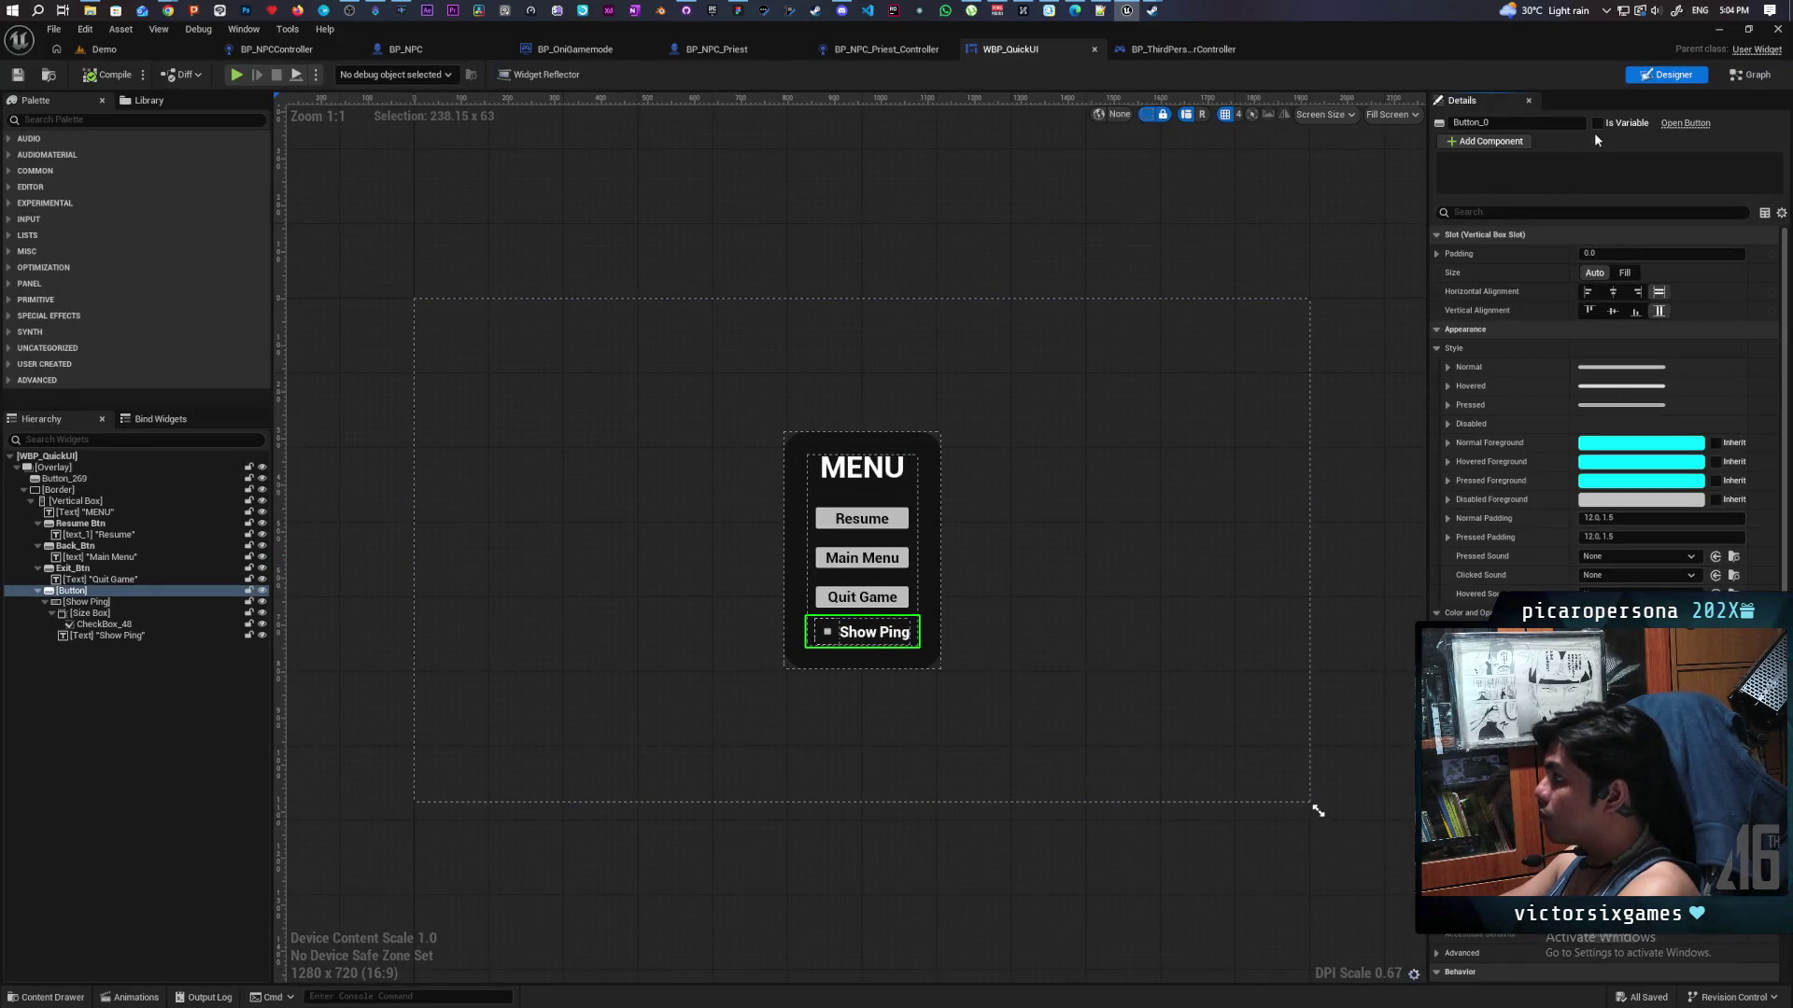
pyautogui.click(1597, 124)
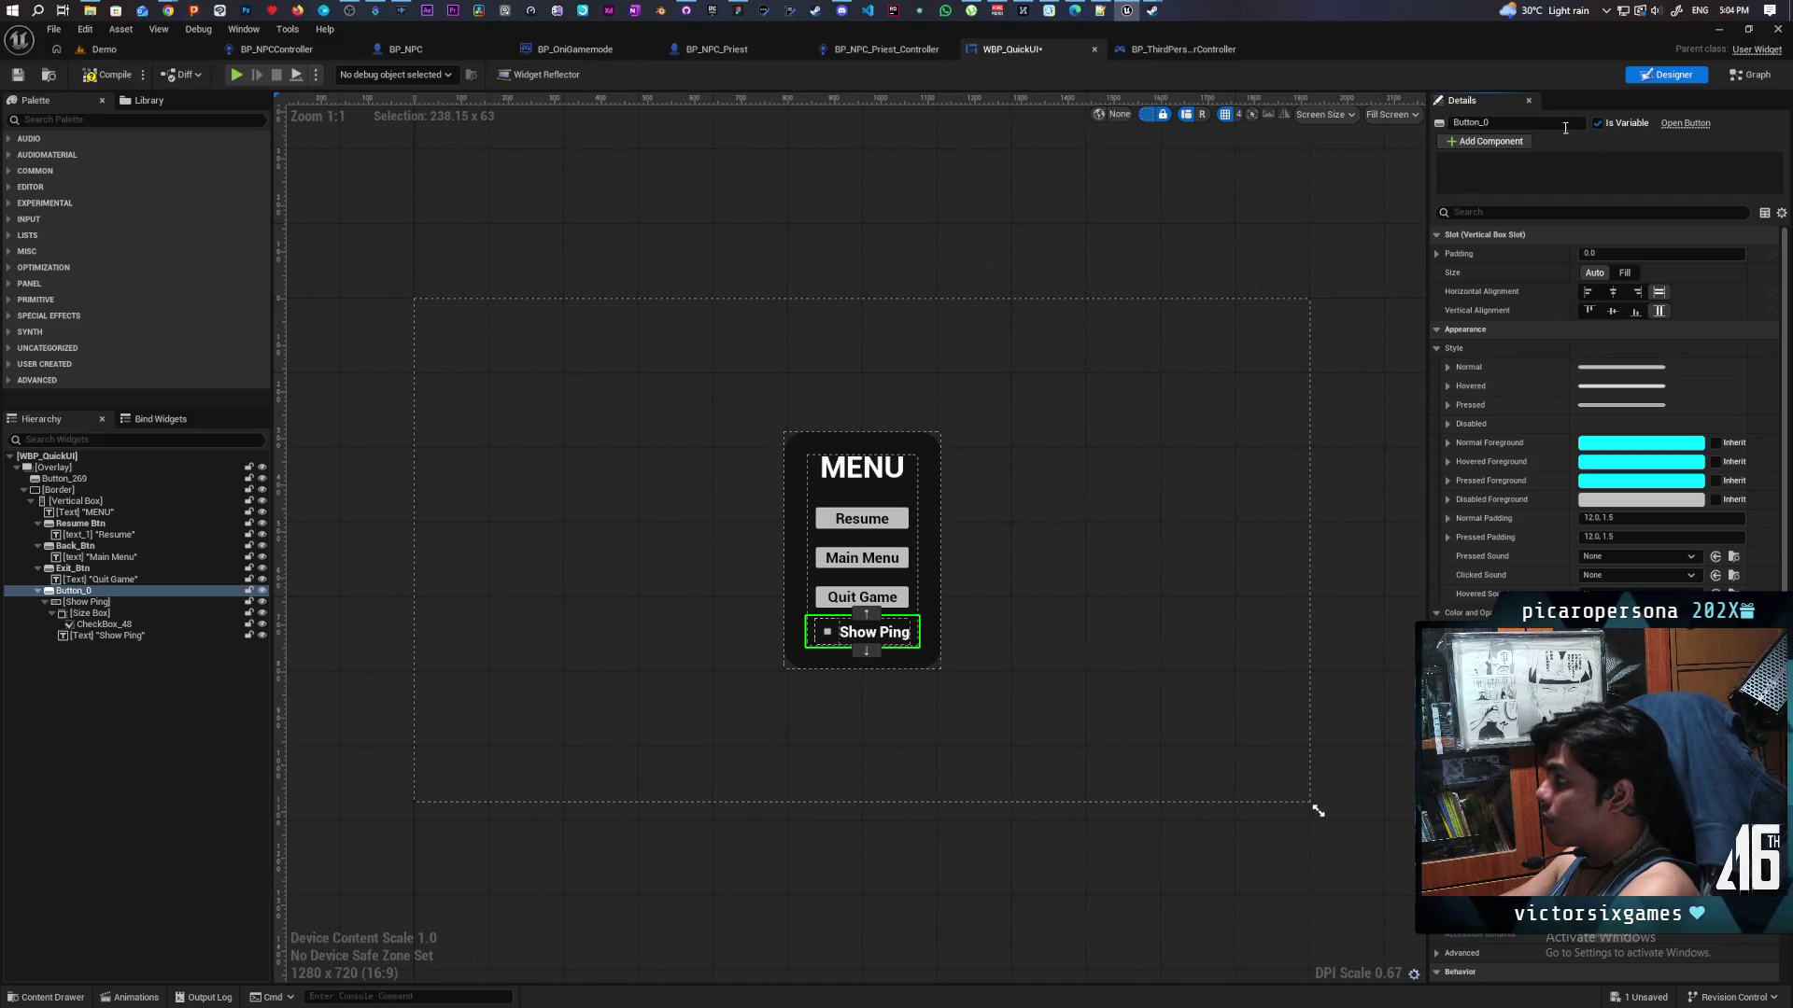
pyautogui.scroll(-10, 1606, 421)
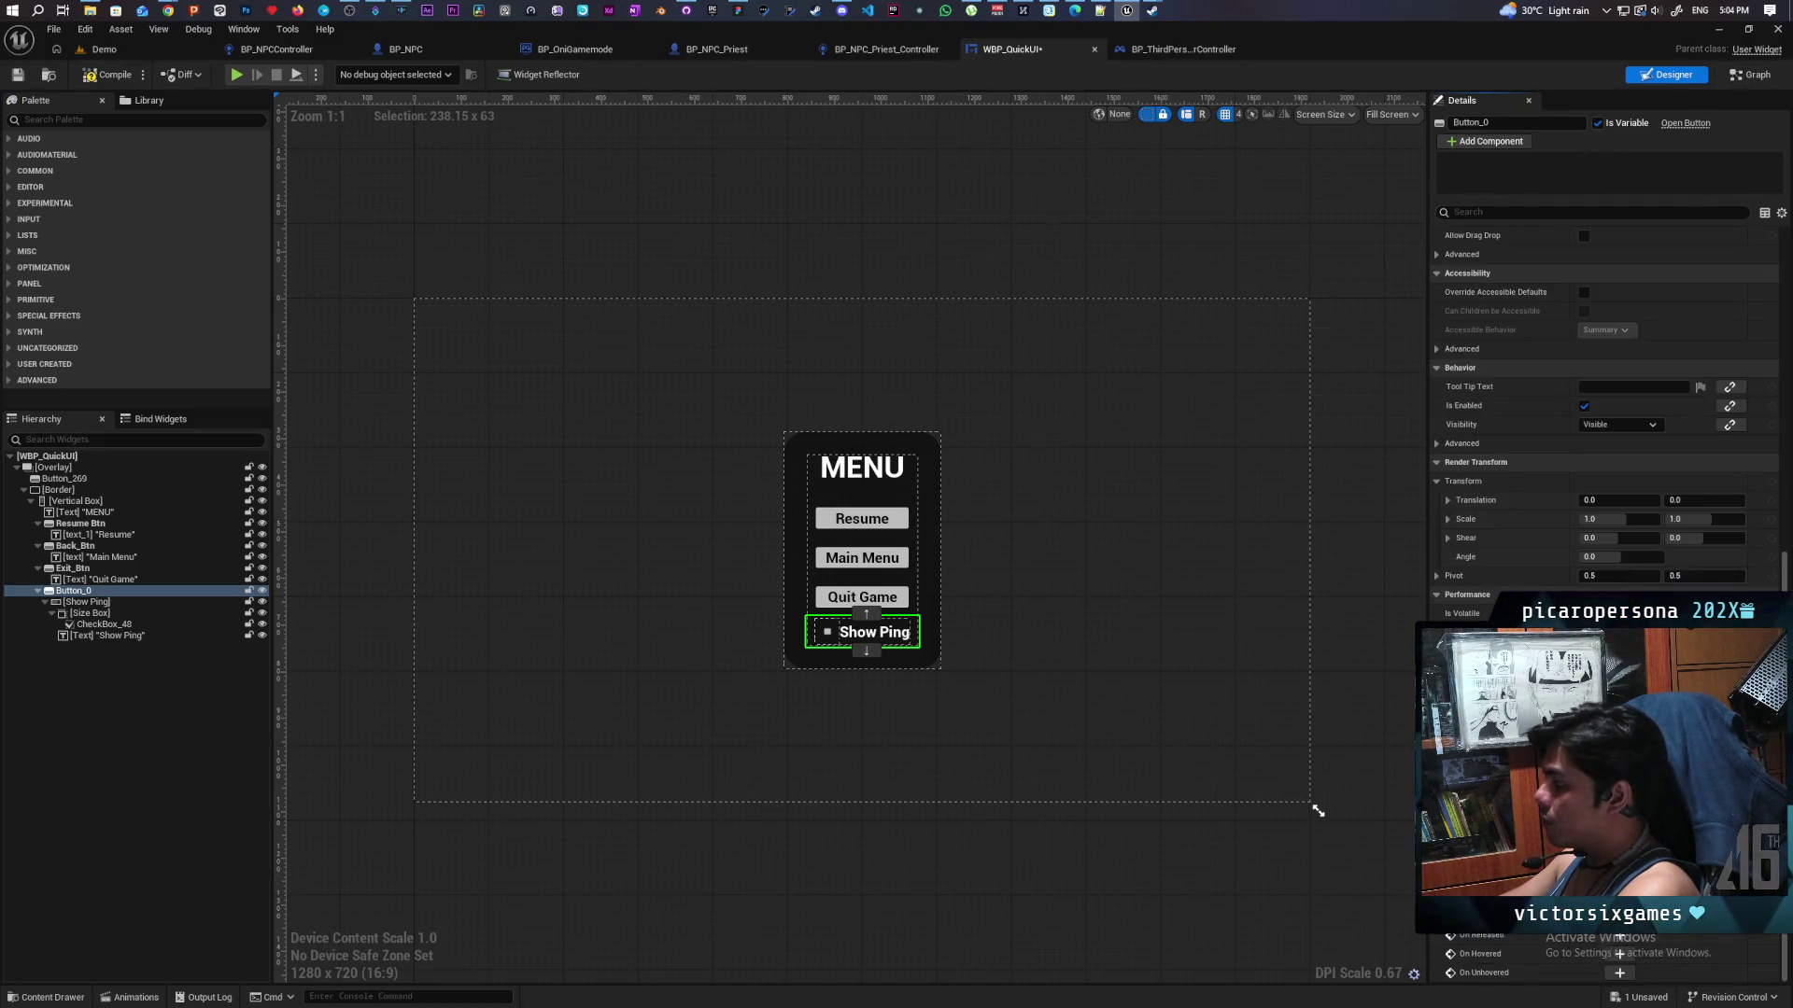
# Move the cast and Set Checked State nodes under On Clicked (Button_0) and wire them.
pyautogui.hotkey('alt', 'Right')
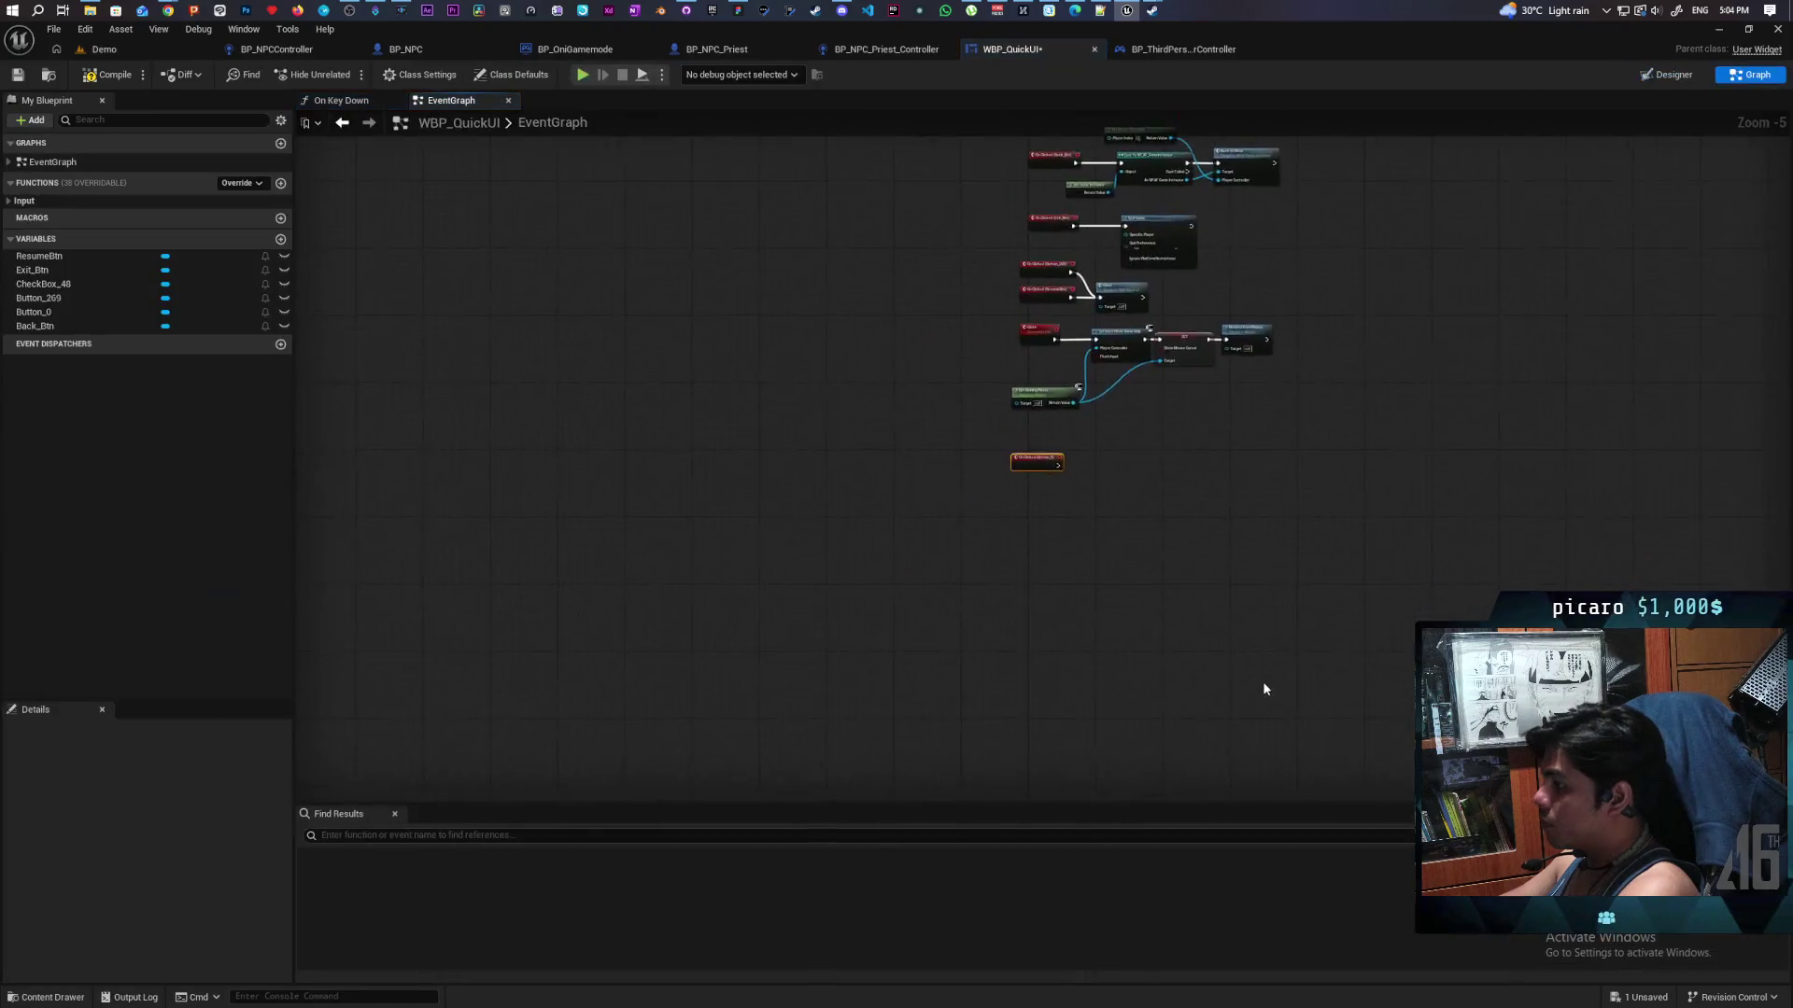
pyautogui.scroll(1, 1008, 265)
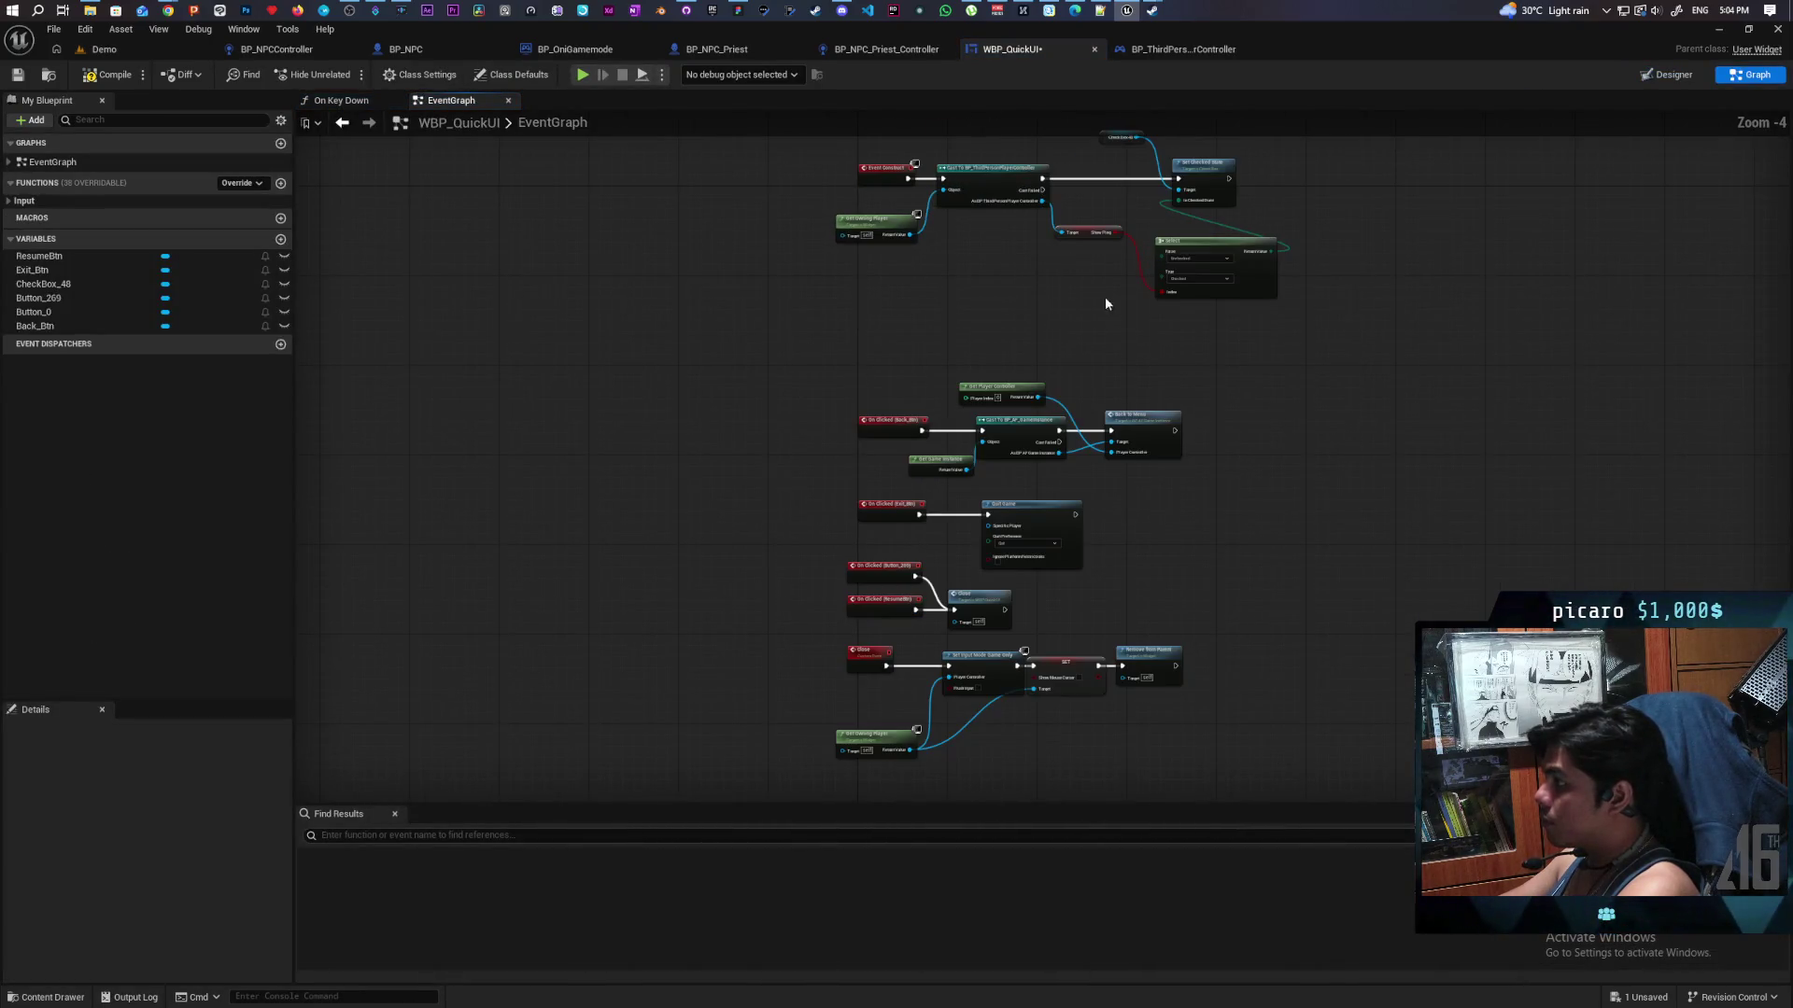
pyautogui.moveTo(1124, 329)
pyautogui.mouseDown()
pyautogui.moveTo(1101, 376)
pyautogui.moveTo(1048, 380)
pyautogui.moveTo(1052, 270)
pyautogui.moveTo(1041, 346)
pyautogui.mouseUp()
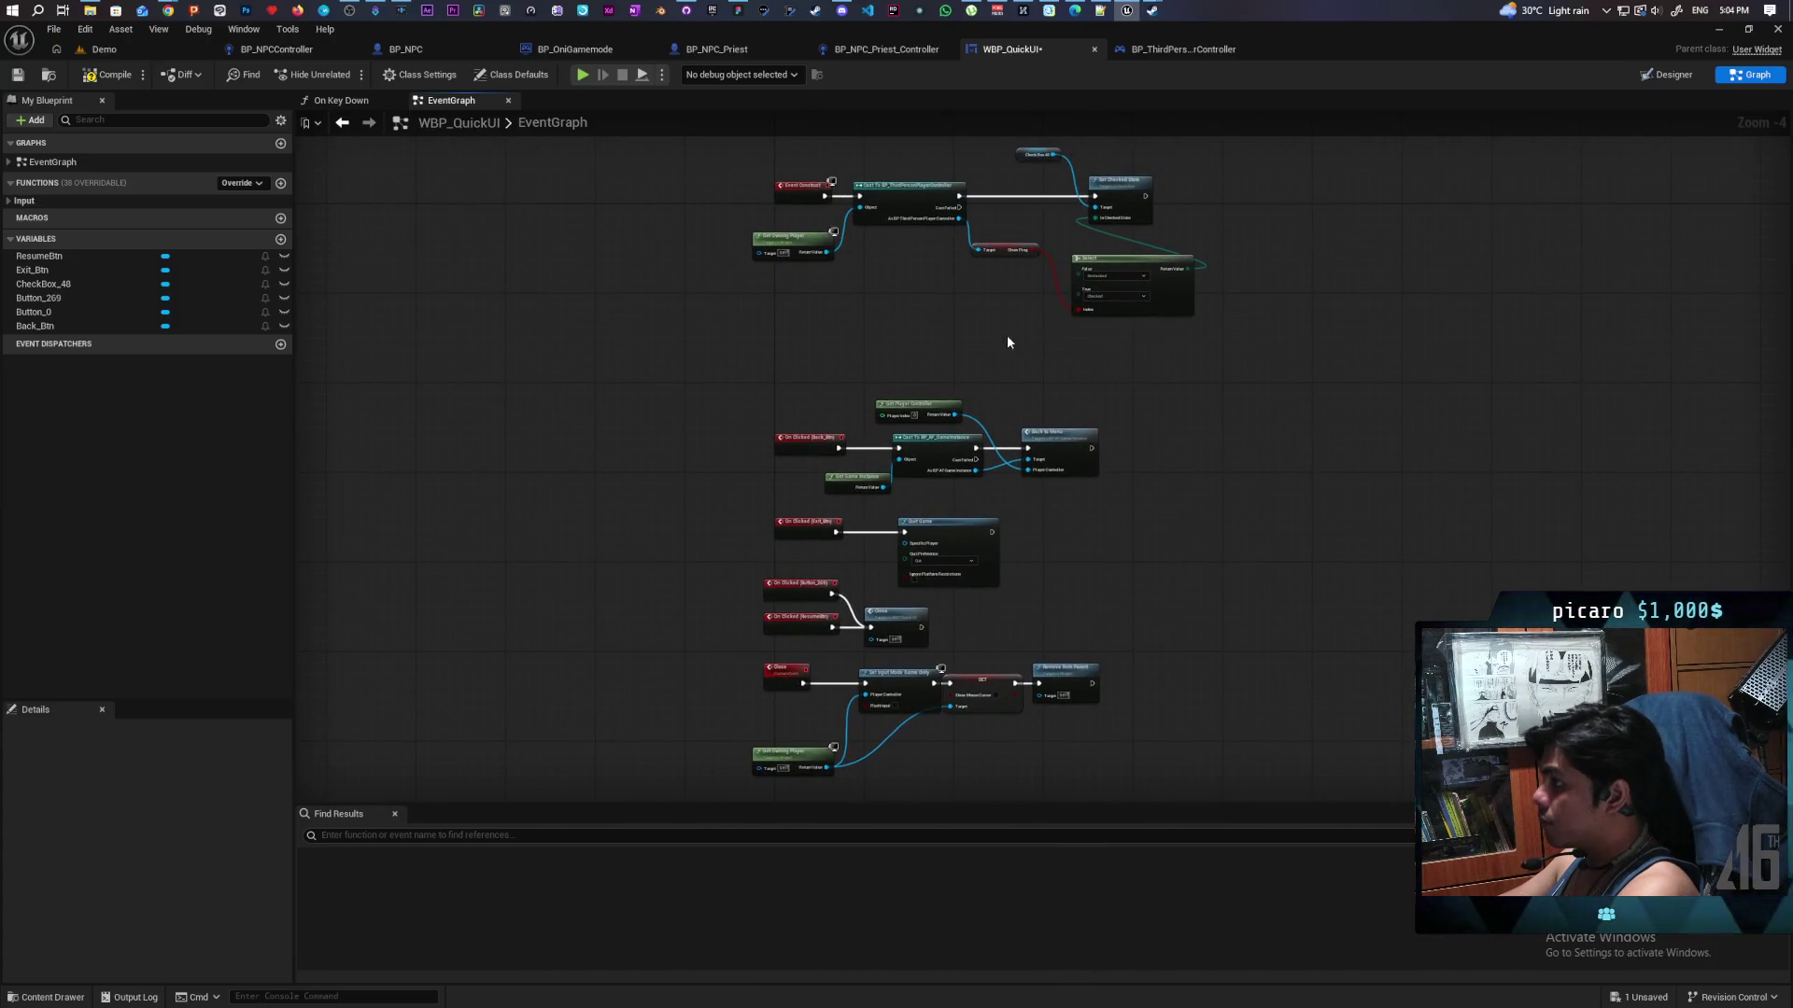
pyautogui.moveTo(811, 270); pyautogui.dragTo(909, 217)
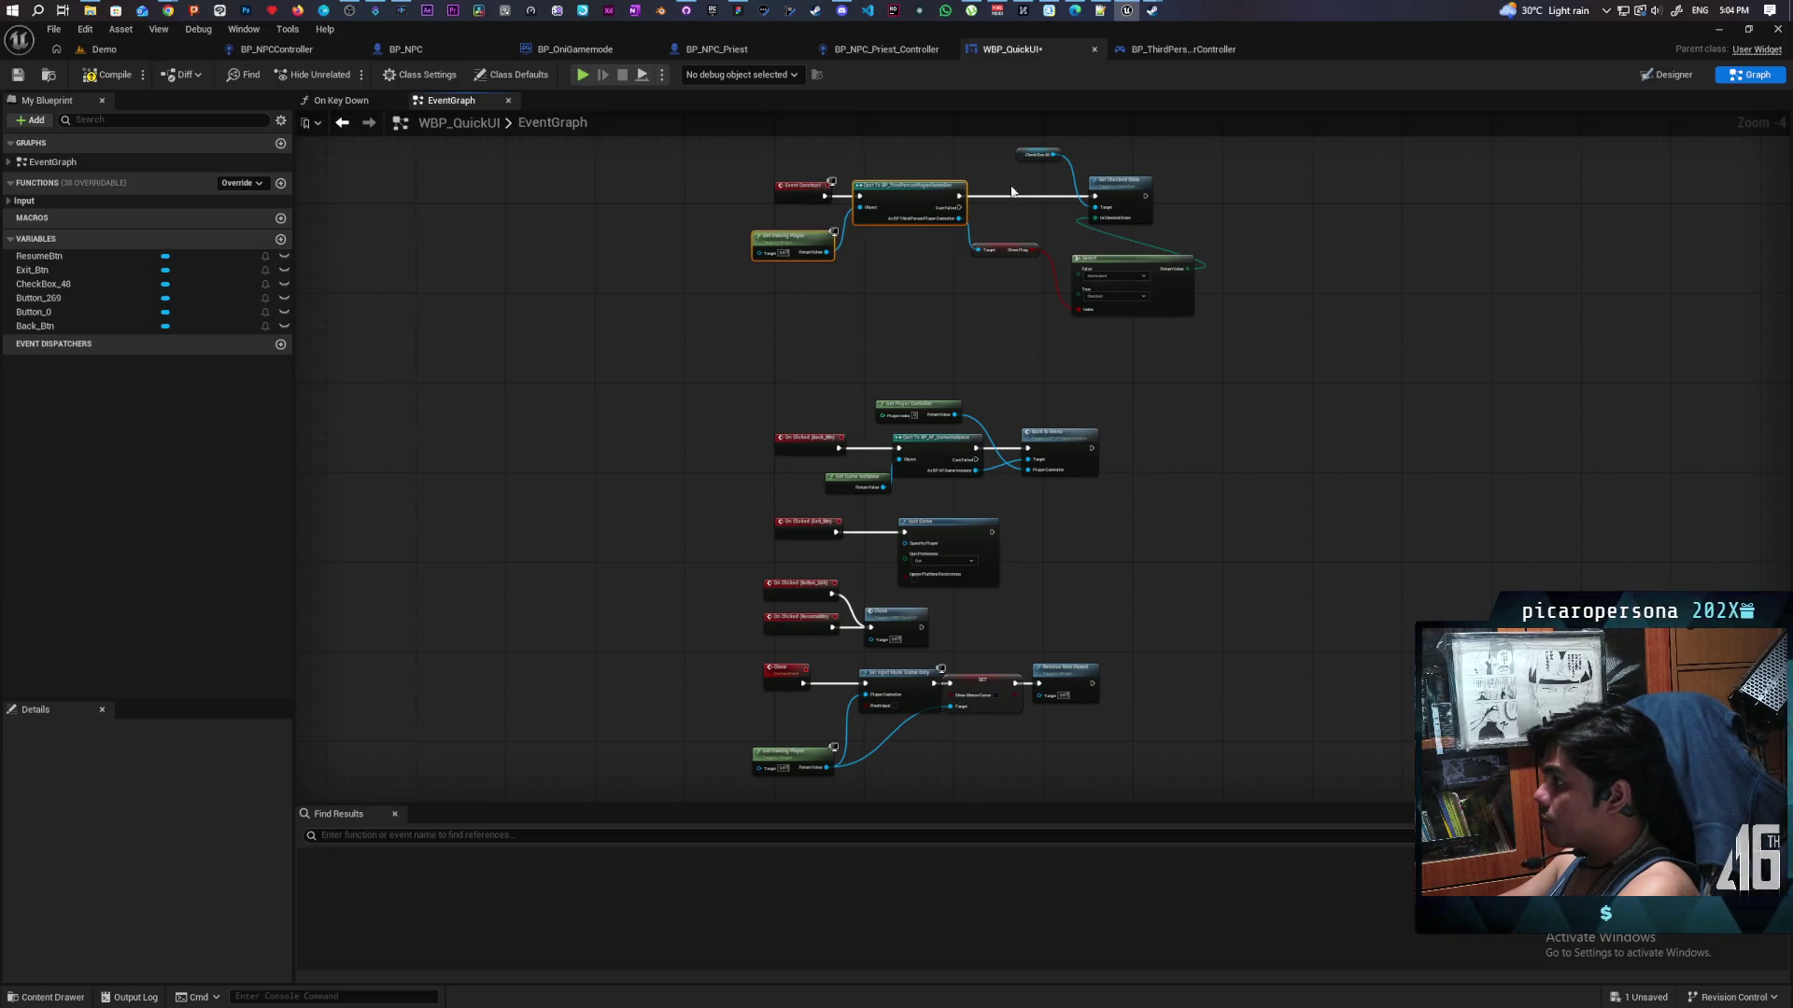
pyautogui.moveTo(1003, 157); pyautogui.dragTo(1203, 322)
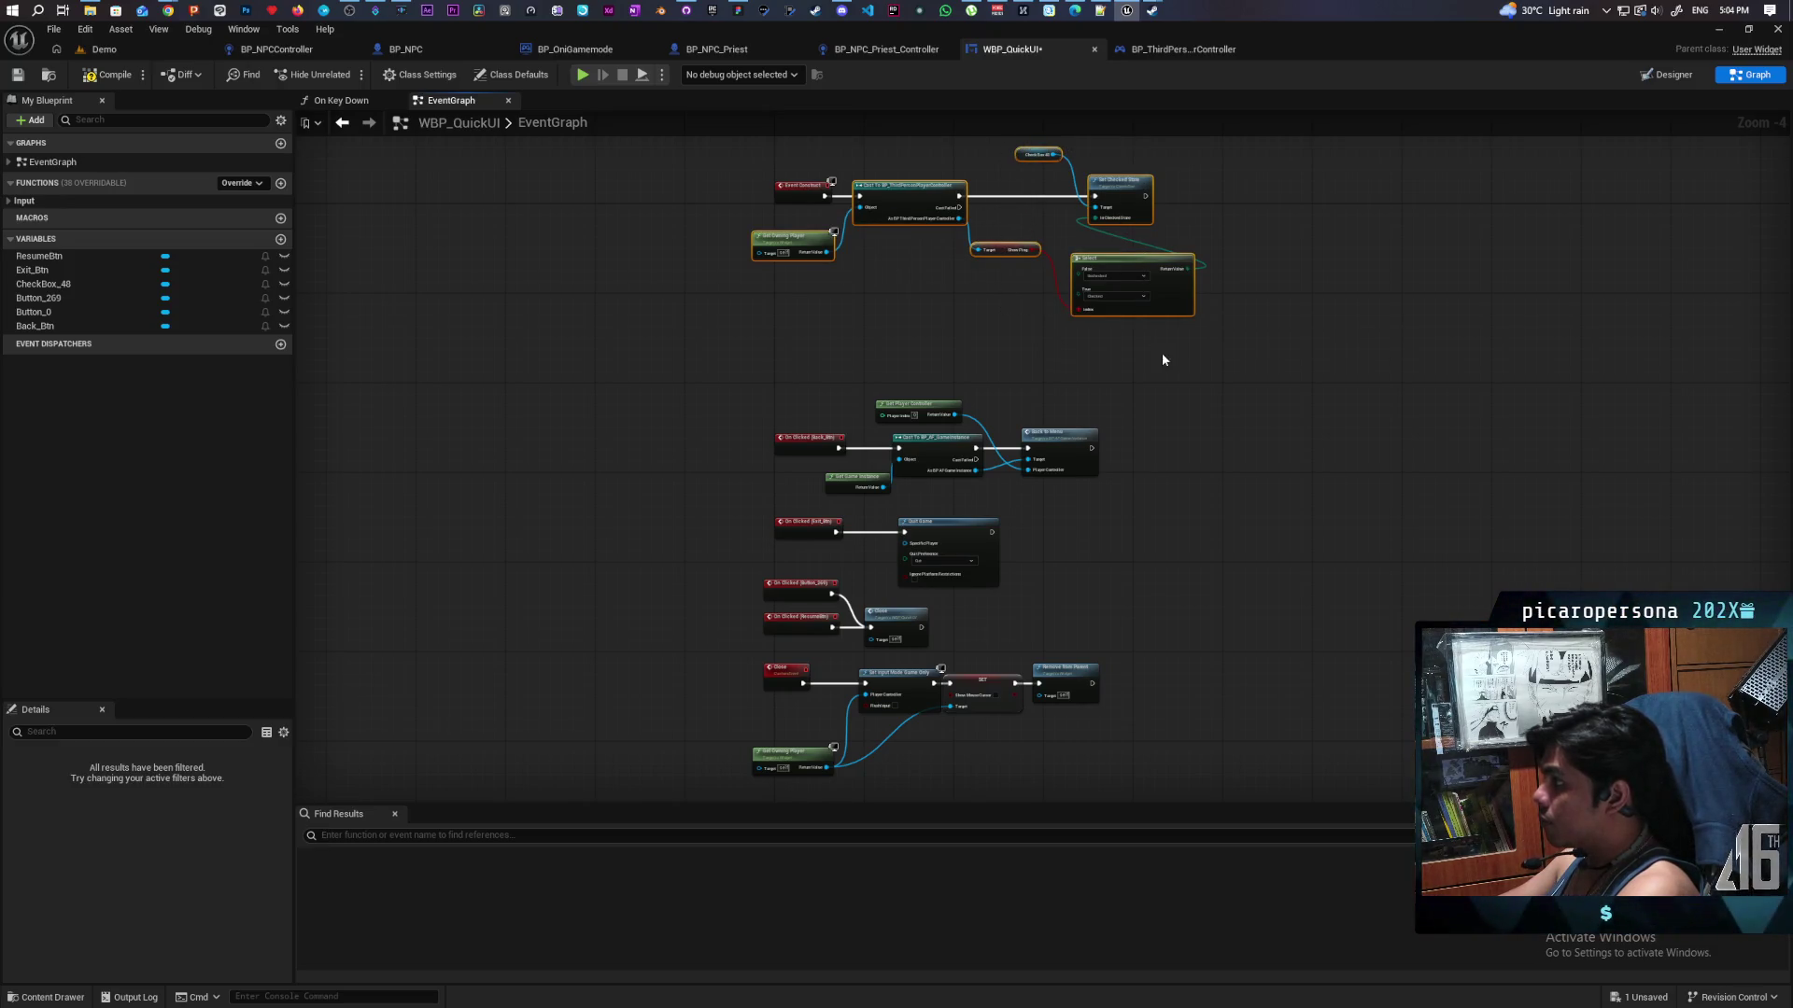
pyautogui.moveTo(1164, 500); pyautogui.dragTo(1164, 489)
pyautogui.hotkey('ctrl', 'x')
pyautogui.hotkey('ctrl', 'v')
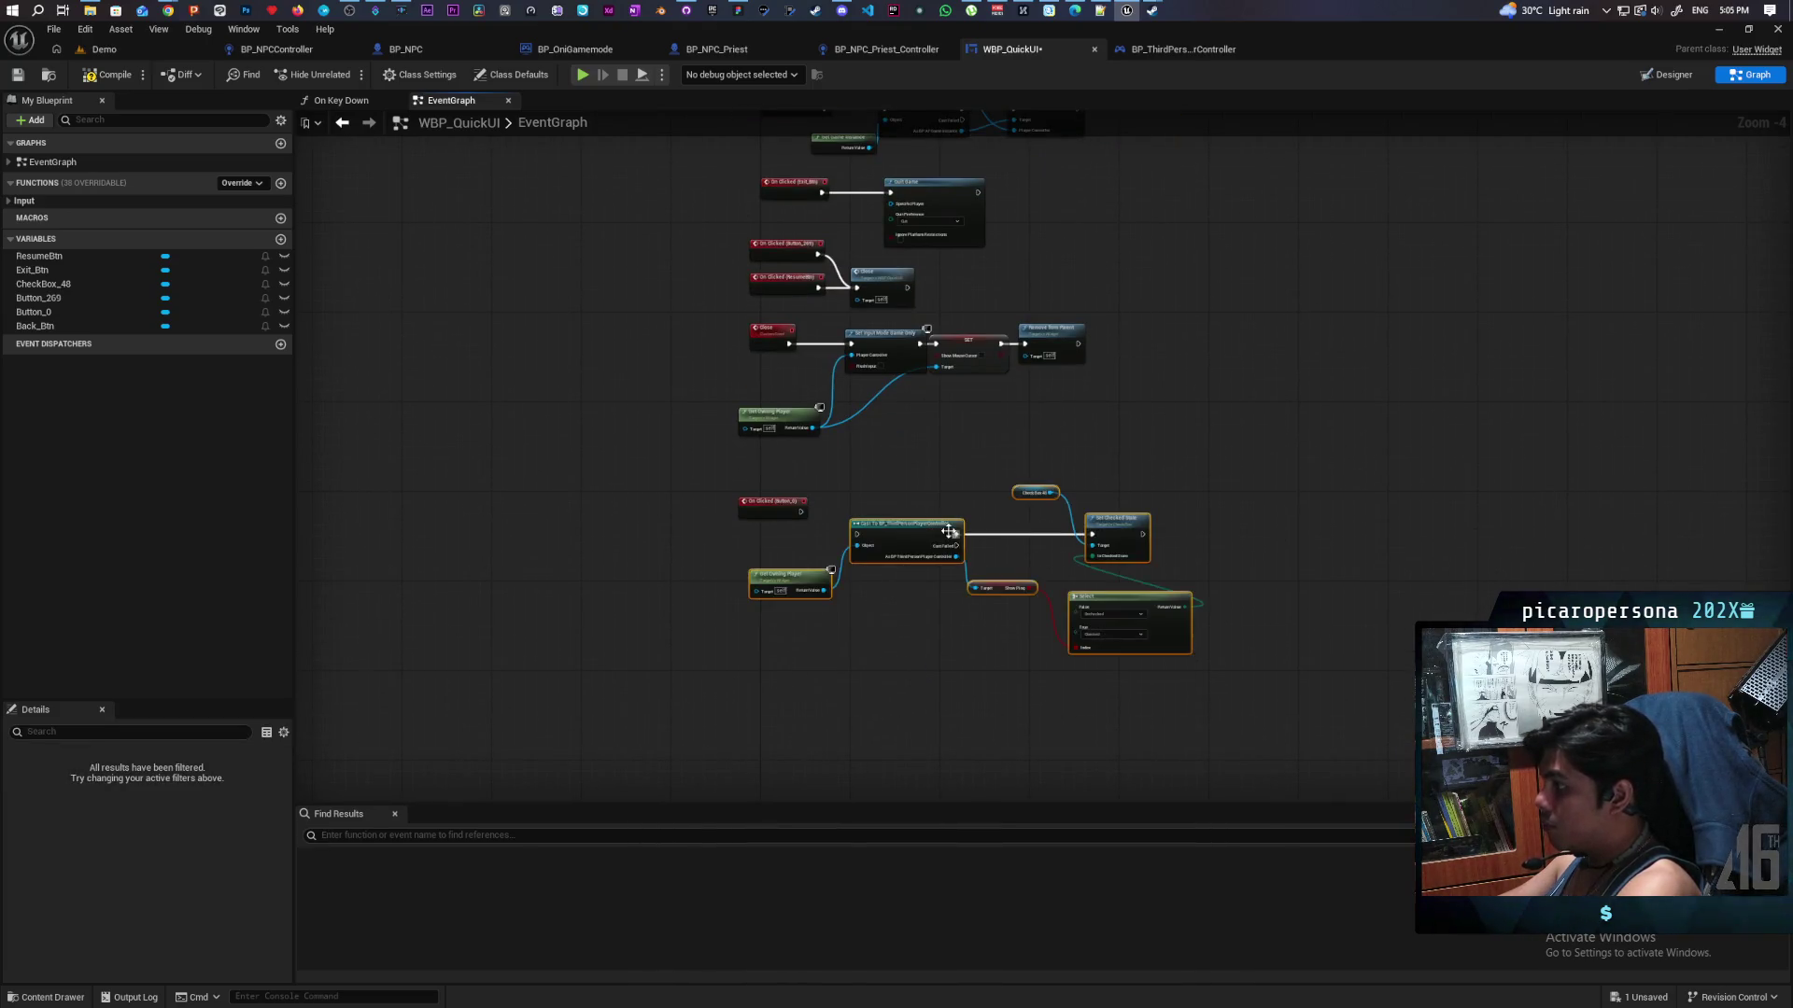
pyautogui.scroll(3, 838, 521)
pyautogui.moveTo(747, 517); pyautogui.dragTo(846, 555)
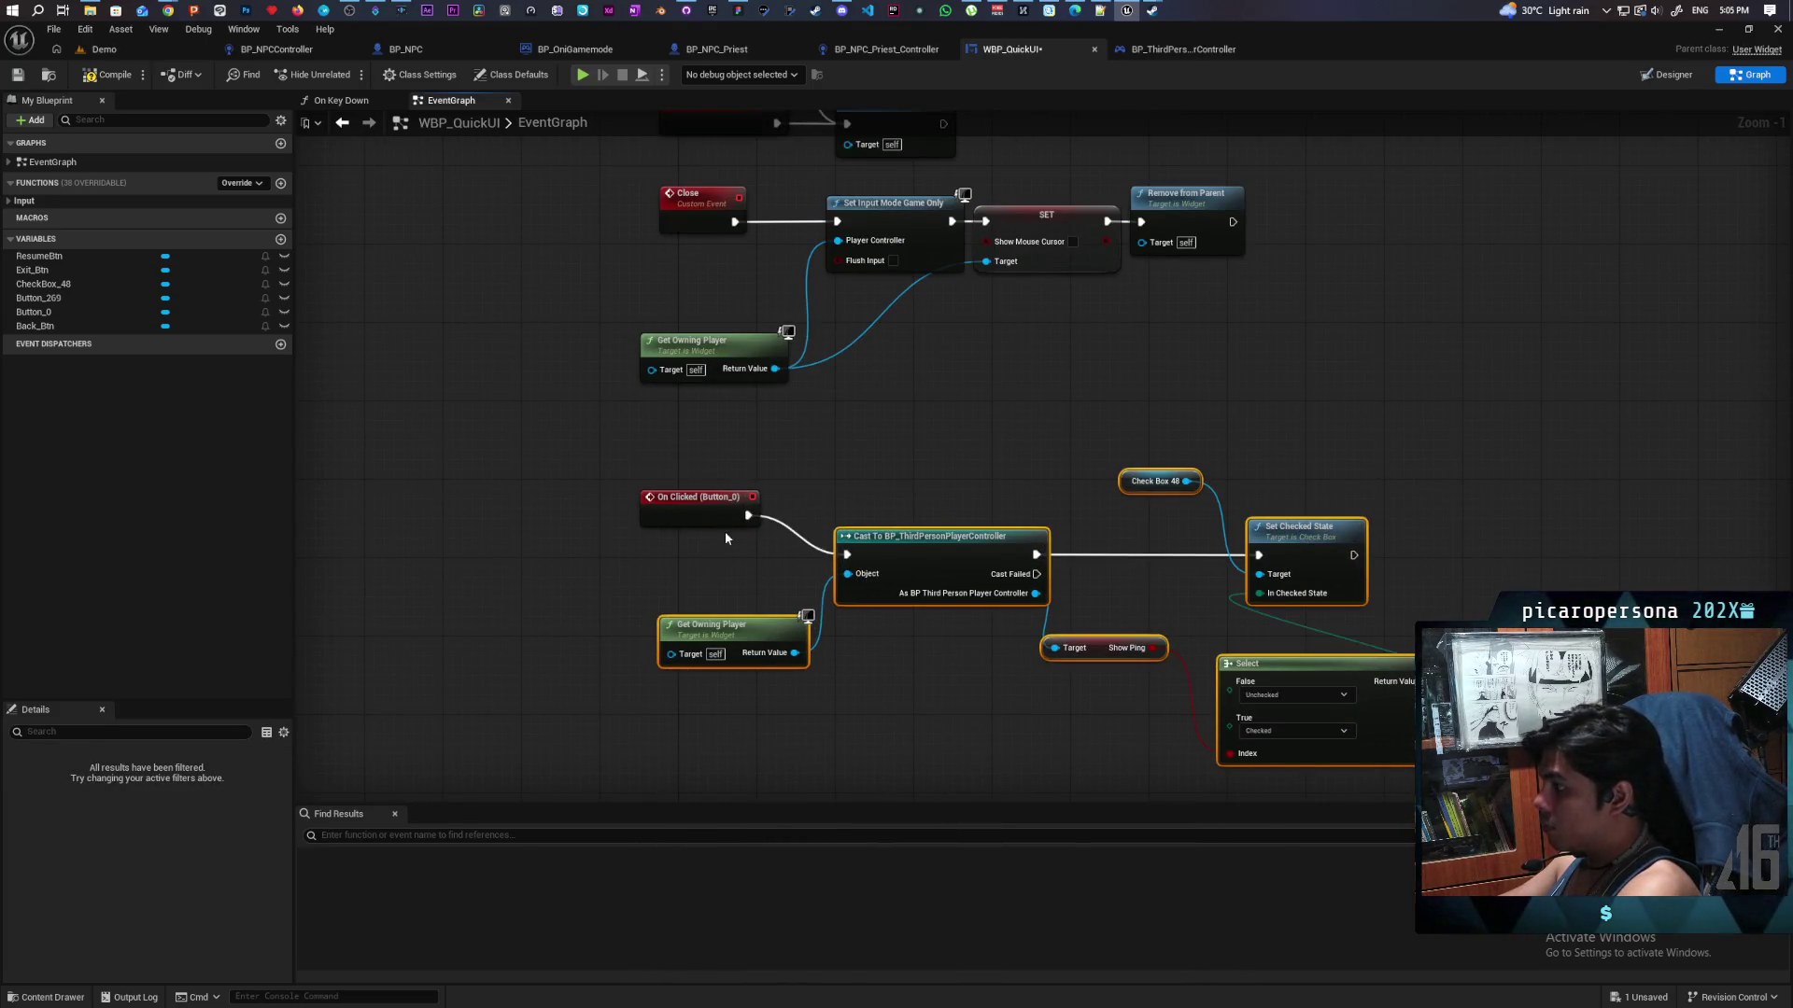
pyautogui.moveTo(713, 523); pyautogui.dragTo(702, 562)
# Rearrange the checkbox nodes and add a Show Ping Widget call from the cast output.
pyautogui.moveTo(780, 514); pyautogui.dragTo(696, 400)
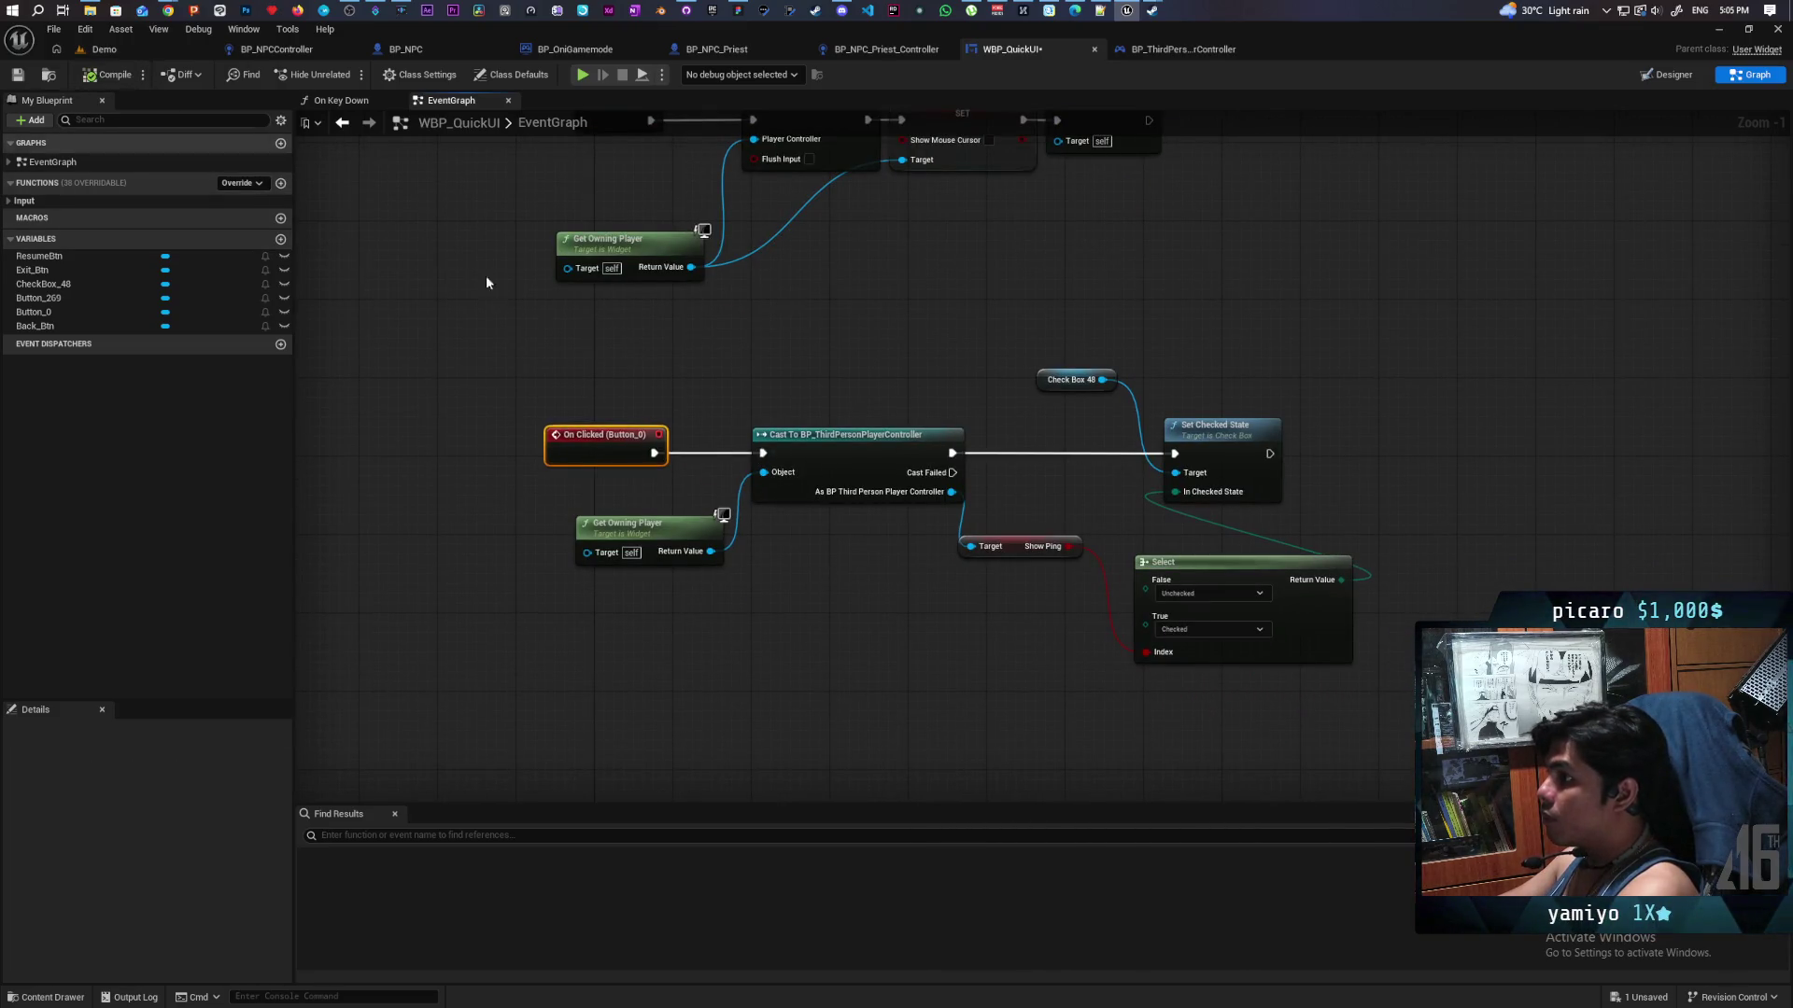
pyautogui.moveTo(1074, 379)
pyautogui.mouseDown()
pyautogui.moveTo(1311, 703)
pyautogui.moveTo(1033, 449)
pyautogui.moveTo(1027, 369)
pyautogui.moveTo(1354, 663)
pyautogui.mouseUp()
pyautogui.moveTo(1217, 568); pyautogui.dragTo(1365, 568)
pyautogui.click(1073, 607)
pyautogui.moveTo(951, 492); pyautogui.dragTo(973, 566)
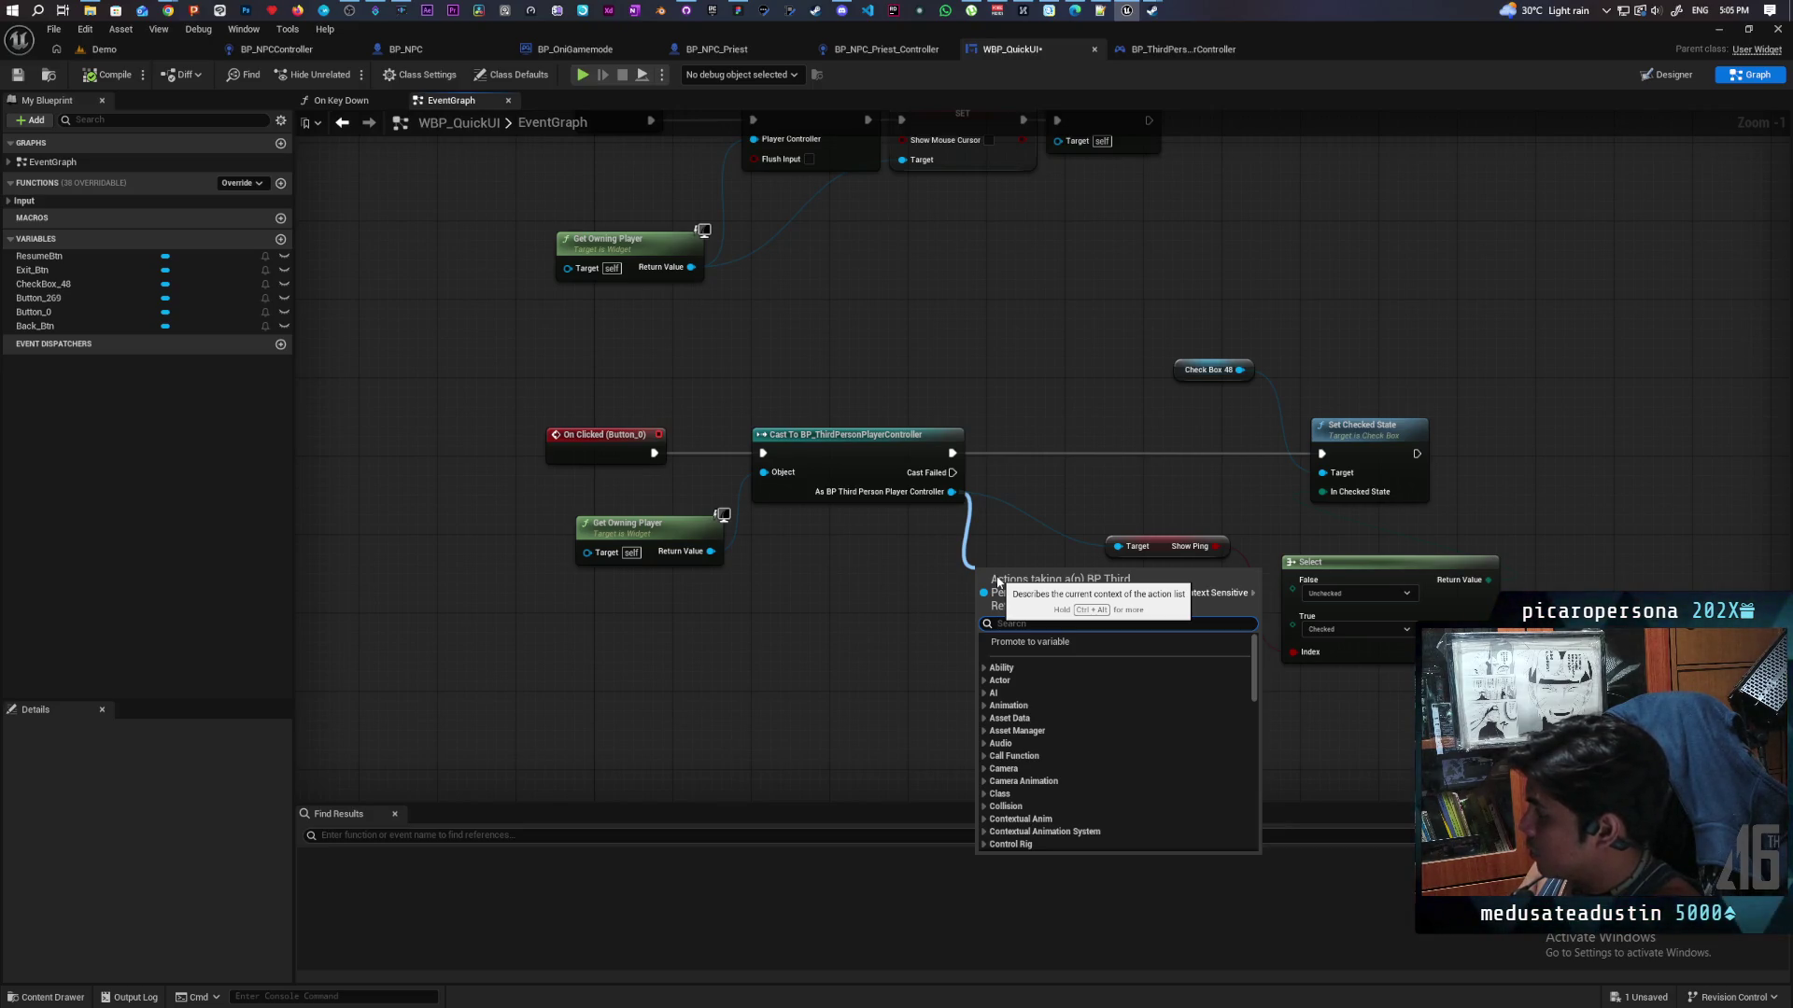
pyautogui.write('show pin')
pyautogui.press('Return')
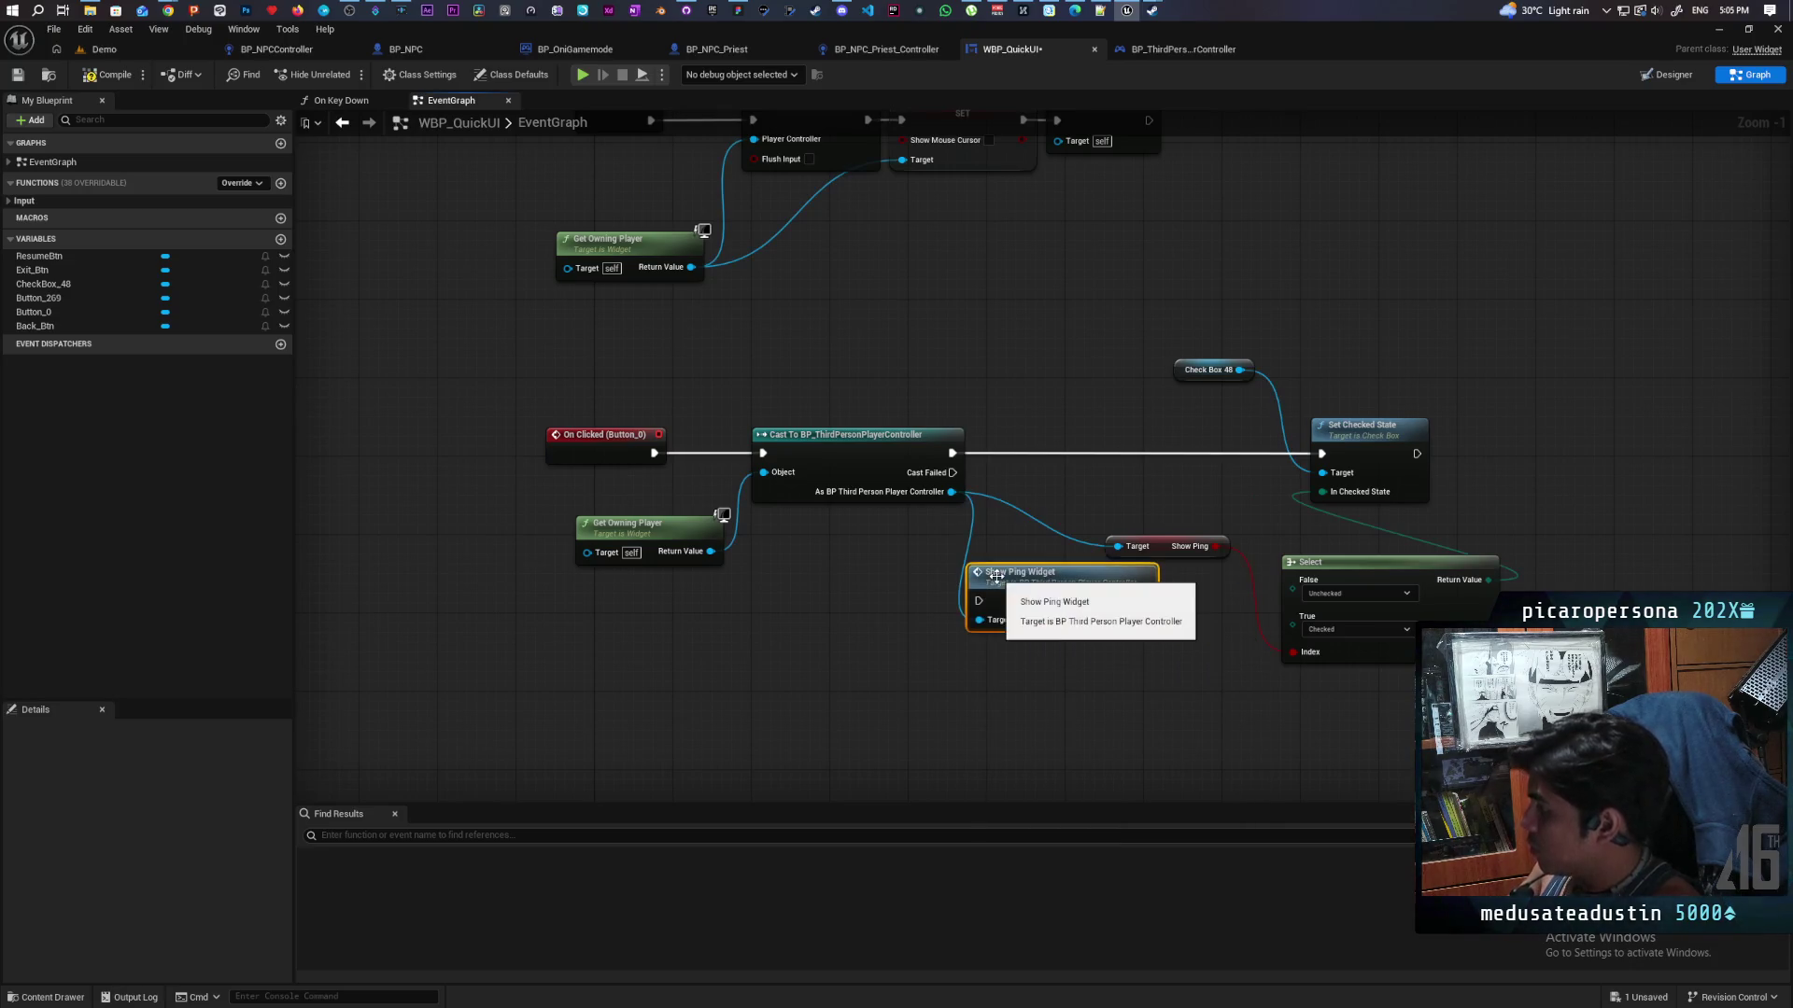
# In the player controller, select the Show Ping Widget event and view its node actions.
pyautogui.doubleClick(1025, 580)
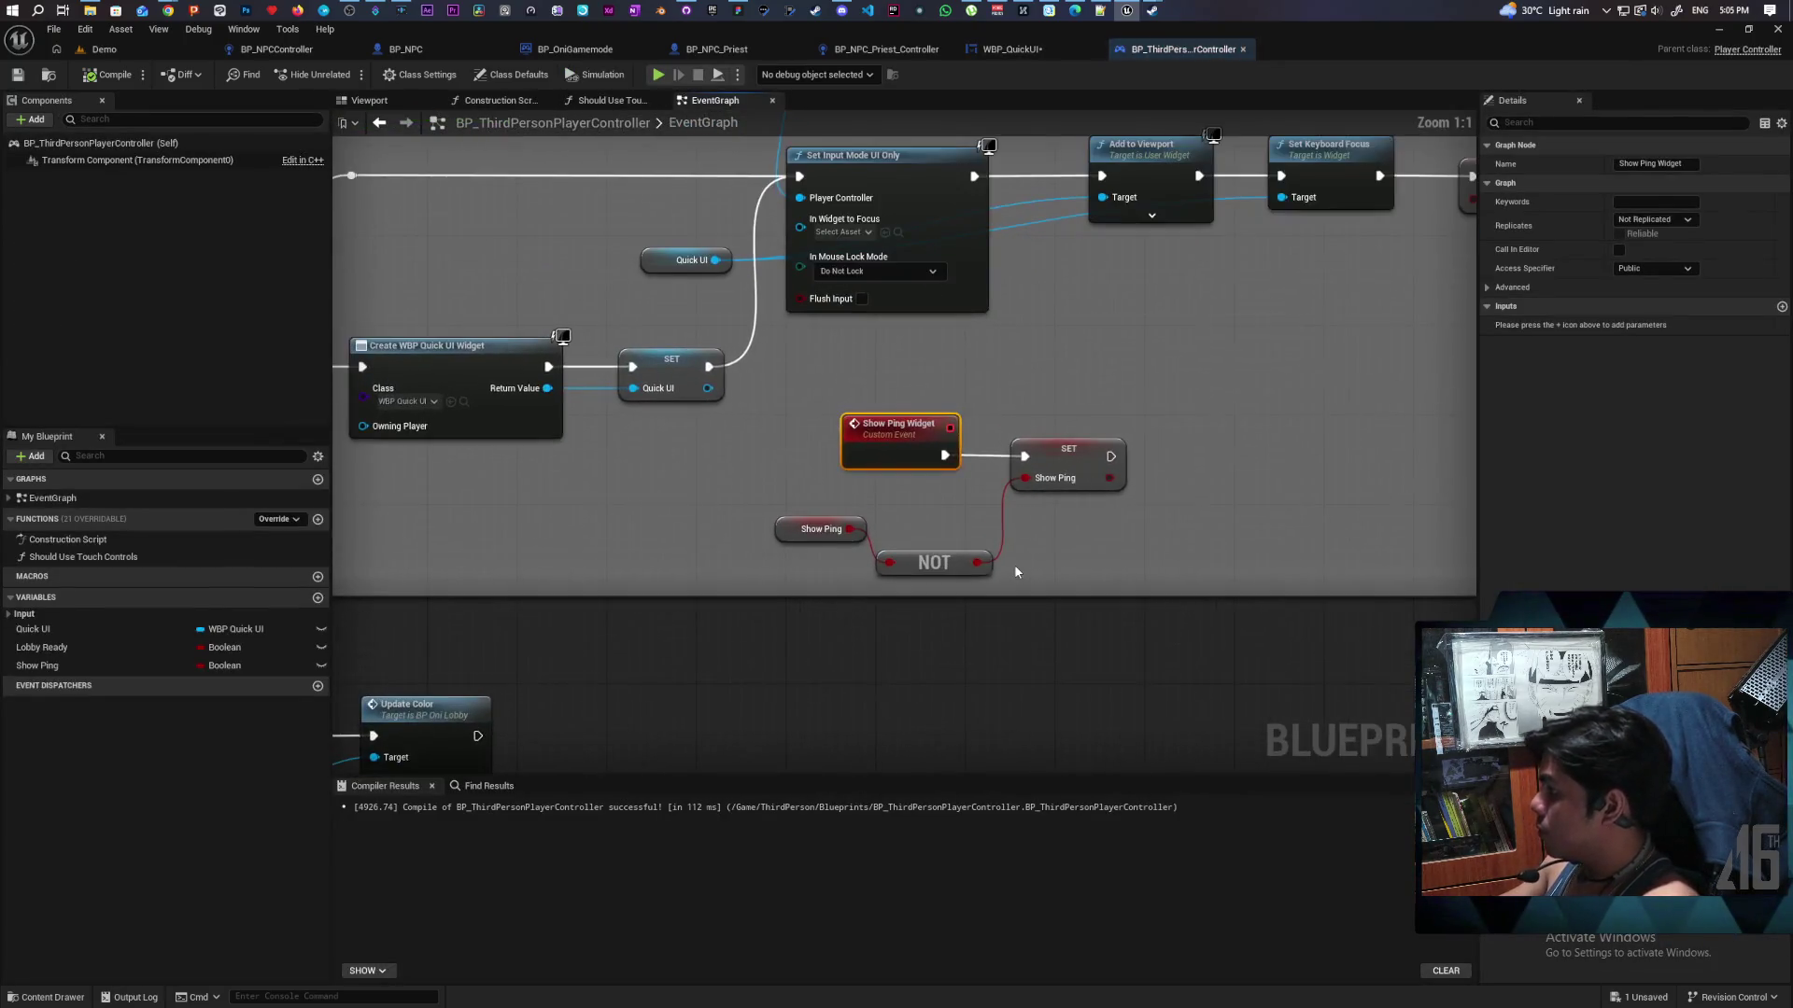
pyautogui.click(899, 566)
pyautogui.moveTo(674, 466); pyautogui.dragTo(956, 613)
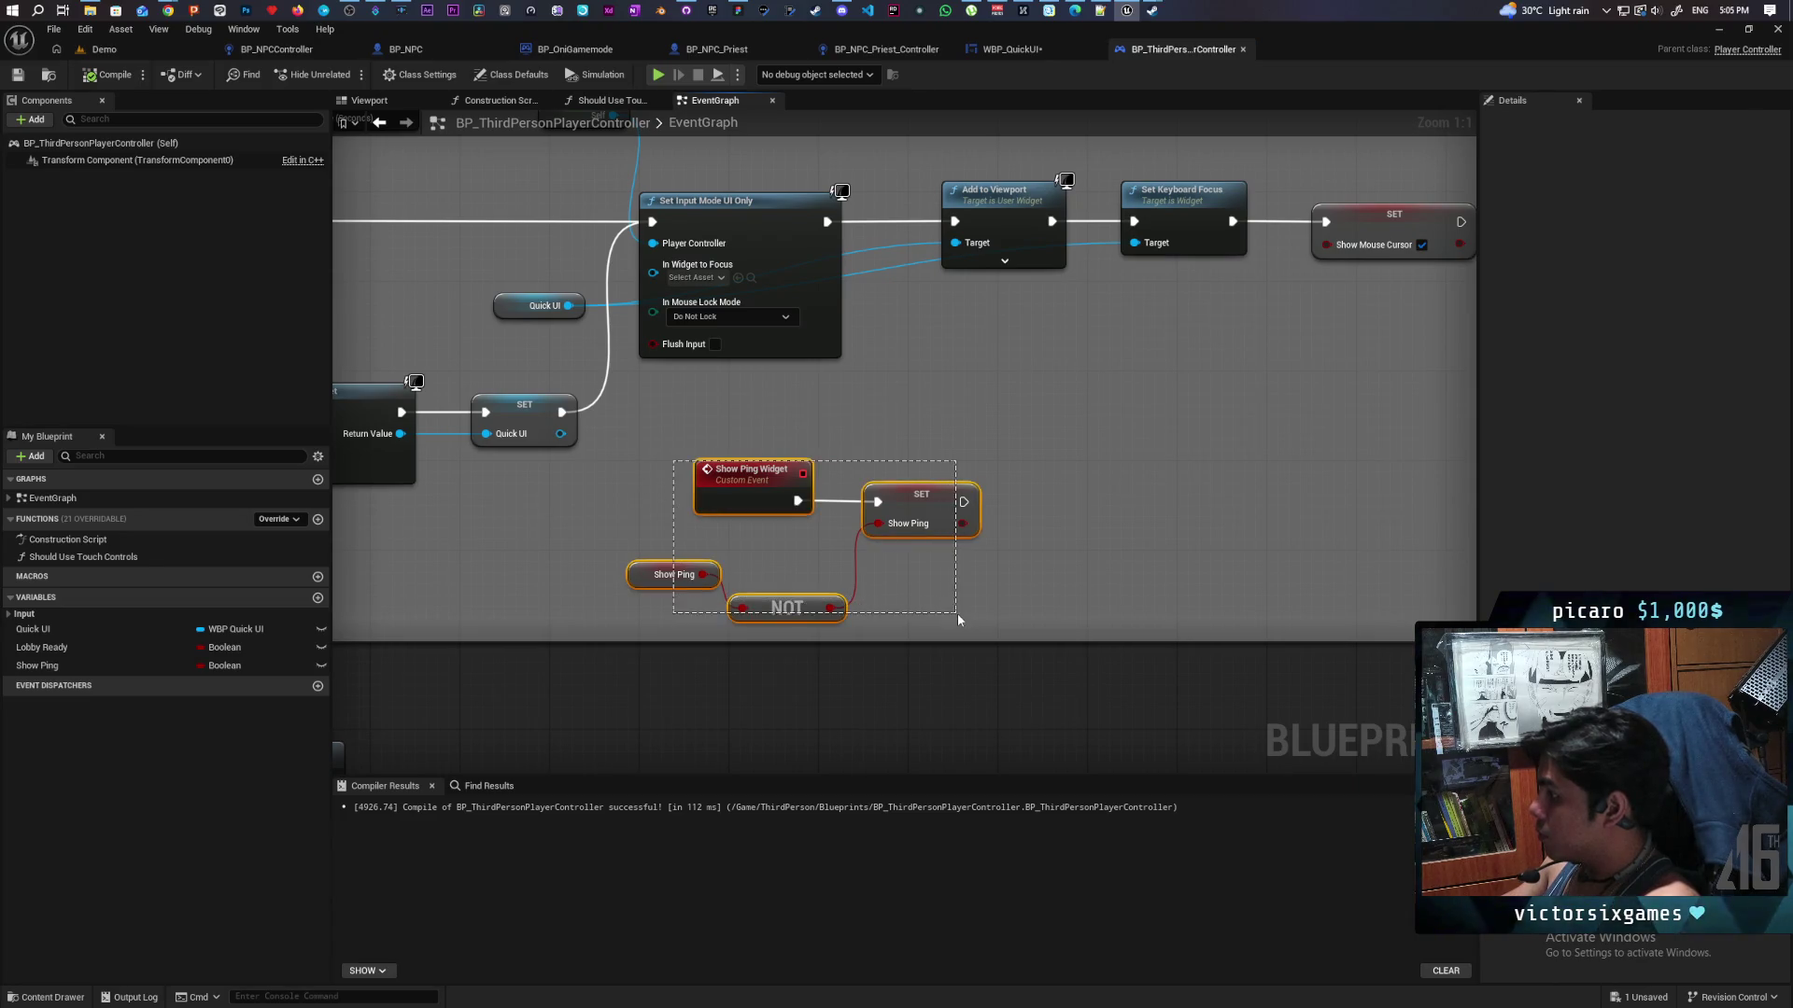
pyautogui.rightClick(746, 486)
pyautogui.moveTo(836, 635)
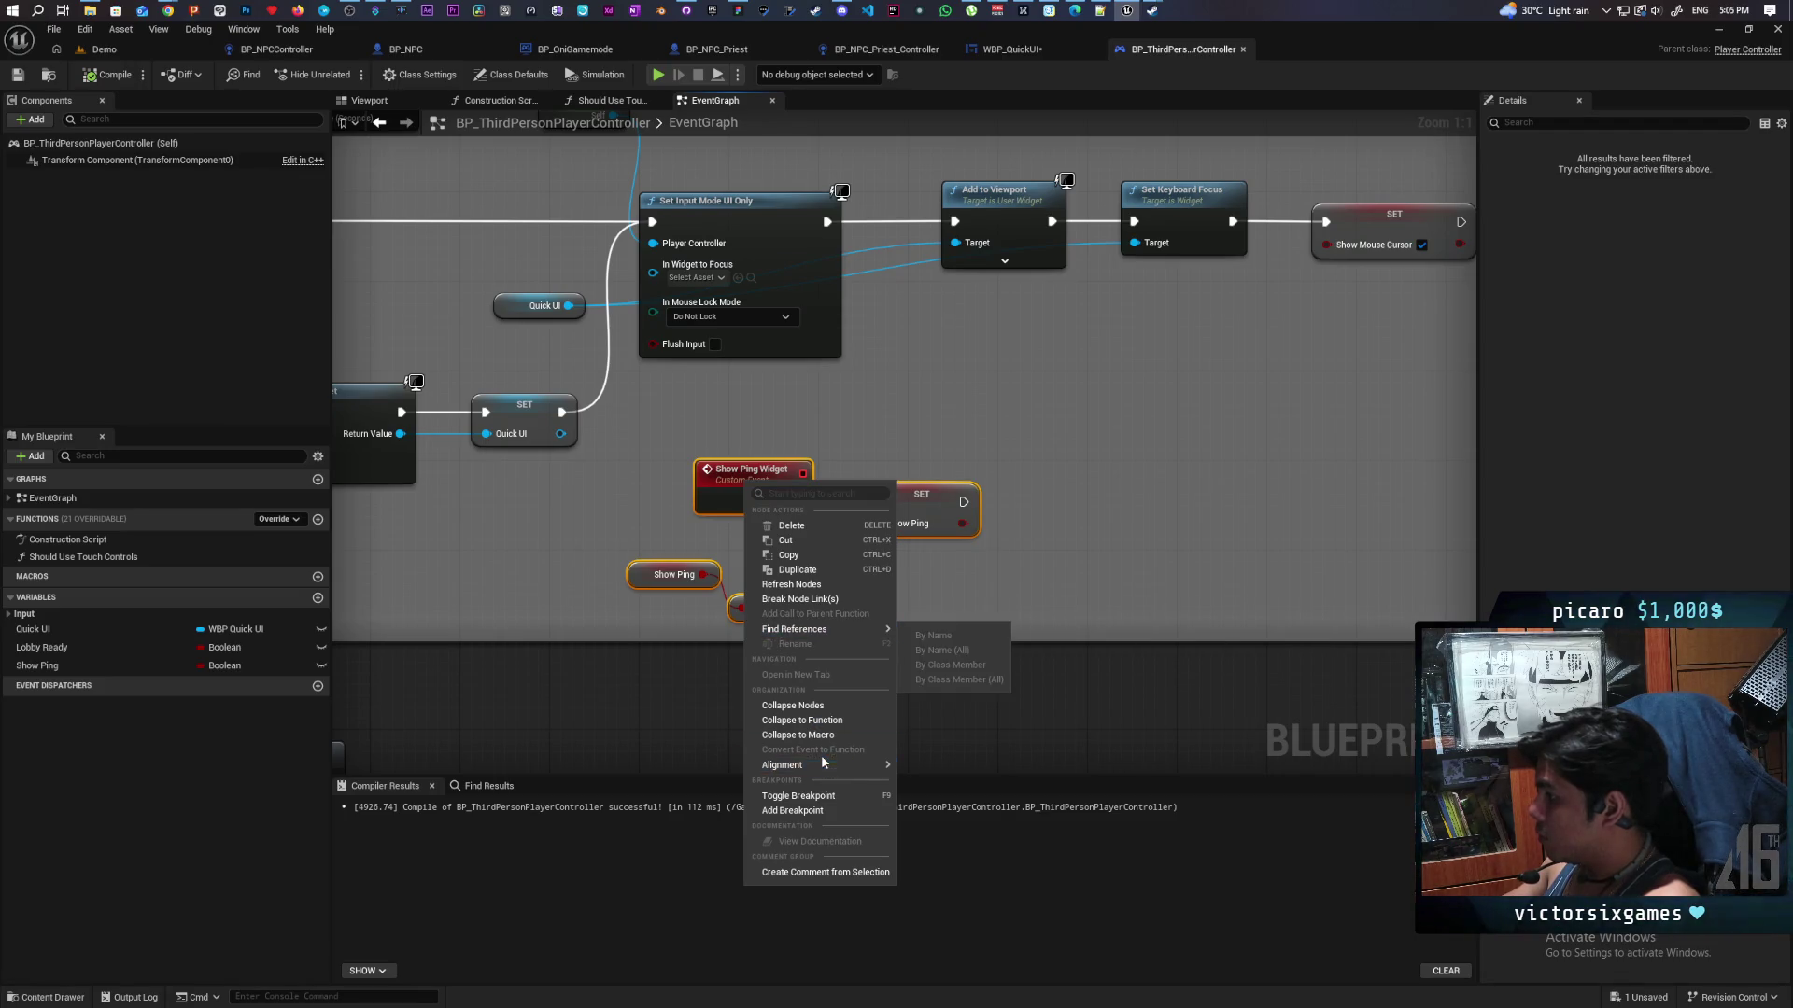
pyautogui.click(747, 495)
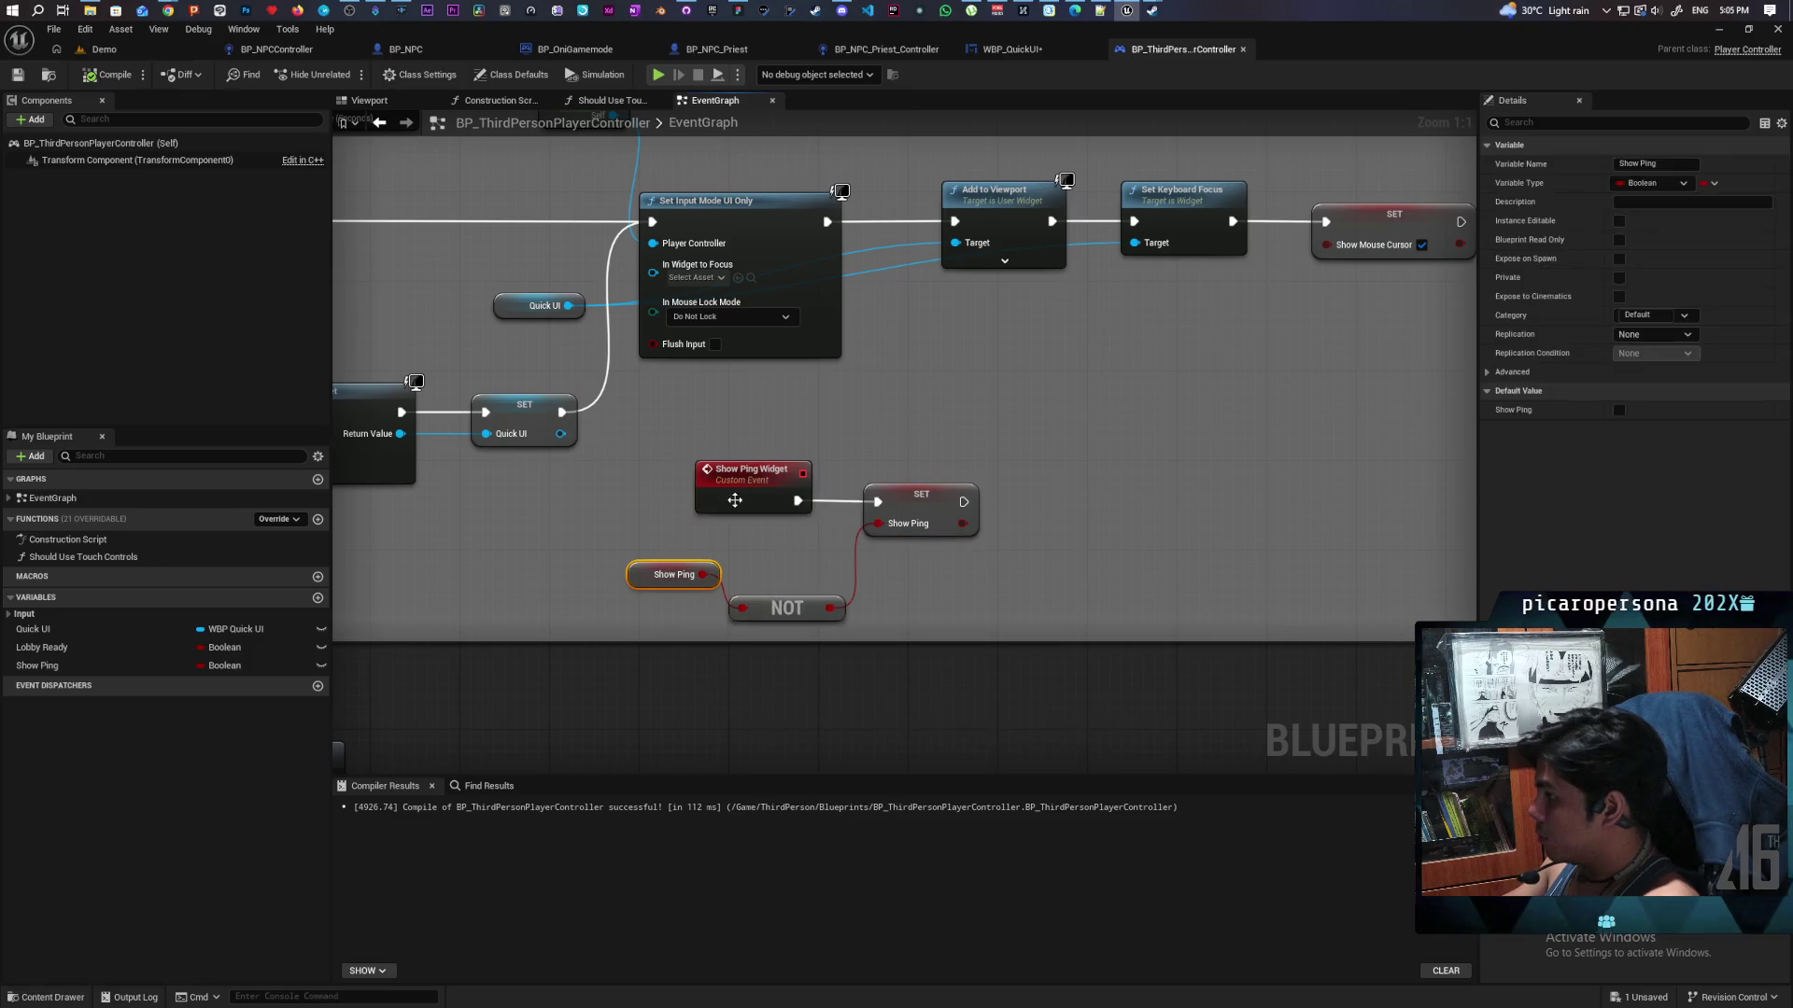
pyautogui.rightClick(742, 501)
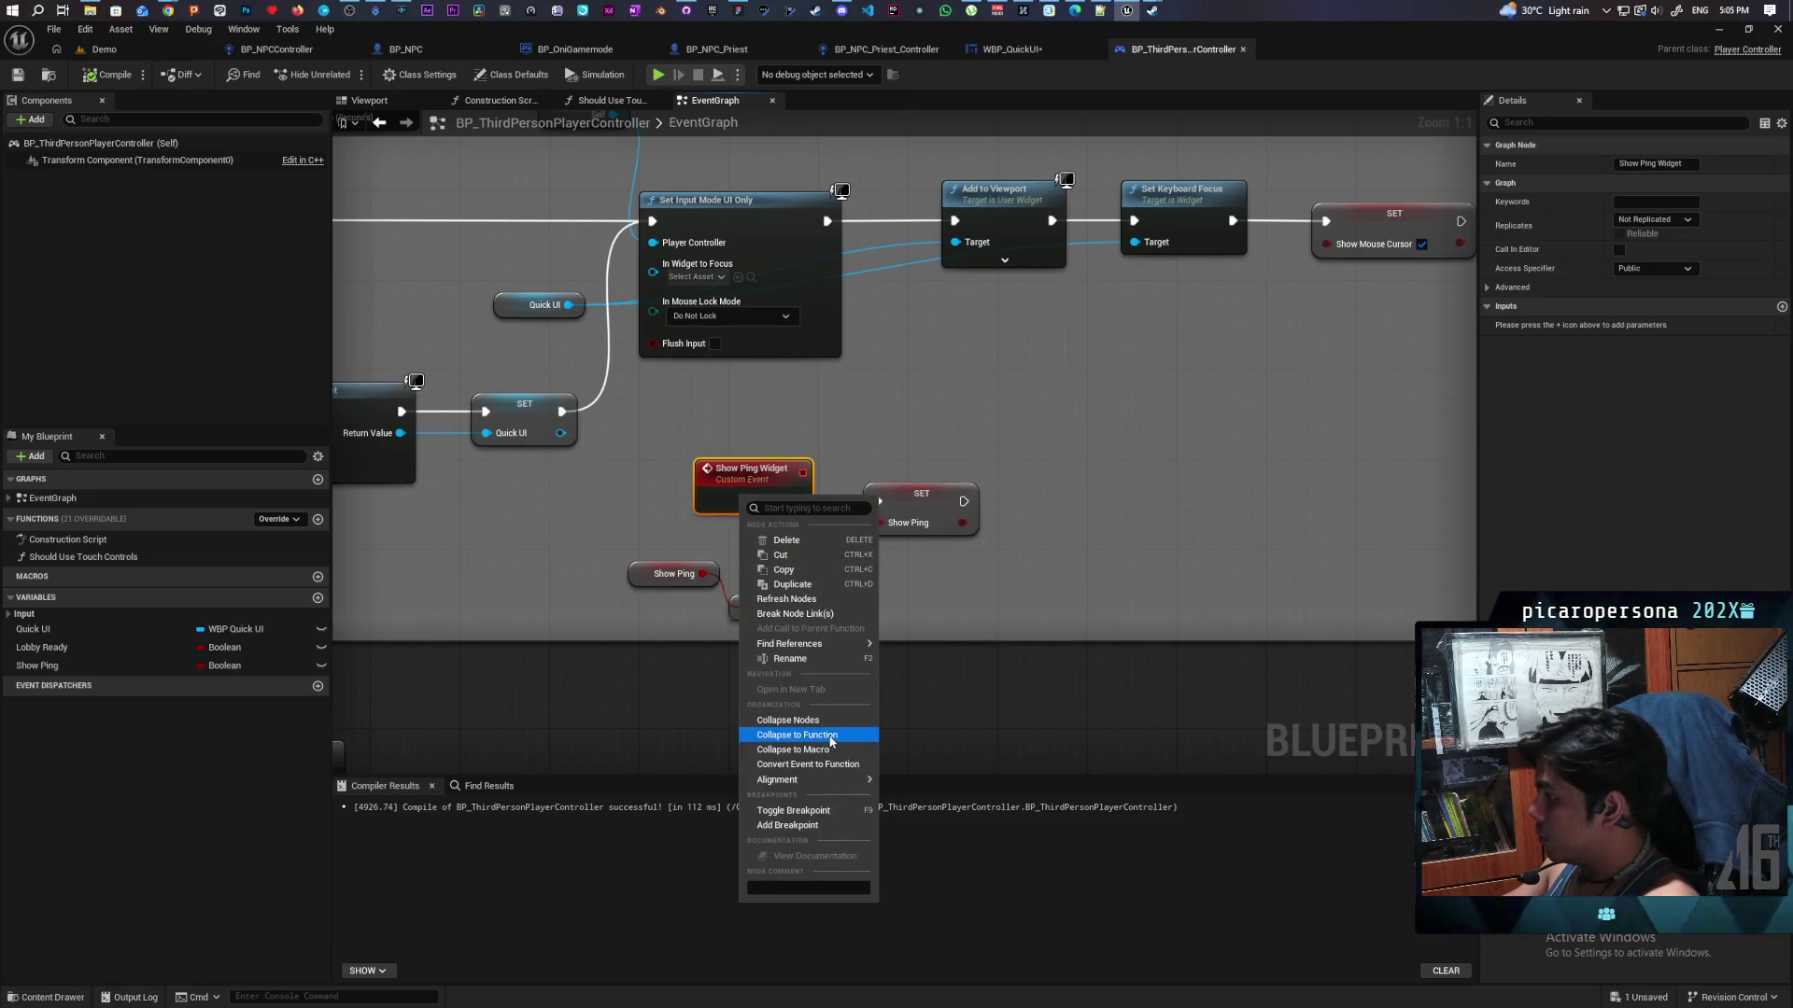
pyautogui.click(831, 765)
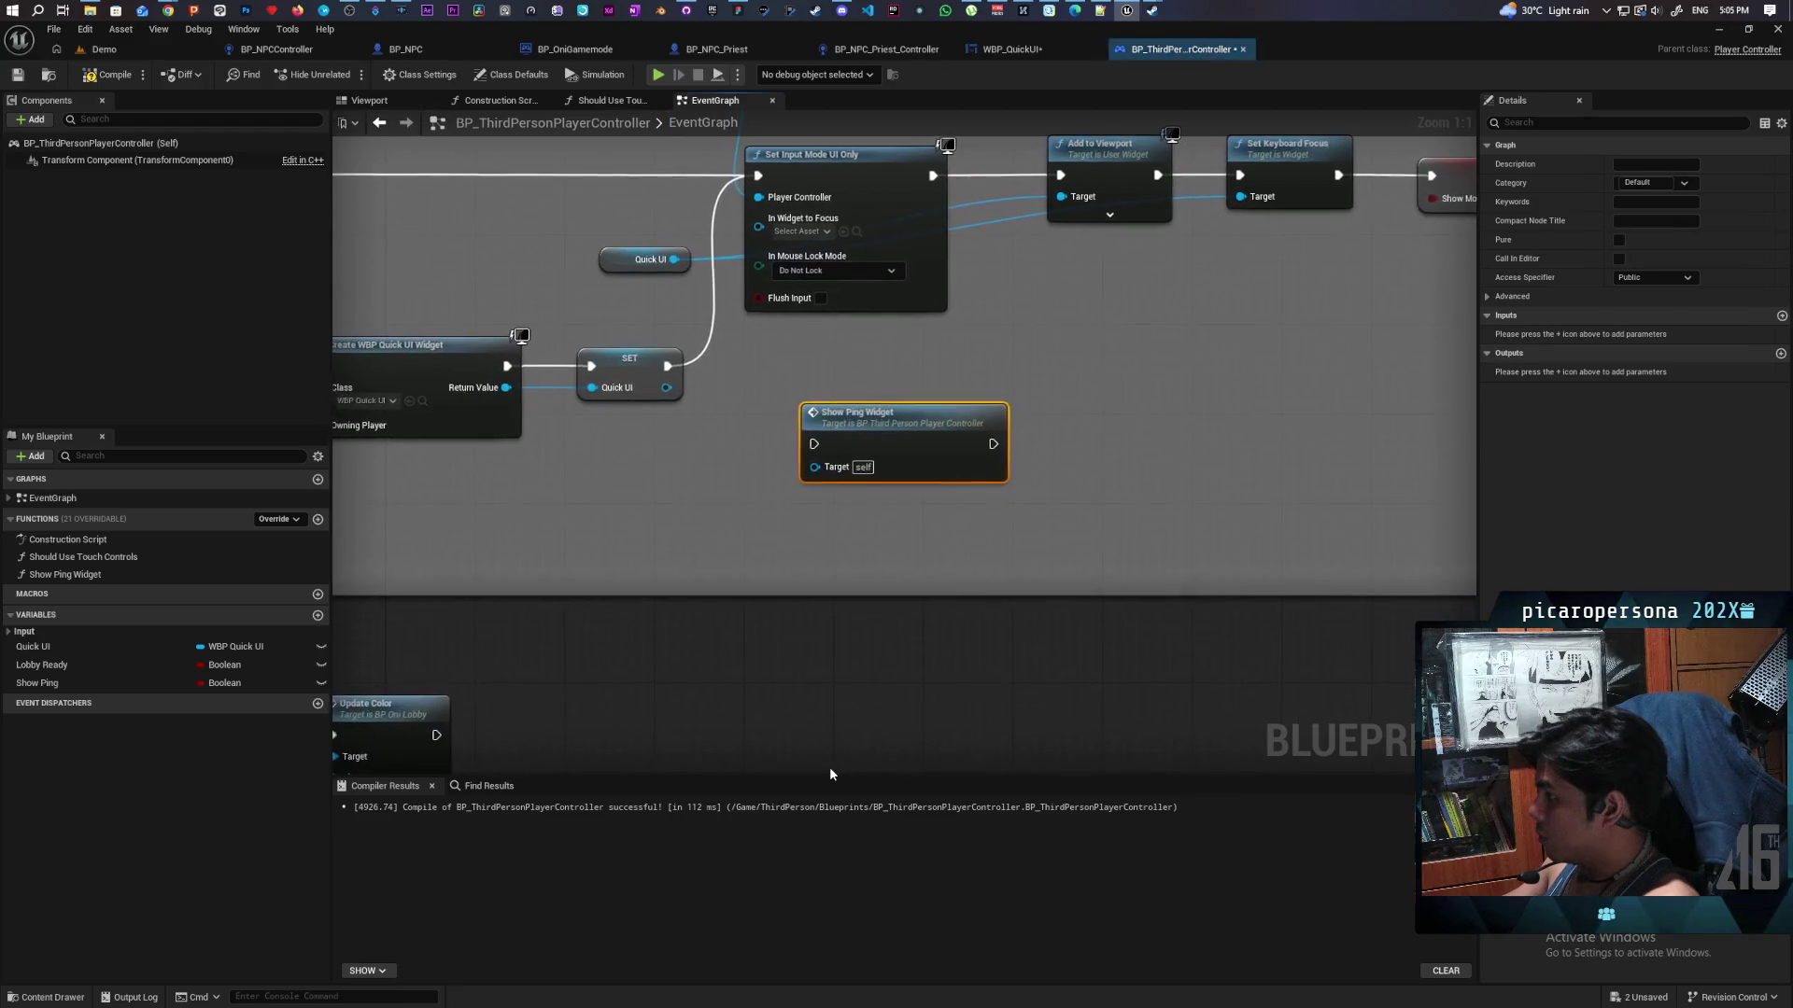
# Add a Return Node after SET Show Ping that outputs Show Ping, then compile.
pyautogui.doubleClick(907, 432)
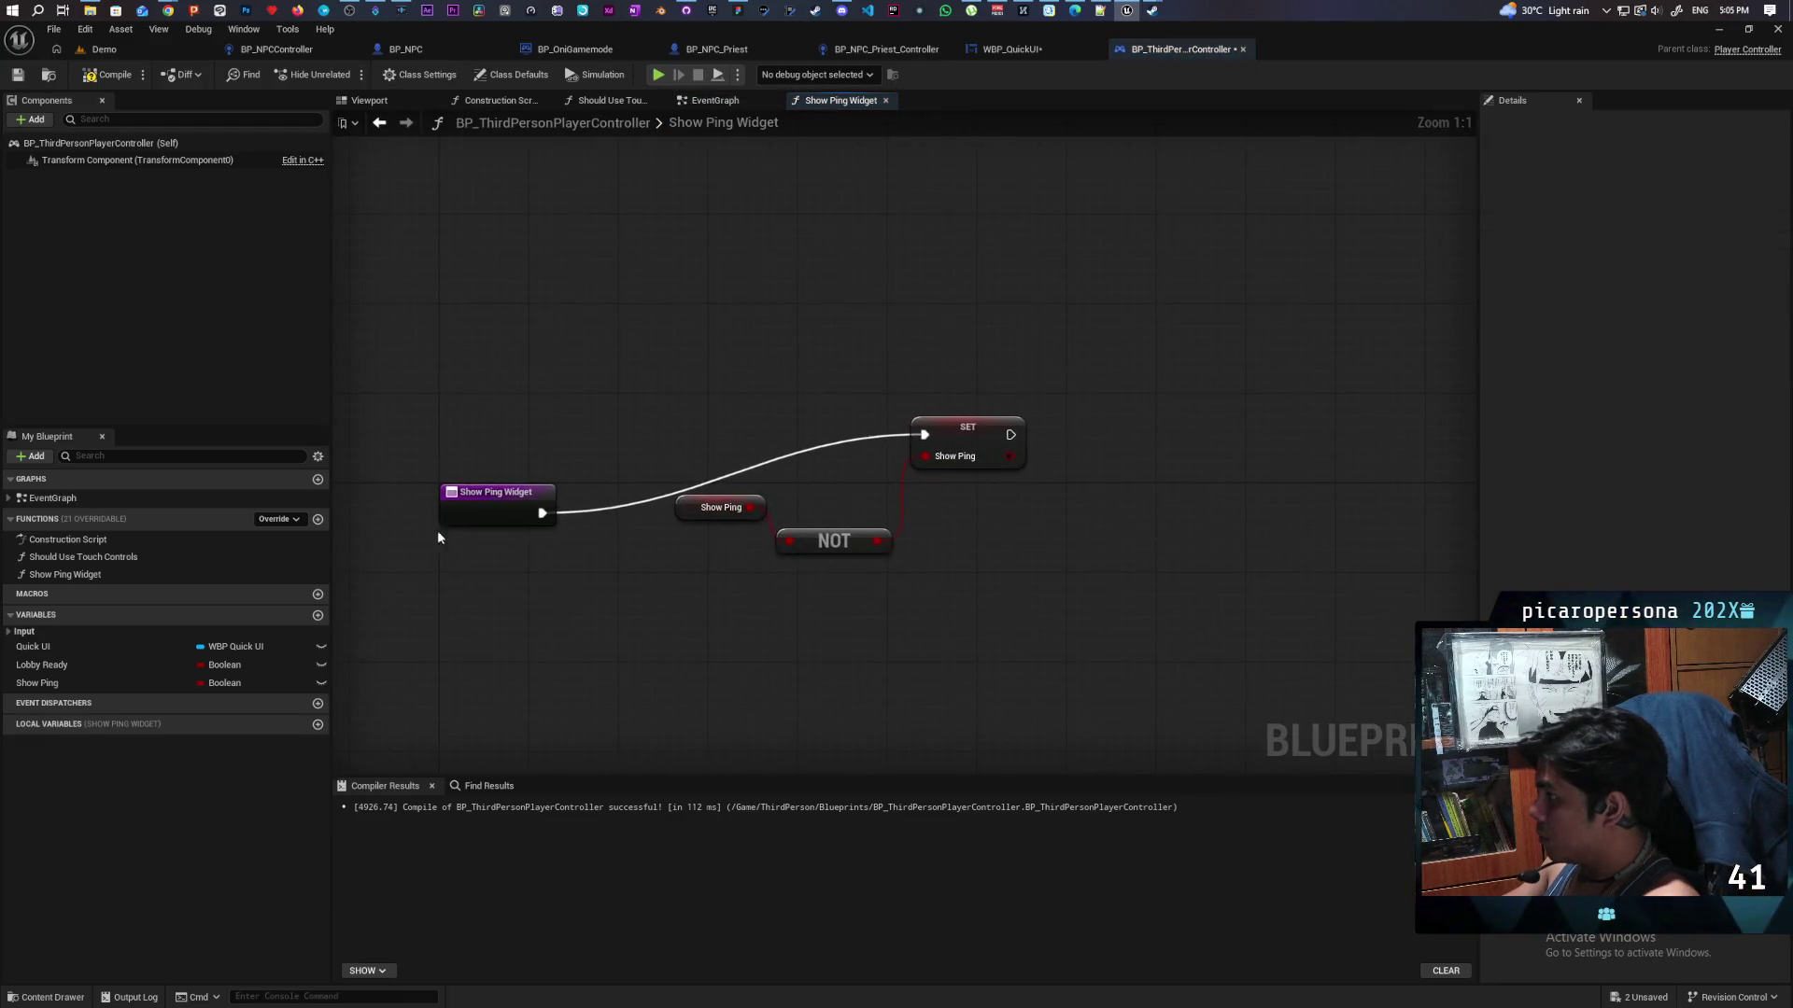
pyautogui.write('return')
pyautogui.press('Return')
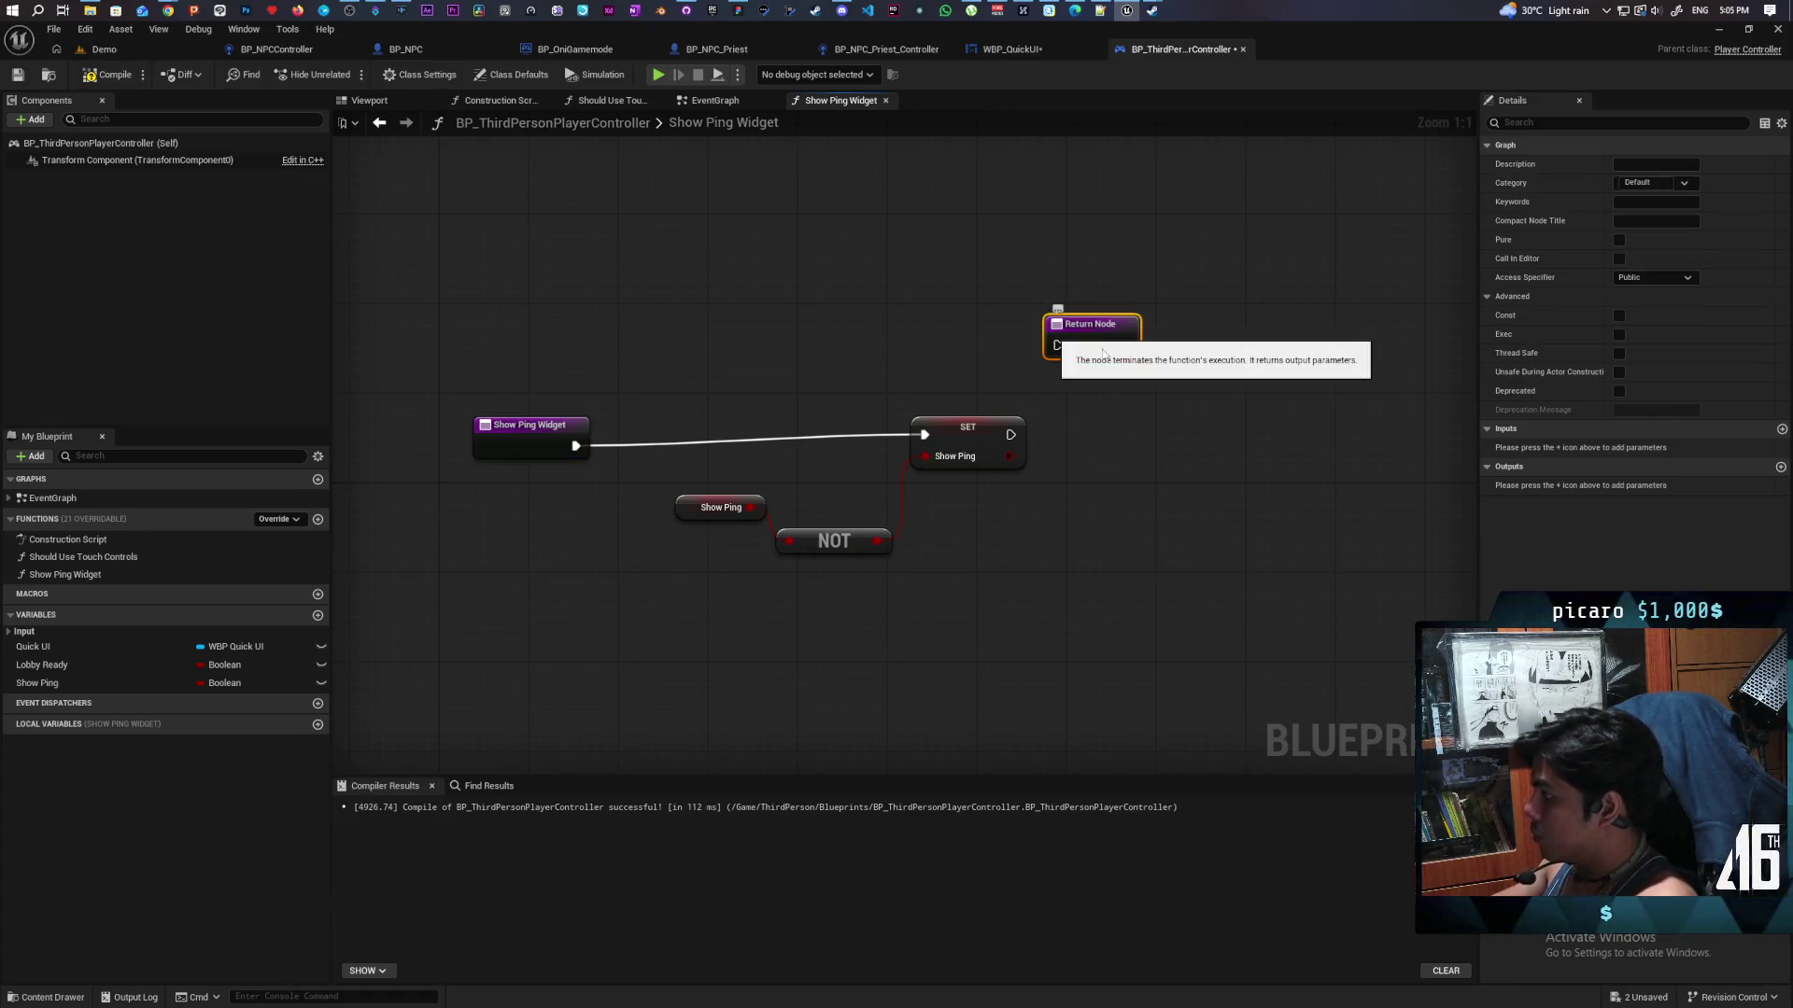
pyautogui.moveTo(1012, 456); pyautogui.dragTo(1100, 335)
pyautogui.moveTo(1011, 434)
pyautogui.mouseDown()
pyautogui.moveTo(1043, 358)
pyautogui.moveTo(1129, 438)
pyautogui.mouseUp()
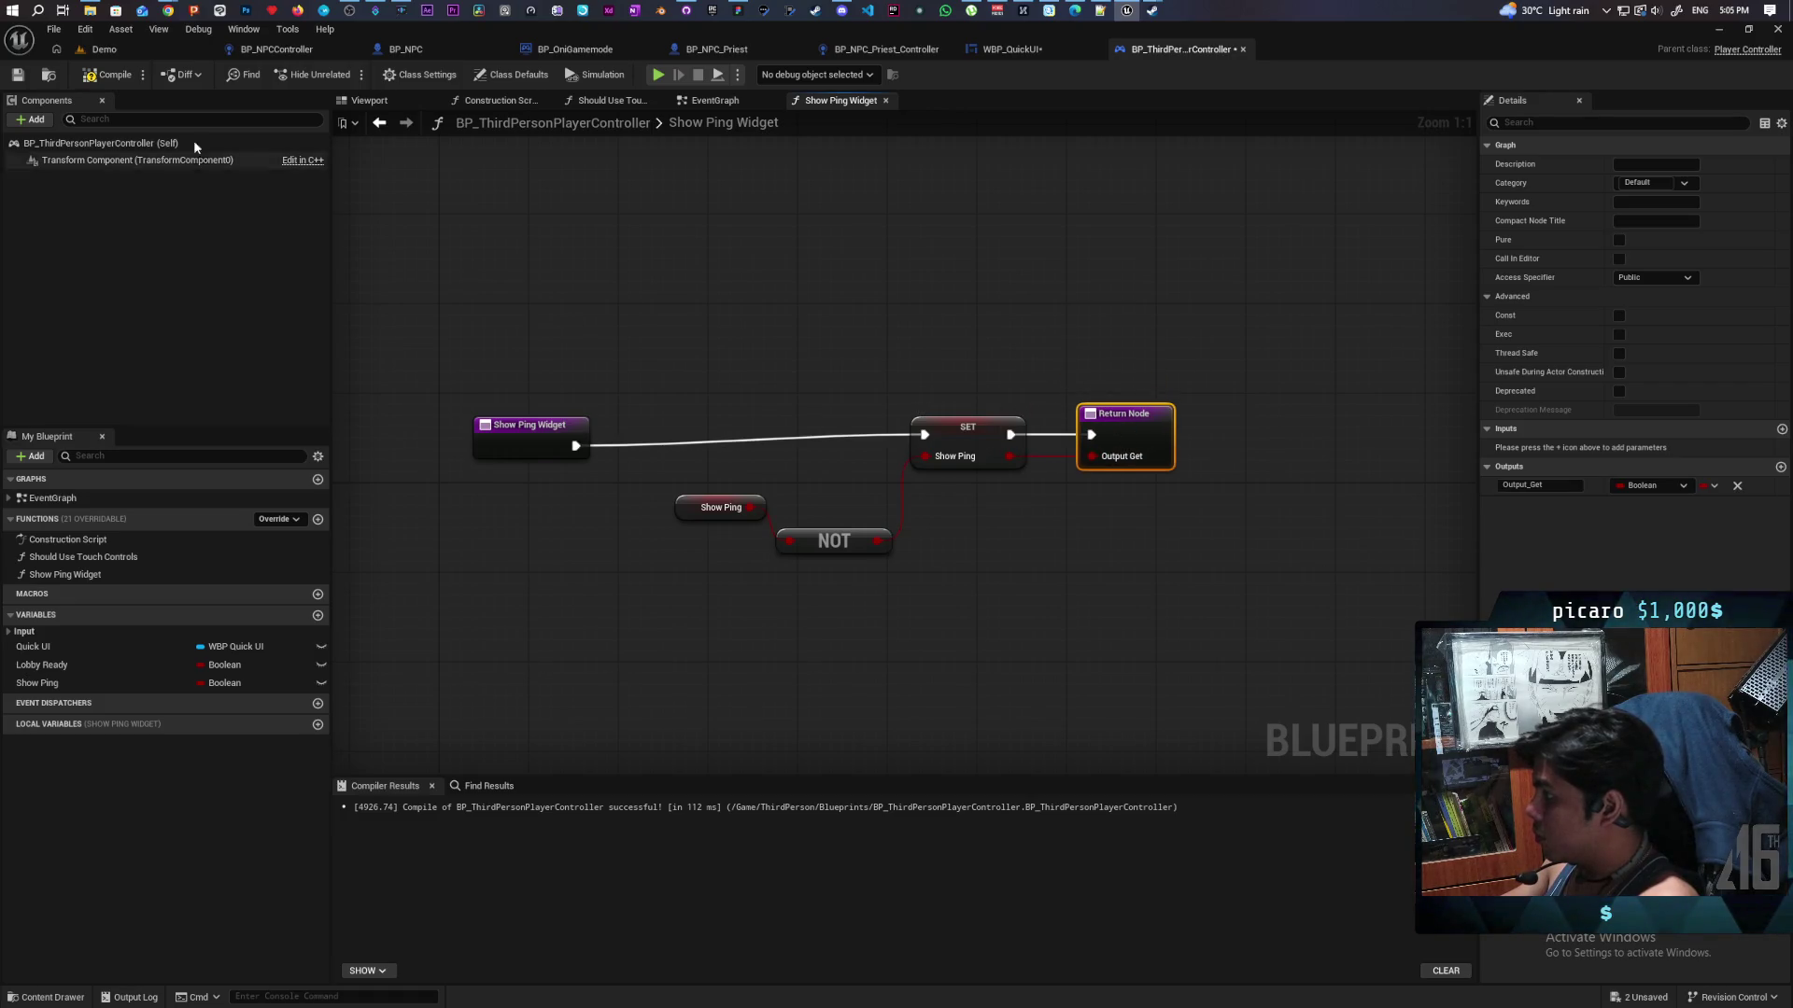
pyautogui.click(113, 75)
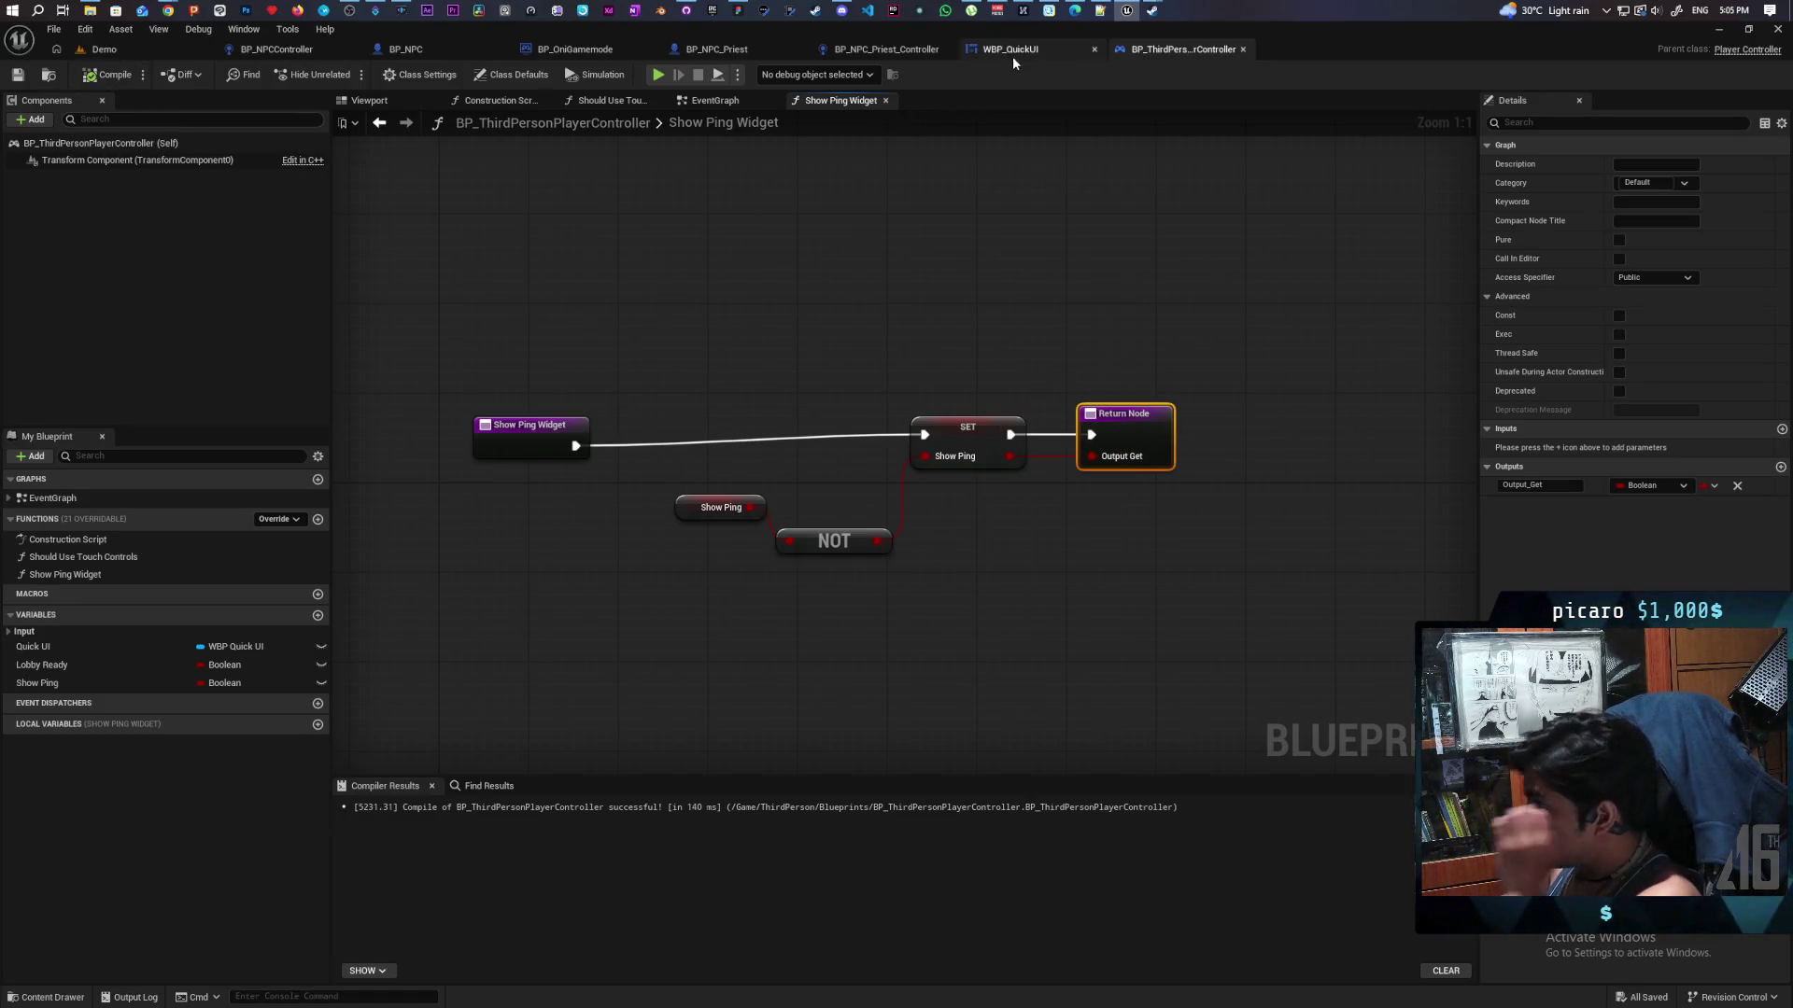
# Call Show Ping Widget between the cast and Set Checked State, feeding Output Get into Select Index.
pyautogui.click(1012, 51)
pyautogui.moveTo(801, 530); pyautogui.dragTo(833, 384)
pyautogui.moveTo(719, 393)
pyautogui.mouseDown()
pyautogui.moveTo(693, 383)
pyautogui.moveTo(770, 383)
pyautogui.mouseUp()
pyautogui.click(874, 422)
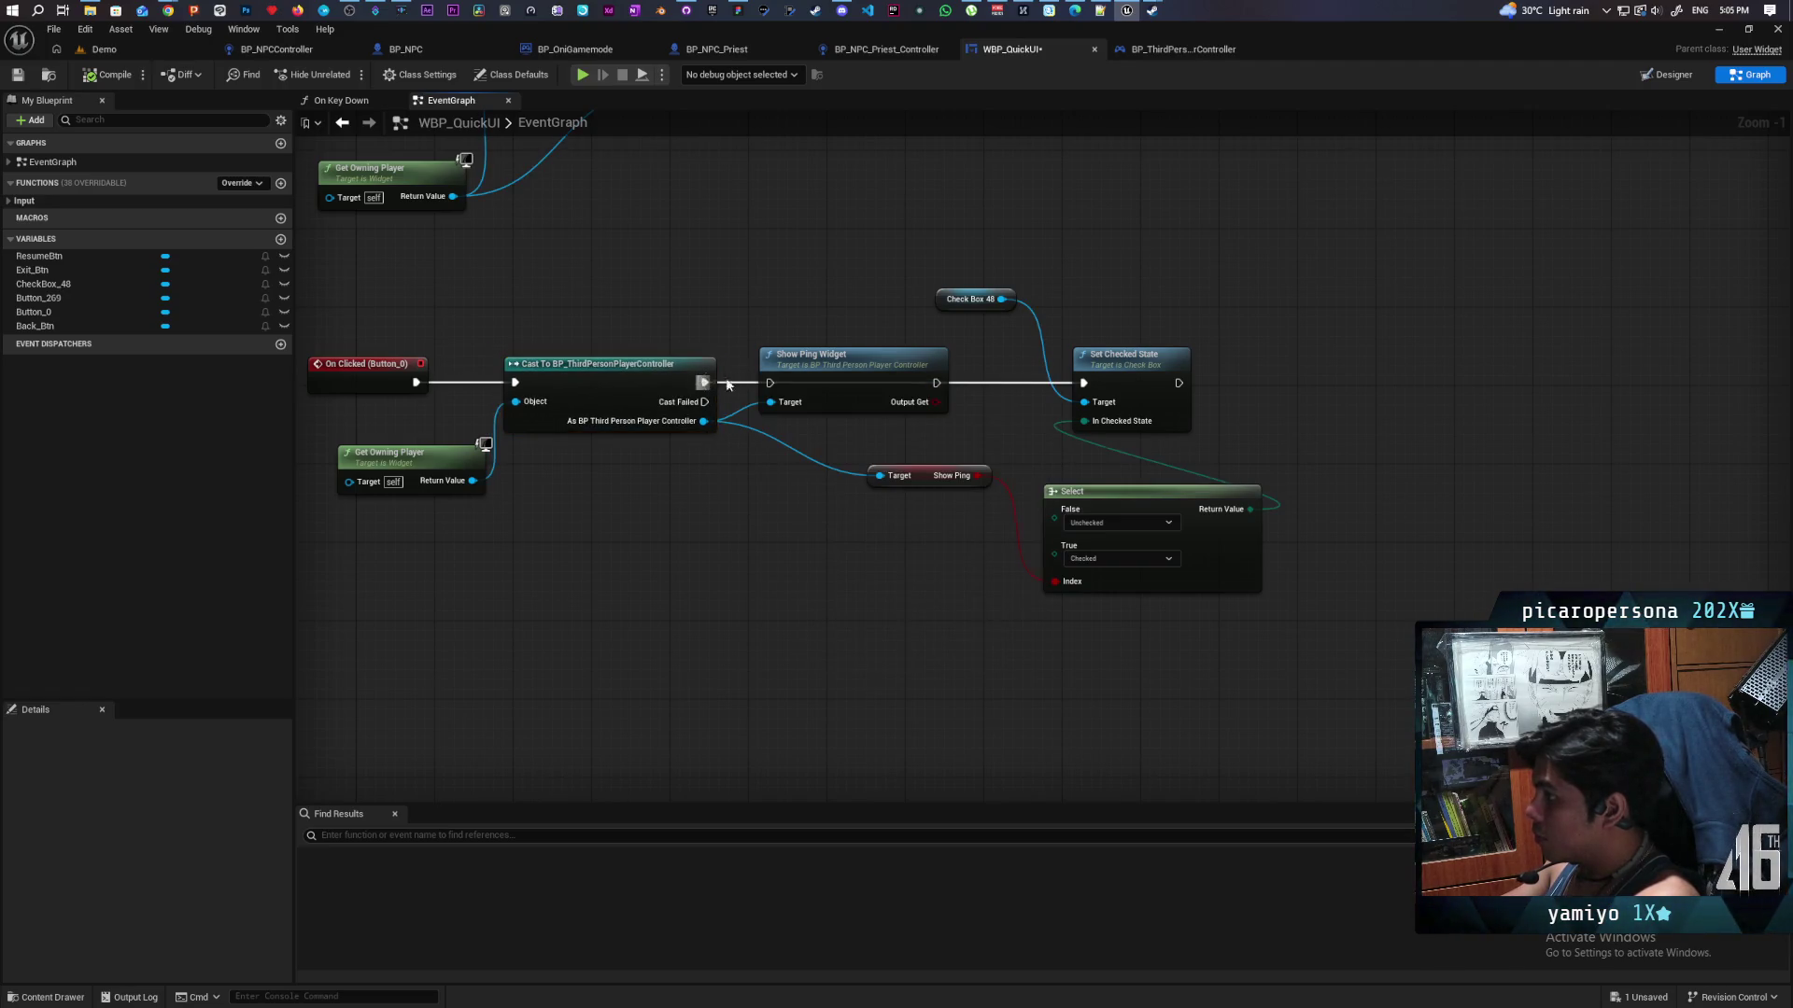
pyautogui.moveTo(1035, 496); pyautogui.dragTo(1055, 580)
pyautogui.moveTo(937, 383); pyautogui.dragTo(1081, 384)
pyautogui.click(932, 476)
pyautogui.press('Delete')
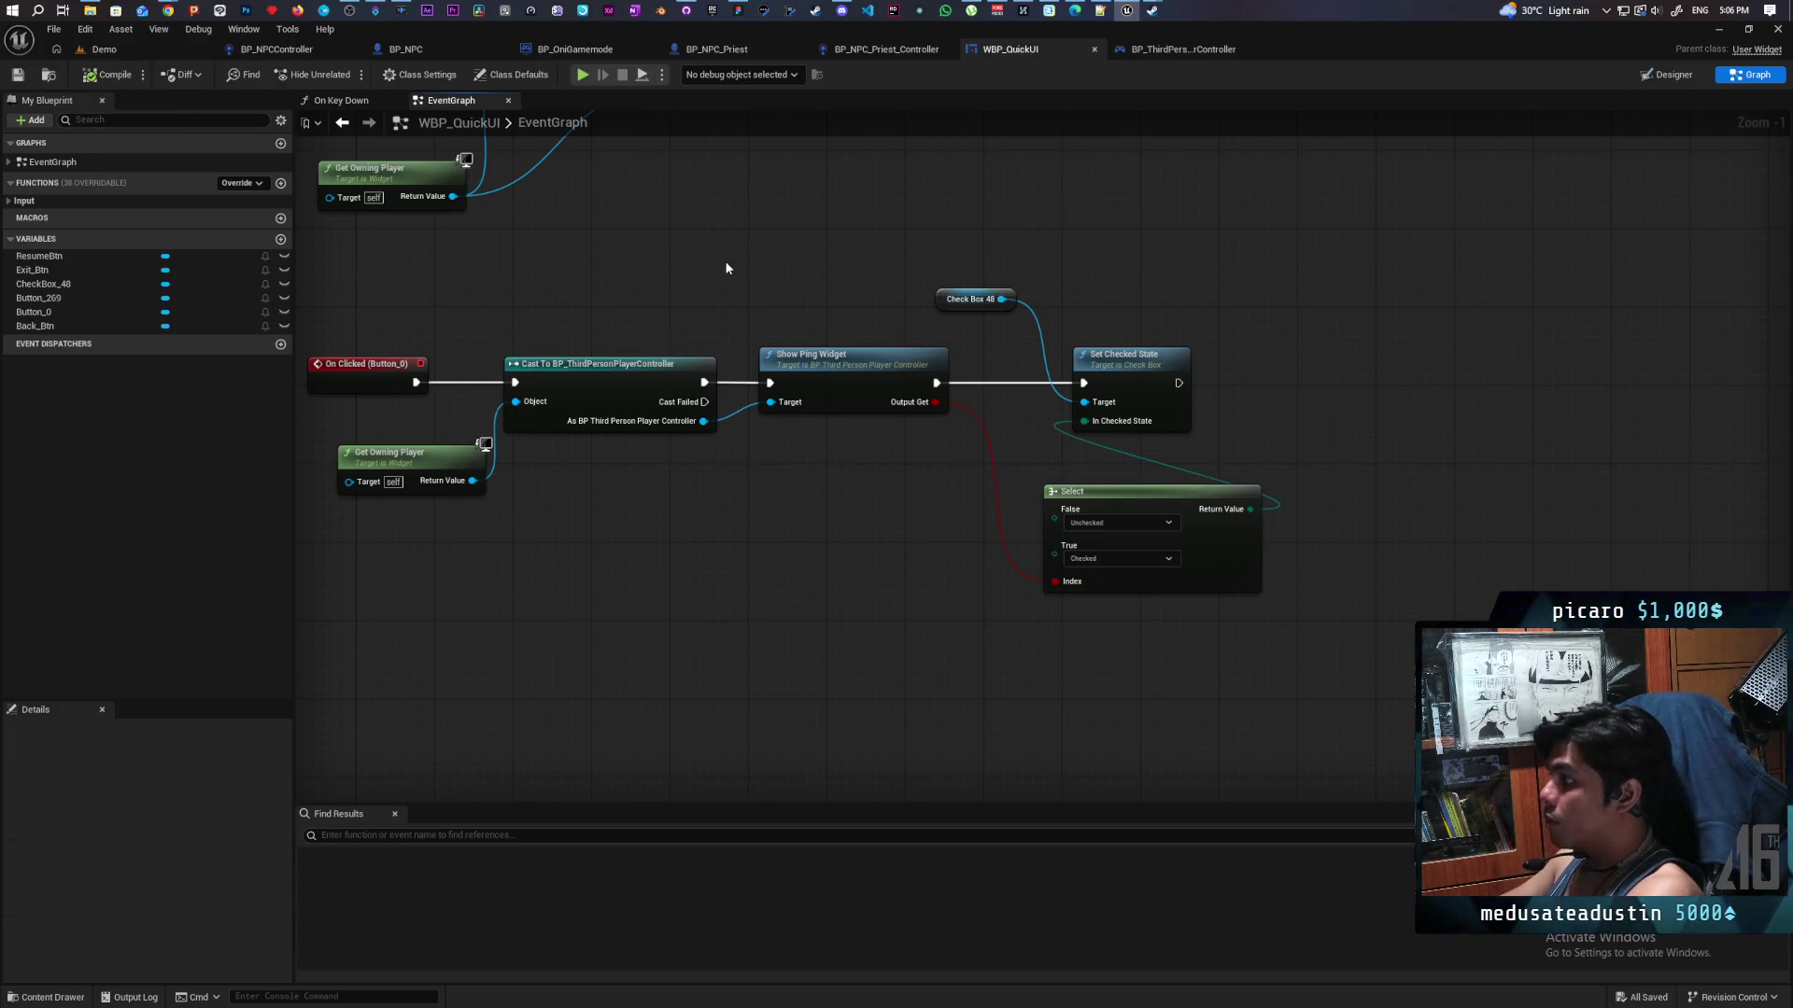
pyautogui.click(581, 74)
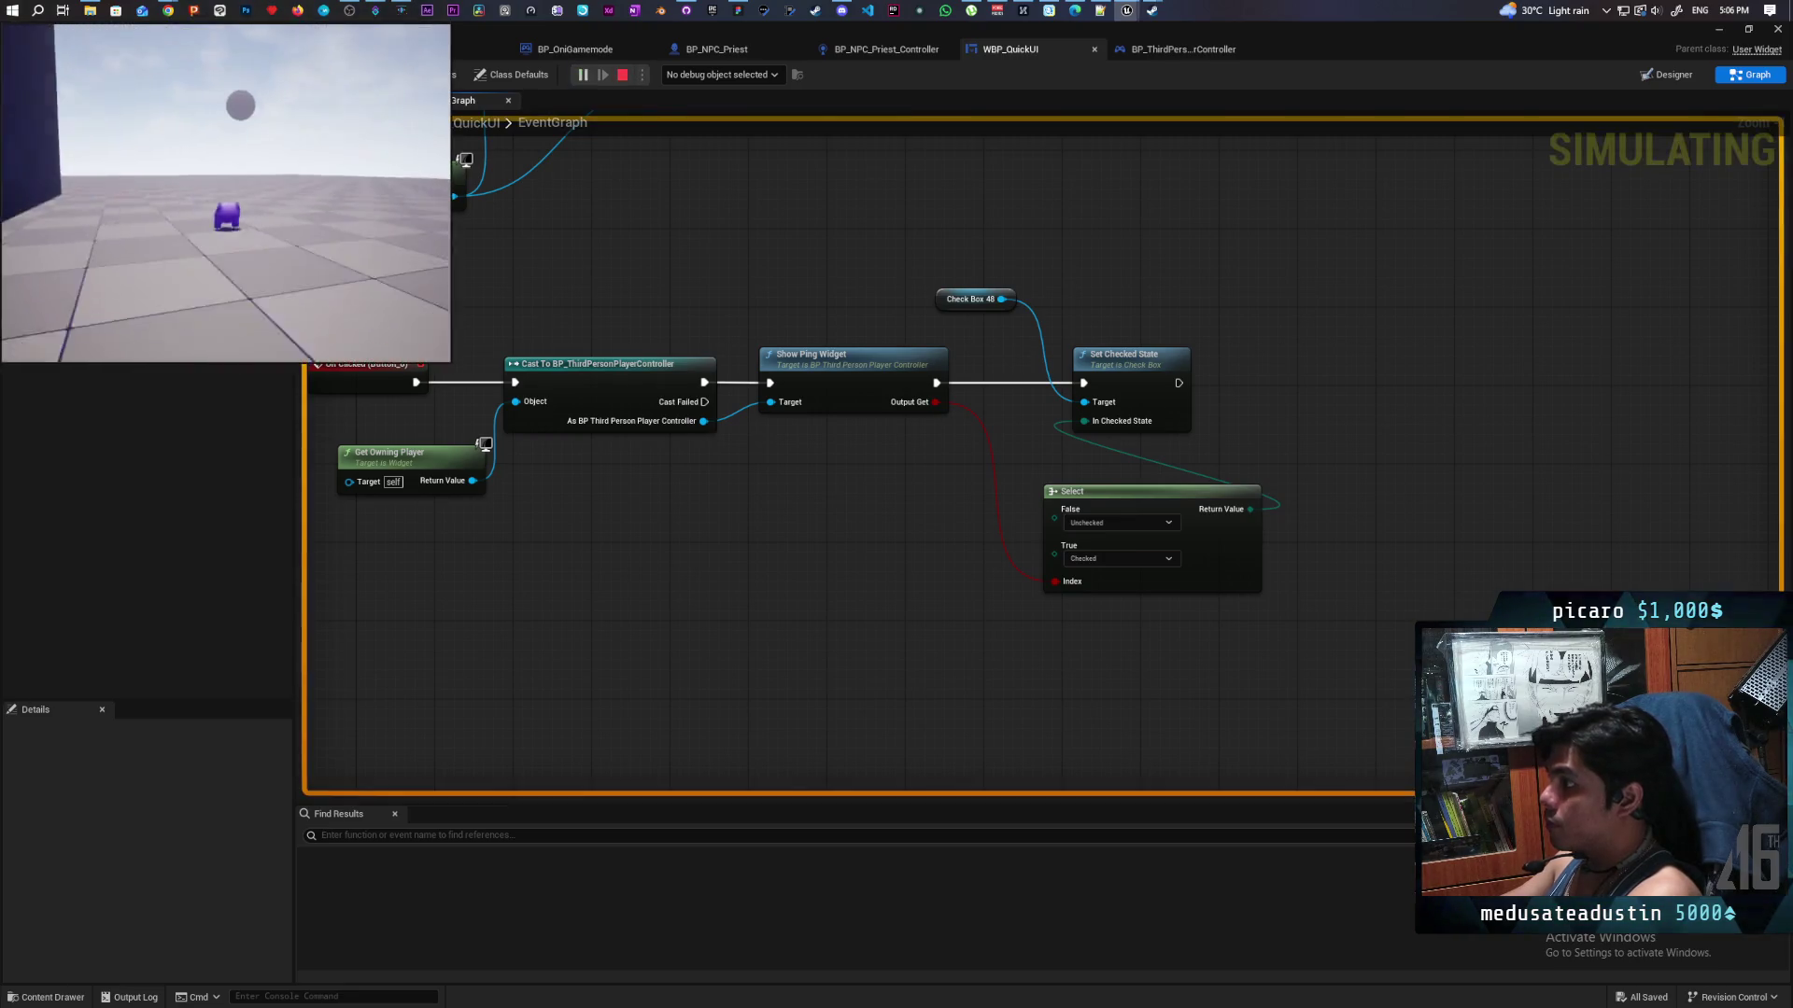
# Stop the current test and relaunch the game as a Standalone Game.
pyautogui.press('Escape')
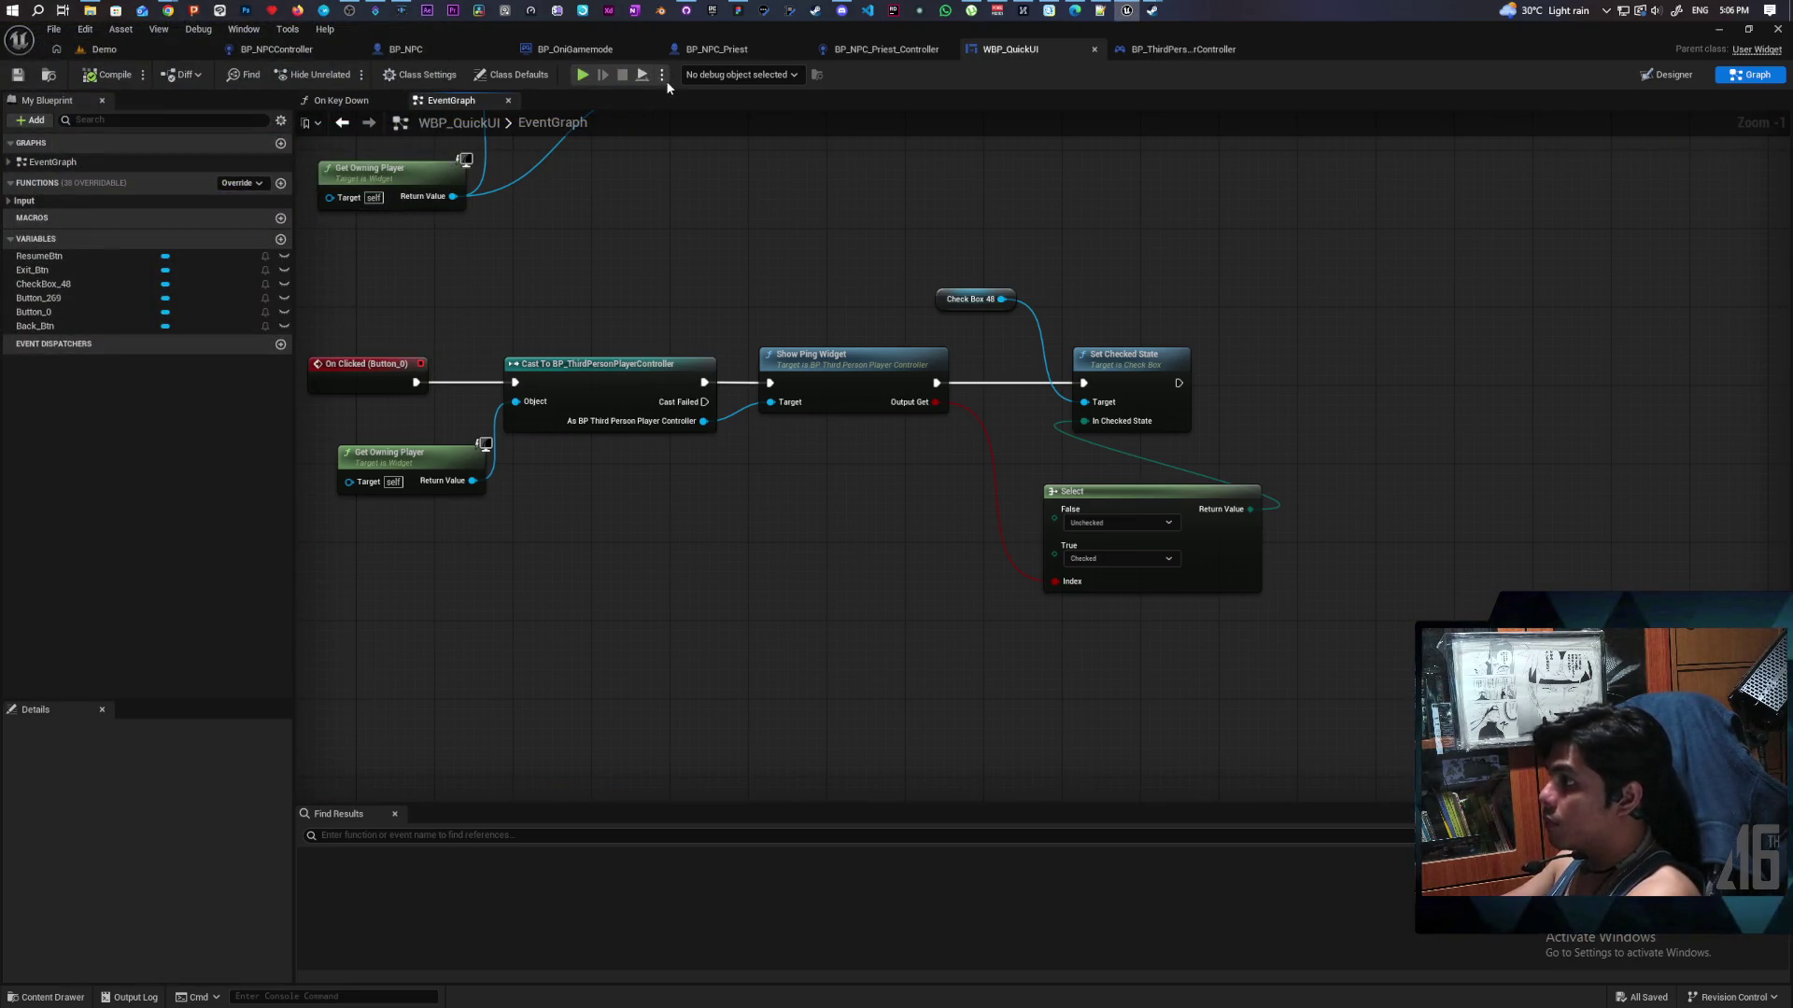
pyautogui.click(662, 76)
pyautogui.click(743, 196)
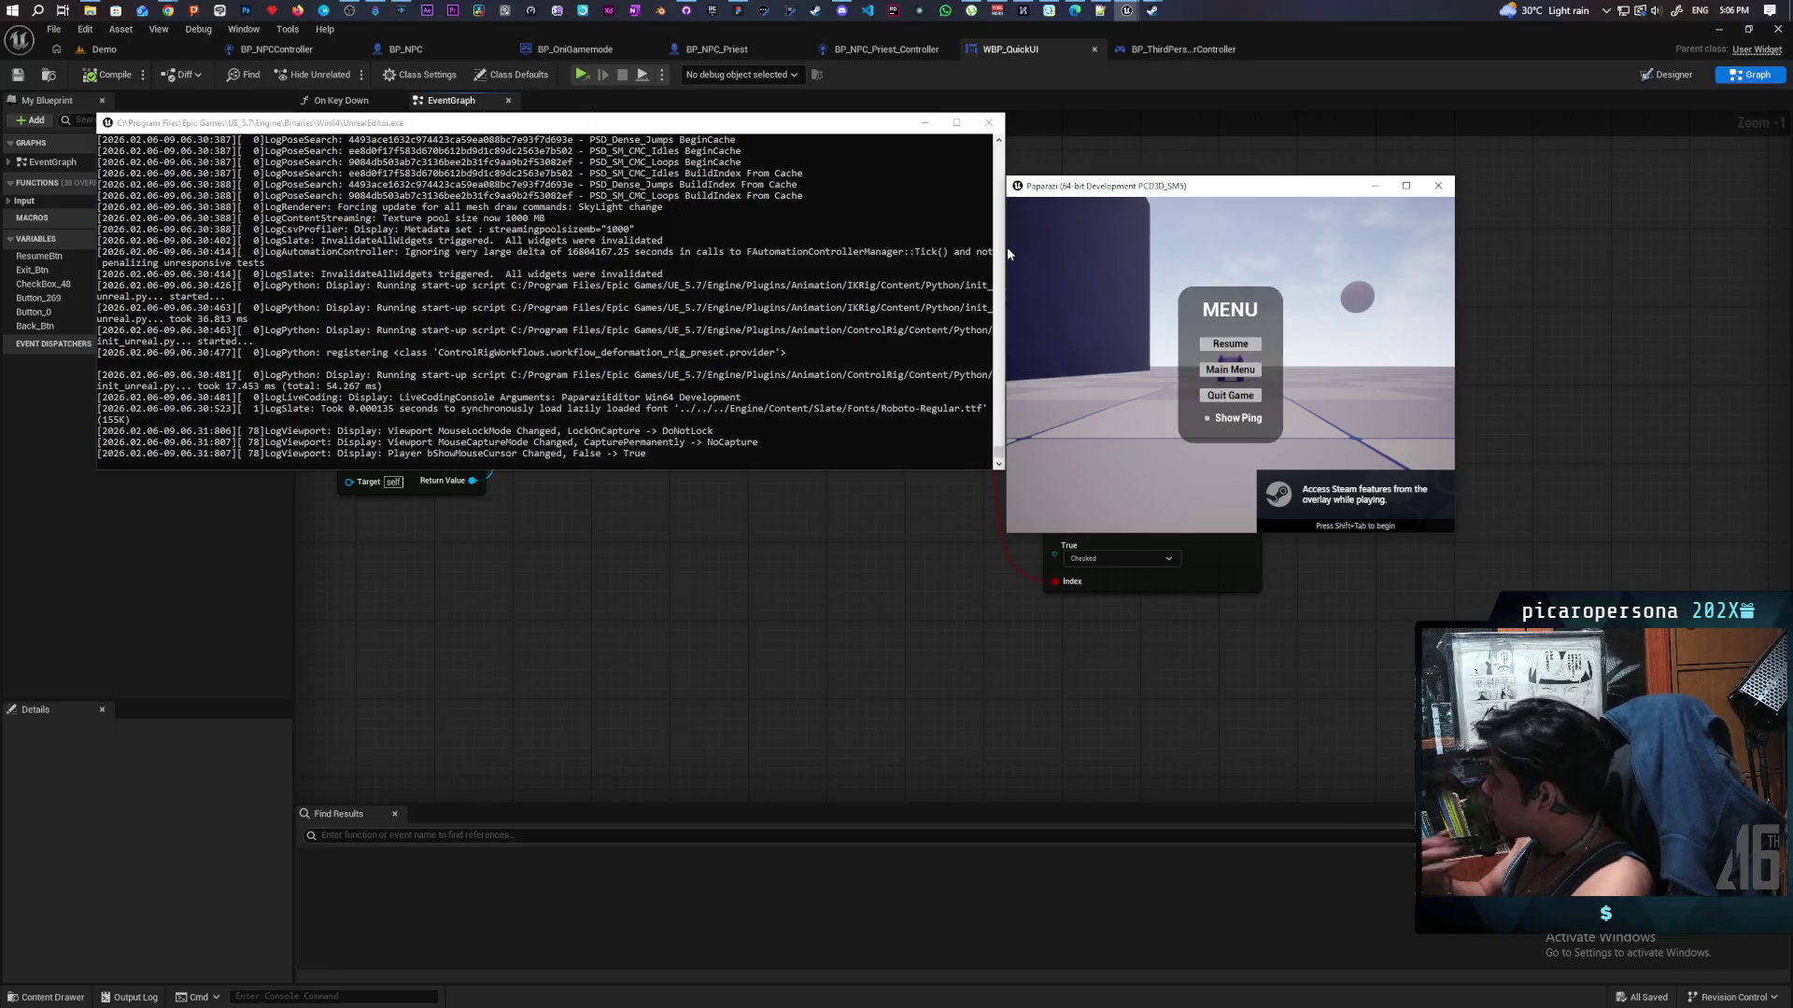
# In the pause menu, toggle Show Ping on and off, then close the game and return to Designer.
pyautogui.press('Escape')
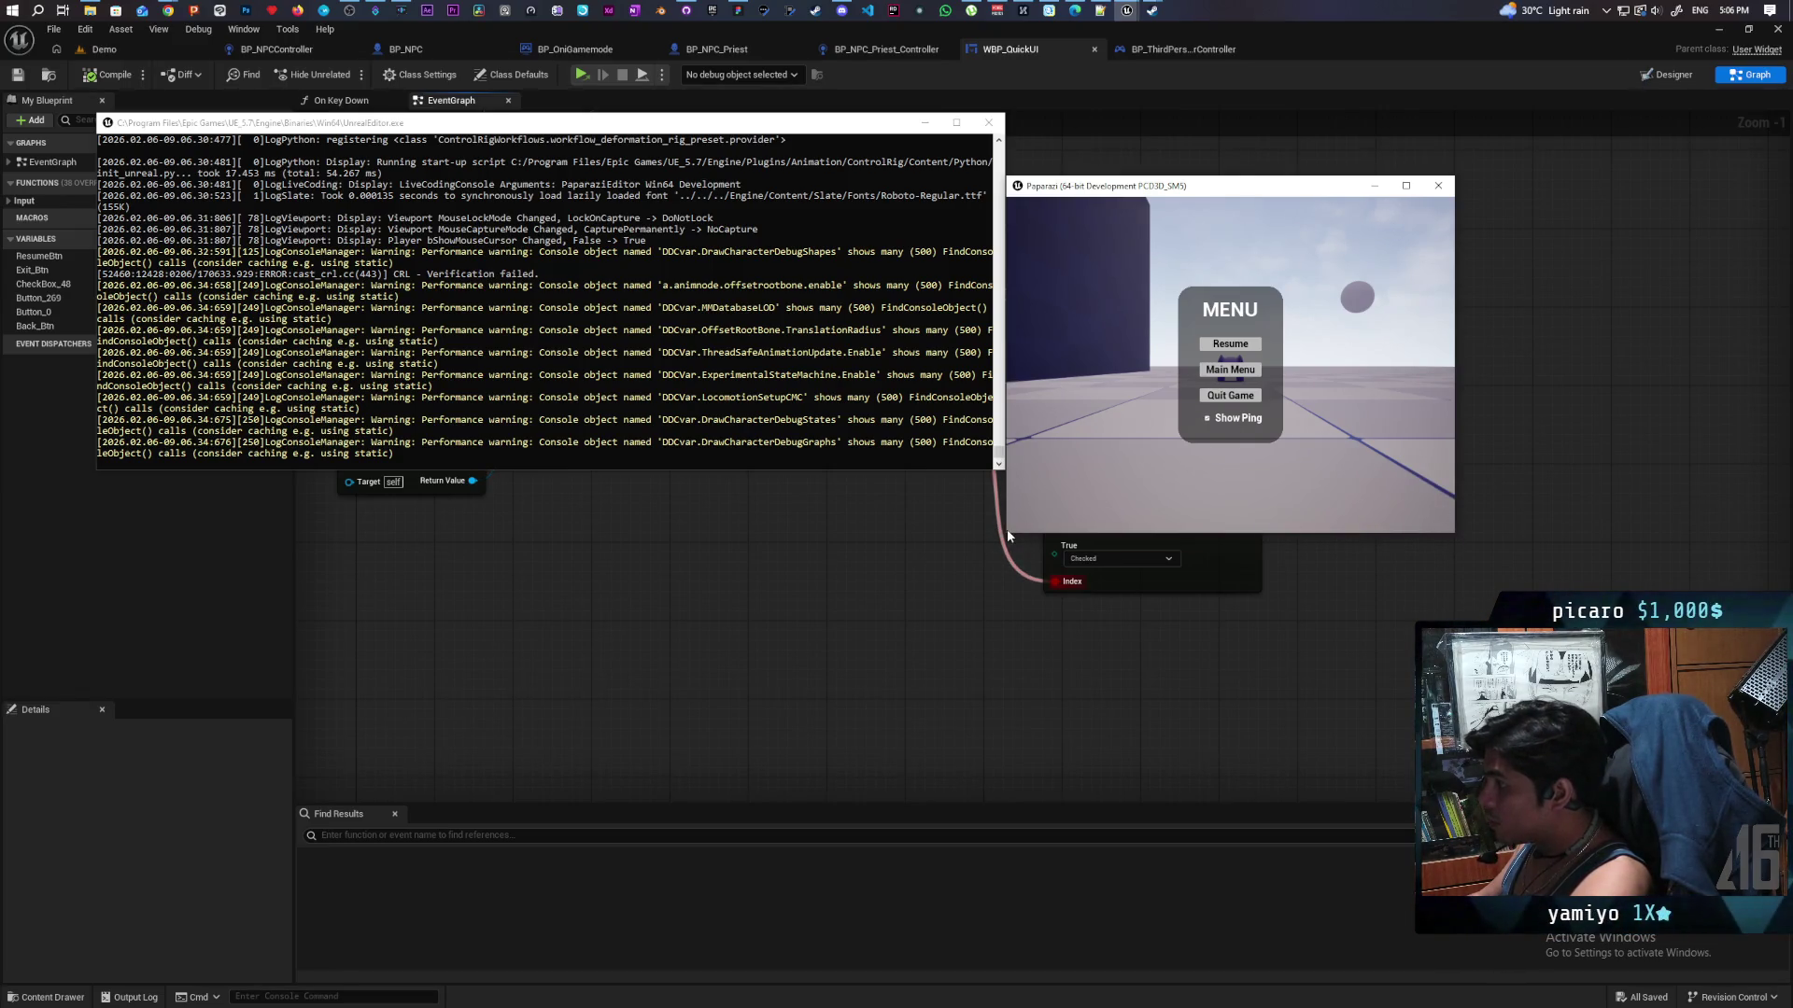
pyautogui.moveTo(1005, 535)
pyautogui.mouseDown()
pyautogui.moveTo(613, 840)
pyautogui.moveTo(530, 837)
pyautogui.moveTo(524, 894)
pyautogui.mouseUp()
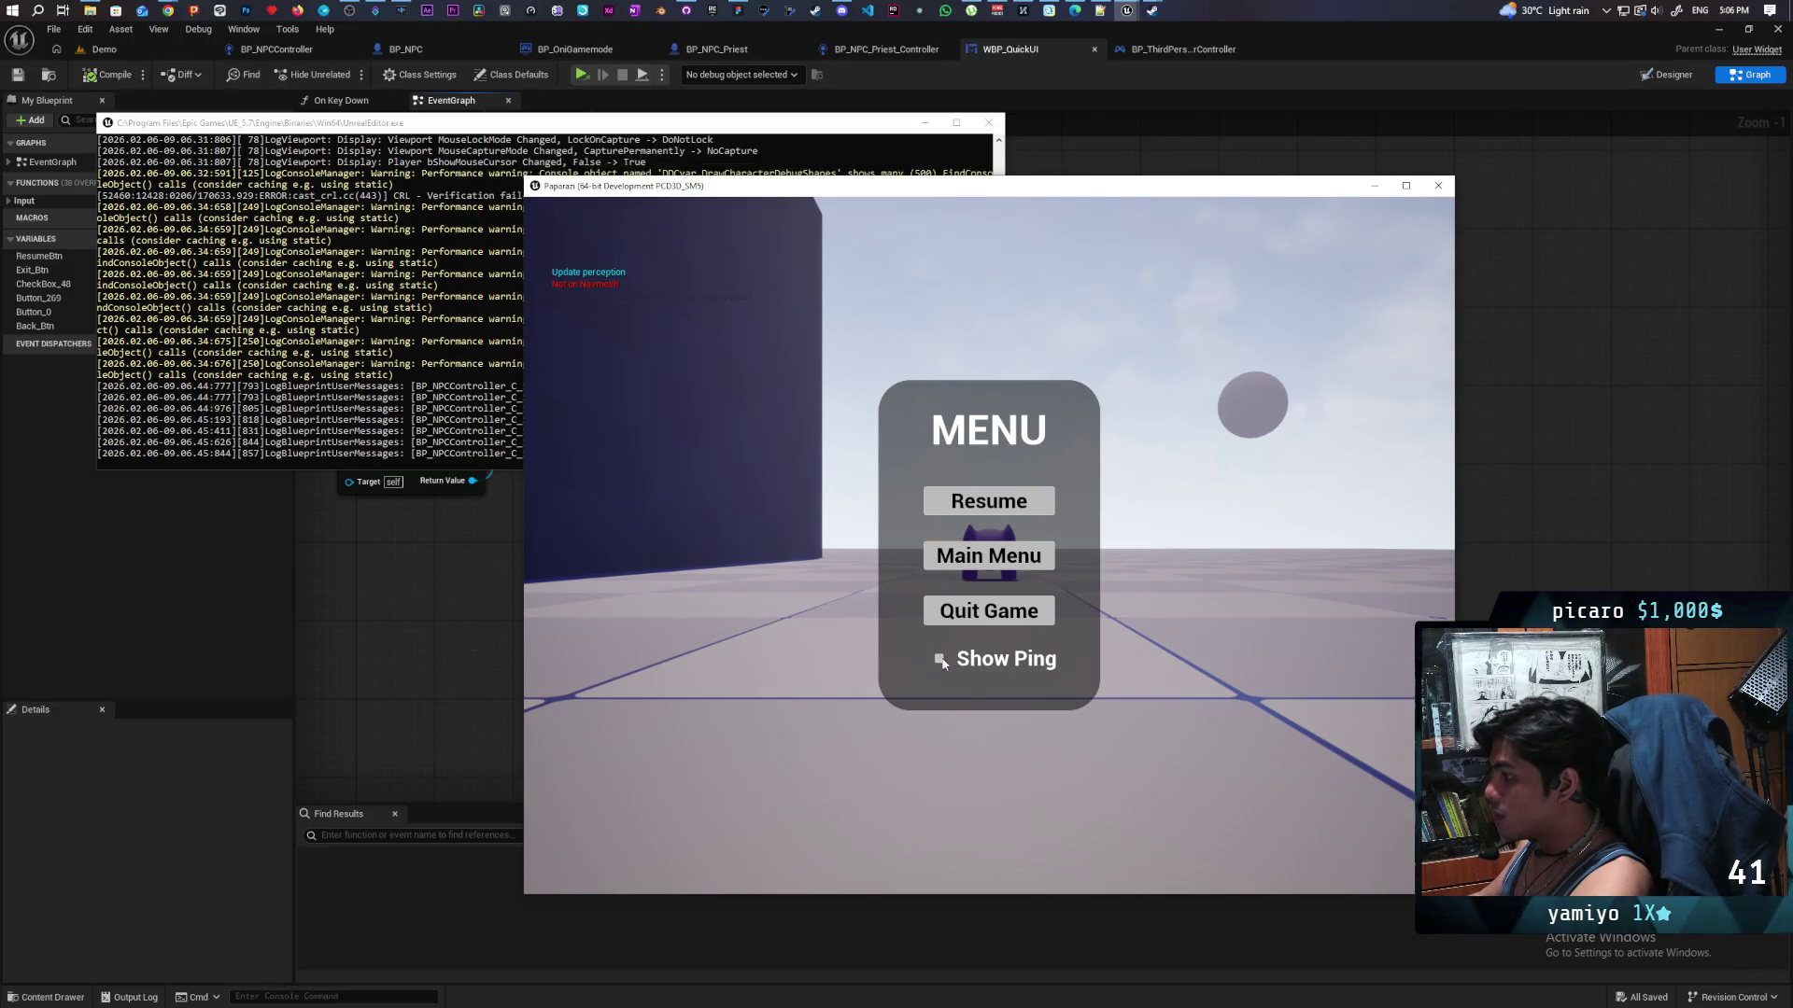
pyautogui.click(939, 659)
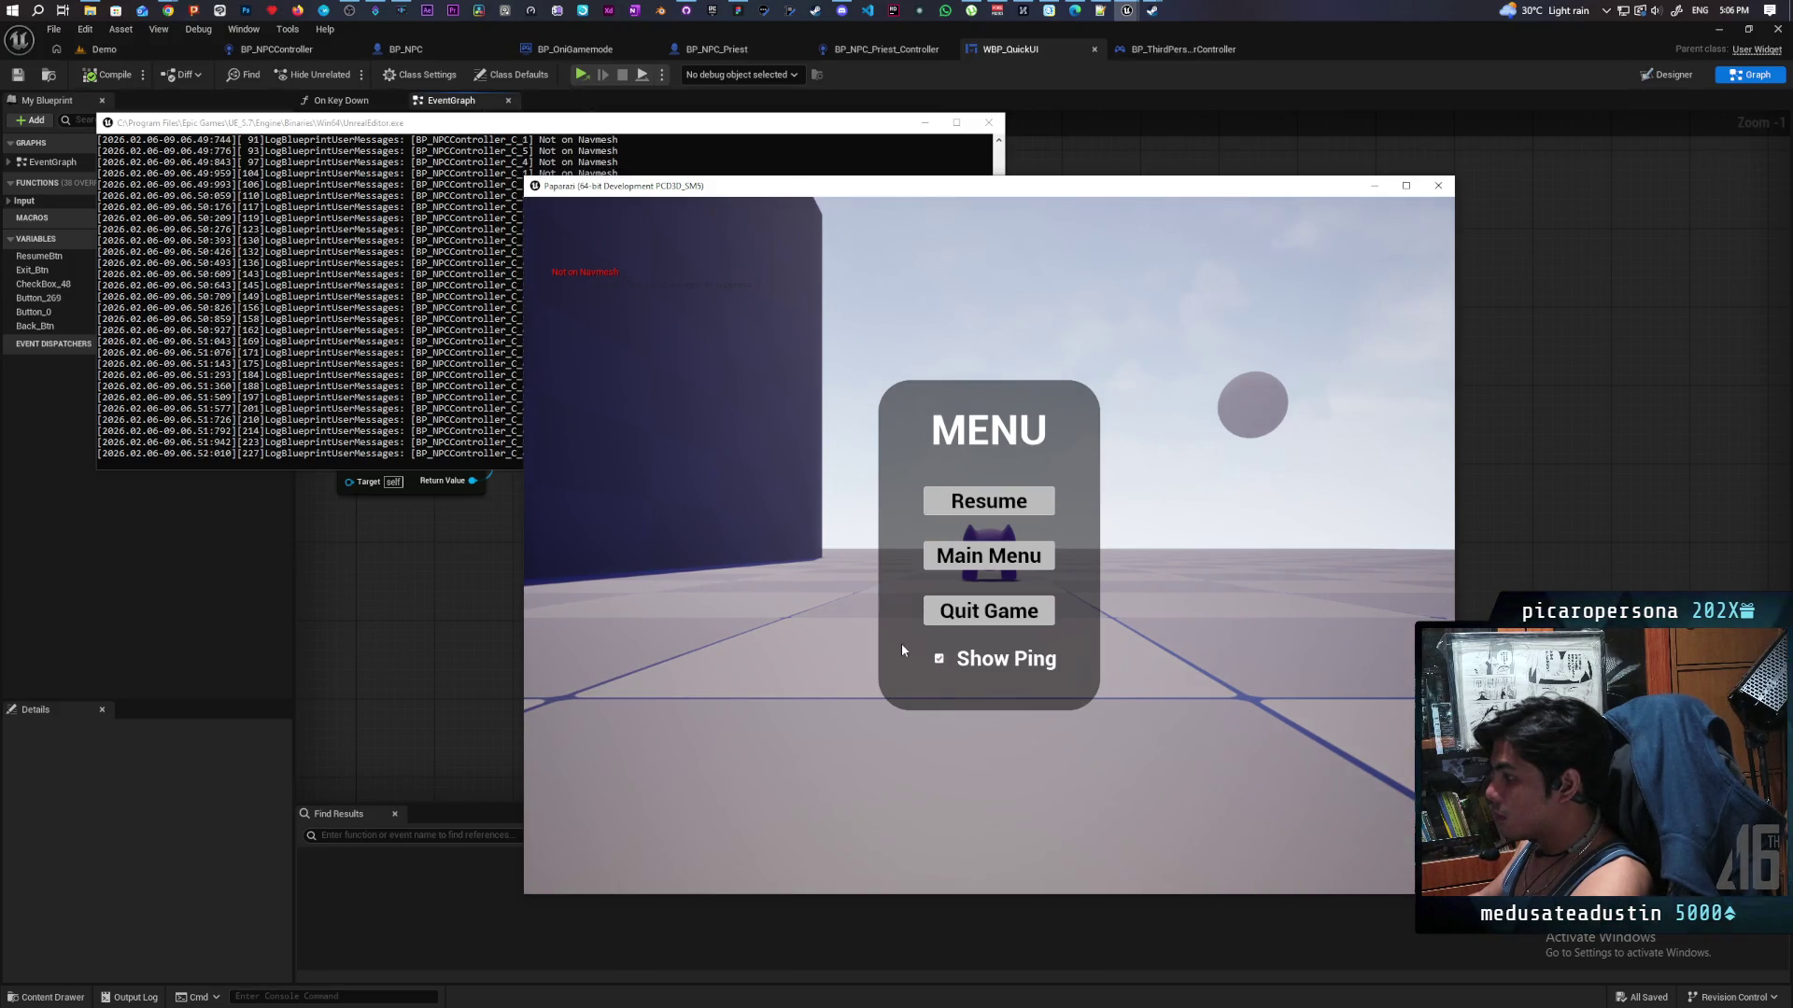
pyautogui.click(925, 659)
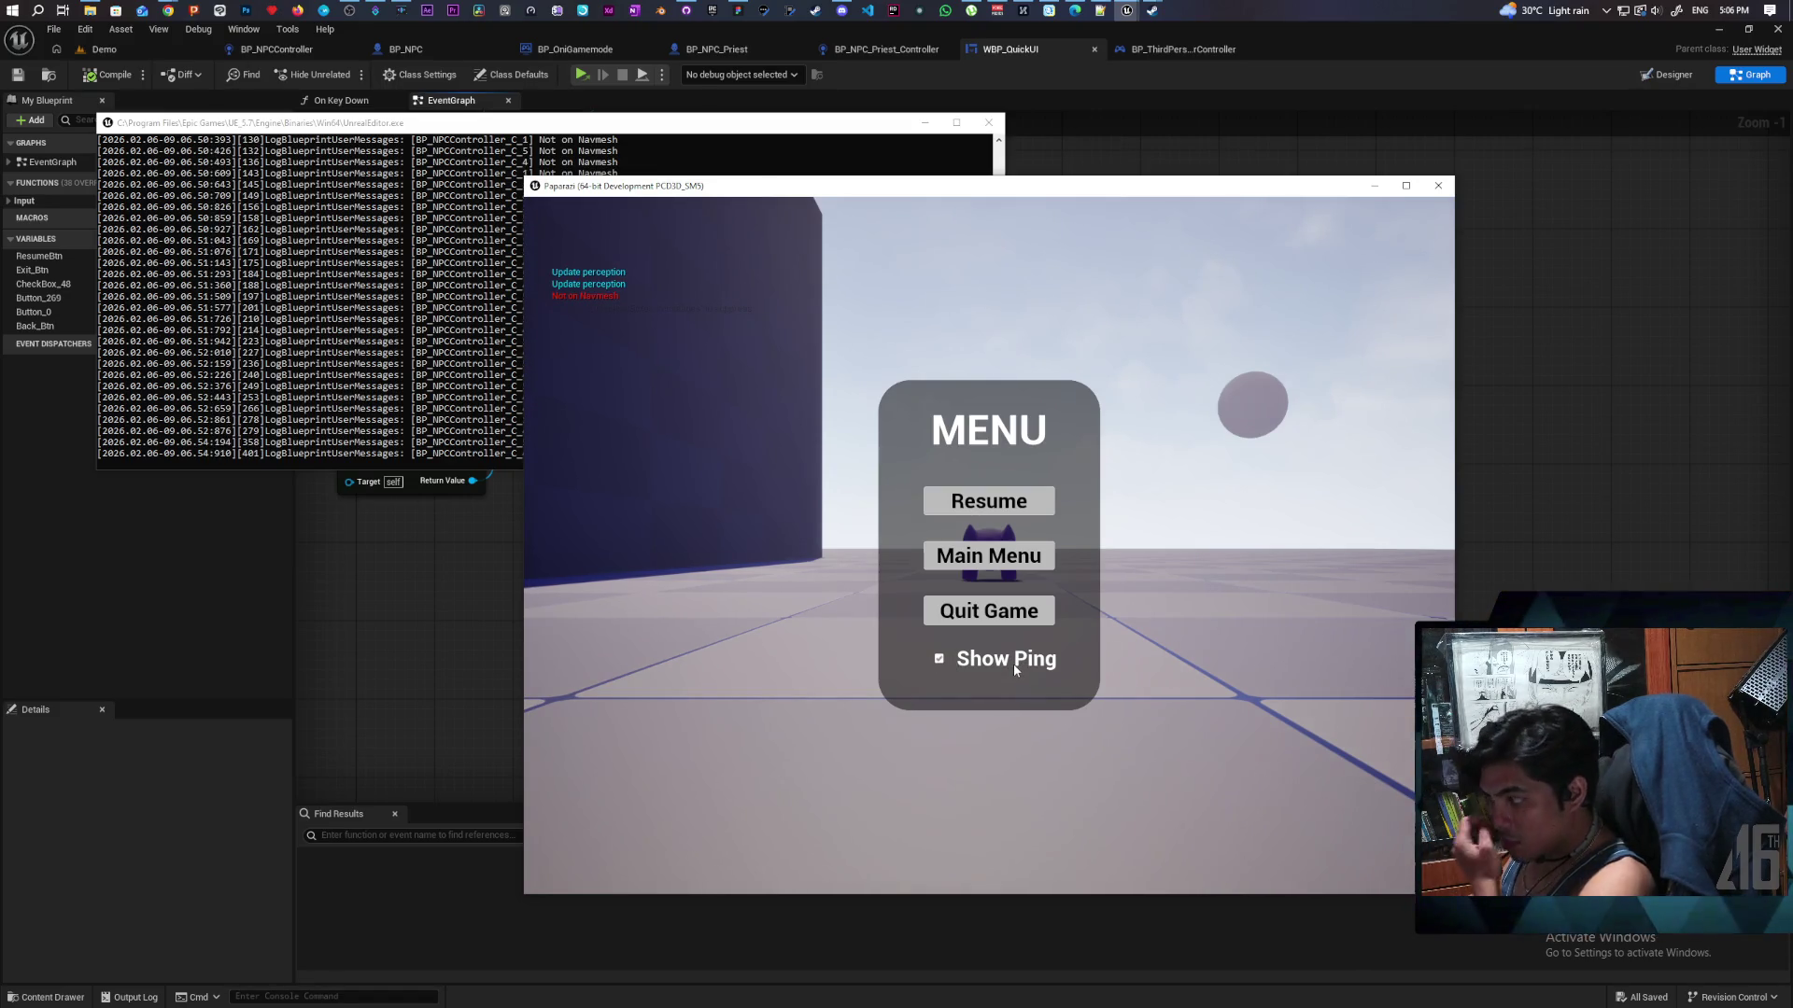
pyautogui.click(1438, 186)
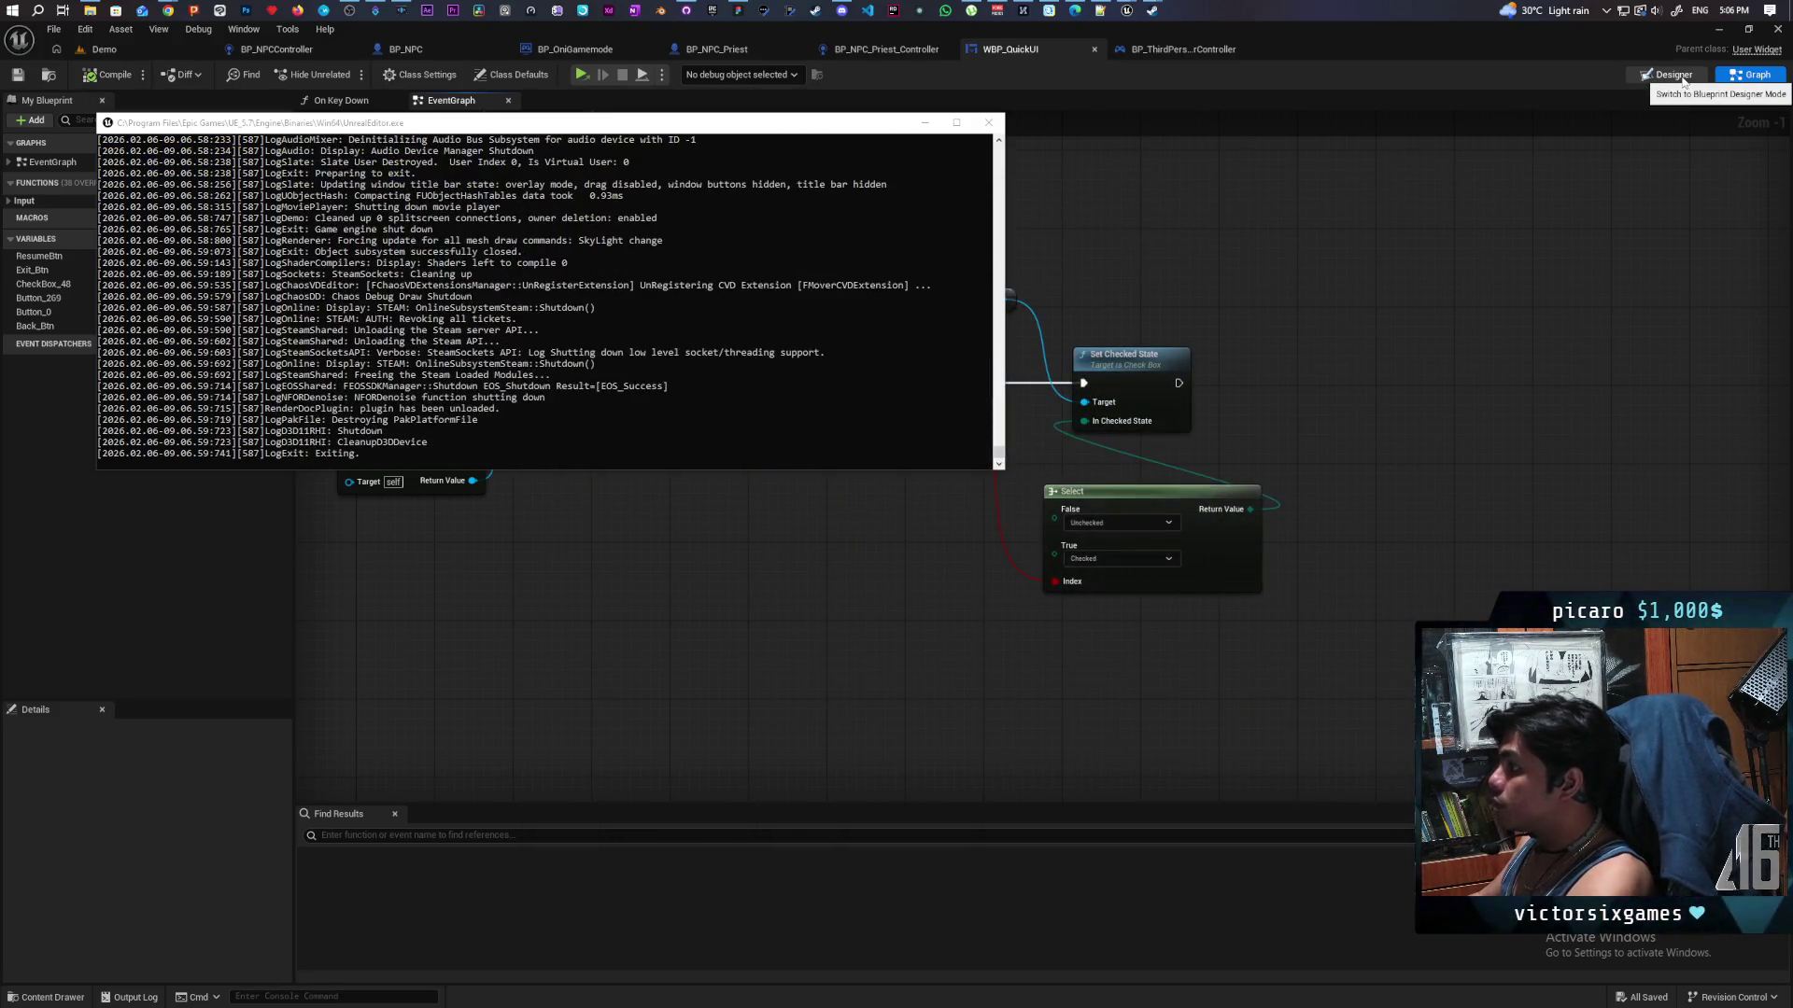
pyautogui.click(1681, 78)
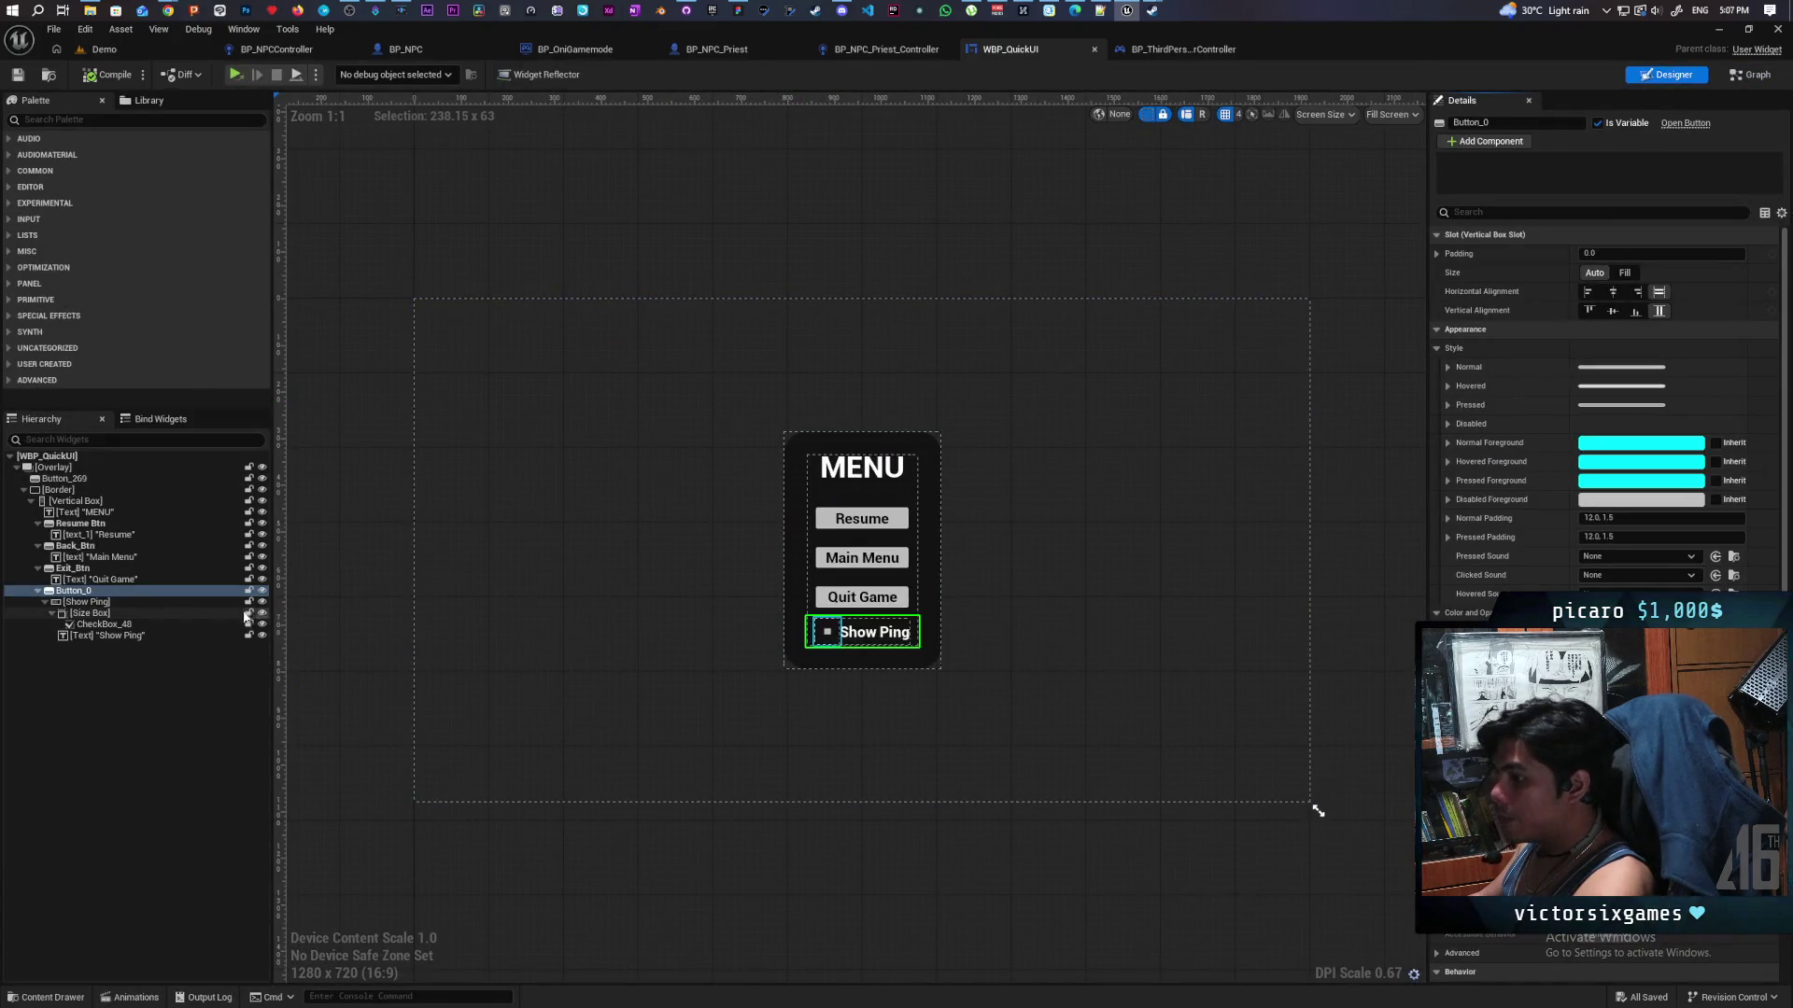
# Select CheckBox_48 and set its Unchecked Image size to 32 × 32.
pyautogui.click(105, 626)
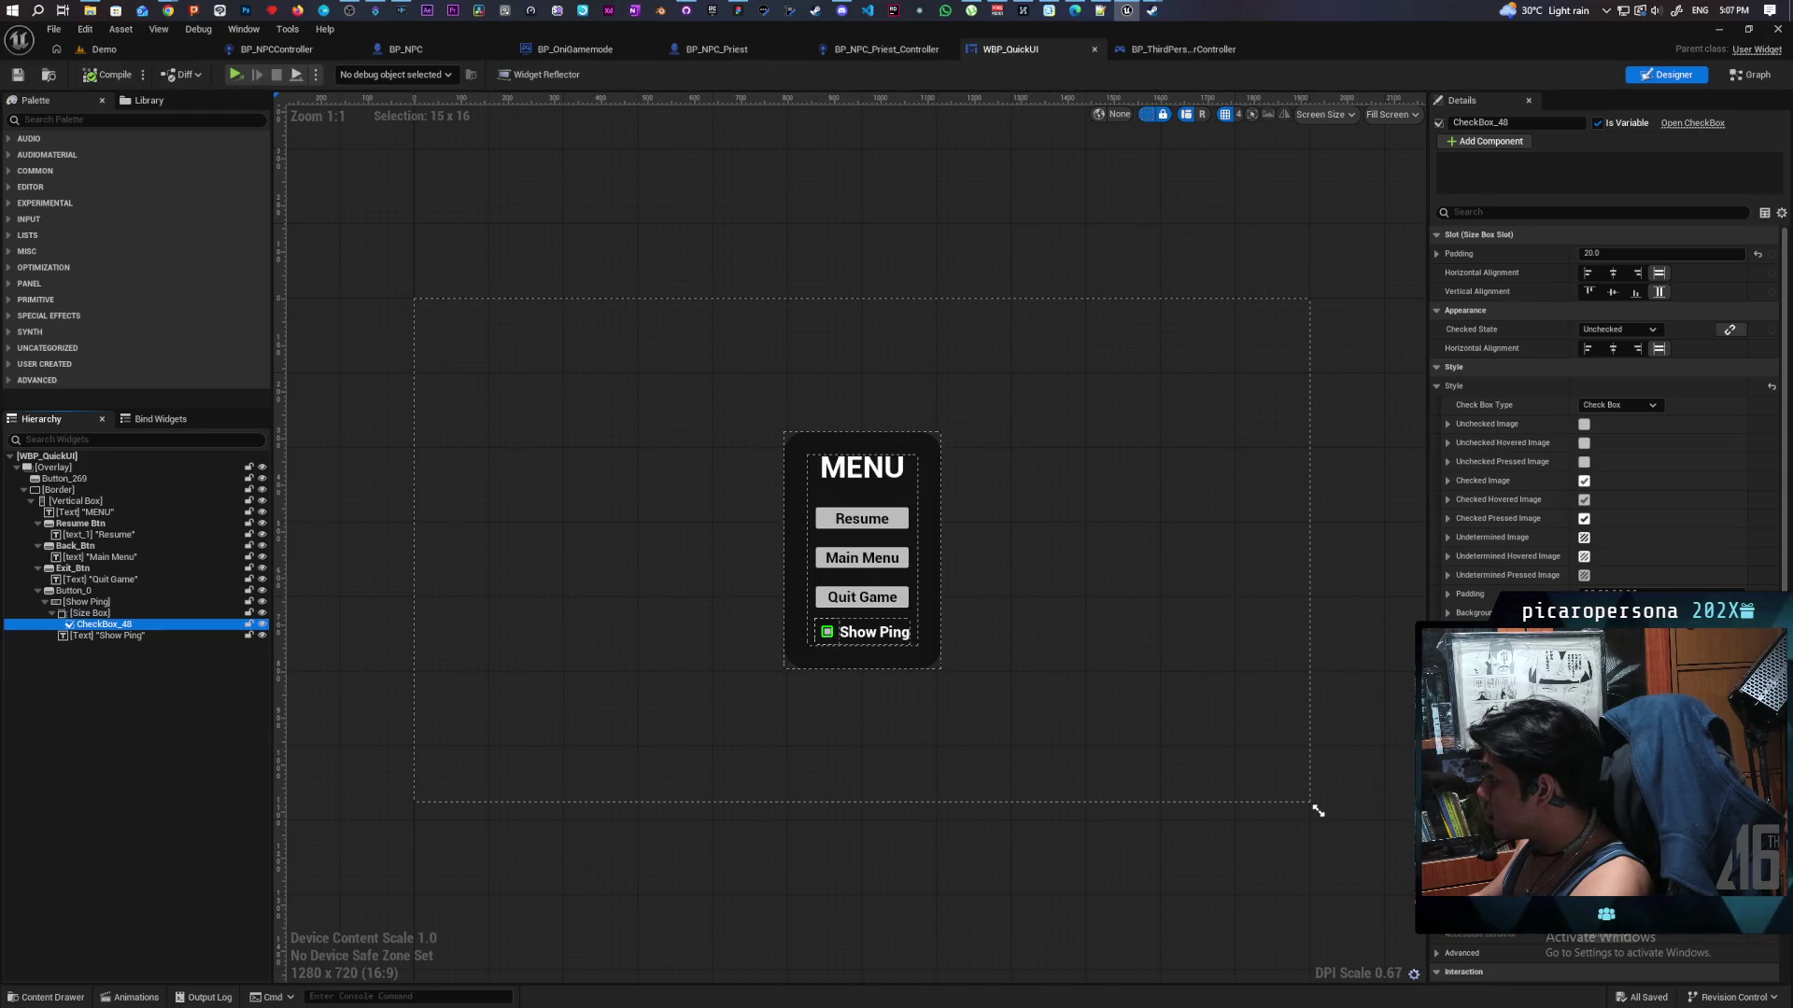
pyautogui.click(1448, 425)
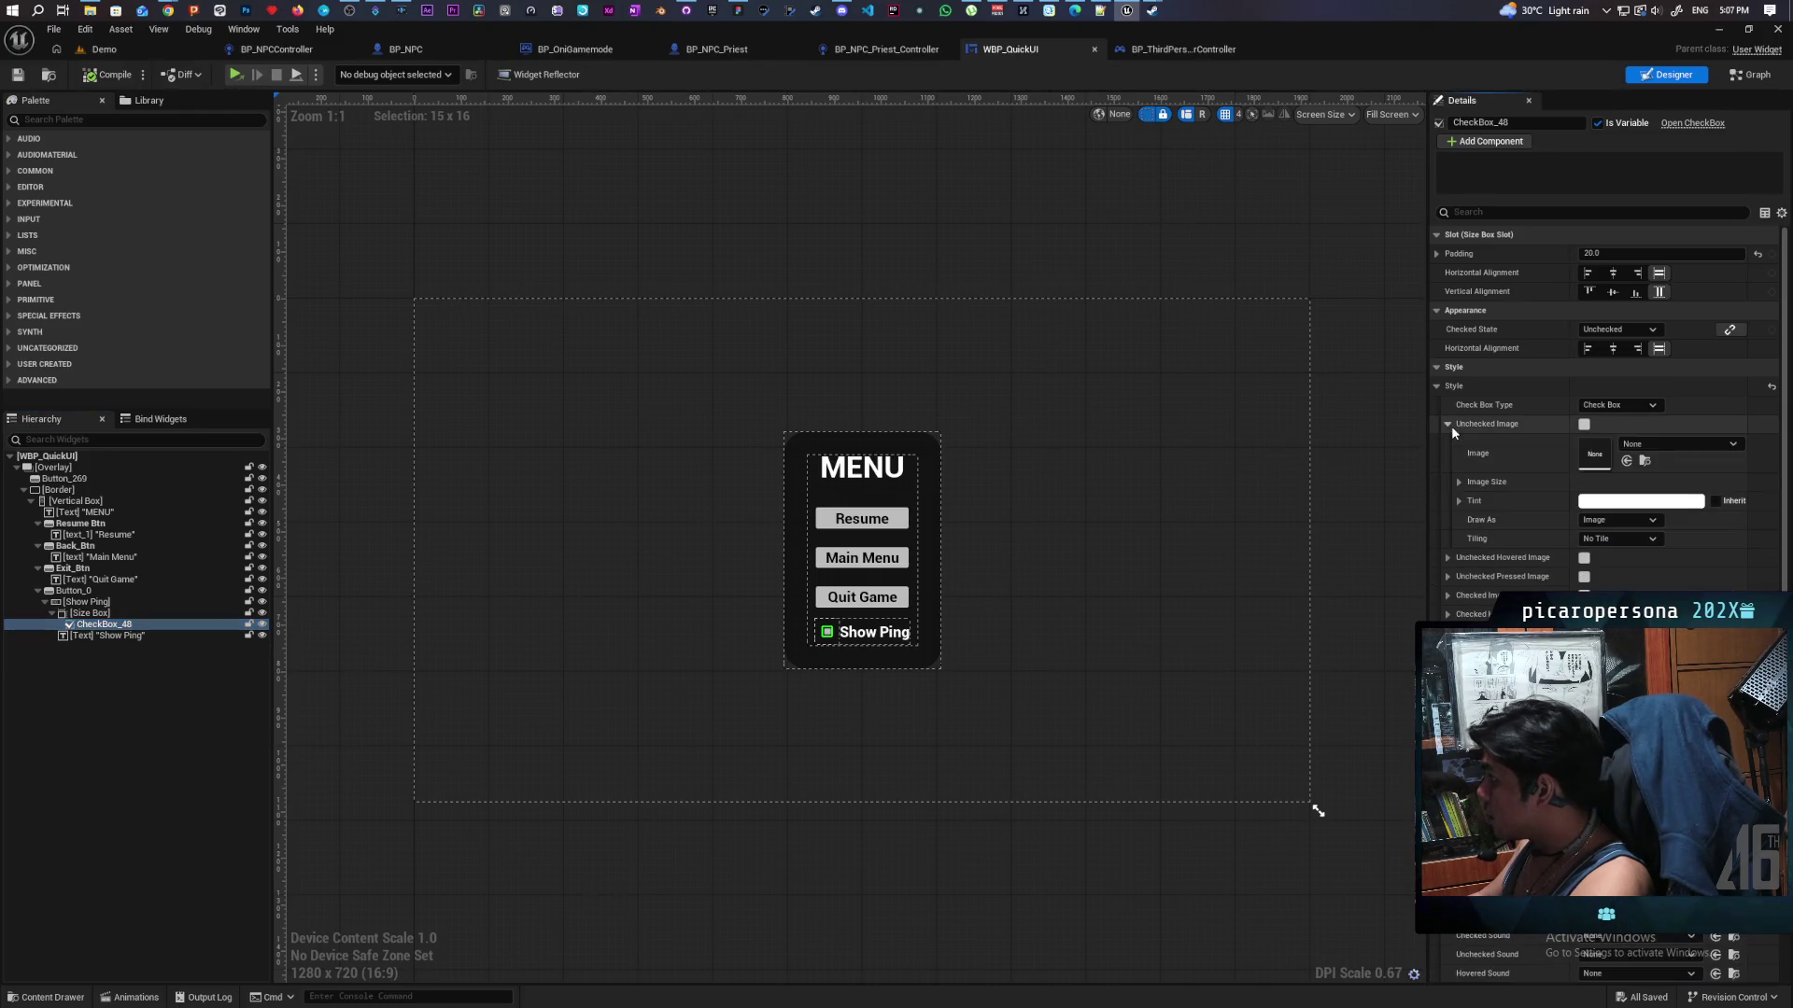
pyautogui.click(1458, 483)
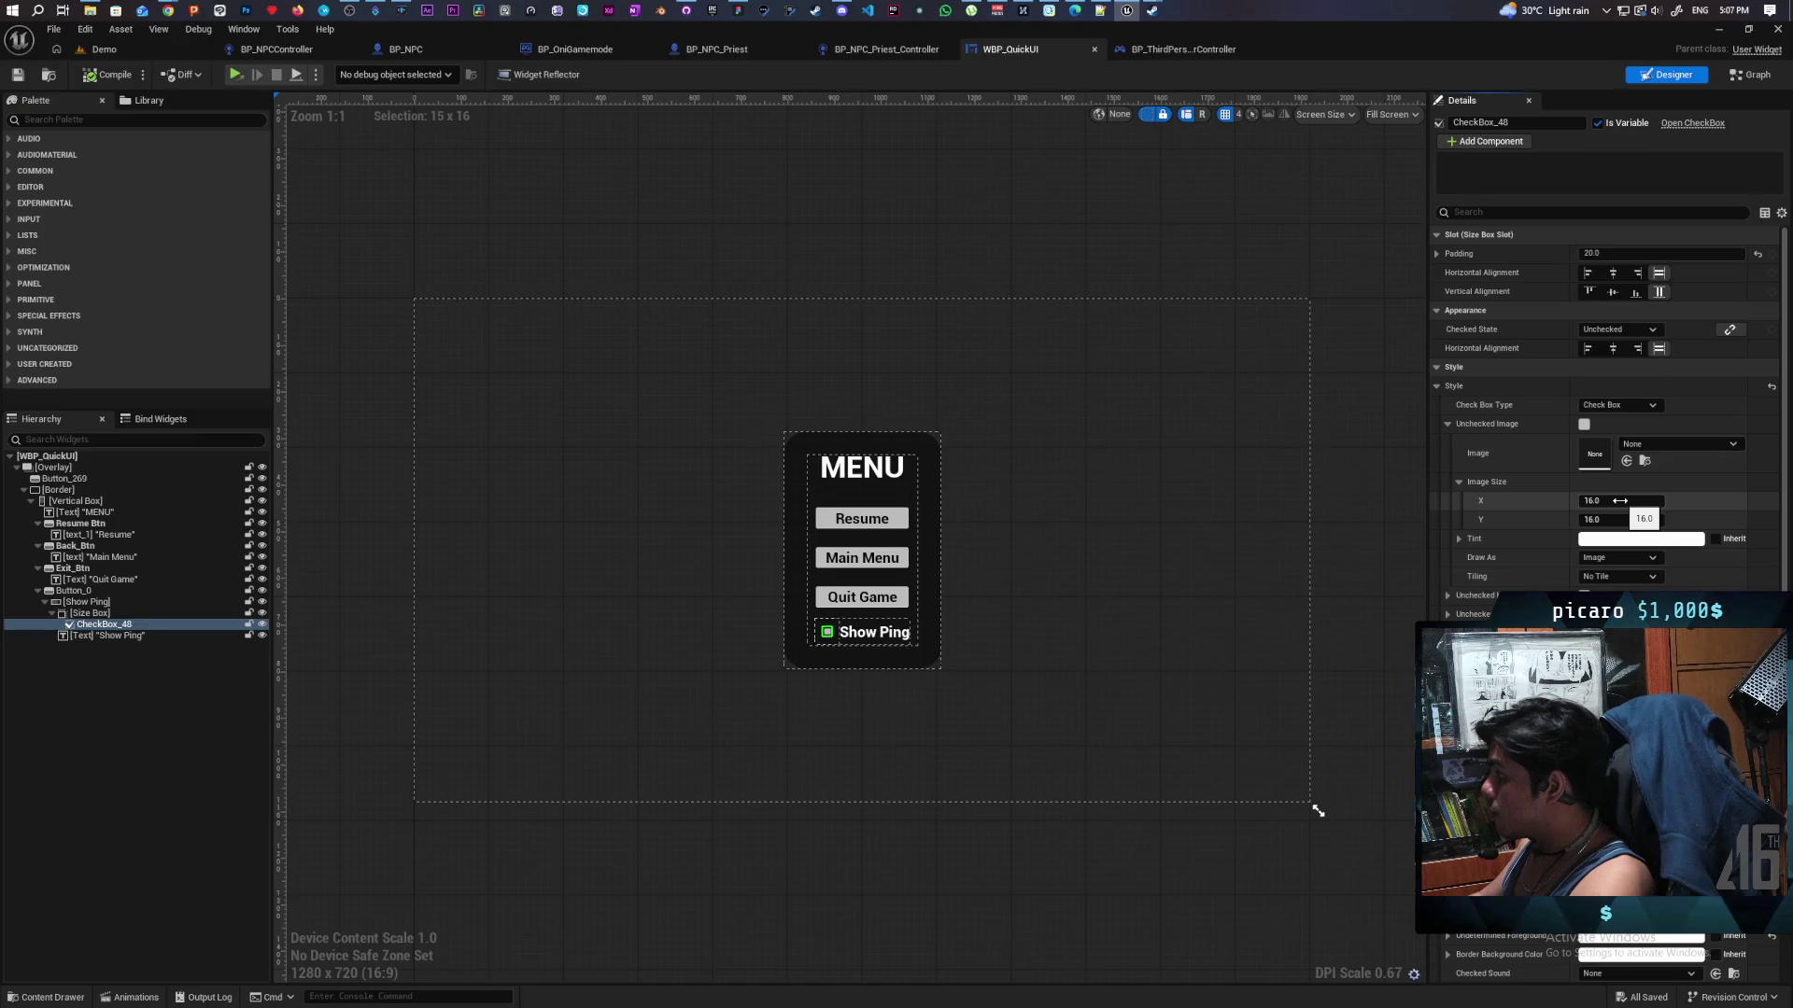
pyautogui.click(1620, 500)
pyautogui.write('32')
pyautogui.press('Return')
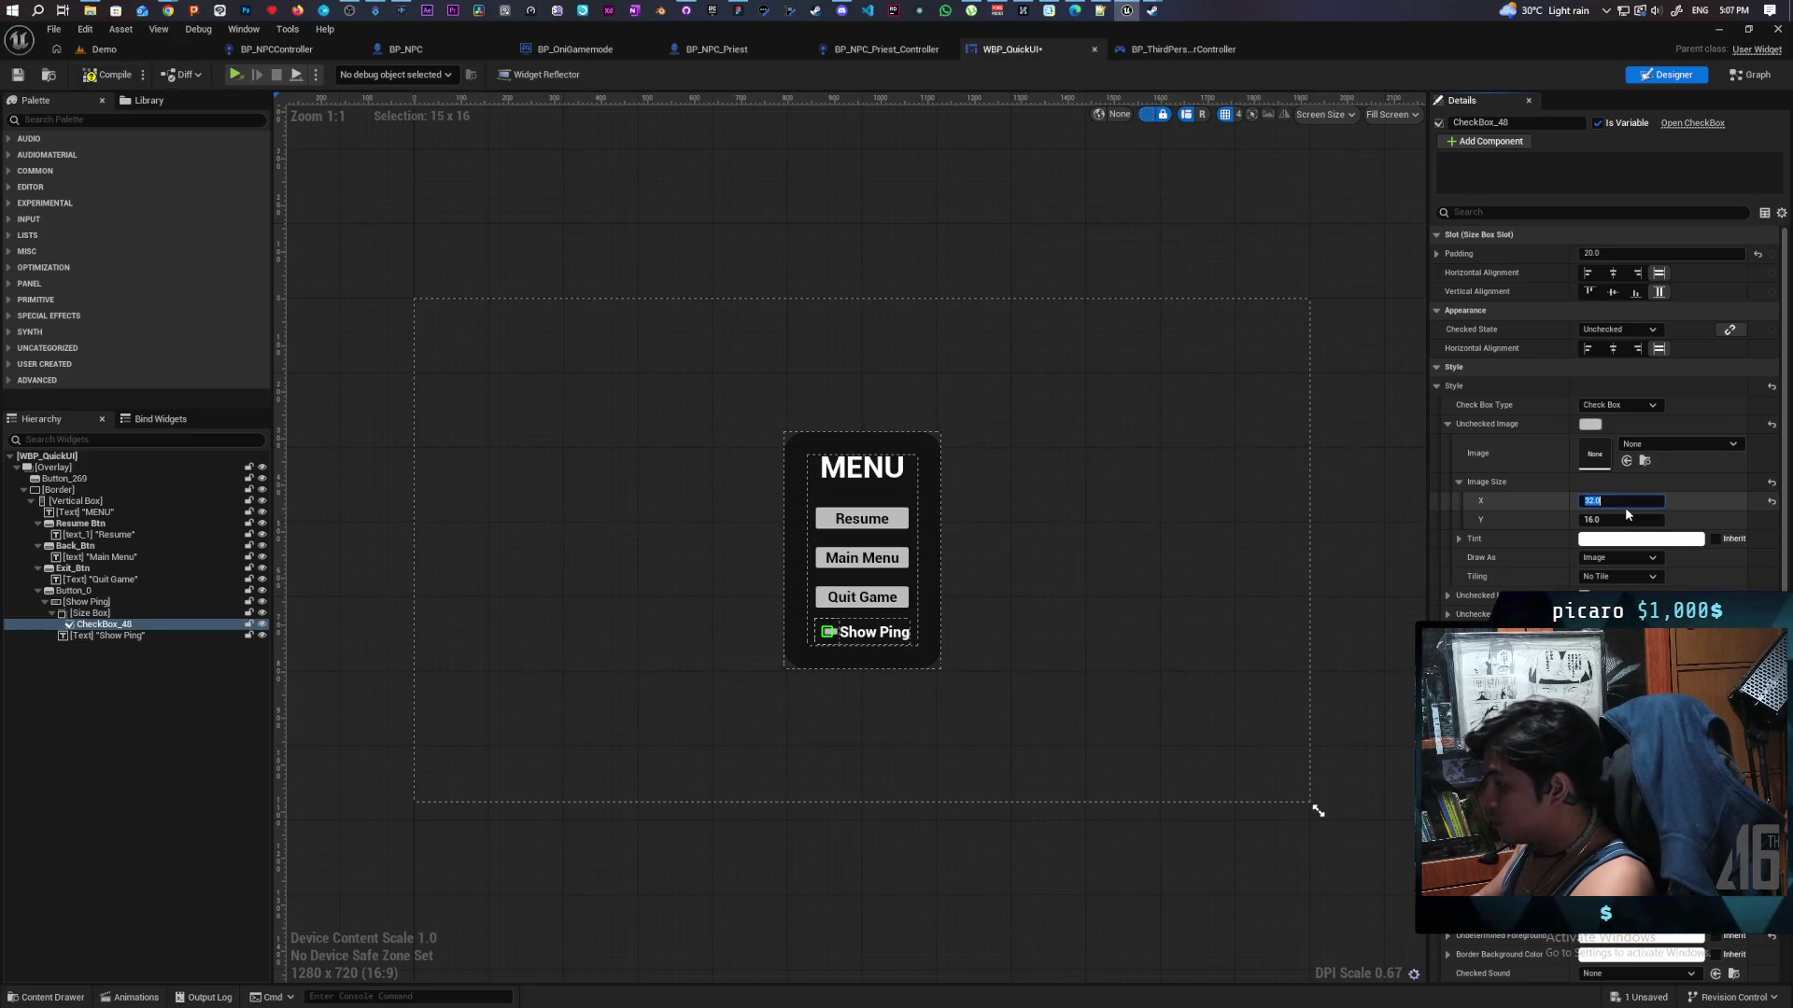
pyautogui.click(1611, 519)
pyautogui.write('32')
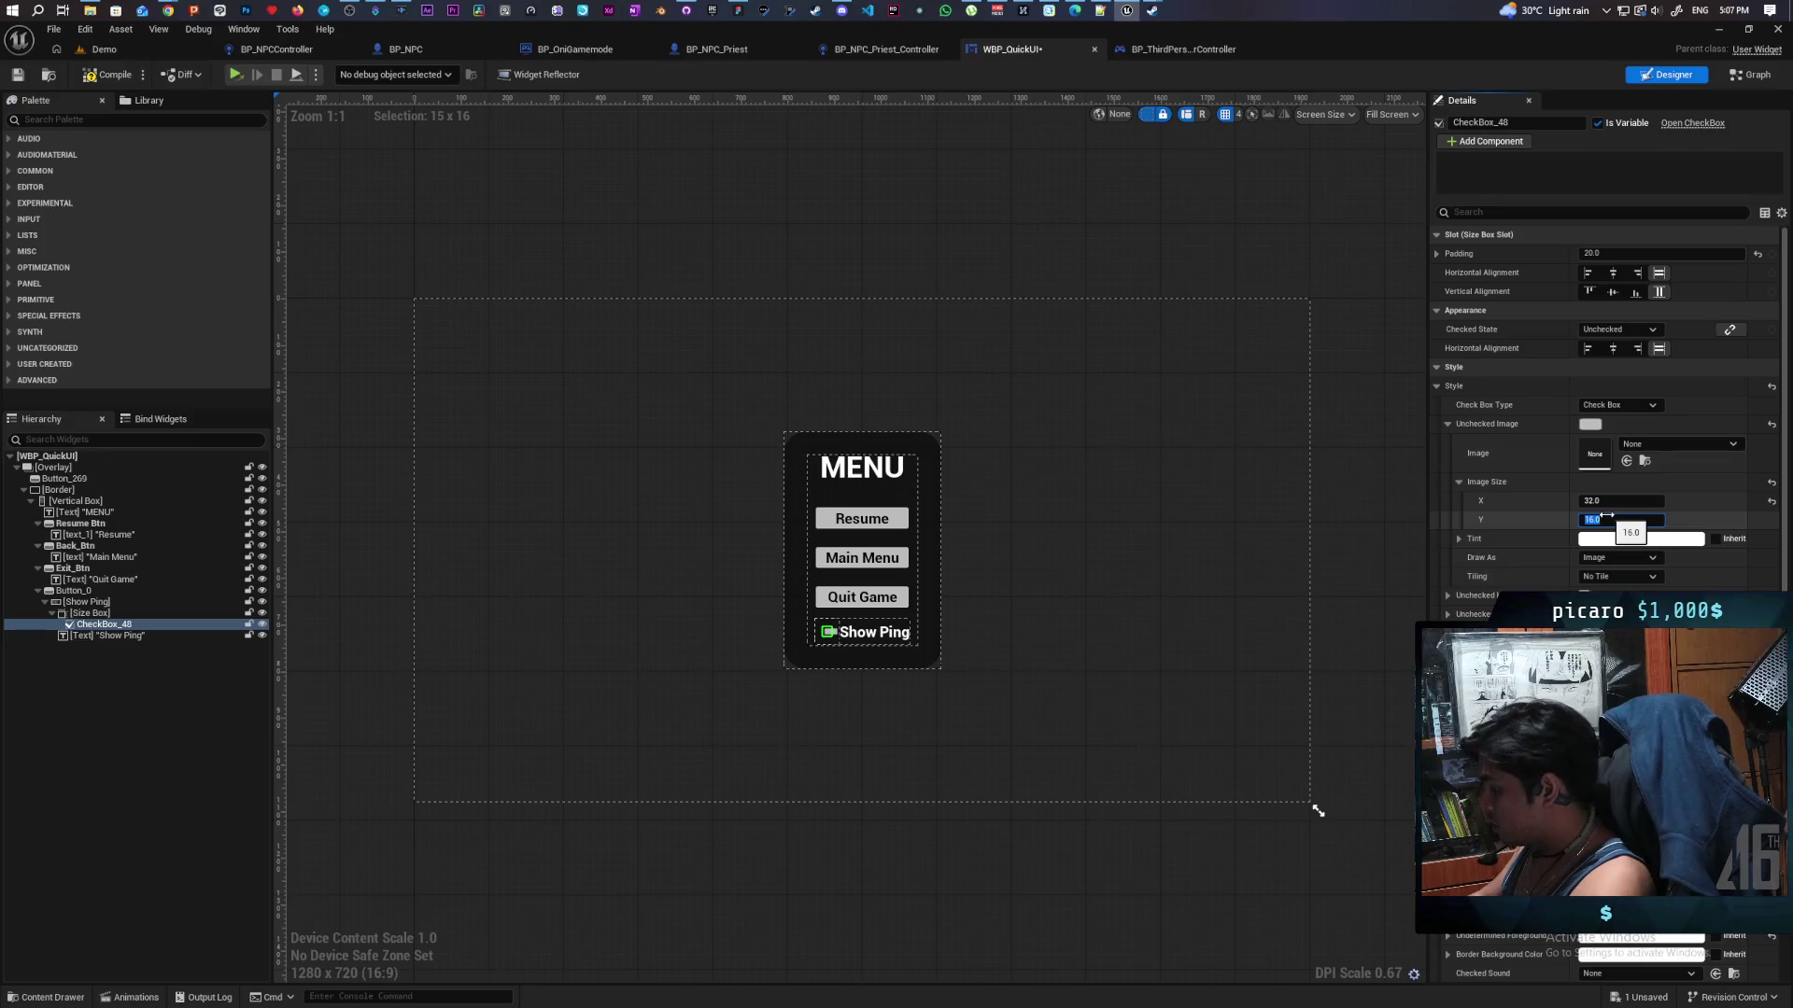
pyautogui.press('Return')
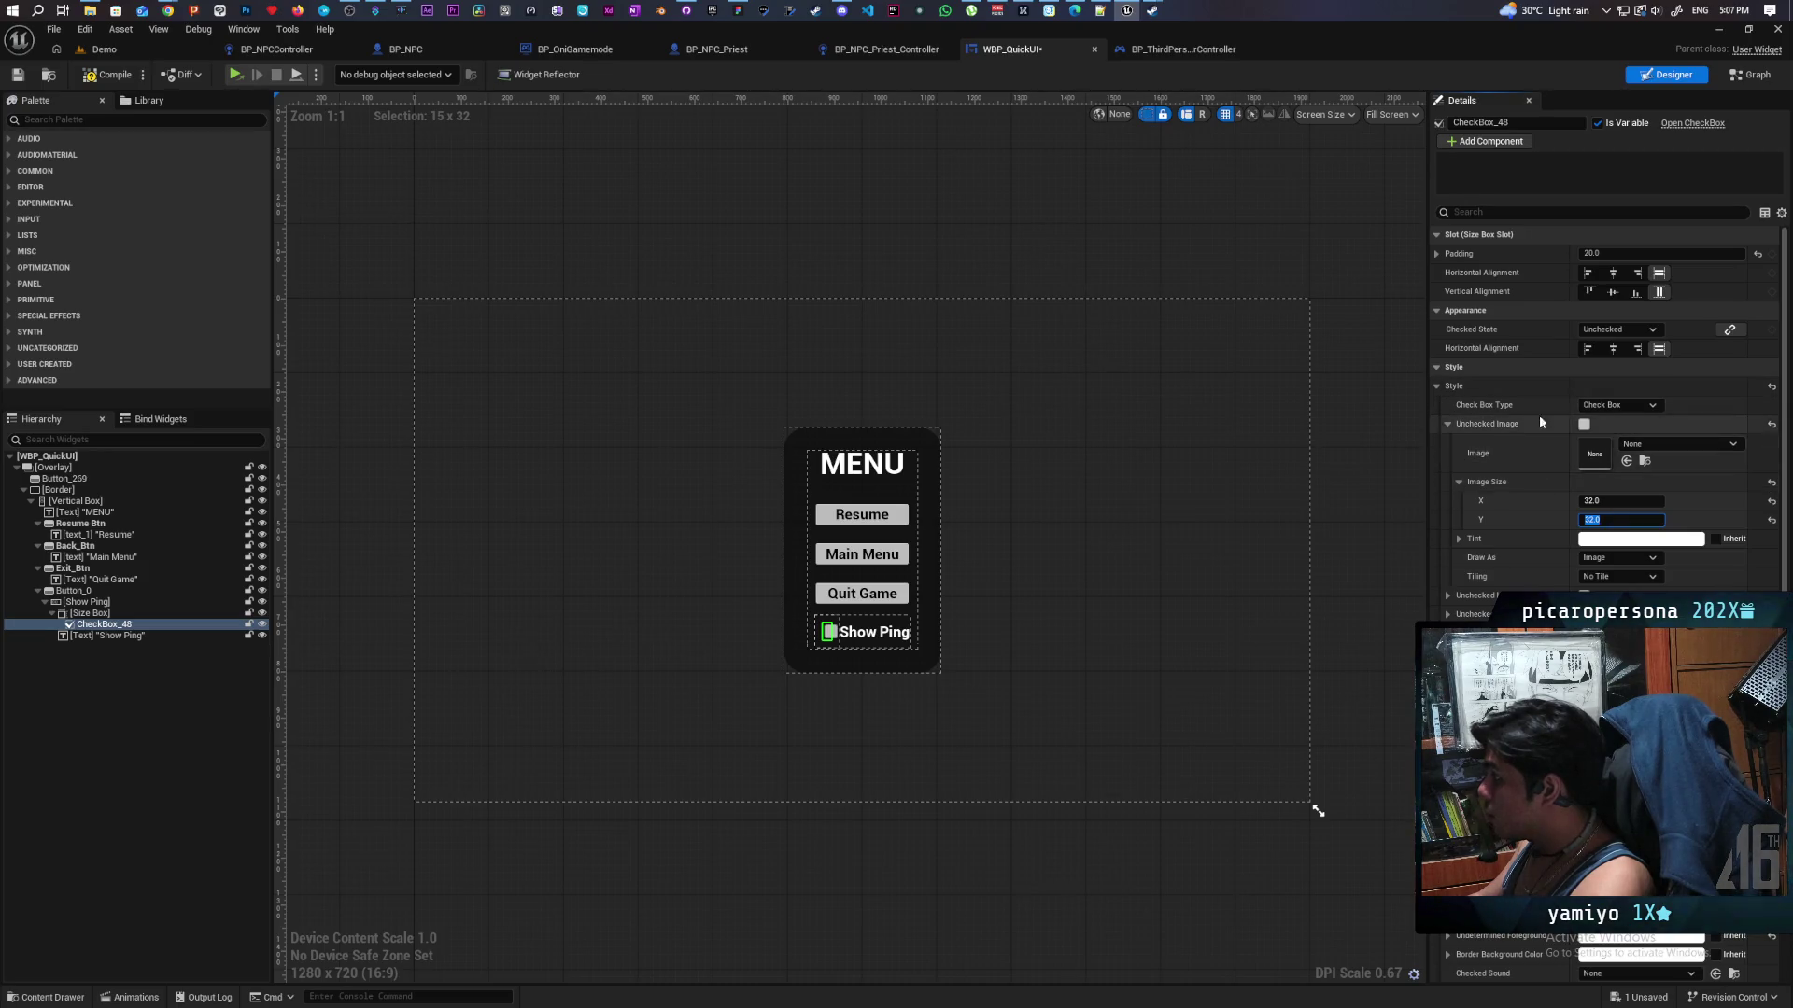
# Keep the checkbox type as Check Box and refresh the Style section.
pyautogui.click(1654, 411)
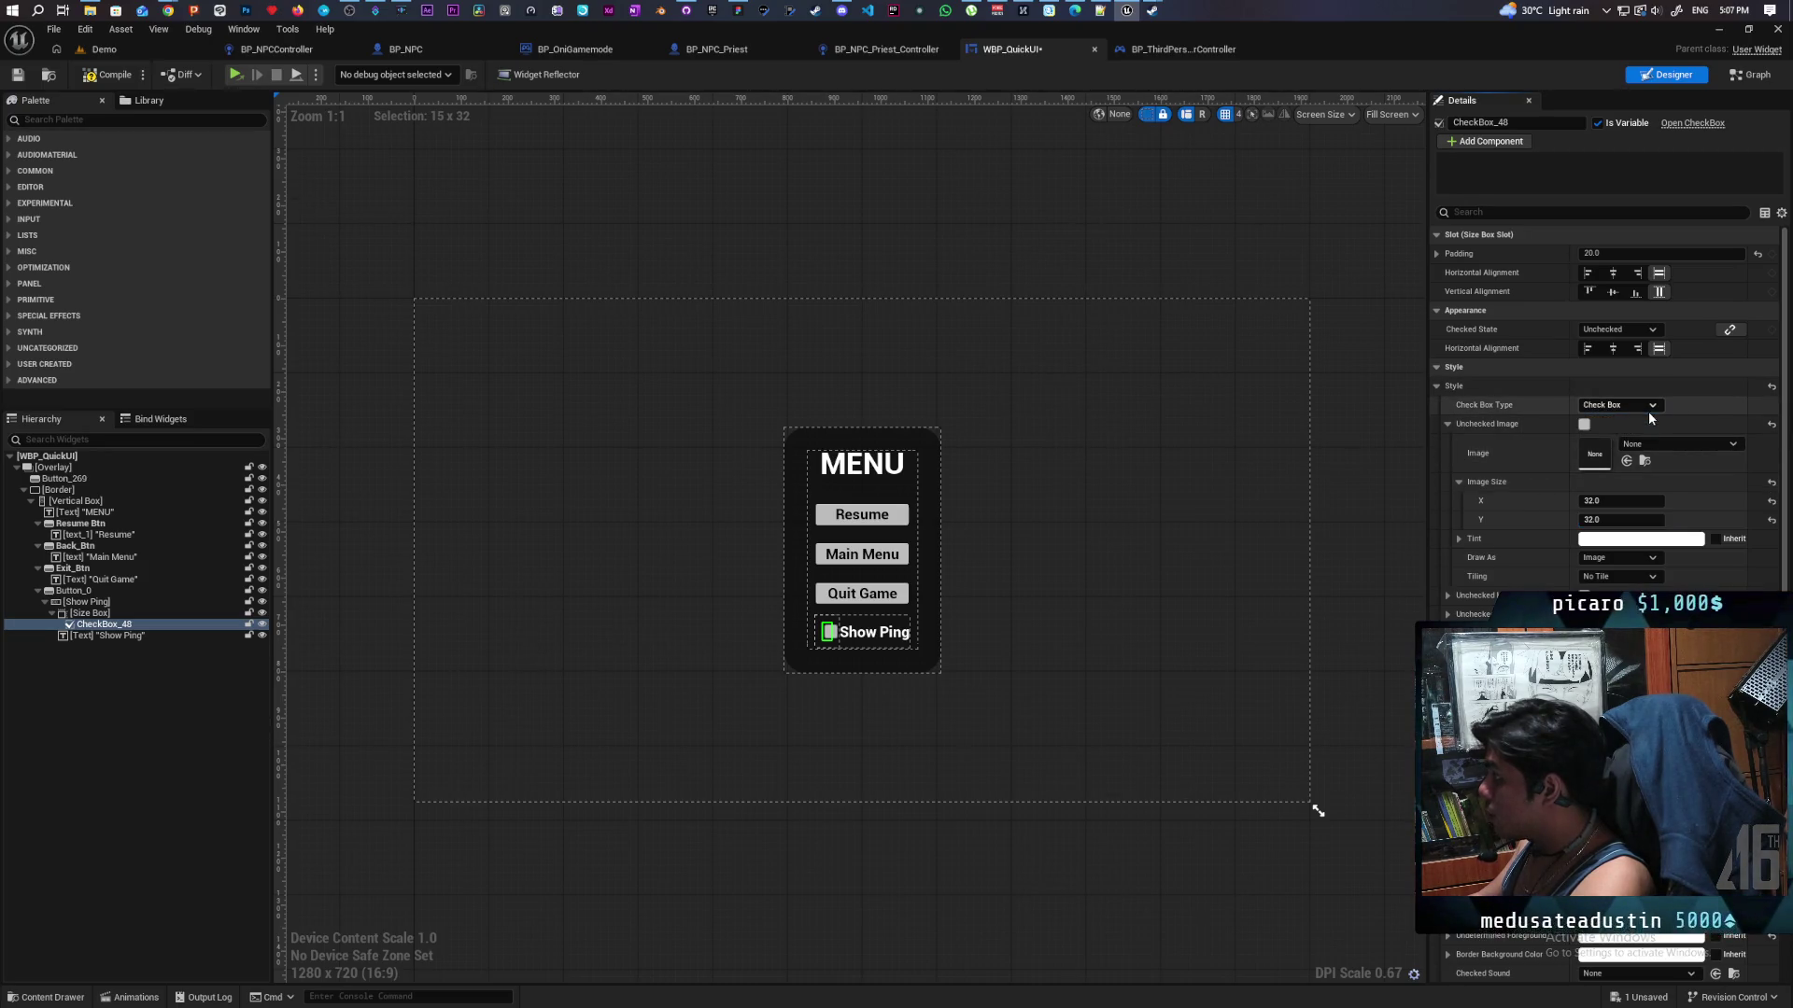
pyautogui.click(1542, 422)
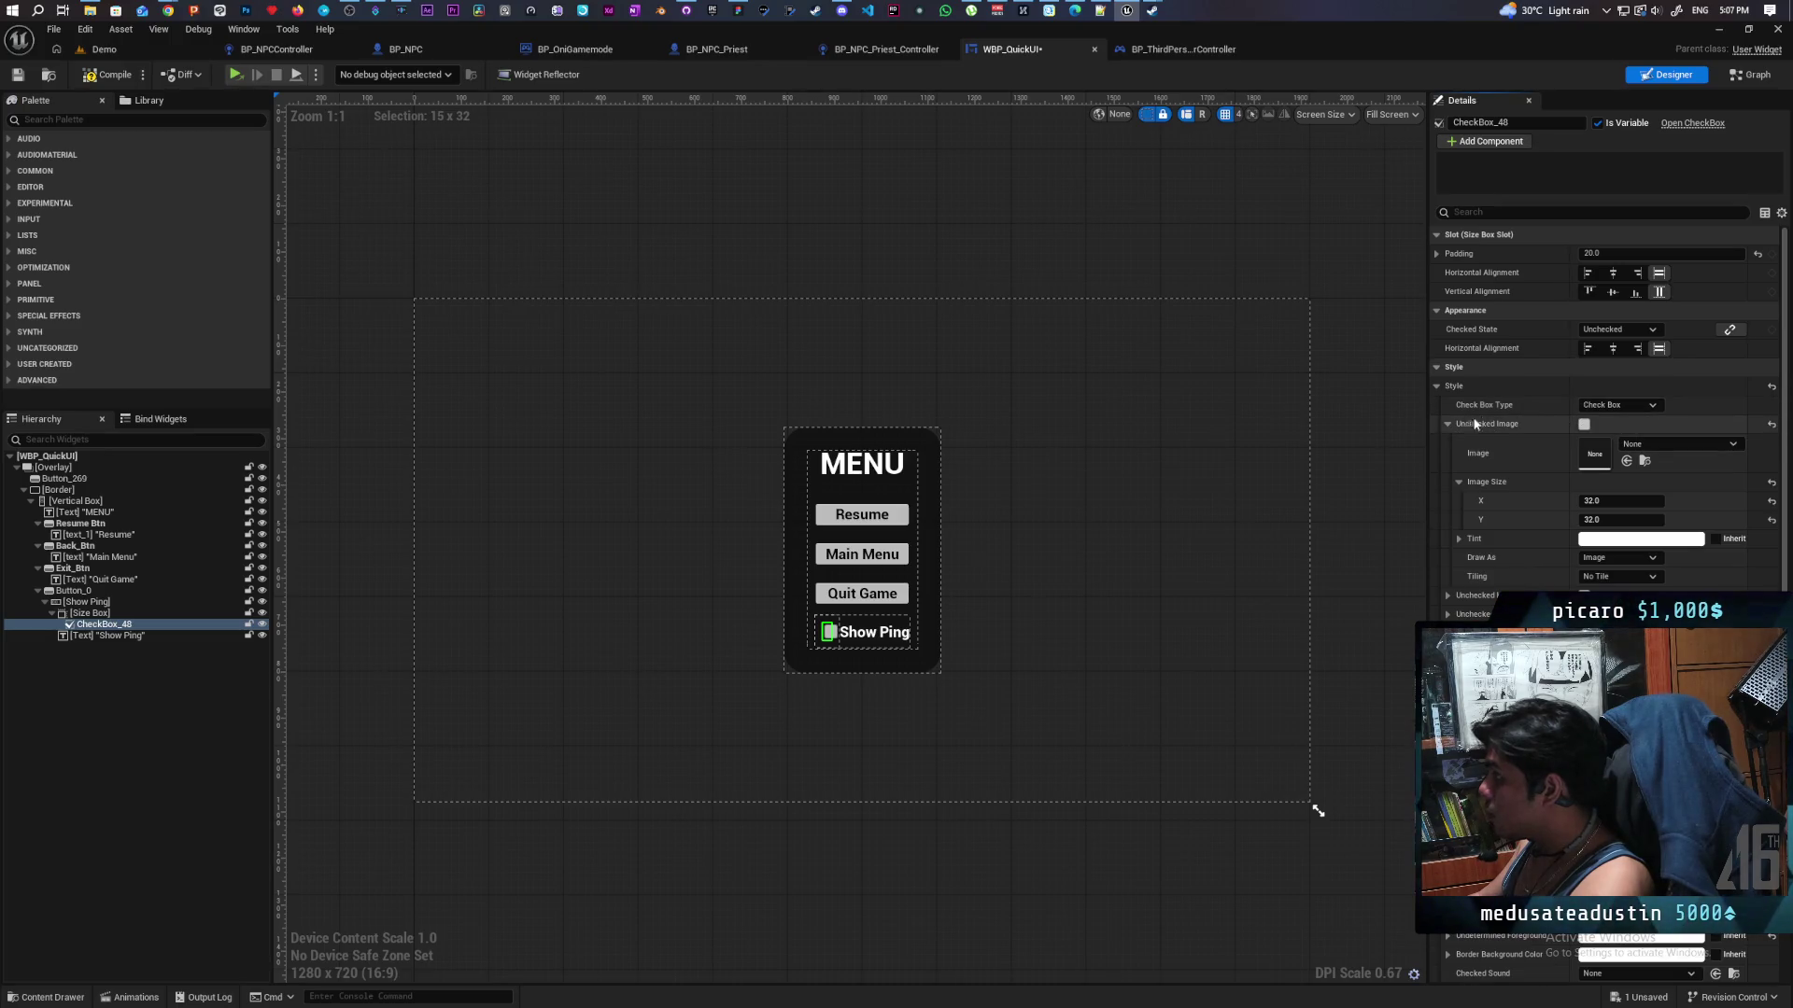
pyautogui.click(1438, 386)
pyautogui.click(1438, 385)
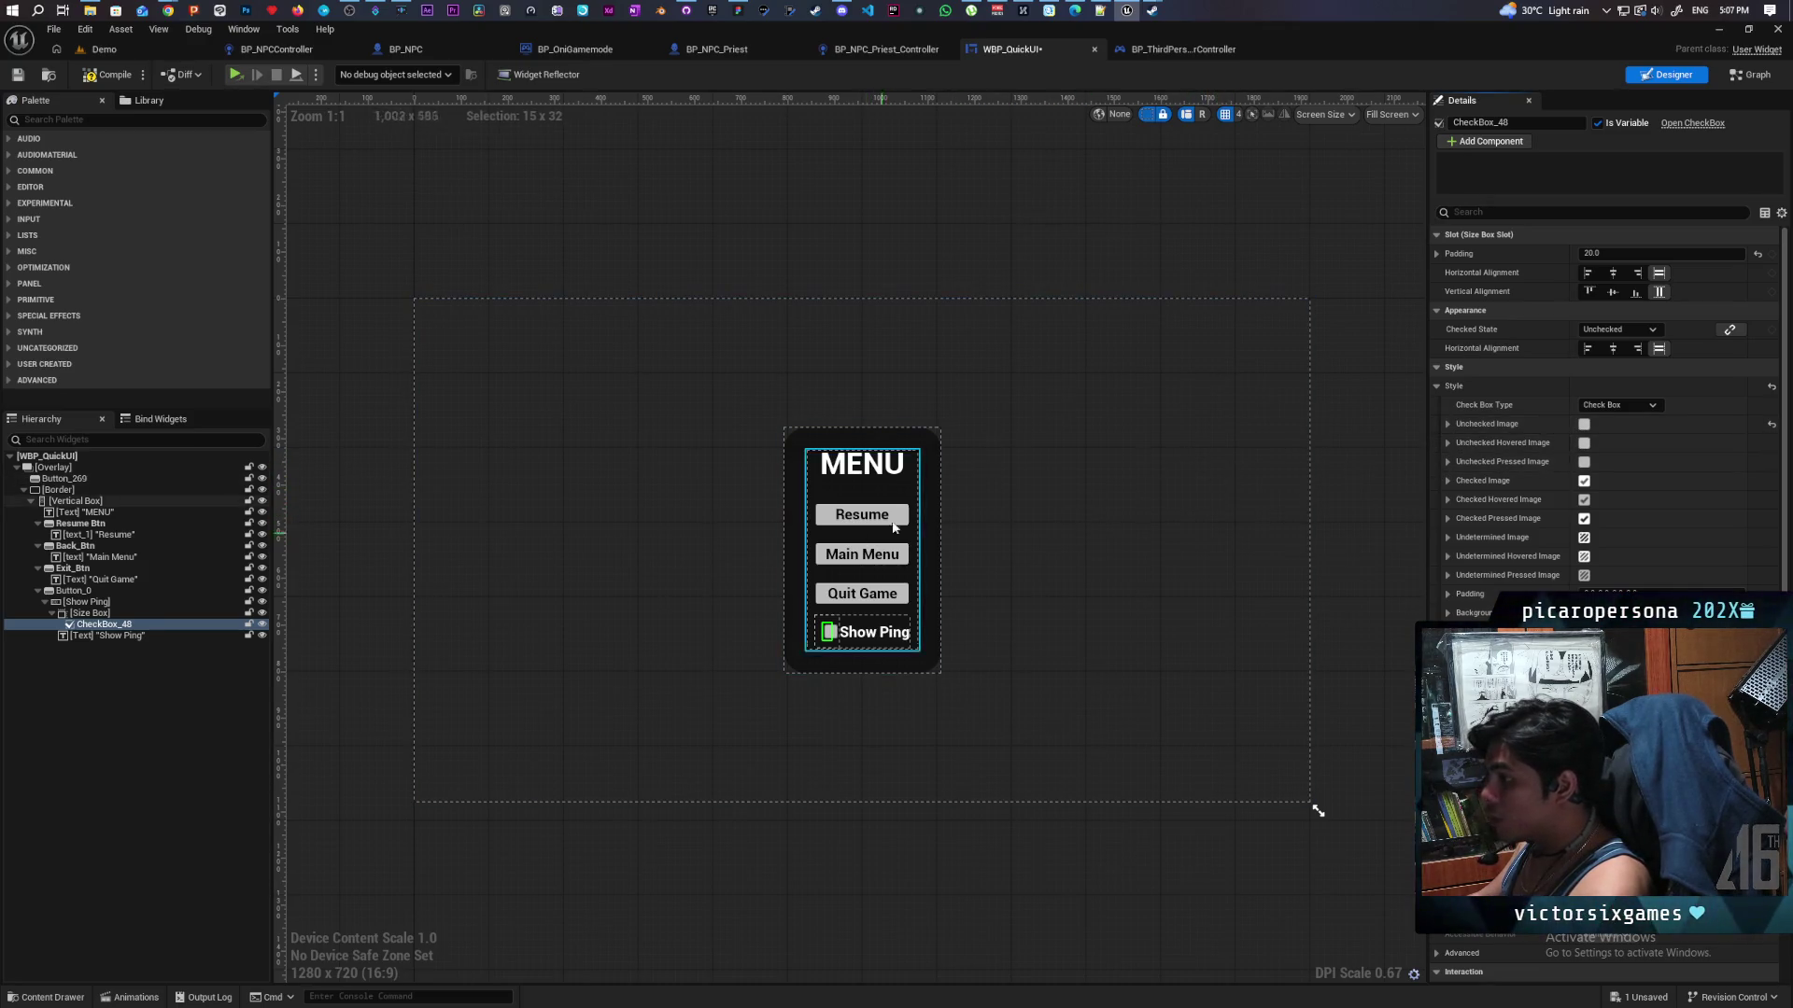
# Try pasting the unchecked image style into the other state images, then undo it.
pyautogui.scroll(4, 839, 637)
pyautogui.scroll(1, 839, 642)
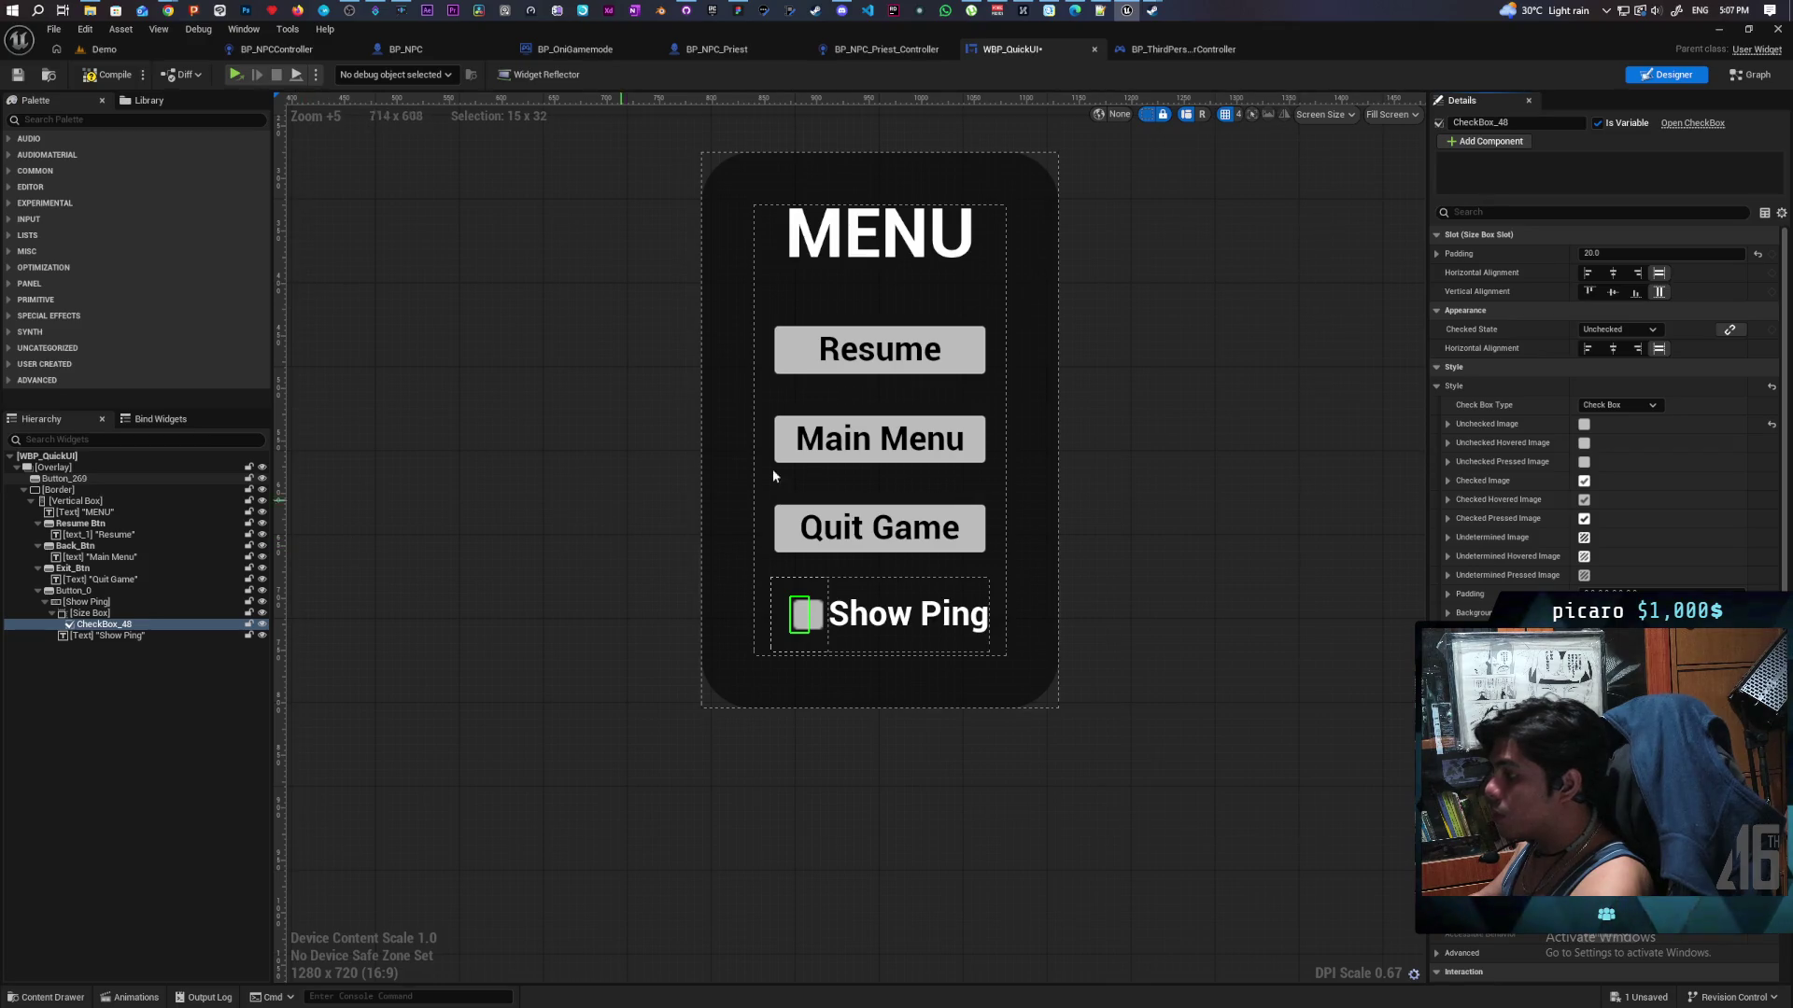
pyautogui.keyDown('shift'); pyautogui.click(1519, 446); pyautogui.keyUp('shift')
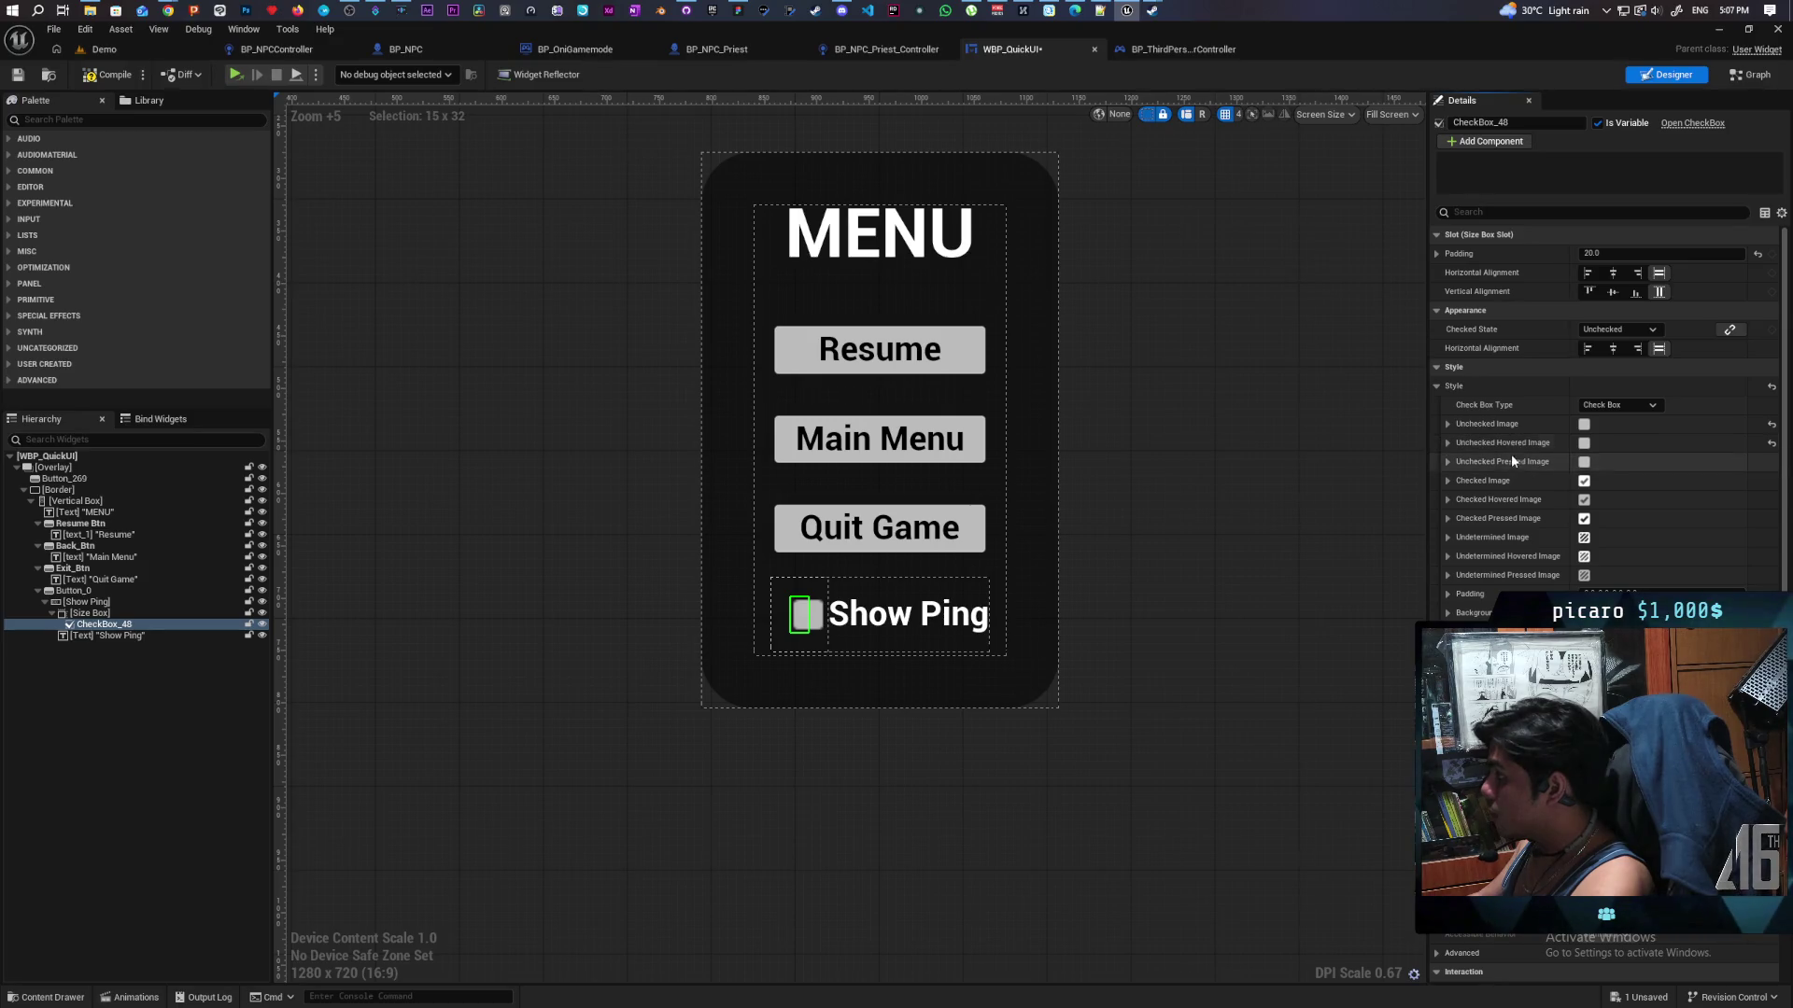
pyautogui.keyDown('shift'); pyautogui.click(1511, 458); pyautogui.keyUp('shift')
pyautogui.keyDown('shift'); pyautogui.click(1505, 481); pyautogui.keyUp('shift')
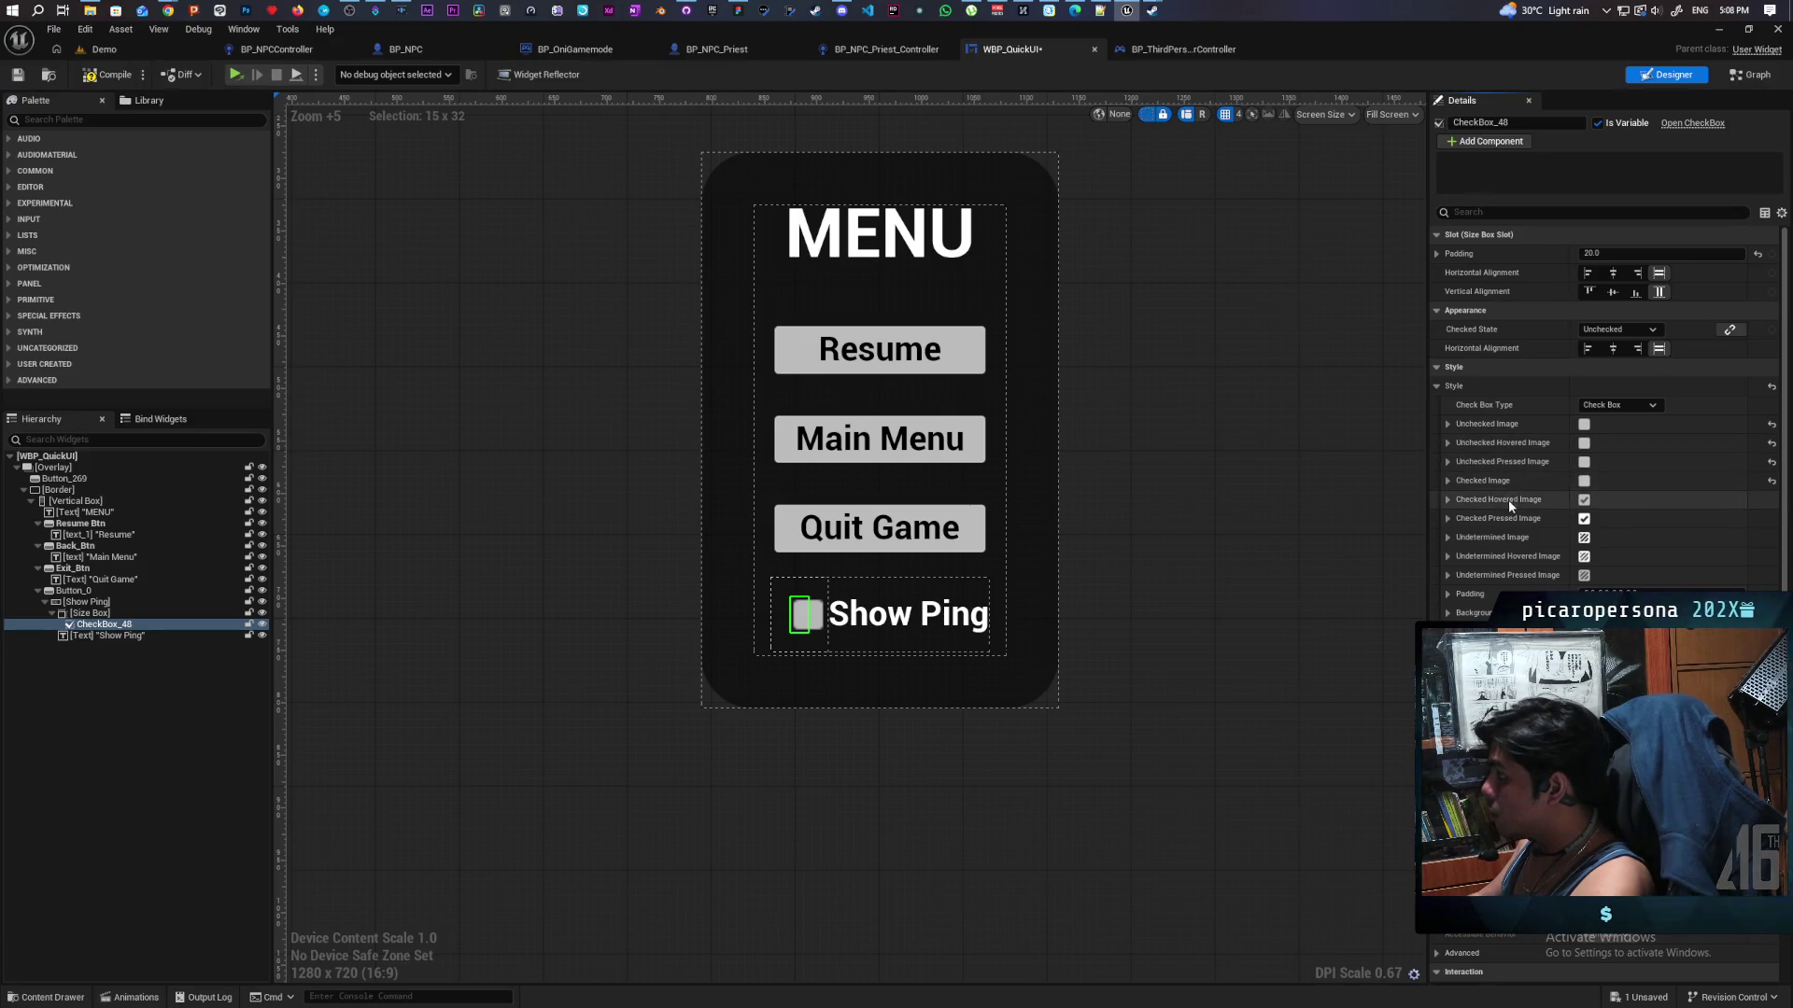
pyautogui.keyDown('shift'); pyautogui.click(1509, 500); pyautogui.keyUp('shift')
pyautogui.keyDown('shift'); pyautogui.click(1511, 519); pyautogui.keyUp('shift')
pyautogui.keyDown('shift'); pyautogui.click(1513, 542); pyautogui.keyUp('shift')
pyautogui.keyDown('shift'); pyautogui.click(1514, 558); pyautogui.keyUp('shift')
pyautogui.keyDown('shift'); pyautogui.click(1512, 577); pyautogui.keyUp('shift')
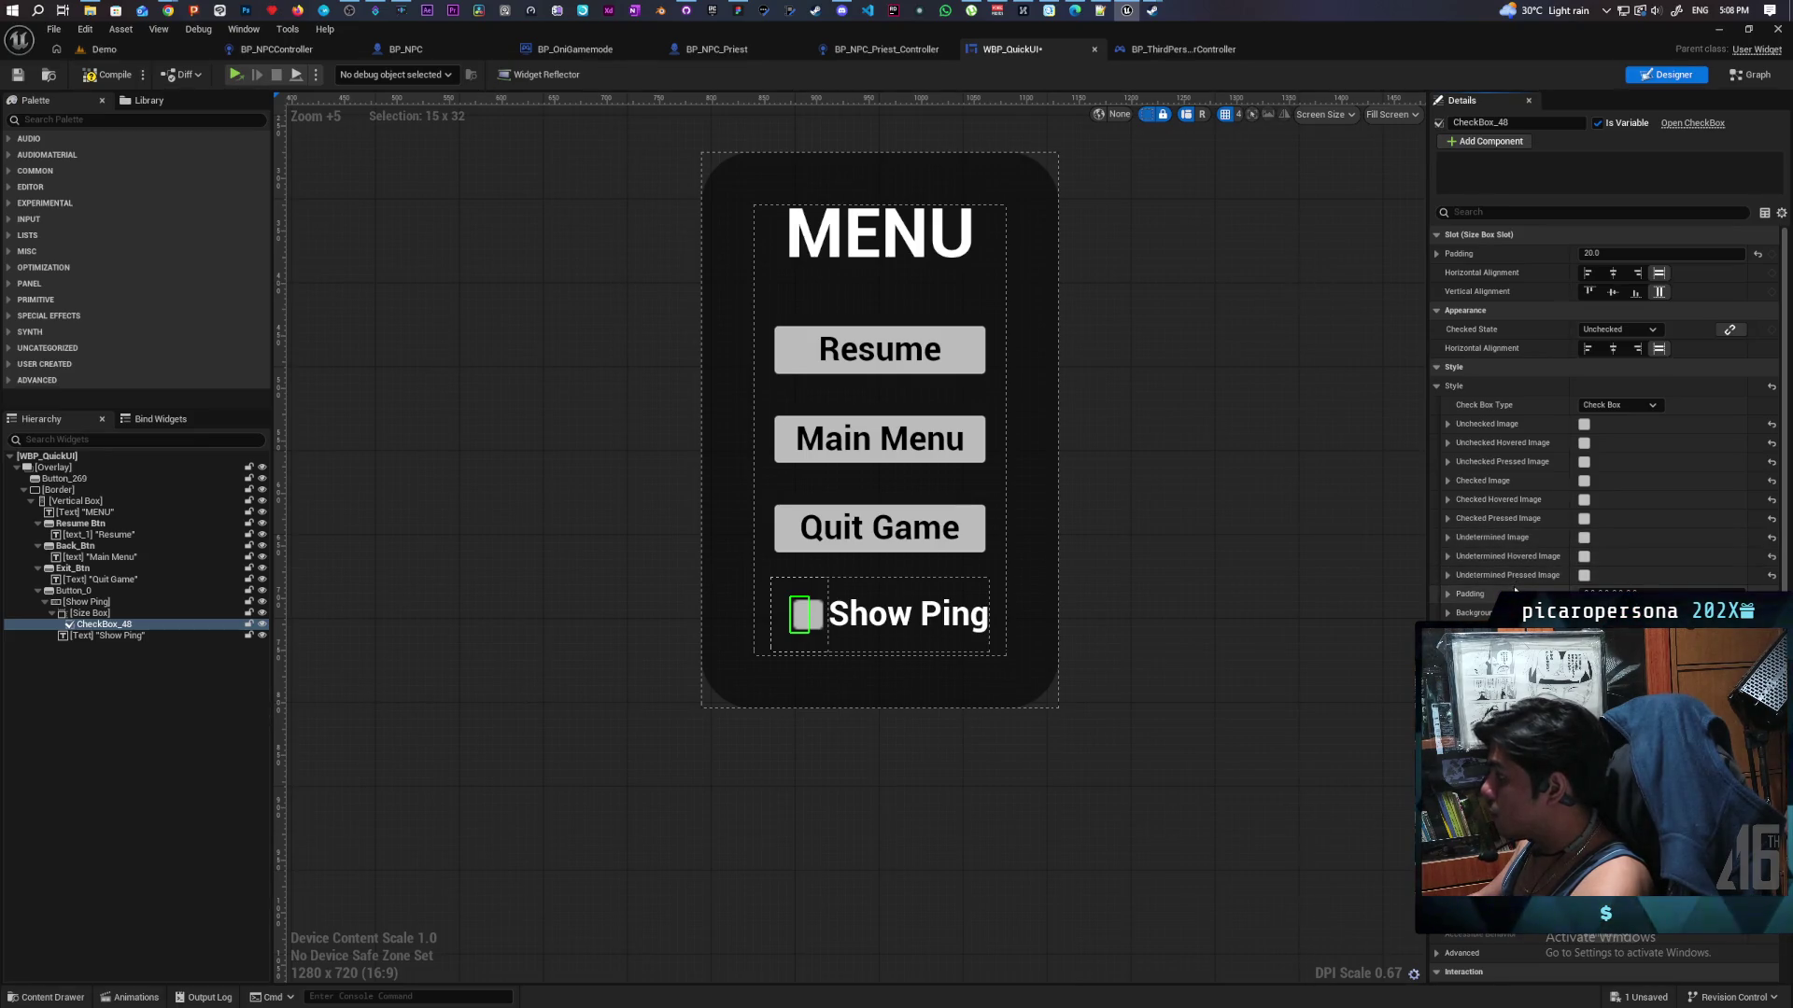
pyautogui.hotkey('ctrl', 'z')
pyautogui.hotkey('ctrl', 'z')
pyautogui.hotkey('ctrl', 'z')
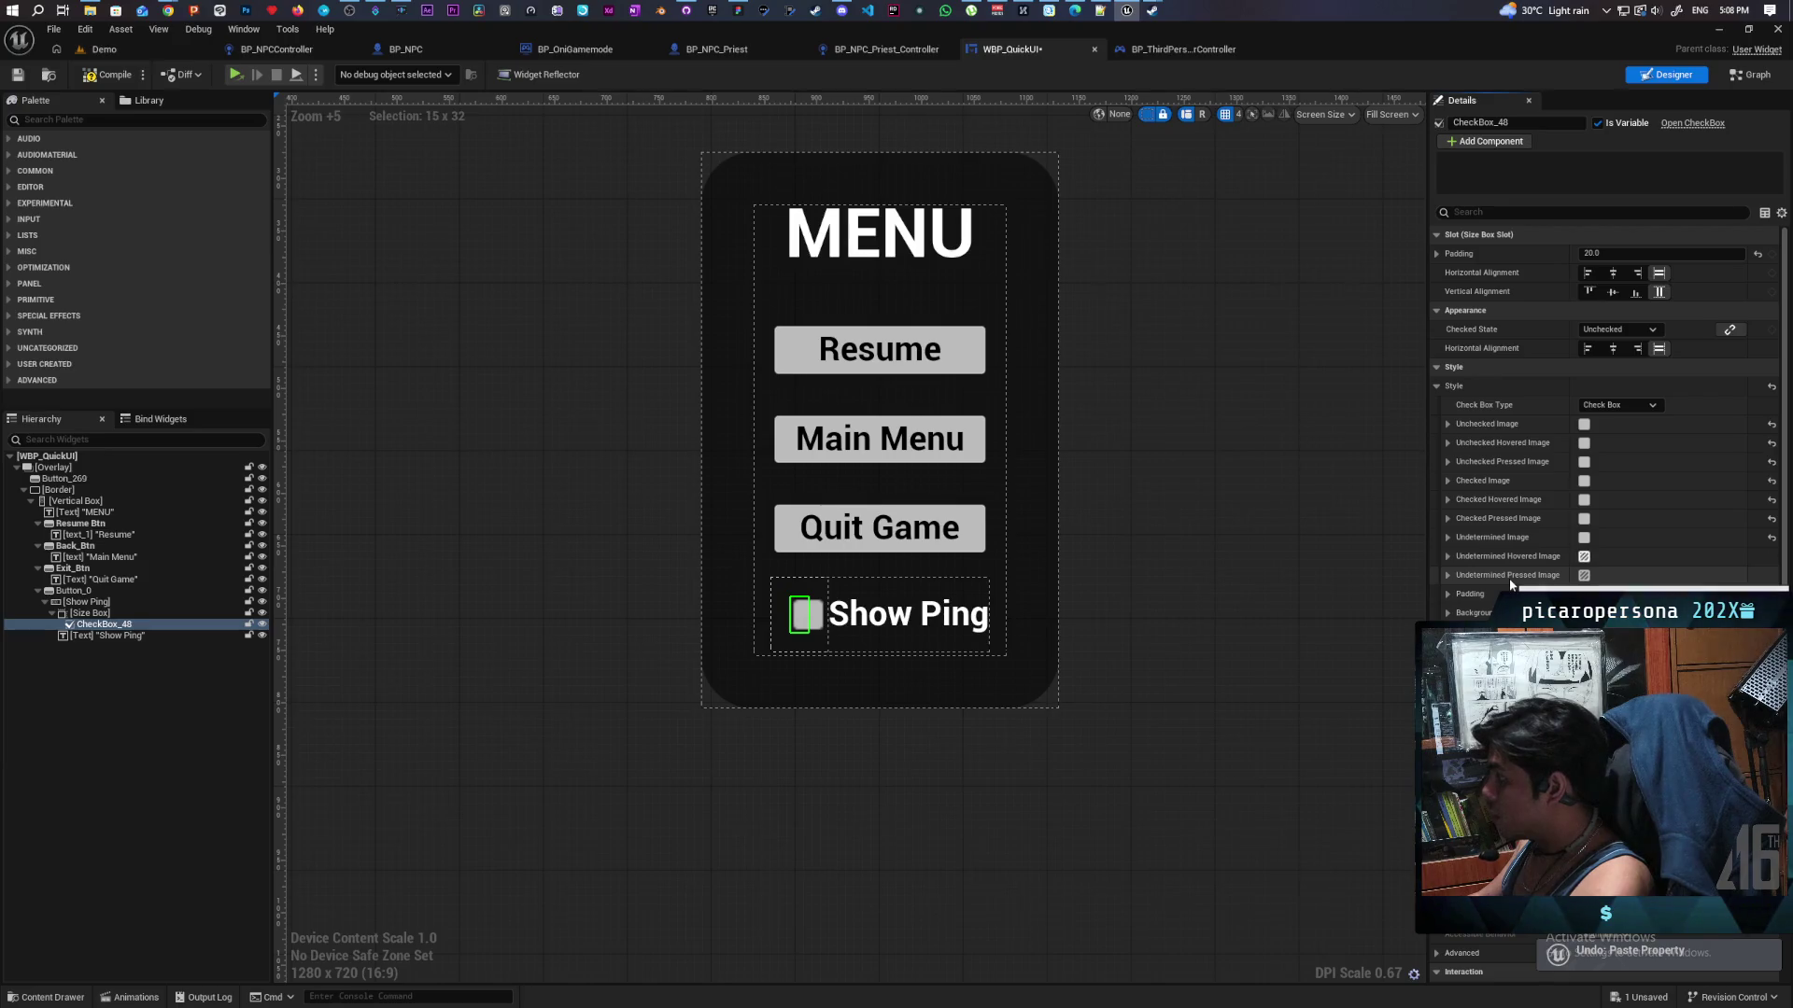
pyautogui.hotkey('ctrl', 'z')
pyautogui.hotkey('ctrl', 'z')
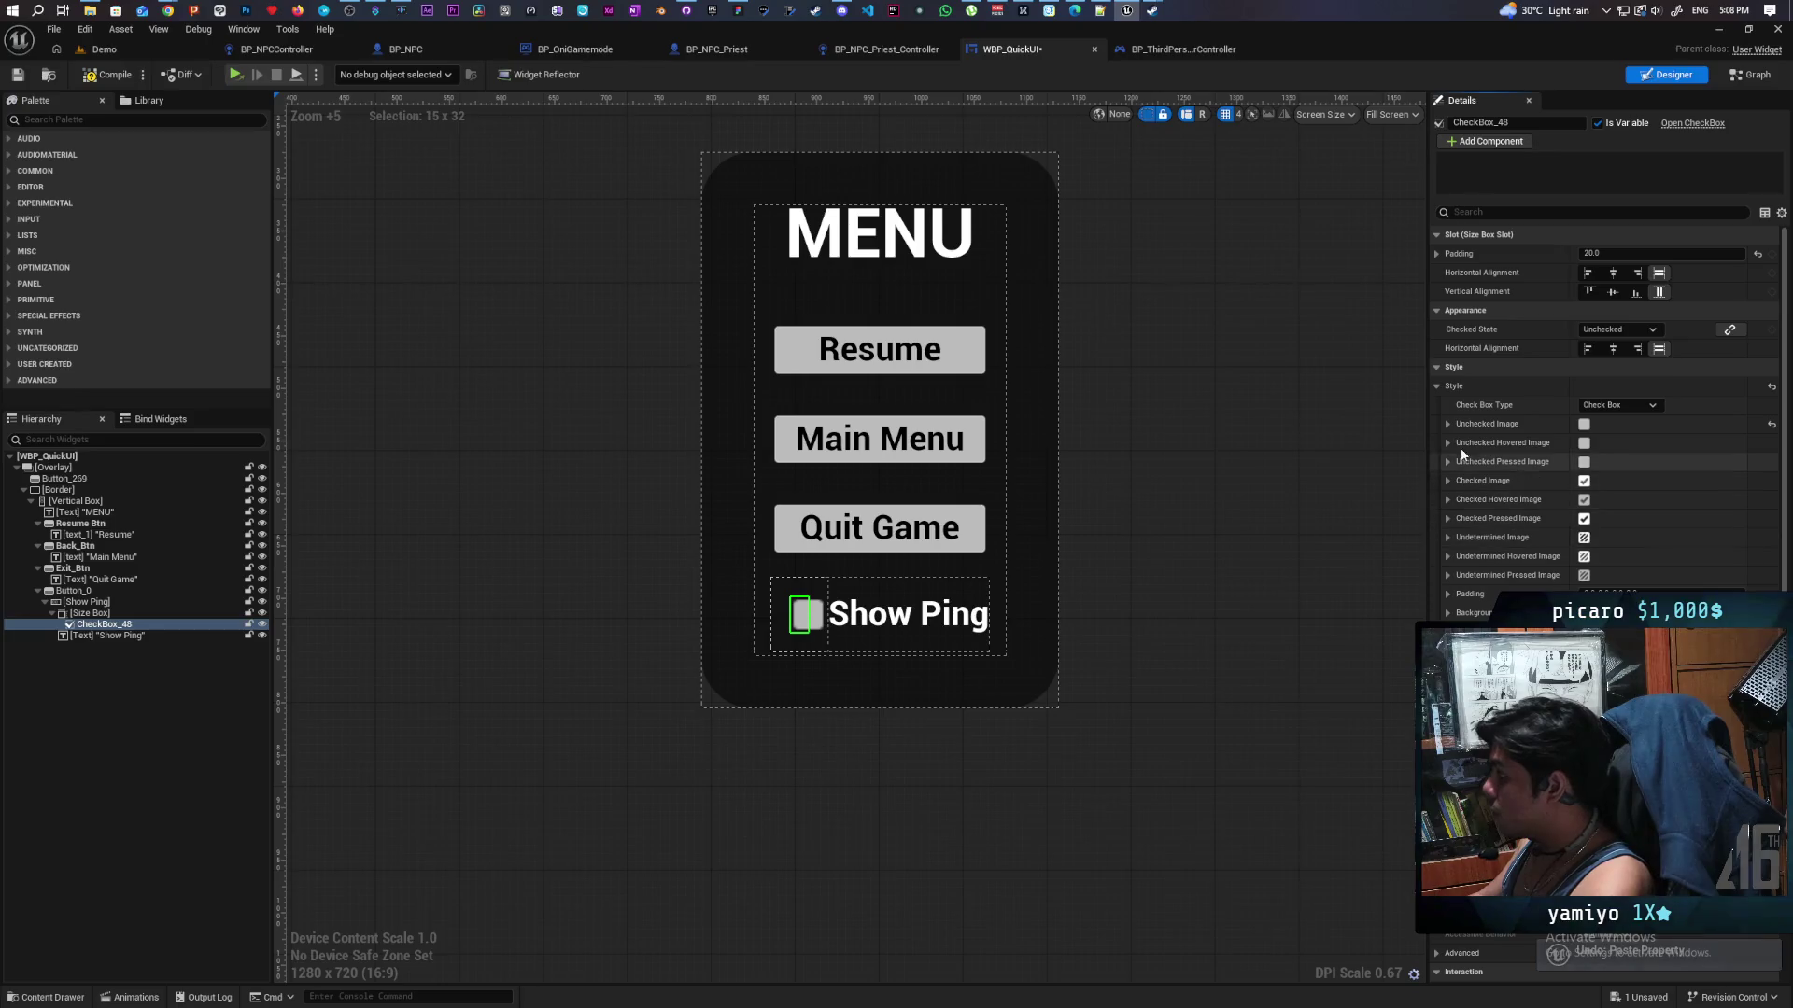
# Set the Unchecked Hovered and Unchecked Pressed image sizes to 32 × 32.
pyautogui.click(1448, 442)
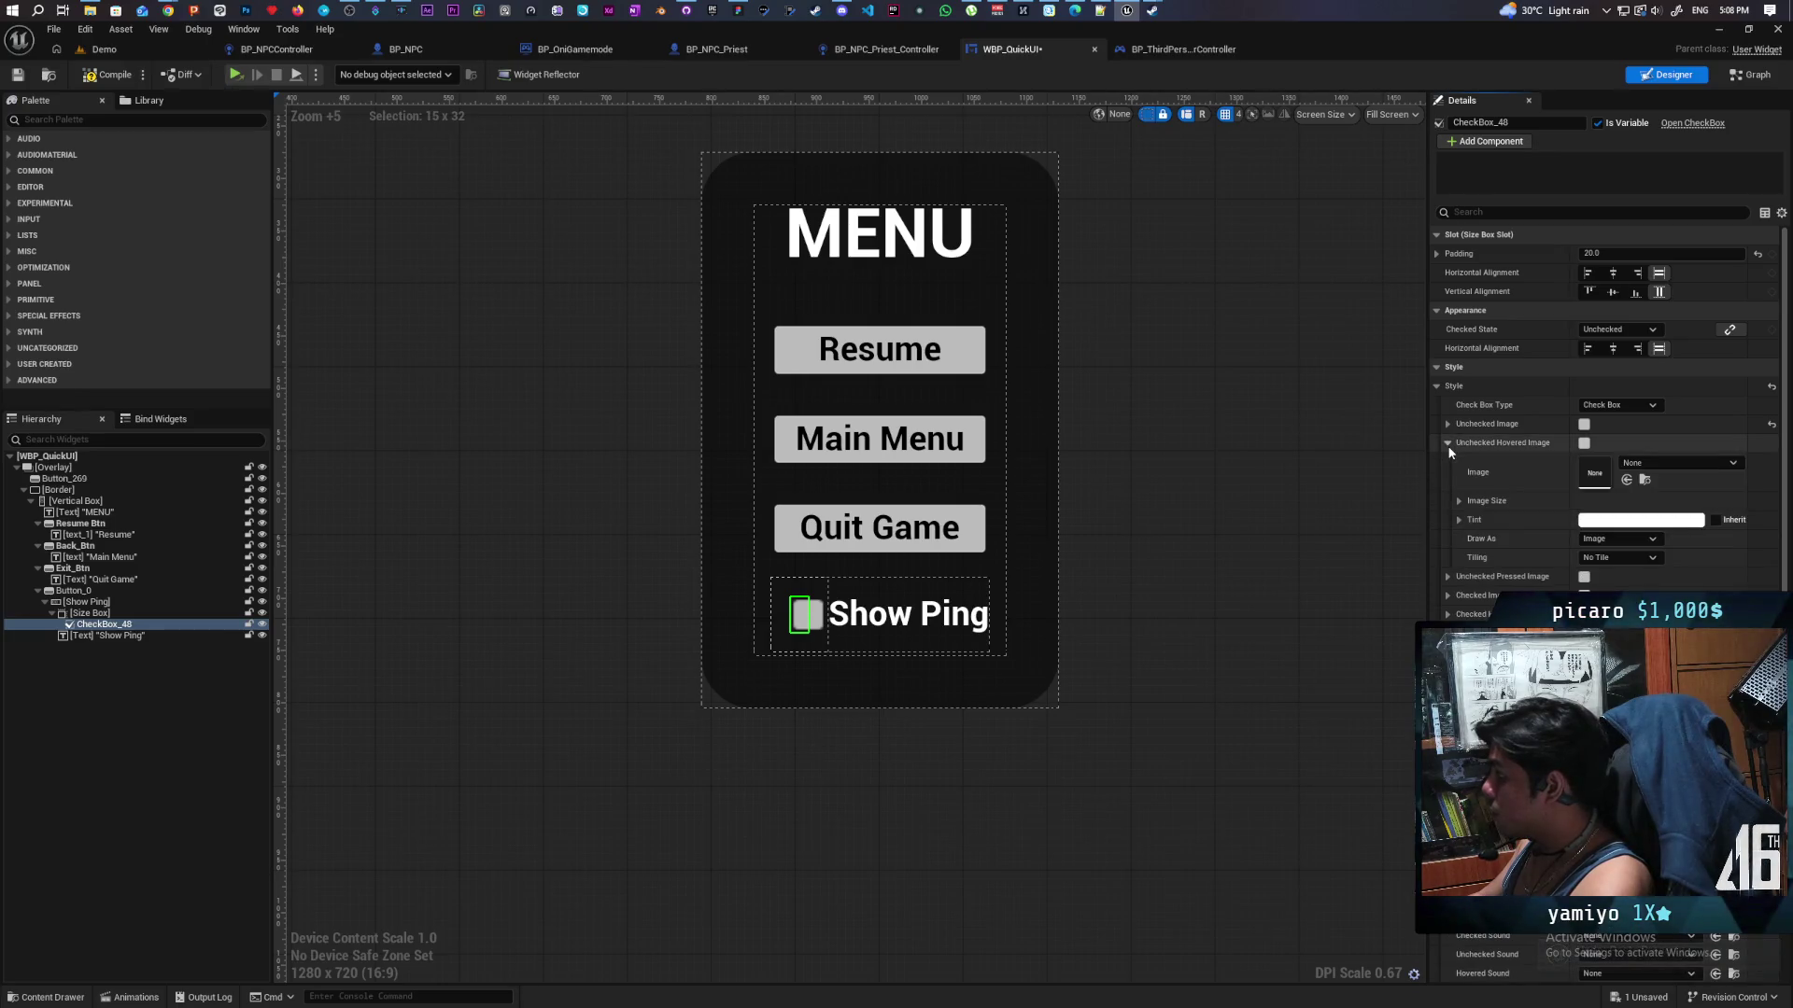
pyautogui.click(1457, 502)
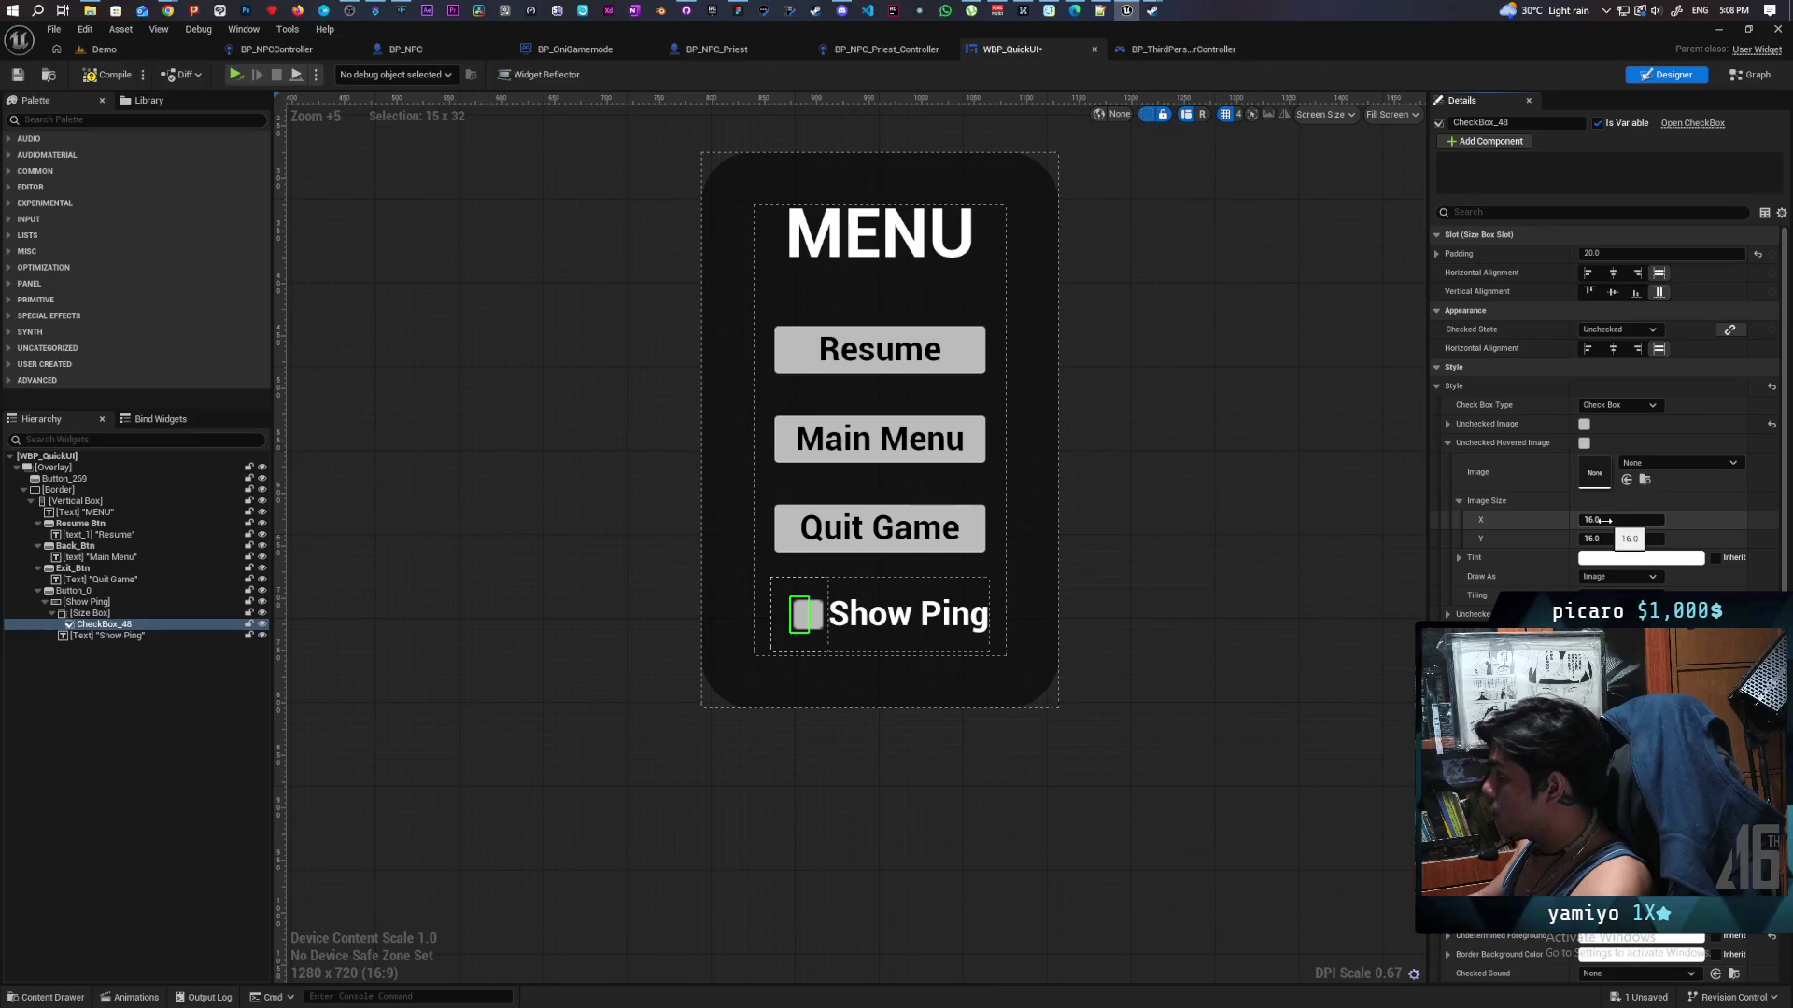
pyautogui.write('23')
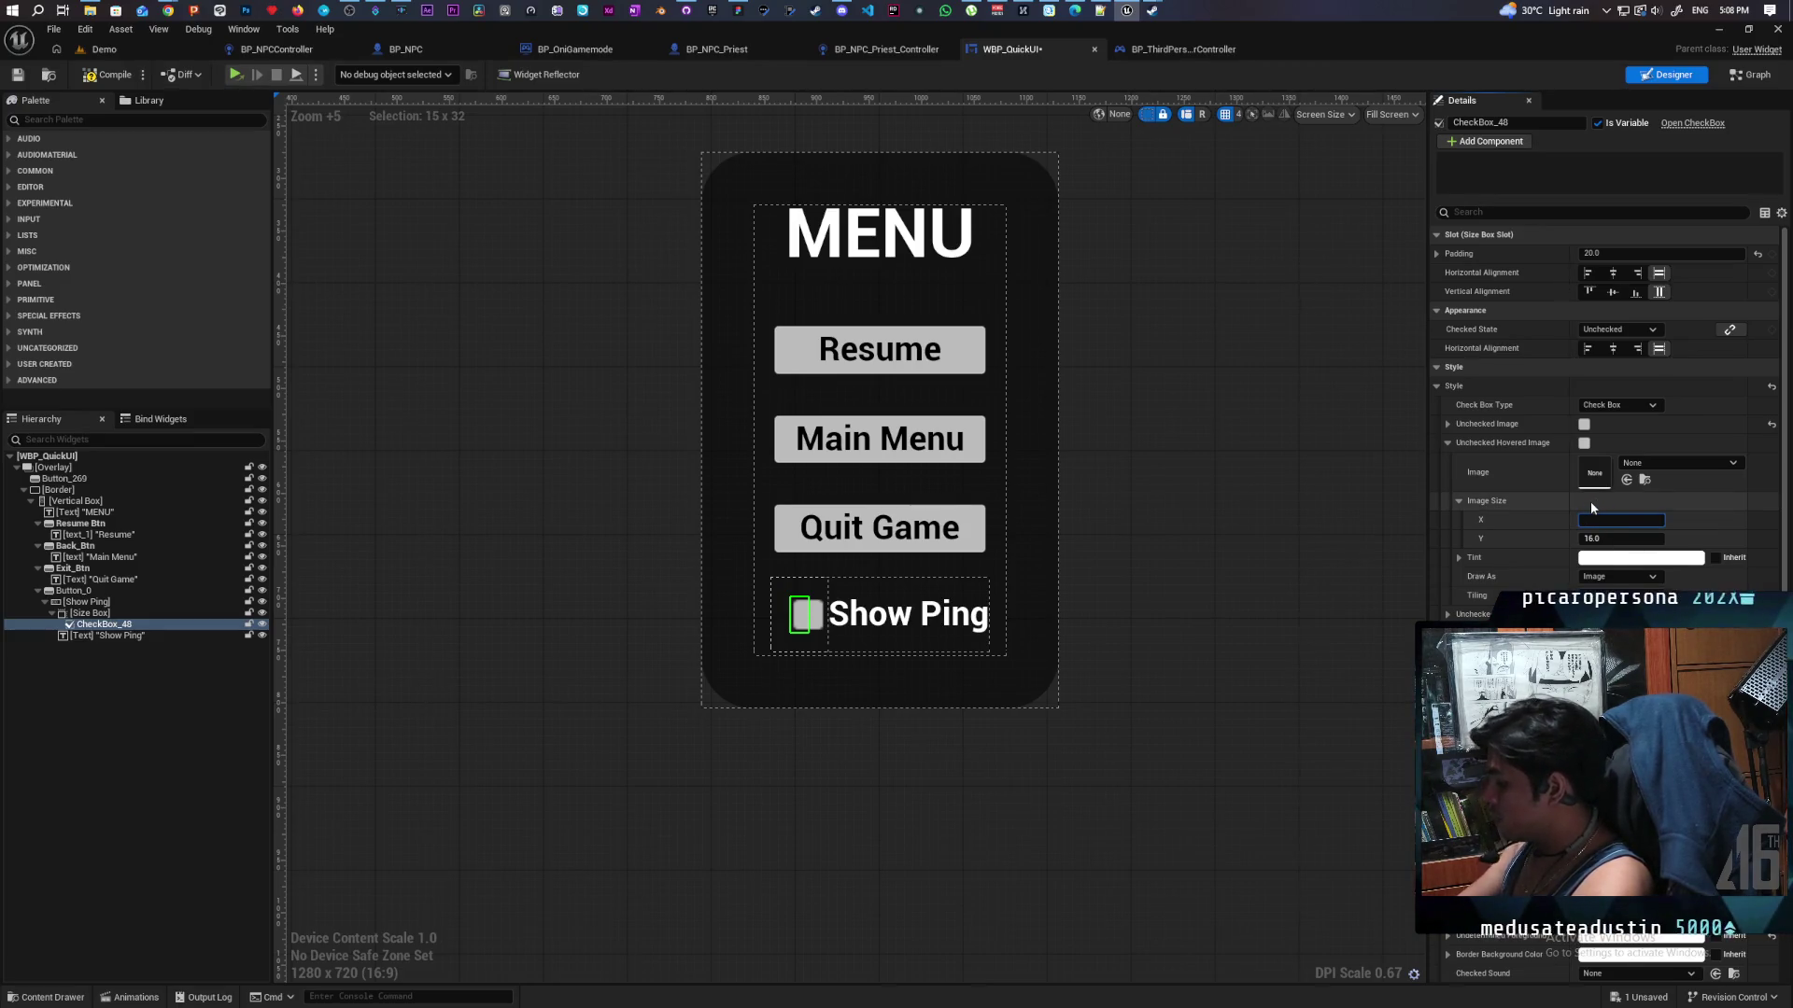
pyautogui.press('Return')
pyautogui.press('Tab')
pyautogui.write('32')
pyautogui.press('Return')
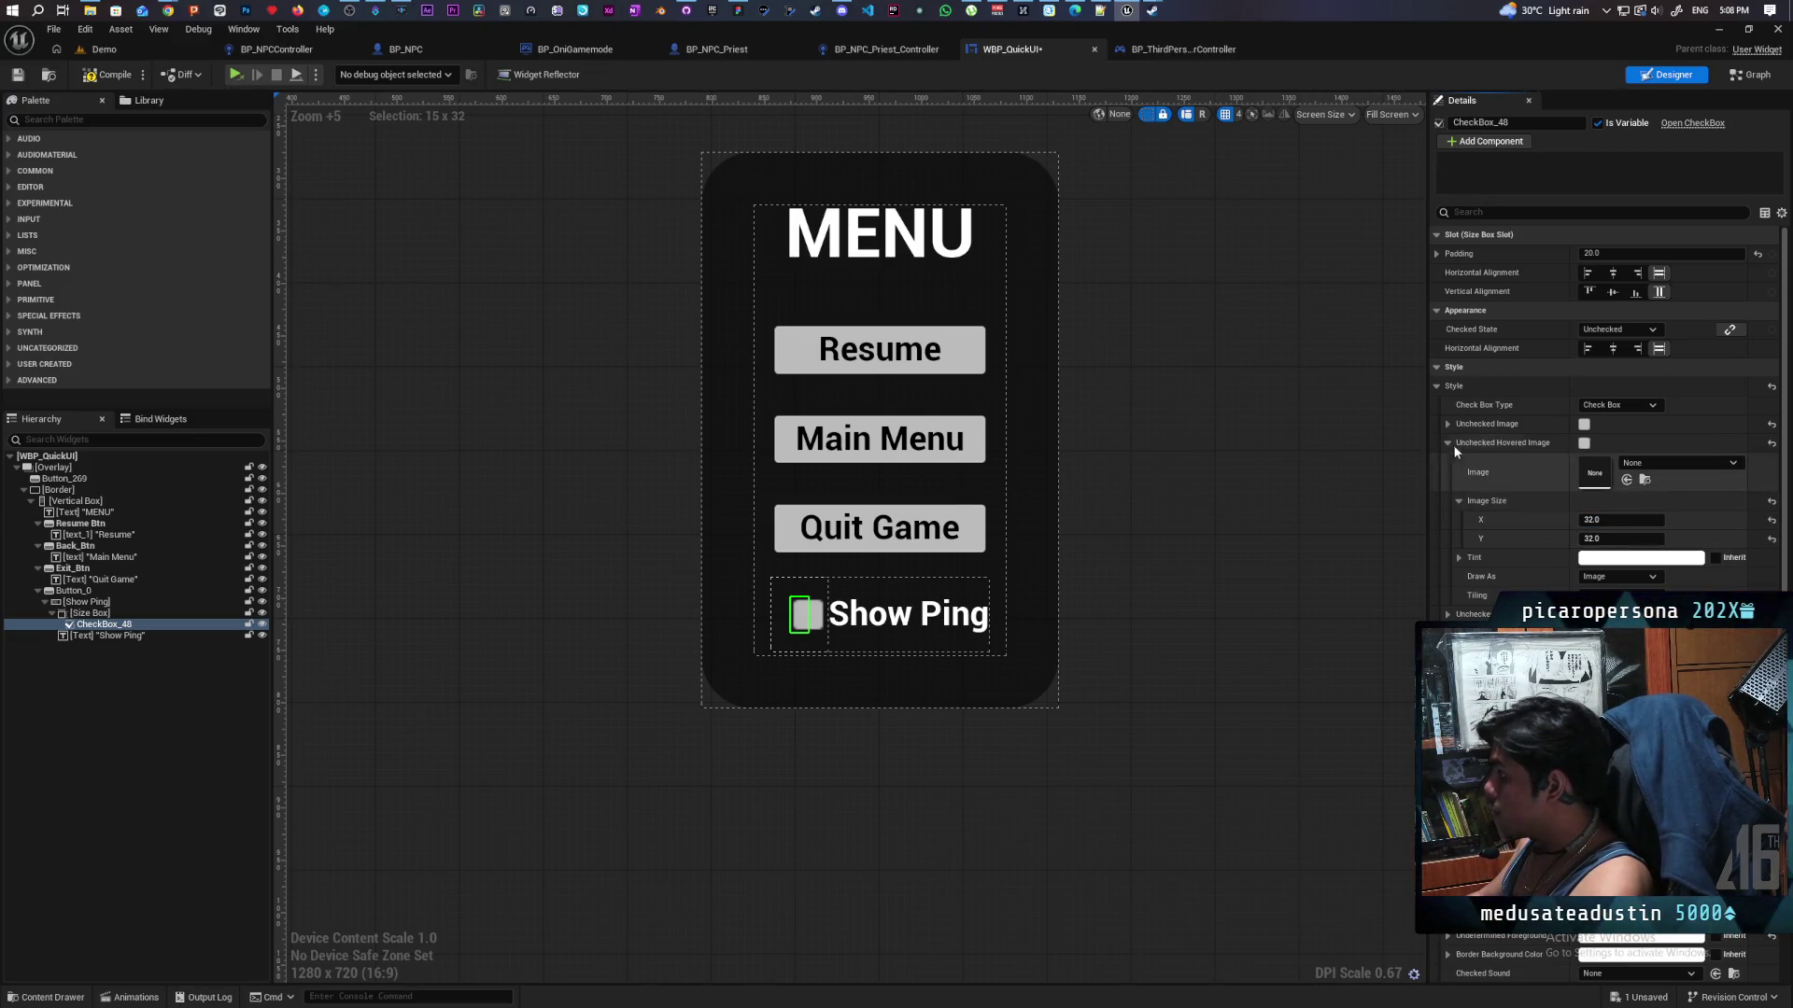
pyautogui.click(1448, 443)
pyautogui.click(1448, 461)
pyautogui.click(1460, 519)
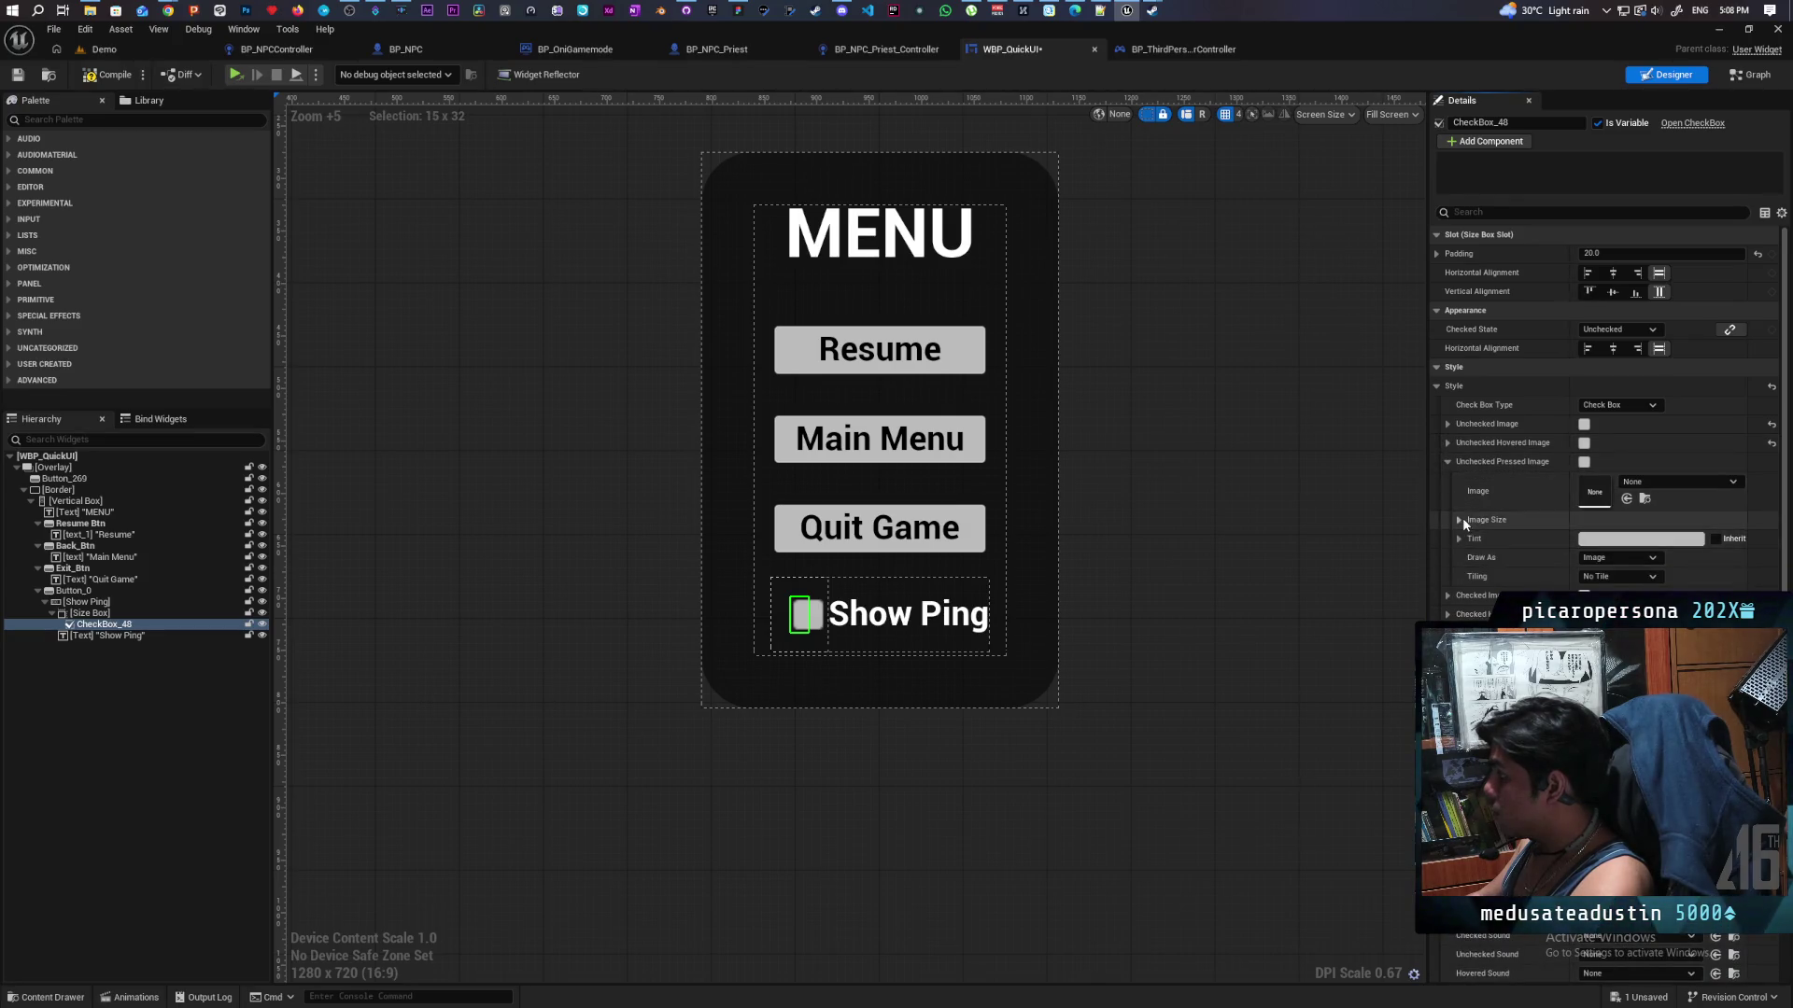
pyautogui.click(1459, 520)
pyautogui.click(1621, 539)
pyautogui.write('32')
pyautogui.press('Tab')
pyautogui.write('32')
pyautogui.press('Return')
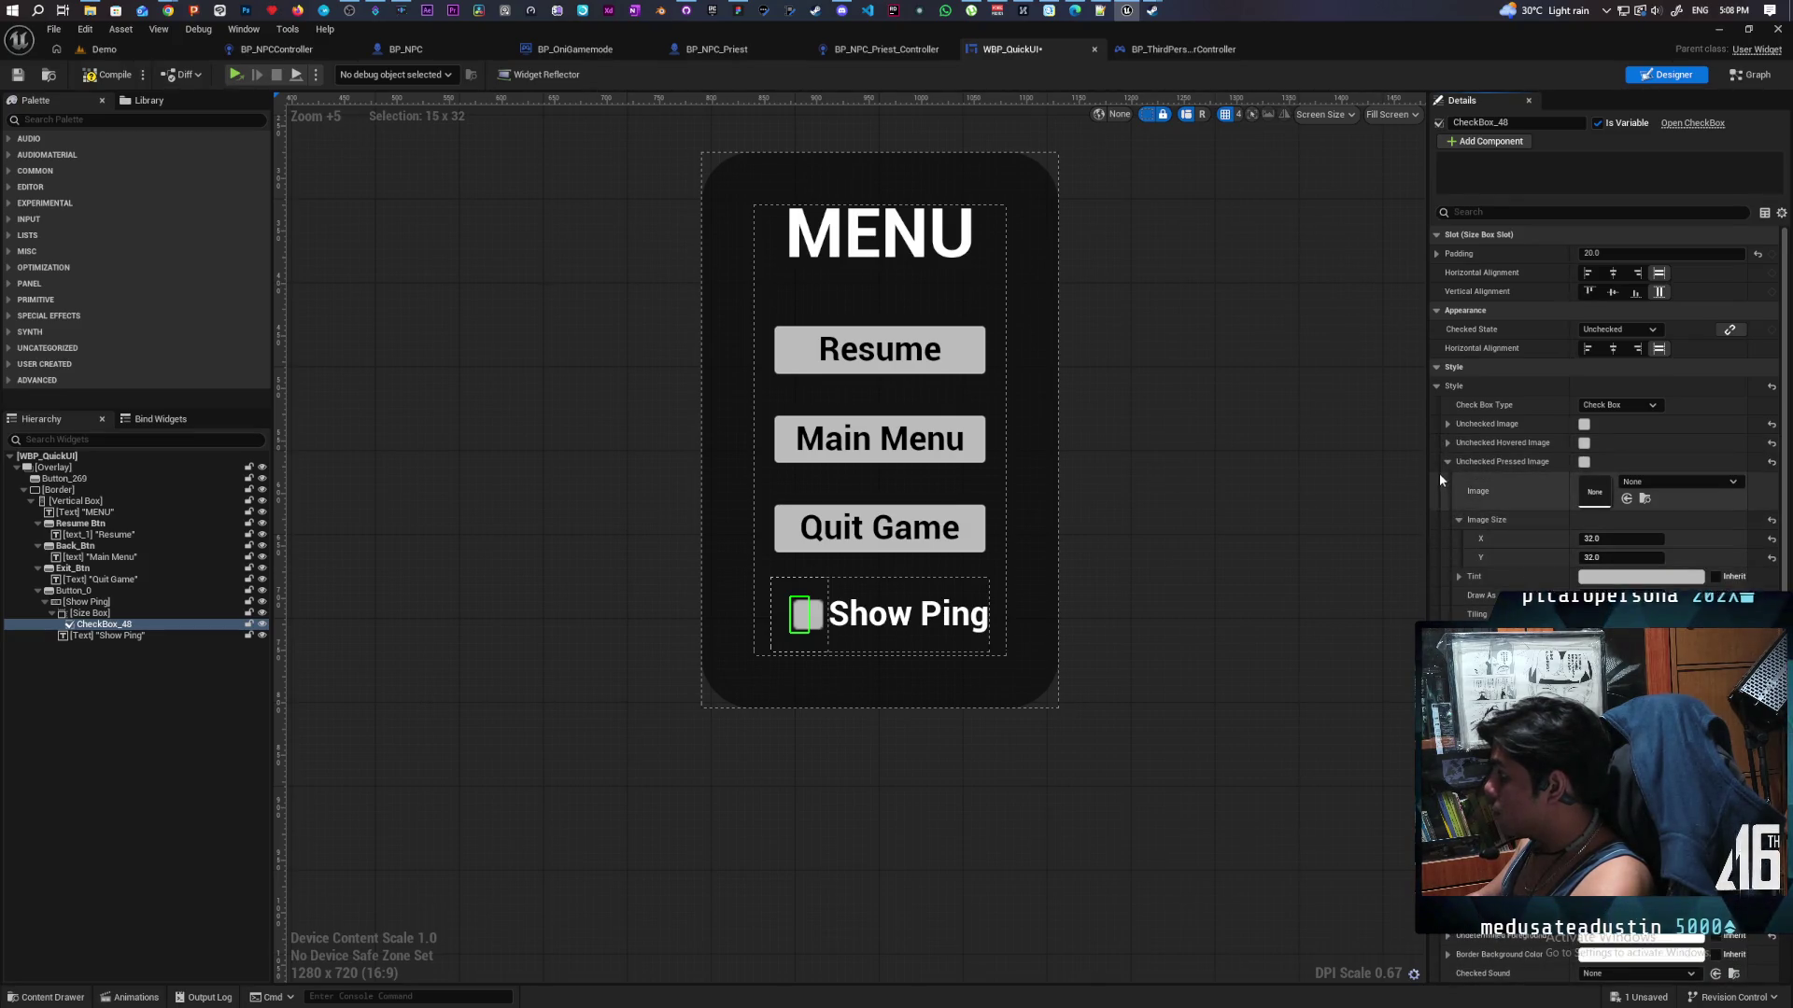
pyautogui.click(1448, 461)
# Set the Checked and Checked Hovered image sizes to 32 × 32.
pyautogui.click(1448, 479)
pyautogui.click(1459, 539)
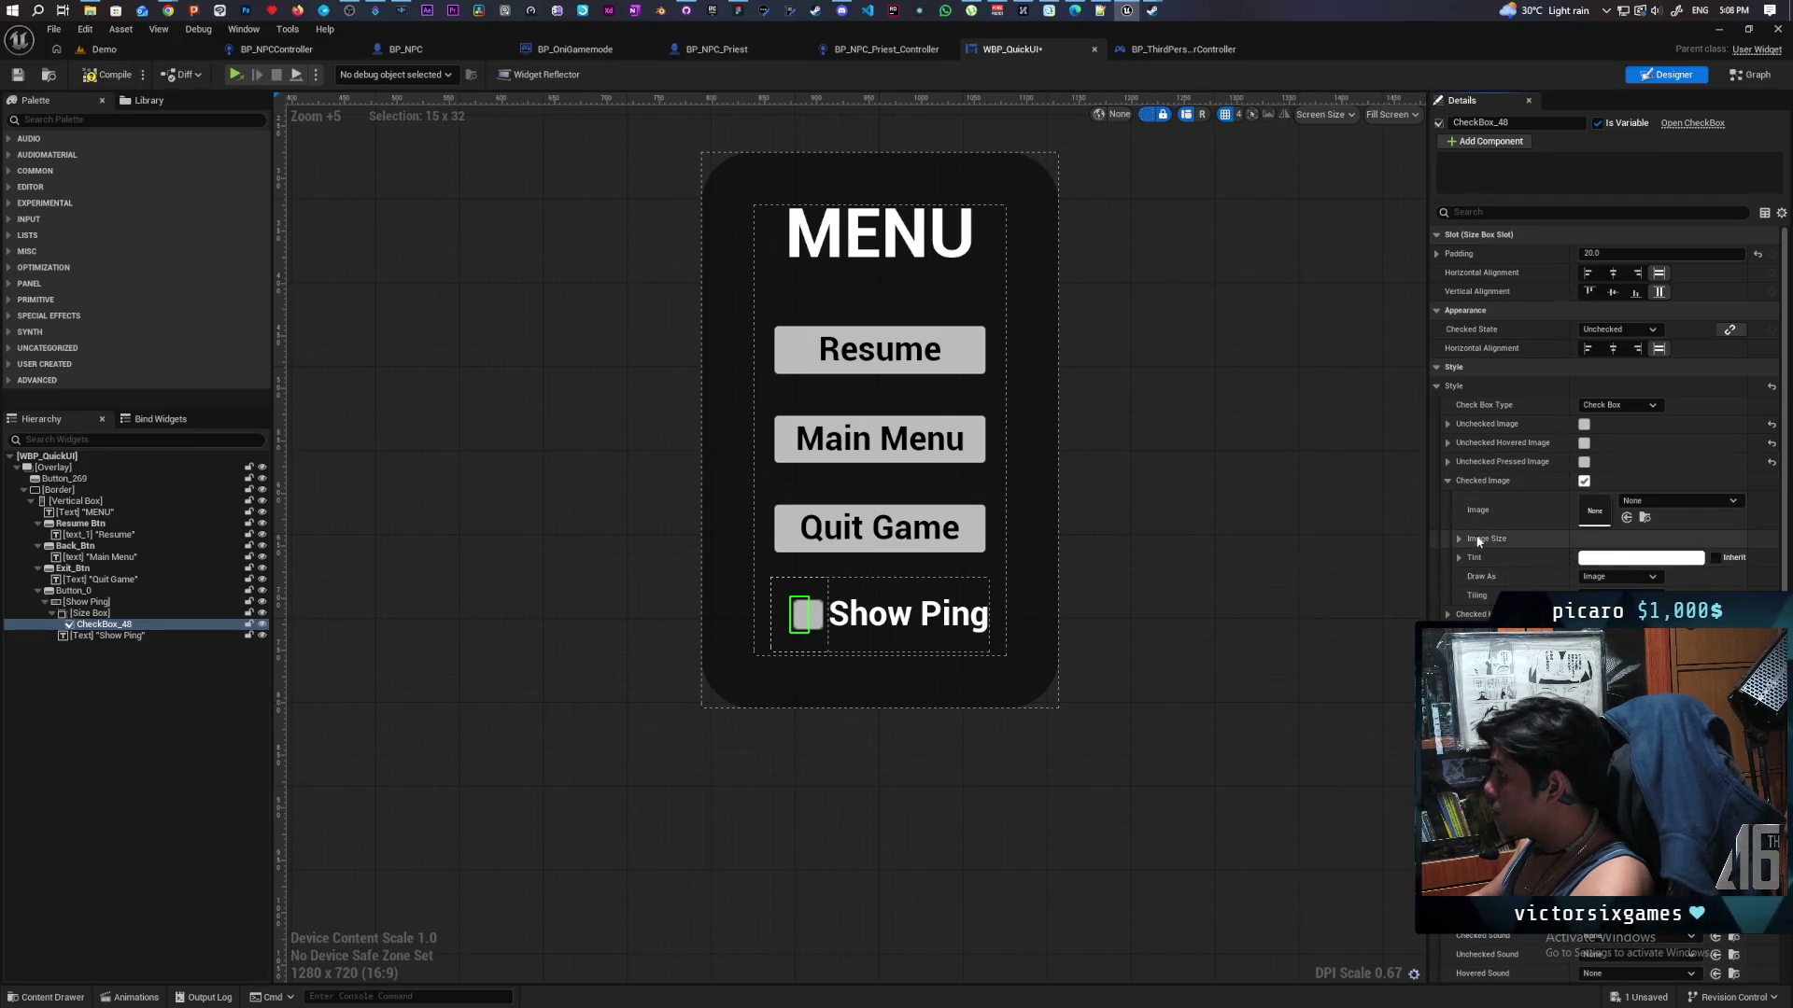
pyautogui.click(1621, 557)
pyautogui.write('32')
pyautogui.press('Tab')
pyautogui.write('32')
pyautogui.press('Return')
pyautogui.click(1448, 480)
pyautogui.click(1447, 500)
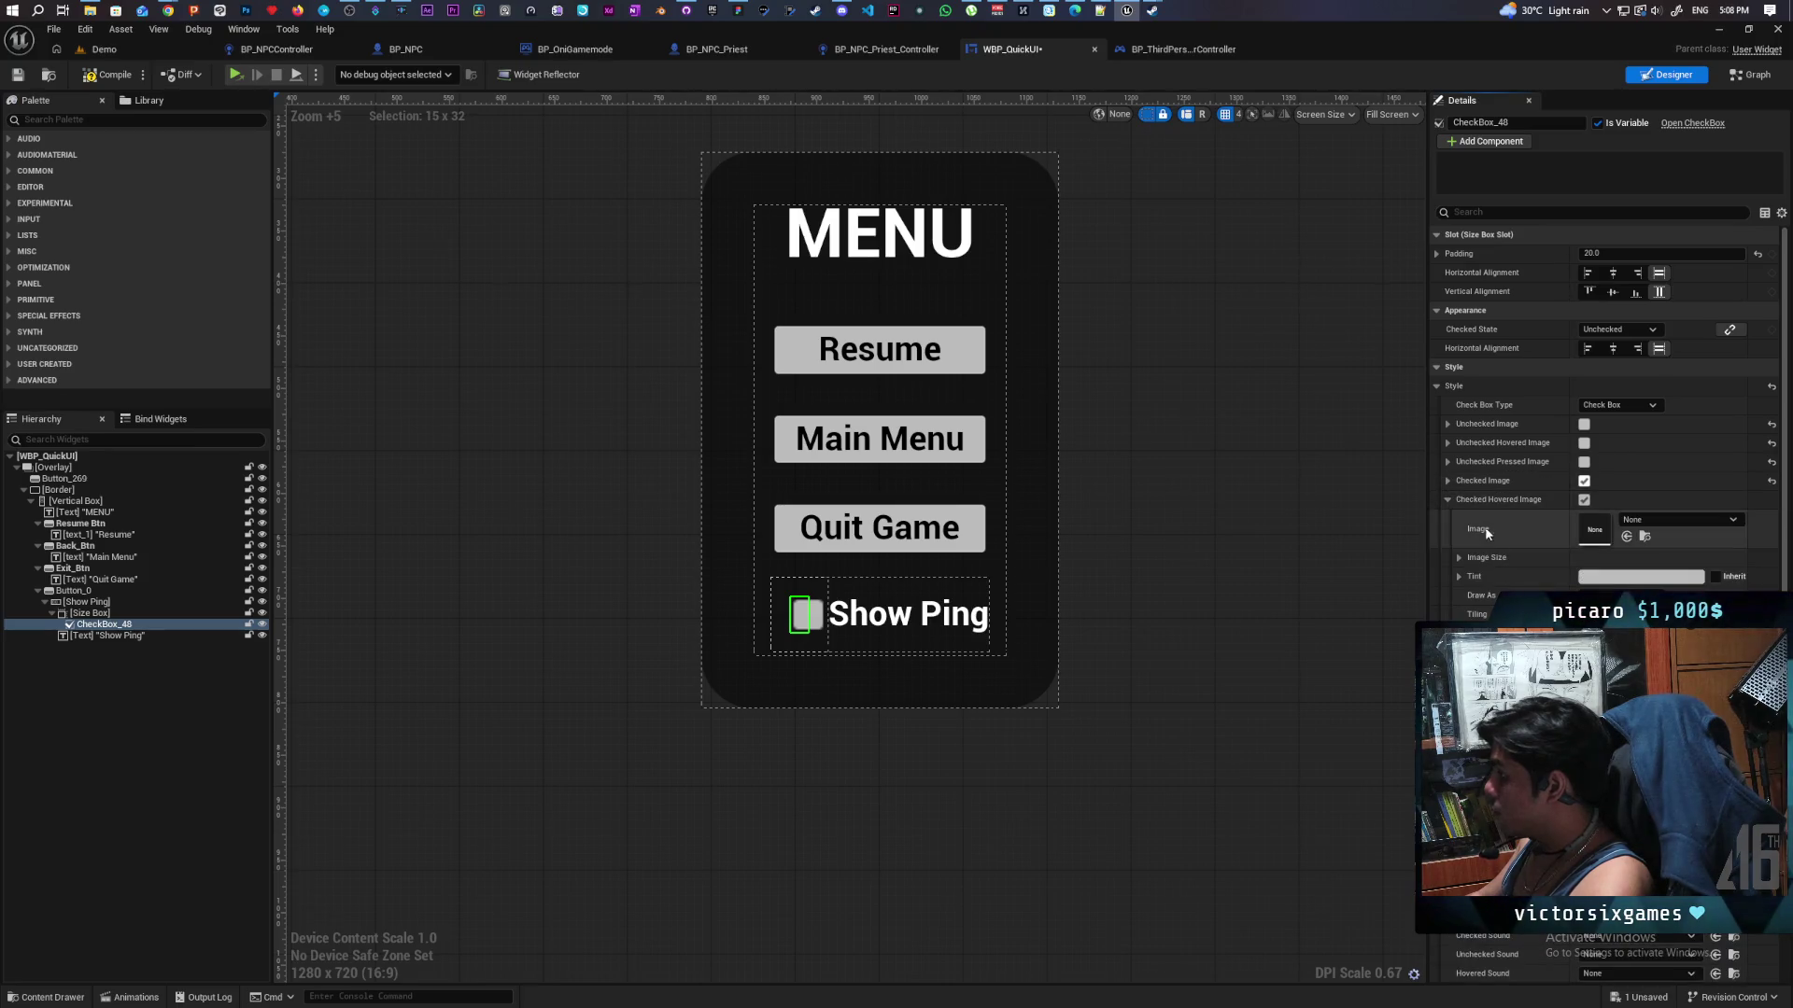
pyautogui.click(1459, 559)
pyautogui.click(1620, 576)
pyautogui.write('32')
pyautogui.press('Tab')
pyautogui.write('32')
pyautogui.press('Return')
pyautogui.click(1447, 500)
# Review the Checked Pressed, Undetermined, Undetermined Hovered/Pressed and background style settings.
pyautogui.click(1448, 518)
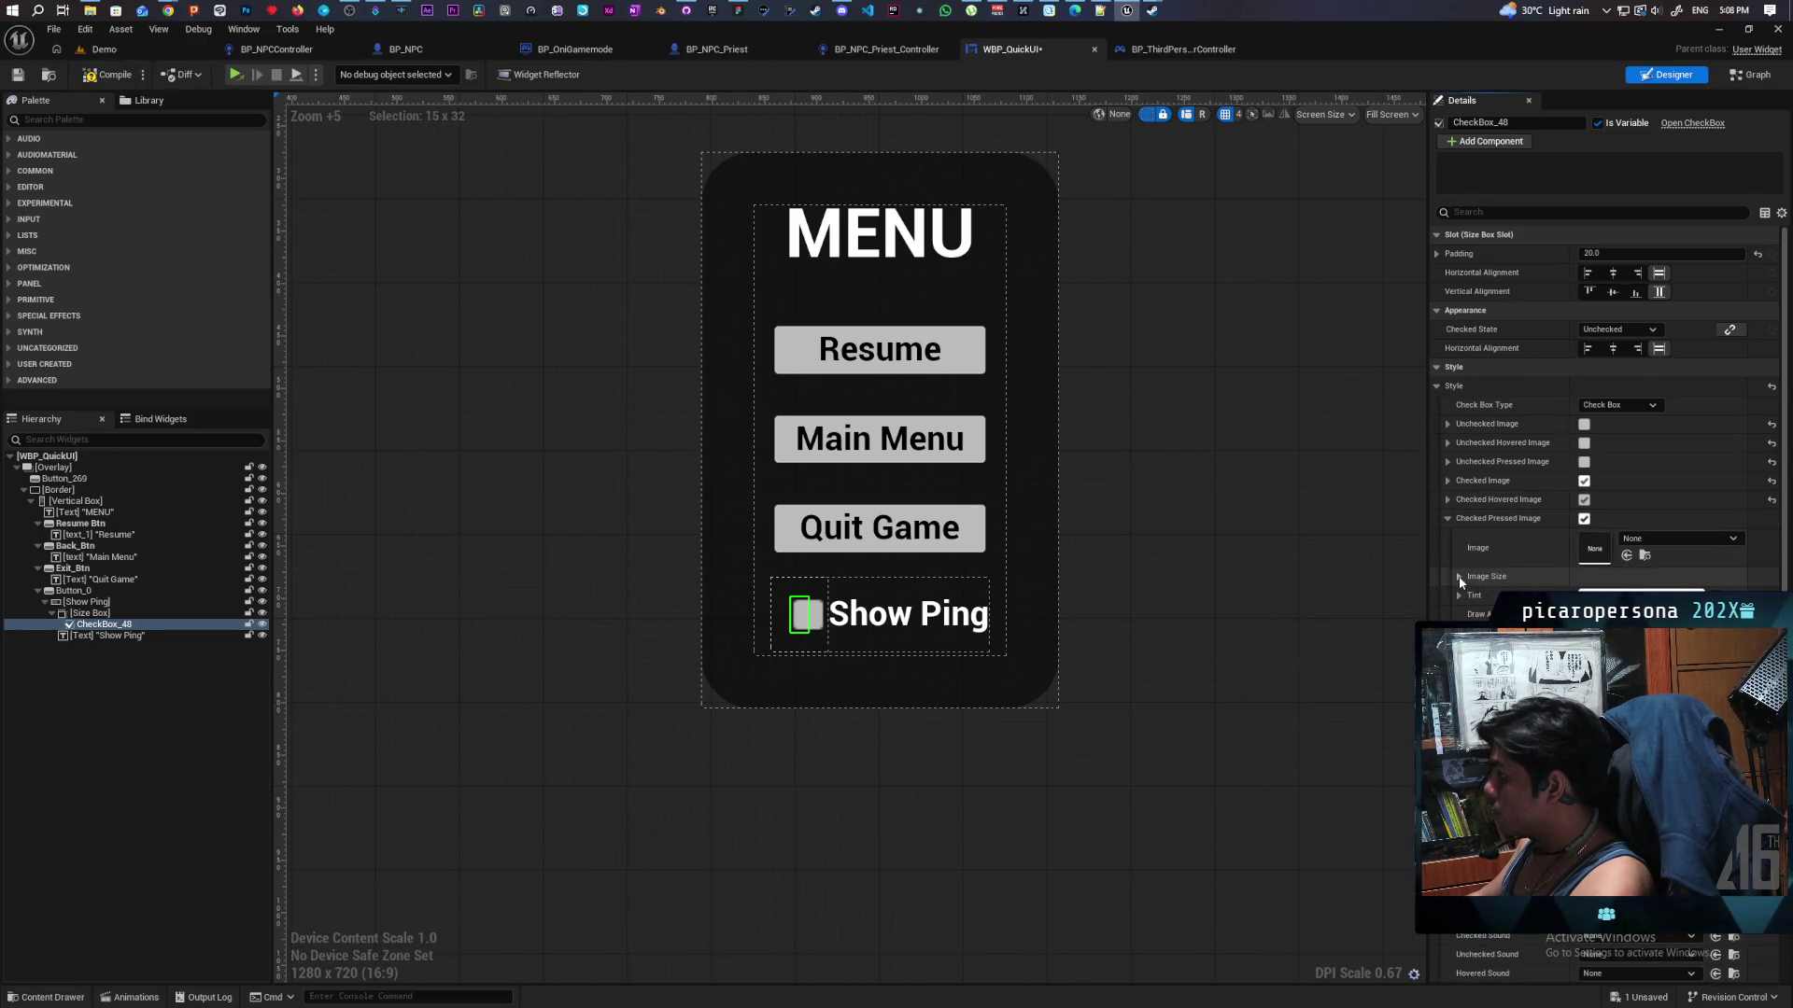
pyautogui.click(1460, 576)
pyautogui.click(1448, 518)
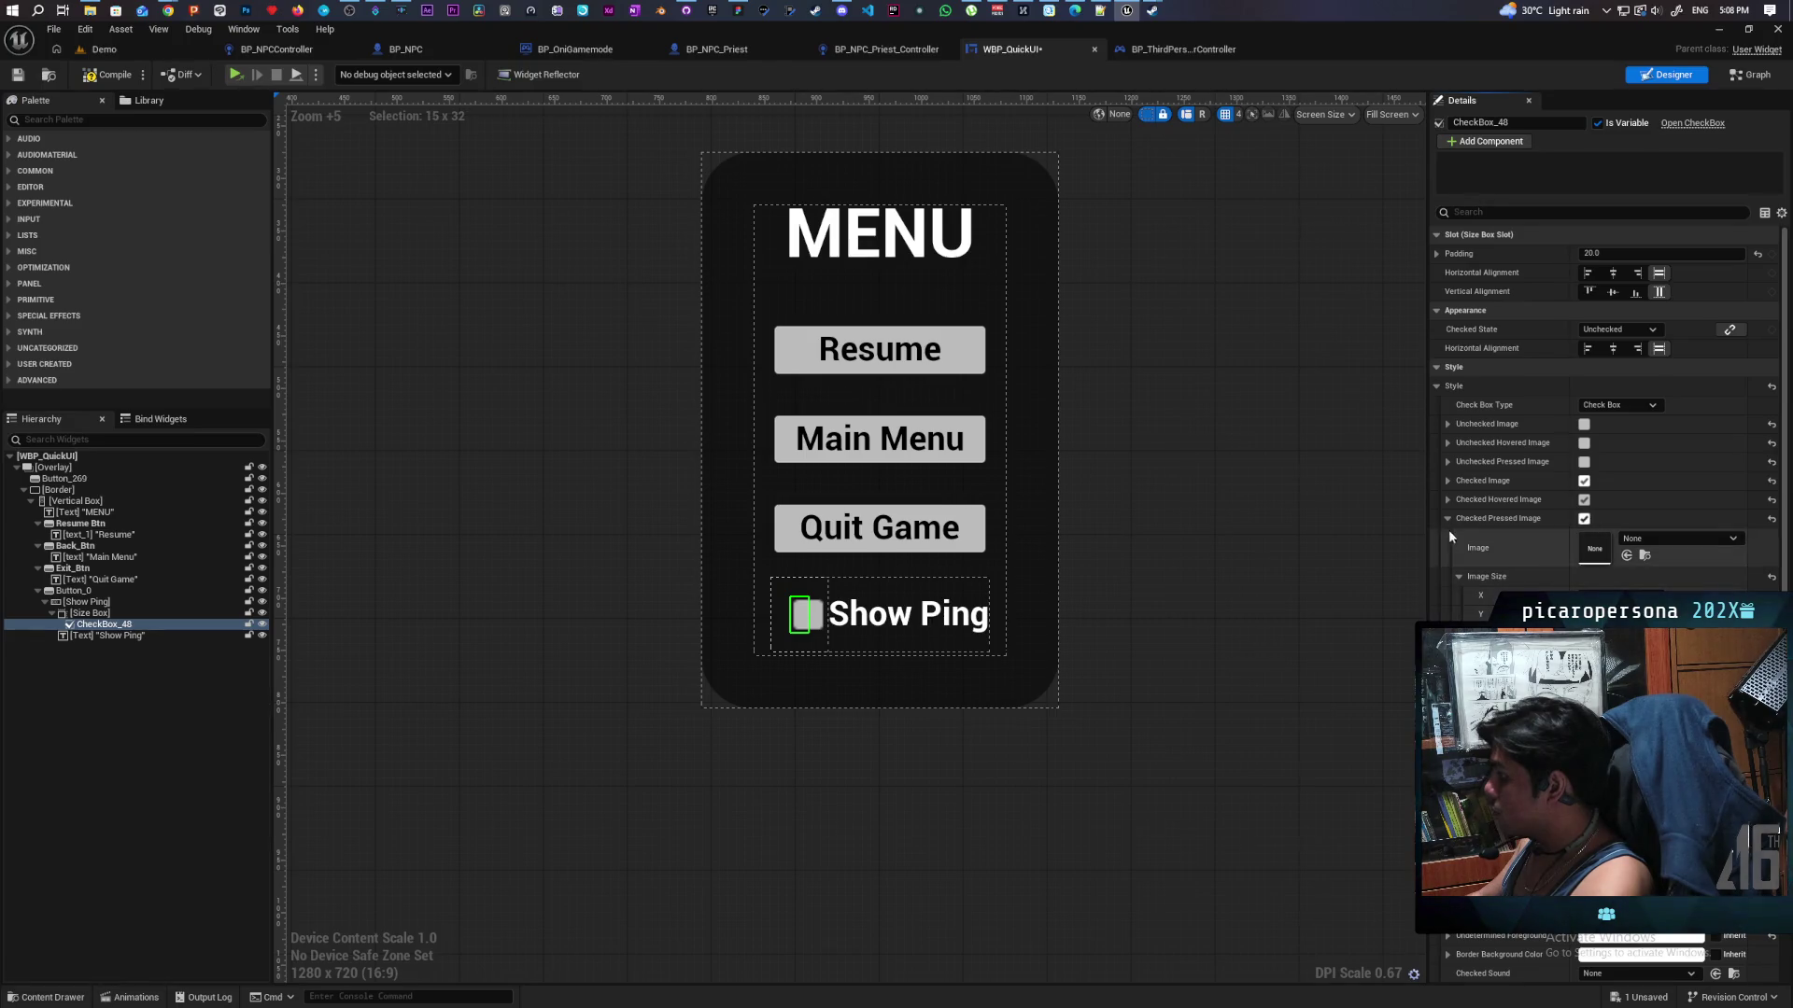
pyautogui.click(1448, 537)
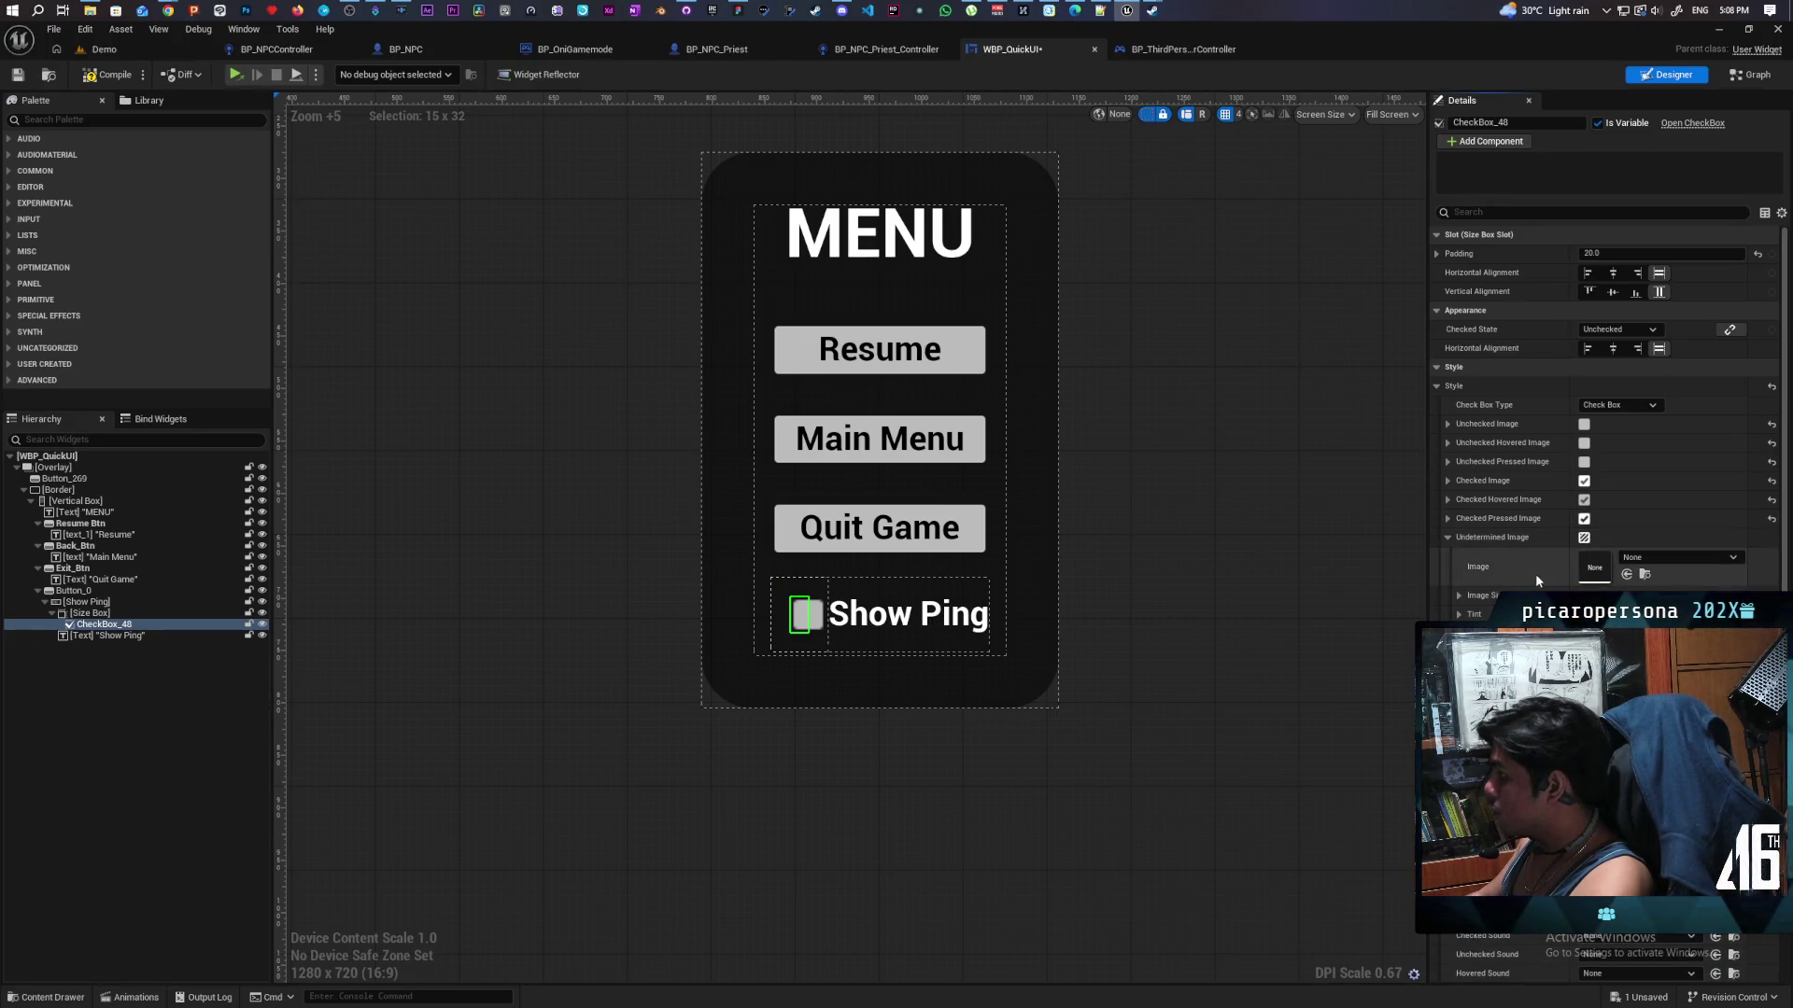
pyautogui.click(1459, 595)
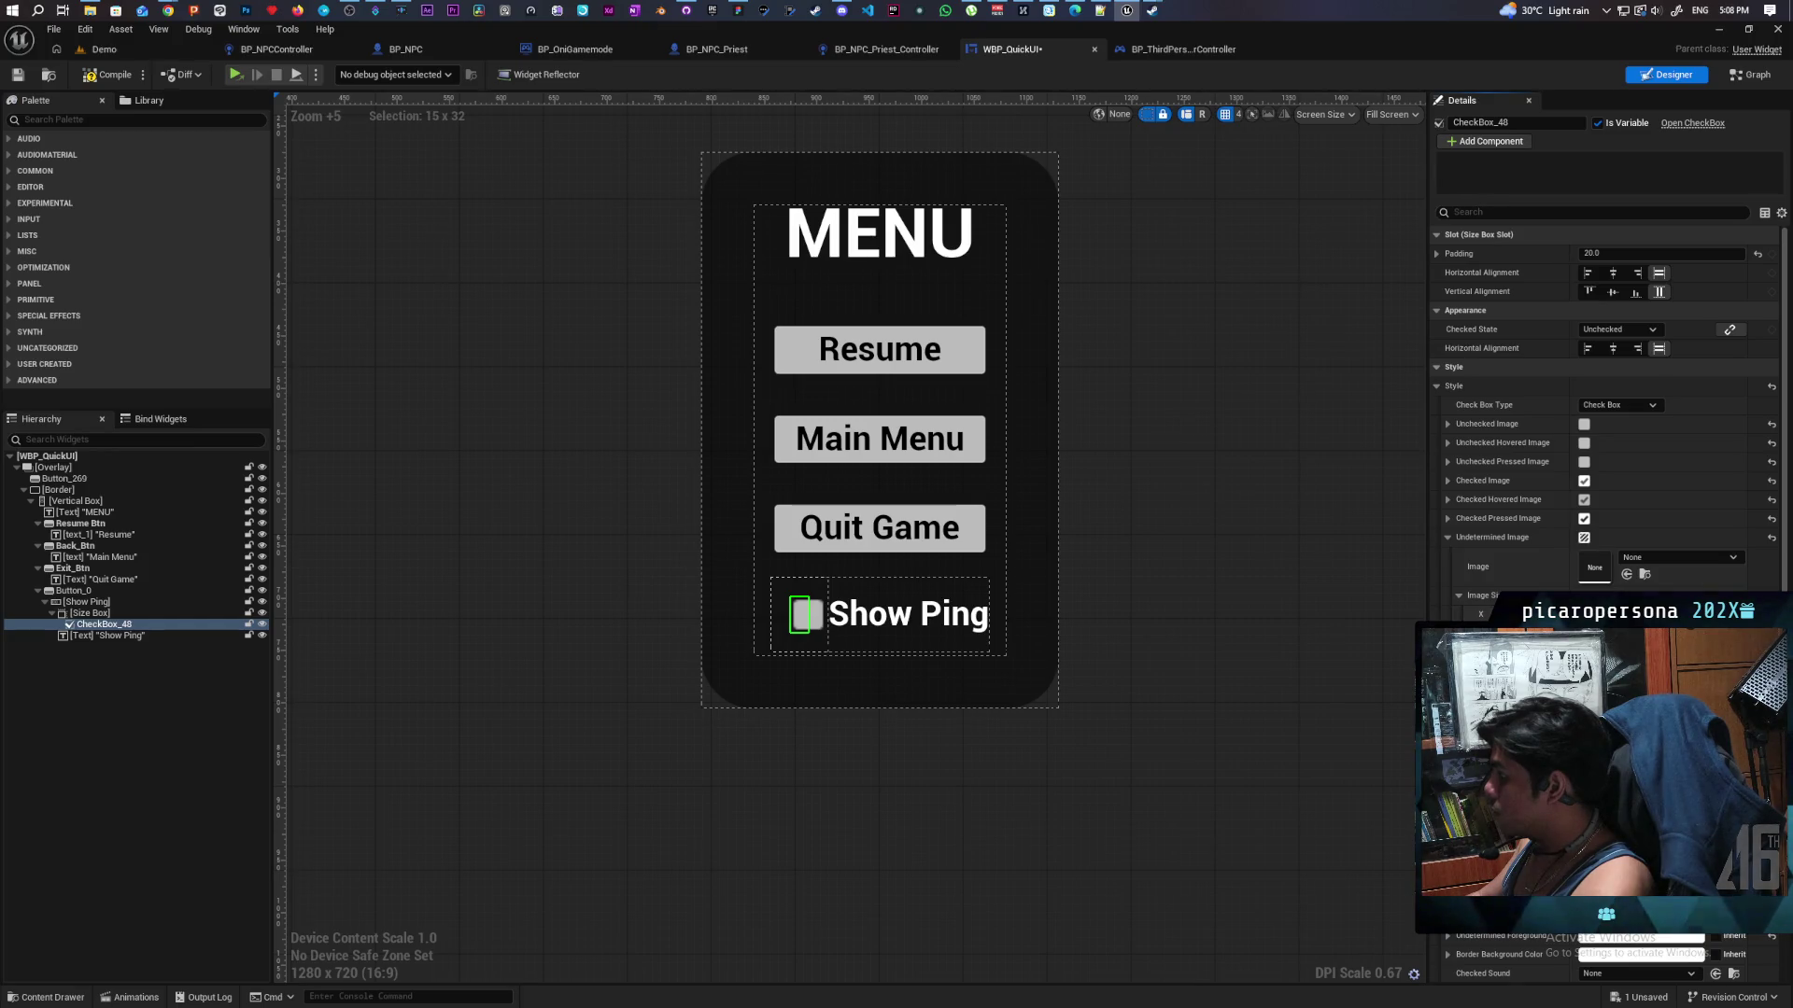
pyautogui.click(1449, 537)
pyautogui.click(1449, 555)
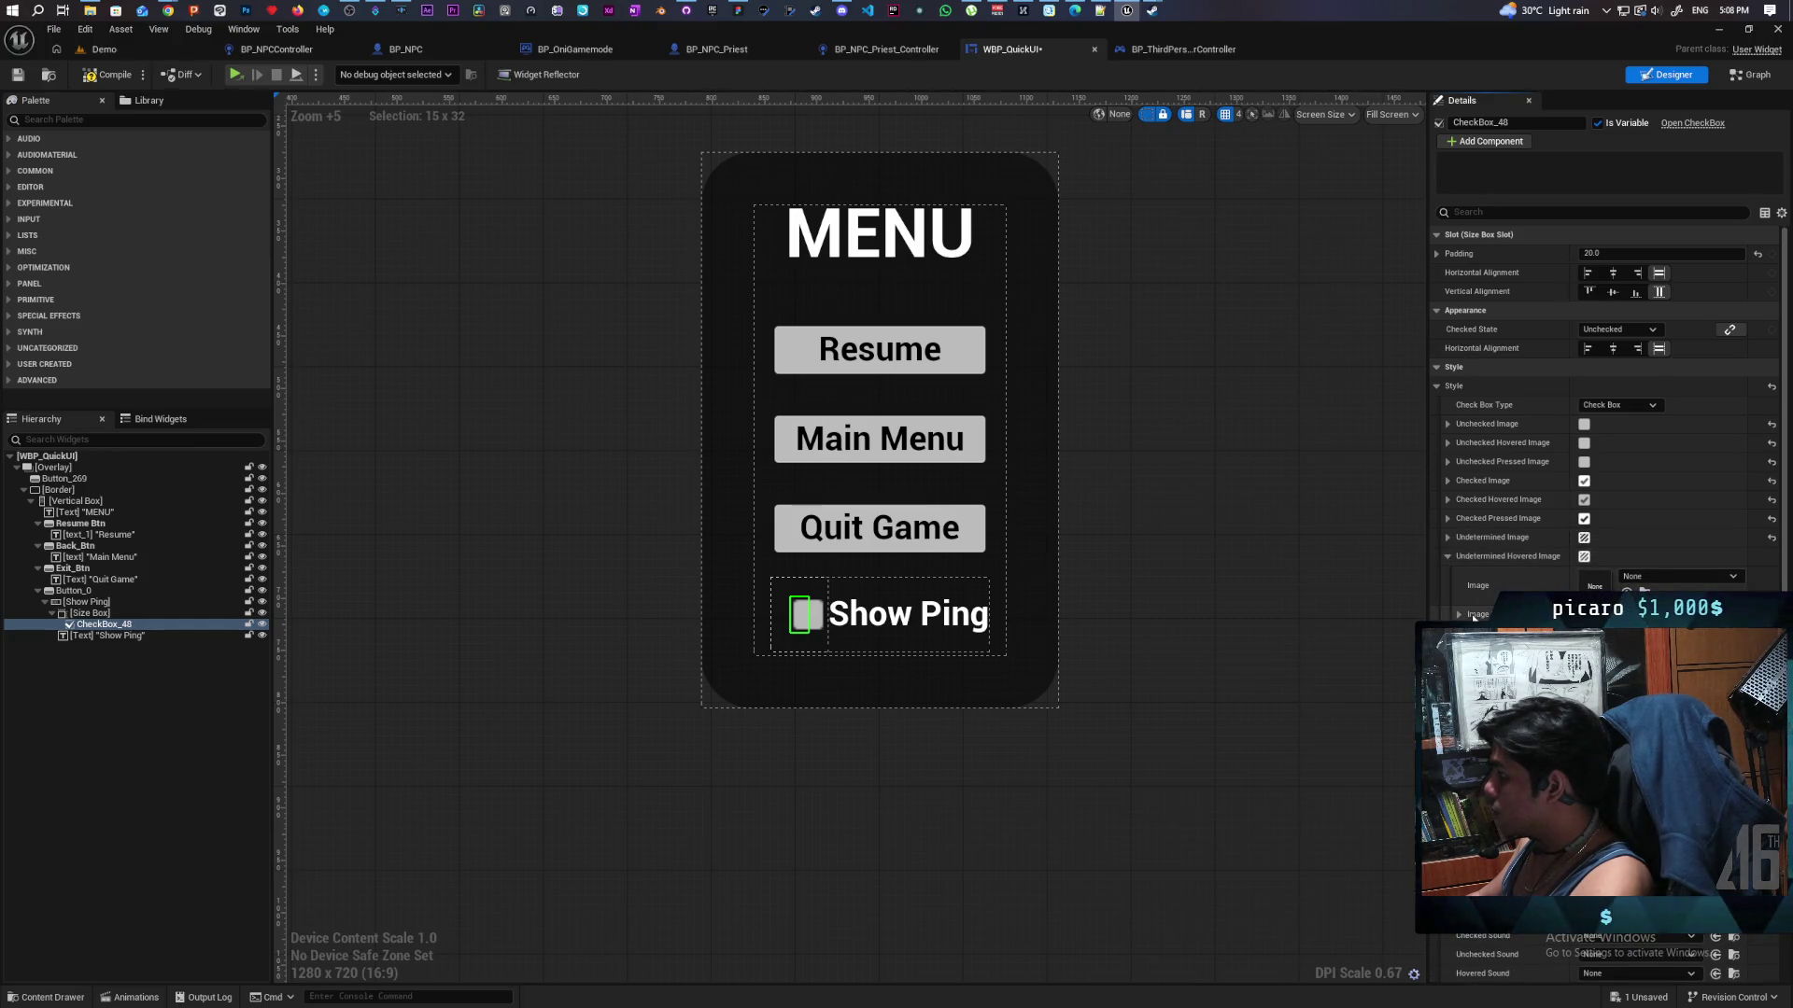
pyautogui.click(1460, 615)
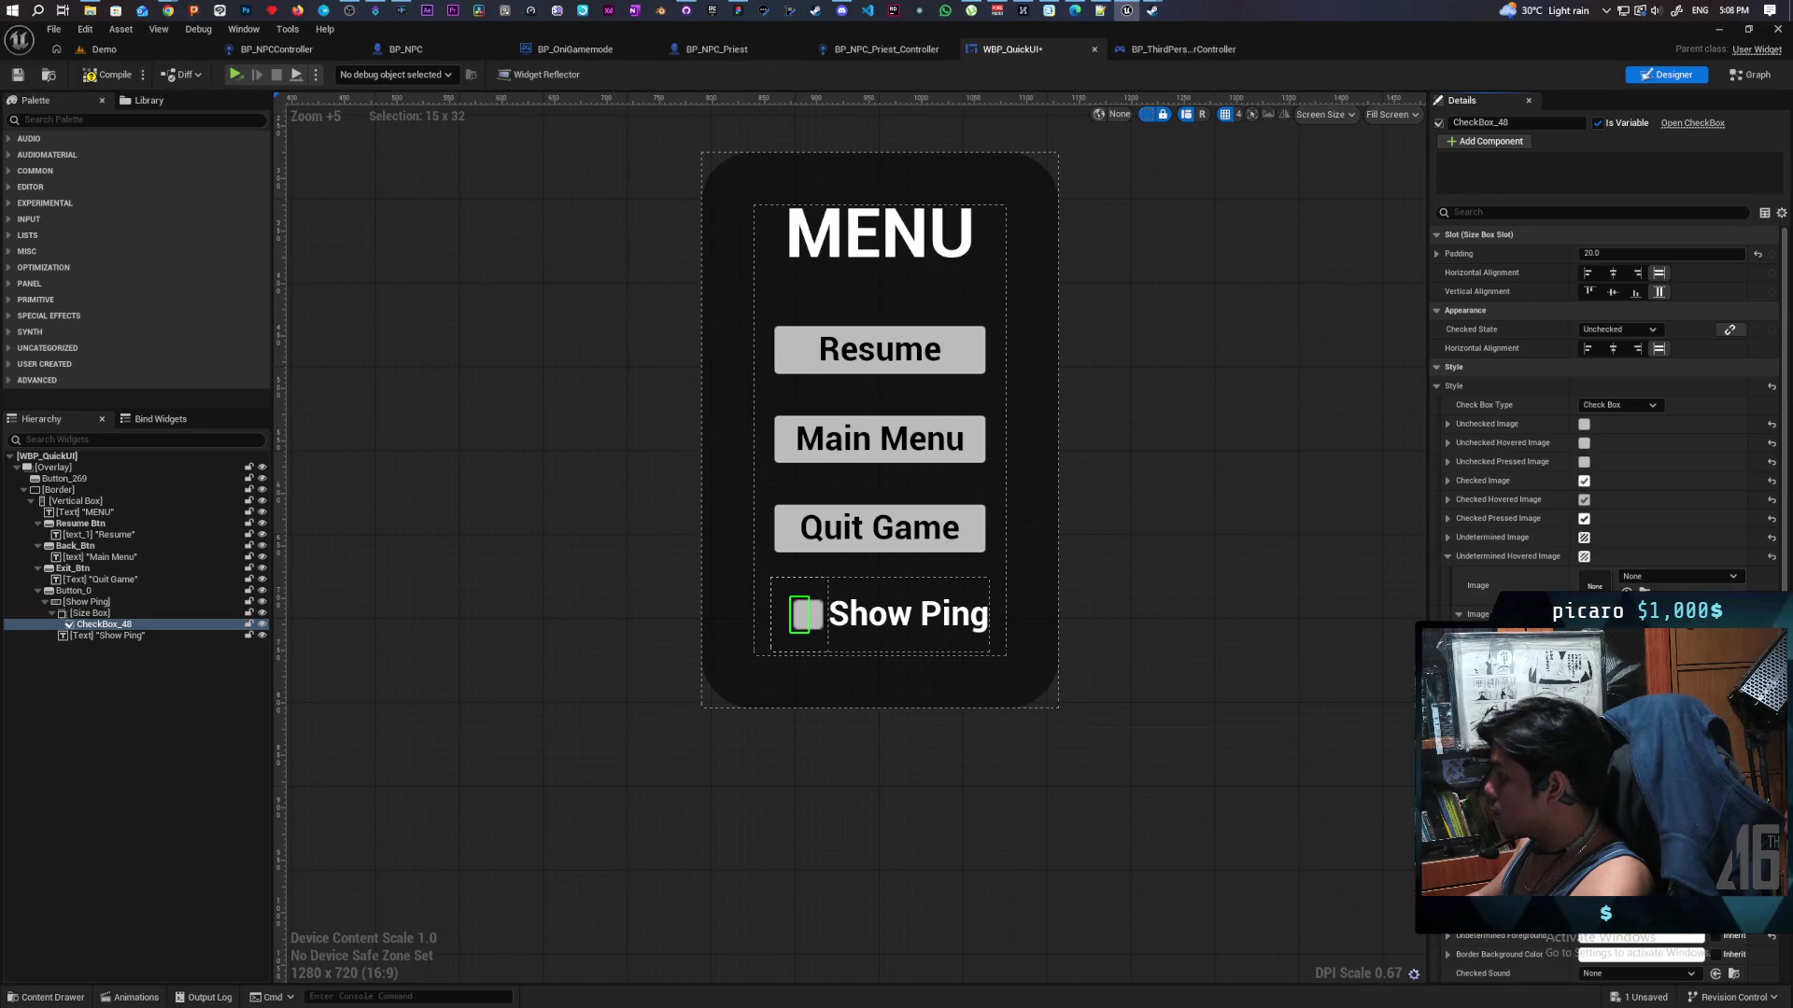
pyautogui.click(1449, 556)
pyautogui.click(1449, 576)
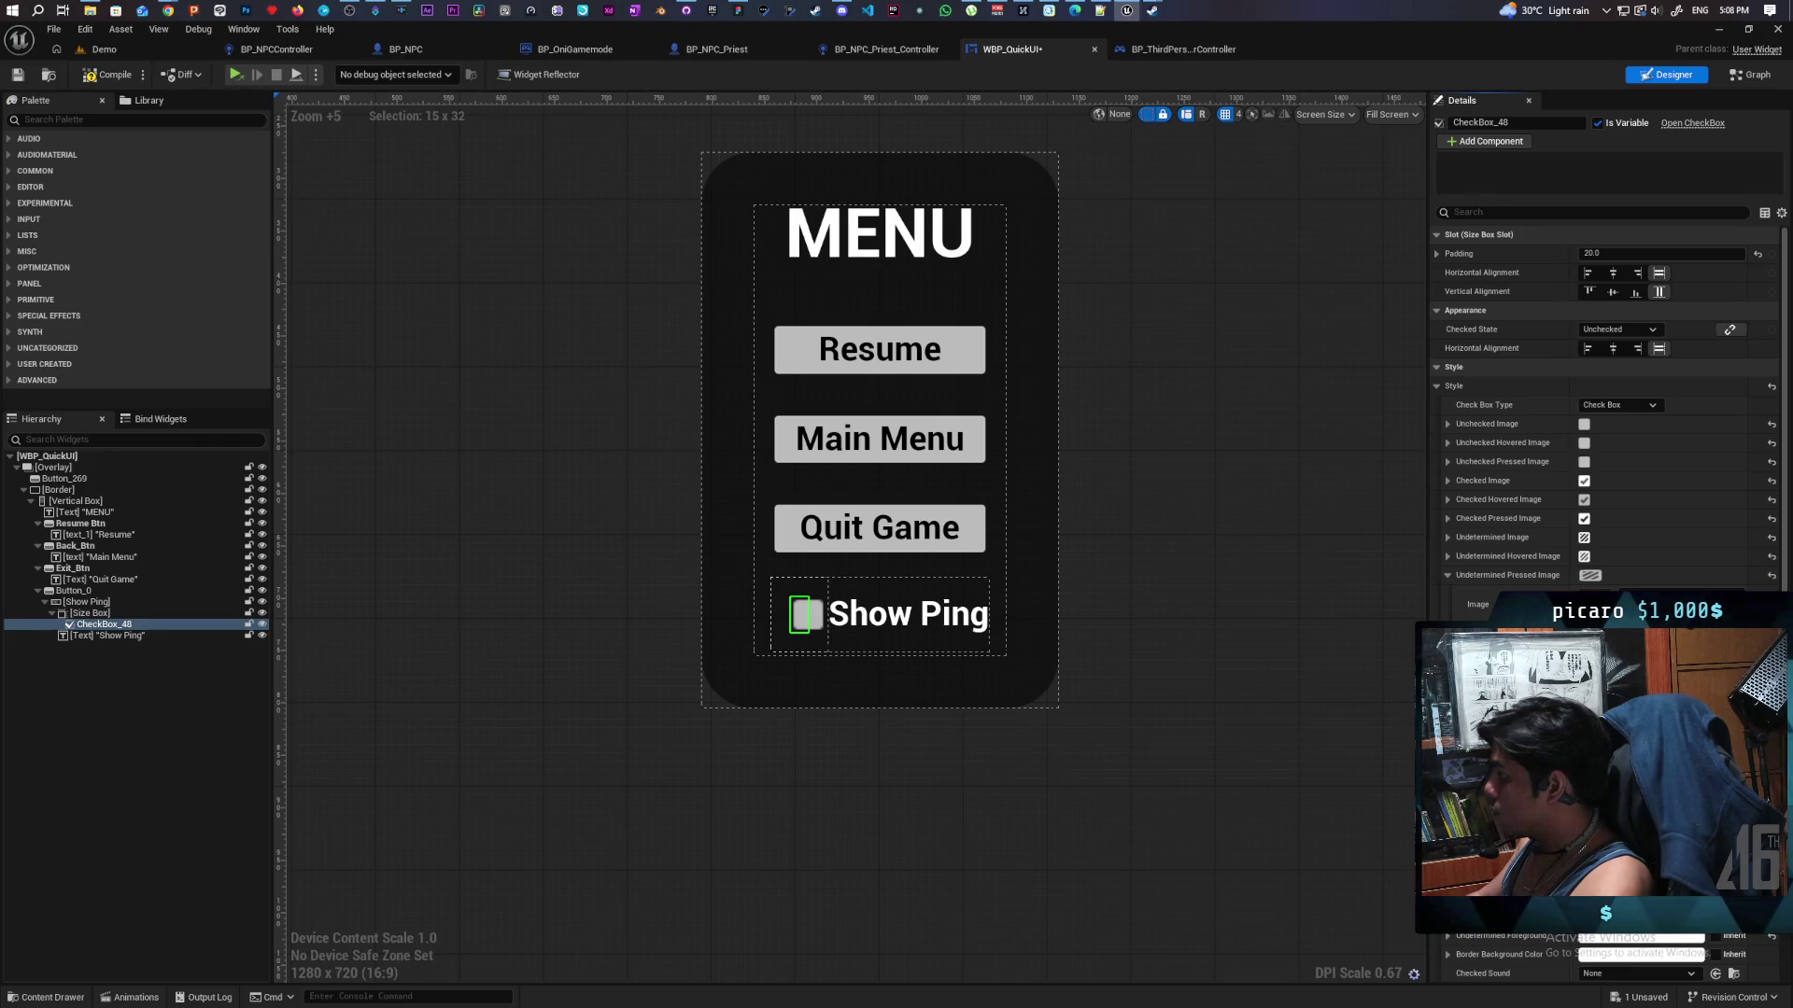
pyautogui.click(1448, 575)
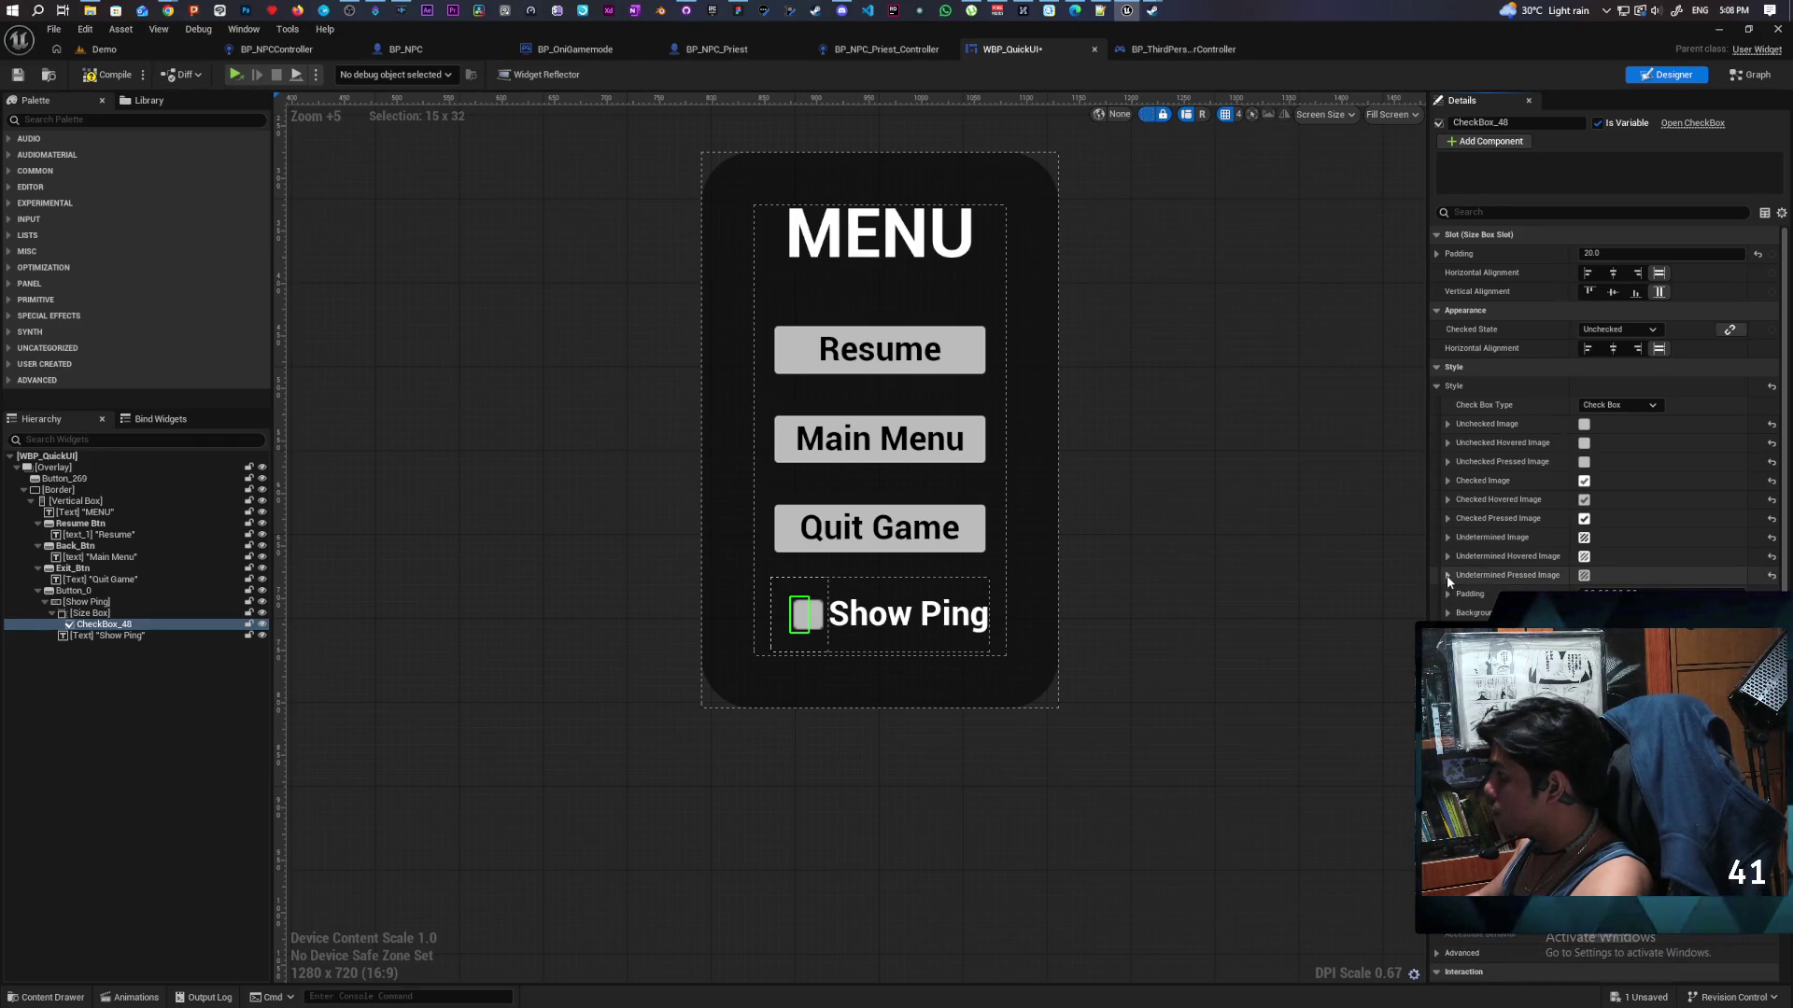
pyautogui.click(1448, 614)
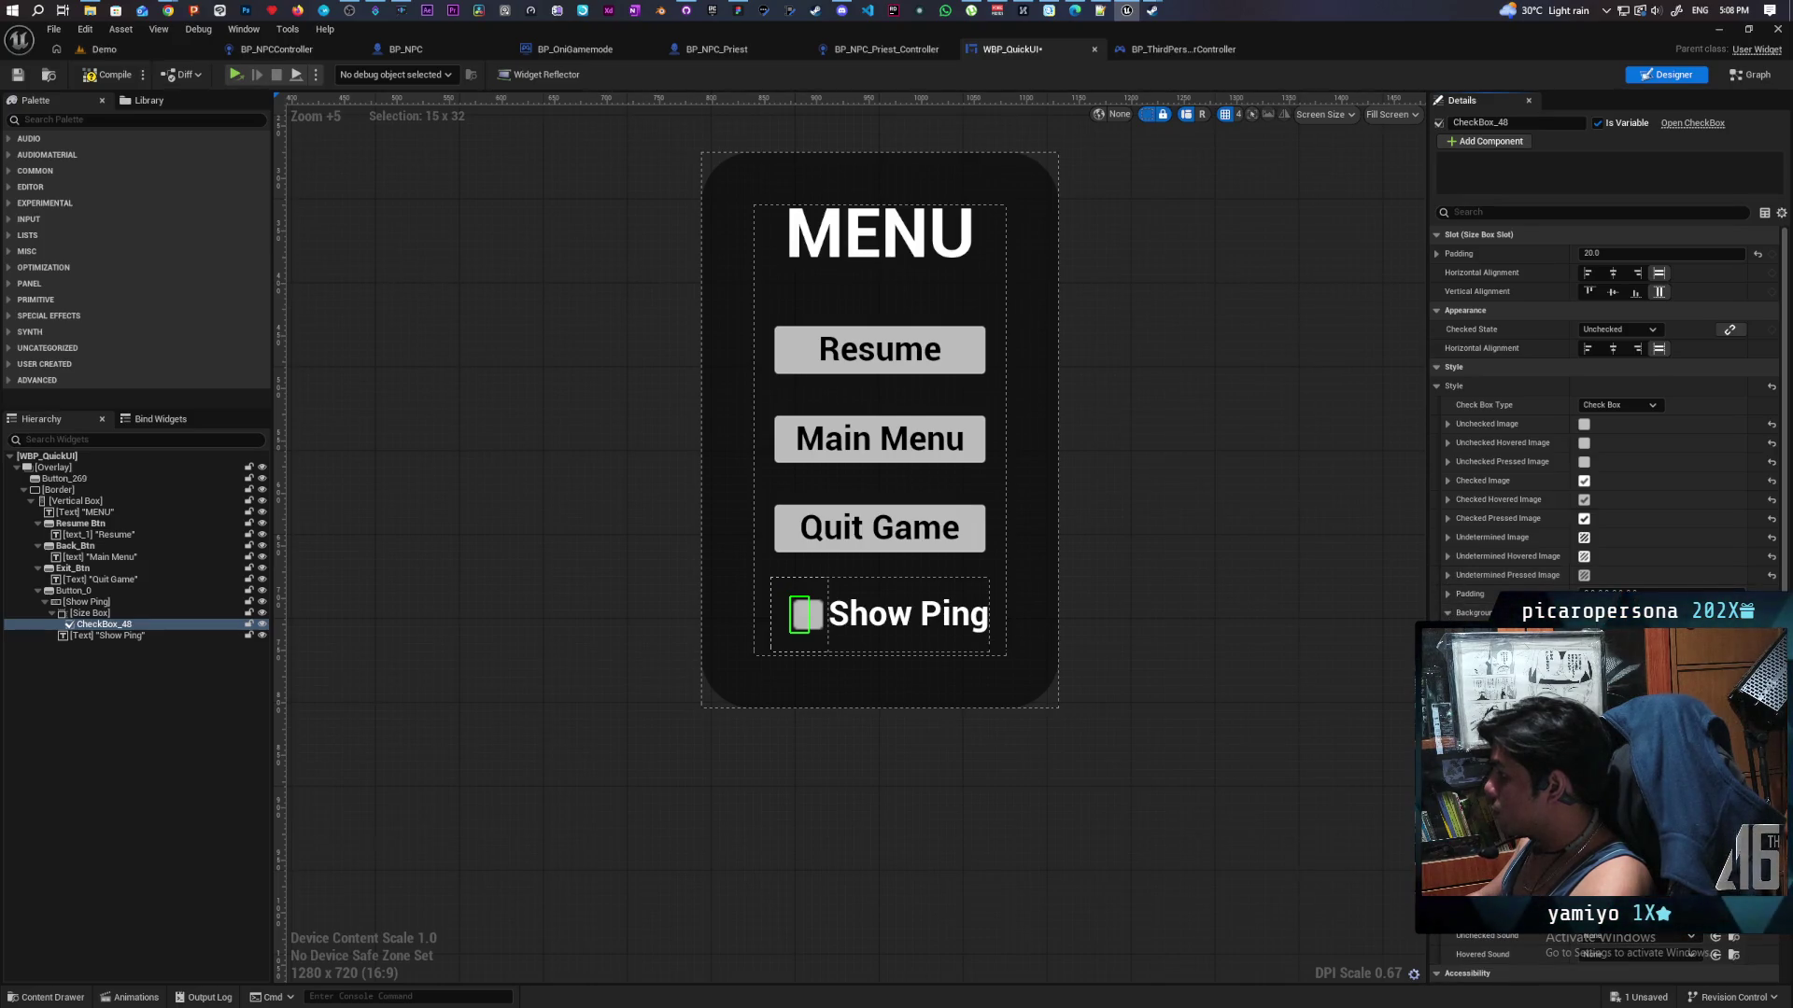
pyautogui.scroll(-1, 1606, 785)
pyautogui.click(1448, 613)
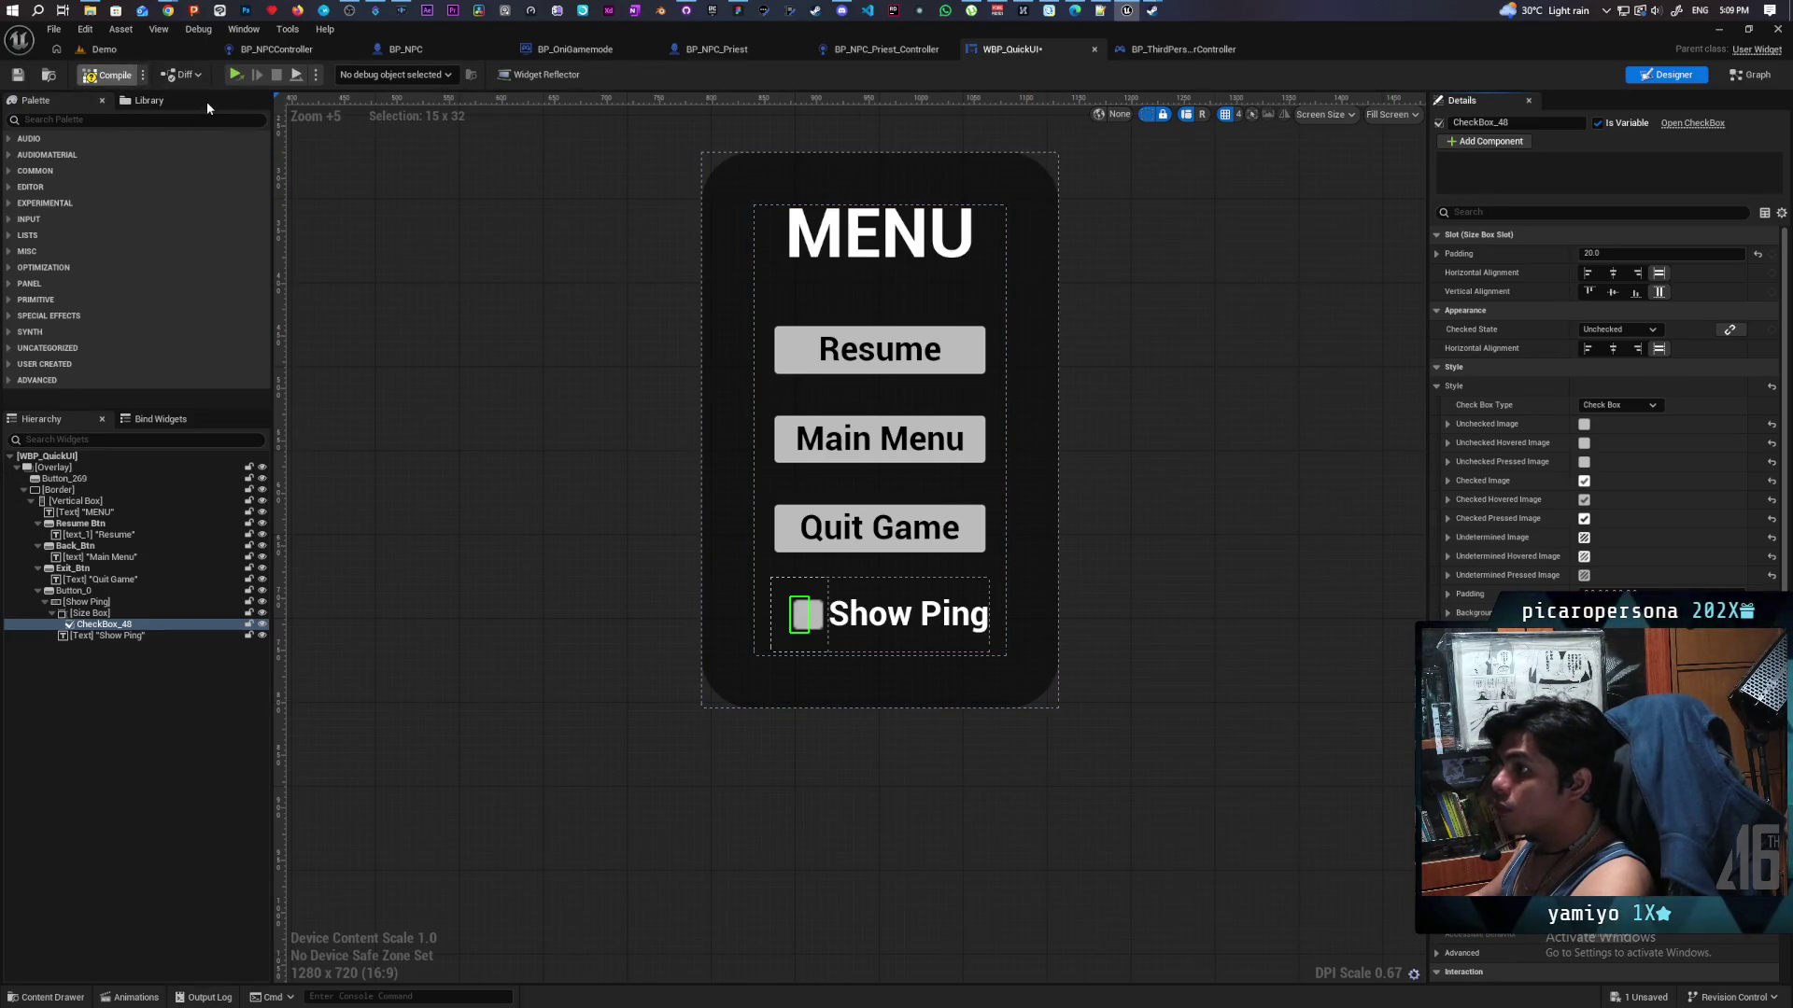
# Save WBP_QuickUI, tick Show Ping in the running game's pause menu, then close the game.
pyautogui.hotkey('ctrl', 'shift', 's')
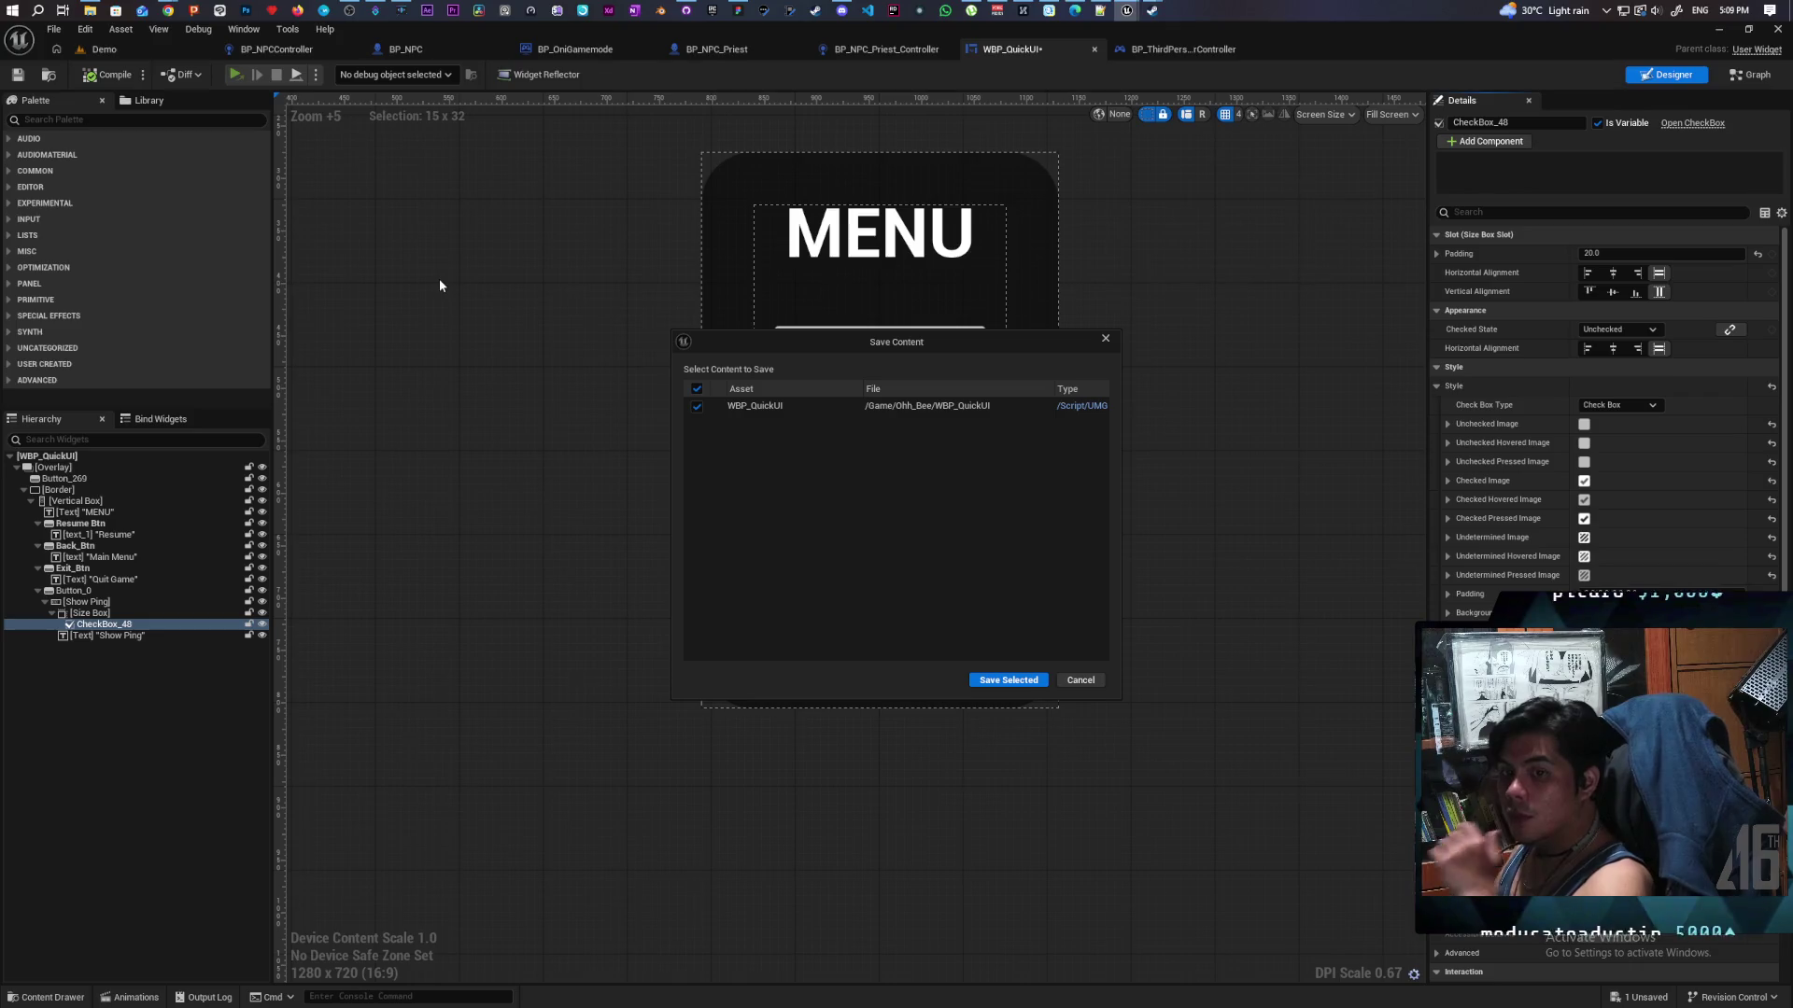
pyautogui.click(1007, 680)
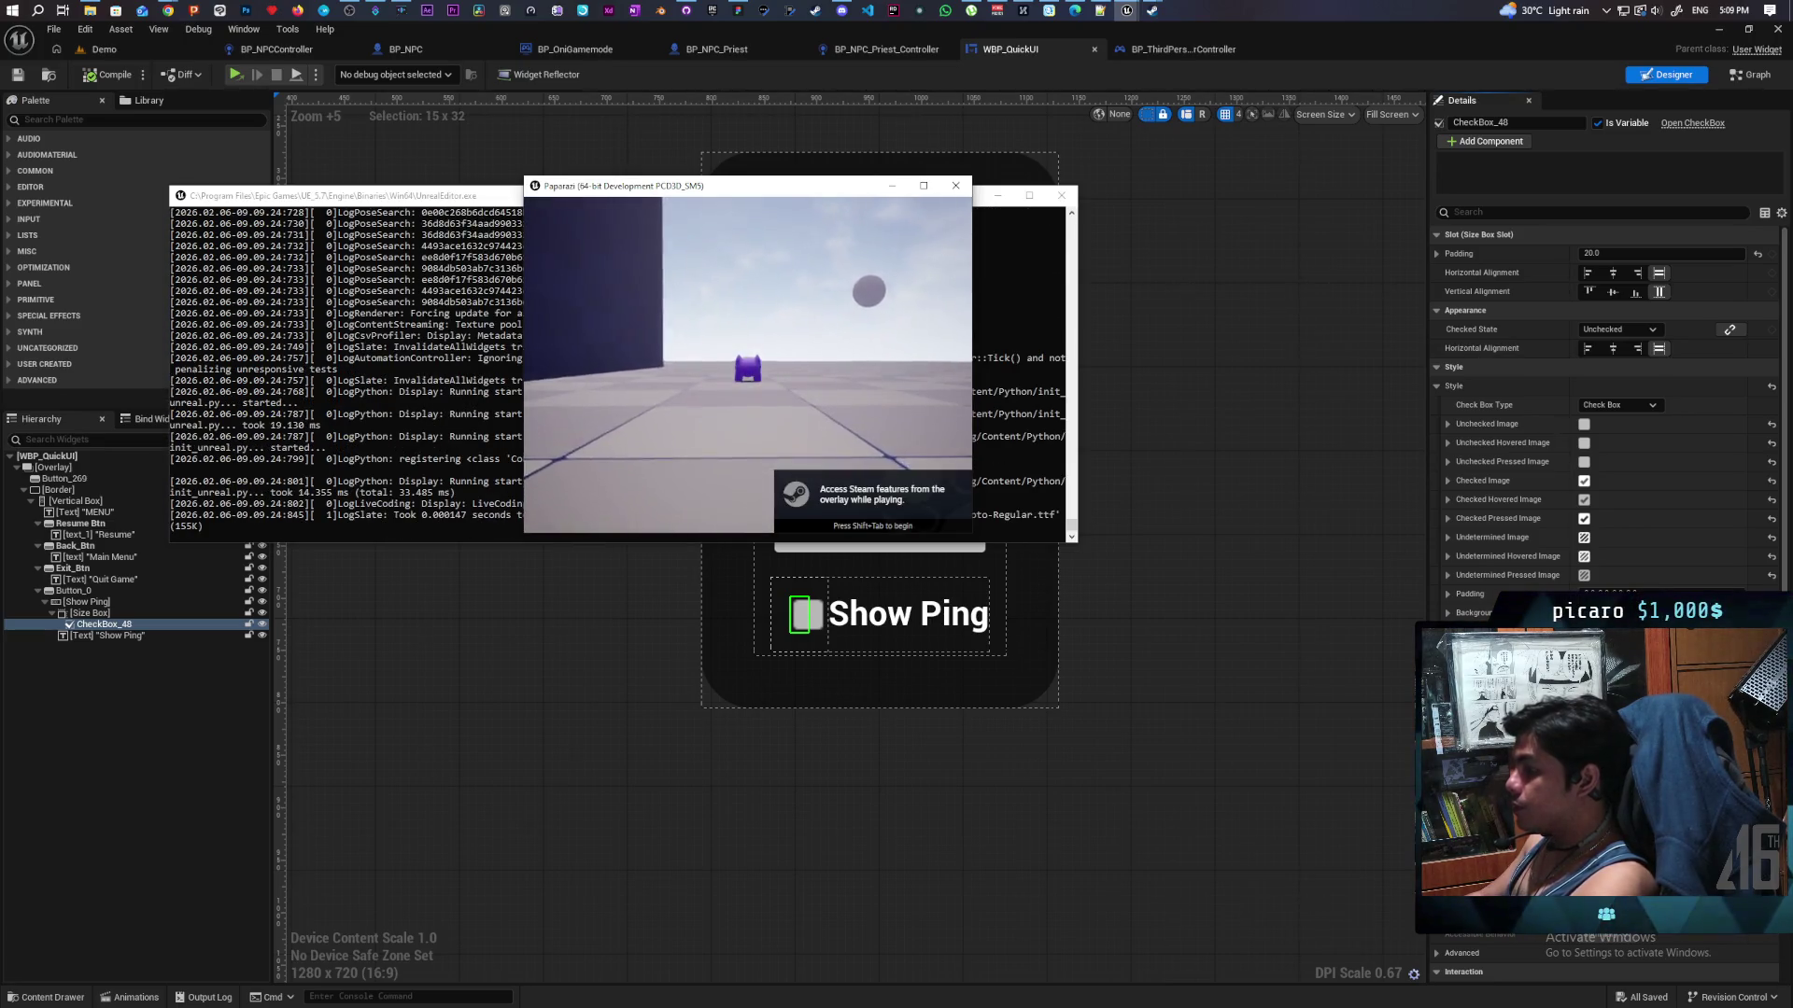
pyautogui.press('Escape')
pyautogui.click(762, 421)
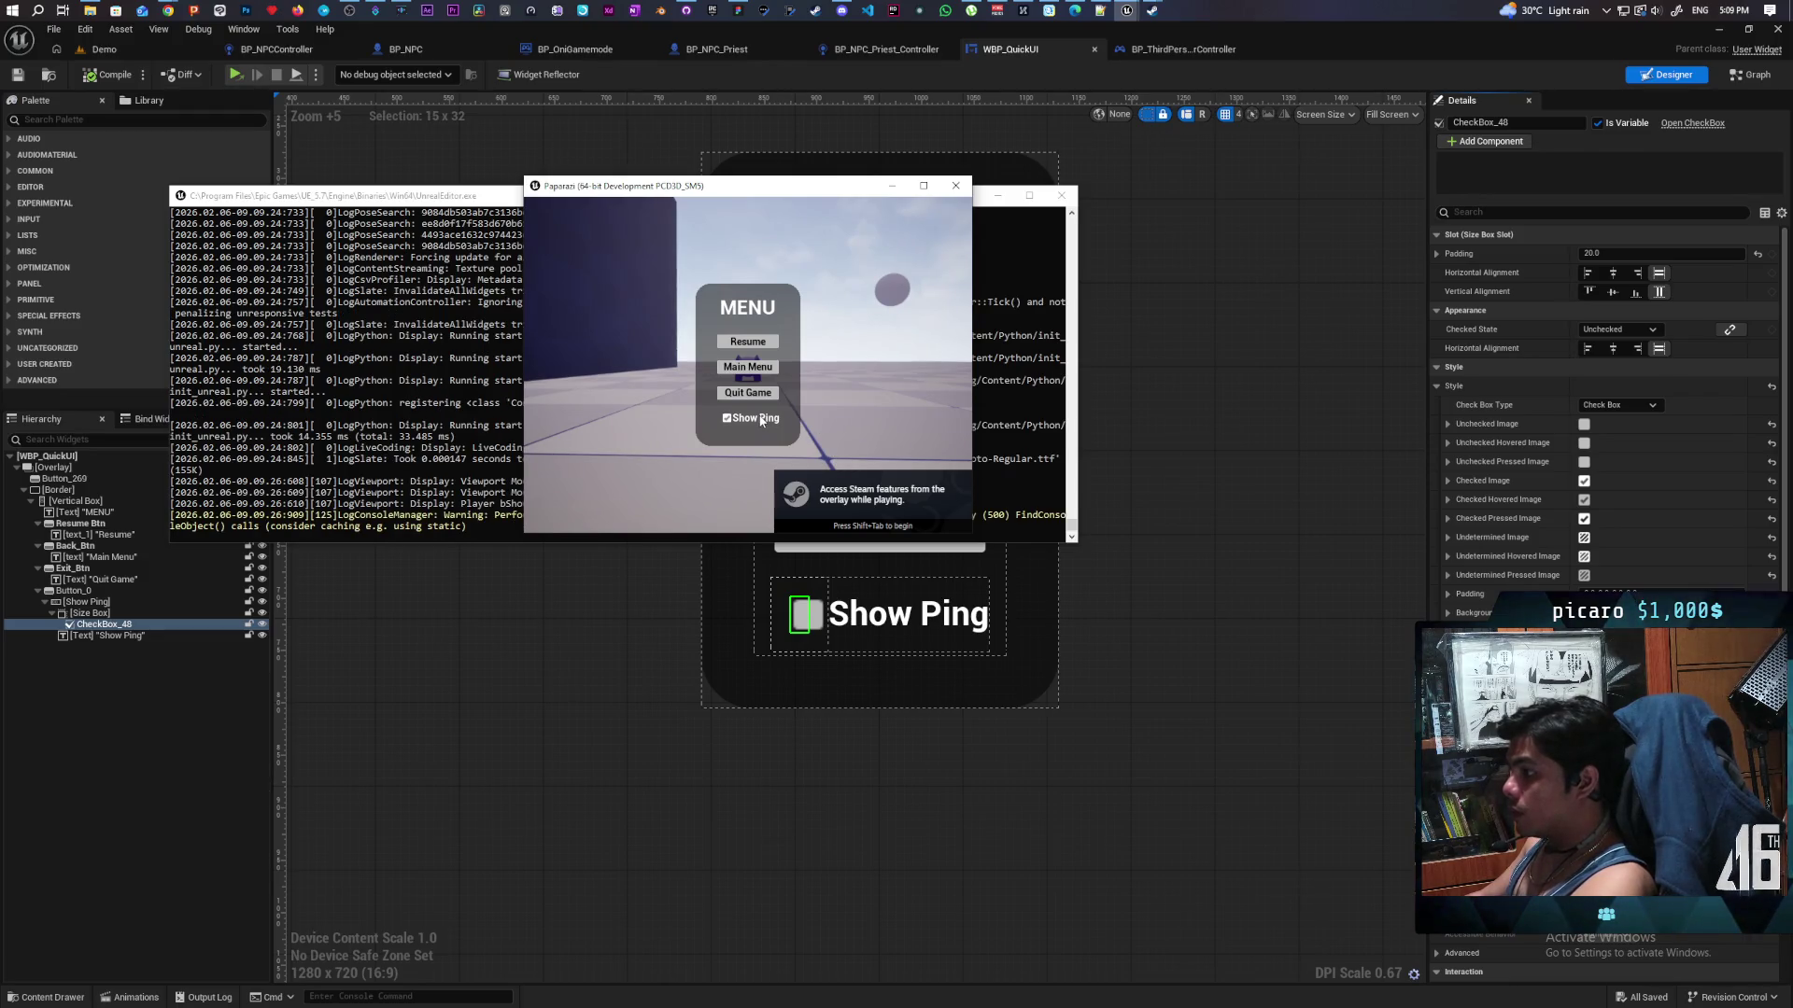
pyautogui.click(767, 420)
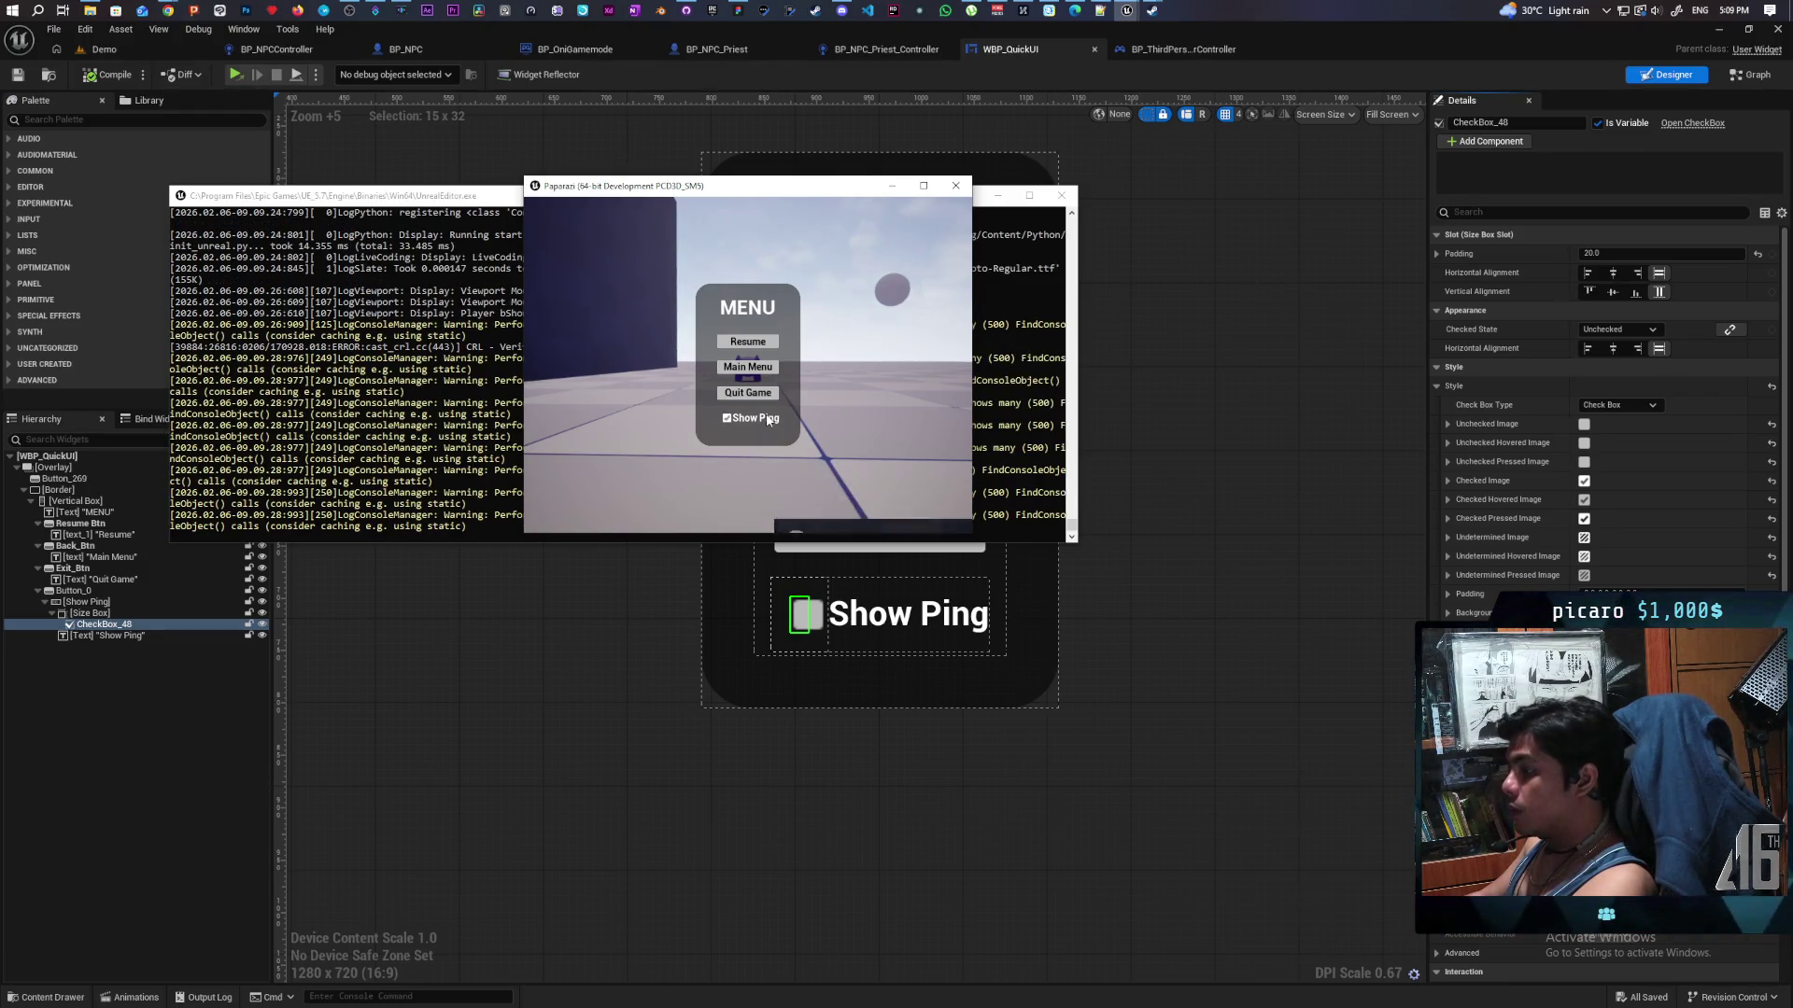
pyautogui.press('Escape')
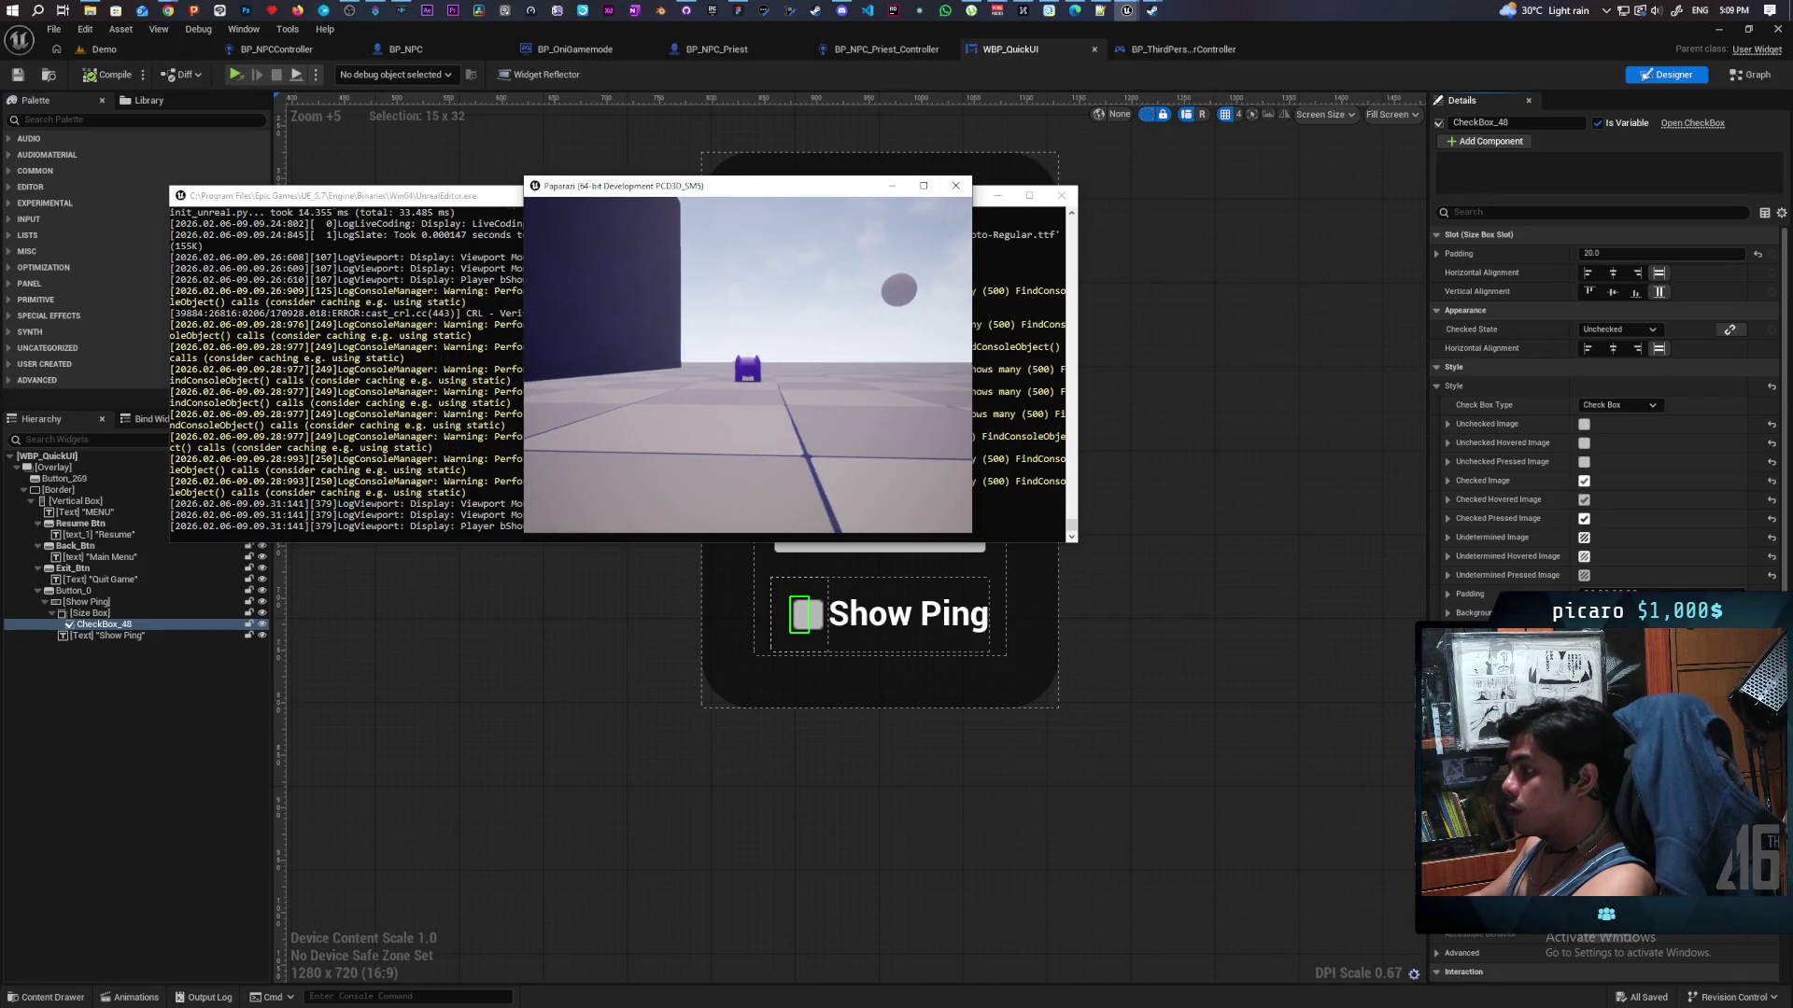
pyautogui.press('Escape')
pyautogui.press('Escape')
pyautogui.press('Escape')
pyautogui.press('Escape')
pyautogui.press('Escape')
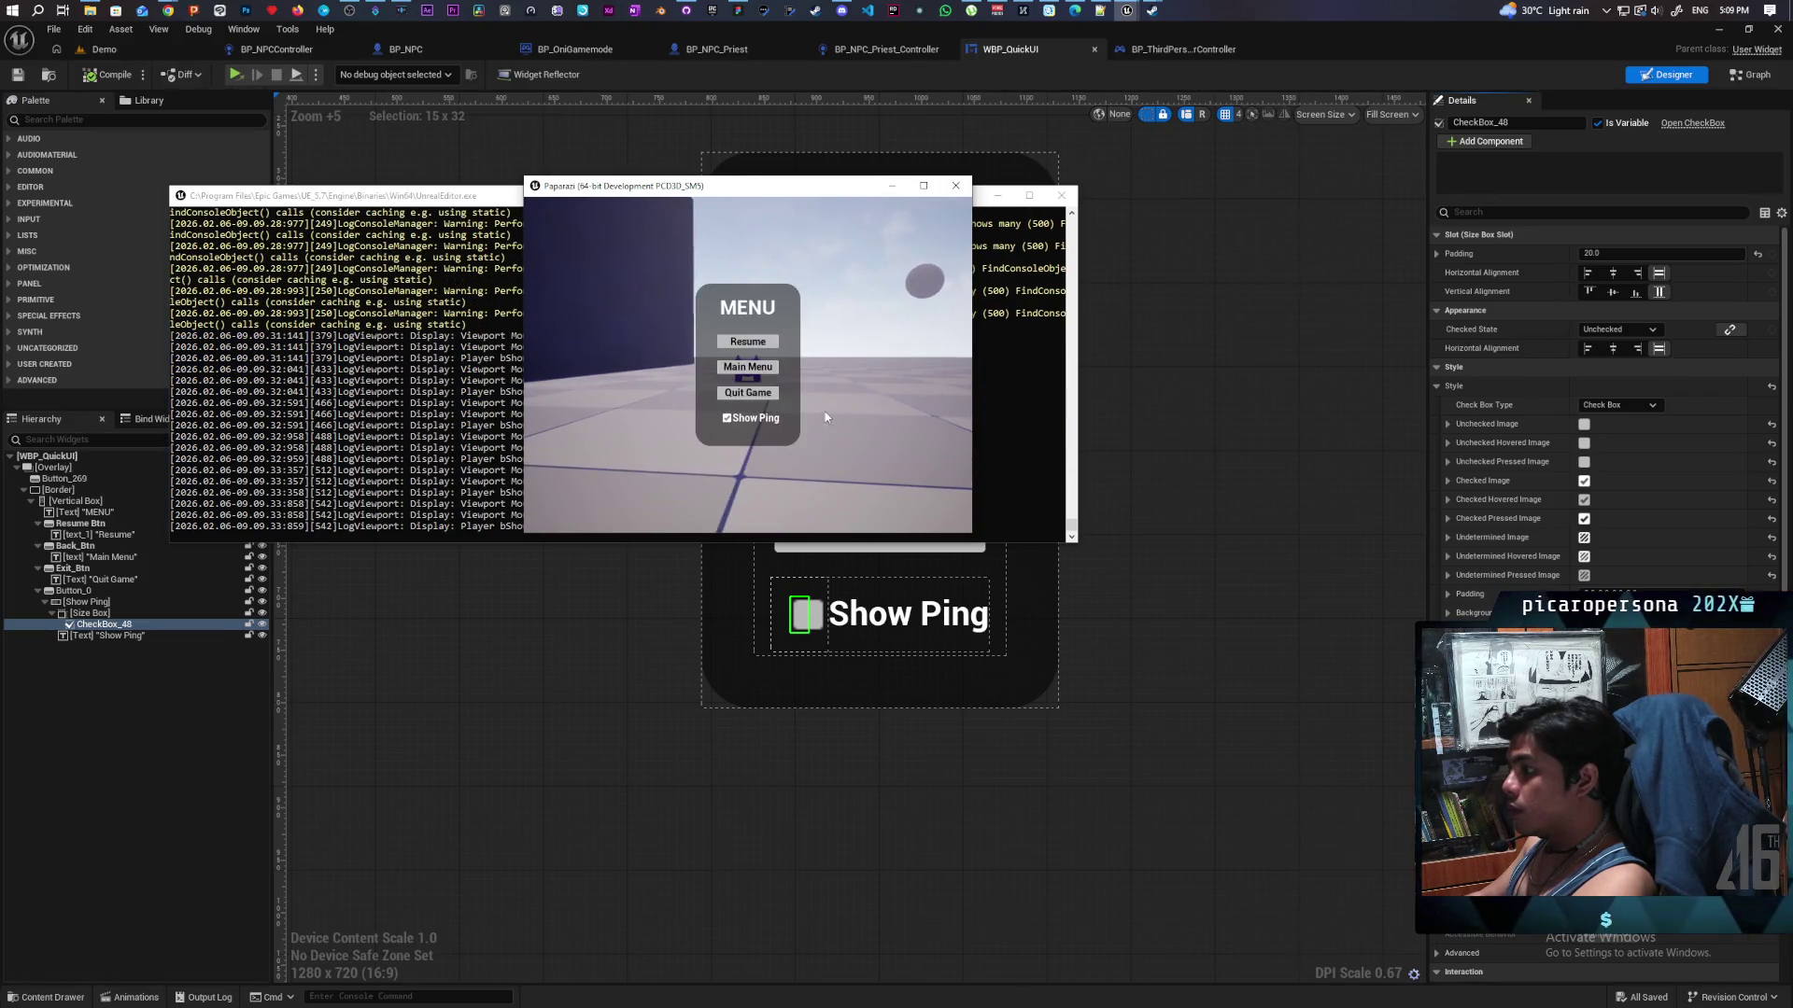
pyautogui.click(957, 187)
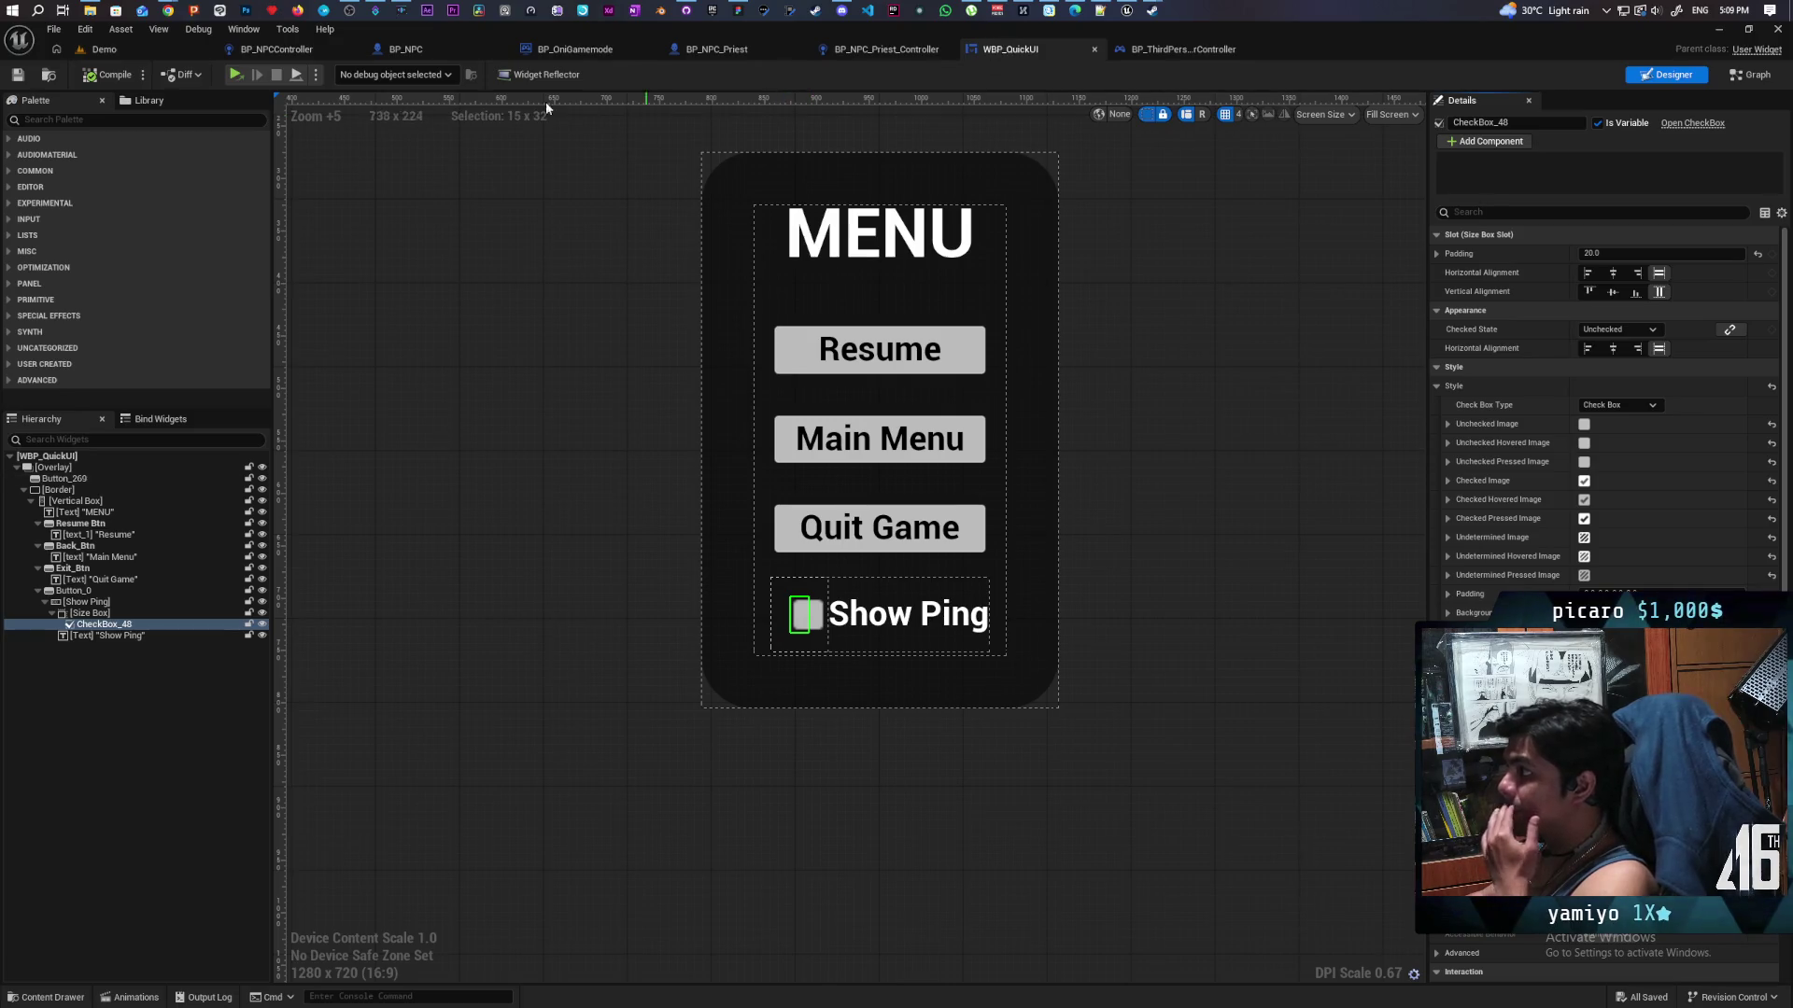
# Create a User Widget blueprint named WBP_Ping in the content folder and open it.
pyautogui.hotkey('ctrl', 'space')
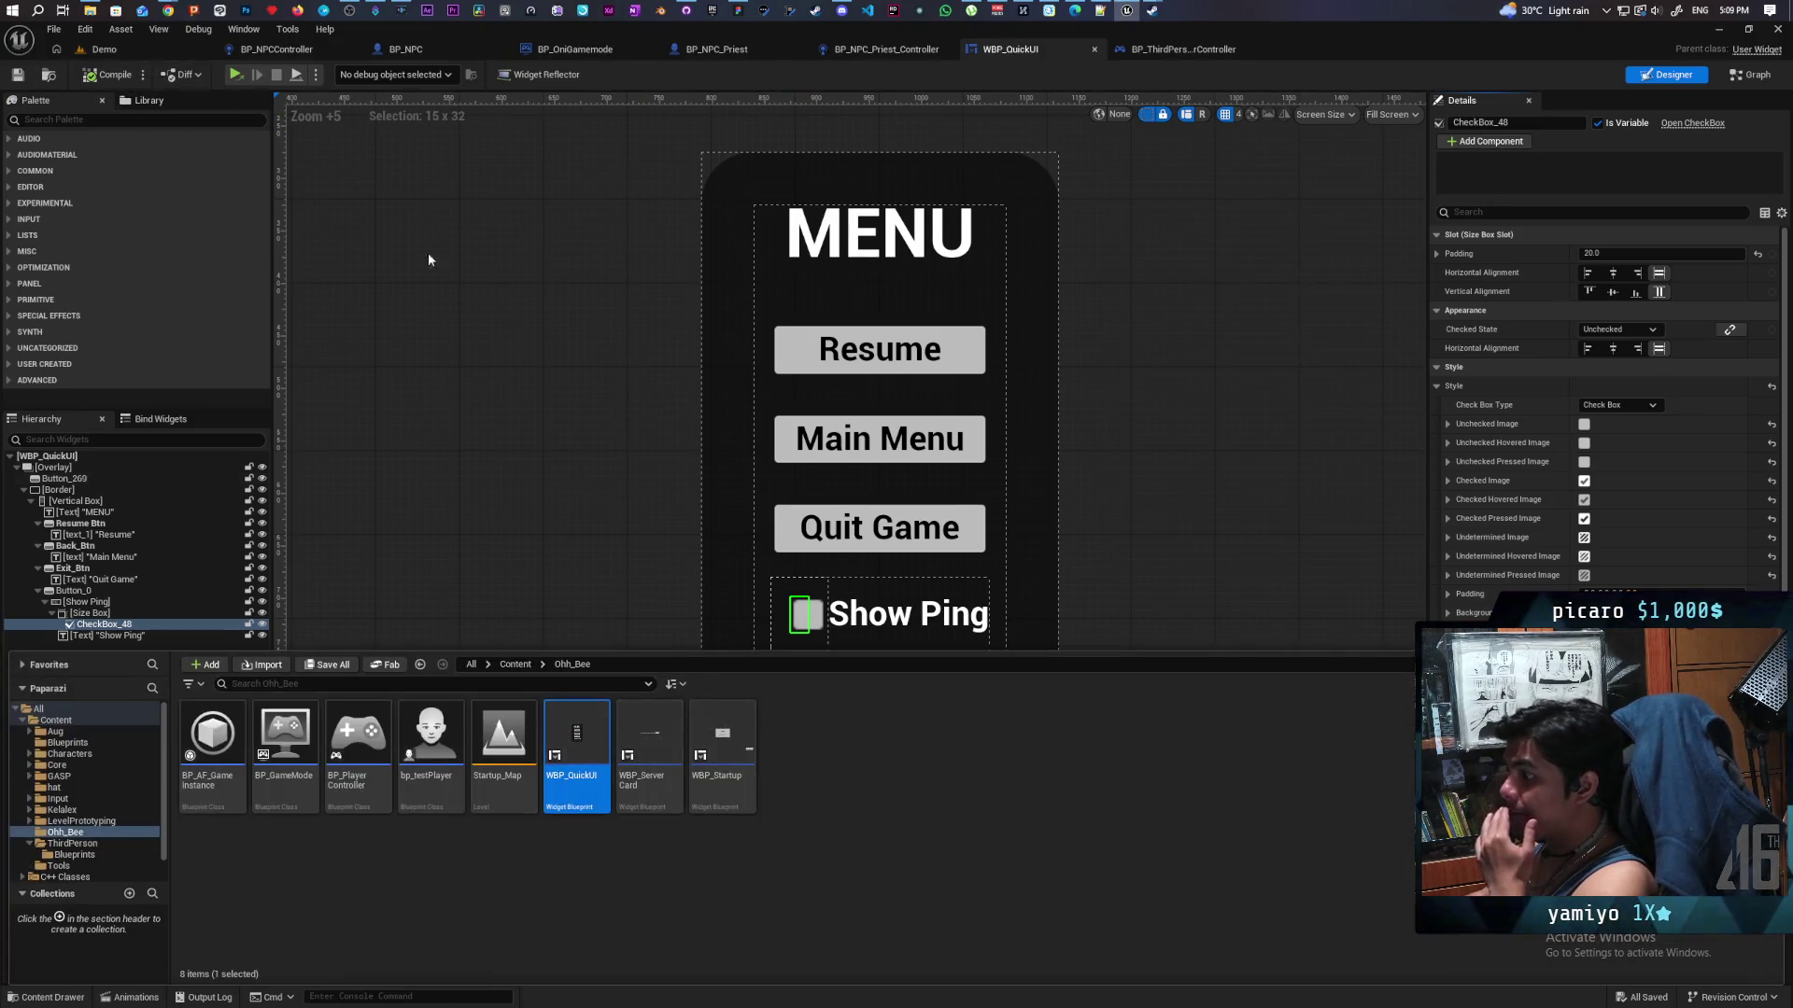
pyautogui.click(751, 824)
pyautogui.rightClick(817, 809)
pyautogui.moveTo(925, 732)
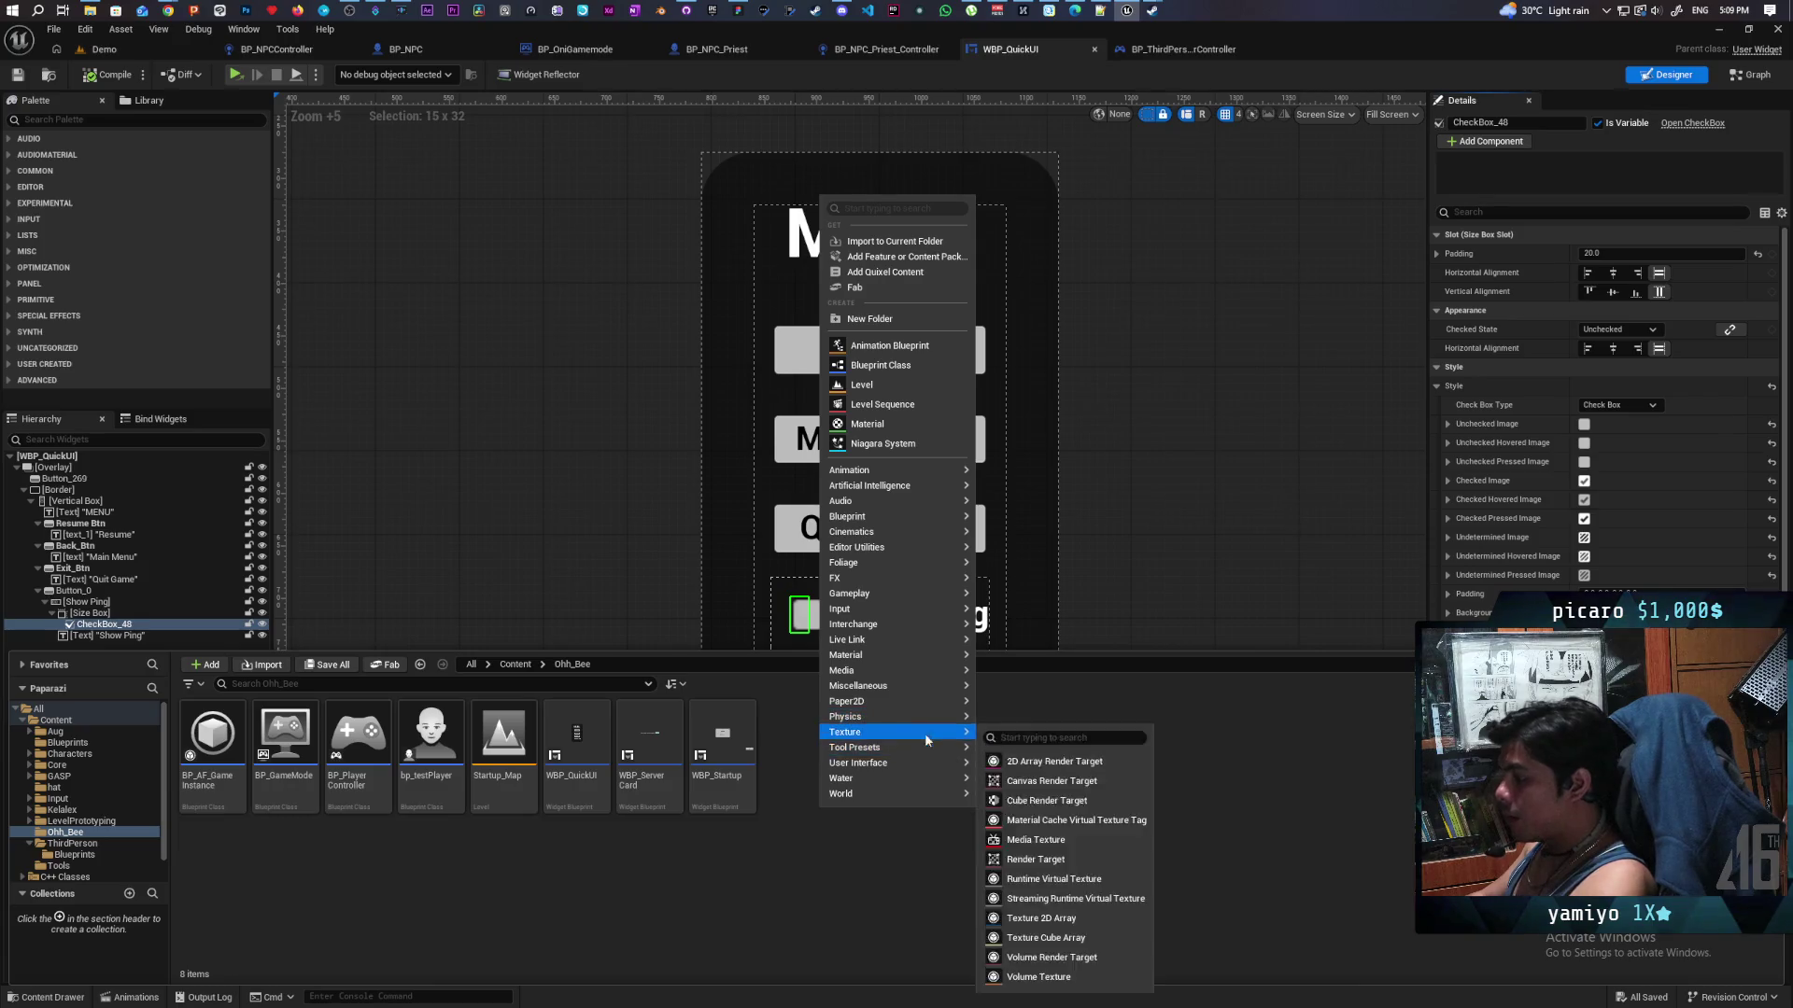
pyautogui.moveTo(945, 794)
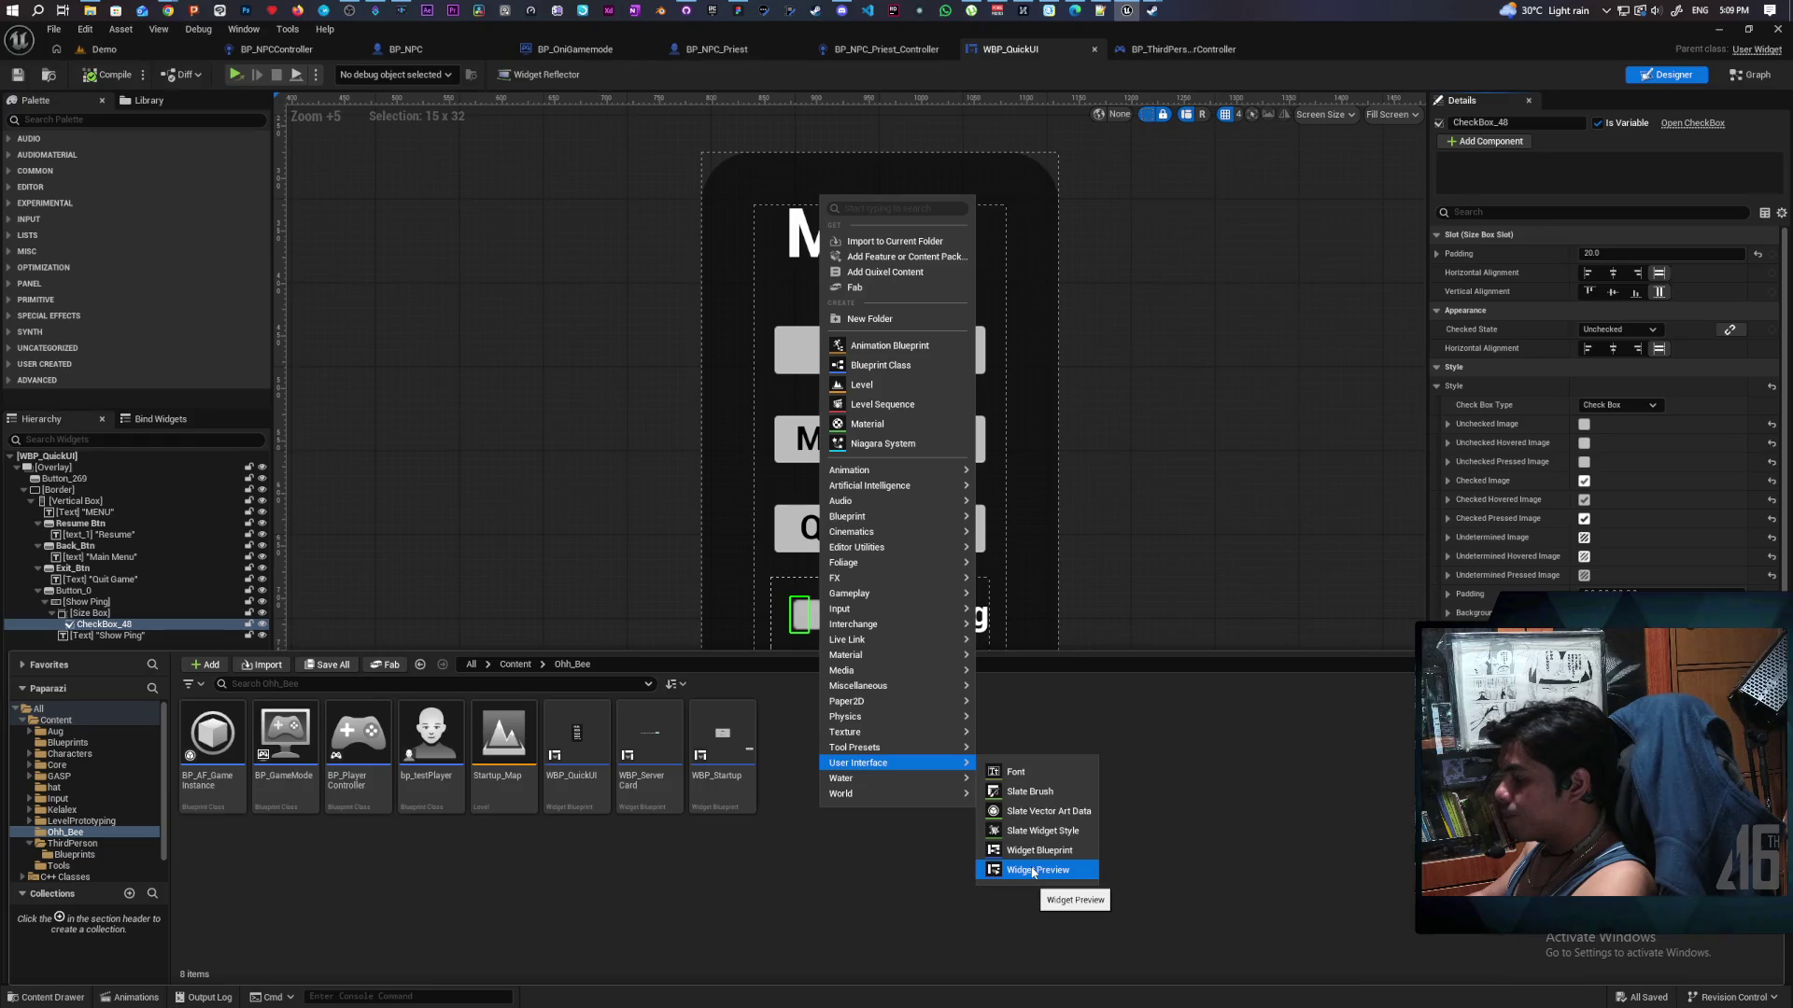
pyautogui.click(1038, 851)
pyautogui.click(758, 398)
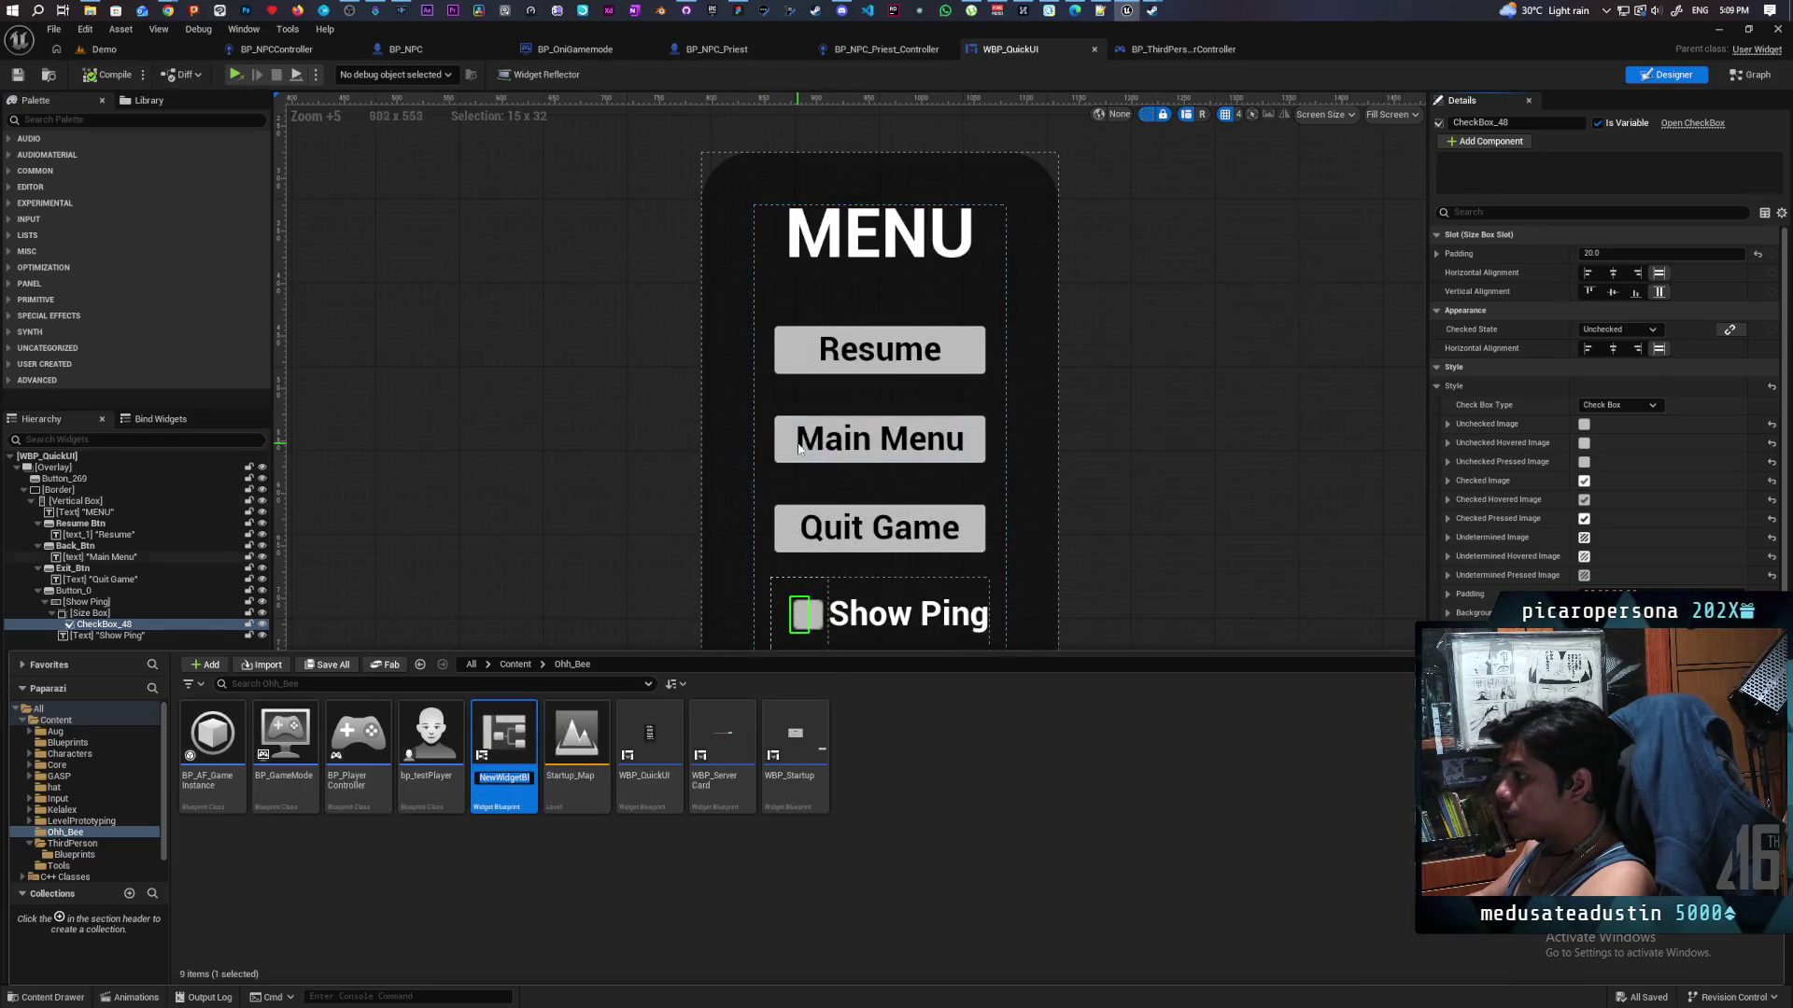
pyautogui.write('WBP_Ping')
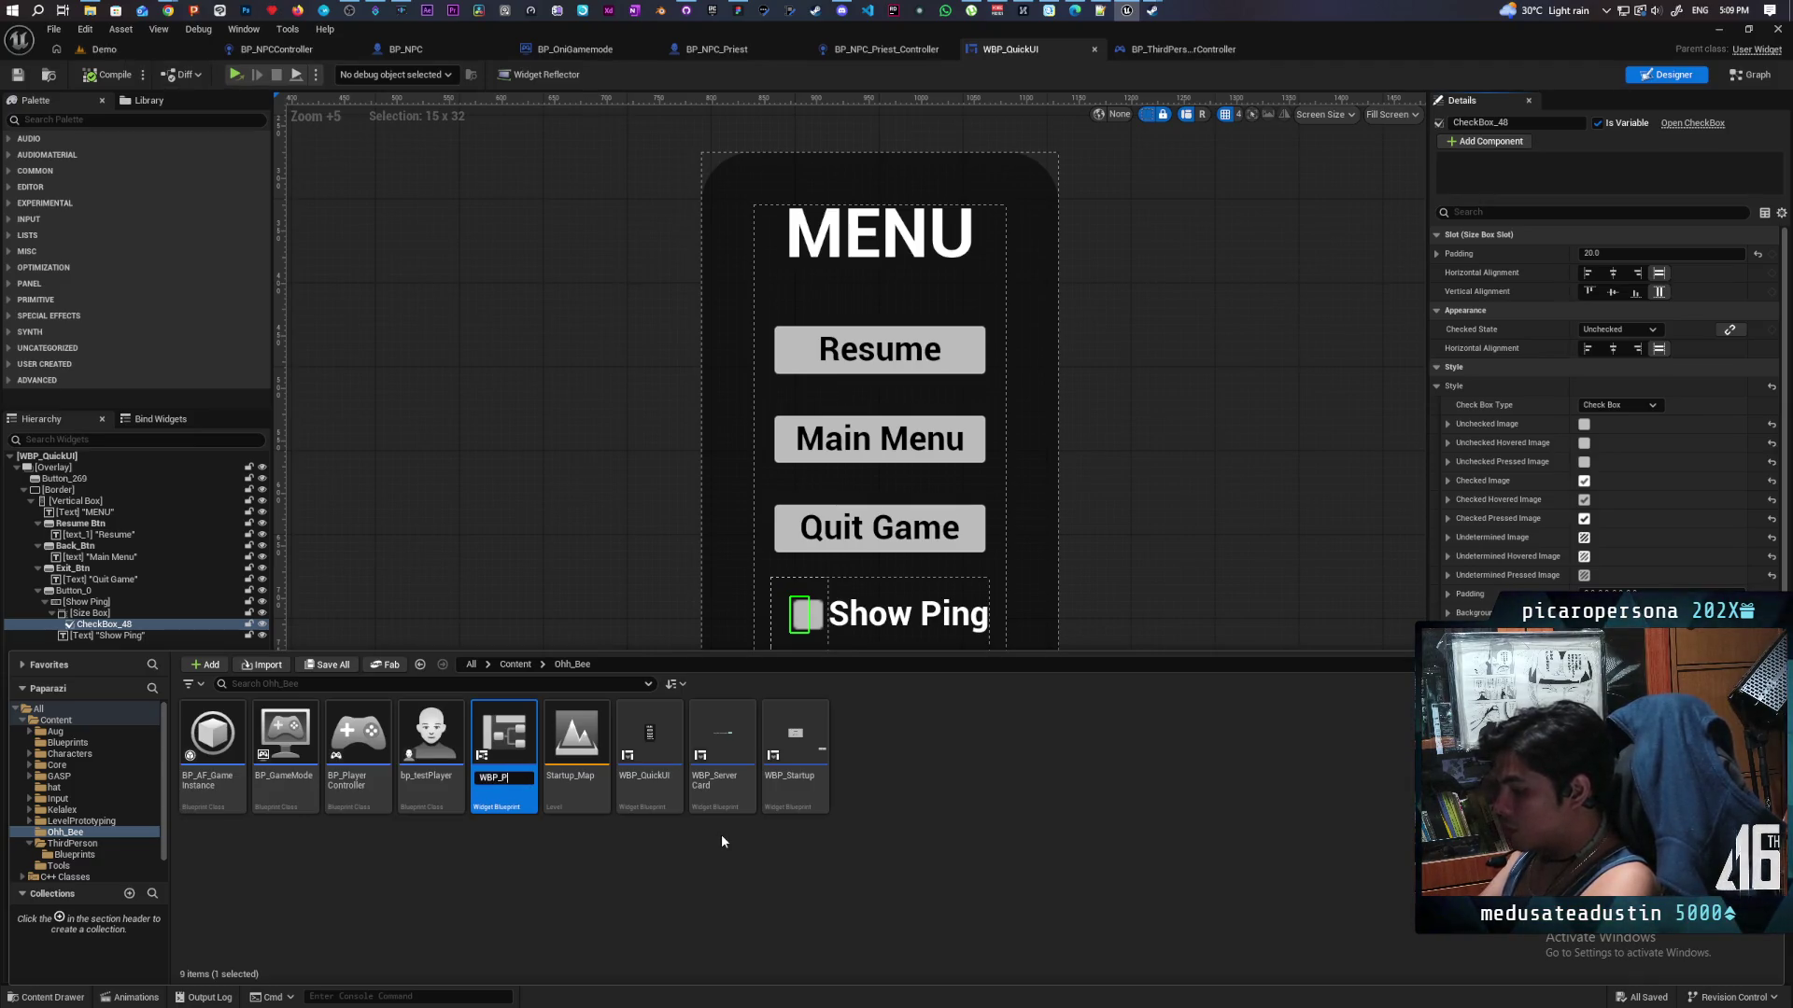
pyautogui.press('Return')
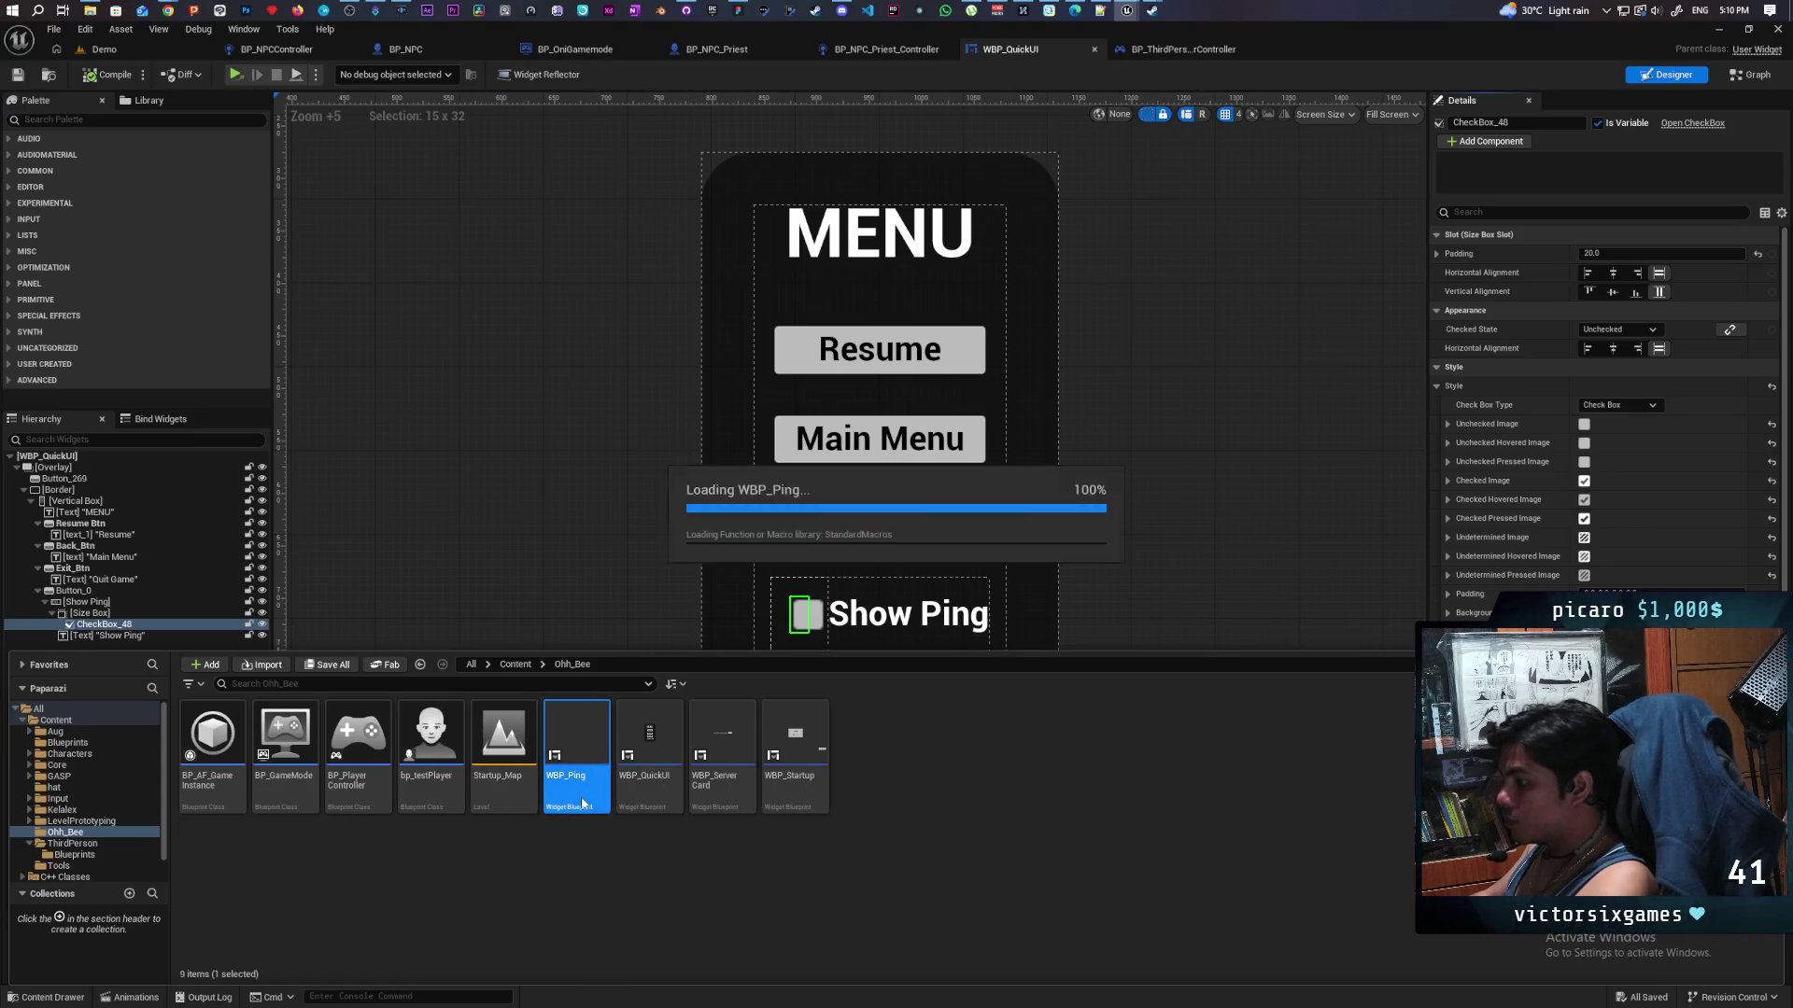
pyautogui.doubleClick(541, 767)
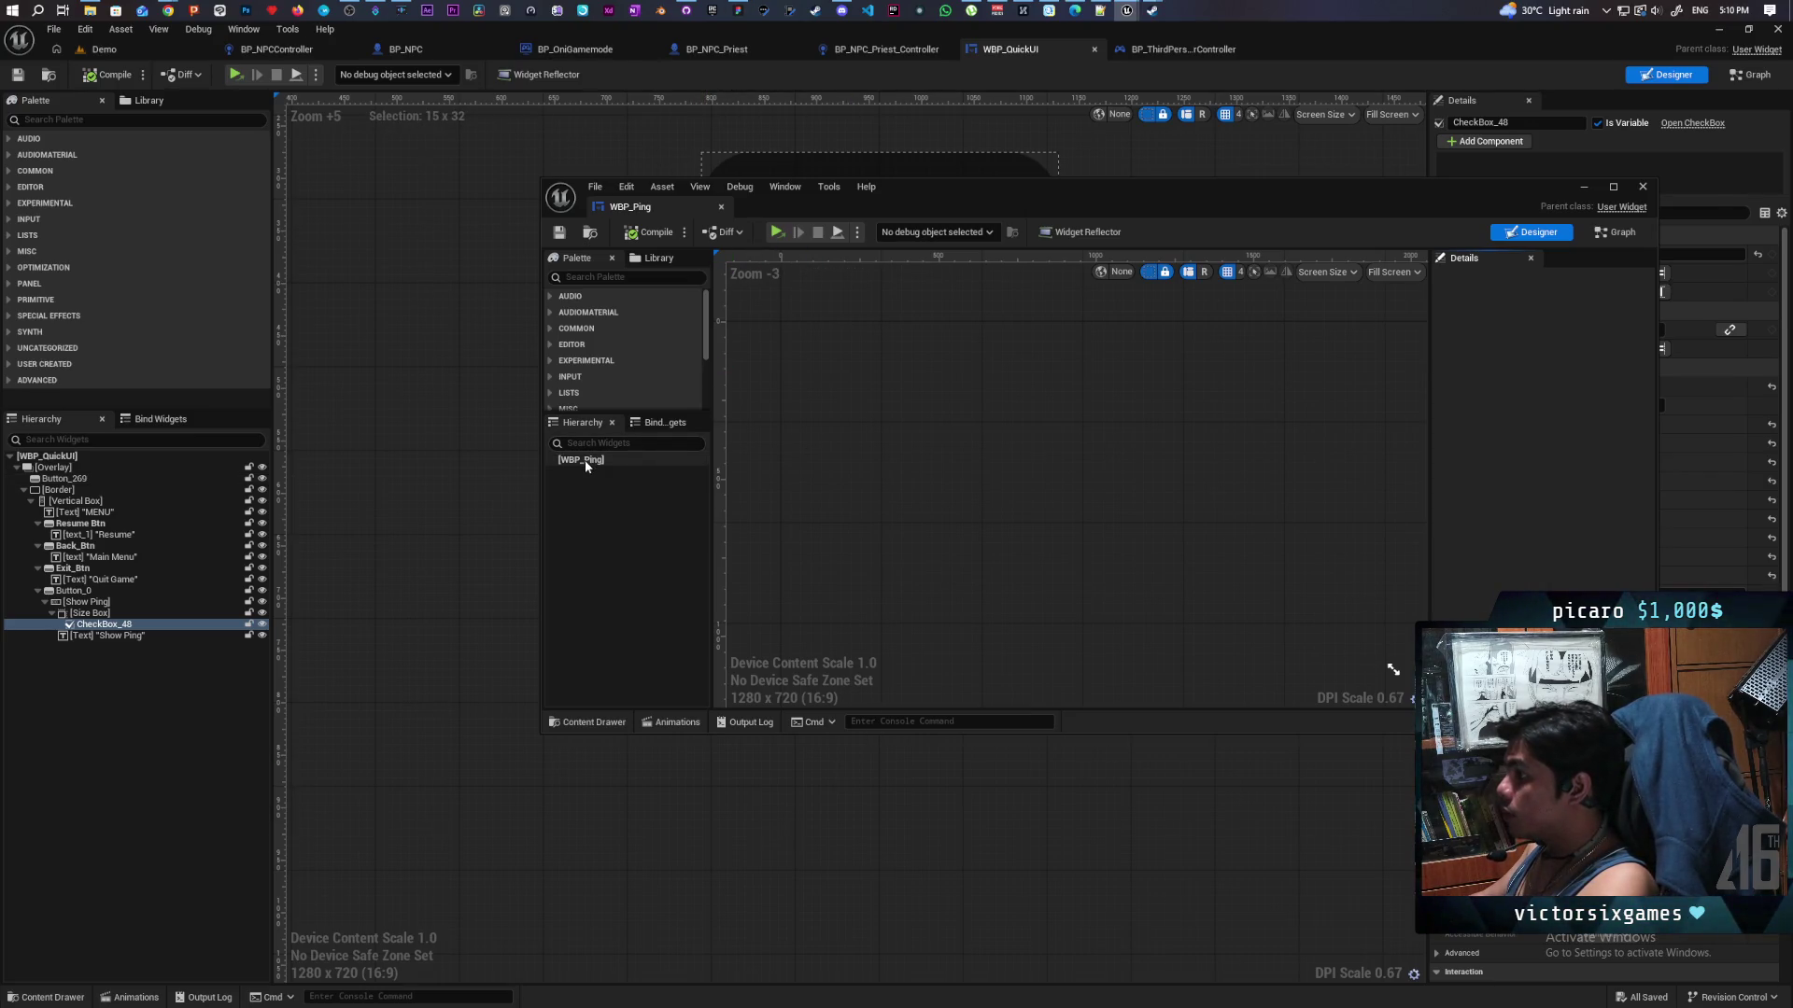
# Add a Text Block to WBP_Ping from the palette, save, and select it.
pyautogui.click(608, 278)
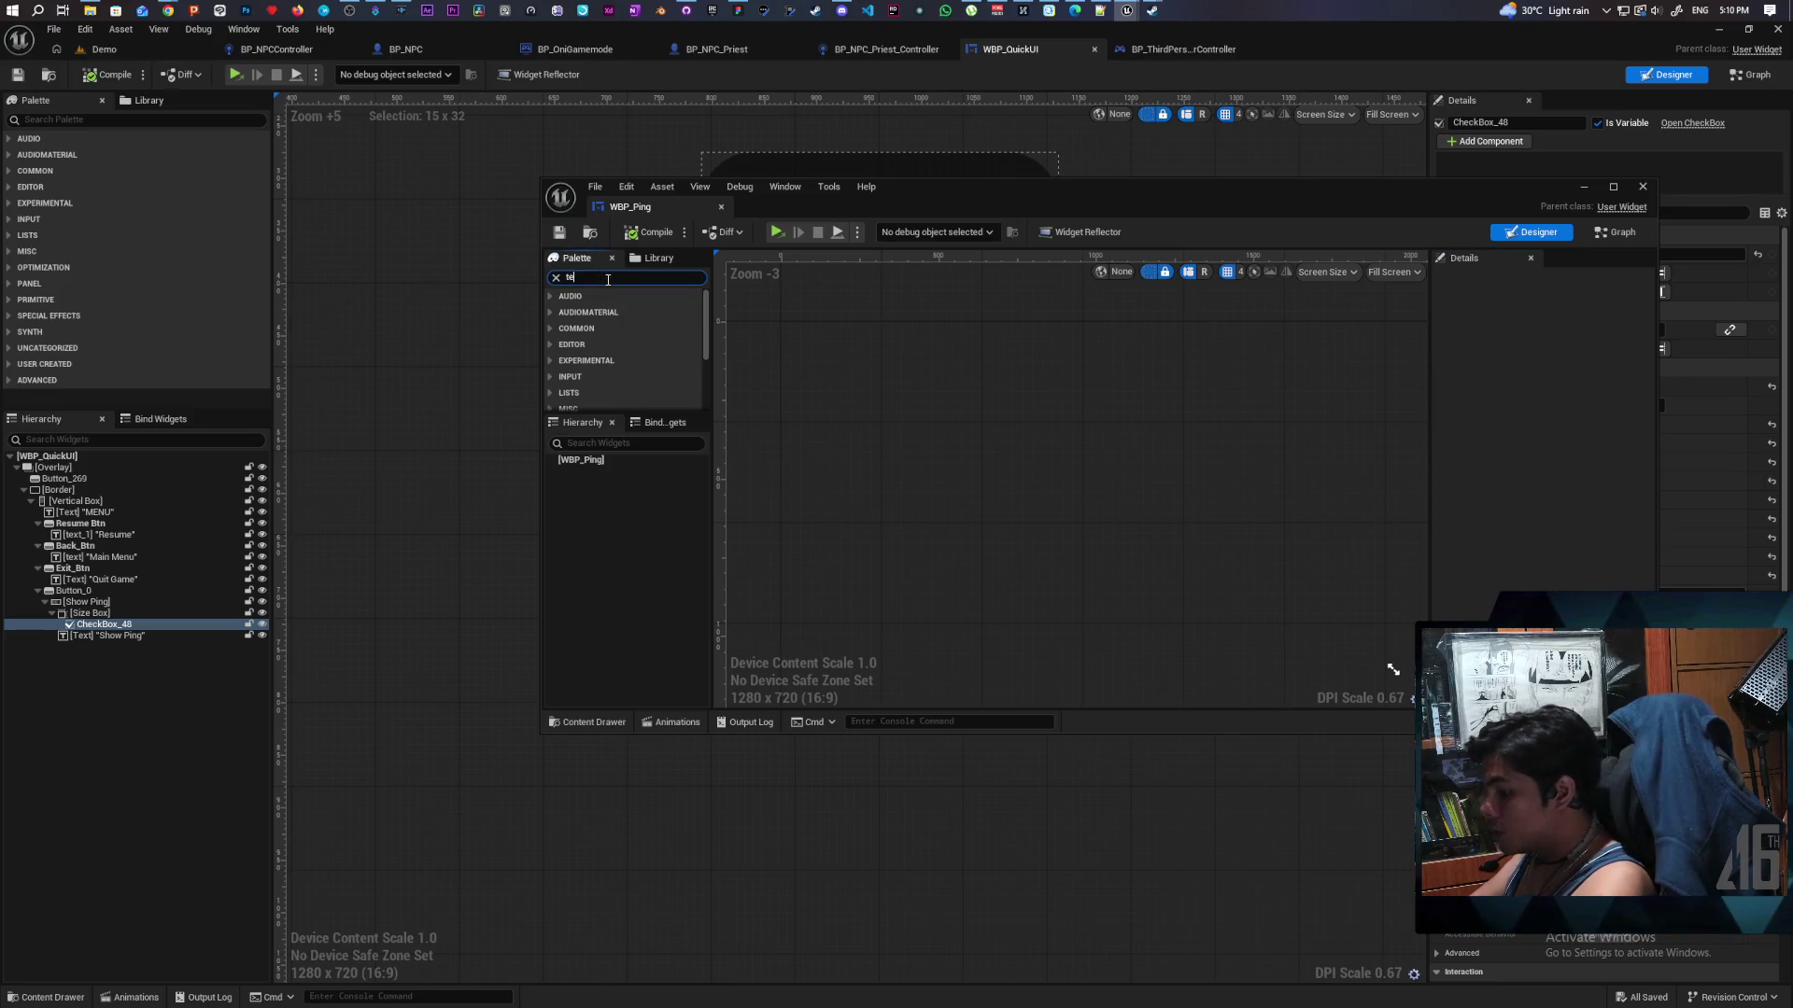
pyautogui.write('xt')
pyautogui.moveTo(602, 332)
pyautogui.mouseDown()
pyautogui.moveTo(653, 560)
pyautogui.moveTo(589, 462)
pyautogui.mouseUp()
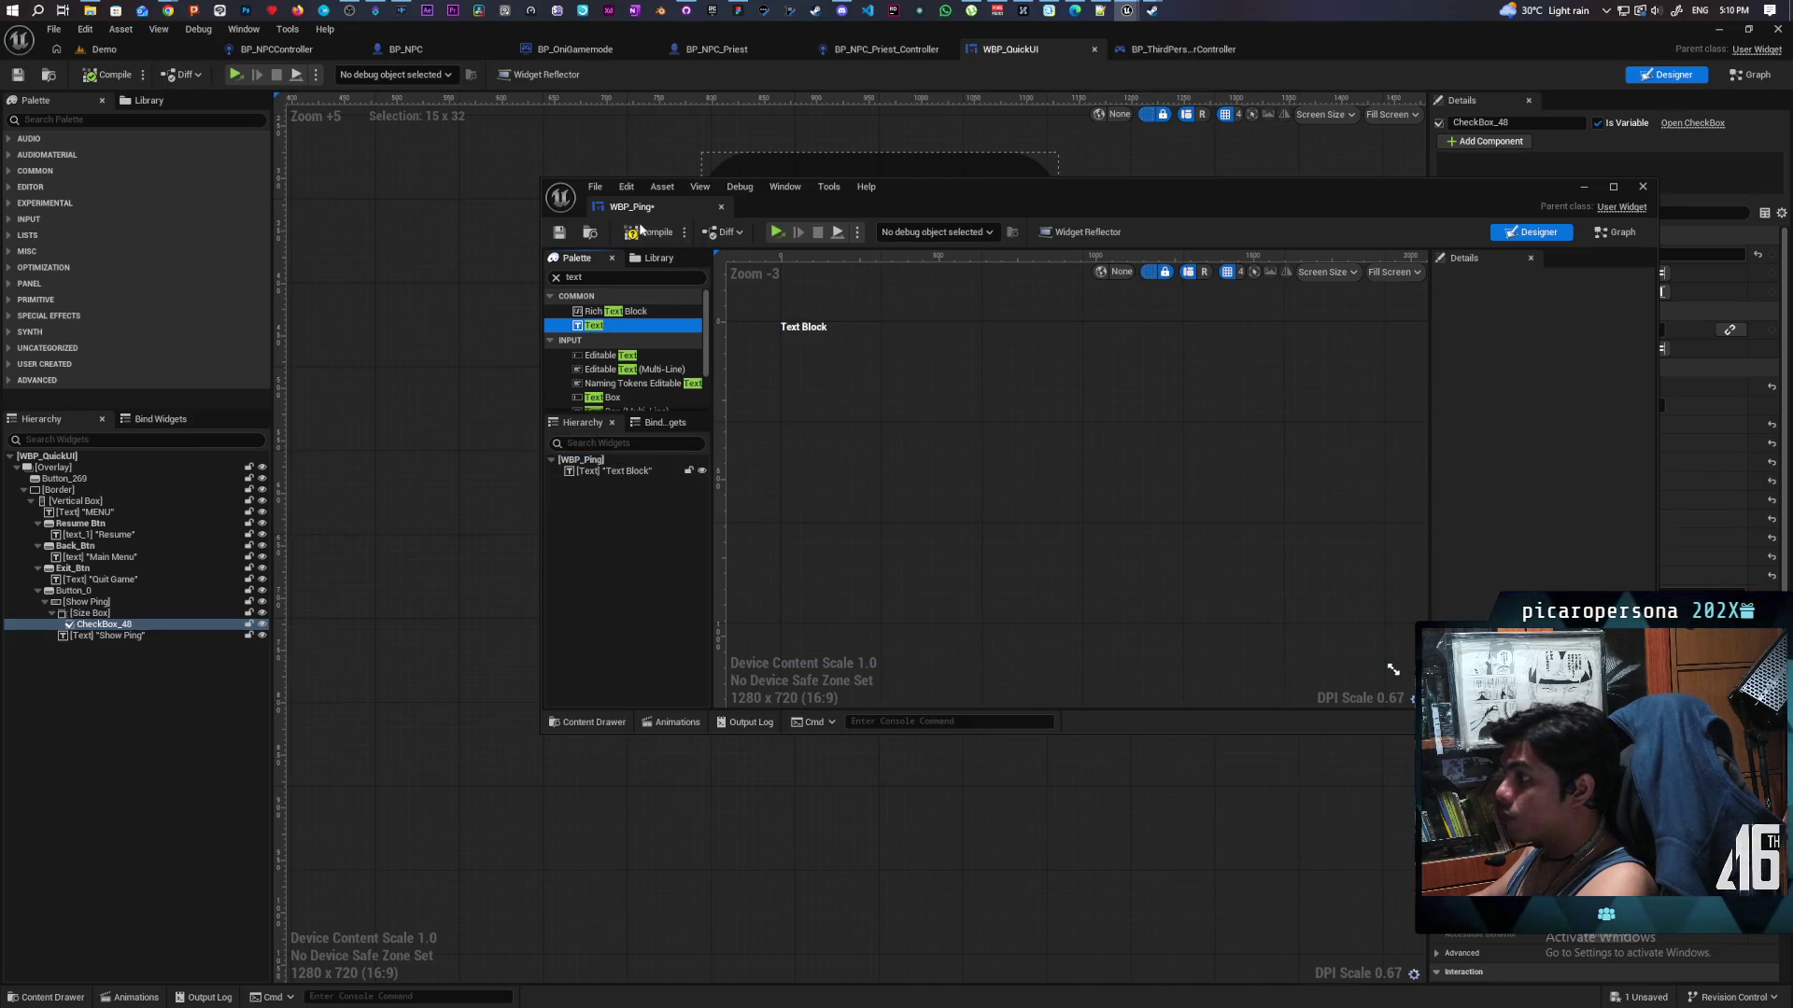
pyautogui.click(558, 234)
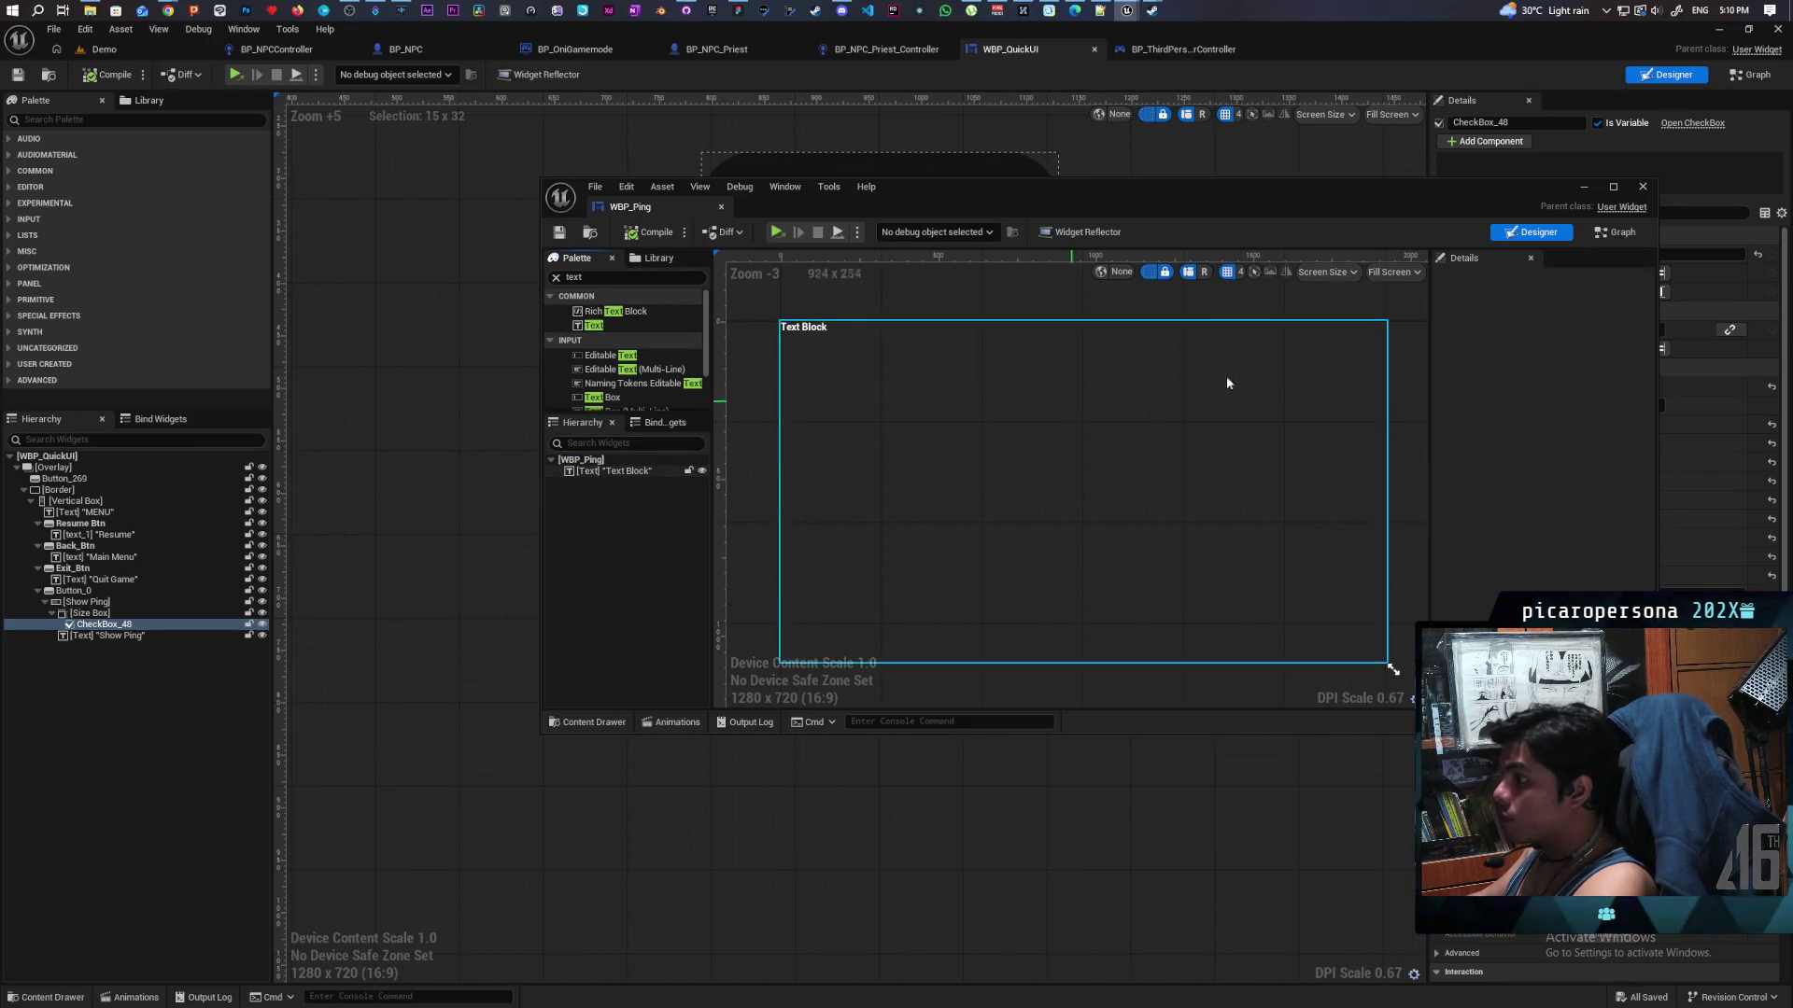
pyautogui.click(1620, 233)
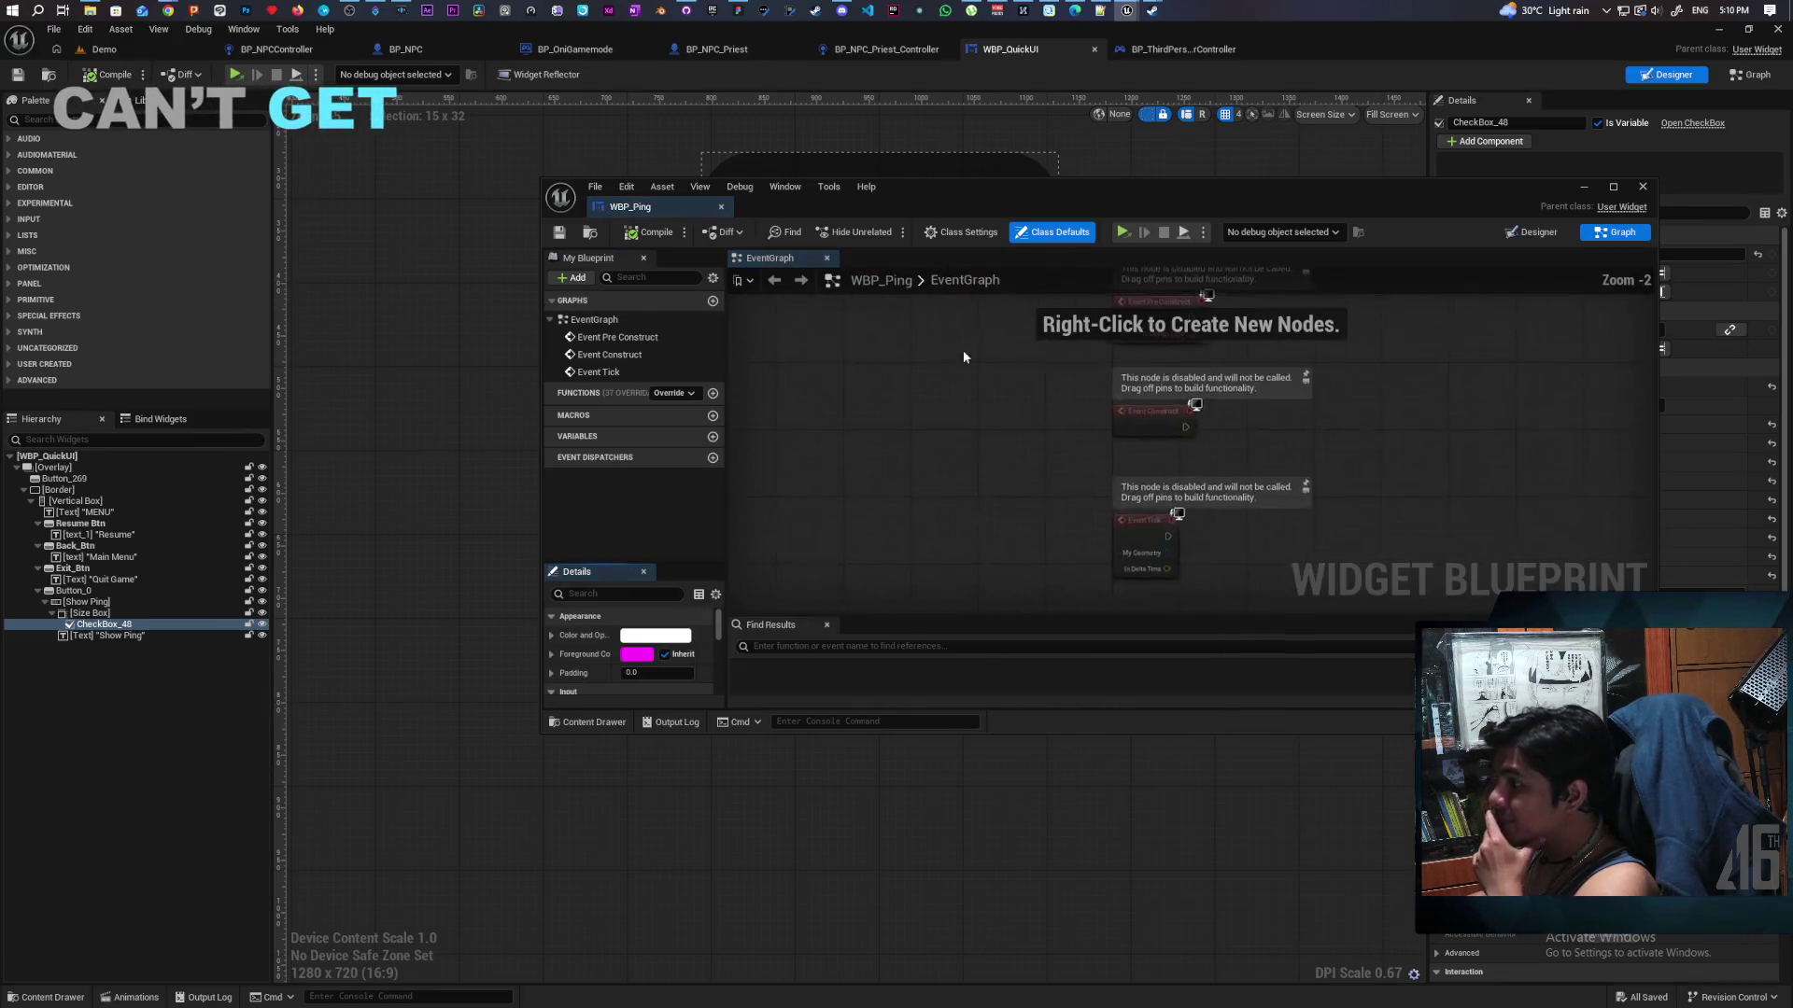
pyautogui.click(1531, 232)
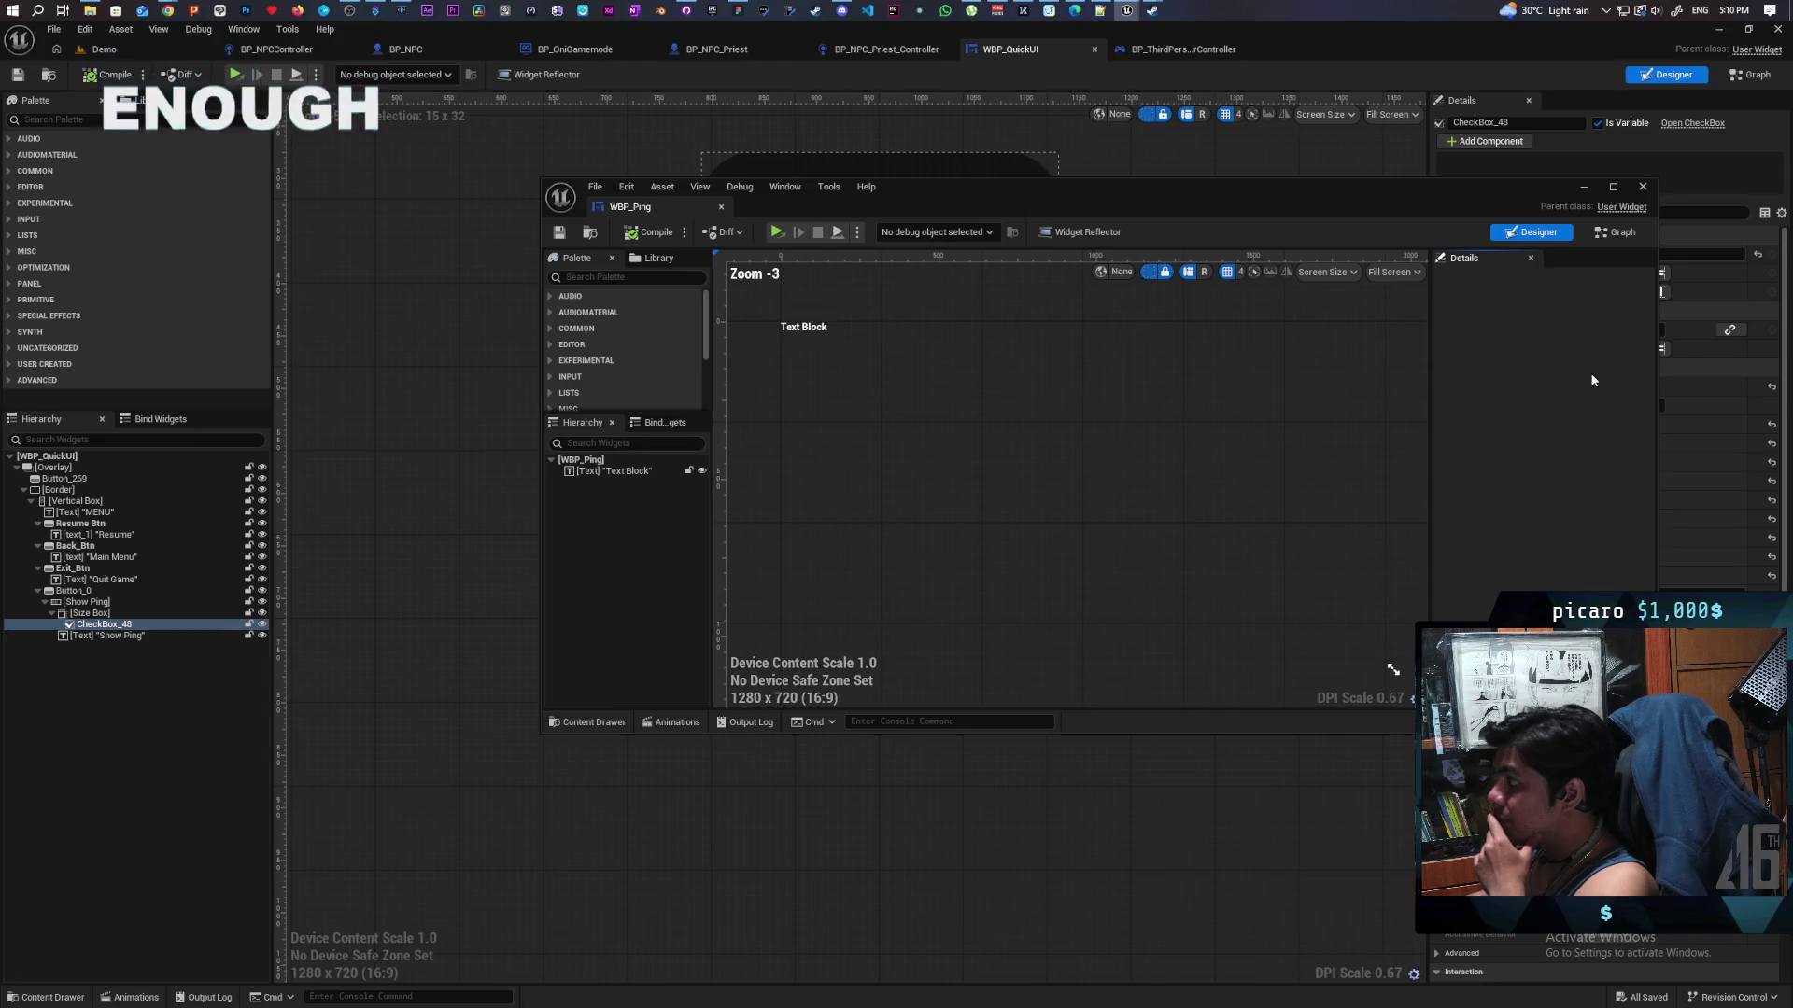
pyautogui.click(591, 472)
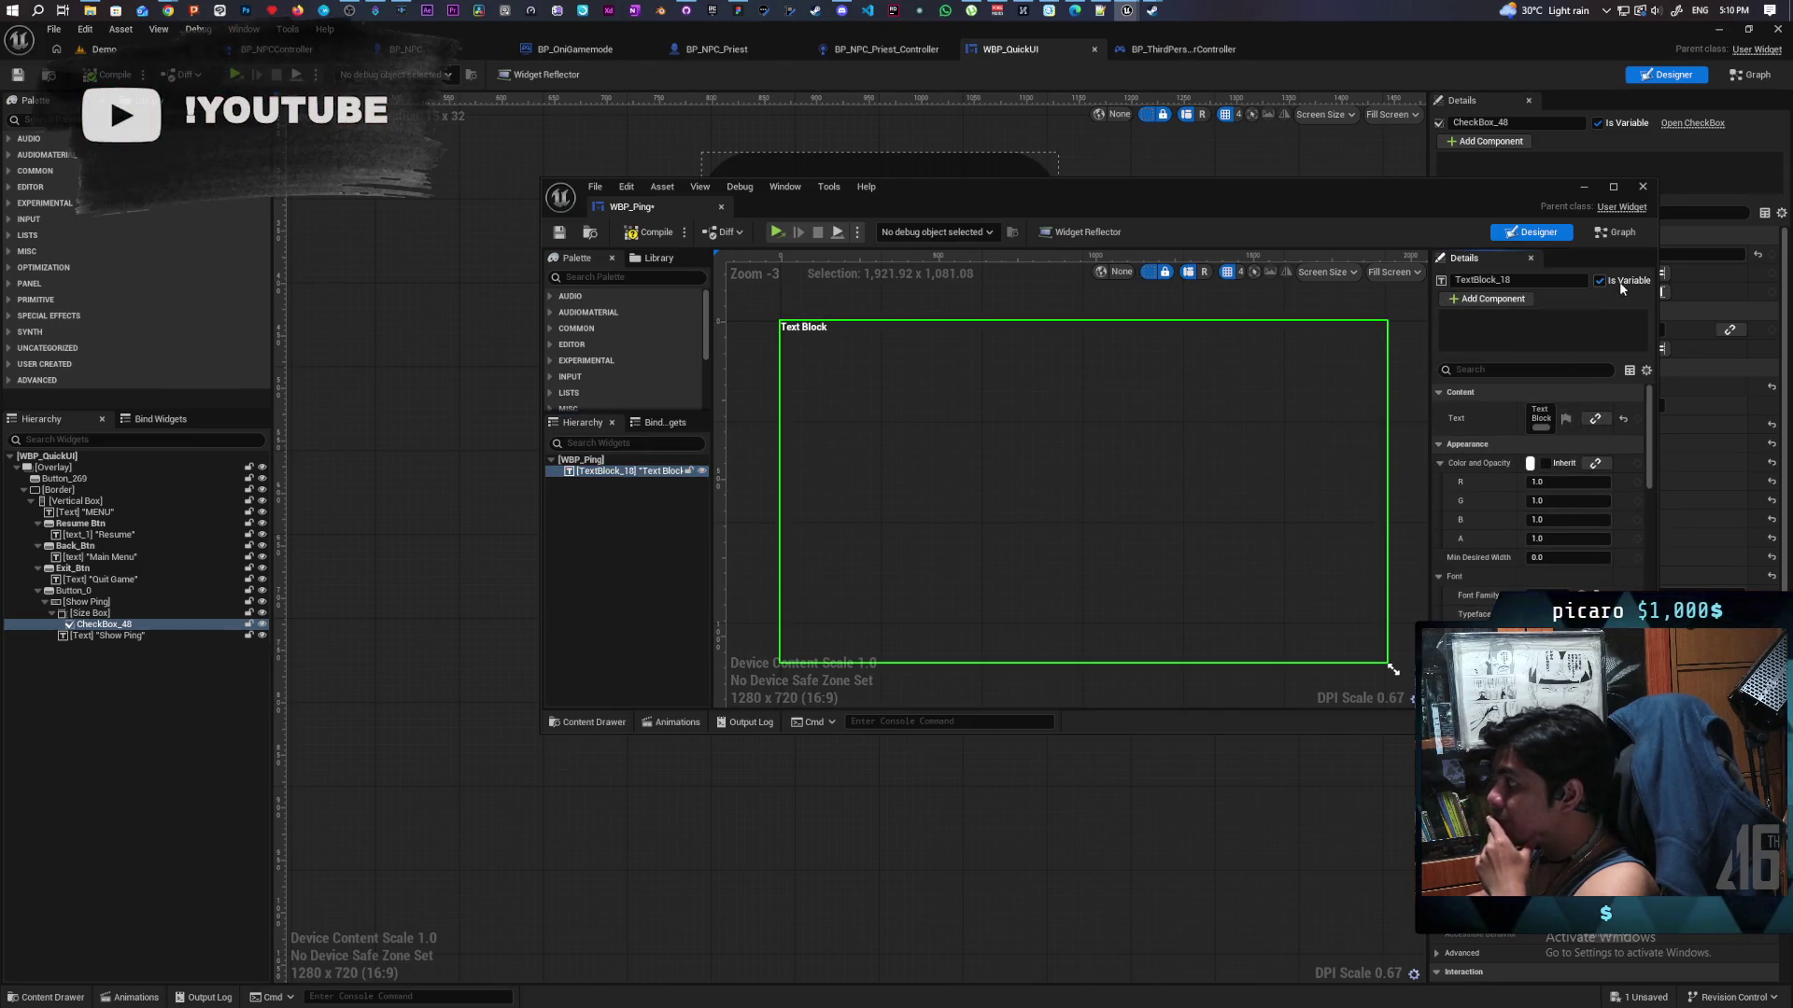
# Place a TextBlock_18 getter in the event graph below Event Construct.
pyautogui.click(1619, 235)
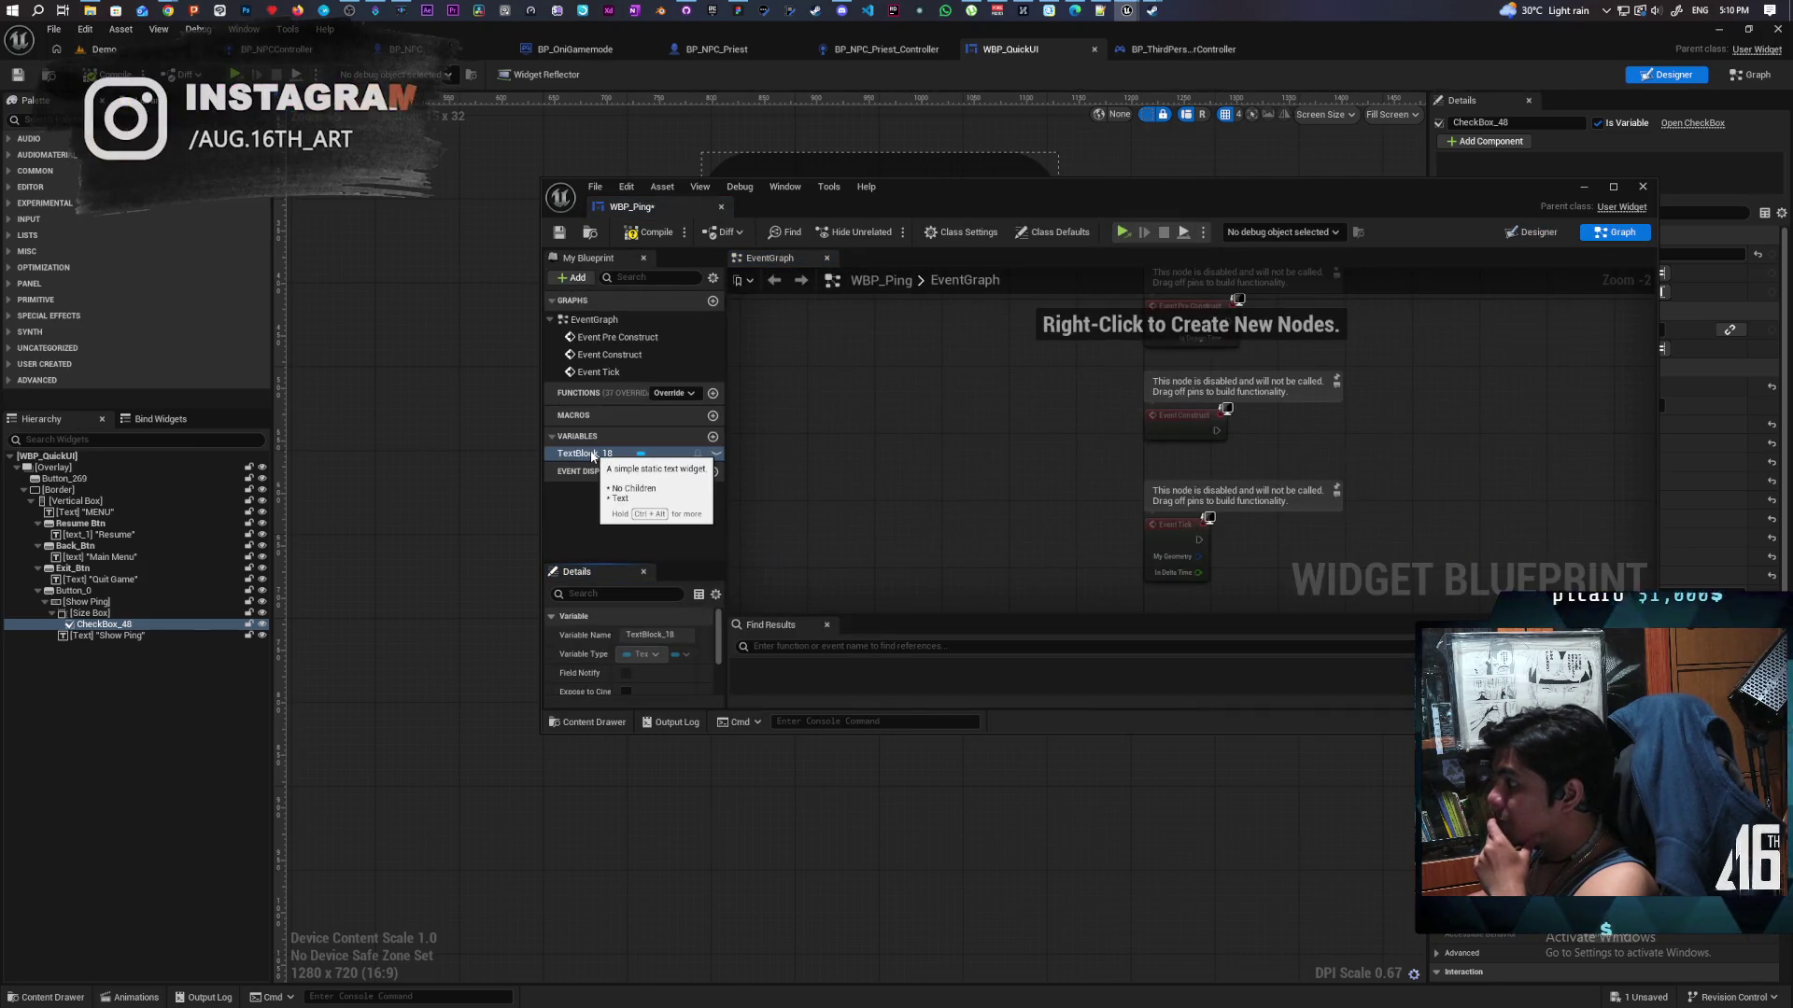
pyautogui.moveTo(588, 454)
pyautogui.mouseDown()
pyautogui.moveTo(1423, 478)
pyautogui.moveTo(1316, 473)
pyautogui.mouseUp()
pyautogui.click(1368, 493)
pyautogui.moveTo(1034, 420)
pyautogui.mouseDown()
pyautogui.moveTo(921, 353)
pyautogui.moveTo(915, 311)
pyautogui.mouseUp()
pyautogui.moveTo(1168, 531); pyautogui.dragTo(1023, 555)
pyautogui.scroll(2, 1111, 486)
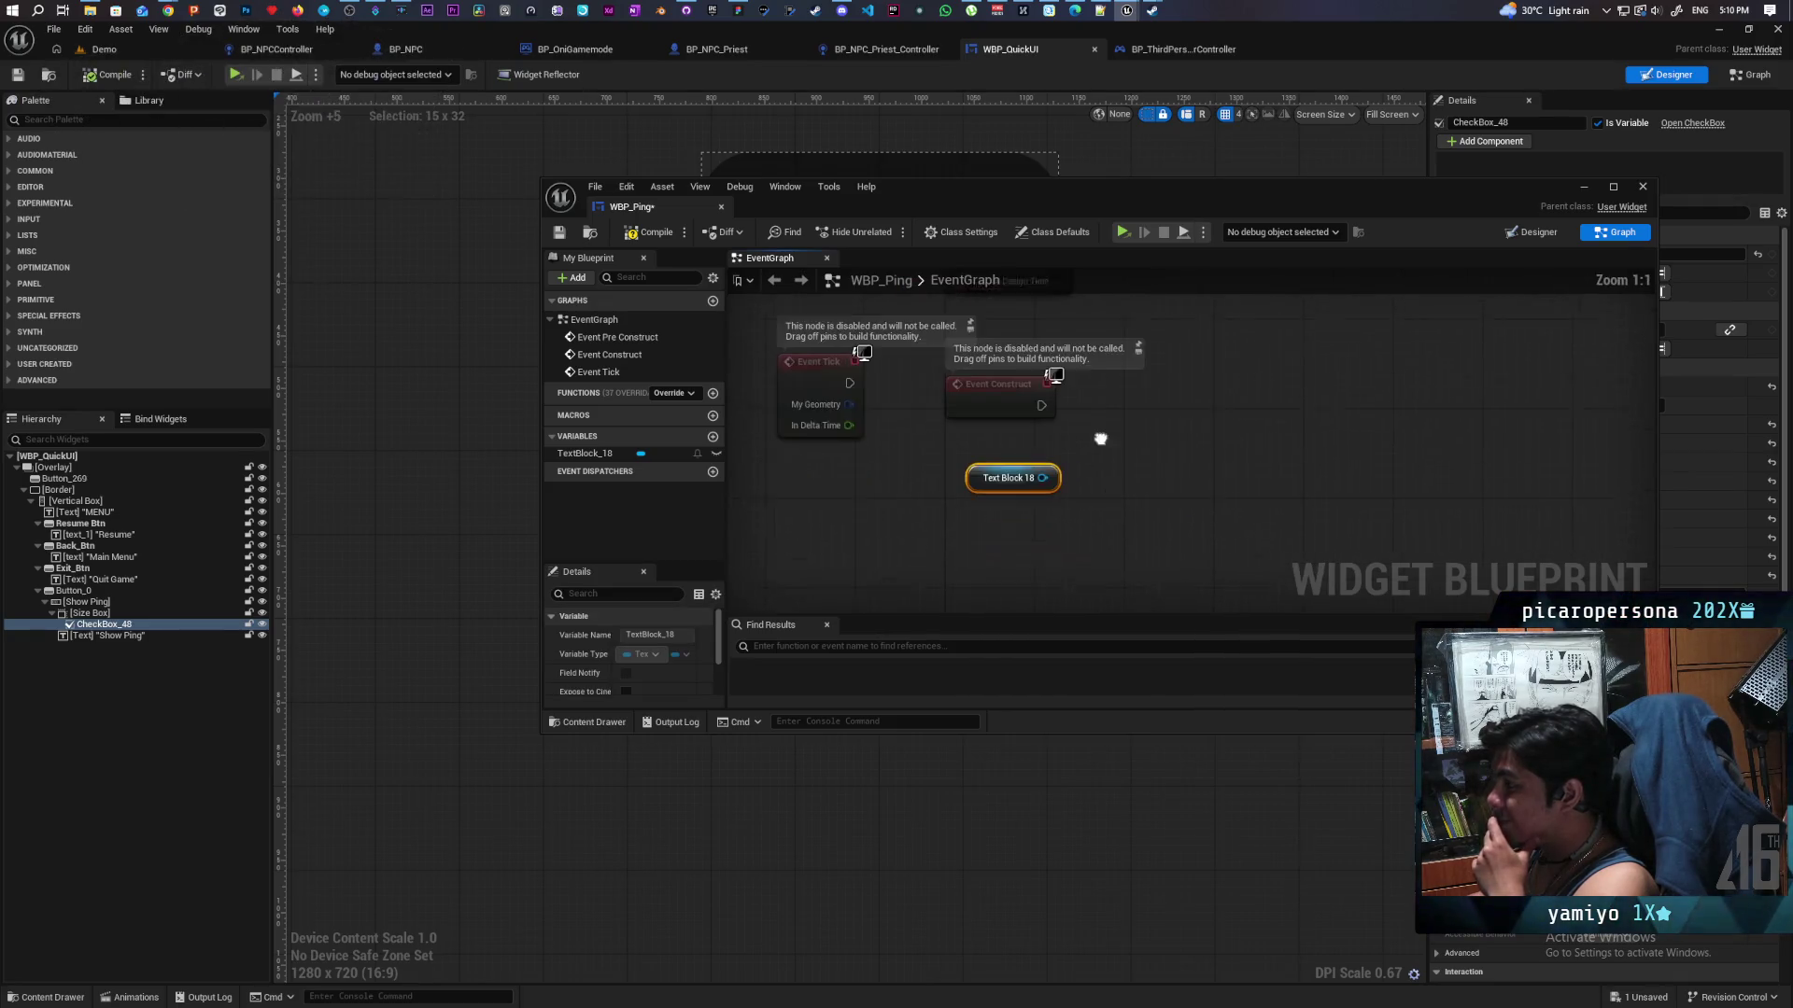
pyautogui.moveTo(1053, 450); pyautogui.dragTo(1055, 546)
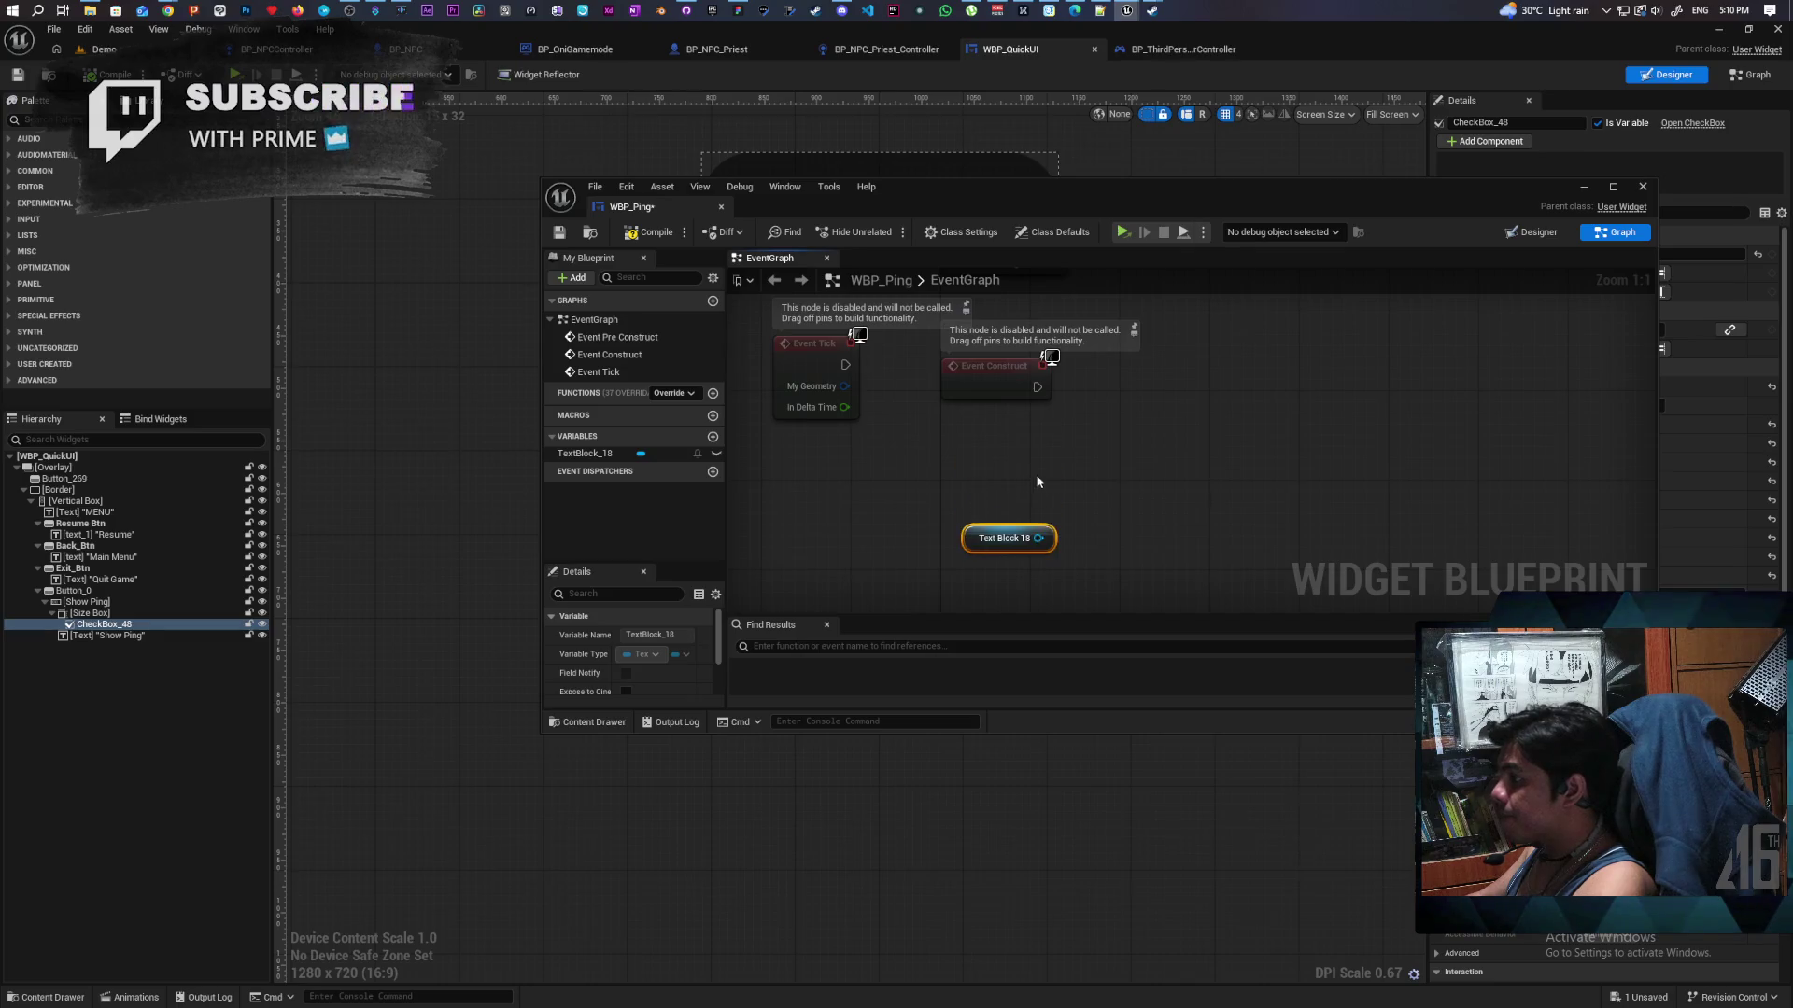
pyautogui.click(767, 456)
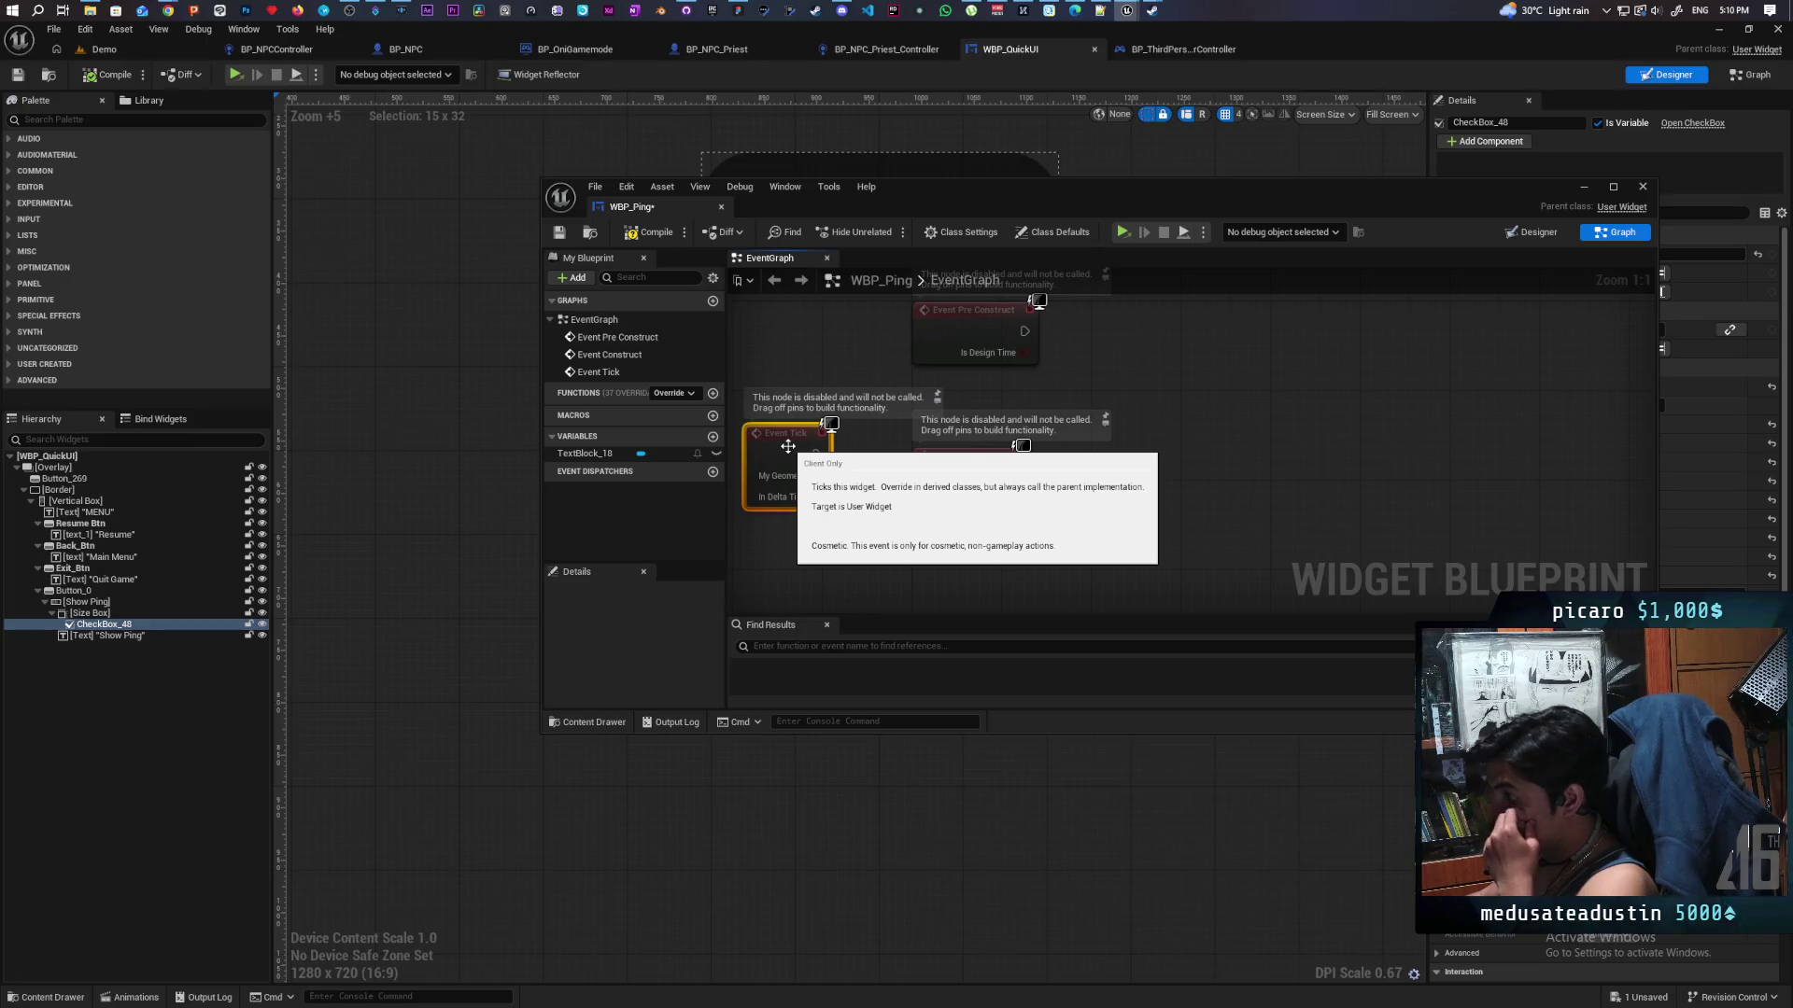
# Add a Set Timer by Event node wired from Event Construct.
pyautogui.rightClick(1086, 418)
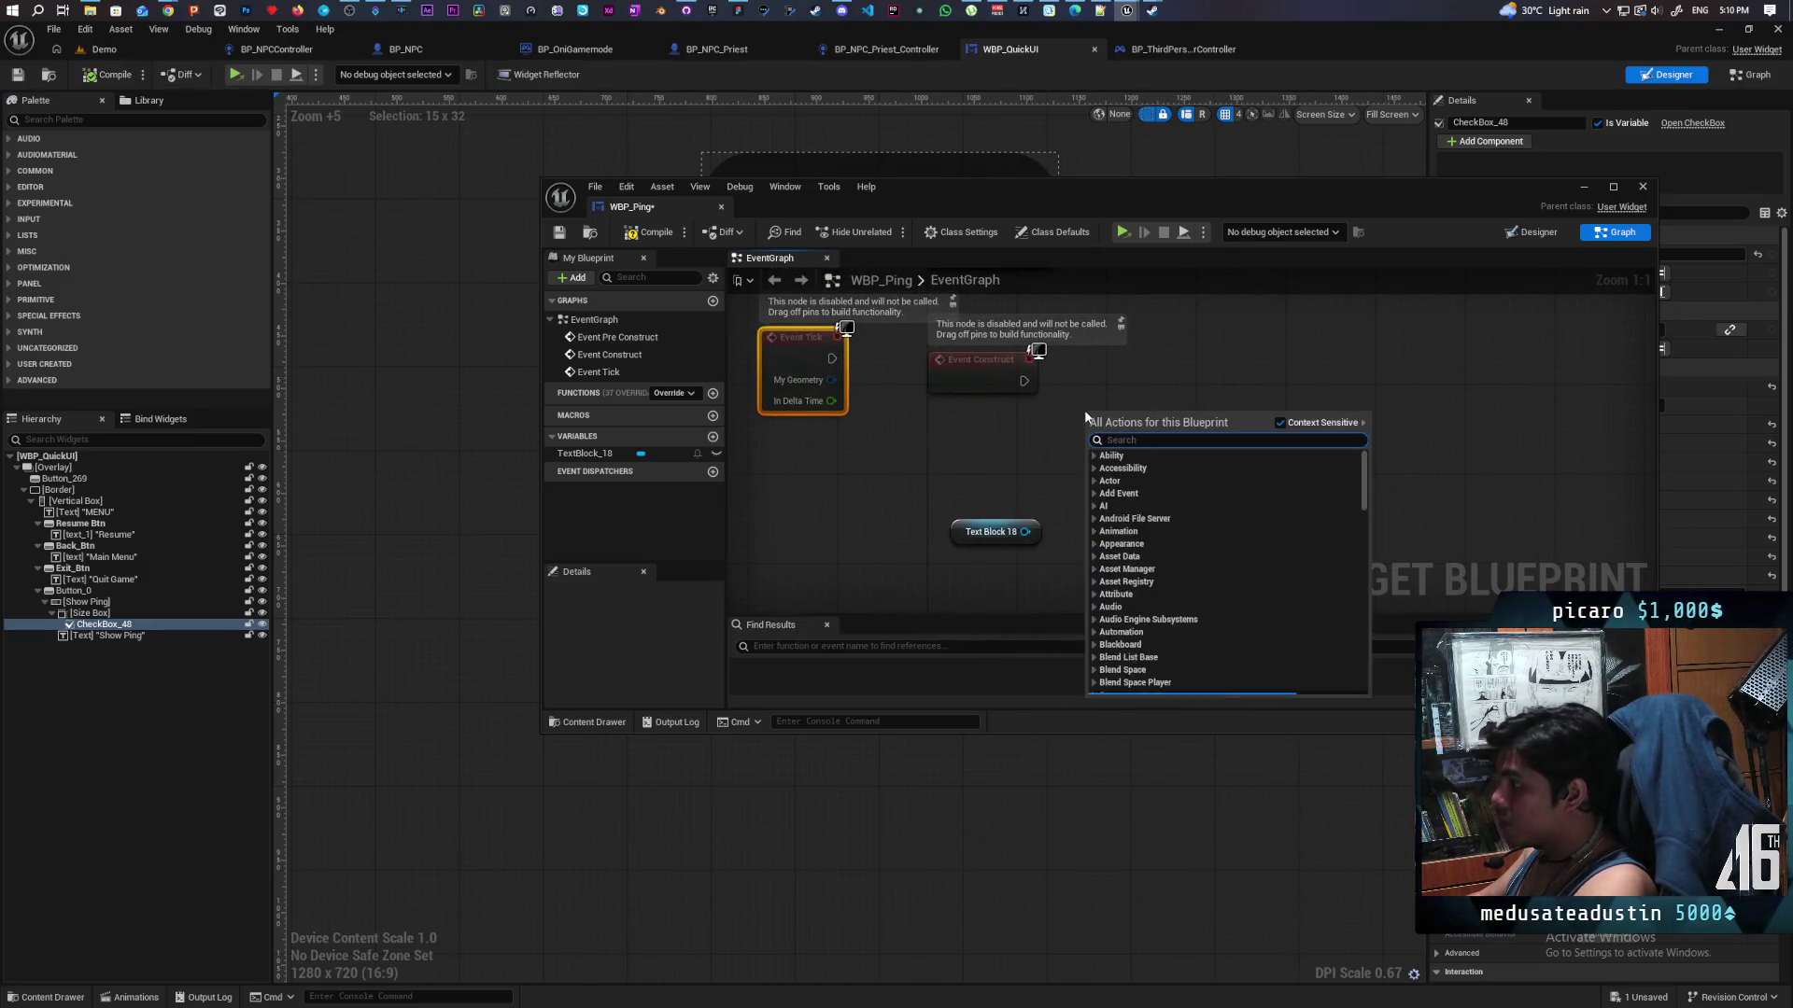
pyautogui.click(1056, 392)
pyautogui.moveTo(1024, 381); pyautogui.dragTo(1052, 422)
pyautogui.write('set')
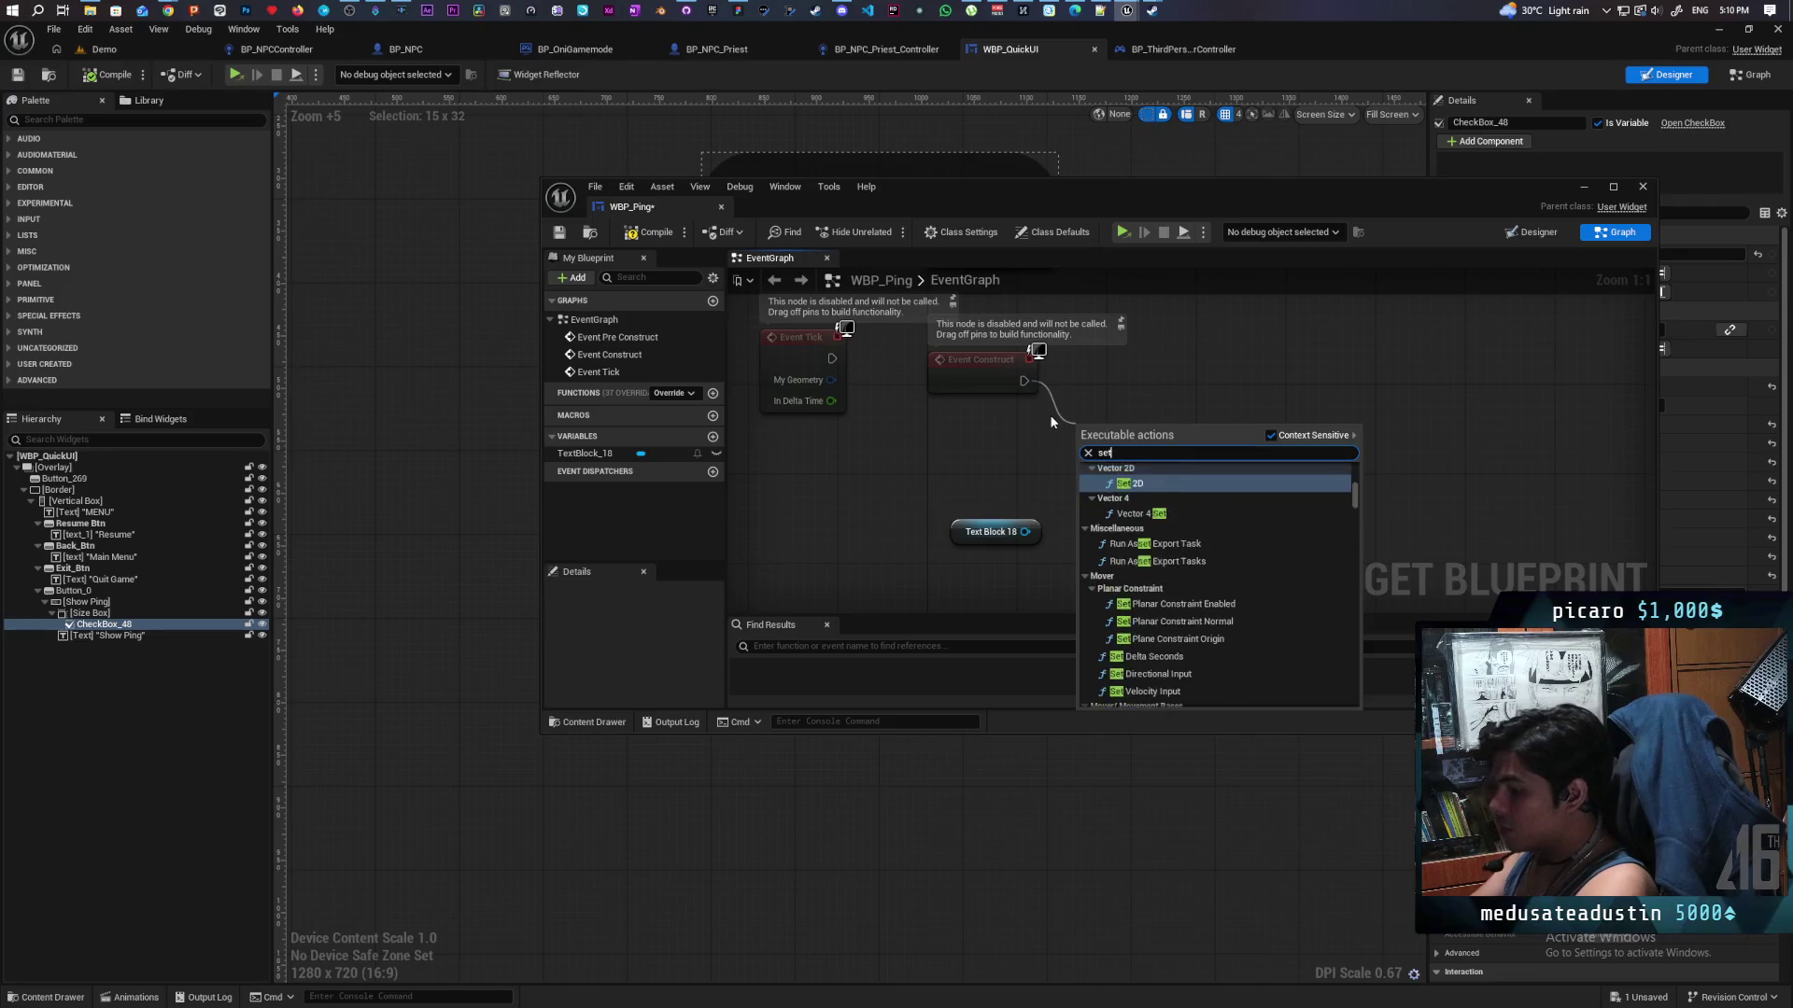
pyautogui.write(' event')
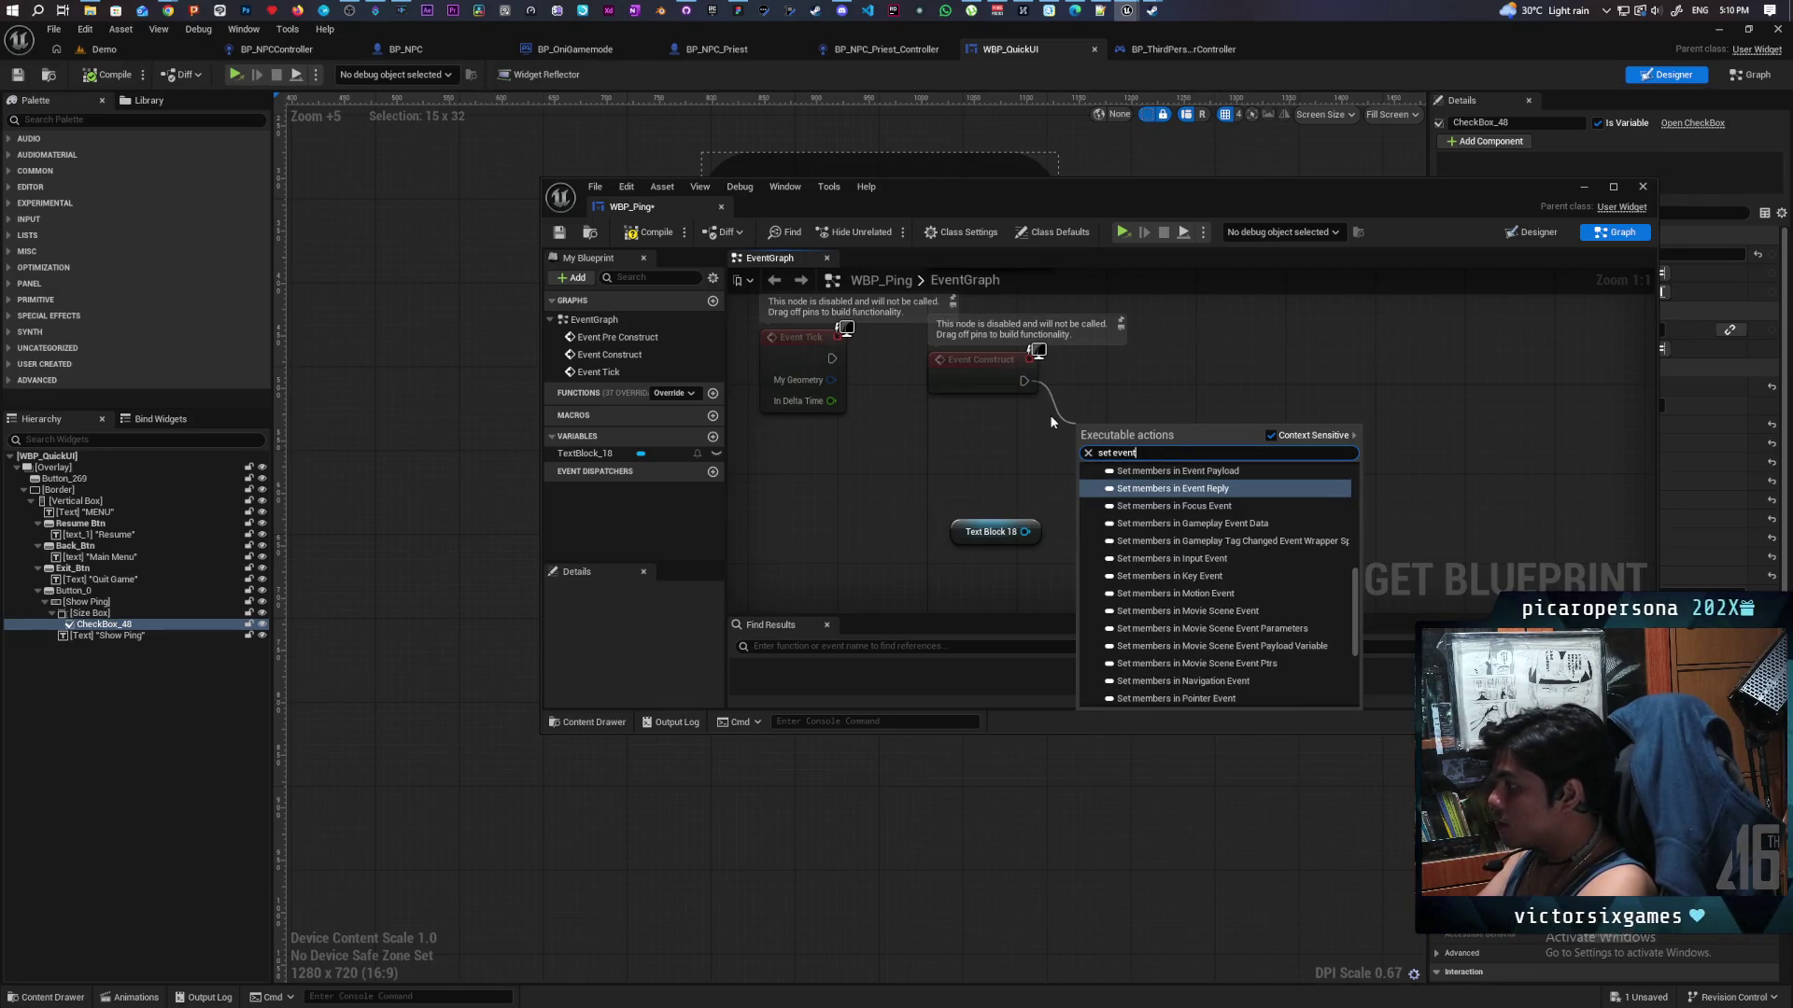
pyautogui.press('BackSpace')
pyautogui.press('BackSpace')
pyautogui.press('BackSpace')
pyautogui.press('BackSpace')
pyautogui.press('BackSpace')
pyautogui.write('timer')
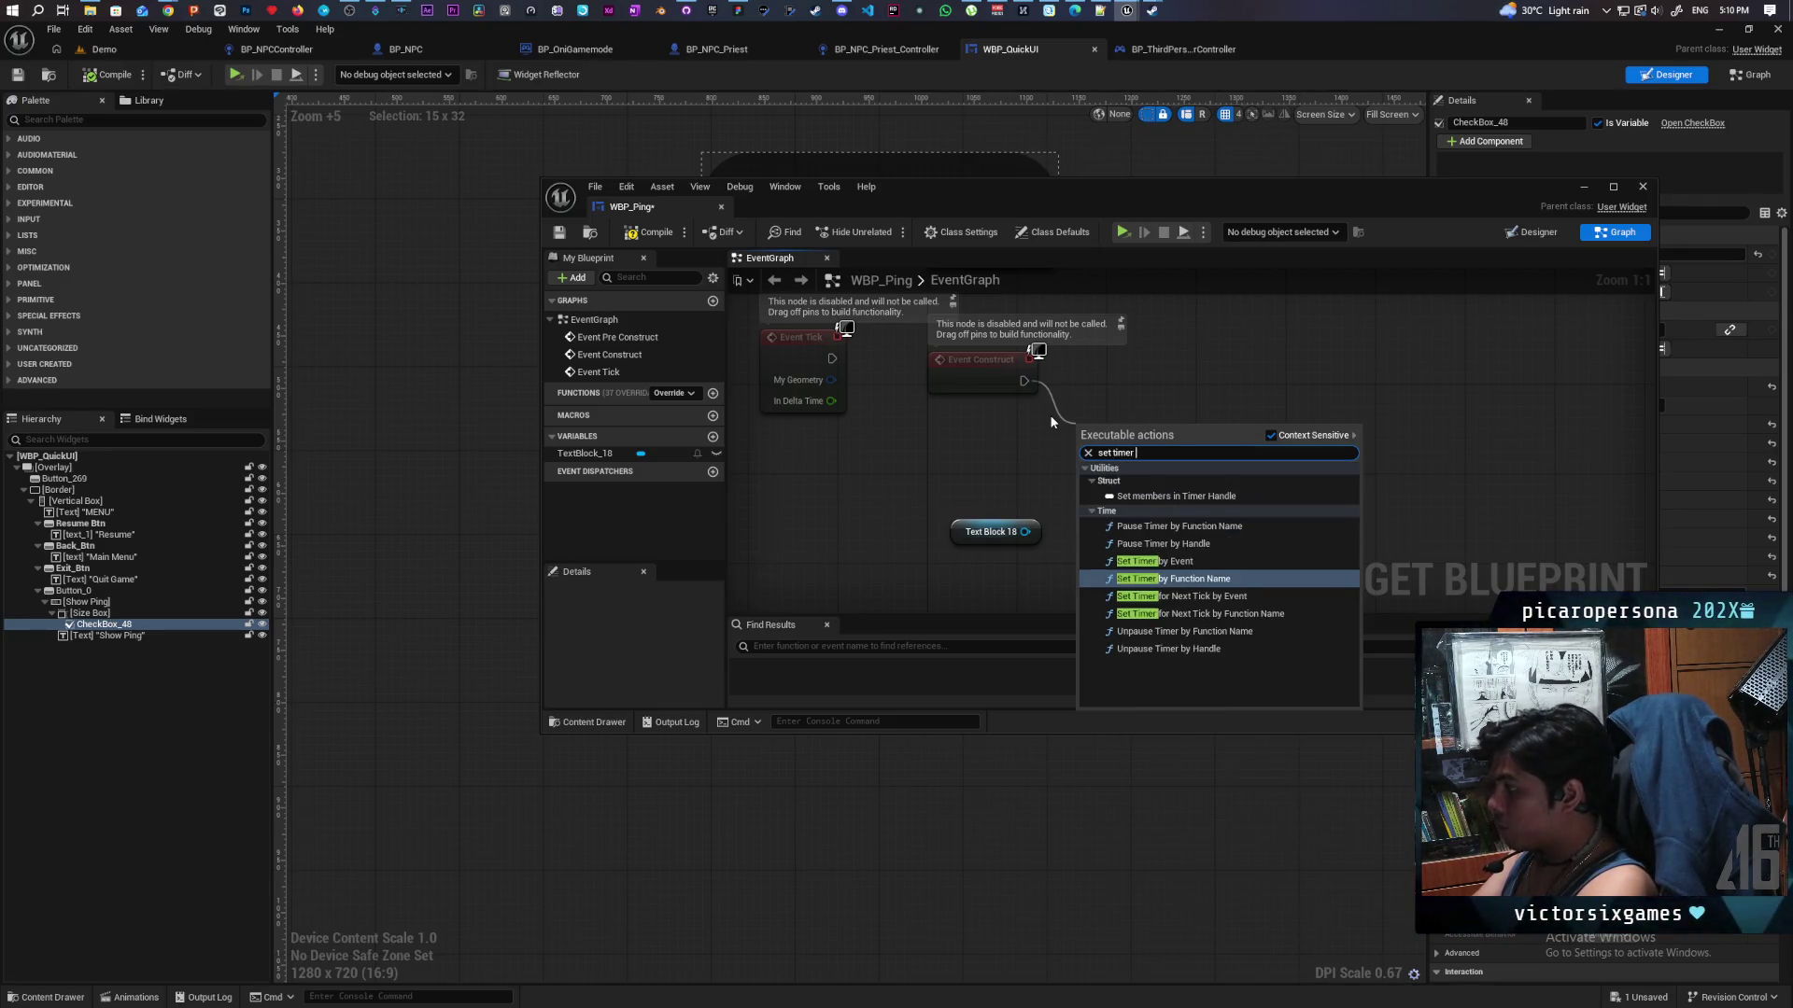
pyautogui.press('Up')
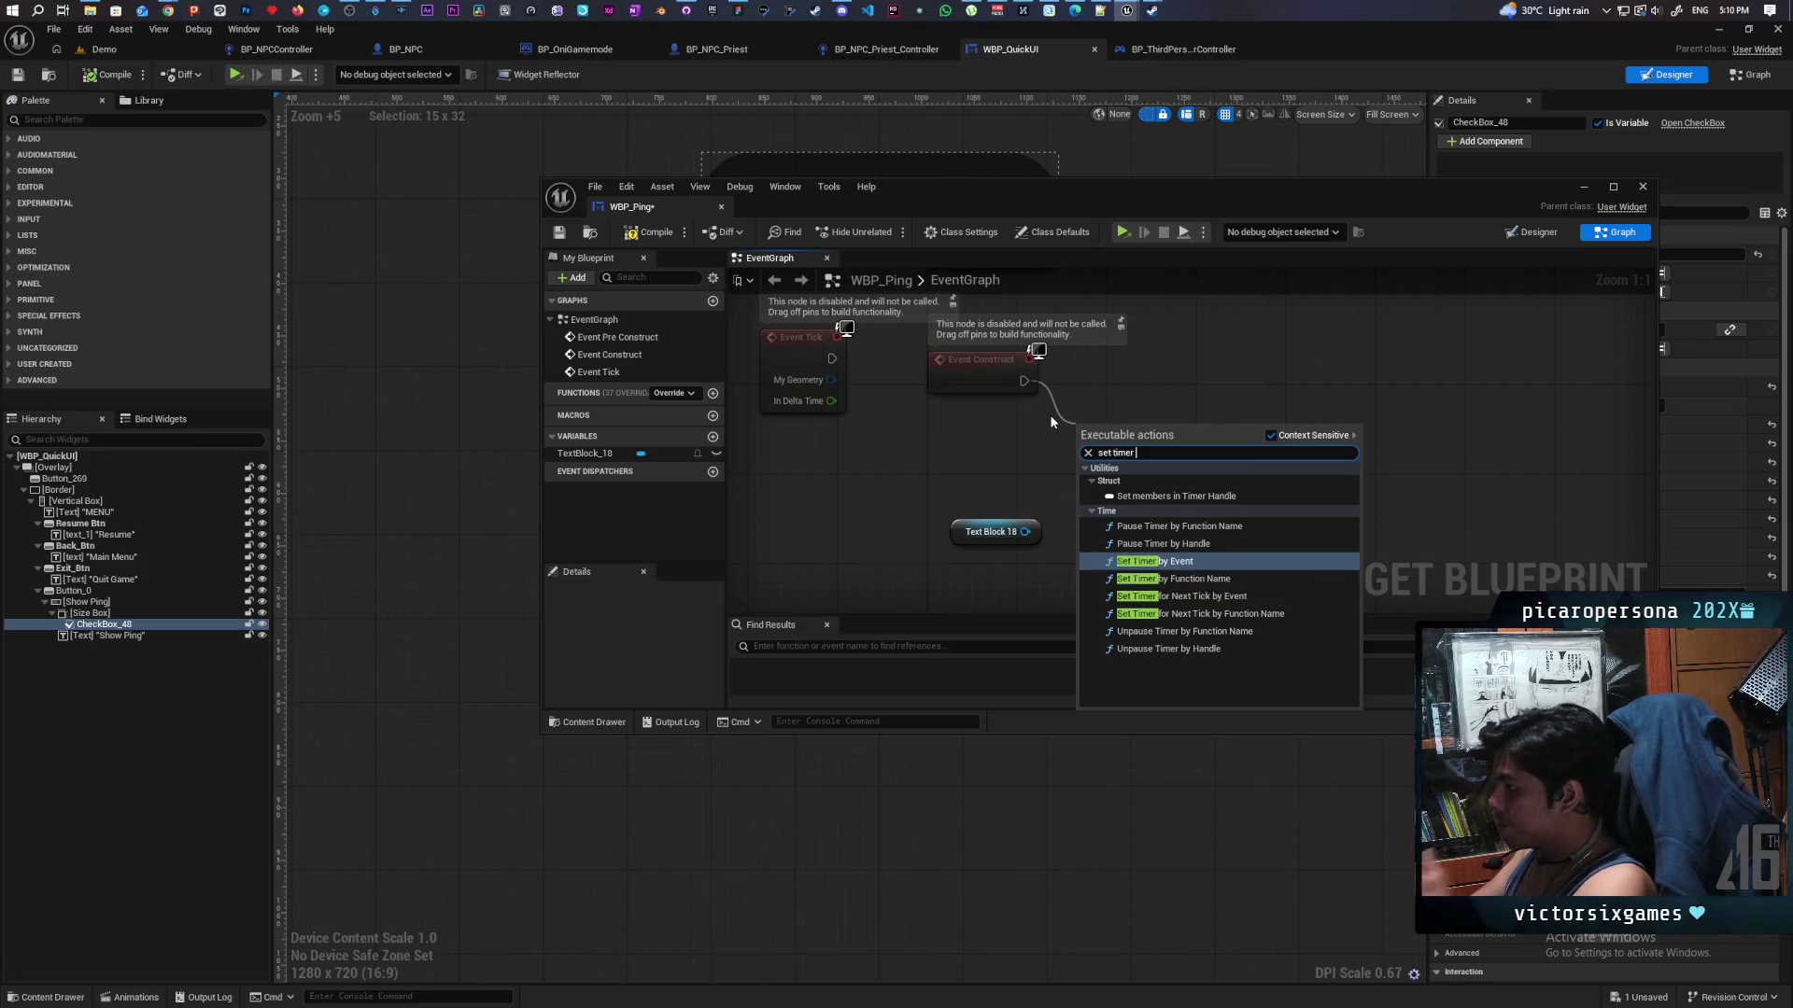
pyautogui.press('Return')
# Give the timer a looping 0.5 s Time and -0.5 start delay, save, and add a custom event.
pyautogui.moveTo(1158, 433)
pyautogui.mouseDown()
pyautogui.moveTo(1179, 365)
pyautogui.moveTo(1214, 365)
pyautogui.mouseUp()
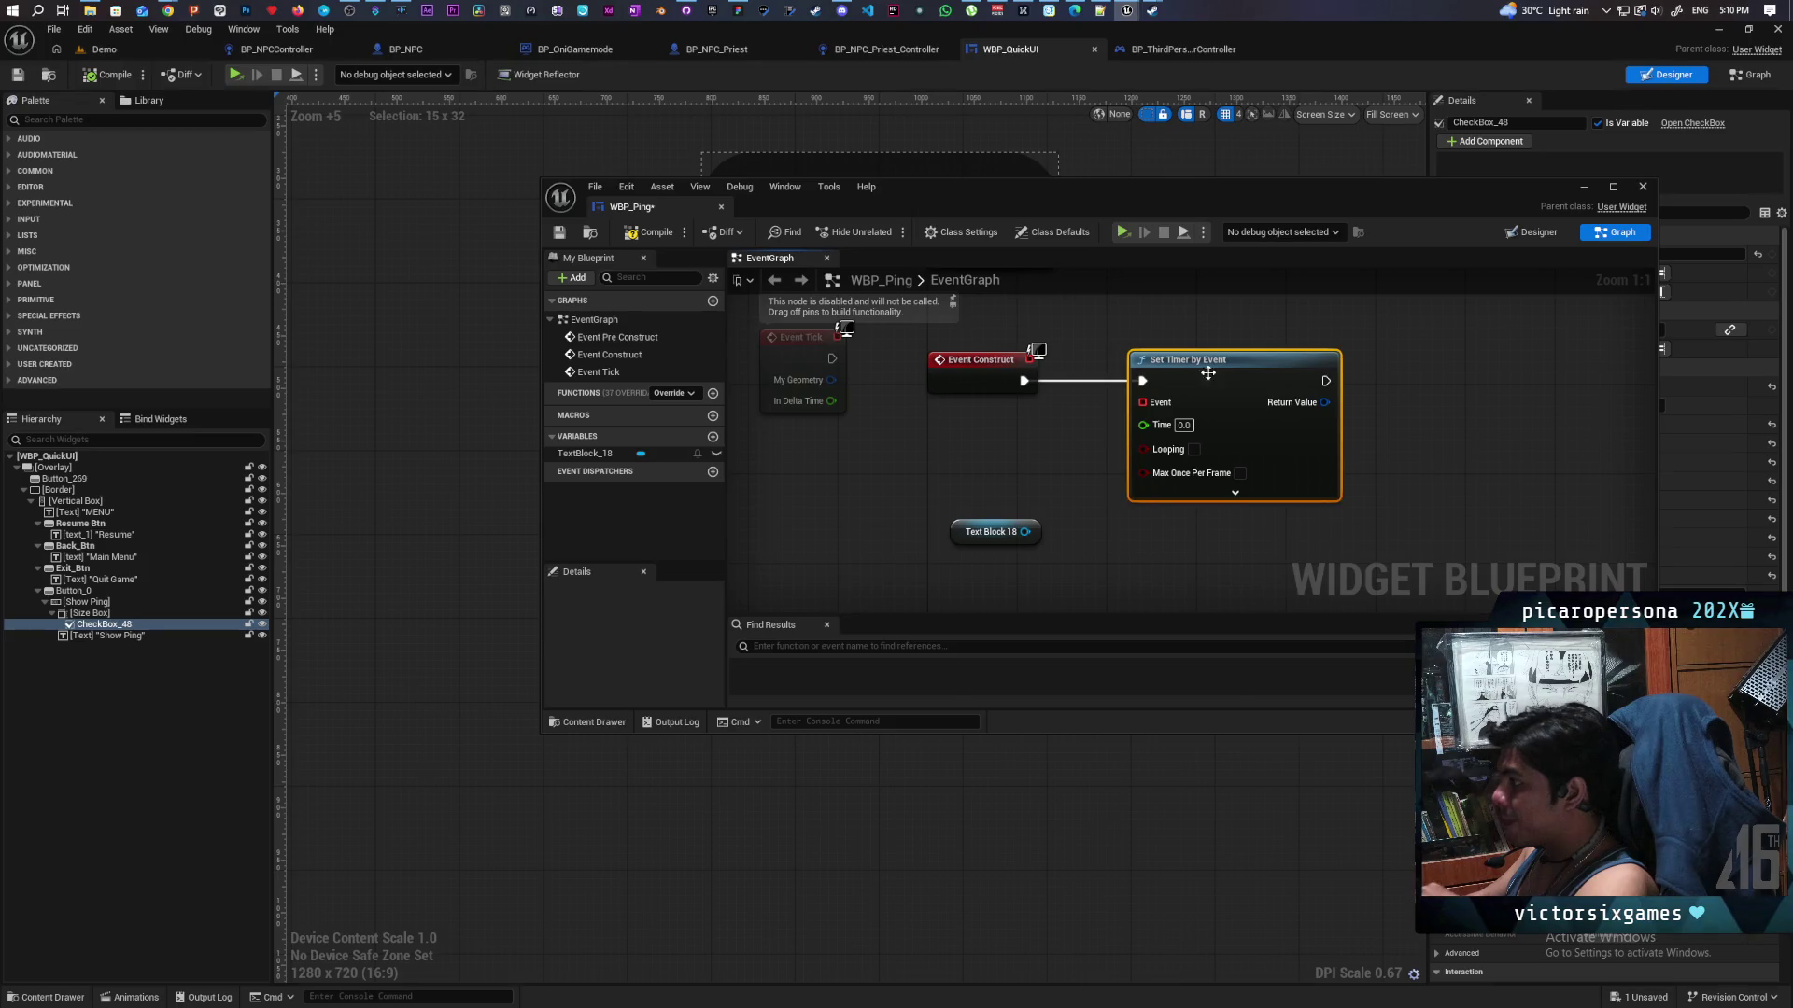
pyautogui.click(1235, 492)
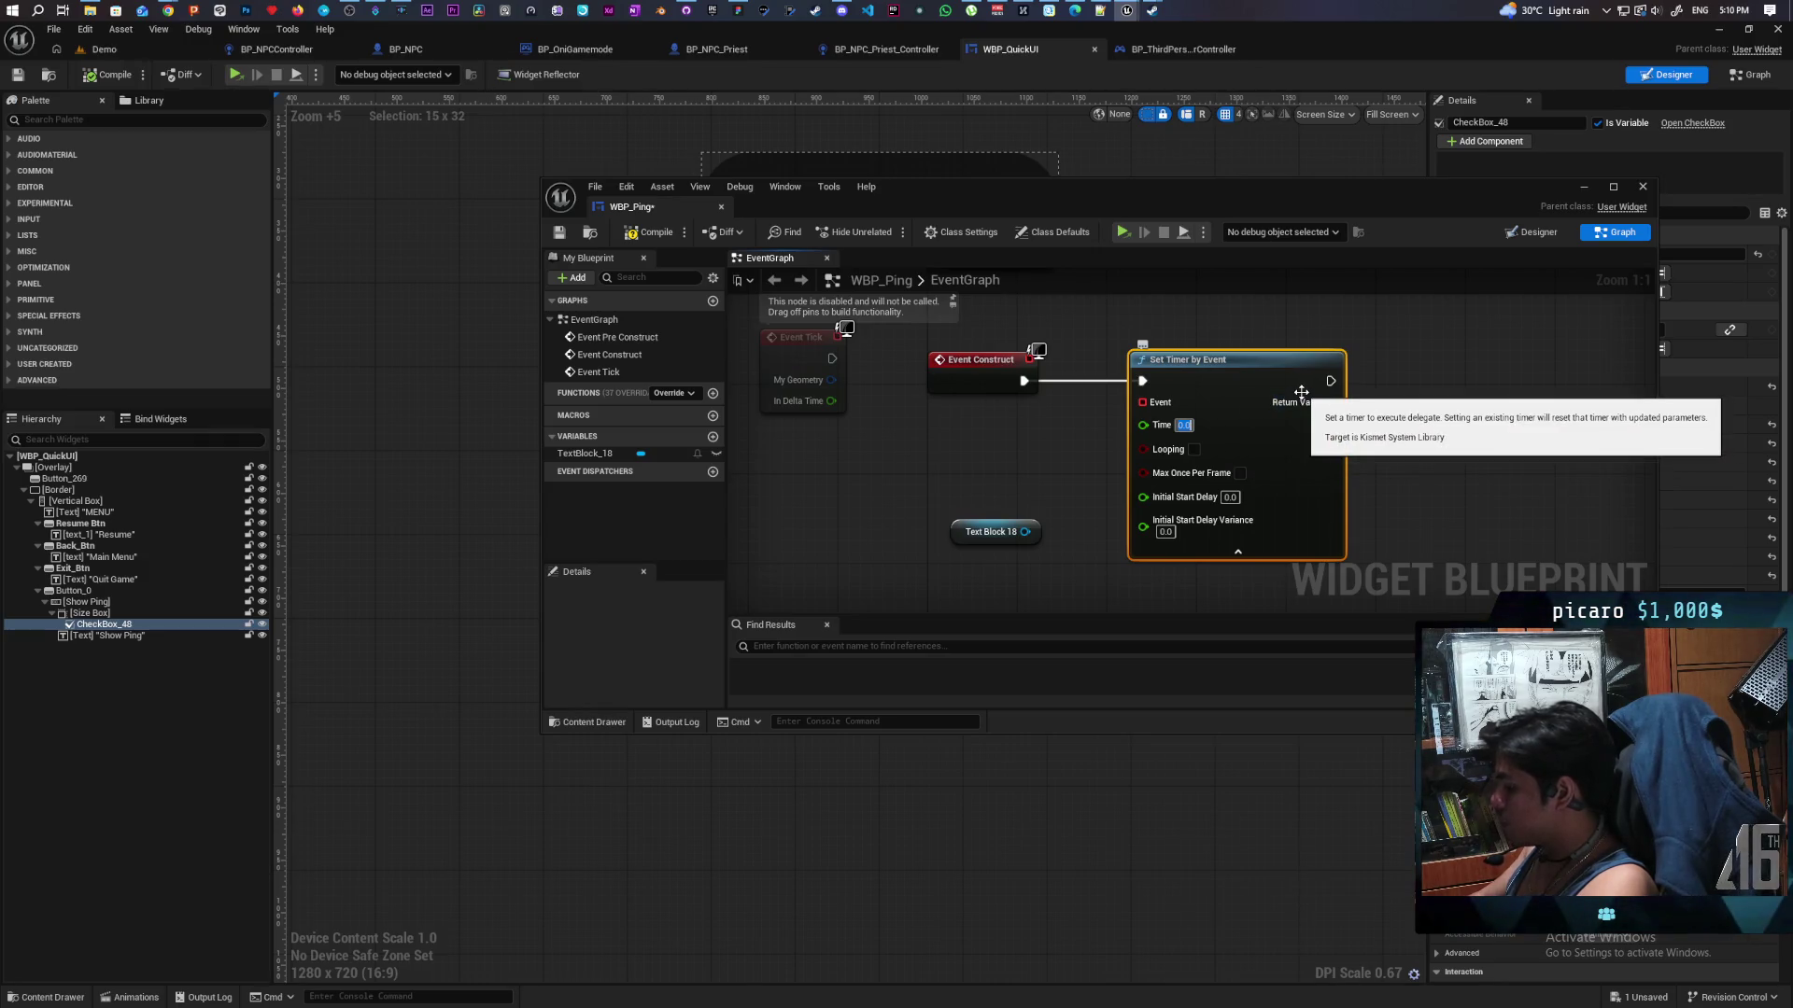
pyautogui.click(1183, 424)
pyautogui.write('5')
pyautogui.click(1373, 495)
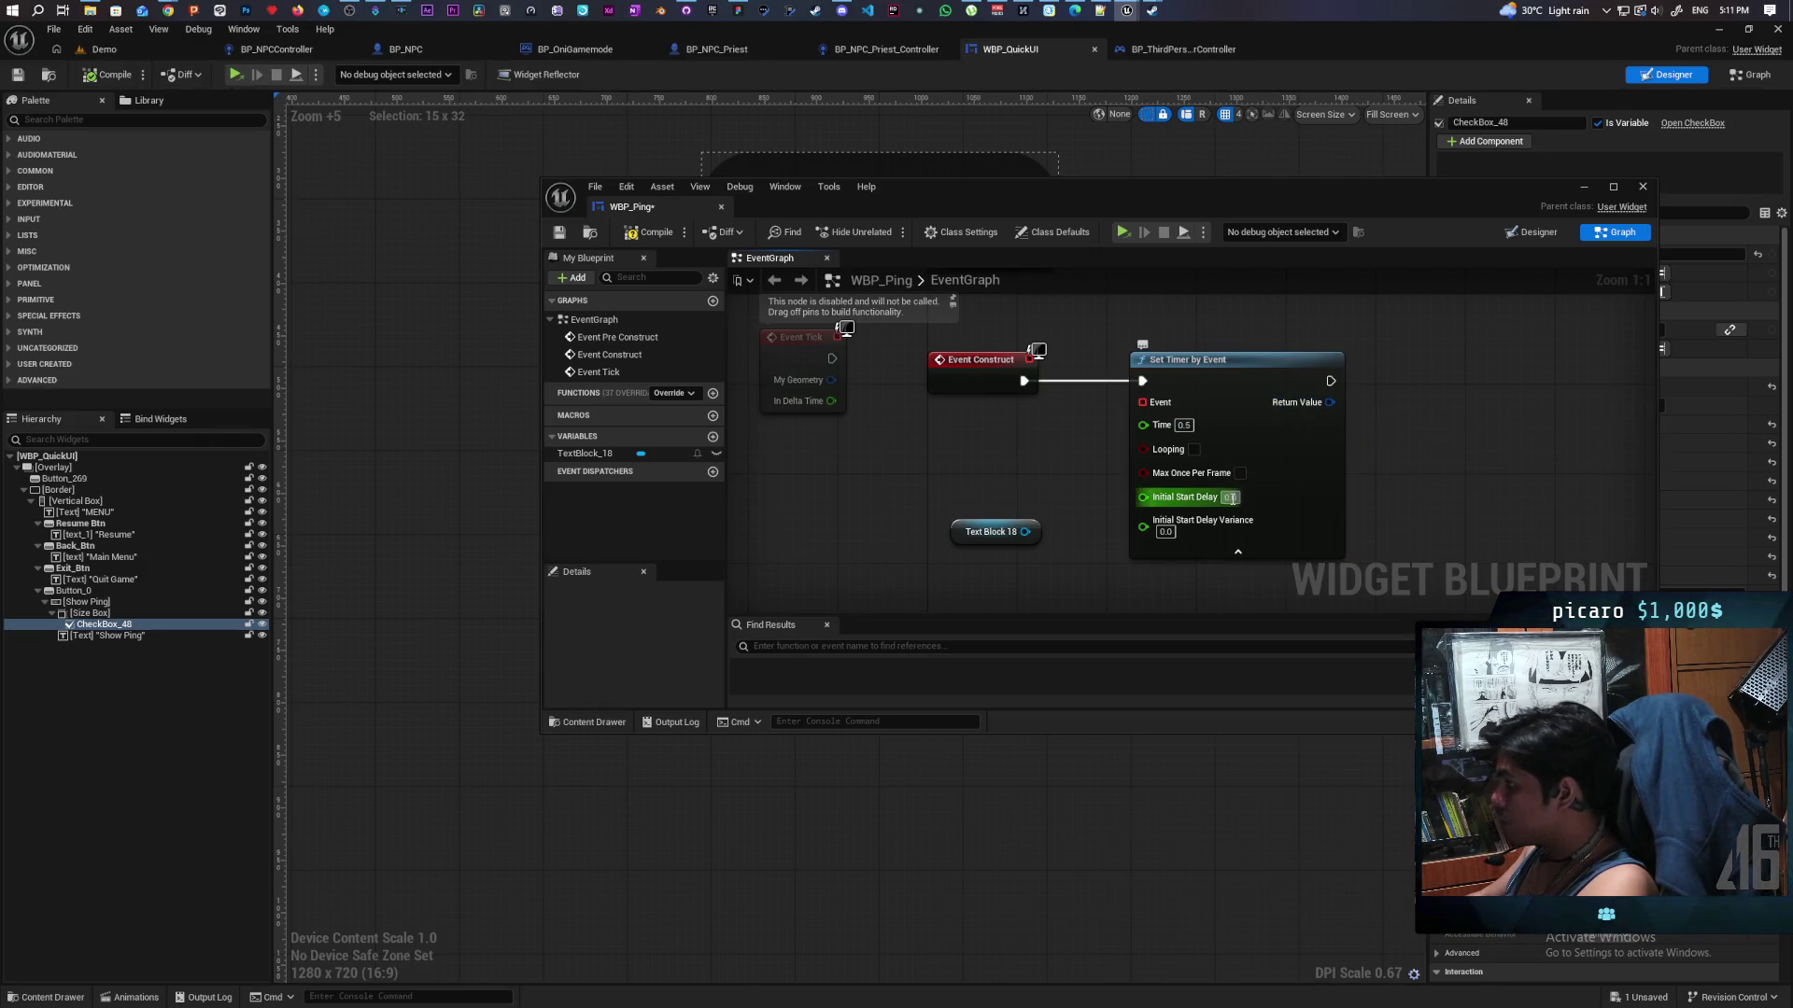
pyautogui.press('BackSpace')
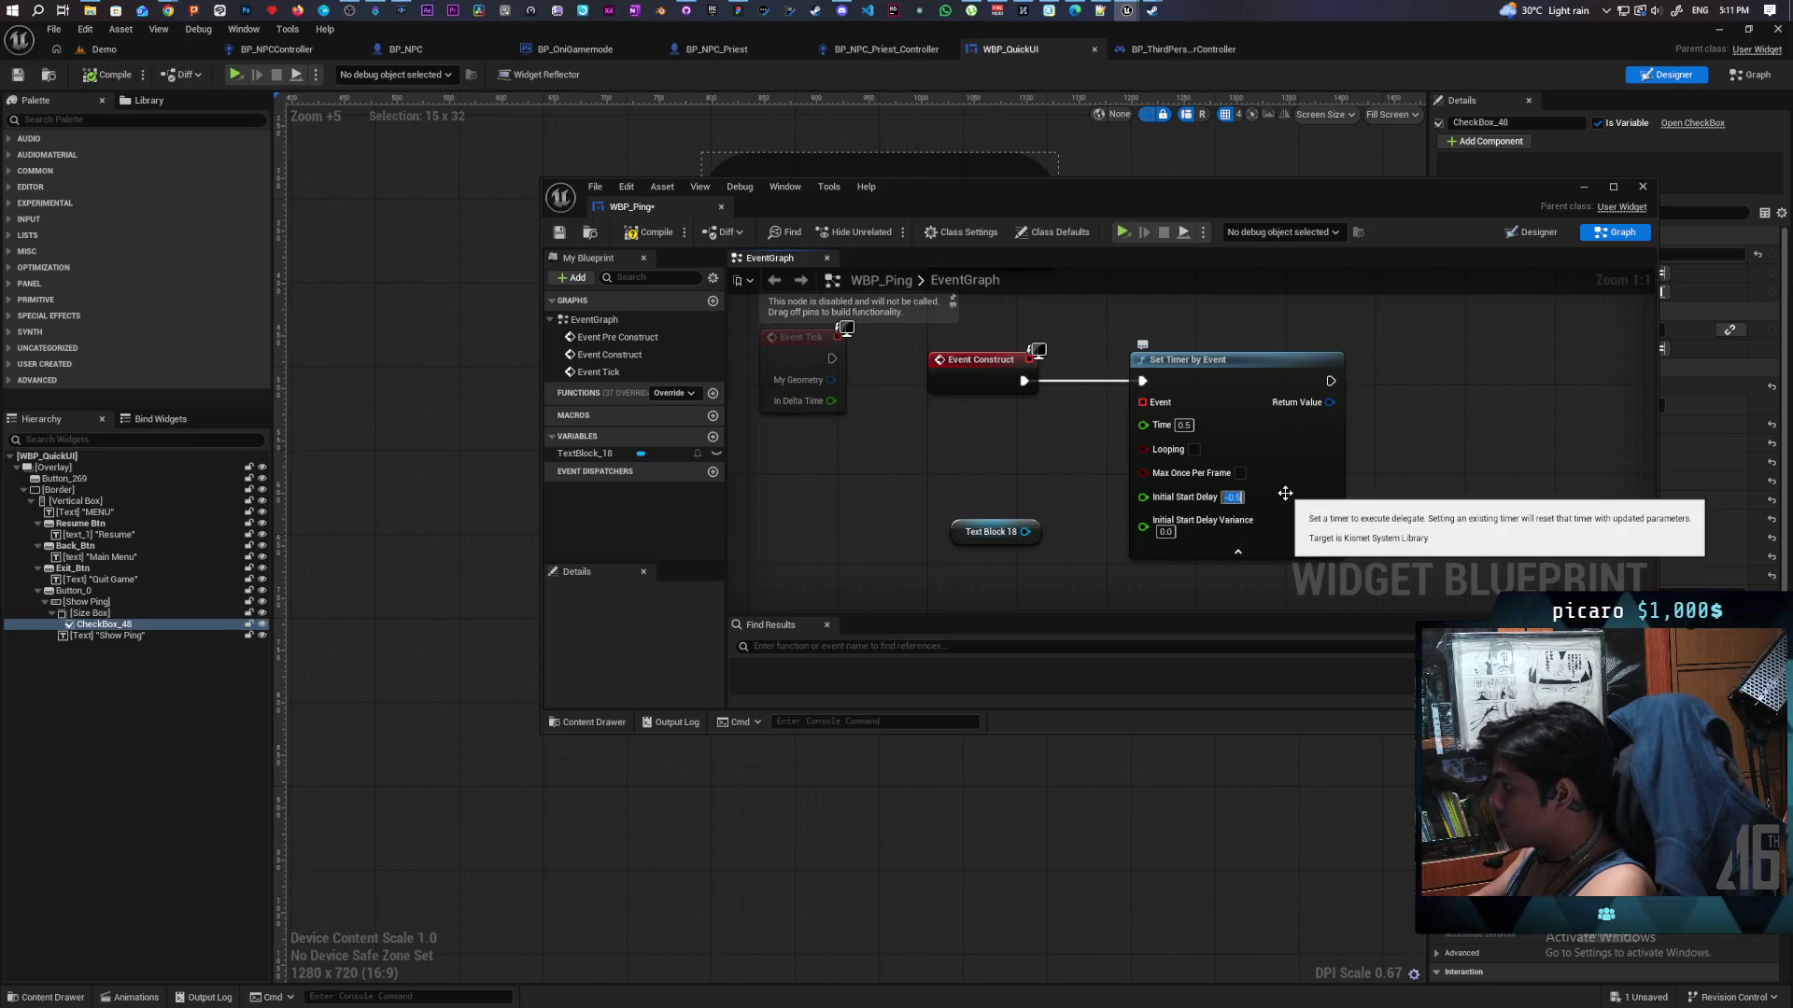
pyautogui.press('Return')
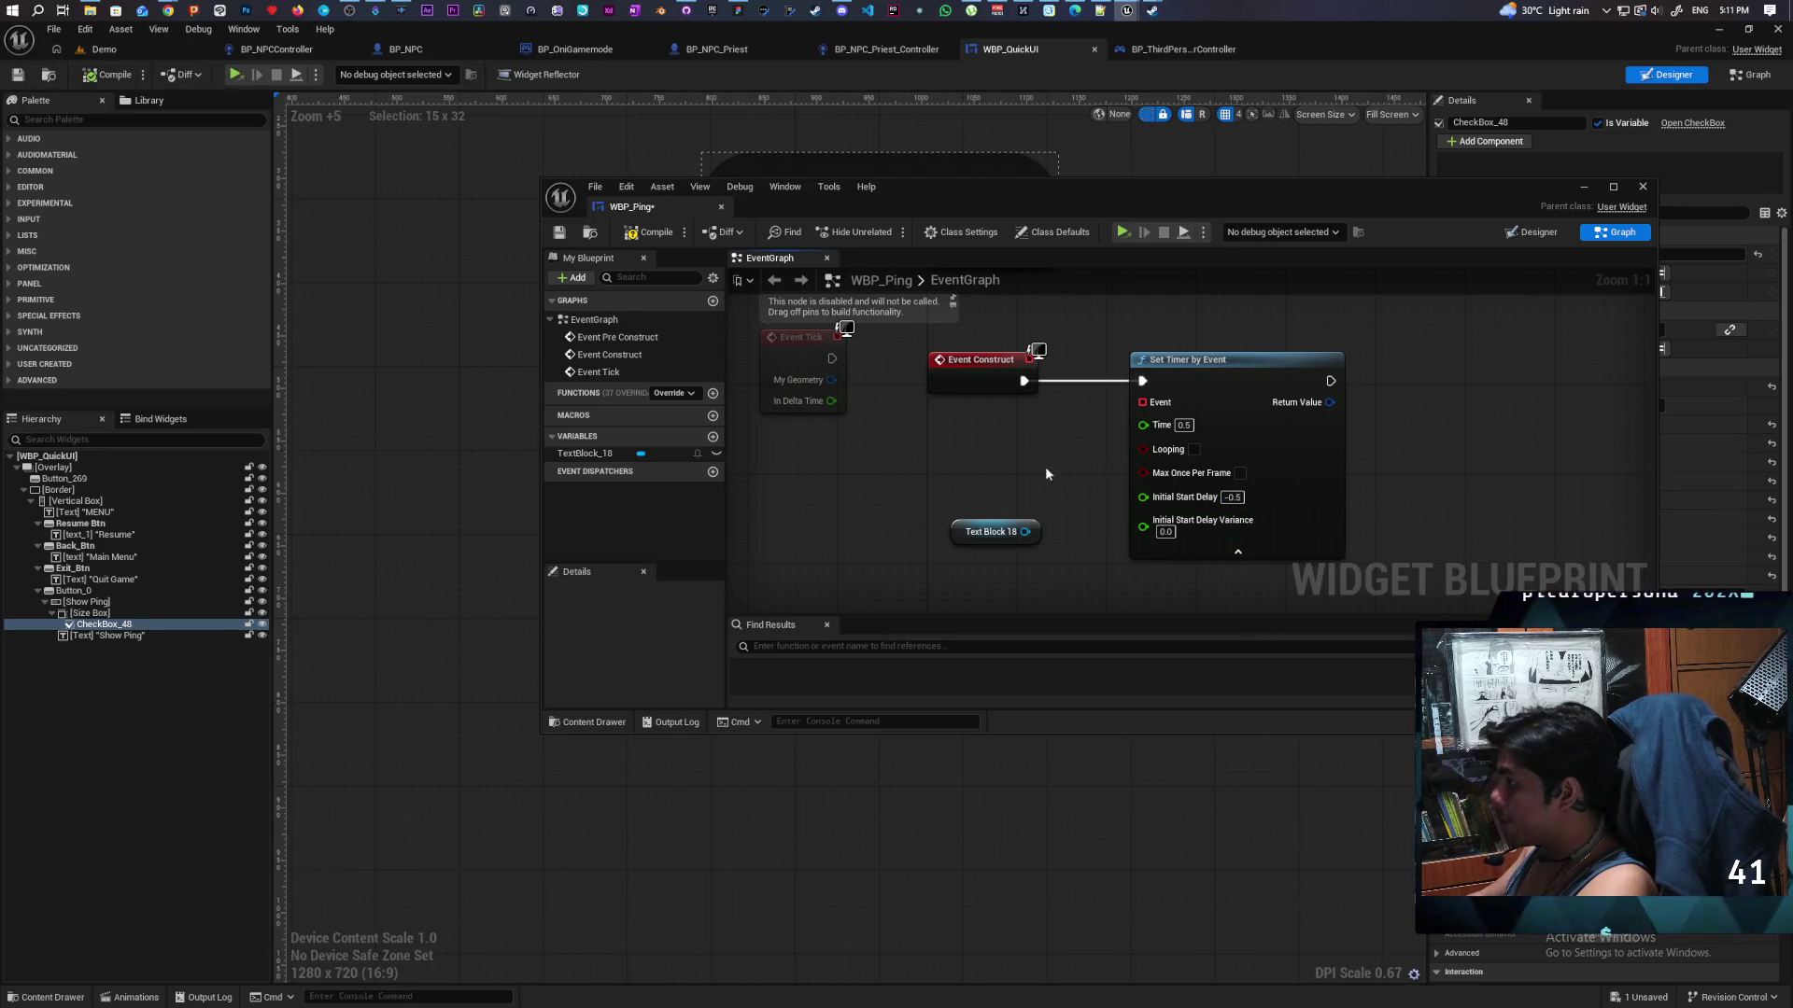
pyautogui.click(1238, 552)
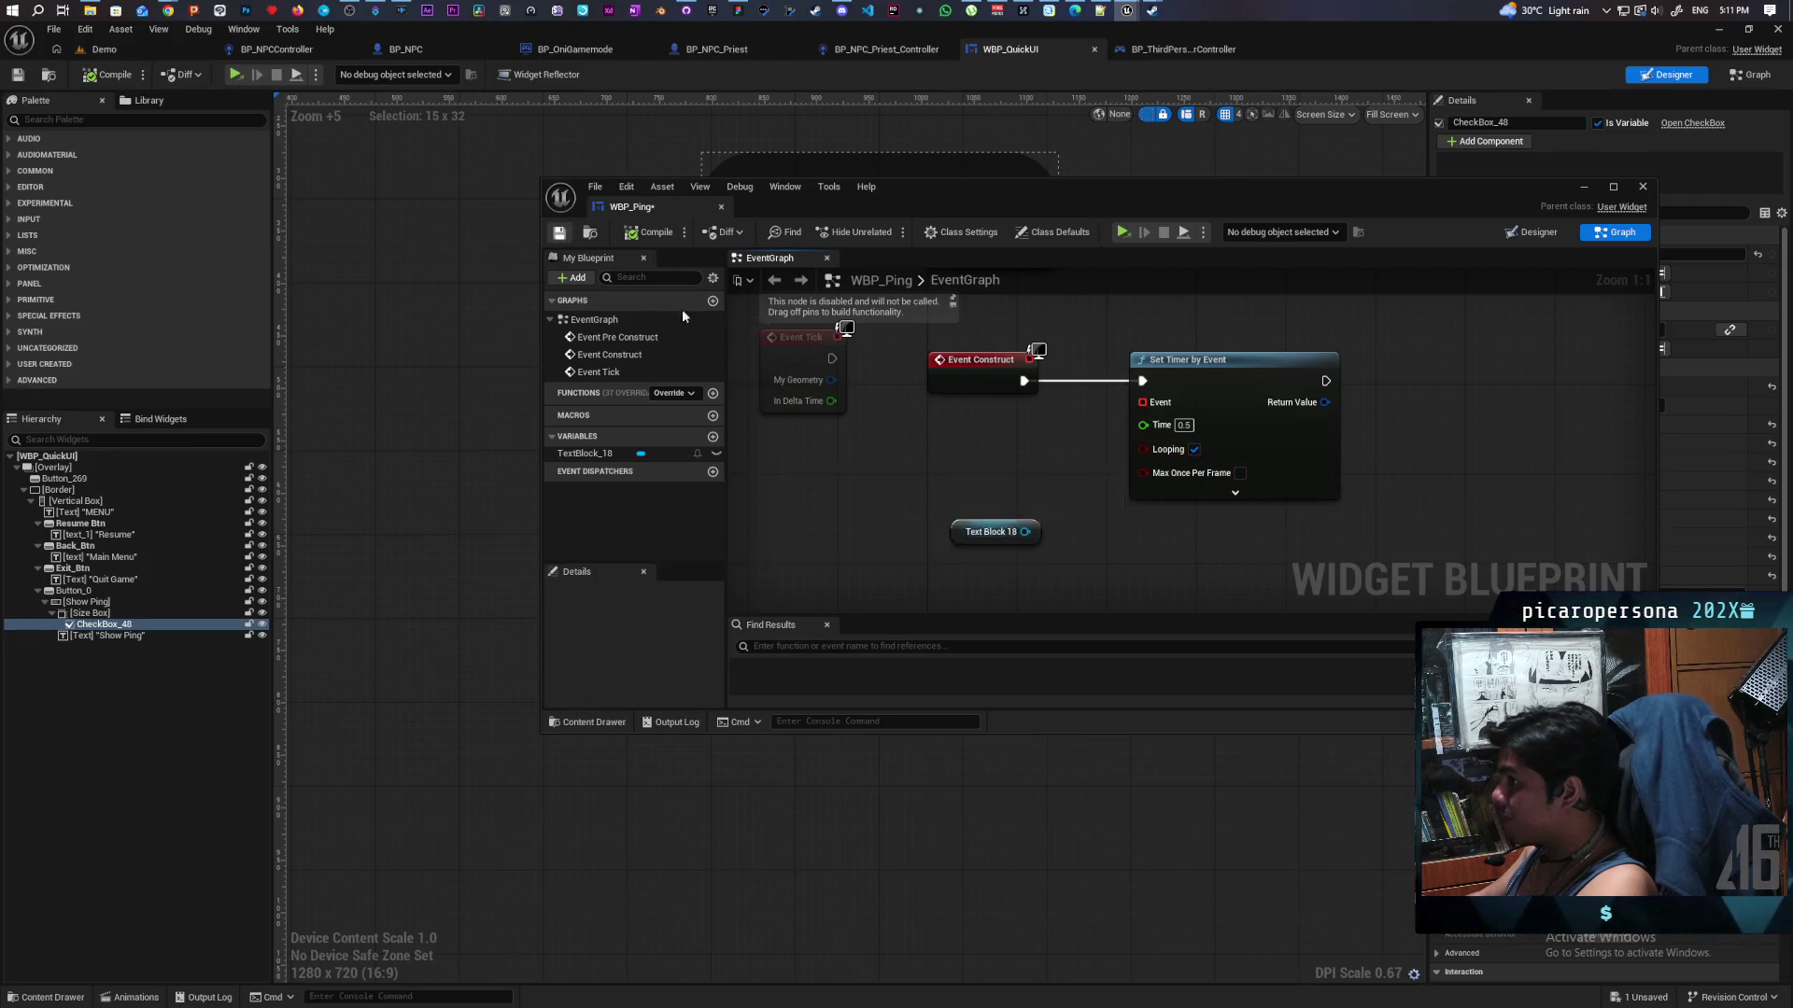
pyautogui.hotkey('ctrl', 's')
pyautogui.moveTo(1100, 486); pyautogui.dragTo(1103, 399)
pyautogui.moveTo(955, 450); pyautogui.dragTo(913, 495)
pyautogui.hotkey('ctrl', 'v')
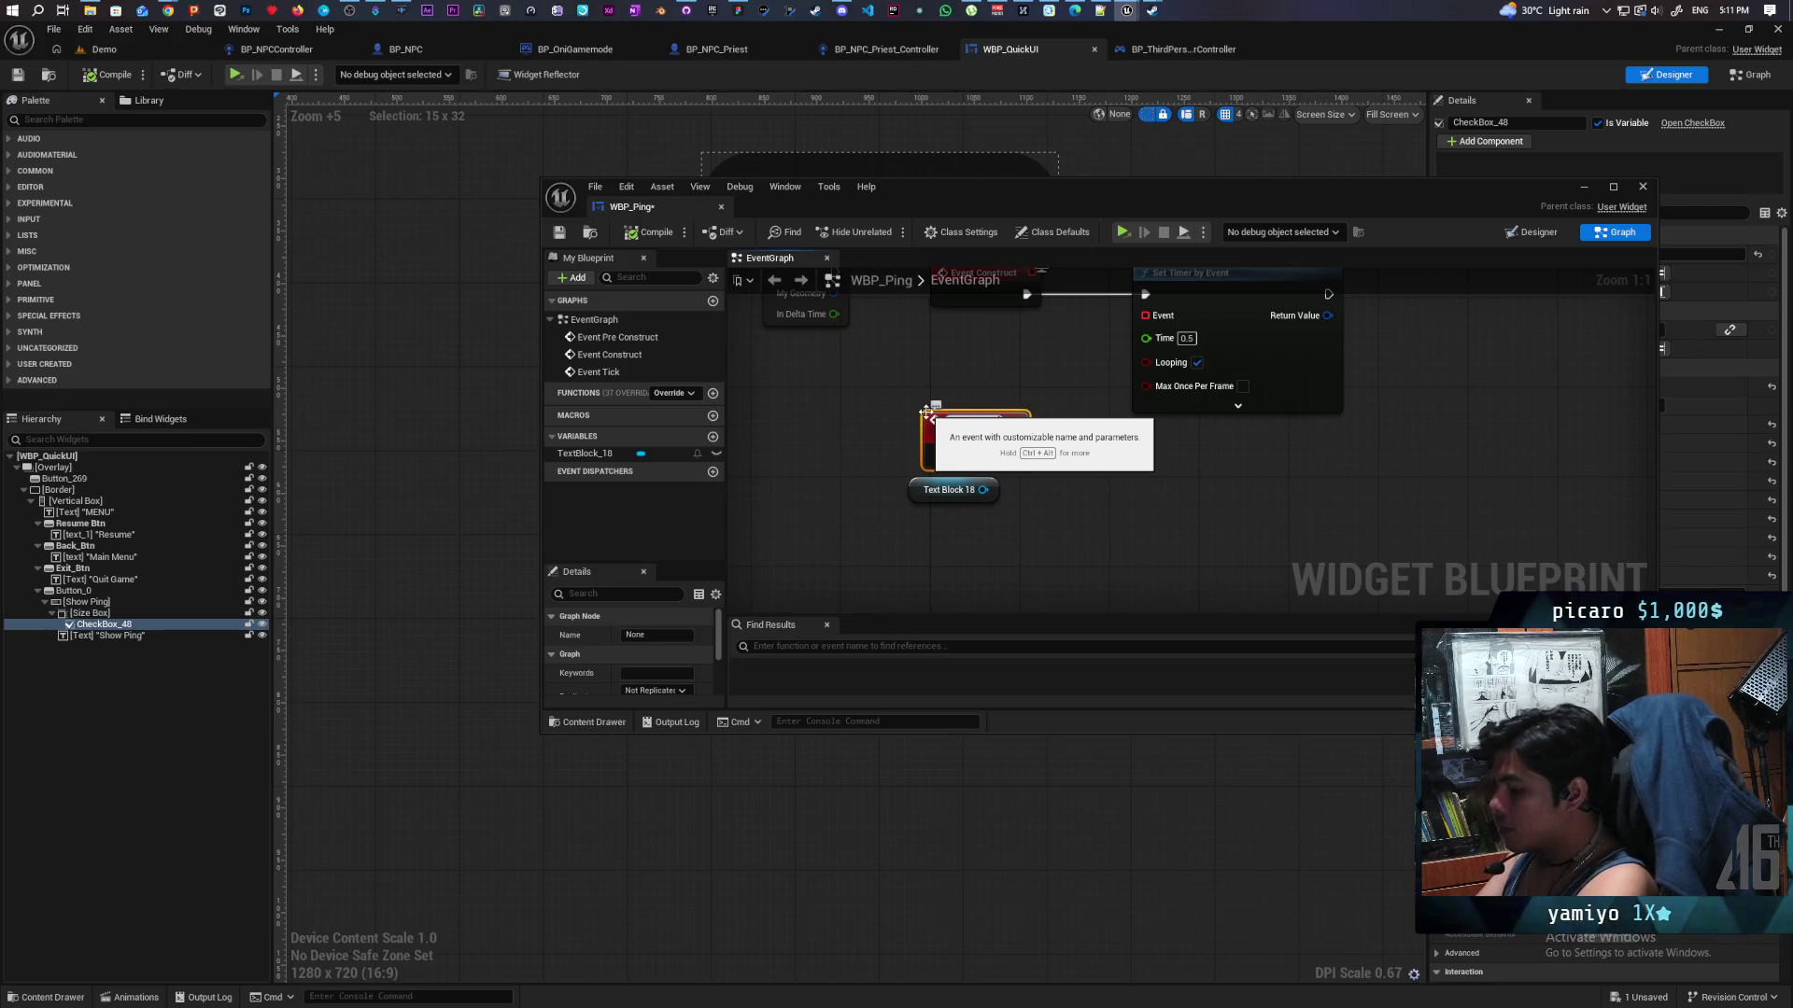
# Name the custom event Update Ping, bind it to the timer's Event, and add Get Owning Player.
pyautogui.press('Return')
pyautogui.moveTo(1152, 322); pyautogui.dragTo(1010, 425)
pyautogui.rightClick(913, 530)
pyautogui.write('get o')
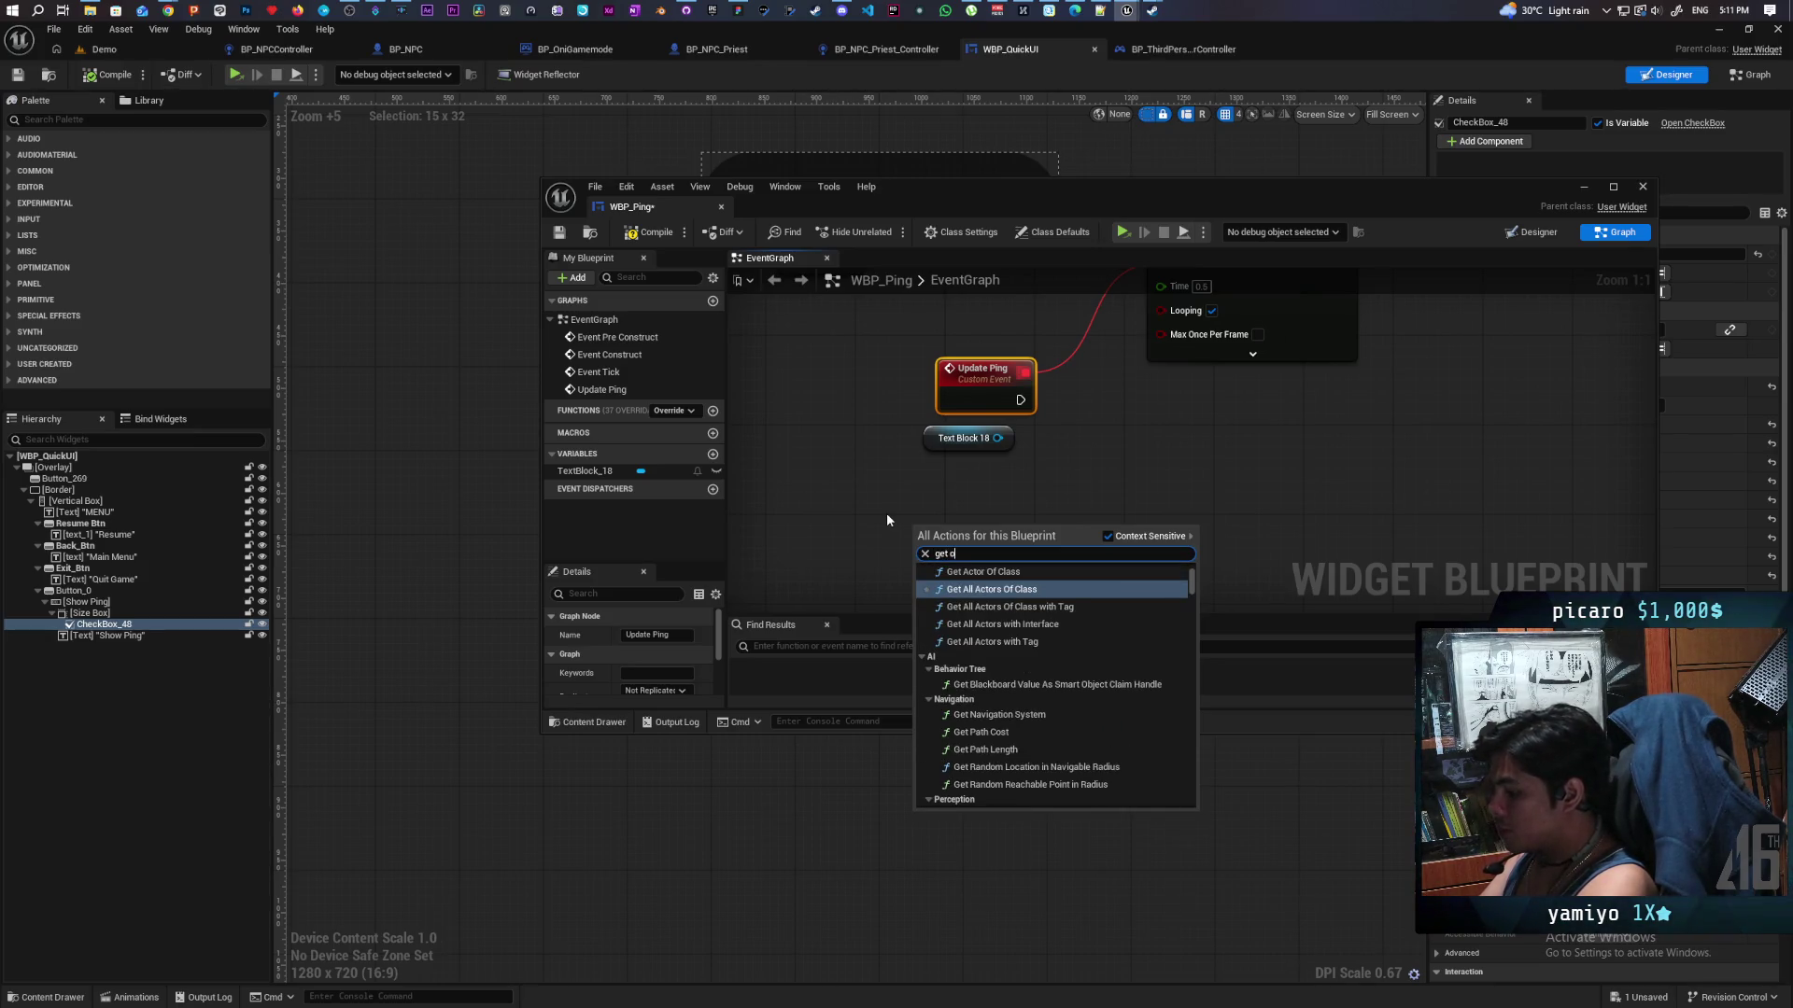
pyautogui.write('wnin')
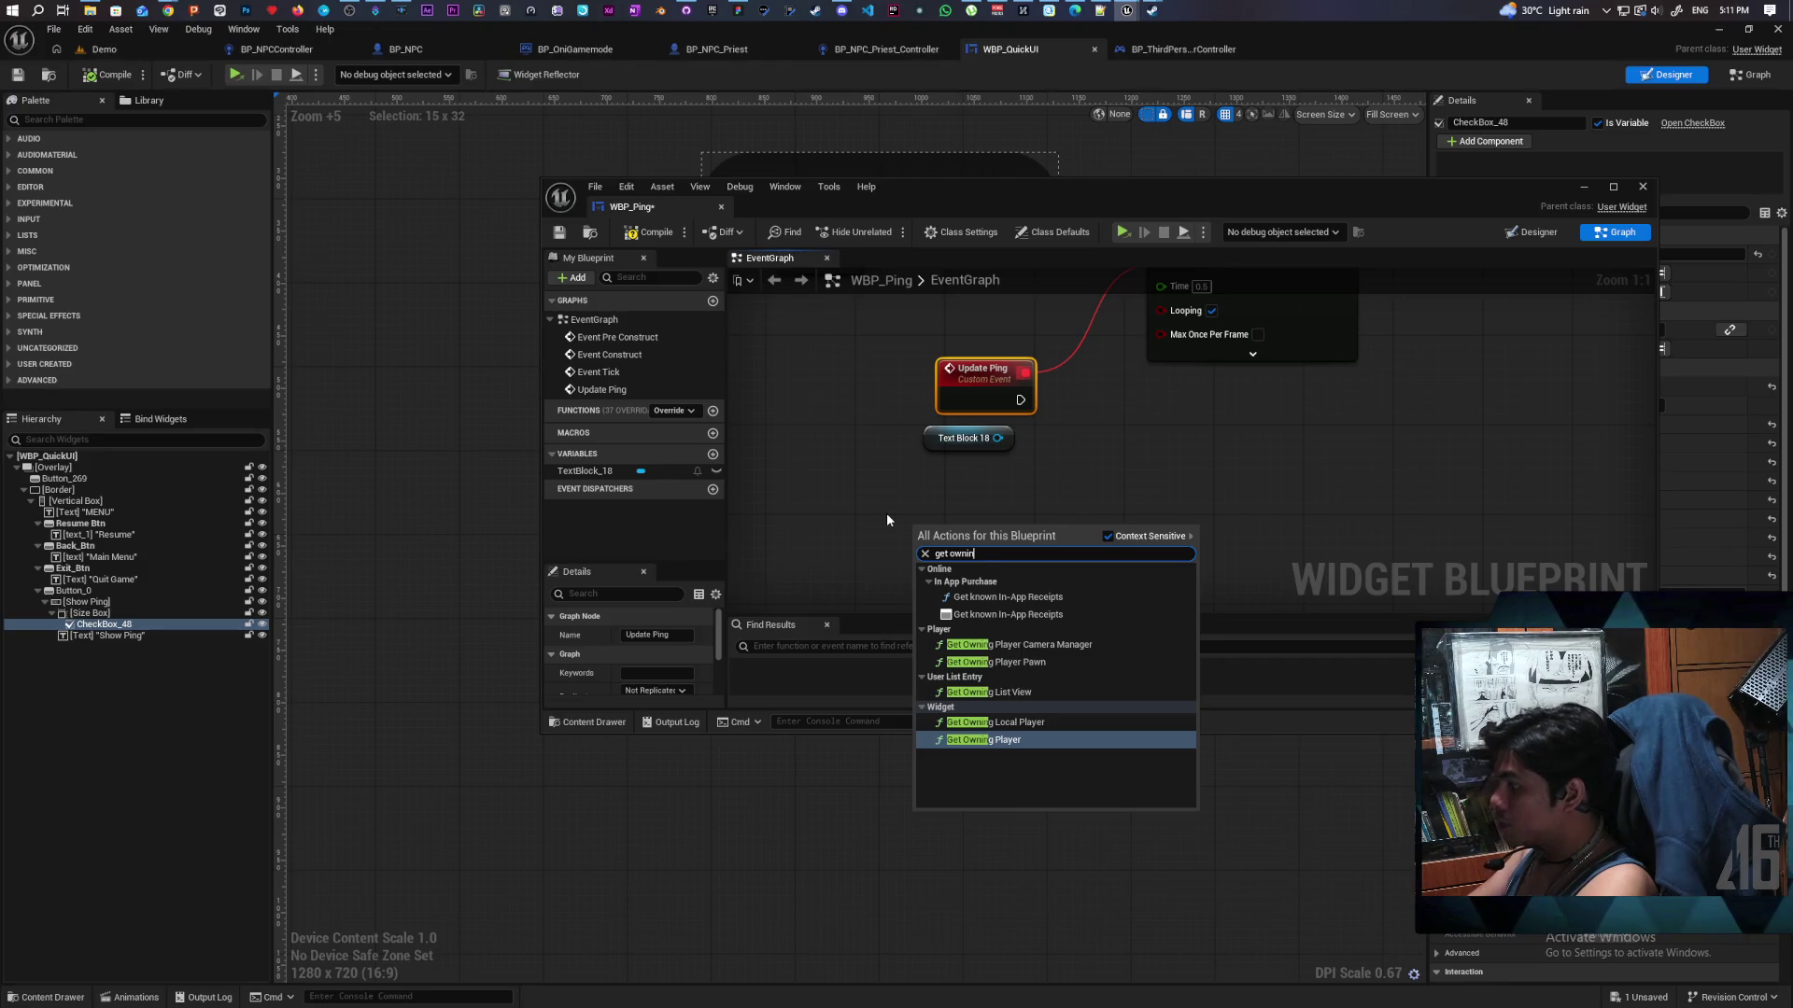
pyautogui.press('Return')
pyautogui.moveTo(1073, 543)
pyautogui.mouseDown()
pyautogui.moveTo(924, 544)
pyautogui.moveTo(938, 548)
pyautogui.mouseUp()
# Chain Get Player State and Get Ping in Milliseconds off the owning player.
pyautogui.write('get player')
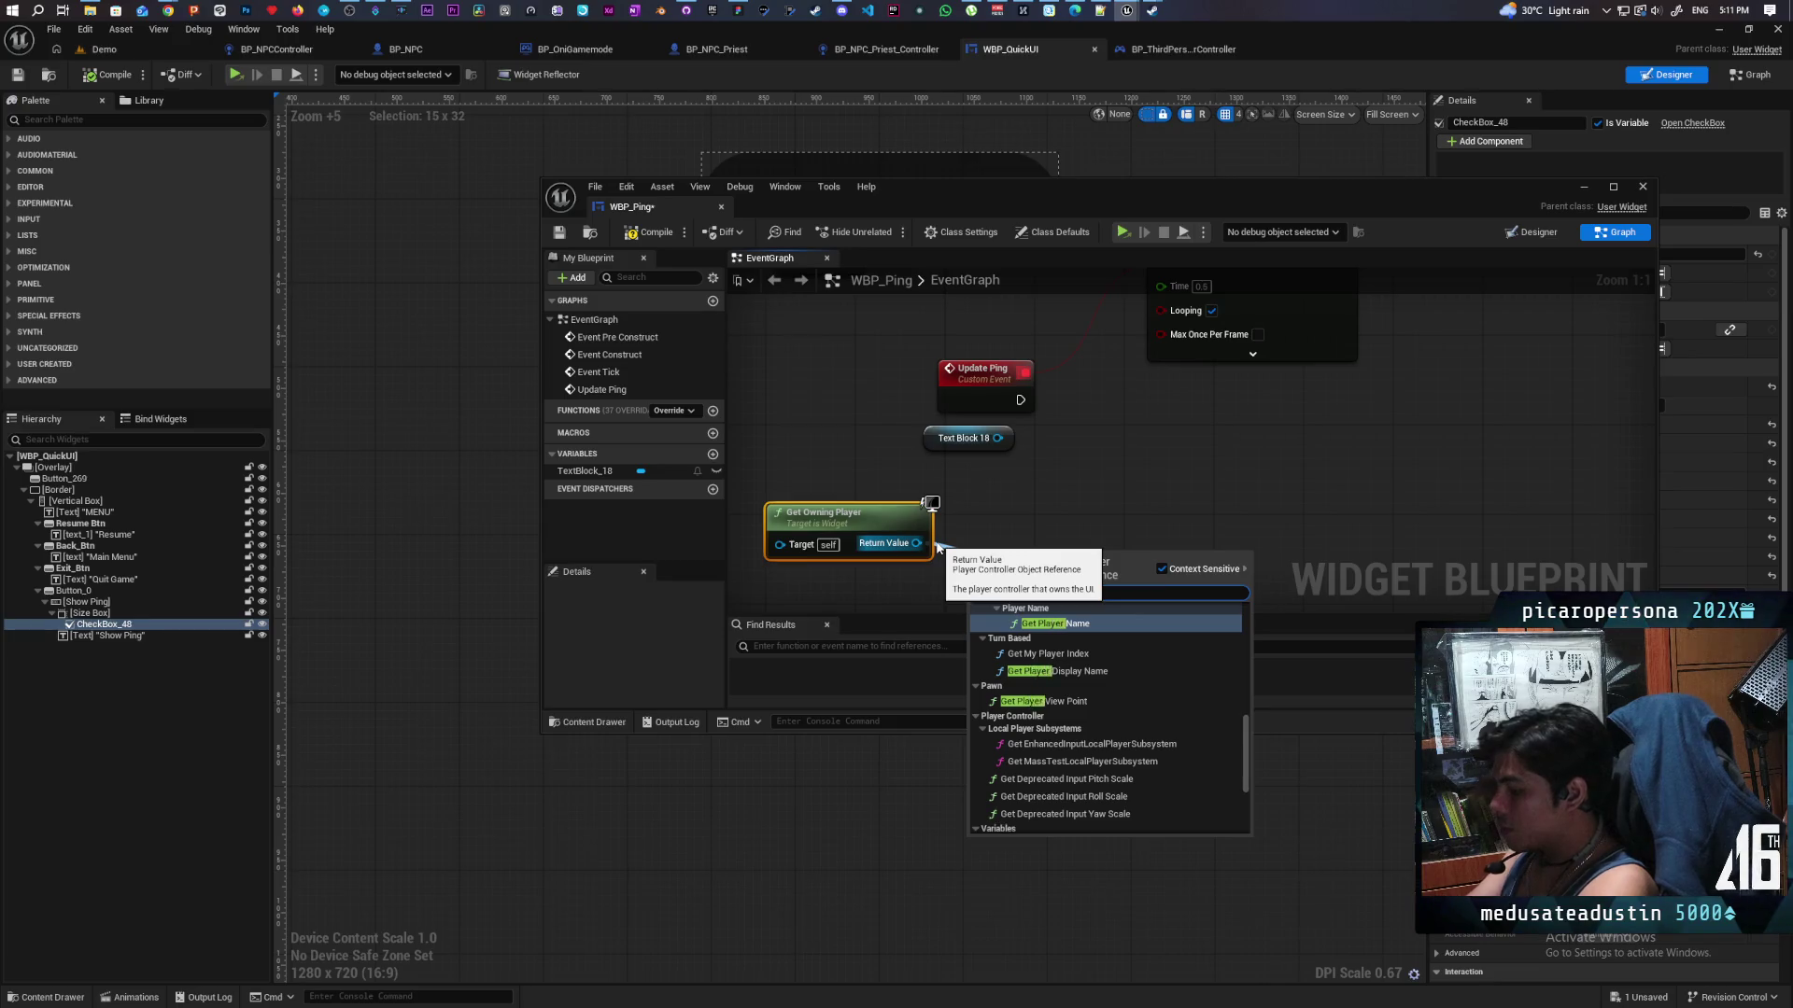
pyautogui.press('Down')
pyautogui.press('Down')
pyautogui.press('Down')
pyautogui.press('Return')
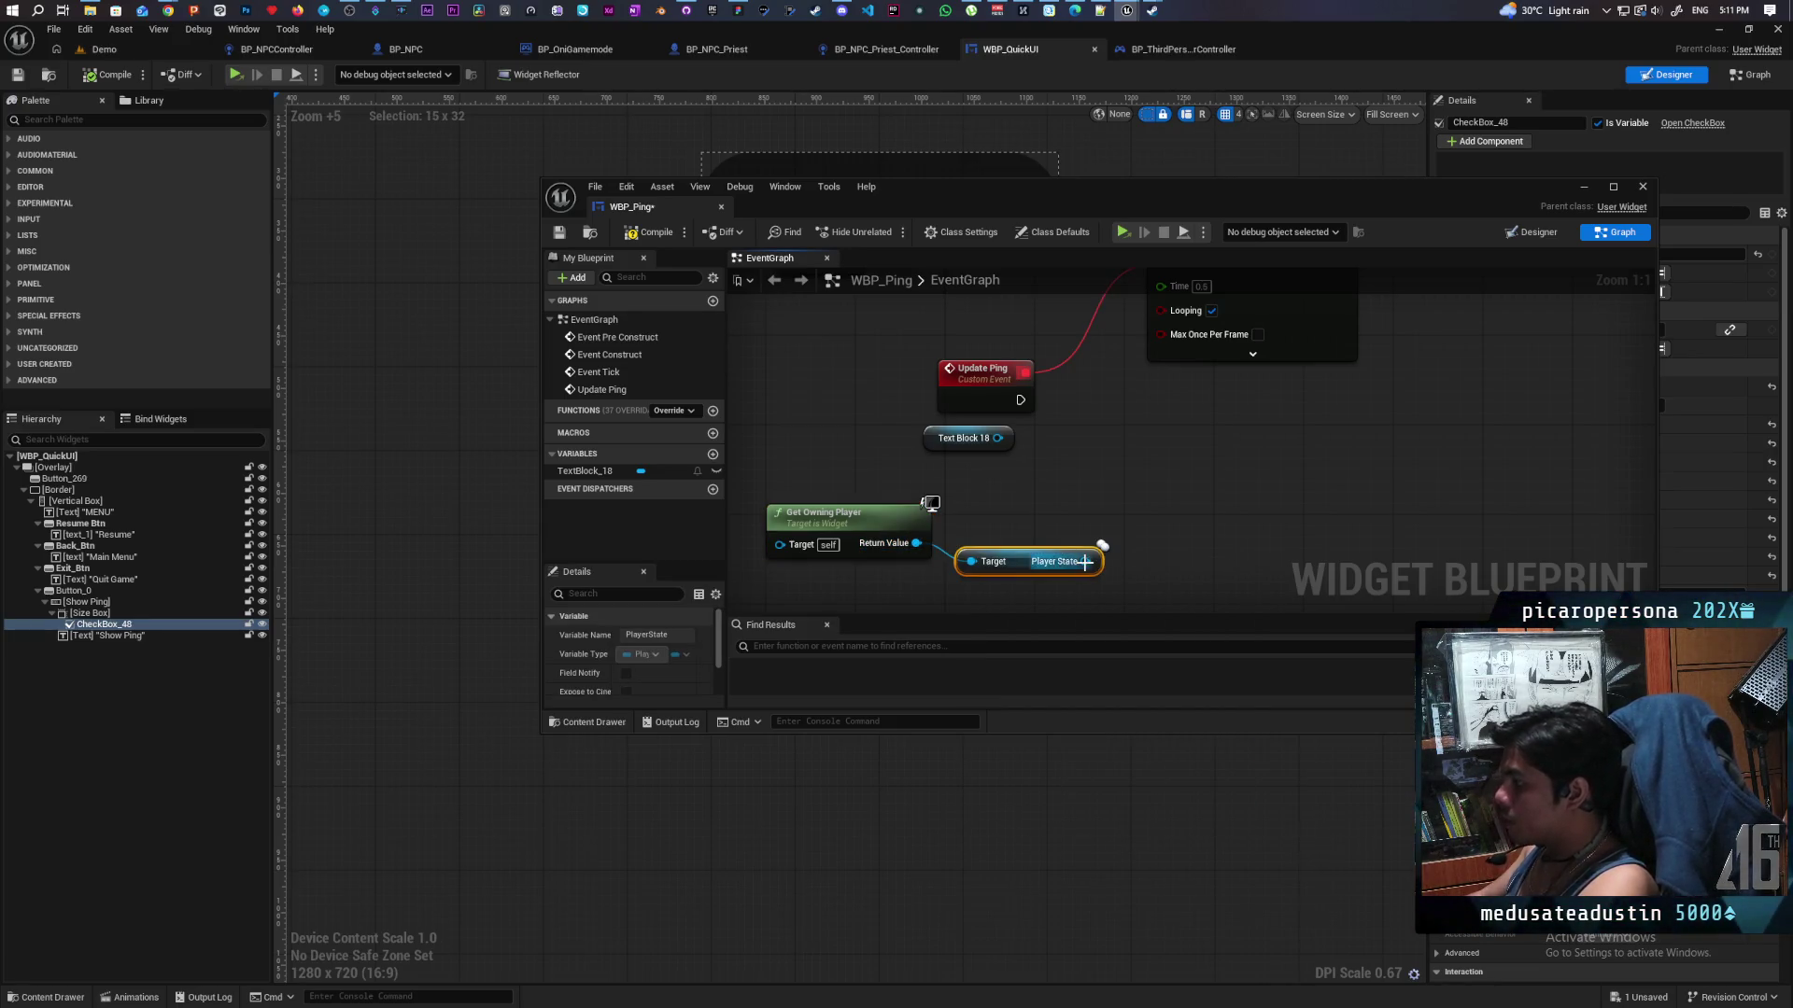
pyautogui.moveTo(1085, 561); pyautogui.dragTo(1151, 522)
pyautogui.write('get ping')
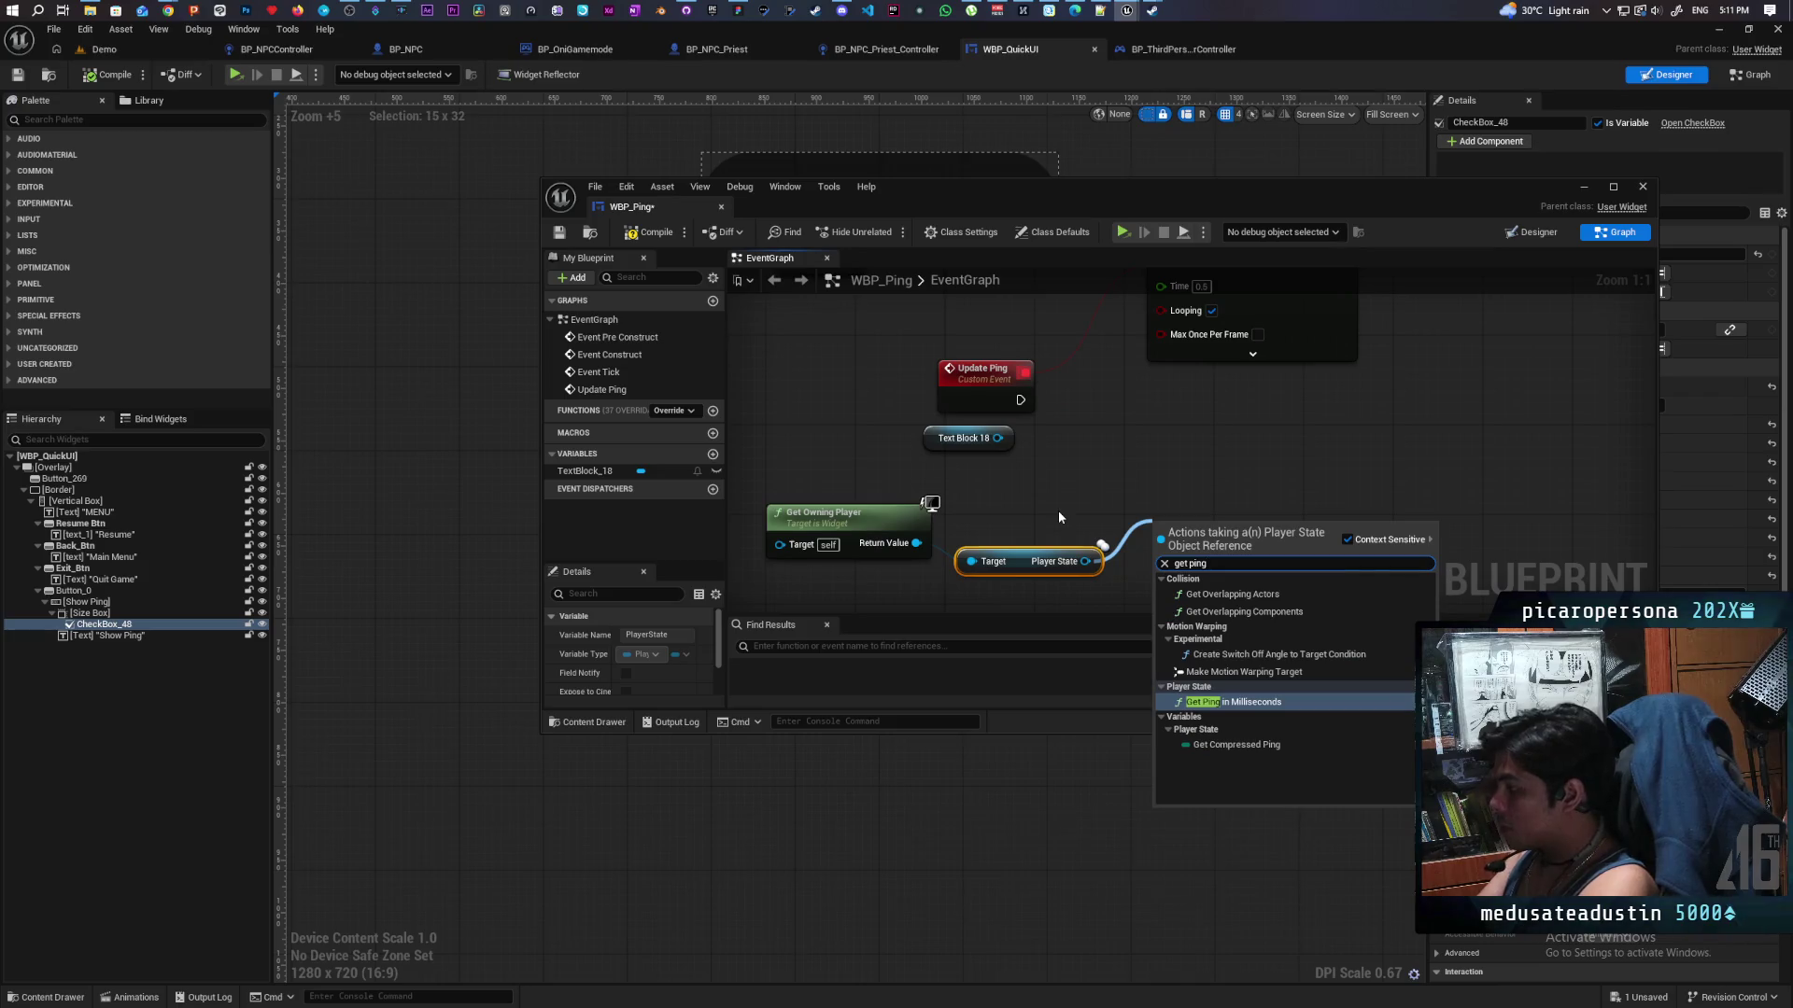
pyautogui.press('Return')
pyautogui.moveTo(1214, 525)
pyautogui.mouseDown()
pyautogui.moveTo(1100, 482)
pyautogui.moveTo(1135, 498)
pyautogui.moveTo(1319, 405)
pyautogui.moveTo(1260, 373)
pyautogui.mouseUp()
# Add a Set Text node for Text Block 18, arrange the nodes, and have Update Ping run it.
pyautogui.write('set text')
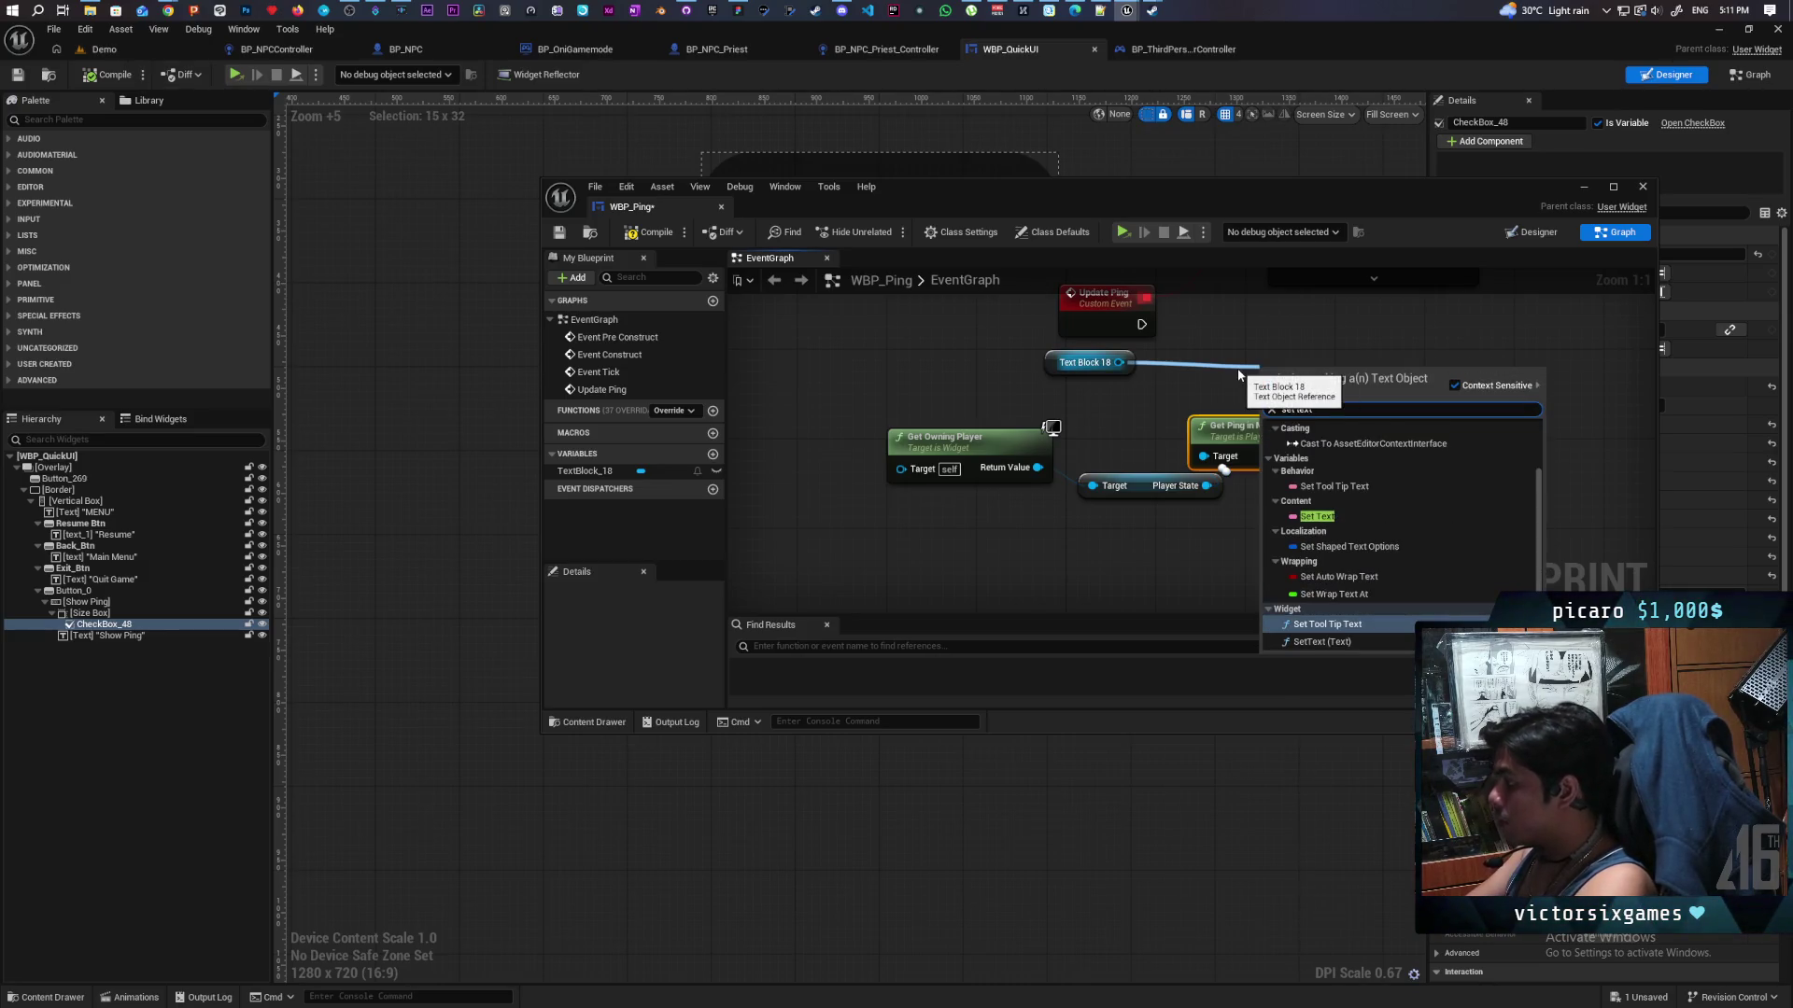
pyautogui.click(1335, 642)
pyautogui.moveTo(1407, 398)
pyautogui.mouseDown()
pyautogui.moveTo(1211, 502)
pyautogui.moveTo(1204, 483)
pyautogui.mouseUp()
pyautogui.moveTo(1214, 324); pyautogui.dragTo(1293, 303)
pyautogui.moveTo(1059, 504); pyautogui.dragTo(1089, 272)
pyautogui.moveTo(1033, 492)
pyautogui.mouseDown()
pyautogui.moveTo(896, 420)
pyautogui.moveTo(932, 504)
pyautogui.mouseUp()
pyautogui.moveTo(1111, 379); pyautogui.dragTo(1120, 528)
pyautogui.moveTo(1027, 423)
pyautogui.mouseDown()
pyautogui.moveTo(1189, 437)
pyautogui.moveTo(1332, 387)
pyautogui.moveTo(1265, 446)
pyautogui.mouseUp()
# Feed In Text from a Format Text node '{a}ms' whose a input takes the ping value.
pyautogui.write('fromat')
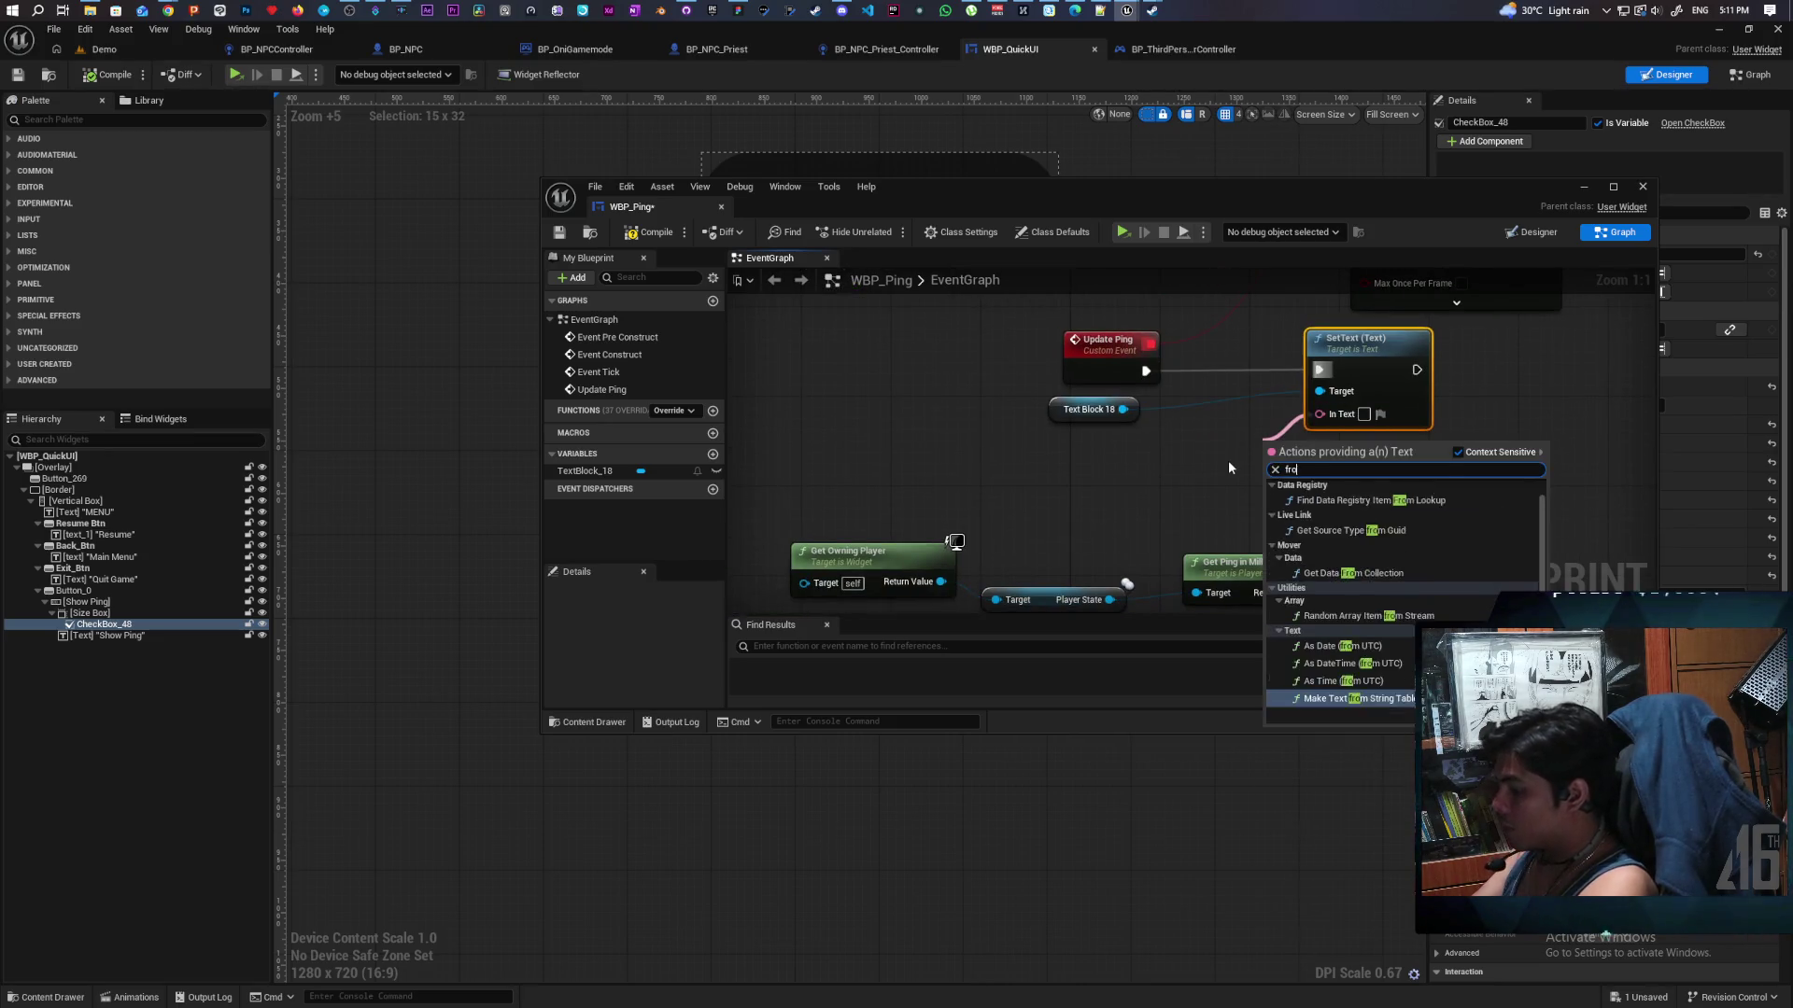
pyautogui.press('BackSpace')
pyautogui.press('BackSpace')
pyautogui.press('BackSpace')
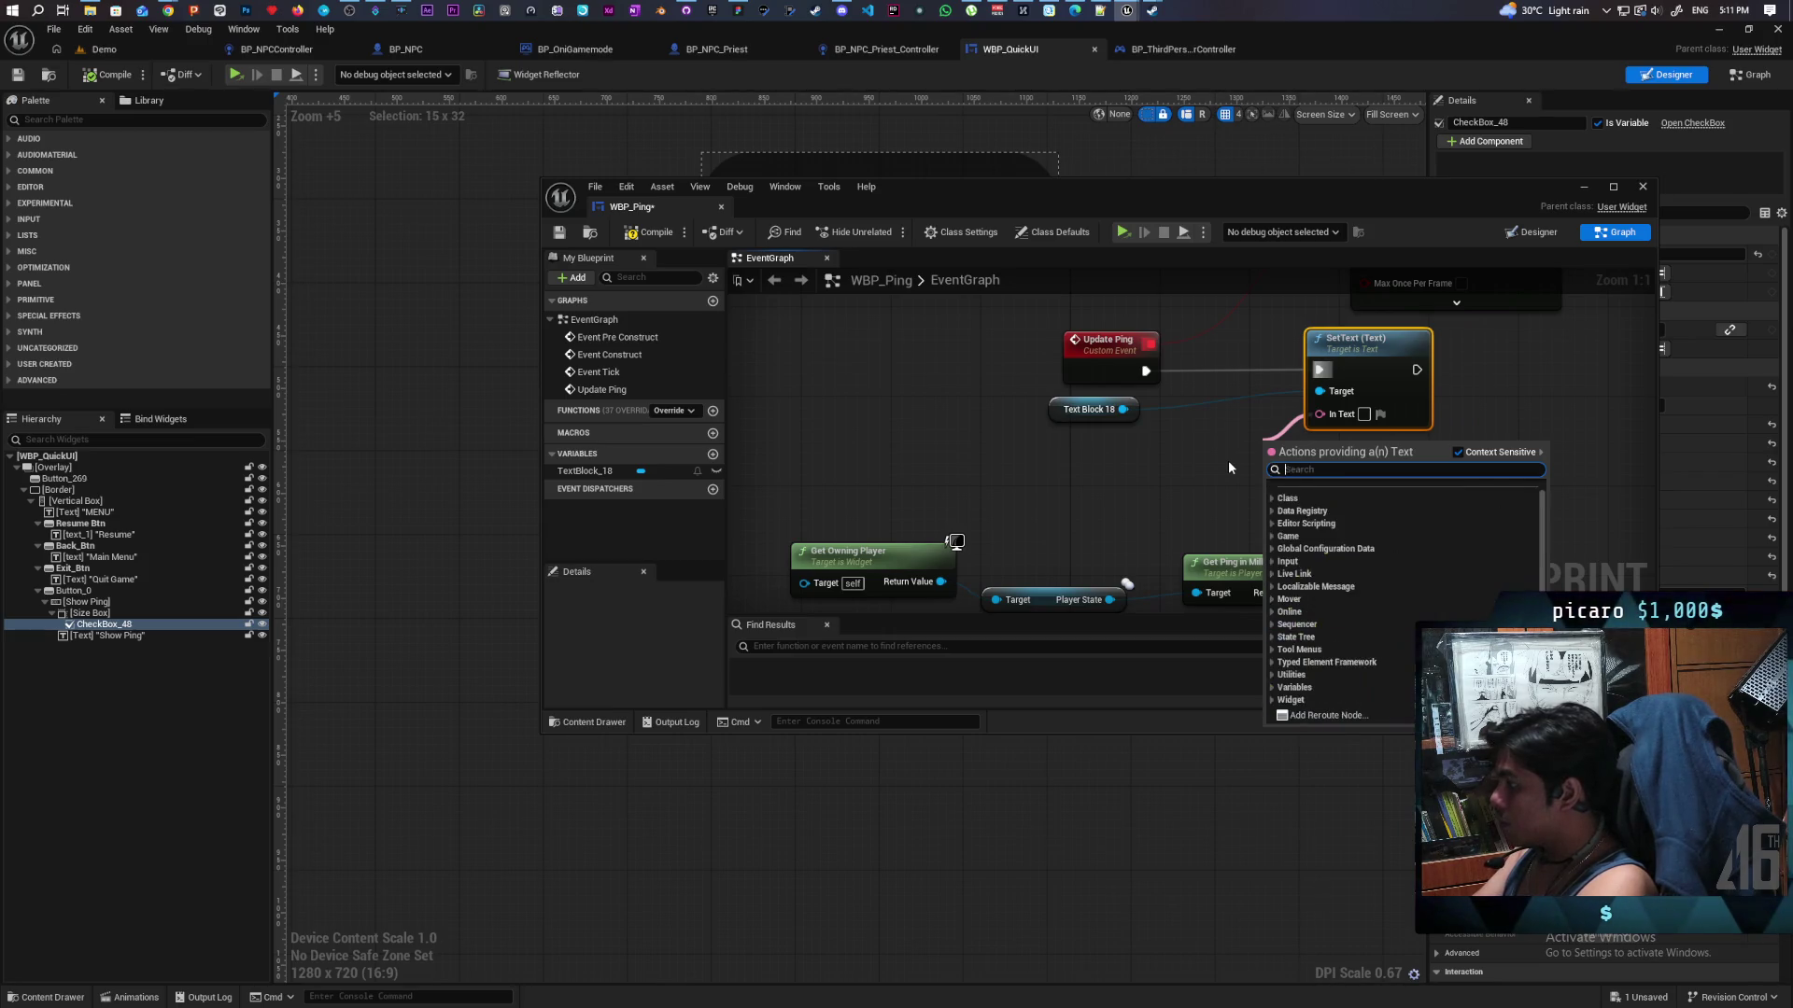
pyautogui.write('format')
pyautogui.press('Return')
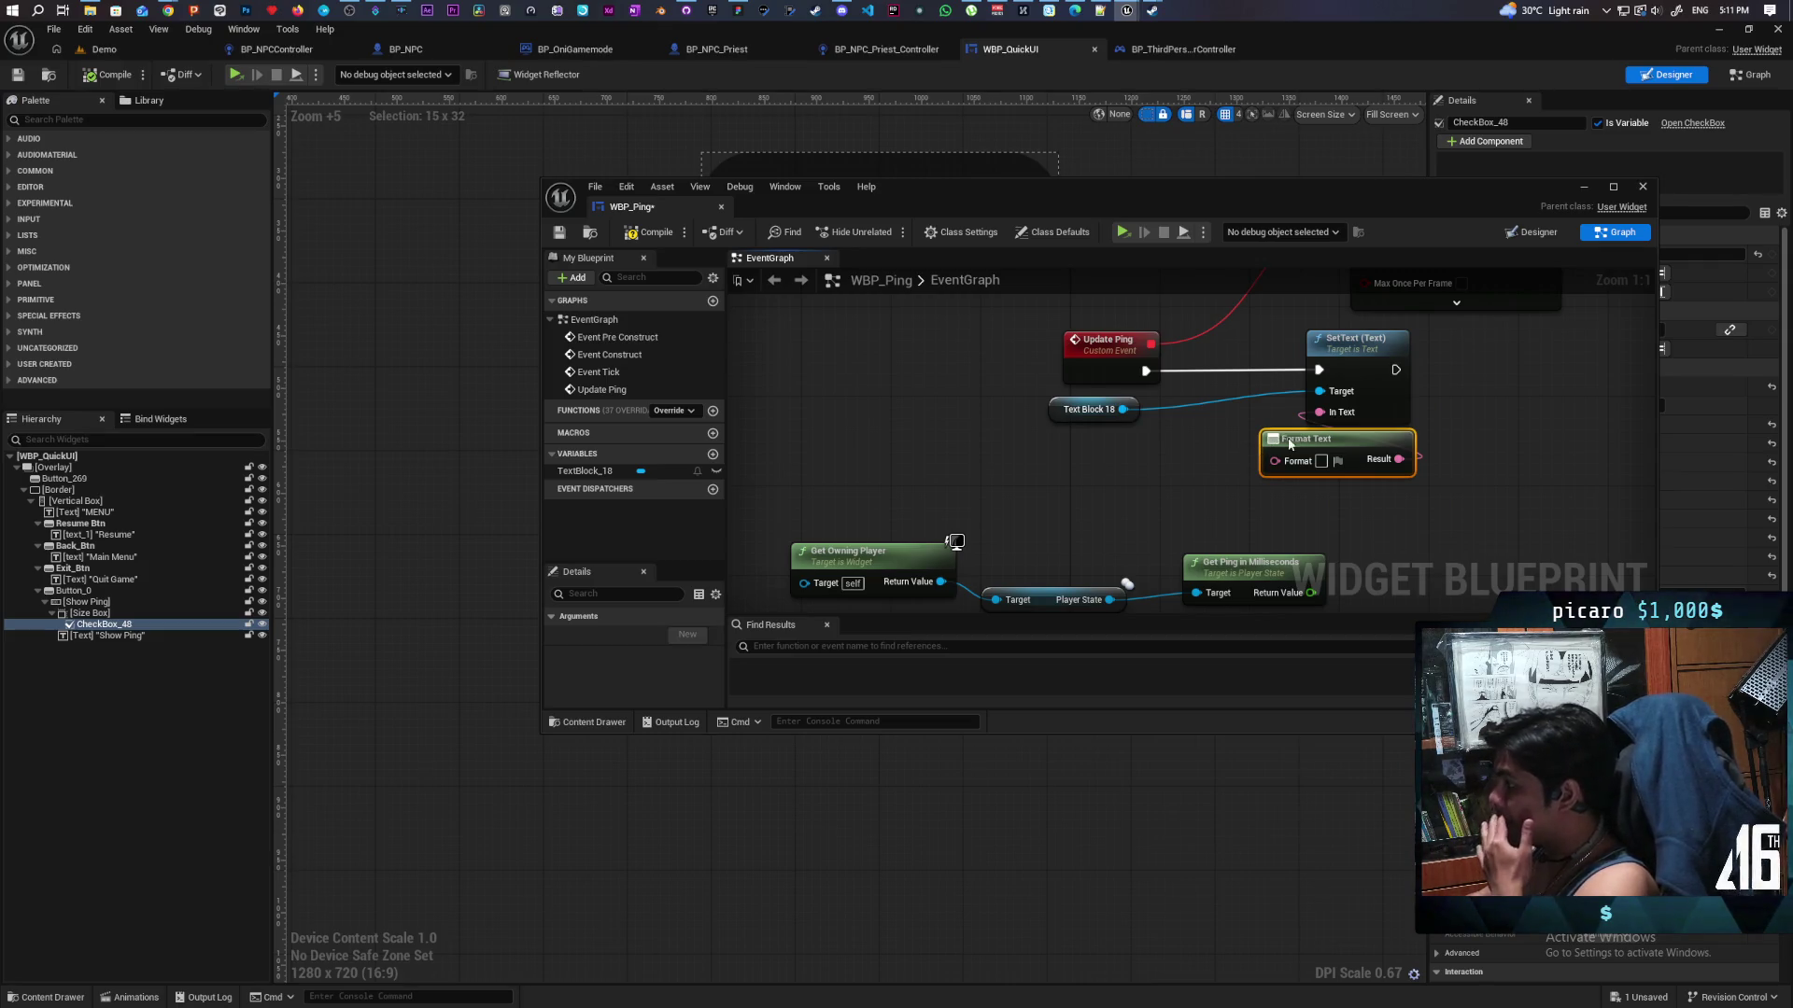
pyautogui.moveTo(1335, 439); pyautogui.dragTo(1246, 439)
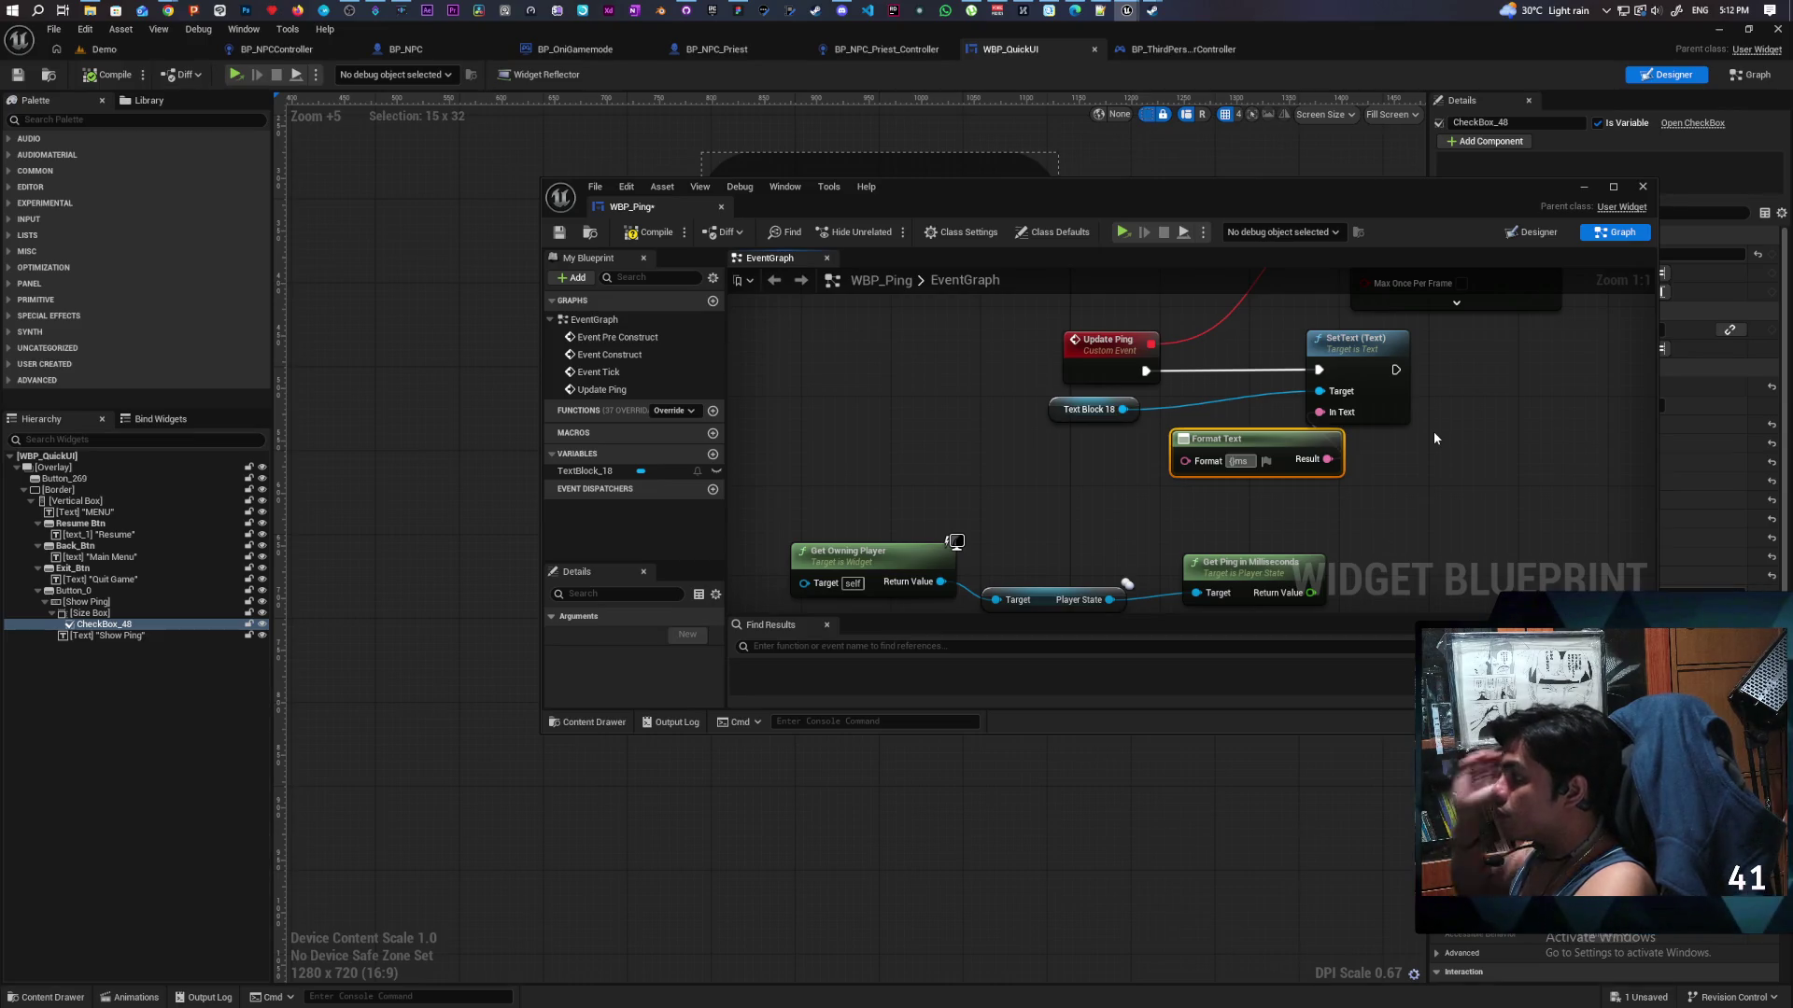
pyautogui.write('a')
pyautogui.click(1421, 519)
pyautogui.moveTo(1311, 594); pyautogui.dragTo(1186, 483)
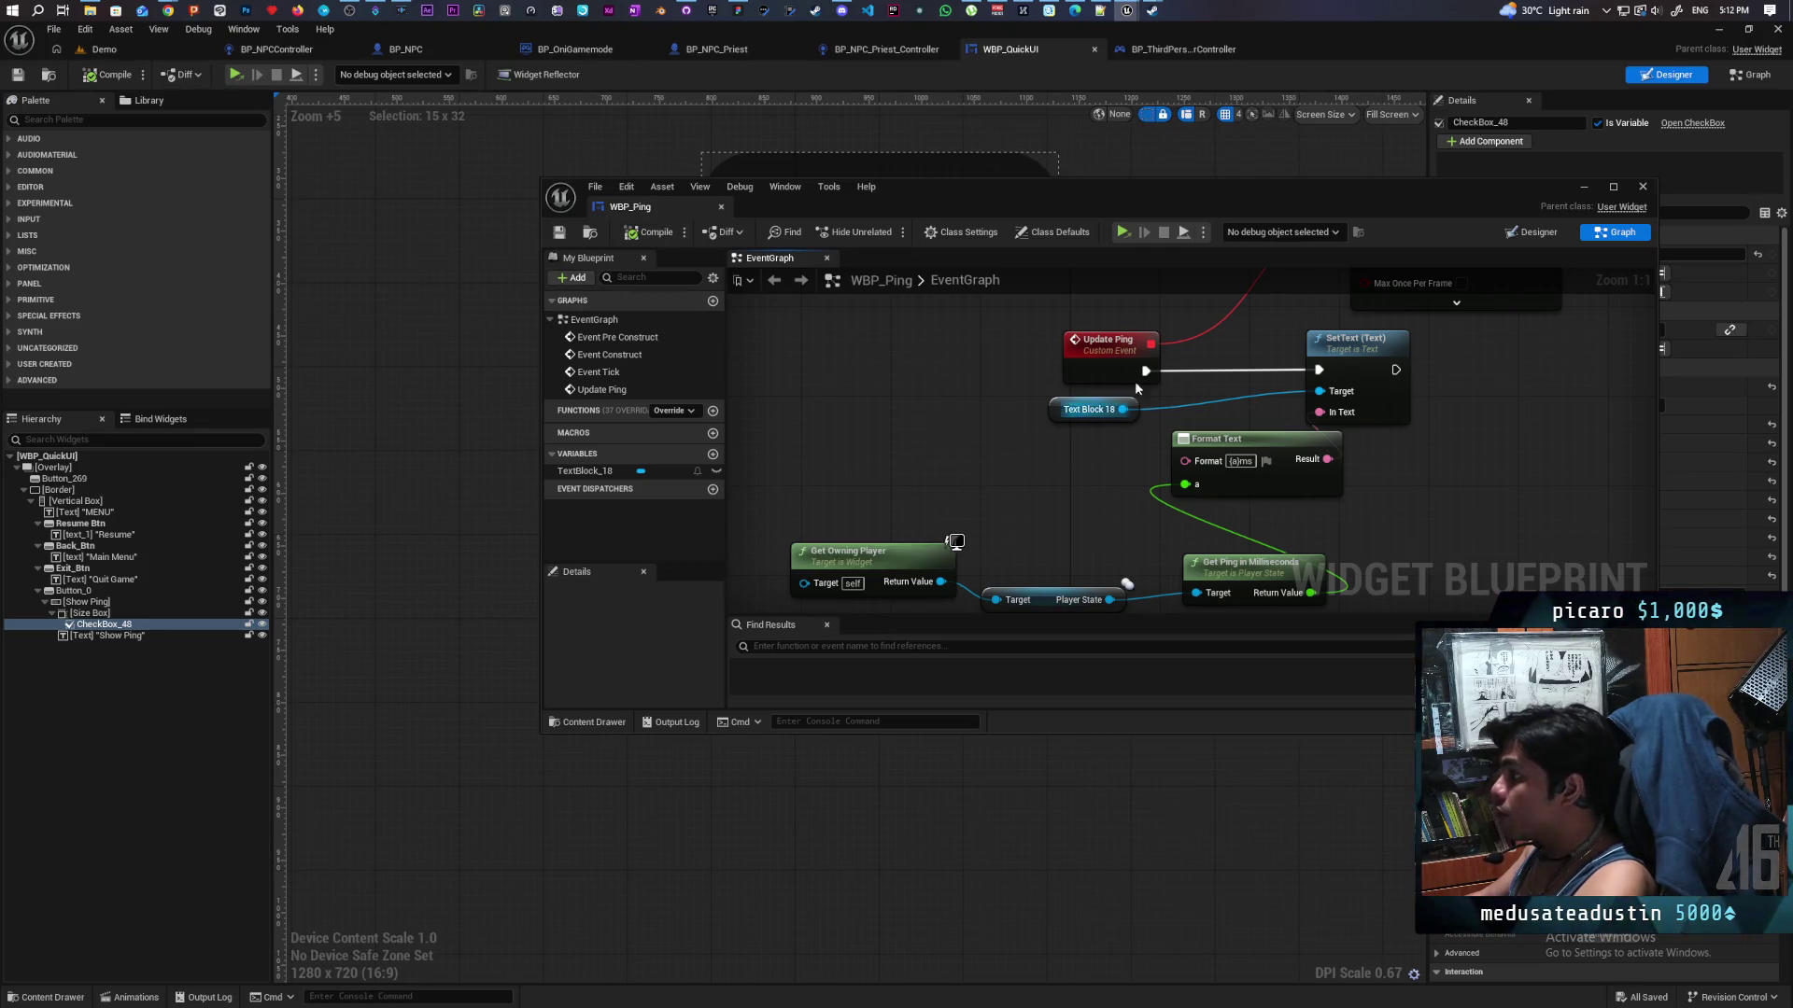
# Line up Event Construct with the timer node, save WBP_Ping, and minimize its window.
pyautogui.scroll(-3, 1092, 513)
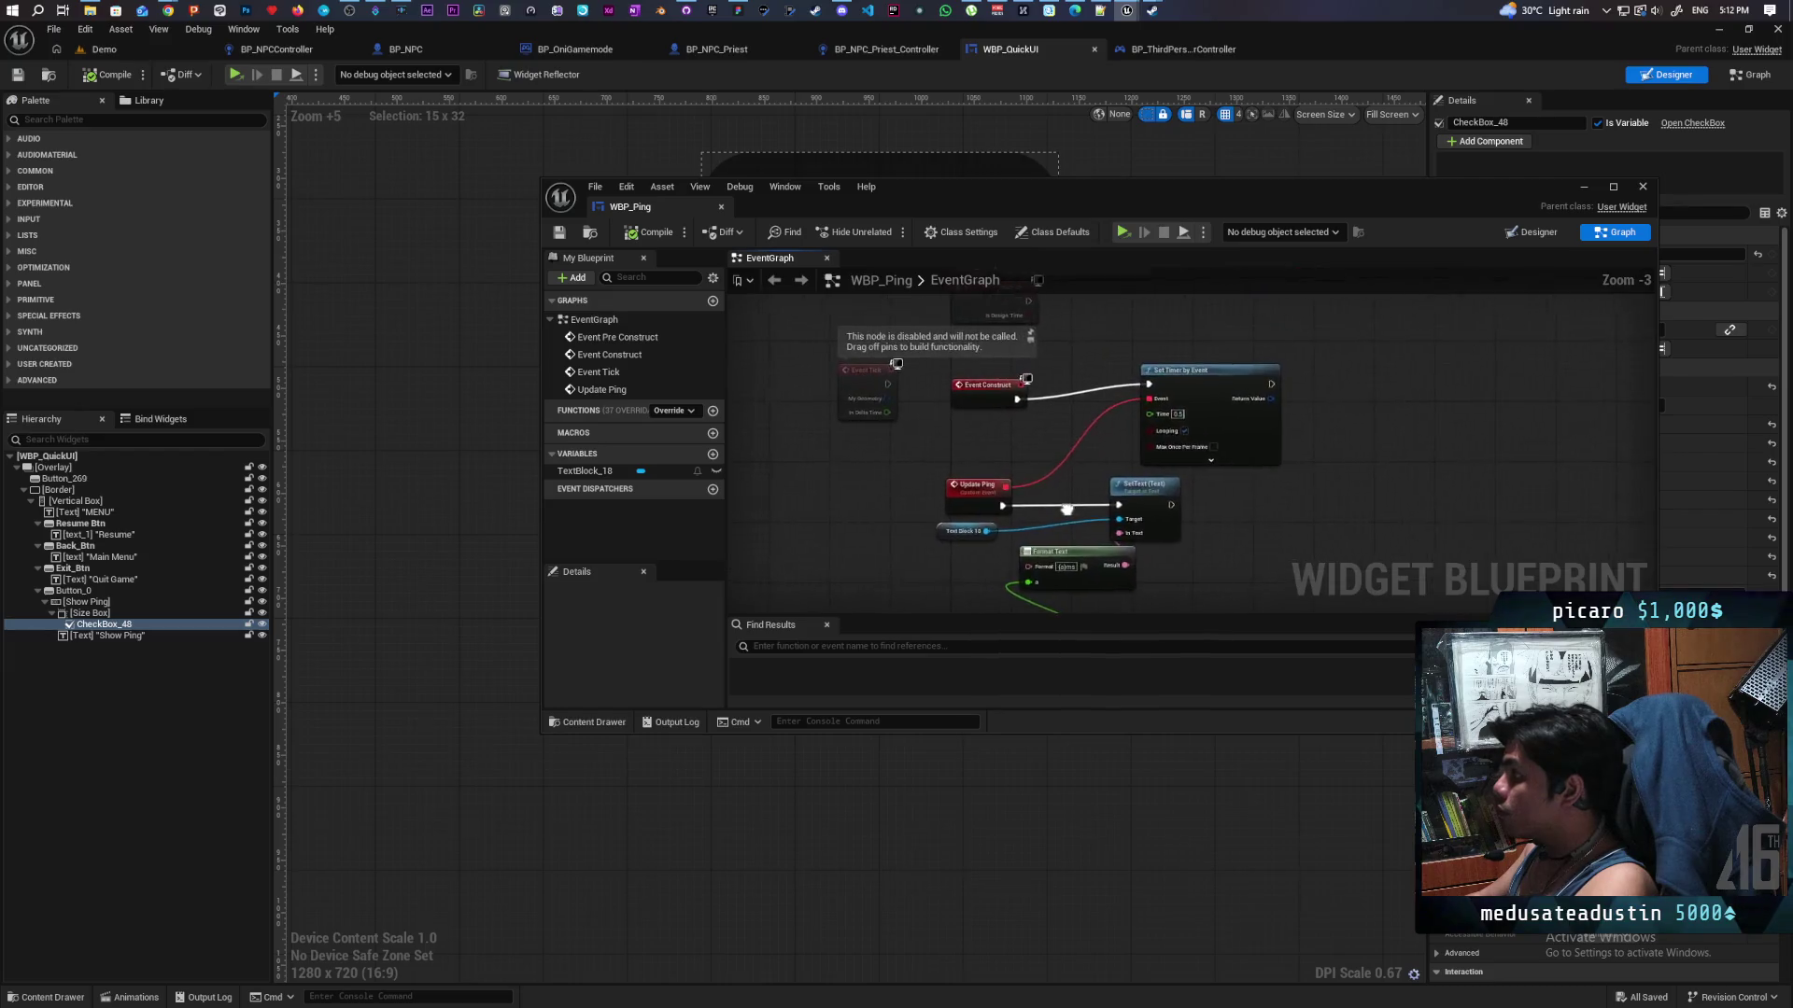
pyautogui.moveTo(1070, 467); pyautogui.dragTo(1046, 441)
pyautogui.click(559, 232)
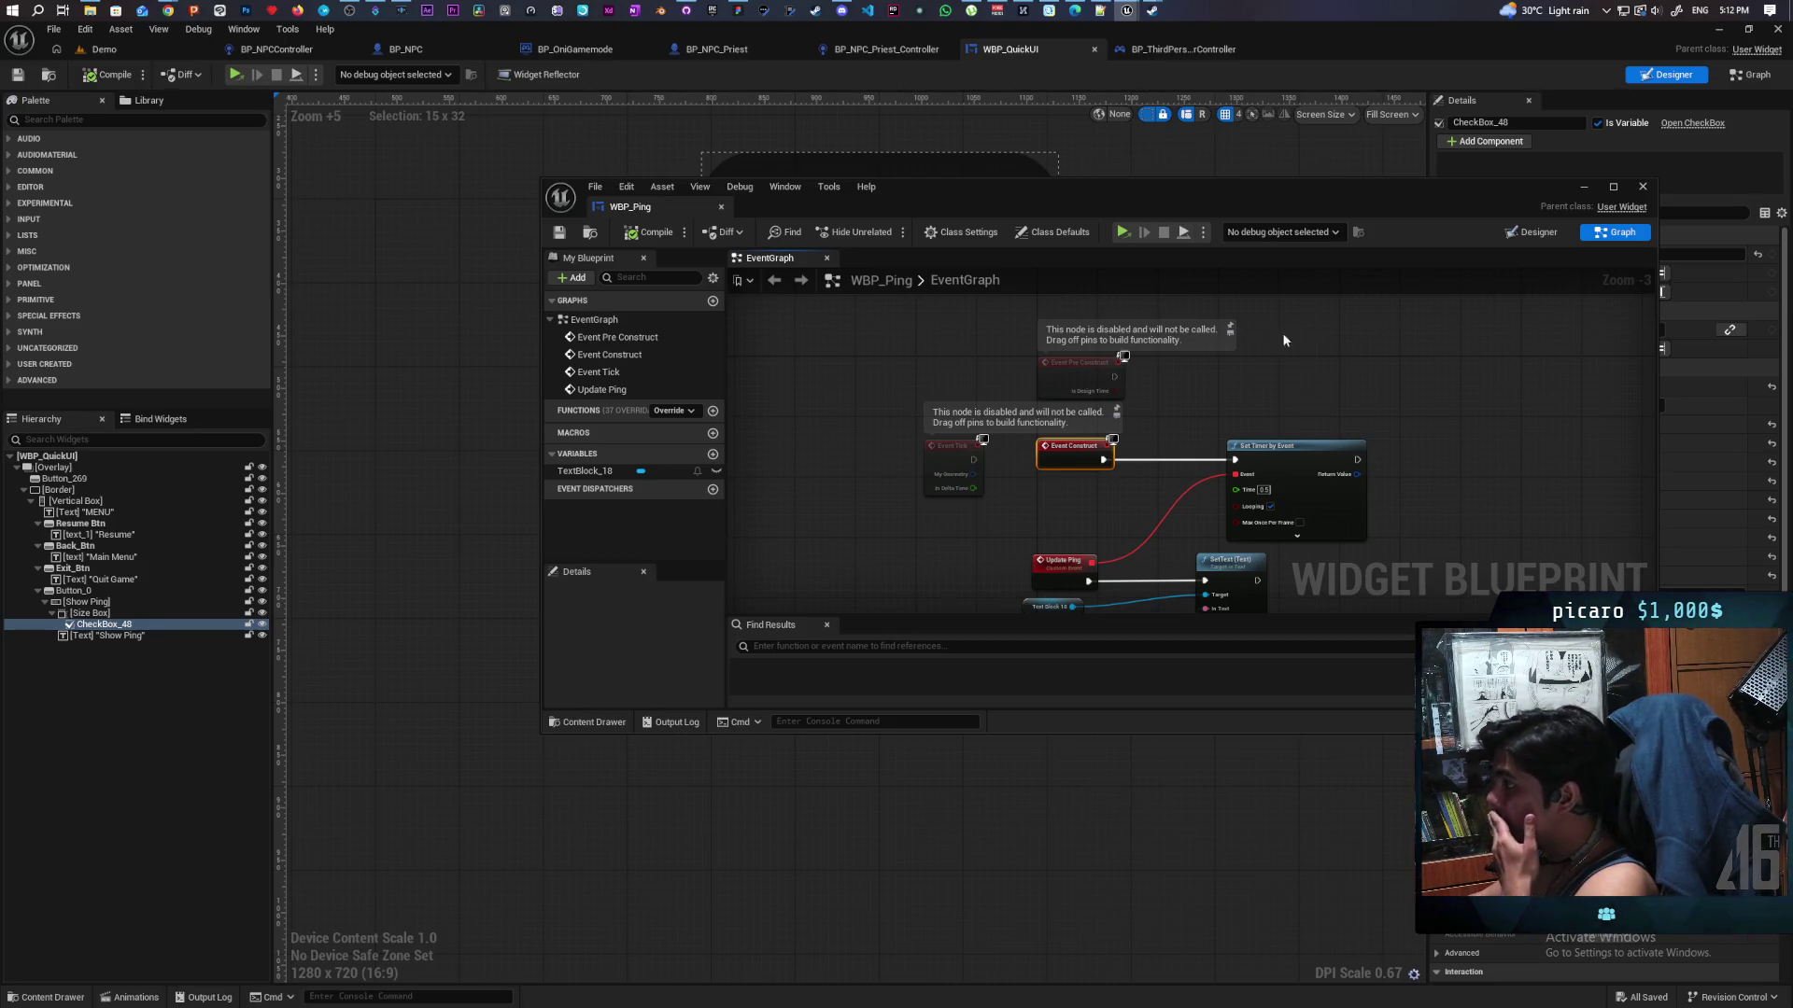
pyautogui.click(1584, 188)
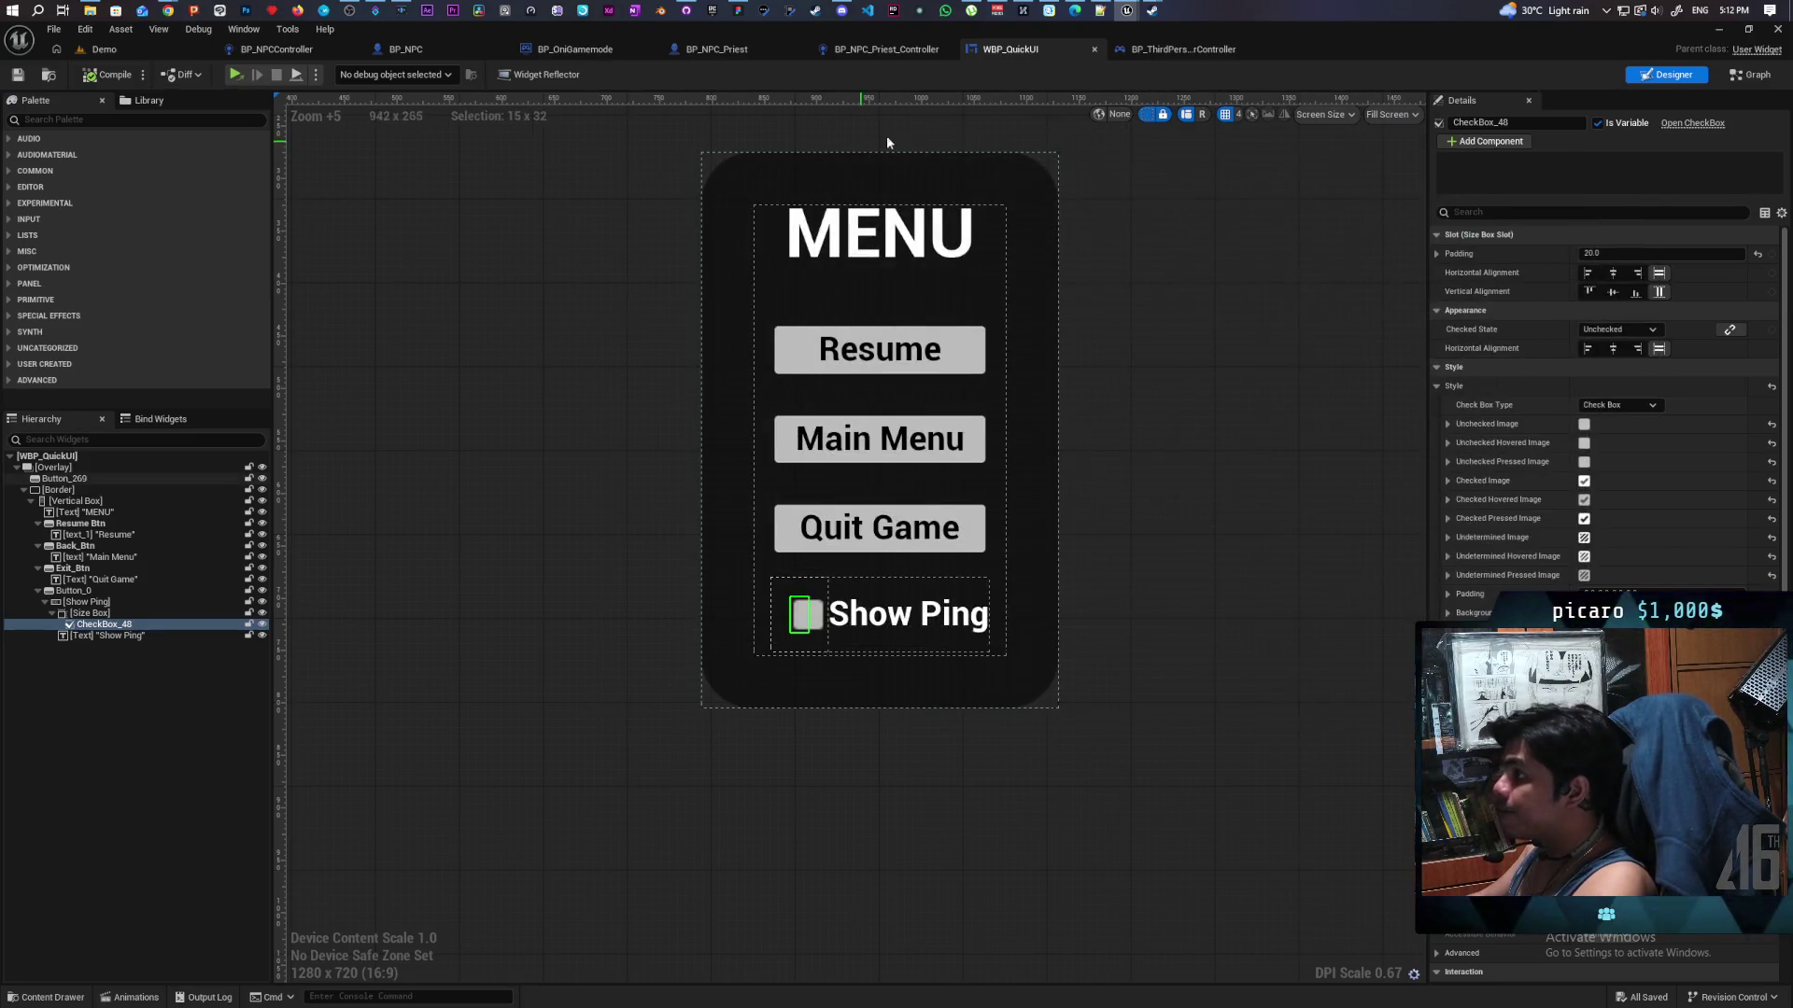
# In the player controller's Show Ping Widget, tidy the entry node and wire a Show Ping getter into the return.
pyautogui.click(1135, 49)
pyautogui.moveTo(533, 446); pyautogui.dragTo(558, 427)
pyautogui.moveTo(1143, 427)
pyautogui.mouseDown()
pyautogui.moveTo(849, 404)
pyautogui.moveTo(1264, 423)
pyautogui.mouseUp()
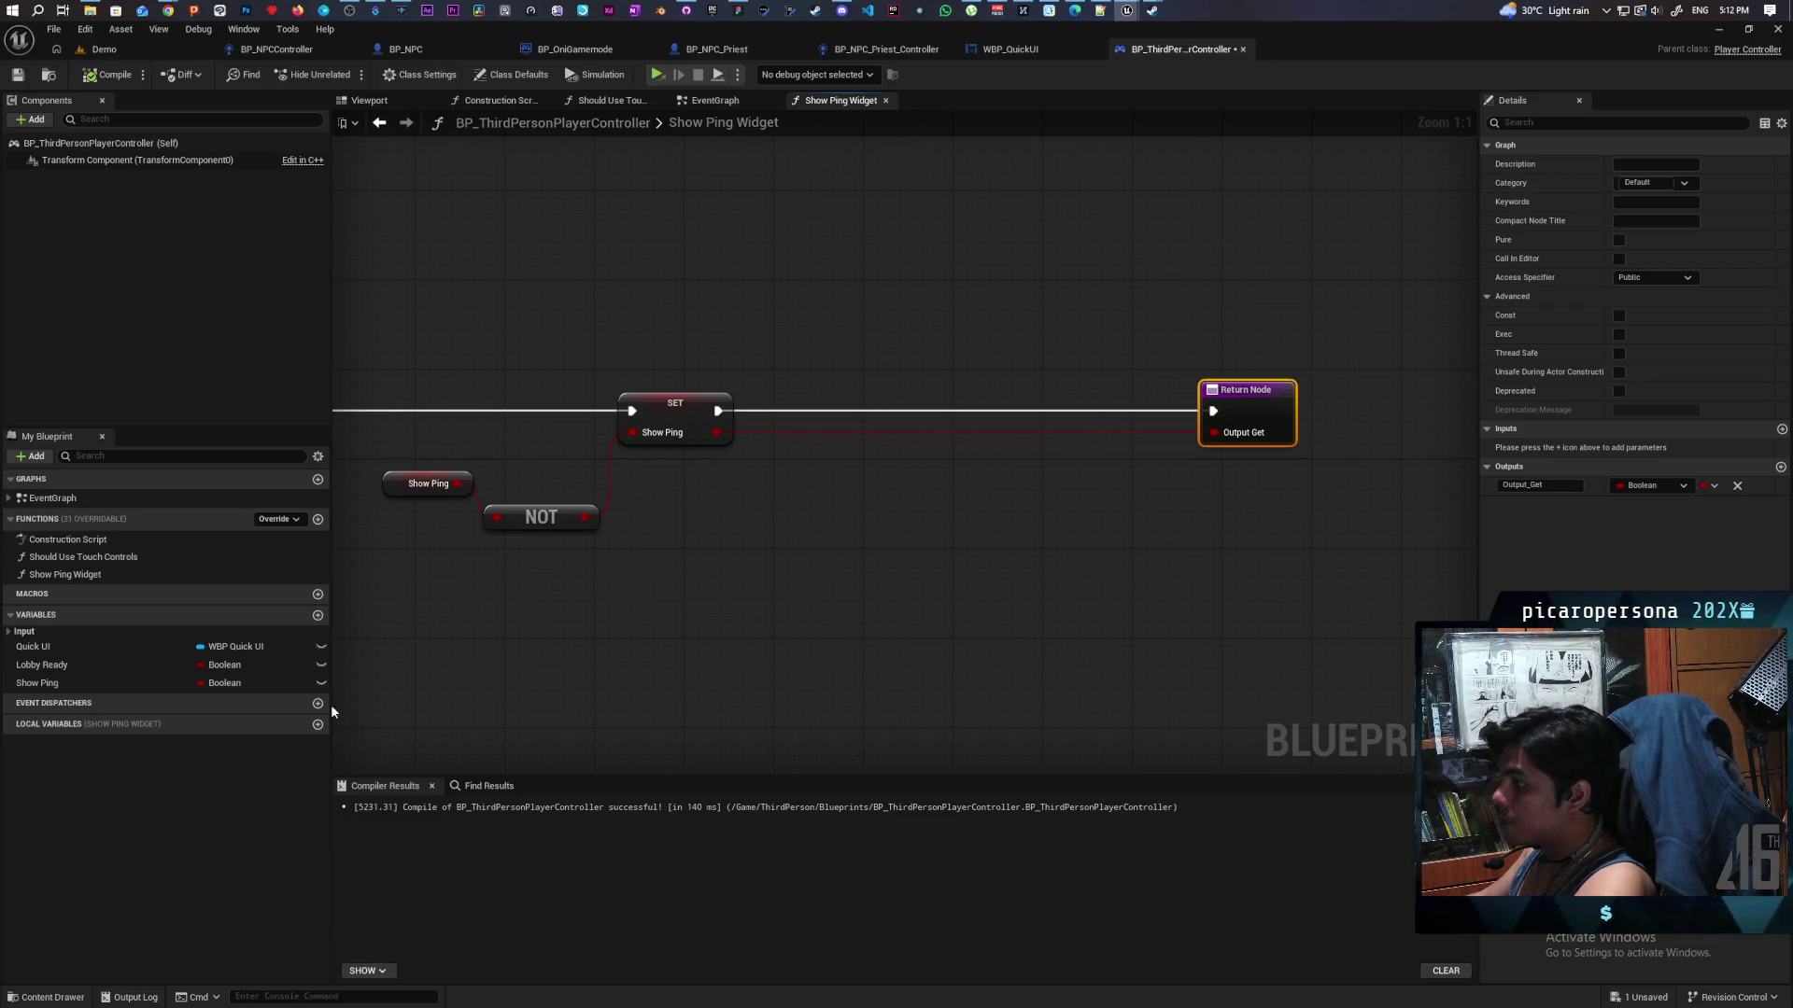
pyautogui.moveTo(37, 682)
pyautogui.mouseDown()
pyautogui.moveTo(392, 705)
pyautogui.moveTo(1216, 435)
pyautogui.mouseUp()
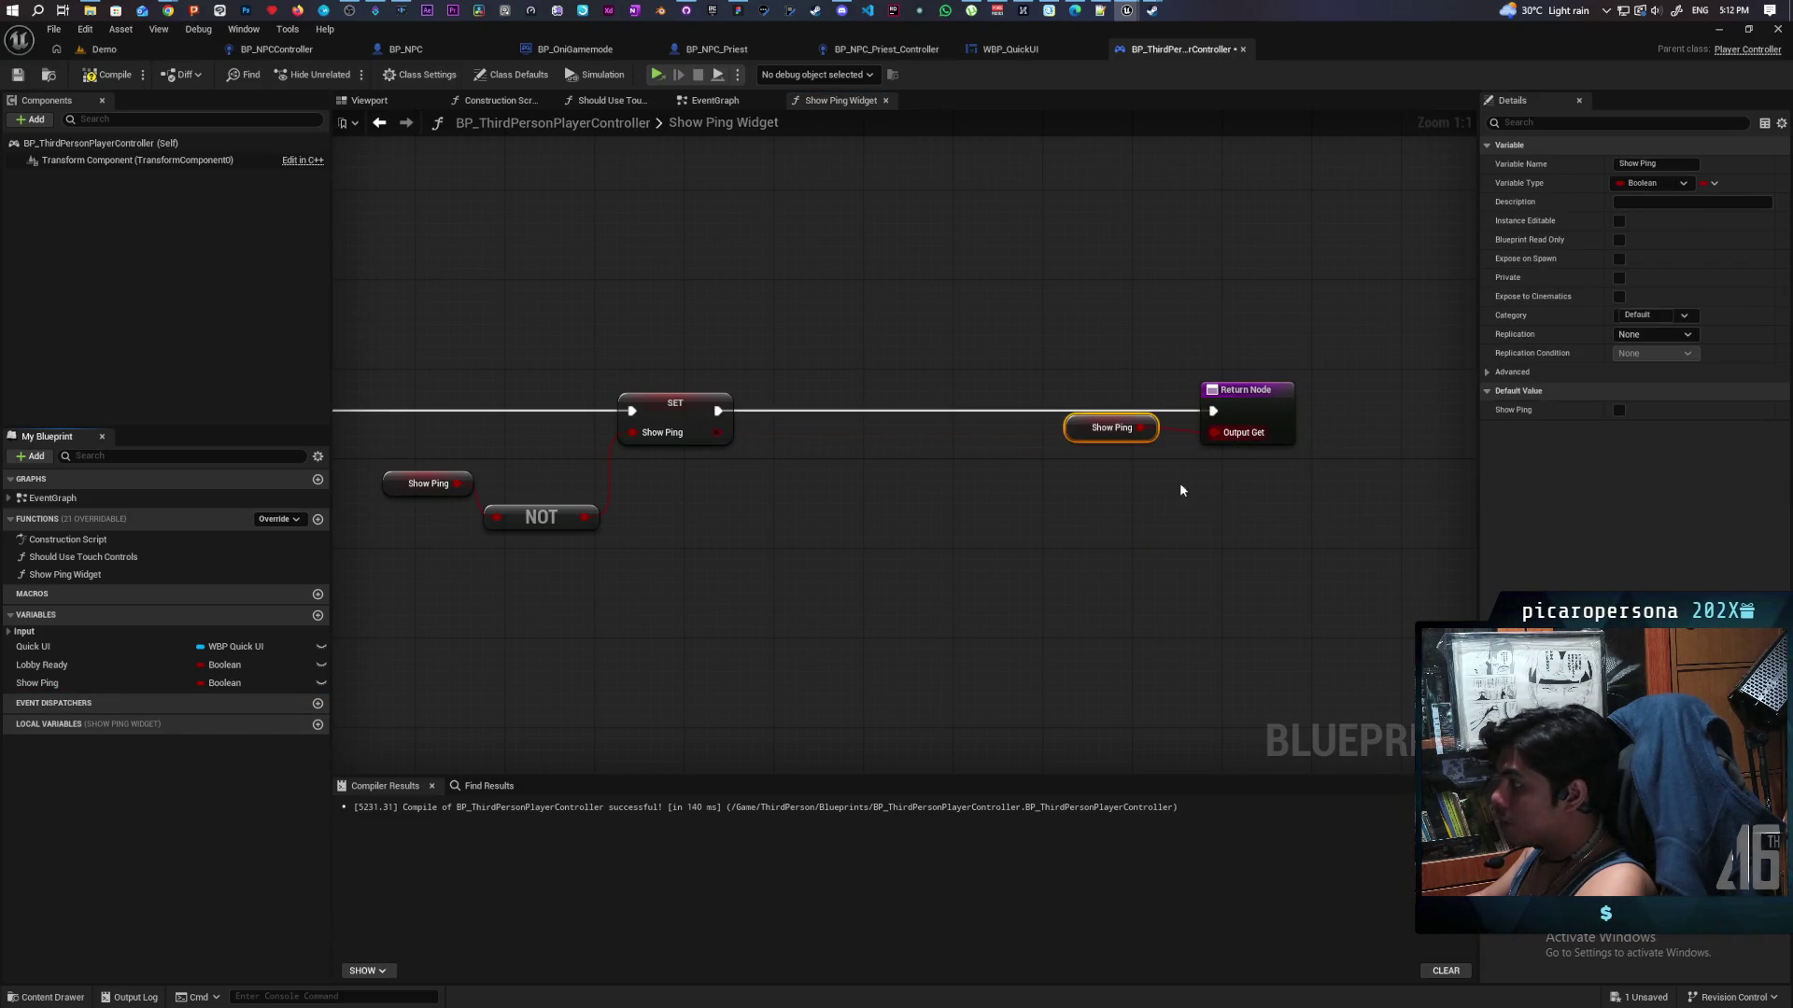
pyautogui.moveTo(1096, 441); pyautogui.dragTo(1119, 576)
# Add a Create Widget node with WBP Ping as its class.
pyautogui.rightClick(731, 463)
pyautogui.write('create widg')
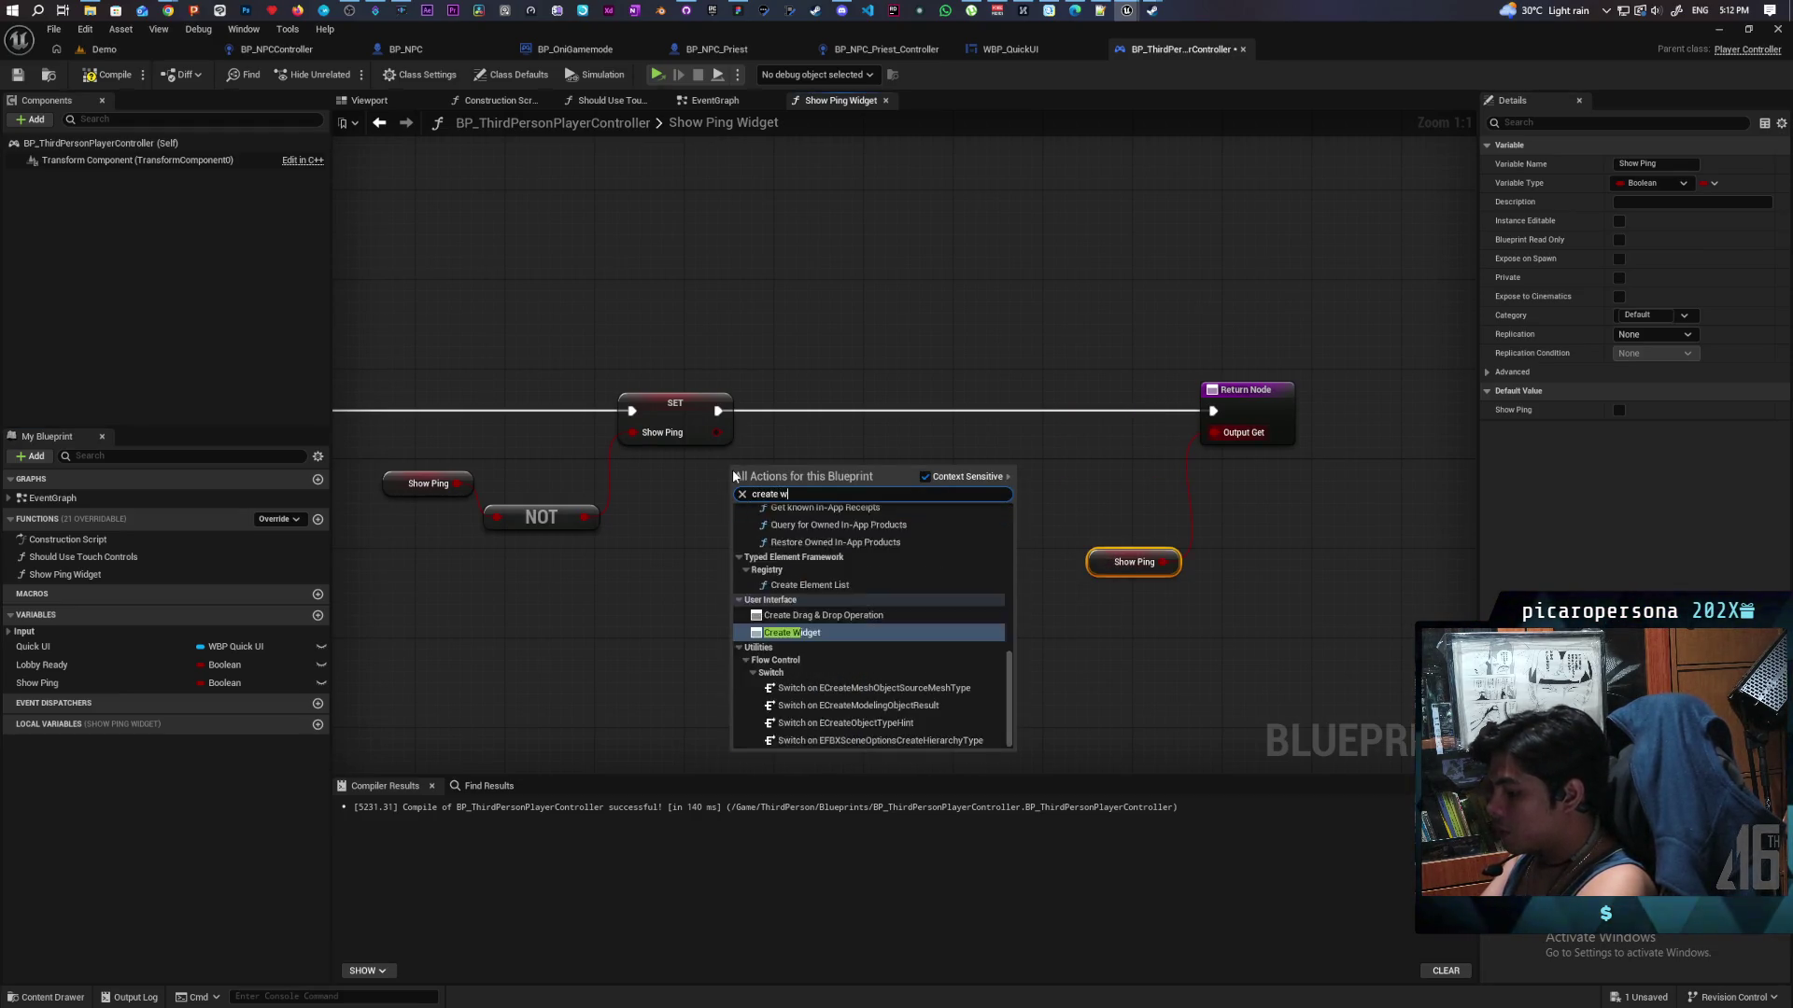
pyautogui.press('Return')
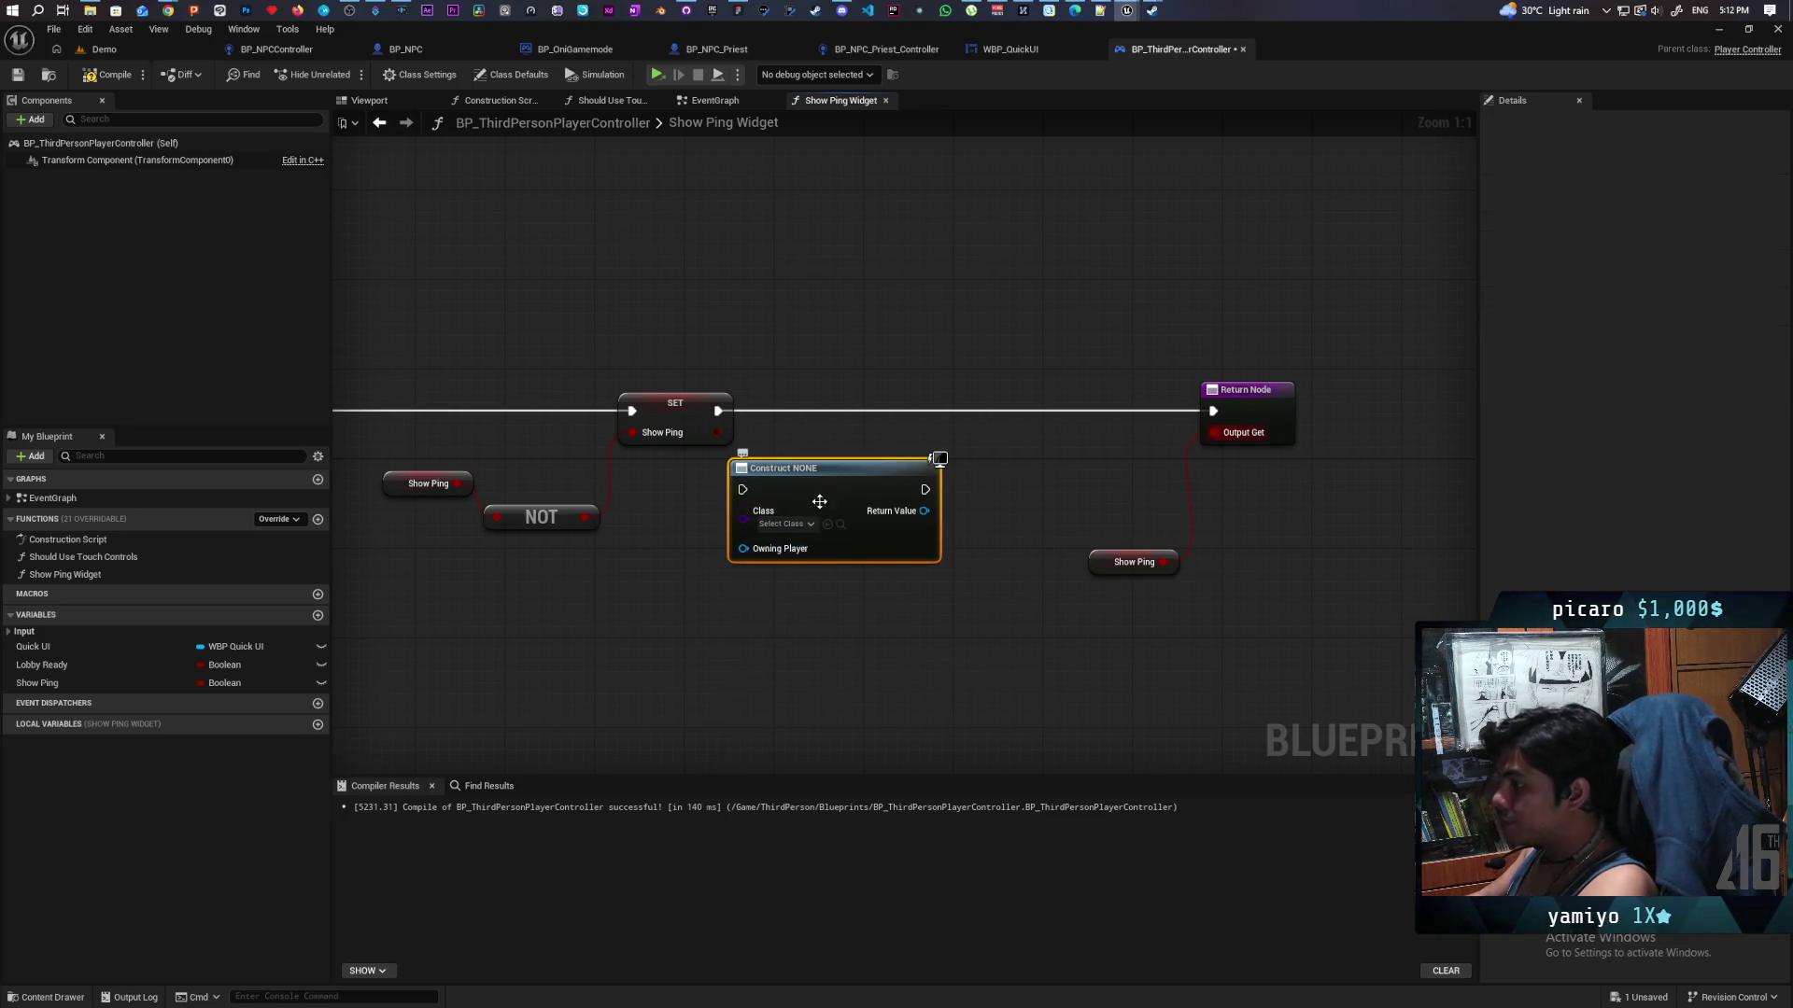
pyautogui.click(820, 490)
pyautogui.click(897, 511)
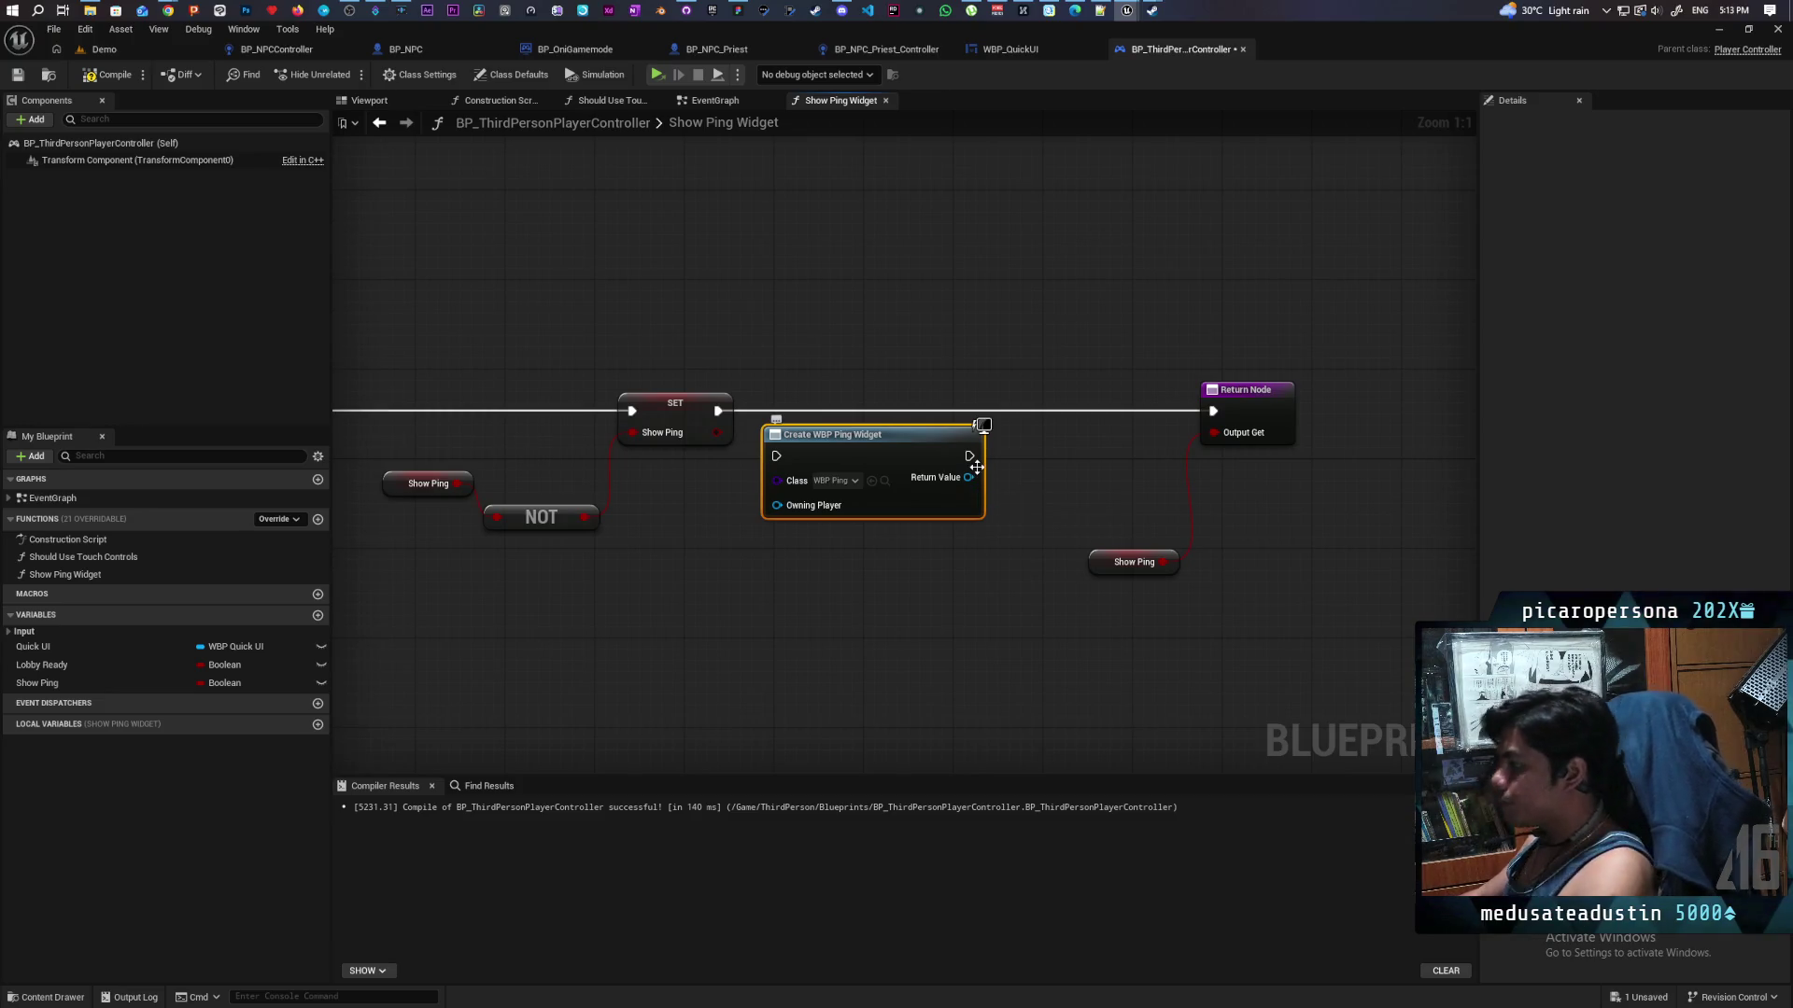
# Promote the created widget's Return Value to a new variable Ping and place a Ping getter.
pyautogui.moveTo(969, 477); pyautogui.dragTo(1029, 470)
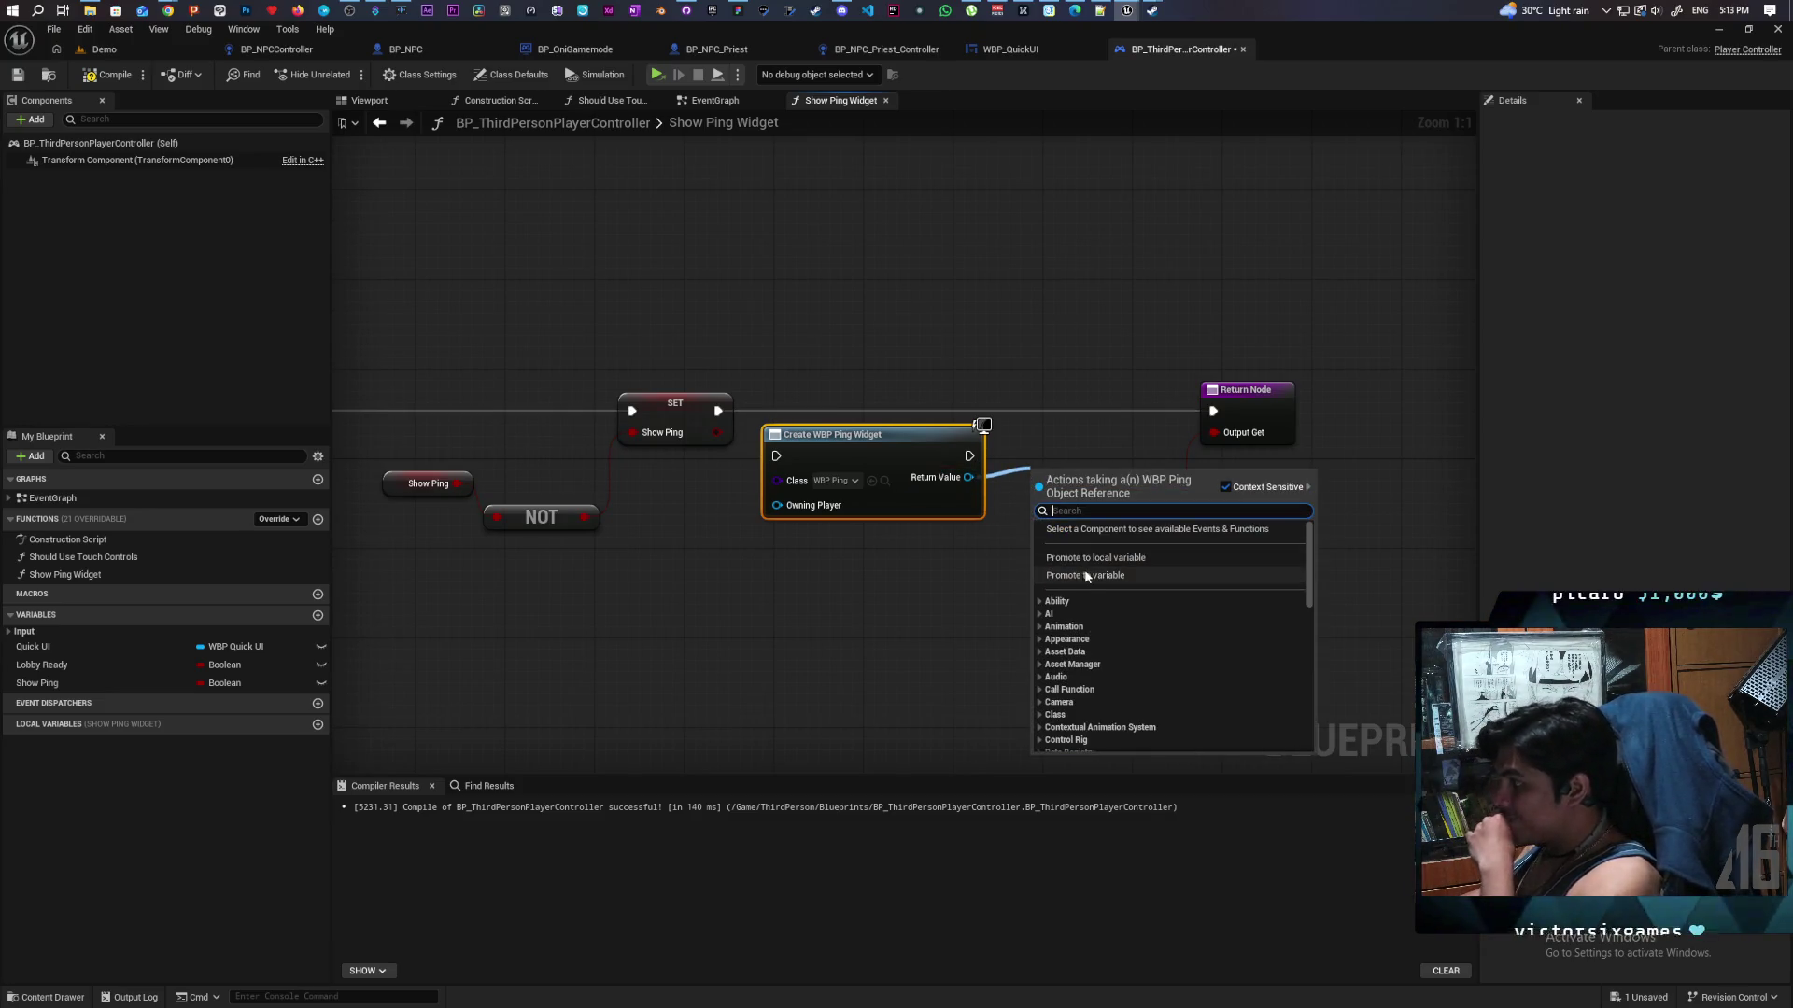
pyautogui.click(1100, 576)
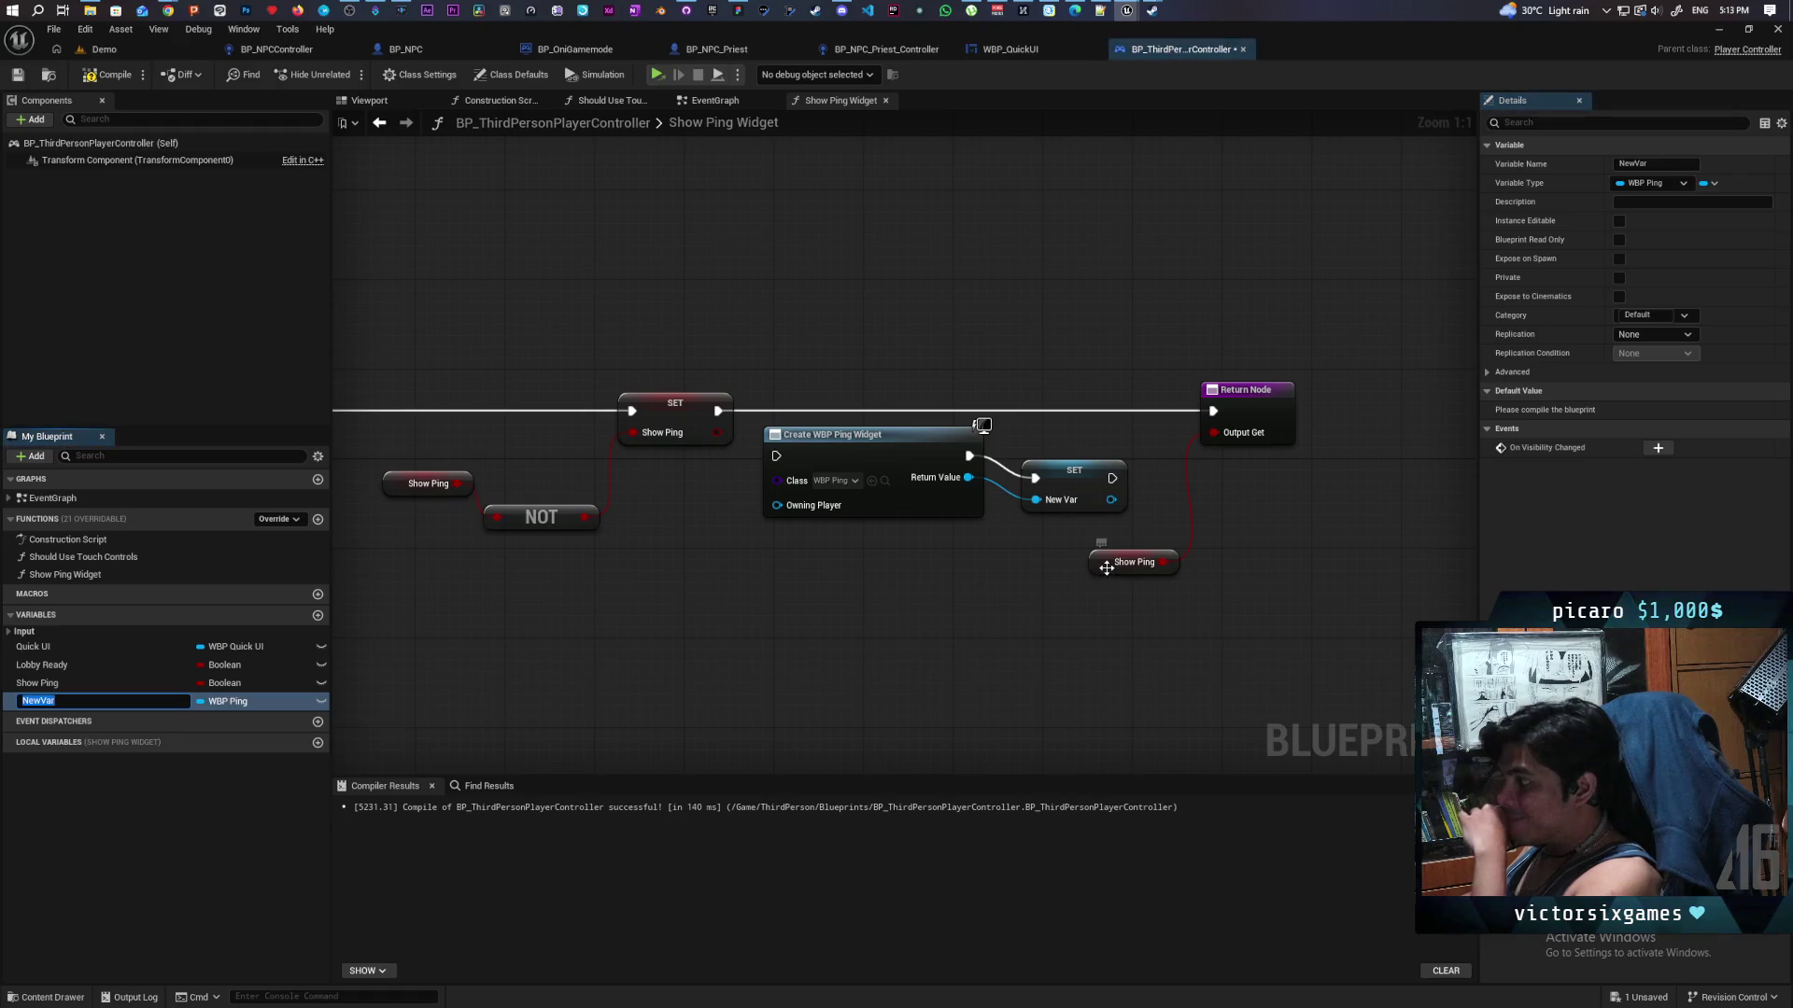
pyautogui.write('Ping')
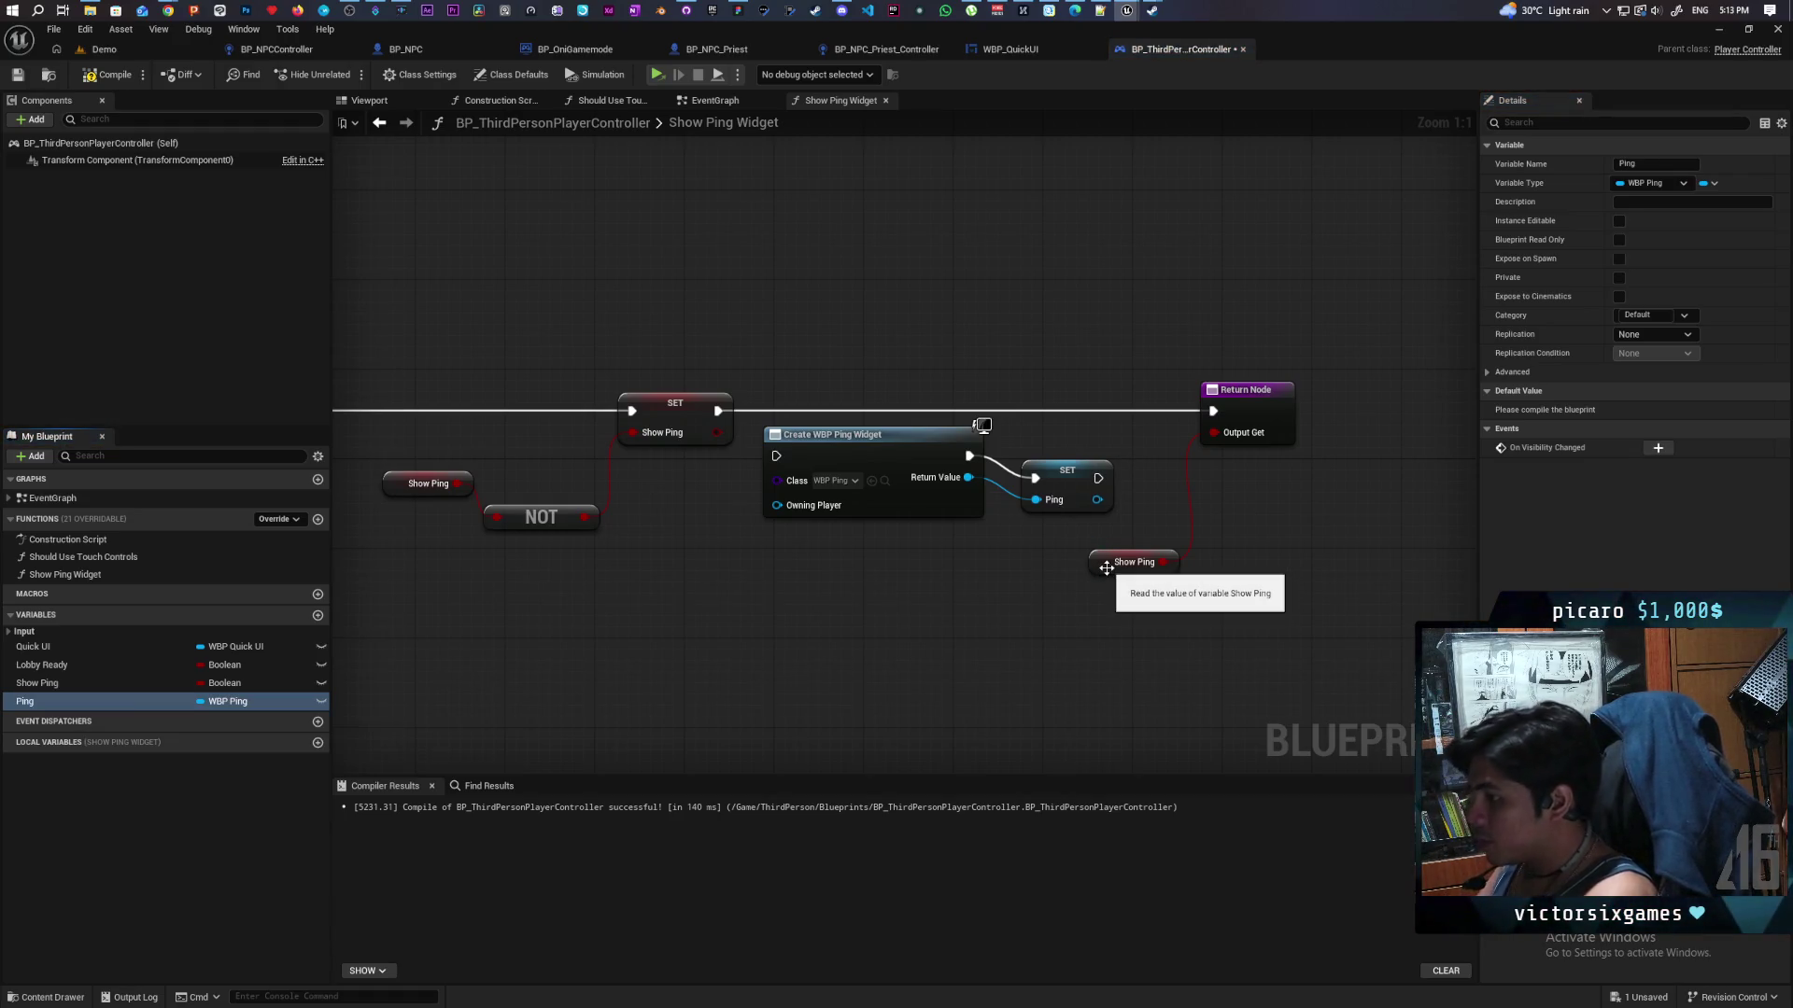
pyautogui.press('Return')
pyautogui.moveTo(25, 705)
pyautogui.mouseDown()
pyautogui.moveTo(623, 643)
pyautogui.moveTo(741, 590)
pyautogui.mouseUp()
pyautogui.click(630, 663)
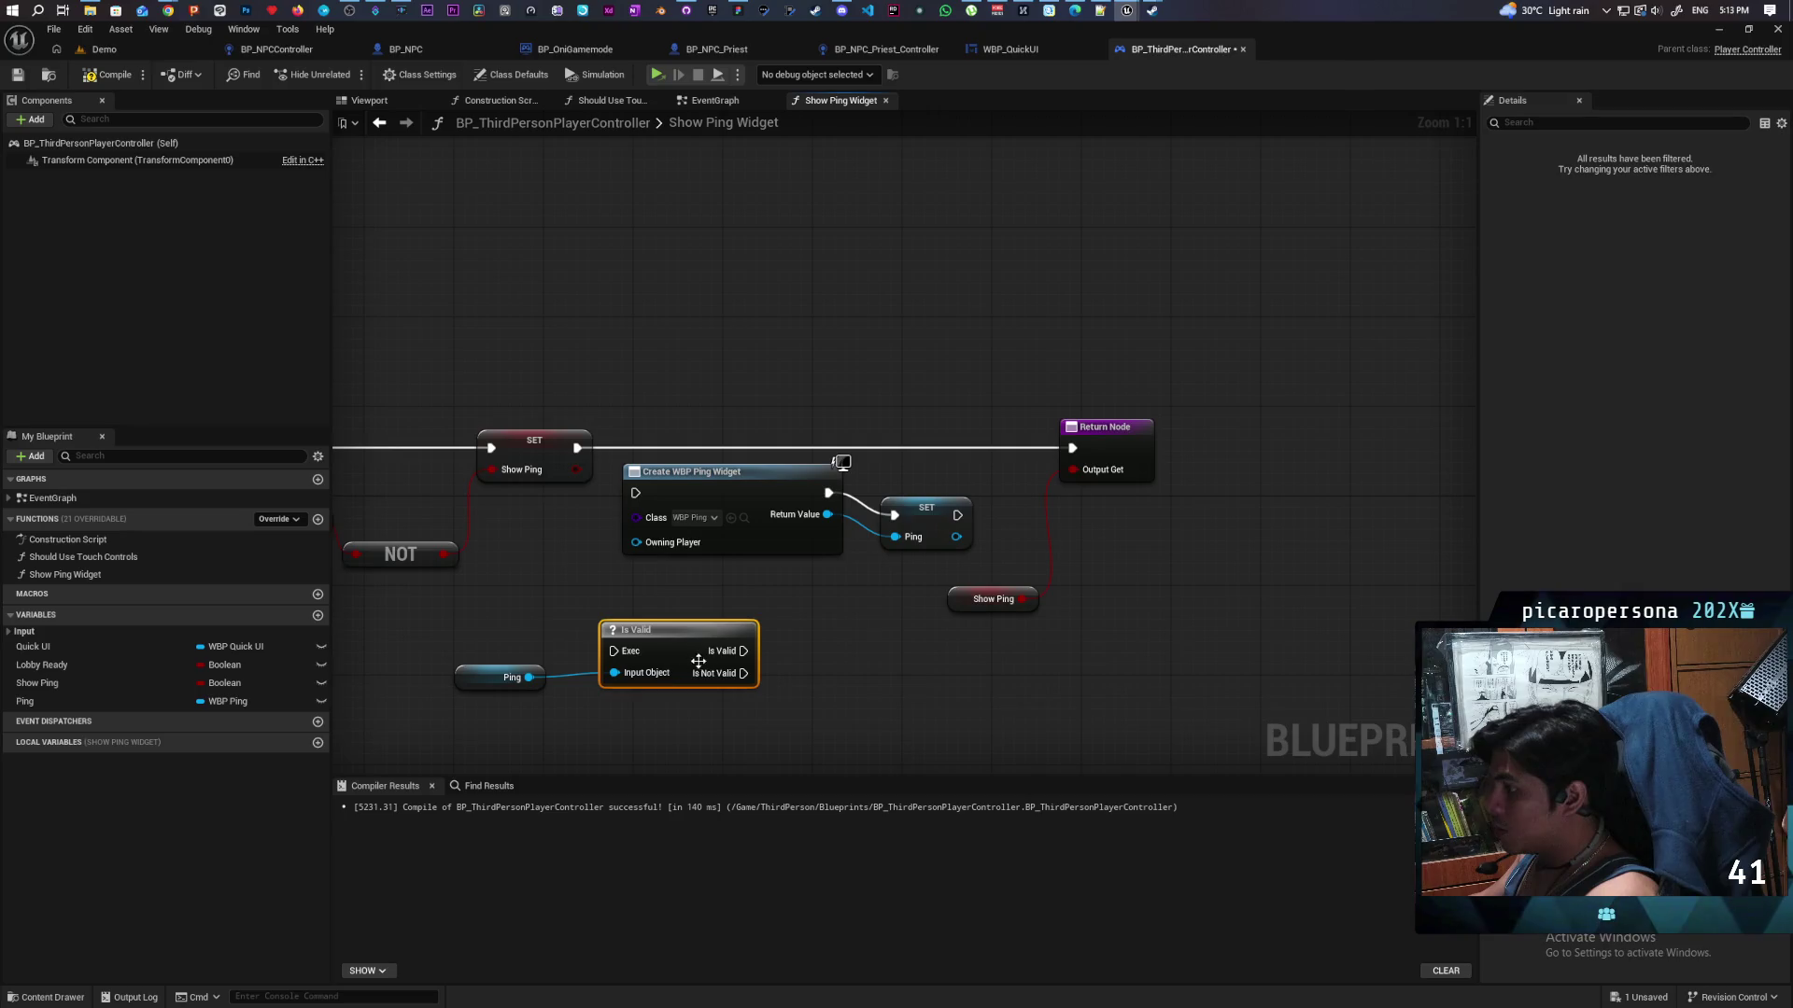
# Run an Is Valid check on Ping after SET Show Ping, with Is Not Valid driving Create WBP Ping Widget.
pyautogui.moveTo(576, 448); pyautogui.dragTo(612, 650)
pyautogui.moveTo(744, 674)
pyautogui.mouseDown()
pyautogui.moveTo(654, 635)
pyautogui.moveTo(647, 504)
pyautogui.mouseUp()
pyautogui.moveTo(619, 440); pyautogui.dragTo(978, 555)
pyautogui.moveTo(749, 483); pyautogui.dragTo(921, 659)
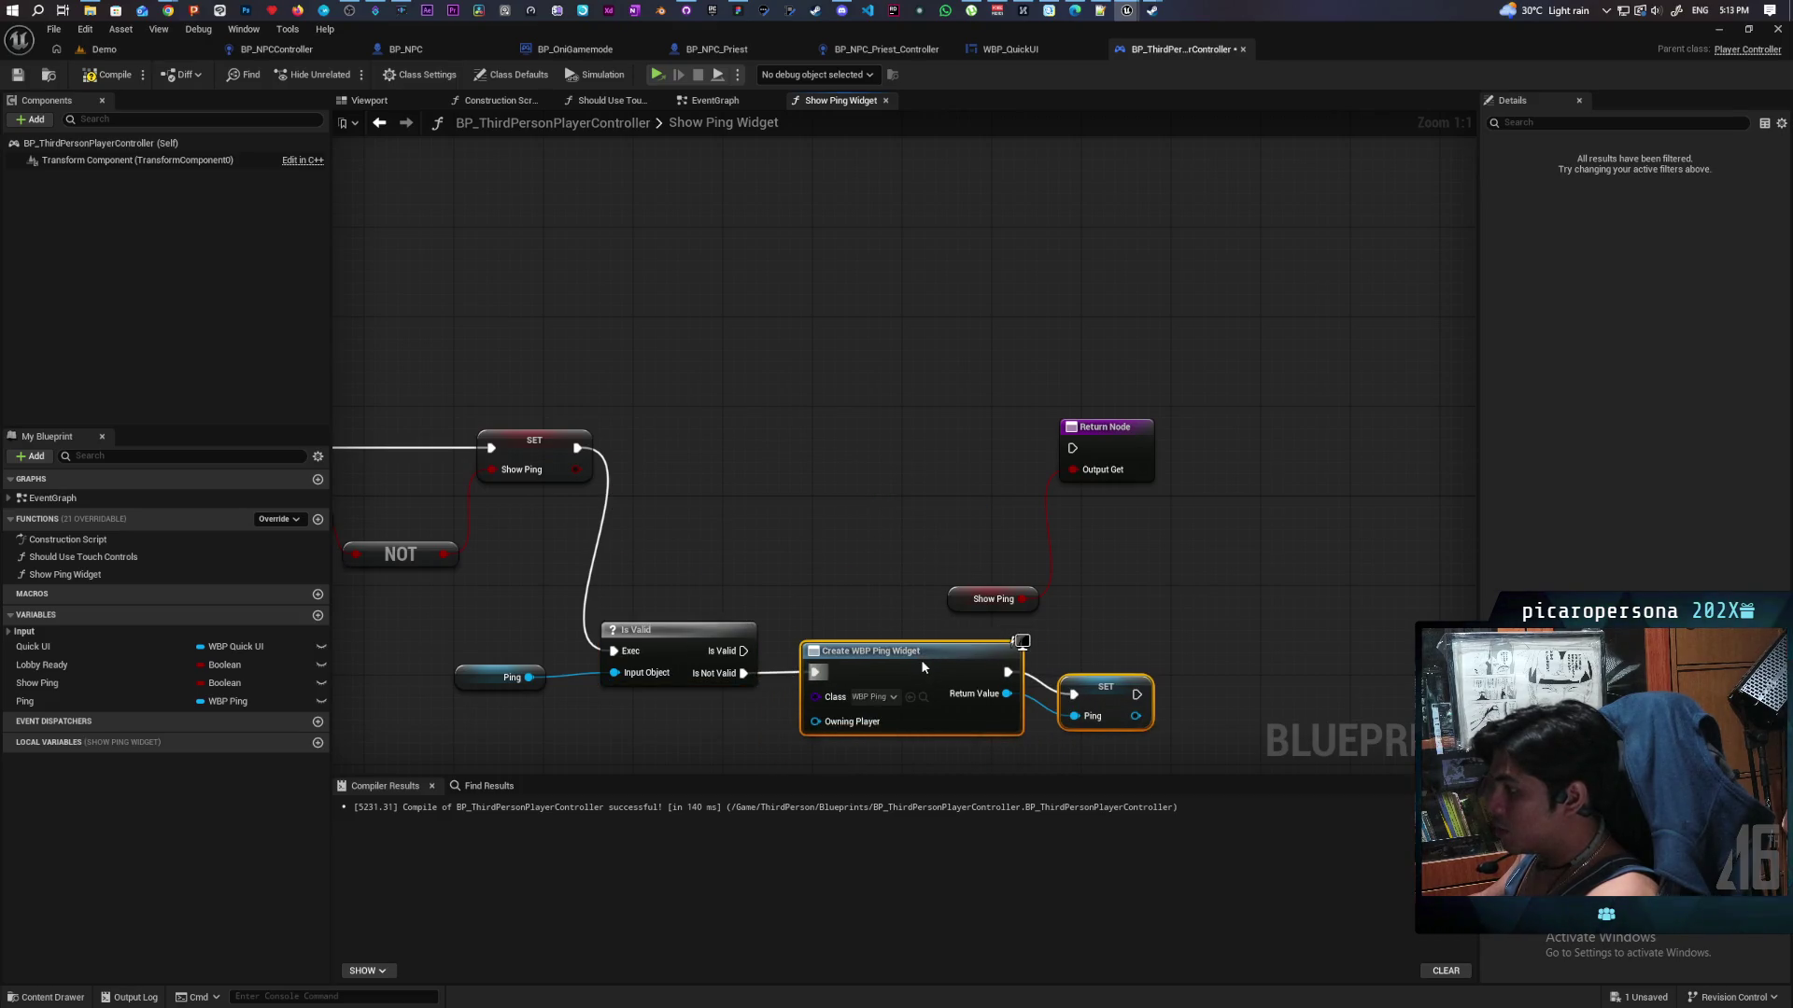
pyautogui.click(932, 628)
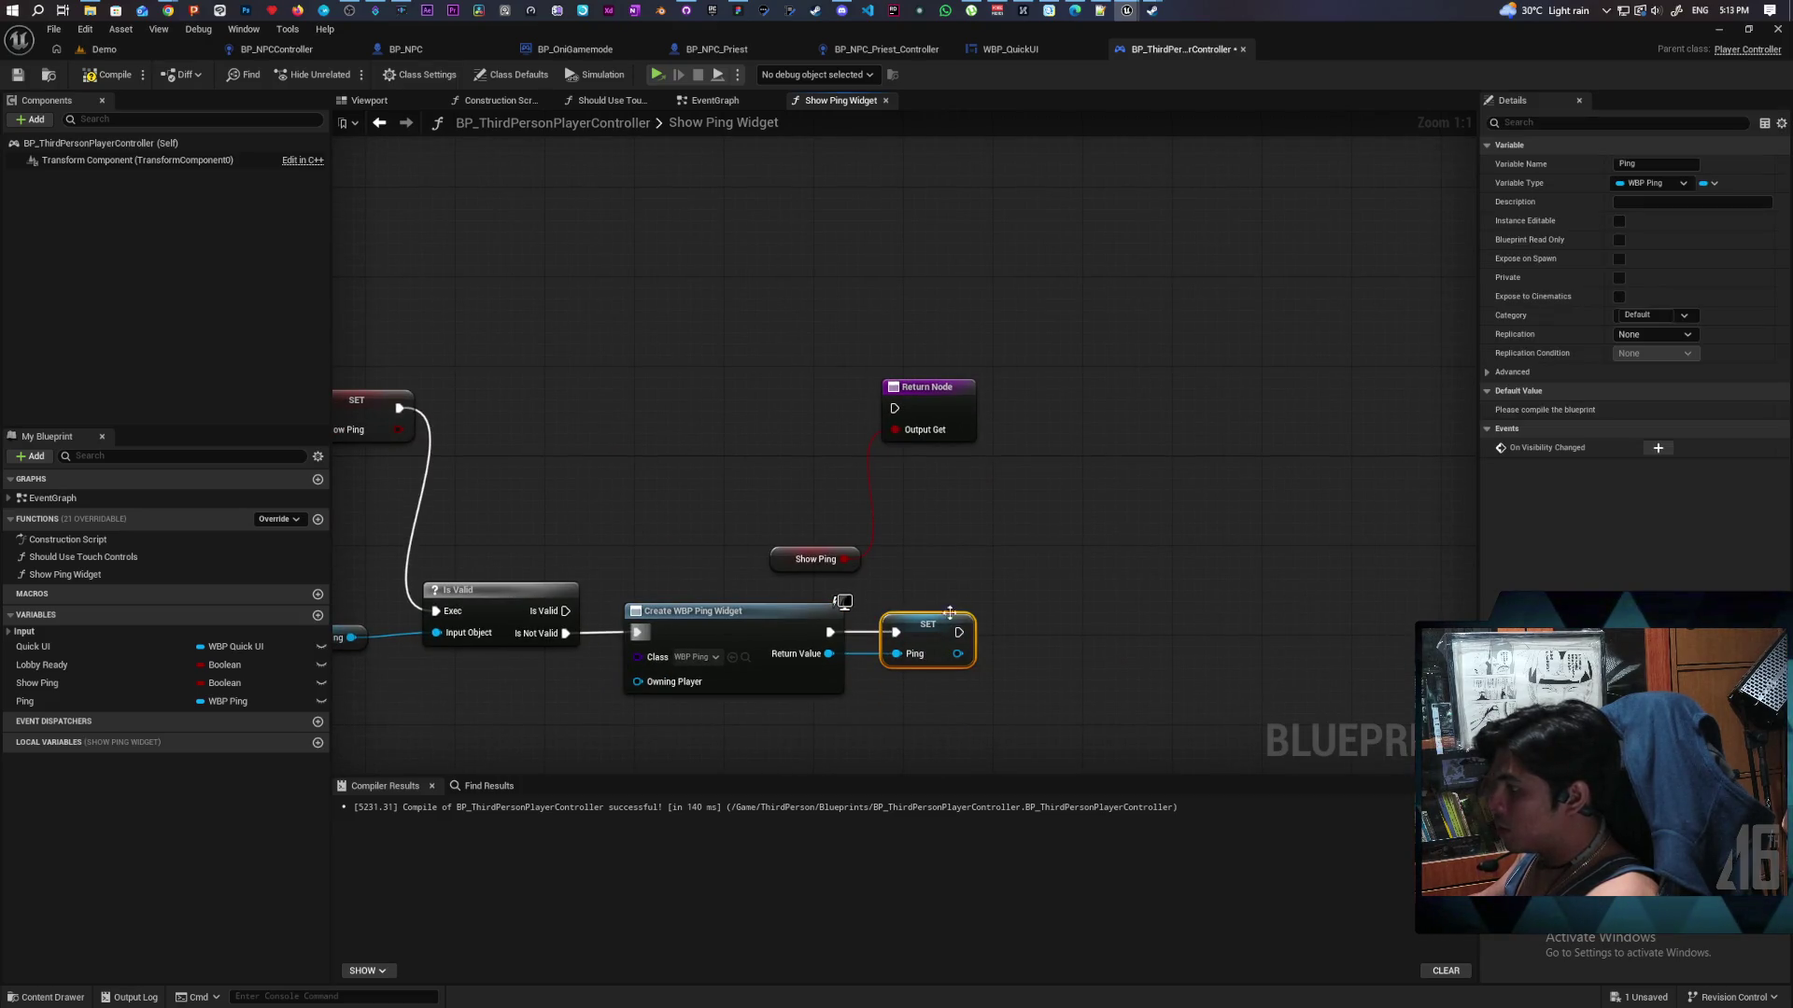
pyautogui.moveTo(770, 396); pyautogui.dragTo(926, 556)
pyautogui.moveTo(925, 387); pyautogui.dragTo(1070, 409)
pyautogui.moveTo(1191, 428); pyautogui.dragTo(1234, 474)
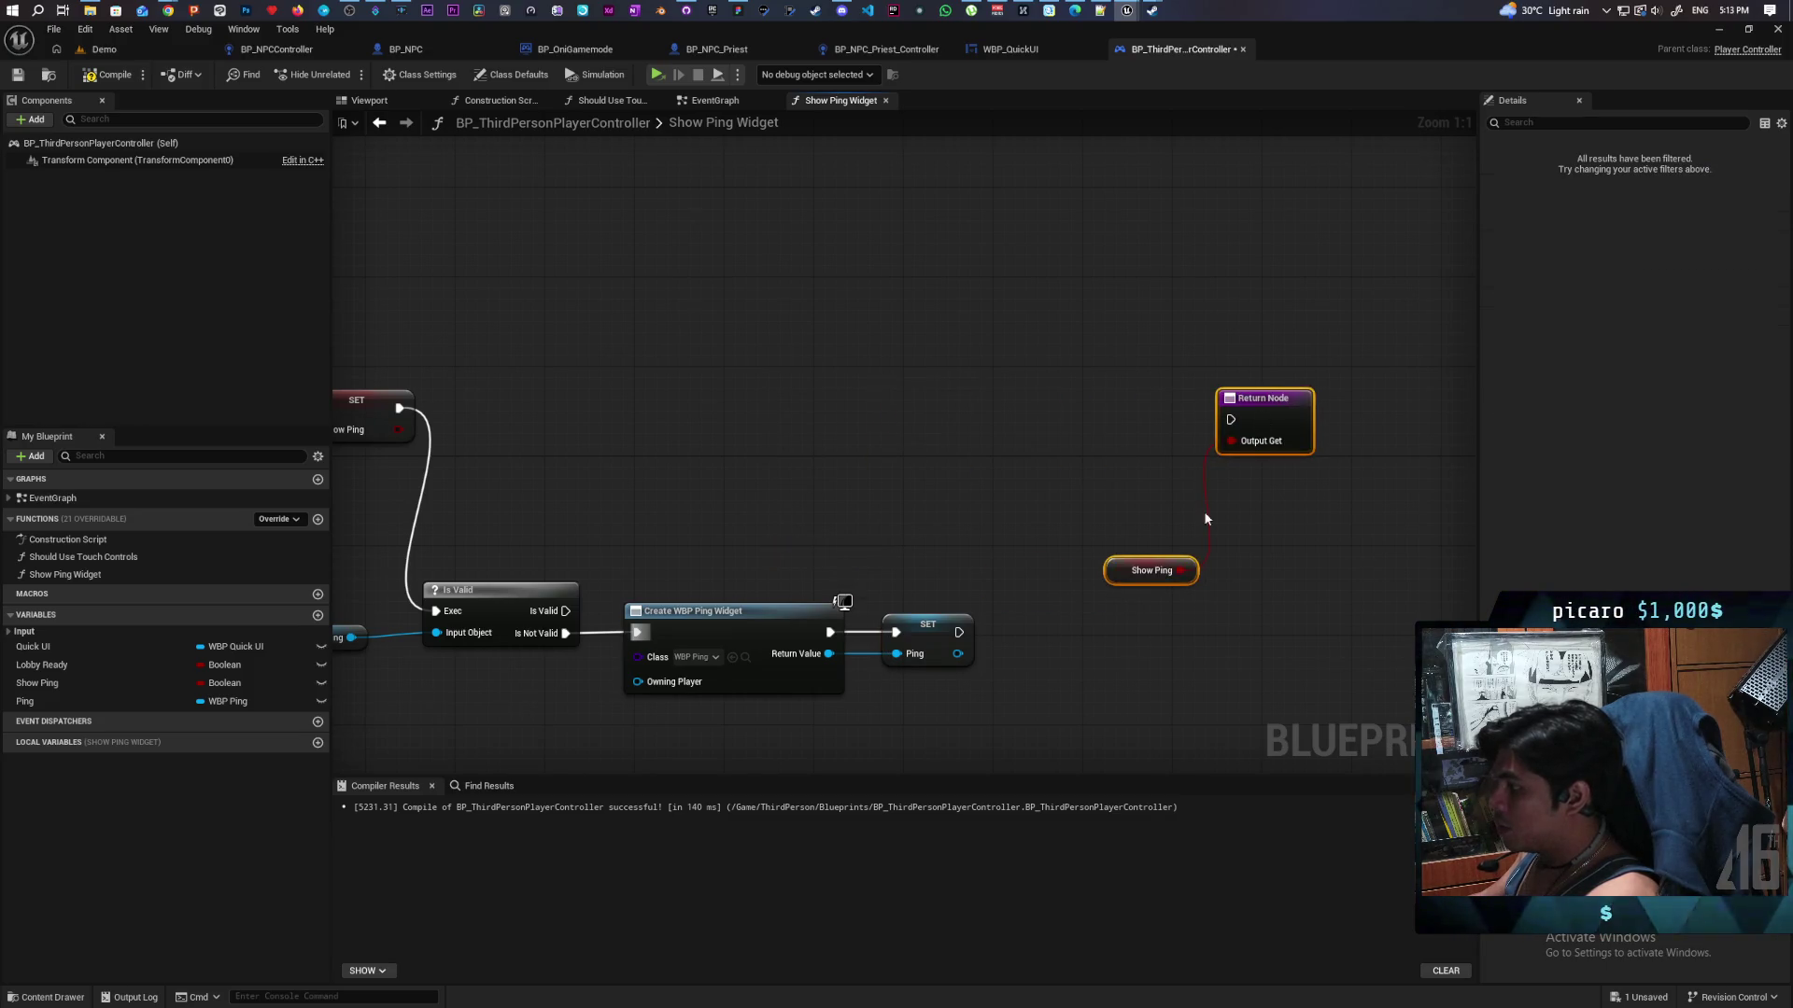
pyautogui.click(1235, 475)
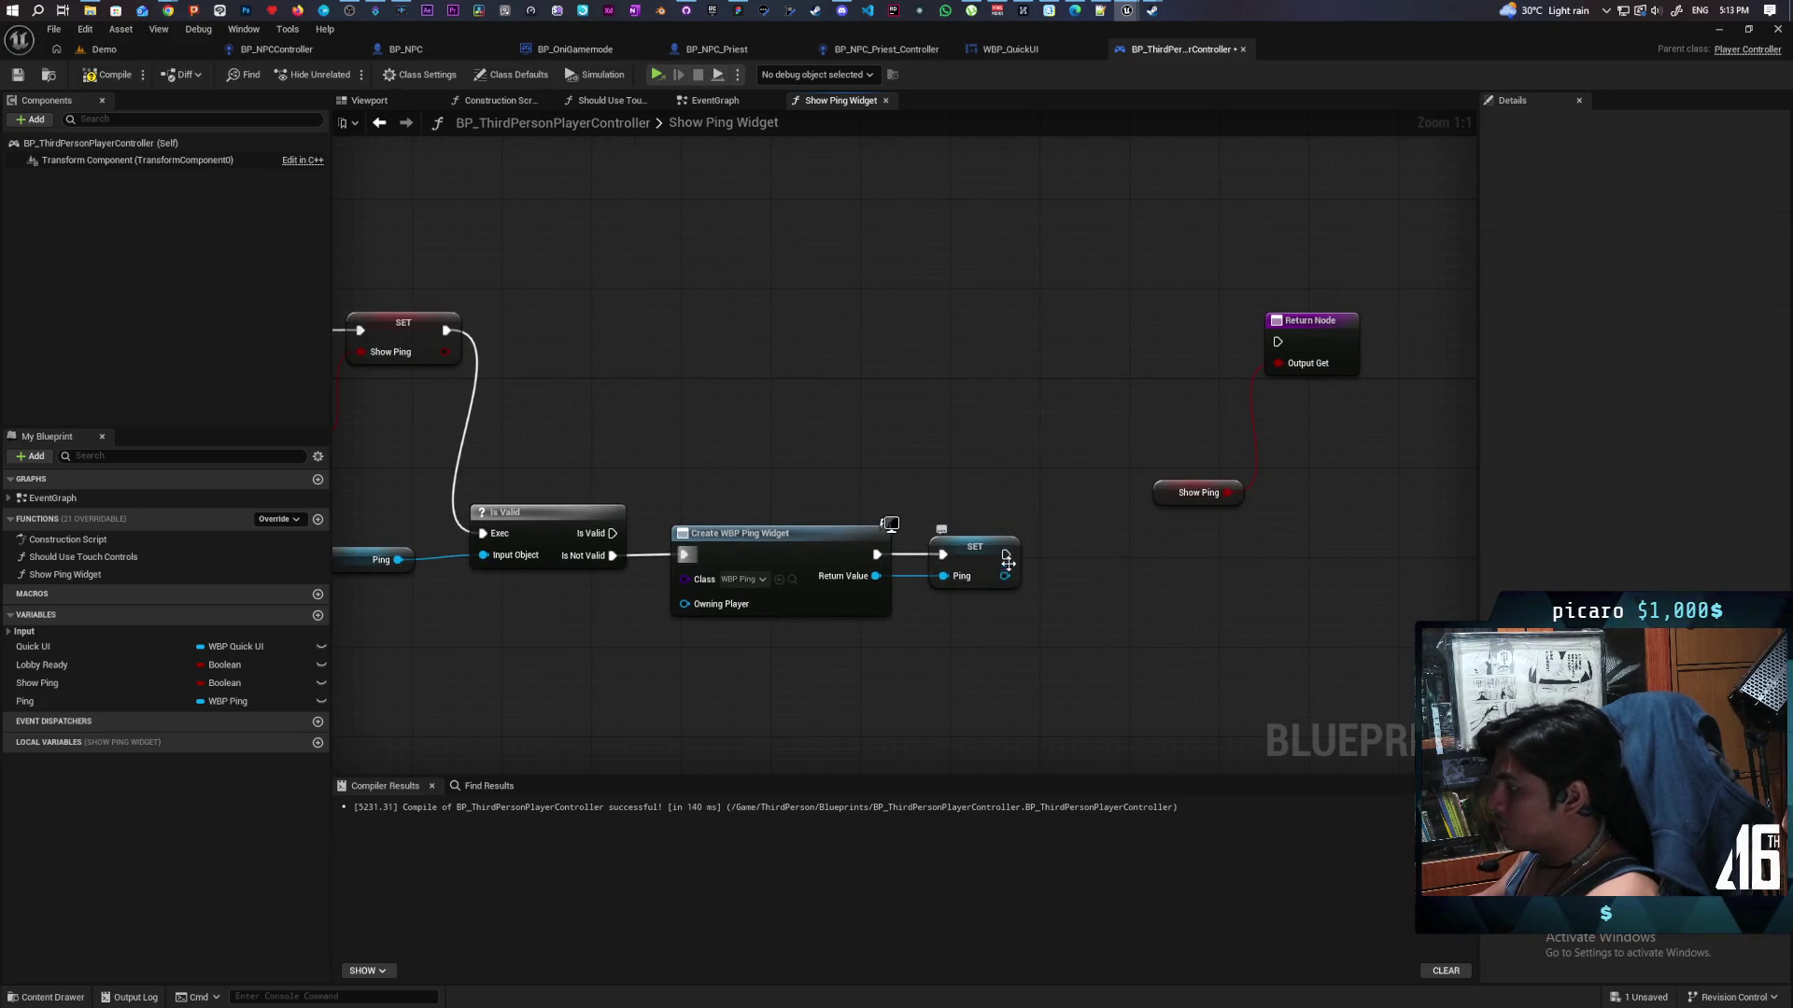
# Add Add to Viewport for the stored Ping widget and connect it to the return node.
pyautogui.moveTo(1004, 576); pyautogui.dragTo(1072, 603)
pyautogui.write('add to viewp')
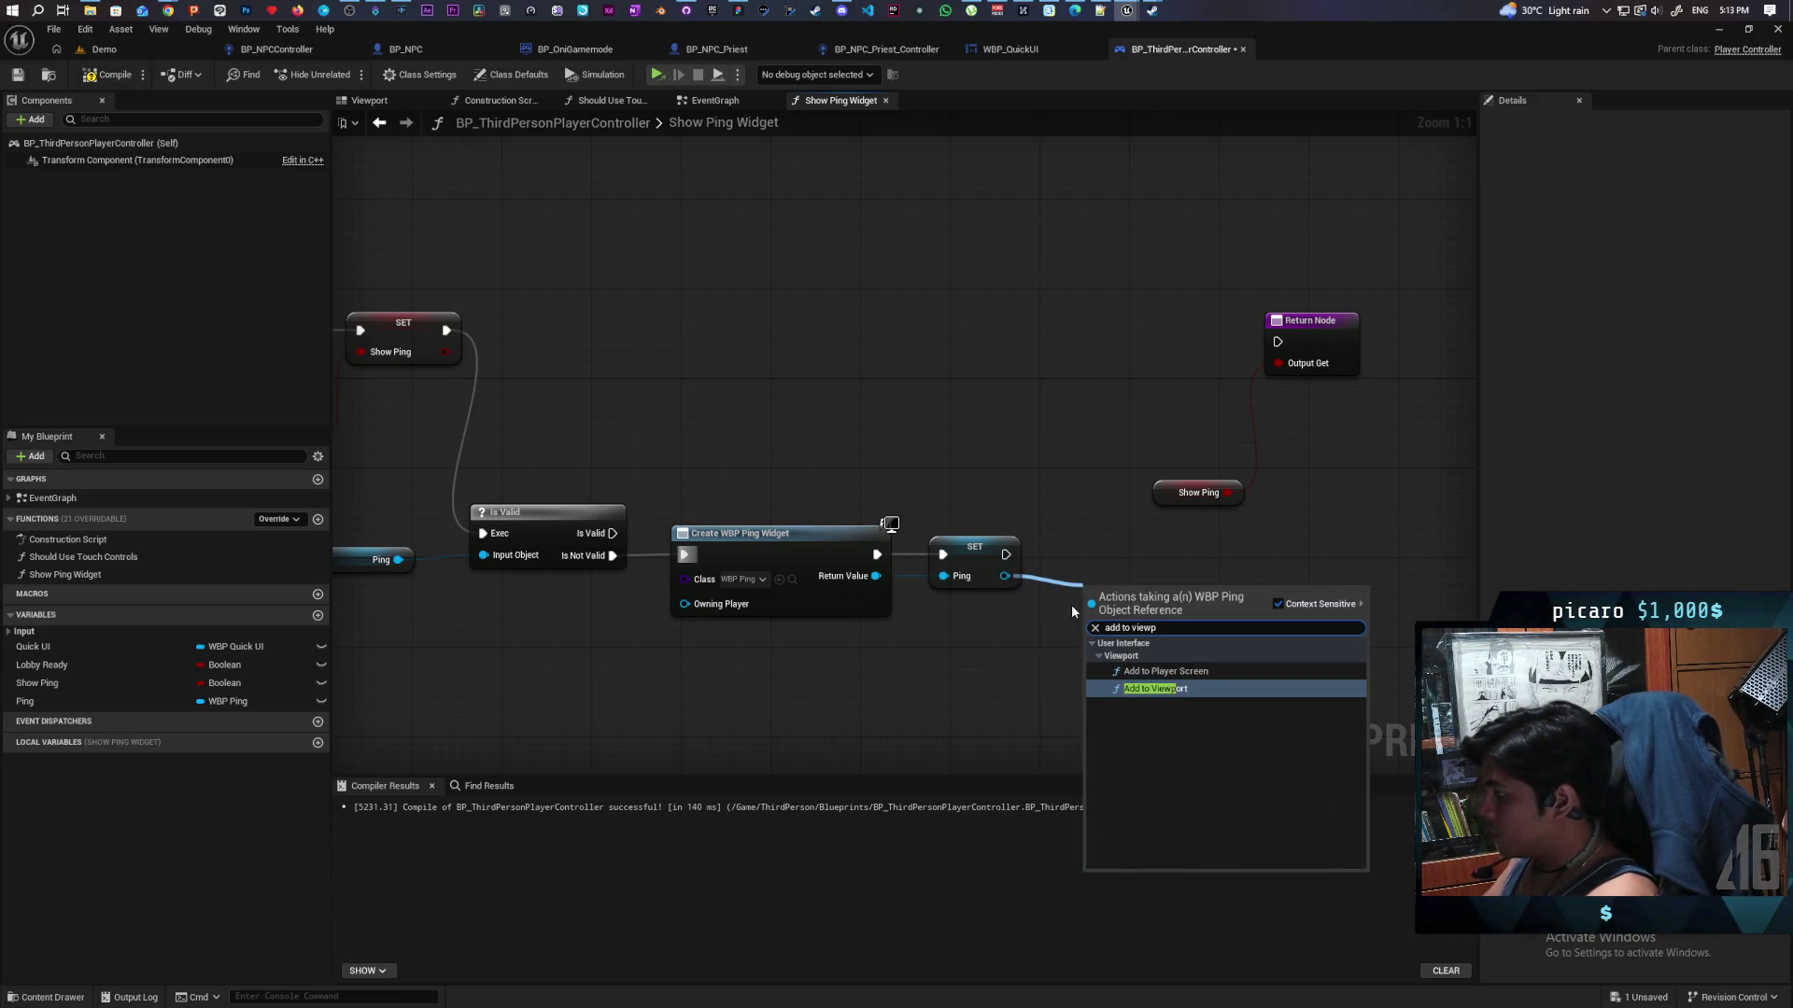
pyautogui.press('Return')
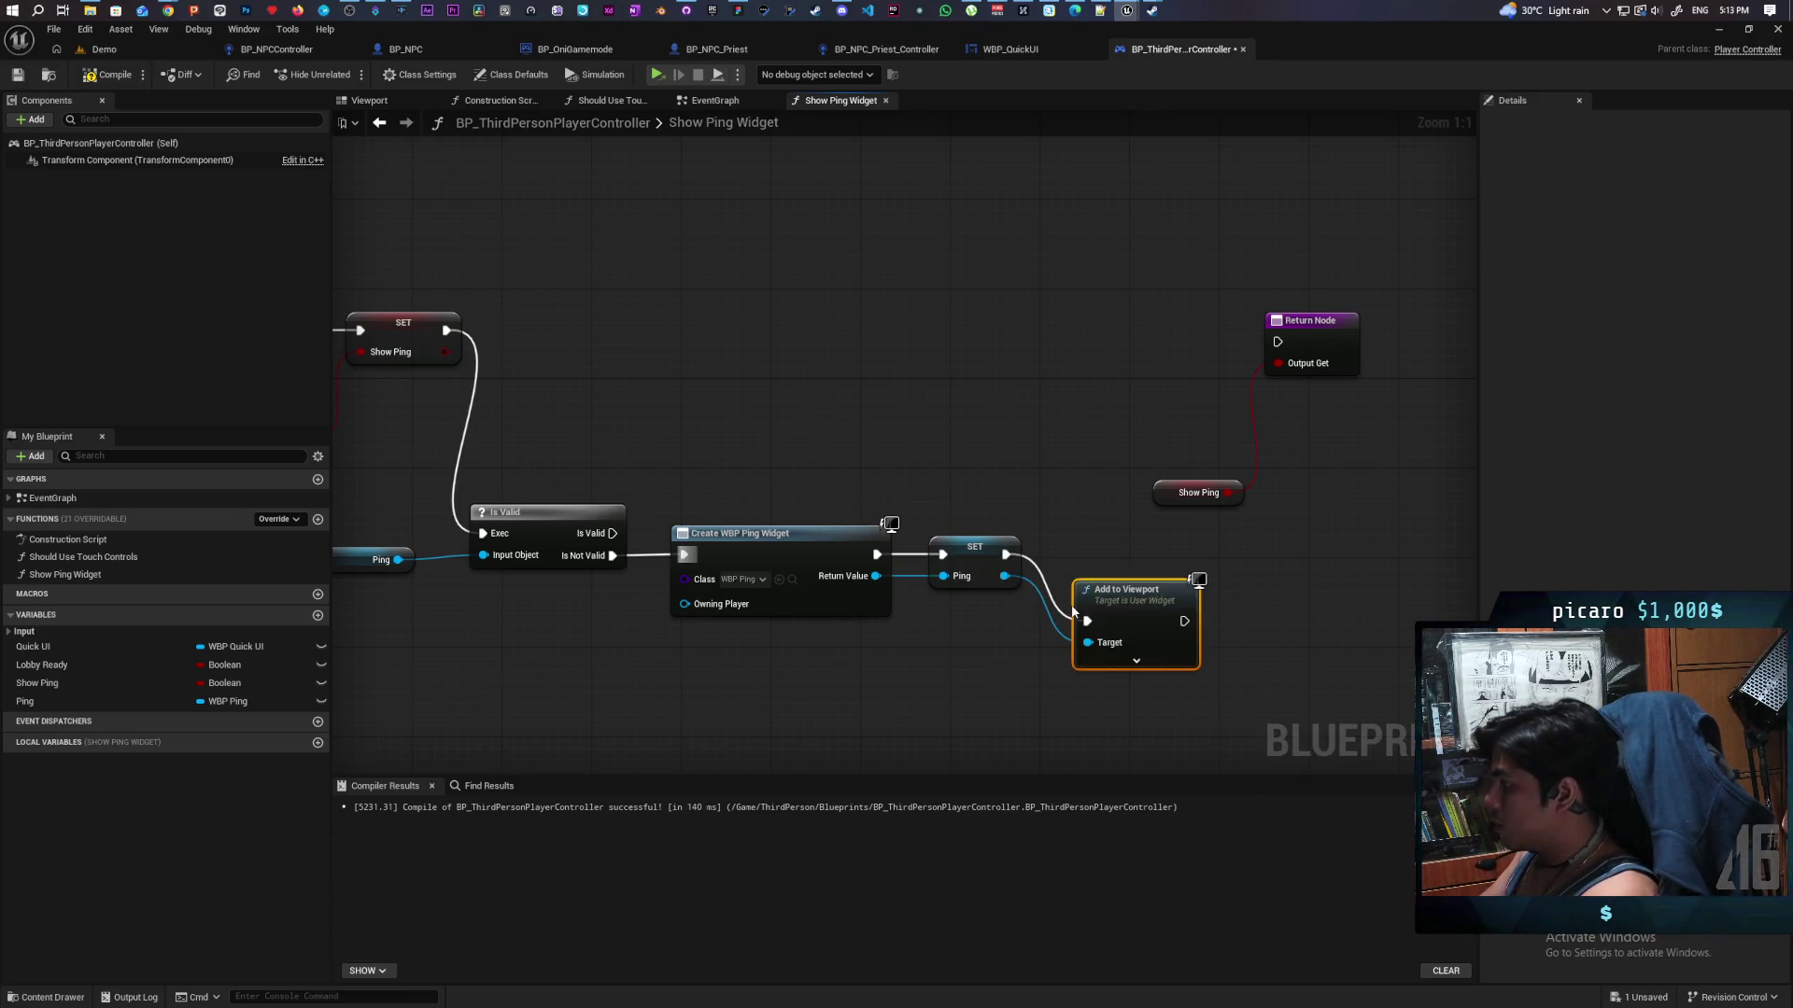
pyautogui.moveTo(1102, 543); pyautogui.dragTo(1296, 441)
pyautogui.click(1253, 598)
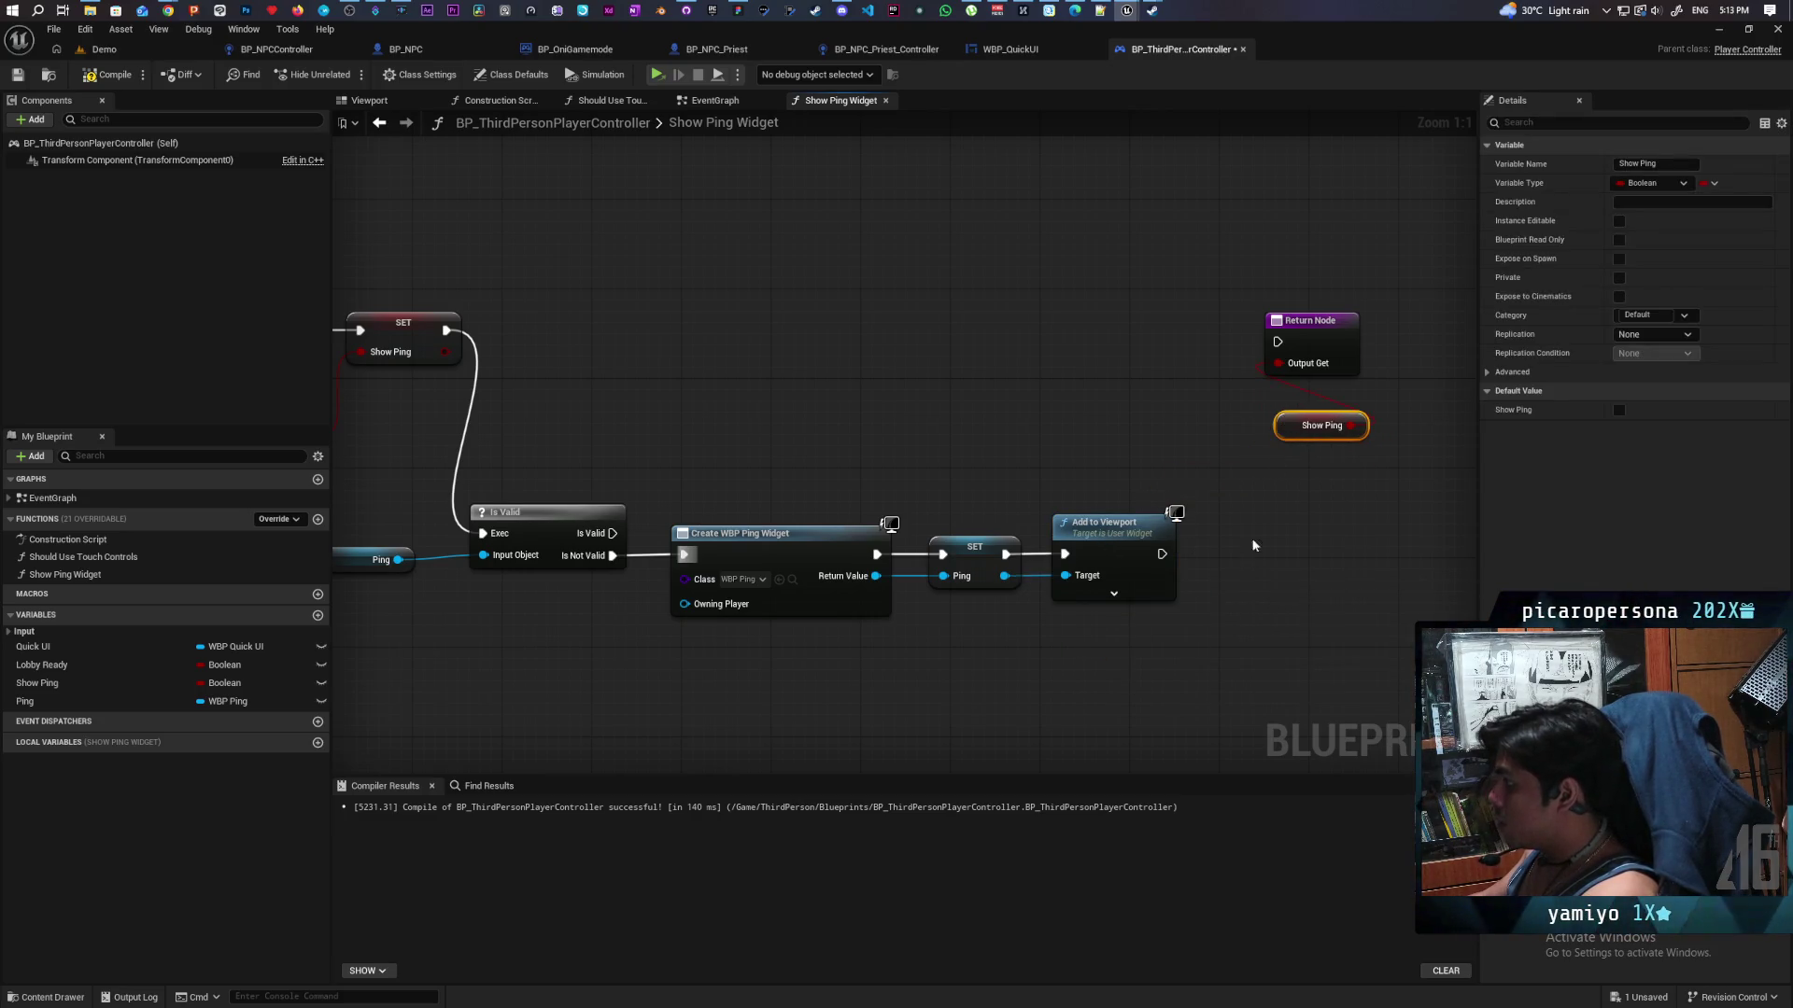
pyautogui.moveTo(1167, 570); pyautogui.dragTo(1281, 361)
pyautogui.moveTo(1000, 383)
pyautogui.mouseDown()
pyautogui.moveTo(1089, 404)
pyautogui.moveTo(1019, 412)
pyautogui.mouseUp()
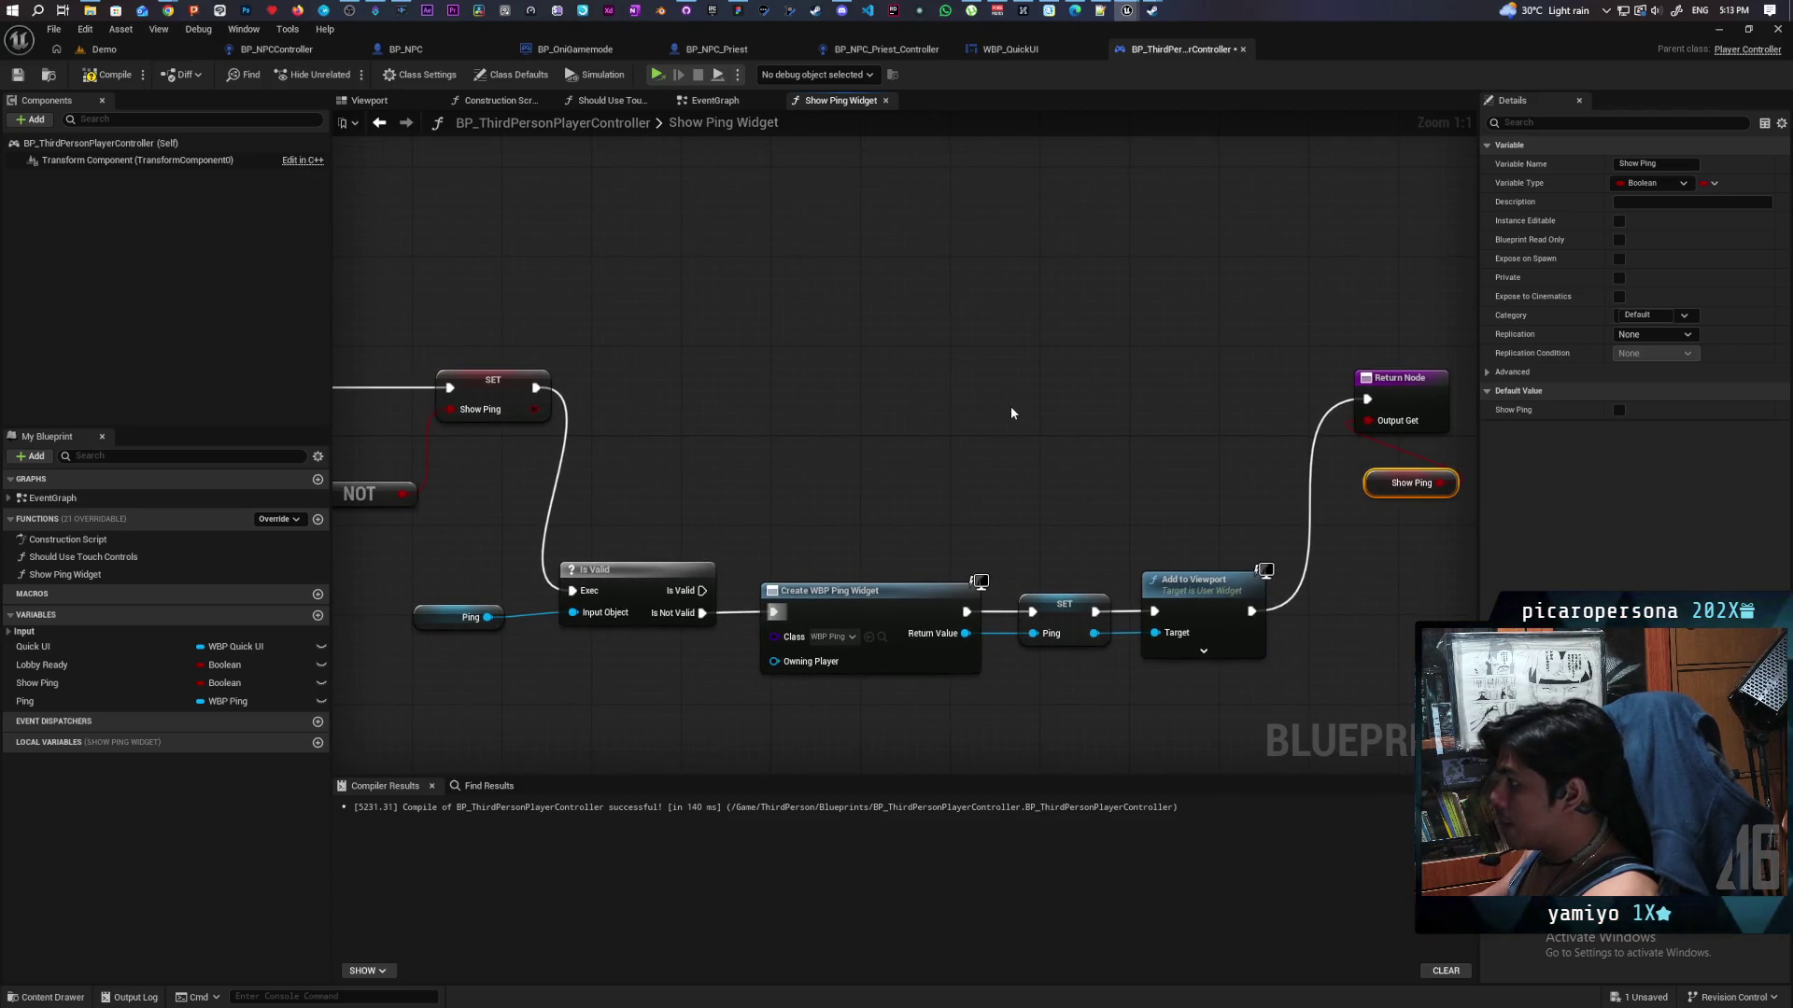
pyautogui.moveTo(1011, 408); pyautogui.dragTo(1027, 444)
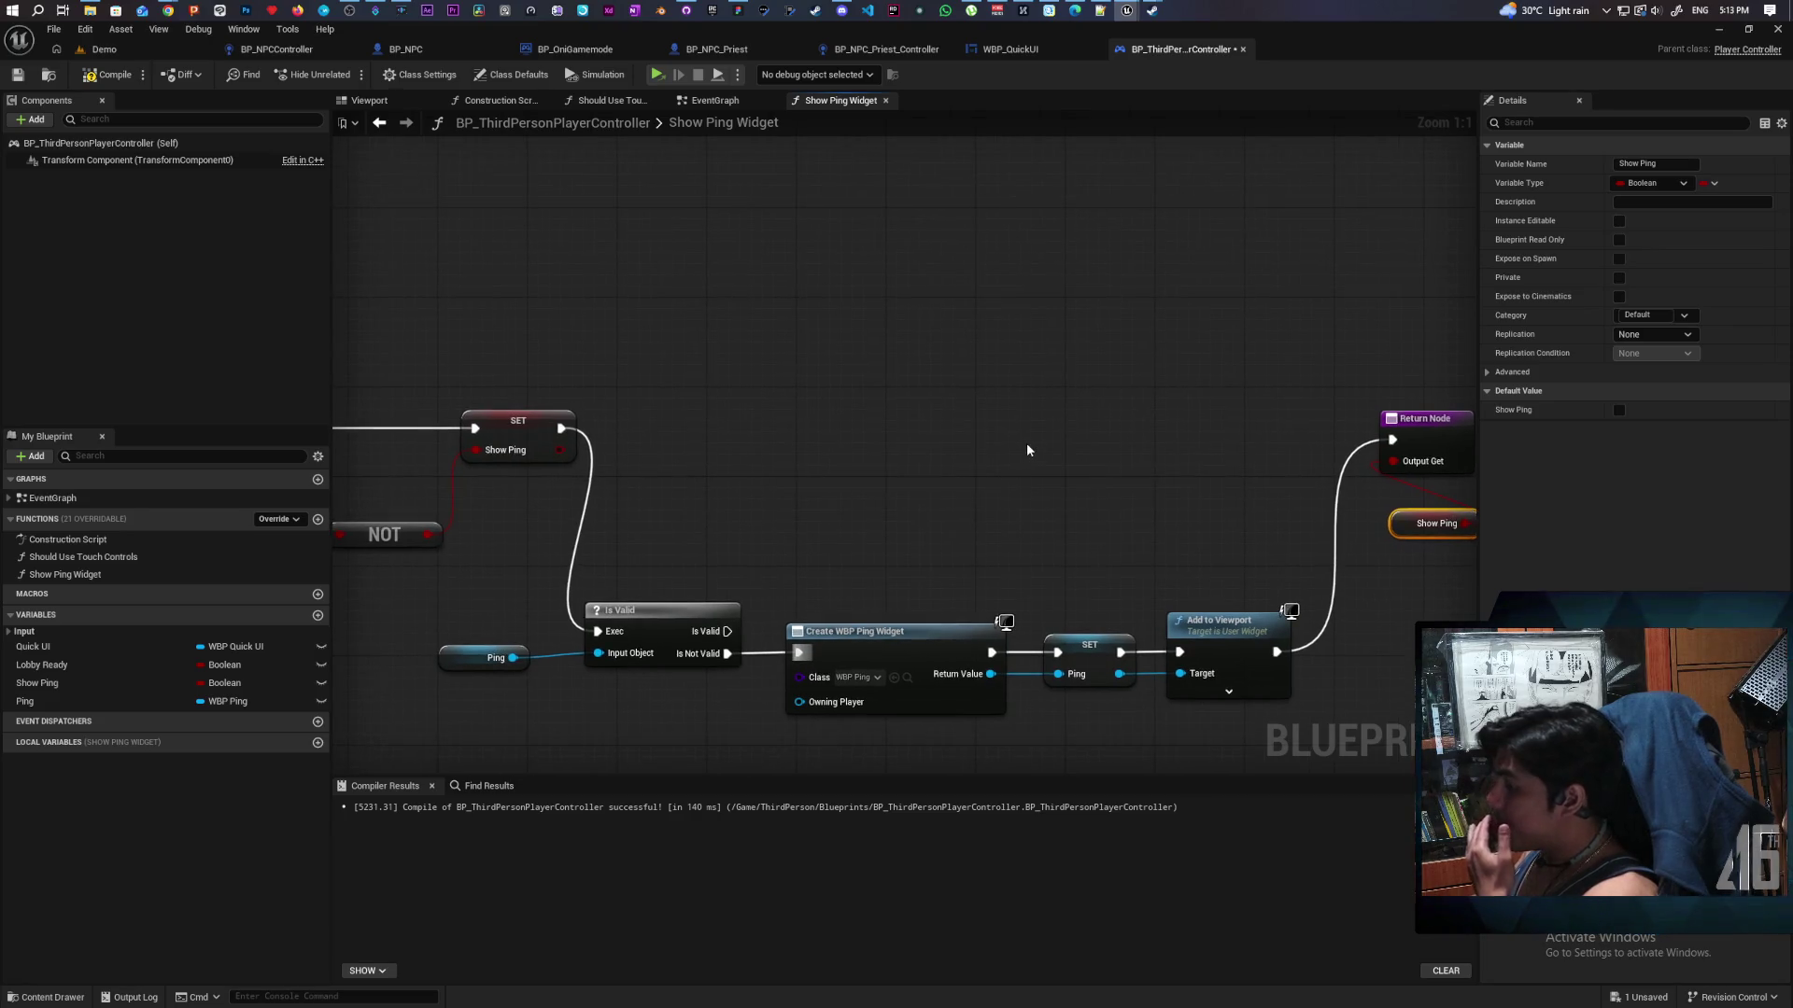
pyautogui.moveTo(512, 658); pyautogui.dragTo(755, 495)
# Add a Set Visibility node for Ping, run it on Is Valid, and connect it to the return node.
pyautogui.write('set visib')
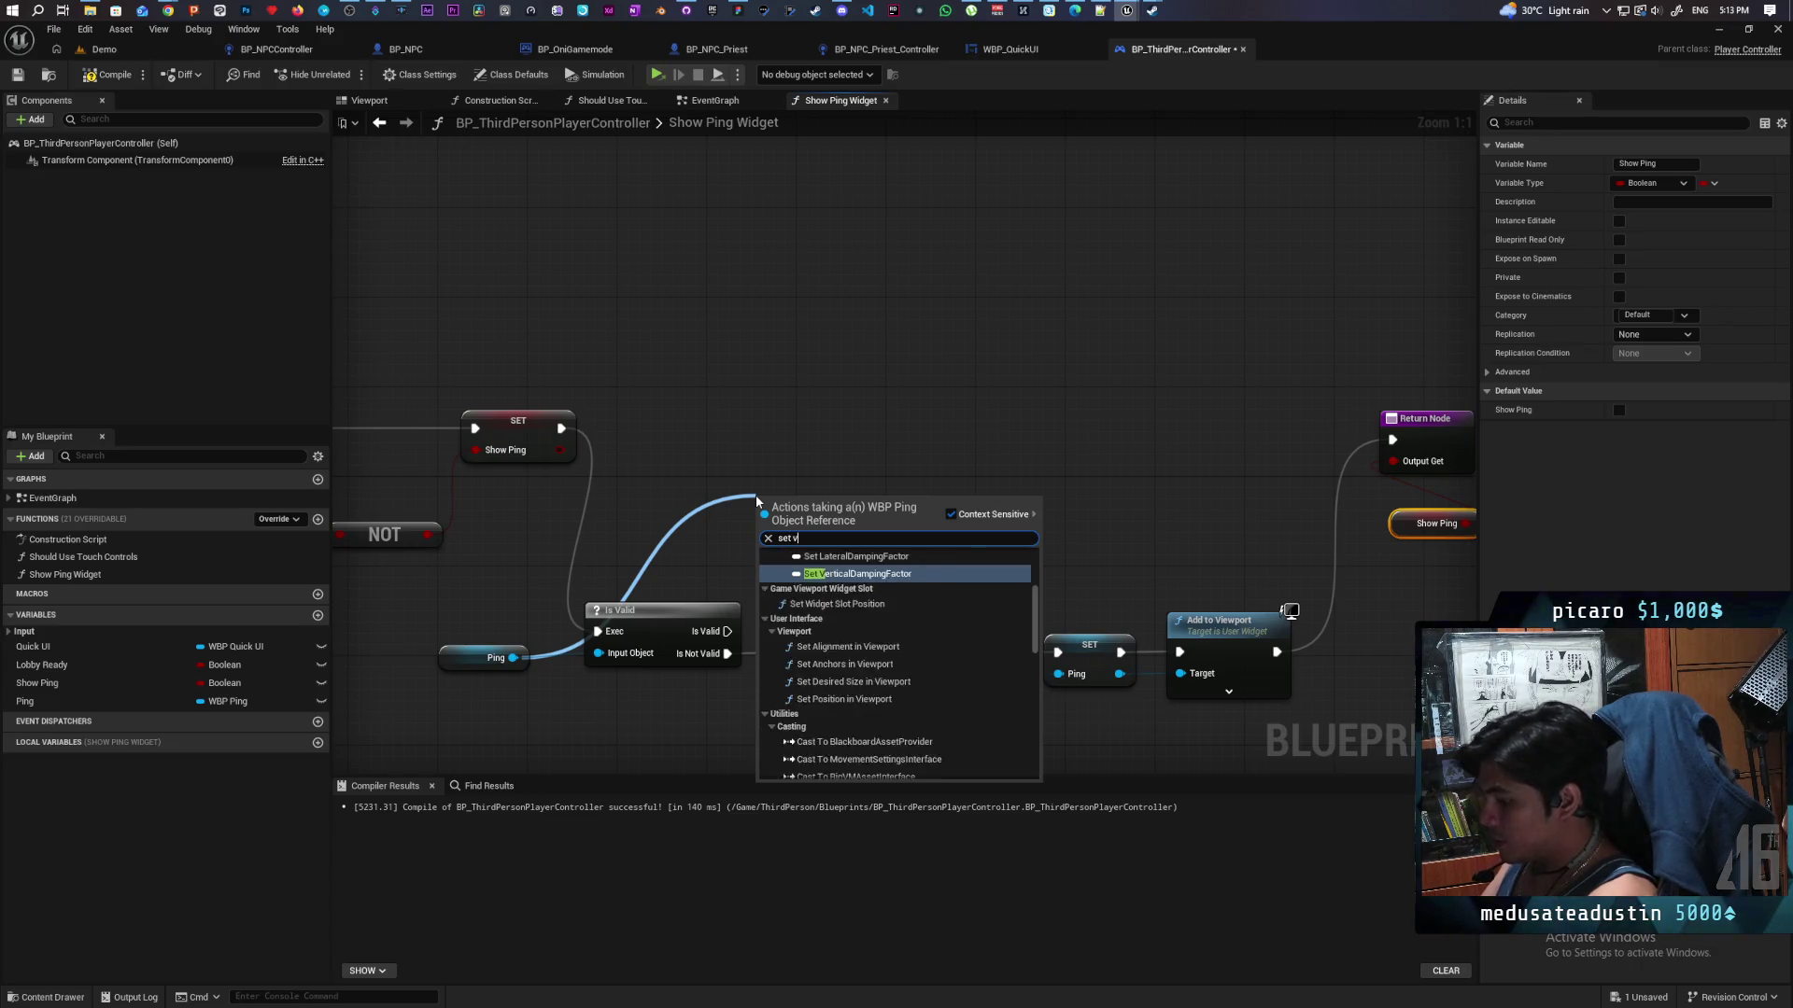
pyautogui.press('Return')
pyautogui.moveTo(836, 531)
pyautogui.mouseDown()
pyautogui.moveTo(883, 414)
pyautogui.moveTo(886, 434)
pyautogui.moveTo(1394, 440)
pyautogui.mouseUp()
pyautogui.moveTo(893, 408)
pyautogui.mouseDown()
pyautogui.moveTo(1018, 416)
pyautogui.moveTo(1006, 430)
pyautogui.mouseUp()
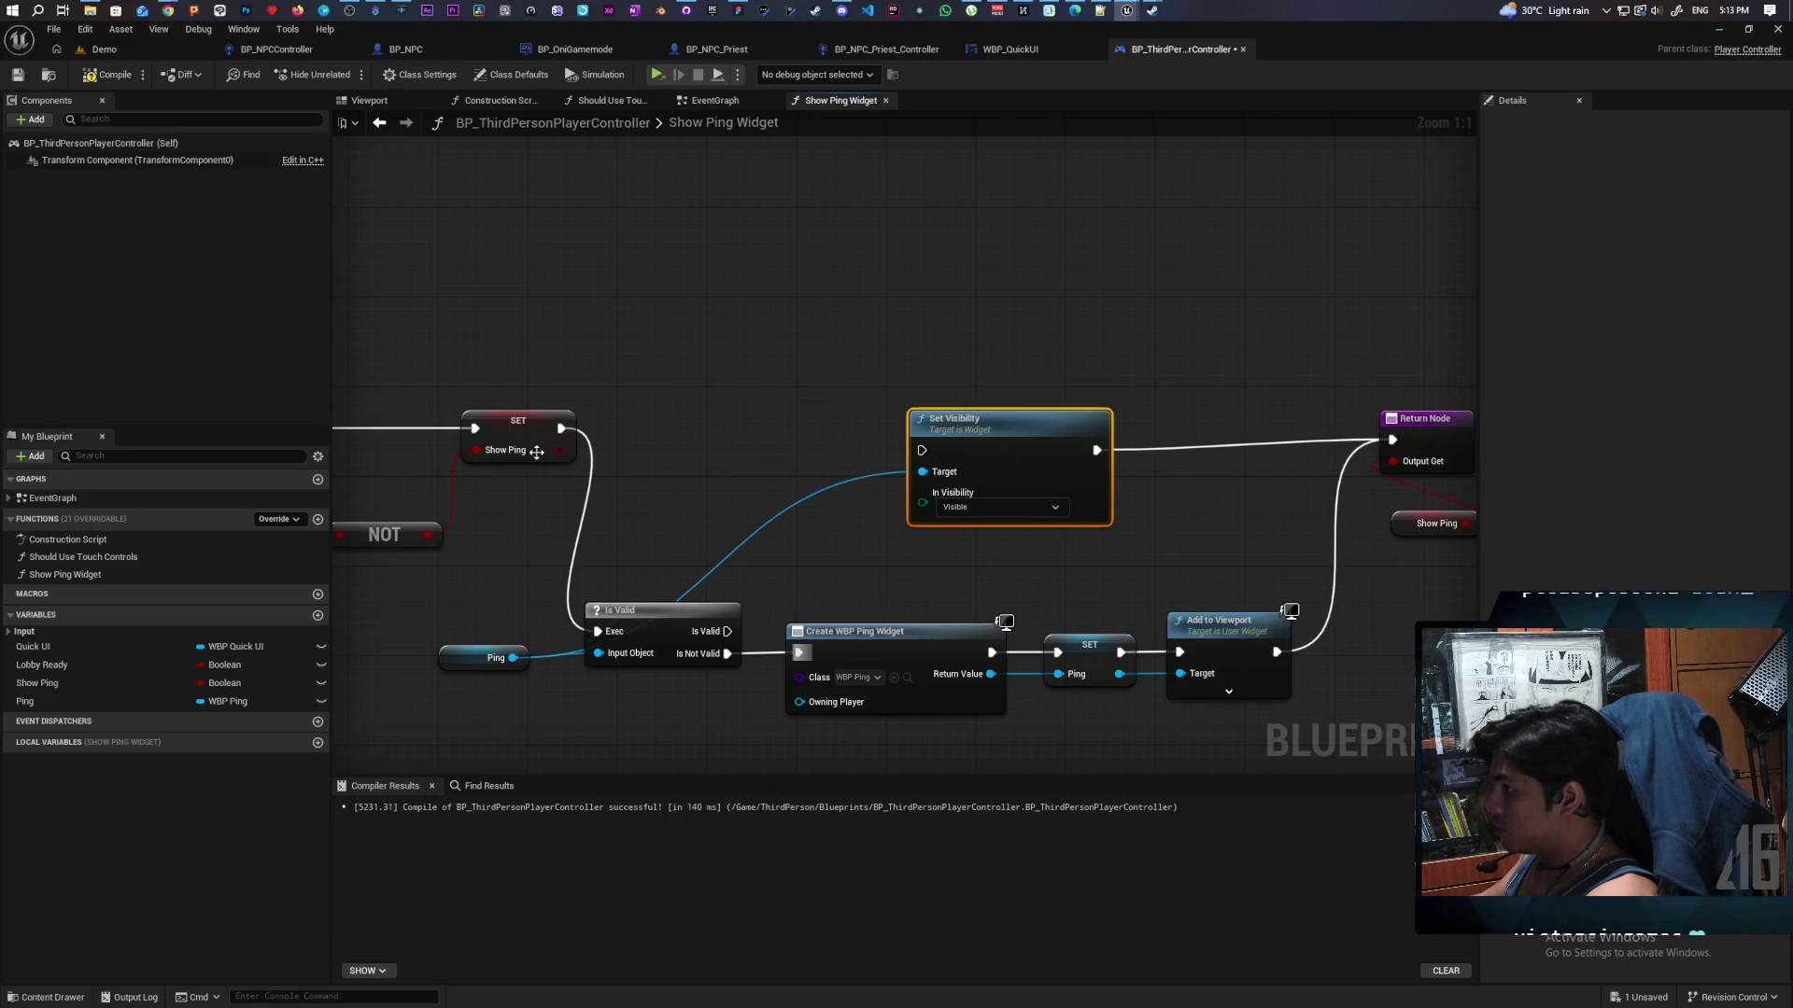
pyautogui.moveTo(563, 430)
pyautogui.mouseDown()
pyautogui.moveTo(910, 446)
pyautogui.moveTo(859, 416)
pyautogui.mouseUp()
pyautogui.press('Escape')
pyautogui.moveTo(561, 429)
pyautogui.mouseDown()
pyautogui.moveTo(923, 455)
pyautogui.moveTo(973, 425)
pyautogui.mouseUp()
pyautogui.press('Escape')
pyautogui.moveTo(568, 430)
pyautogui.mouseDown()
pyautogui.moveTo(896, 418)
pyautogui.moveTo(538, 412)
pyautogui.mouseUp()
pyautogui.moveTo(727, 631); pyautogui.dragTo(922, 428)
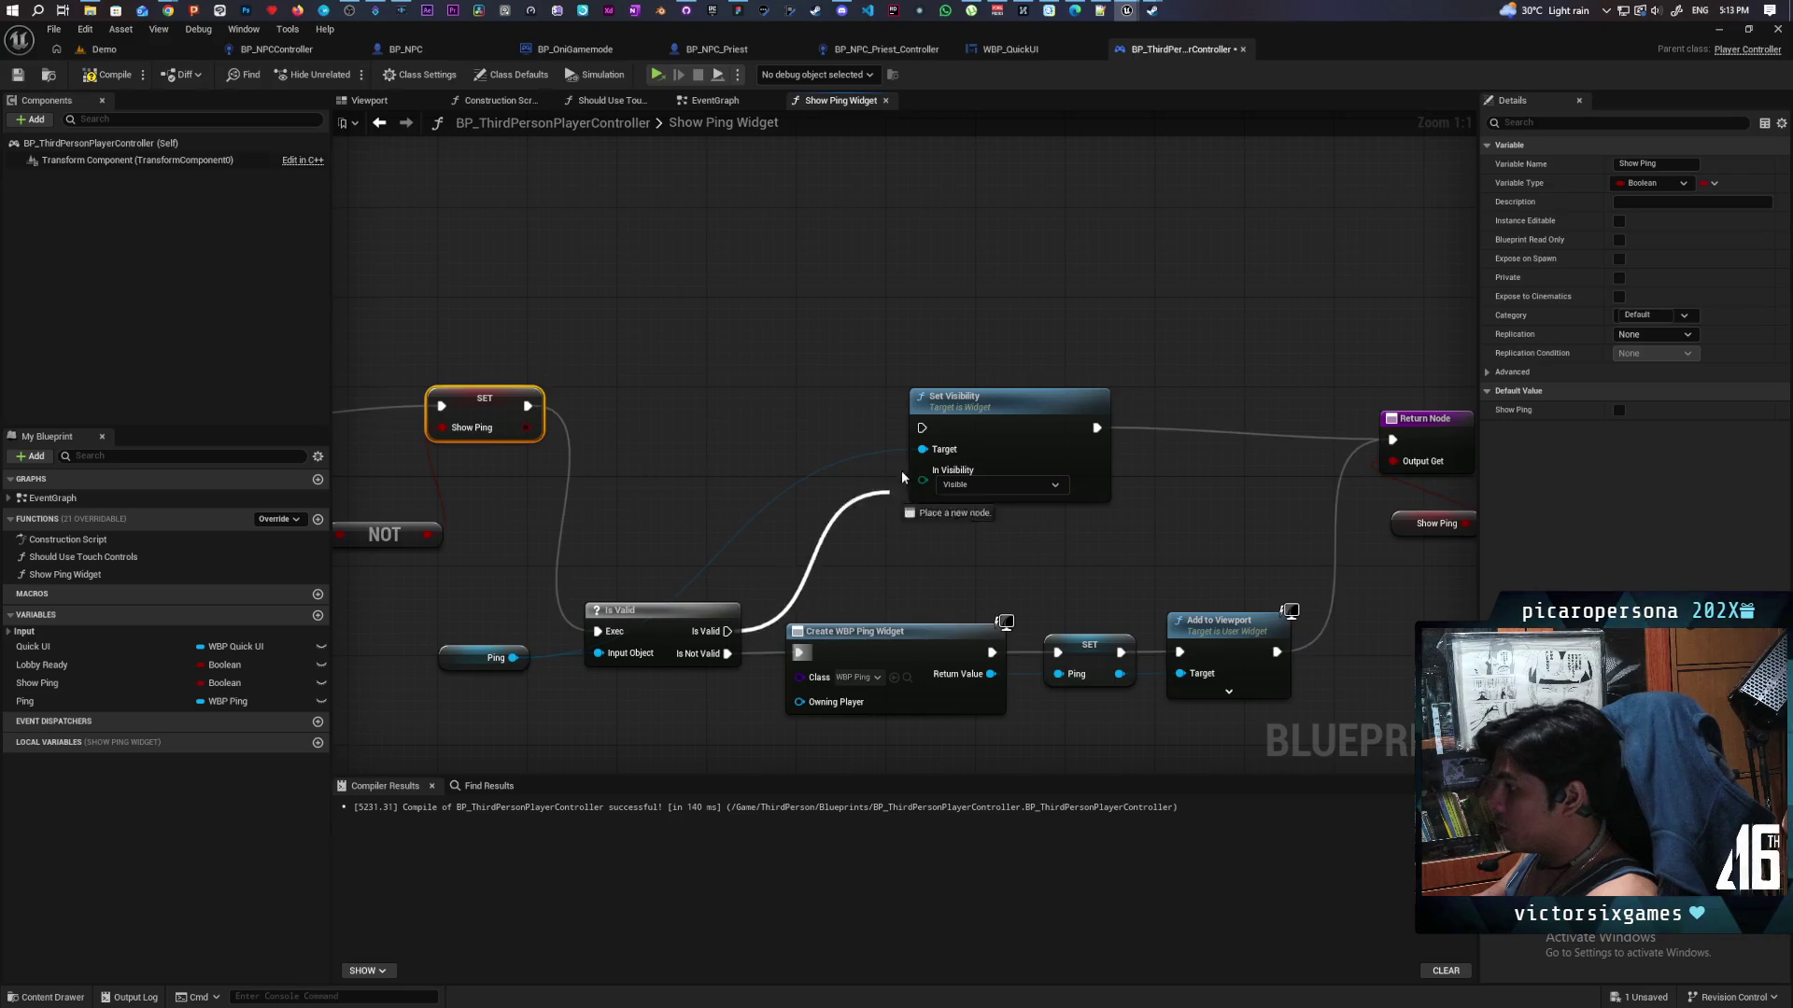
pyautogui.moveTo(1030, 429)
pyautogui.mouseDown()
pyautogui.moveTo(938, 404)
pyautogui.moveTo(1016, 426)
pyautogui.mouseUp()
# Drive In Visibility with a Select node indexed by Show Ping.
pyautogui.moveTo(911, 480); pyautogui.dragTo(771, 429)
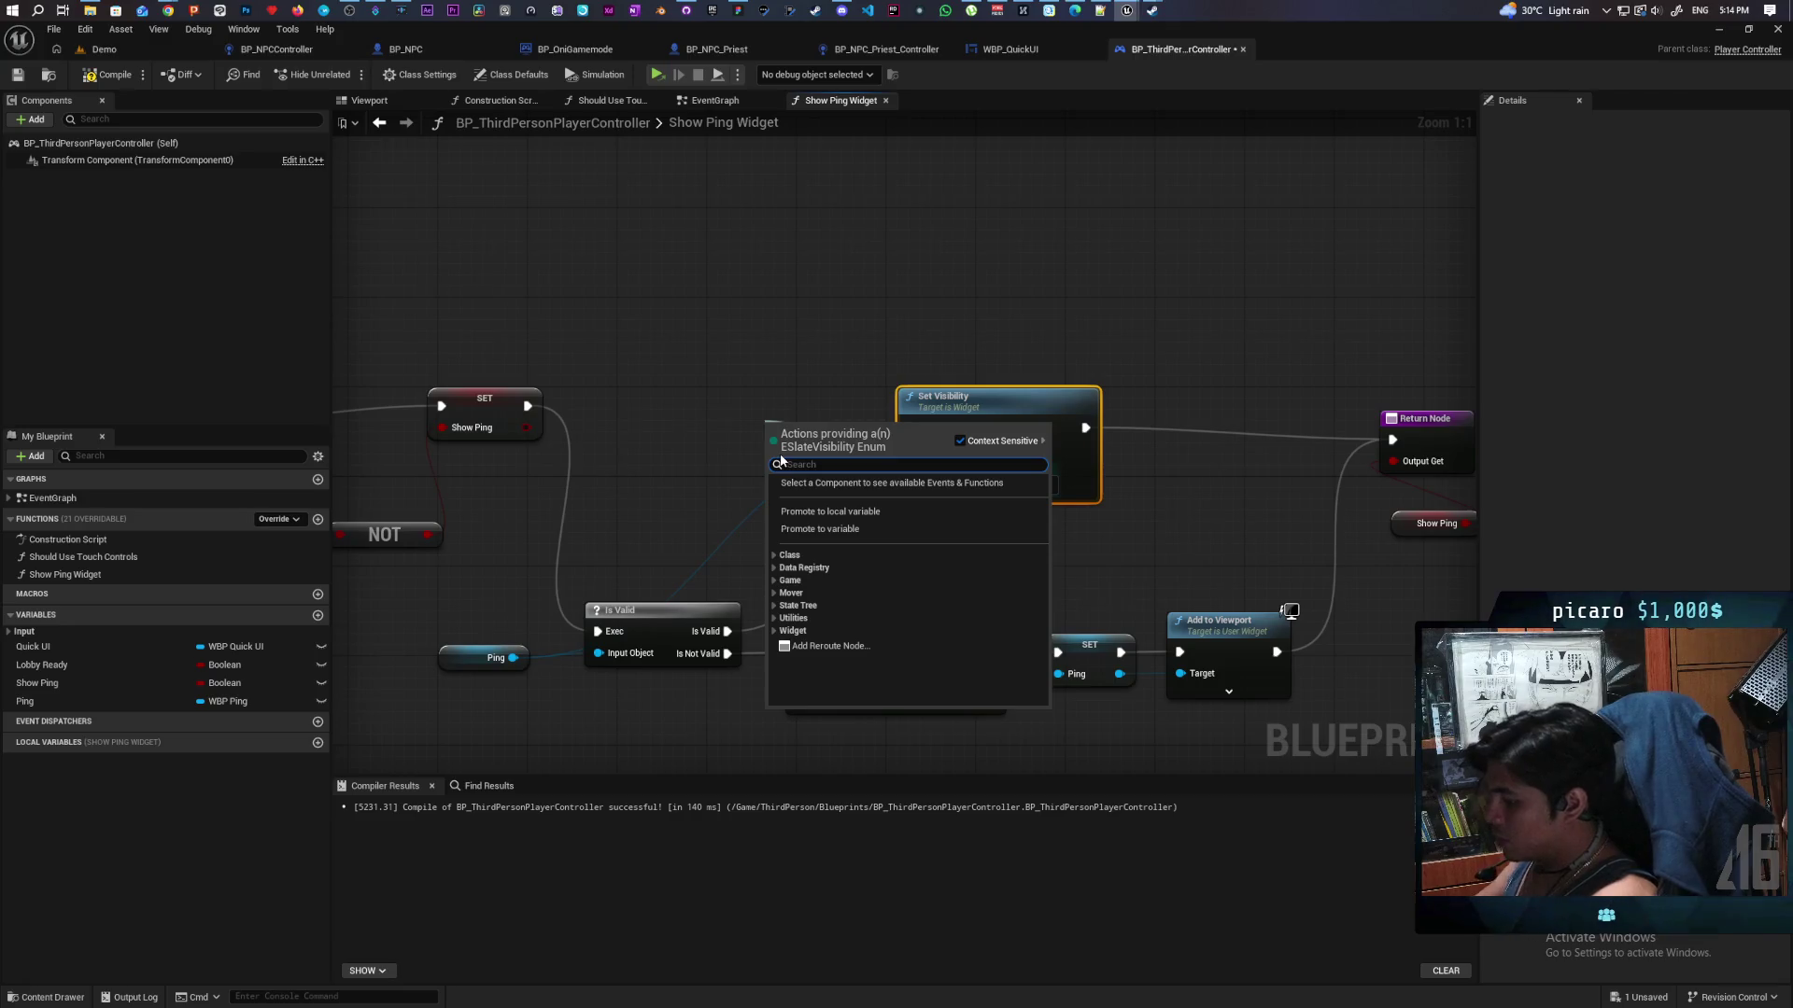
pyautogui.write('select')
pyautogui.press('Return')
pyautogui.moveTo(526, 428)
pyautogui.mouseDown()
pyautogui.moveTo(788, 506)
pyautogui.moveTo(776, 539)
pyautogui.mouseUp()
pyautogui.moveTo(842, 440); pyautogui.dragTo(696, 418)
pyautogui.moveTo(945, 405); pyautogui.dragTo(1066, 414)
pyautogui.moveTo(731, 407); pyautogui.dragTo(773, 406)
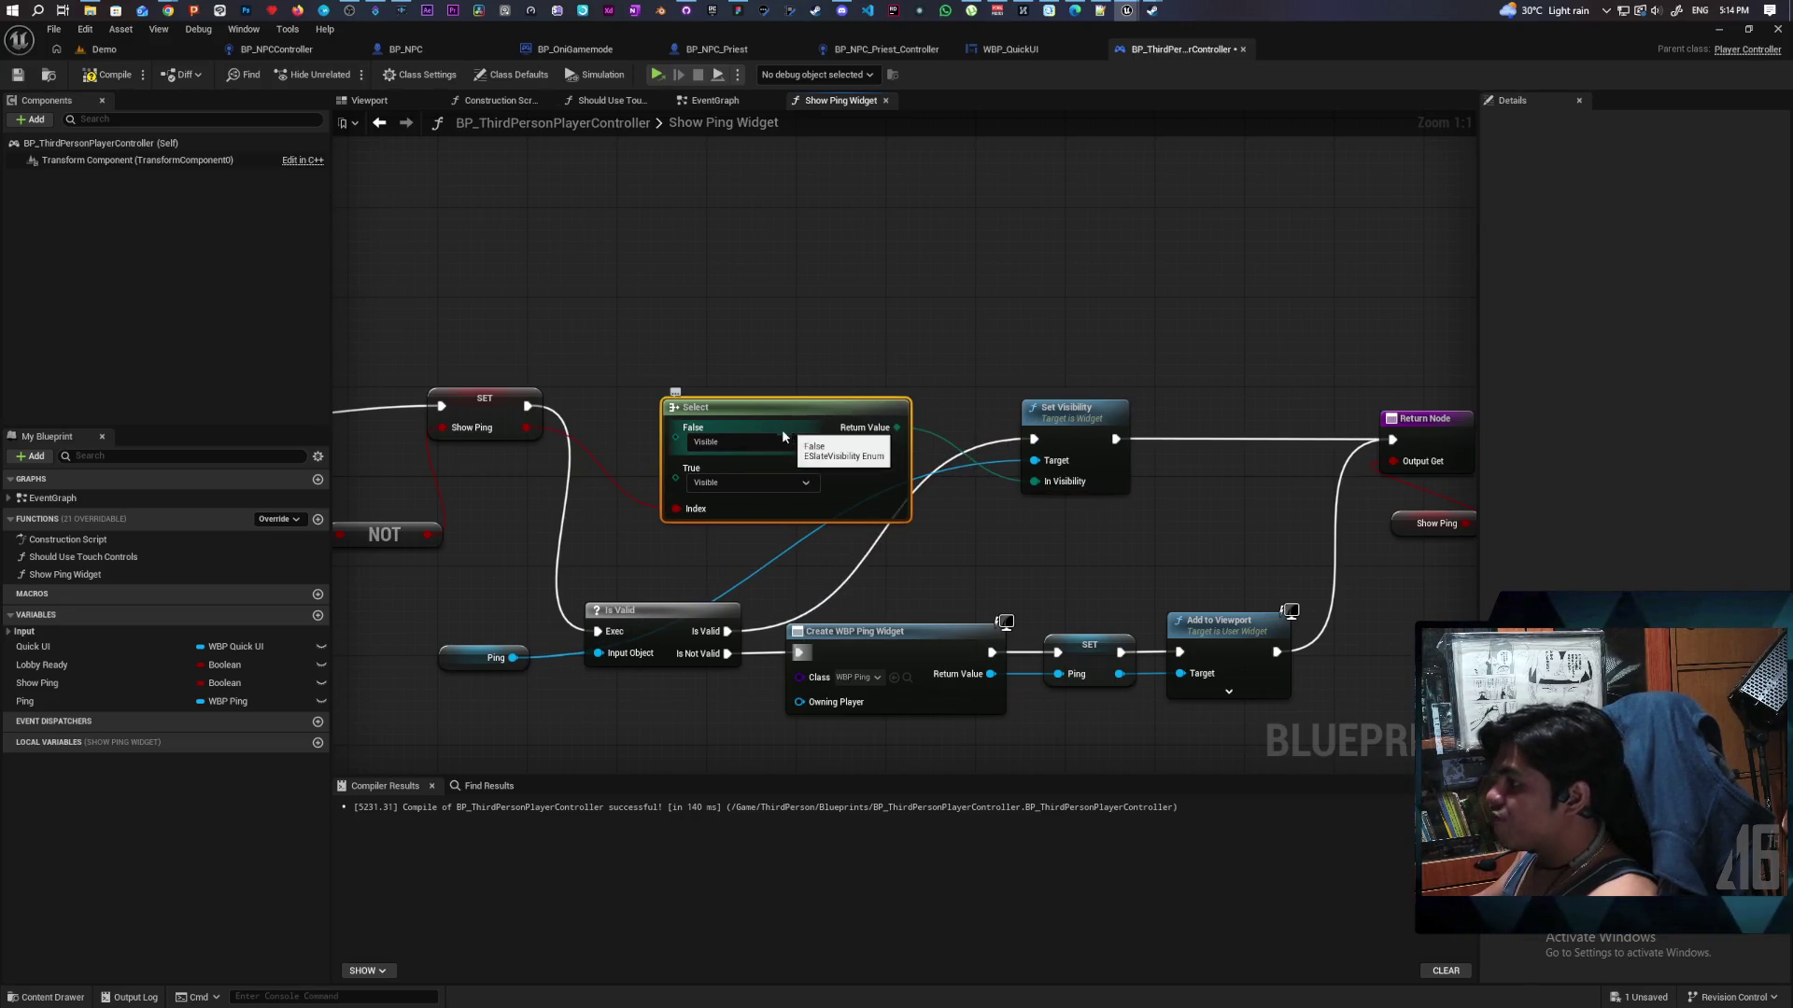
# Set the Select's False to Collapsed and True to Not Hit-Testable (Self & All Children), then compile and save.
pyautogui.click(764, 445)
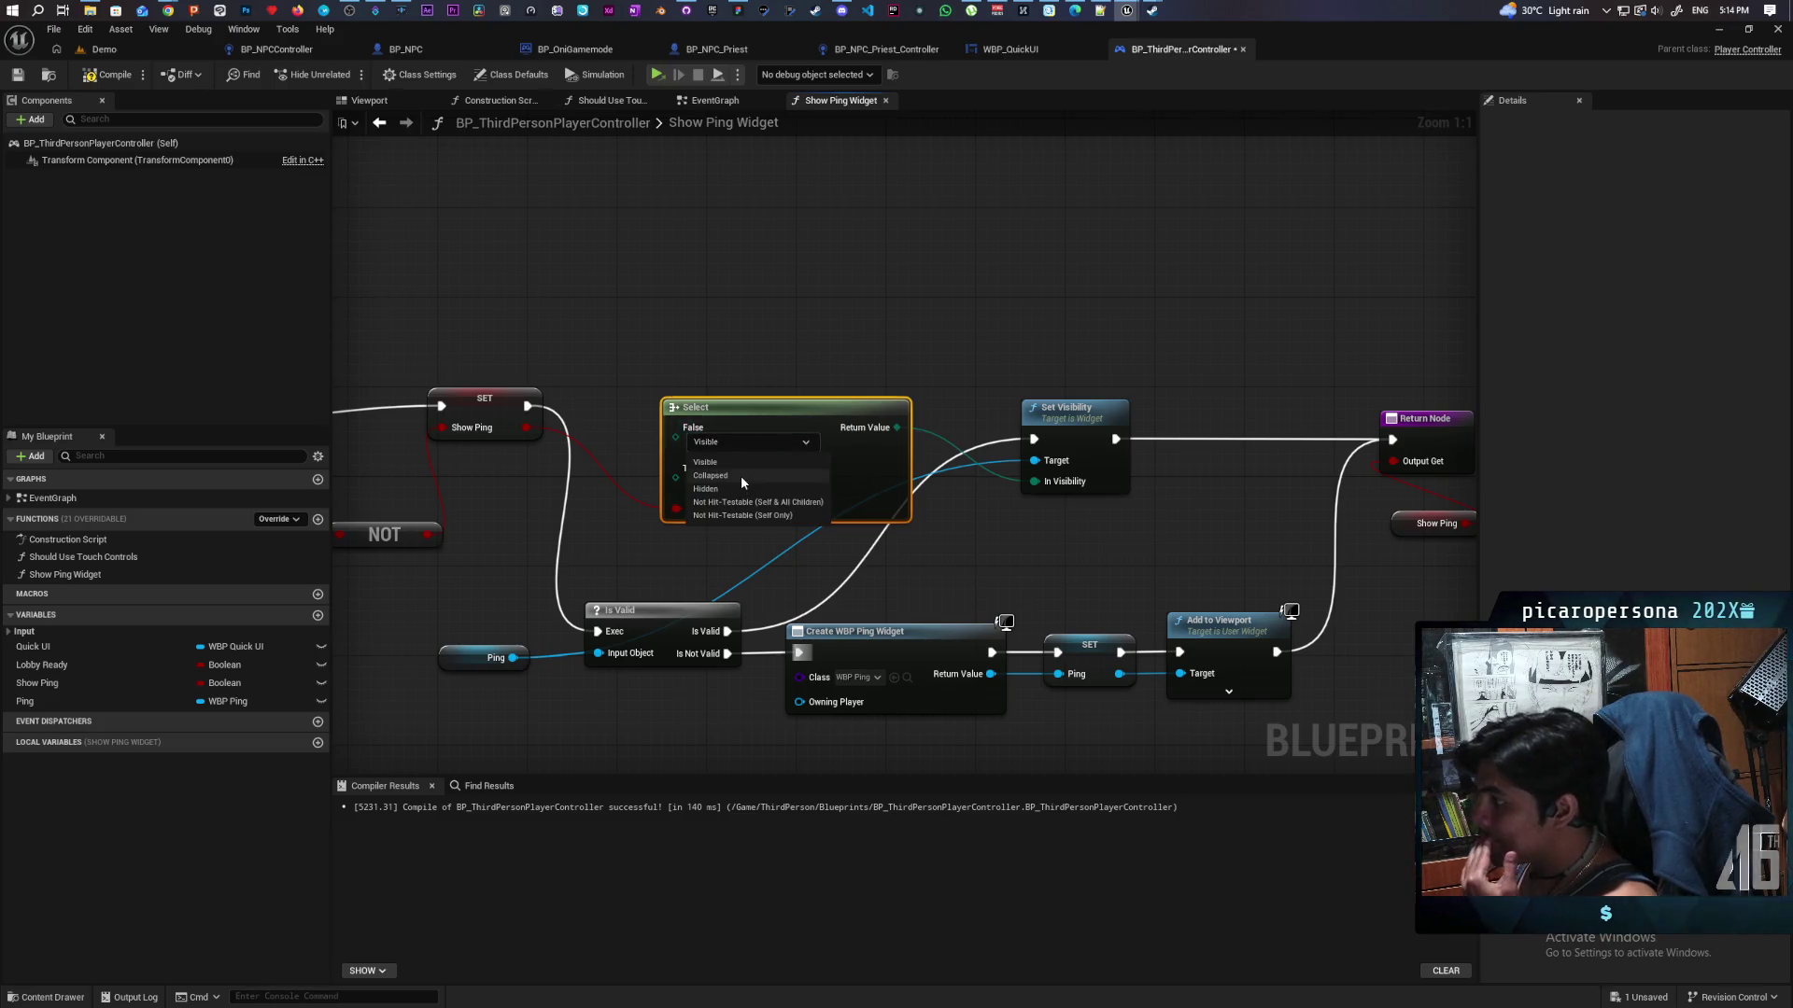
pyautogui.click(742, 476)
pyautogui.click(745, 483)
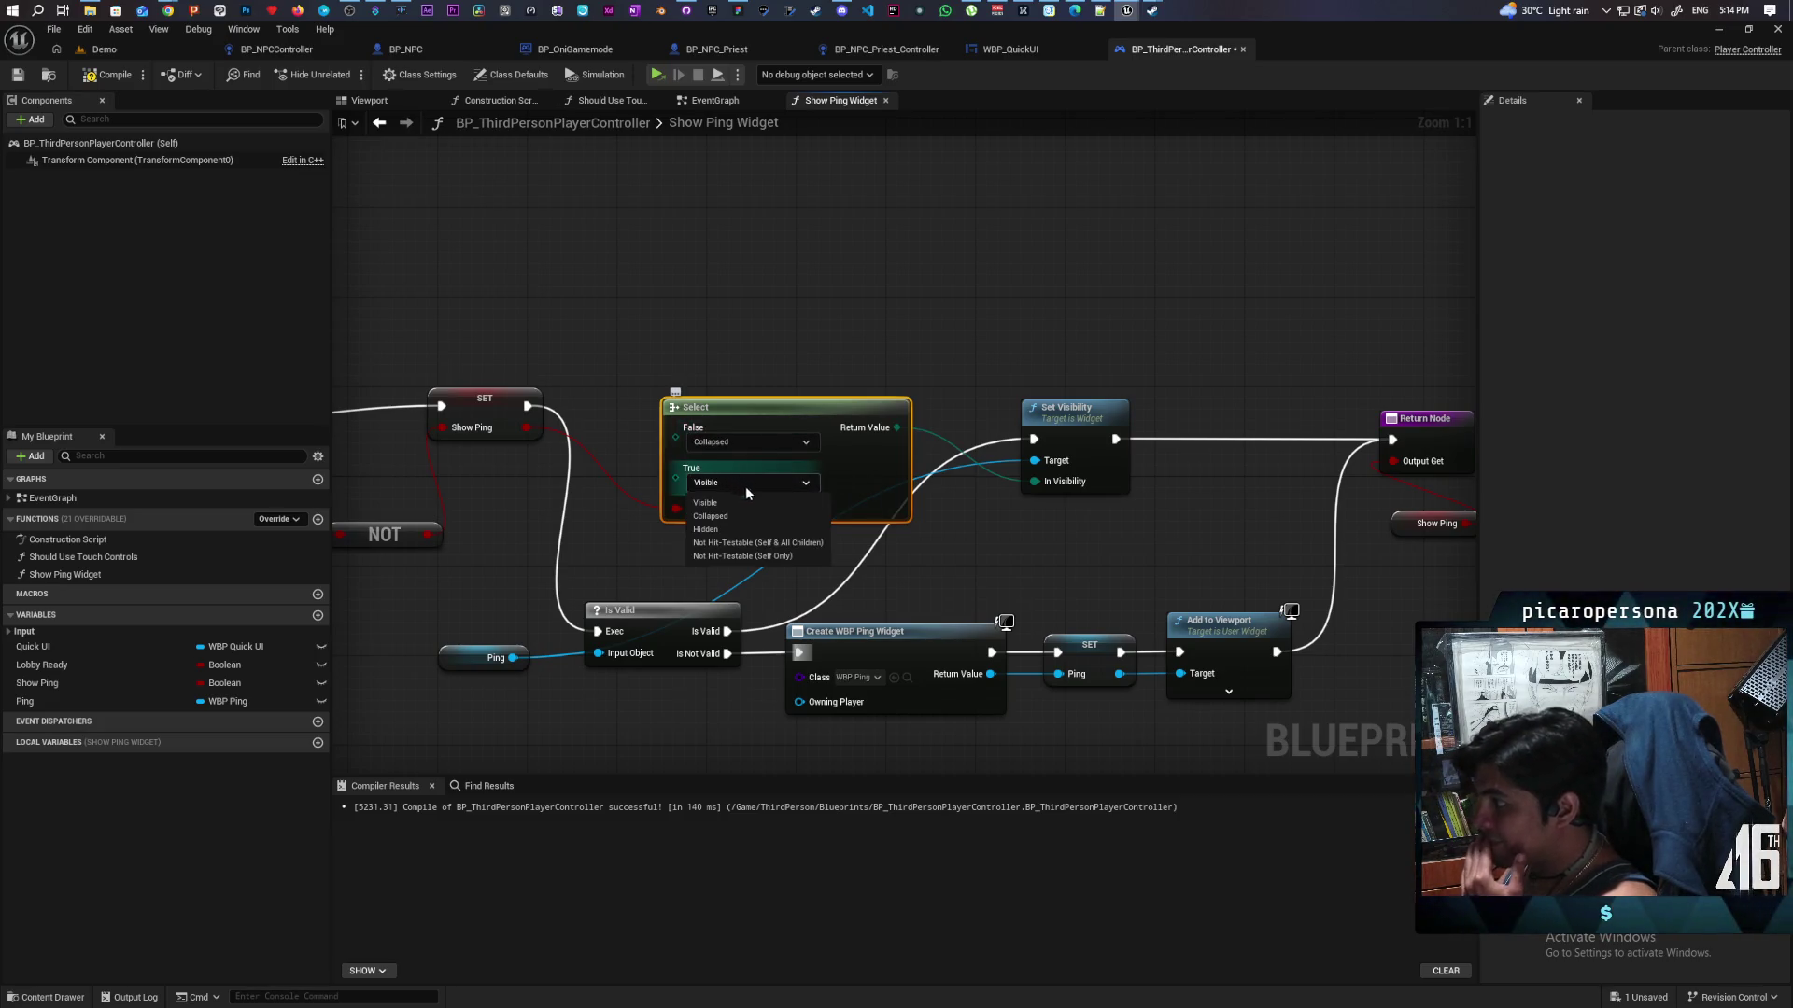
pyautogui.click(796, 543)
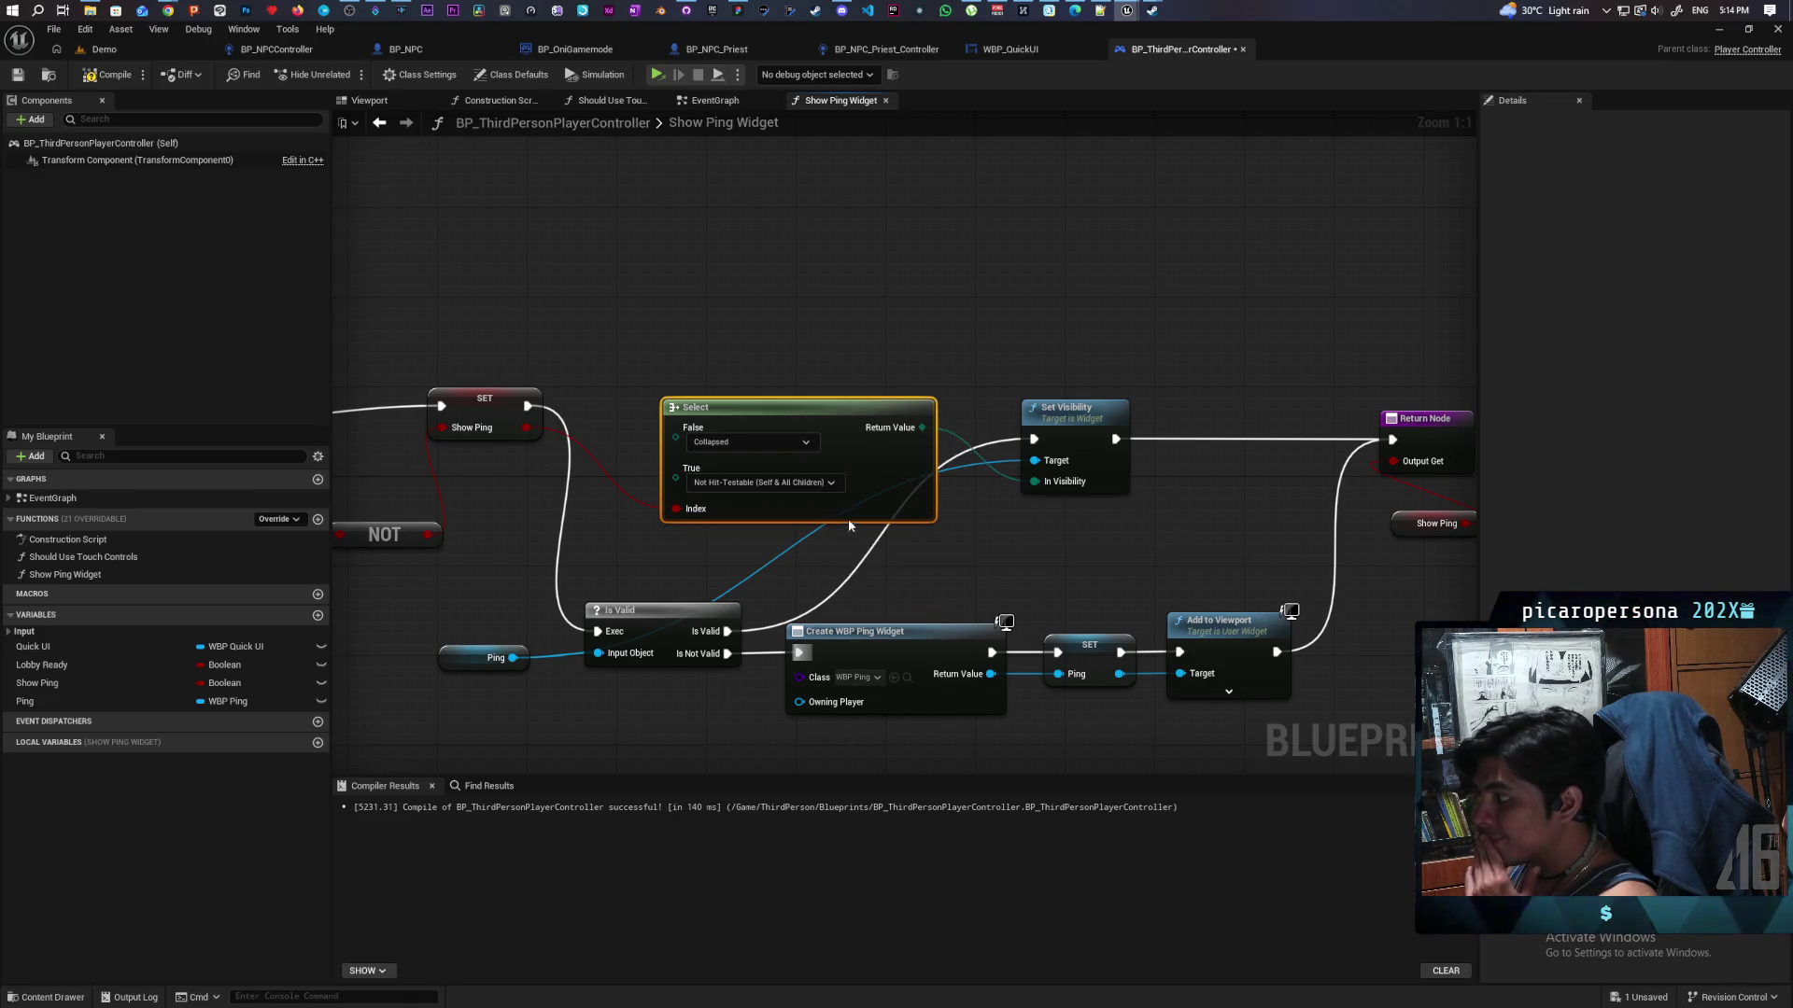
pyautogui.press('F7')
pyautogui.hotkey('ctrl', 's')
pyautogui.moveTo(621, 342)
pyautogui.mouseDown()
pyautogui.moveTo(818, 286)
pyautogui.moveTo(782, 293)
pyautogui.mouseUp()
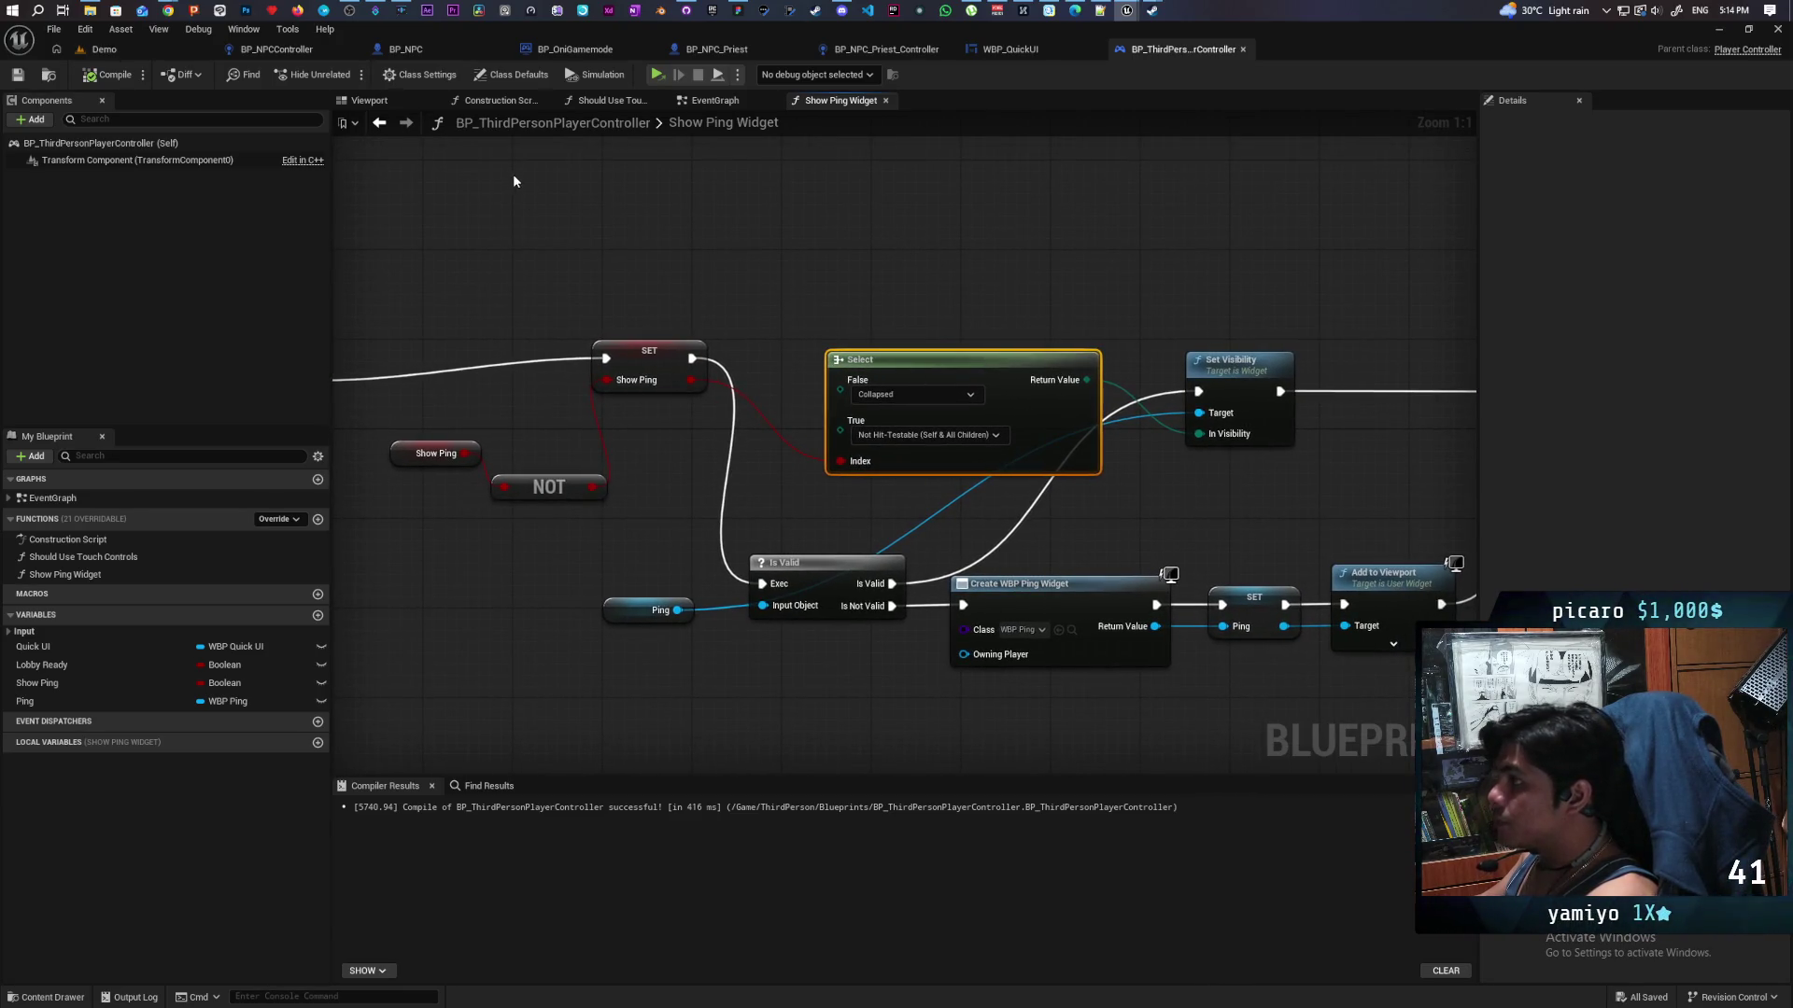
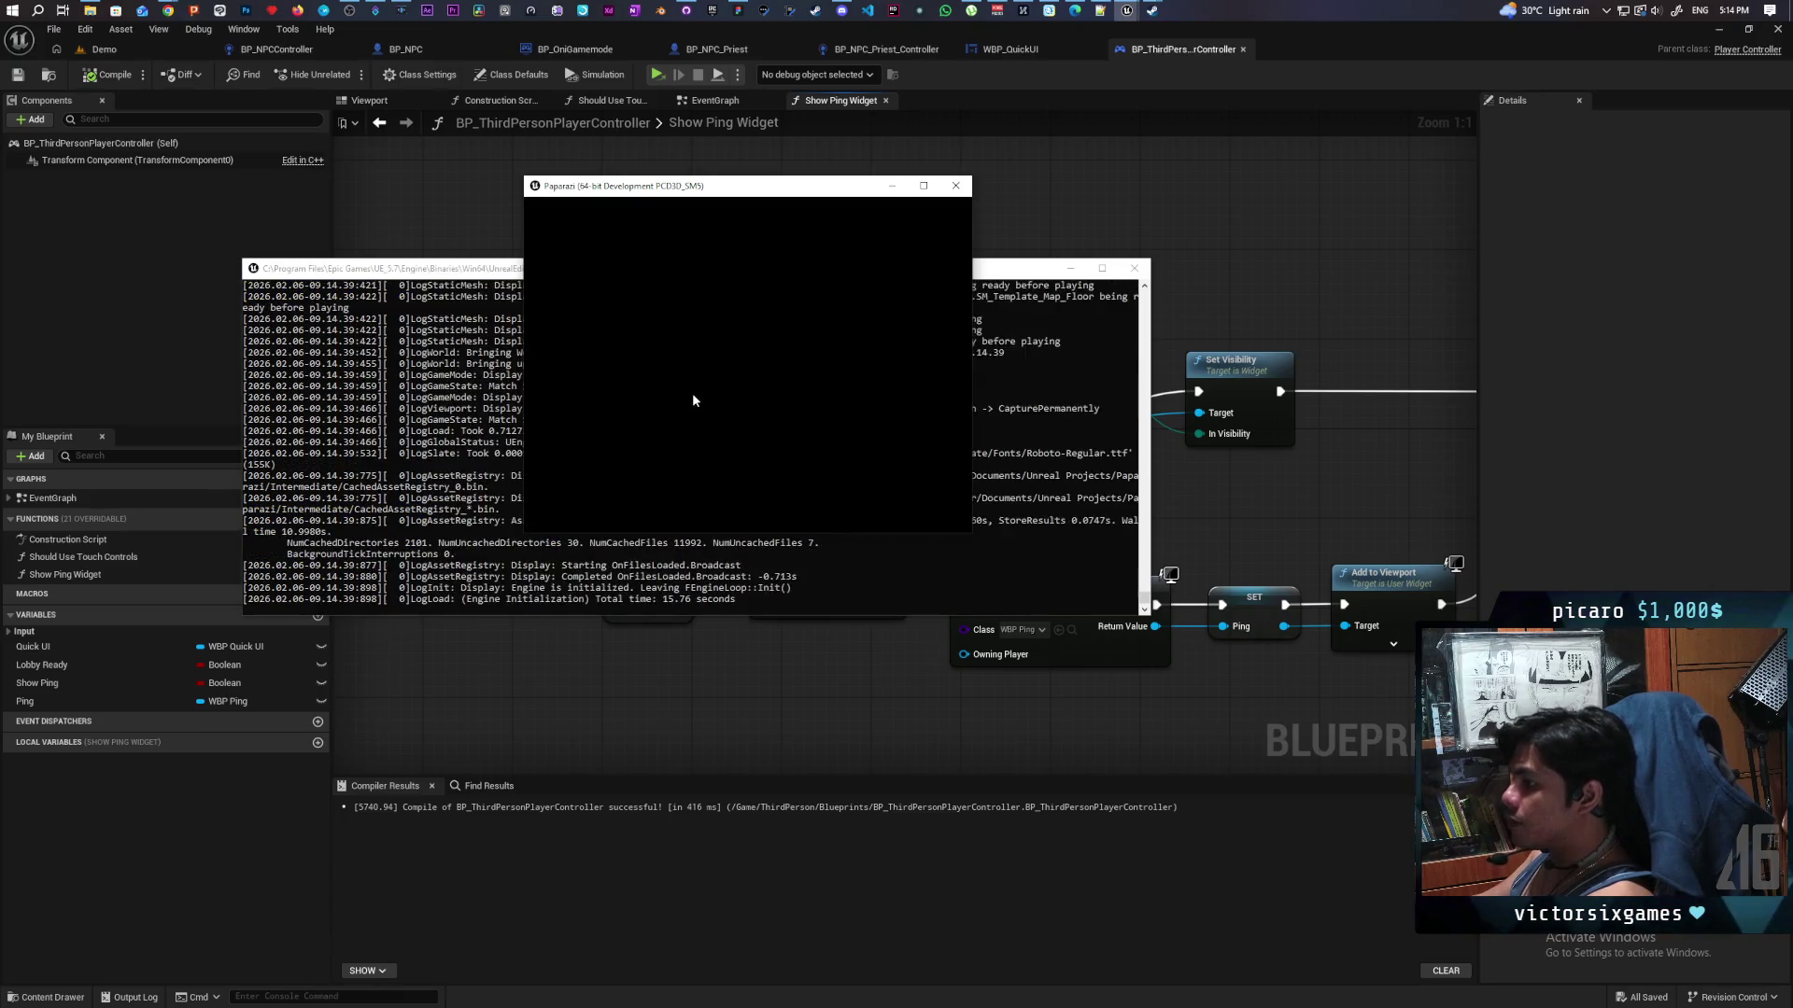
# Turn on Show Ping in the pause menu, confirm the 0ms readout, then close the game.
pyautogui.press('Escape')
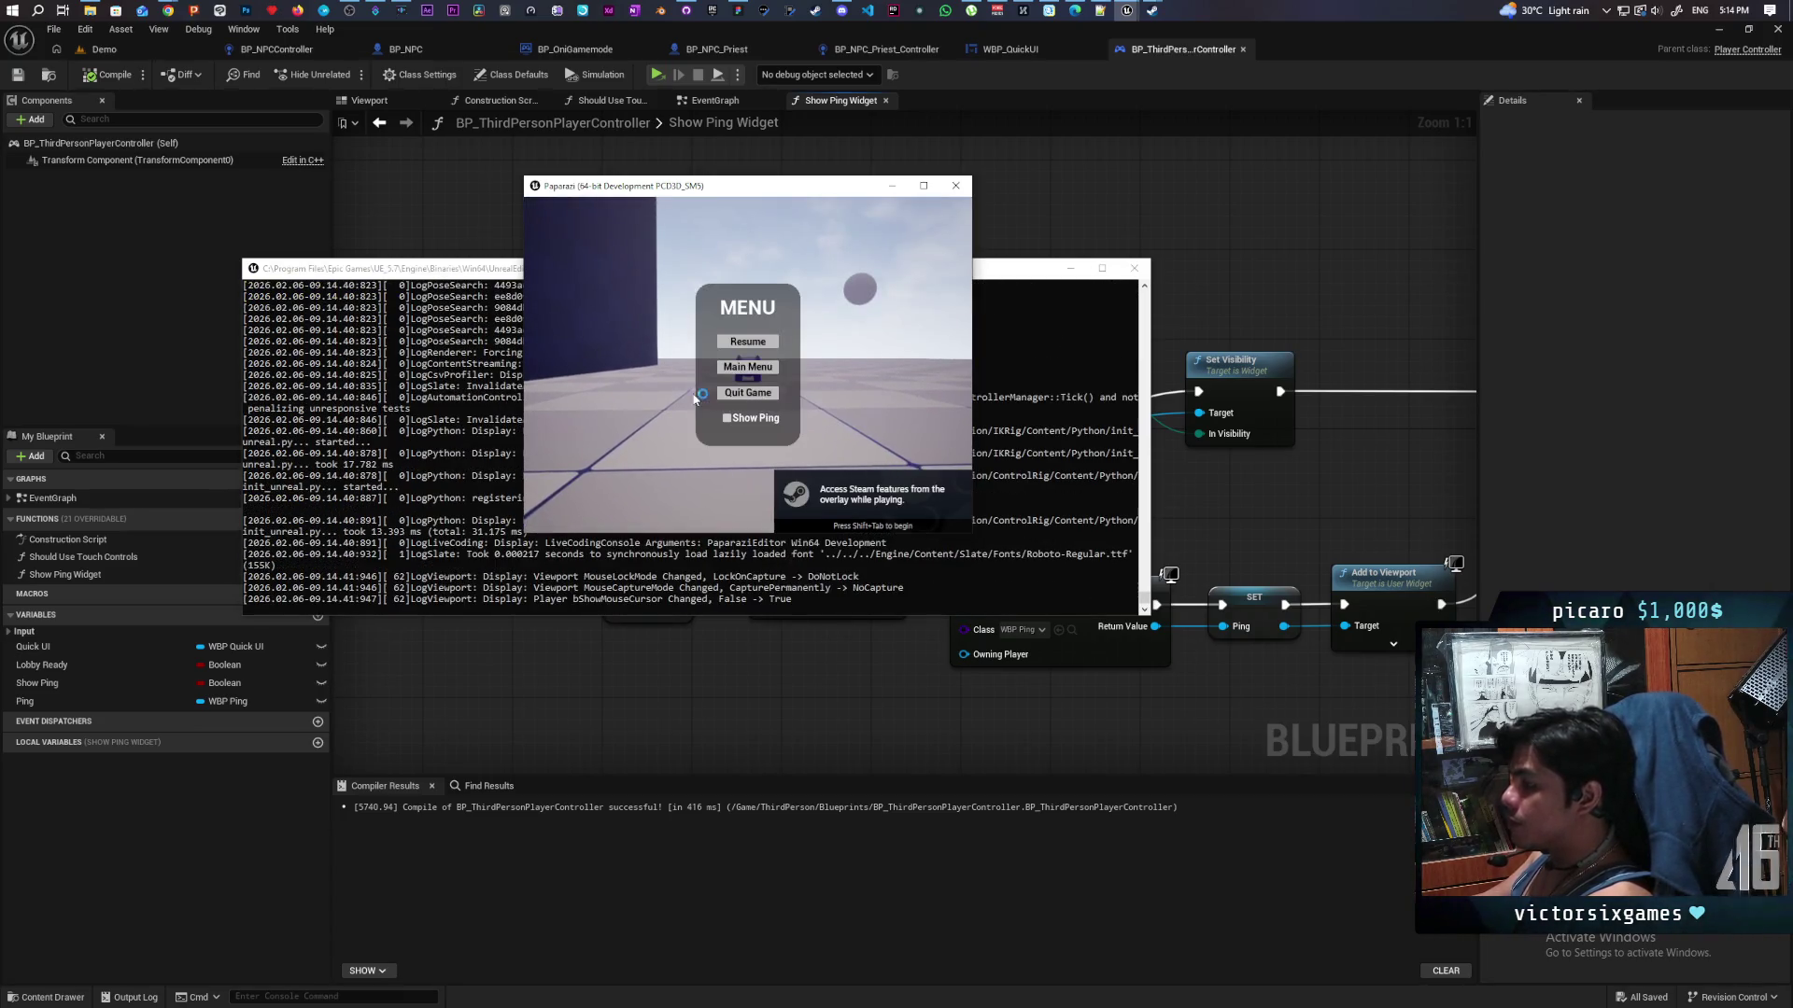
pyautogui.click(733, 420)
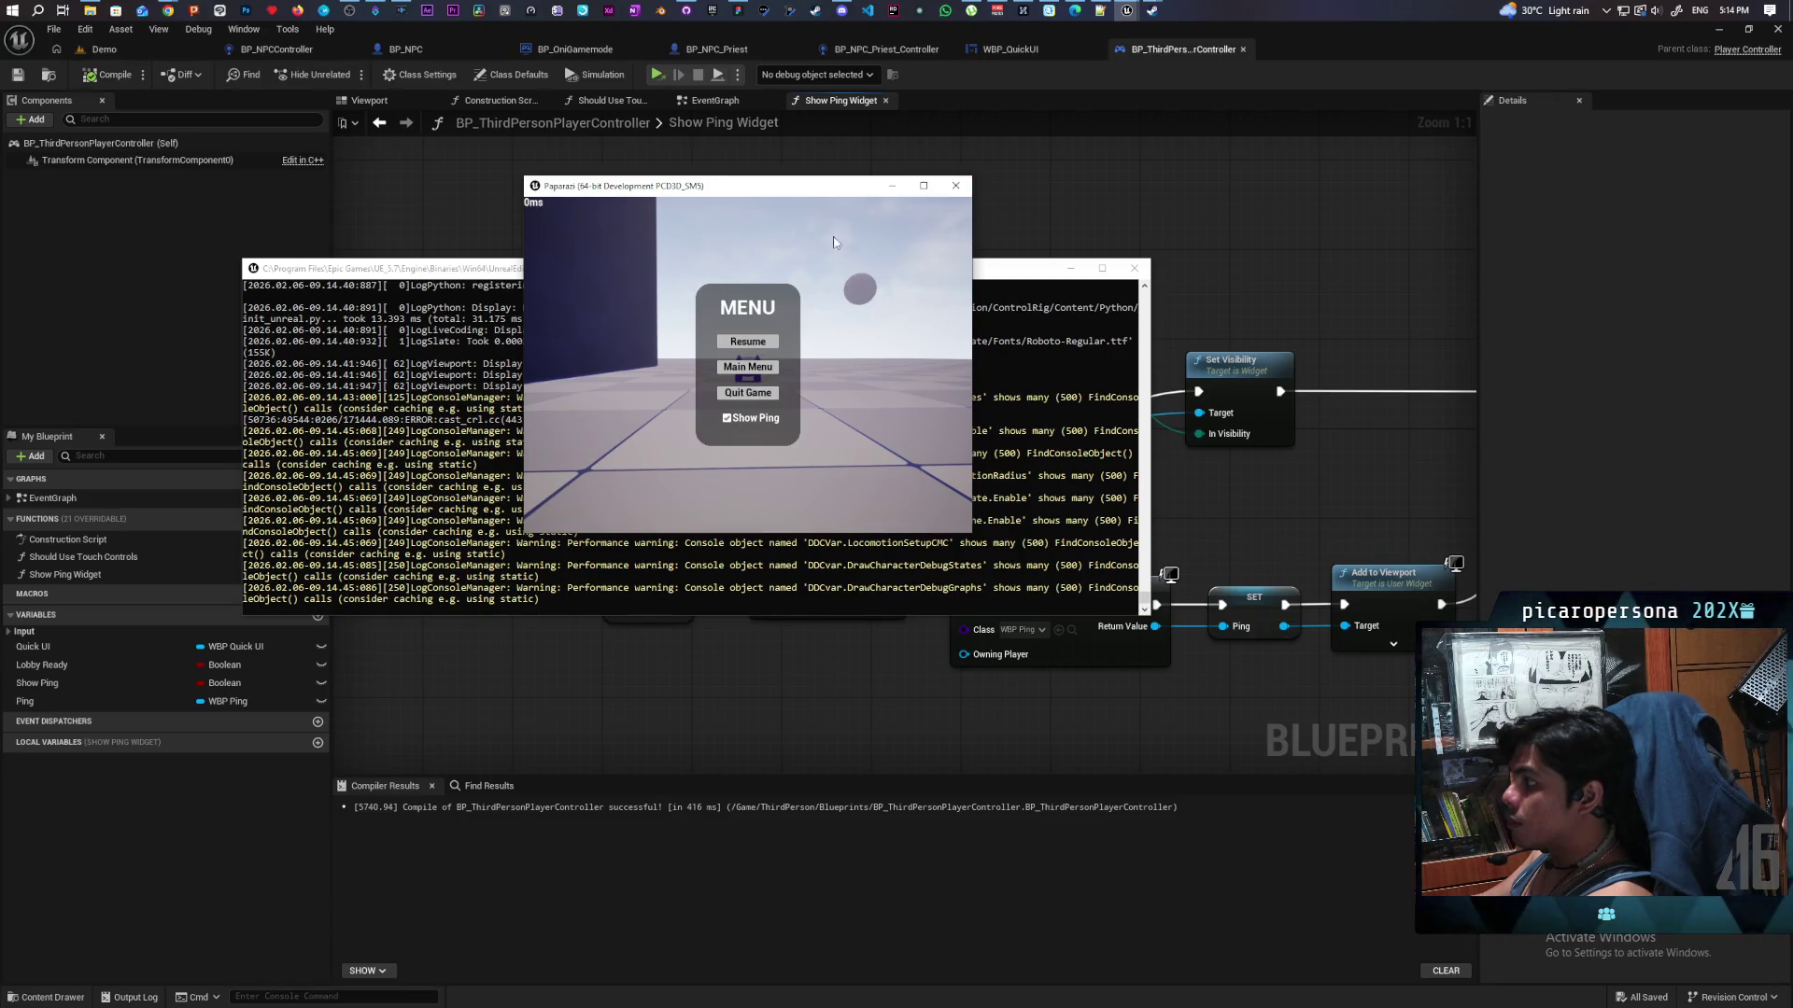
pyautogui.click(727, 419)
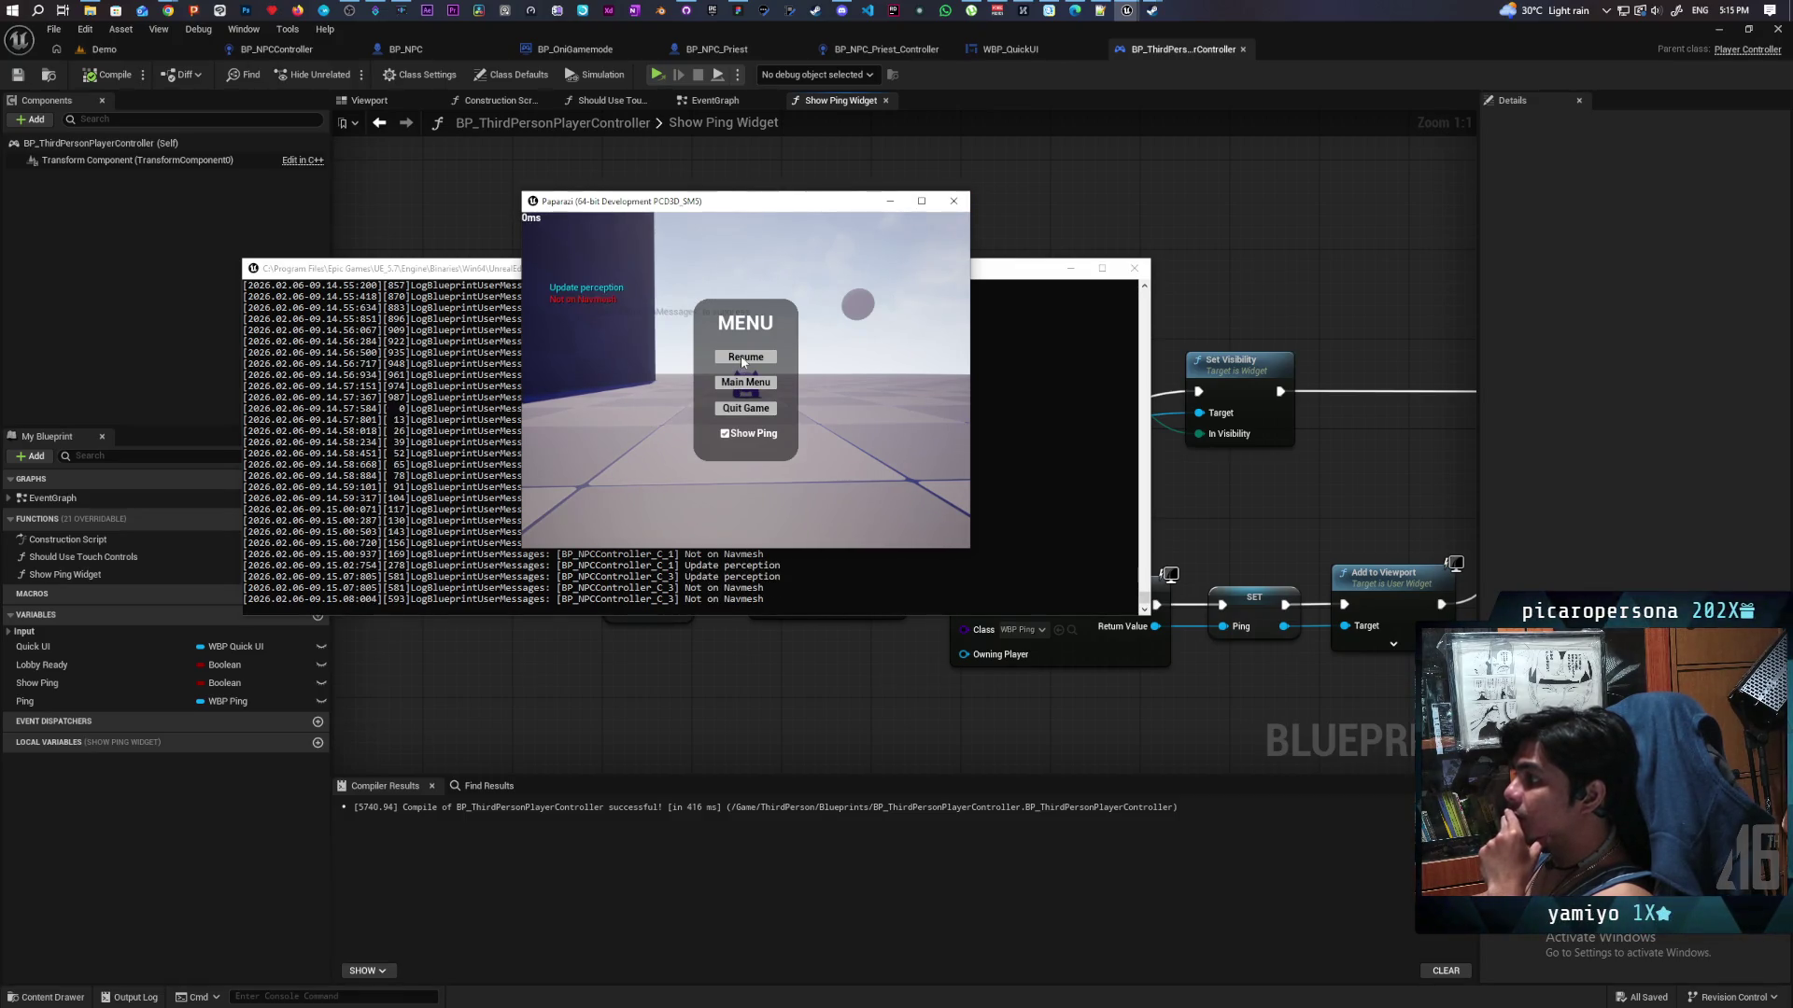
pyautogui.click(952, 202)
pyautogui.moveTo(977, 270); pyautogui.dragTo(862, 551)
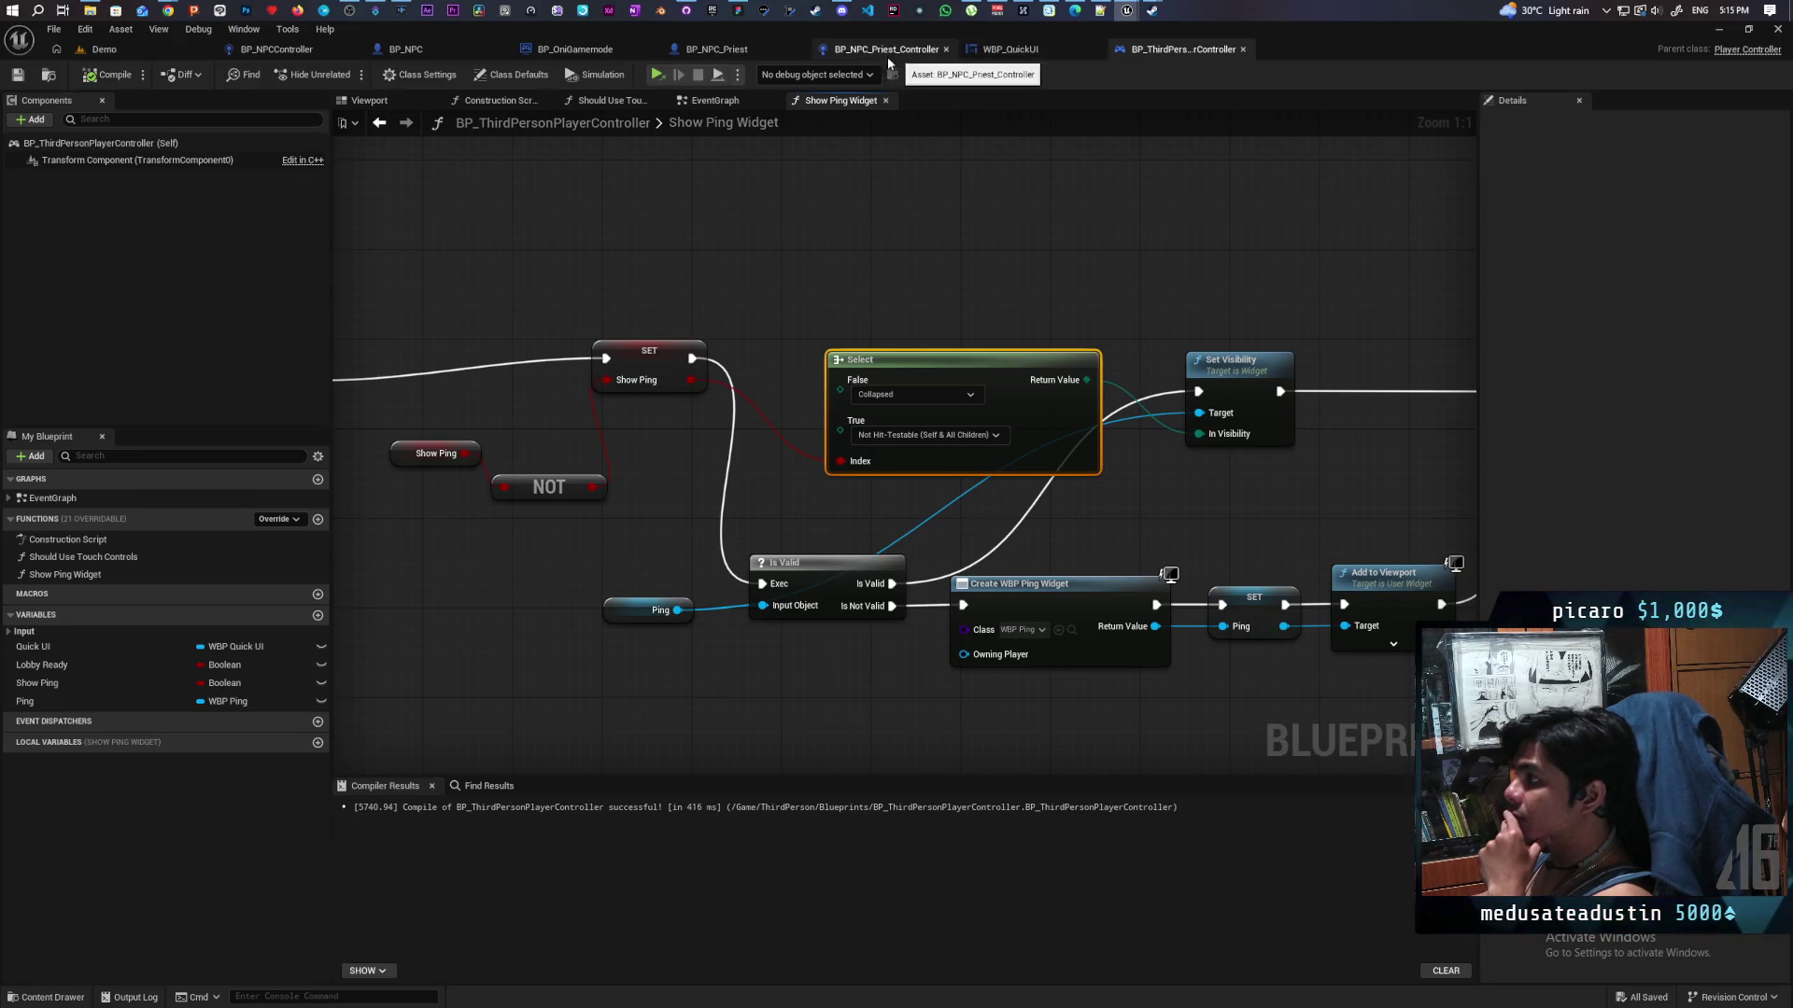
# Make WBP_Ping's TextBlock_18 Not Hit-Testable (Self & All Children), save it, and start a test run.
pyautogui.moveTo(1130, 10)
pyautogui.click(1189, 114)
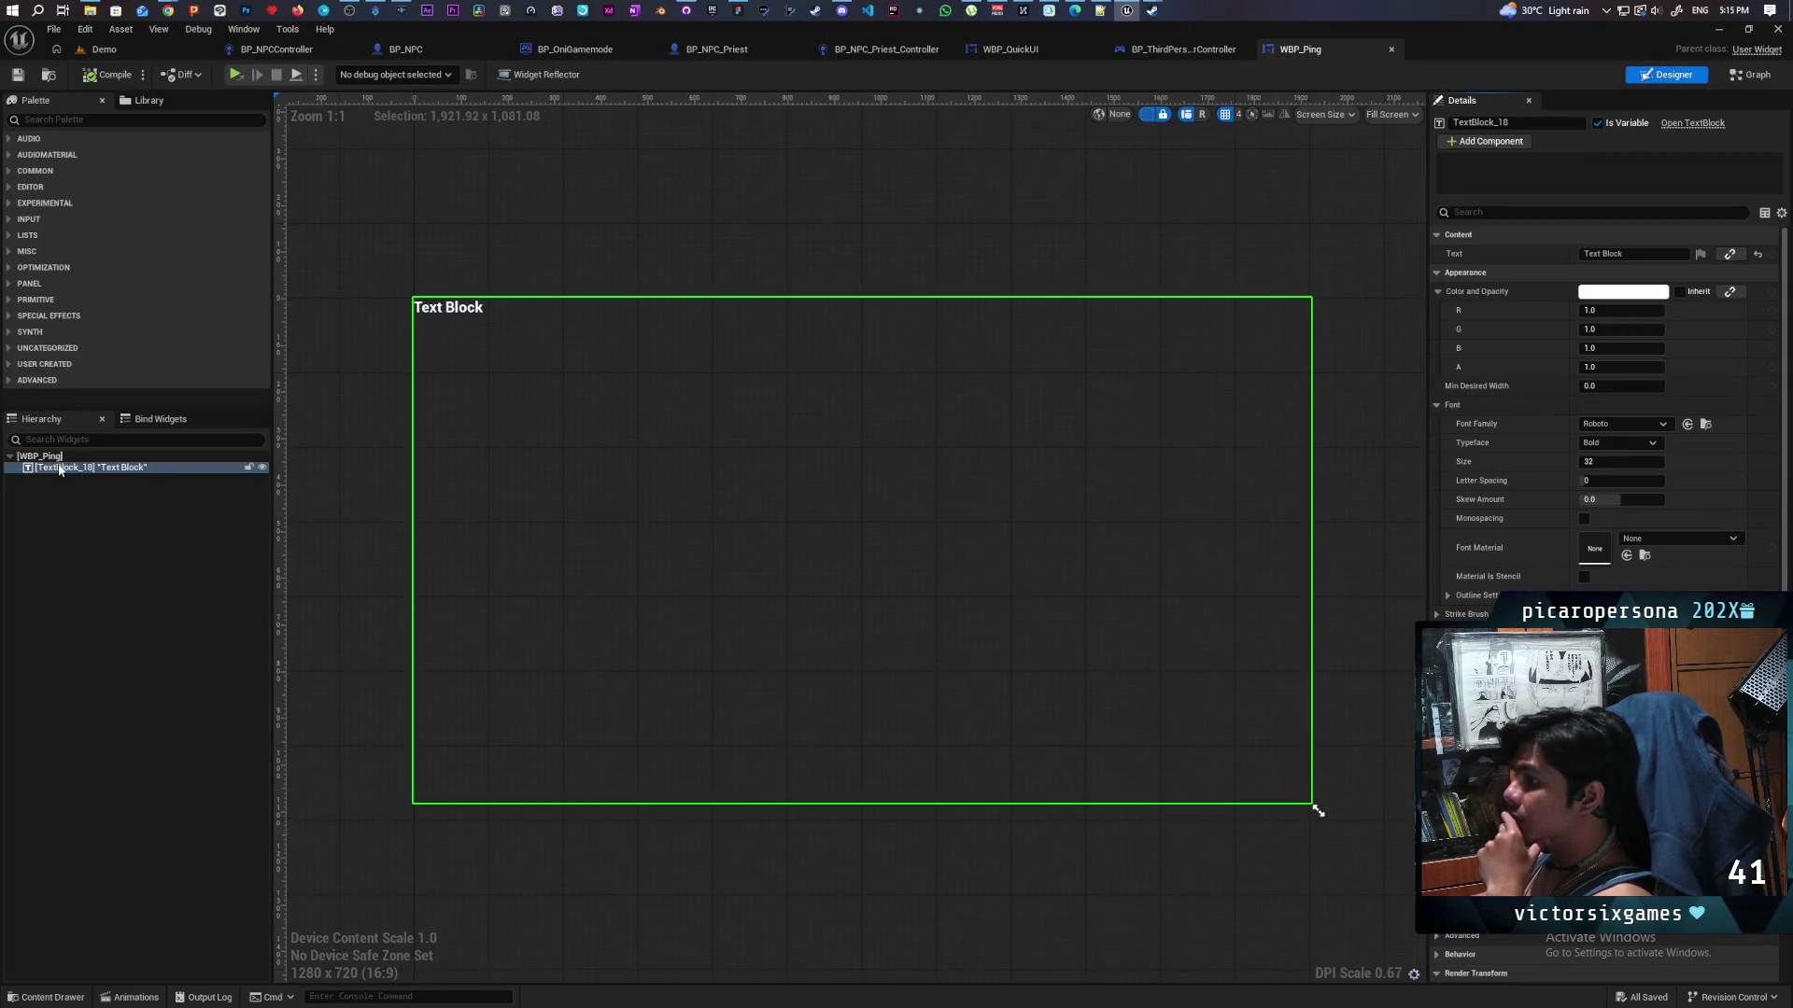
pyautogui.click(66, 469)
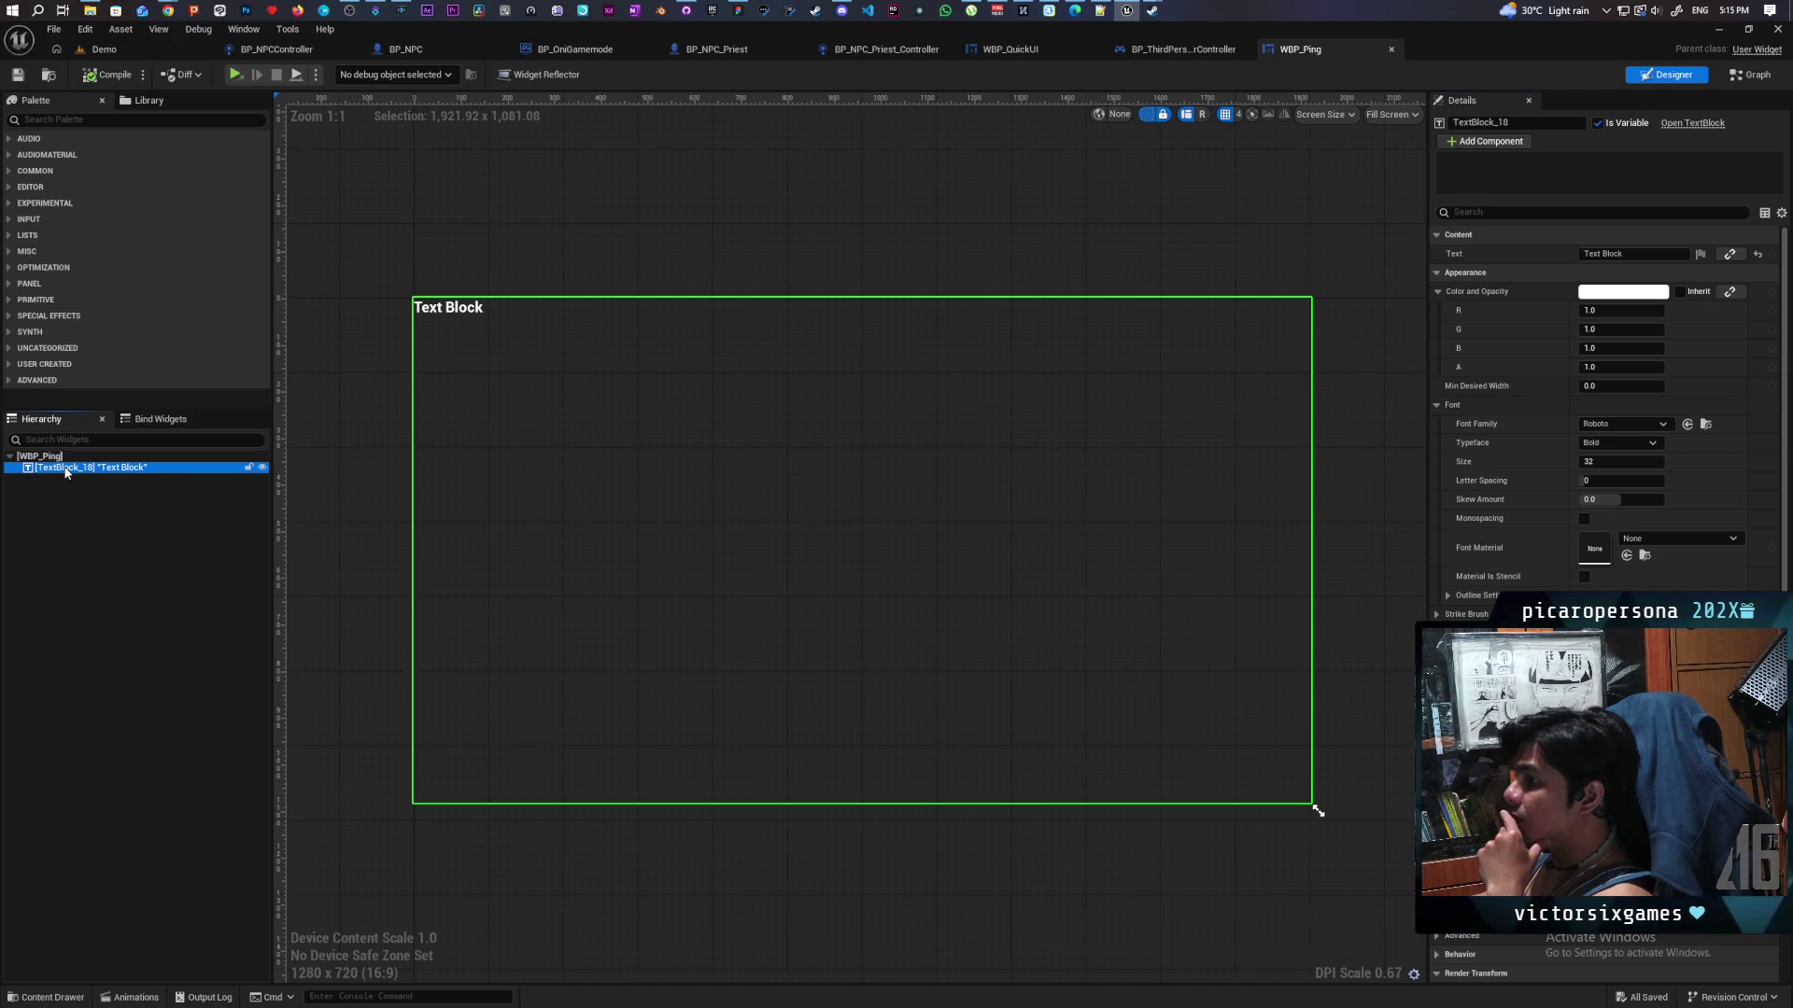
pyautogui.click(1476, 212)
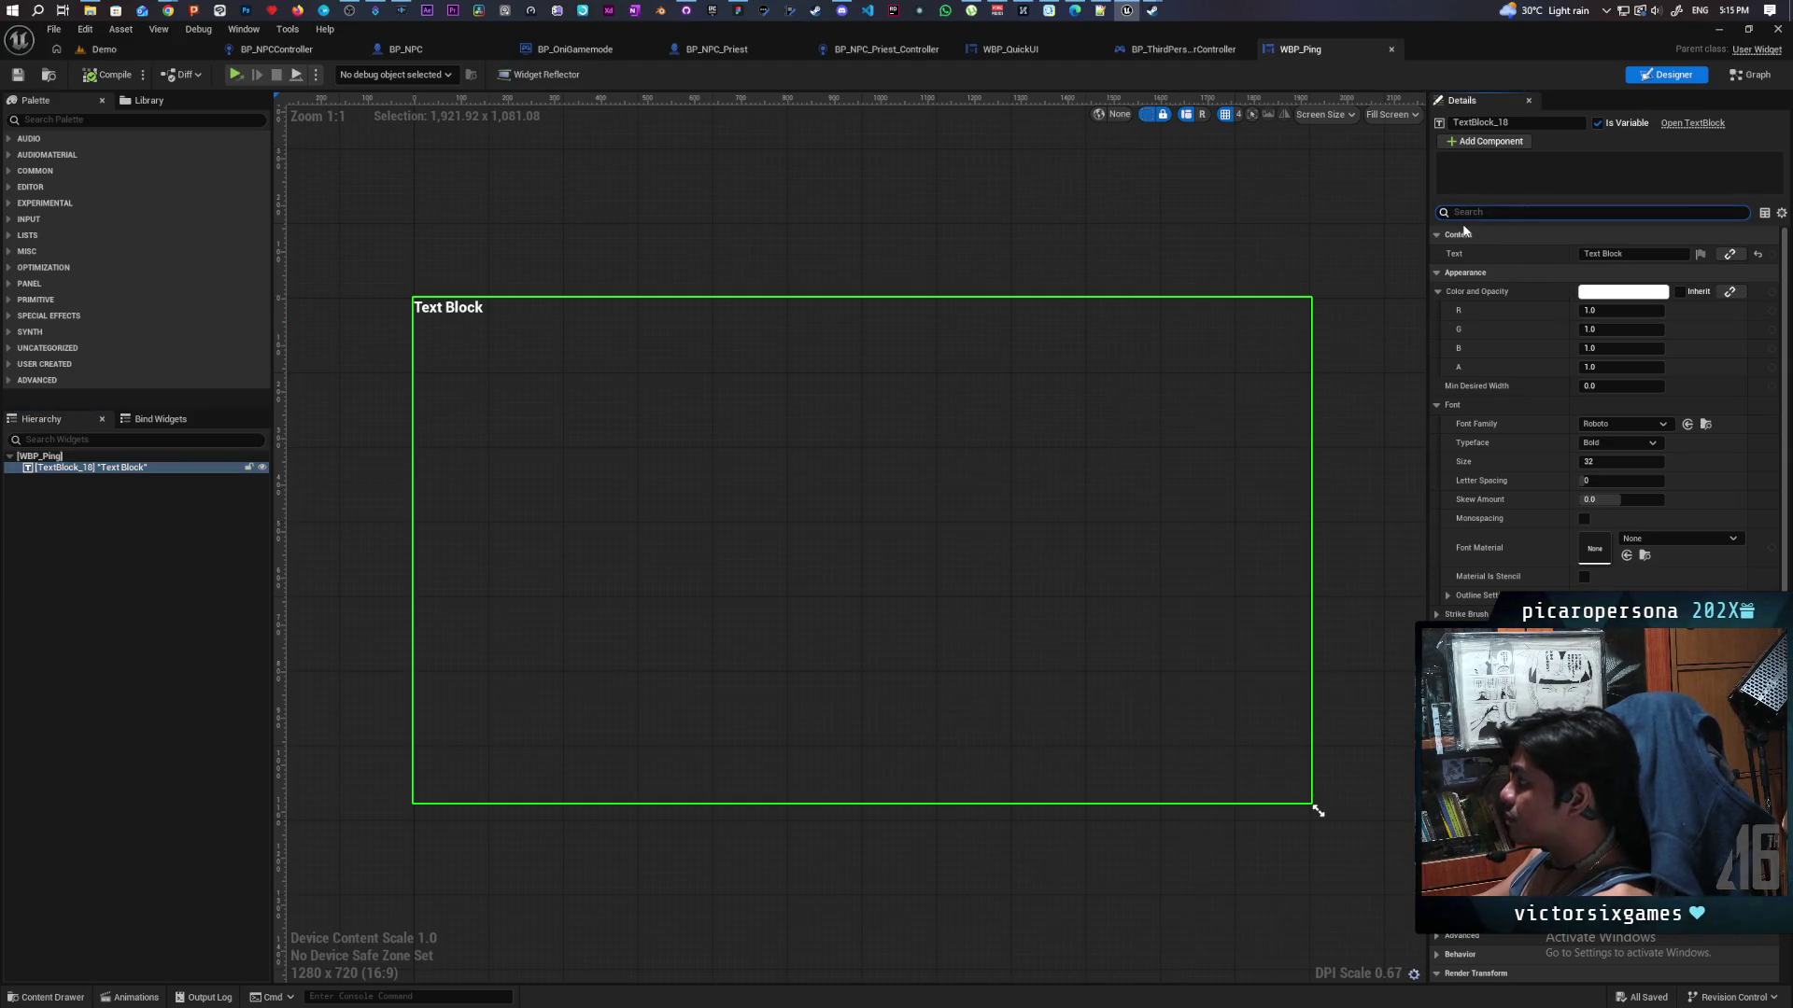
pyautogui.write('vis')
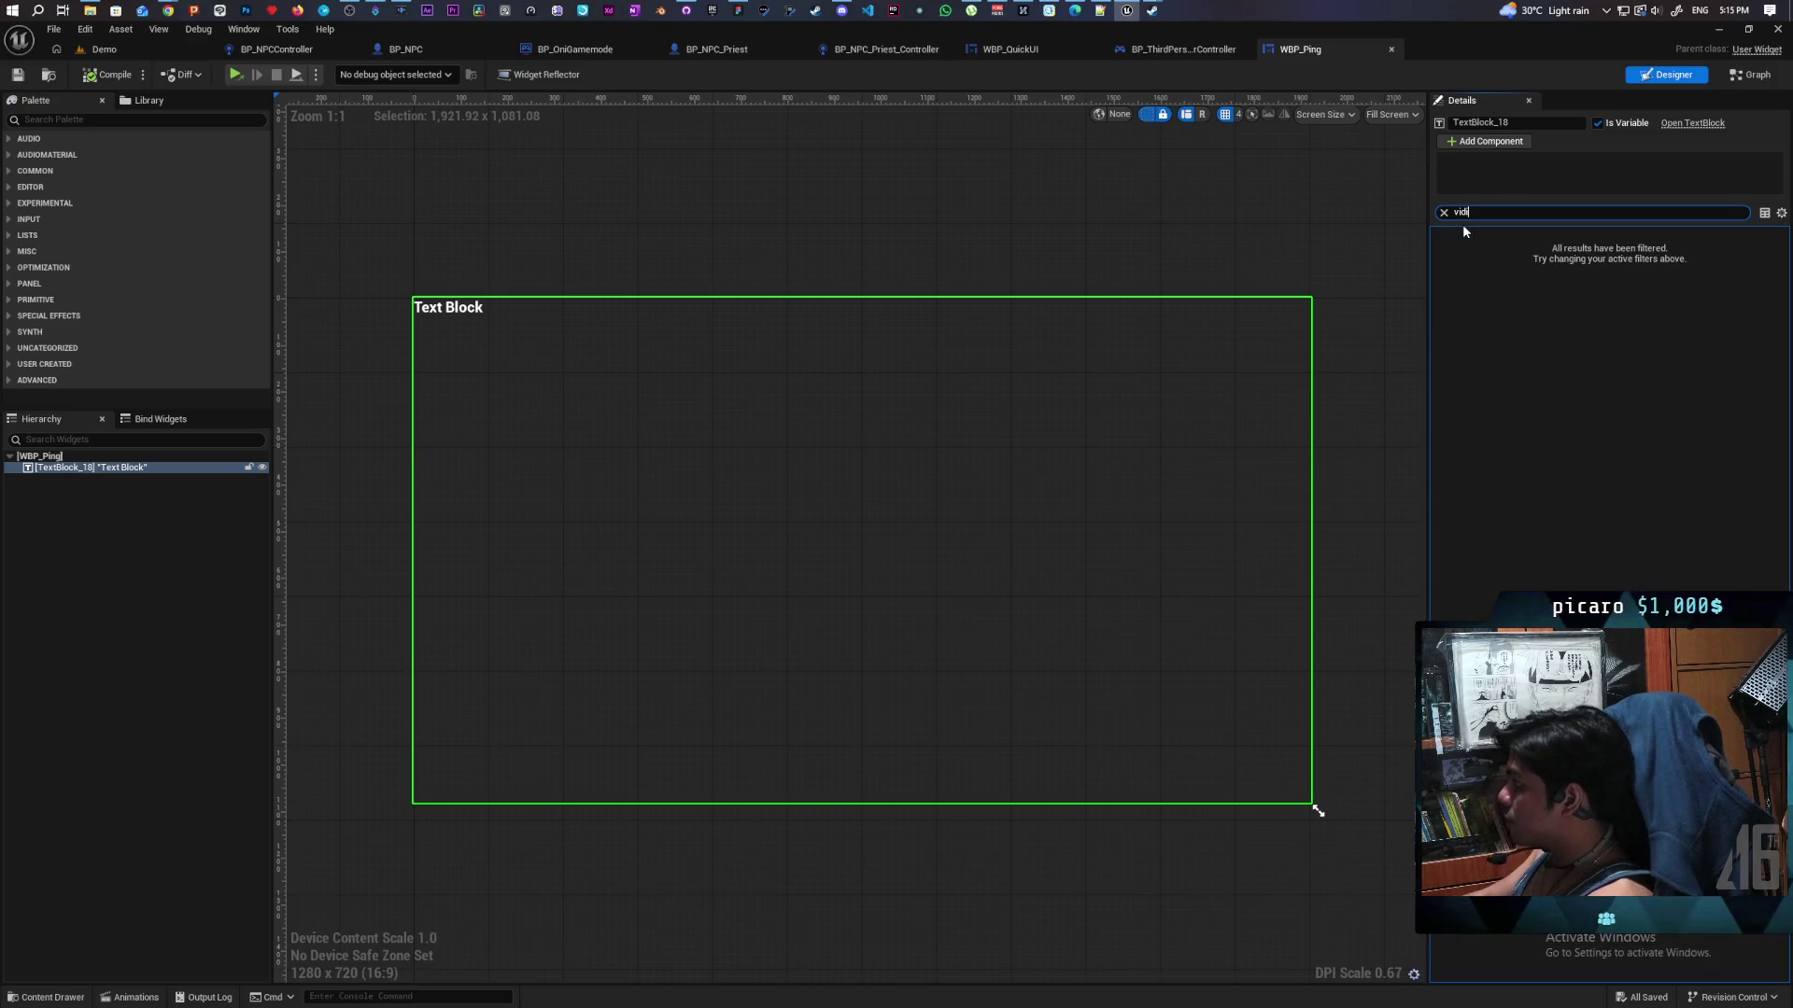
pyautogui.write('i')
pyautogui.click(1622, 253)
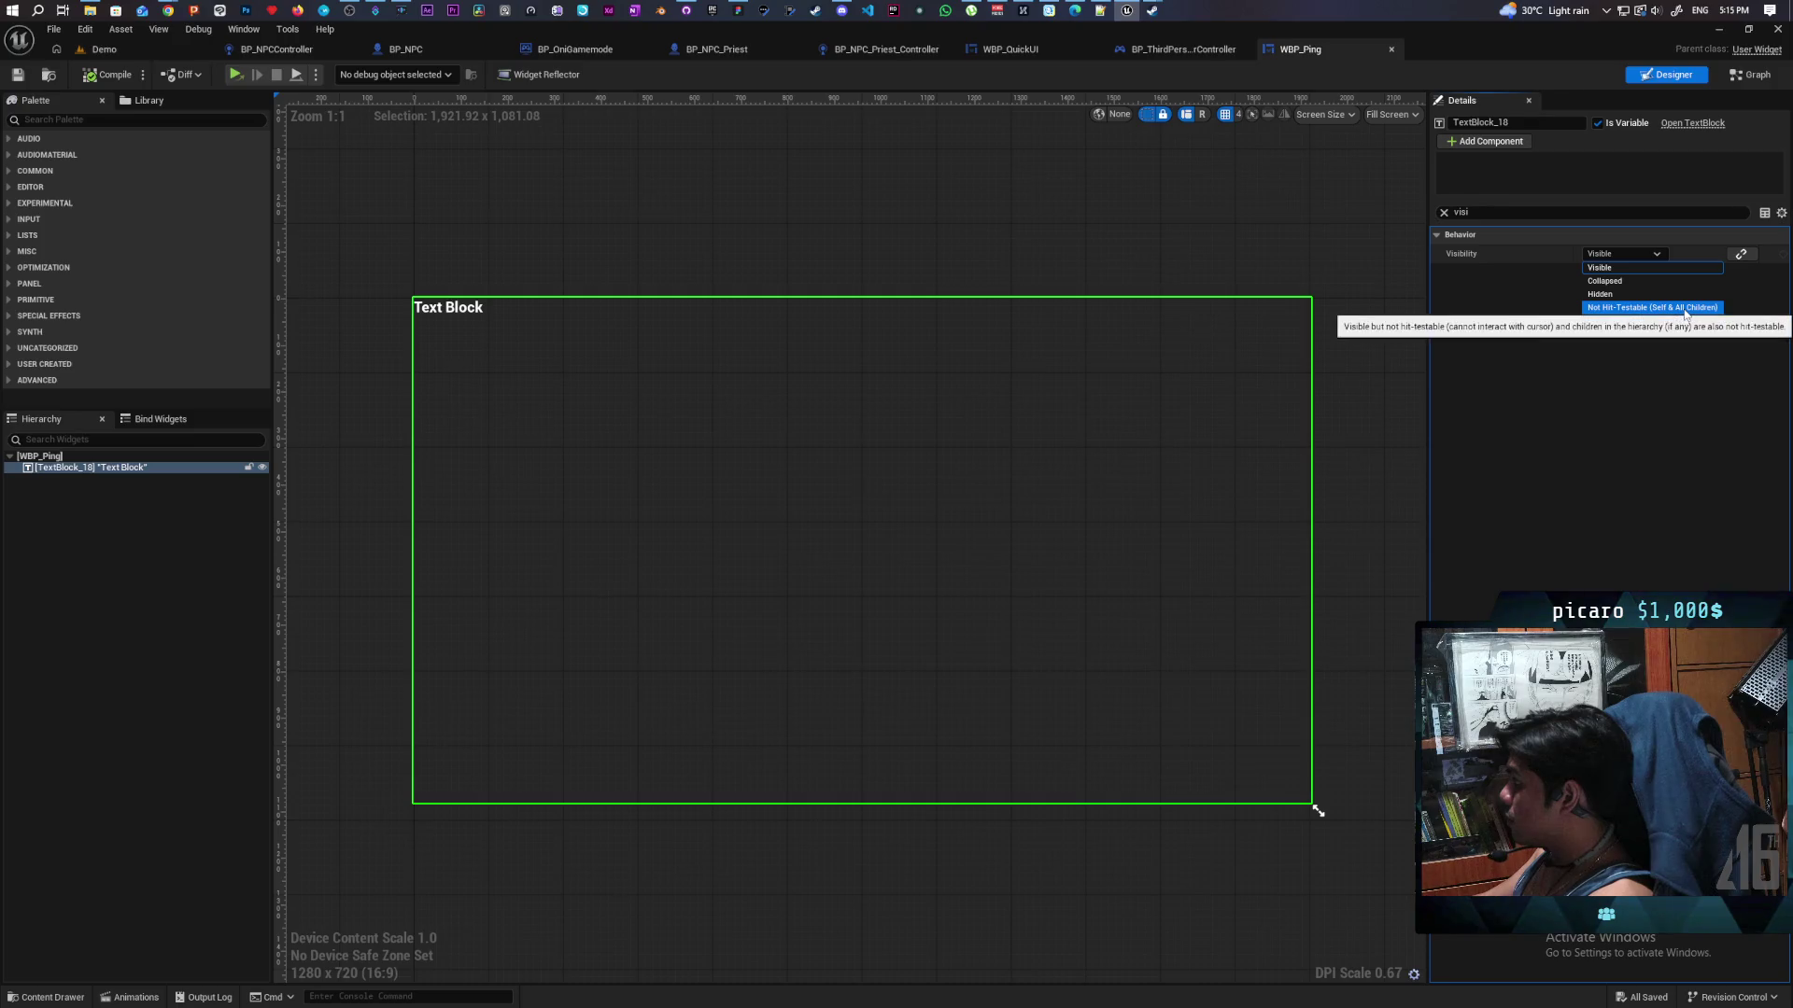
pyautogui.click(1651, 309)
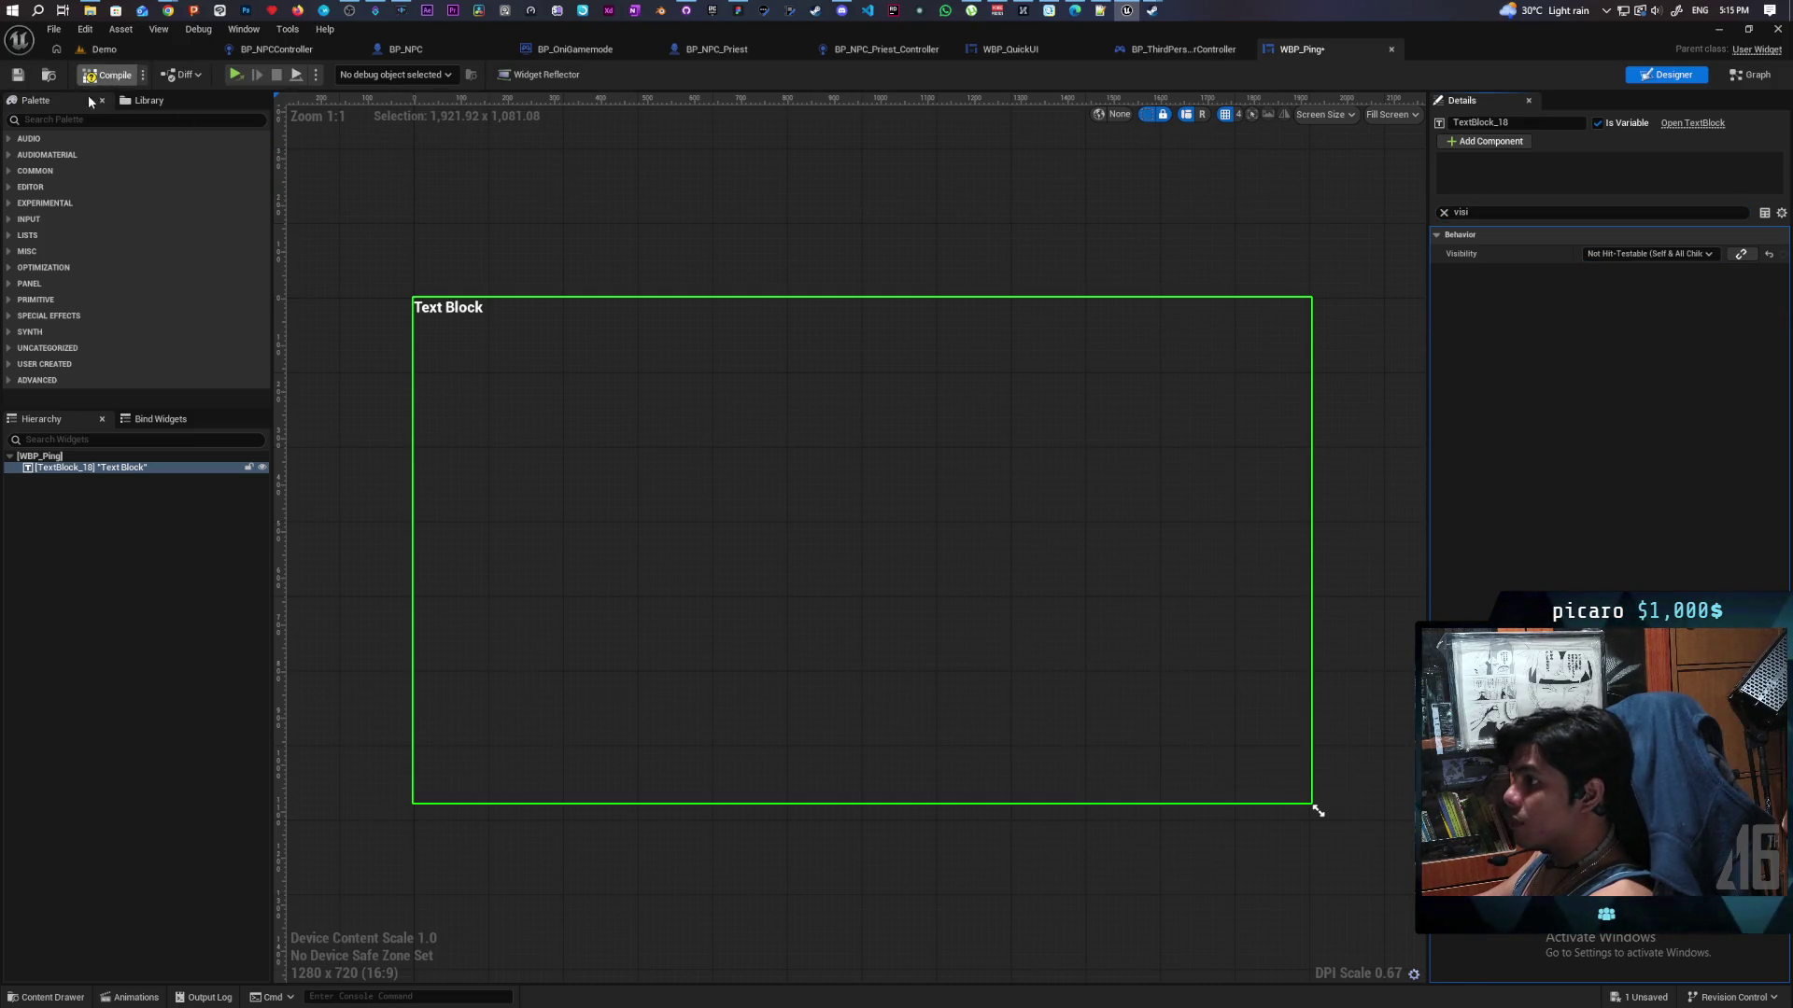
pyautogui.hotkey('ctrl', 's')
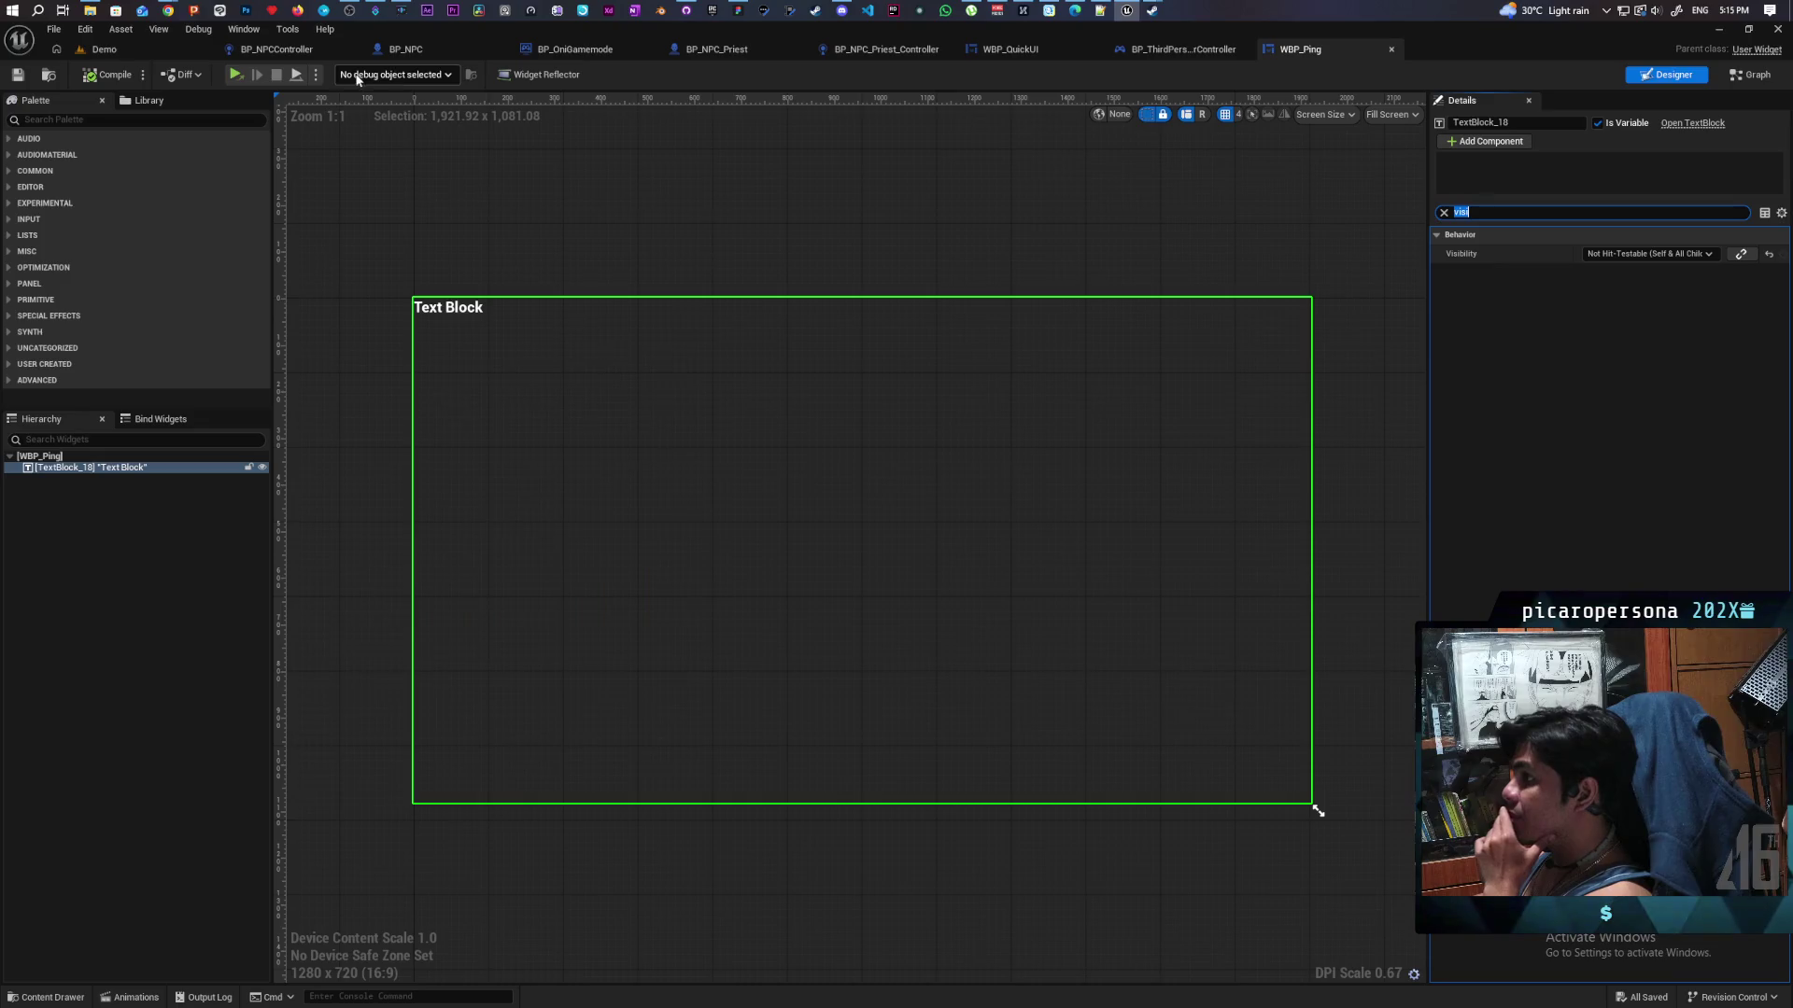
pyautogui.click(236, 74)
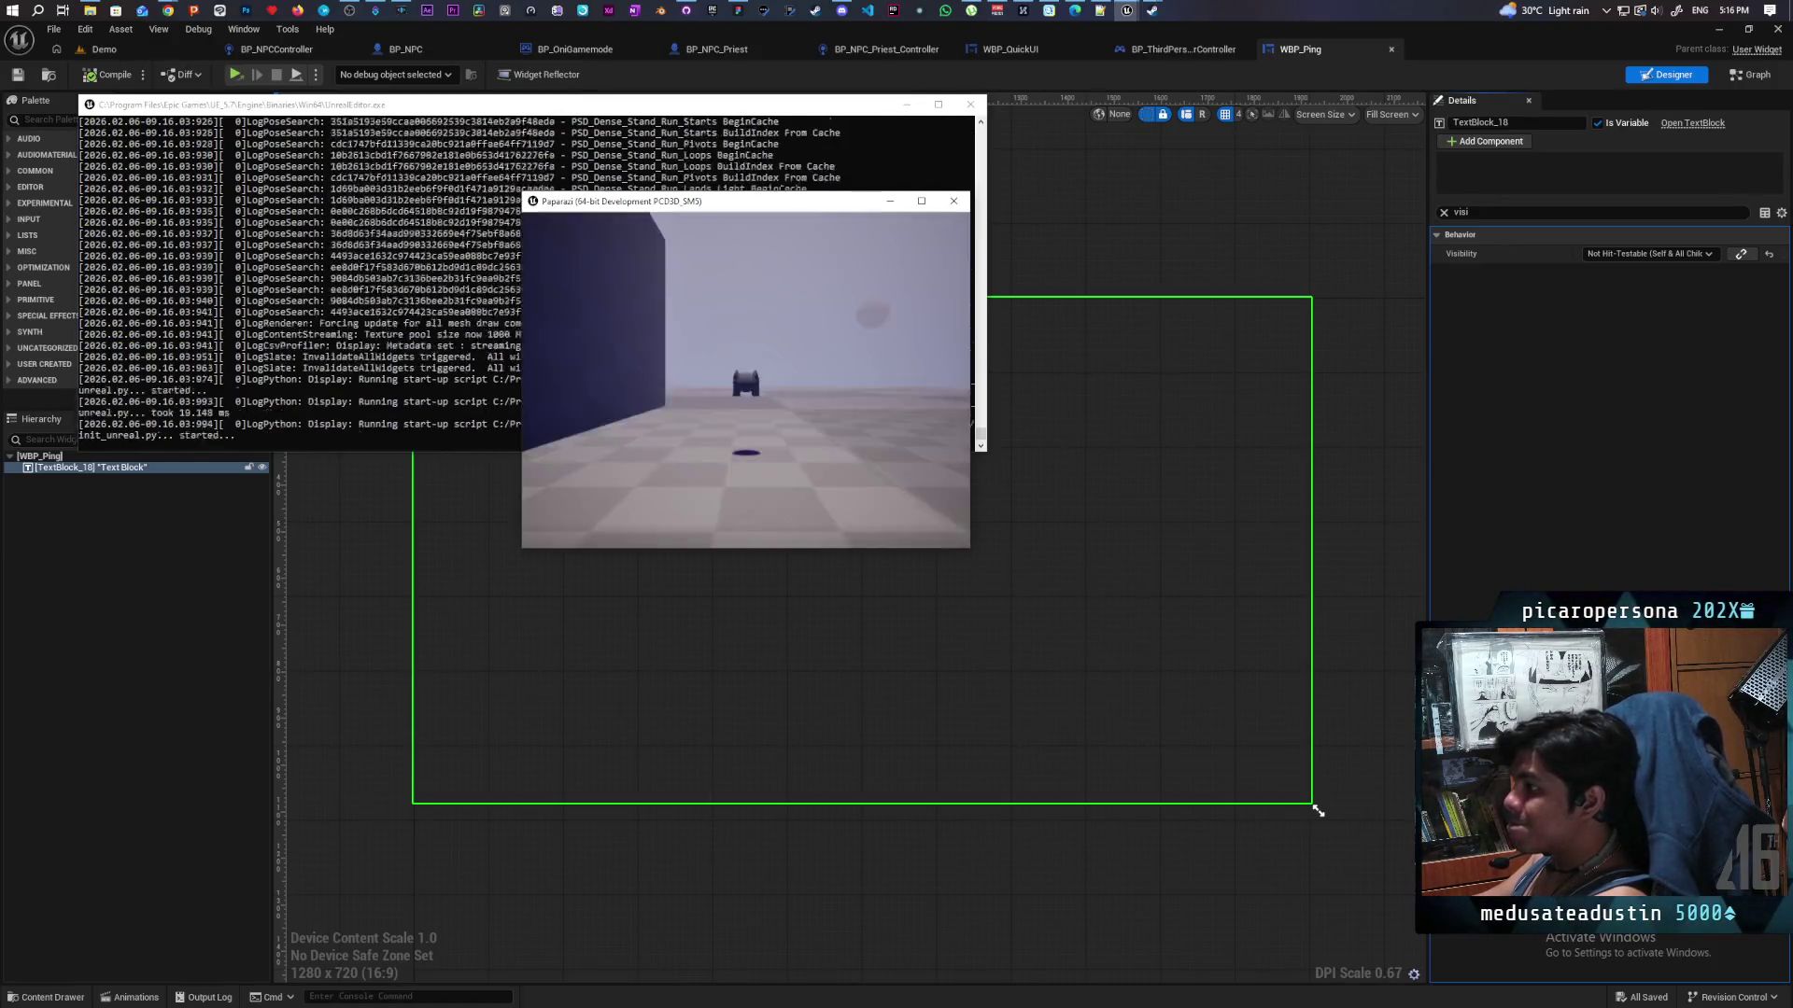
pyautogui.press('Escape')
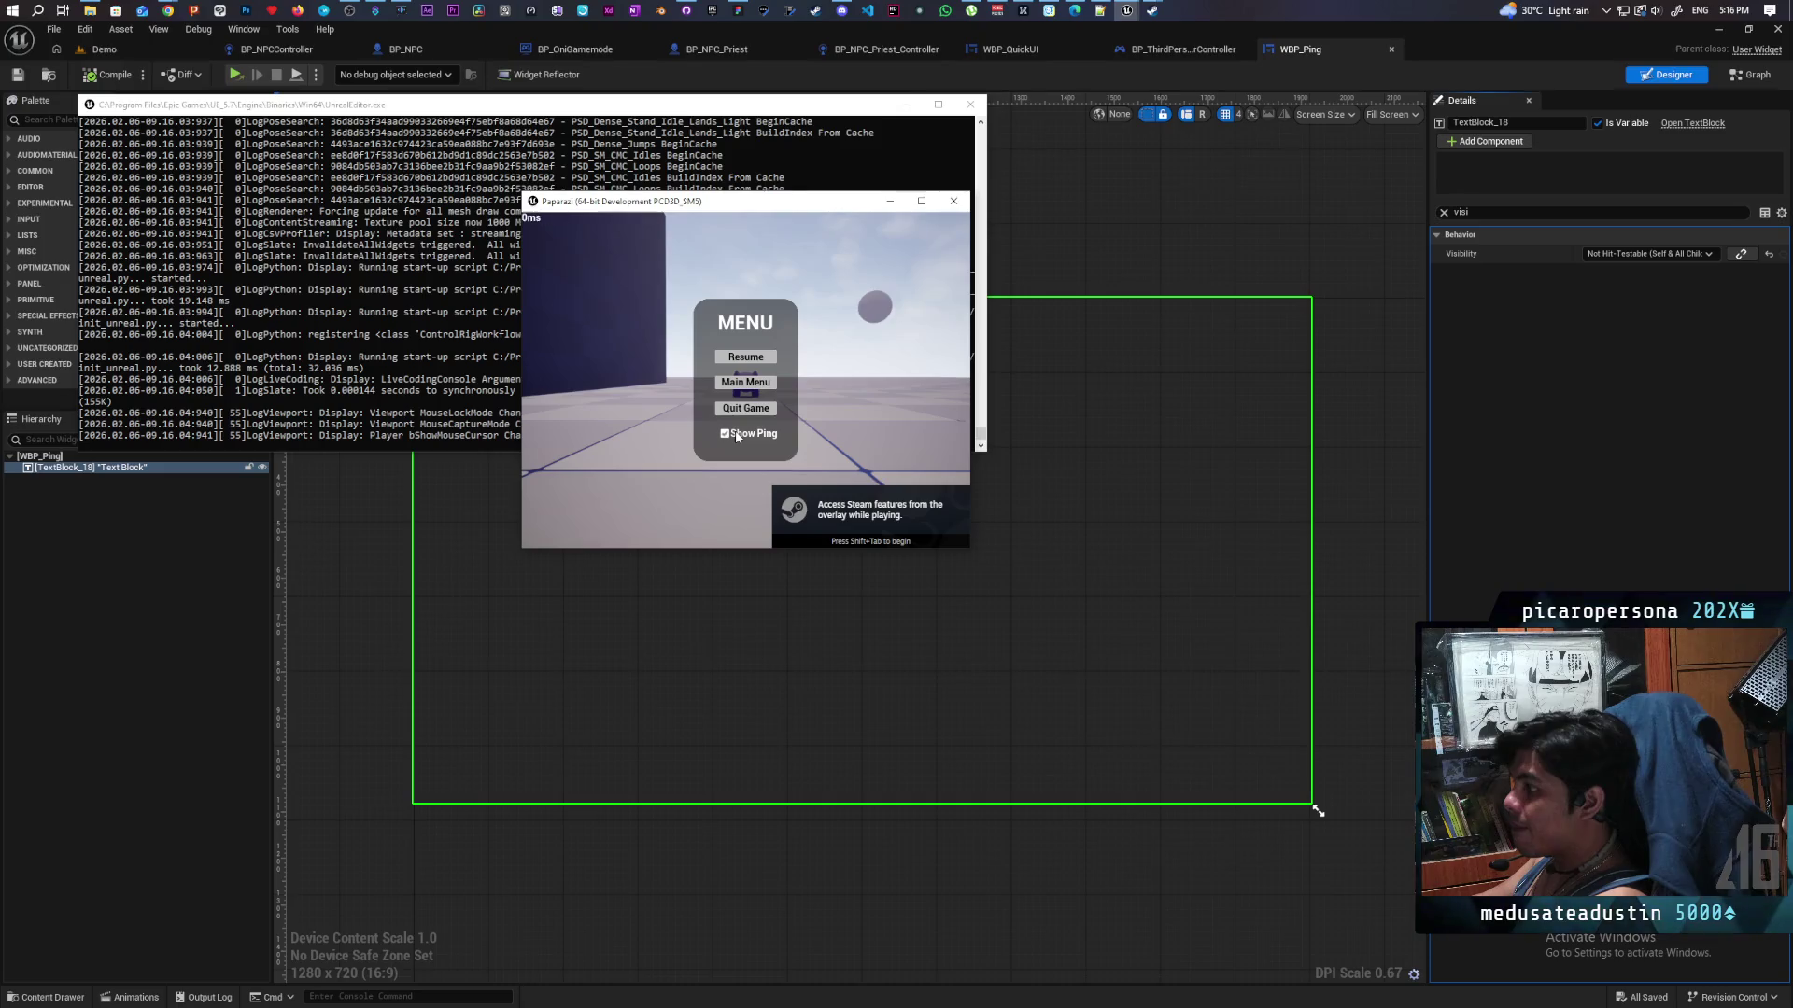
pyautogui.click(737, 434)
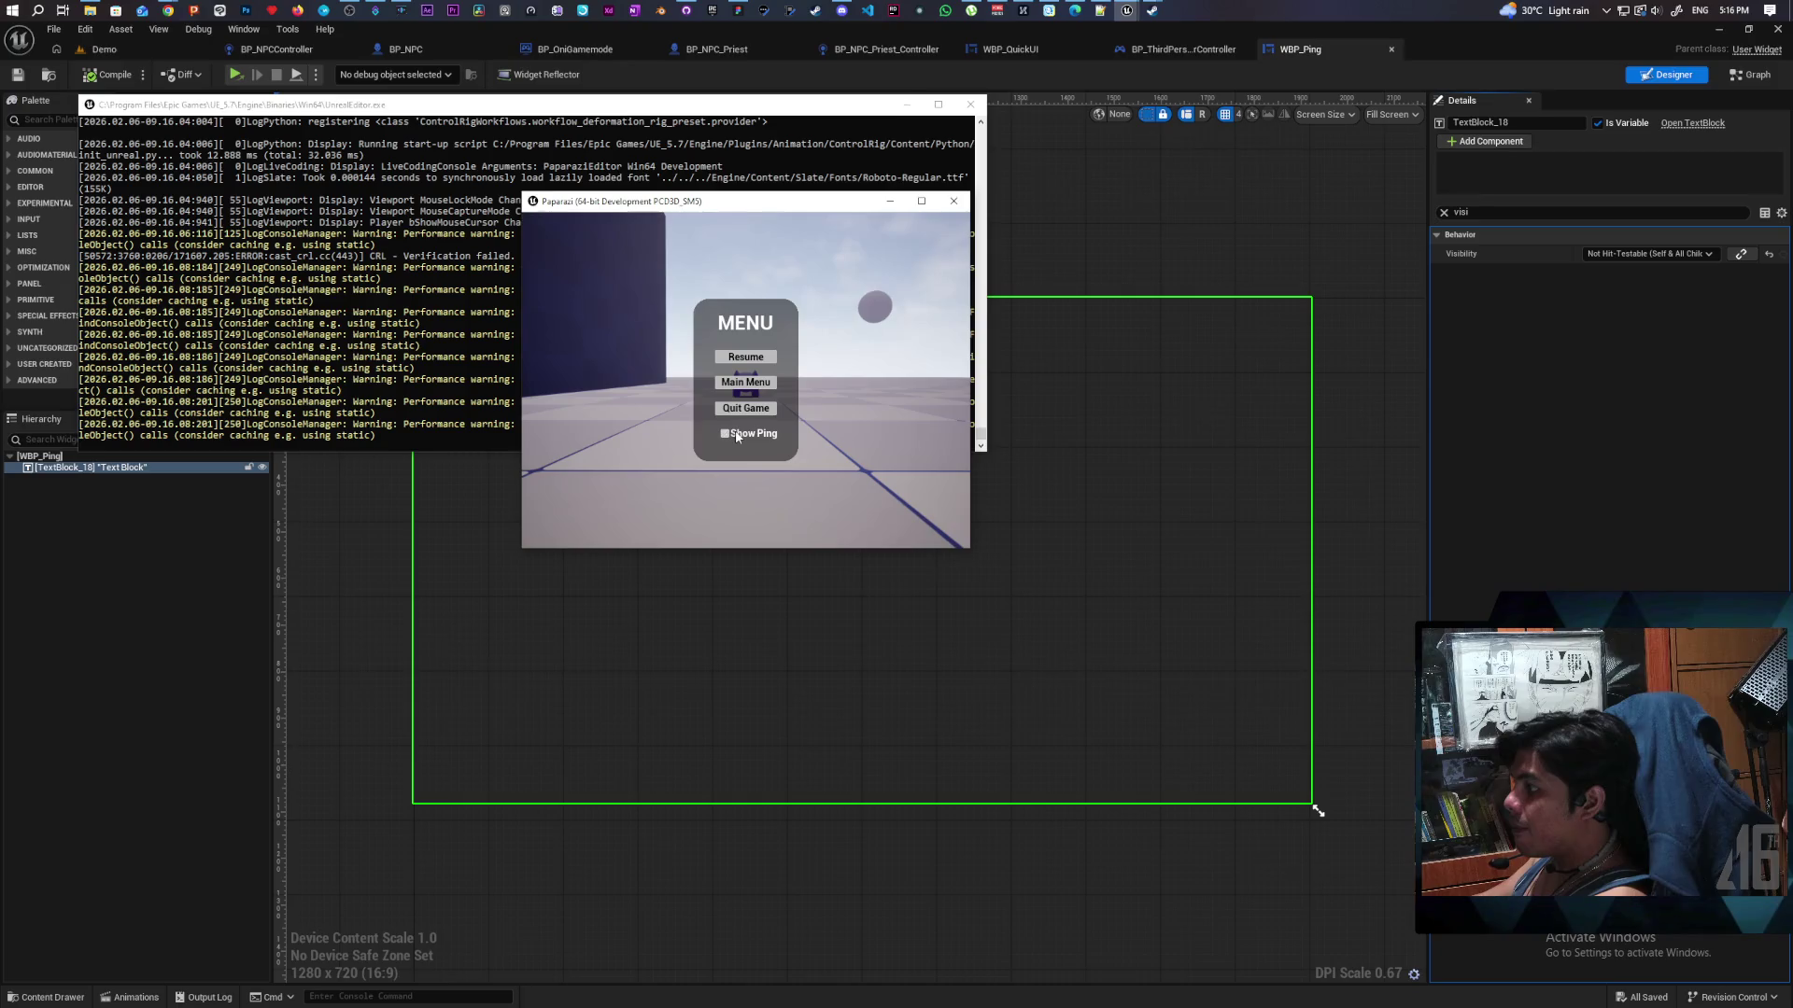
pyautogui.press('Escape')
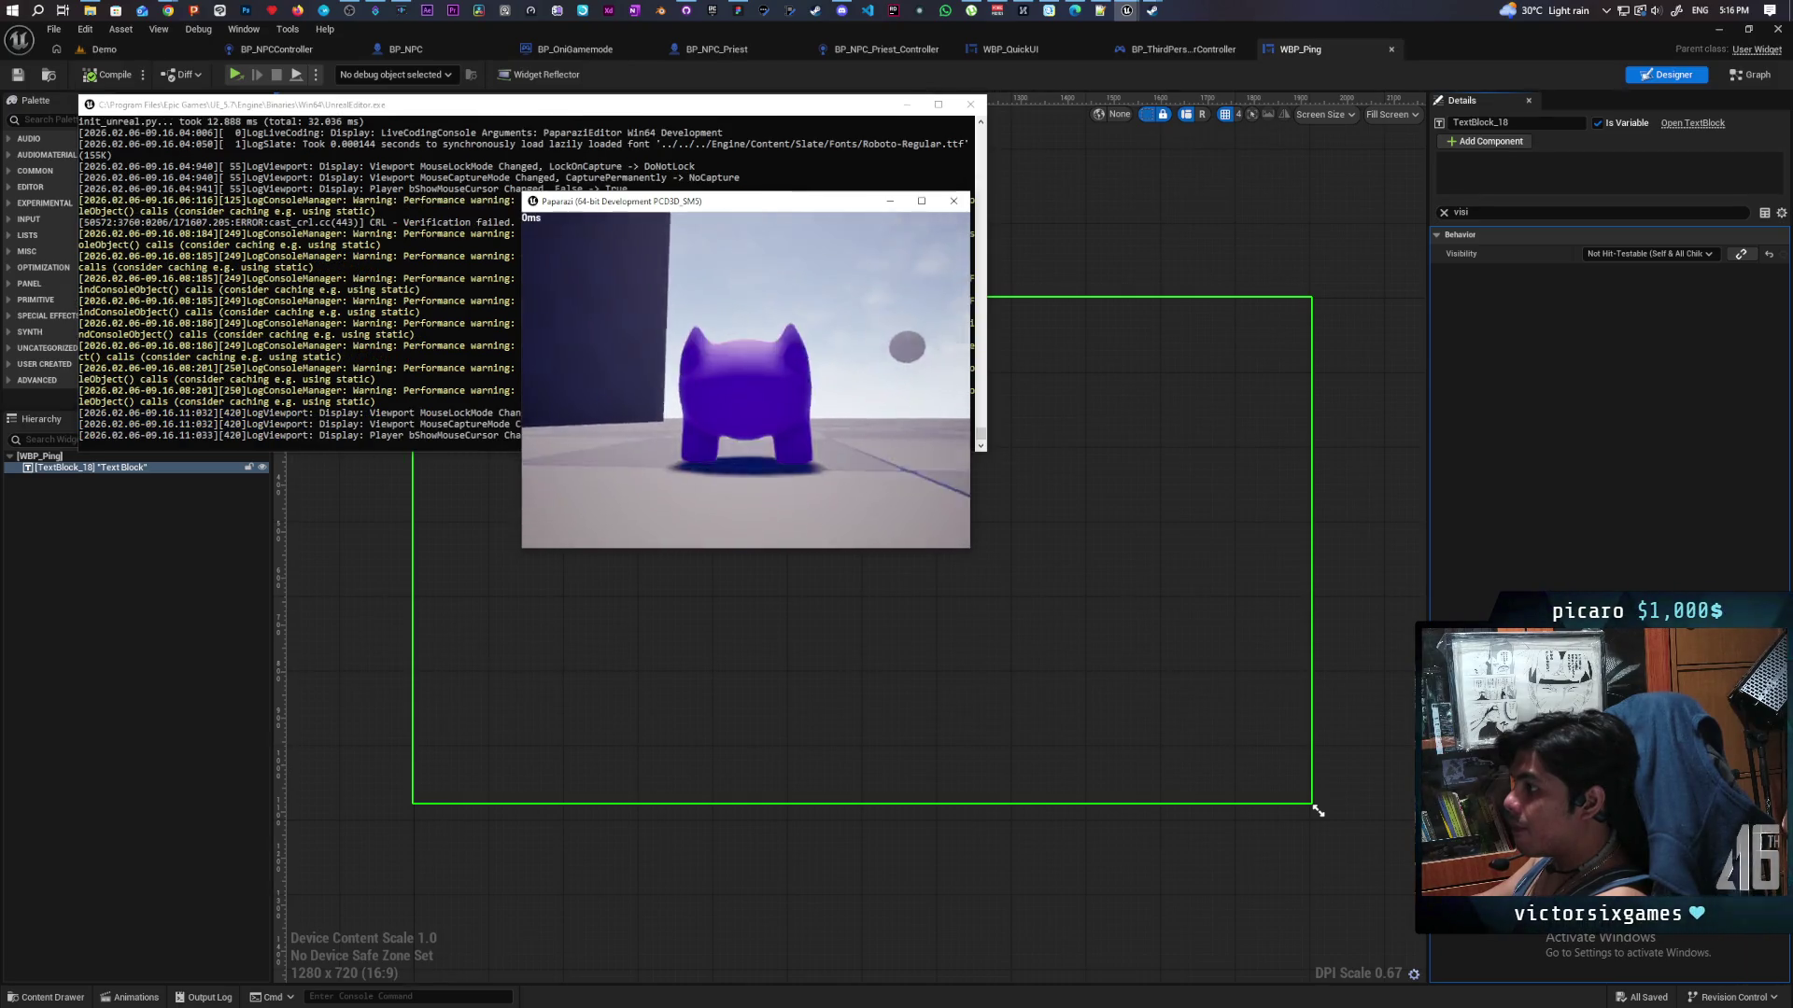
pyautogui.press('Escape')
pyautogui.press('Escape')
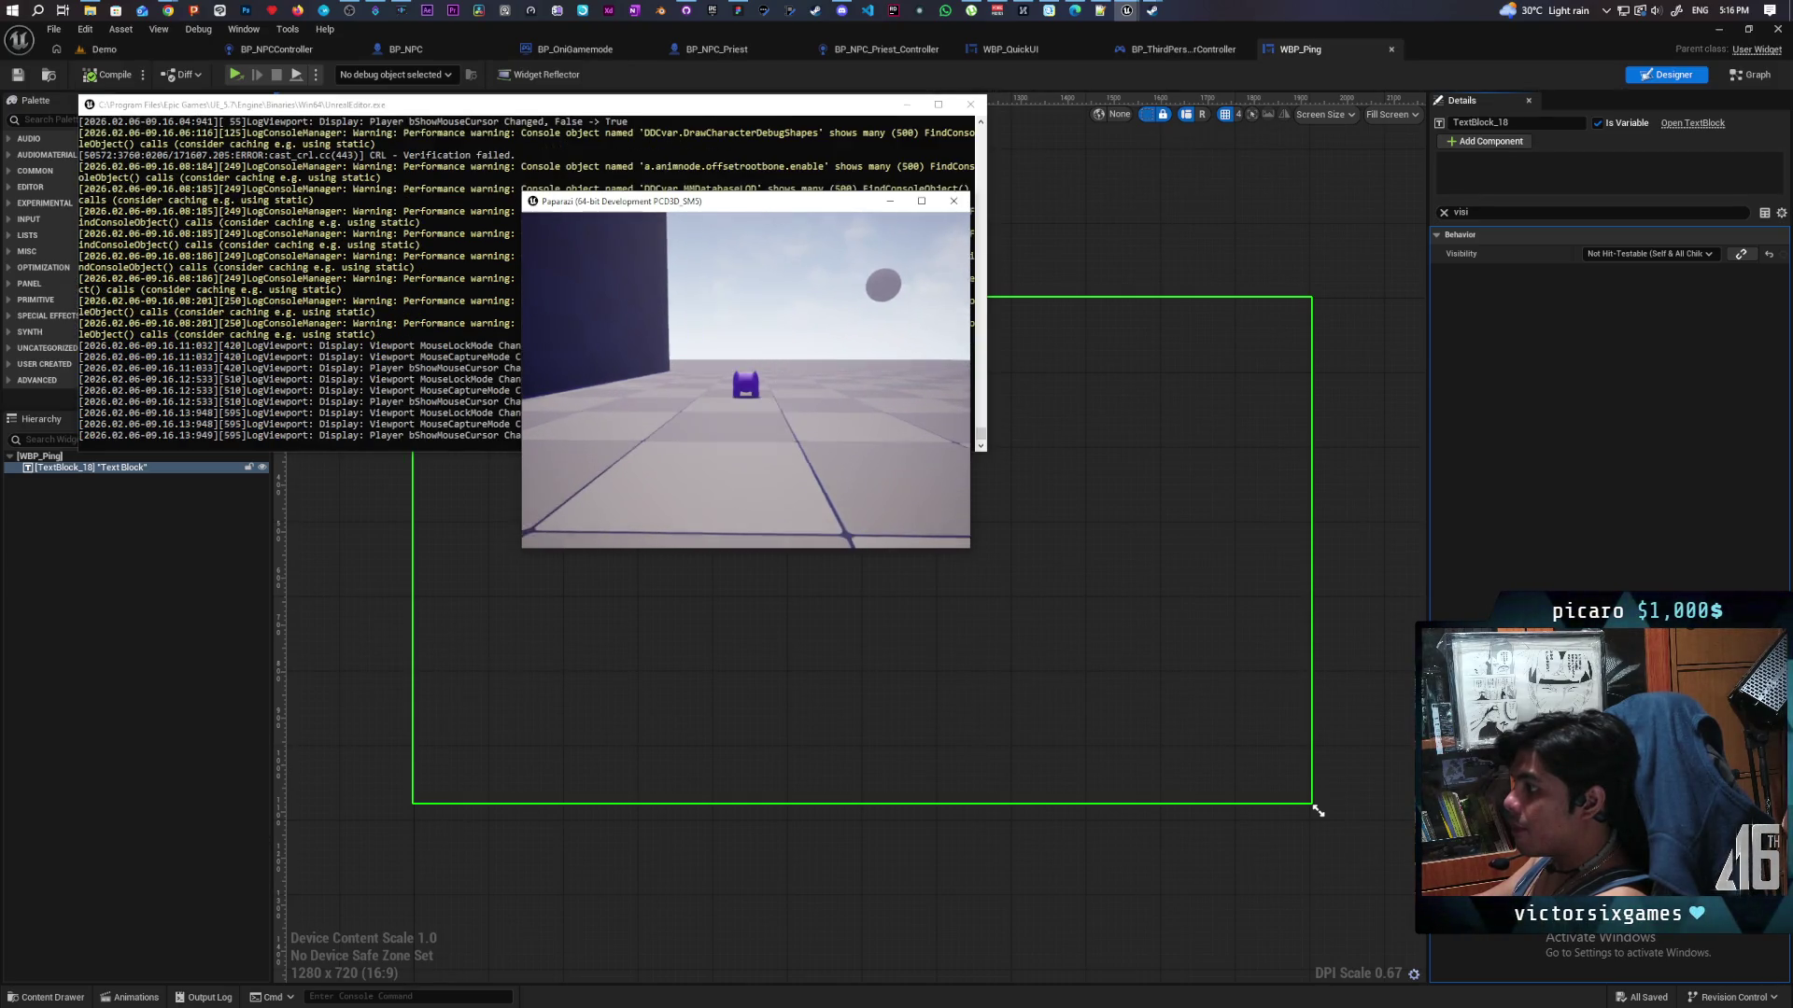
pyautogui.press('Escape')
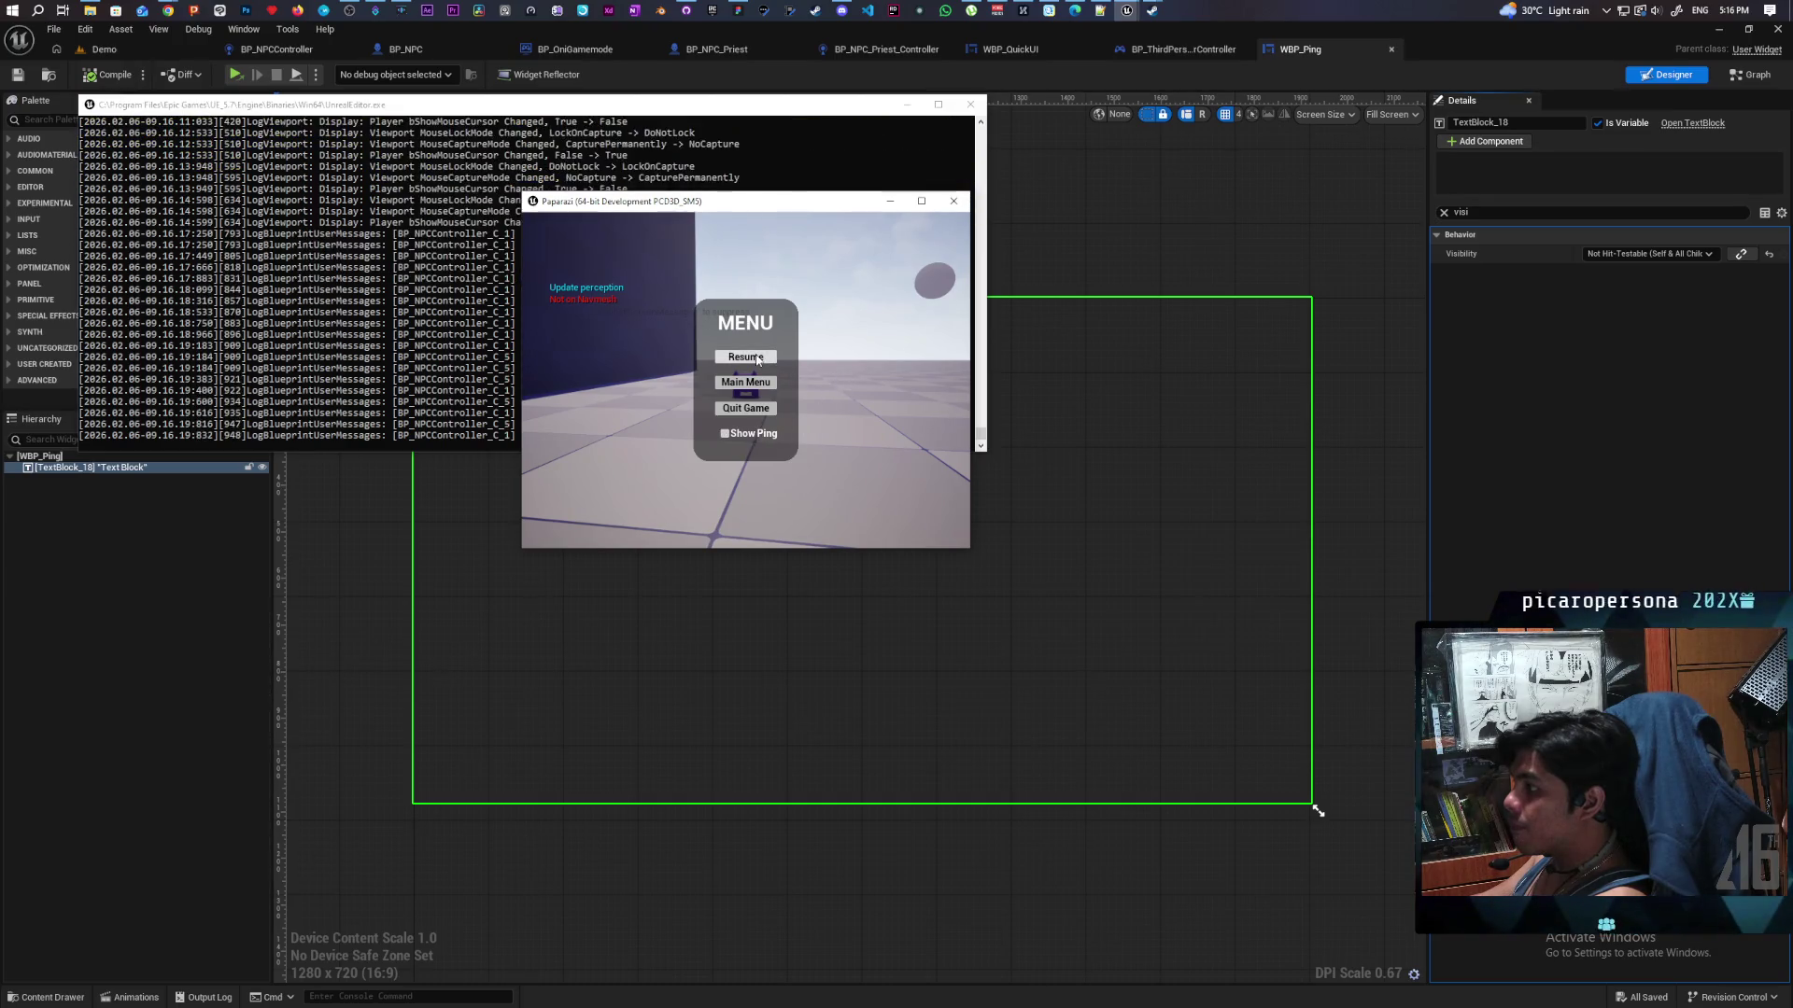
pyautogui.press('Escape')
pyautogui.press('Escape')
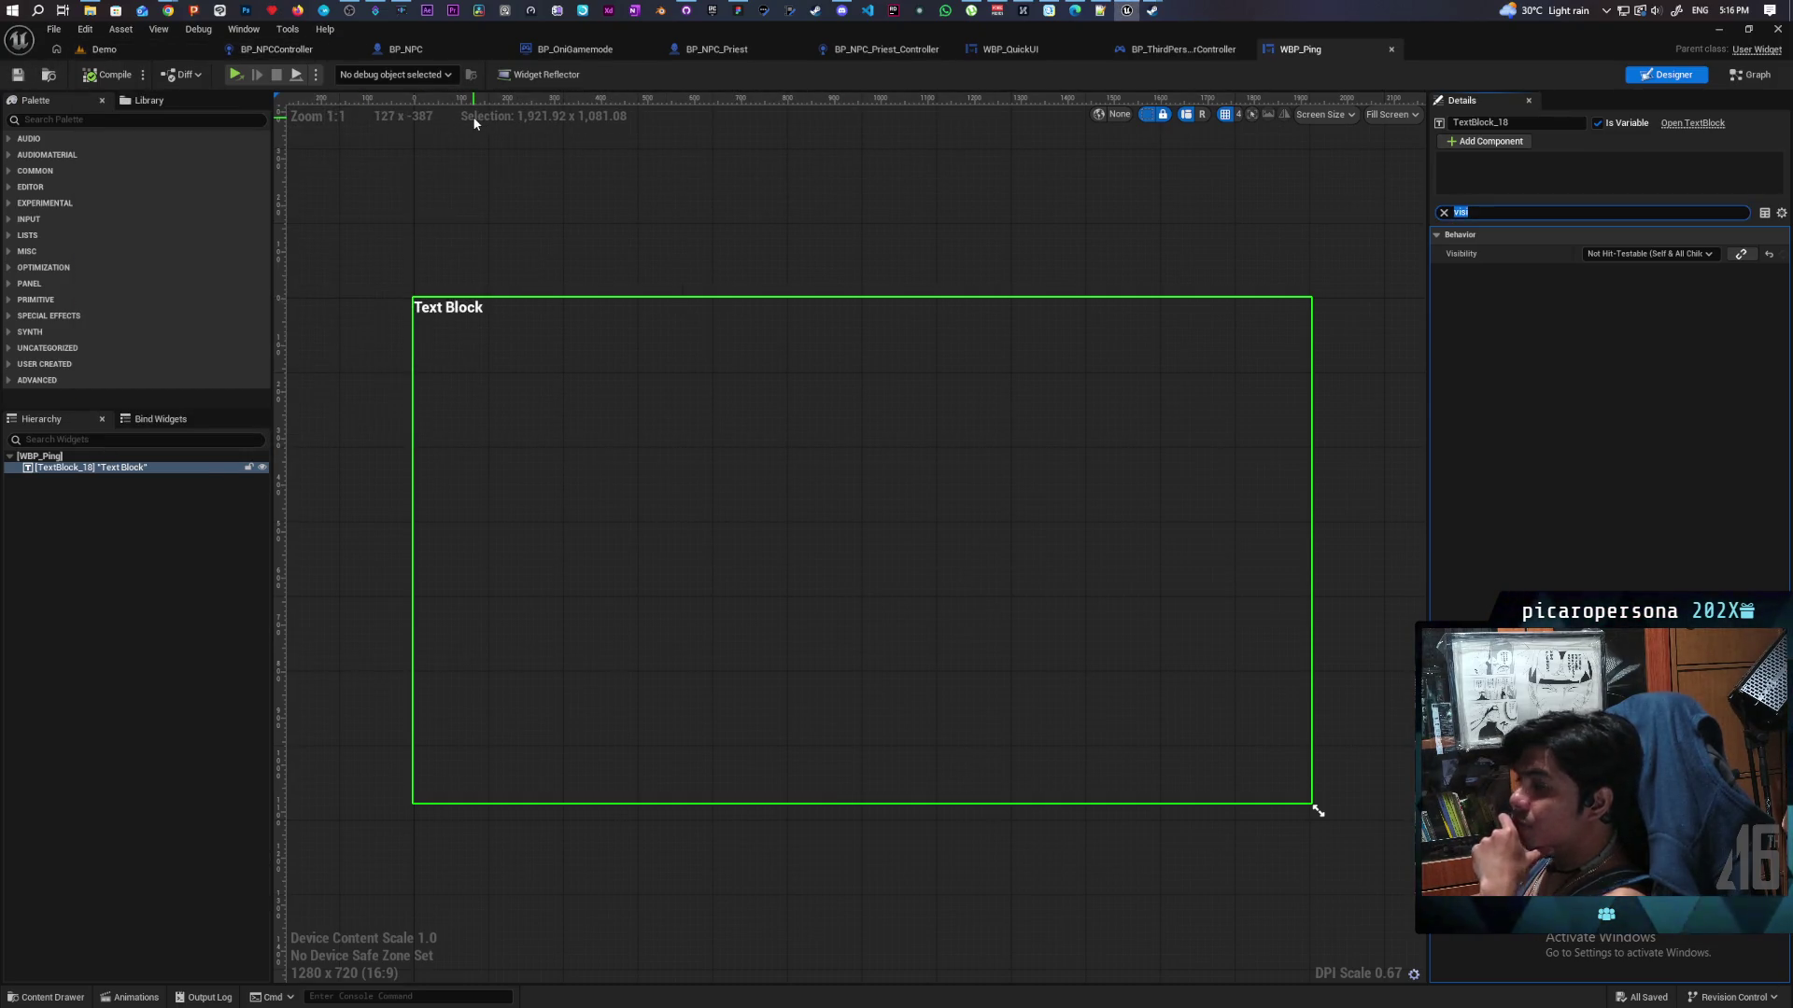
# In the Demo level editor, load Startup_Map from Favorite Levels.
pyautogui.click(135, 47)
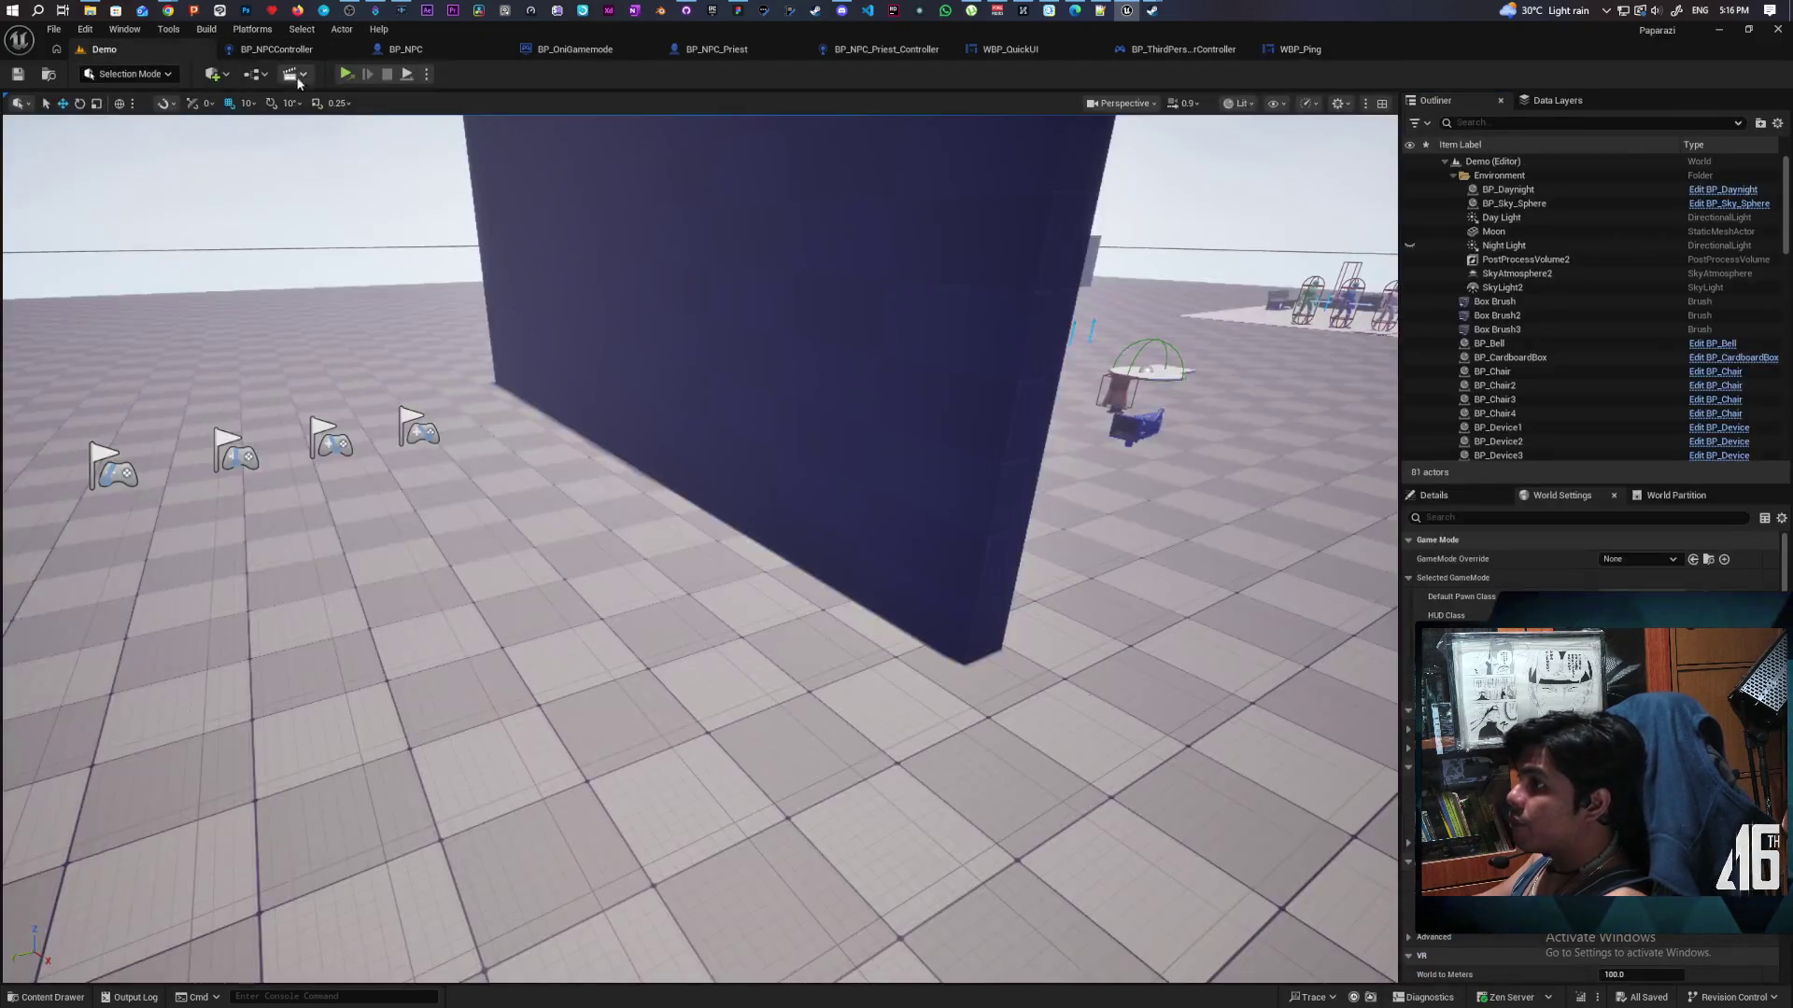
pyautogui.click(207, 31)
pyautogui.moveTo(169, 35)
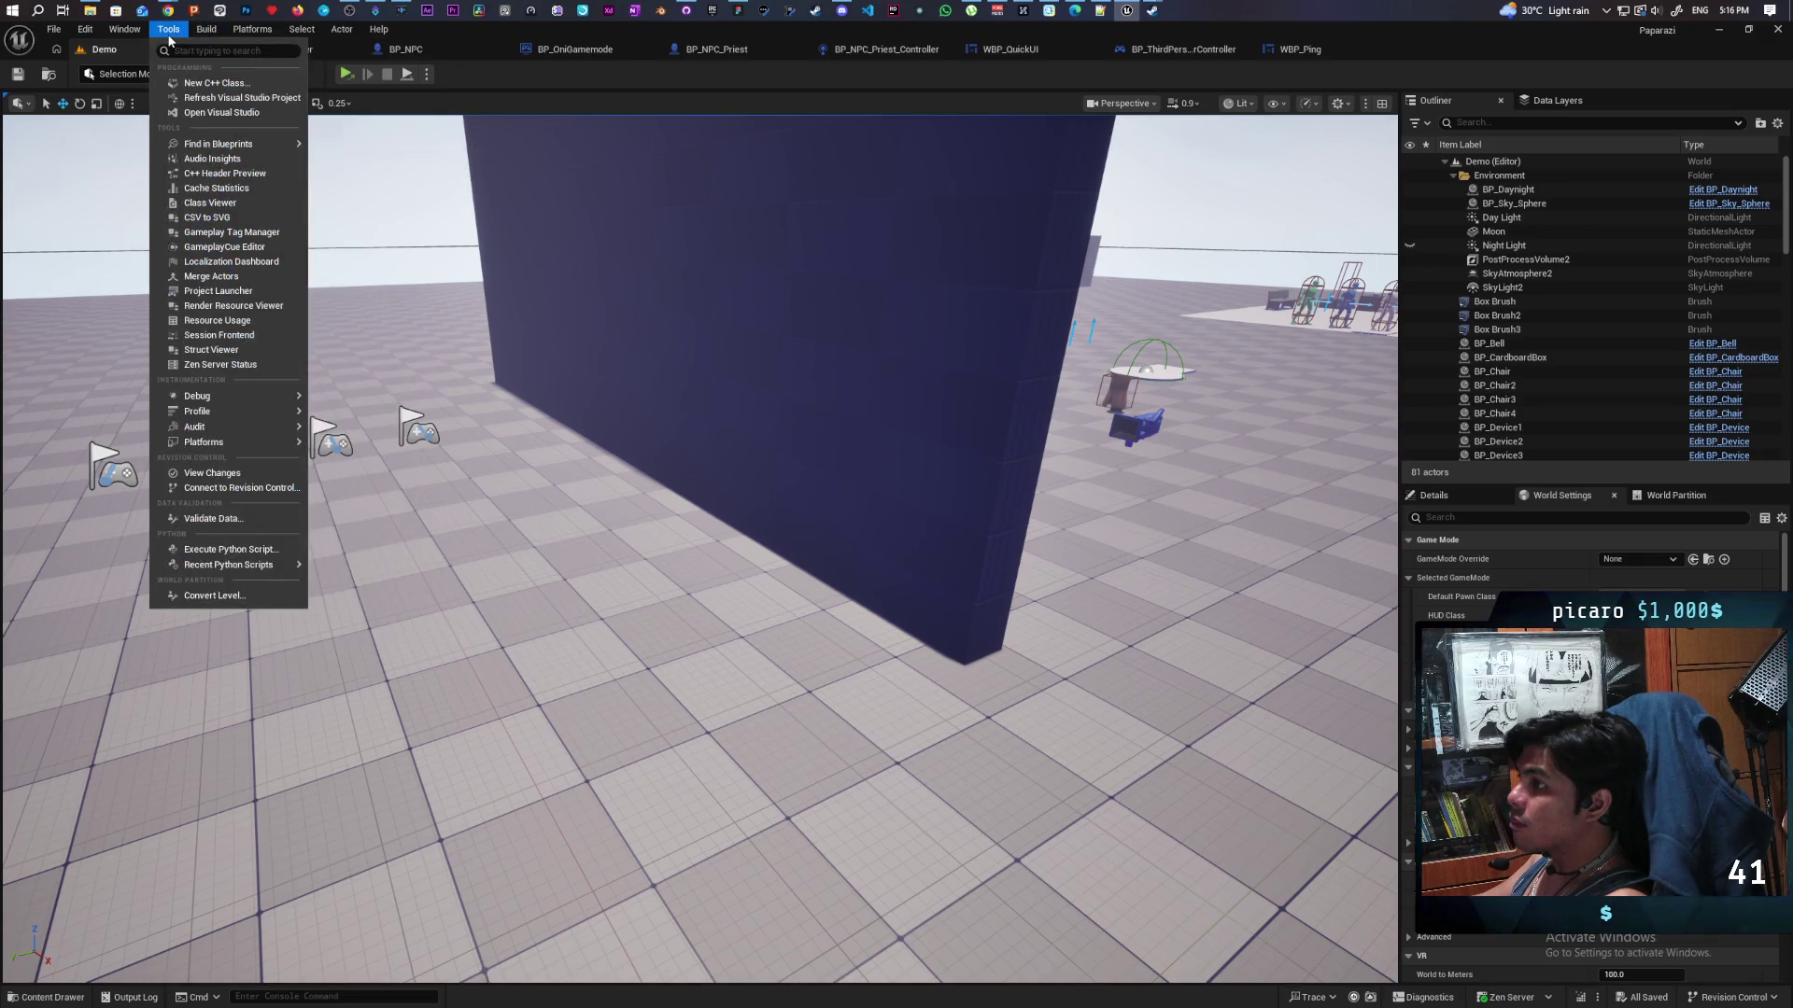
pyautogui.moveTo(250, 33)
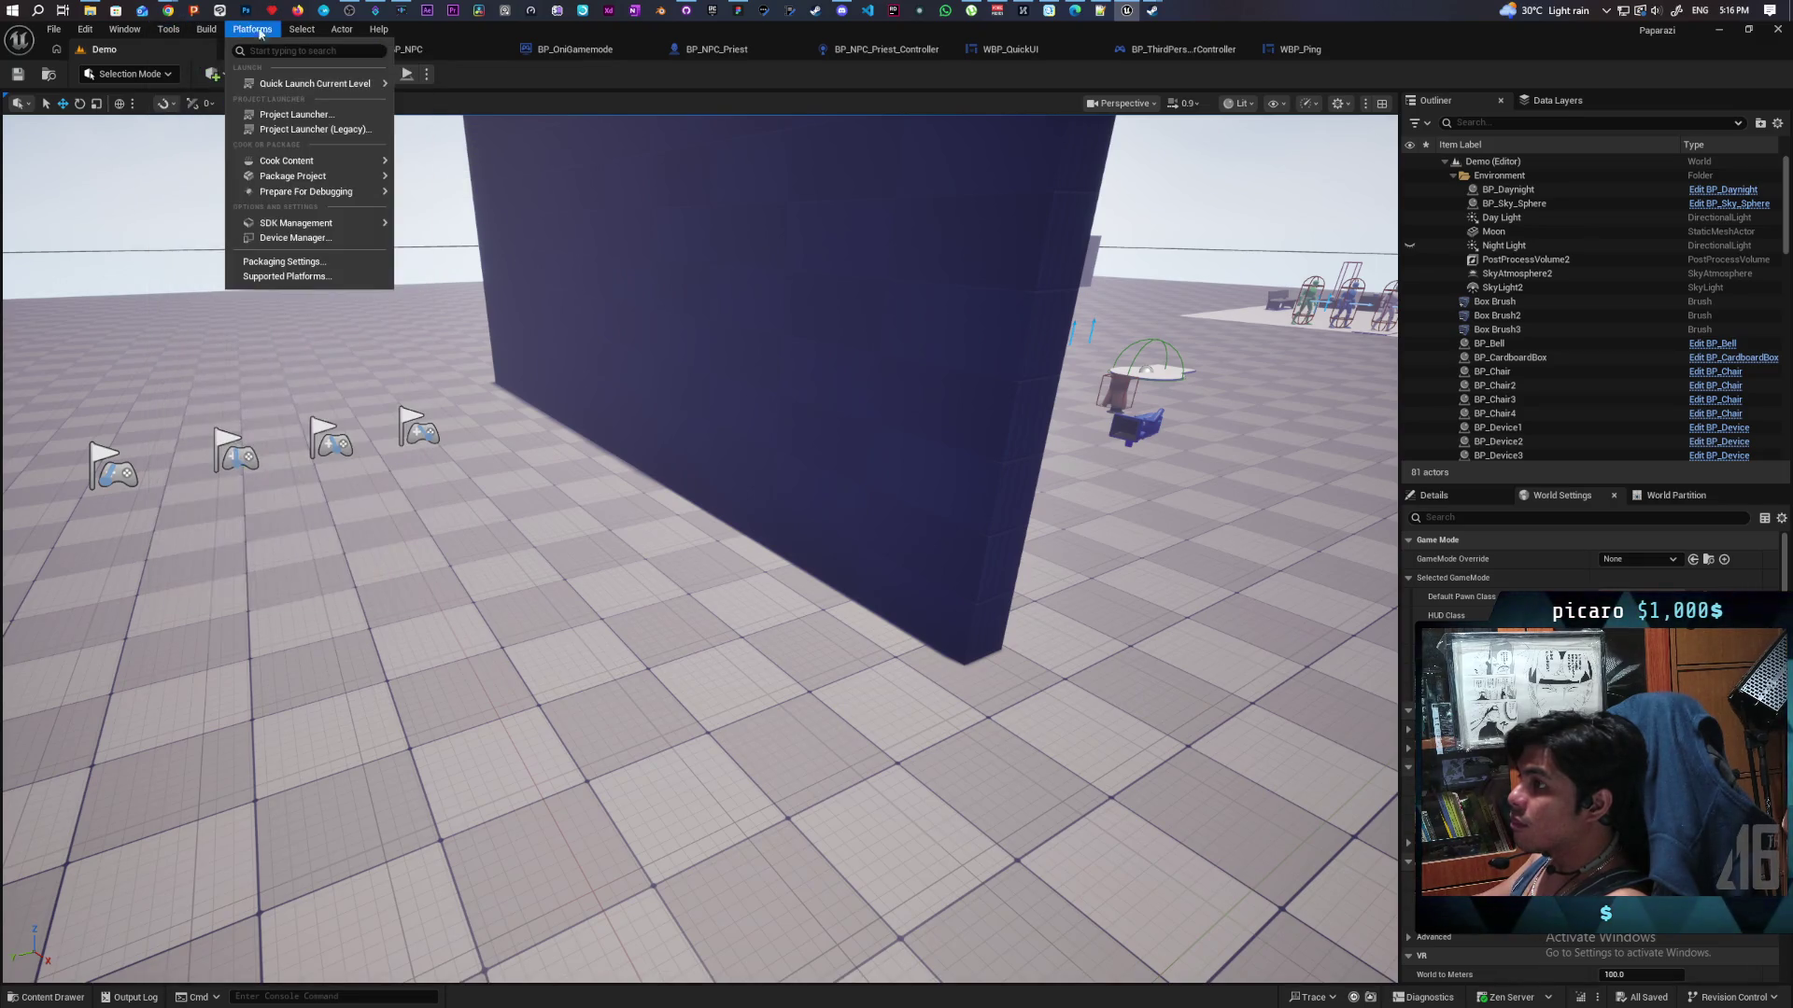
pyautogui.moveTo(53, 29)
pyautogui.moveTo(186, 113)
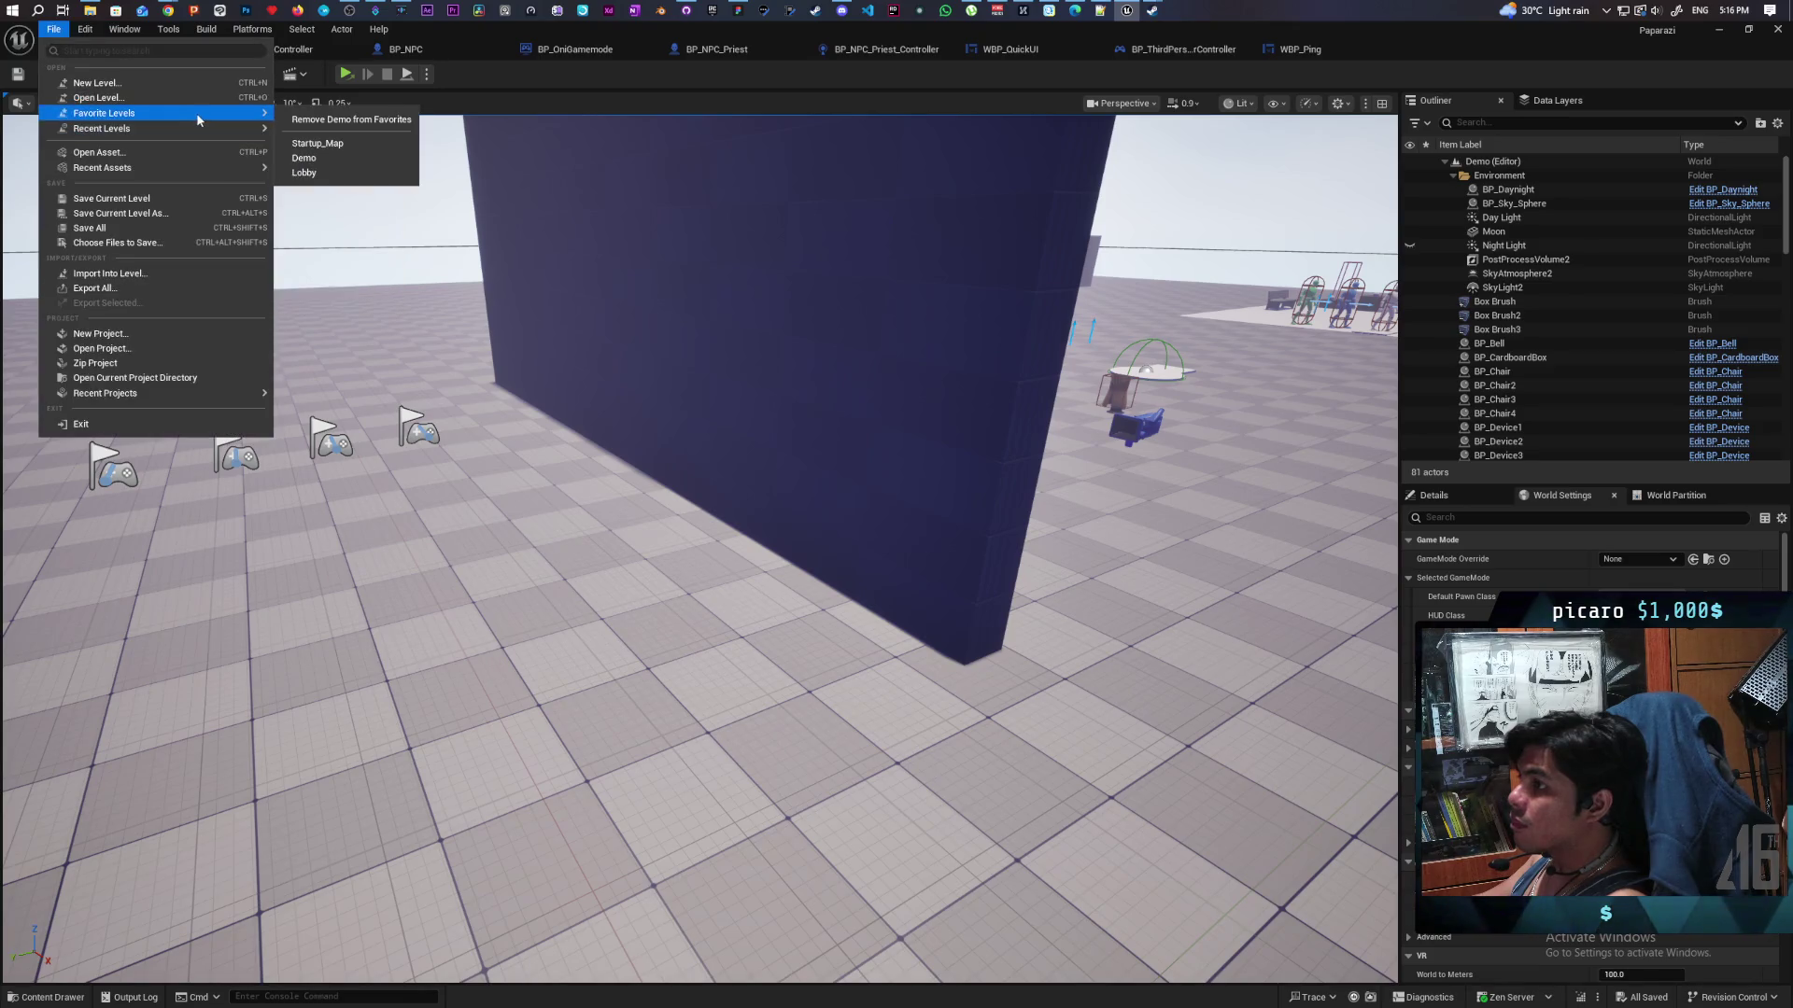
pyautogui.click(359, 142)
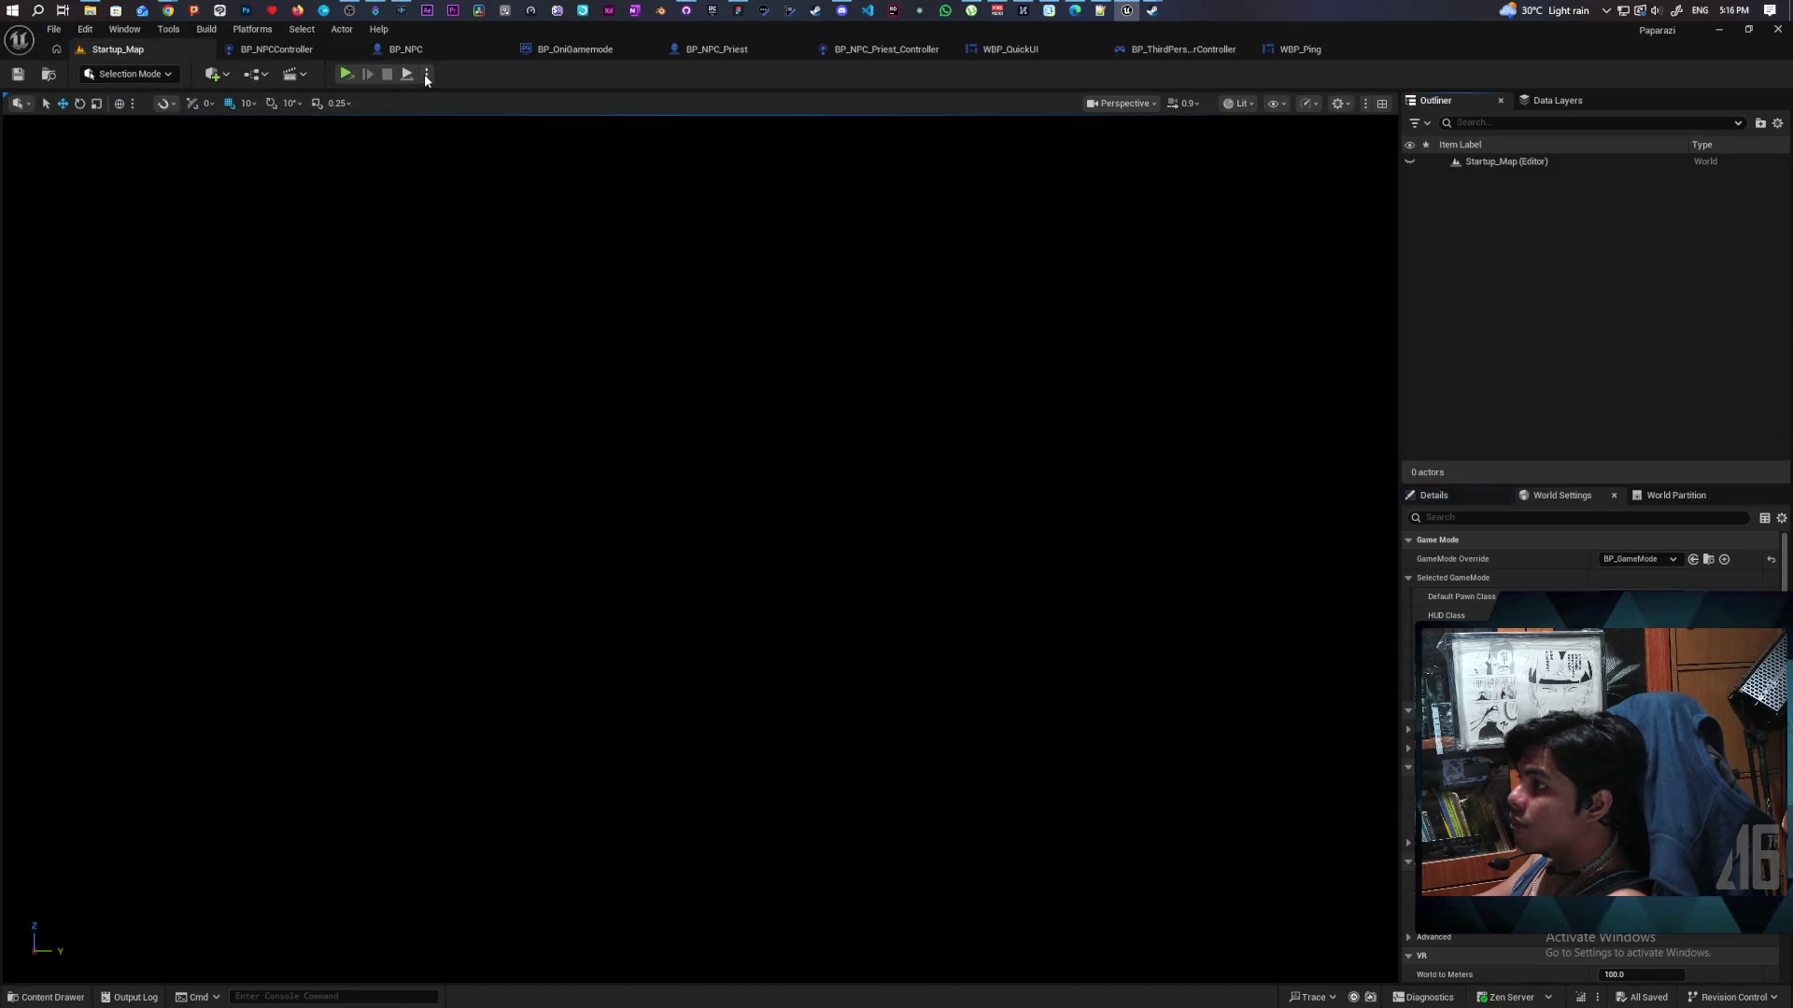
# Package the project into the Paparazi Dev Test folder.
pyautogui.click(252, 30)
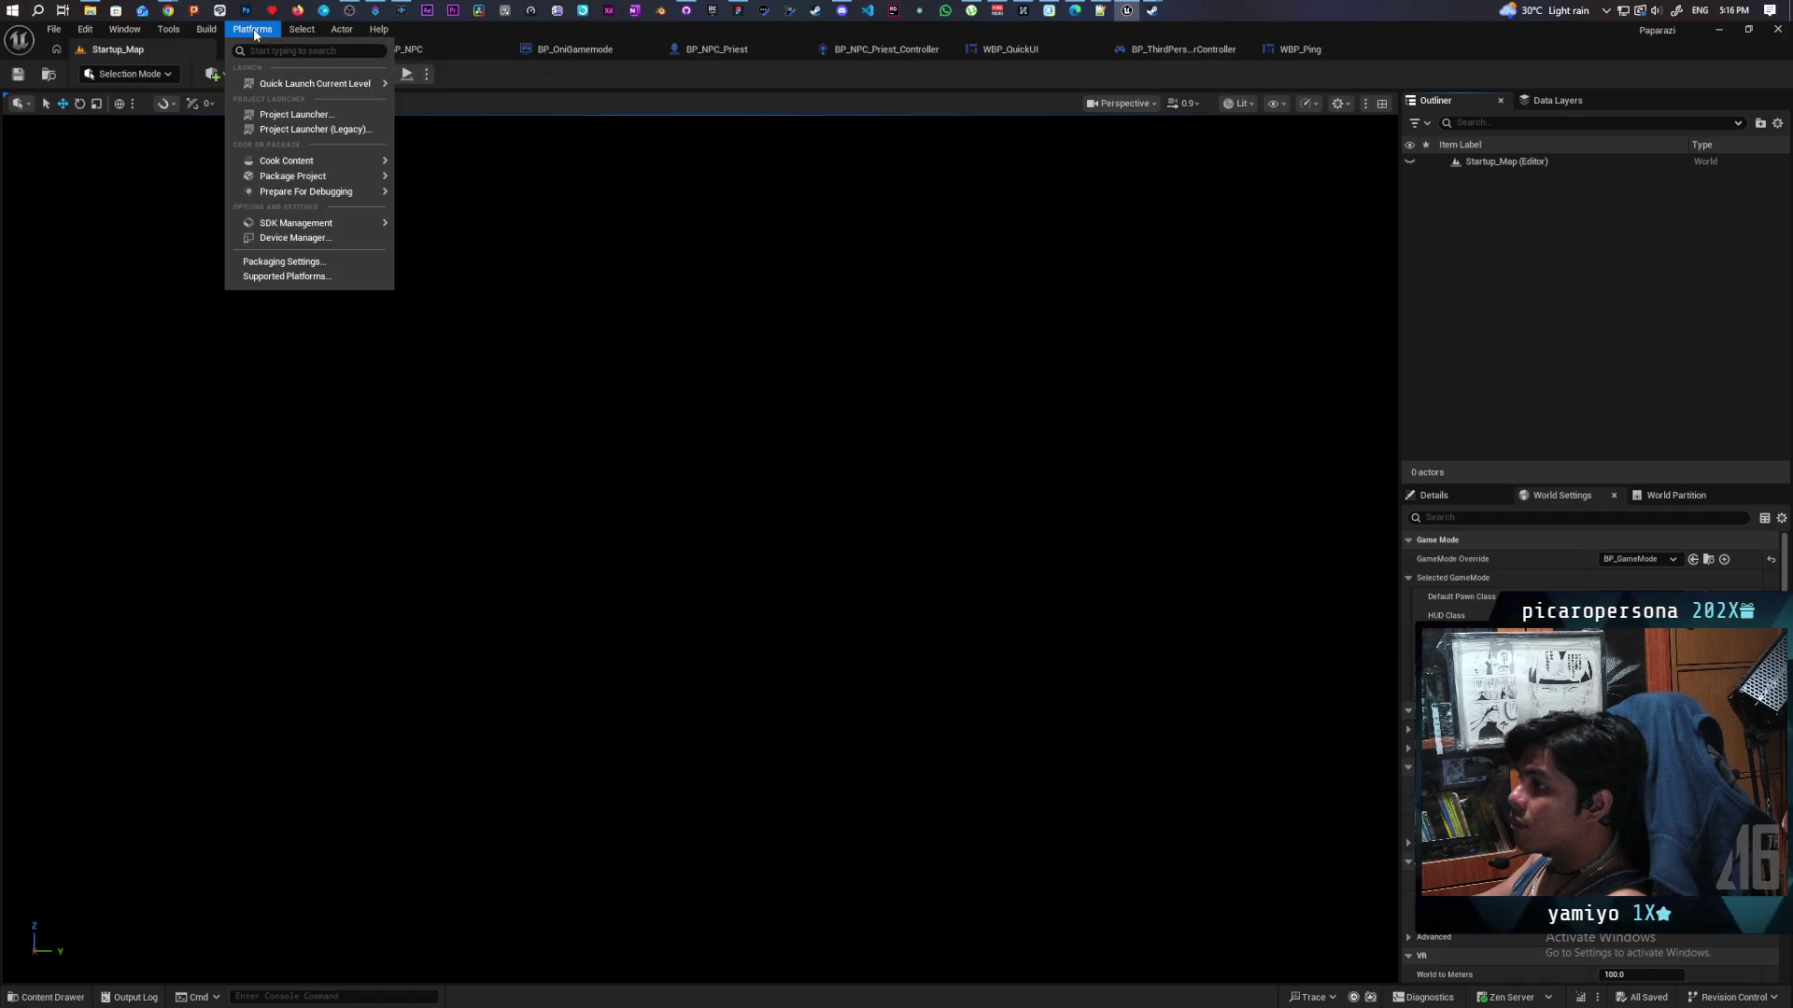
pyautogui.moveTo(327, 177)
pyautogui.click(470, 207)
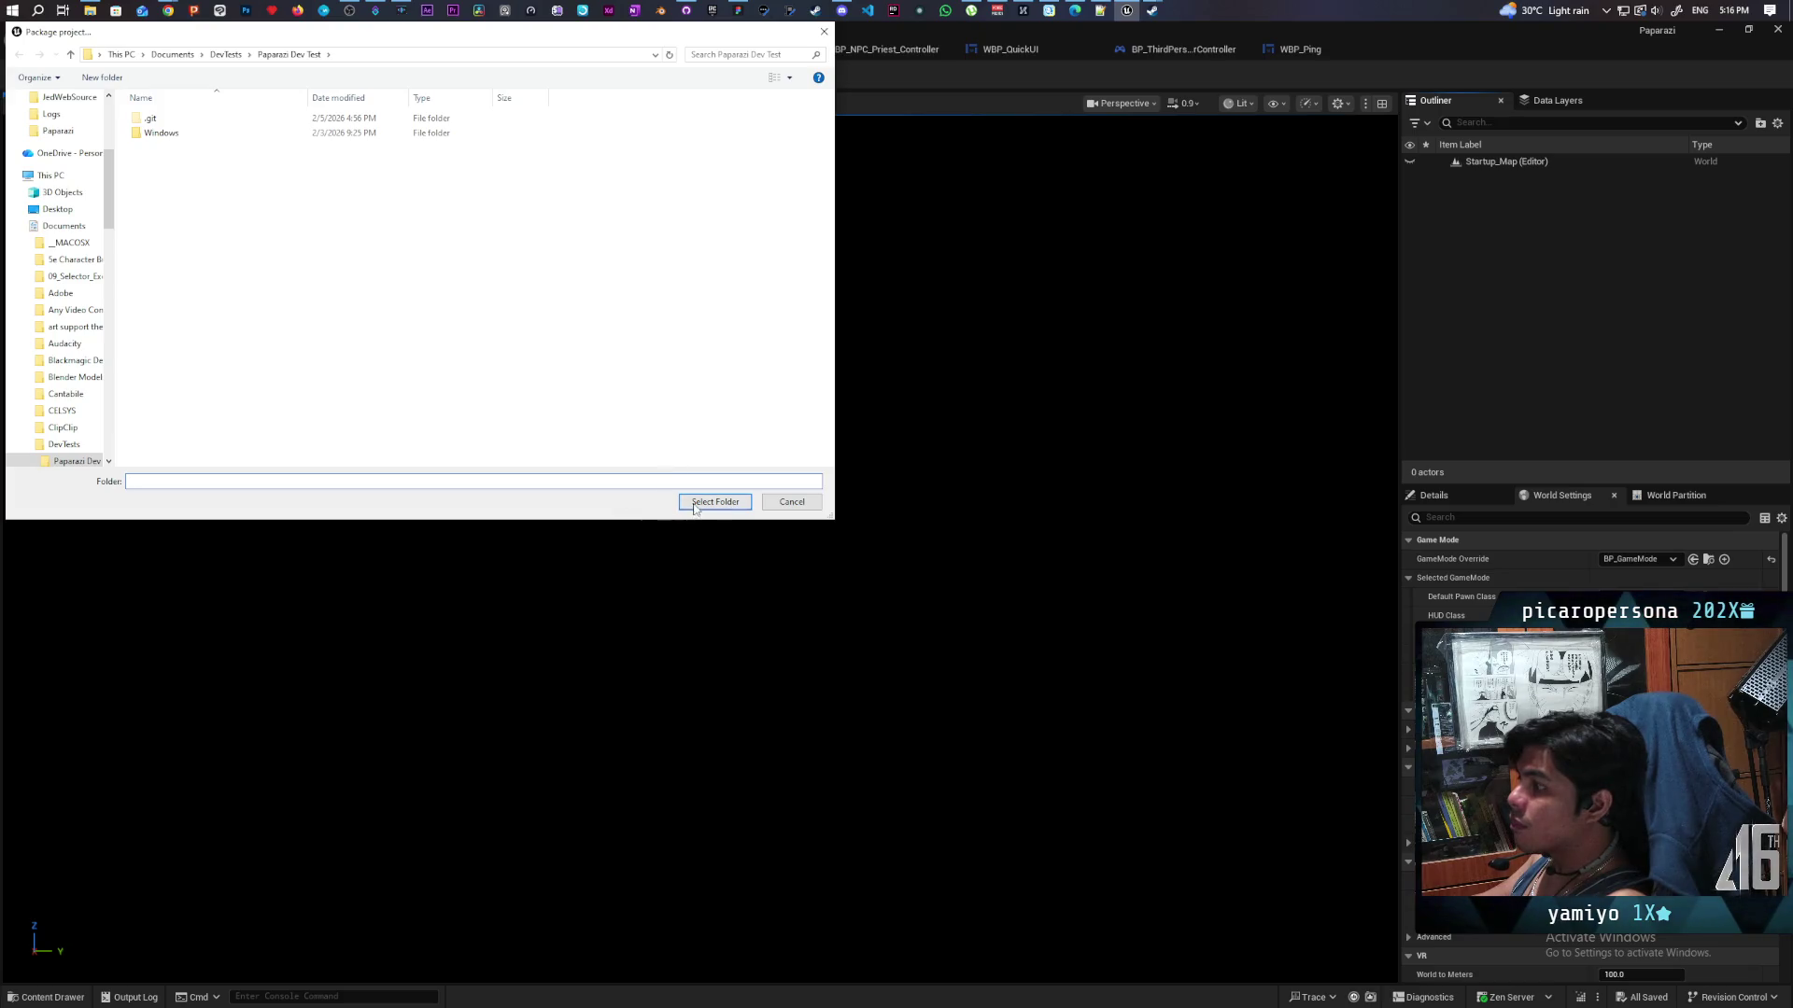
pyautogui.click(714, 502)
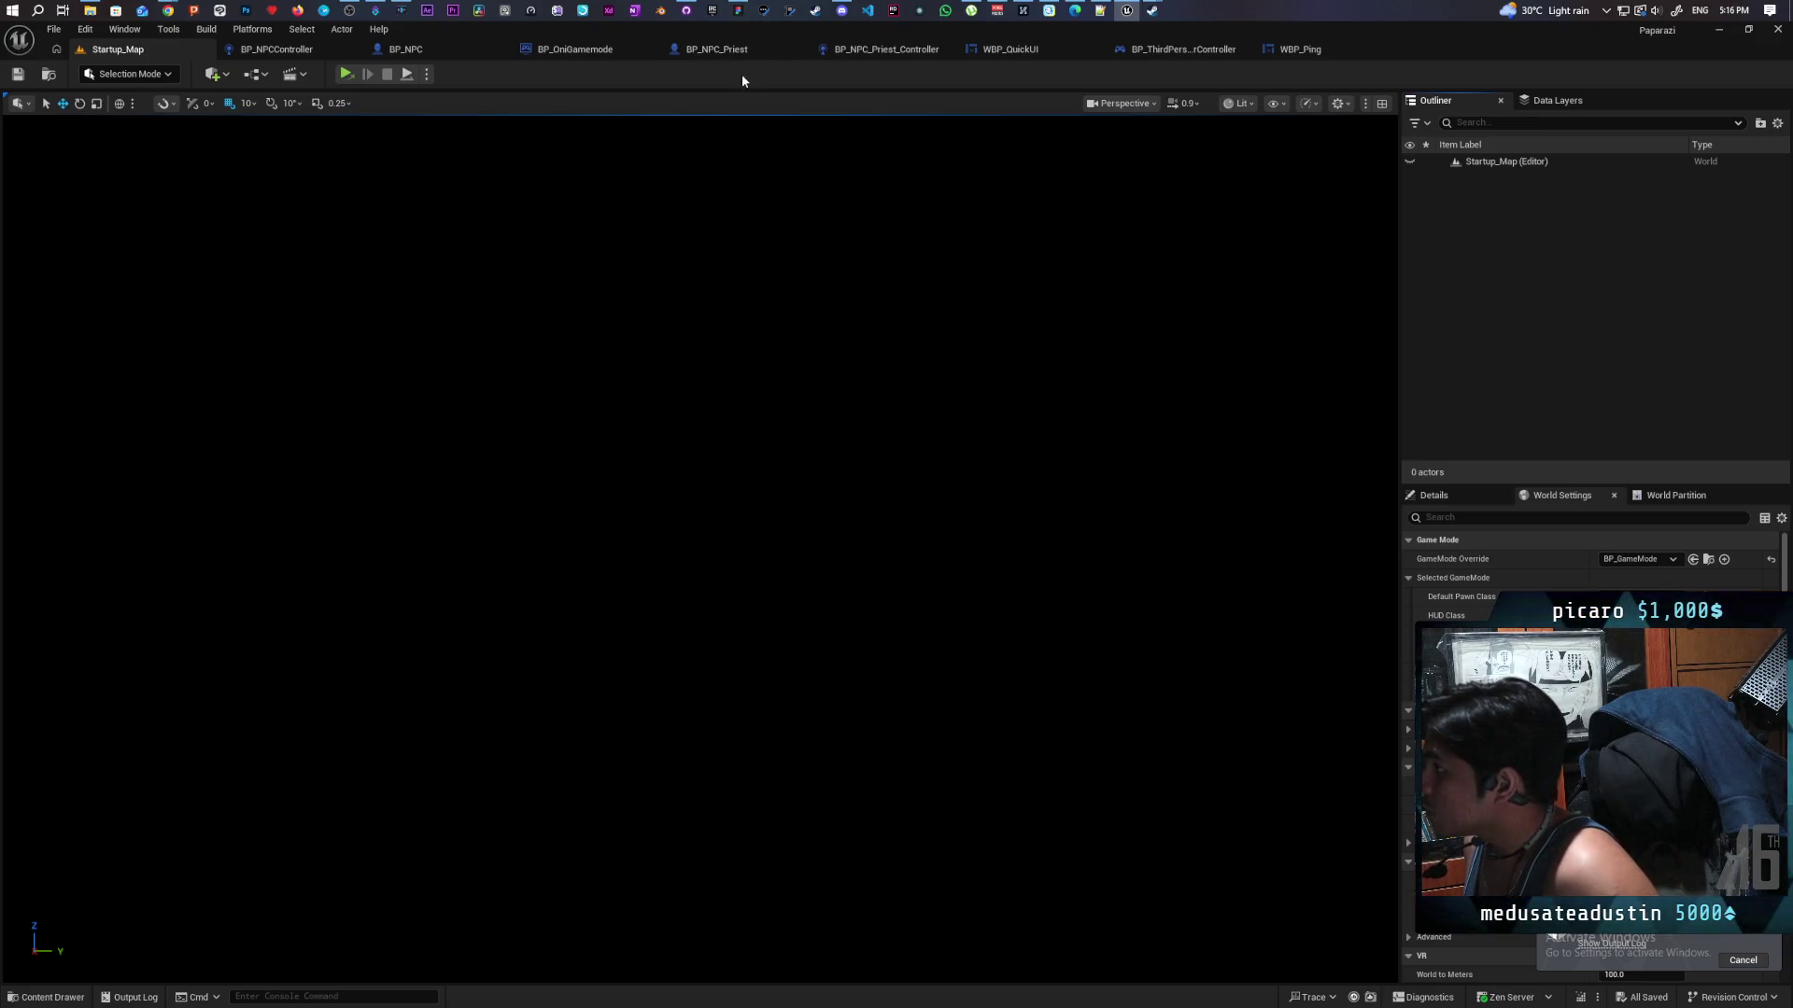
# Commit the four Paparazi changes to main as 'added ping UI' and push to origin.
pyautogui.click(686, 10)
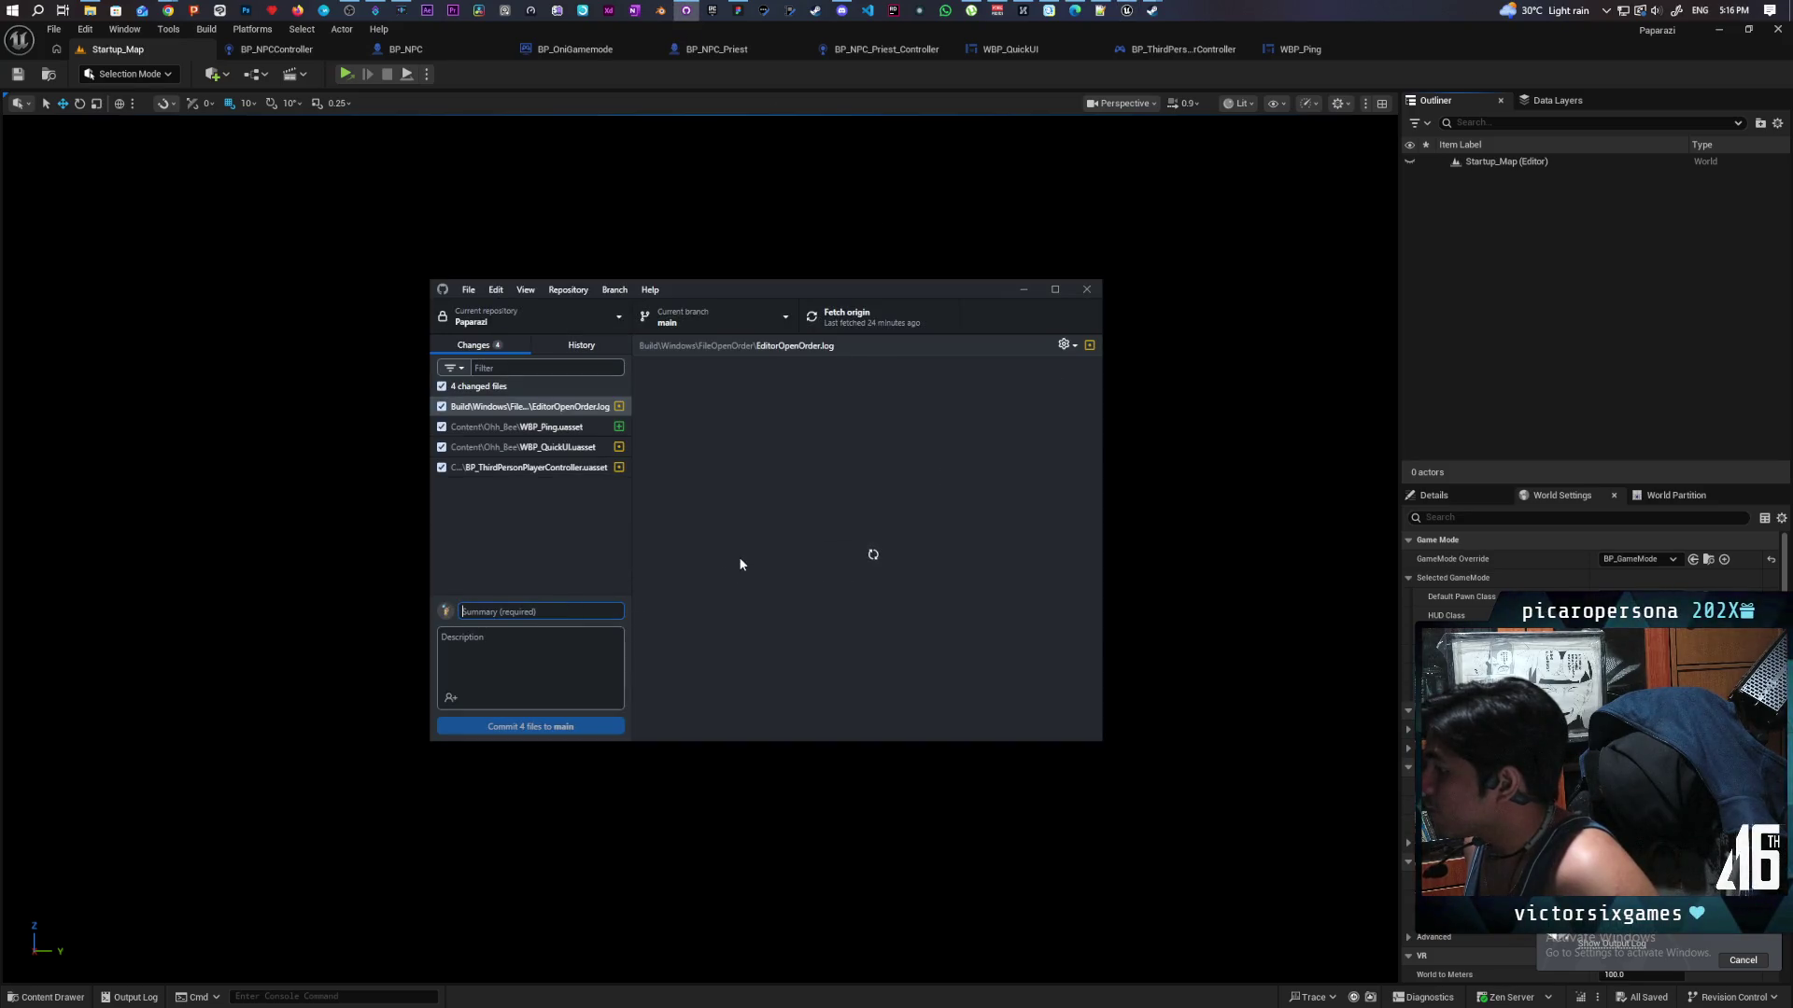
pyautogui.write('add')
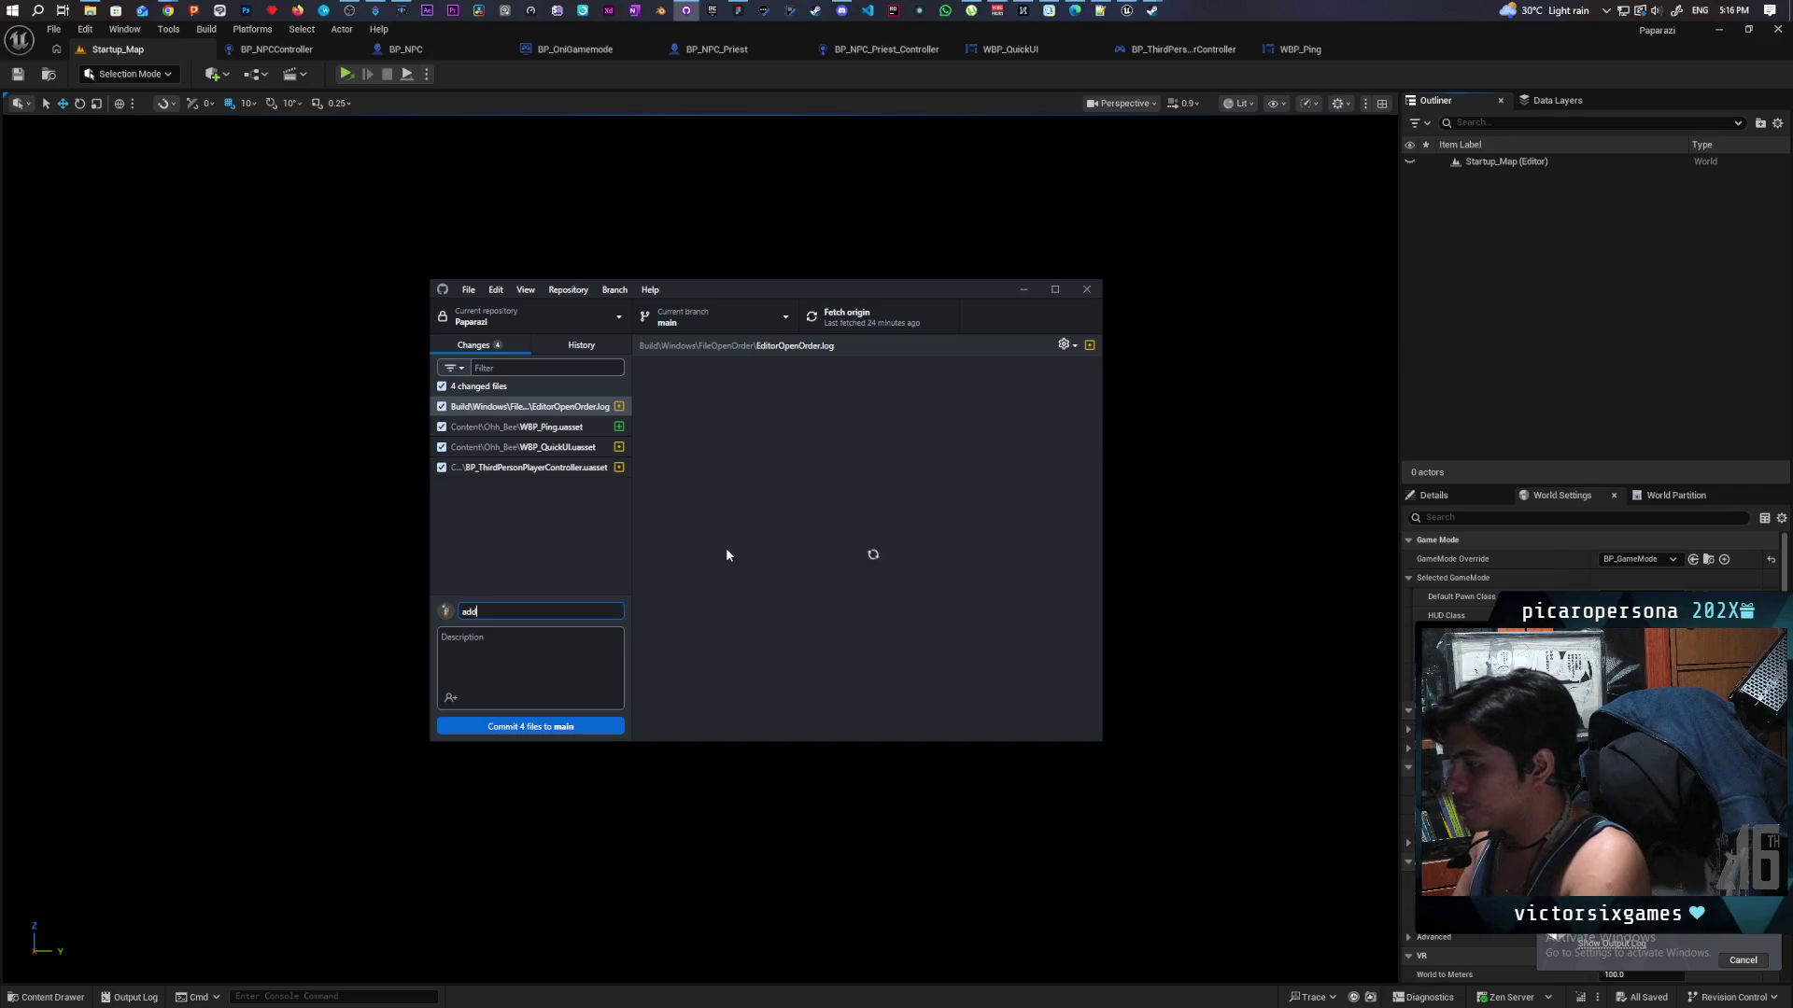
pyautogui.write('ed ping')
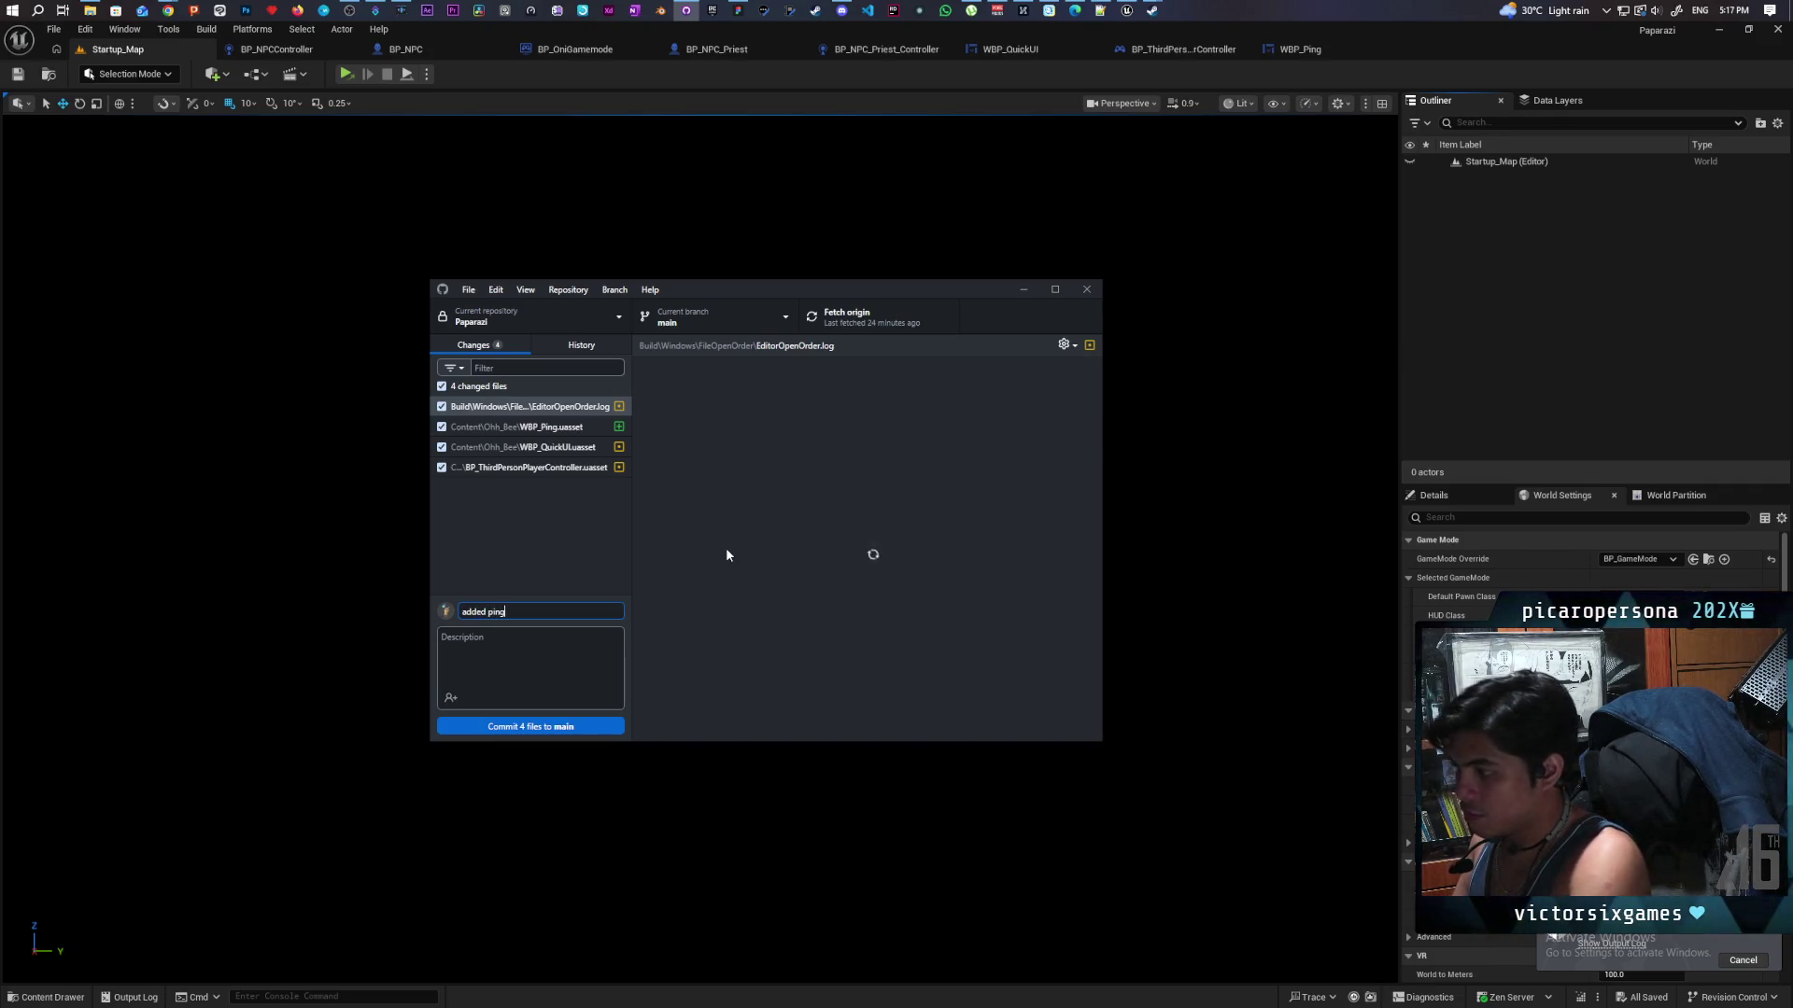
pyautogui.write(' UI')
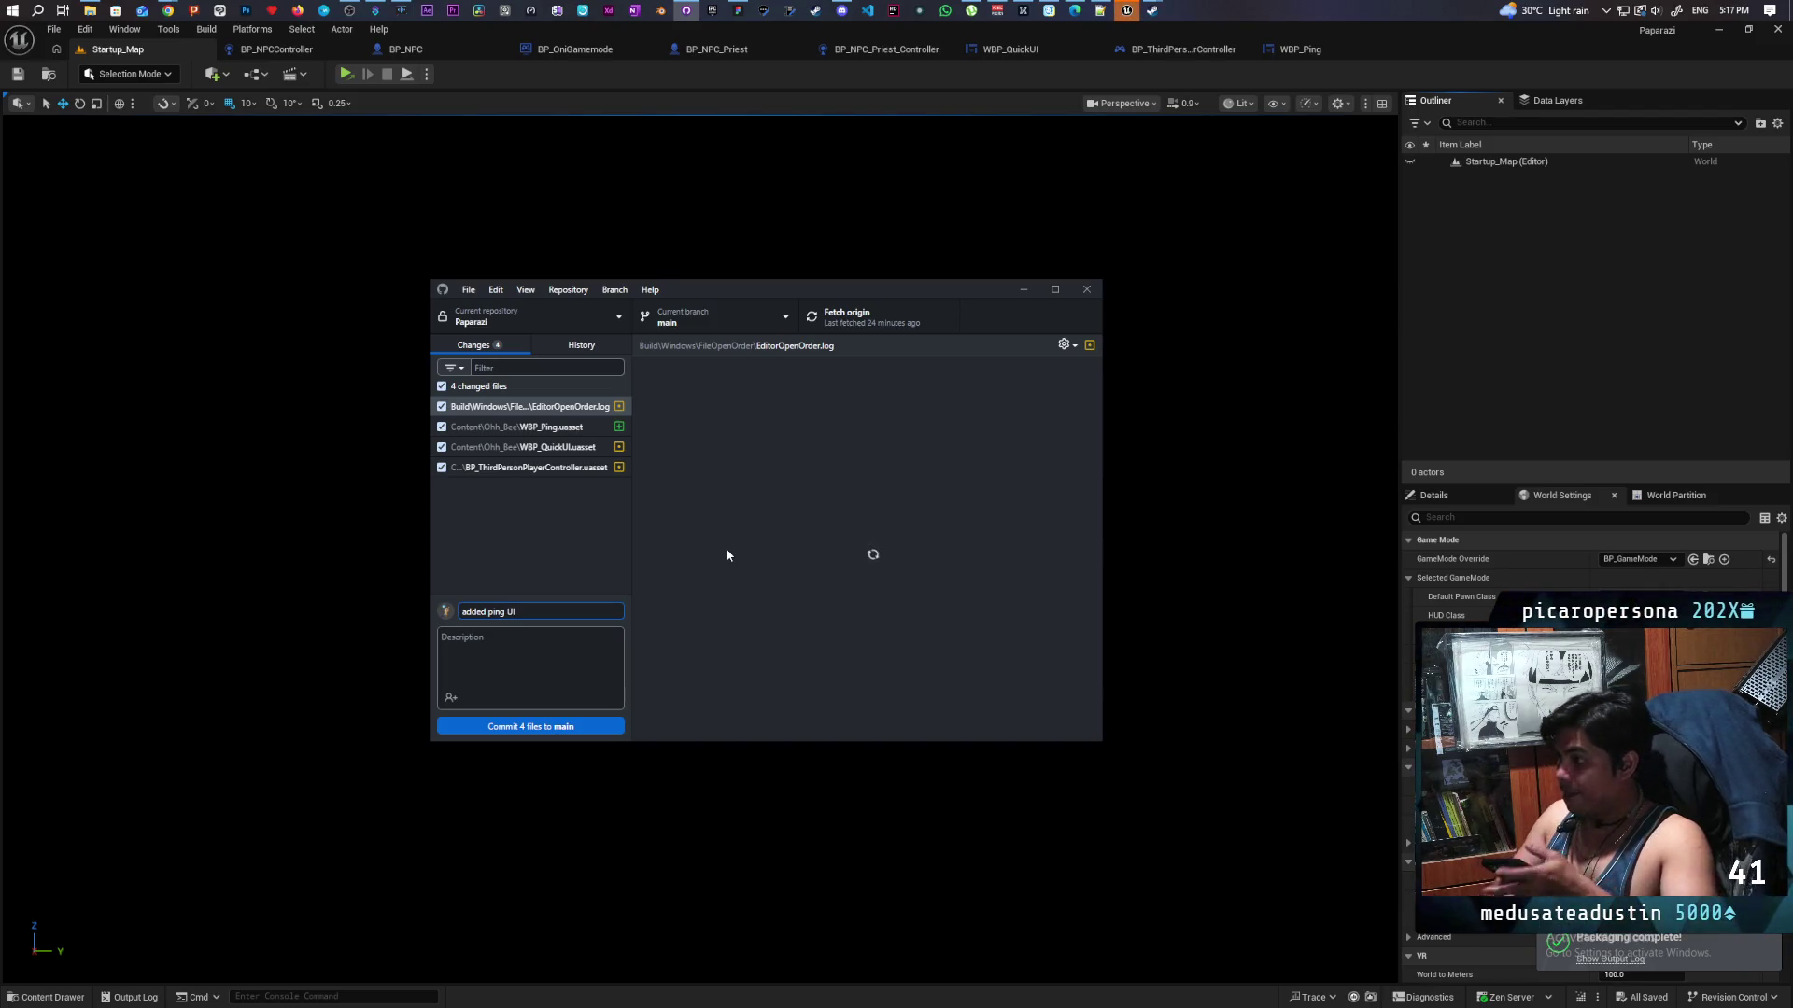
pyautogui.click(609, 725)
pyautogui.click(876, 323)
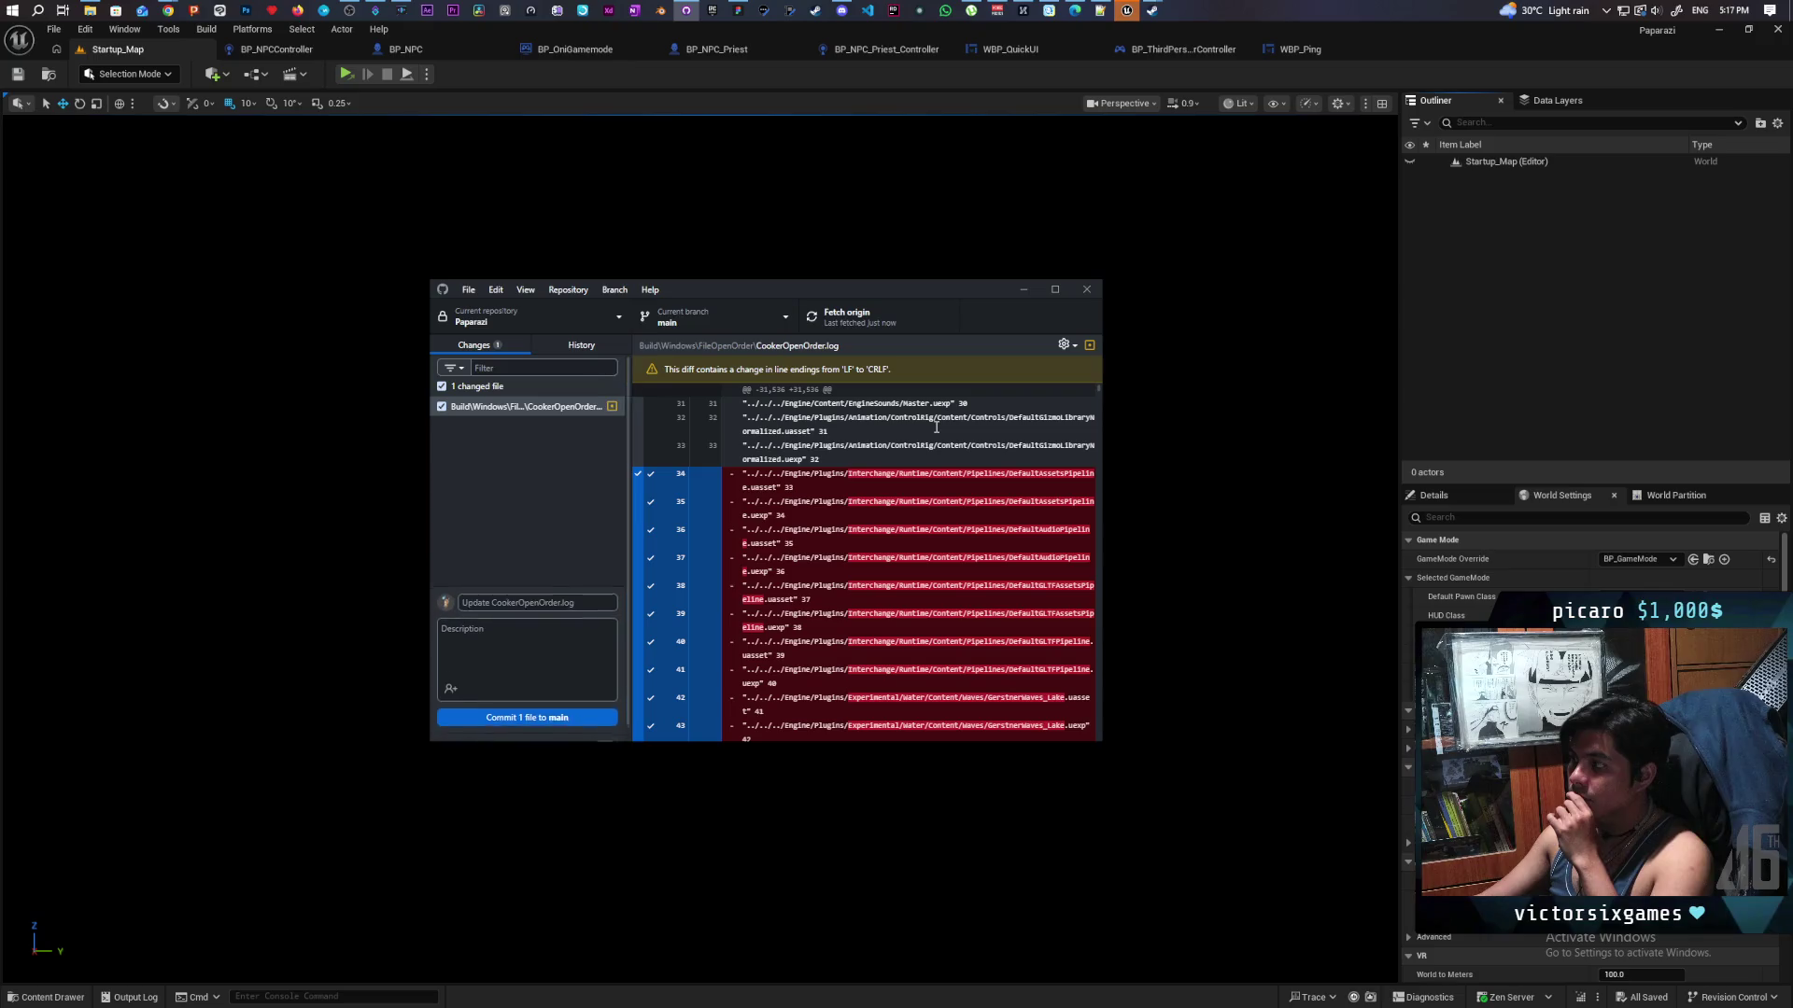
# In Paparazi-Dev-Test, commit the five changed files as 'added search and ping' and push.
pyautogui.click(576, 327)
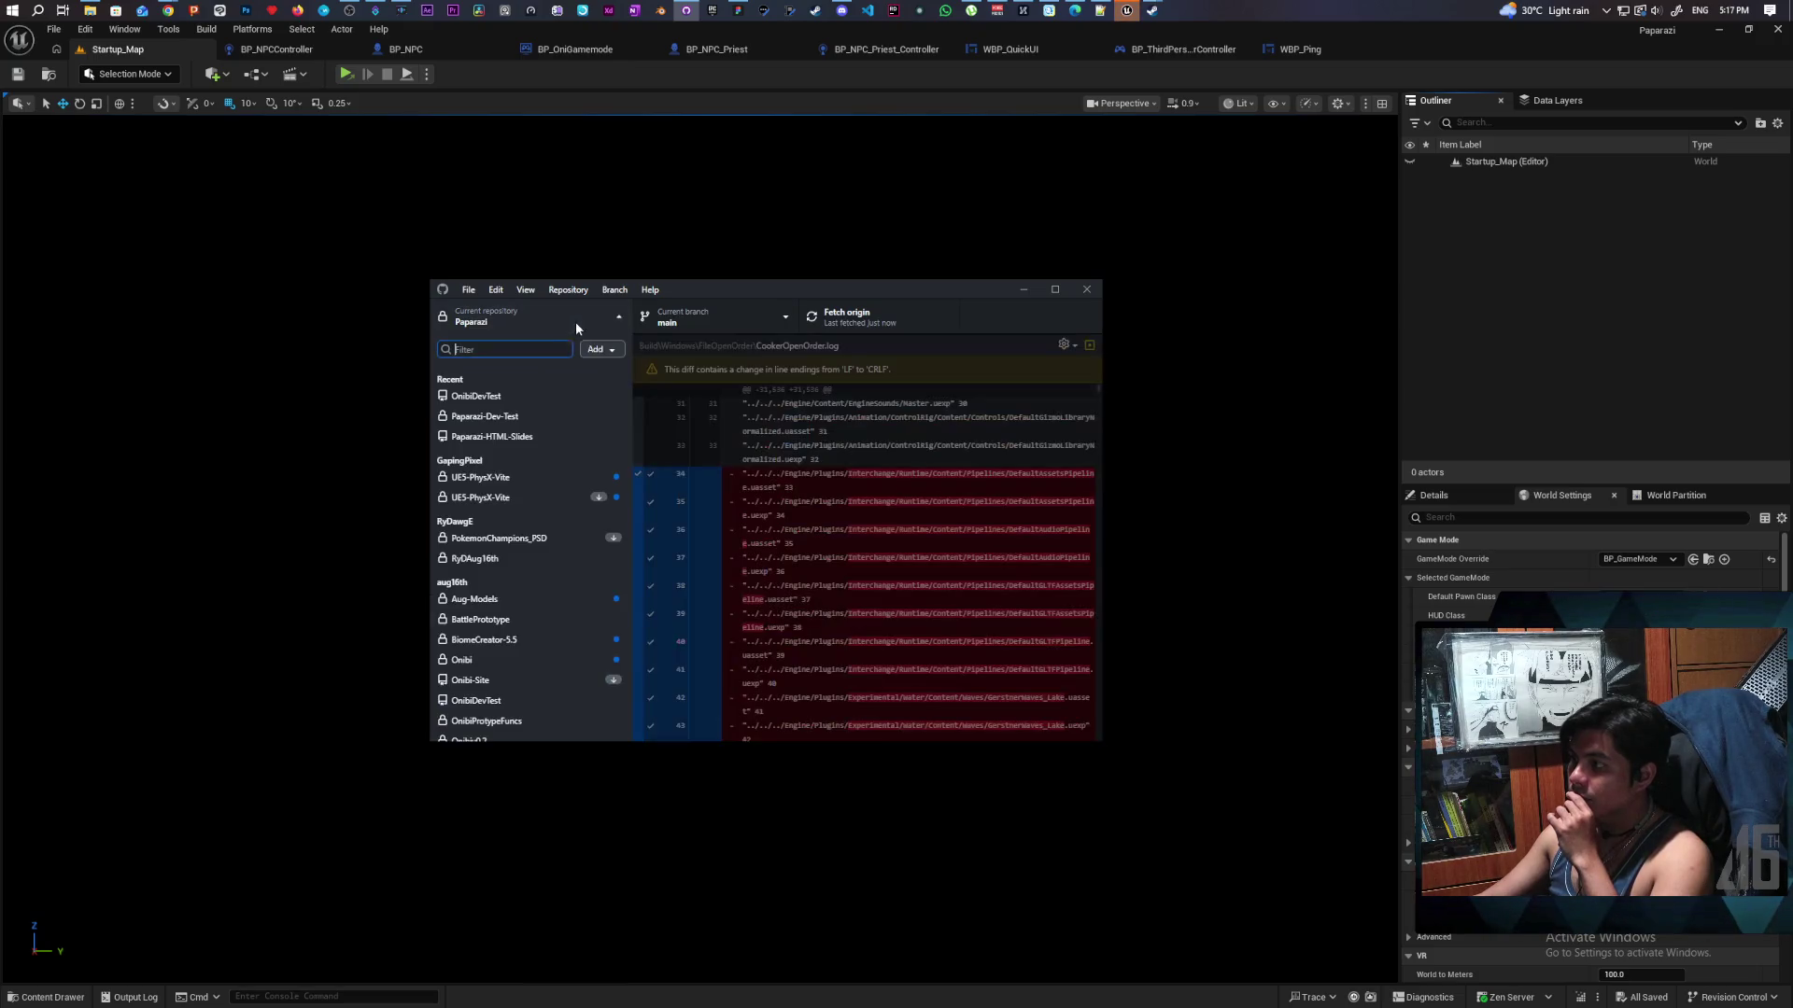
pyautogui.click(535, 418)
pyautogui.click(528, 612)
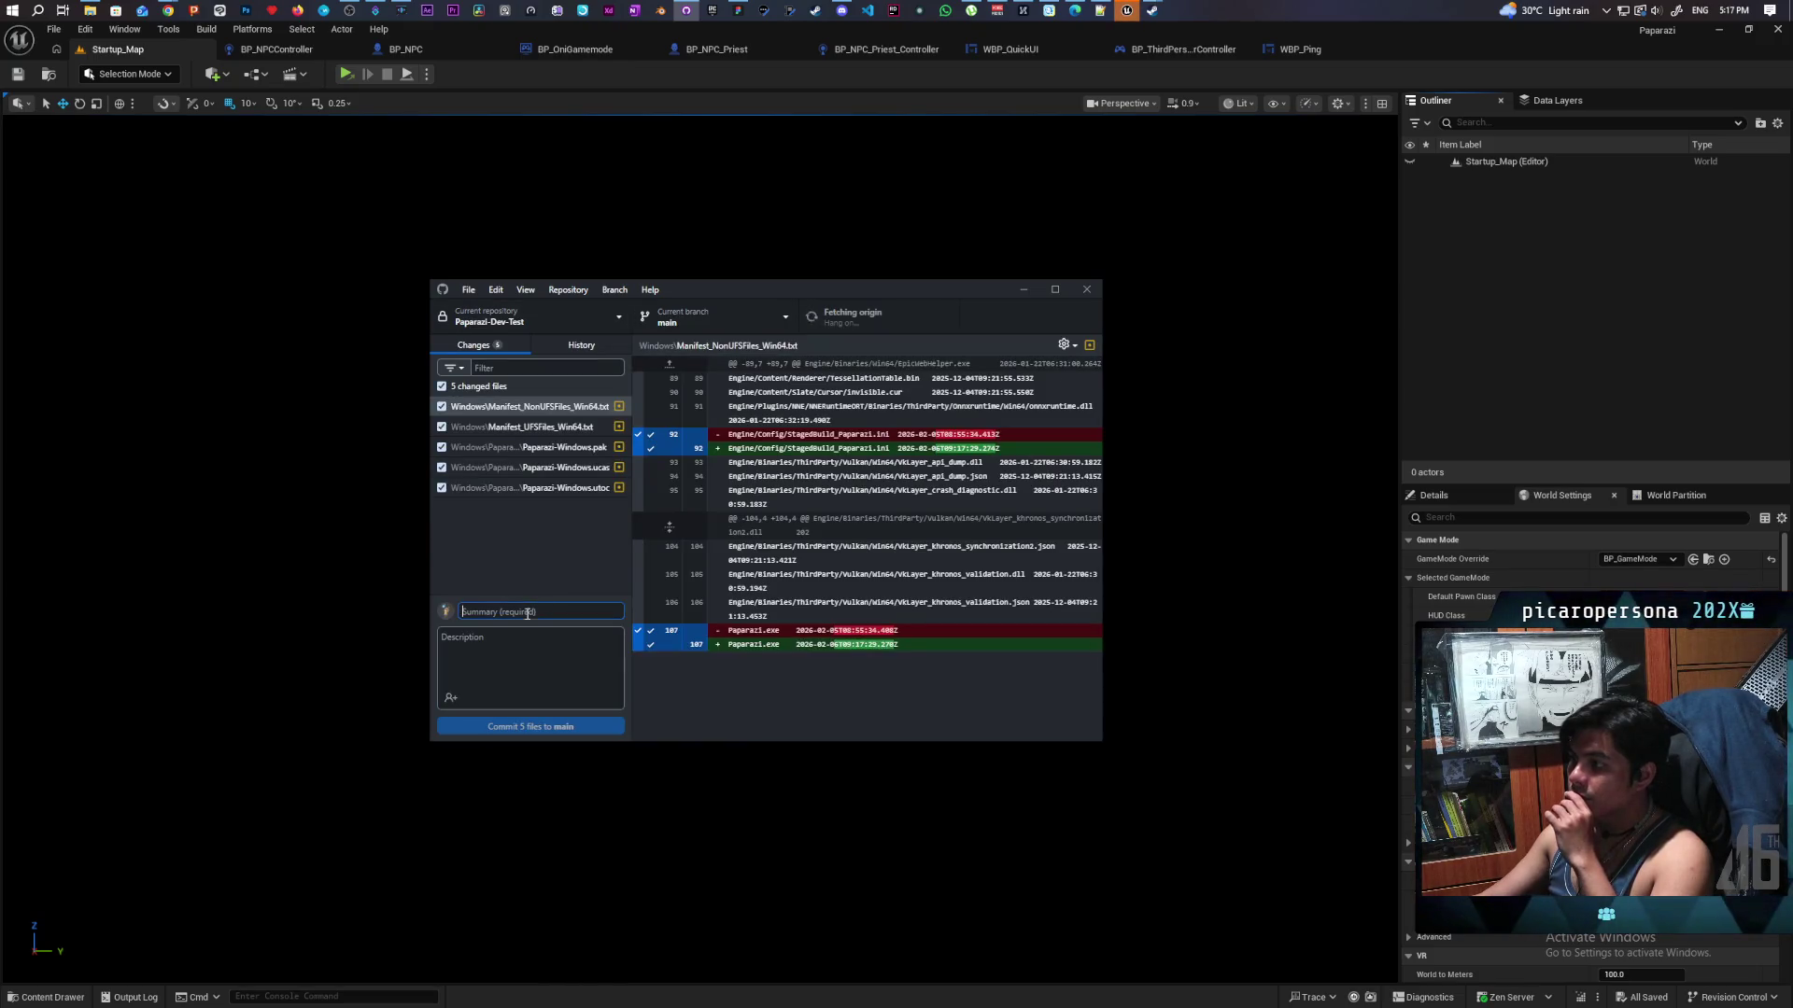
pyautogui.write('add')
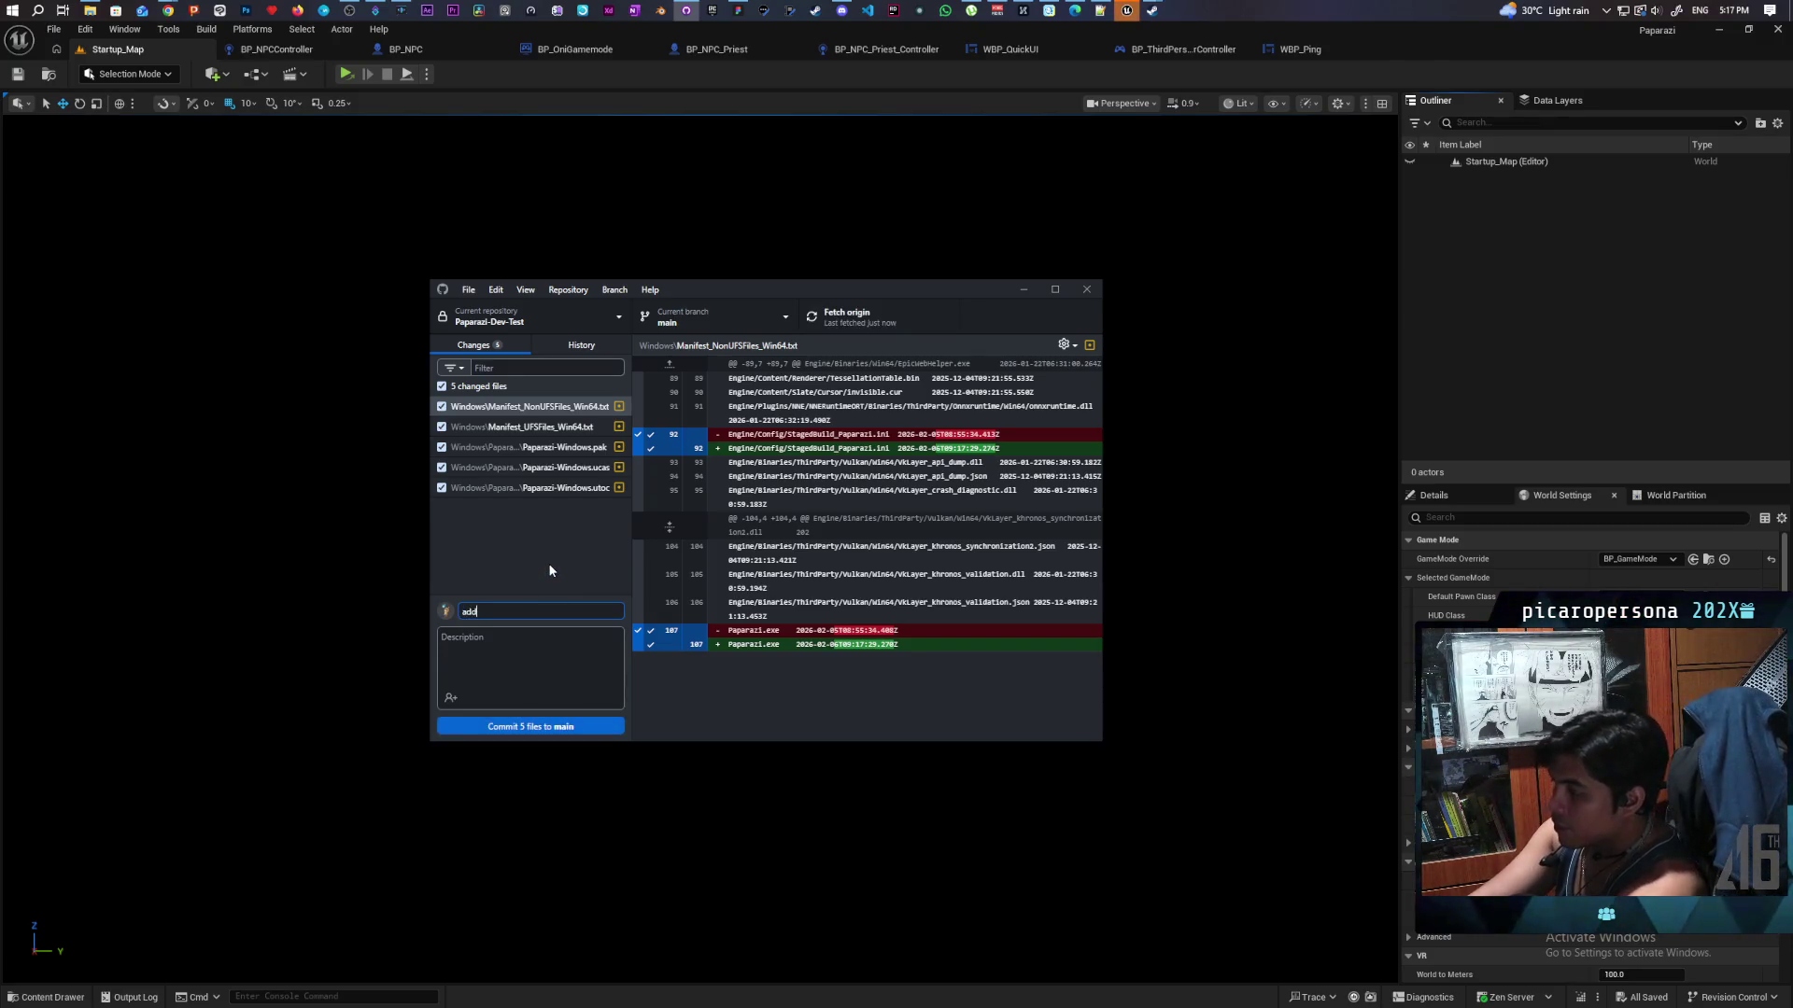
pyautogui.write('ed search and ping')
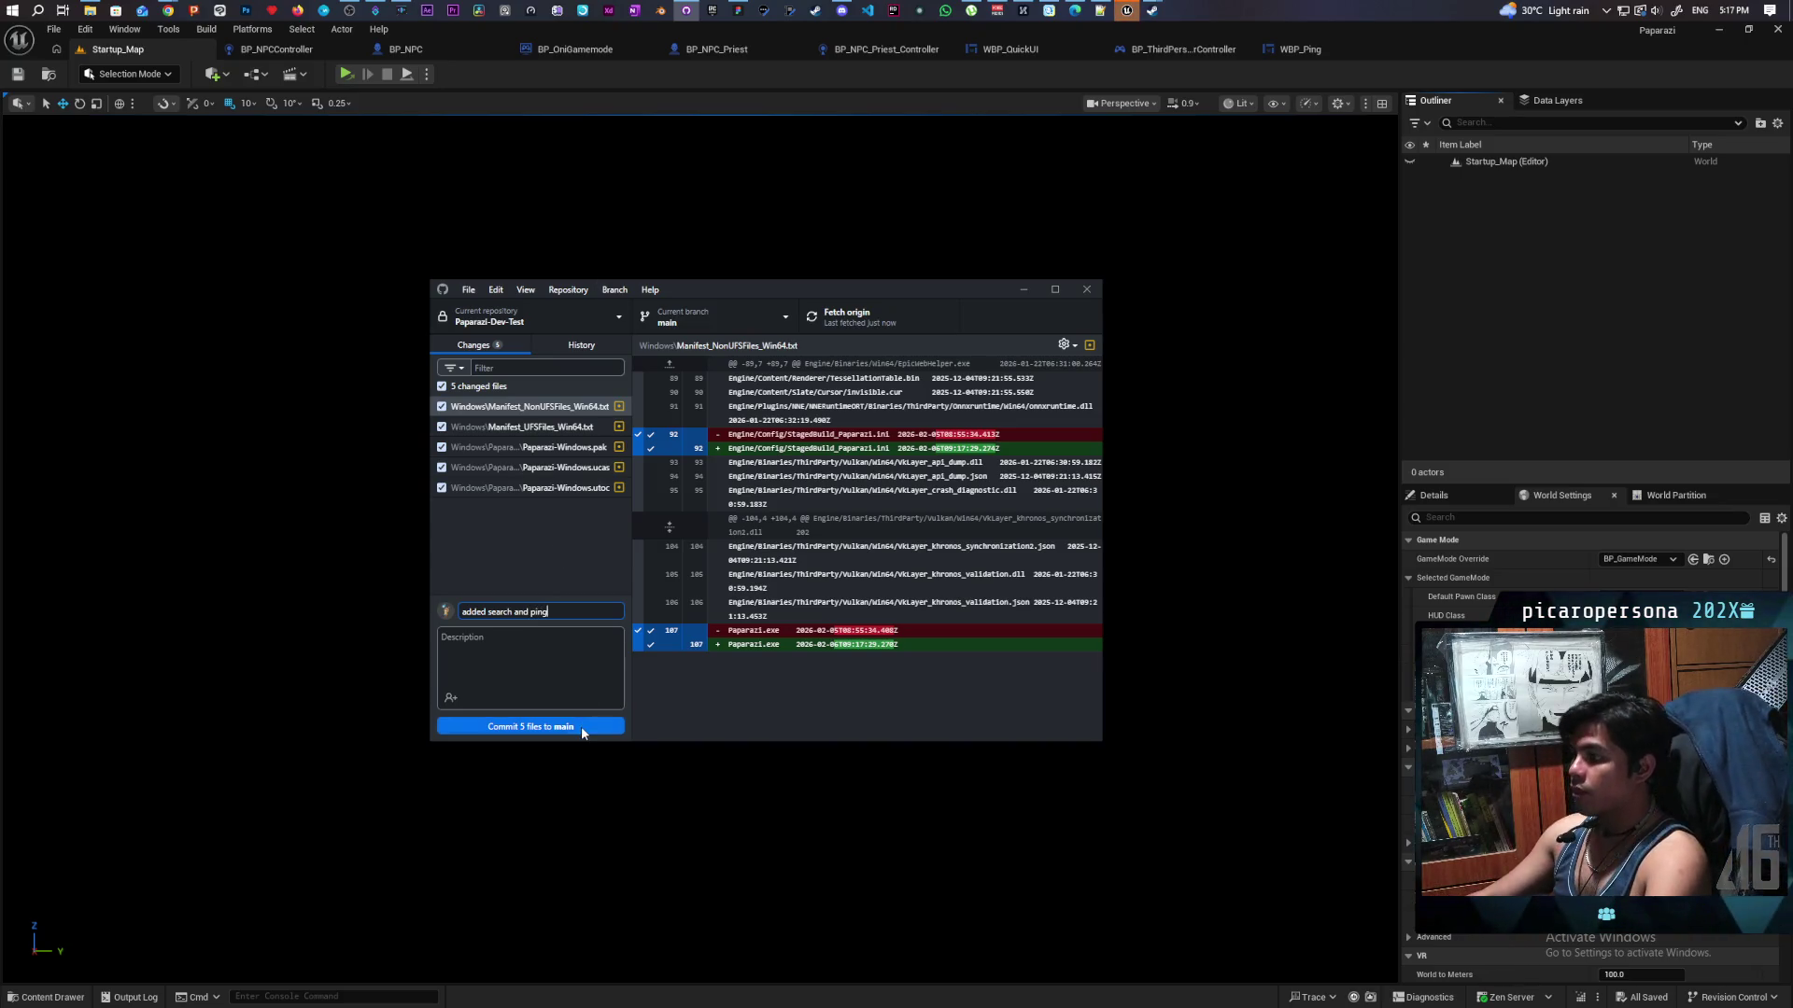
pyautogui.click(580, 727)
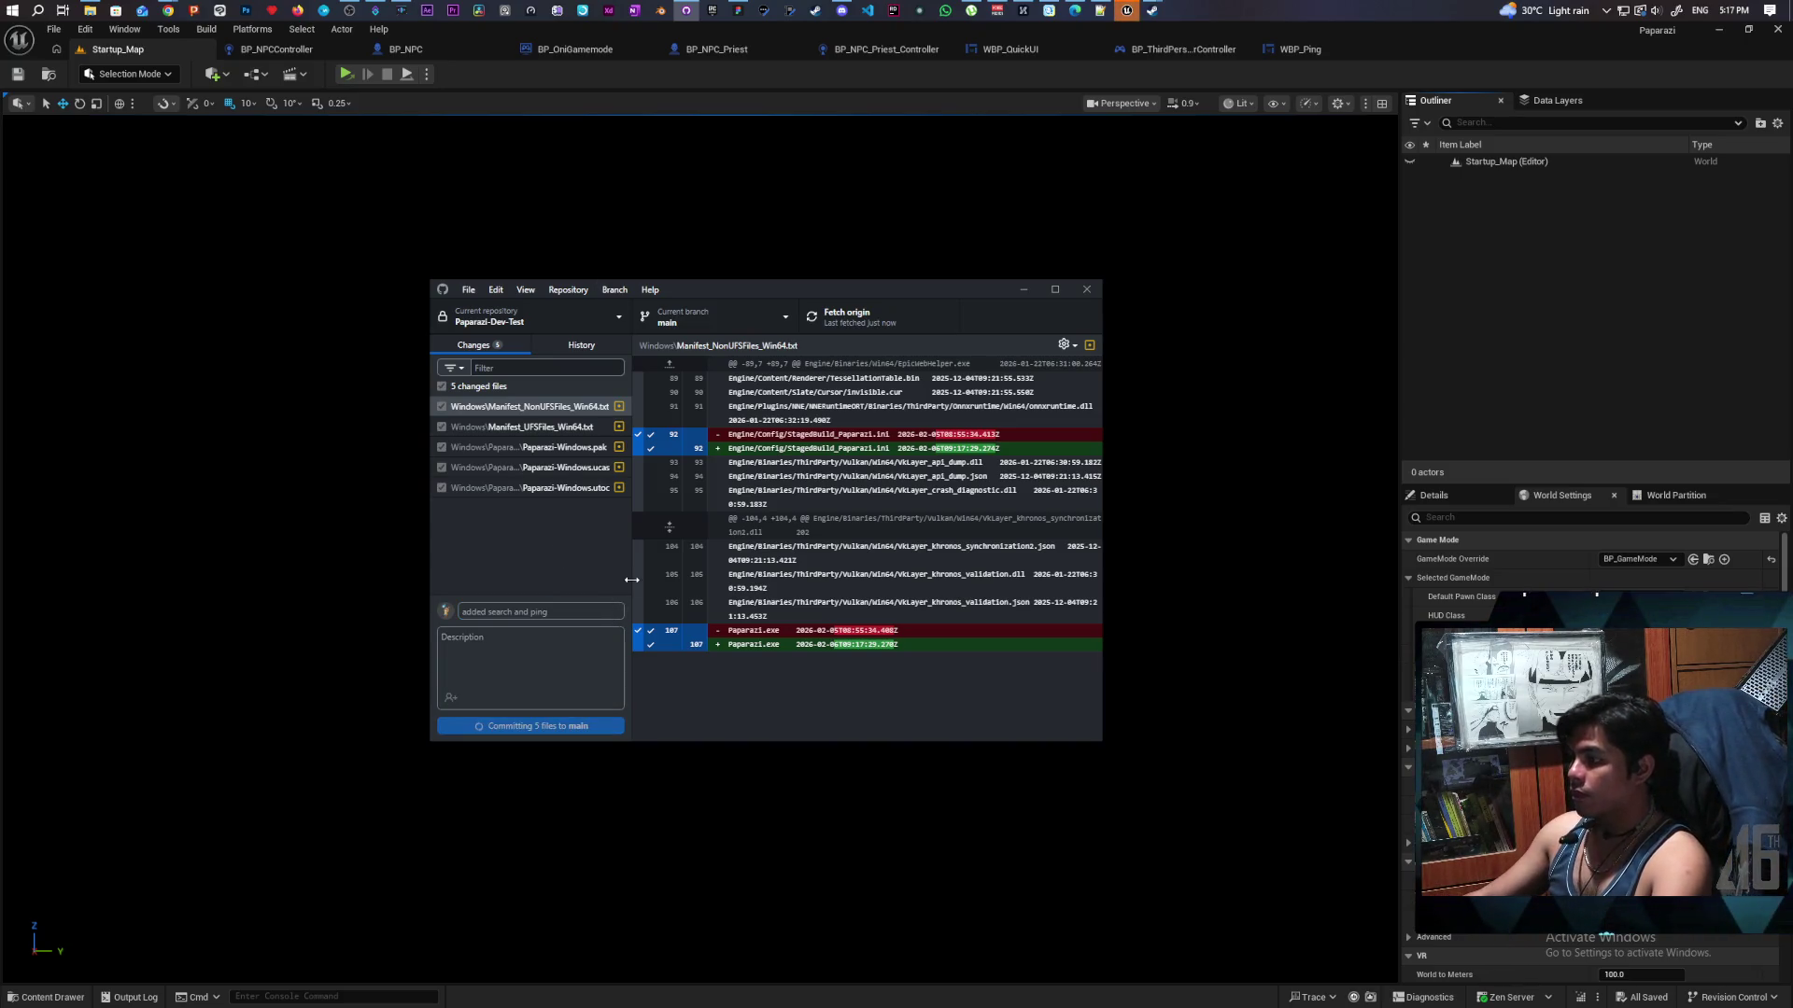
pyautogui.click(839, 326)
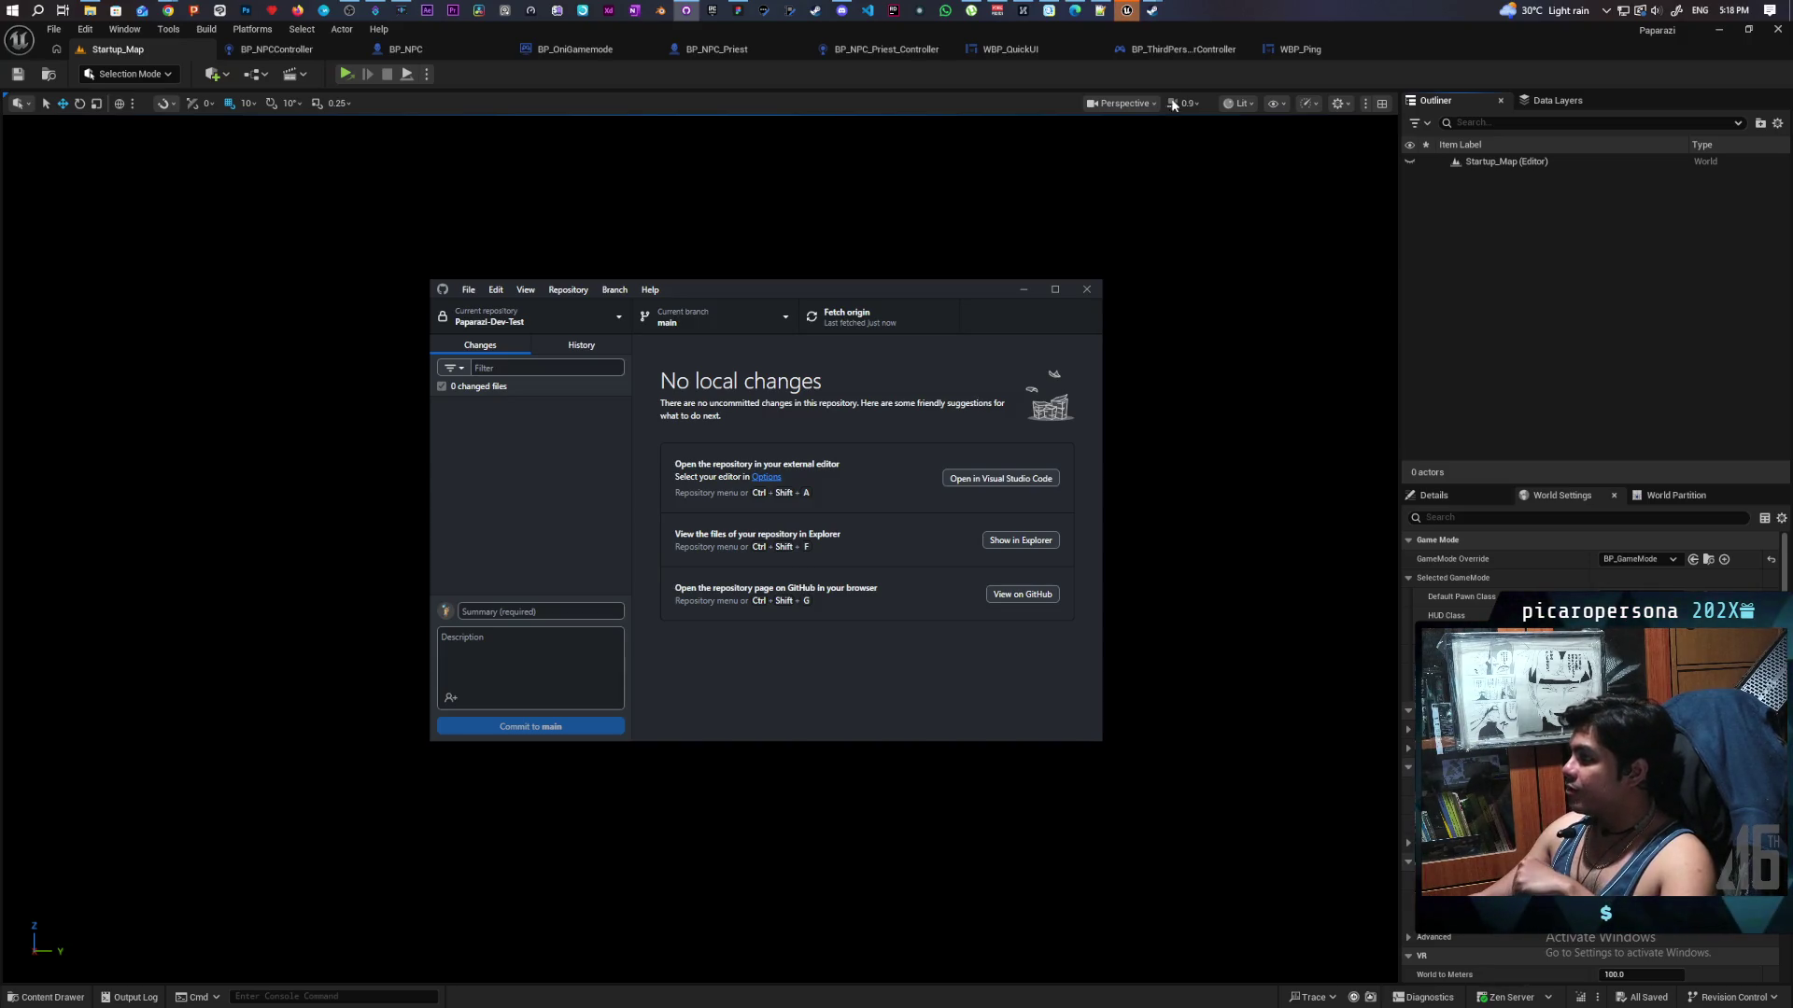
# Bring the Chrome Remote Desktop session to the front.
pyautogui.moveTo(1122, 19)
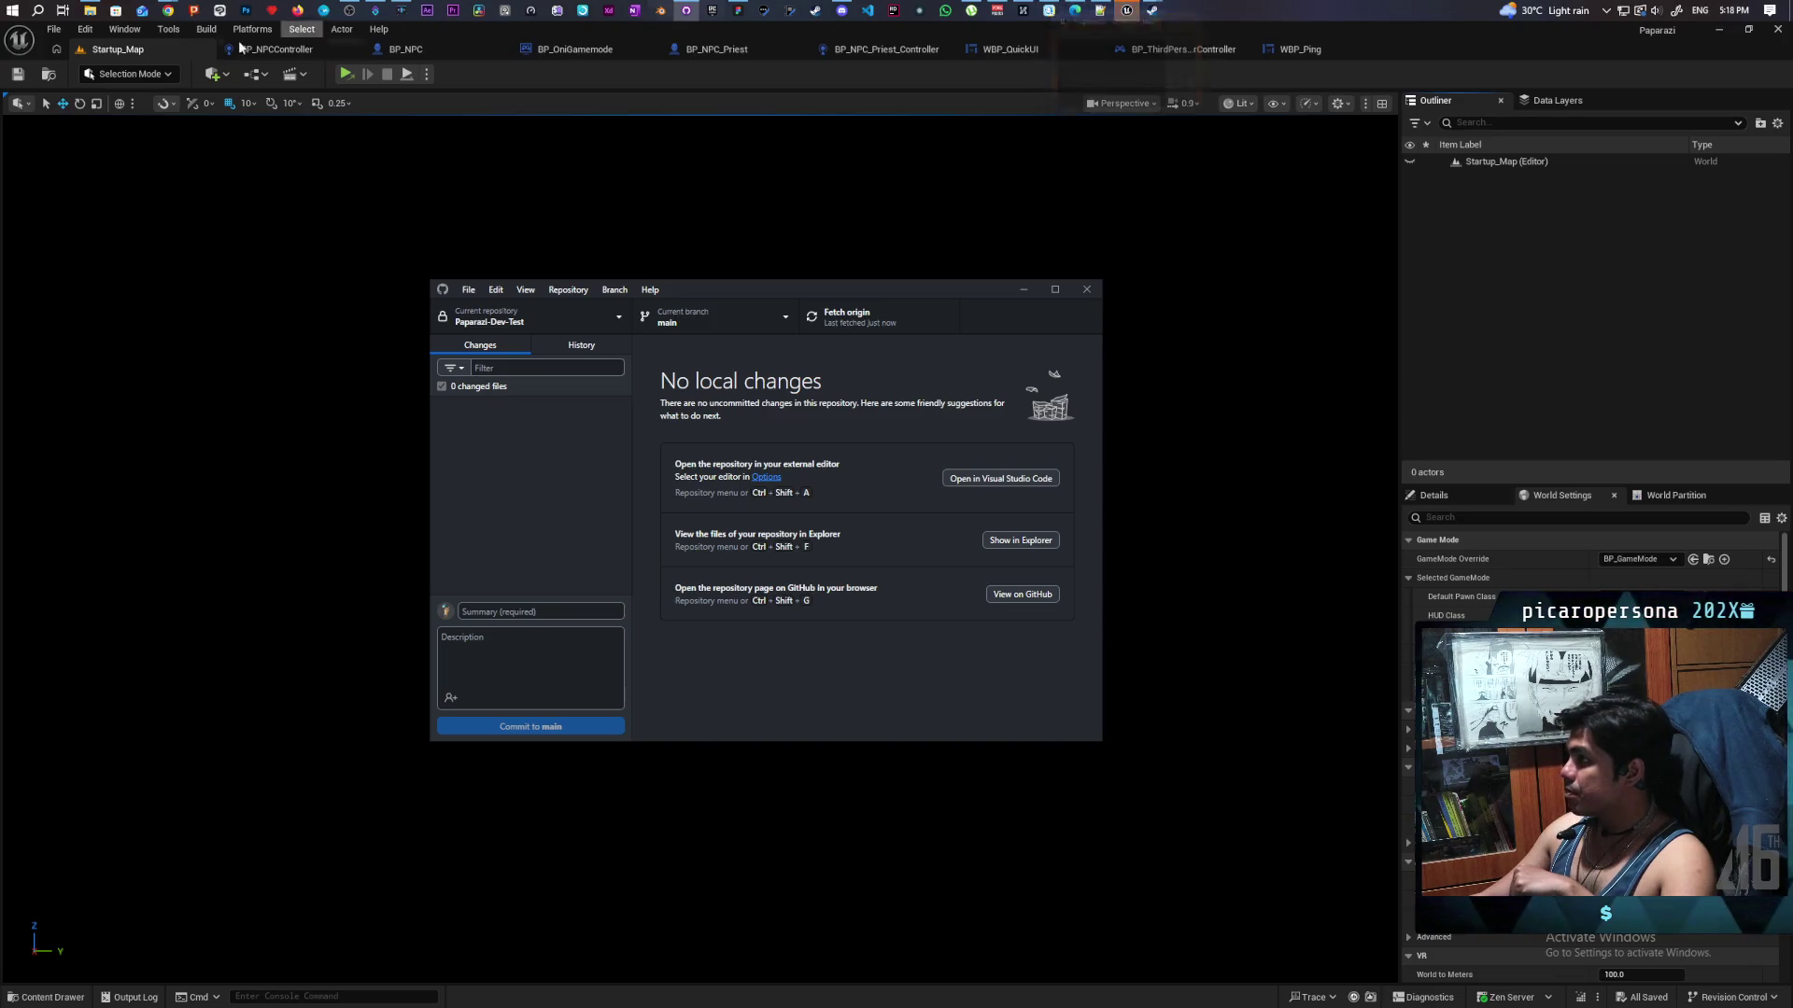
pyautogui.moveTo(168, 10)
pyautogui.click(1284, 97)
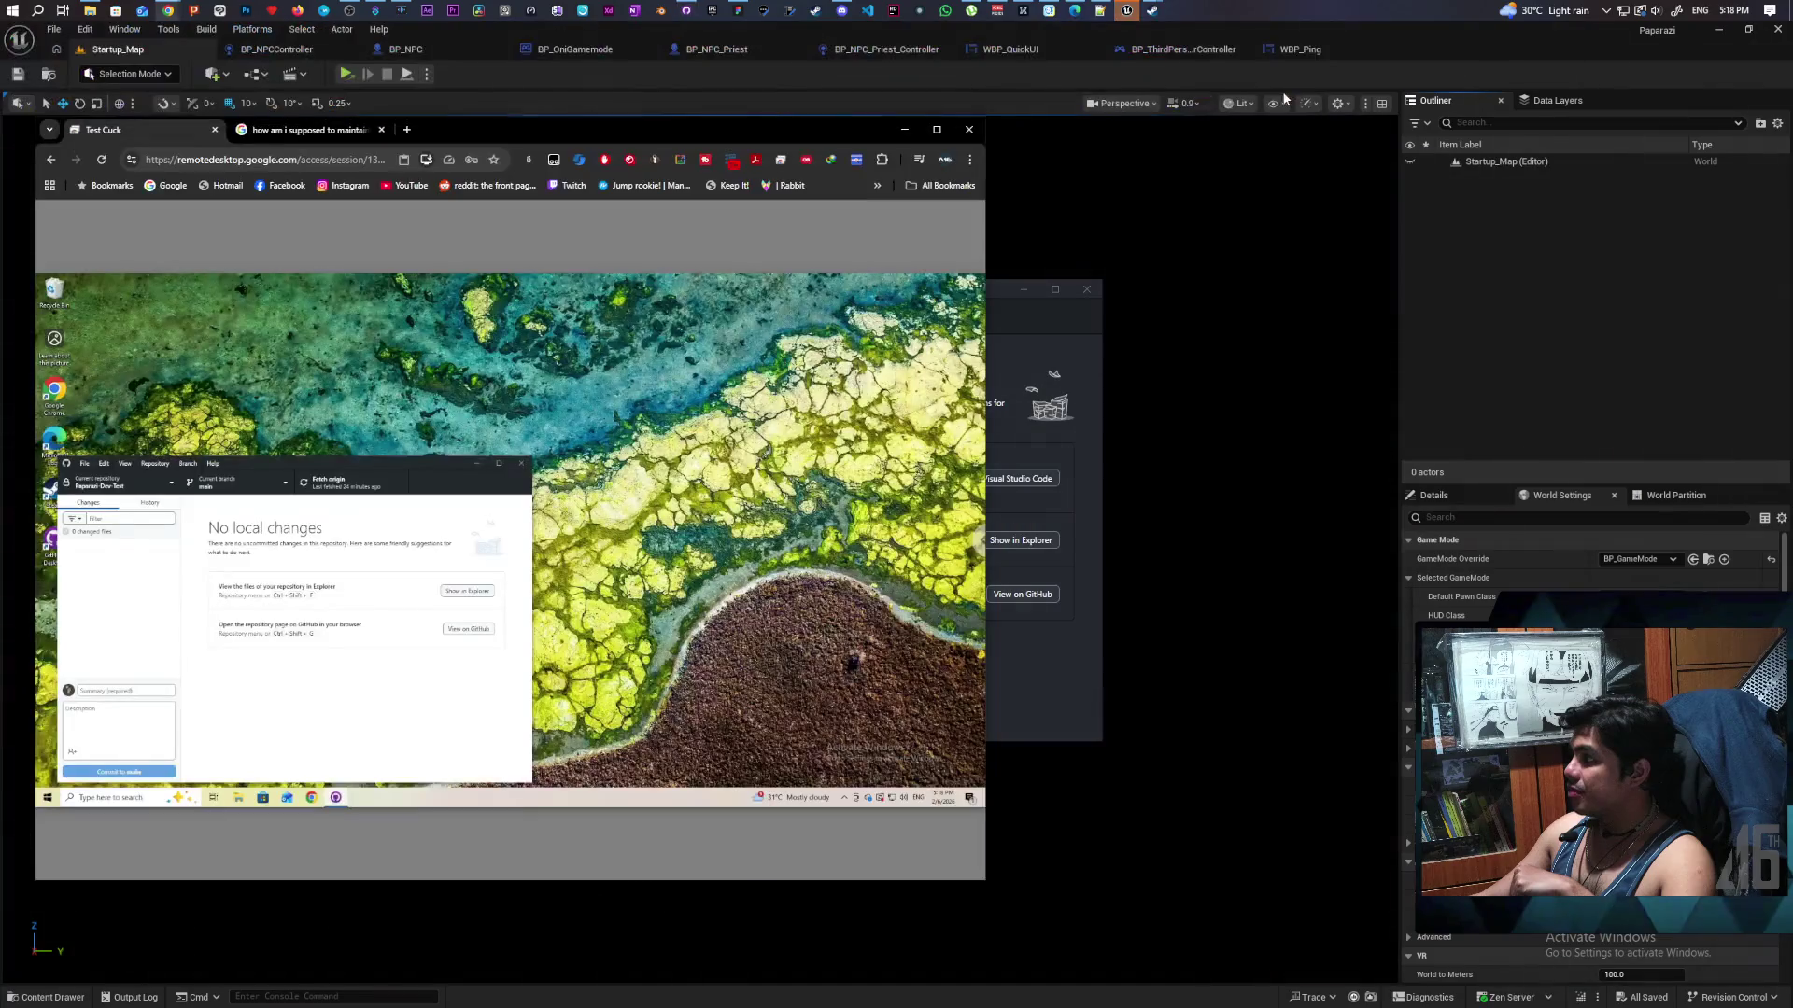
# On the remote PC, fetch and pull the new commits, then open the Paparazi-Dev-Test folder.
pyautogui.click(338, 483)
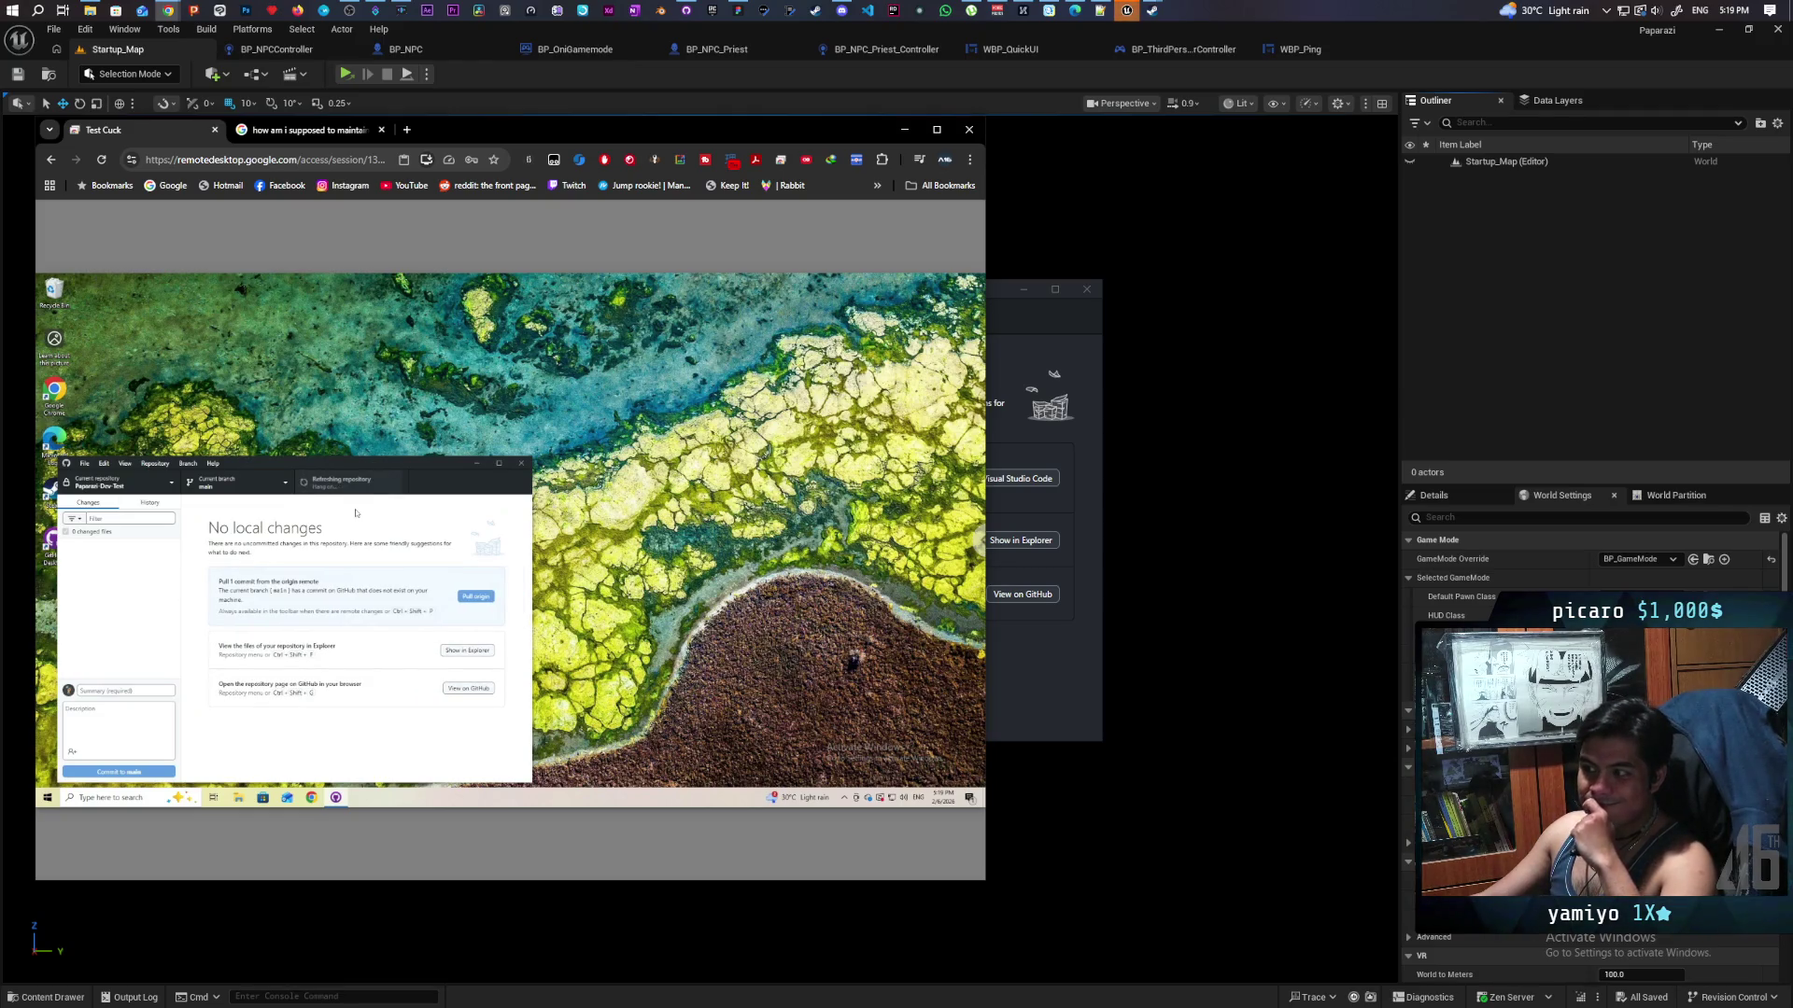
pyautogui.hotkey('ctrl', 'shift', 'p')
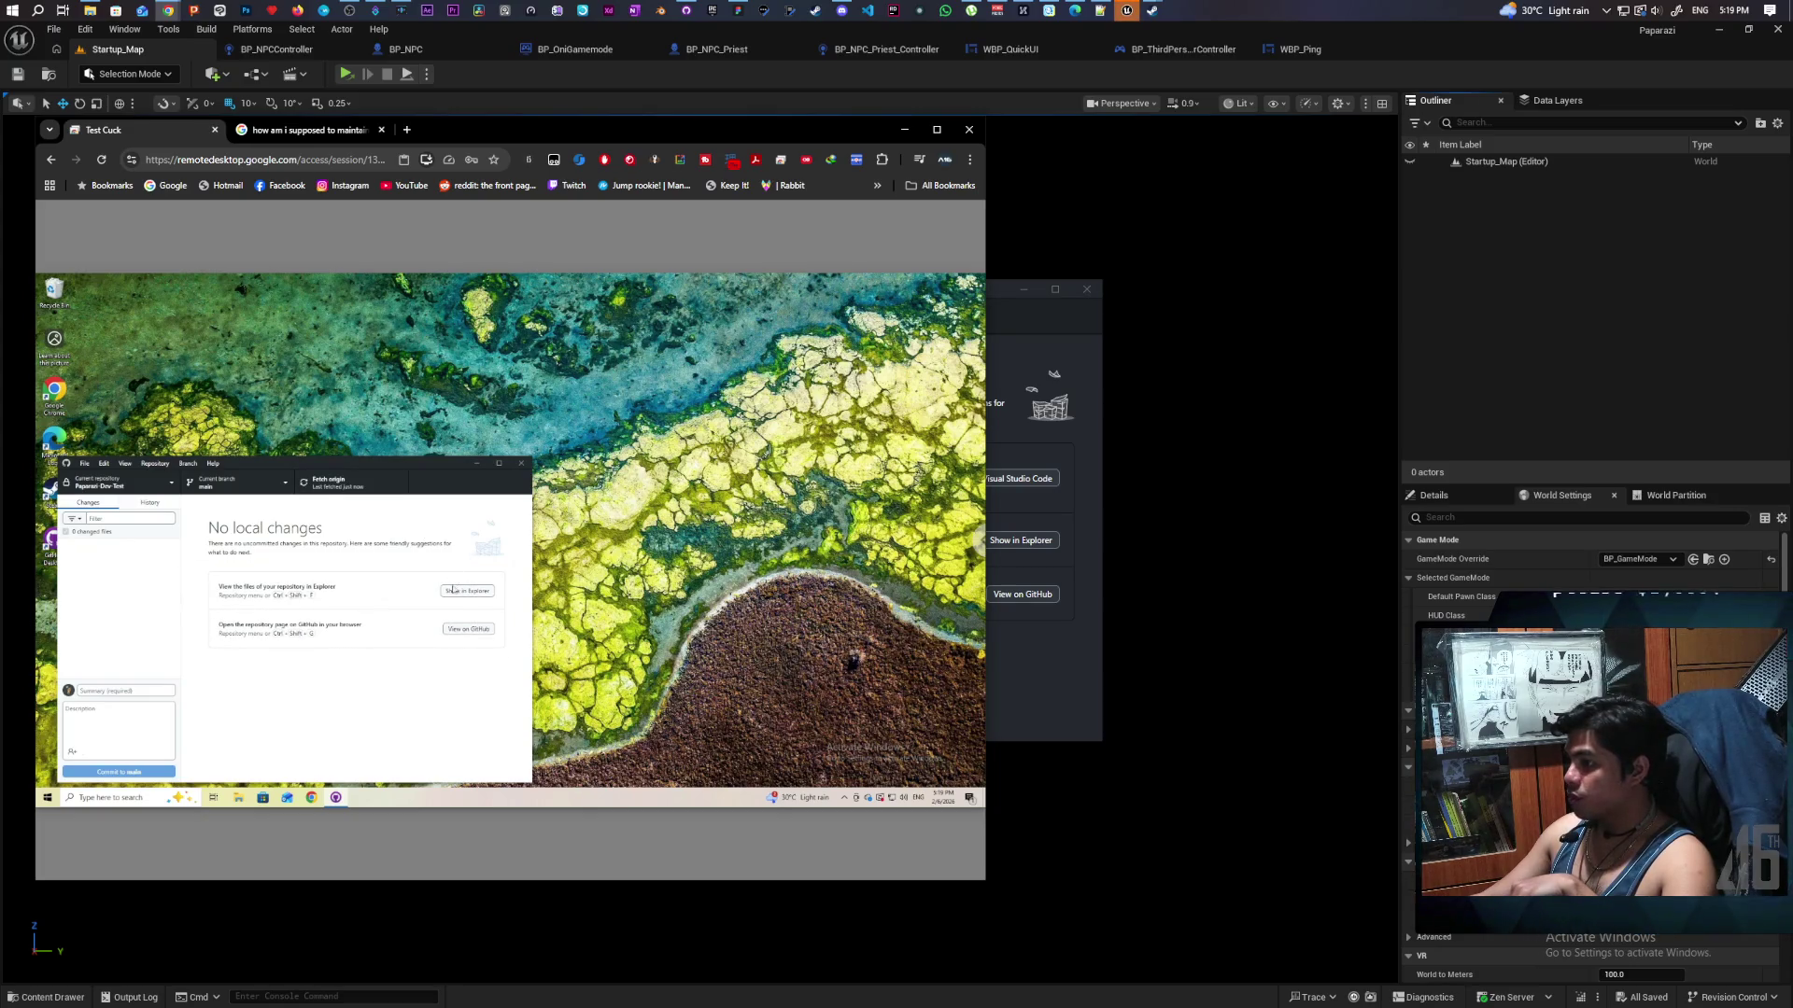
pyautogui.click(453, 590)
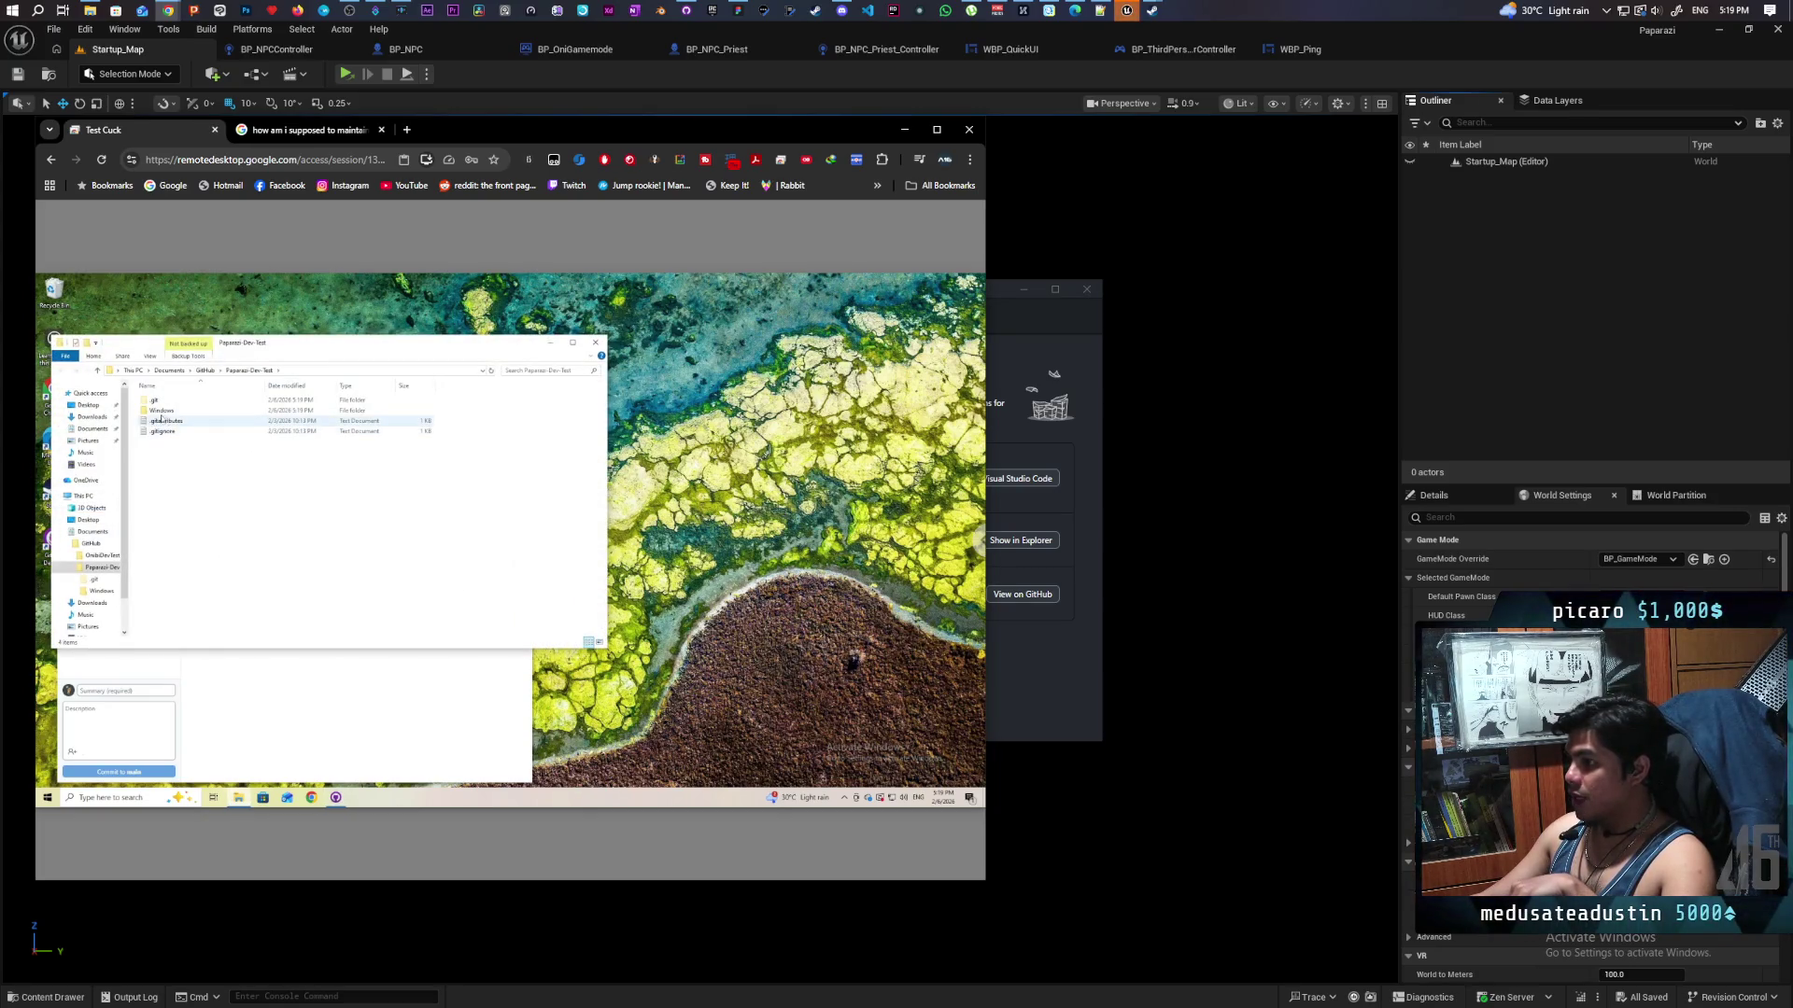
# Run Paparazi.exe from the remote Windows build and launch a local Standalone Game.
pyautogui.doubleClick(162, 410)
pyautogui.doubleClick(165, 452)
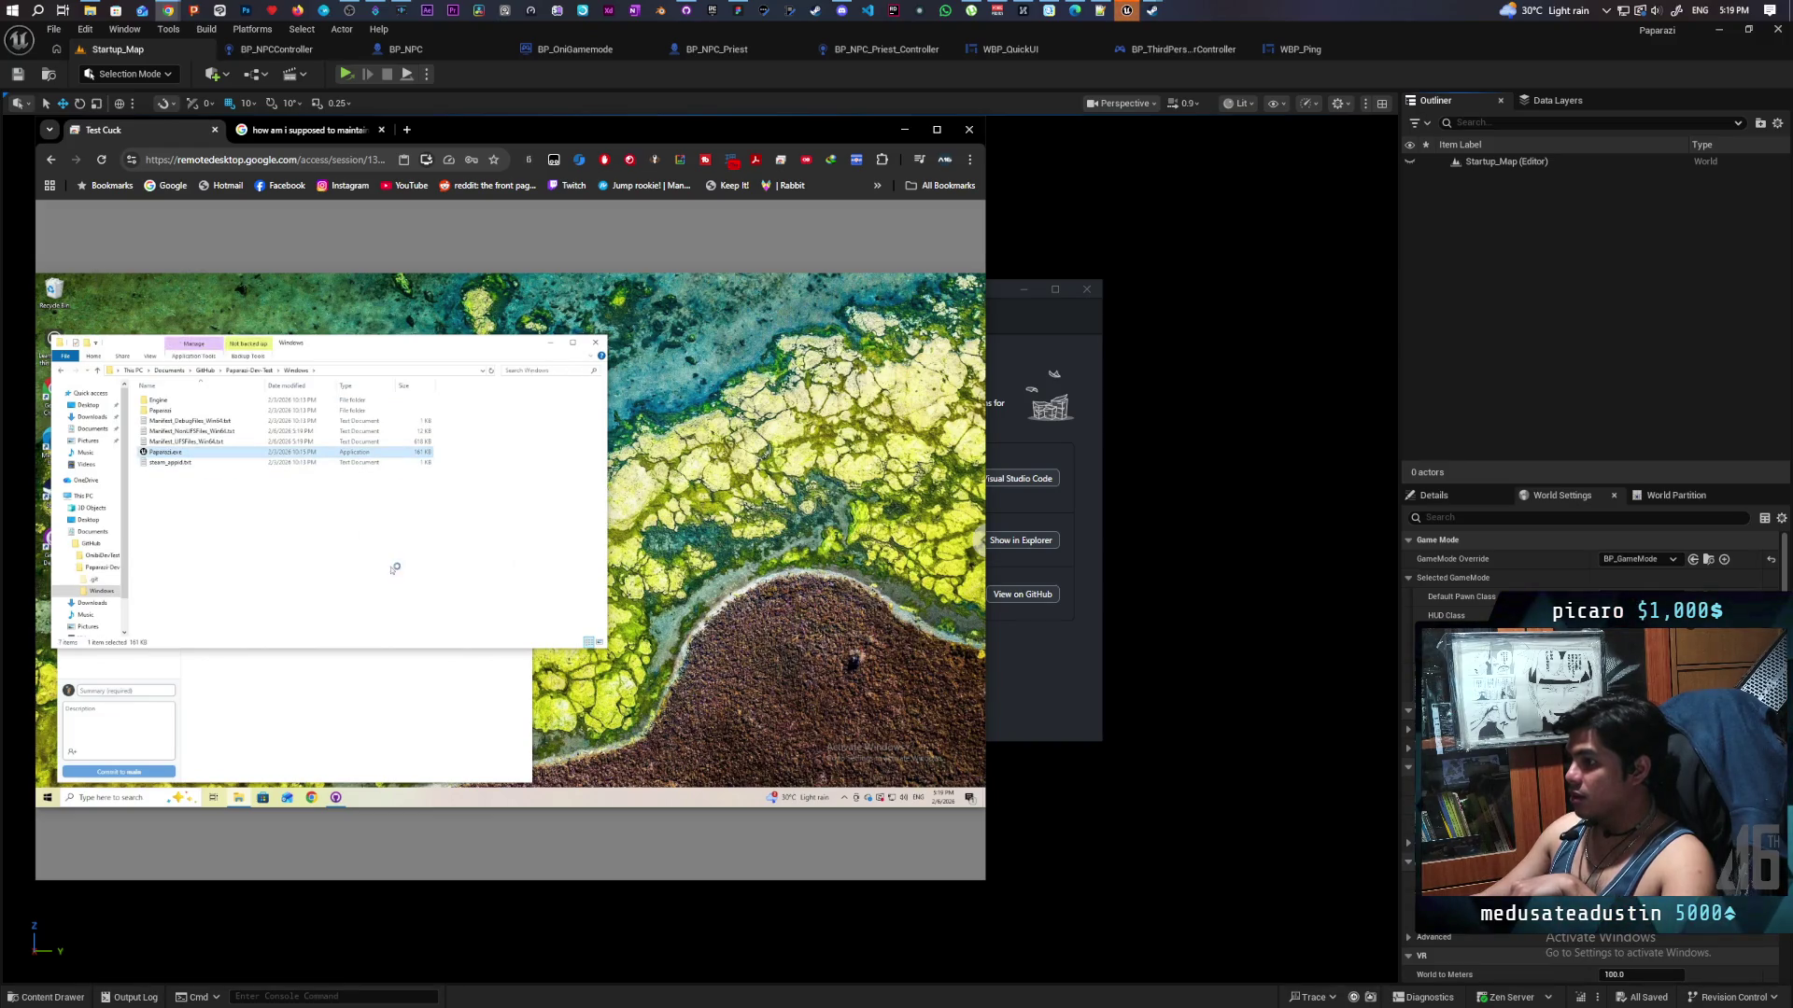
pyautogui.doubleClick(1369, 48)
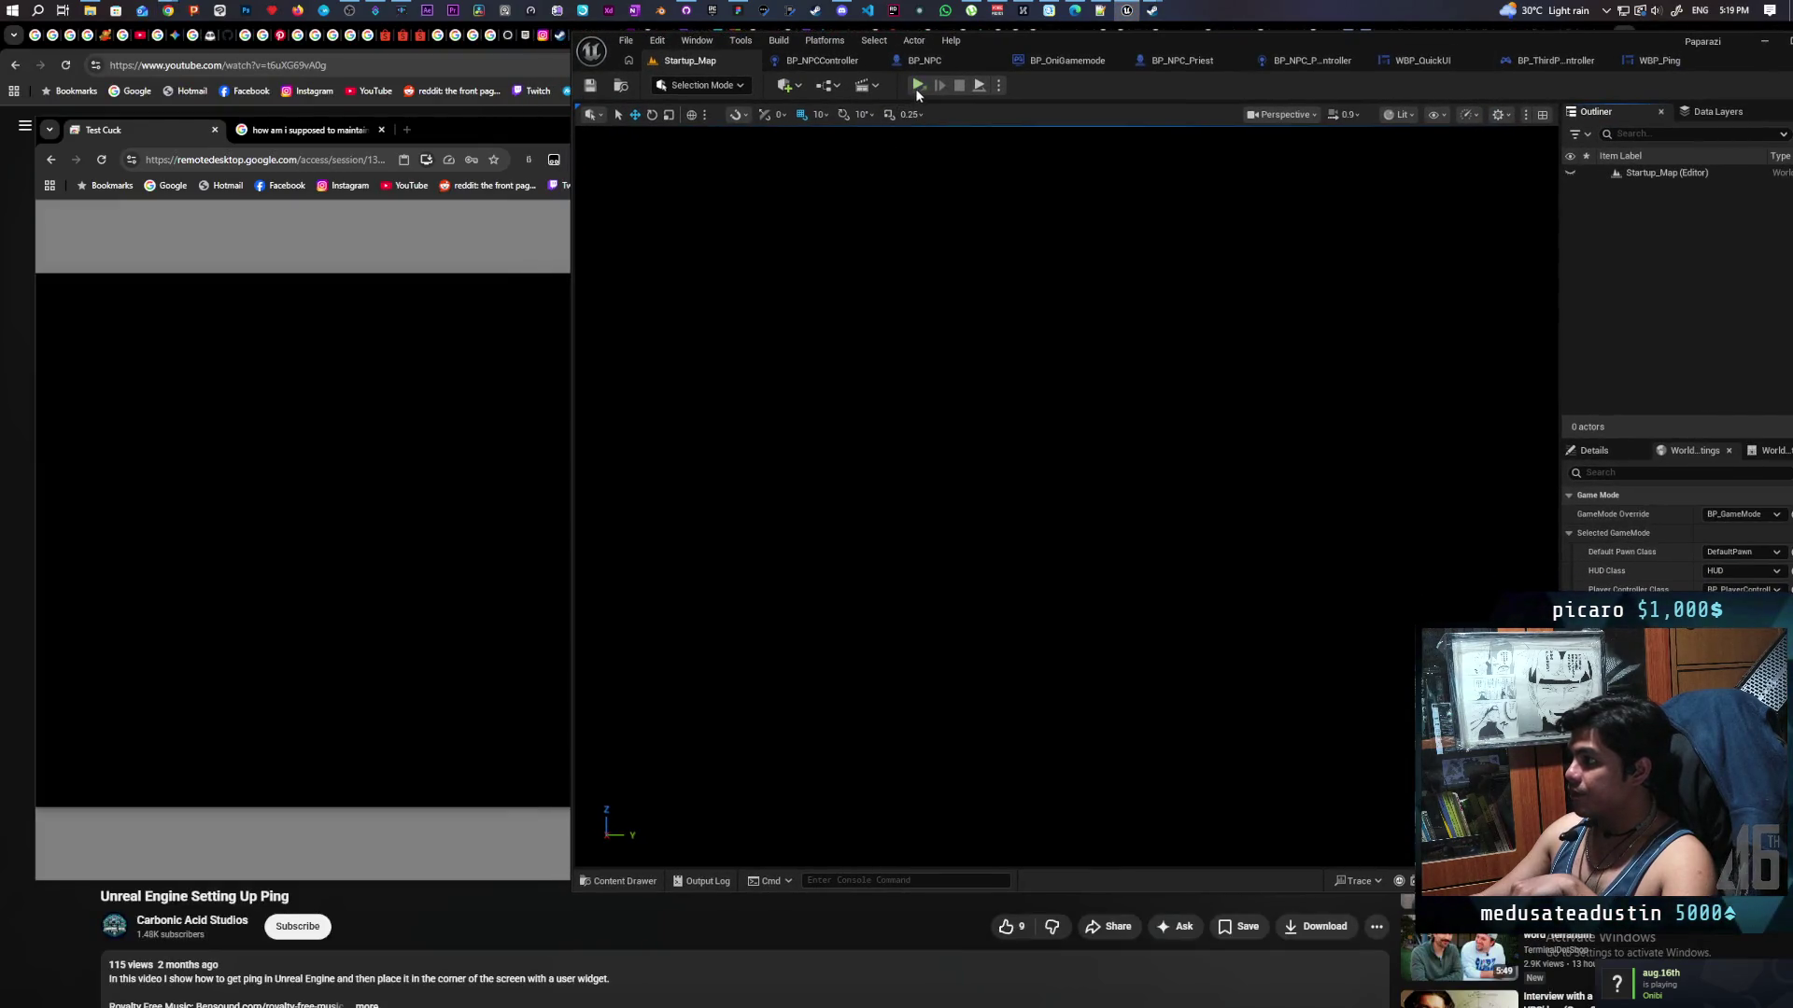
pyautogui.click(917, 85)
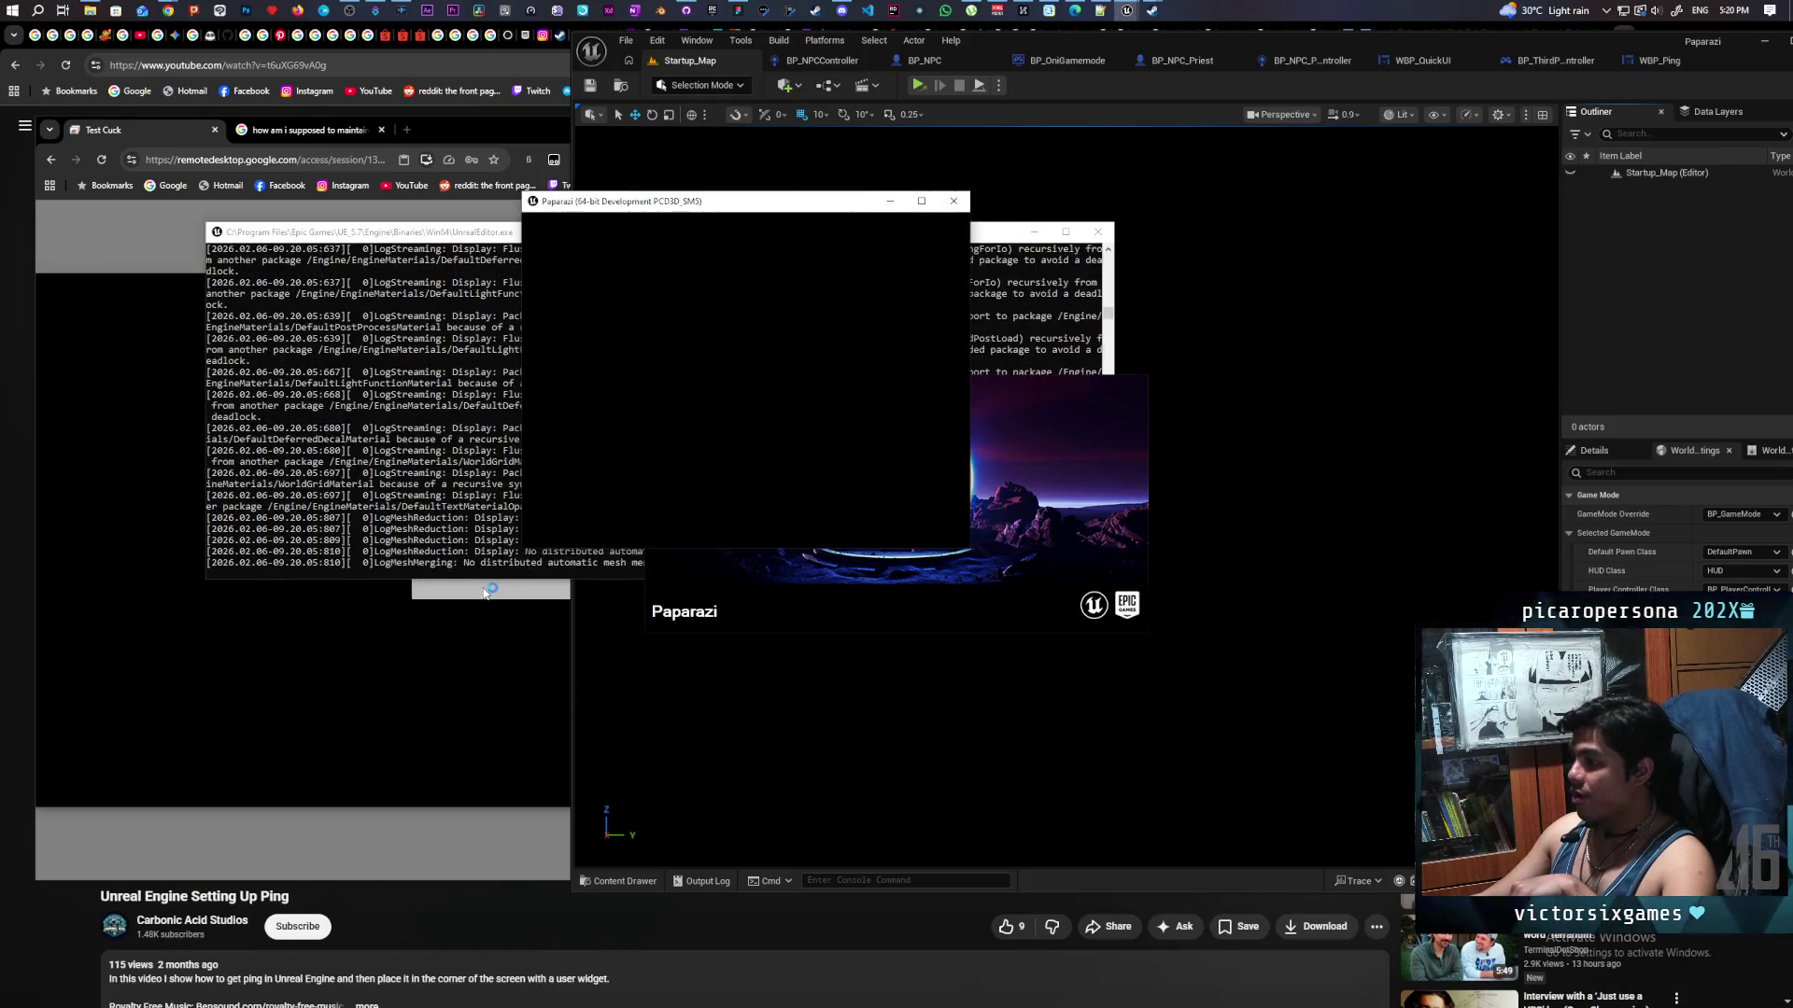
# Minimize the console log windows and move the local game window to the right.
pyautogui.click(485, 592)
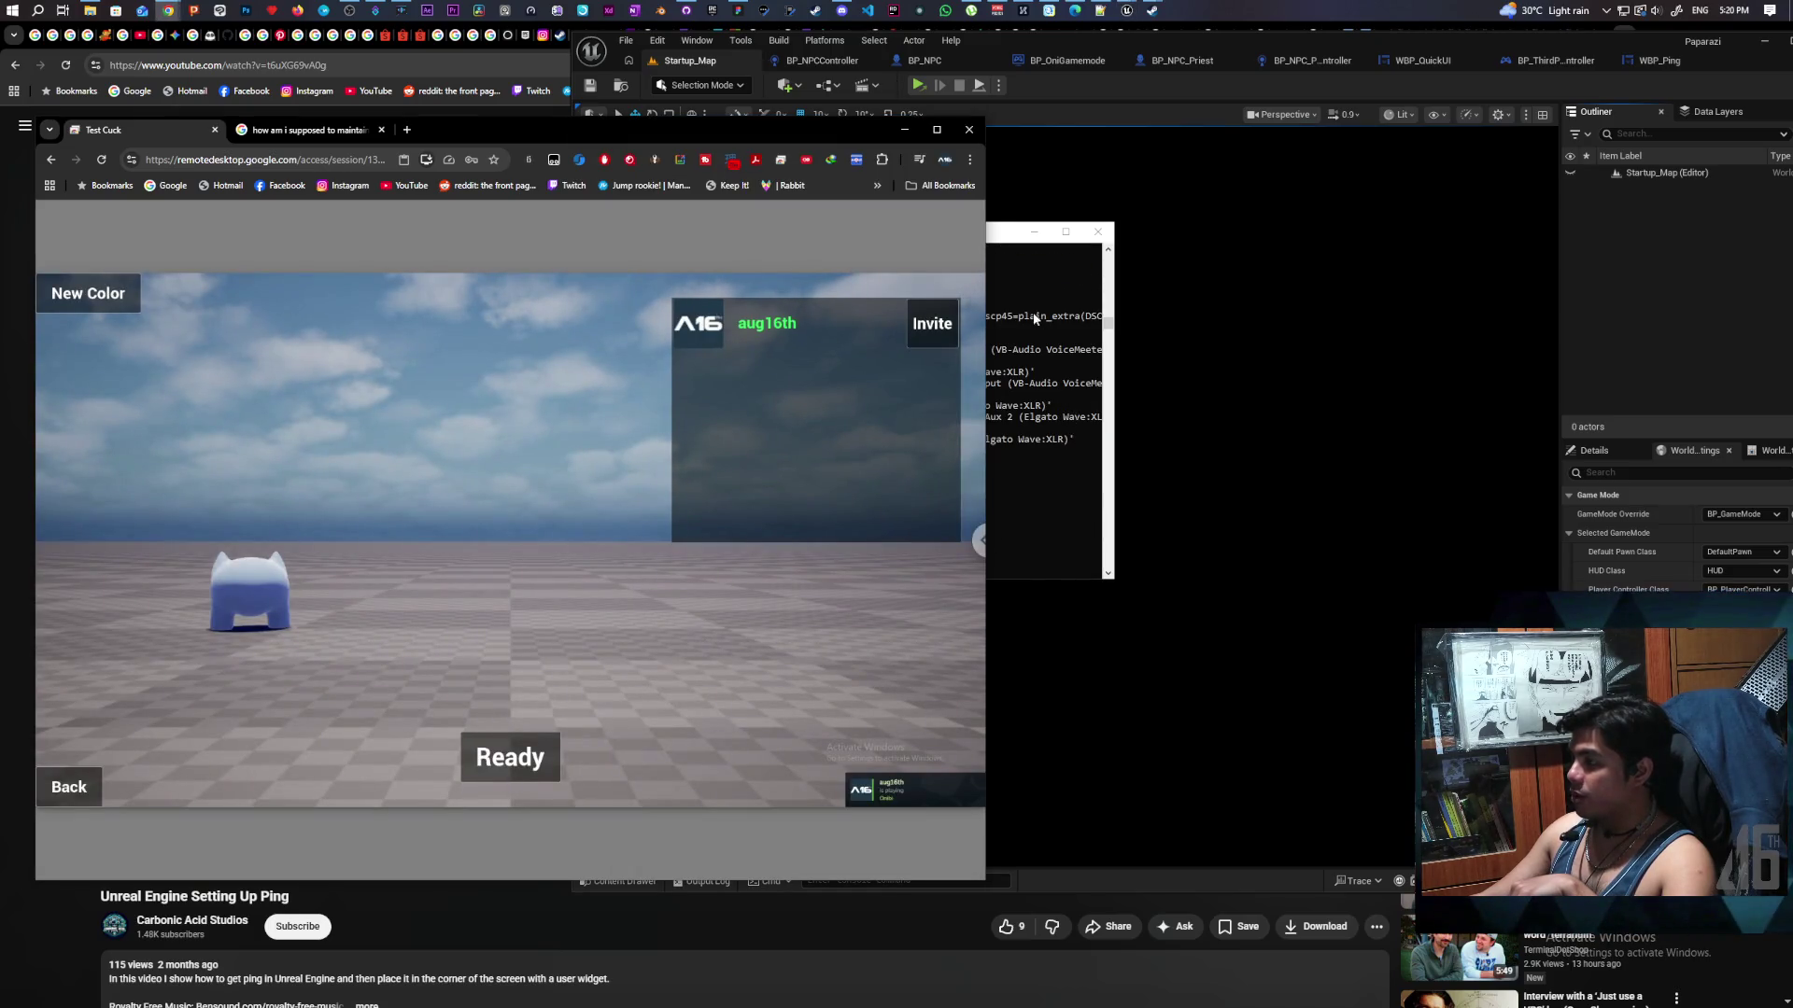
pyautogui.moveTo(986, 236)
pyautogui.mouseDown()
pyautogui.moveTo(1005, 236)
pyautogui.moveTo(935, 237)
pyautogui.mouseUp()
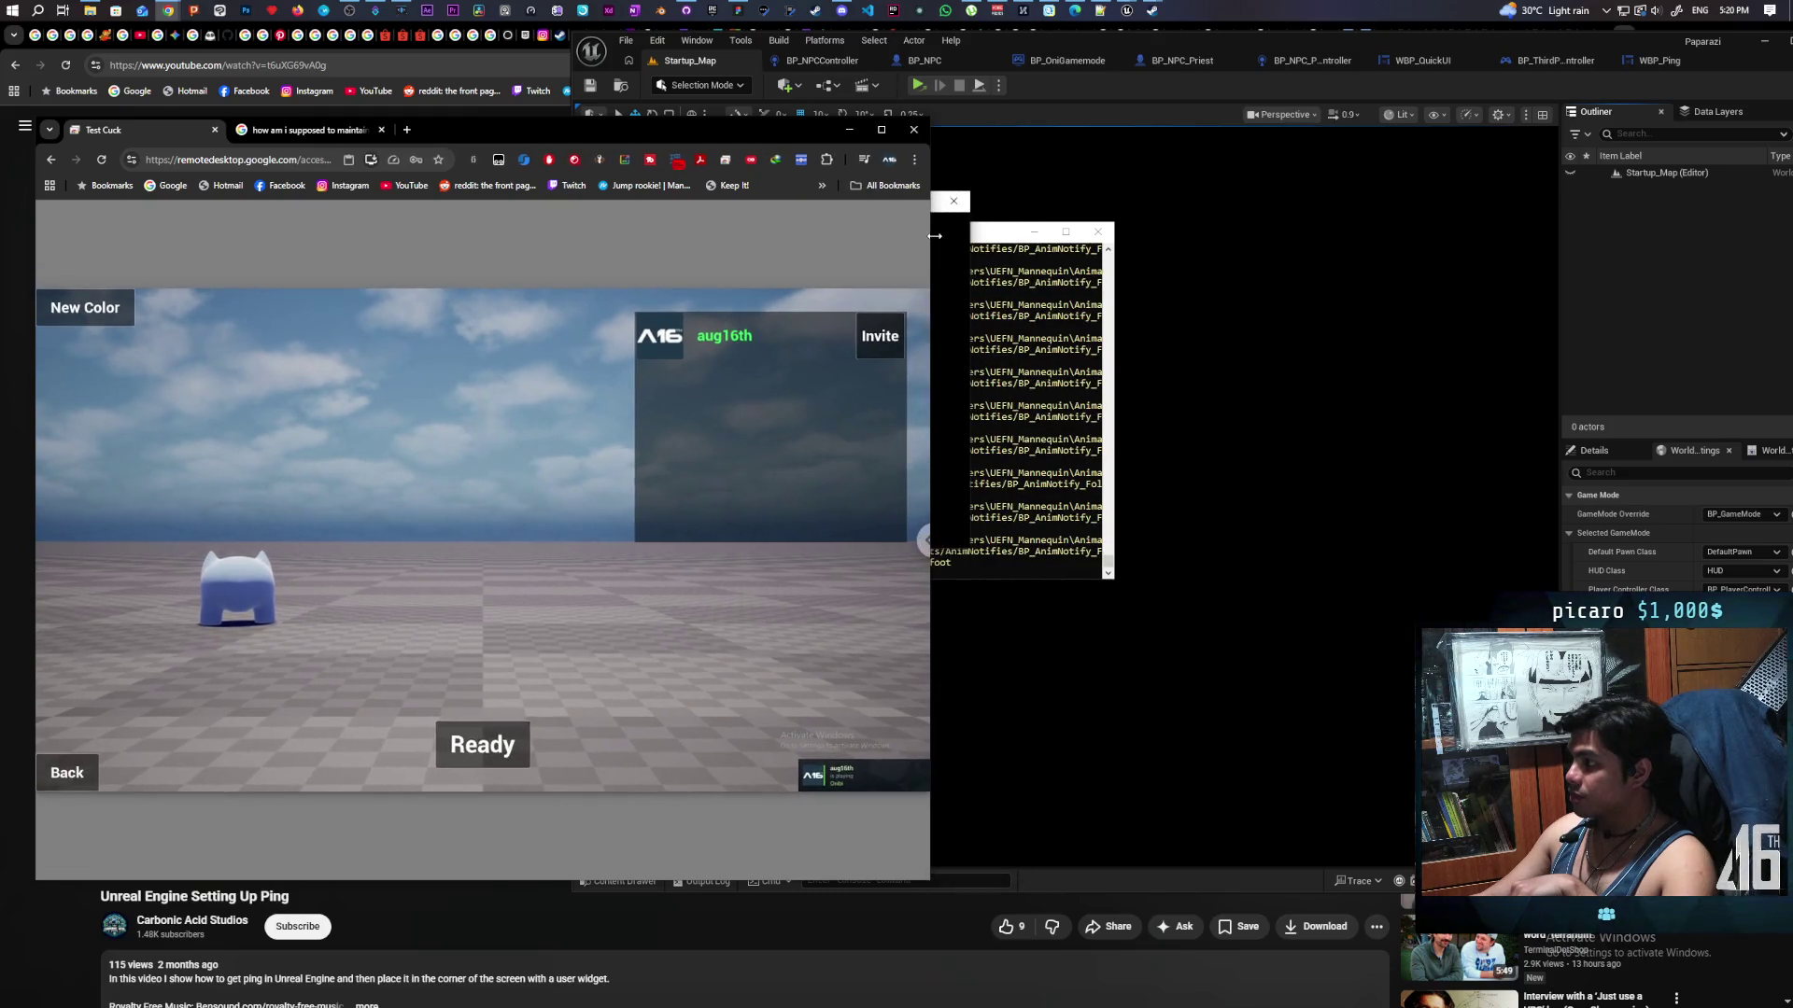
pyautogui.click(989, 233)
pyautogui.click(1034, 232)
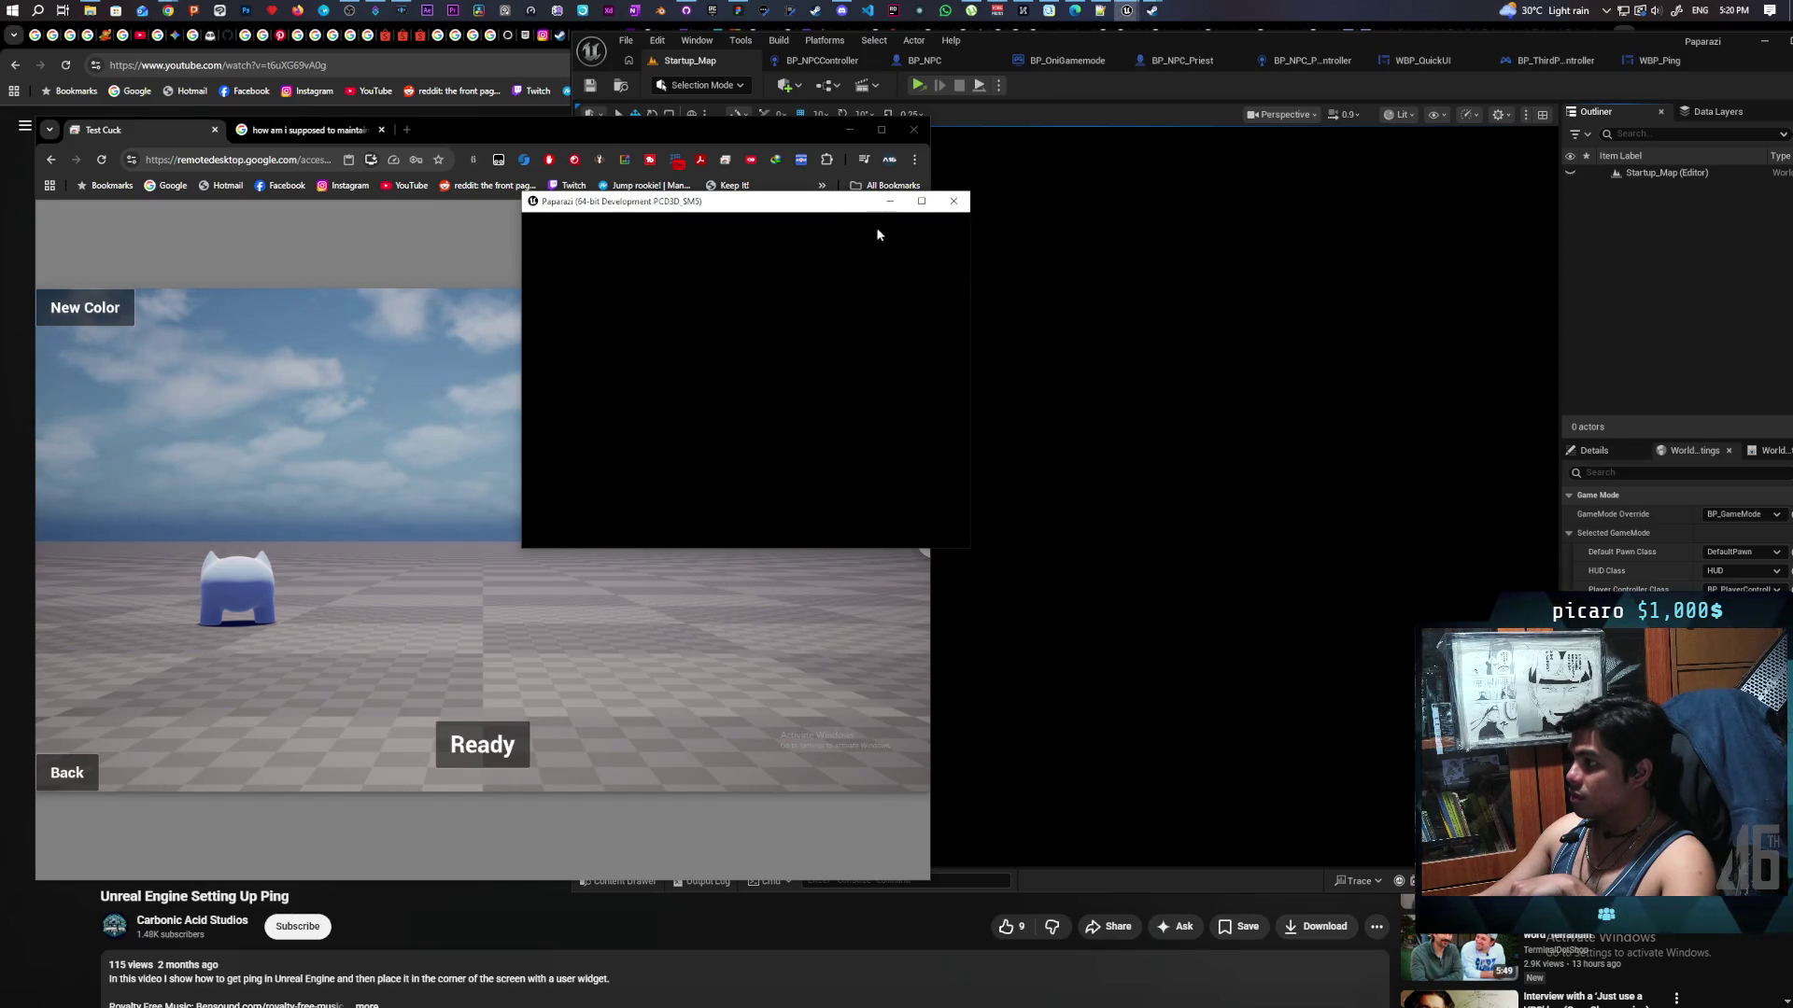
pyautogui.moveTo(671, 199); pyautogui.dragTo(1051, 227)
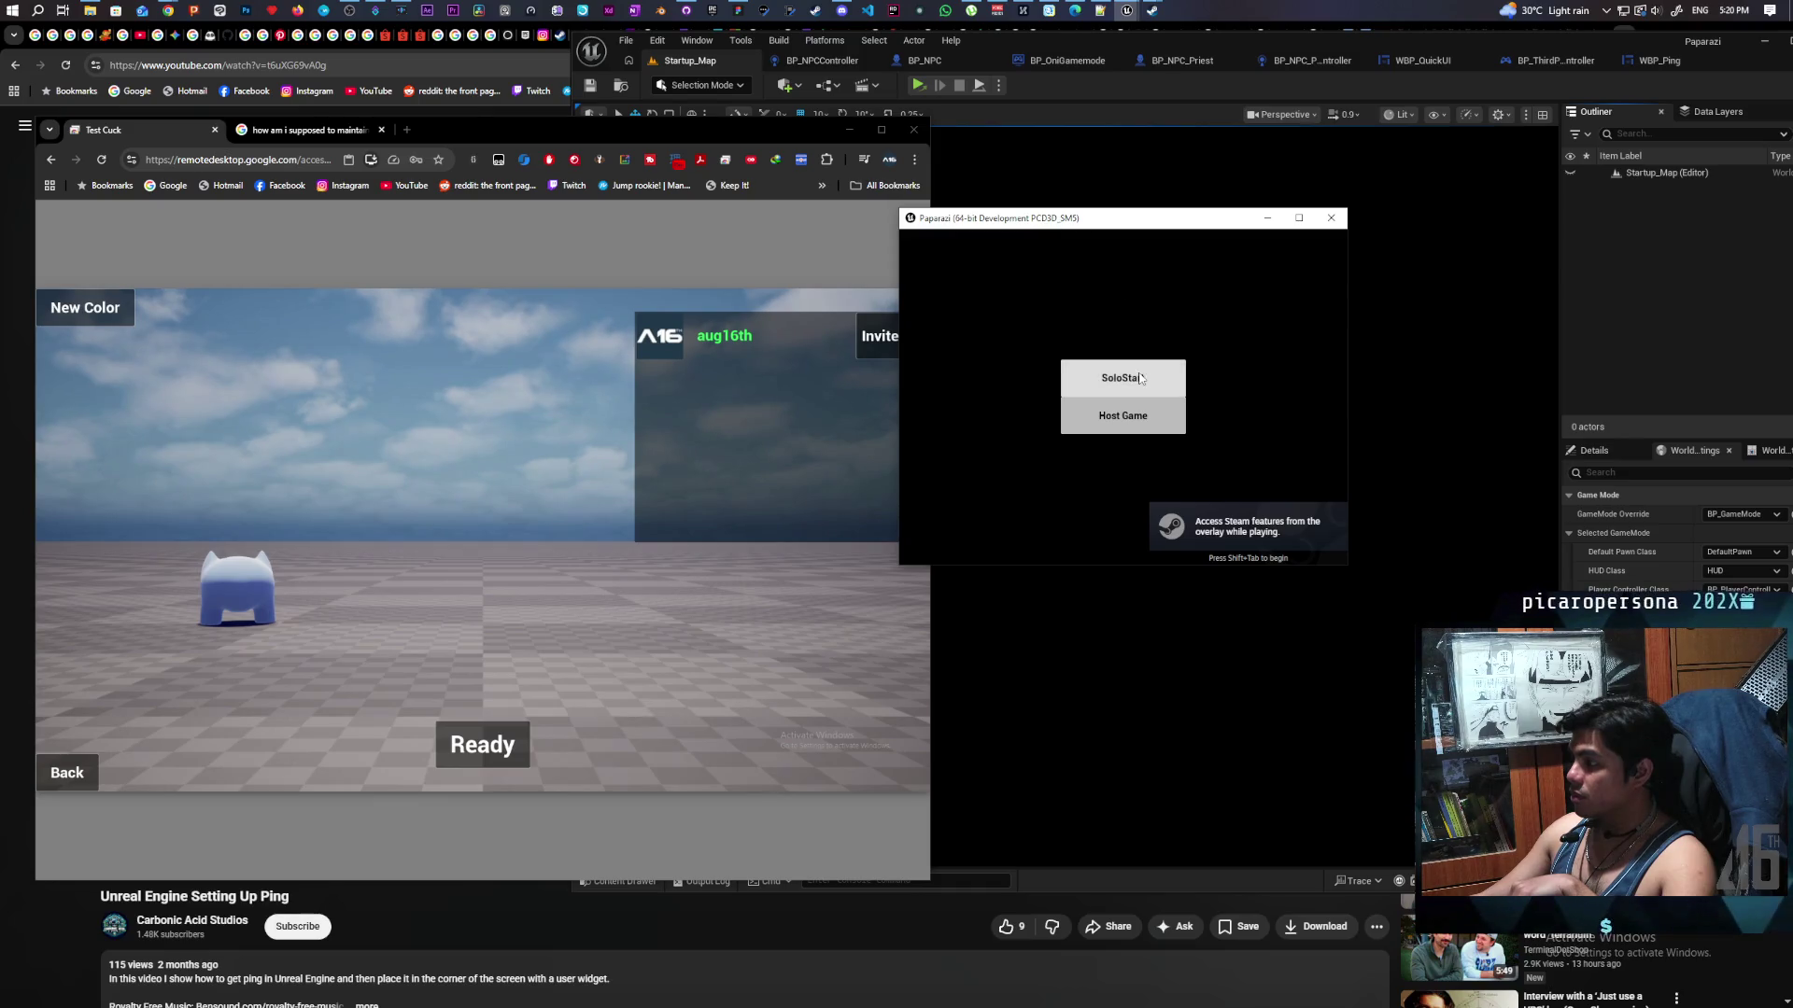
# Host a game, join it from the other instance, ready both players and start the match.
pyautogui.click(1122, 416)
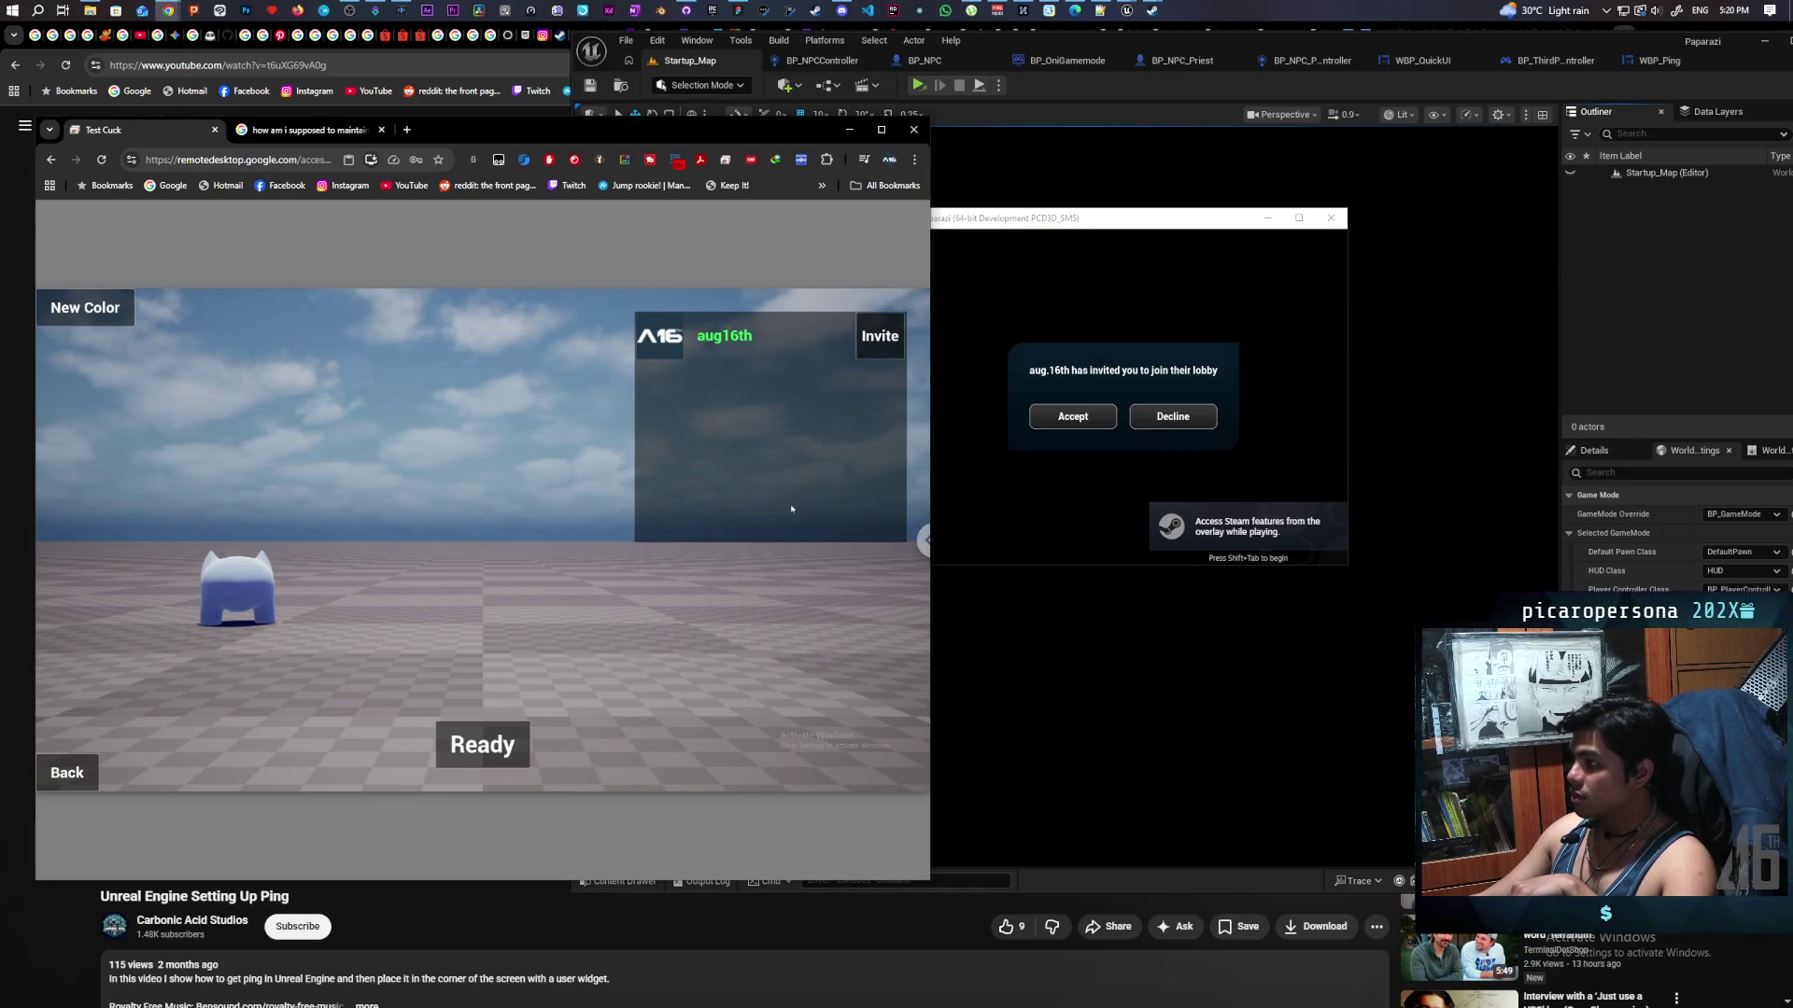
pyautogui.click(1073, 416)
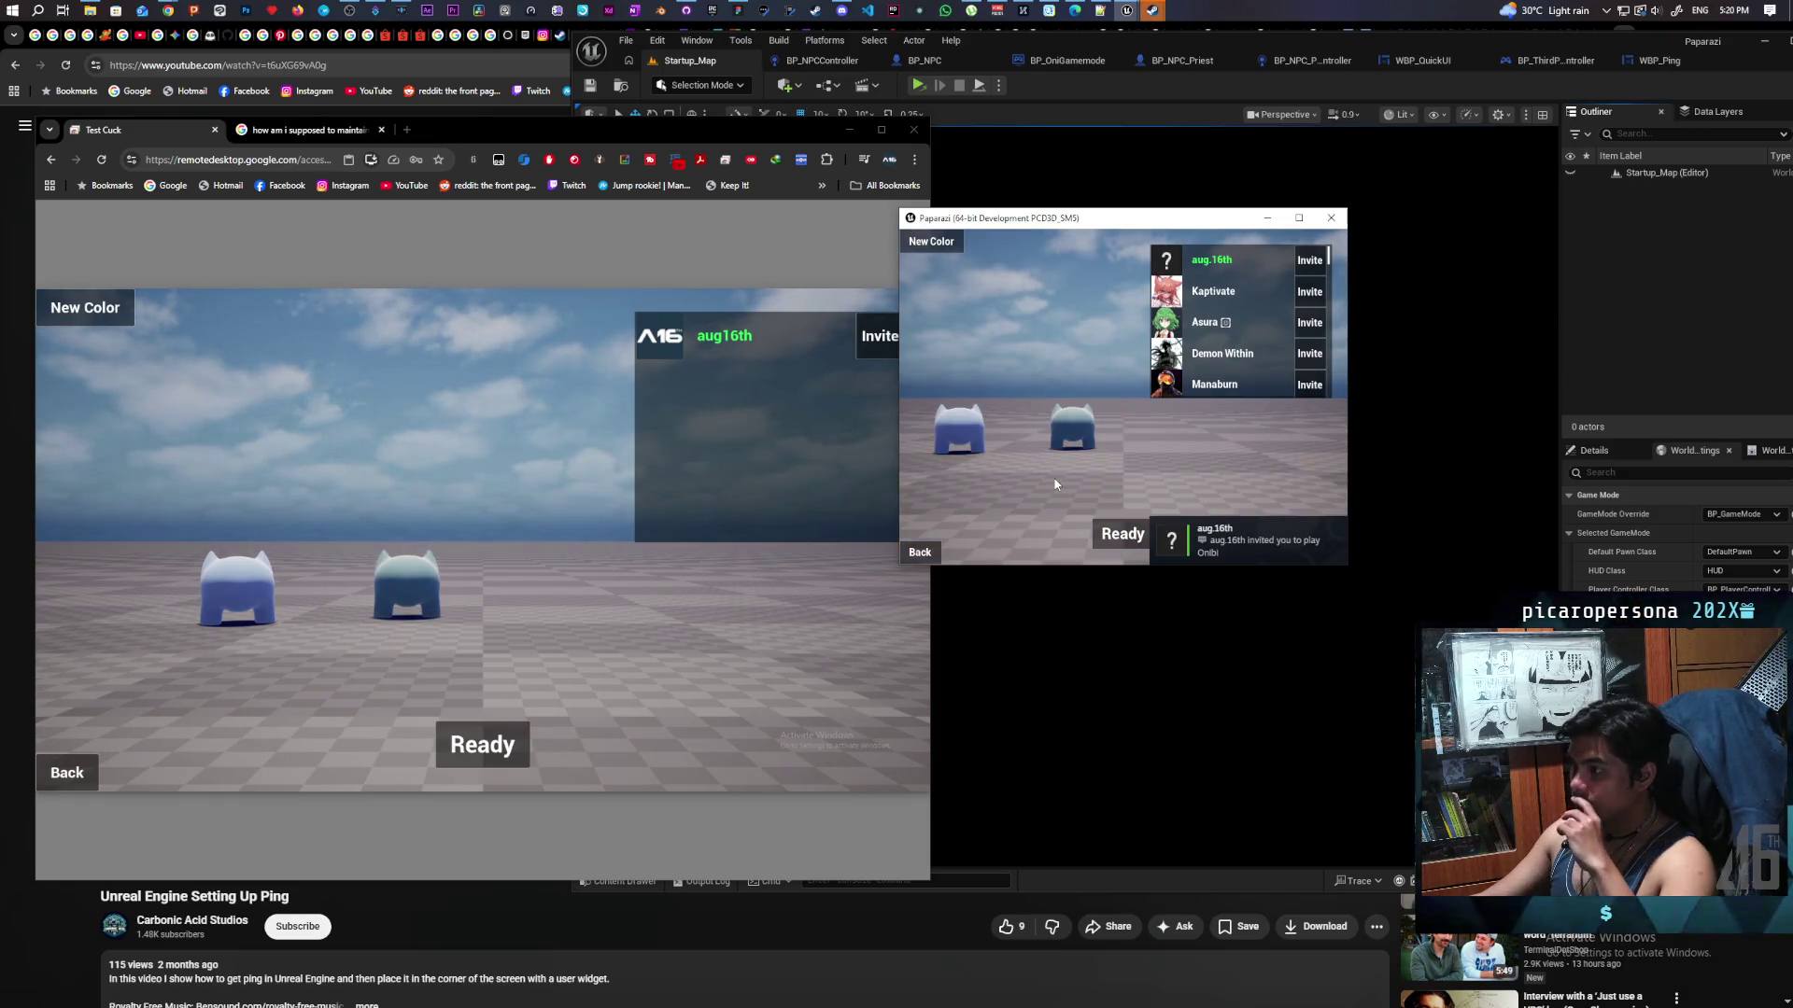
pyautogui.click(1106, 536)
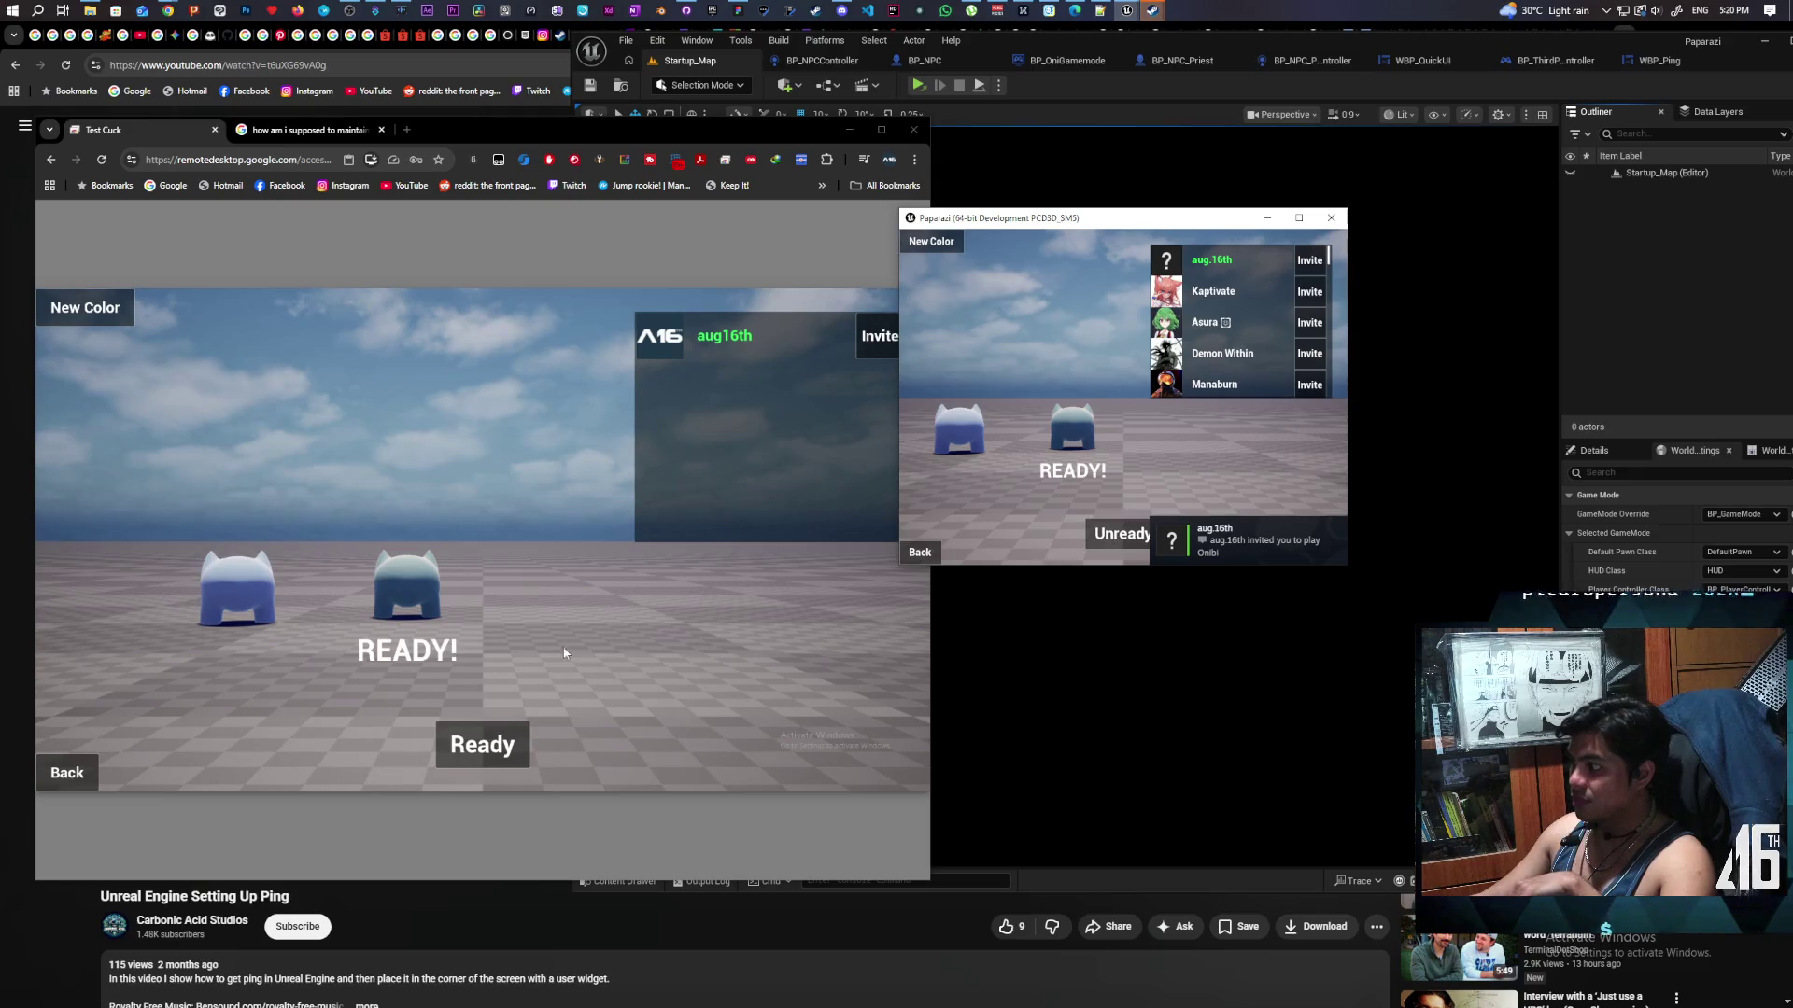
pyautogui.click(483, 745)
pyautogui.click(815, 742)
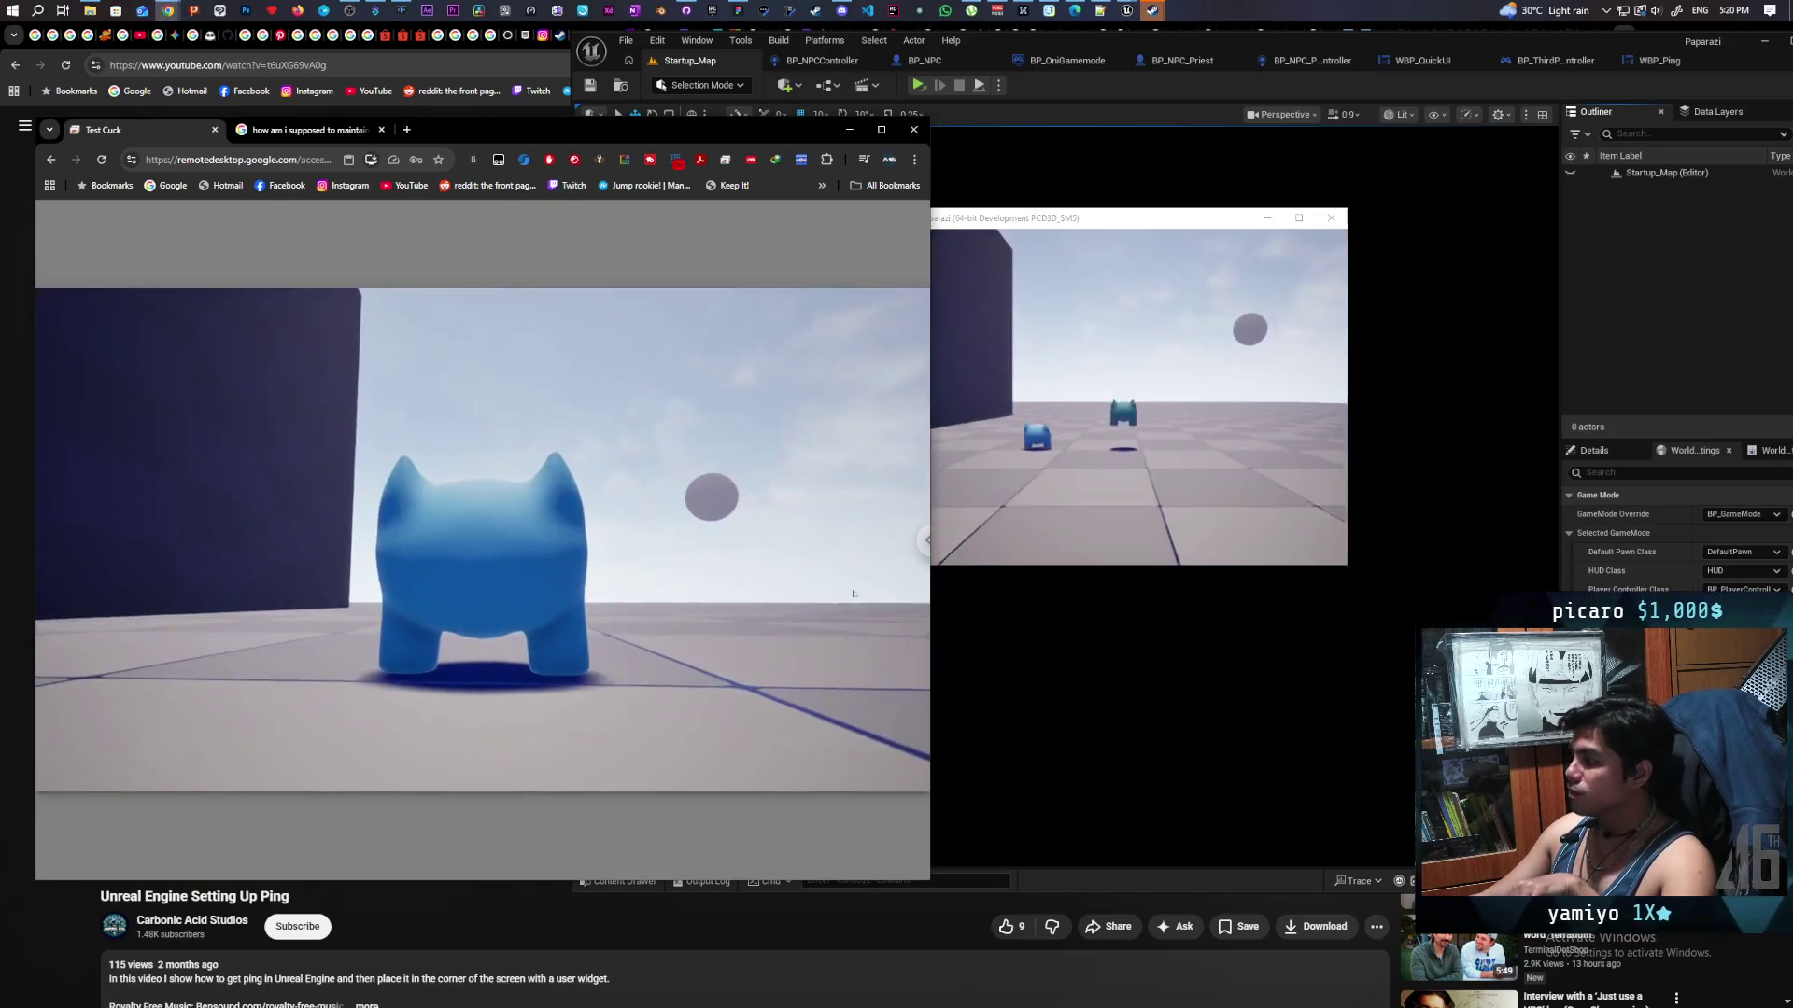
# Enable Show Ping in the remote game's pause menu, resume, and walk the character forward.
pyautogui.press('Escape')
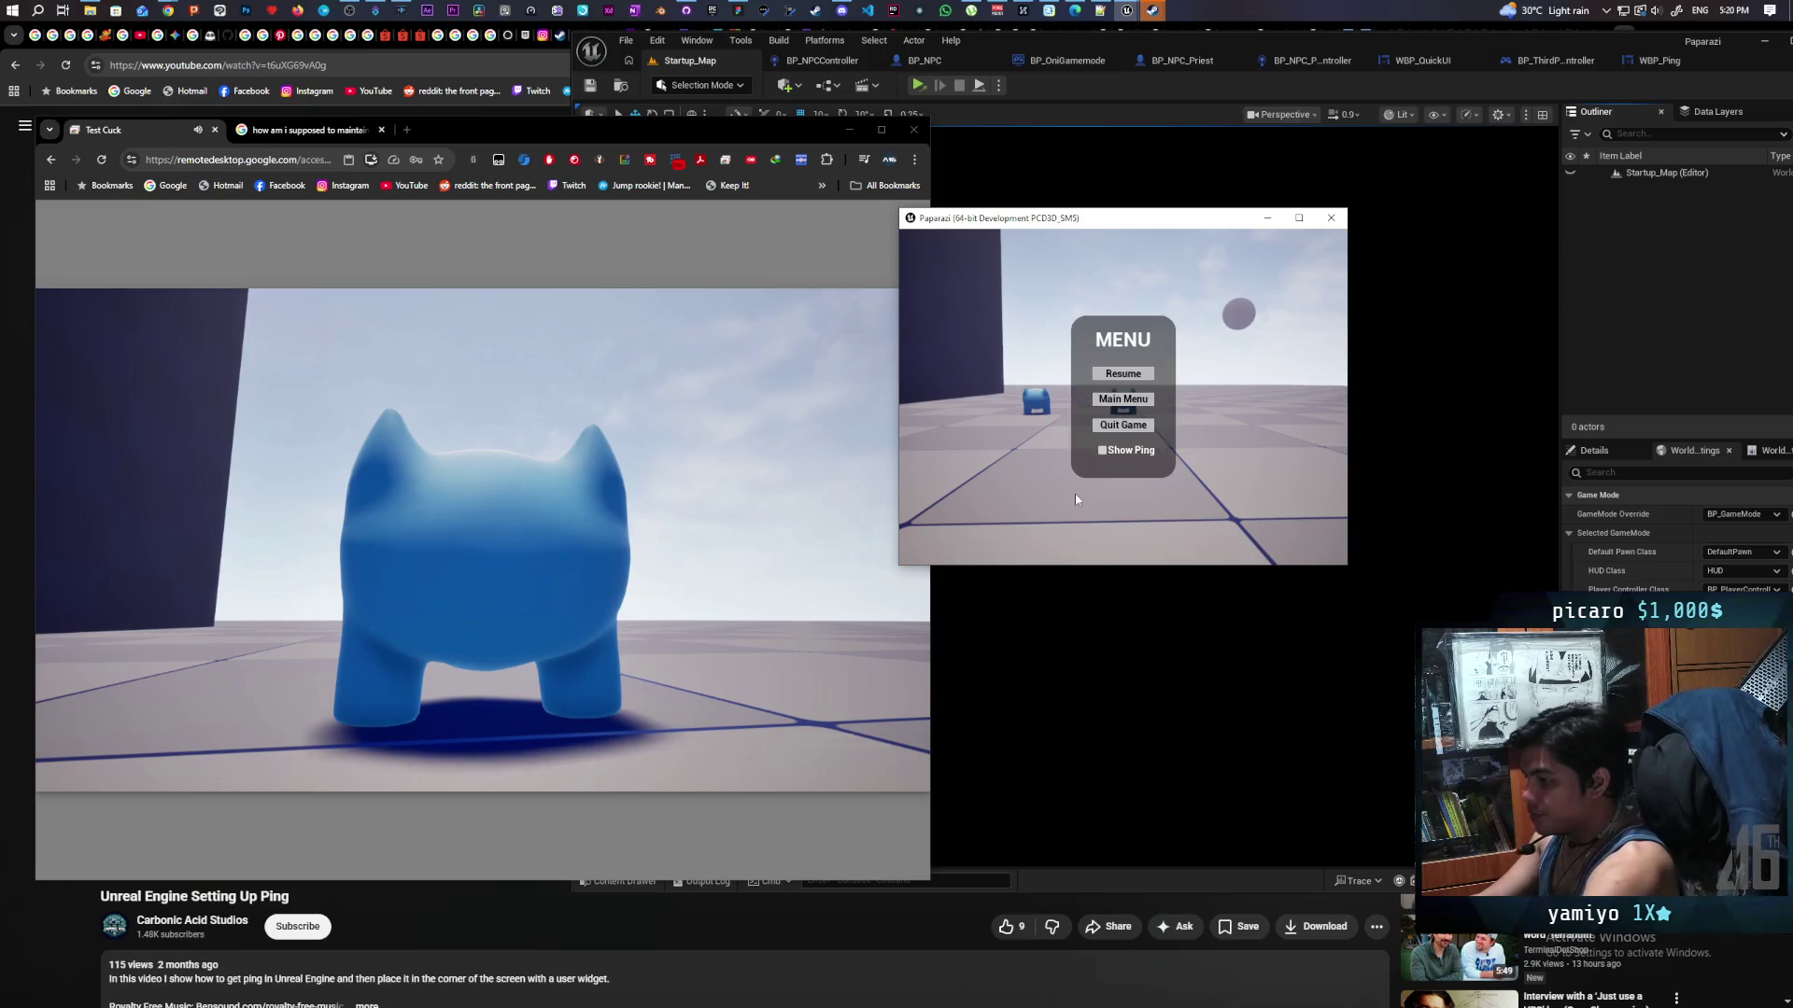
pyautogui.press('Escape')
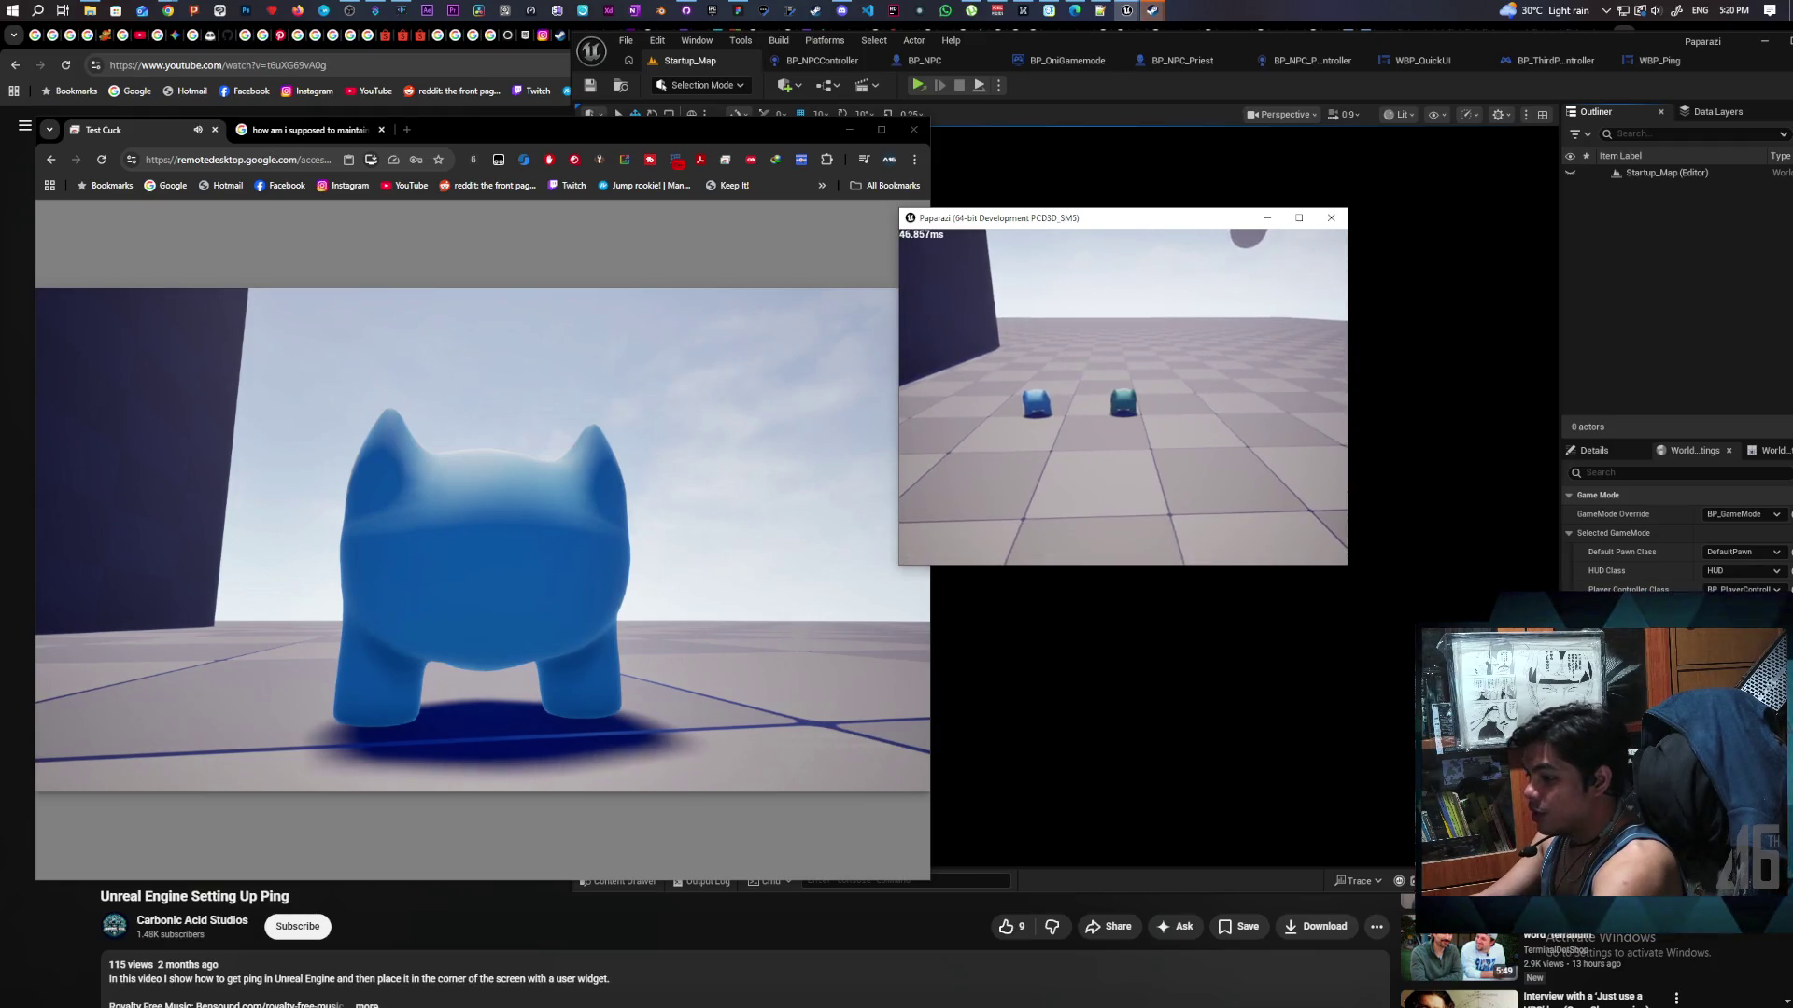
pyautogui.click(652, 603)
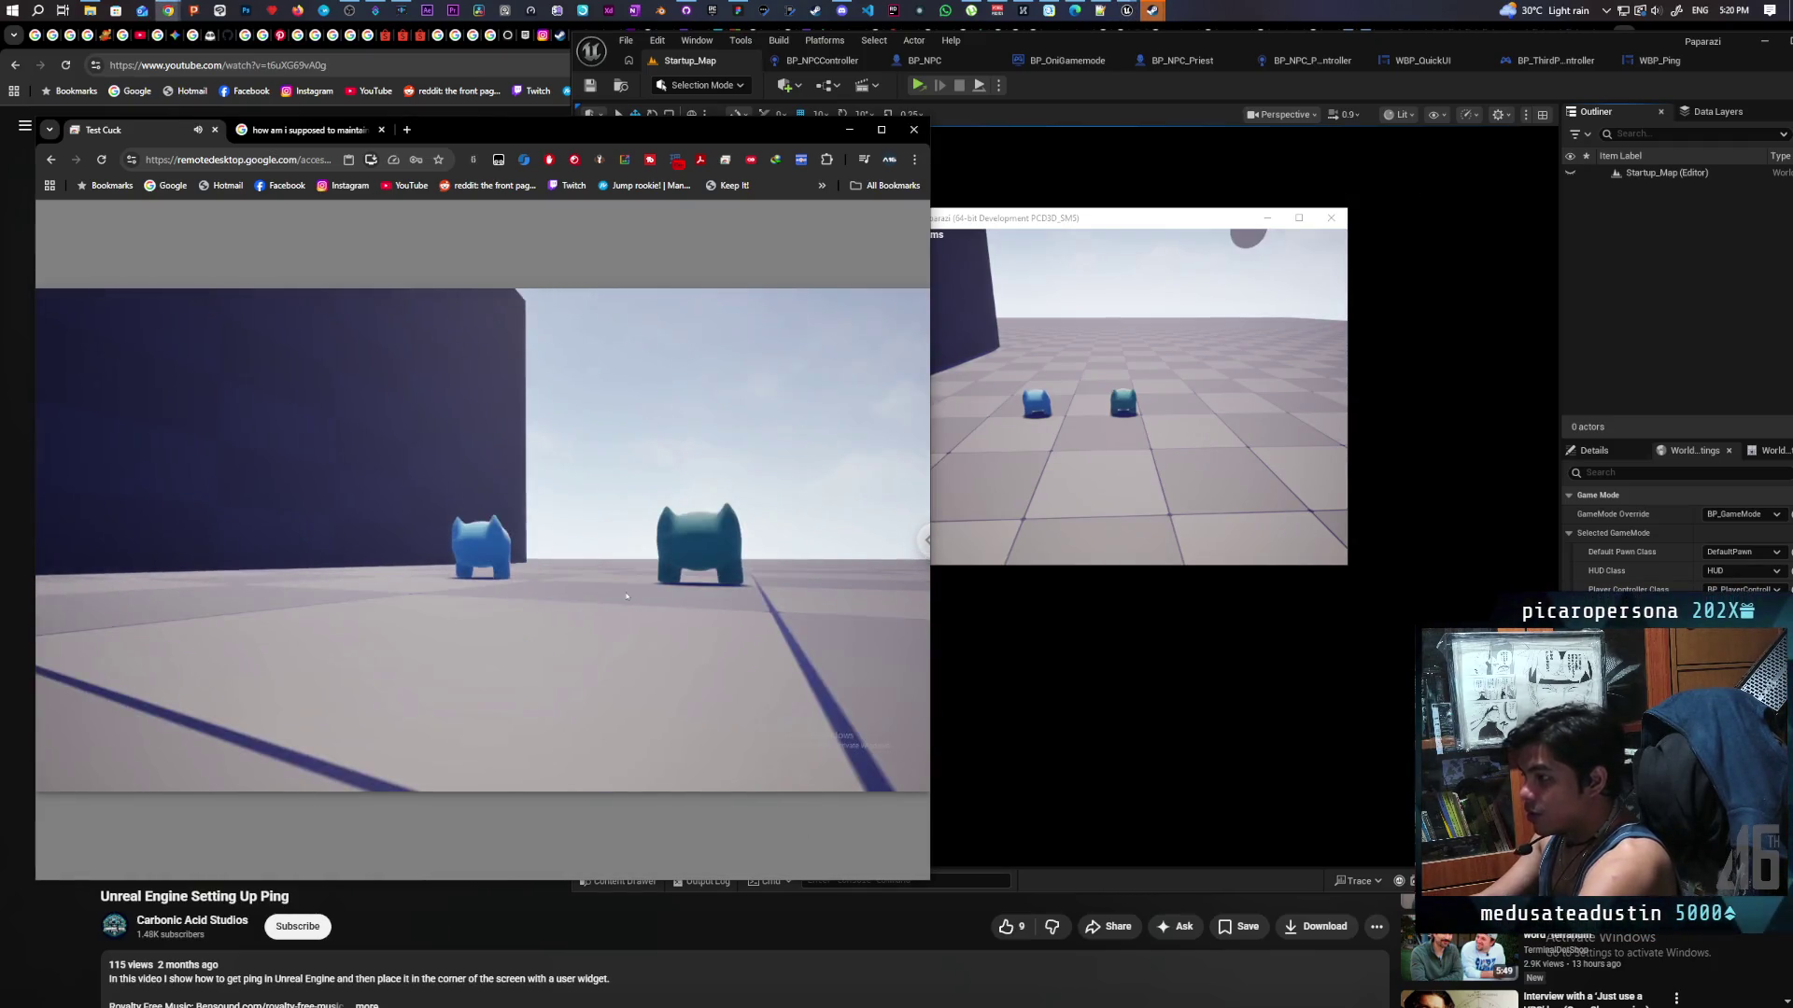
pyautogui.press('Escape')
pyautogui.click(492, 624)
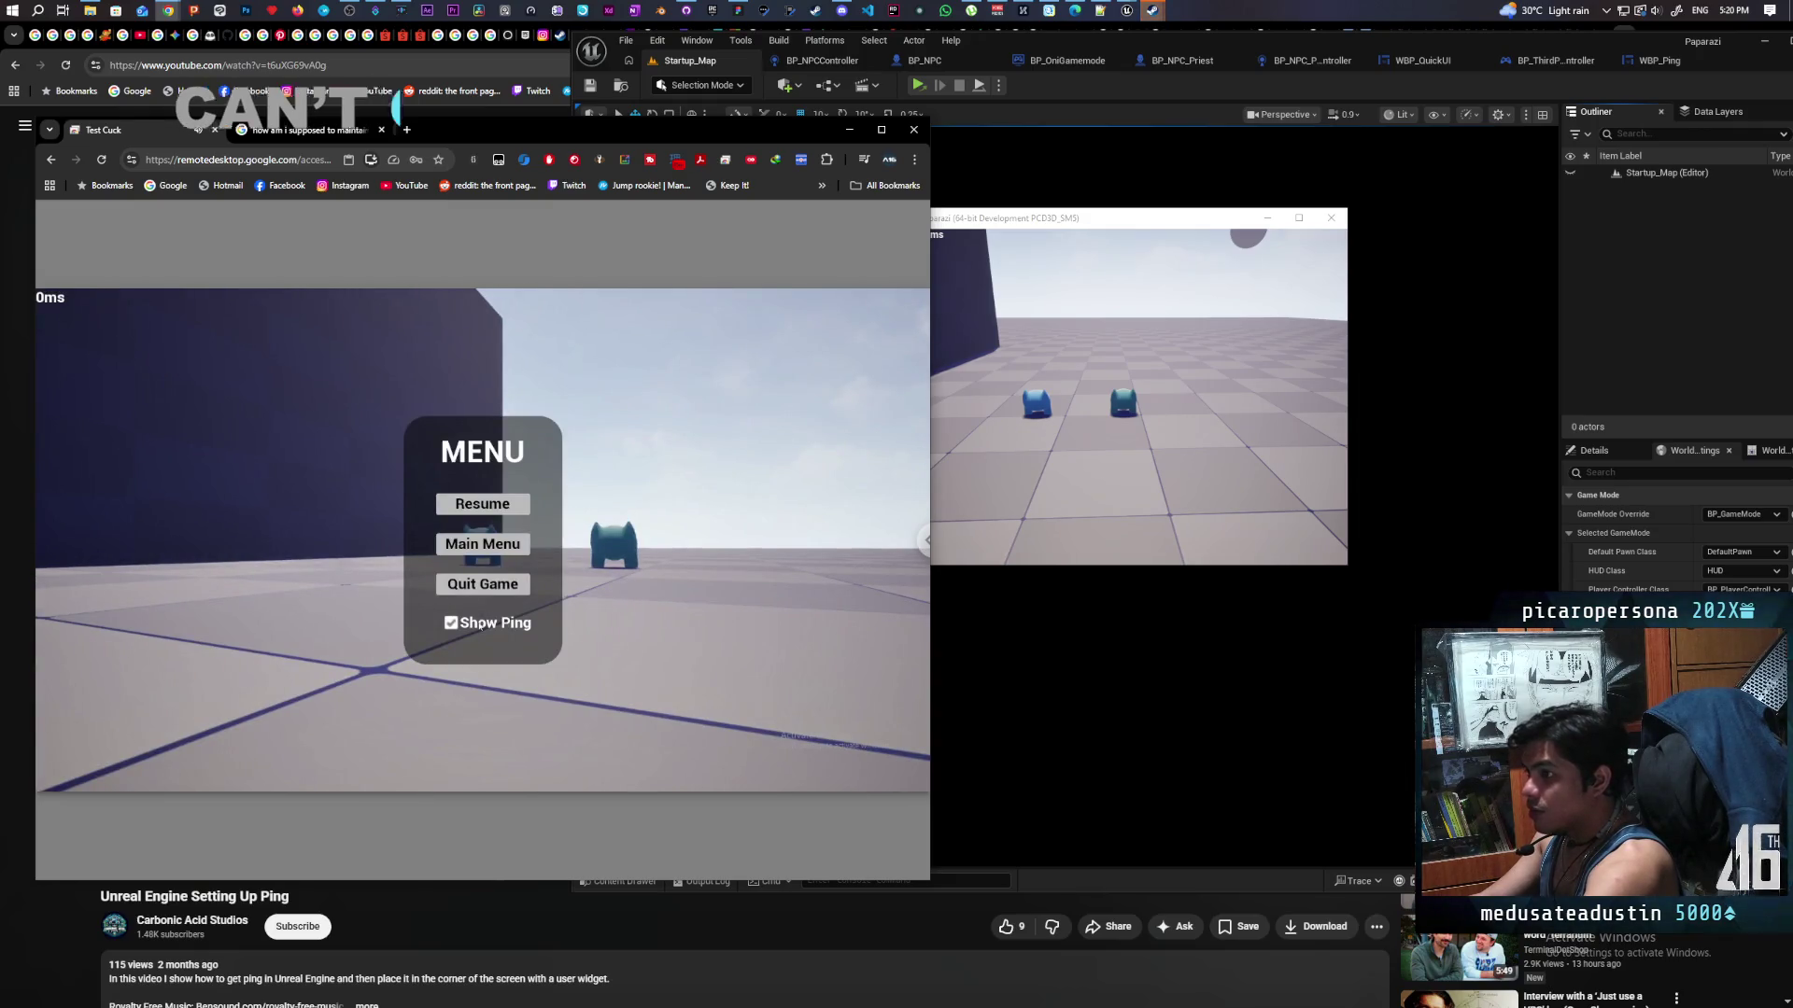
pyautogui.press('Escape')
pyautogui.press('w')
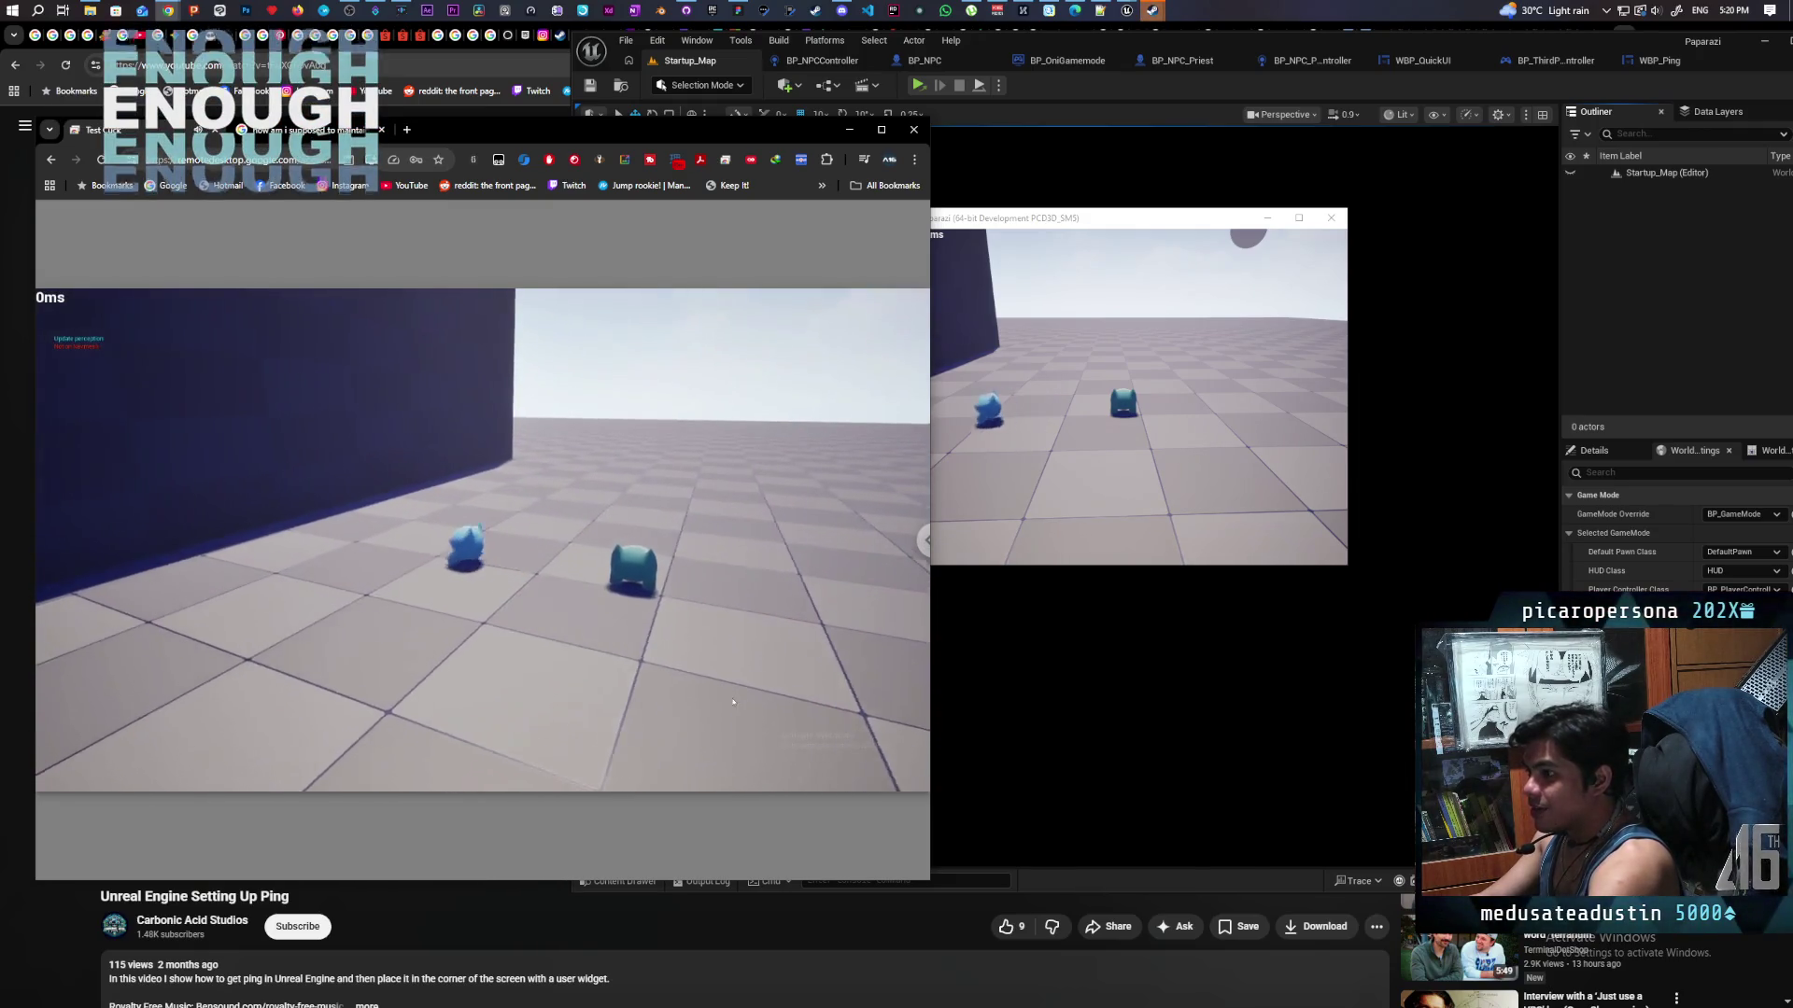
pyautogui.press('w')
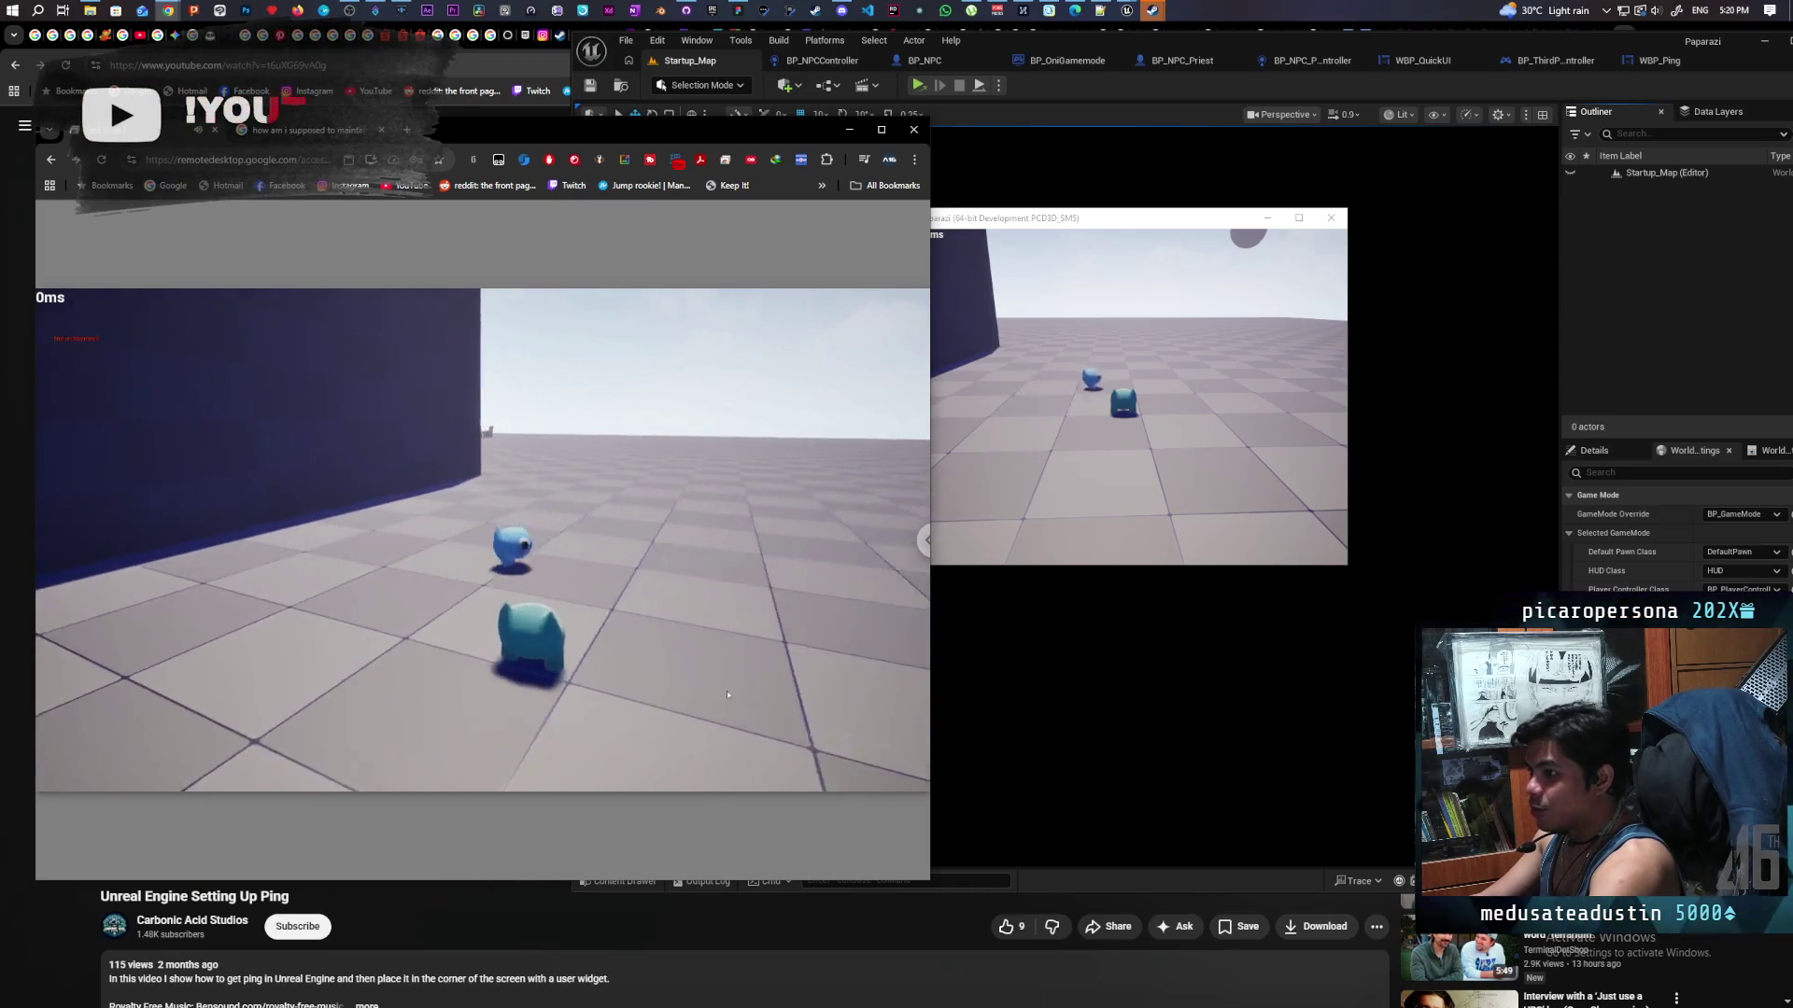
pyautogui.hotkey('alt', 'Tab')
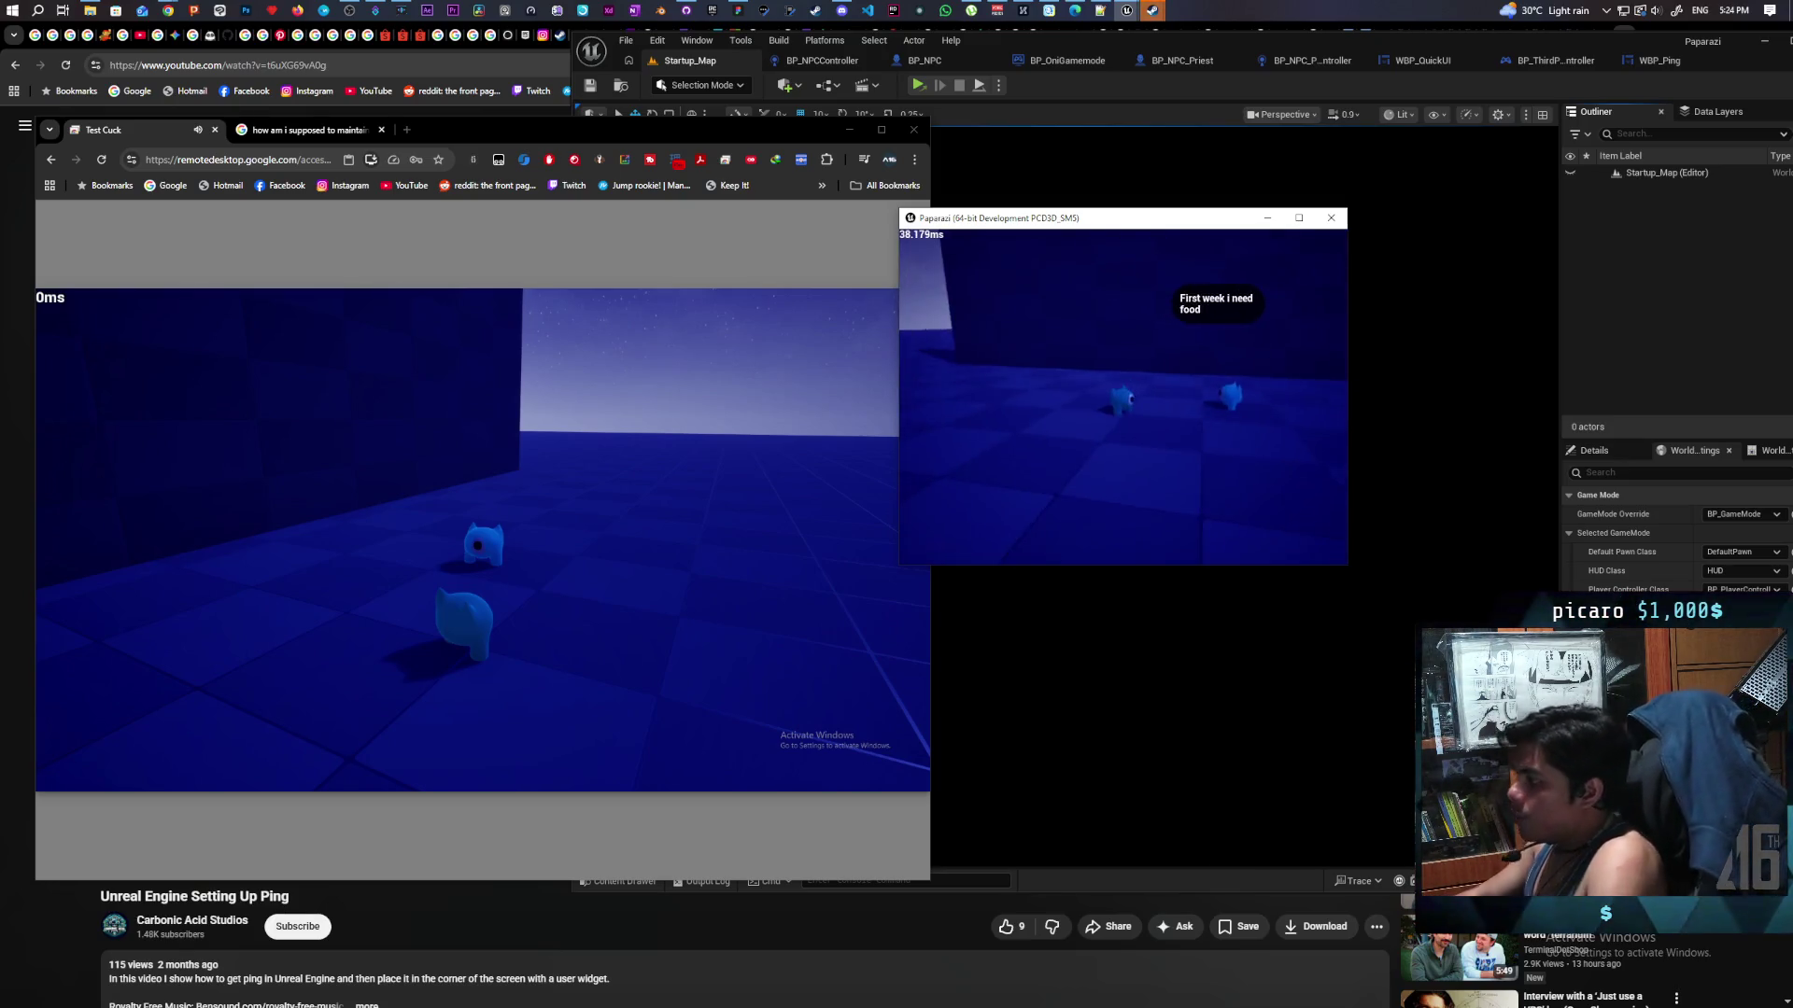
# Pause the local game to view its ~37.75ms ping, then switch to the Paparazi whiteboard.
pyautogui.press('Escape')
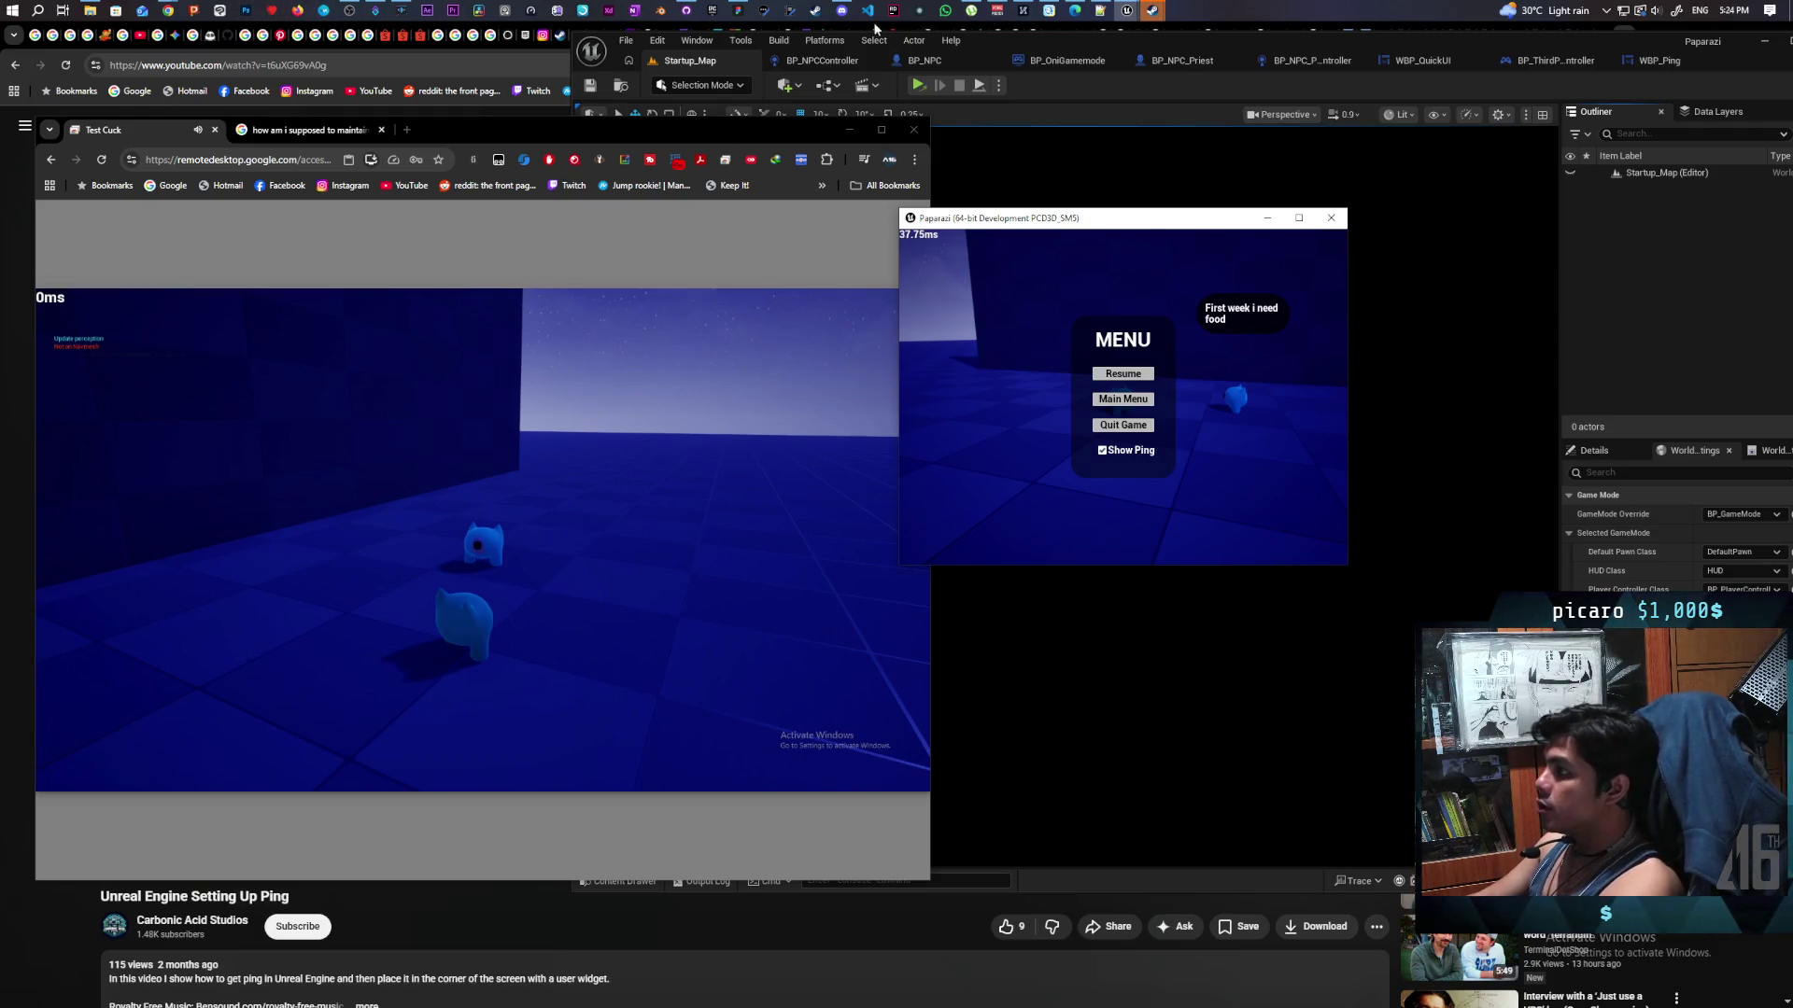
pyautogui.click(739, 11)
# With the marker, draw a player circle and triple-underline 'gaben' below the Join session sketch.
pyautogui.scroll(-5, 917, 352)
pyautogui.scroll(4, 840, 660)
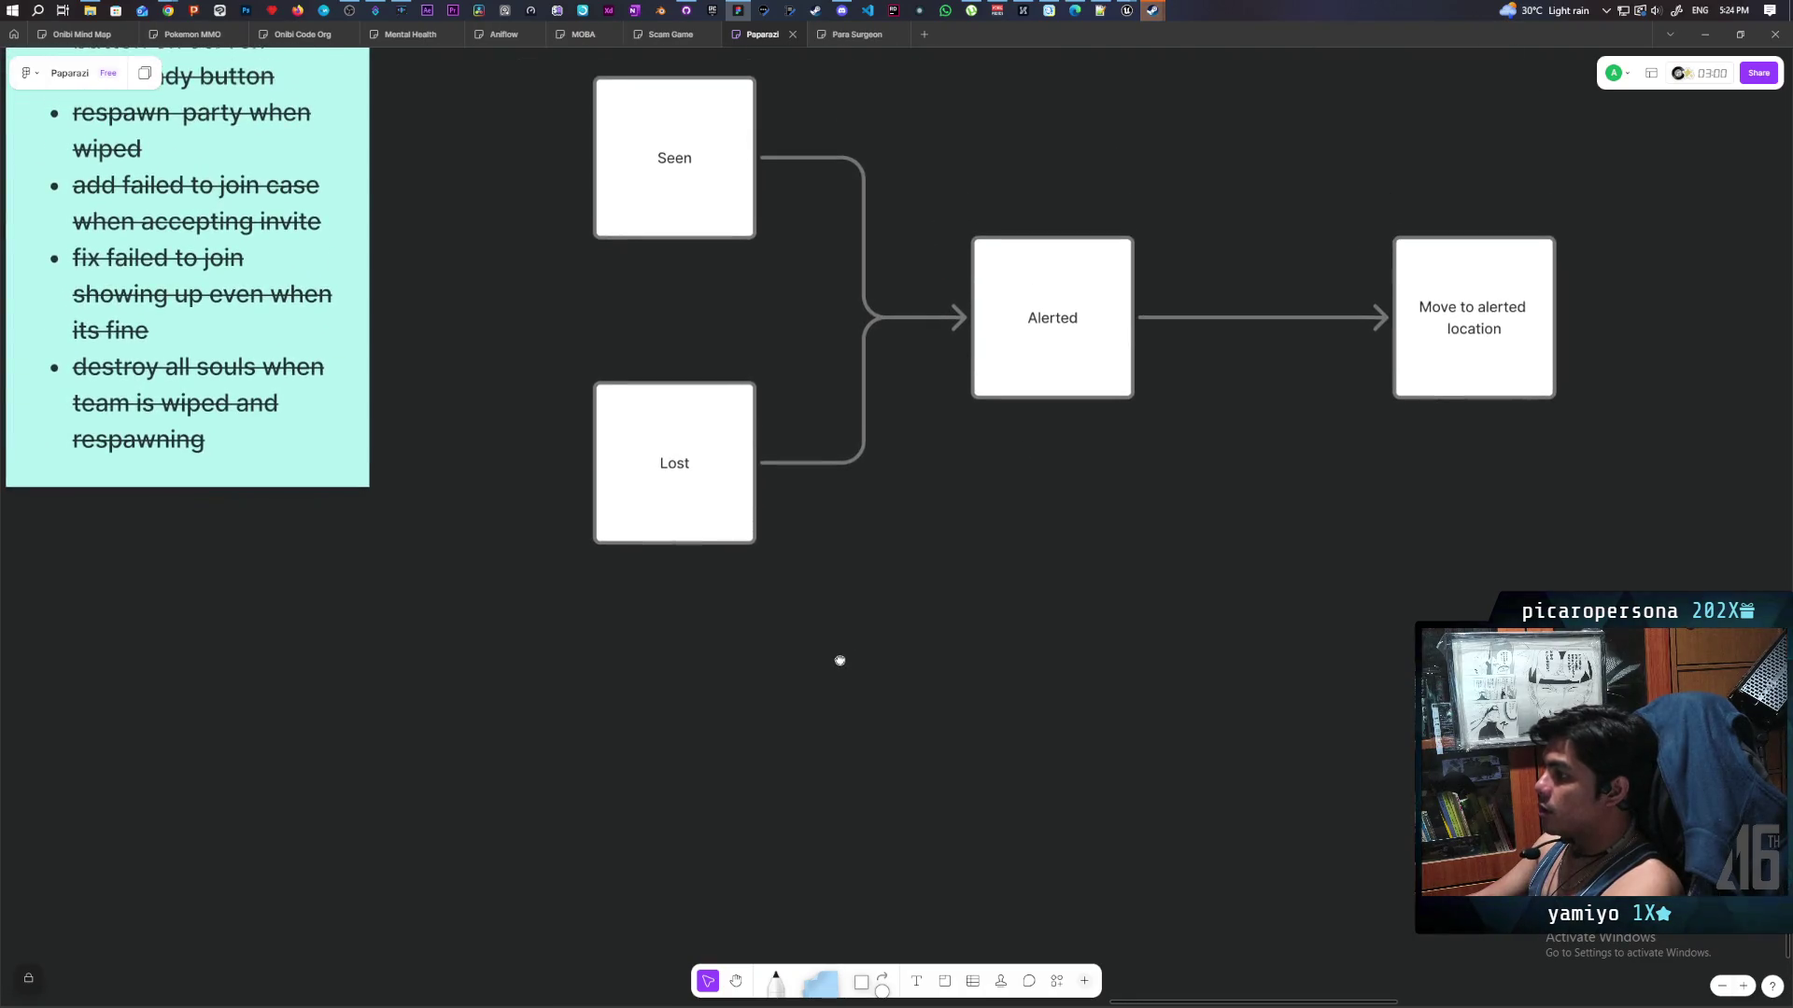
pyautogui.scroll(-4, 840, 460)
pyautogui.scroll(2, 618, 548)
pyautogui.hscroll(-15, 618, 548)
pyautogui.scroll(2, 618, 548)
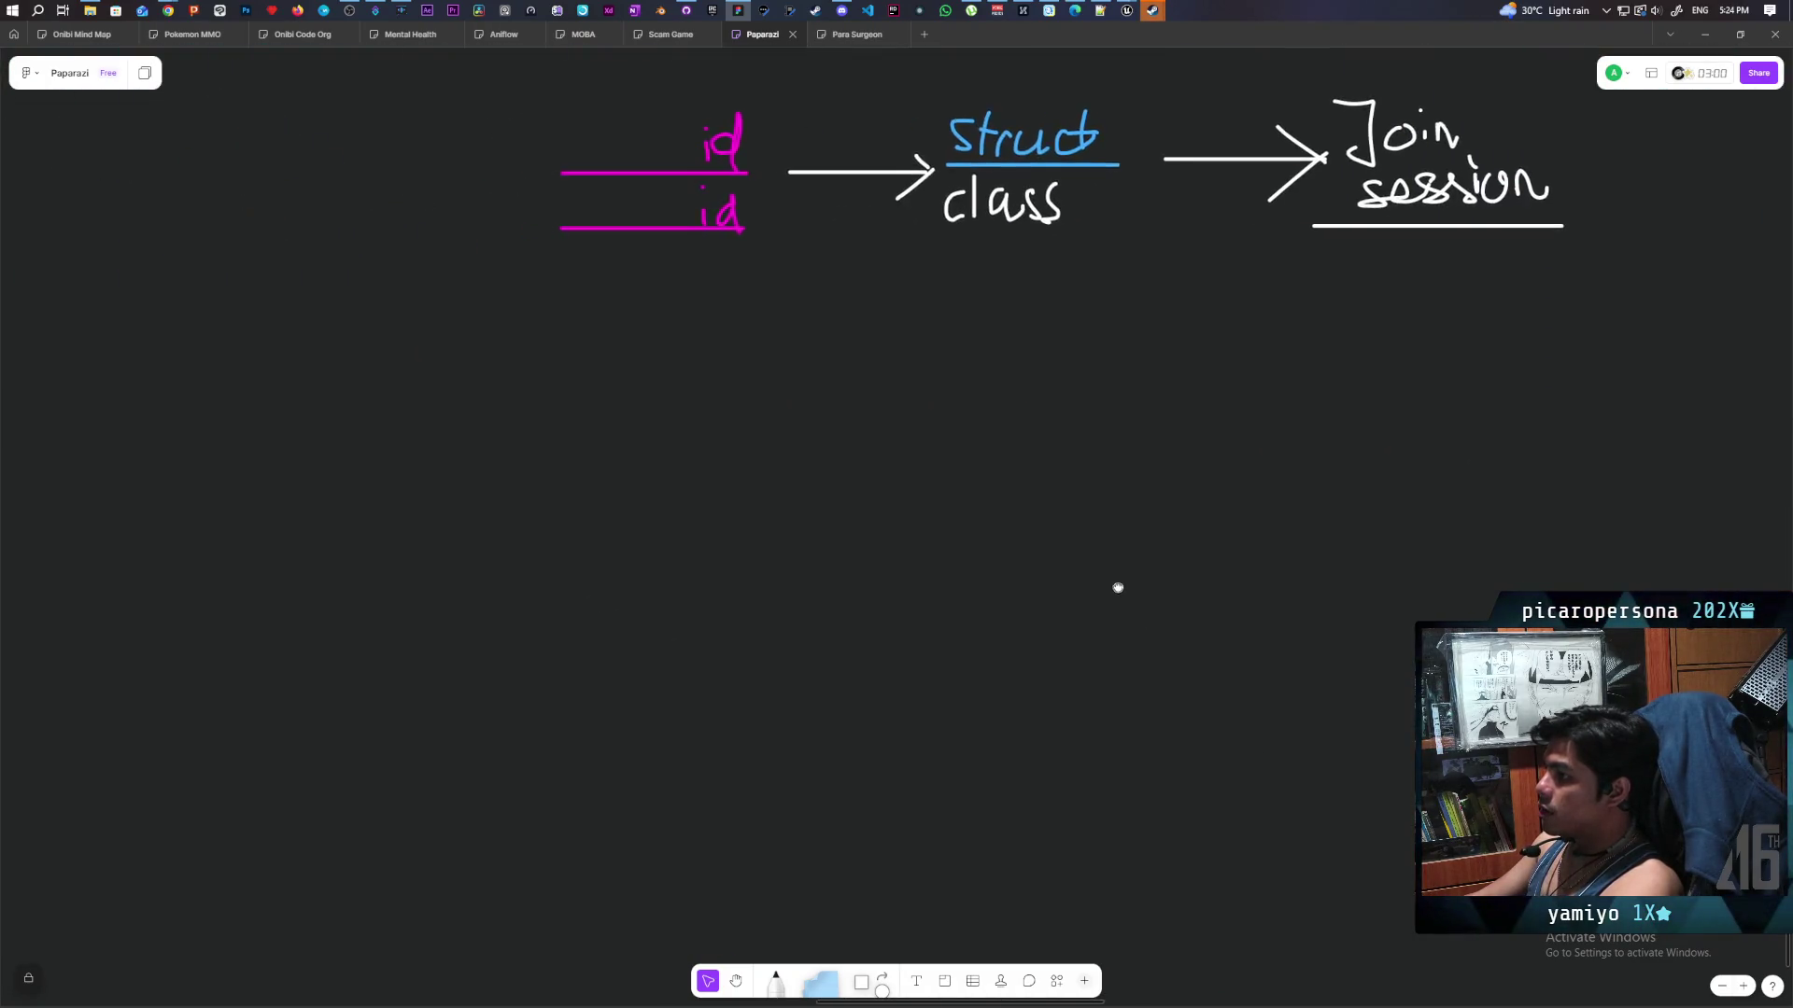
pyautogui.press('m')
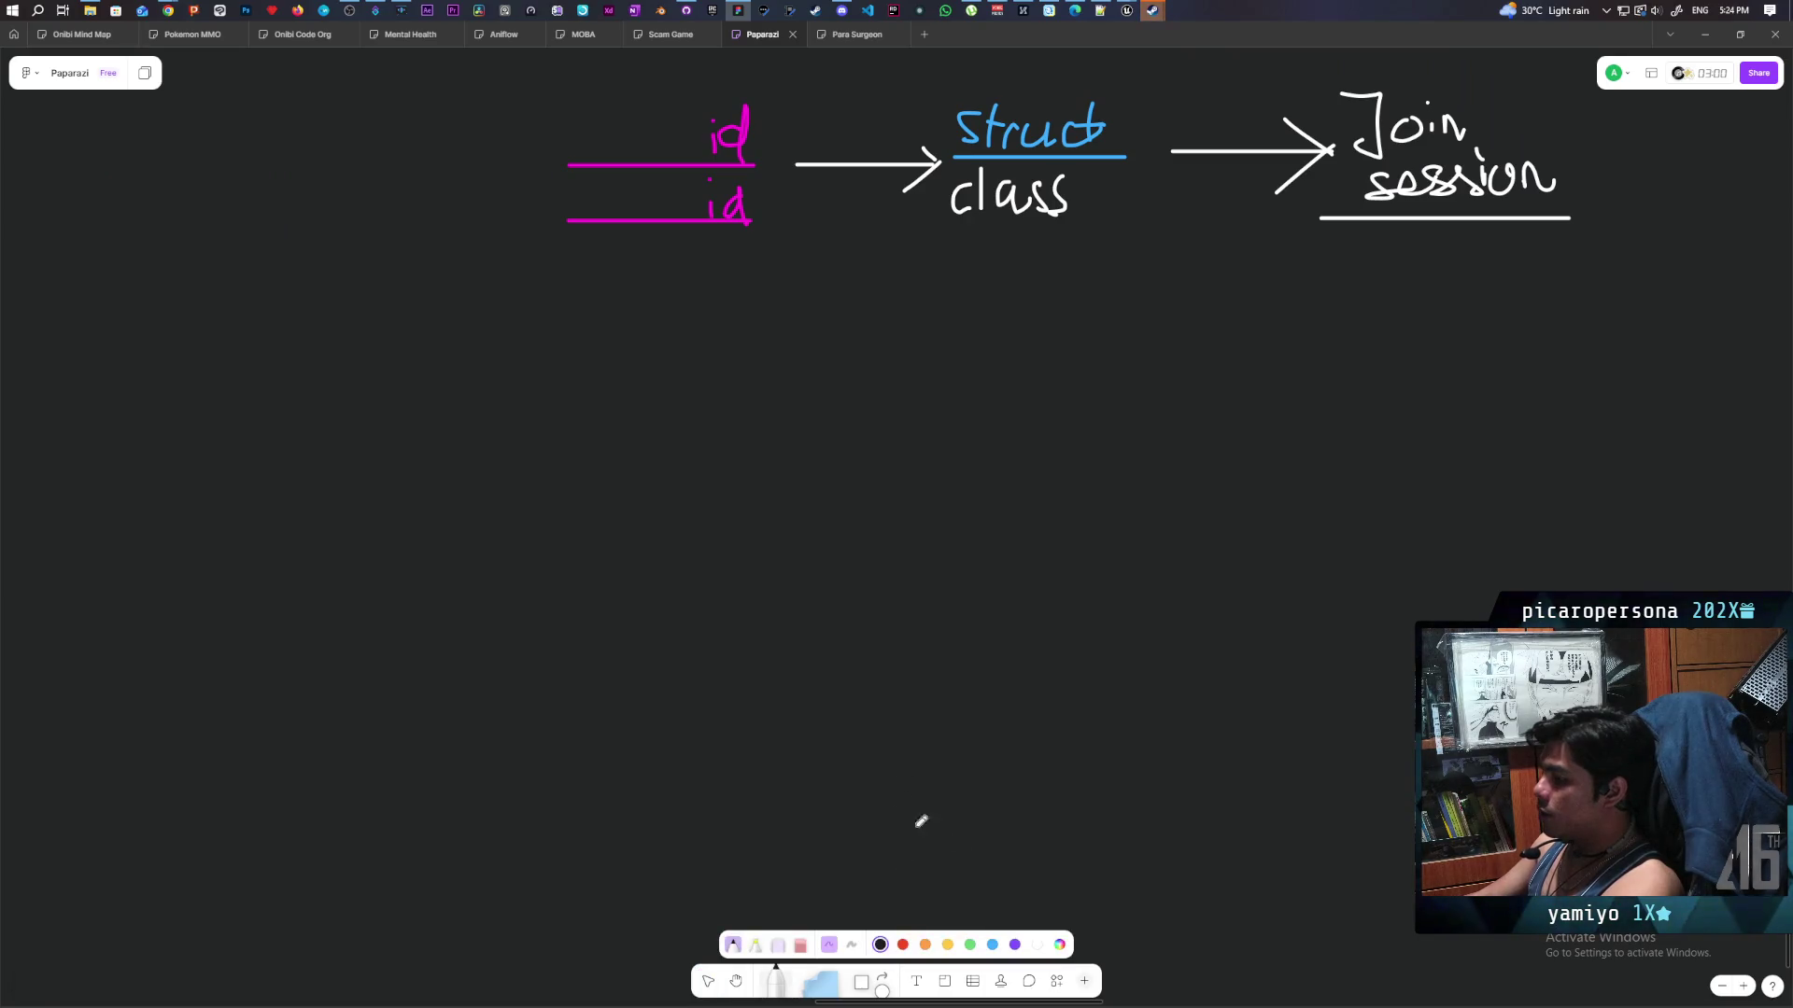
pyautogui.moveTo(540, 505)
pyautogui.mouseDown()
pyautogui.moveTo(519, 594)
pyautogui.moveTo(544, 505)
pyautogui.moveTo(869, 327)
pyautogui.moveTo(851, 371)
pyautogui.moveTo(911, 357)
pyautogui.moveTo(932, 317)
pyautogui.moveTo(952, 353)
pyautogui.moveTo(980, 348)
pyautogui.moveTo(1021, 301)
pyautogui.mouseUp()
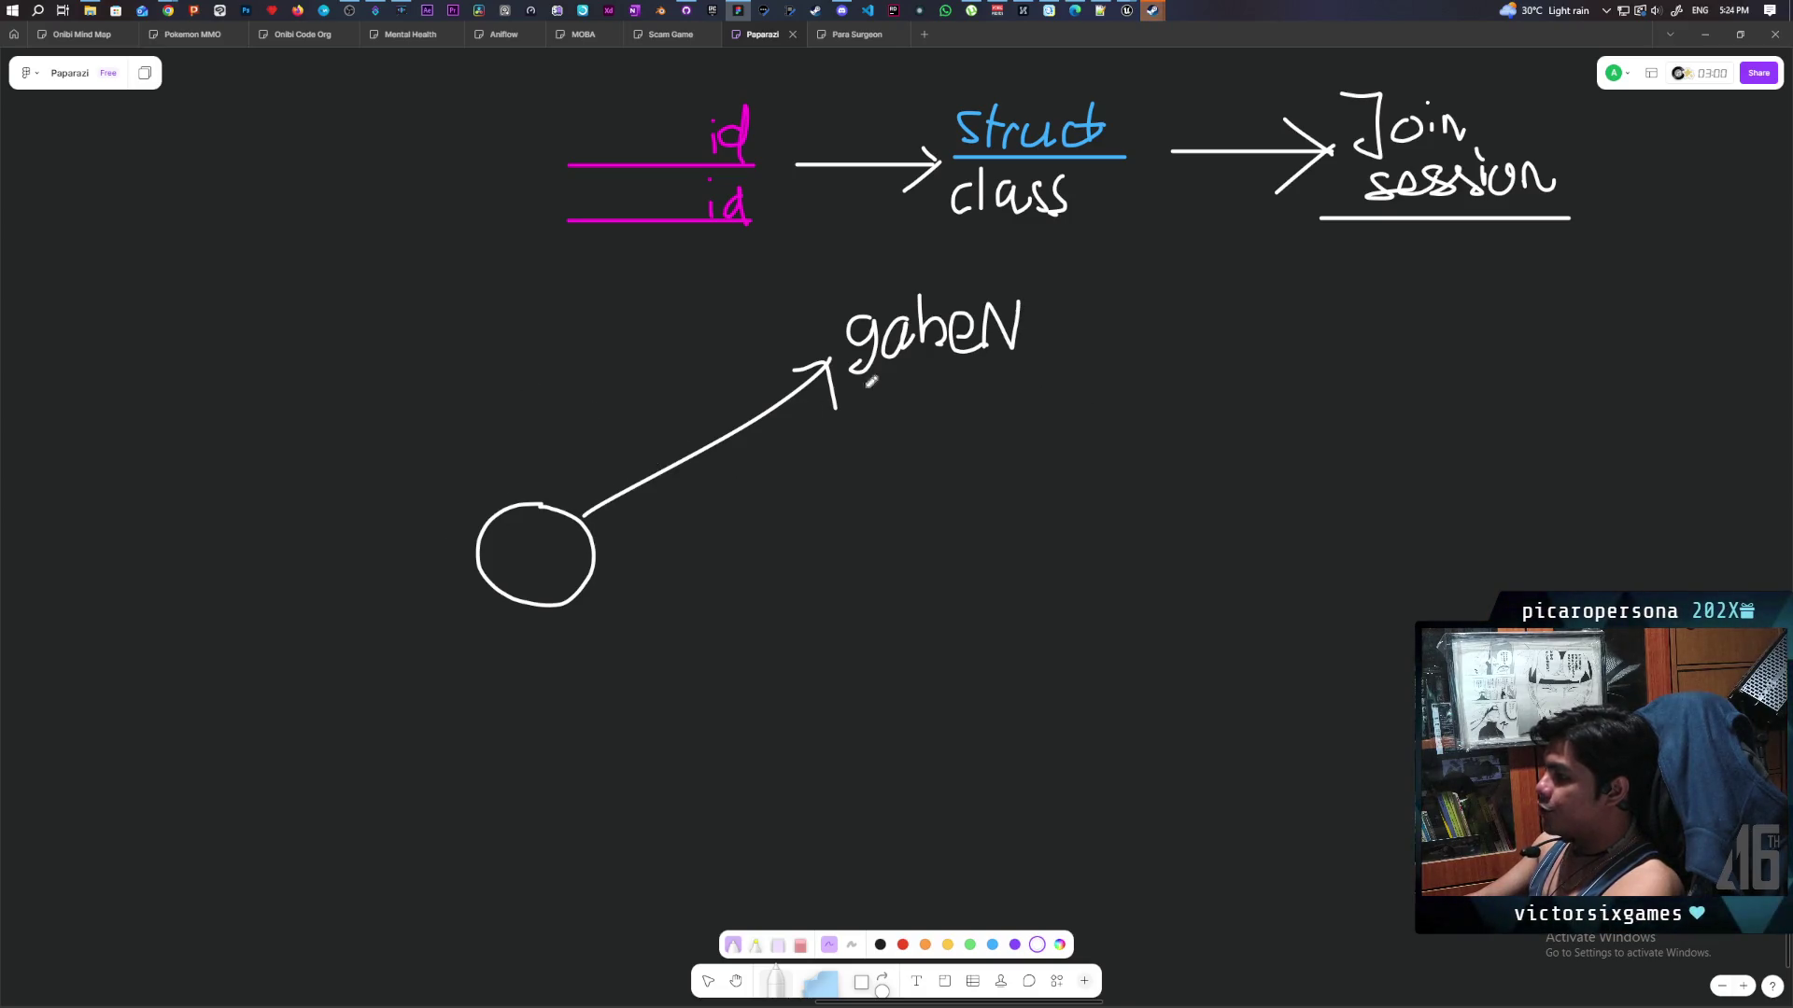
pyautogui.moveTo(866, 393); pyautogui.dragTo(1023, 383)
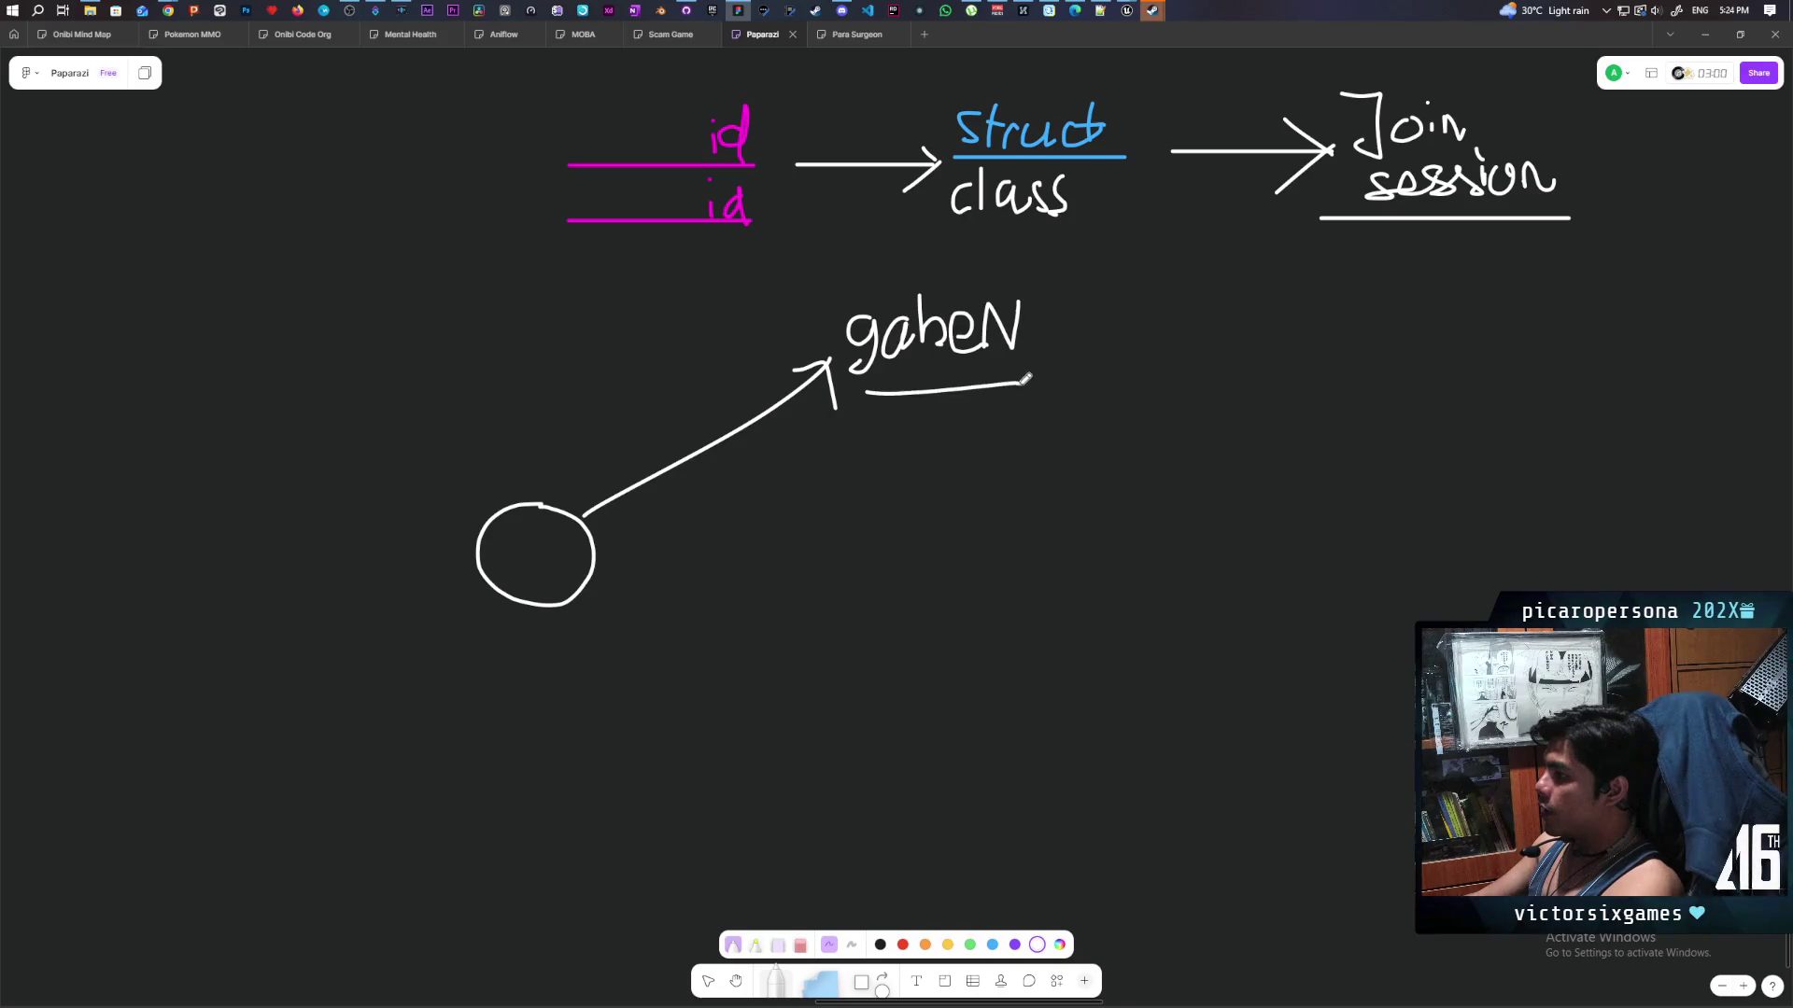
pyautogui.moveTo(871, 408); pyautogui.dragTo(997, 398)
pyautogui.moveTo(874, 421); pyautogui.dragTo(1001, 421)
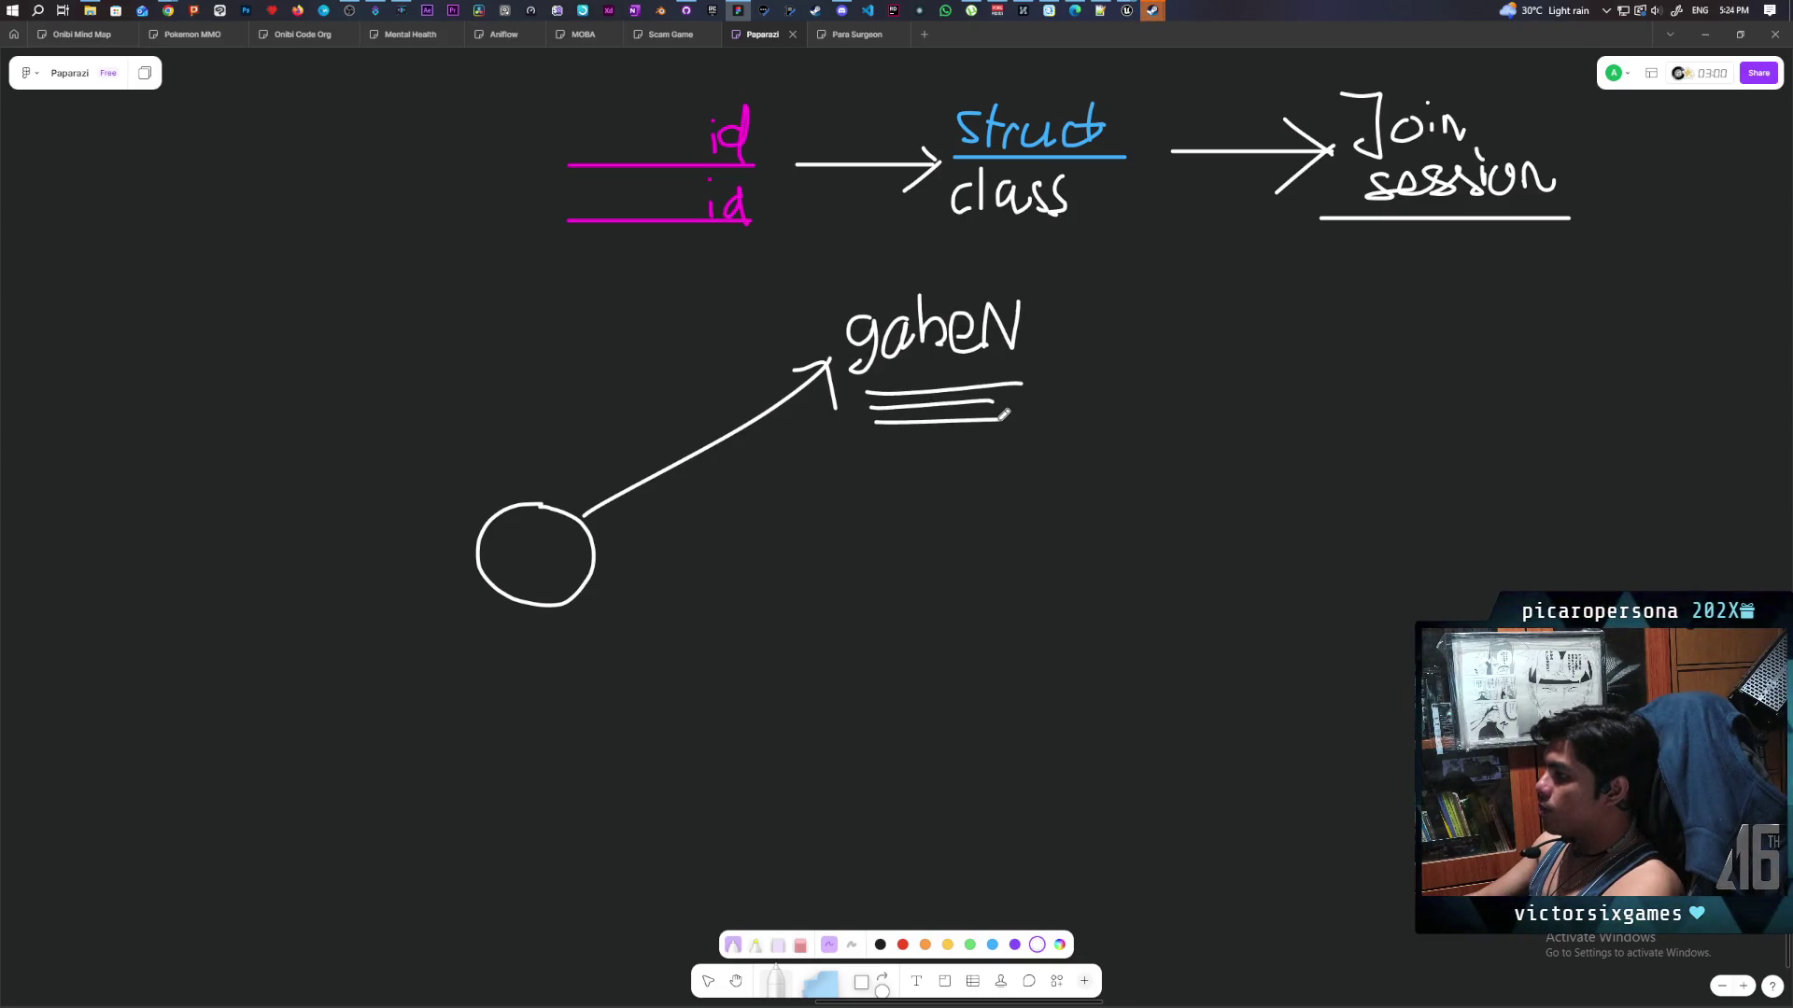
# Draw arrows from the circle to 'gaben' and from 'gaben' down-right to another node.
pyautogui.scroll(-1, 968, 507)
pyautogui.hscroll(2, 748, 580)
pyautogui.scroll(1, 748, 579)
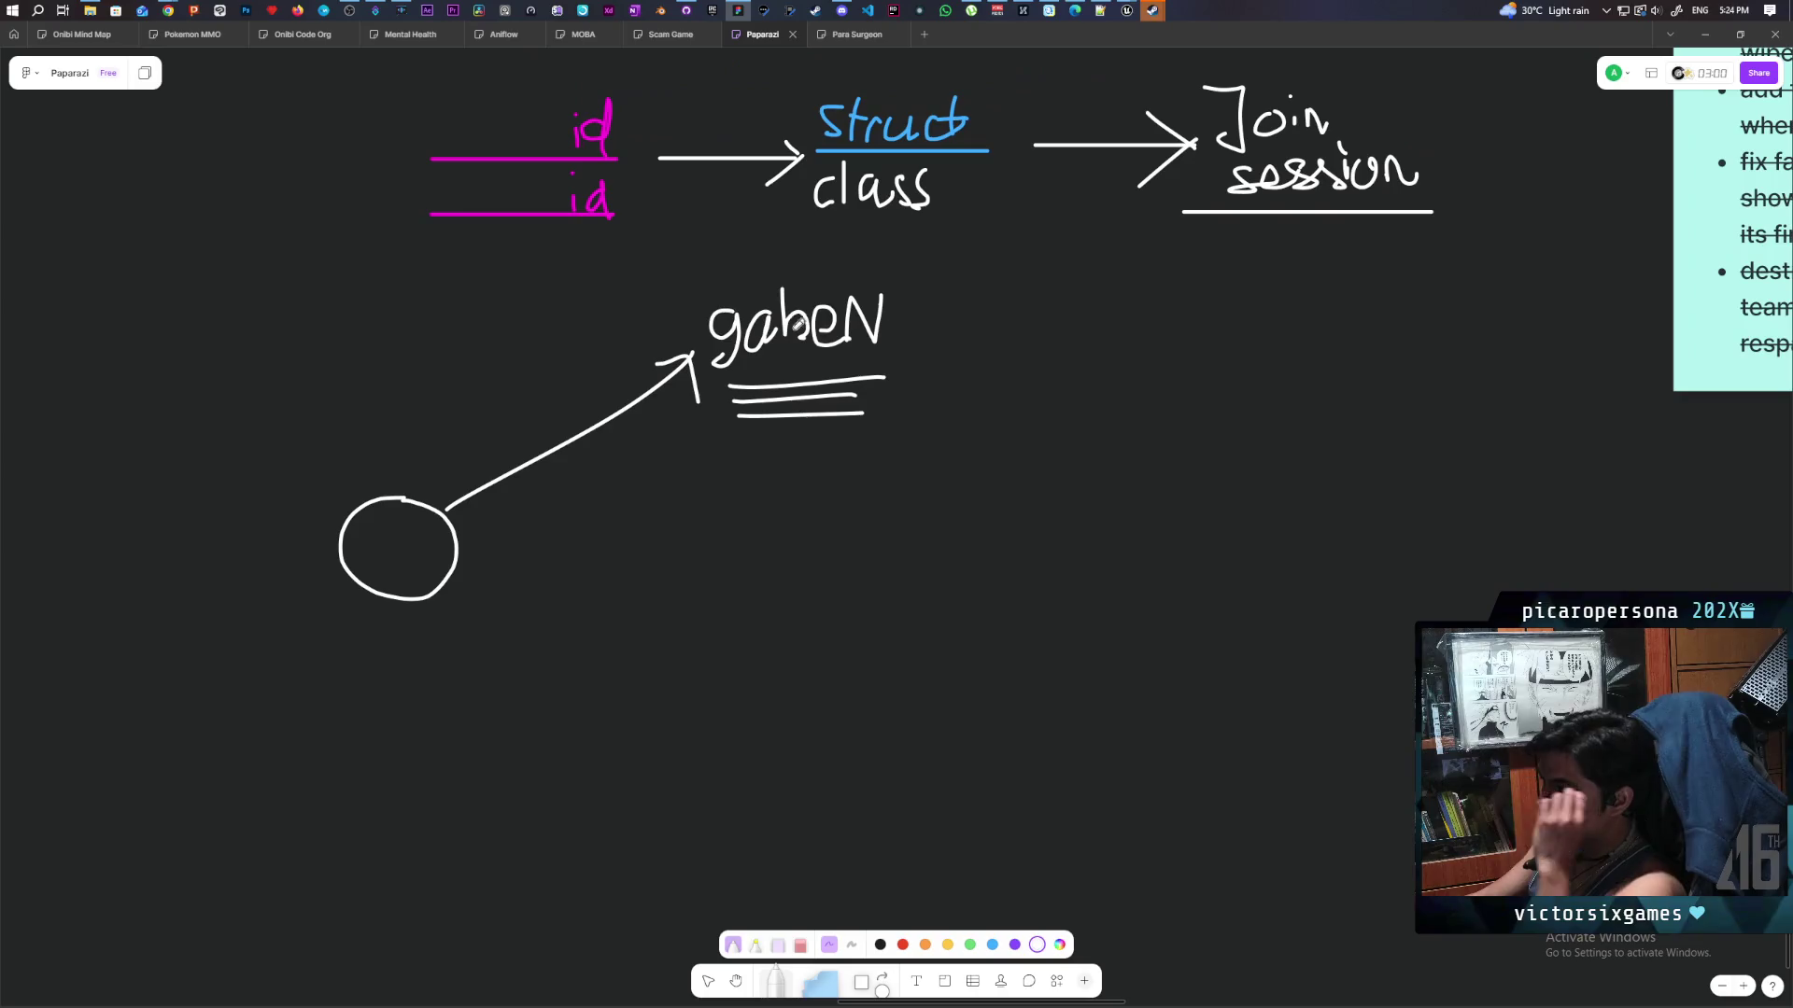
pyautogui.scroll(-1, 770, 343)
pyautogui.hscroll(-1, 770, 342)
pyautogui.hscroll(2, 771, 343)
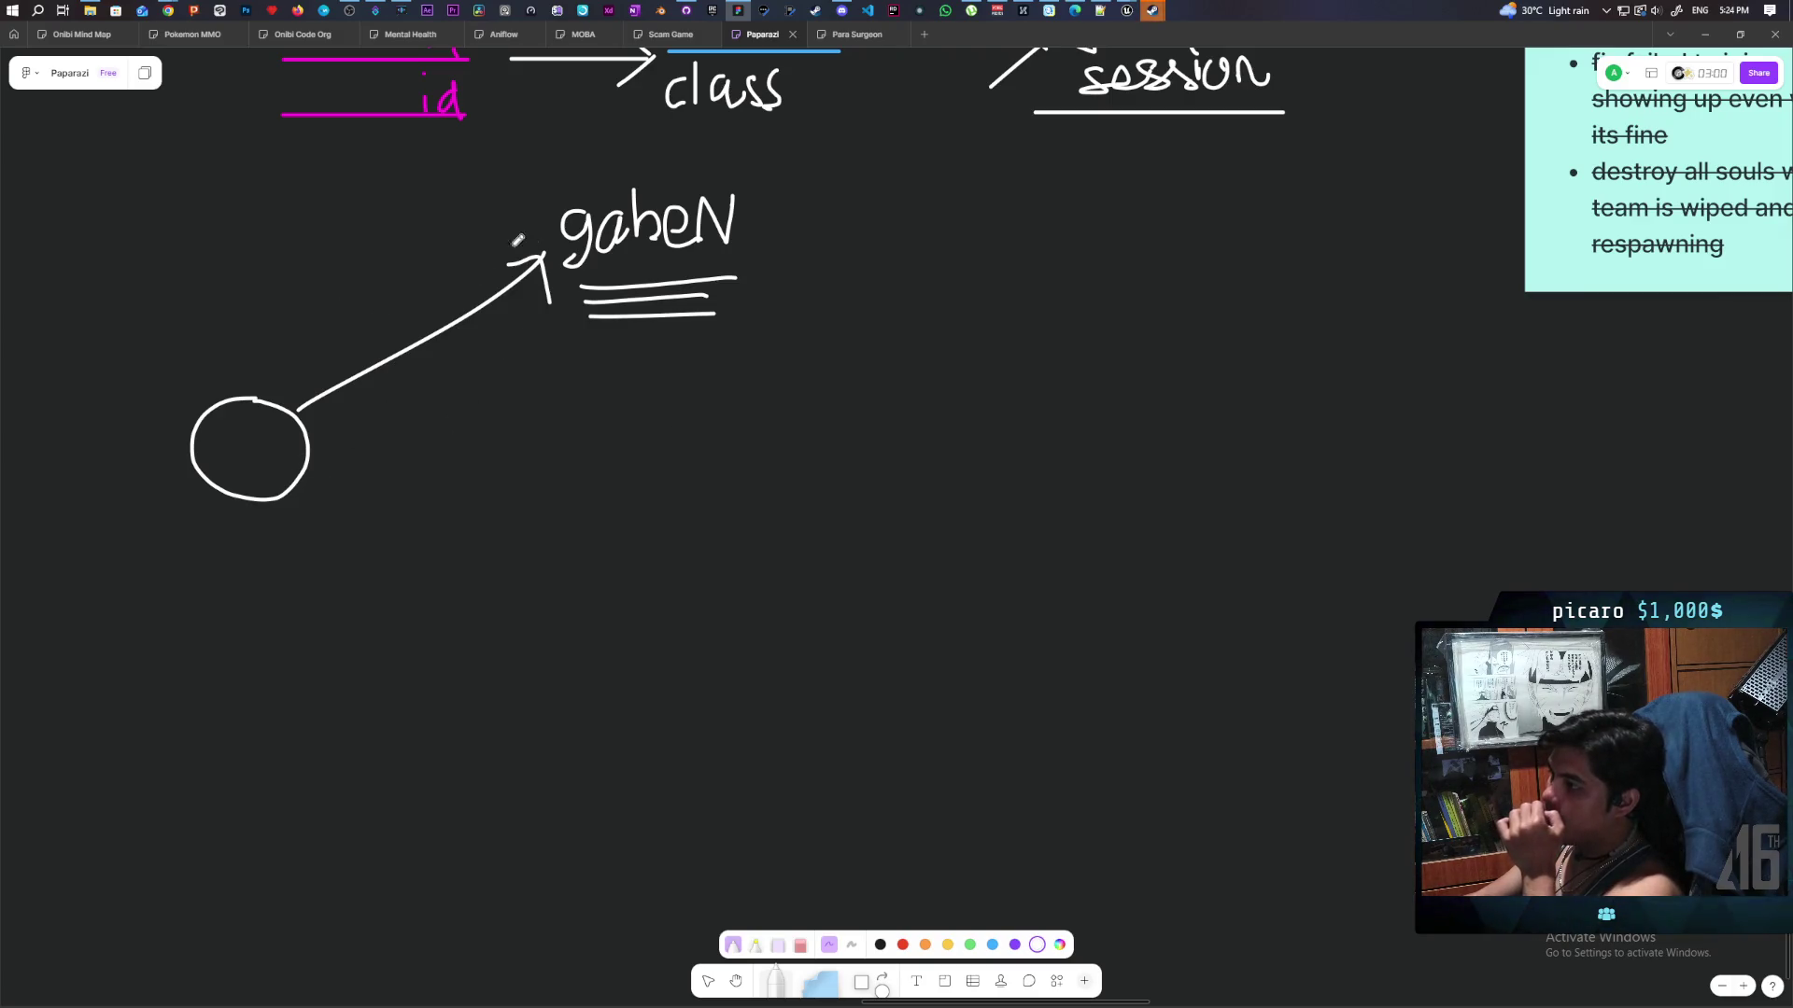
pyautogui.moveTo(505, 344); pyautogui.dragTo(540, 360)
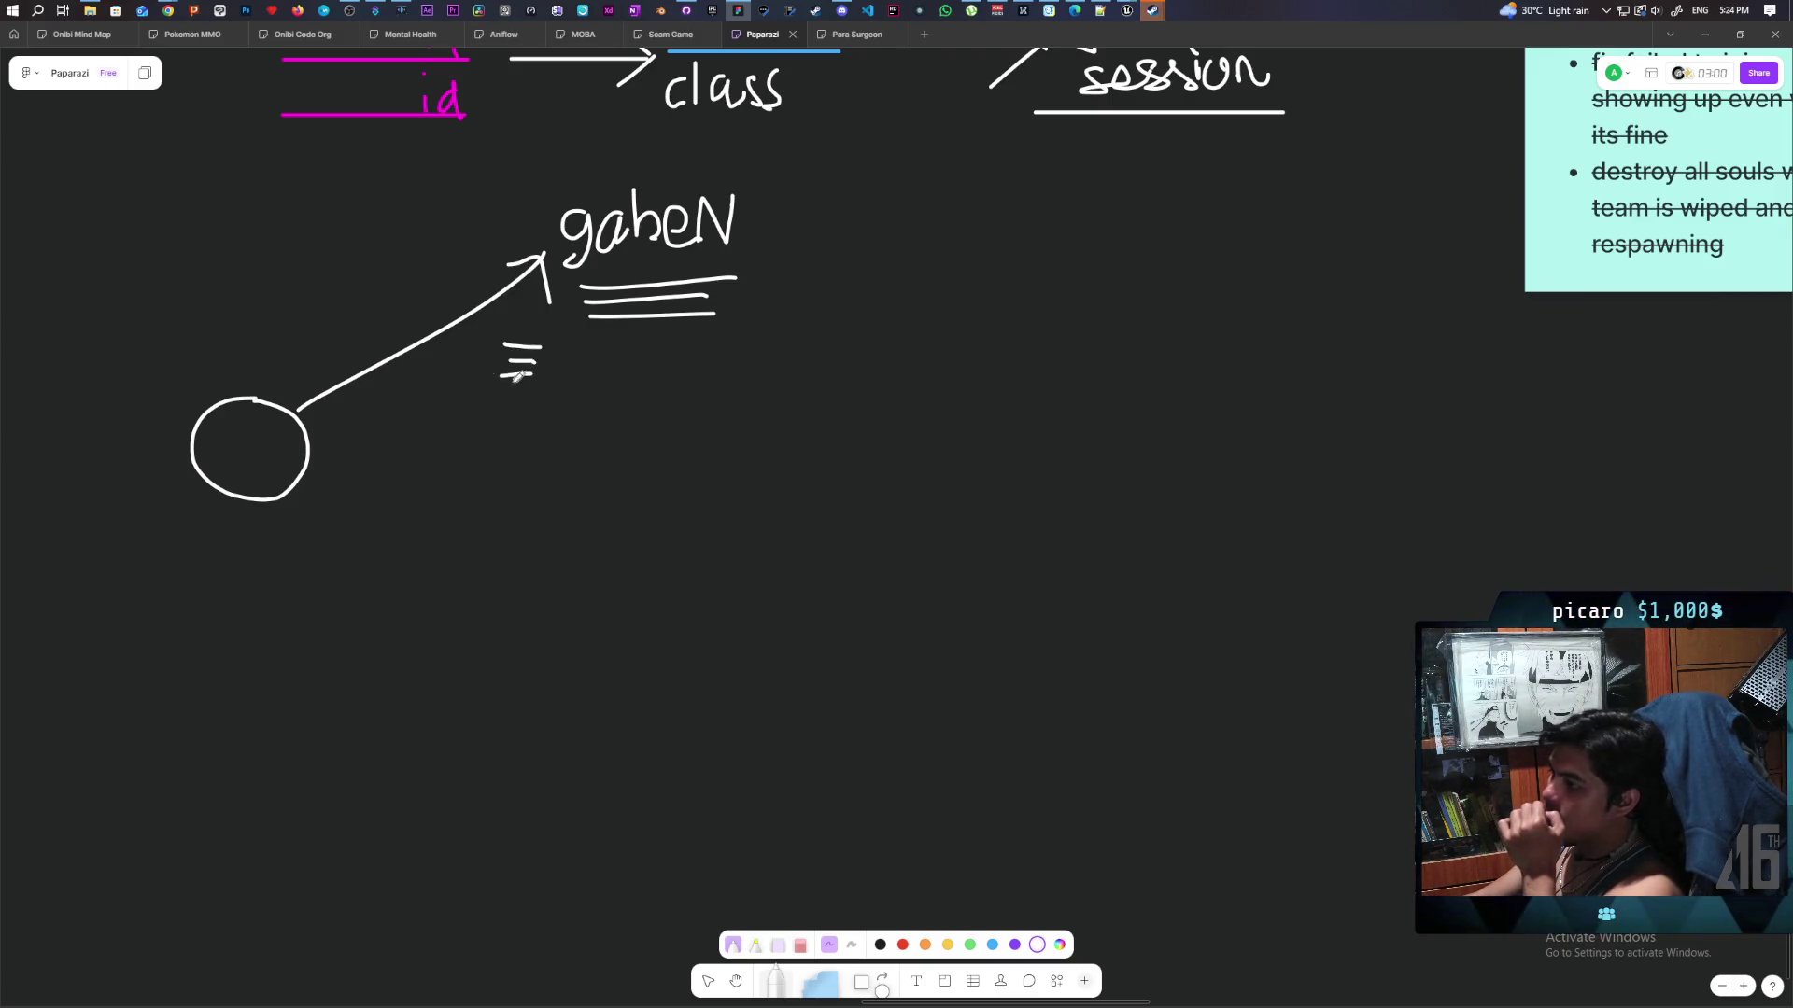
pyautogui.moveTo(317, 431)
pyautogui.mouseDown()
pyautogui.moveTo(481, 369)
pyautogui.moveTo(474, 391)
pyautogui.mouseUp()
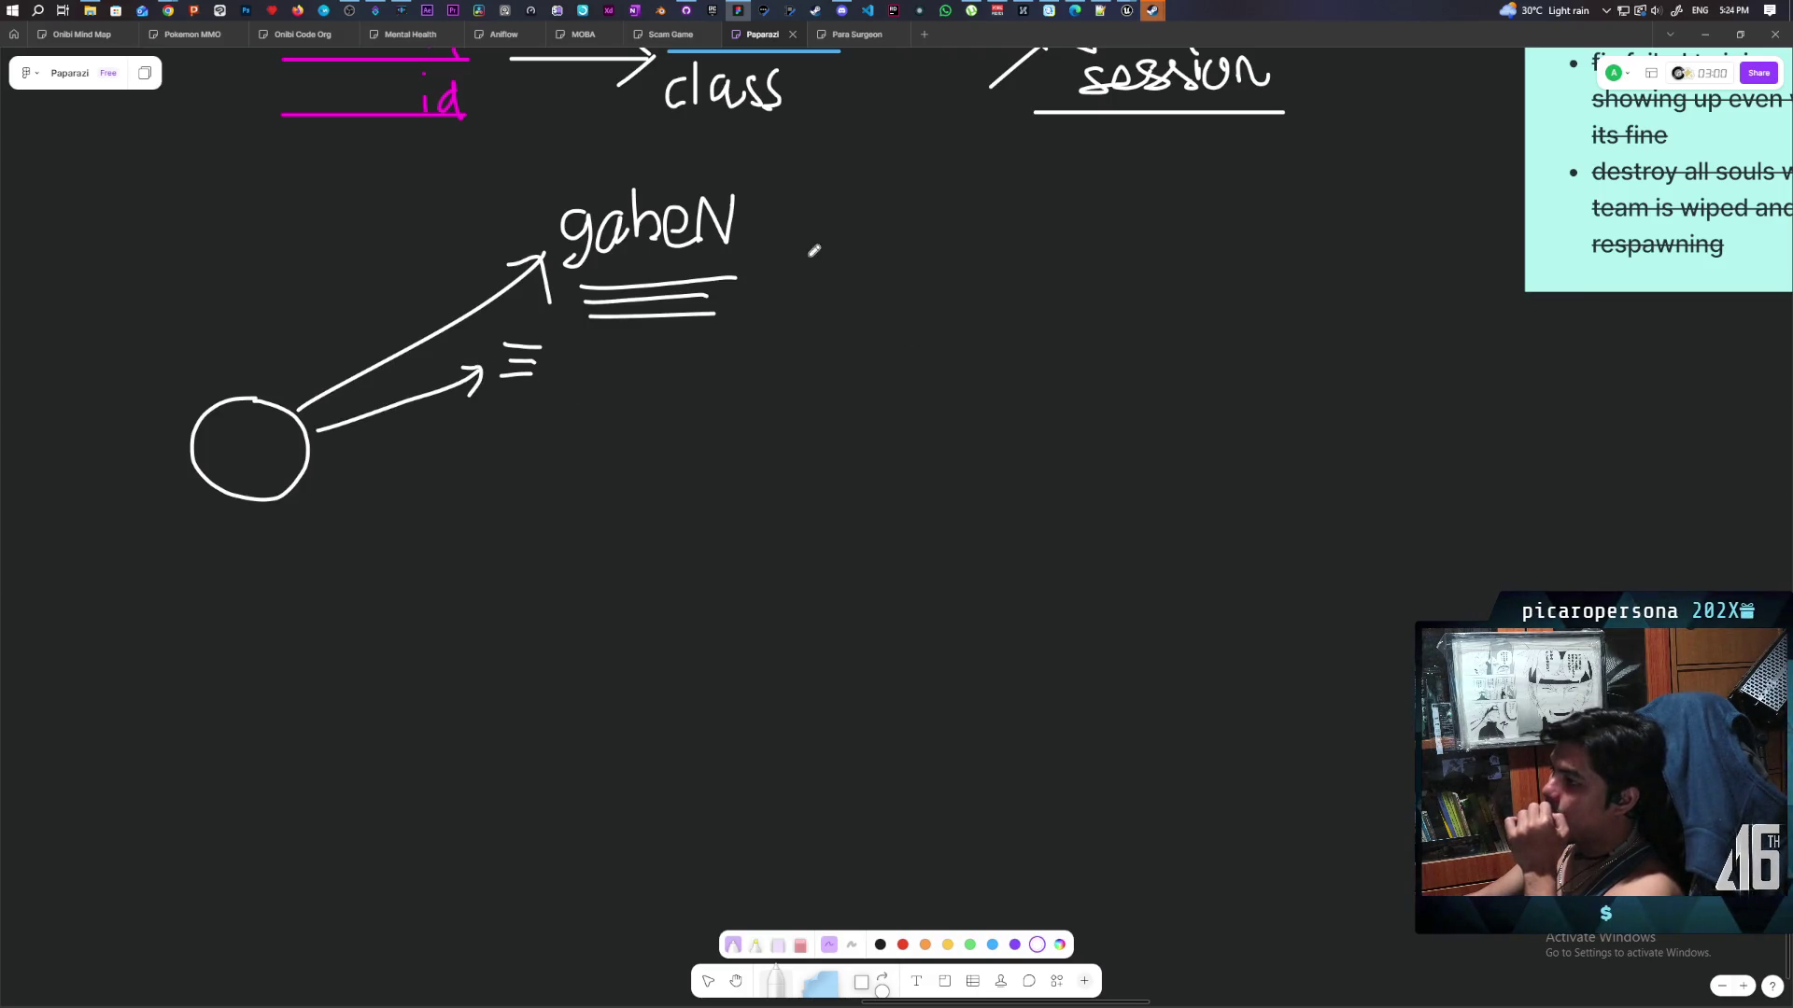
pyautogui.moveTo(763, 241); pyautogui.dragTo(925, 404)
pyautogui.moveTo(901, 377)
pyautogui.mouseDown()
pyautogui.moveTo(927, 405)
pyautogui.moveTo(889, 408)
pyautogui.moveTo(997, 462)
pyautogui.moveTo(985, 412)
pyautogui.mouseUp()
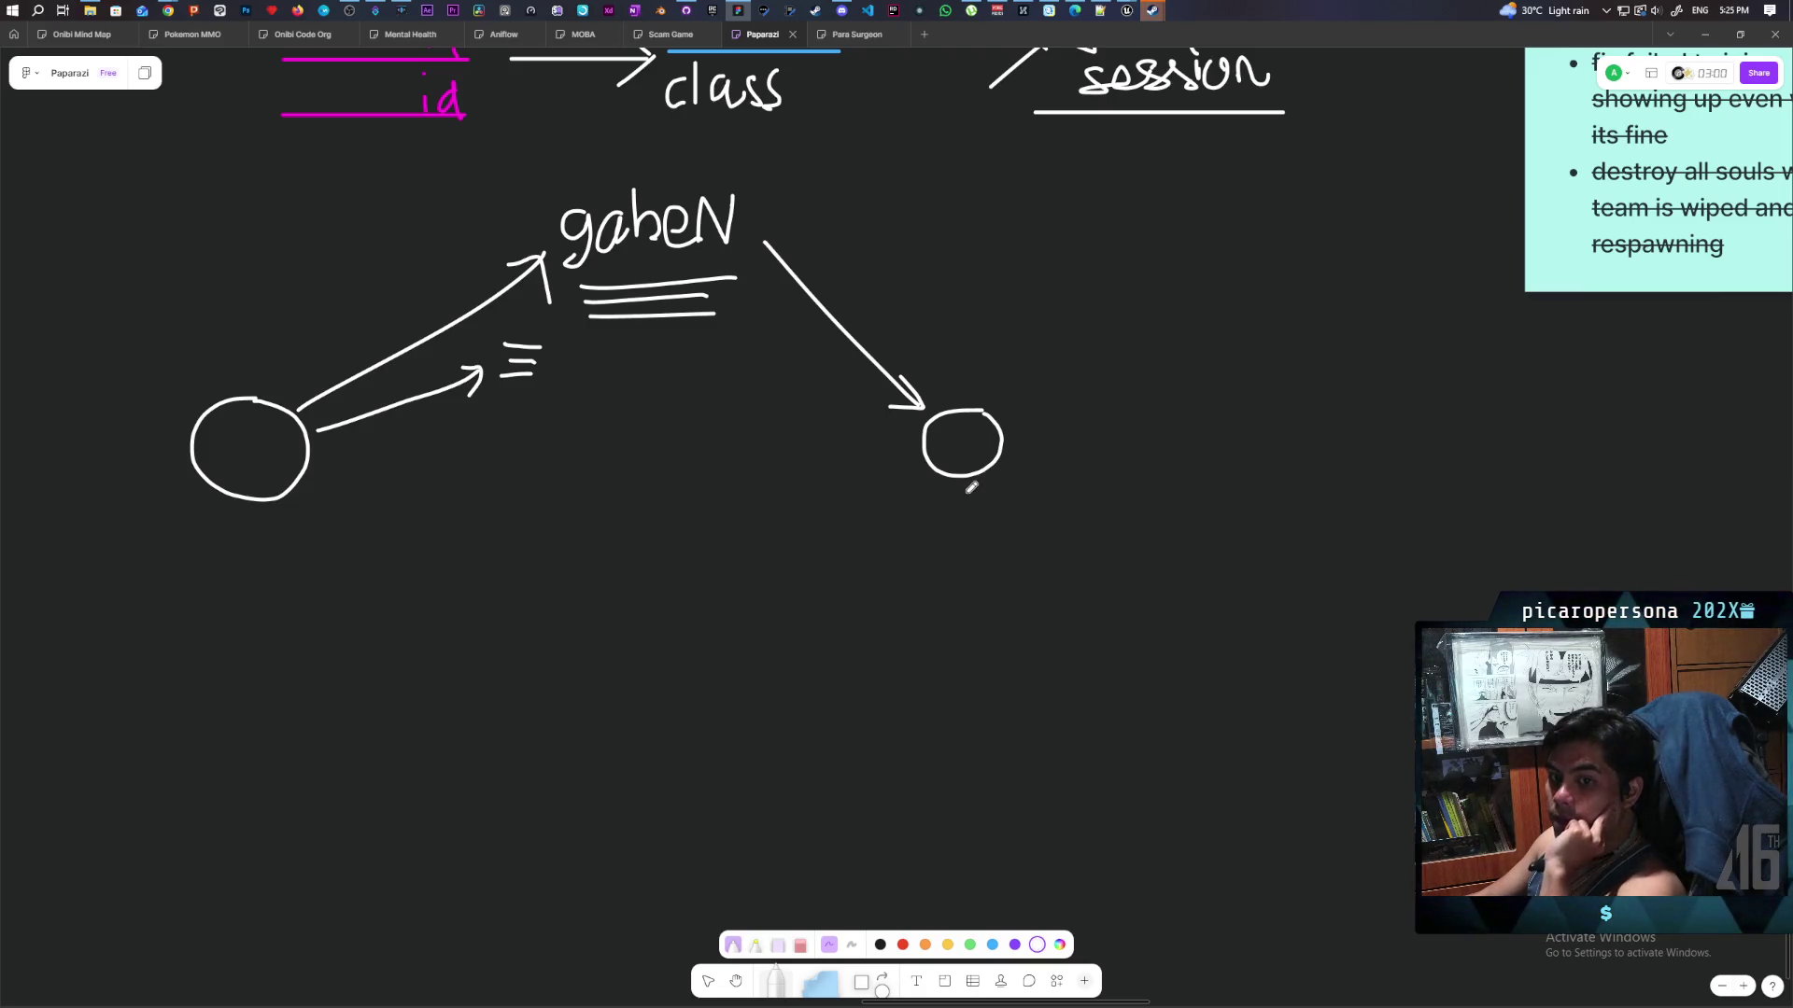
# Circle 'gaben' and label it HUB.
pyautogui.scroll(1, 837, 541)
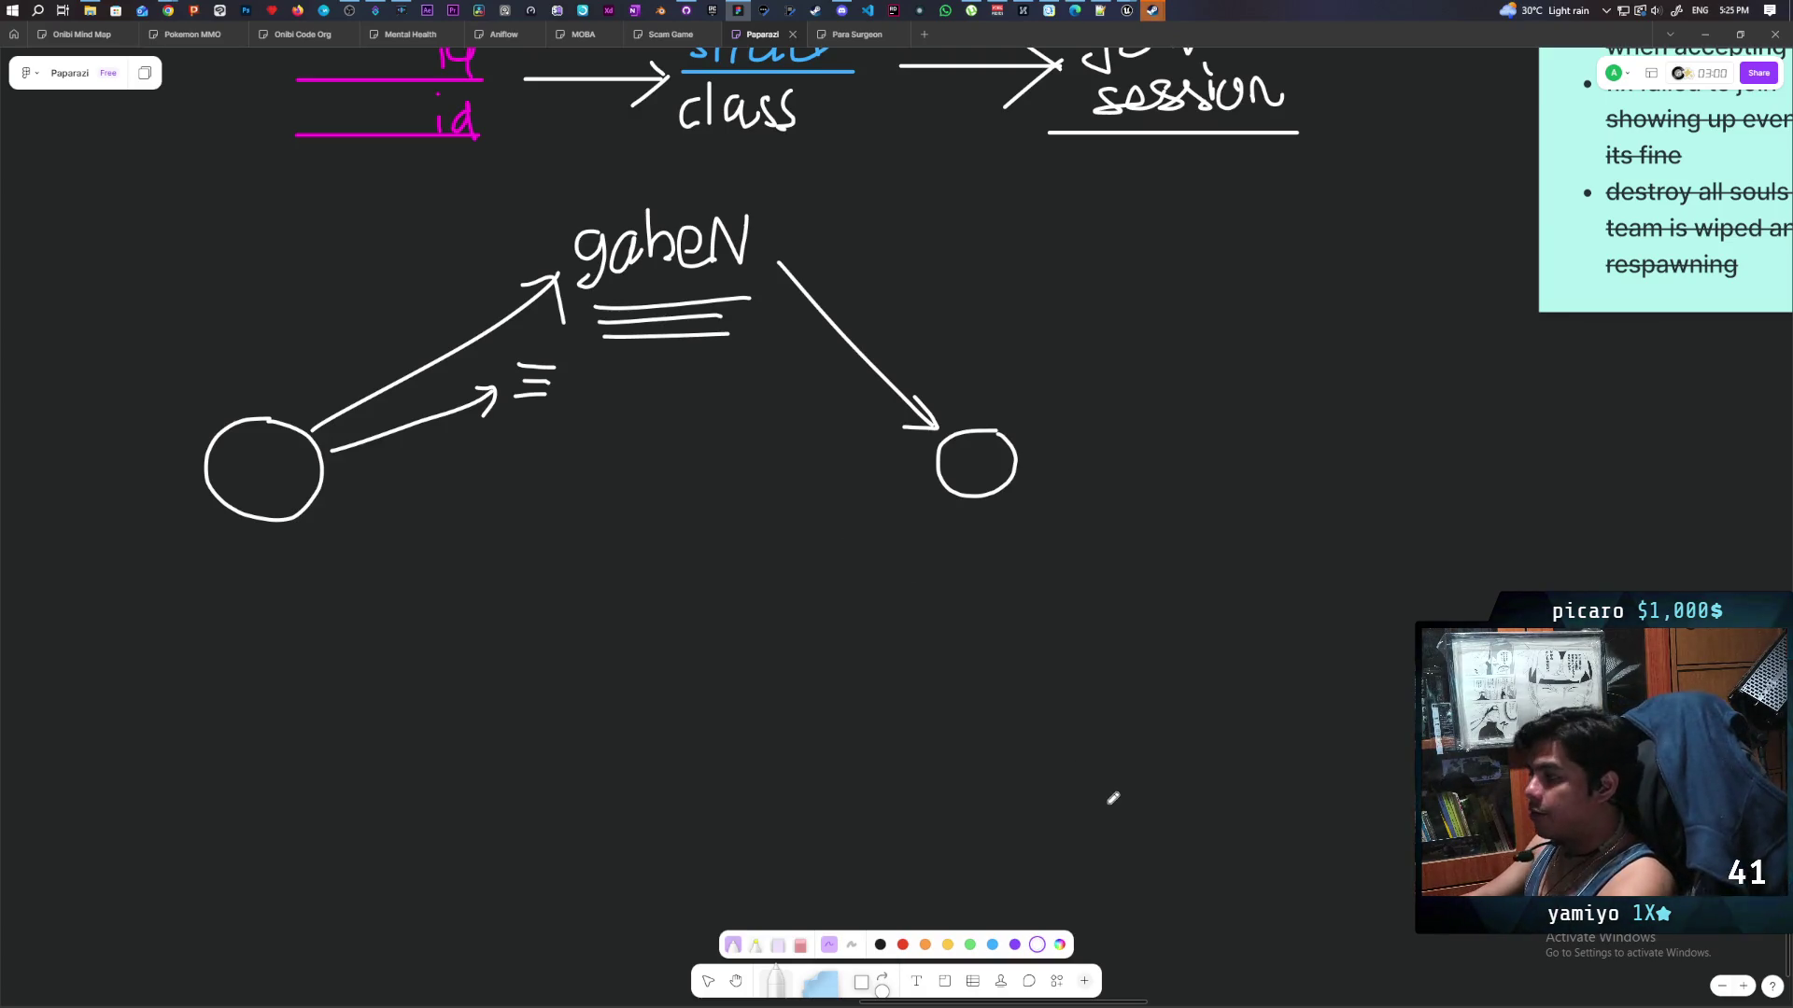
pyautogui.hscroll(-3, 1065, 560)
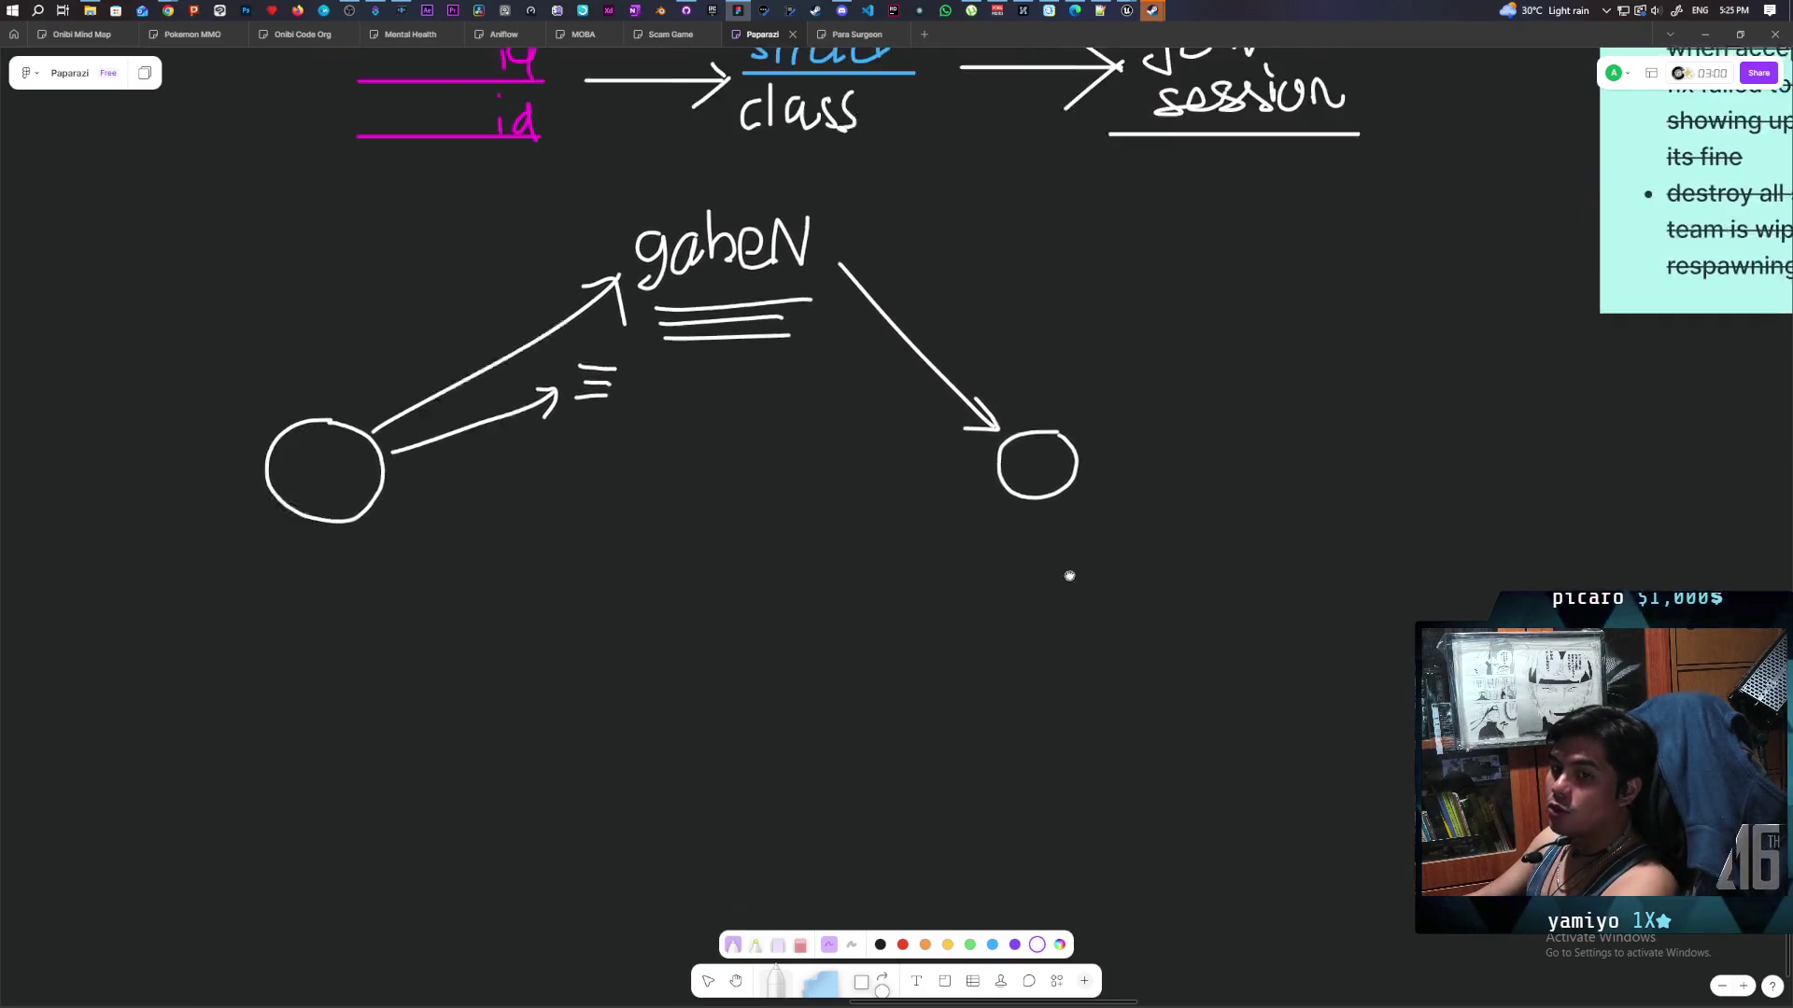
pyautogui.scroll(1, 934, 514)
pyautogui.hscroll(-6, 912, 511)
pyautogui.scroll(2, 840, 420)
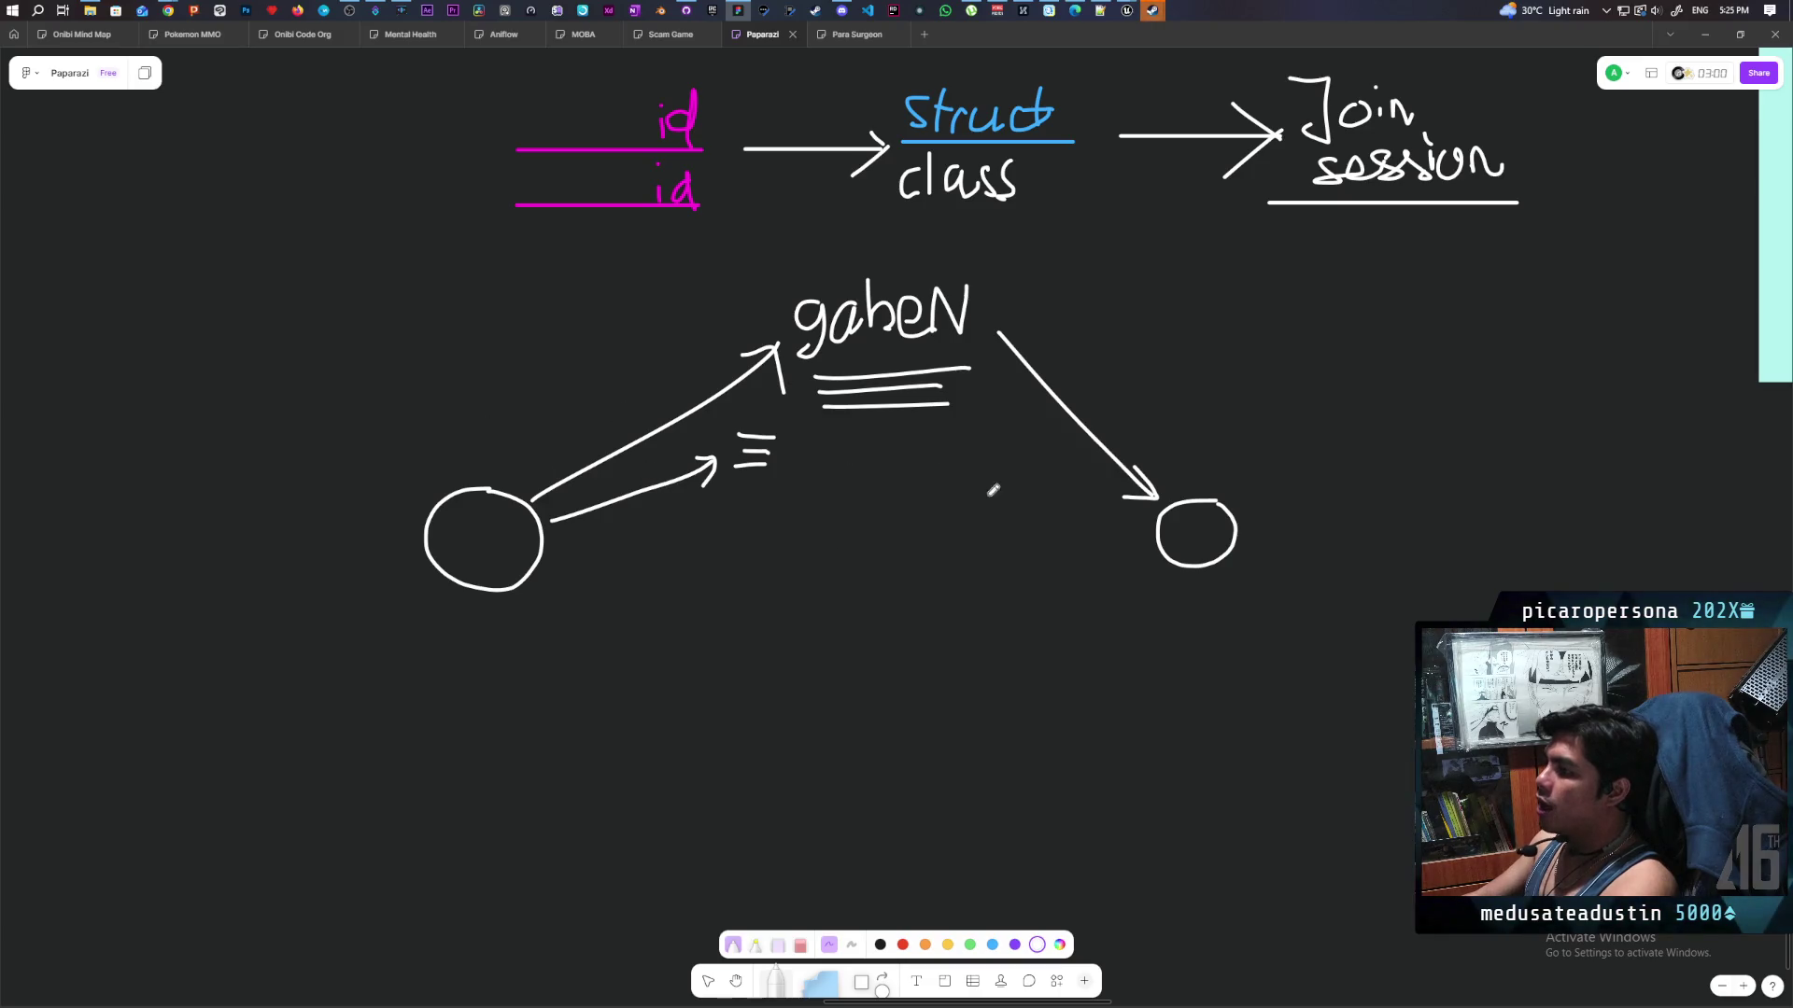
pyautogui.moveTo(1012, 276)
pyautogui.mouseDown()
pyautogui.moveTo(789, 313)
pyautogui.moveTo(910, 415)
pyautogui.moveTo(1016, 295)
pyautogui.moveTo(1051, 297)
pyautogui.mouseUp()
pyautogui.moveTo(1044, 282)
pyautogui.mouseDown()
pyautogui.moveTo(1102, 259)
pyautogui.moveTo(1113, 301)
pyautogui.mouseUp()
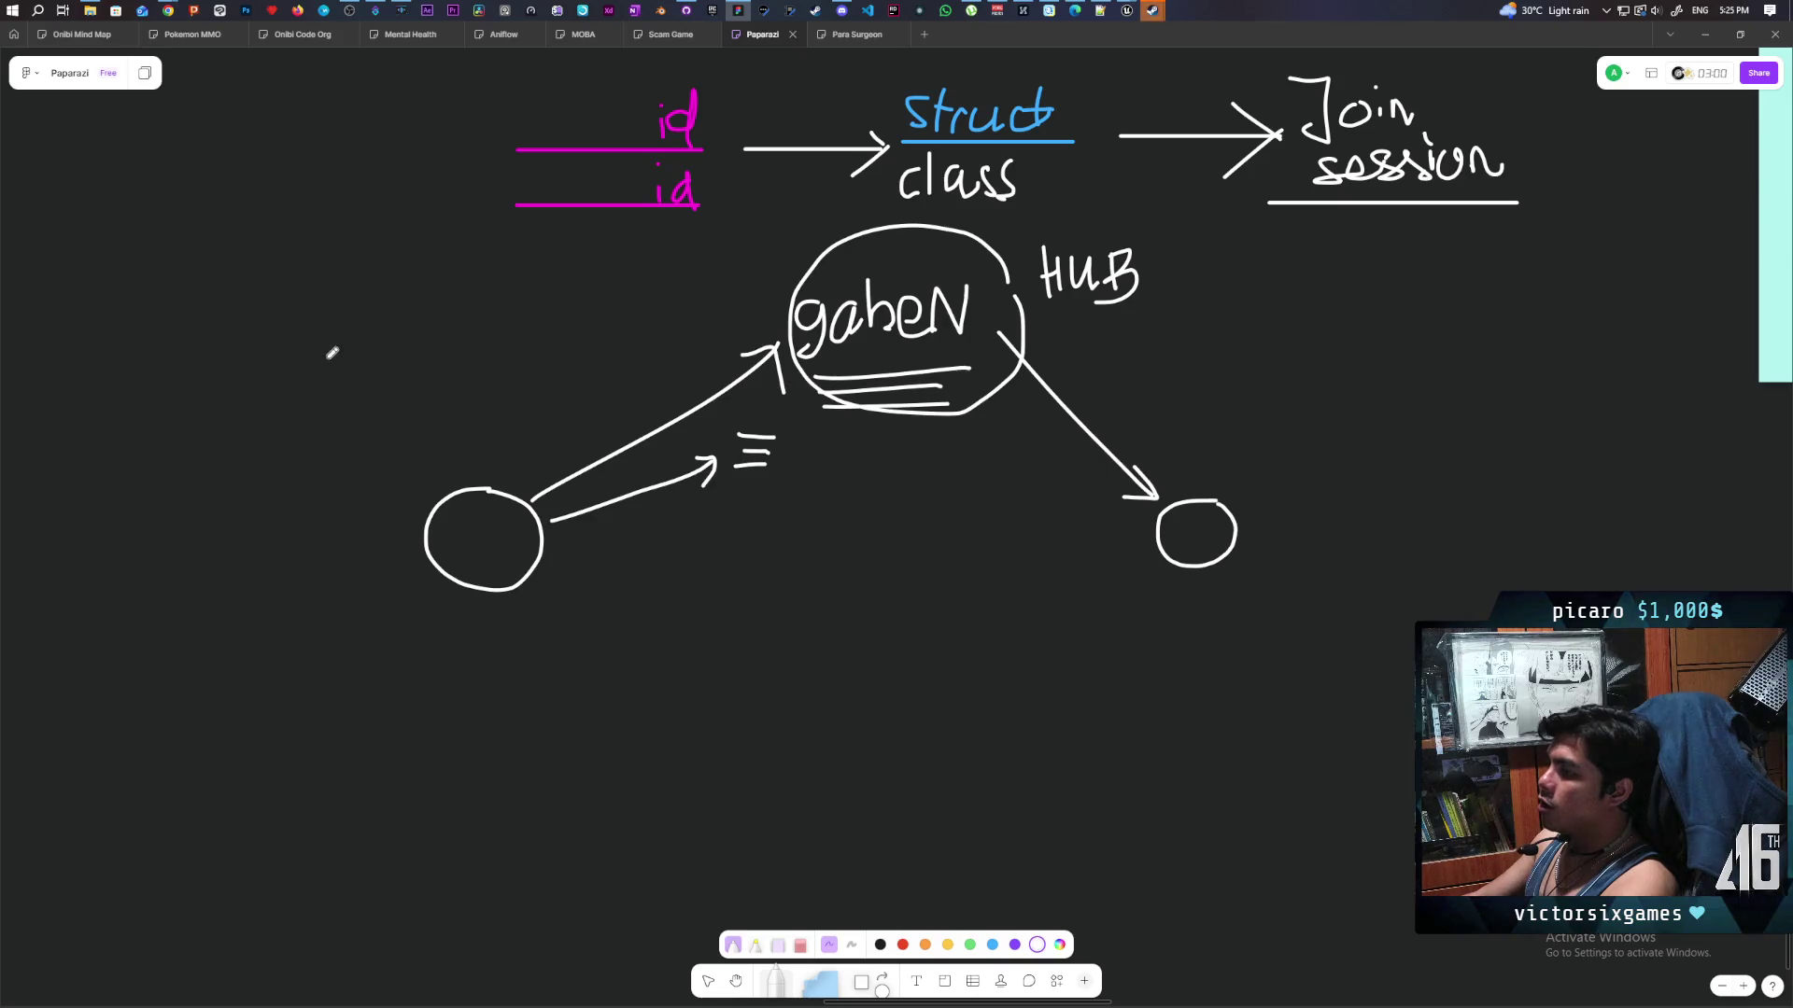
# Draw a circle left of gaben and link HUB by a line to a new circle on the right.
pyautogui.moveTo(404, 255)
pyautogui.mouseDown()
pyautogui.moveTo(440, 341)
pyautogui.moveTo(420, 269)
pyautogui.moveTo(700, 295)
pyautogui.mouseUp()
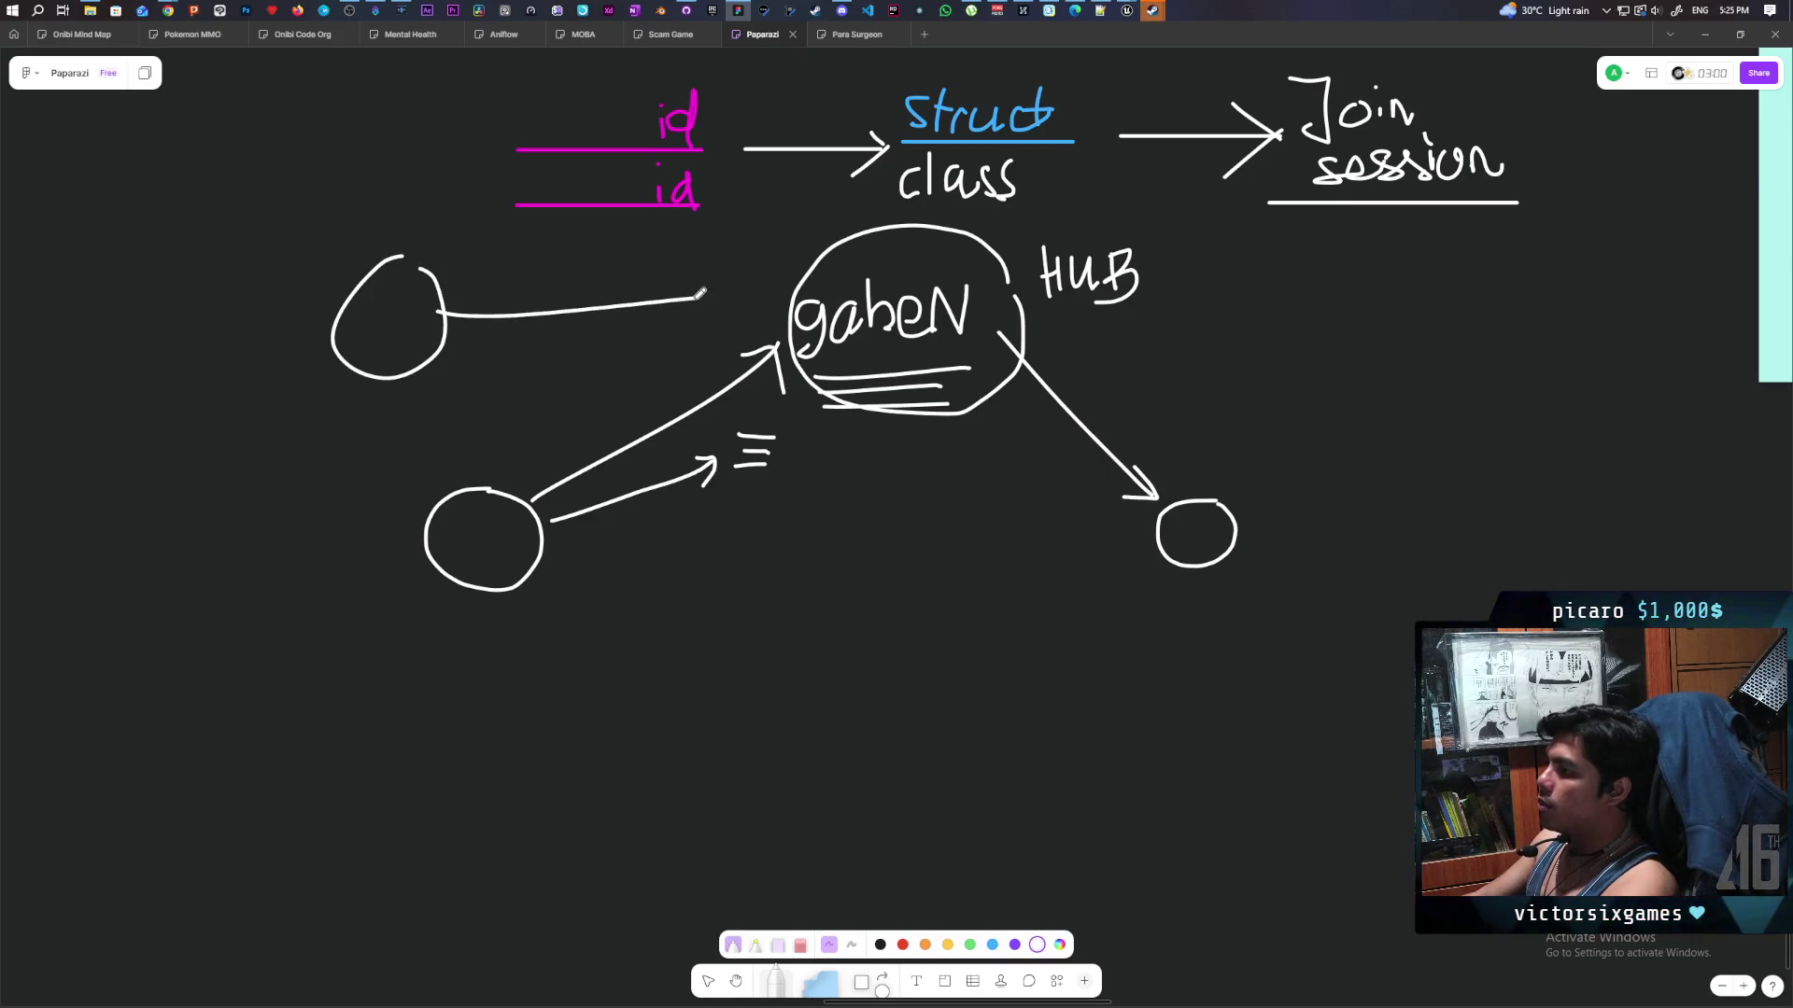
pyautogui.moveTo(1155, 294); pyautogui.dragTo(1413, 313)
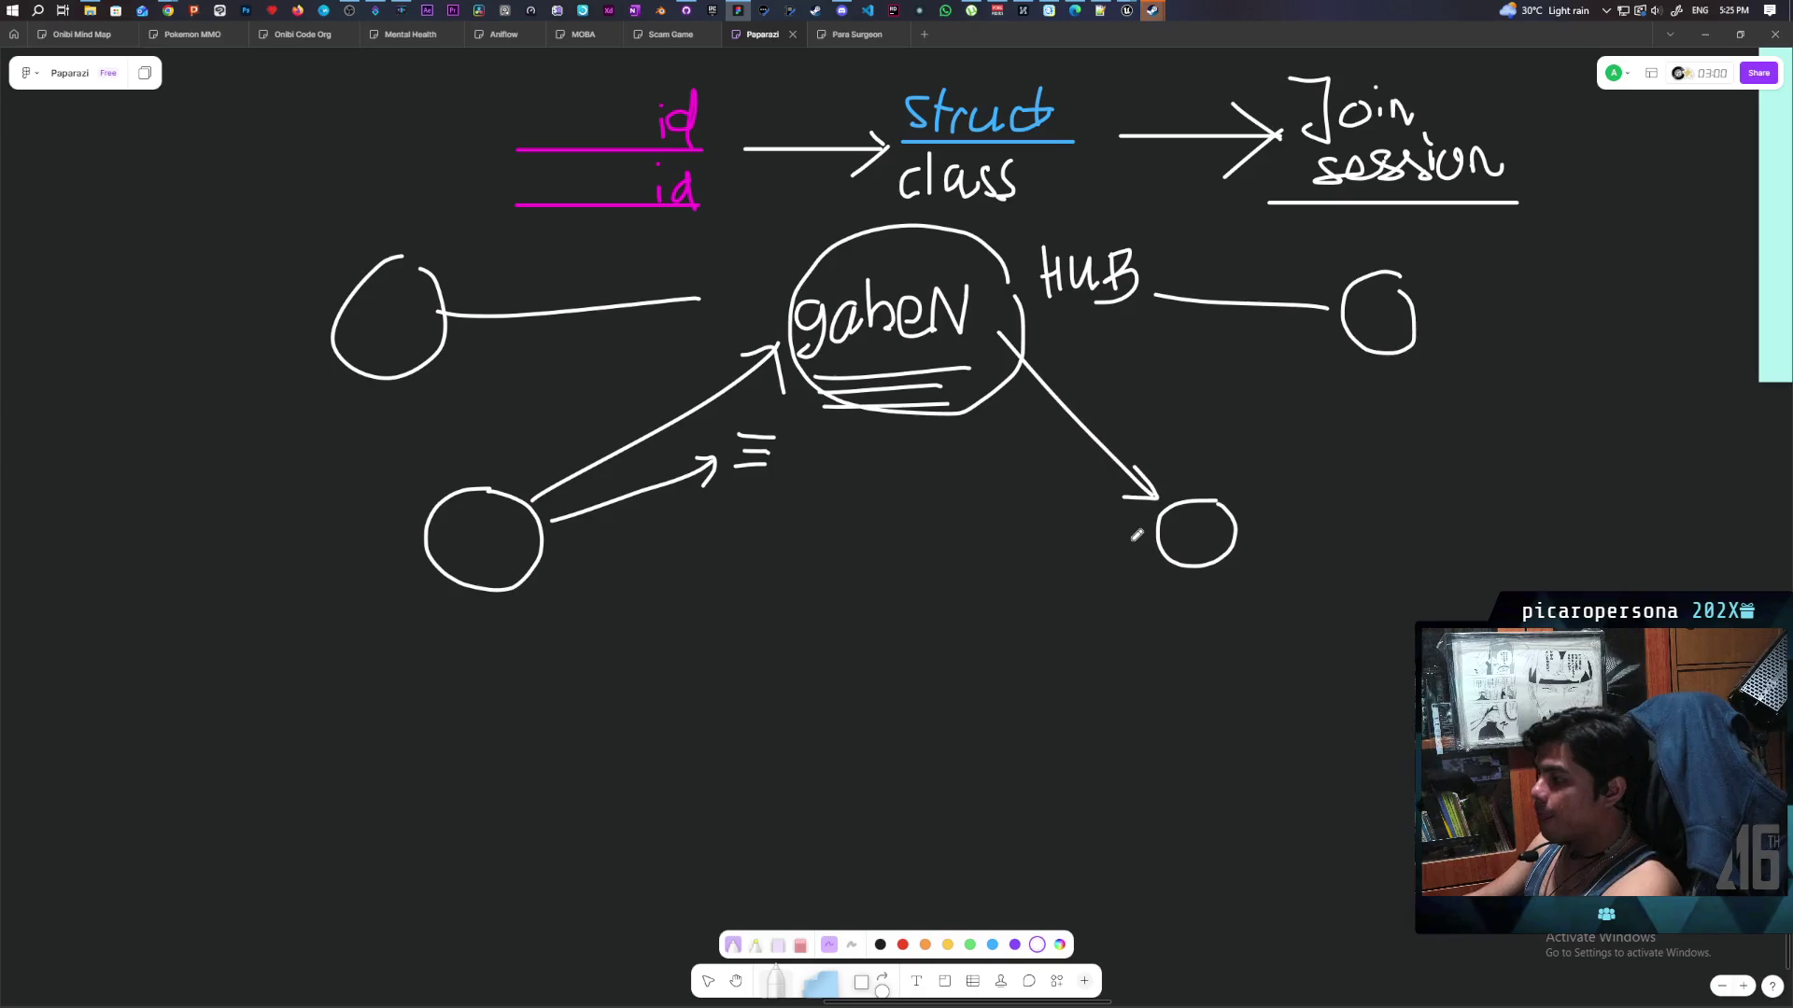
pyautogui.scroll(-1, 1027, 448)
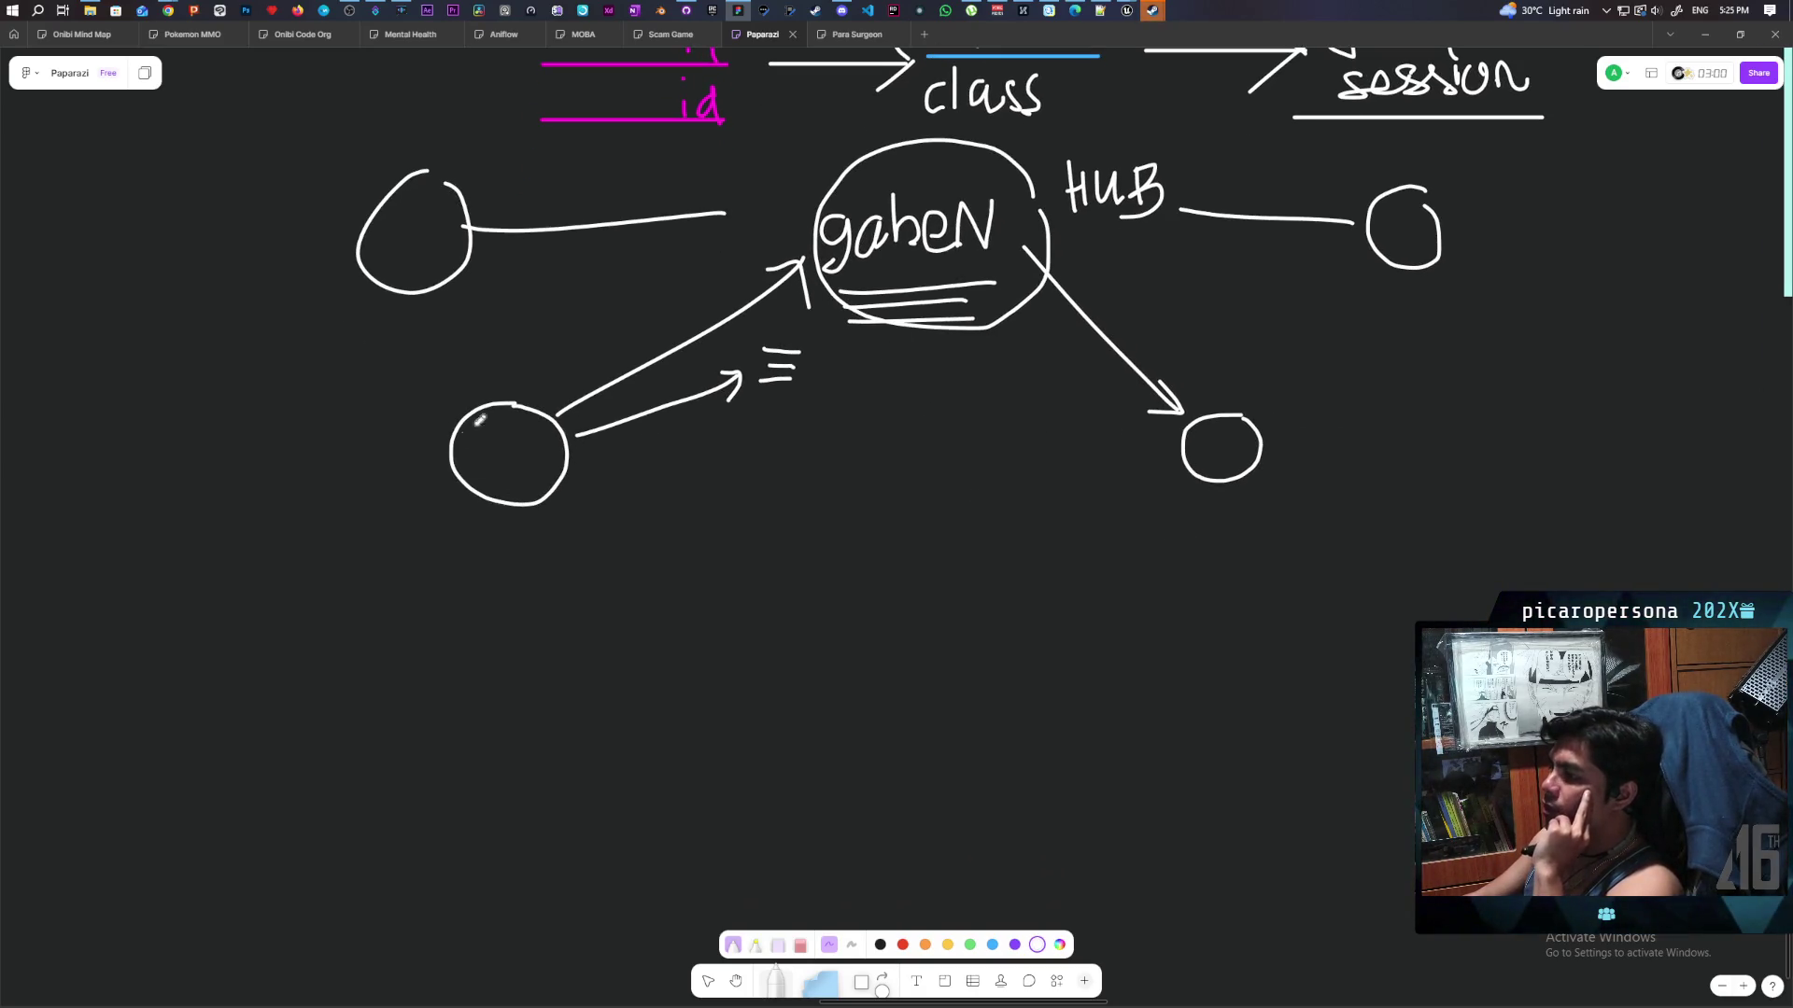
# Underline the lower-left circle, add parallel marks, and draw a return arrow to gaben.
pyautogui.moveTo(434, 519); pyautogui.dragTo(555, 521)
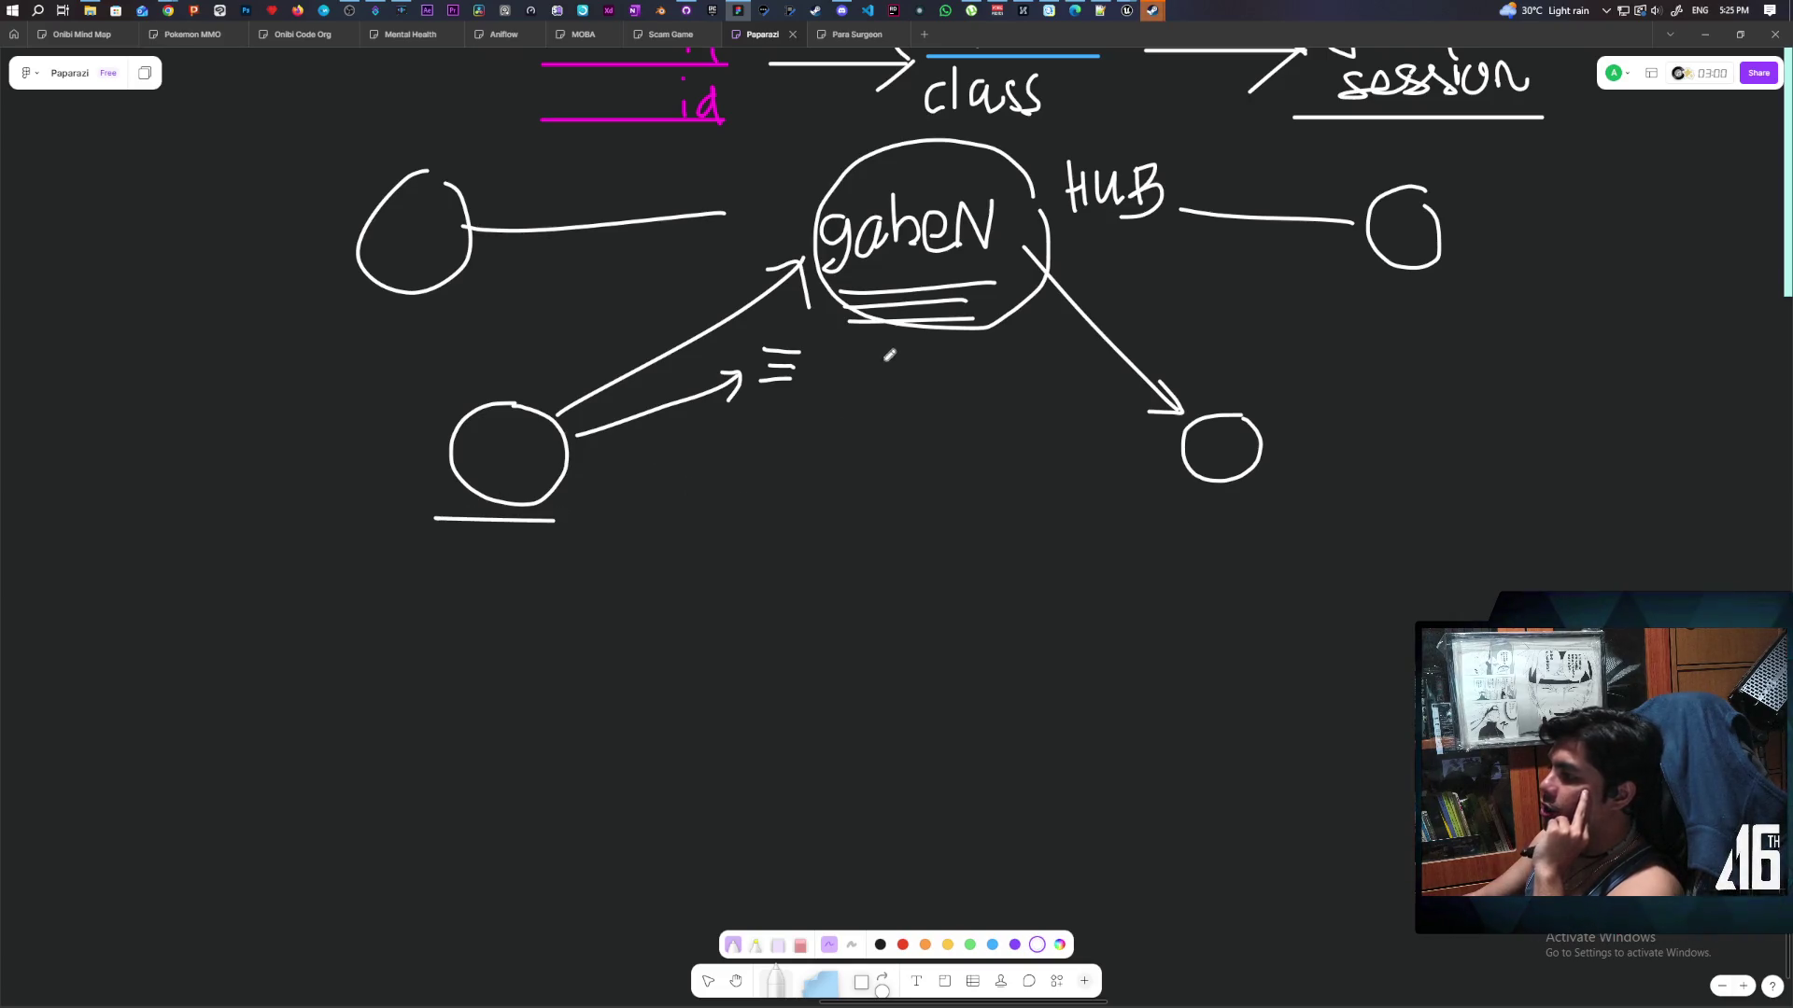
pyautogui.moveTo(804, 317)
pyautogui.mouseDown()
pyautogui.moveTo(834, 313)
pyautogui.moveTo(821, 322)
pyautogui.moveTo(864, 335)
pyautogui.moveTo(847, 343)
pyautogui.mouseUp()
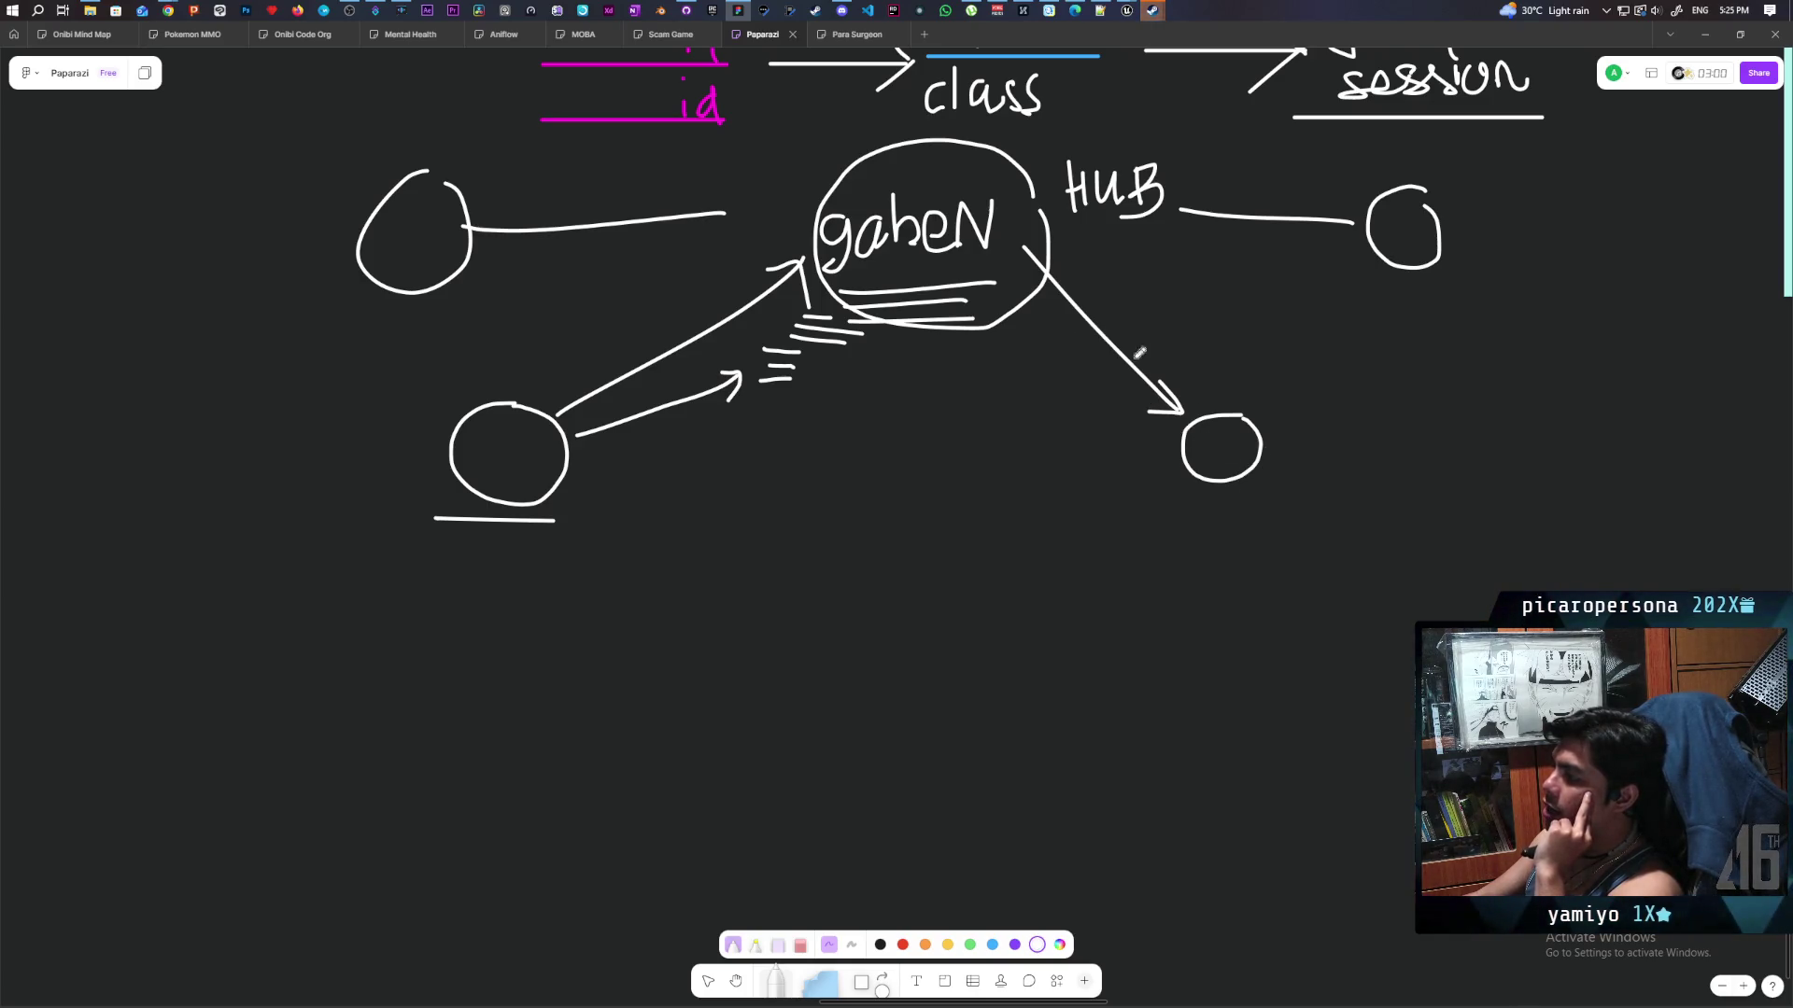
pyautogui.moveTo(1134, 408)
pyautogui.mouseDown()
pyautogui.moveTo(1037, 300)
pyautogui.moveTo(1038, 327)
pyautogui.mouseUp()
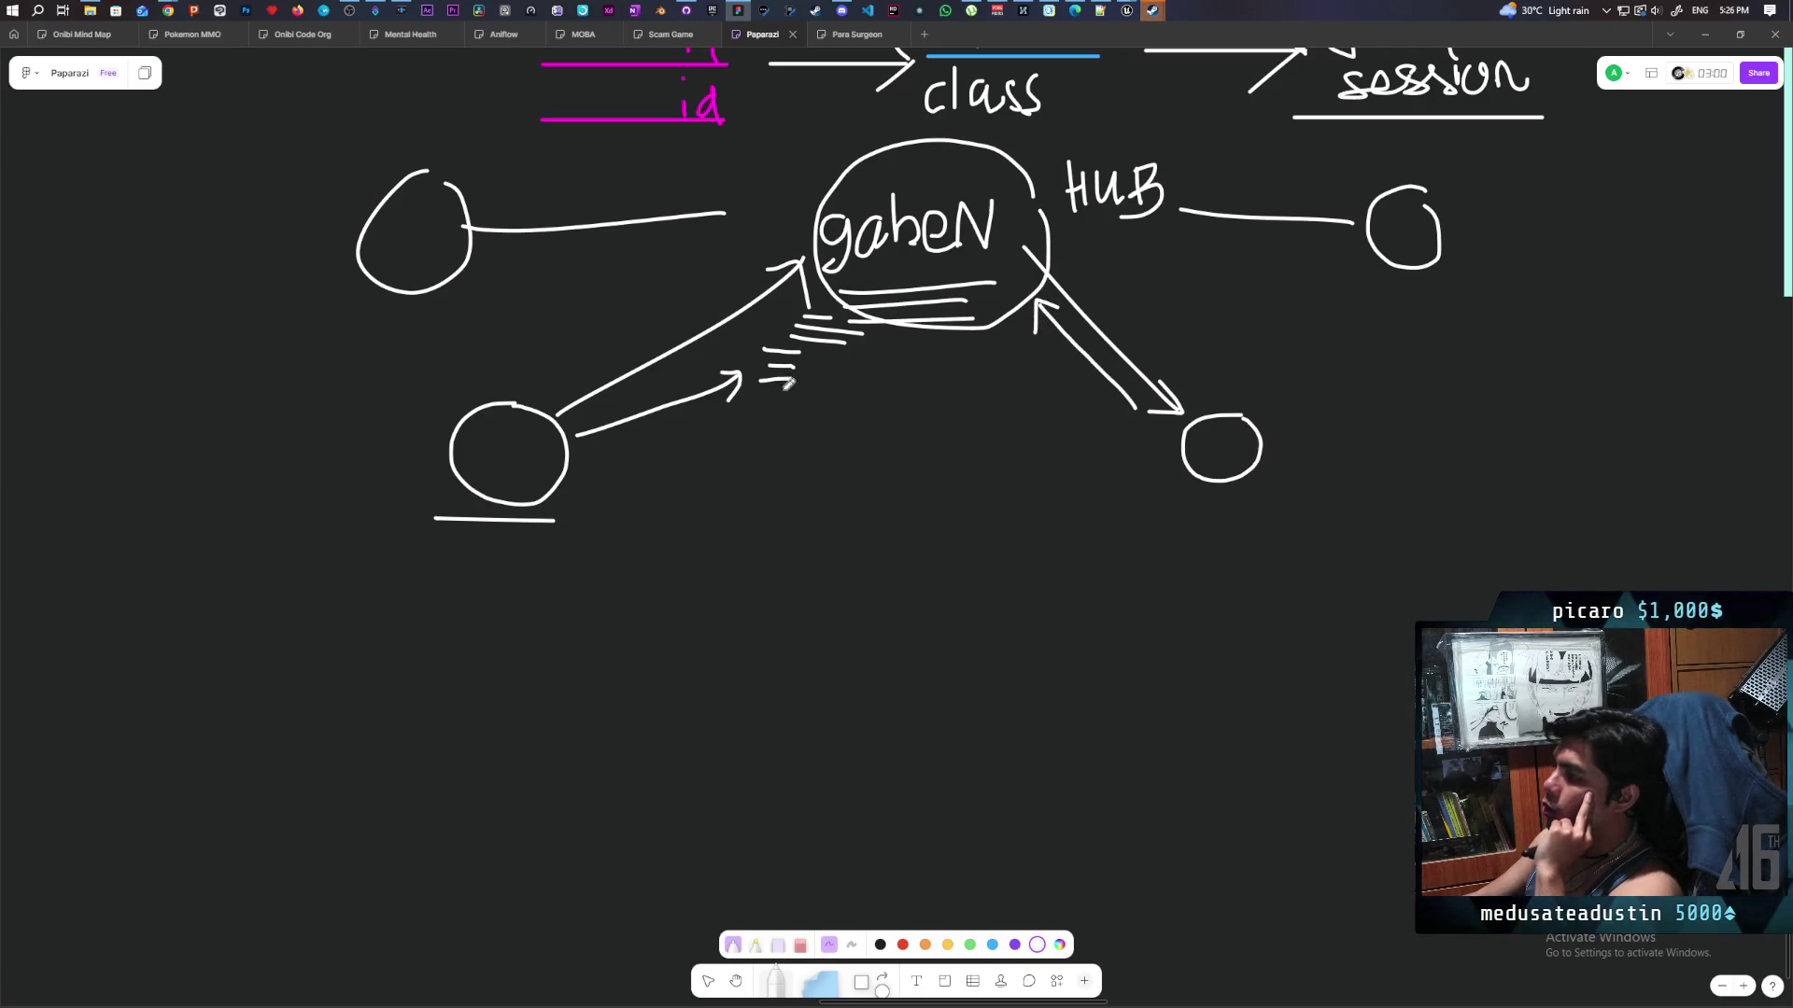
# Add a stroke beside the parallel marks and arrows linking gaben to the lower-left and lower-right circles.
pyautogui.moveTo(859, 339)
pyautogui.mouseDown()
pyautogui.moveTo(816, 365)
pyautogui.moveTo(838, 384)
pyautogui.mouseUp()
pyautogui.moveTo(744, 281)
pyautogui.mouseDown()
pyautogui.moveTo(576, 392)
pyautogui.moveTo(597, 385)
pyautogui.mouseUp()
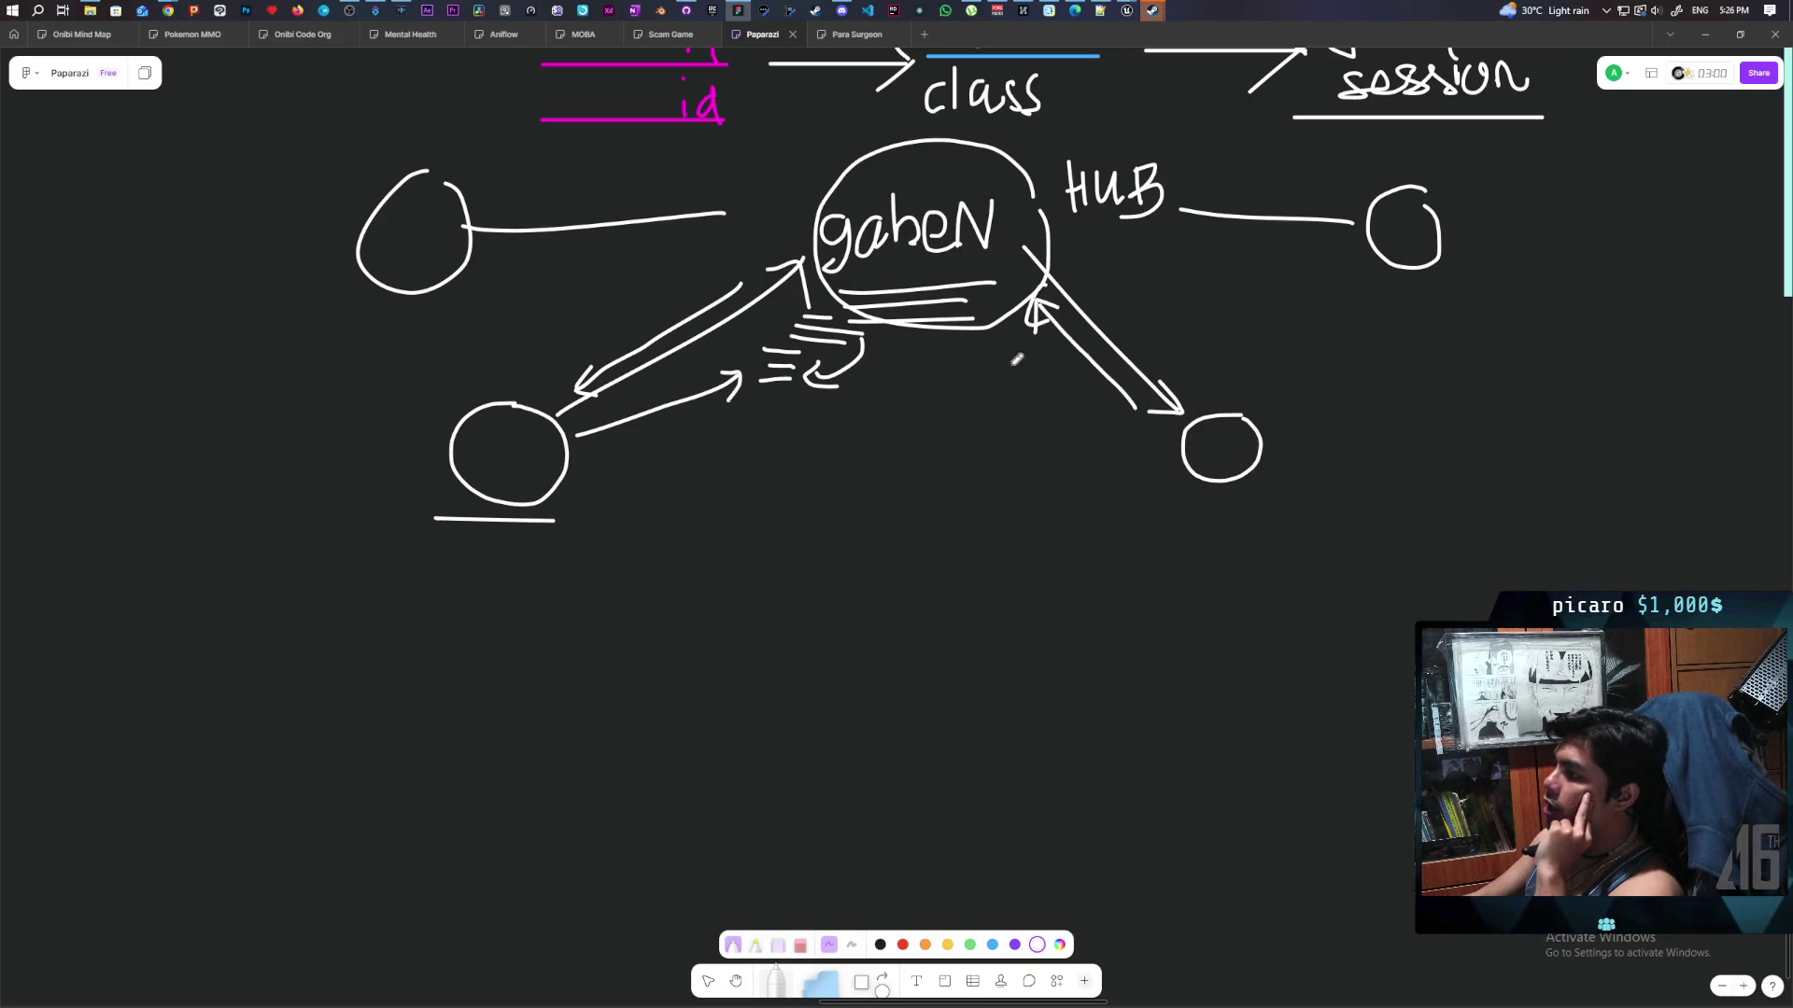
pyautogui.moveTo(1021, 326); pyautogui.dragTo(1132, 448)
pyautogui.moveTo(1116, 411)
pyautogui.mouseDown()
pyautogui.moveTo(1132, 448)
pyautogui.moveTo(1093, 438)
pyautogui.moveTo(1056, 464)
pyautogui.moveTo(607, 460)
pyautogui.moveTo(657, 490)
pyautogui.mouseUp()
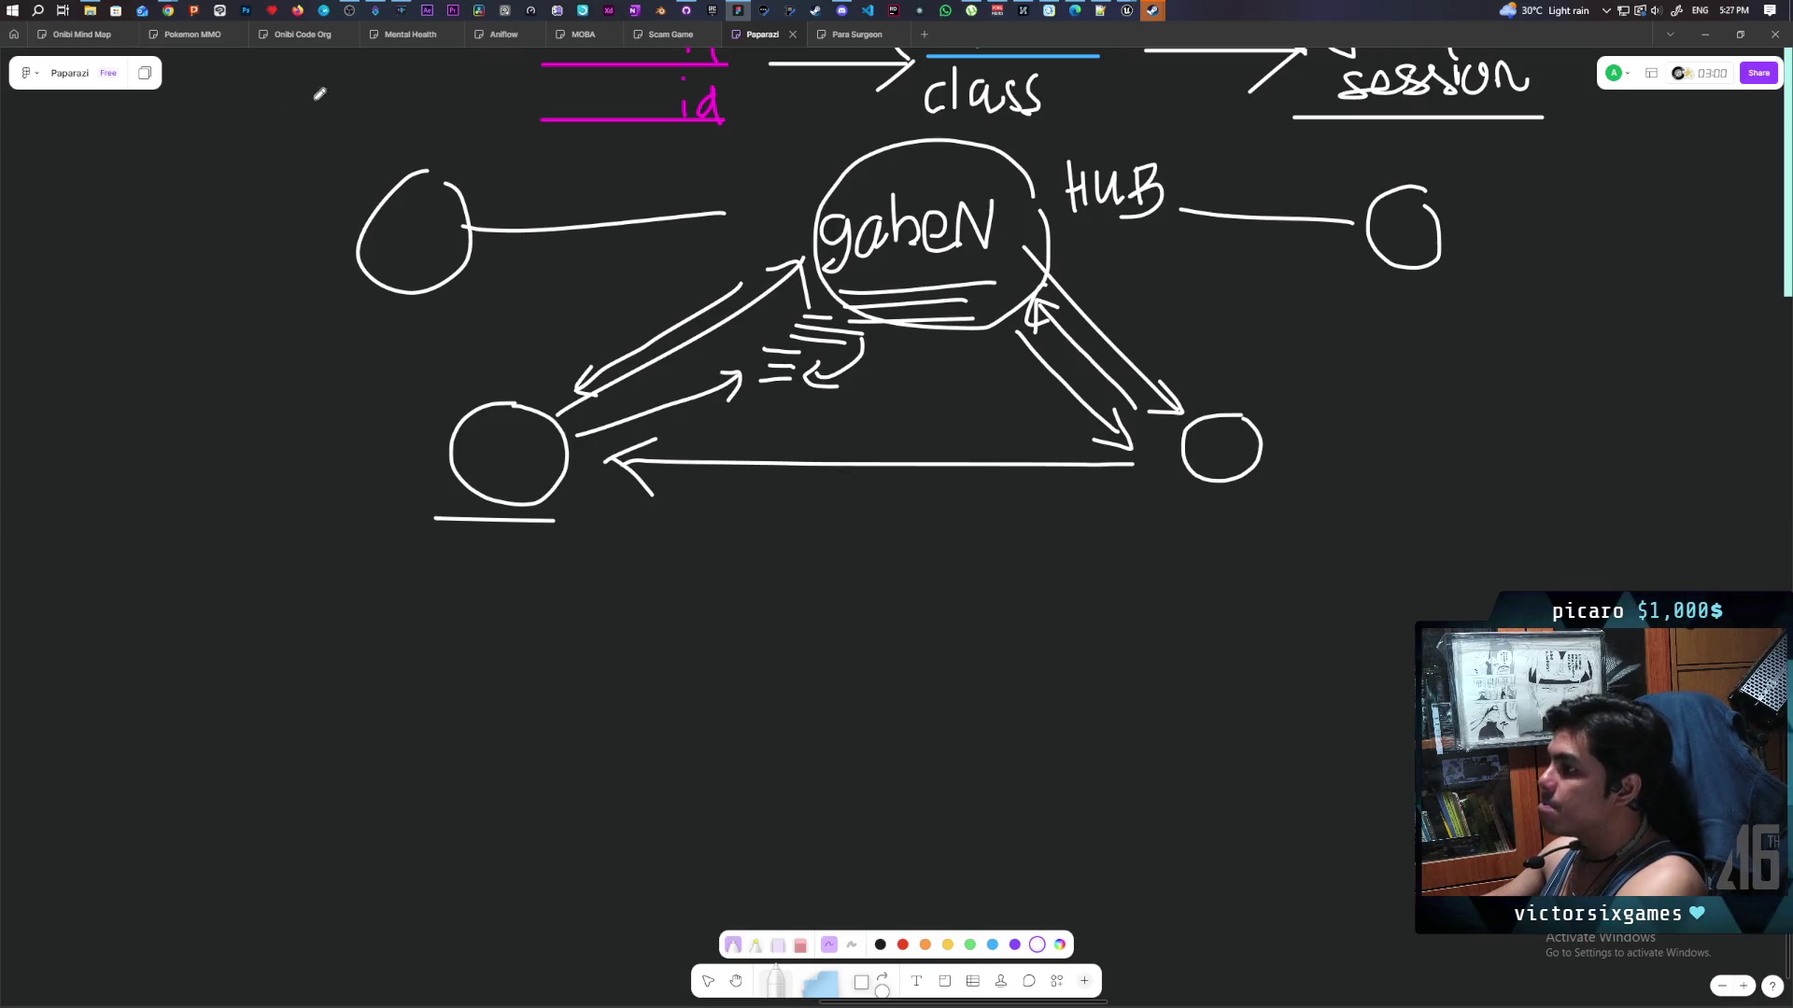
# Close the YouTube ping tutorial and Force Feedback docs tabs, then start a new Gemini chat.
pyautogui.moveTo(168, 10)
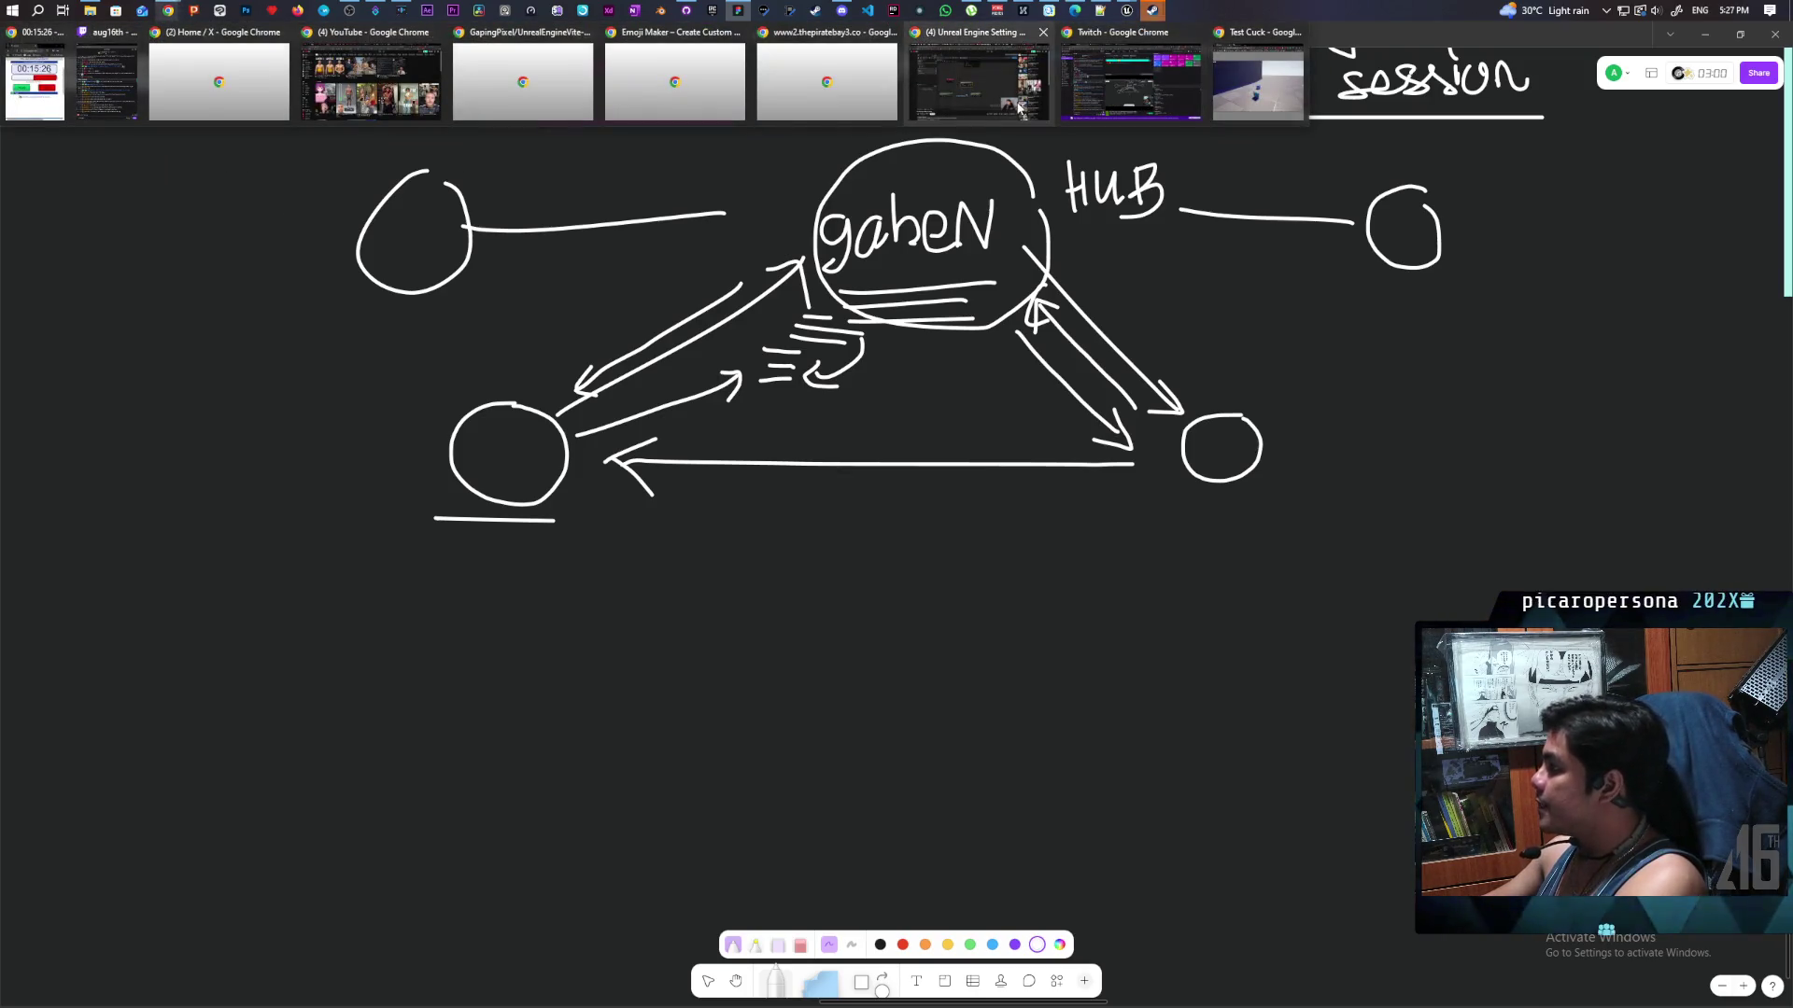
pyautogui.click(1018, 108)
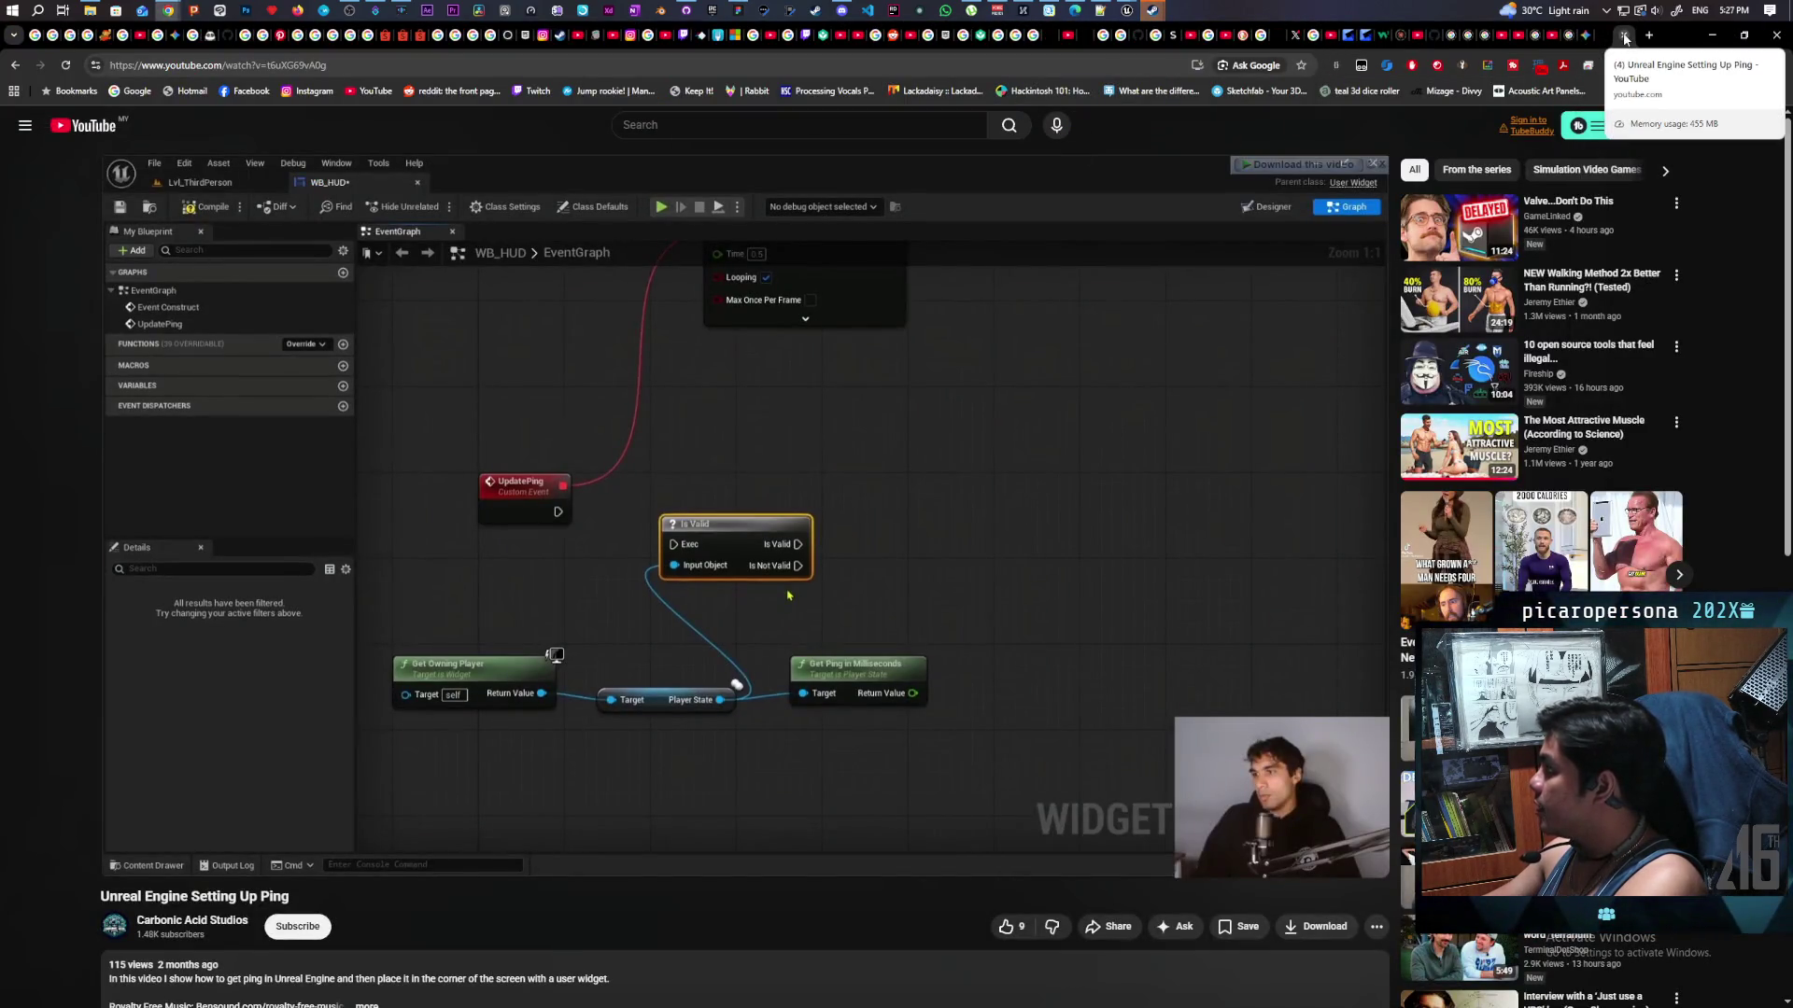
pyautogui.click(1624, 36)
pyautogui.click(1624, 36)
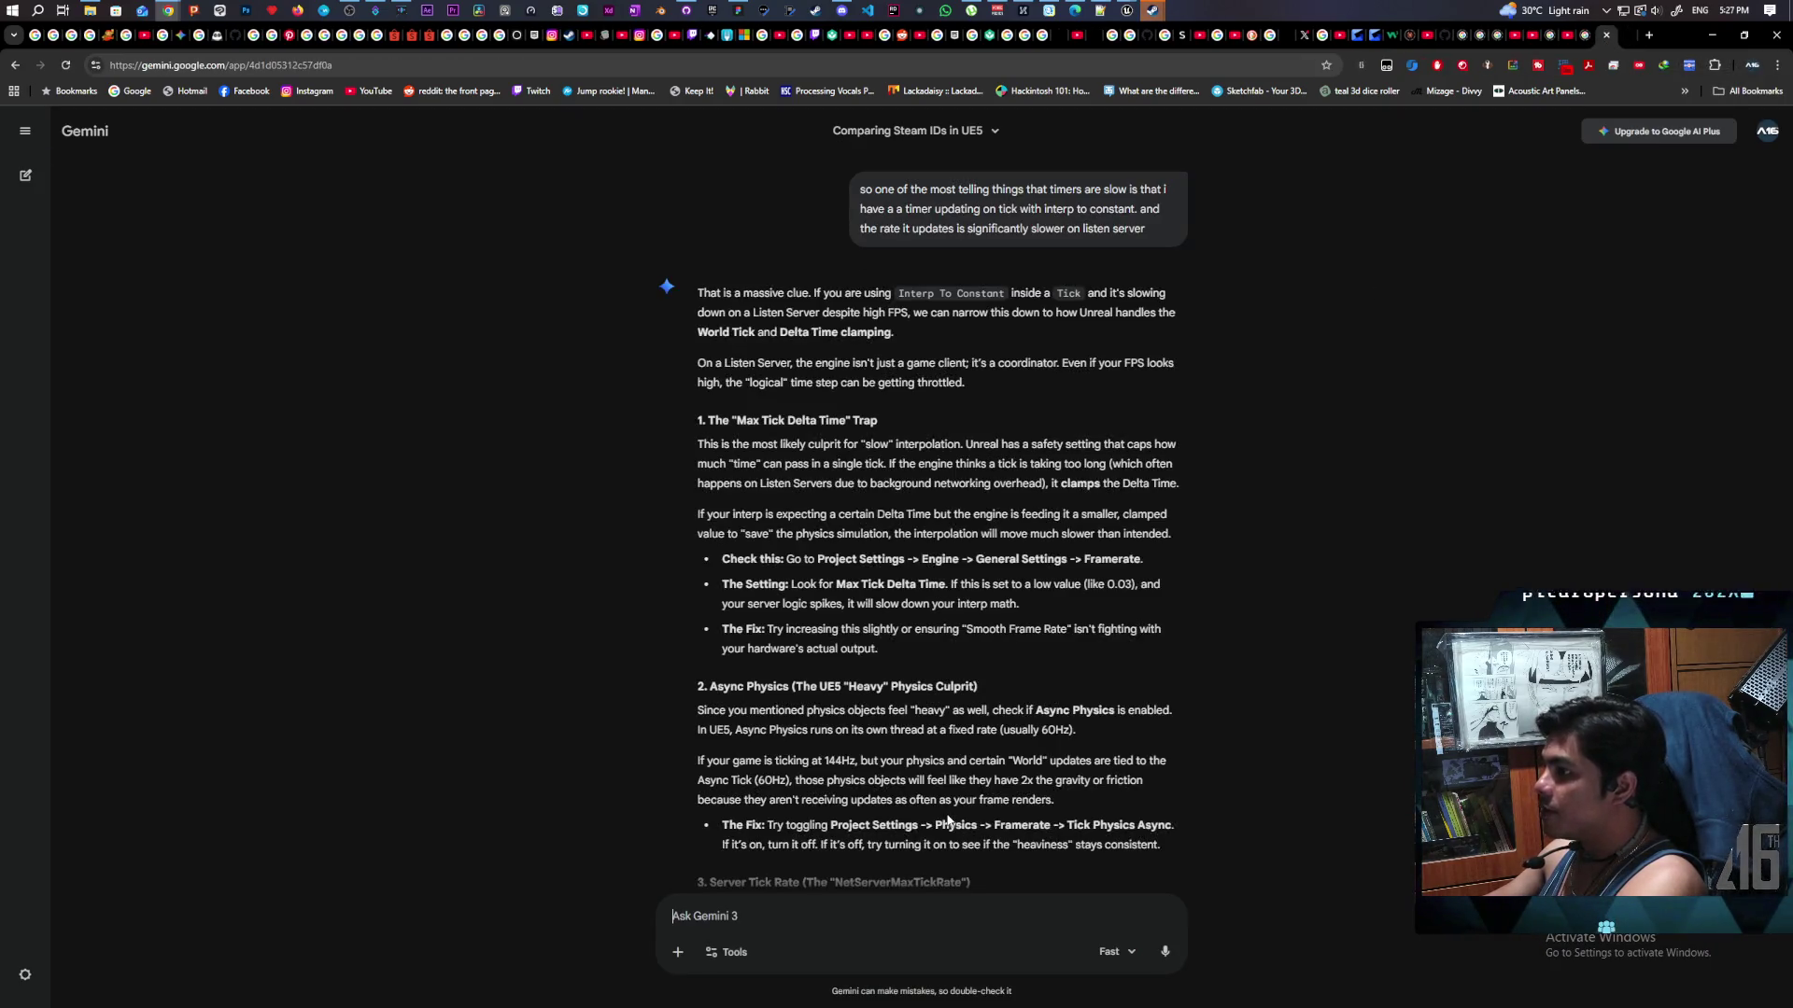
pyautogui.click(25, 175)
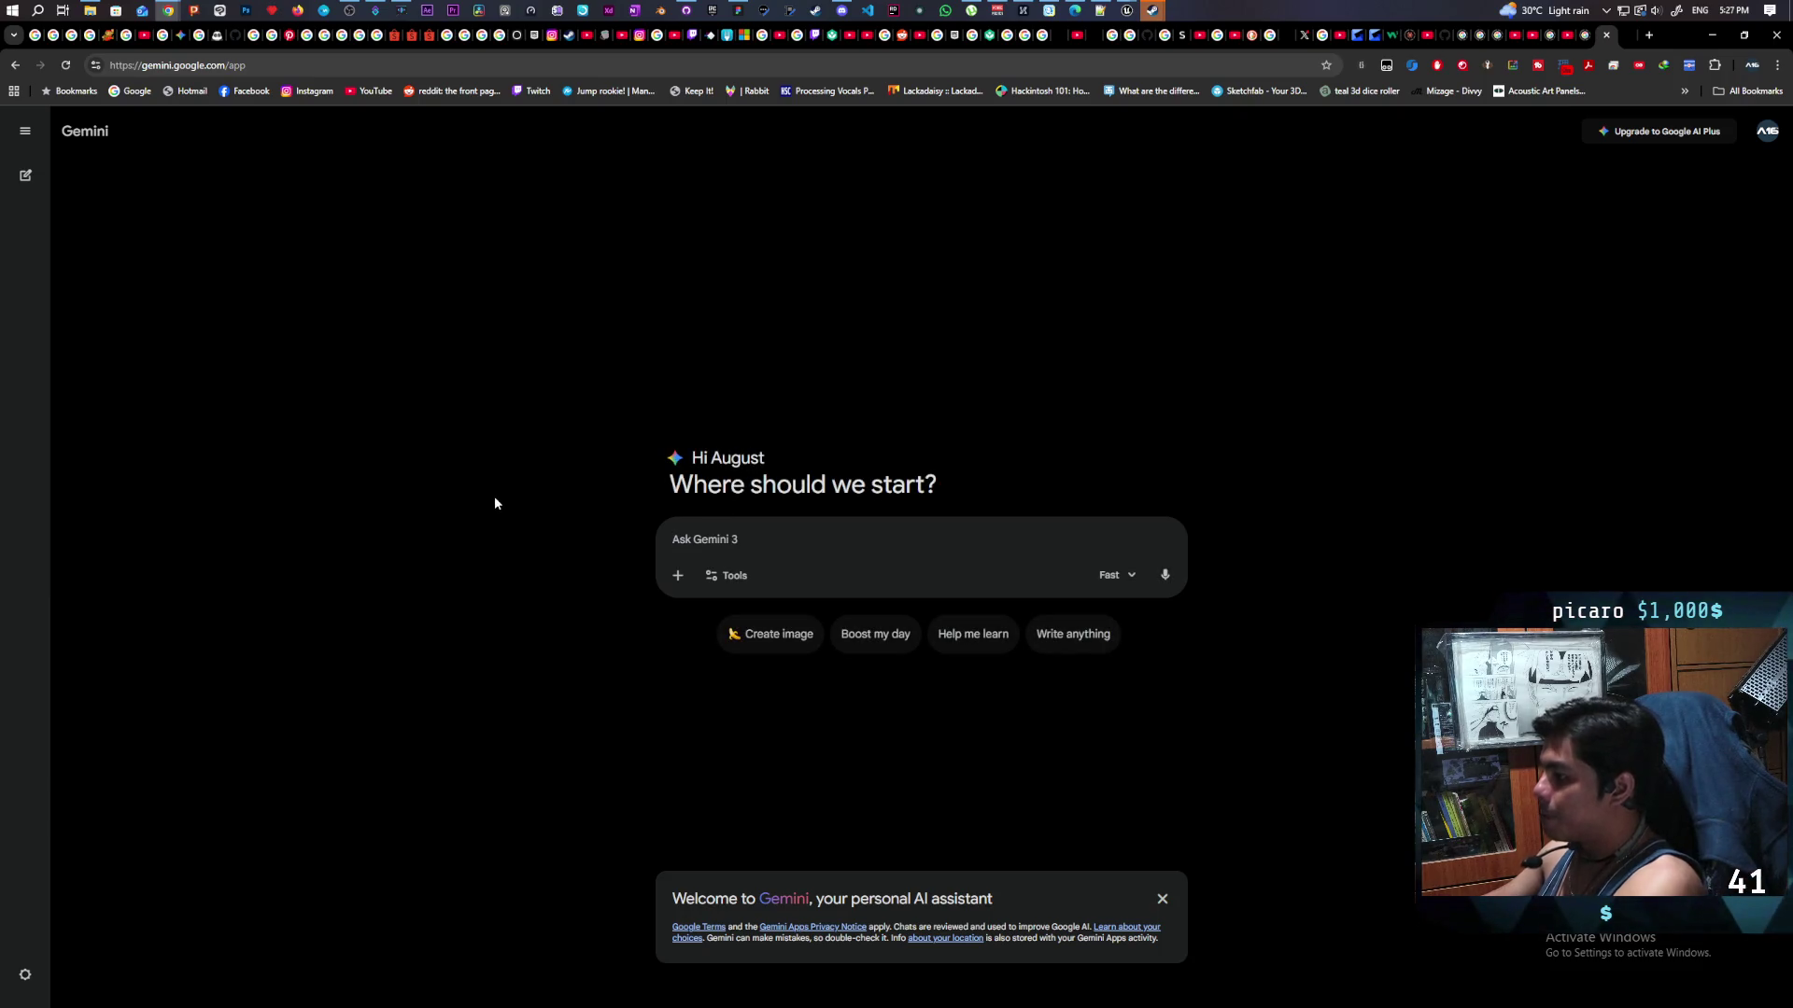
# Ask Gemini why UE5 Steam Advanced Sessions lobbies use a hub-and-spoke relay server instead of P2P.
pyautogui.write('hay im ')
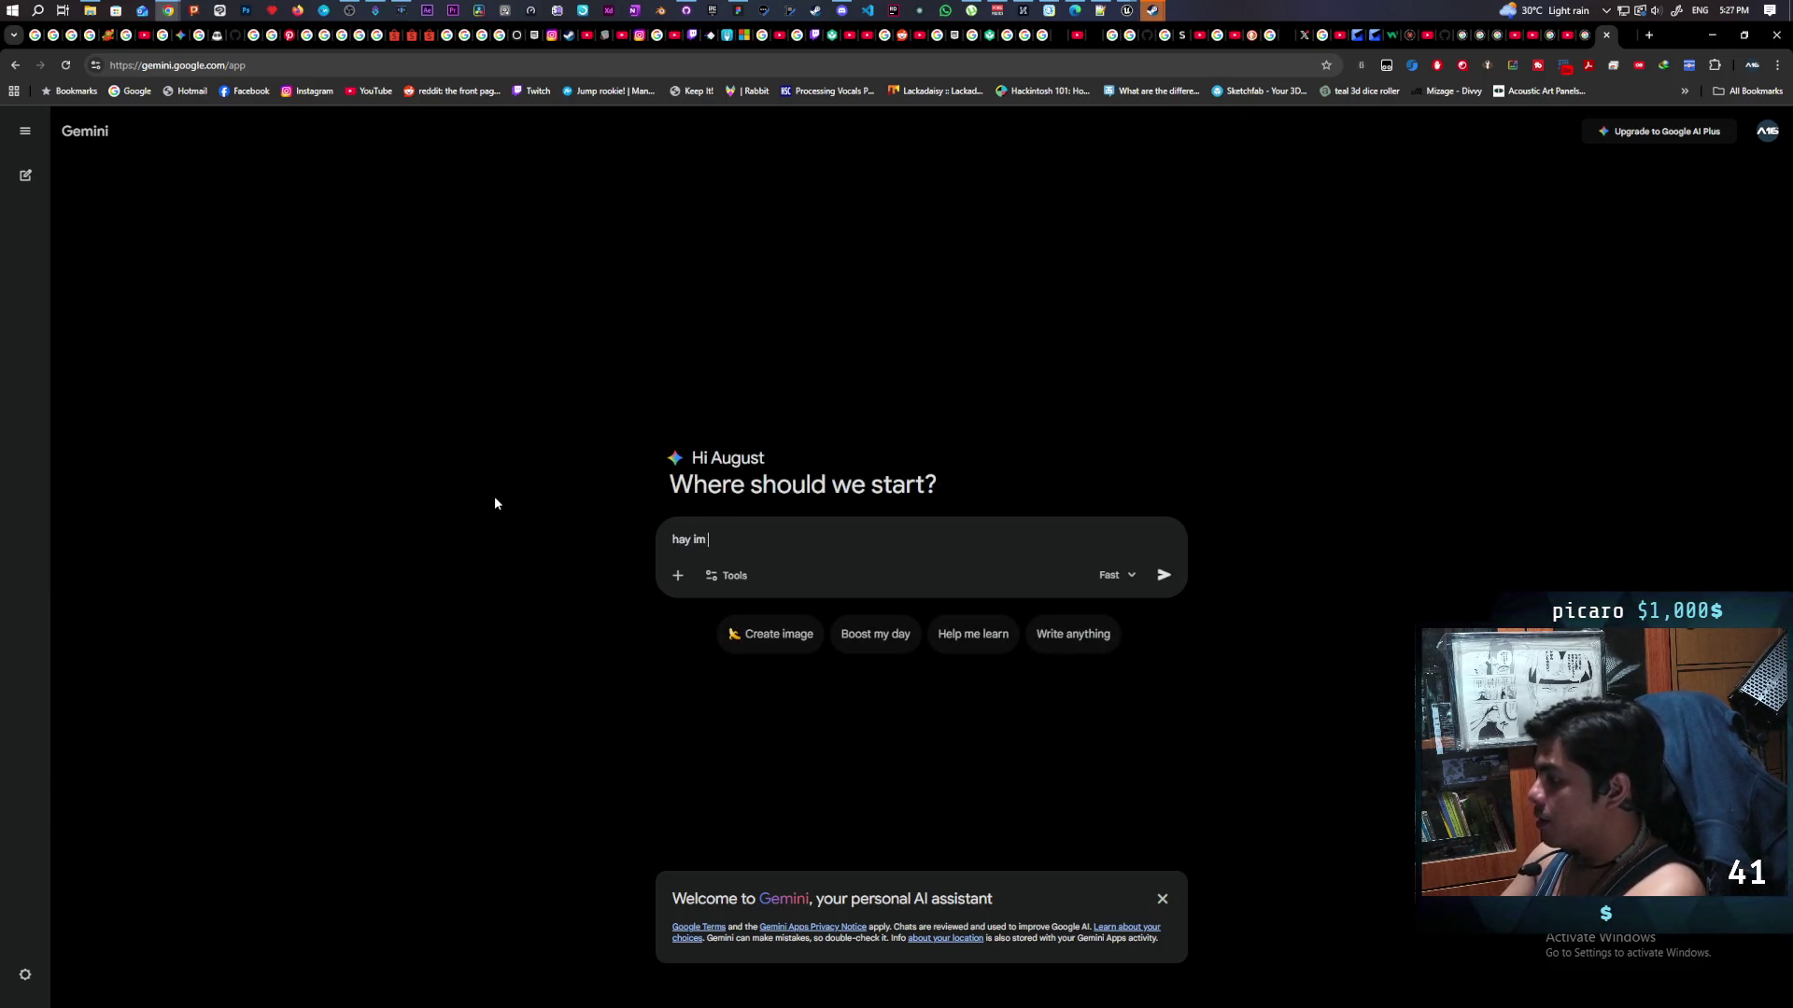
pyautogui.write('using ue5 ')
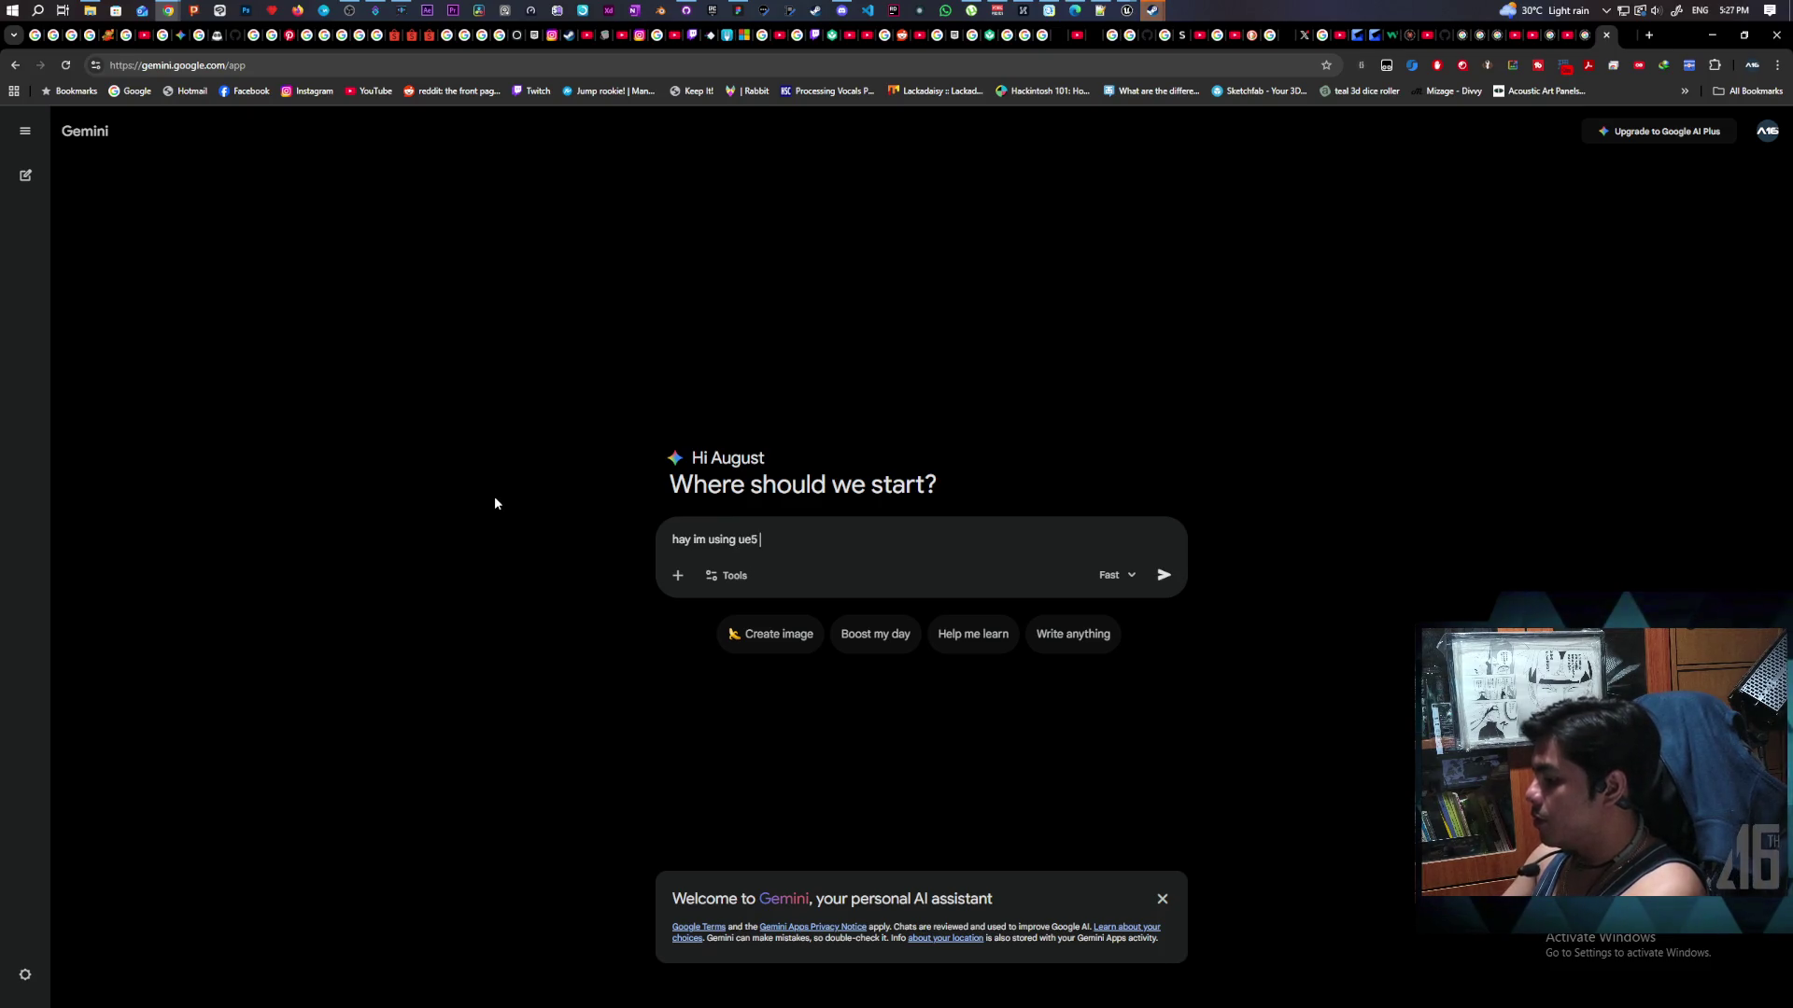
pyautogui.write('steam advanced ')
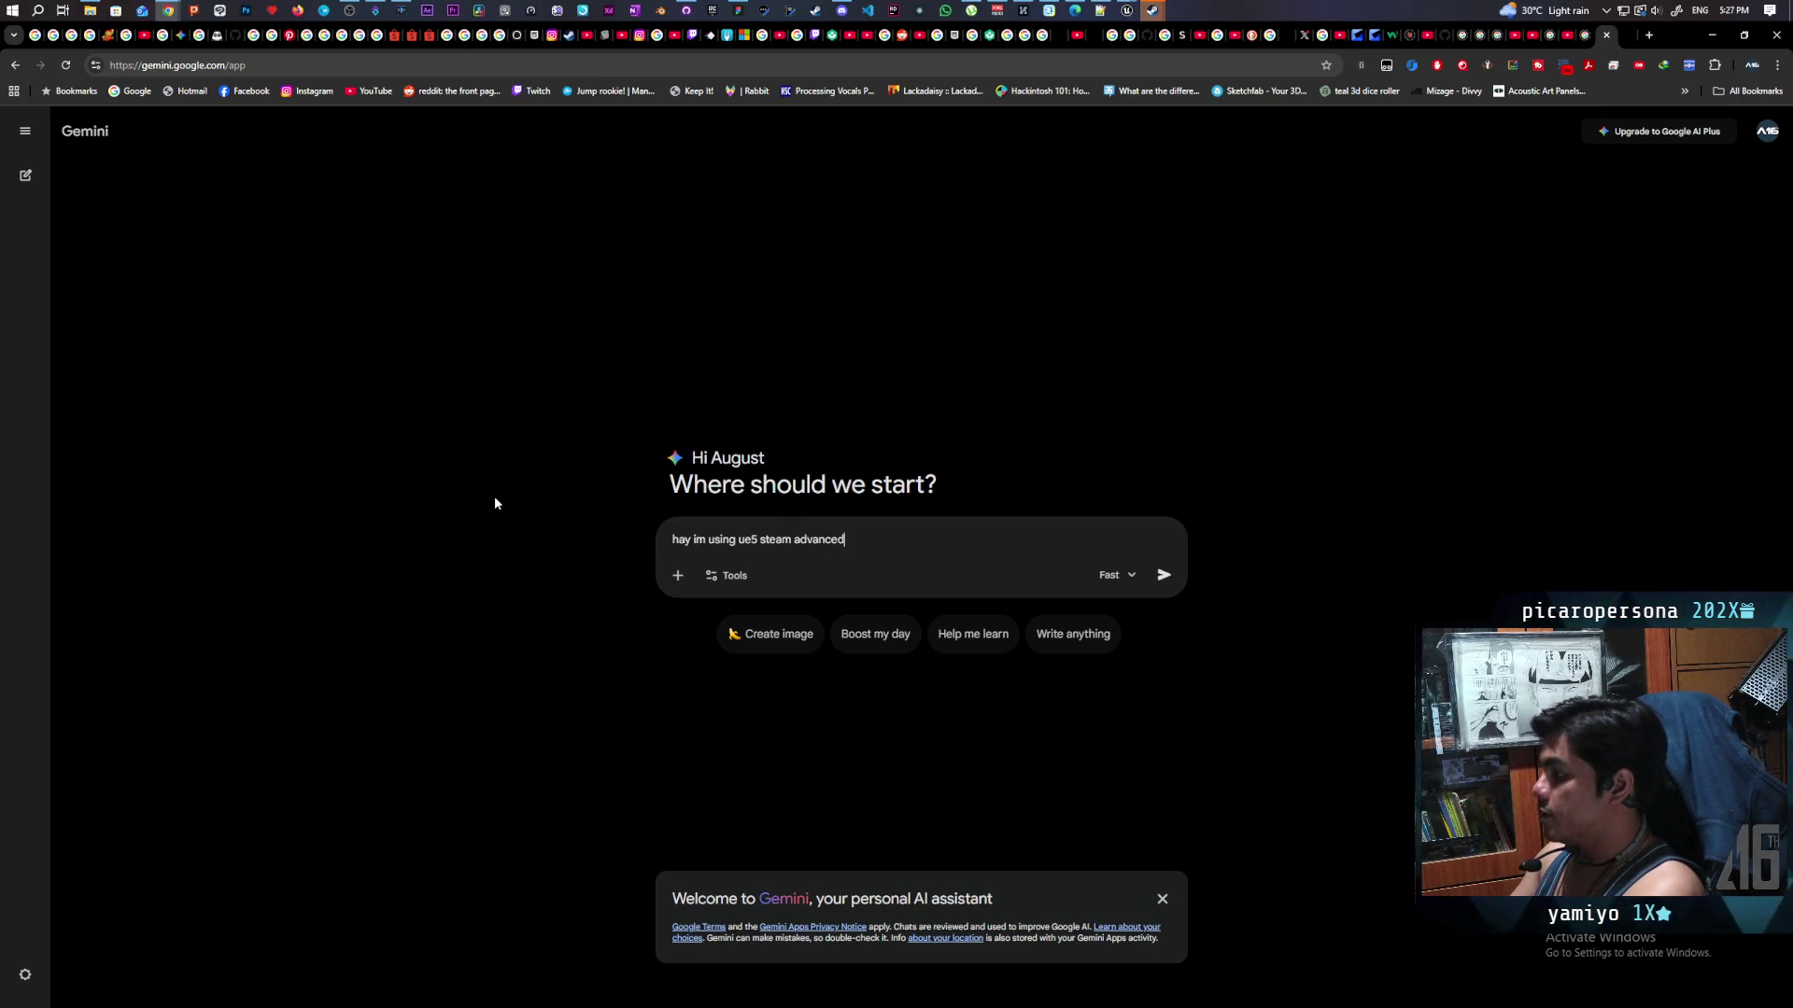
pyautogui.write('sessions to s')
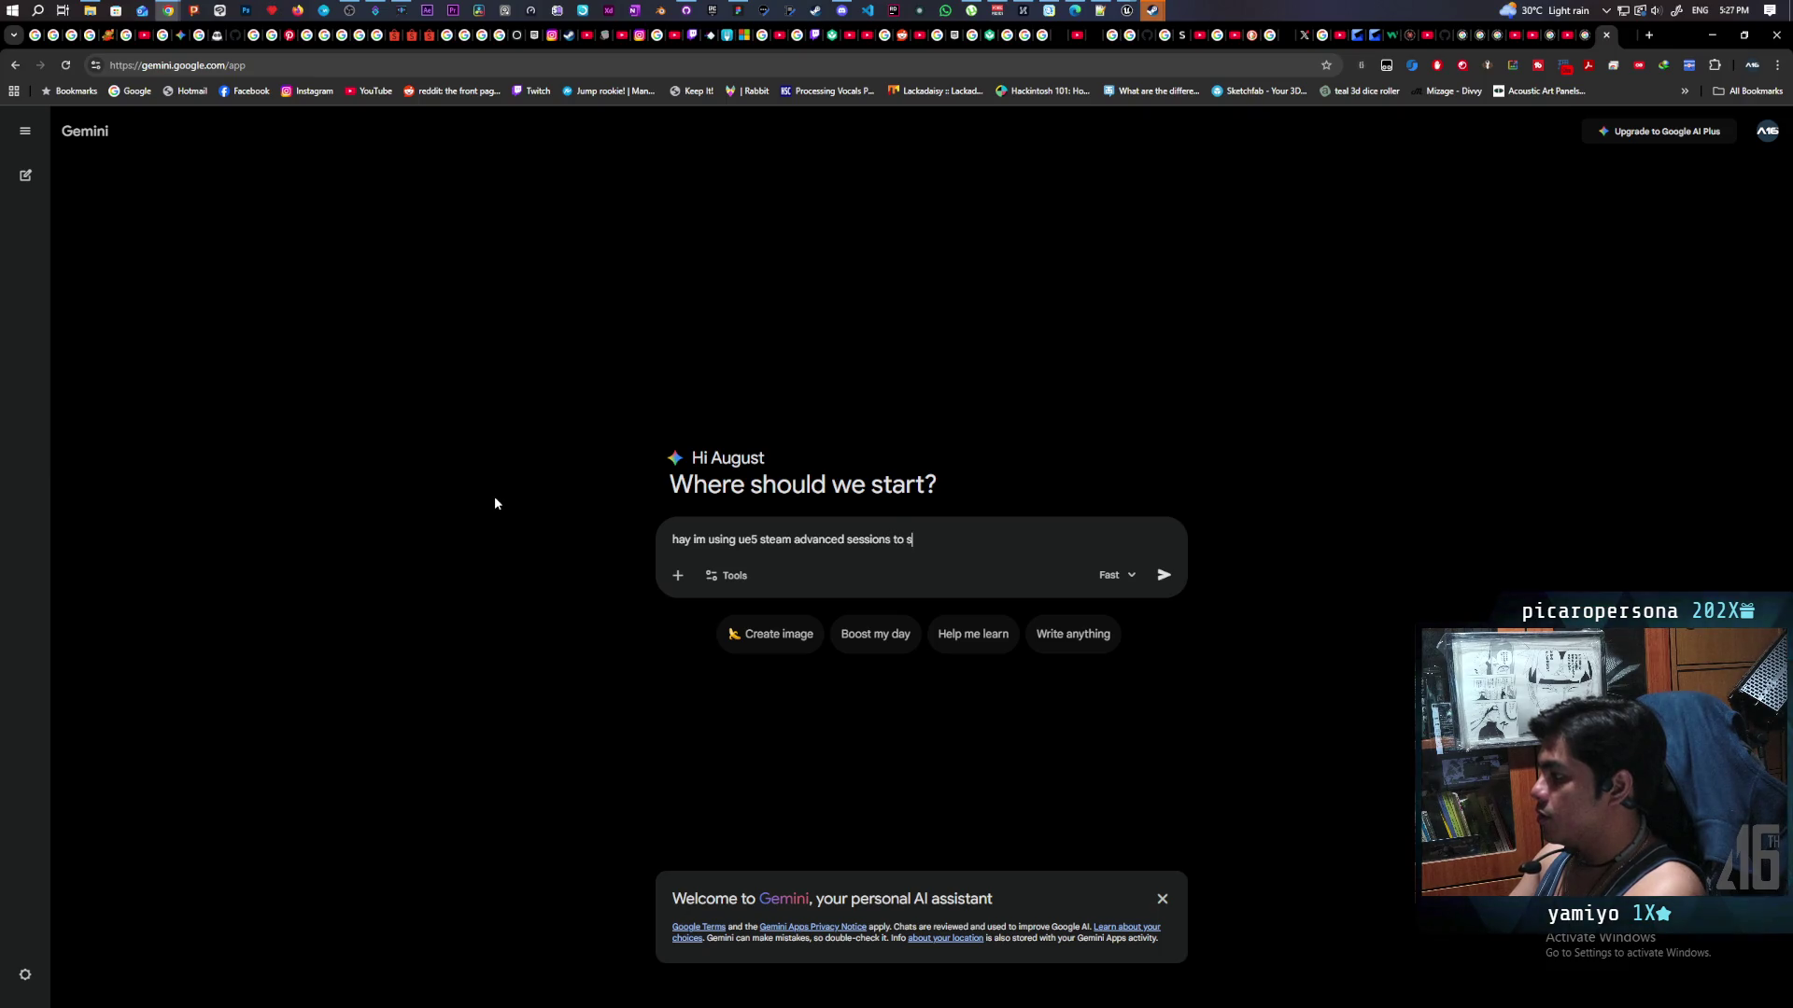
pyautogui.write('tart lobbies.')
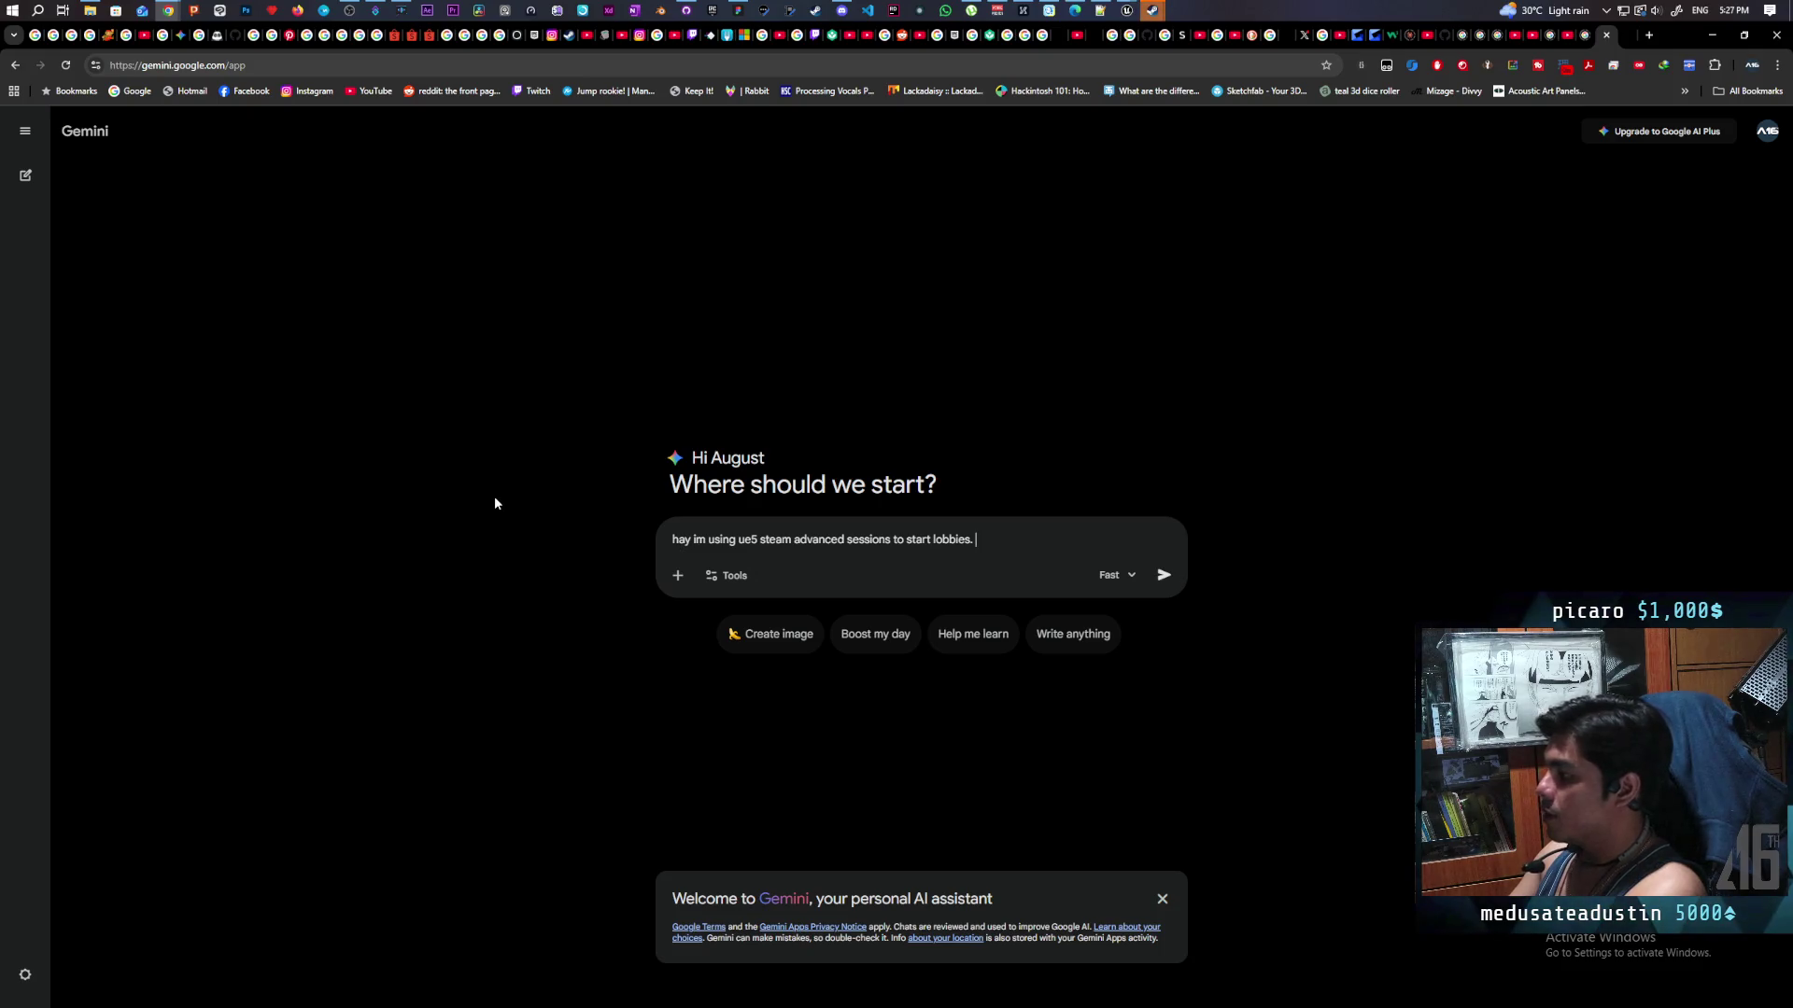
pyautogui.write(' afte')
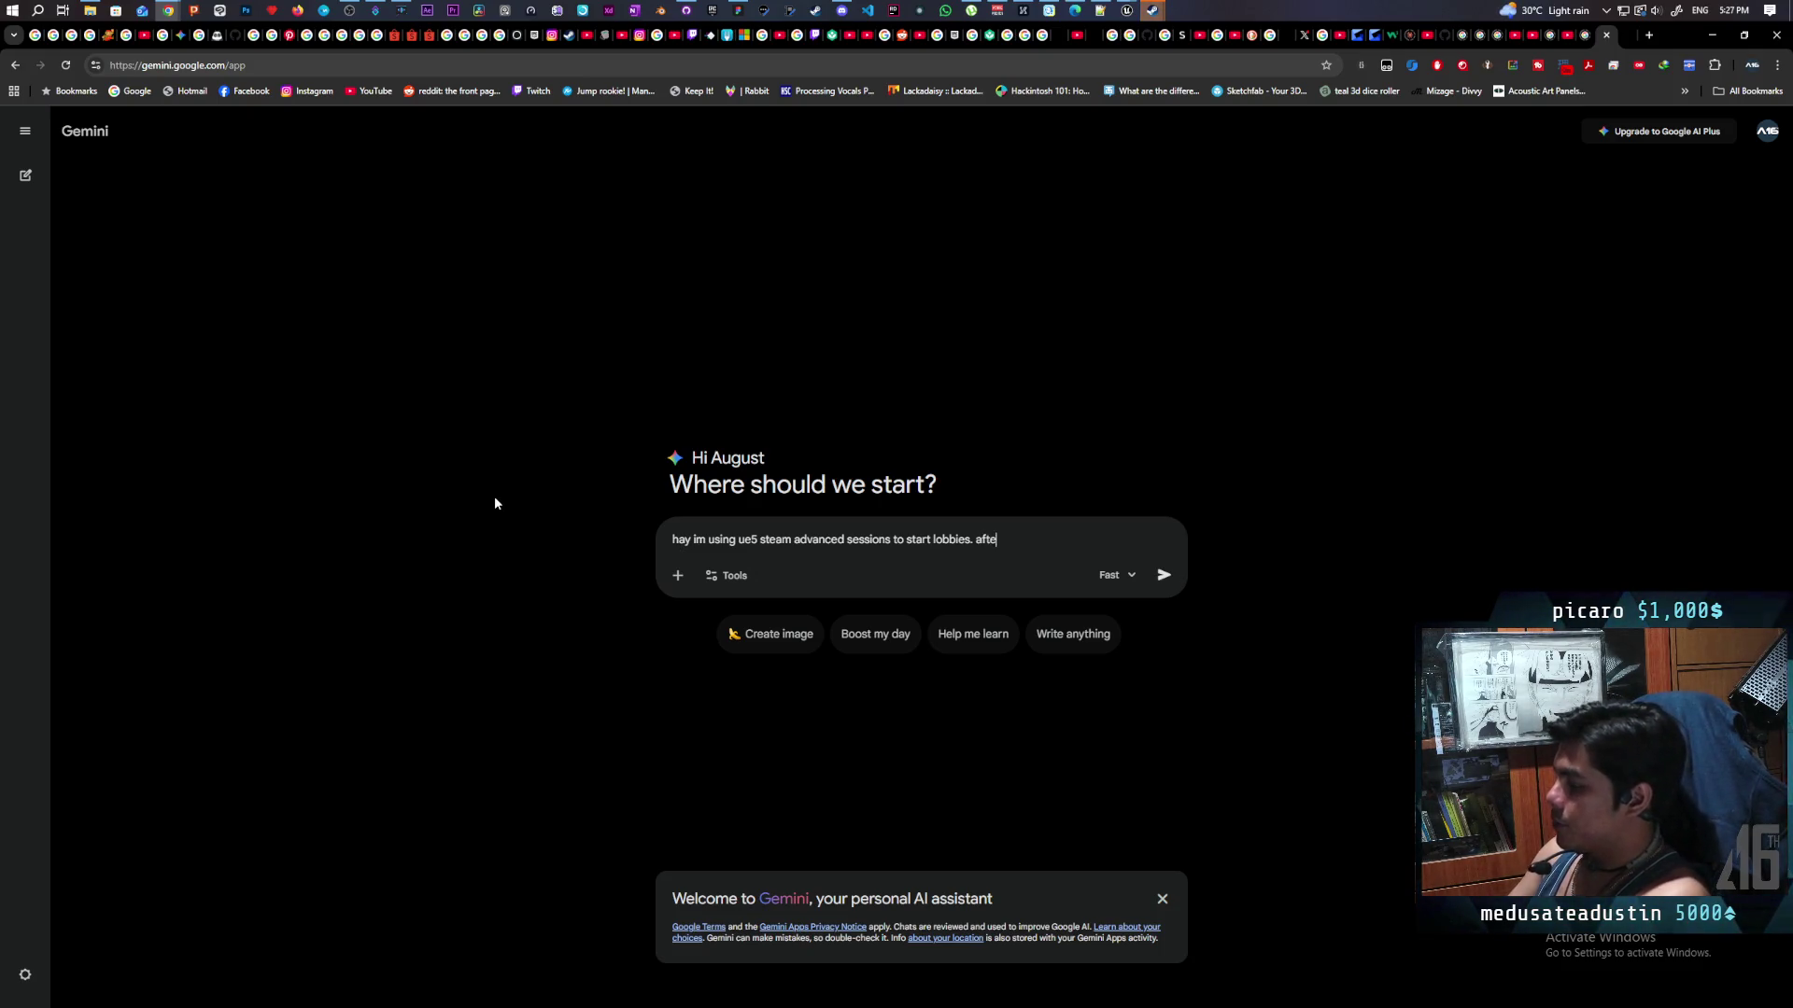
pyautogui.write('r checkin')
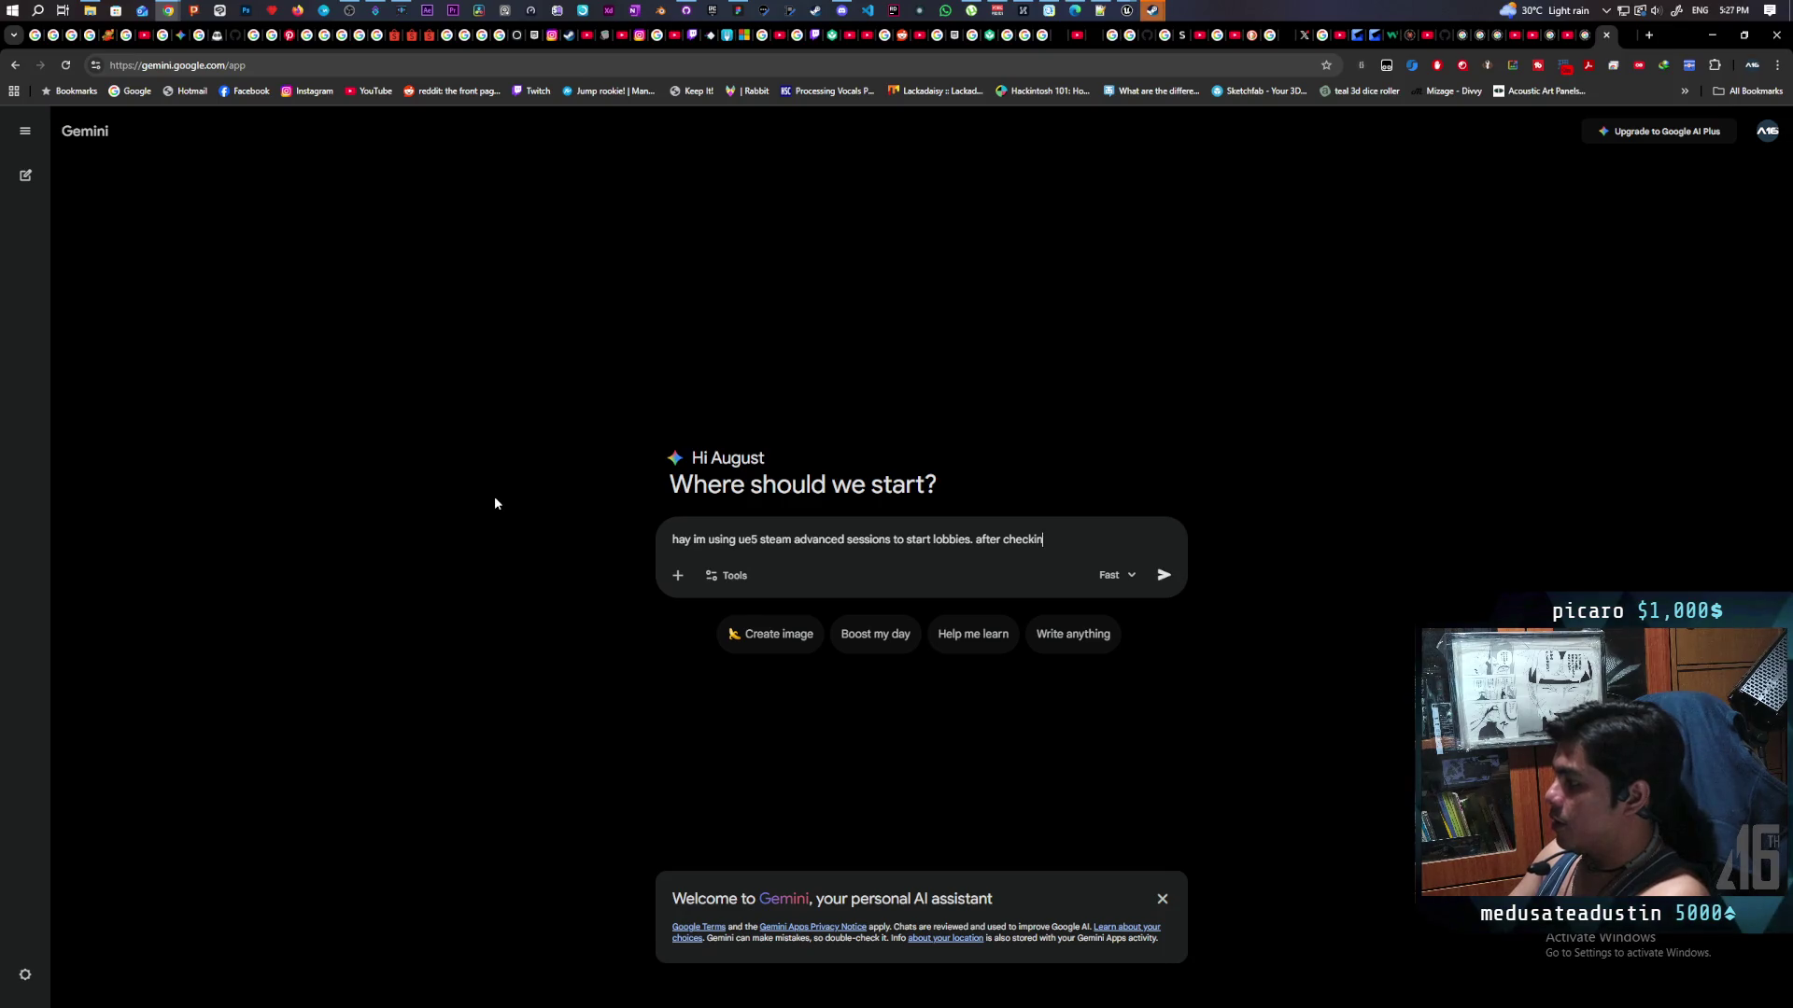
pyautogui.write('g the ping')
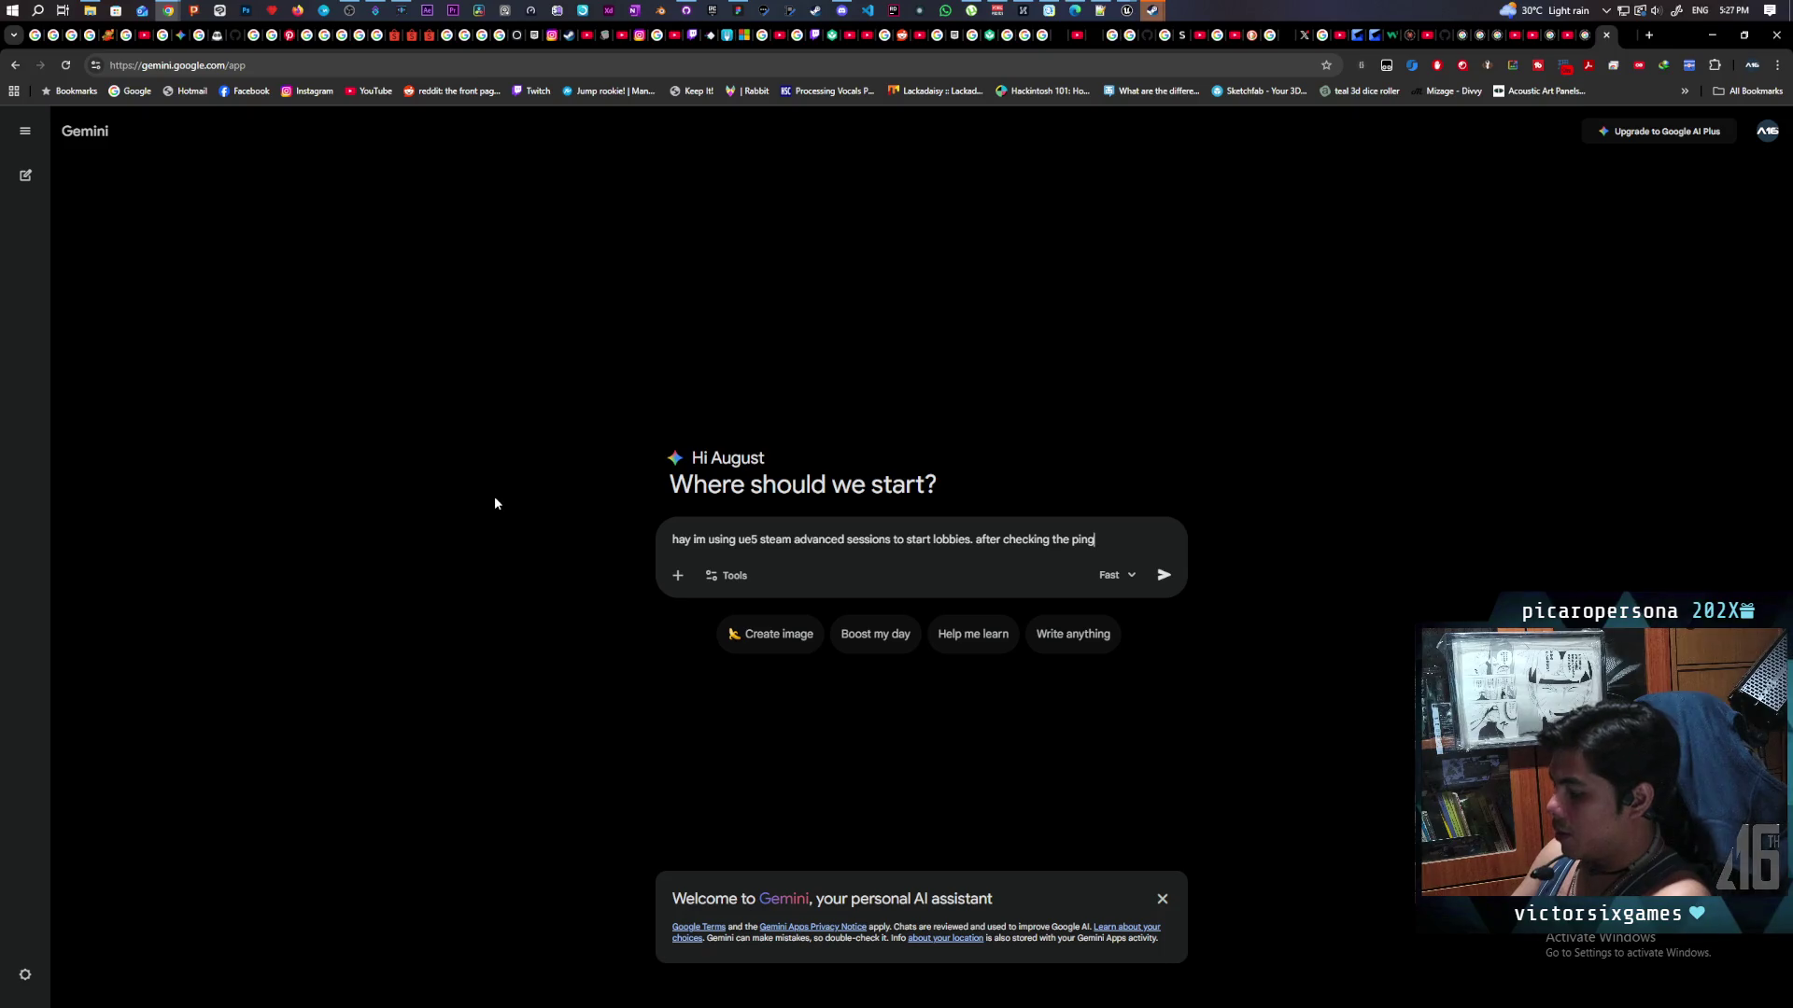
pyautogui.write(', im pretty')
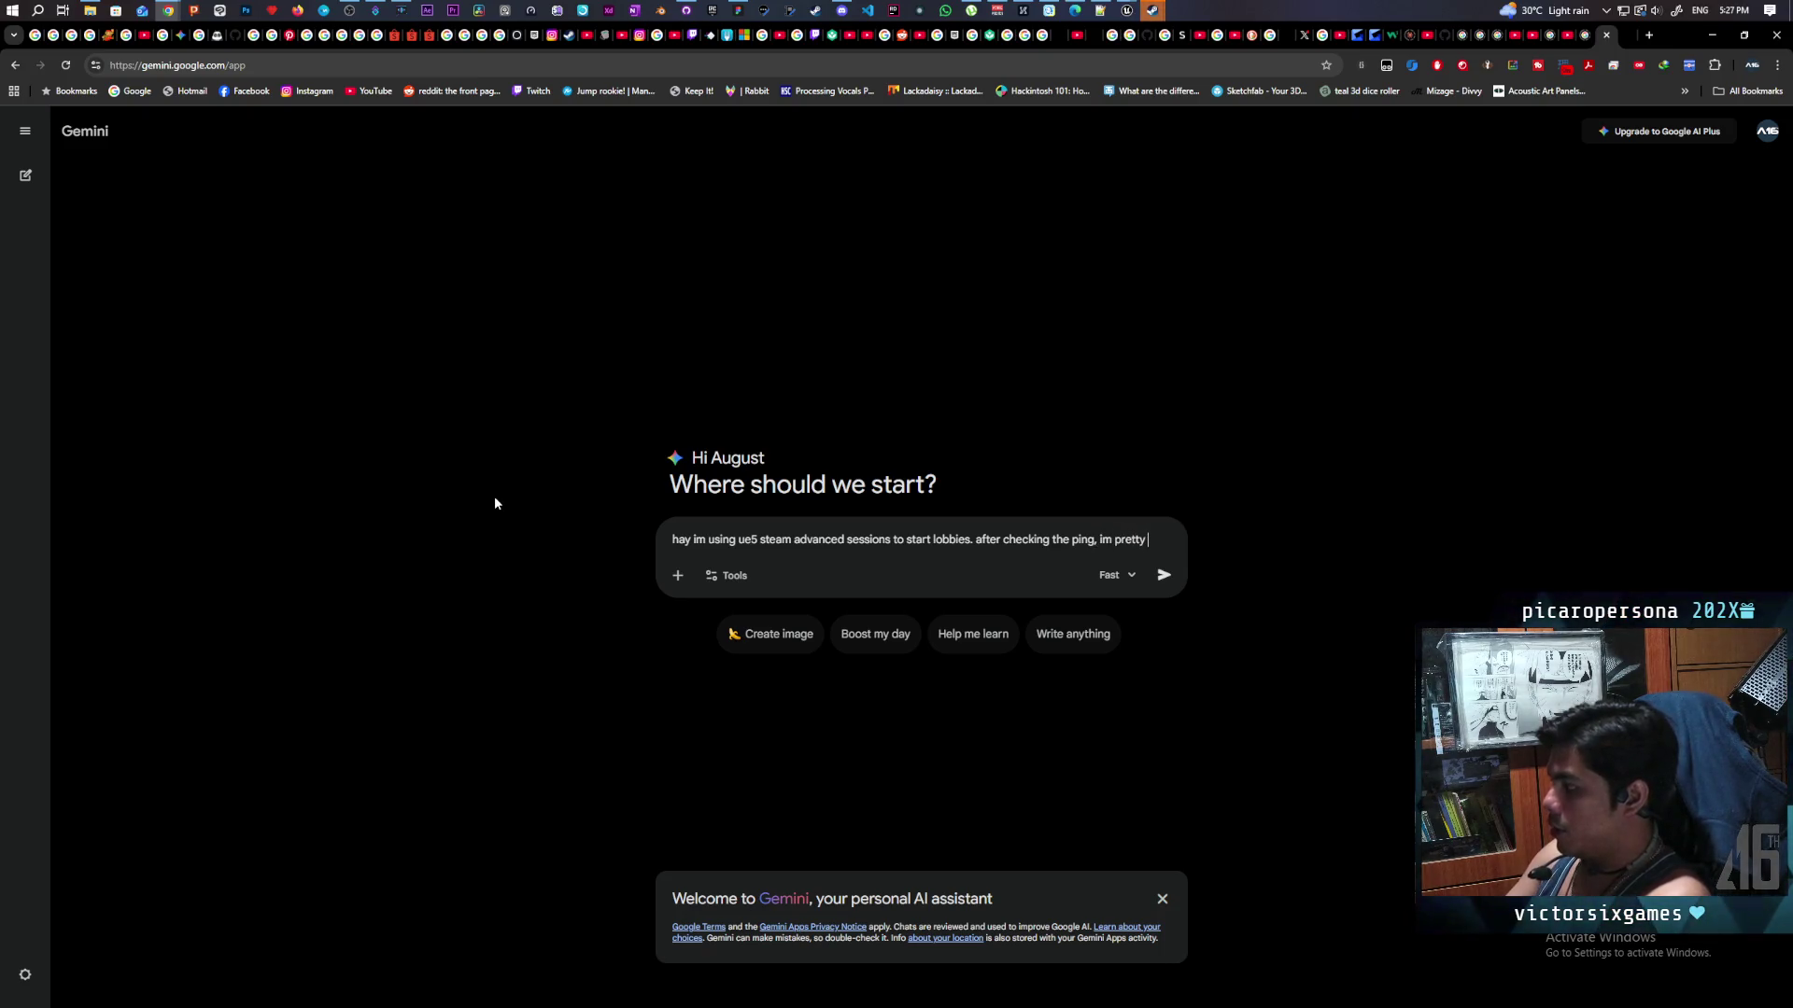
pyautogui.write(' sure')
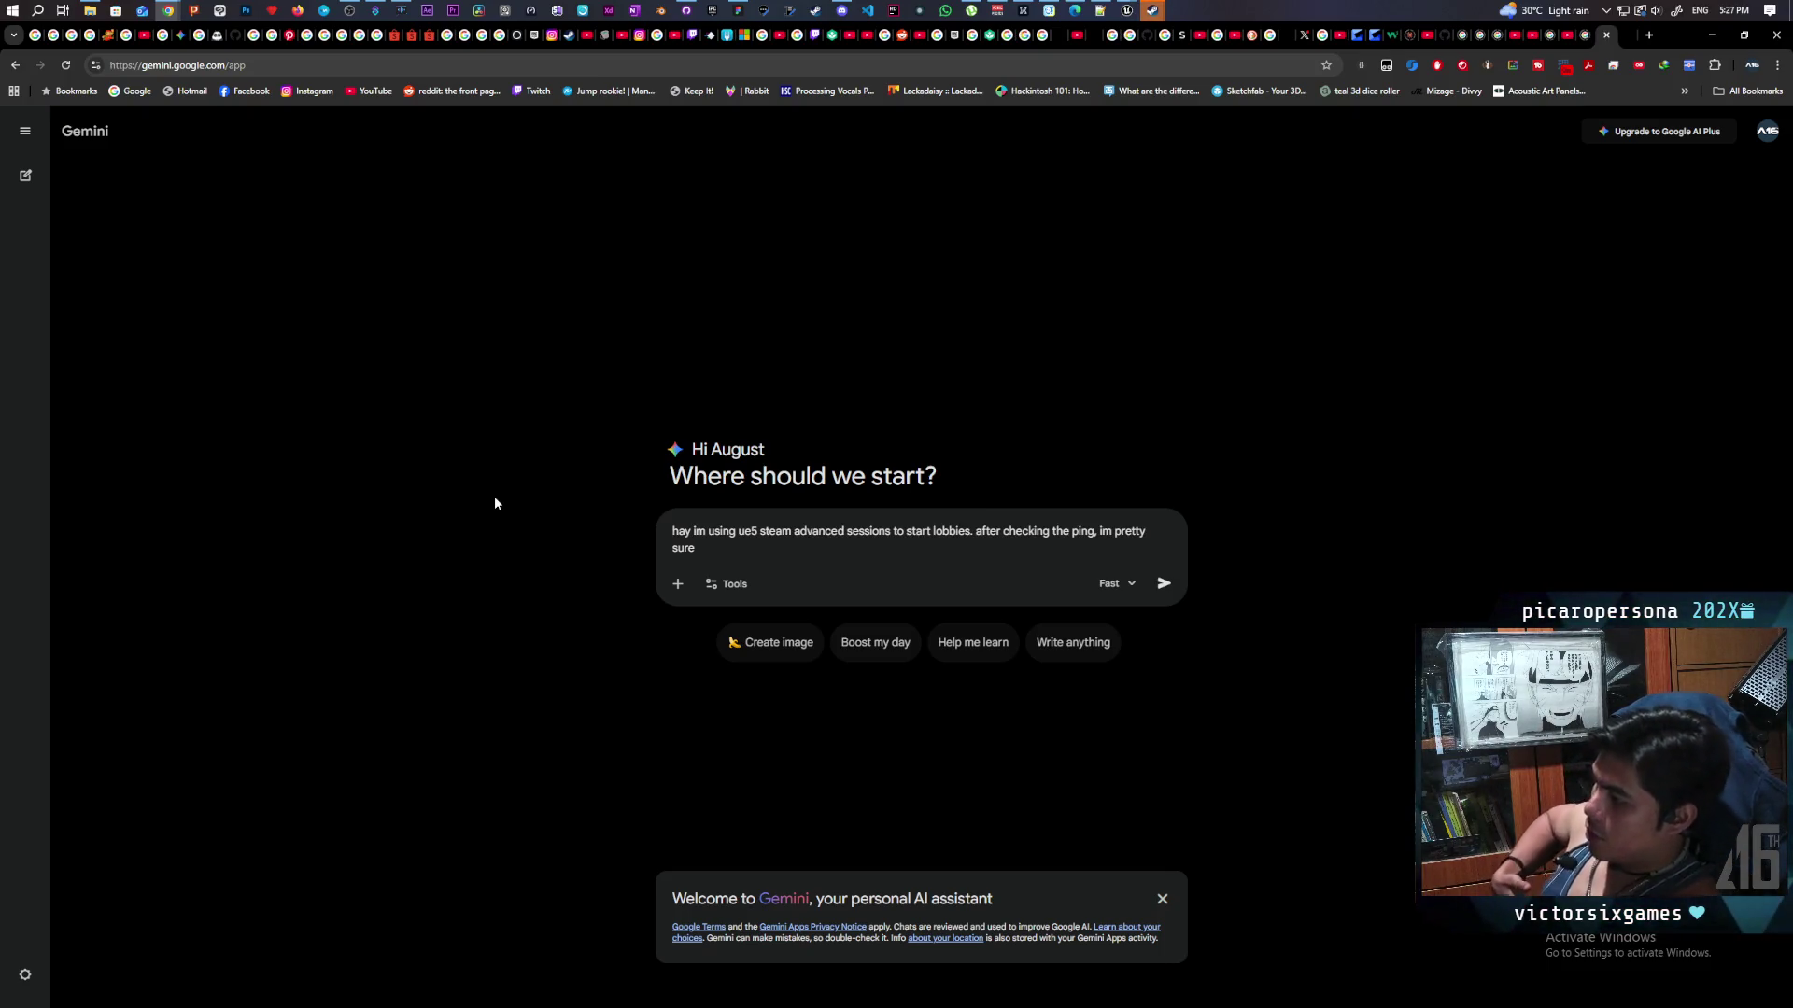
pyautogui.write(' the cl')
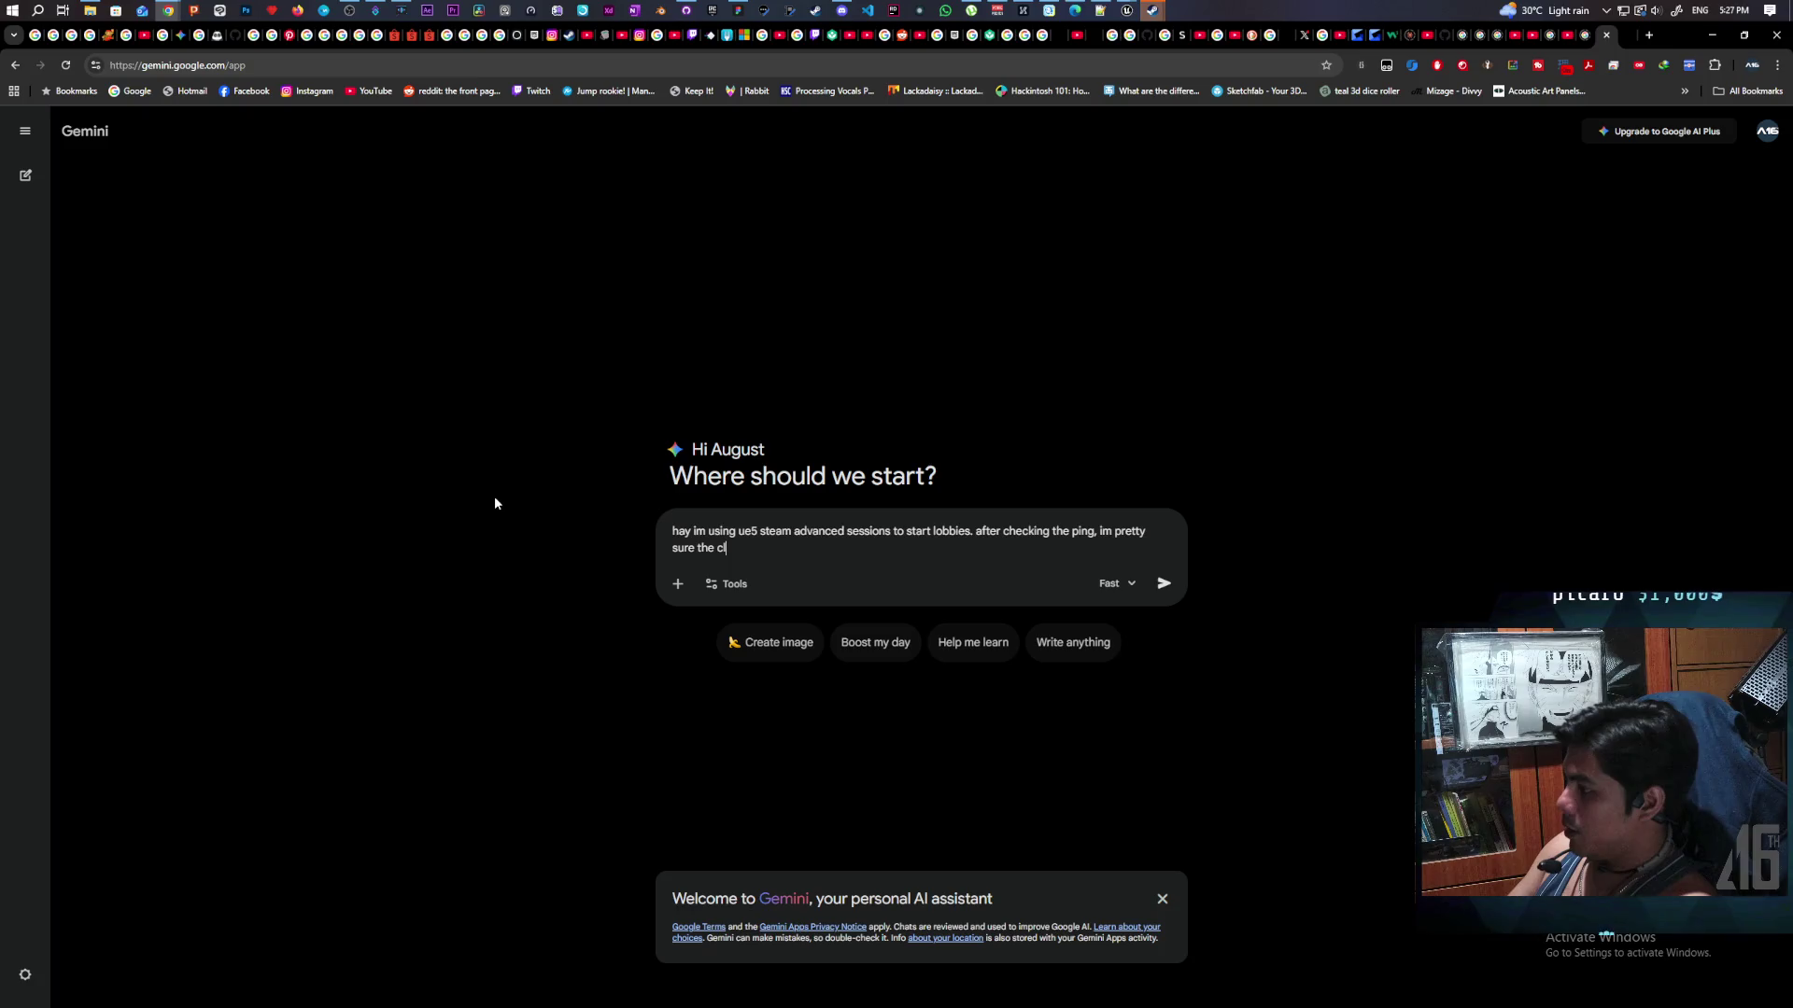
pyautogui.write('ient is st')
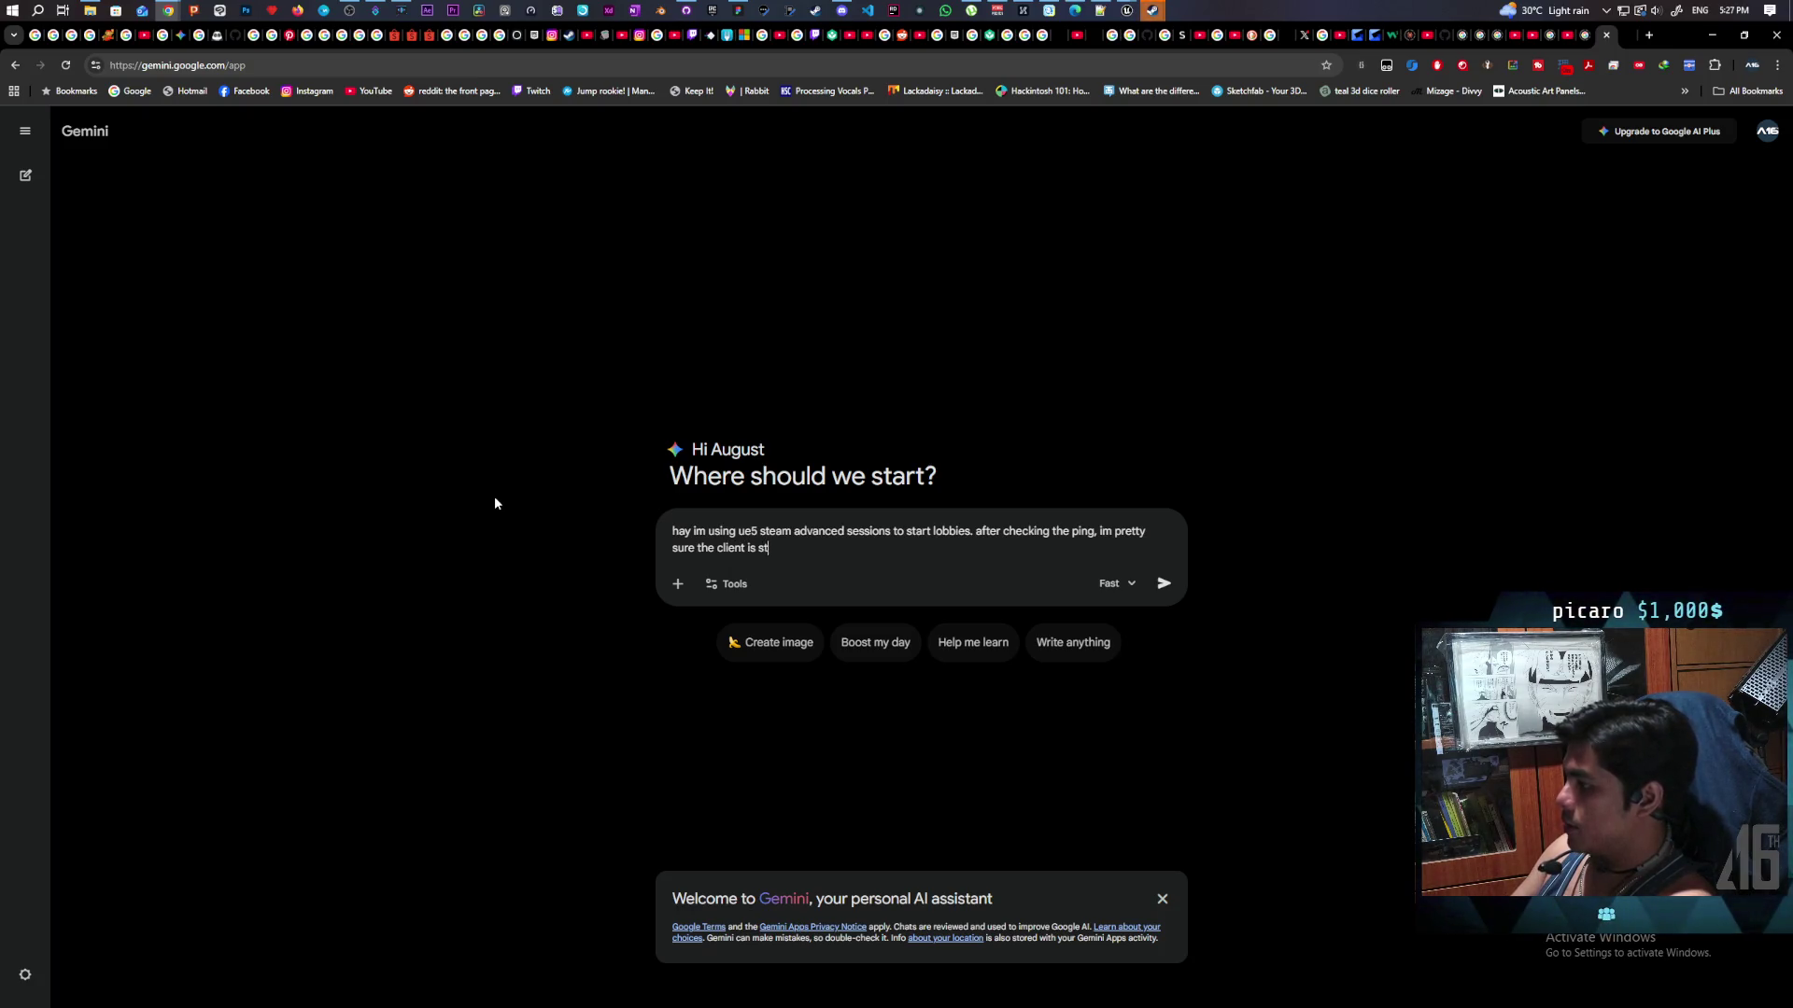
pyautogui.write('ill conne')
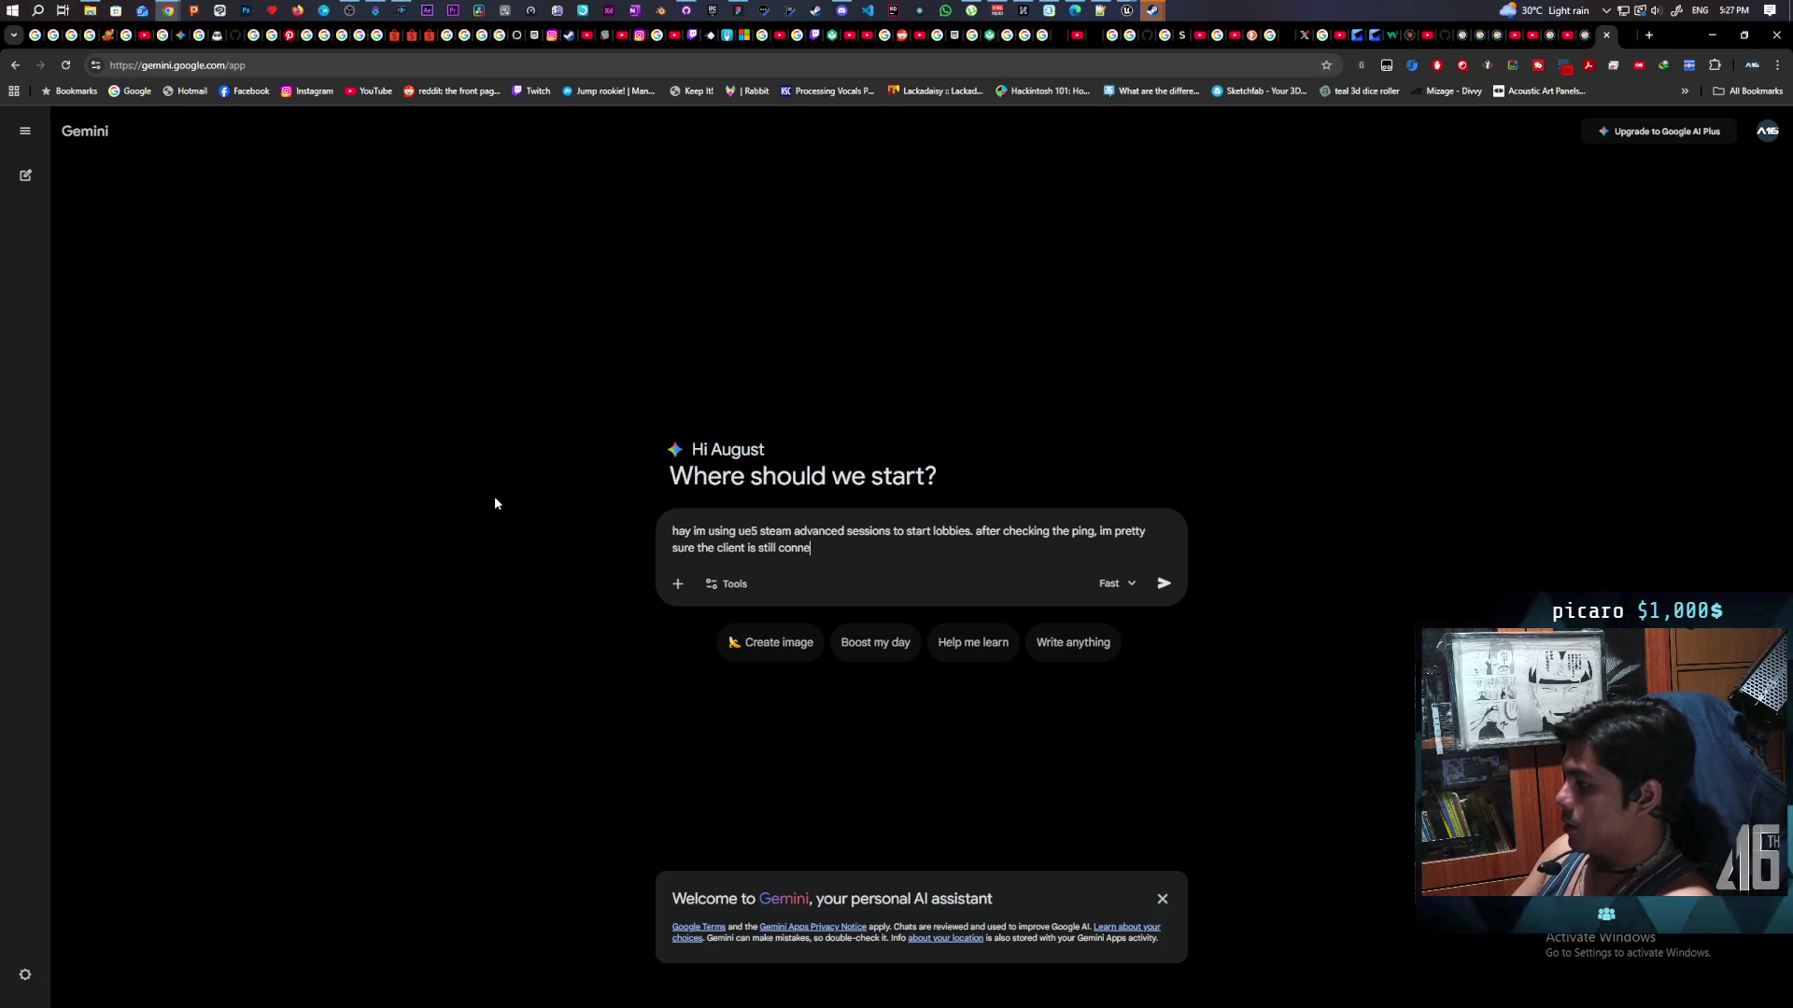
pyautogui.write('cting to ')
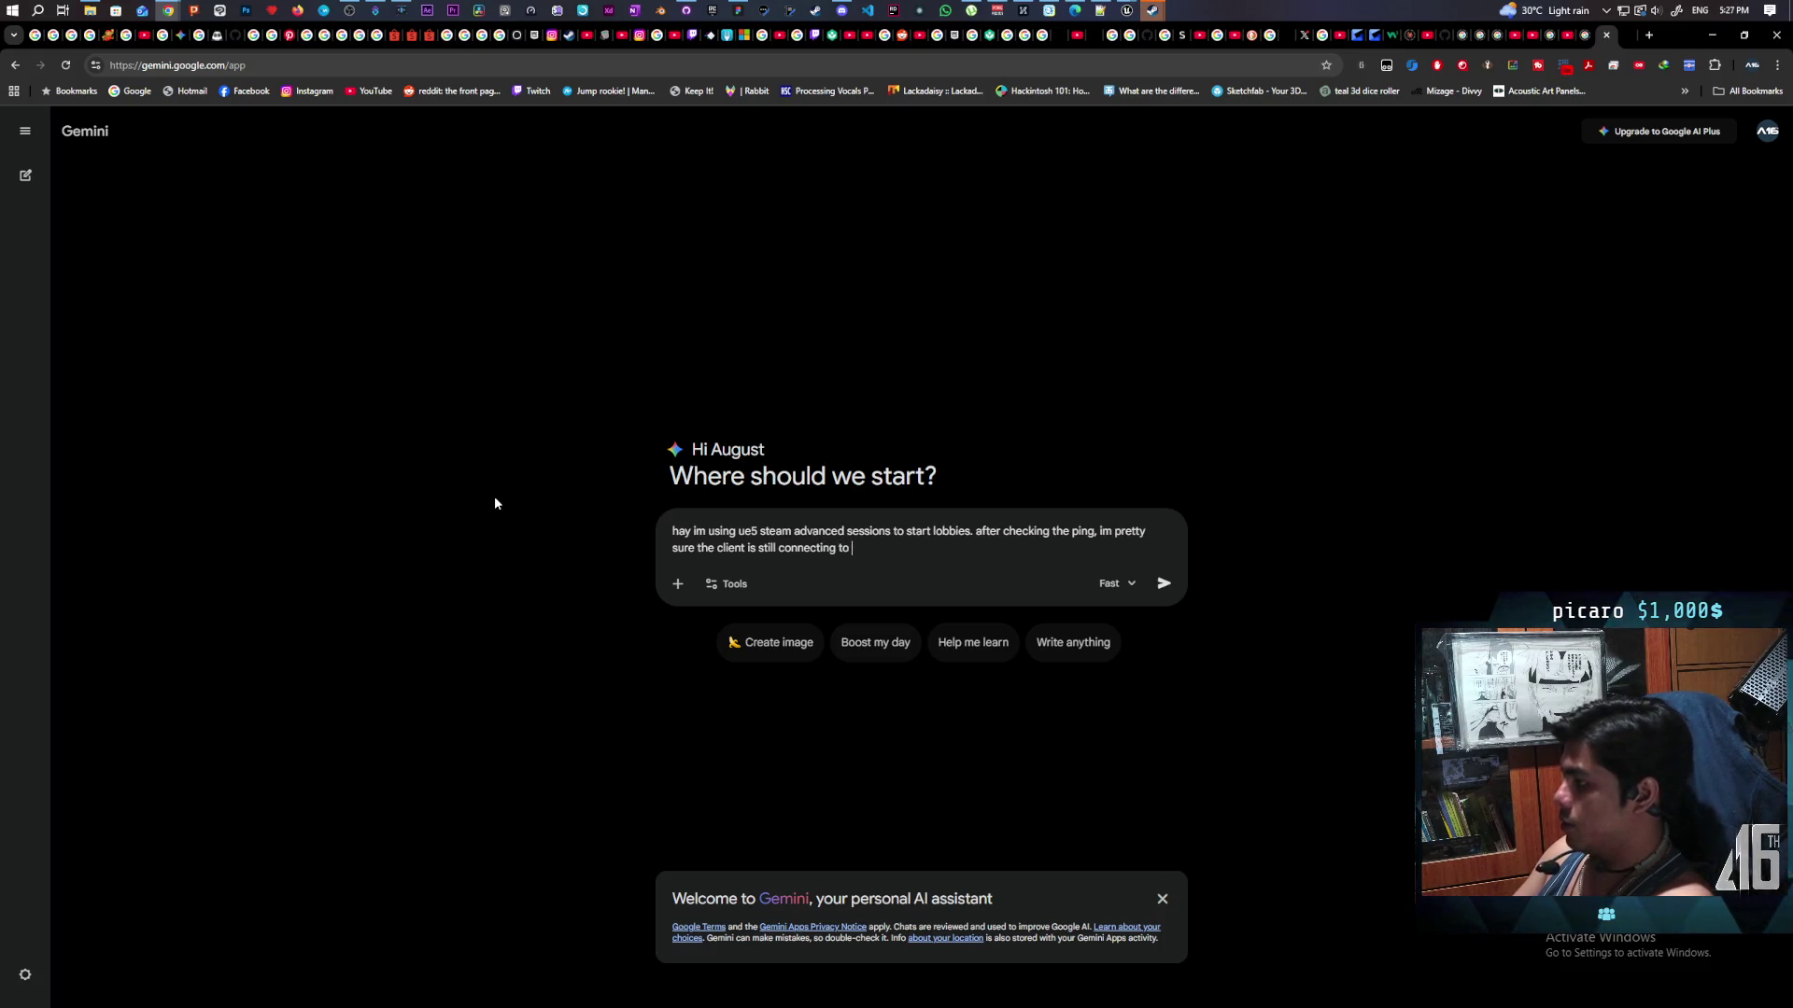
pyautogui.write('steam er')
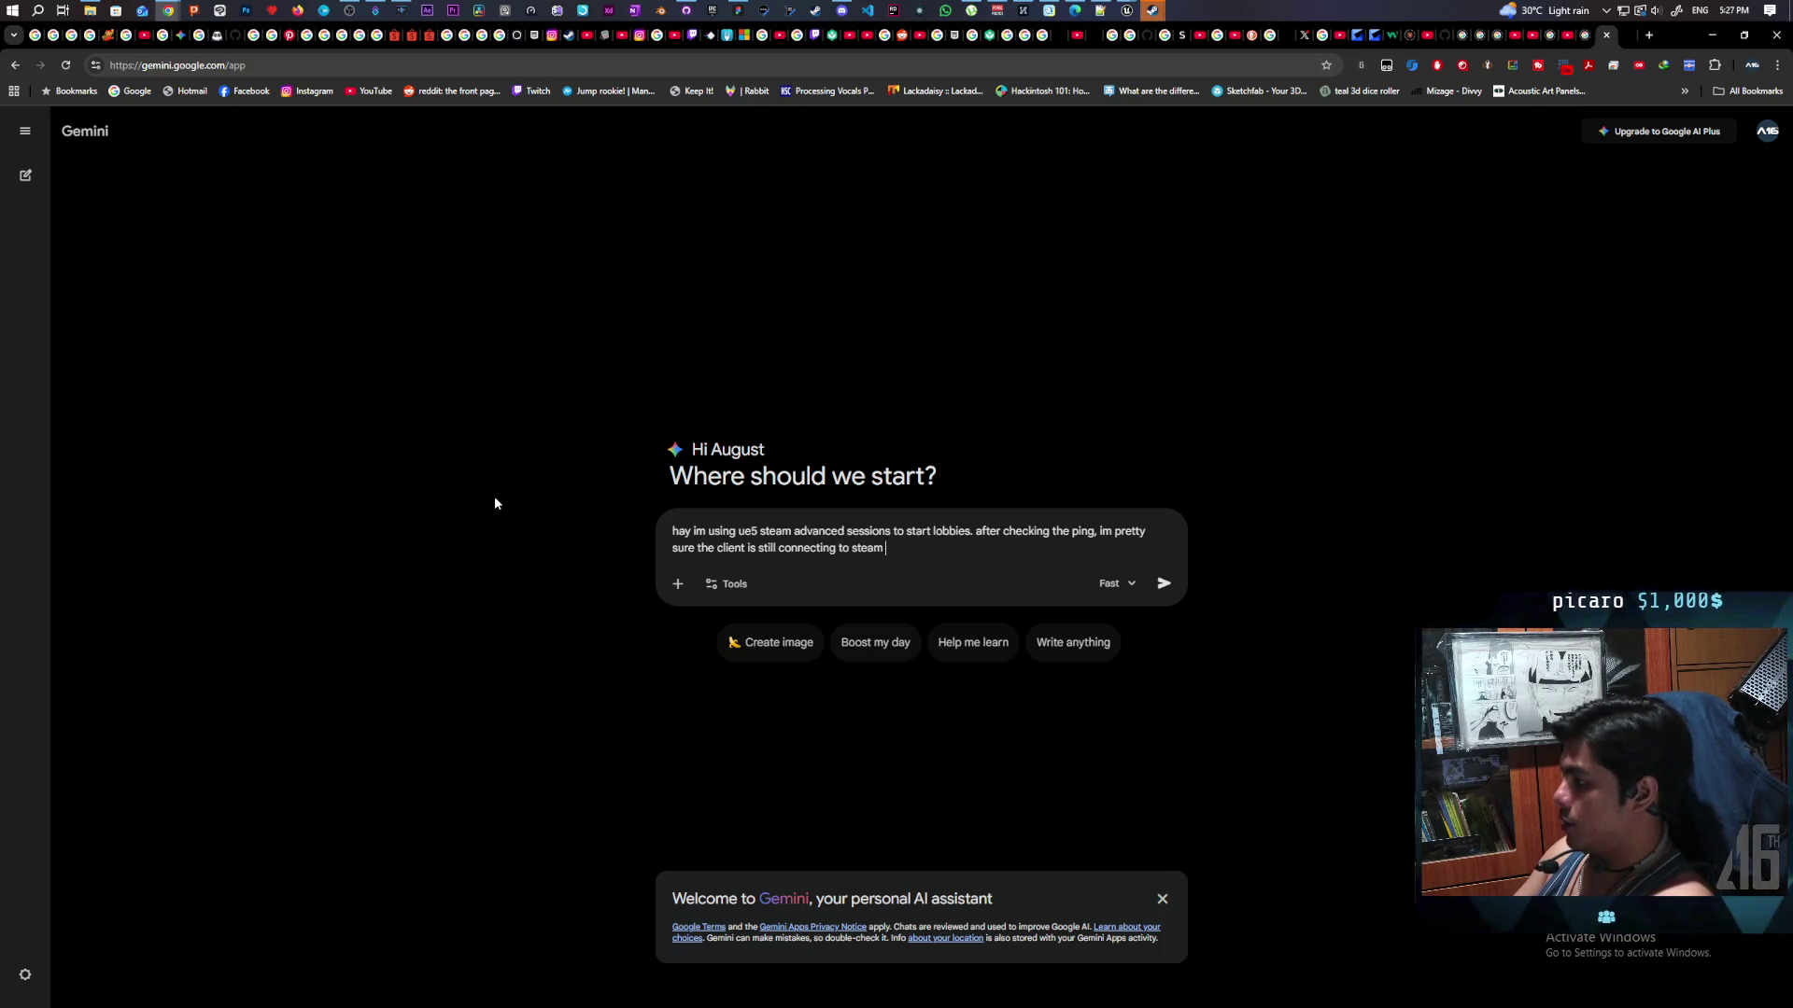
pyautogui.press('BackSpace')
pyautogui.press('BackSpace')
pyautogui.press('BackSpace')
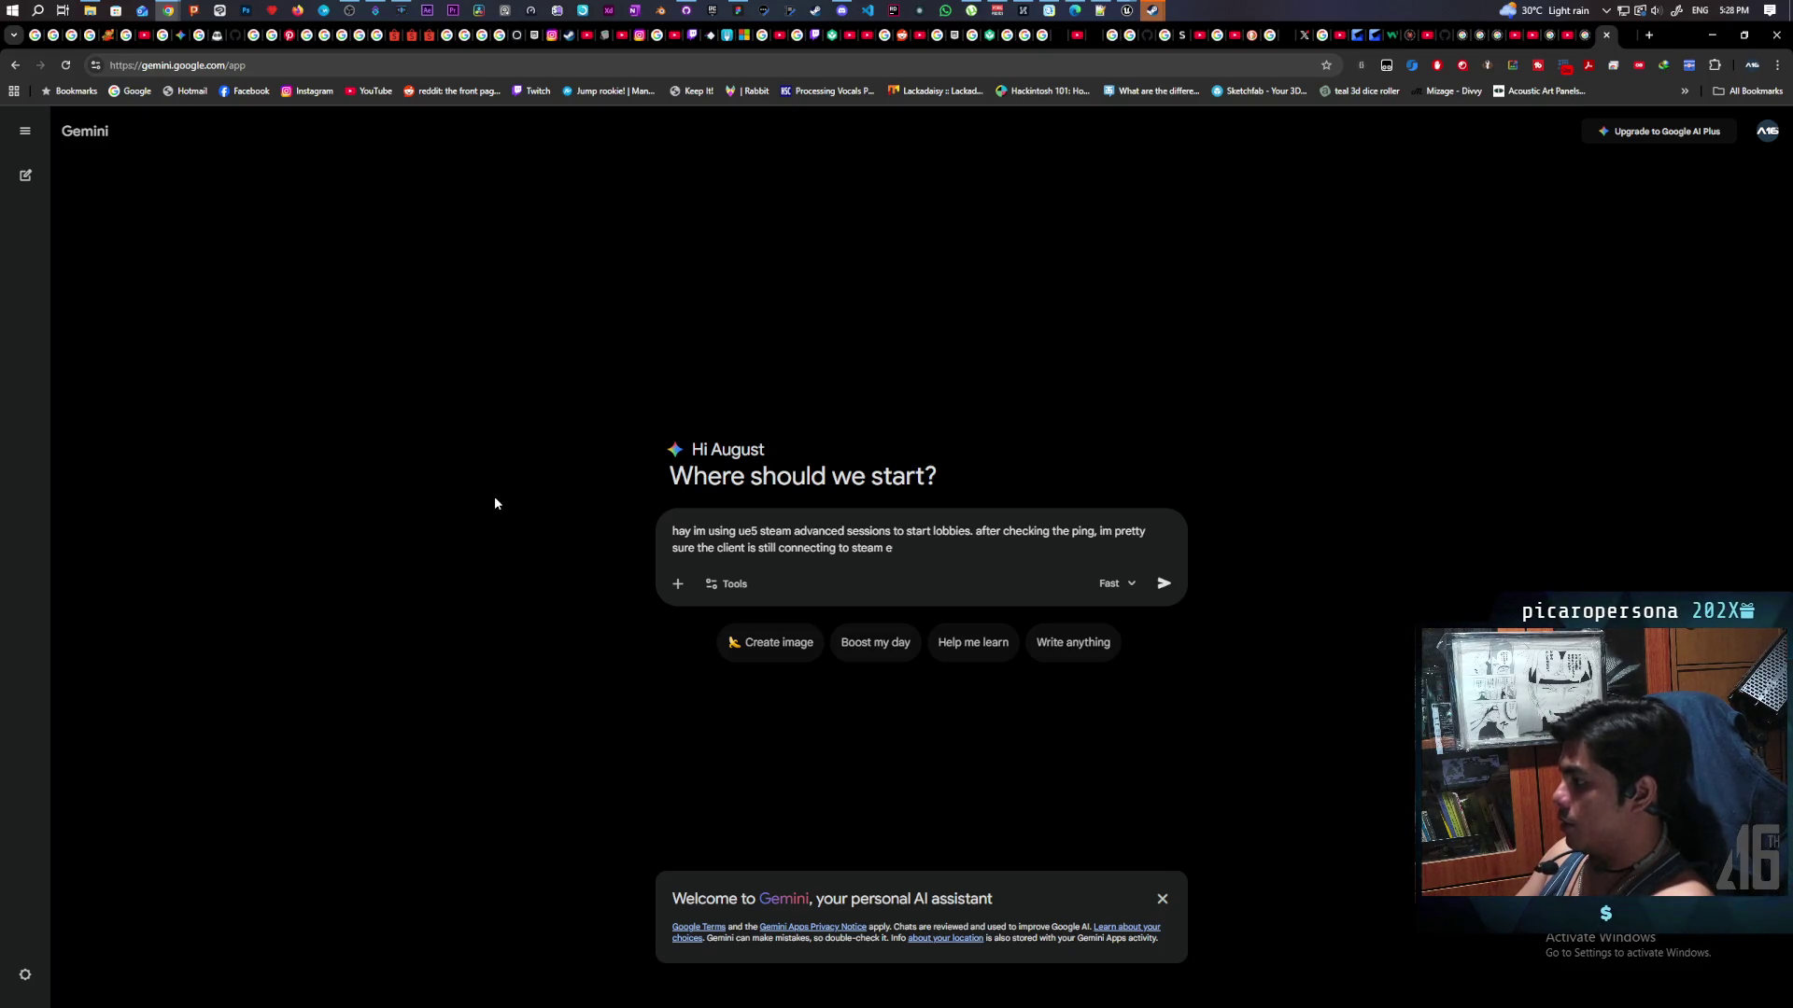
pyautogui.write('relay s')
pyautogui.write('erver sin')
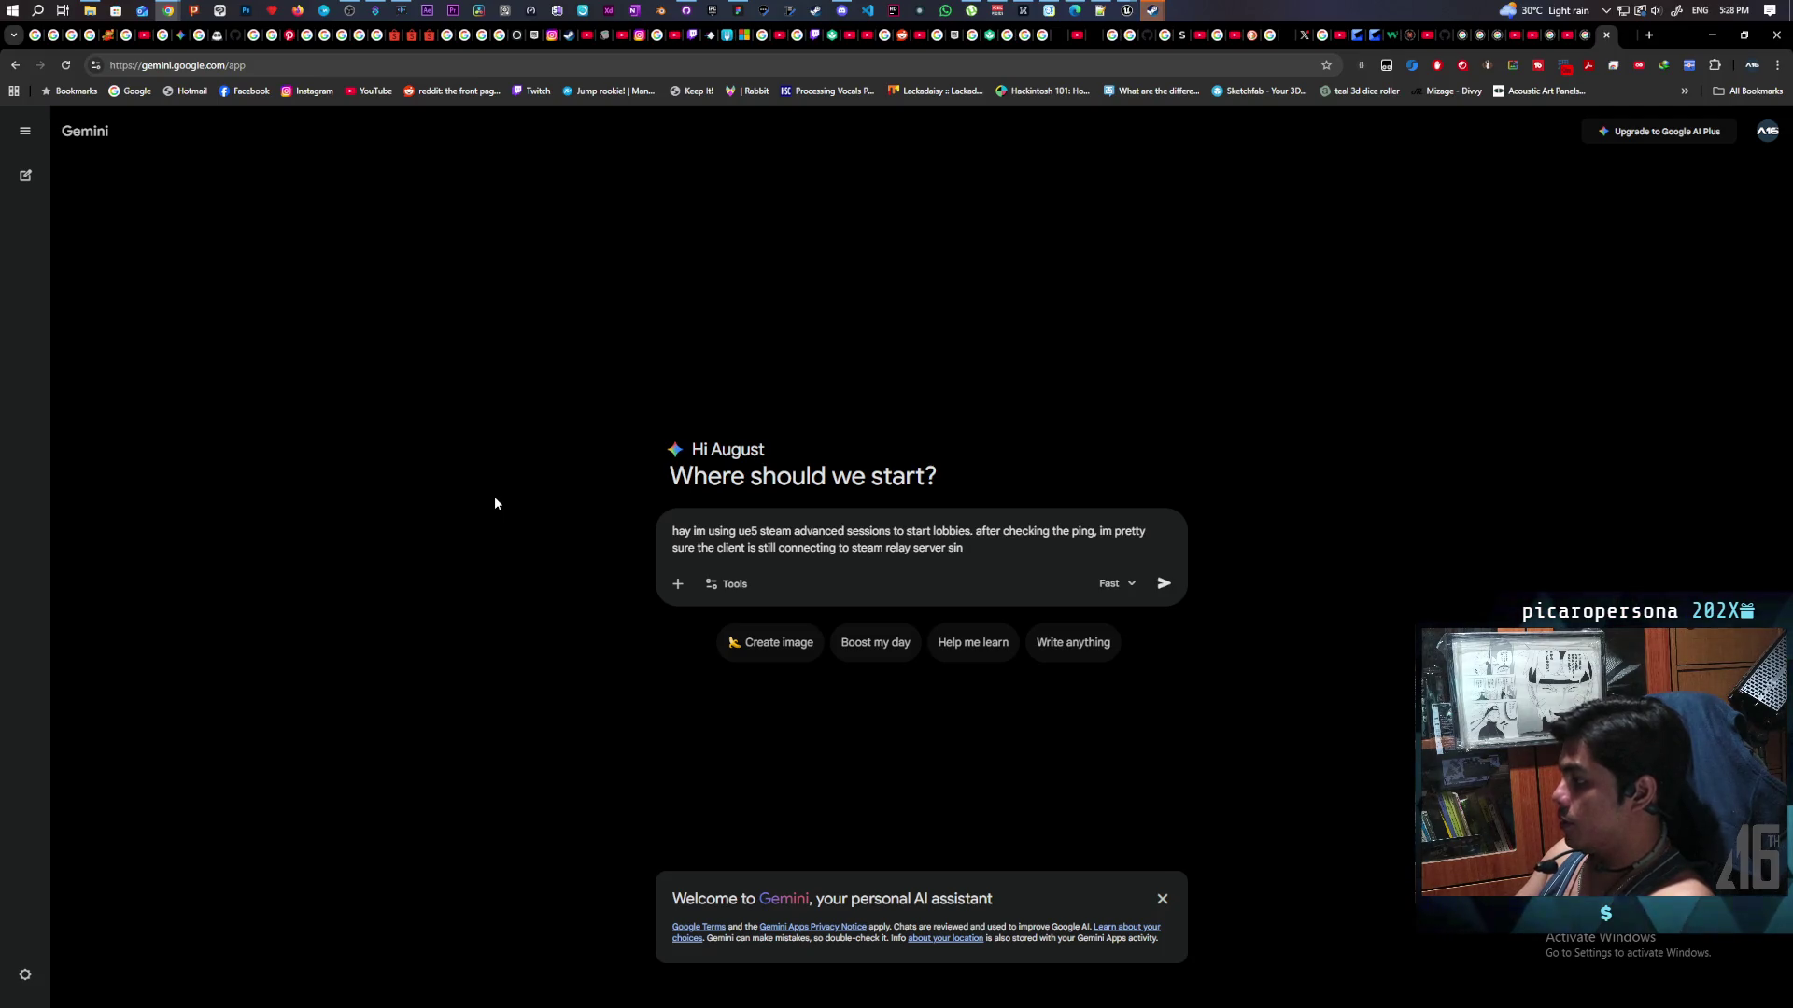
pyautogui.press('BackSpace')
pyautogui.press('BackSpace')
pyautogui.press('BackSpace')
pyautogui.write('instead o')
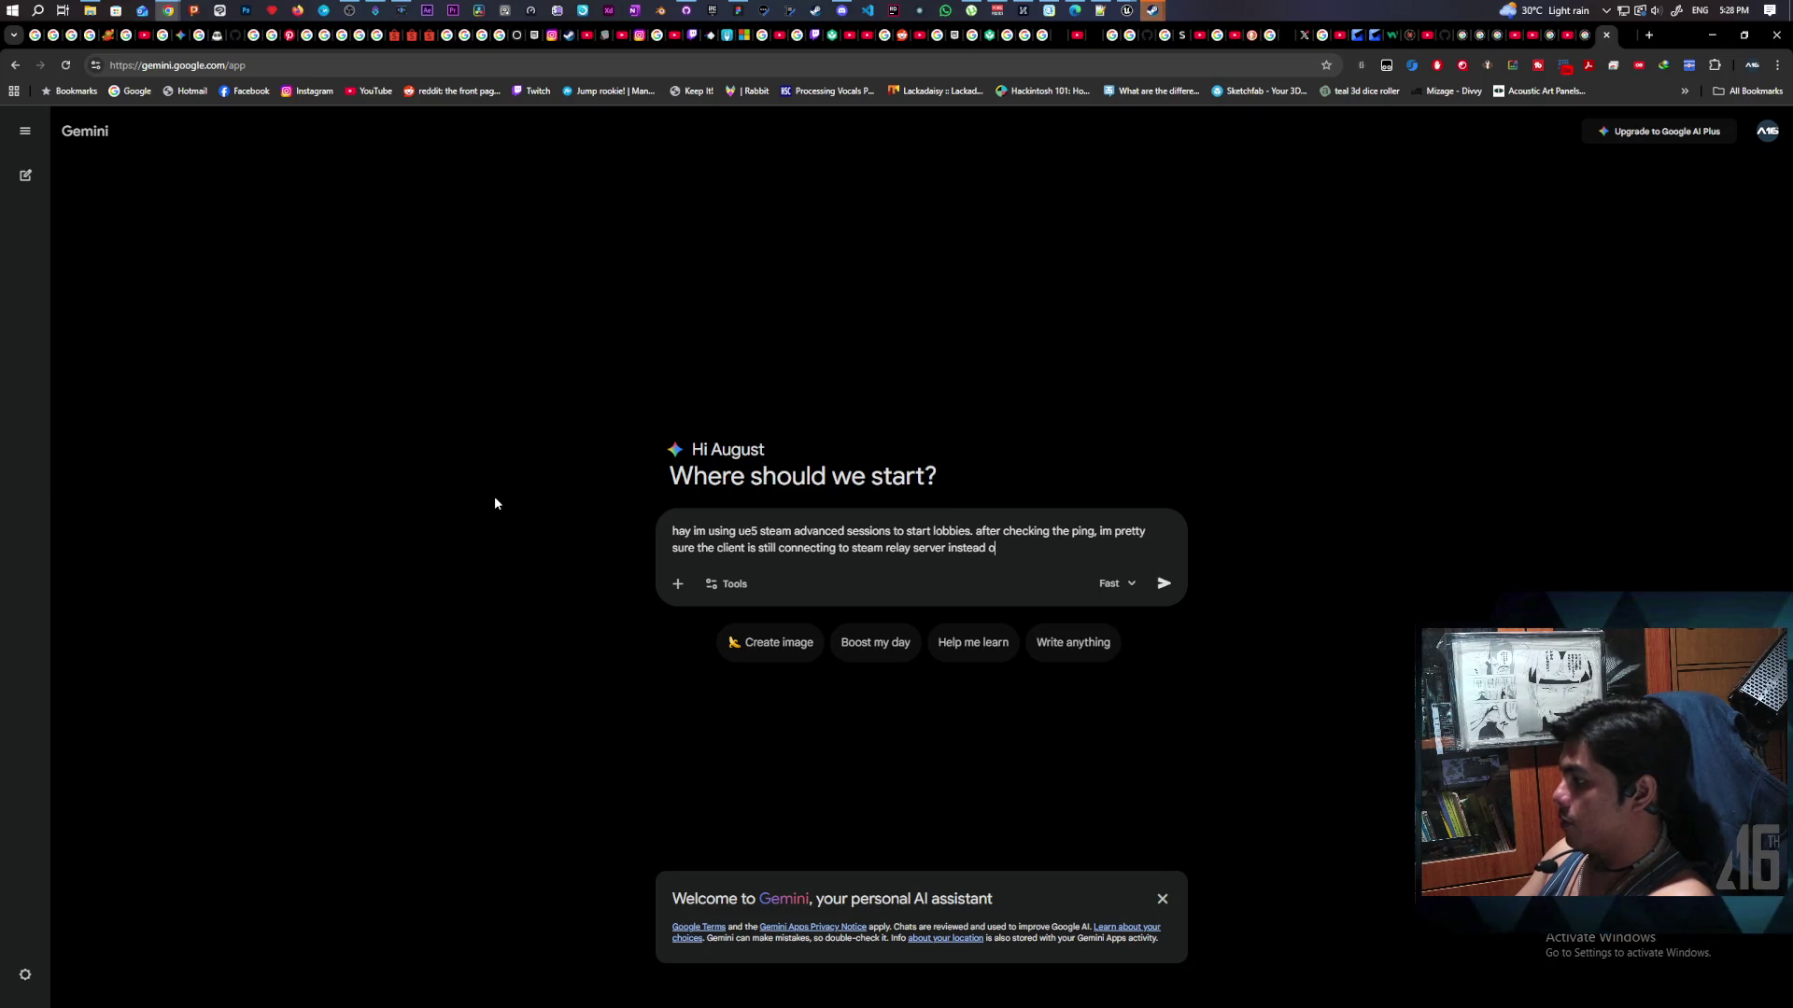
pyautogui.write('f doing an actual ')
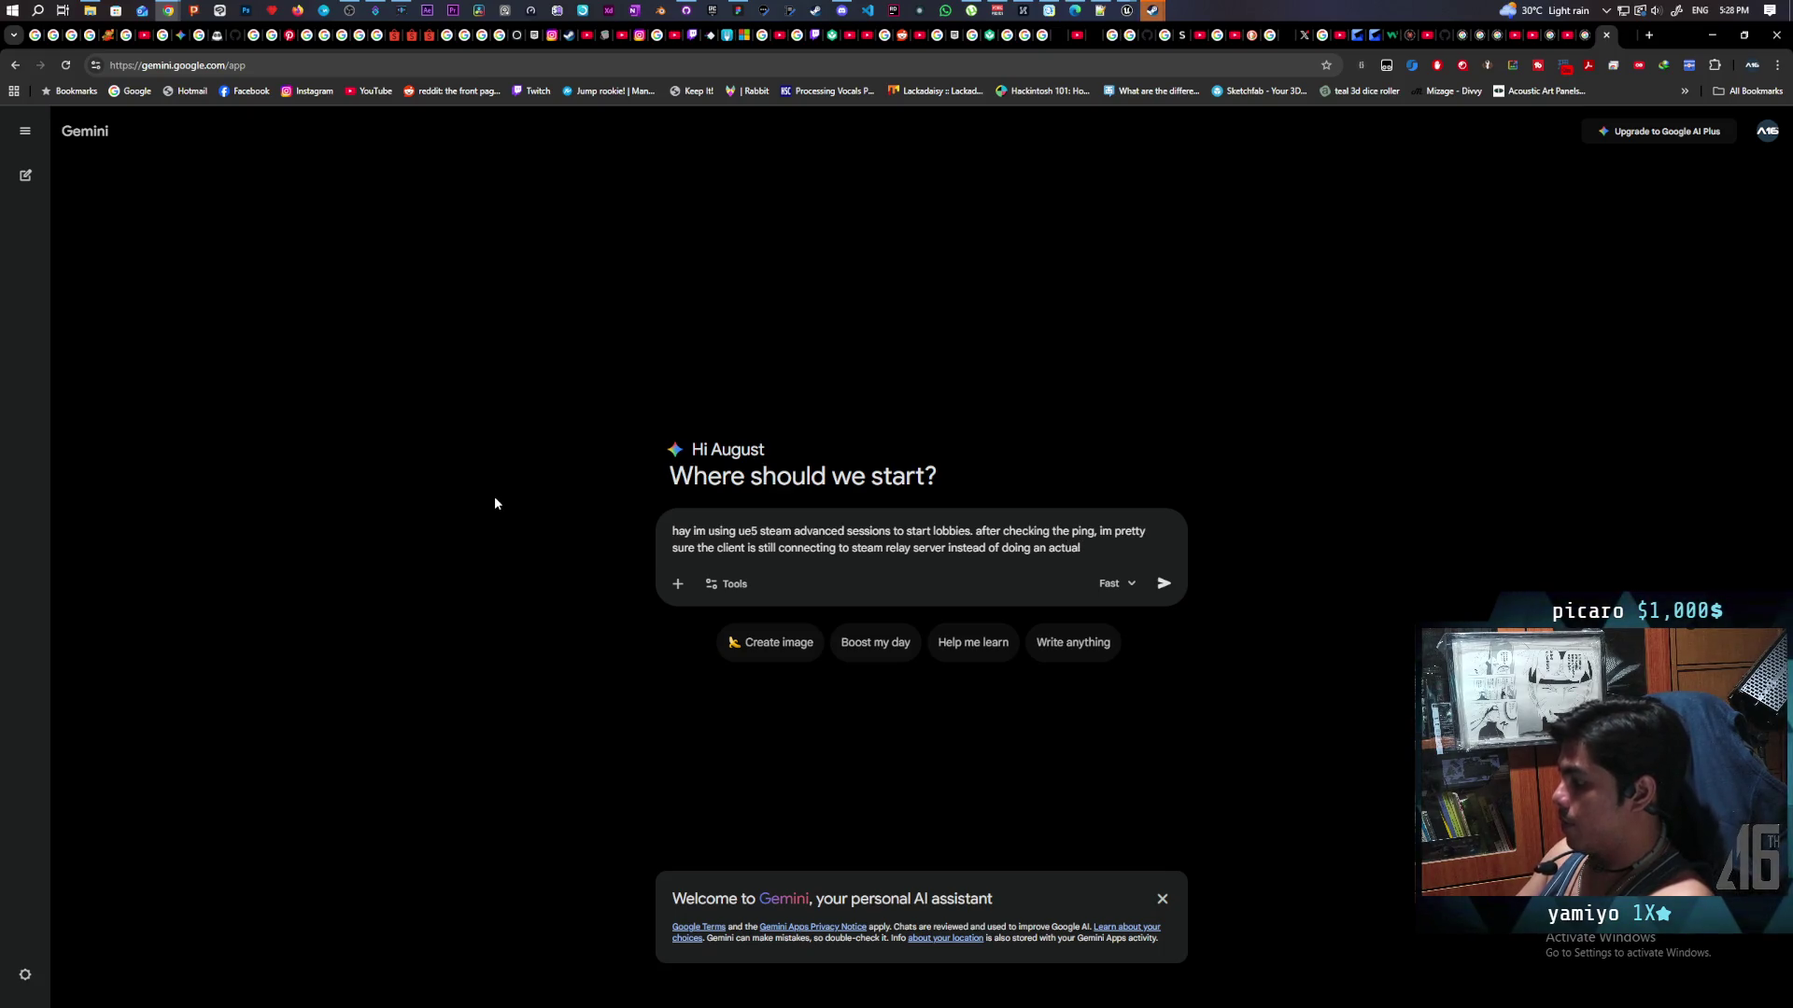
pyautogui.write('p2p')
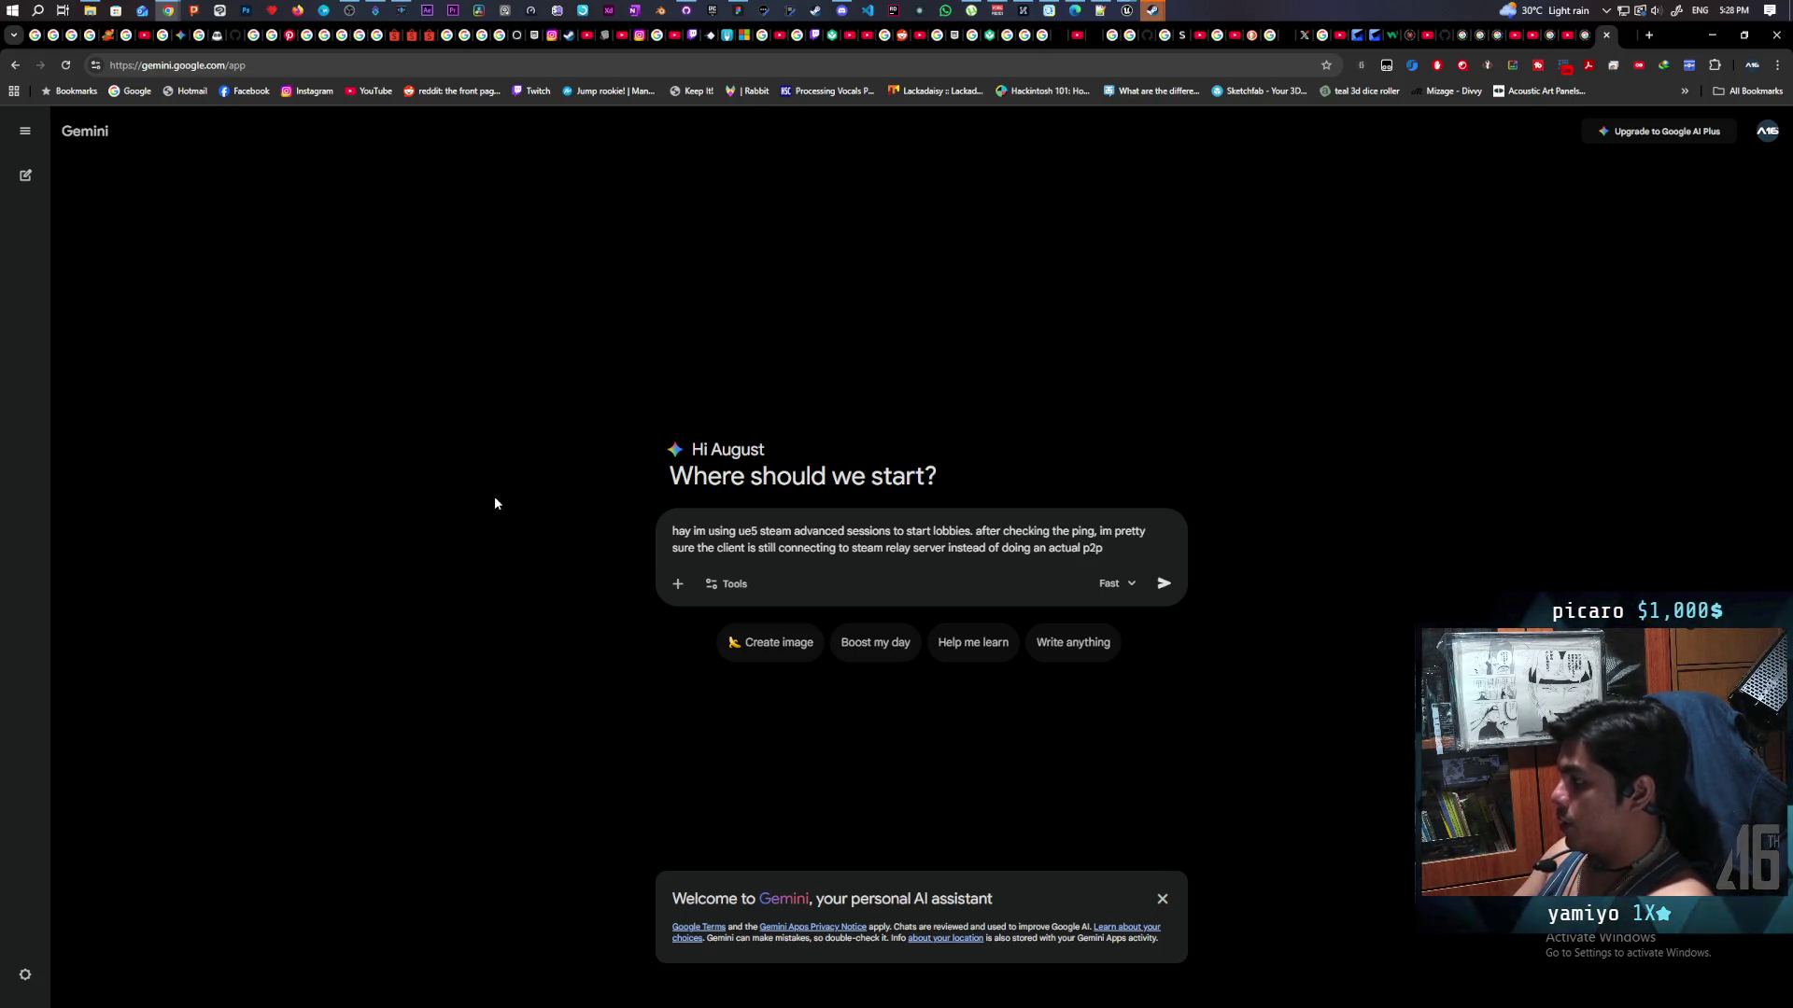
pyautogui.click(946, 548)
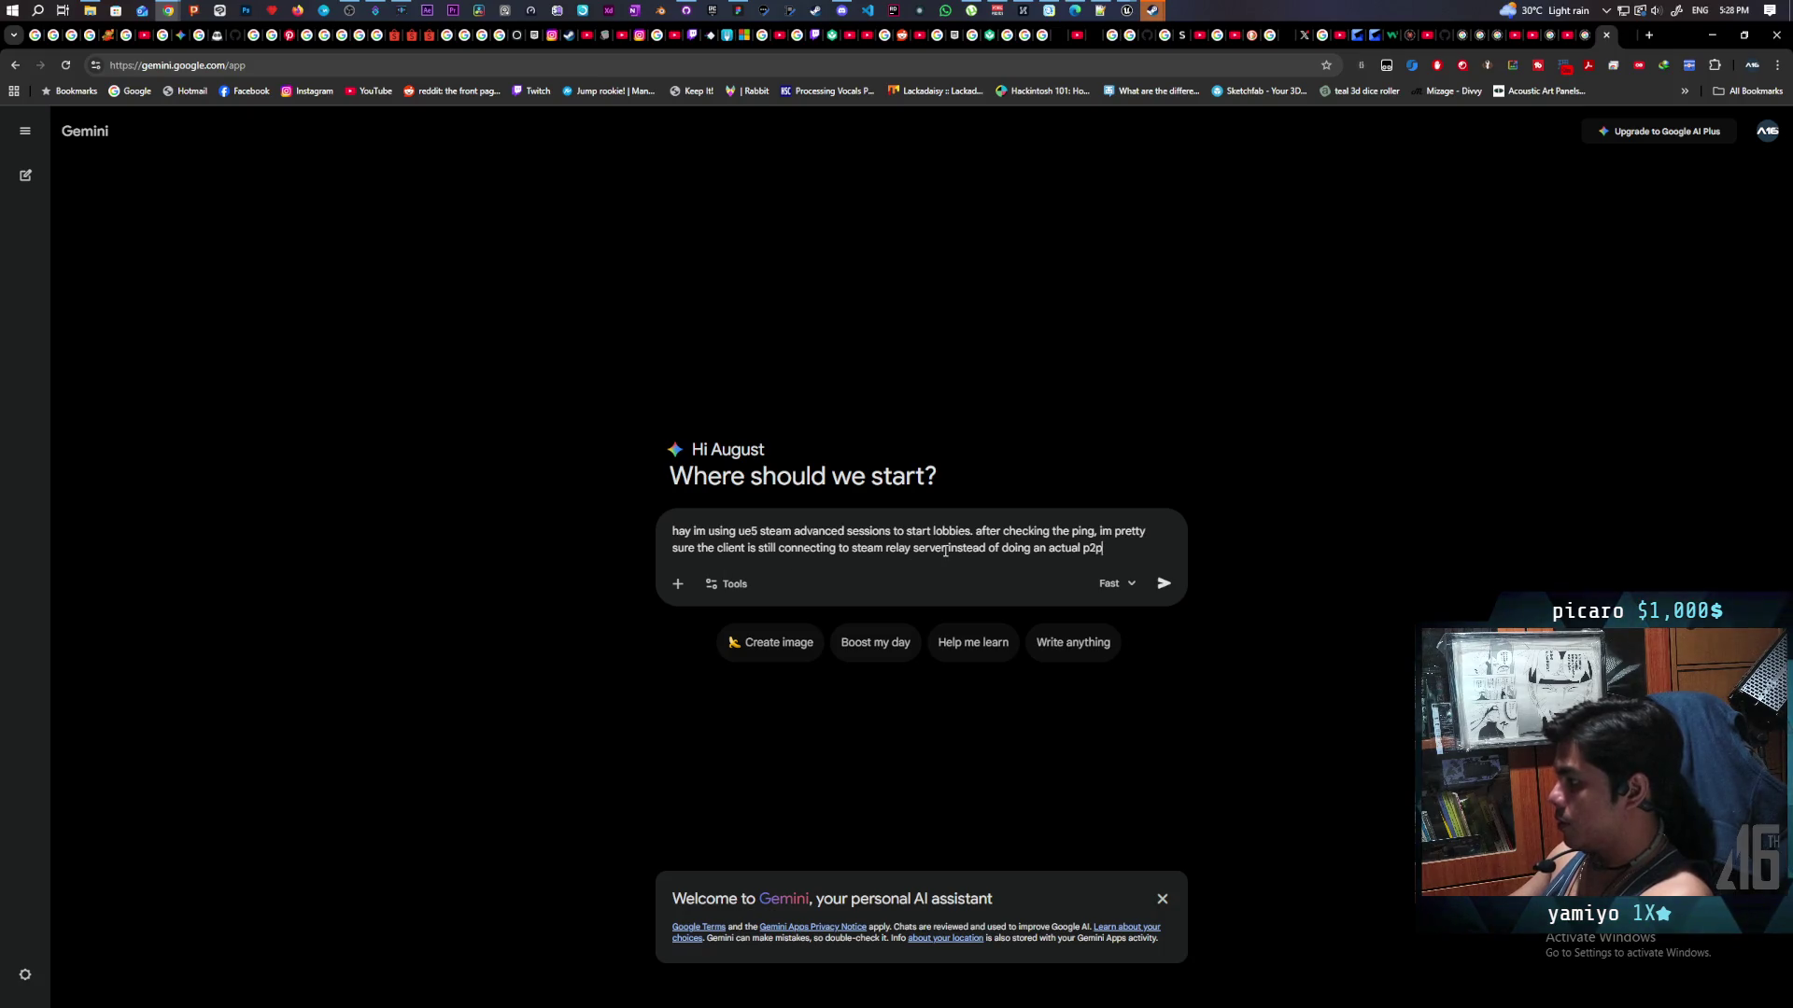
pyautogui.write('like a ')
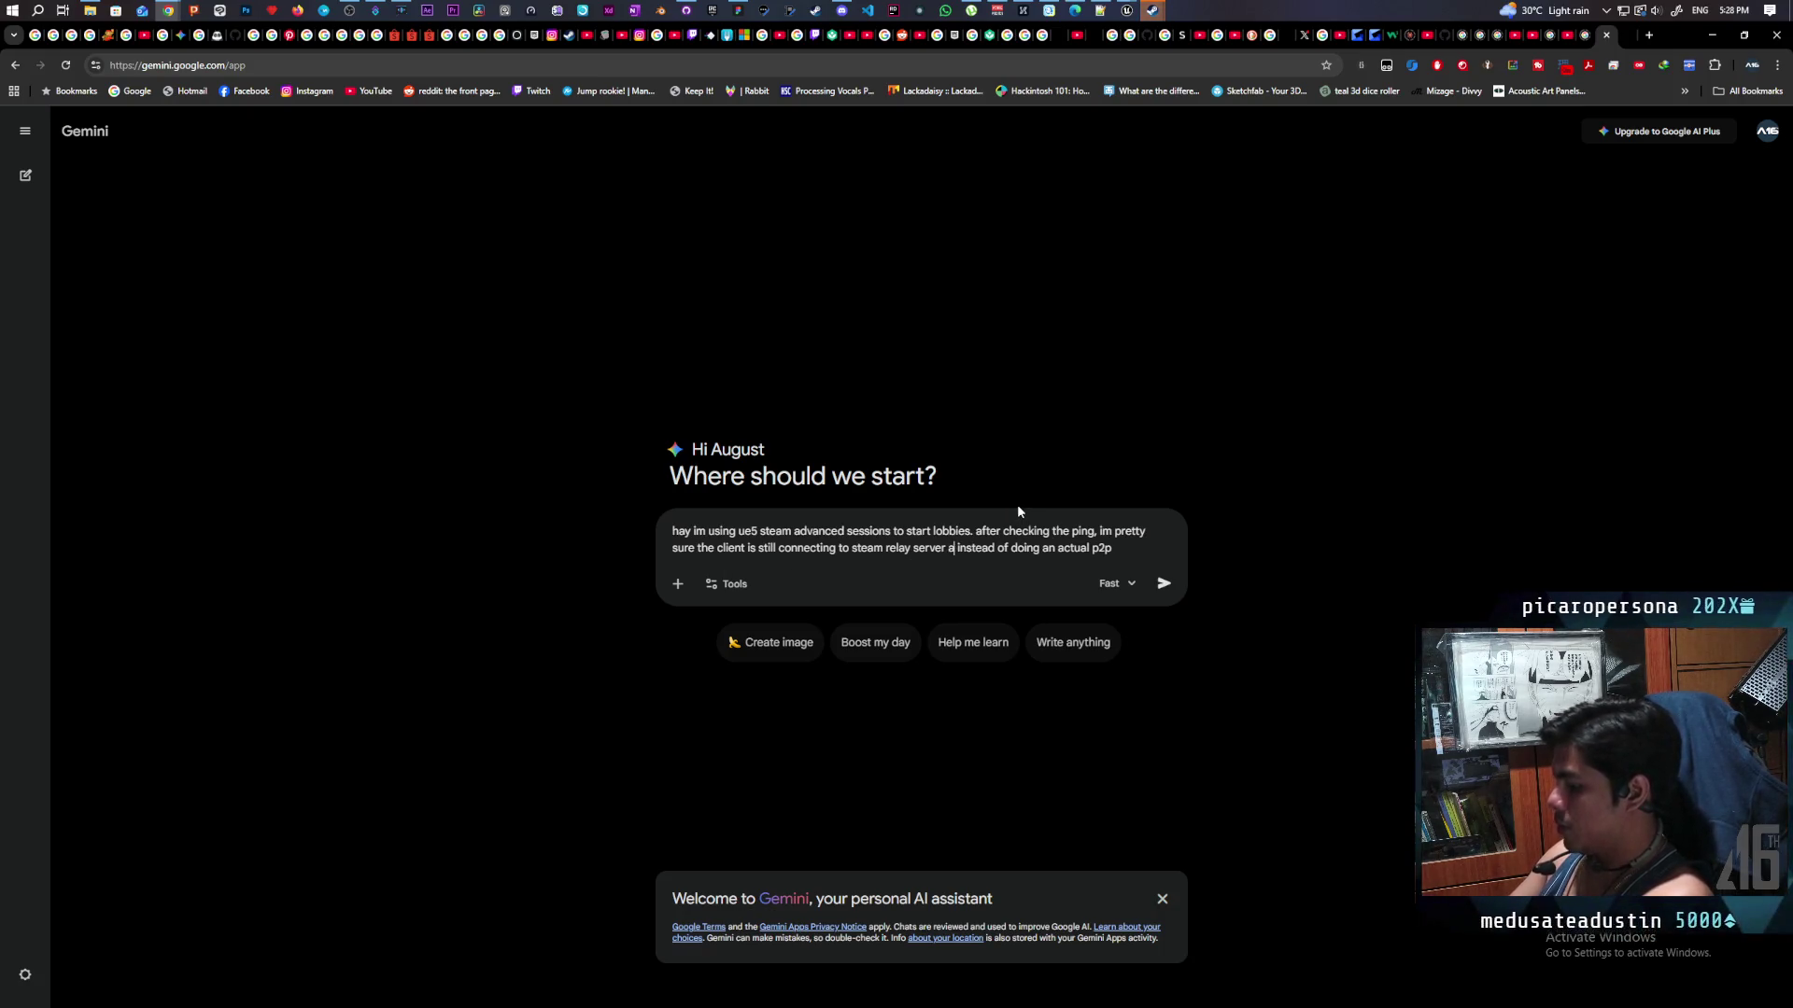
pyautogui.write('hub and spo')
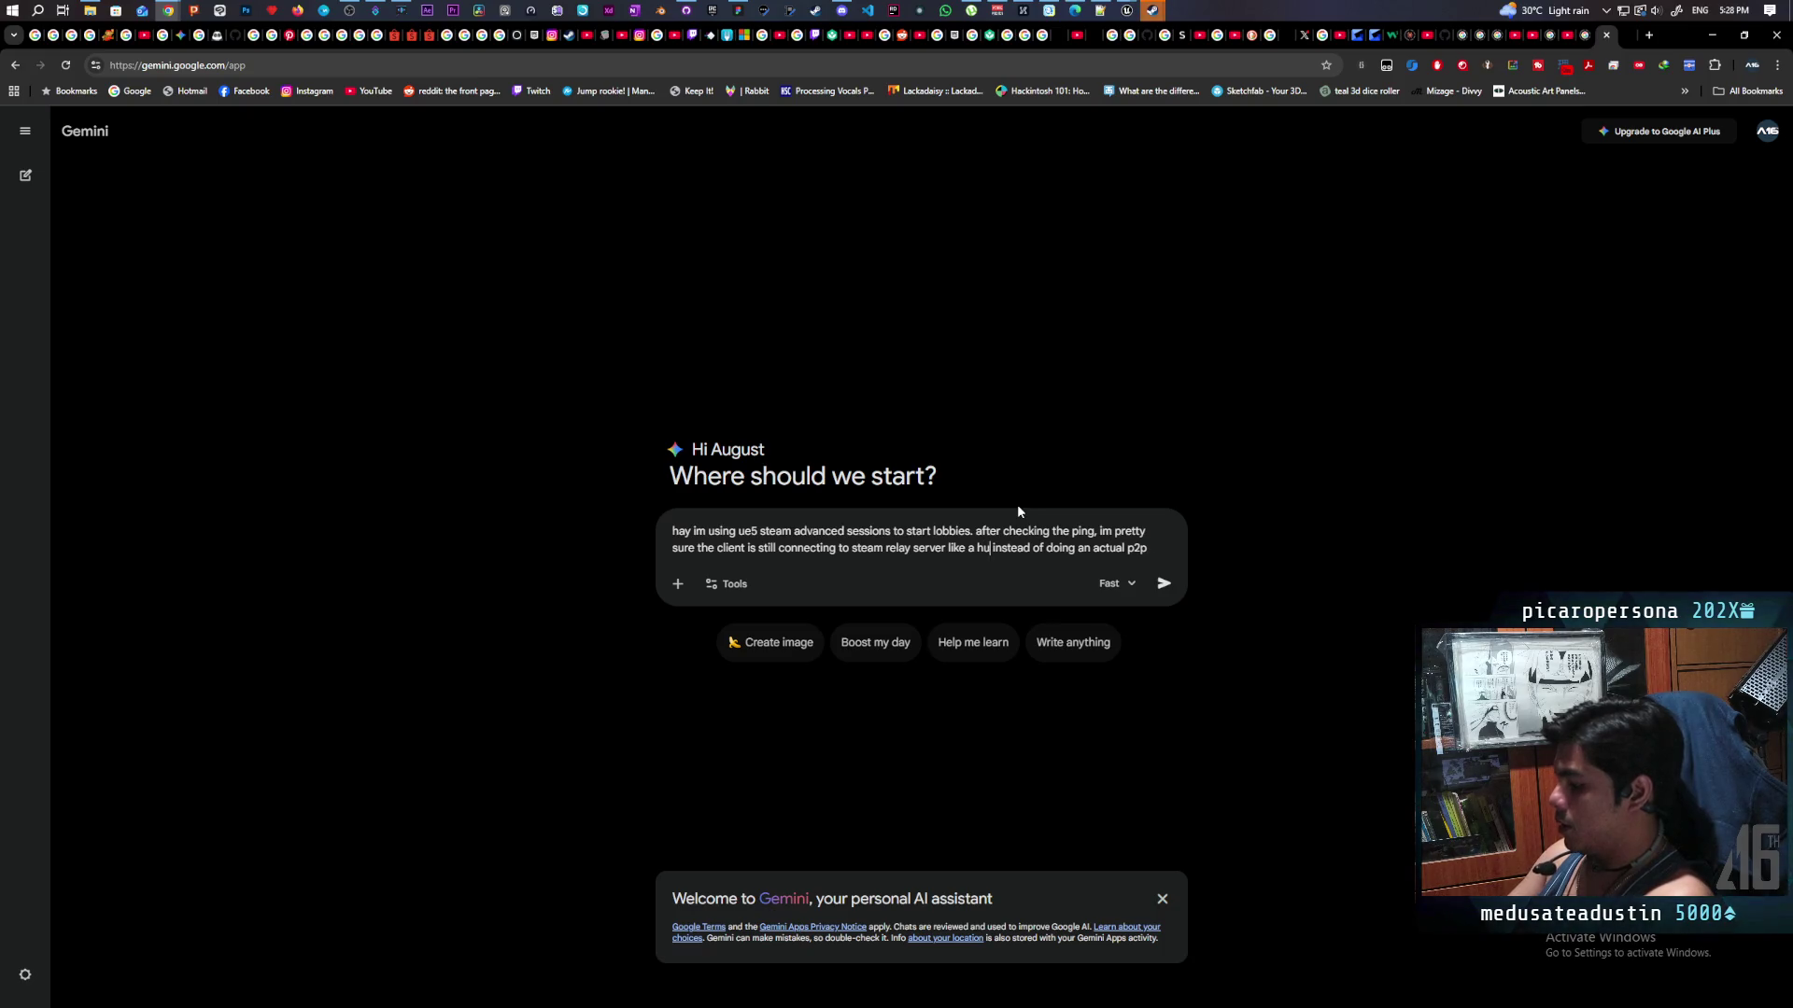
pyautogui.write('ke instead of doing an actual p2p')
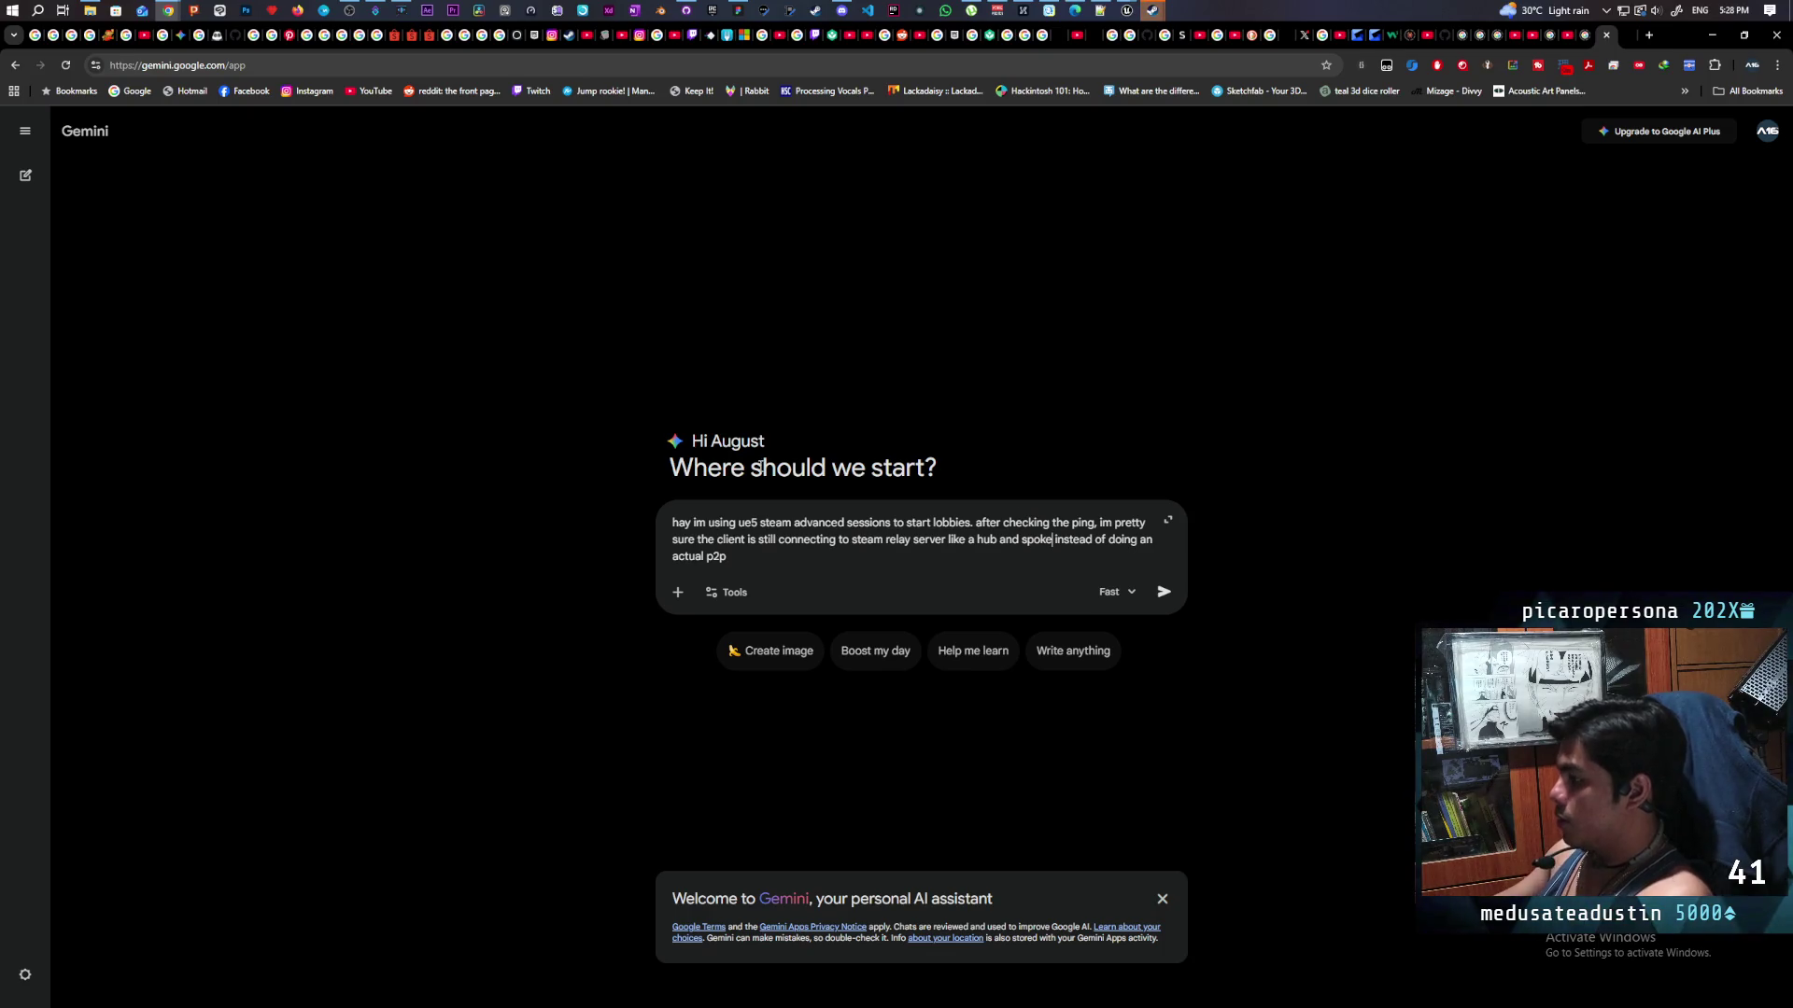
pyautogui.write('. how')
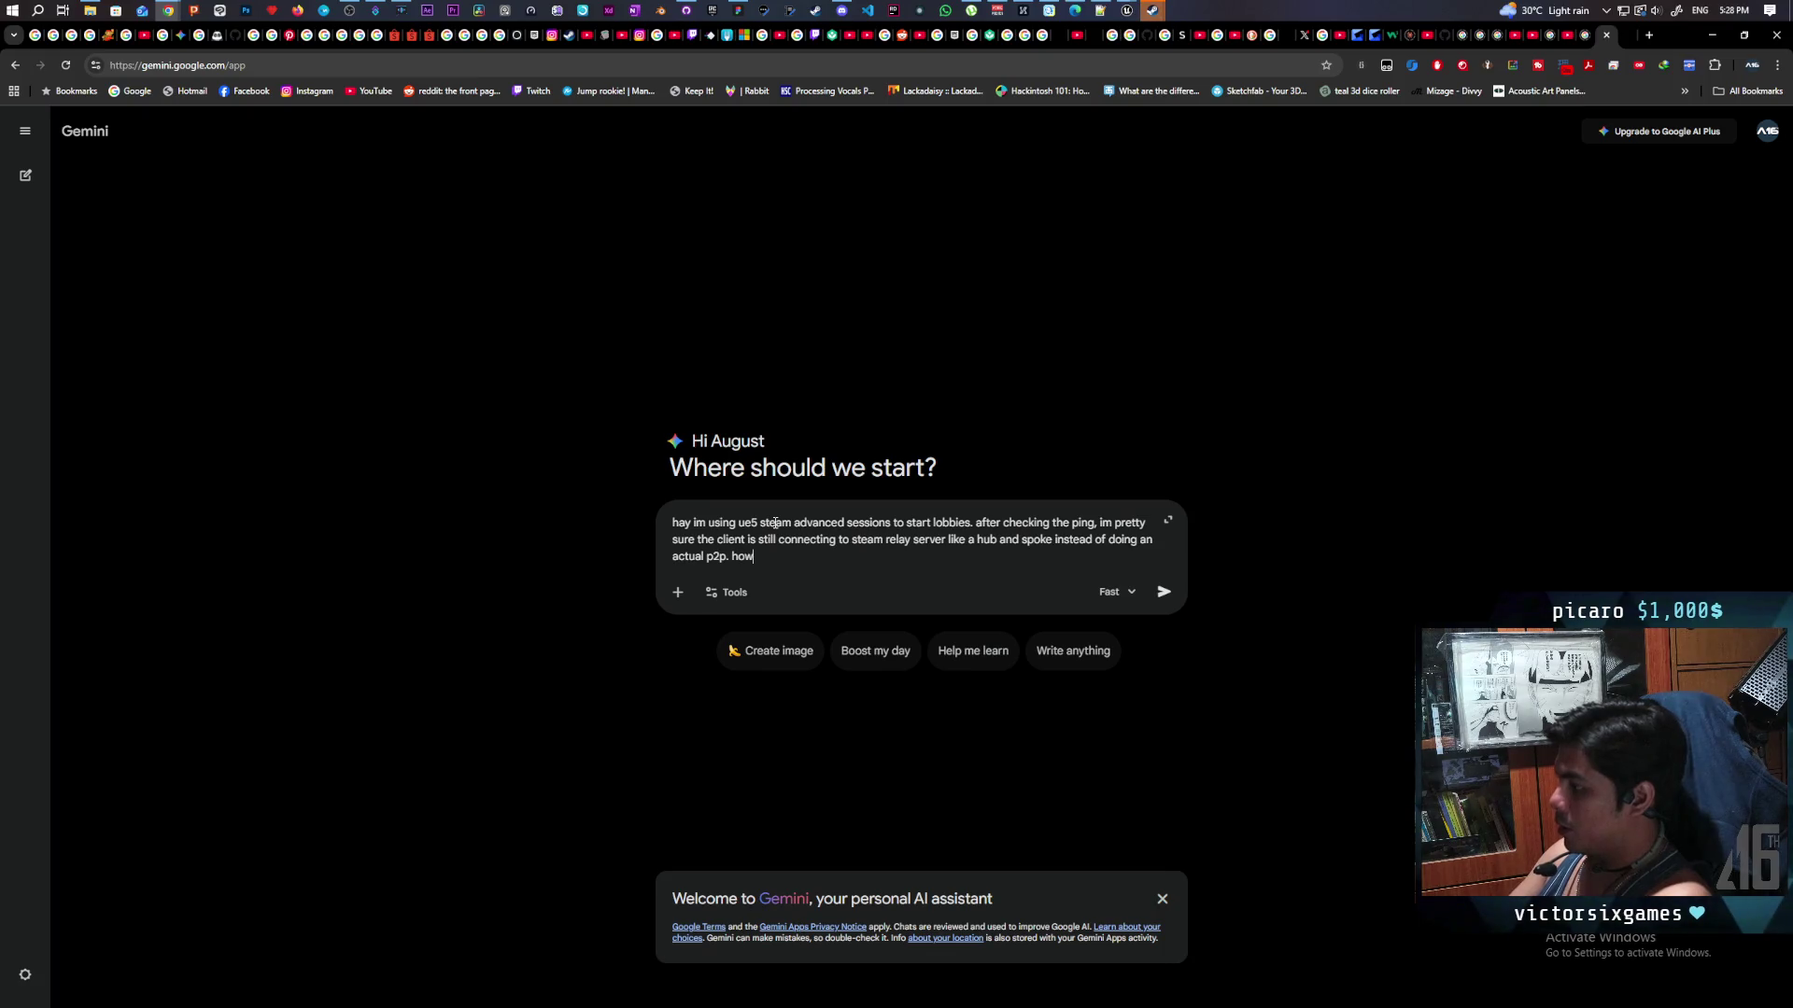
pyautogui.write(' can i s')
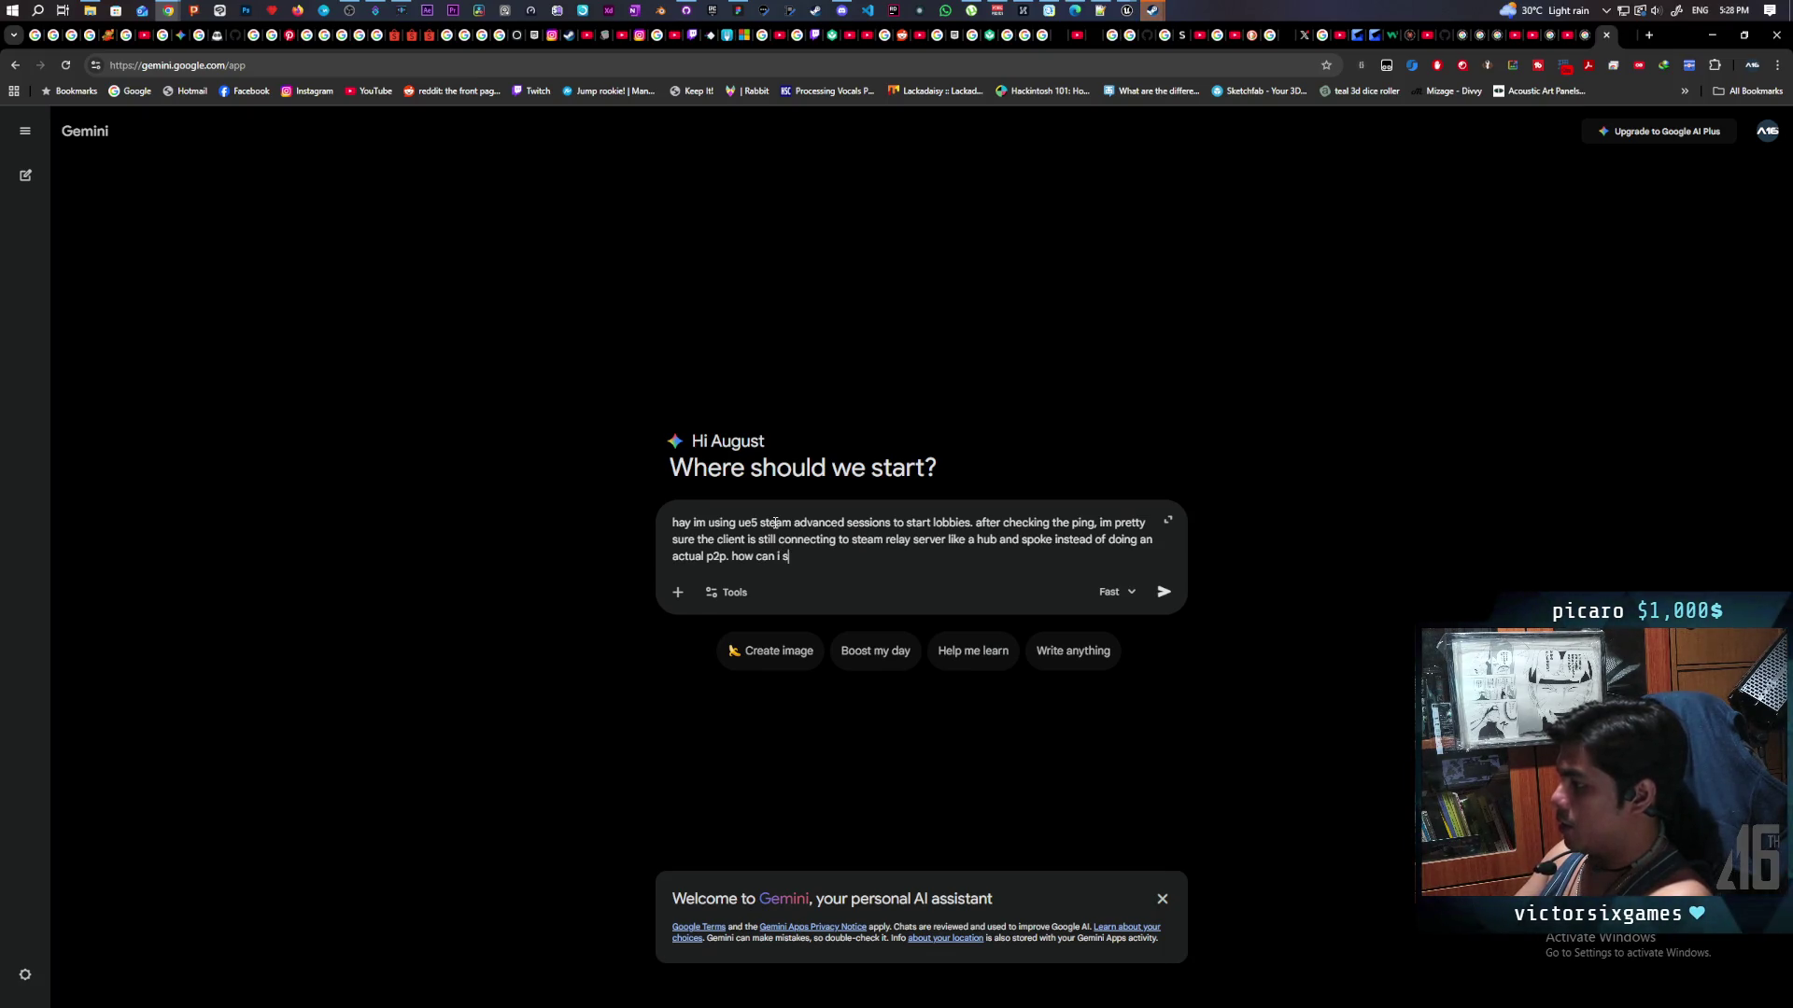
pyautogui.press('BackSpace')
pyautogui.write('do this')
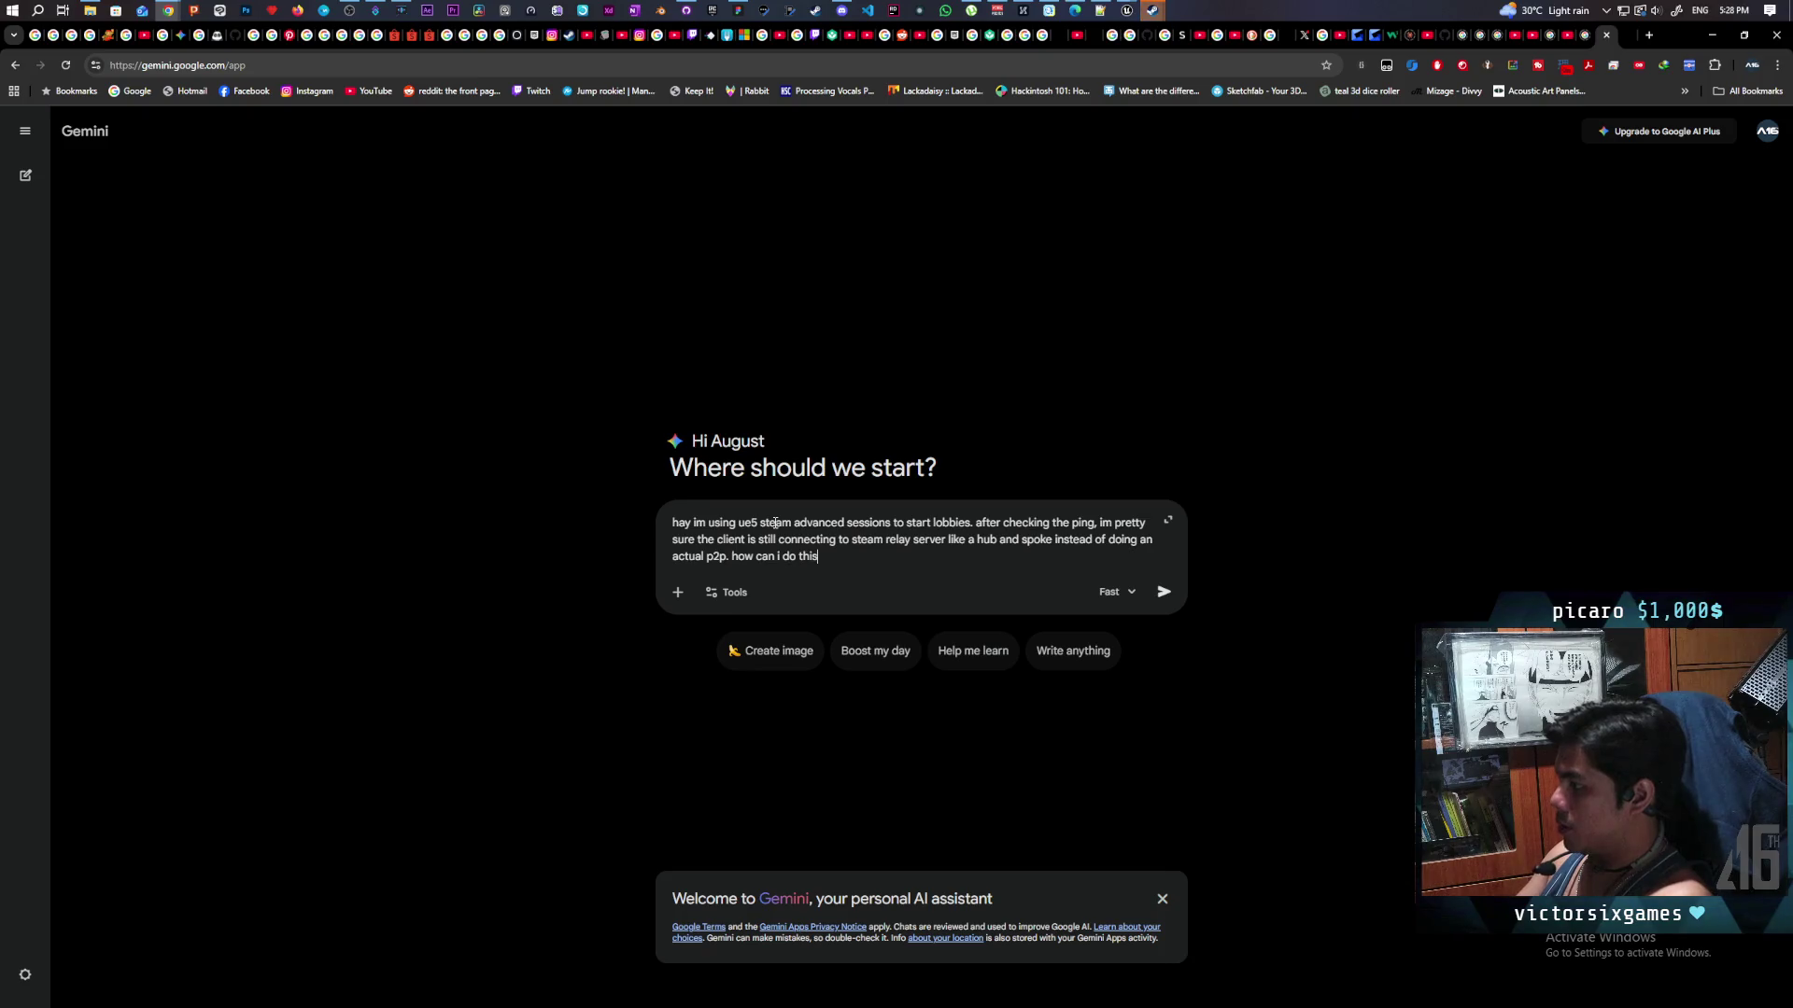
pyautogui.write('? i was u')
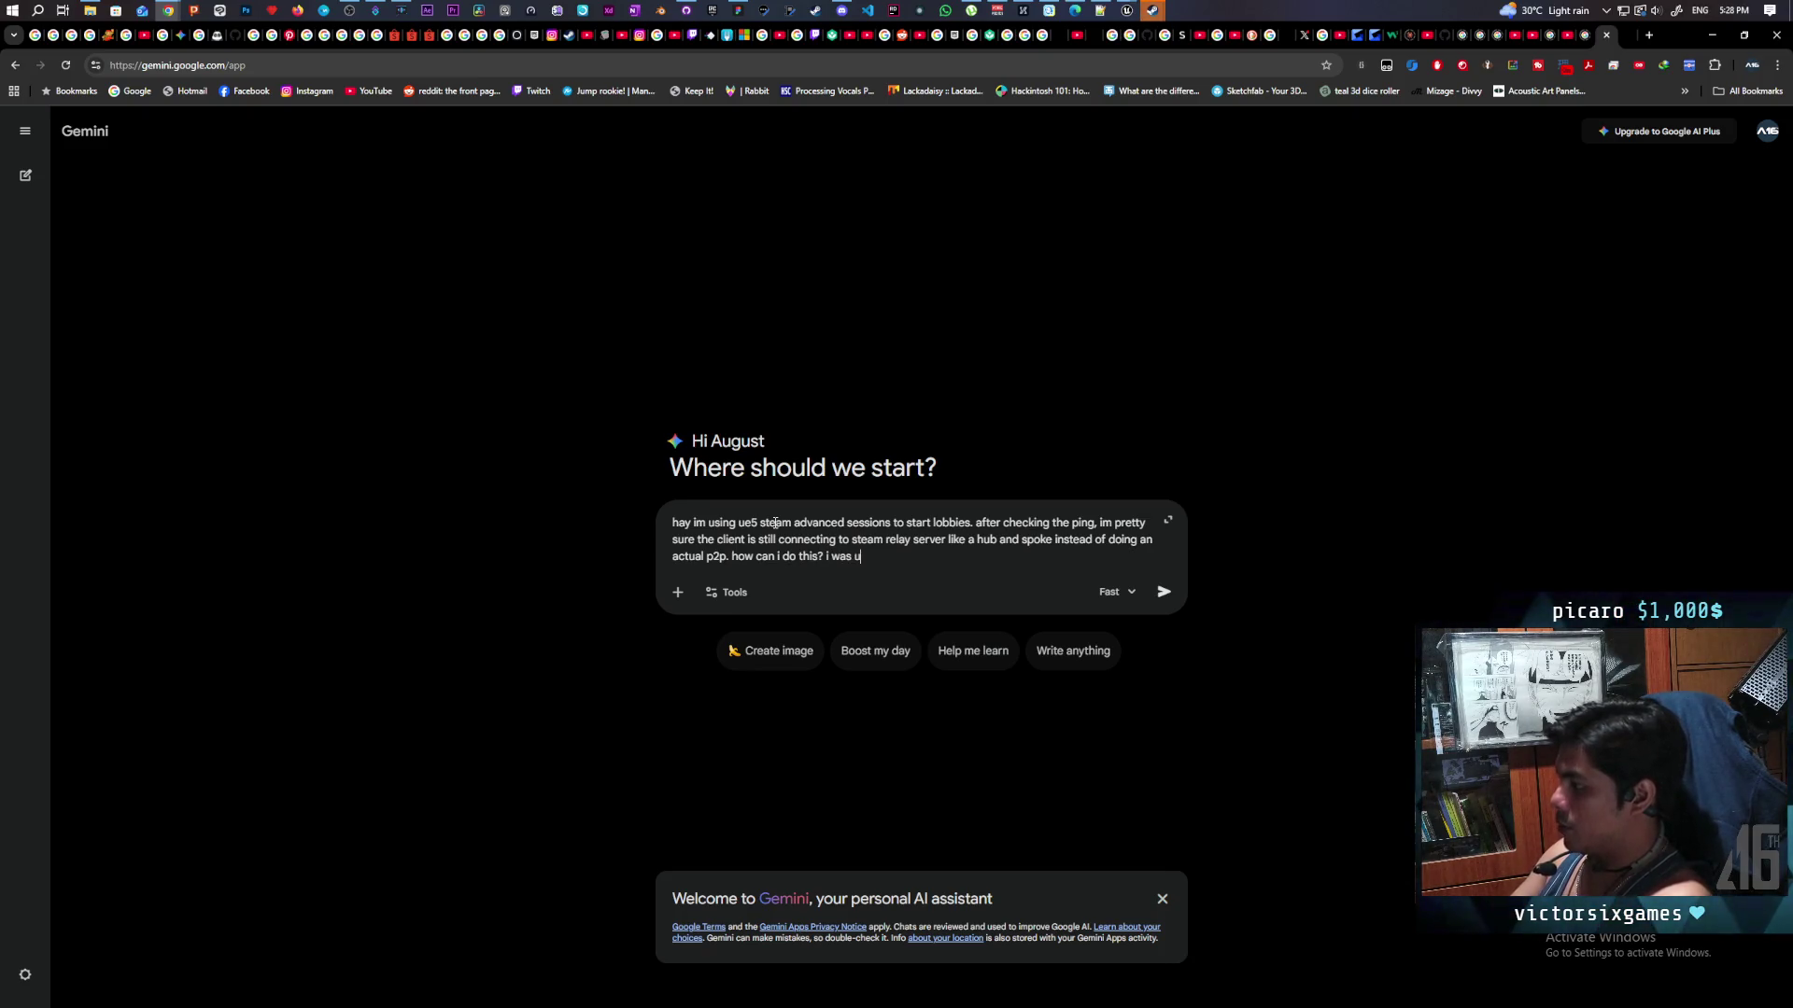
pyautogui.write('nder the i')
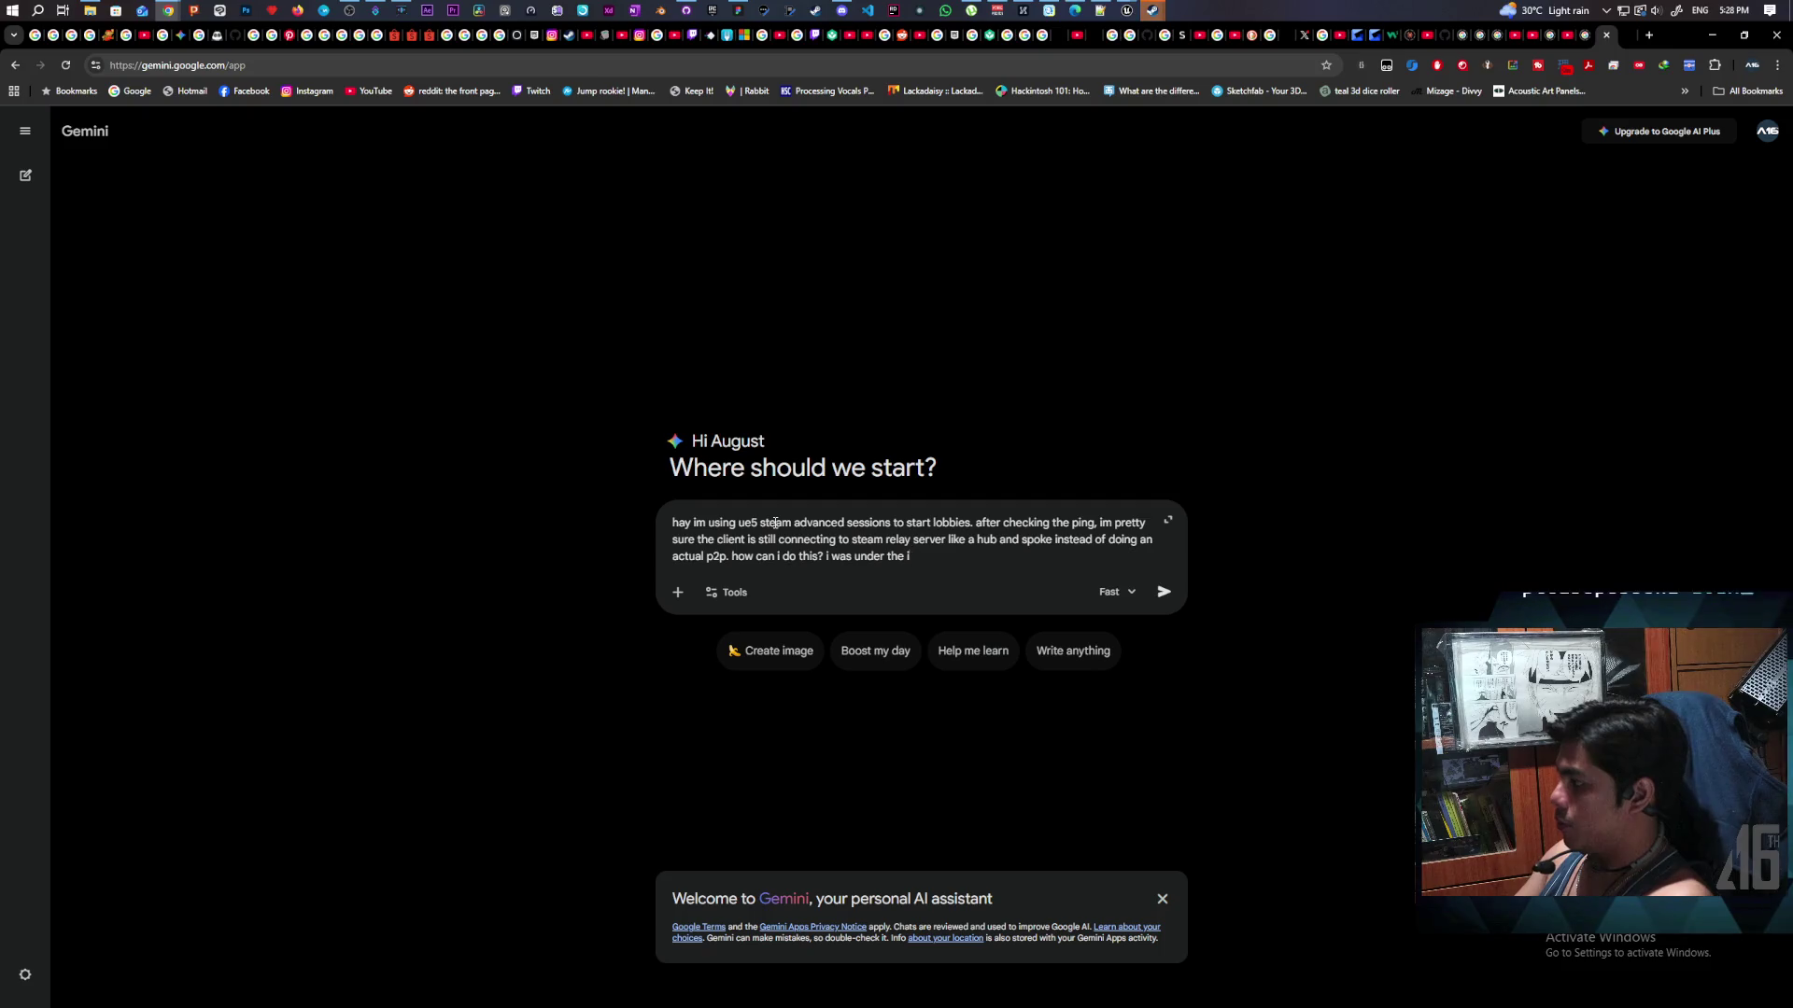
pyautogui.write('mpression that ')
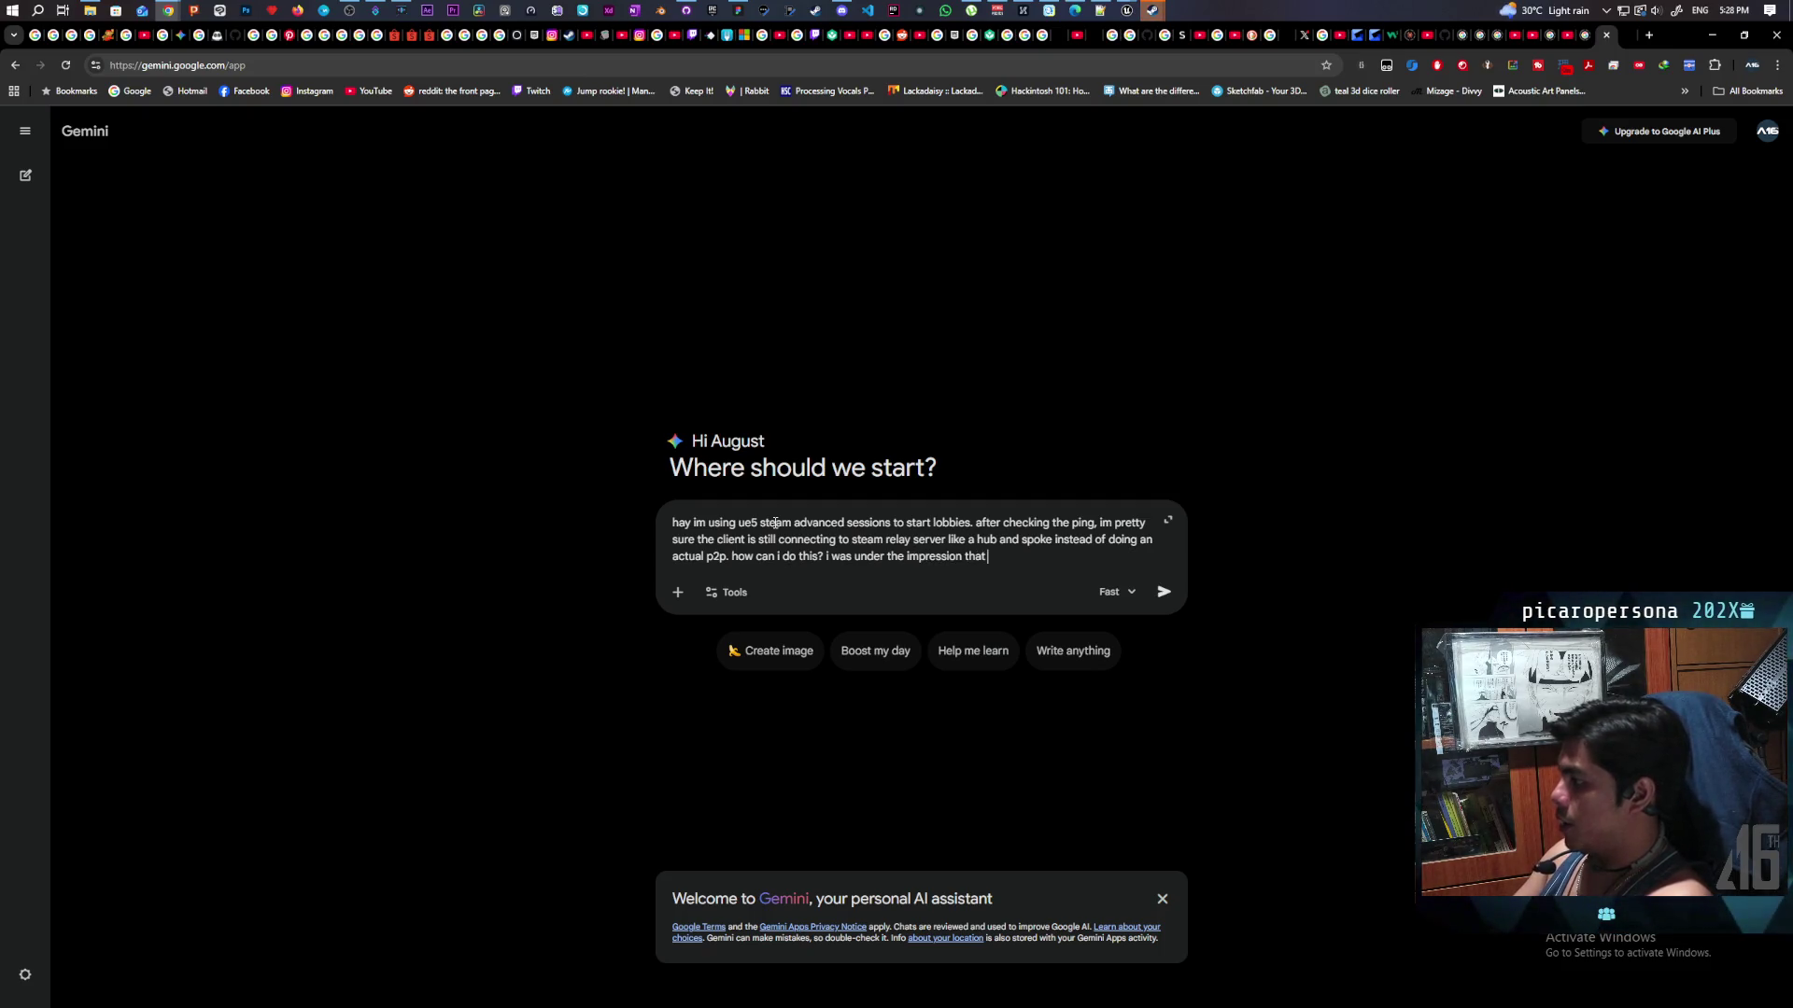
pyautogui.write('steam ')
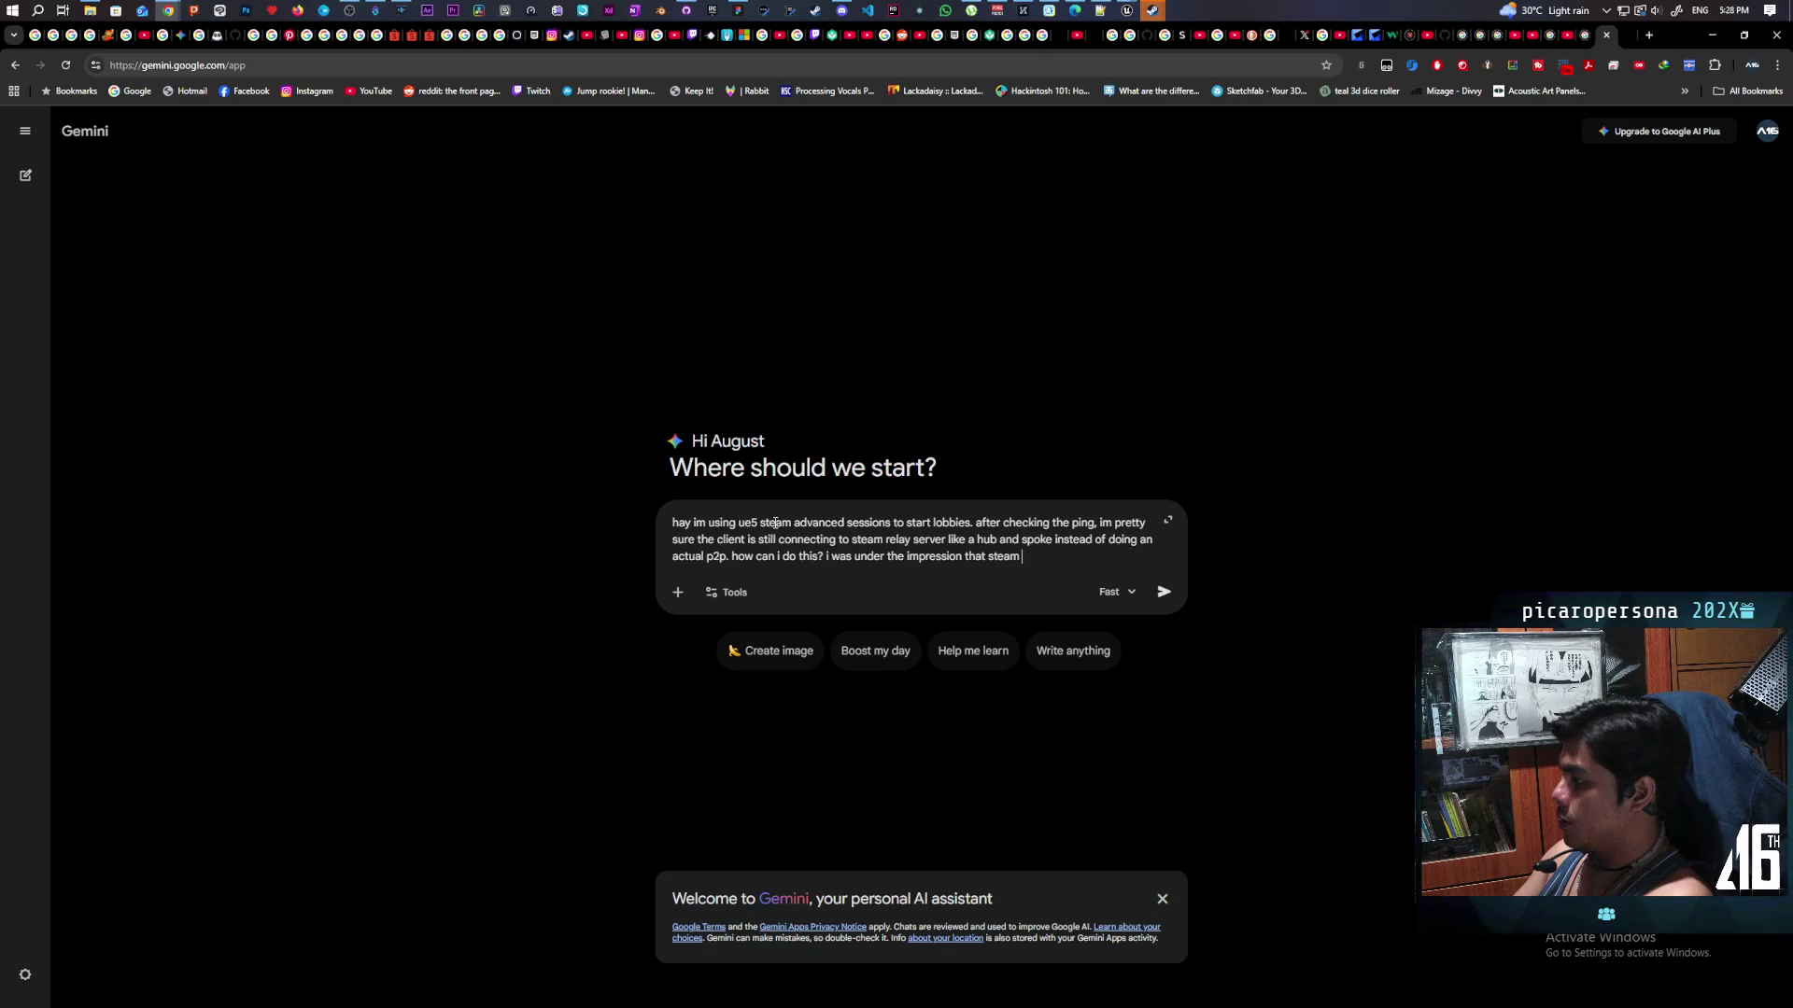
pyautogui.write('sockets s')
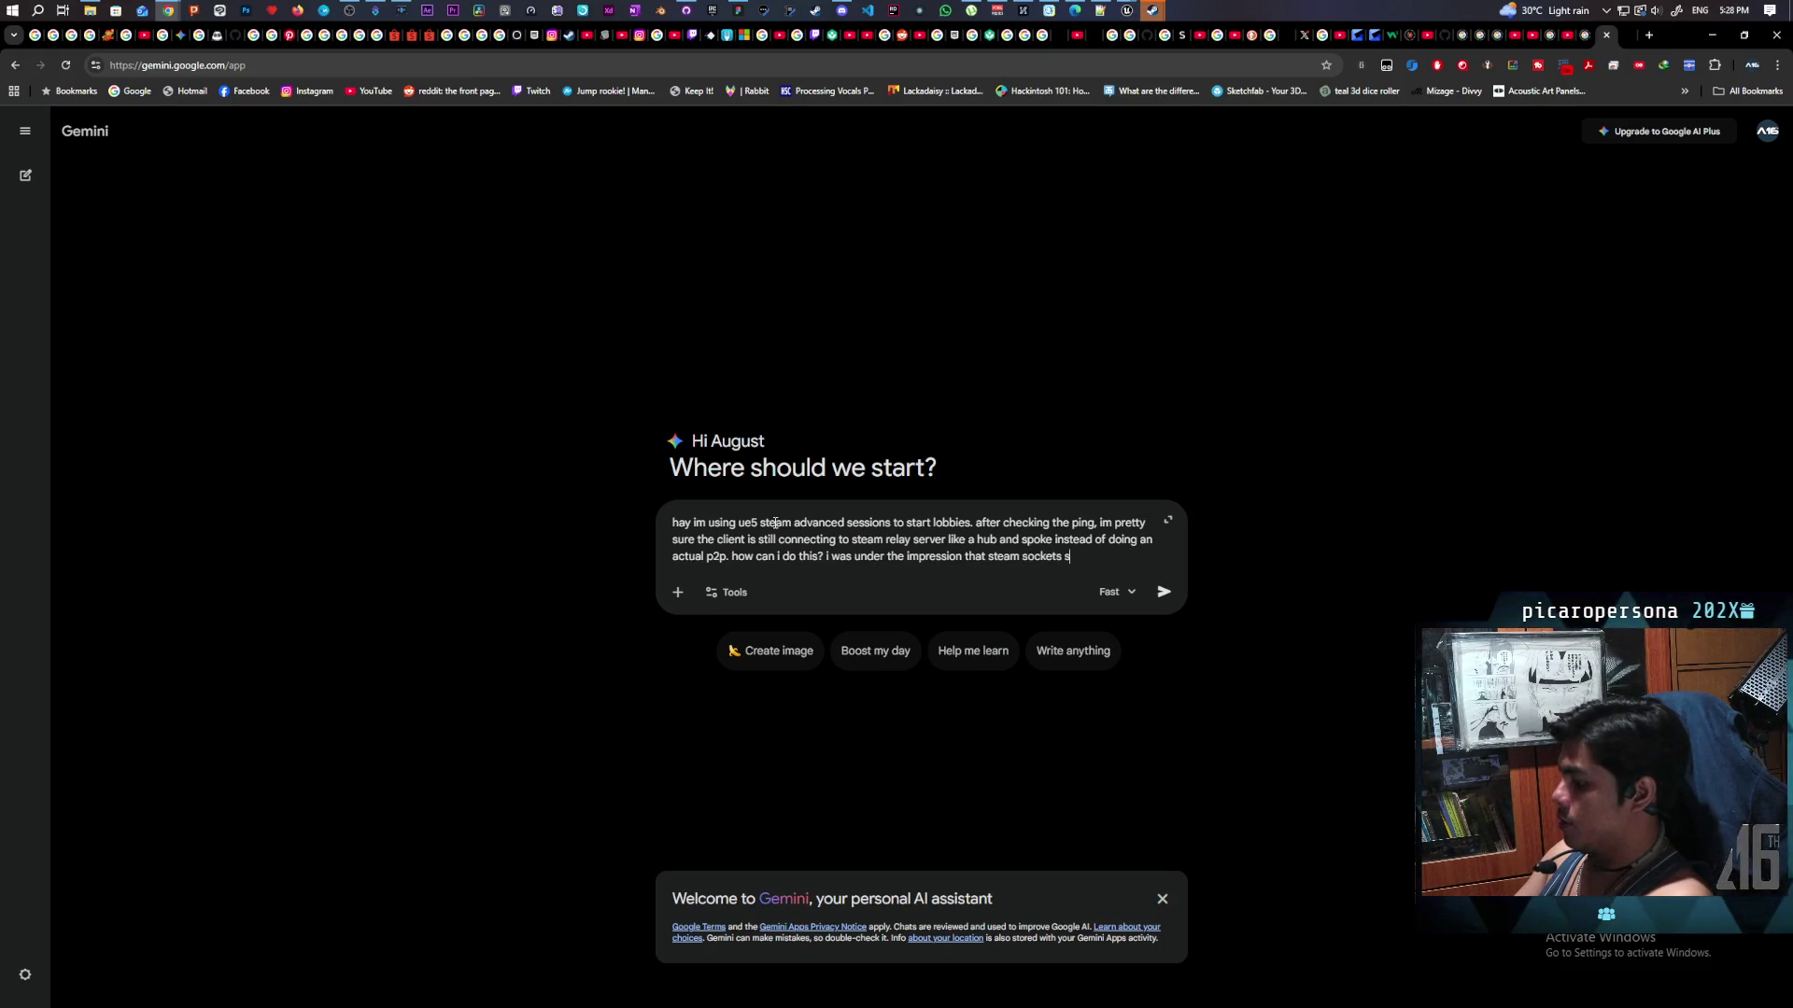
pyautogui.write('olves thi')
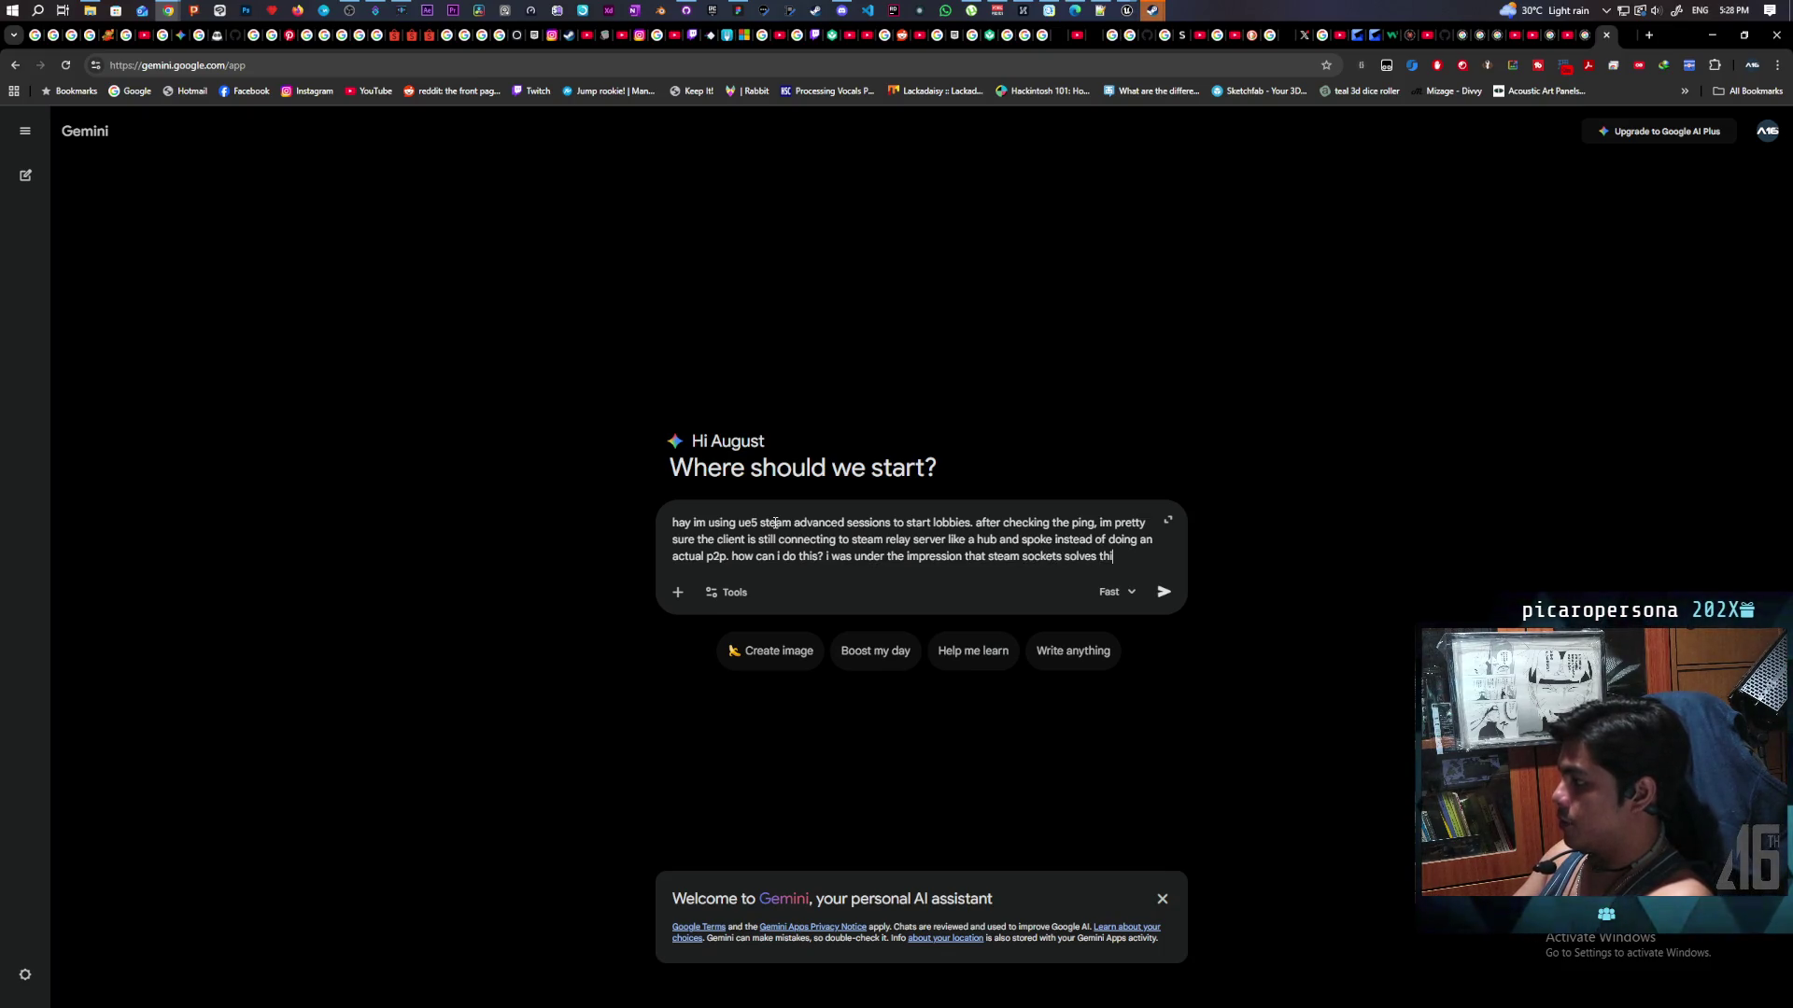
pyautogui.write('s plem')
pyautogui.press('Return')
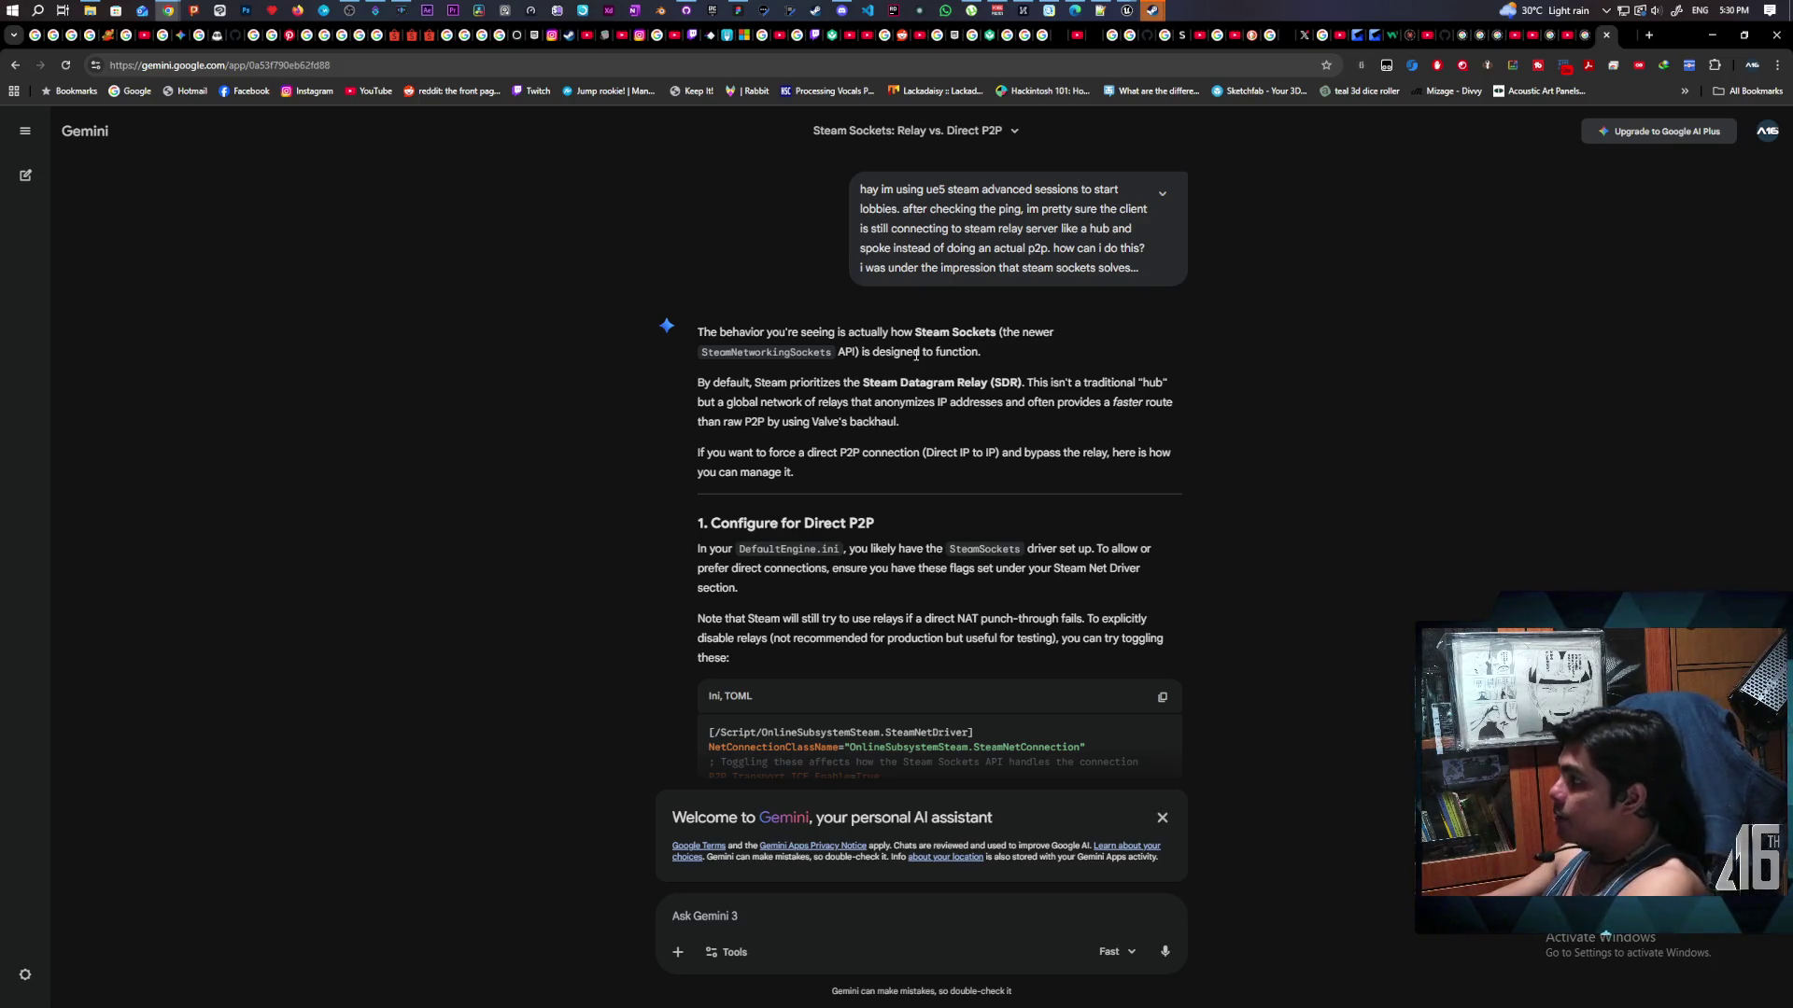
# Bring the Paparazi game window in front of Gemini's answer to check its ping.
pyautogui.click(1160, 110)
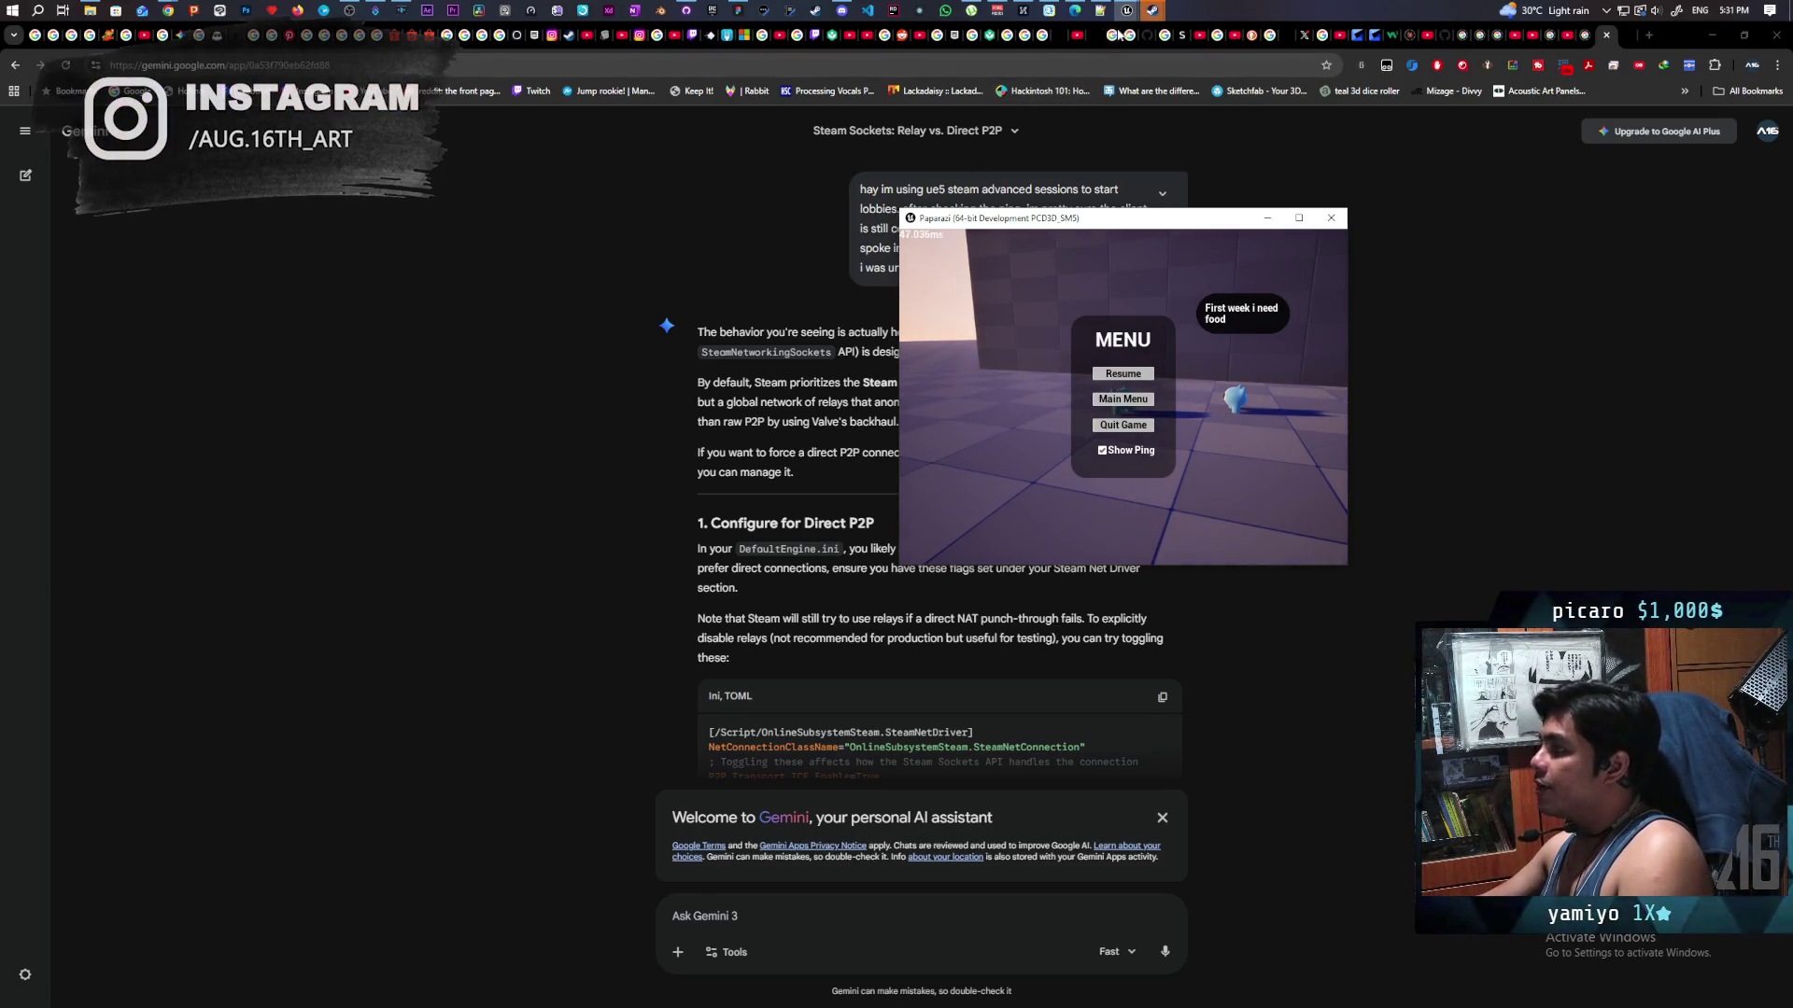
# Compare the remote PC's game in Chrome Remote Desktop with the local game, then return to Gemini.
pyautogui.moveTo(168, 10)
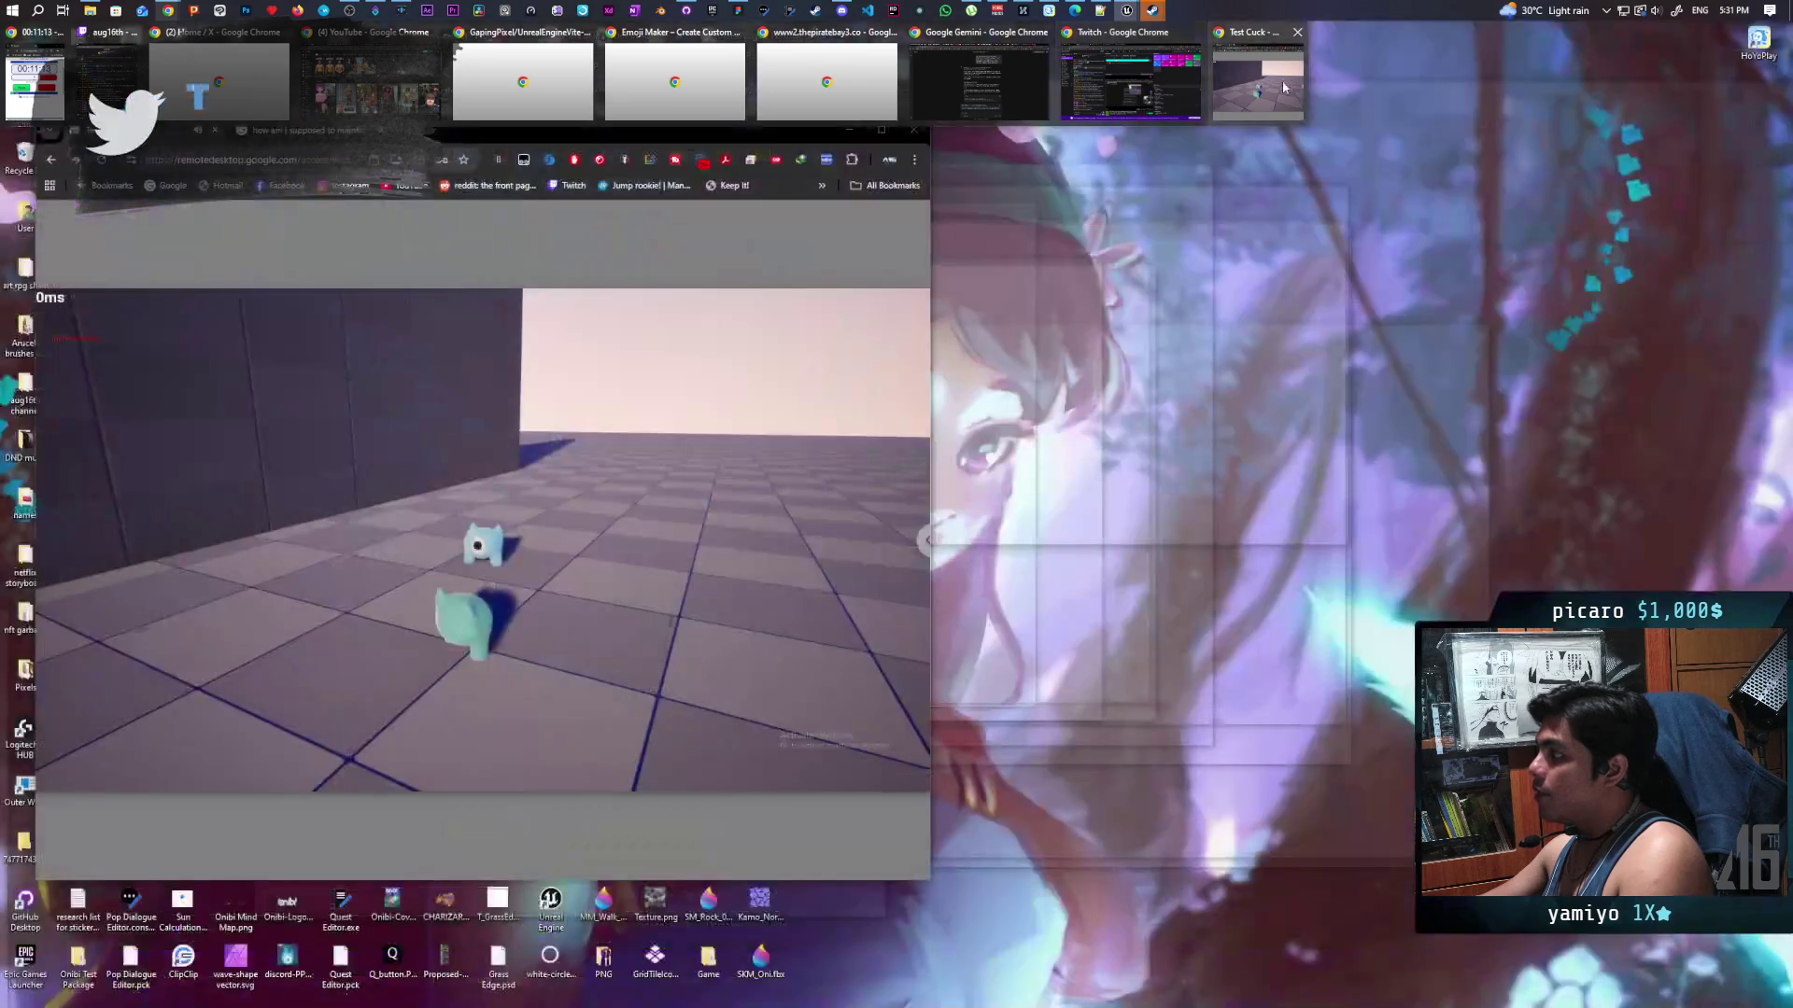
pyautogui.click(1281, 80)
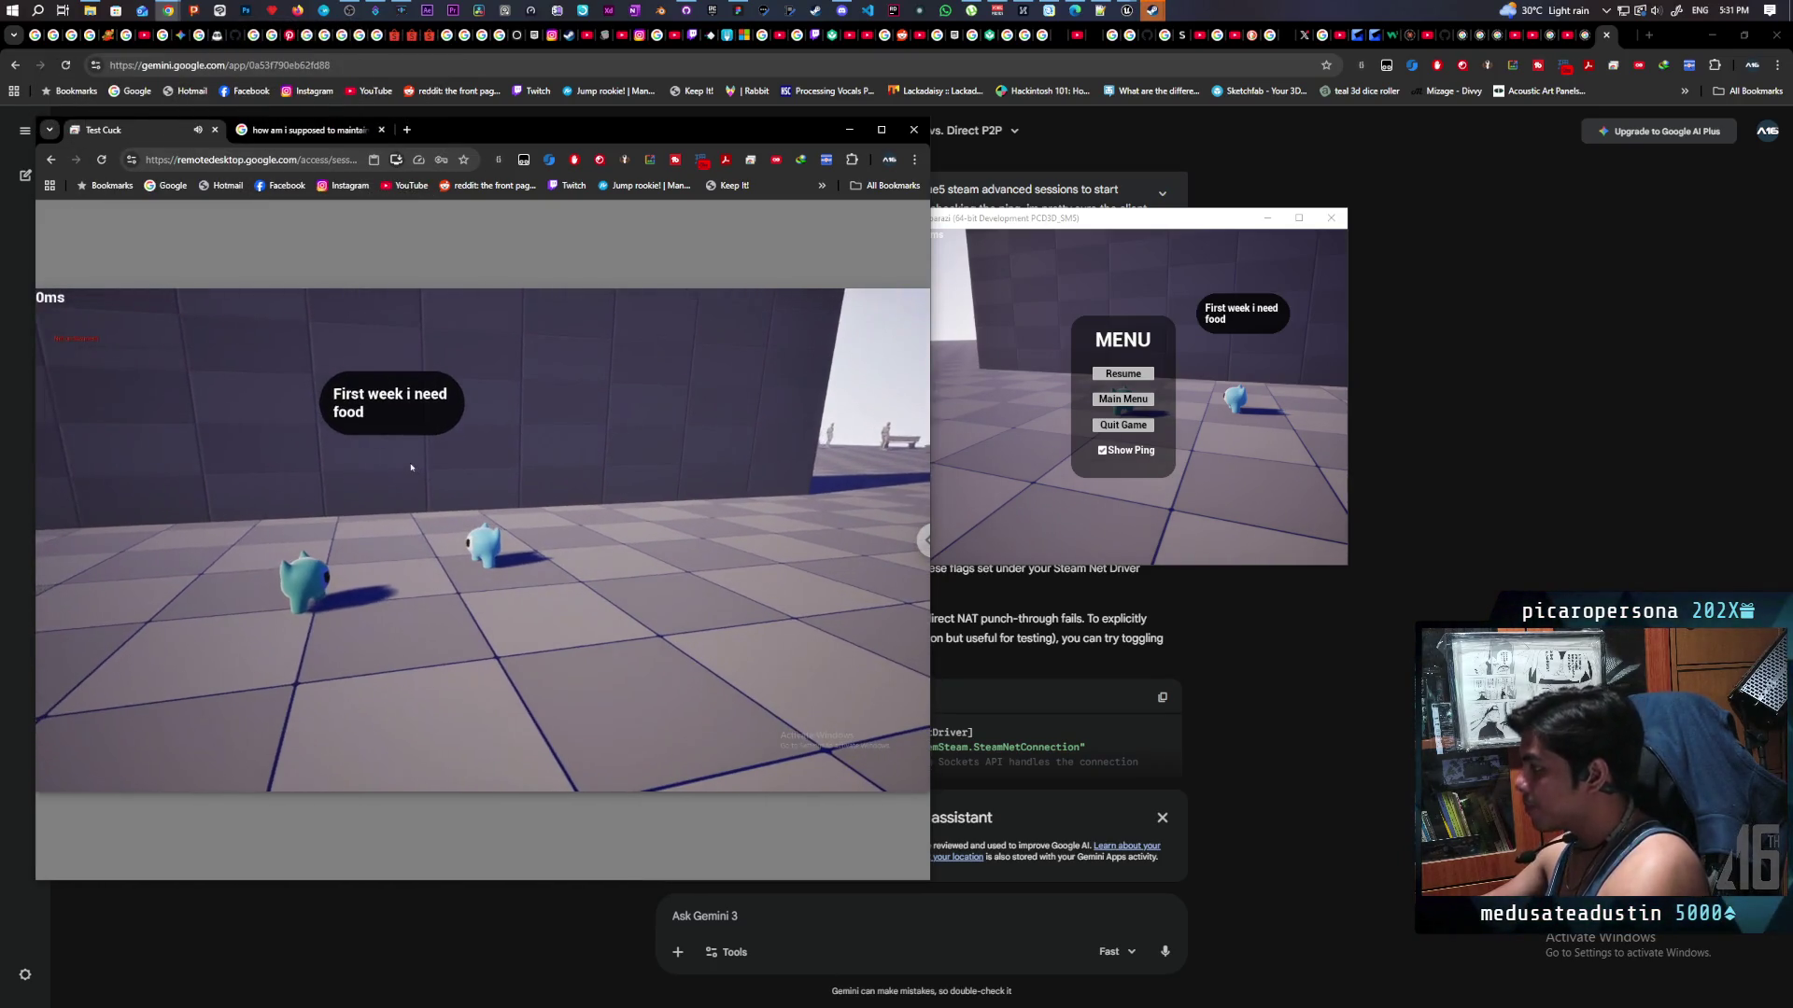
pyautogui.click(1075, 339)
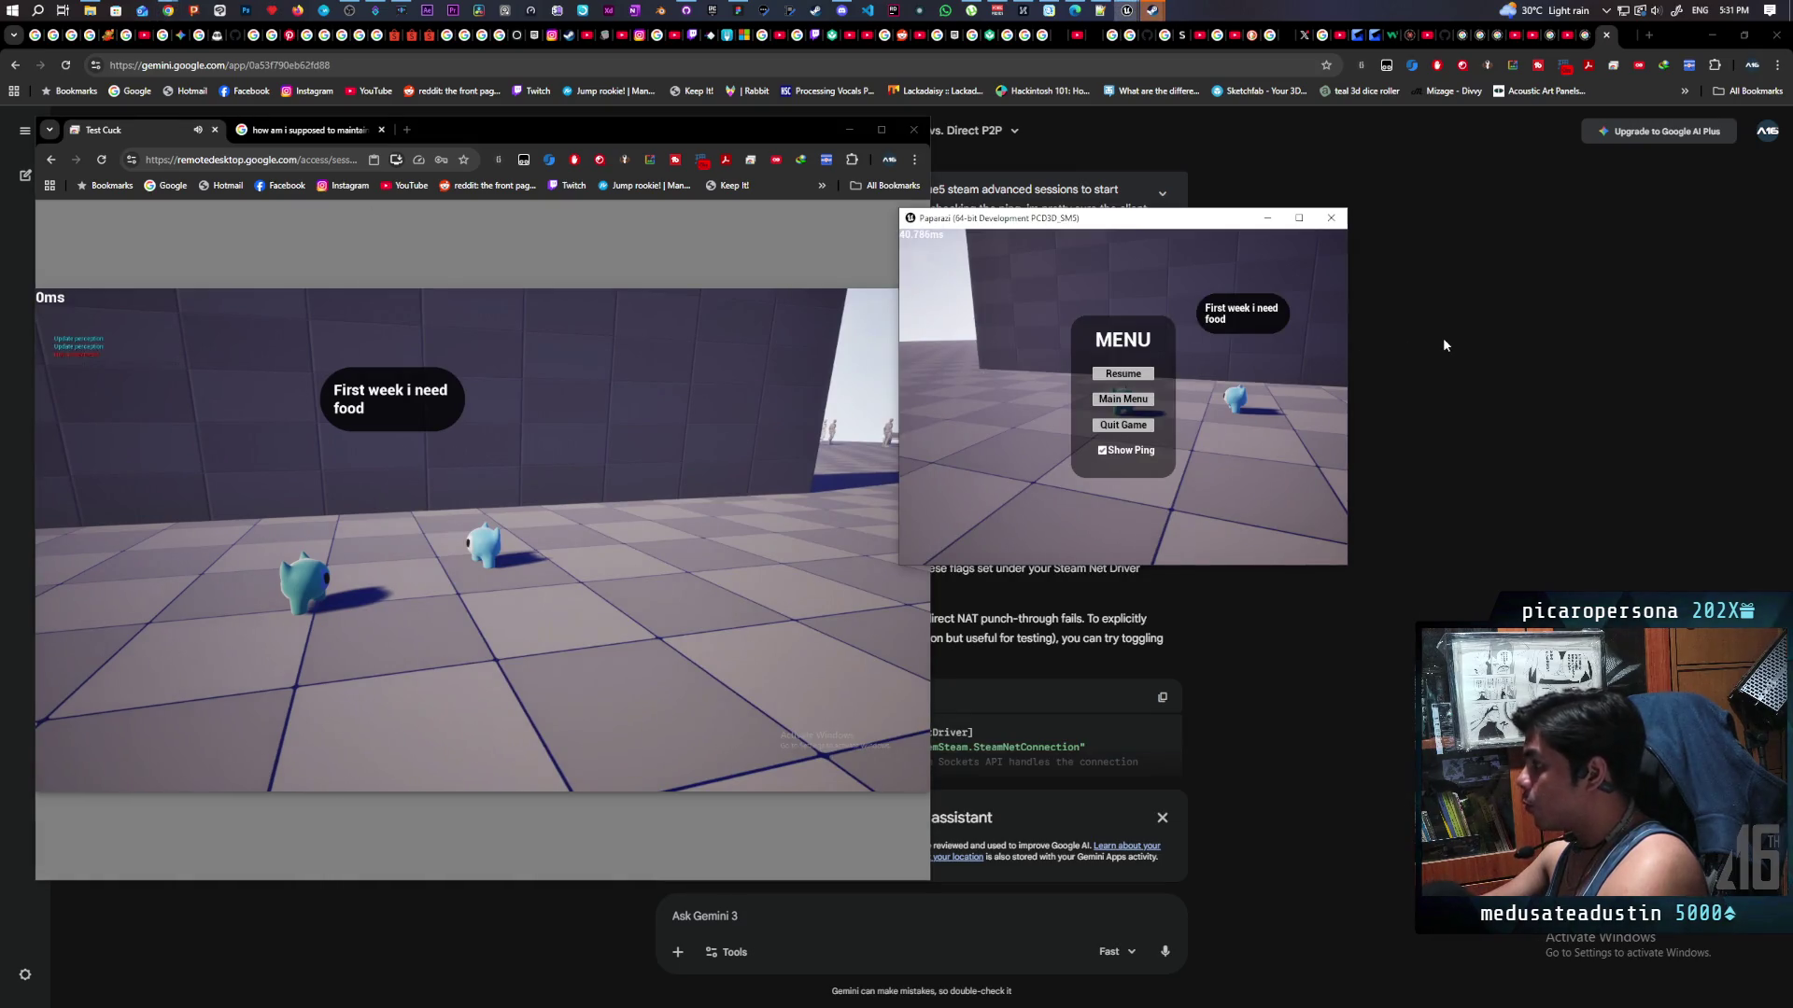
pyautogui.click(1439, 338)
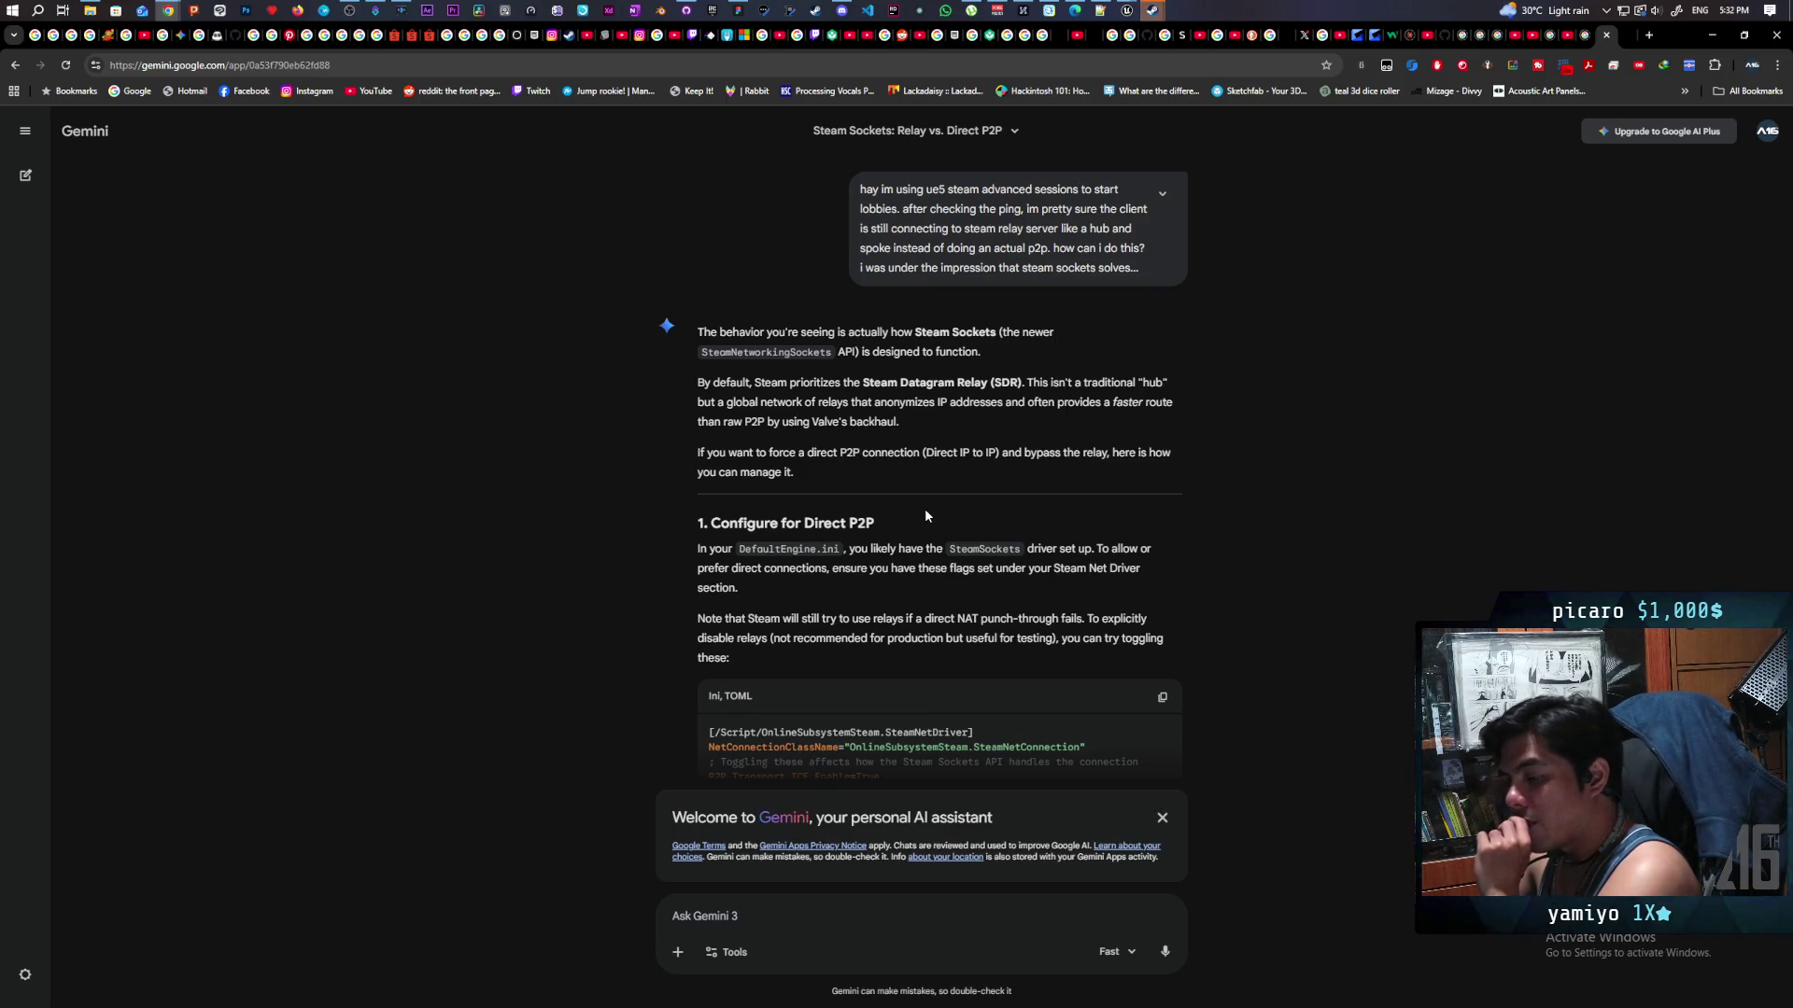
# Send Gemini the follow-up 'im getting about 40ms'.
pyautogui.scroll(-3, 1254, 403)
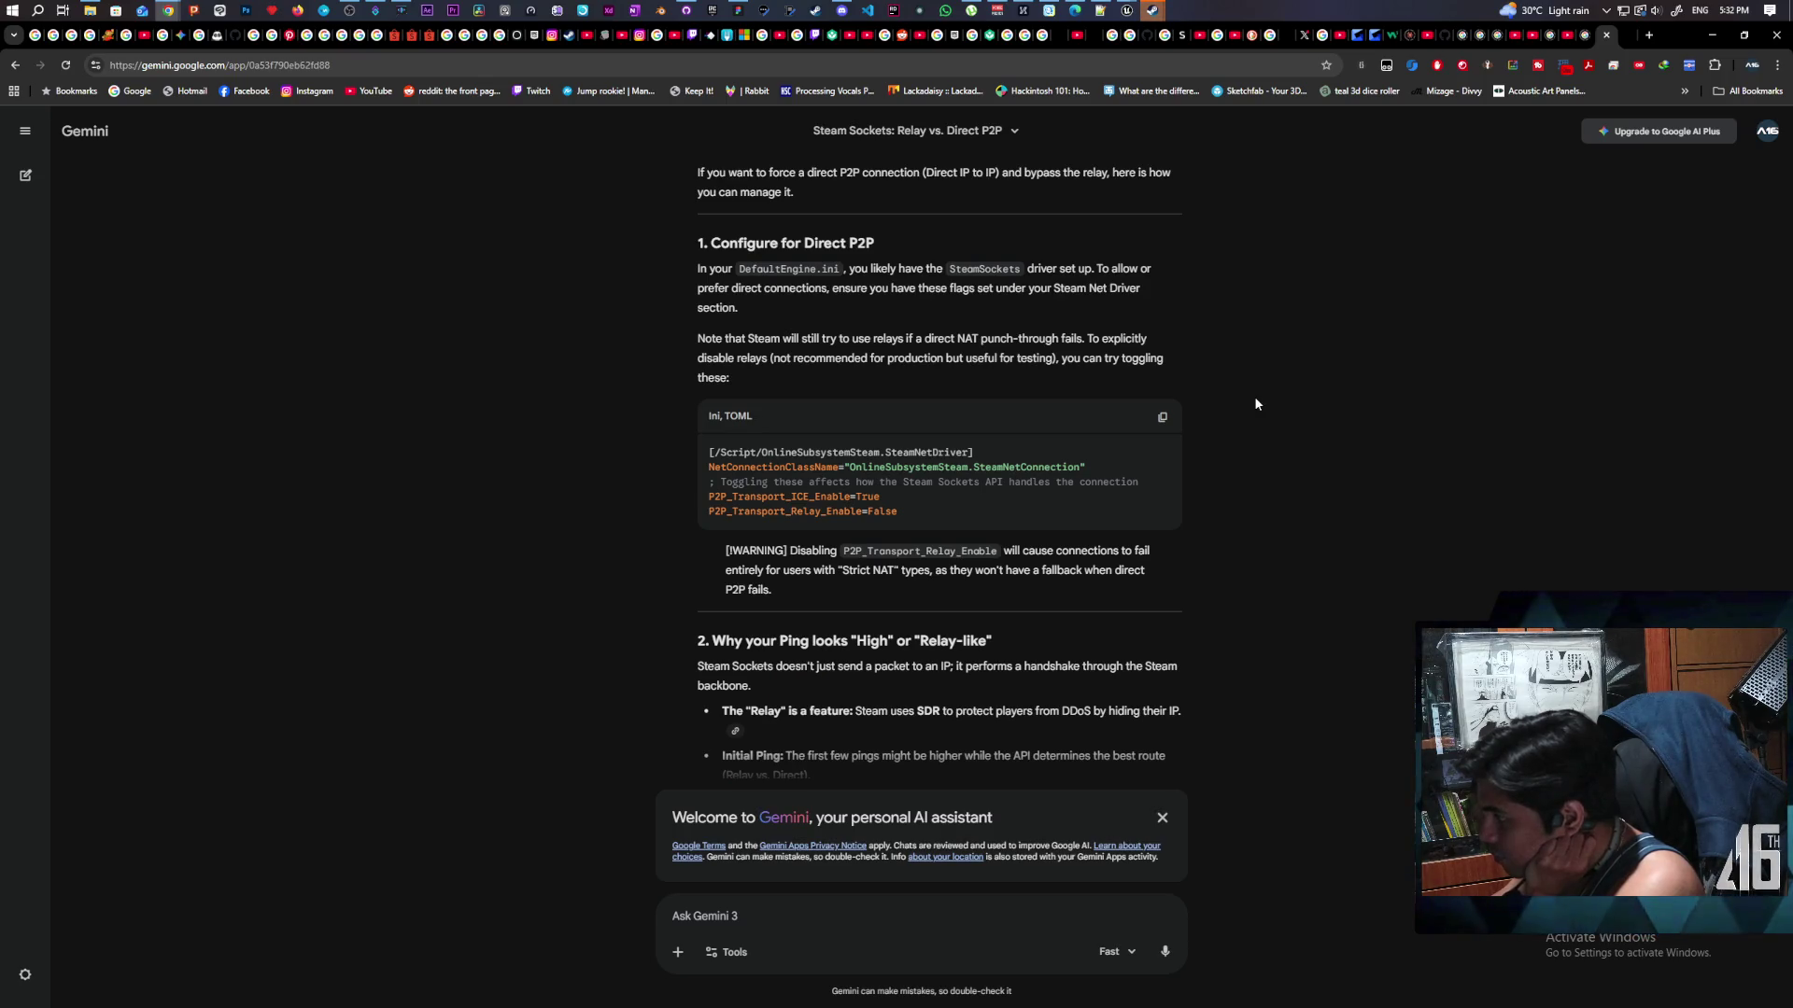
pyautogui.scroll(3, 1255, 403)
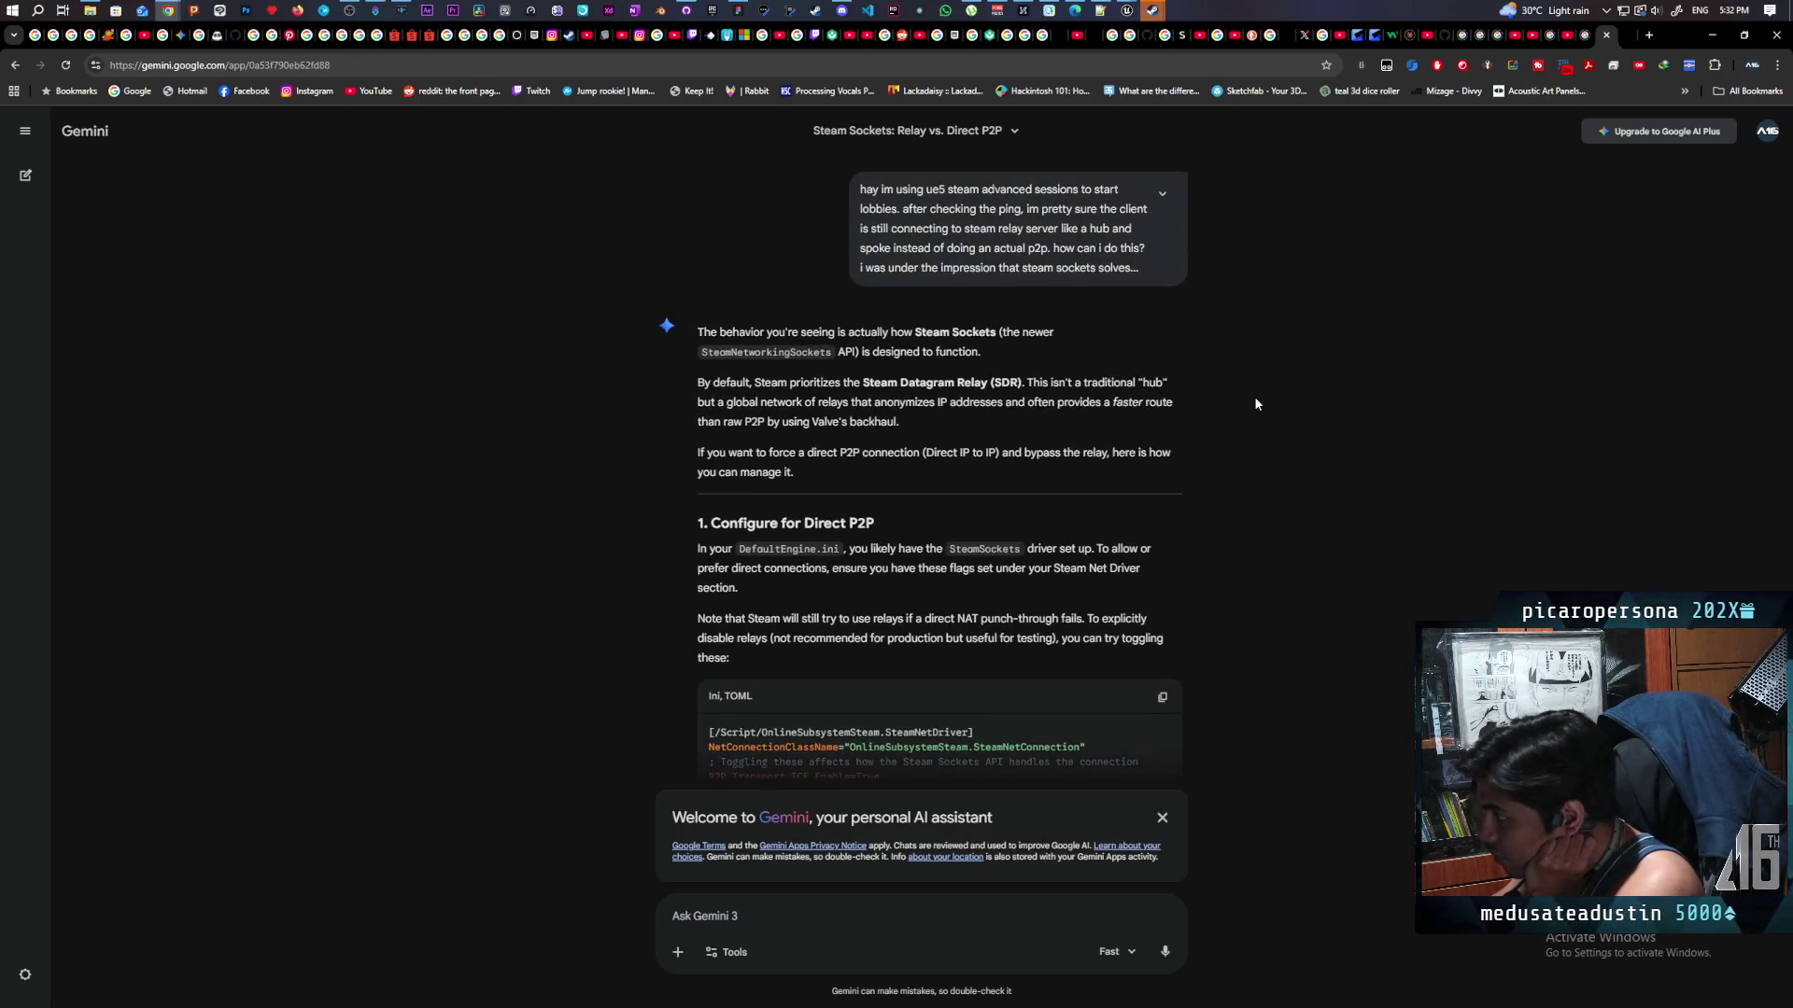
pyautogui.write('im')
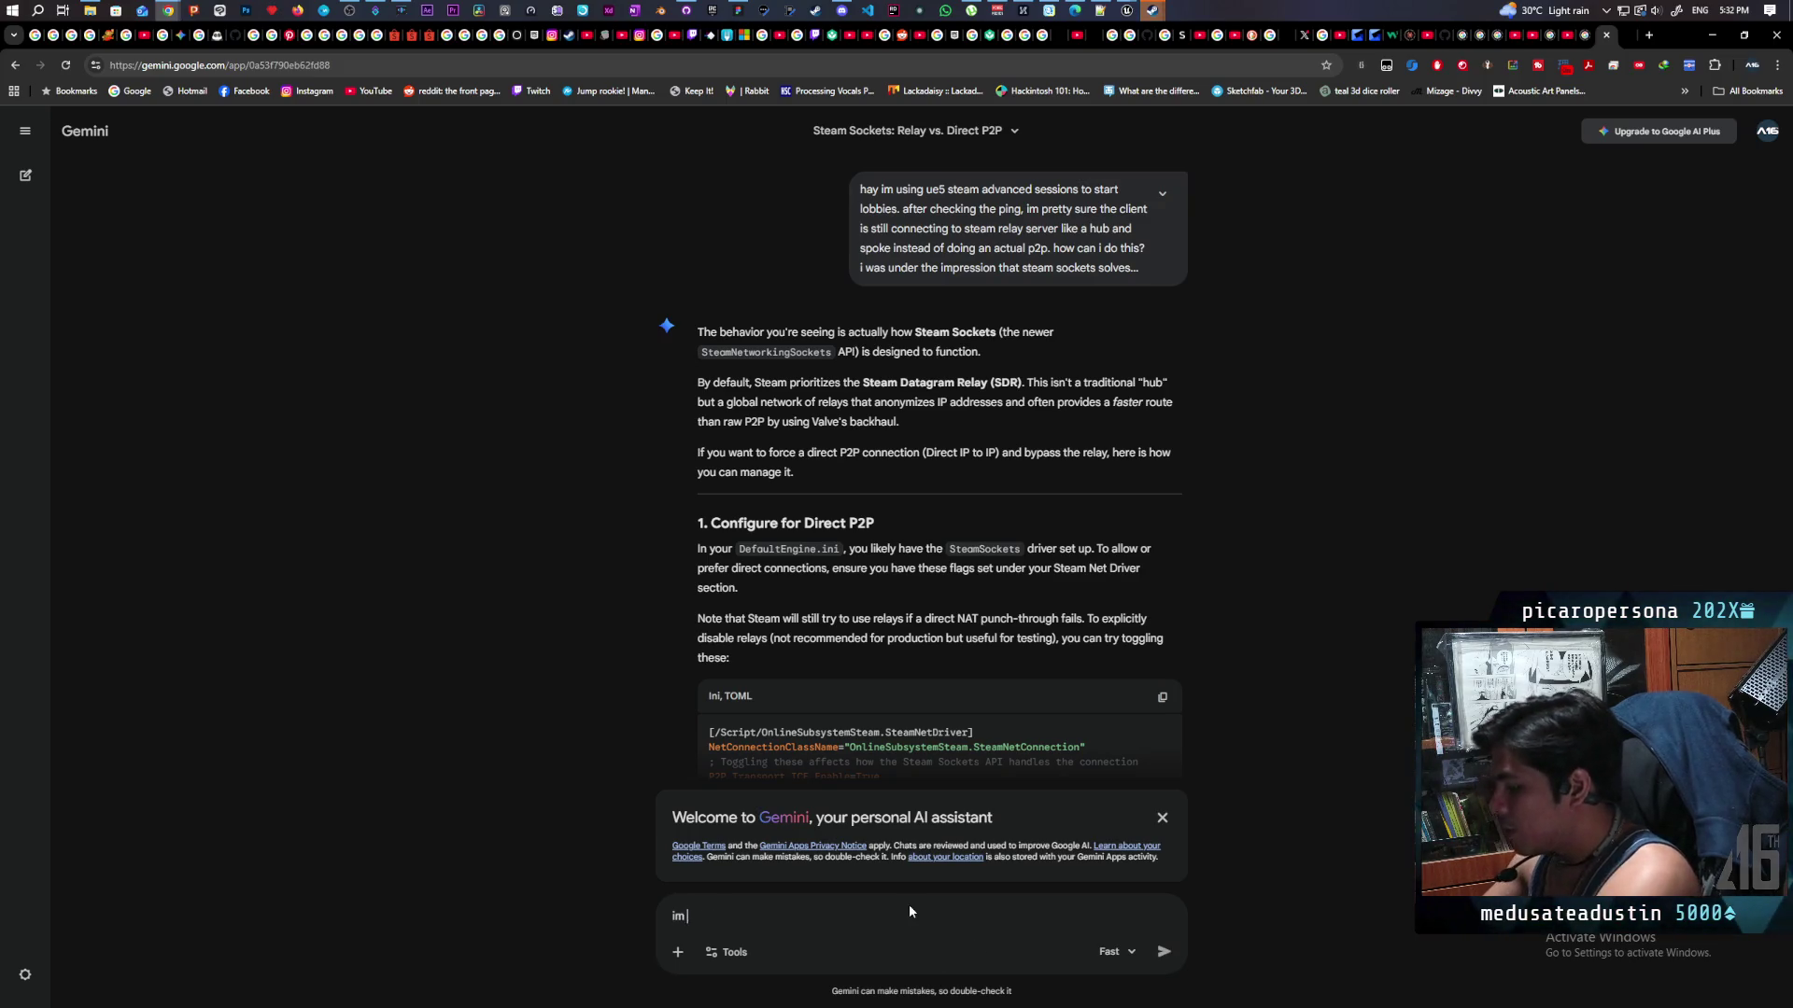
pyautogui.write(' getting about')
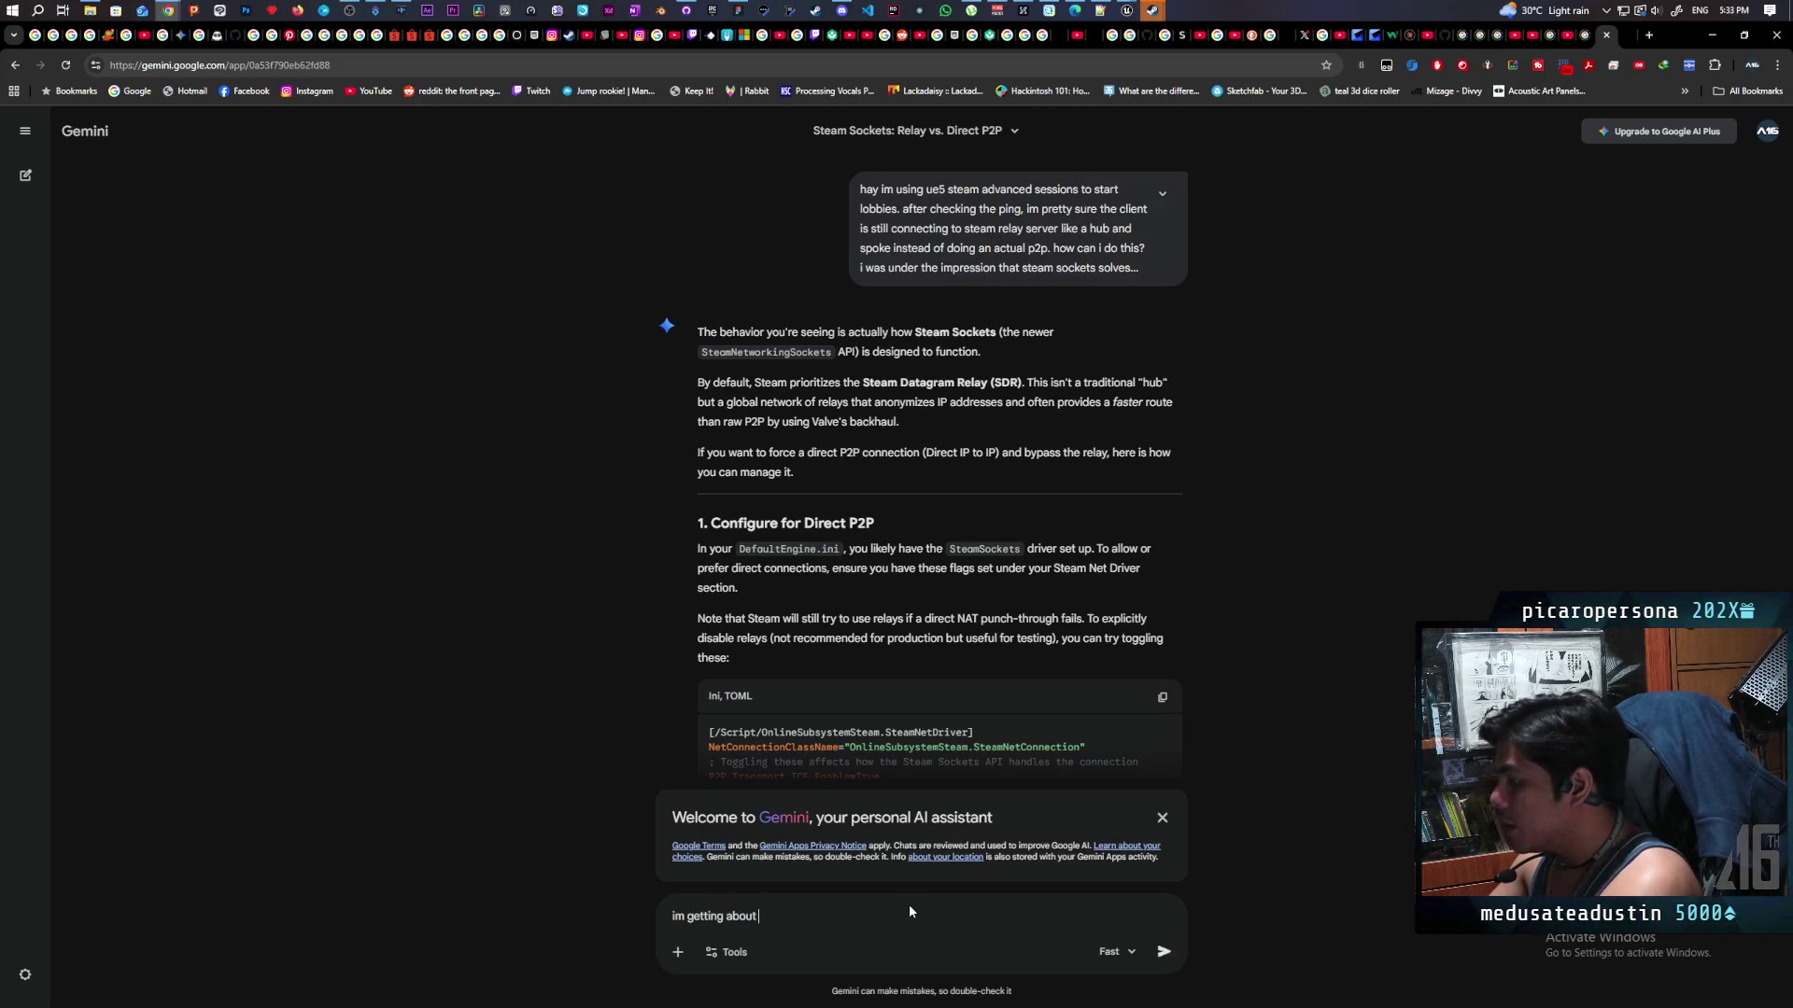
pyautogui.write(' 40ms')
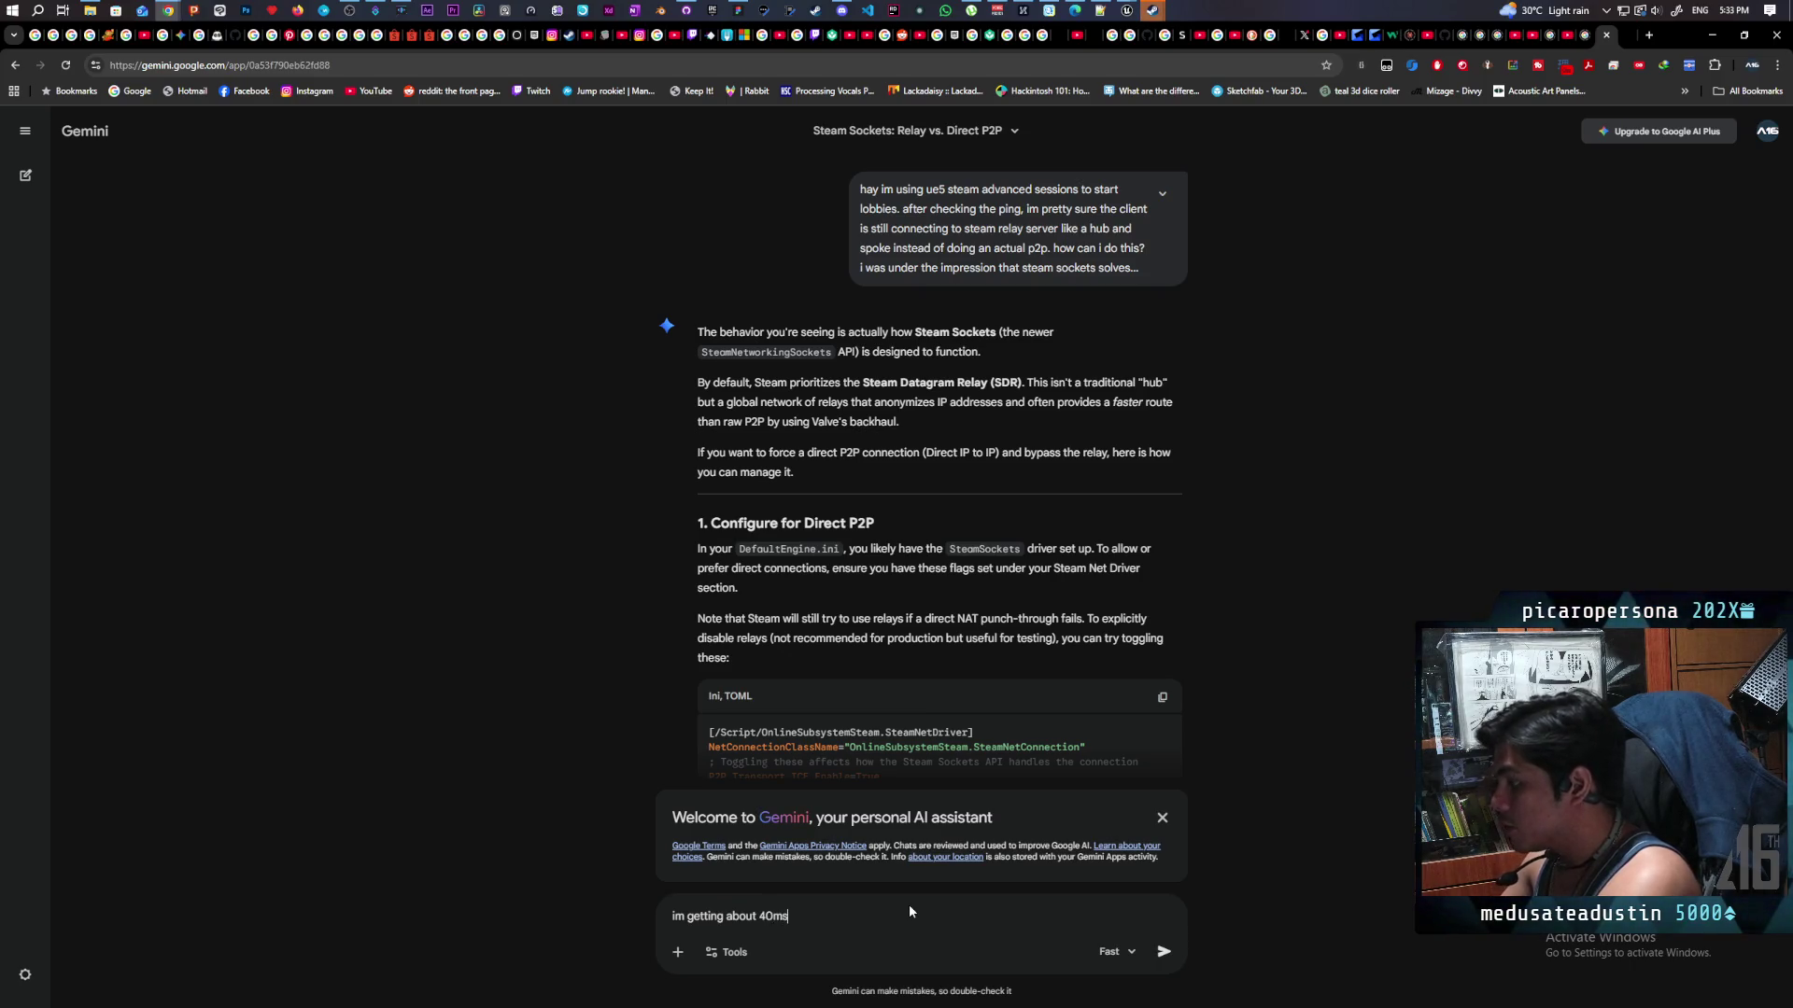
pyautogui.press('Return')
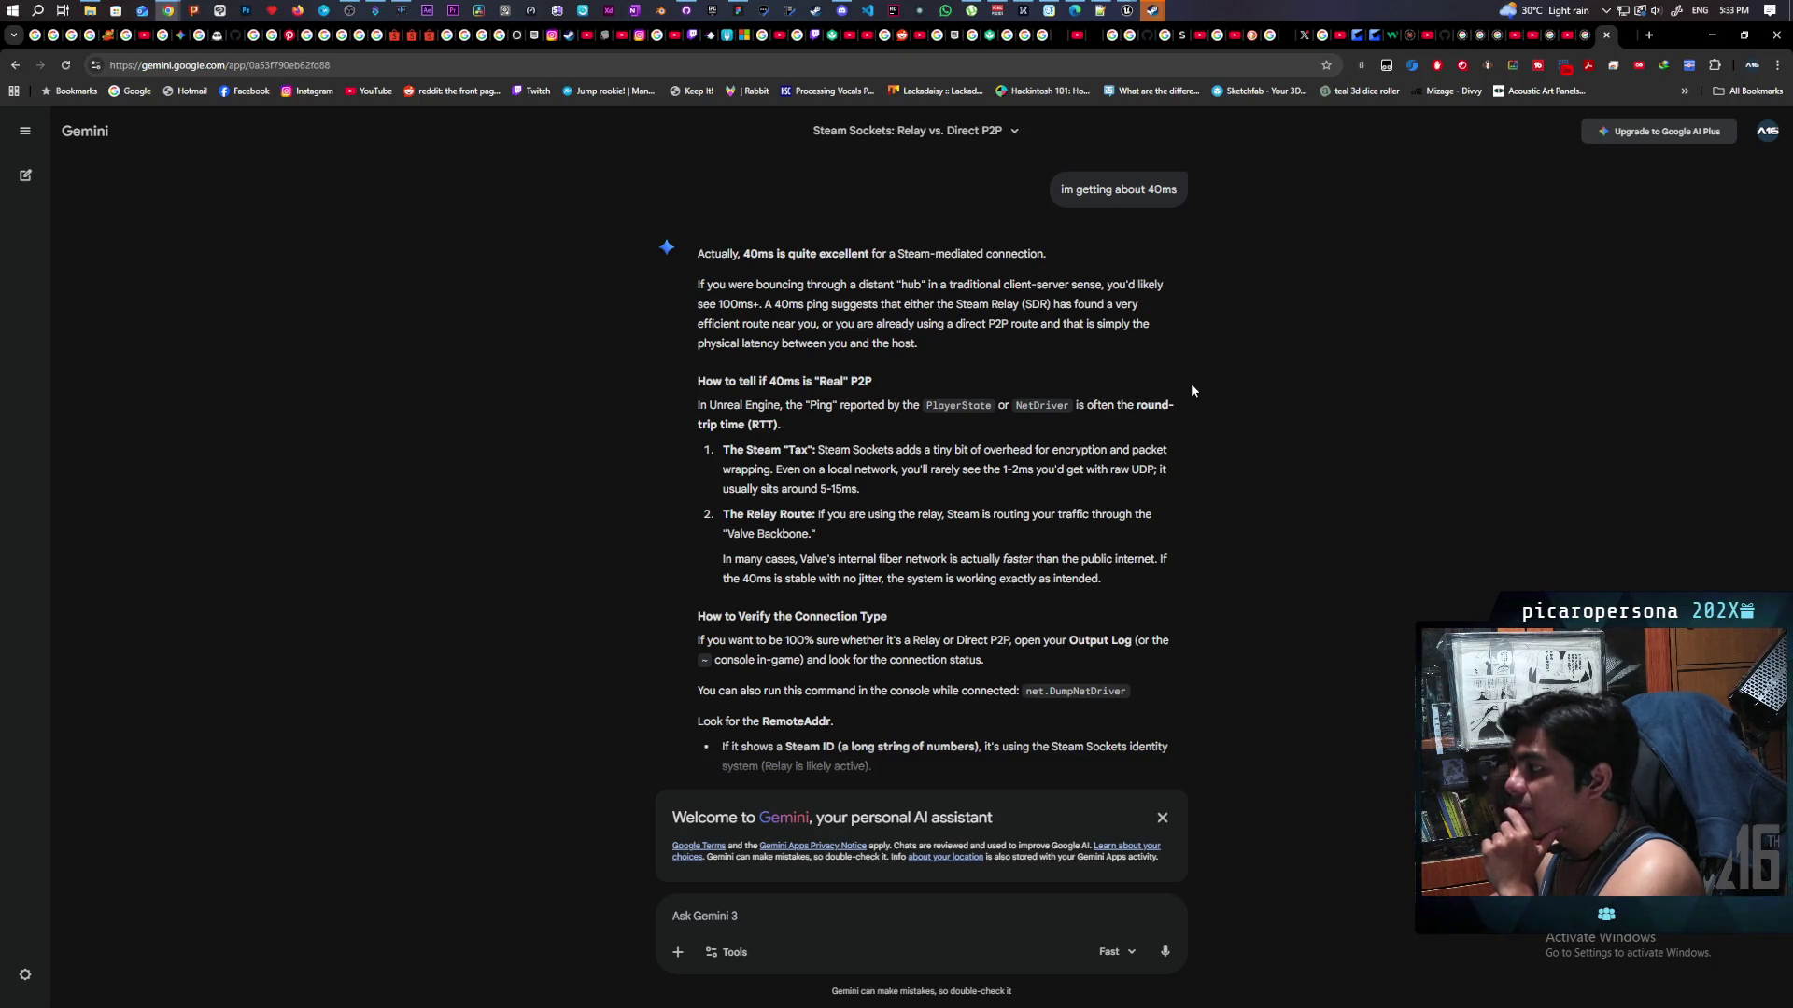
# Start a follow-up in the Ask Gemini box beginning 'the two pcs are righ'.
pyautogui.write('the two pcs a')
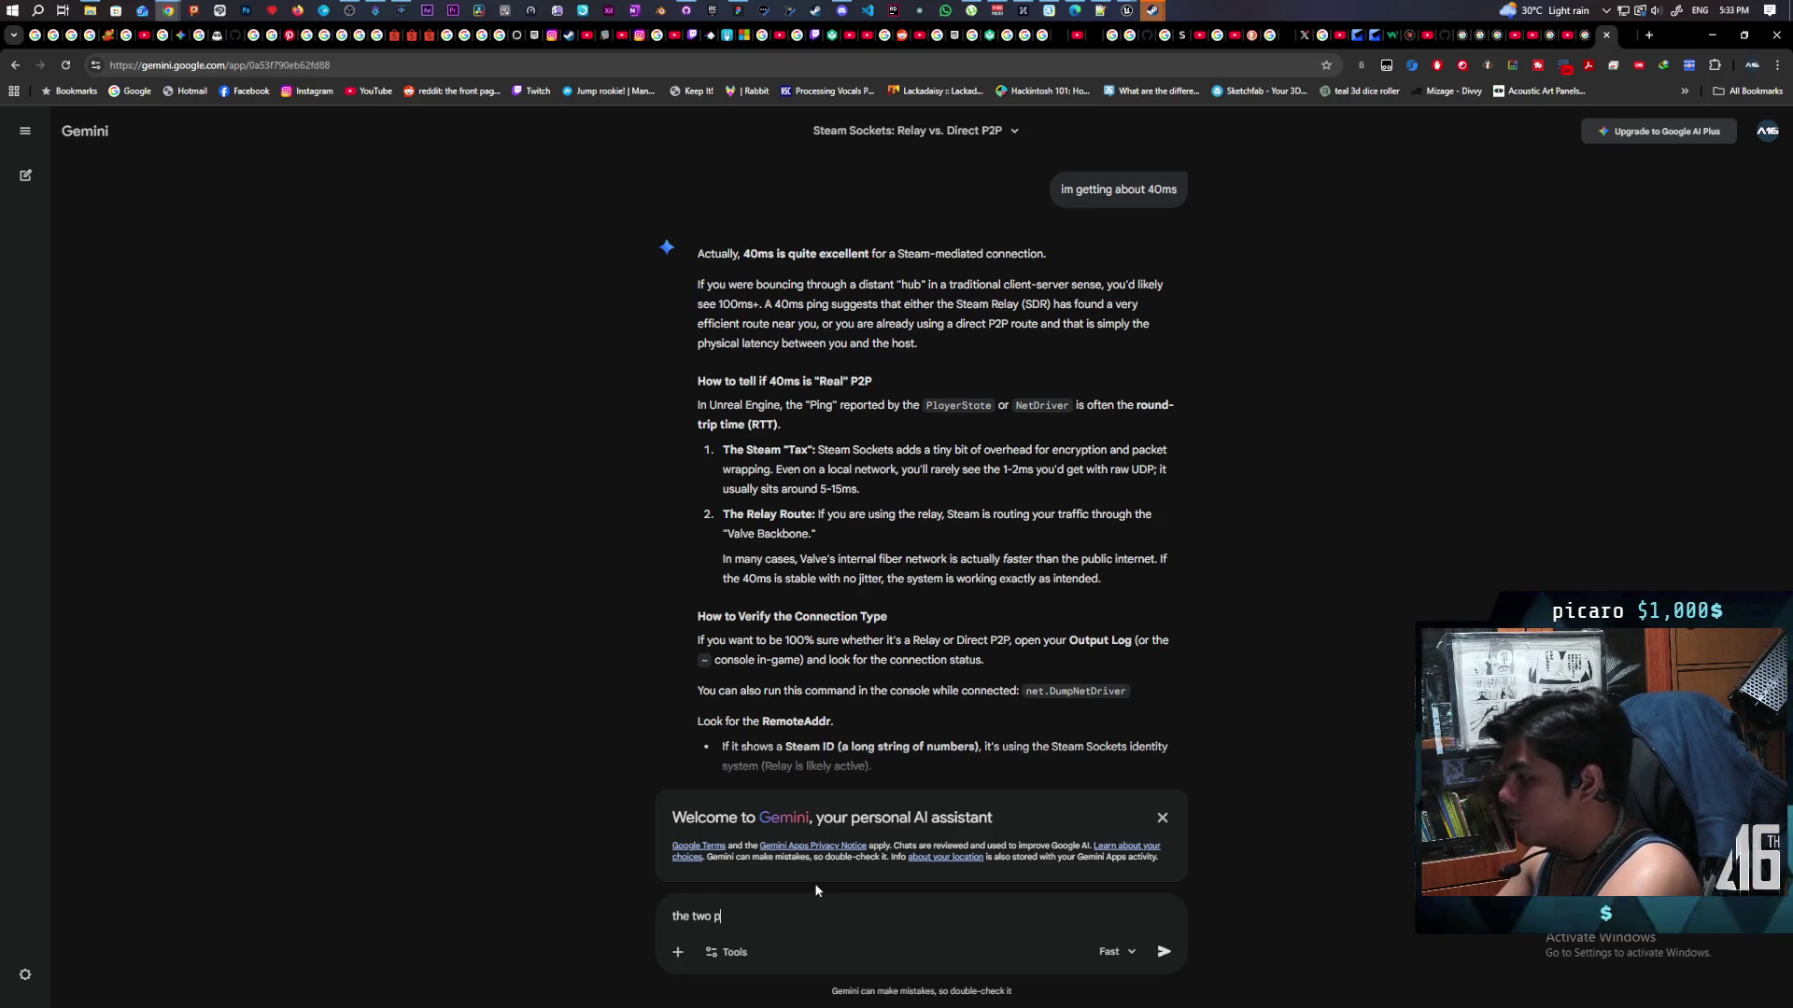
pyautogui.write('re righ')
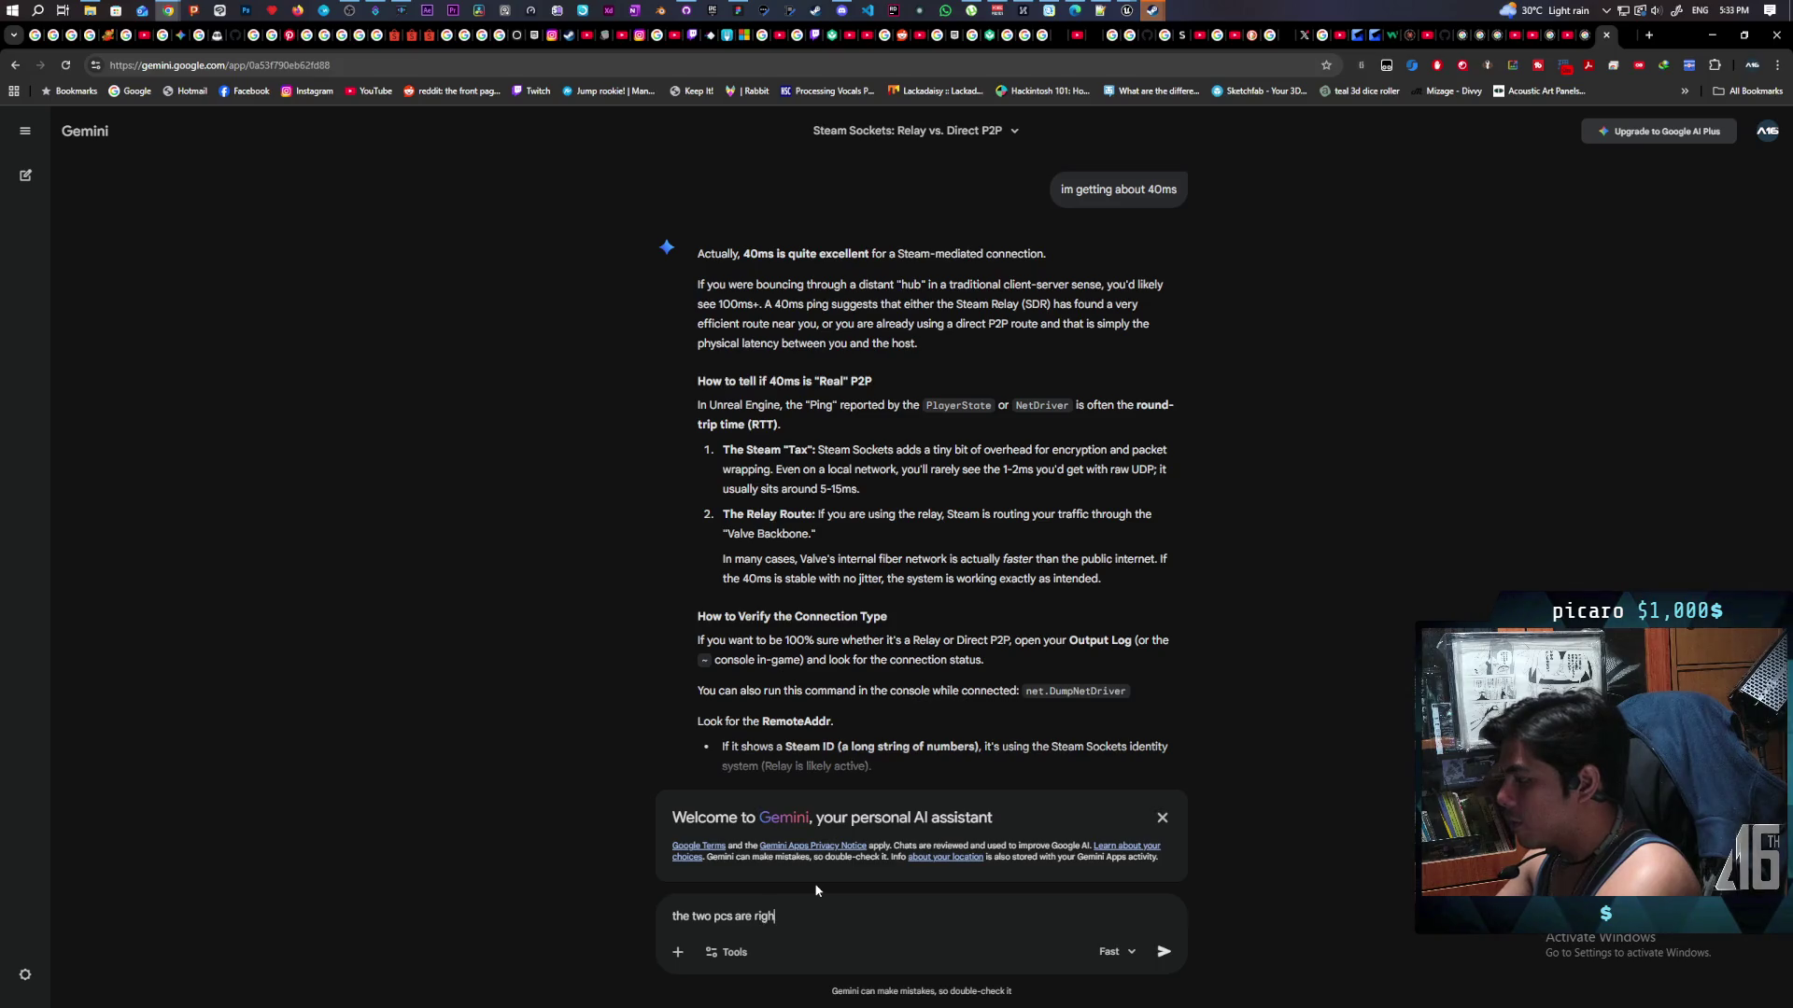